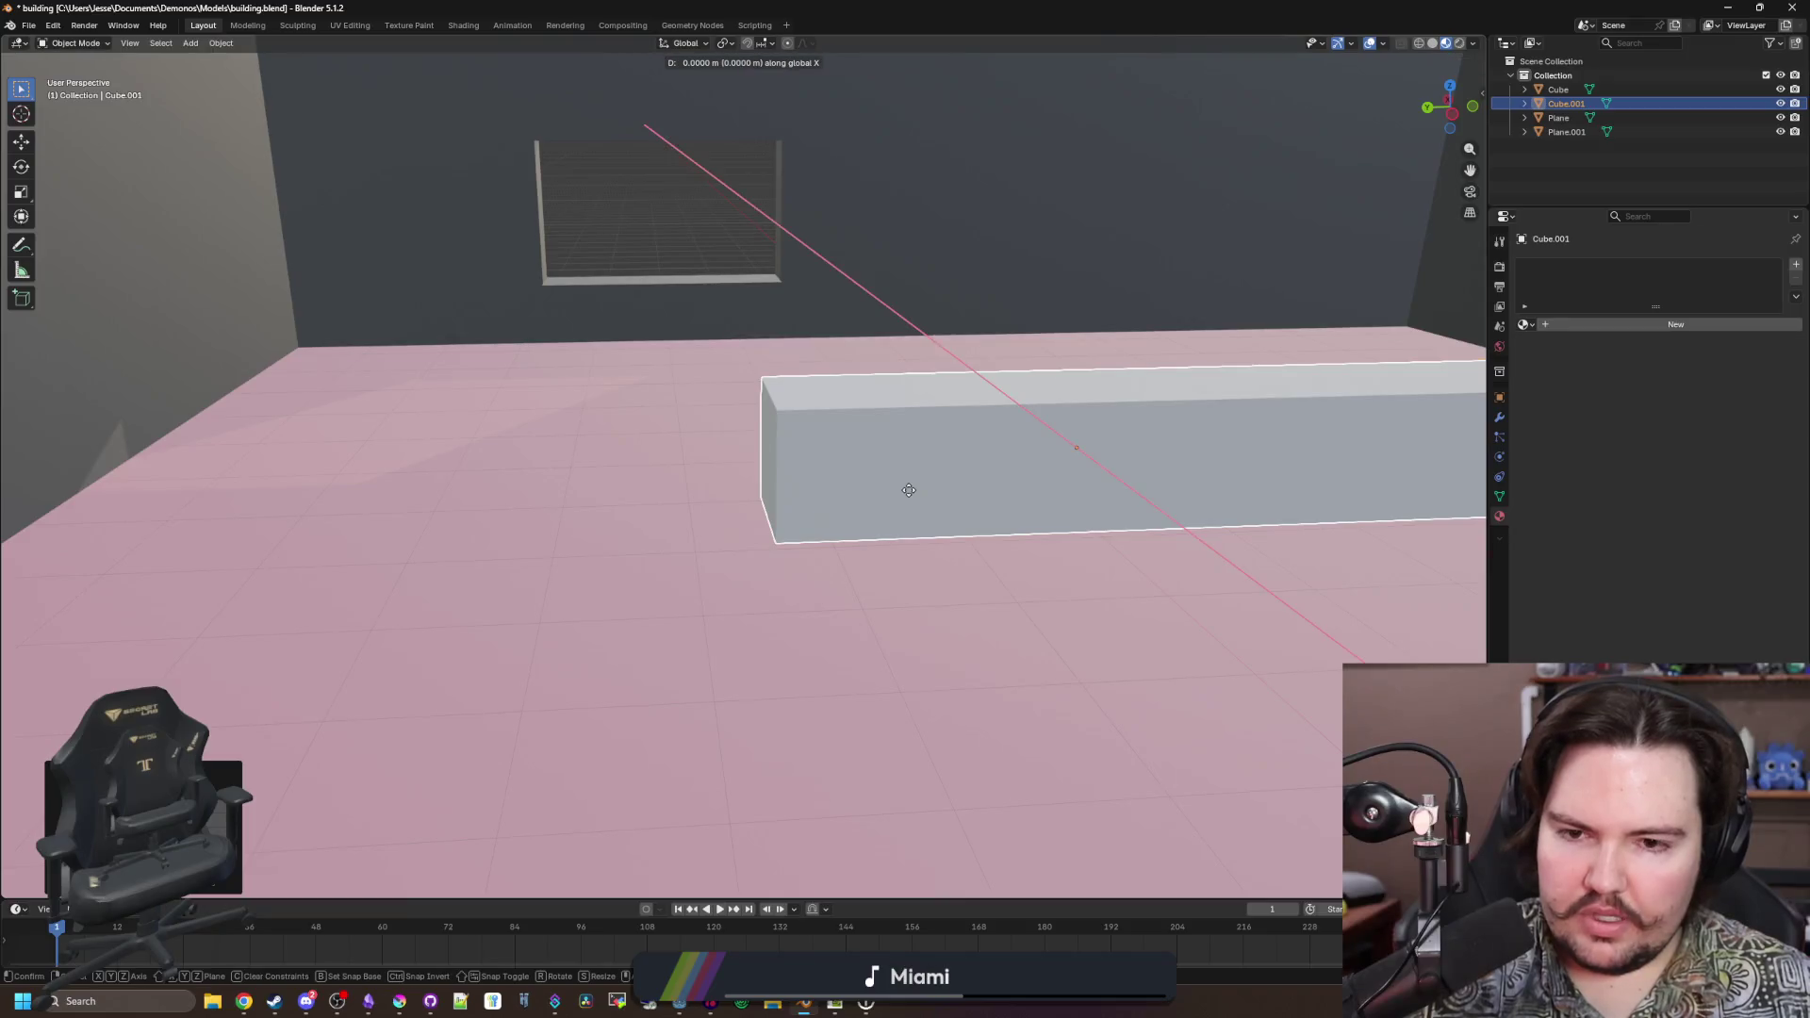
# - Cut the counter mesh and split off its end section as a separate box
pyautogui.press('Tab')
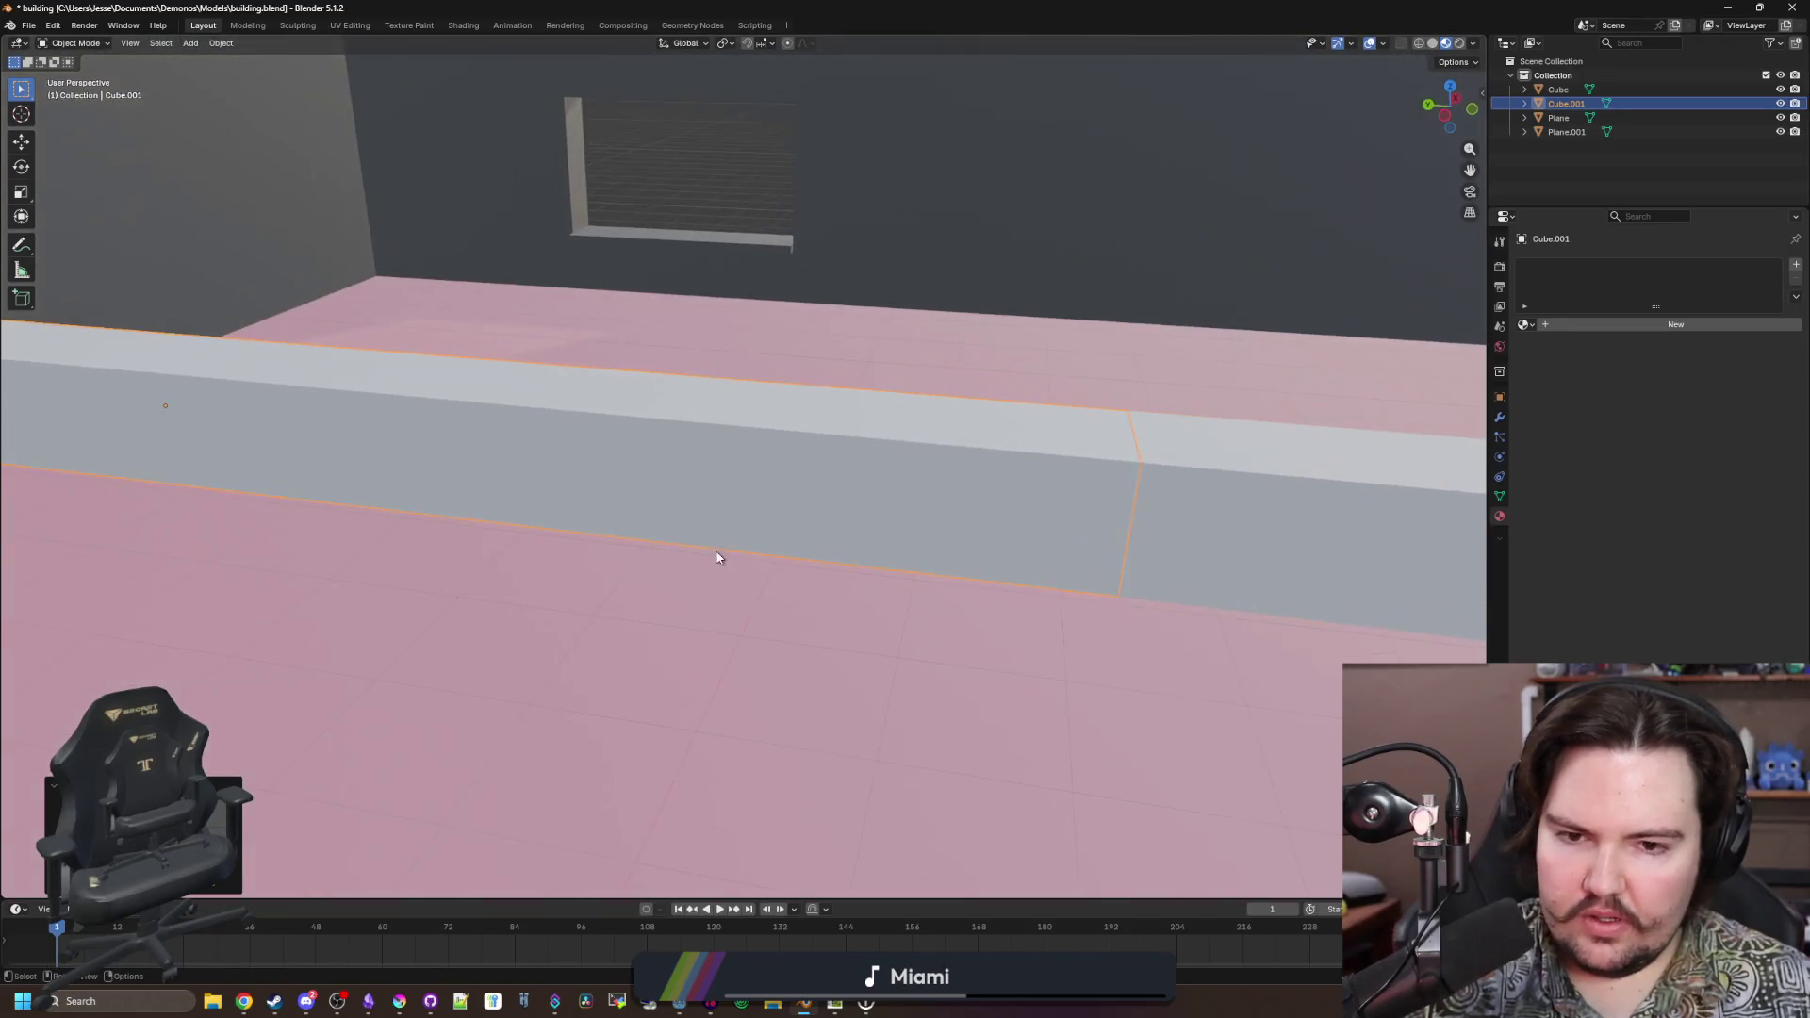
pyautogui.press('k')
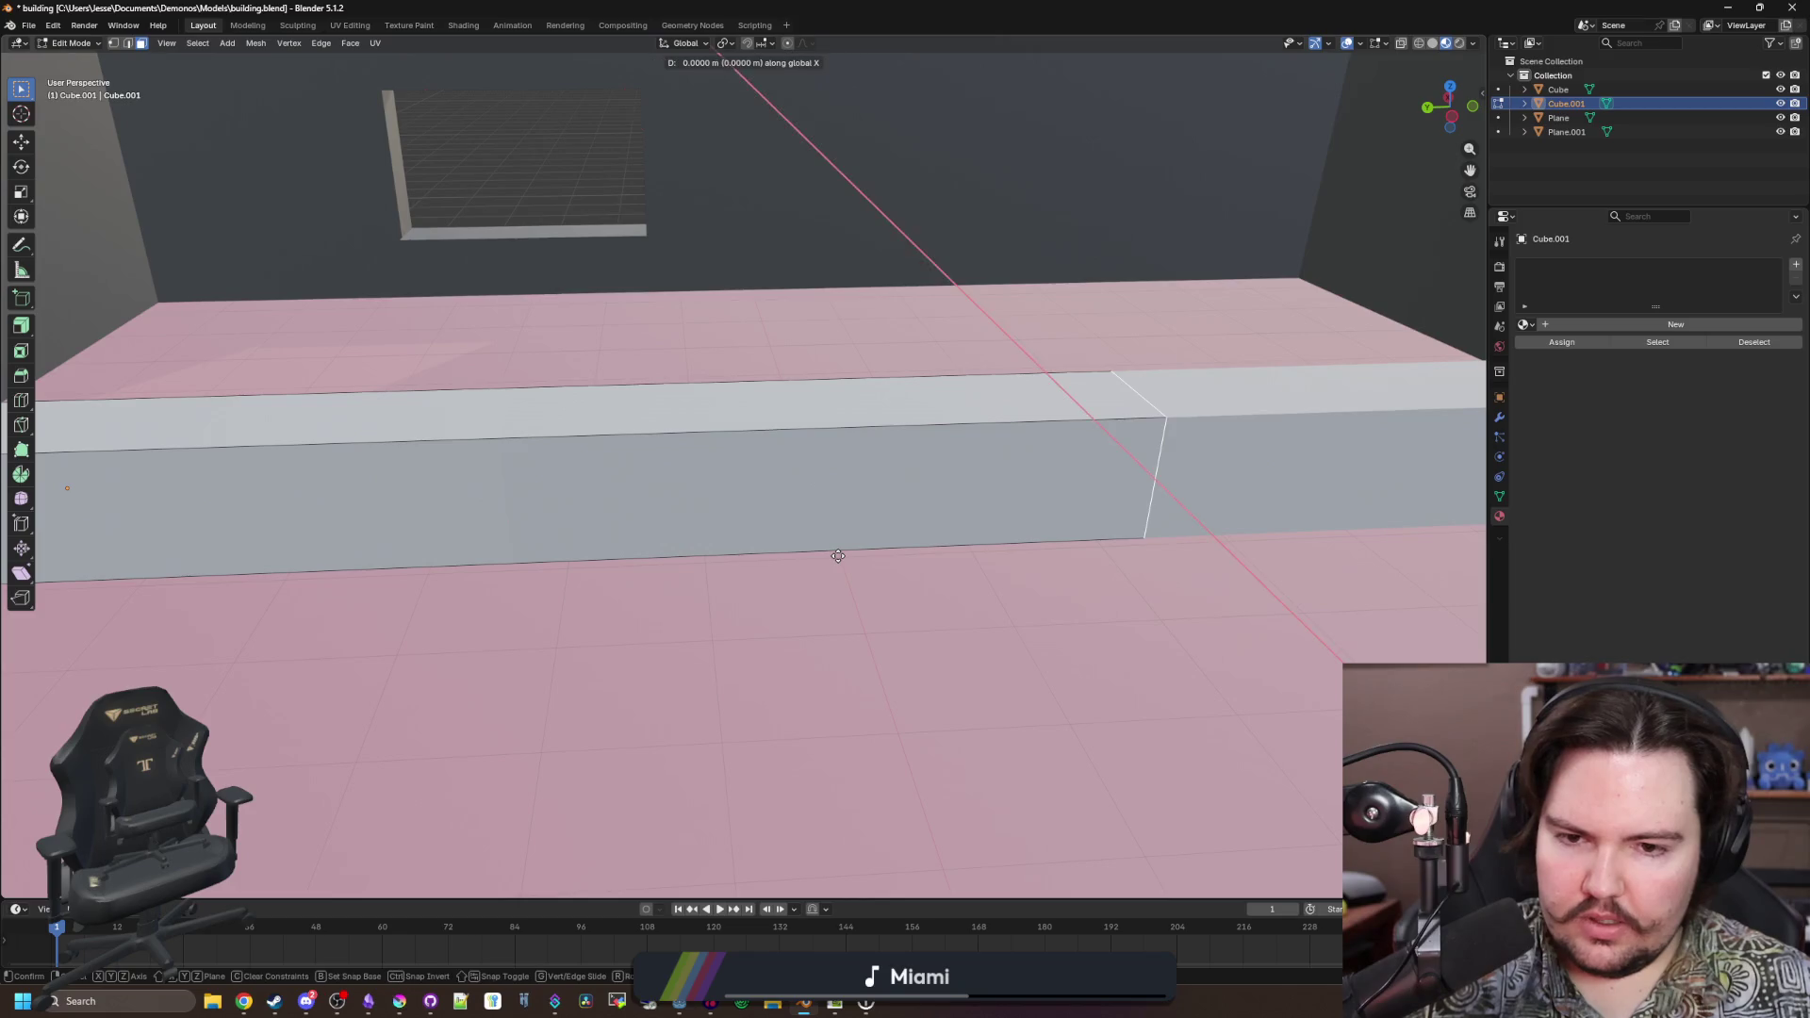
pyautogui.hotkey('ctrl', 'z')
pyautogui.moveTo(839, 555); pyautogui.dragTo(951, 584)
pyautogui.press('y')
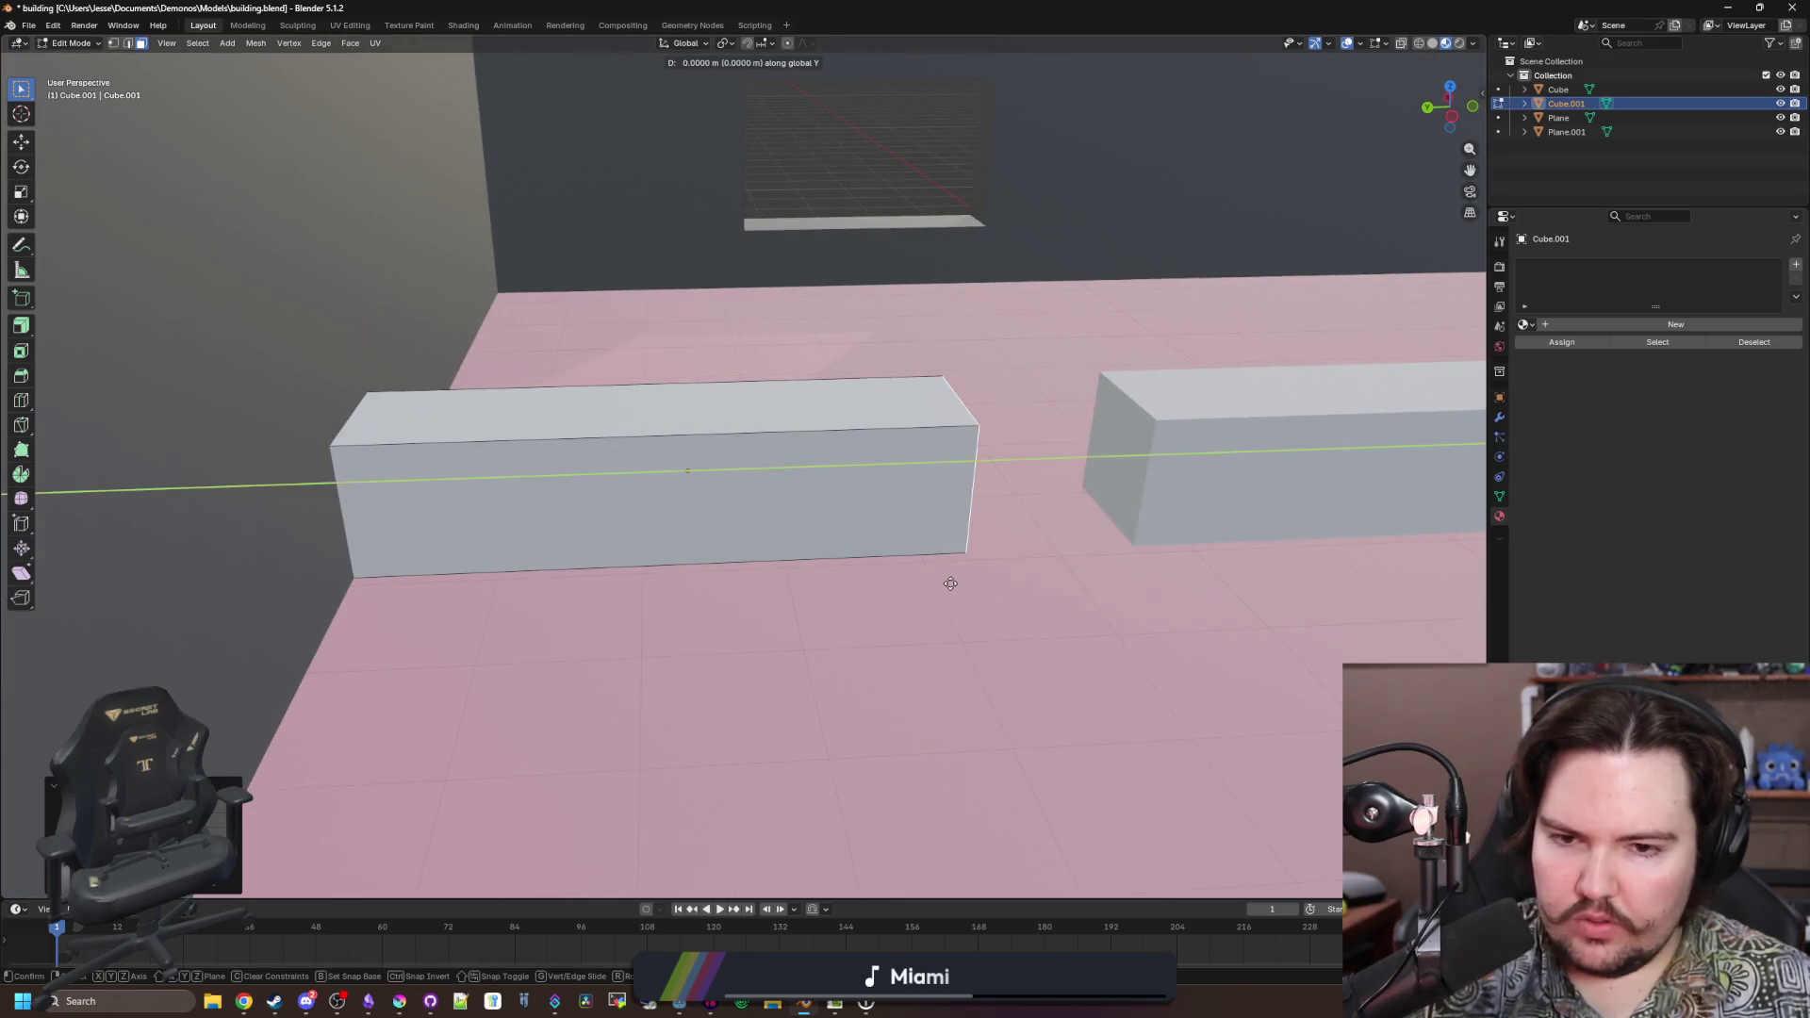
pyautogui.press('Return')
pyautogui.press('KP_Decimal')
# - Orbit to check the two boxes, save building.blend and switch to Godot
pyautogui.scroll(-6, 974, 587)
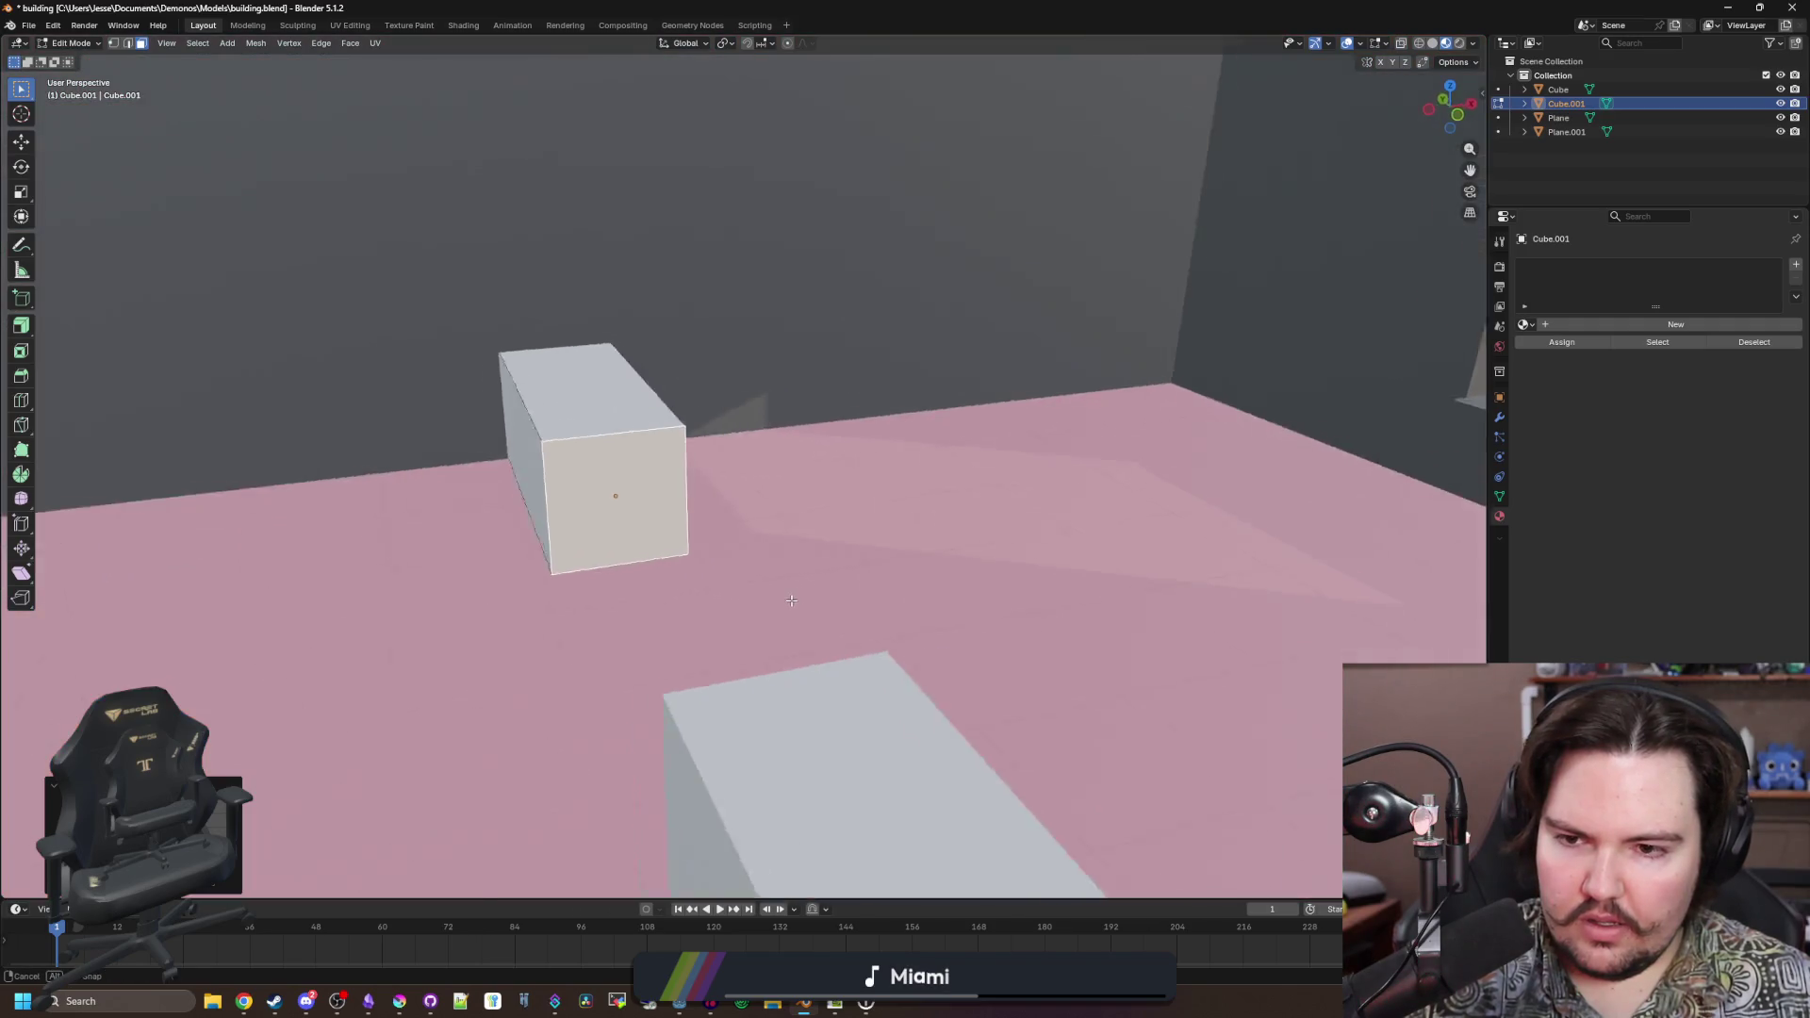
pyautogui.moveTo(791, 600)
pyautogui.mouseDown()
pyautogui.moveTo(477, 586)
pyautogui.moveTo(283, 376)
pyautogui.moveTo(557, 585)
pyautogui.moveTo(609, 569)
pyautogui.mouseUp()
pyautogui.scroll(-5, 609, 569)
pyautogui.hotkey('ctrl', 's')
pyautogui.scroll(3, 679, 640)
pyautogui.hotkey('alt', 'Tab')
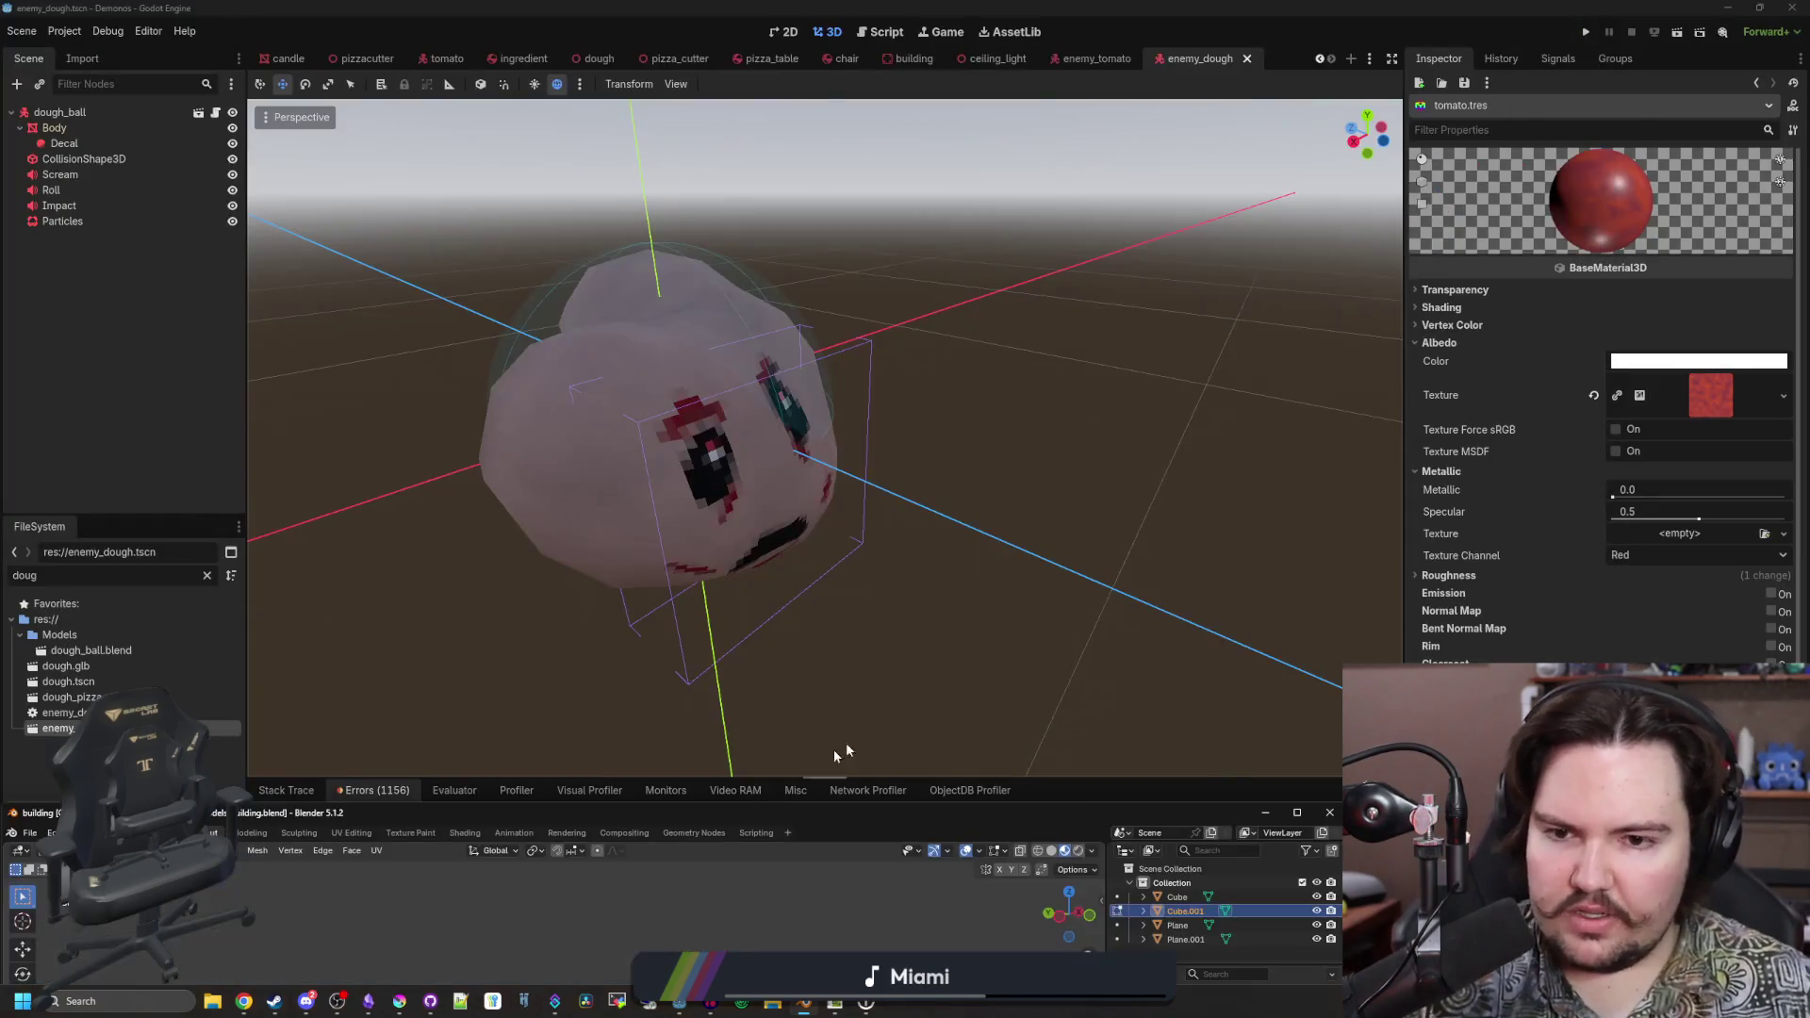
# - Filter the FileSystem for 'world' and open world.tscn
pyautogui.click(207, 575)
pyautogui.write('world')
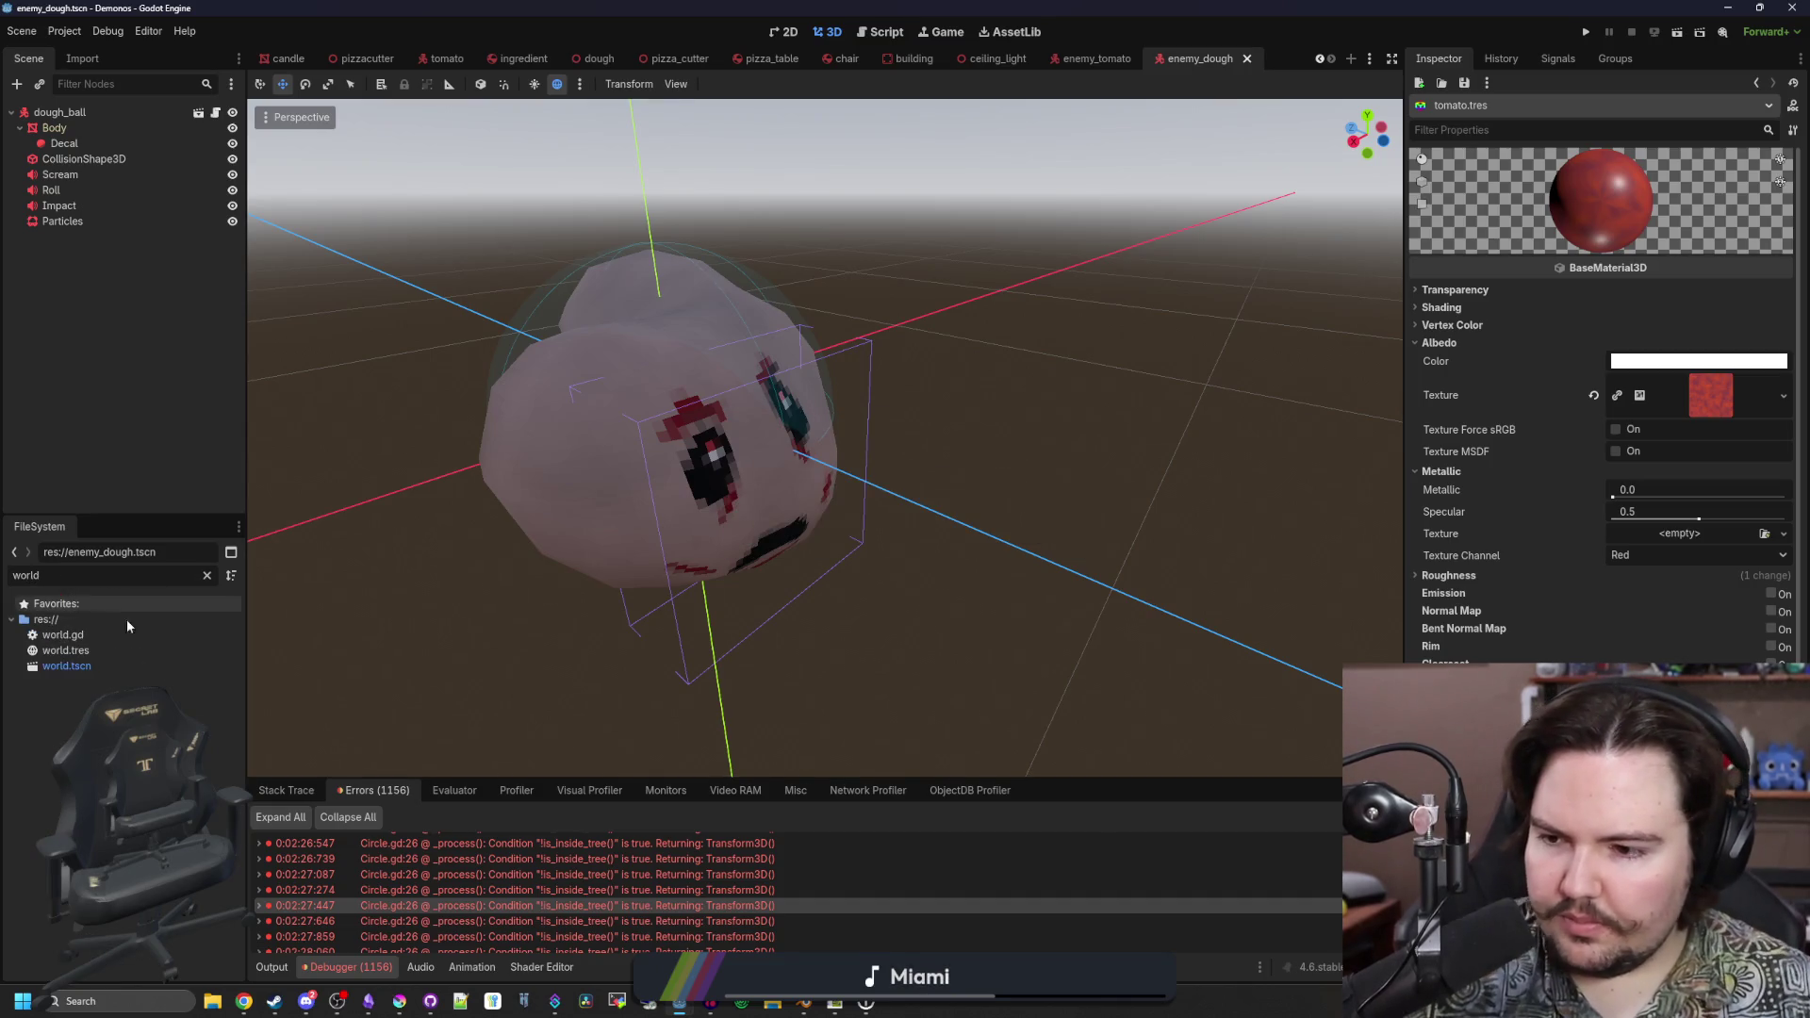
pyautogui.doubleClick(92, 666)
# - Fly the editor camera through the room to the counter, then run the game with F5
pyautogui.press('w')
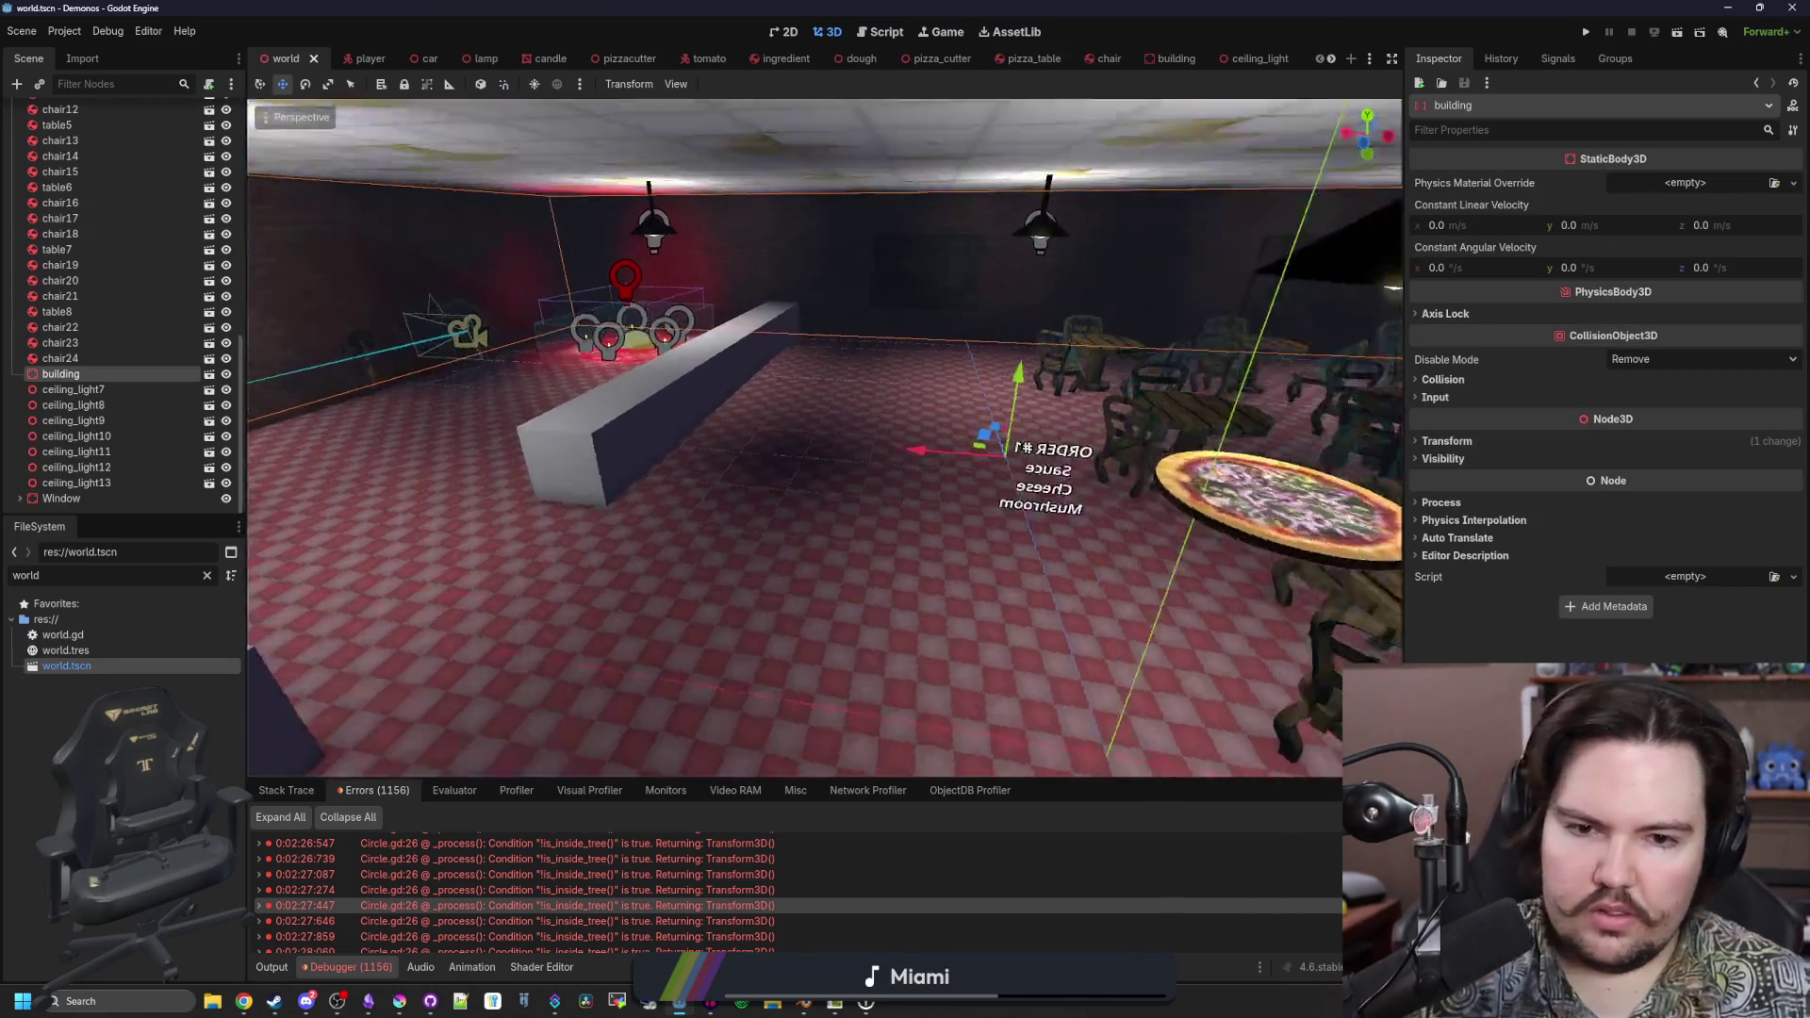
pyautogui.press('w')
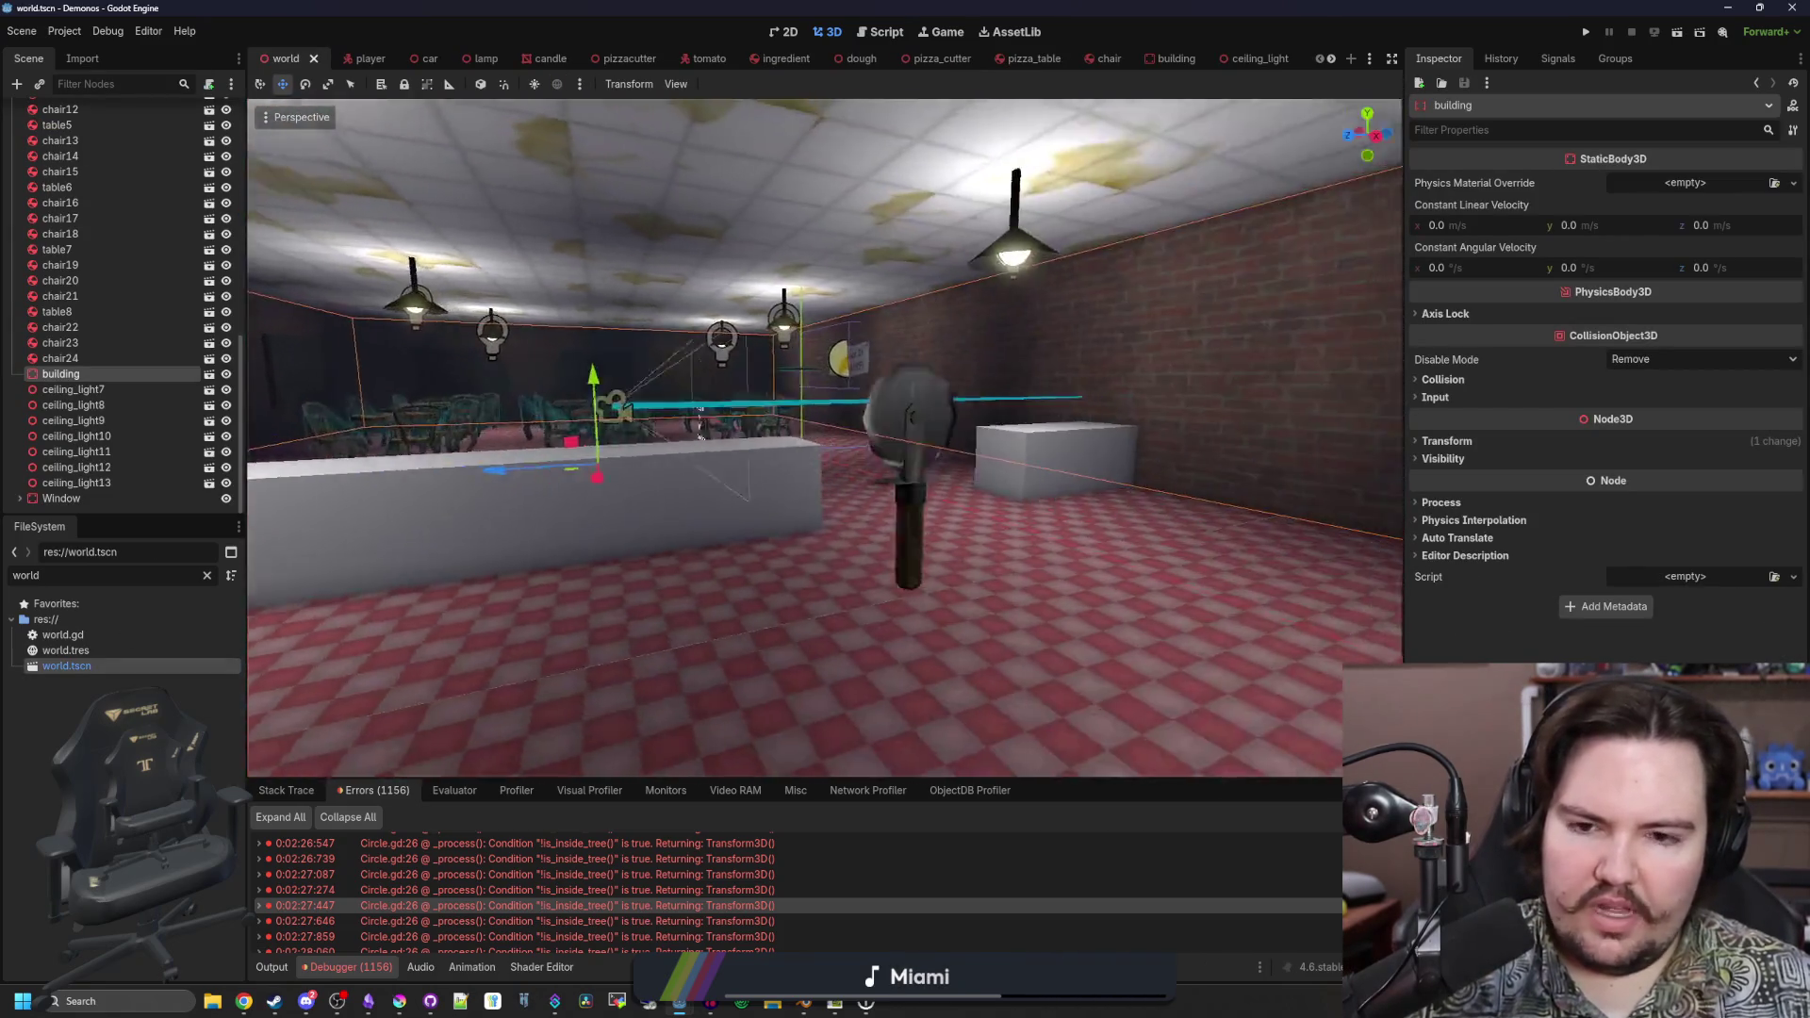
pyautogui.press('s')
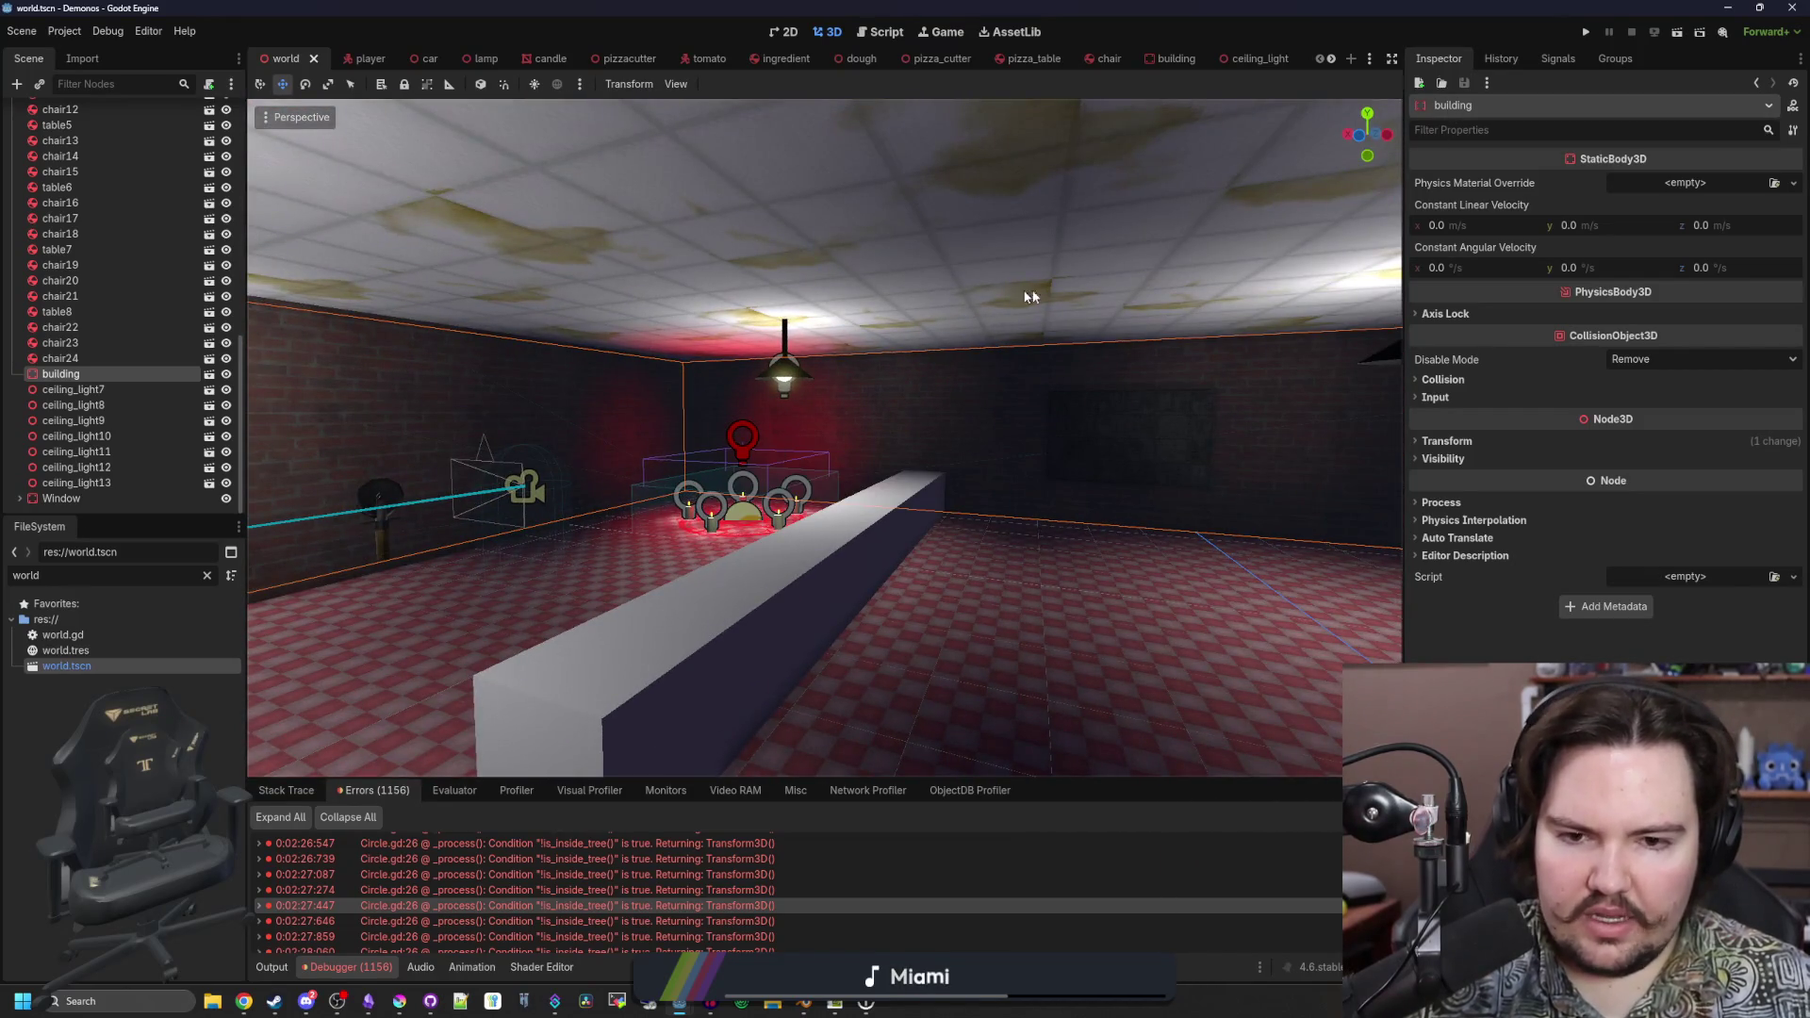
pyautogui.press('F5')
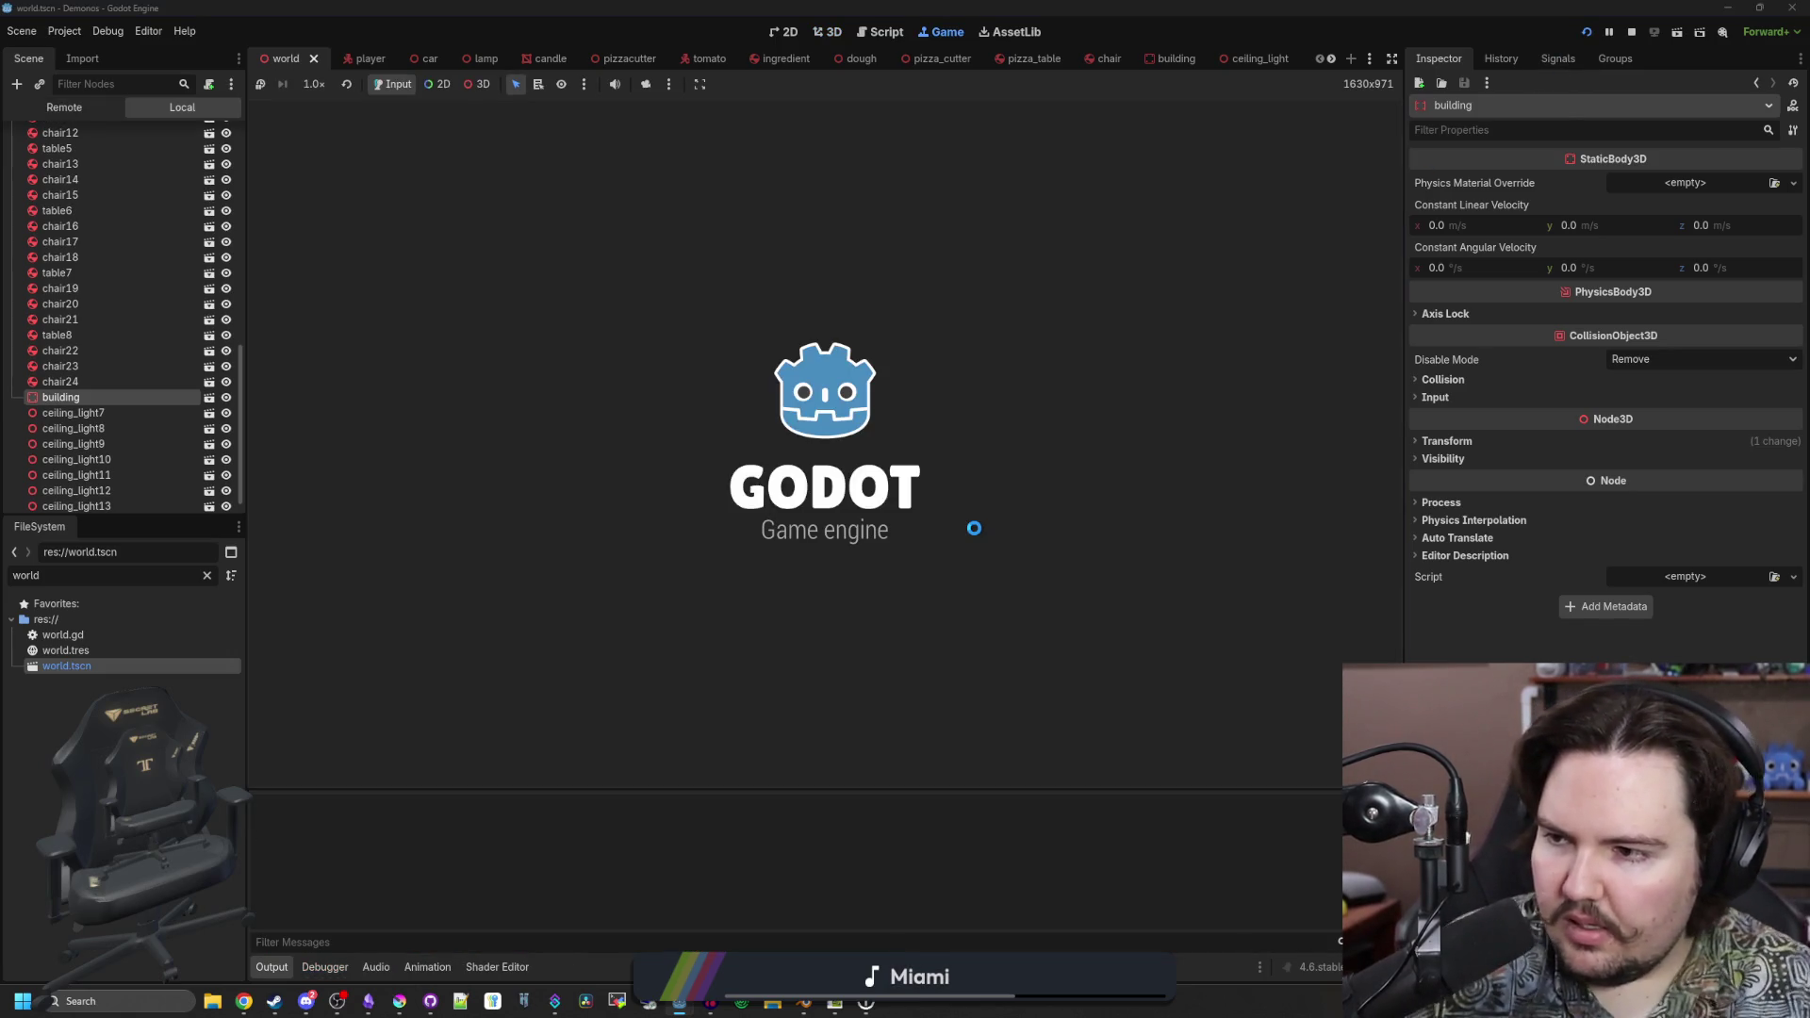
# - Walk back and forth along the white counter in the running game
pyautogui.press('w')
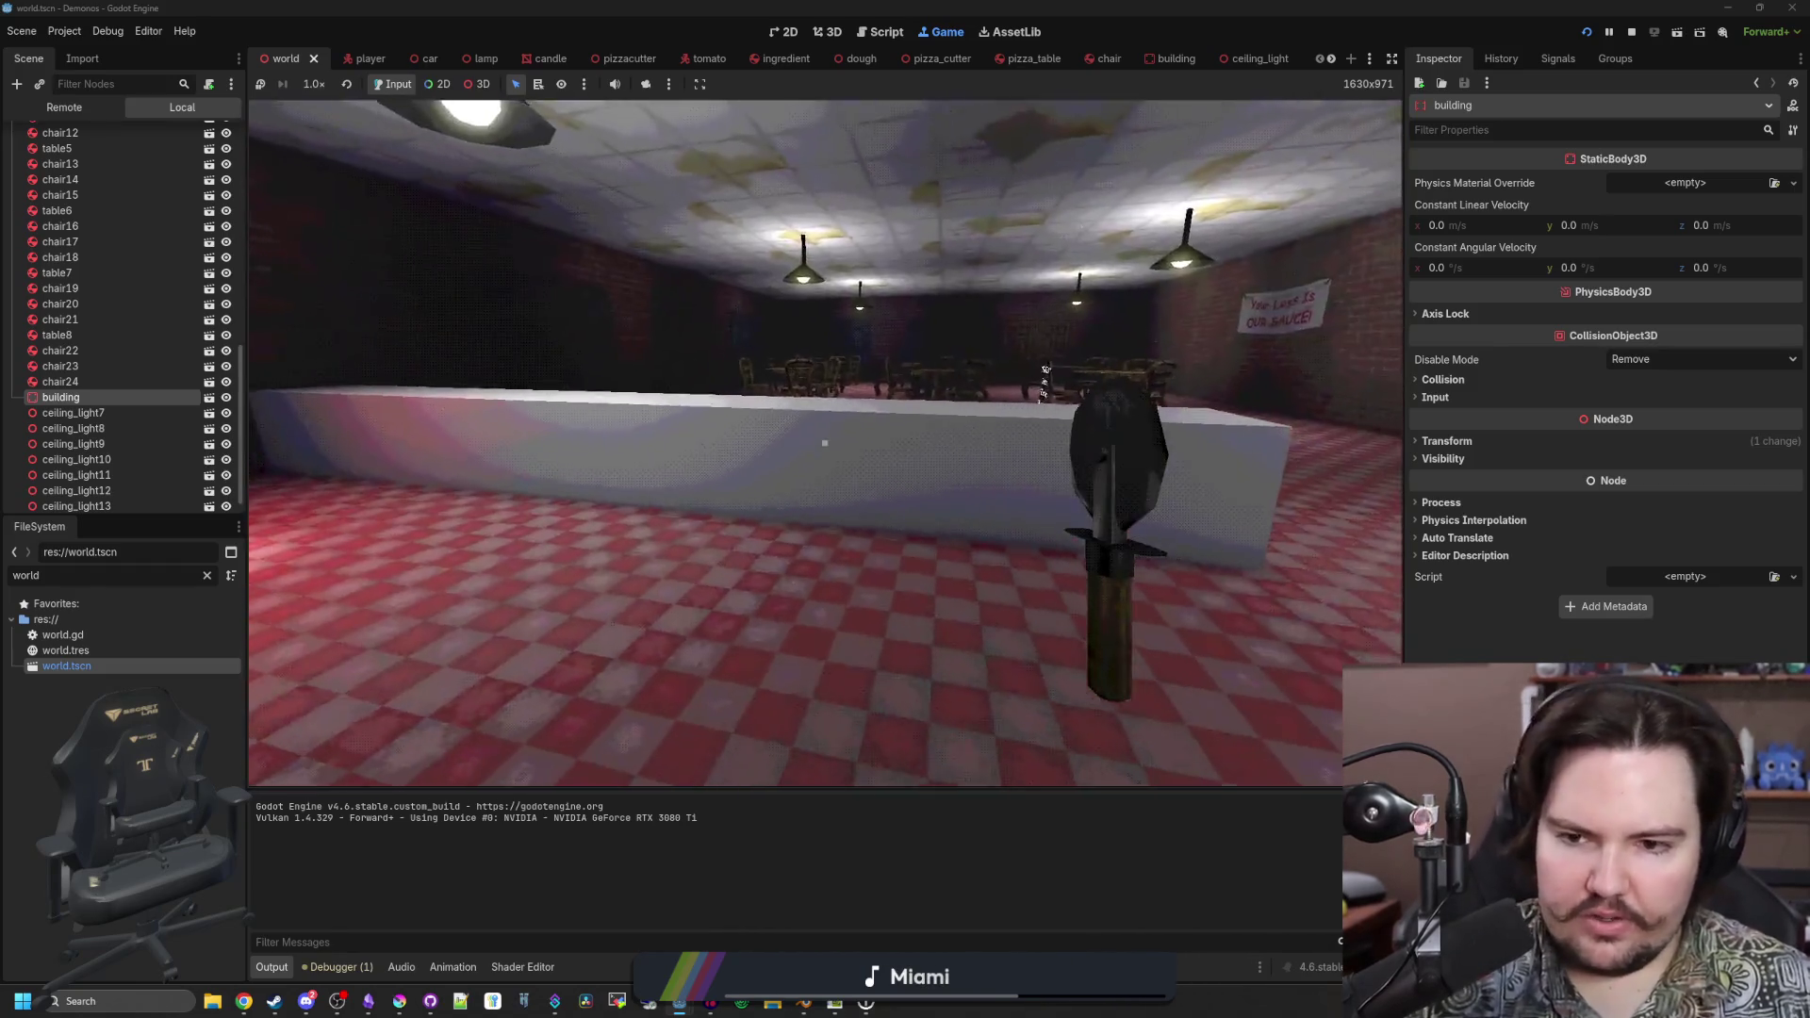
pyautogui.press('s')
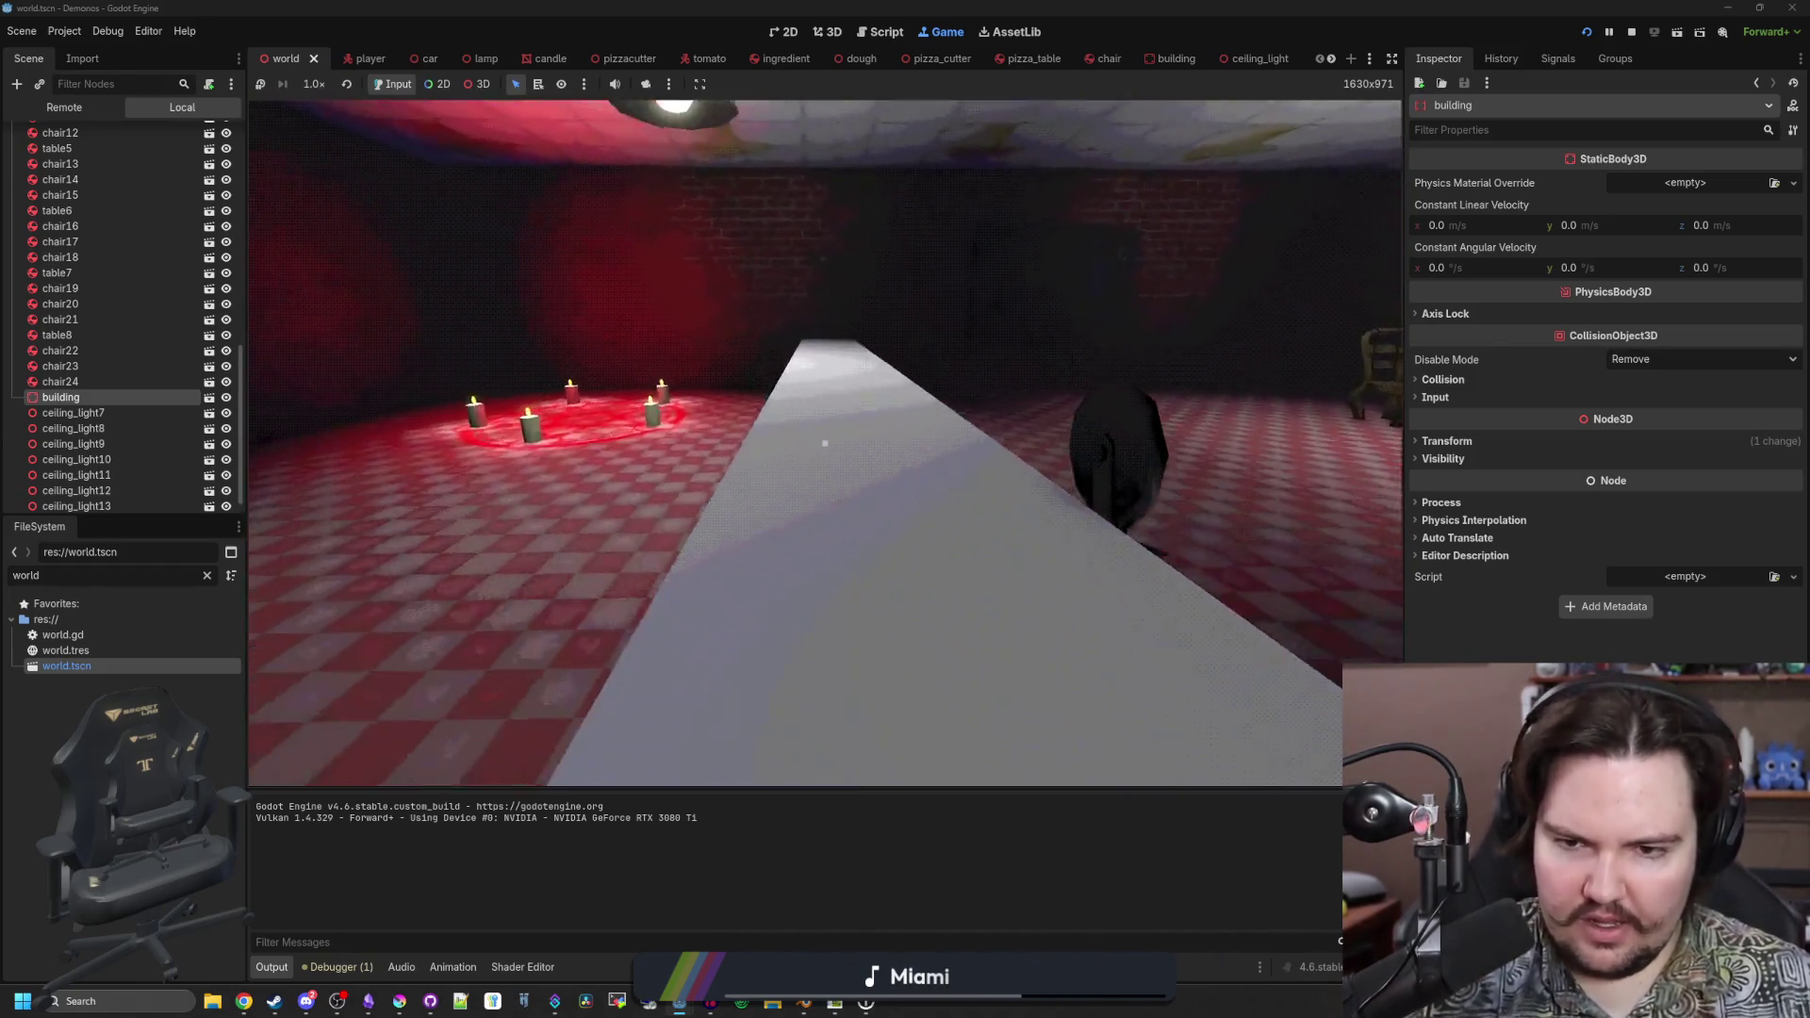
pyautogui.press('w')
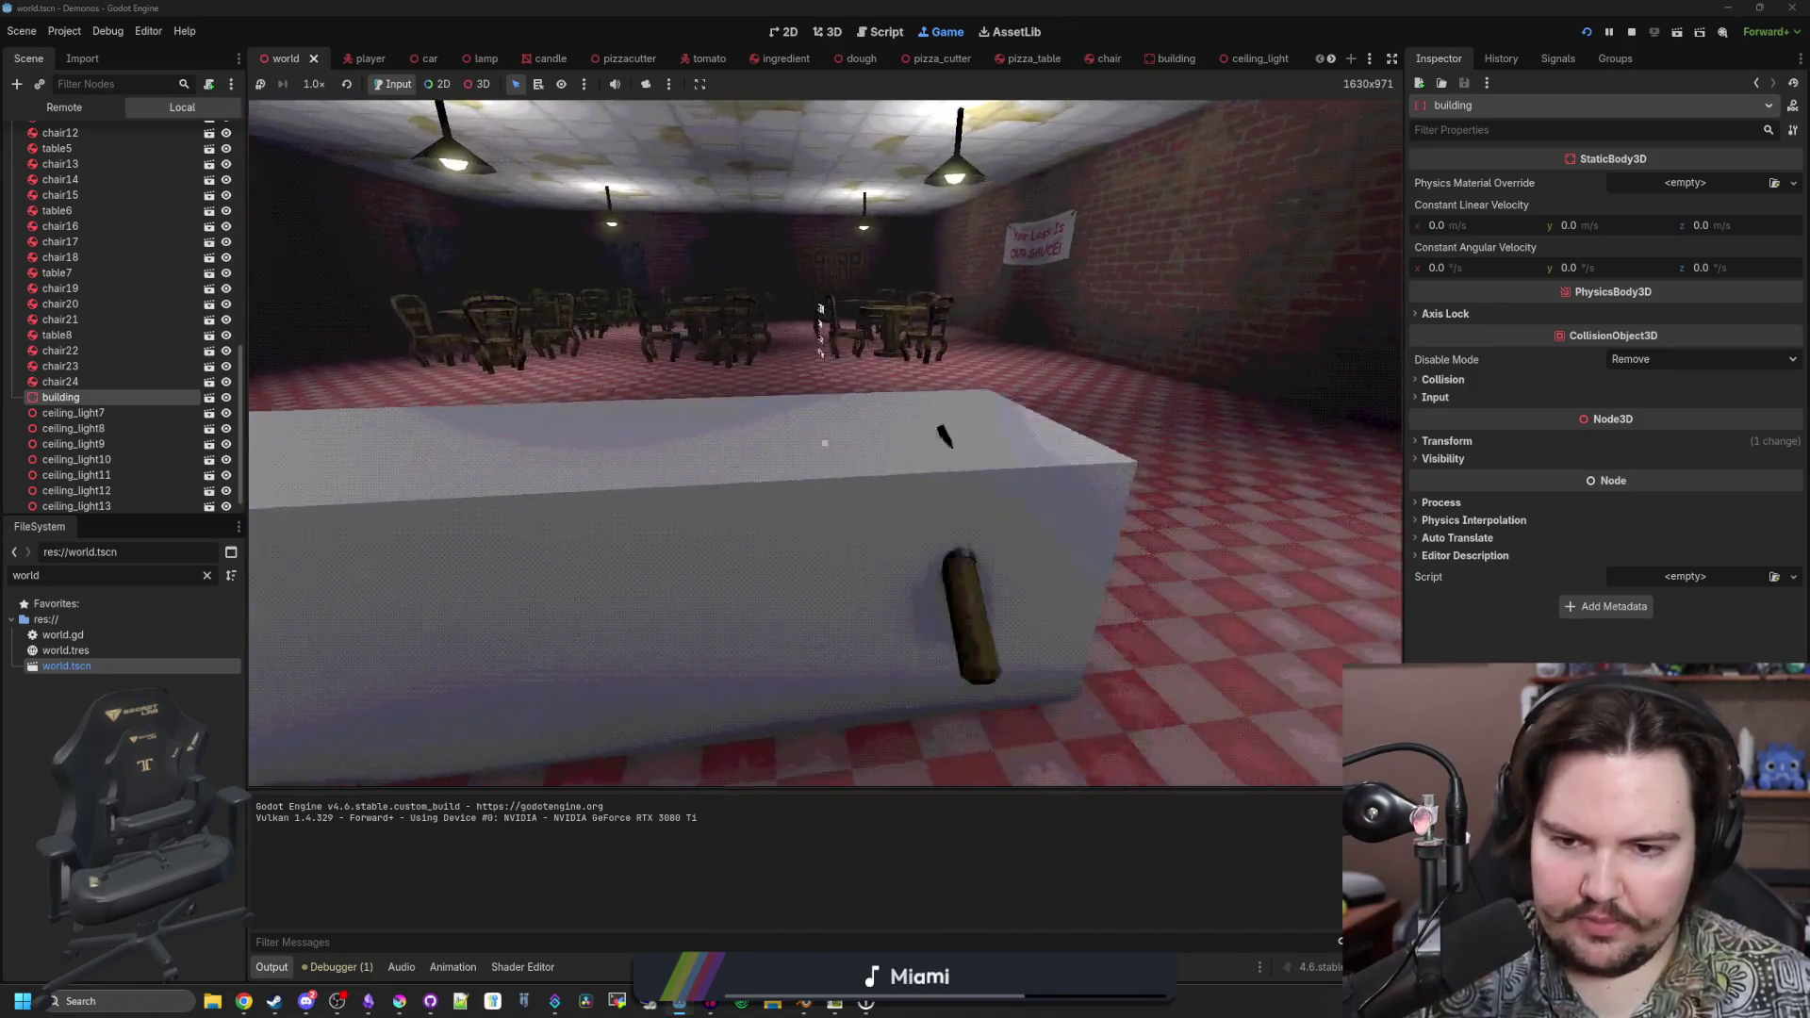
pyautogui.press('s')
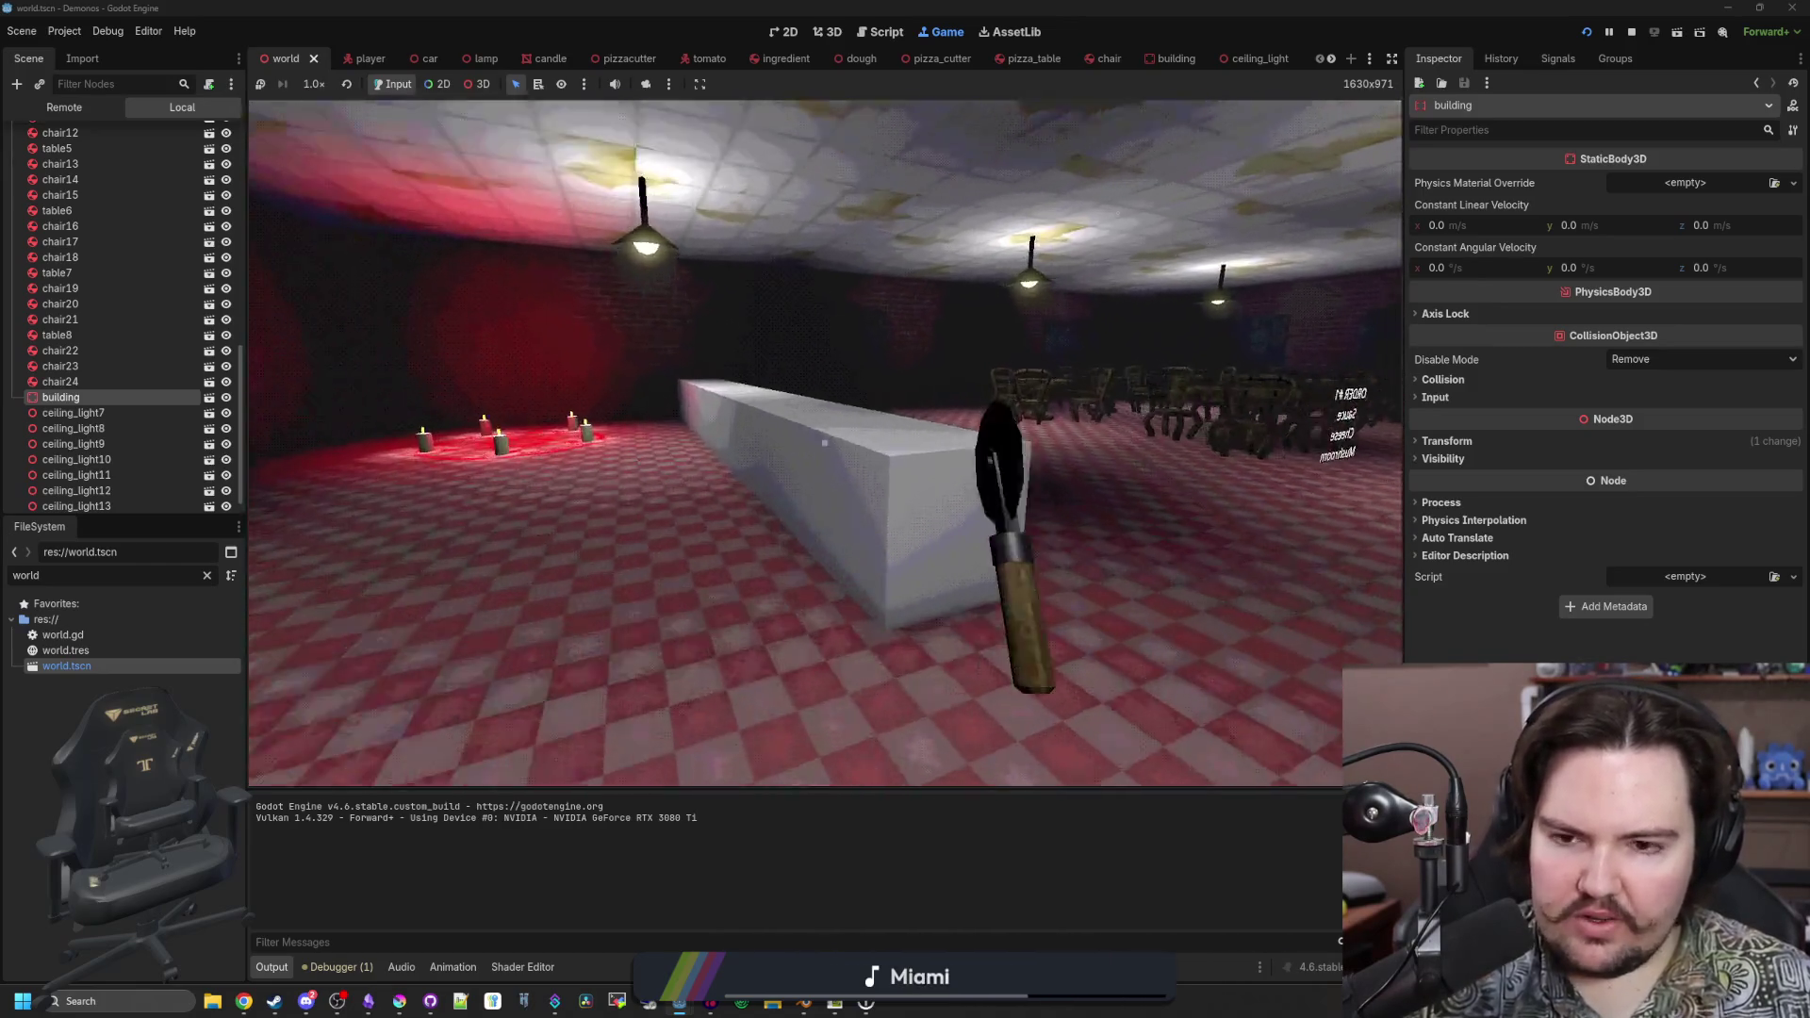
pyautogui.press('w')
# - Return to Blender, maximise its window and enter walk navigation
pyautogui.hotkey('alt', 'Tab')
pyautogui.doubleClick(905, 816)
pyautogui.hotkey('shift', '`')
# - Leave walk view and join the small box into the long counter object with Ctrl+J
pyautogui.press('w')
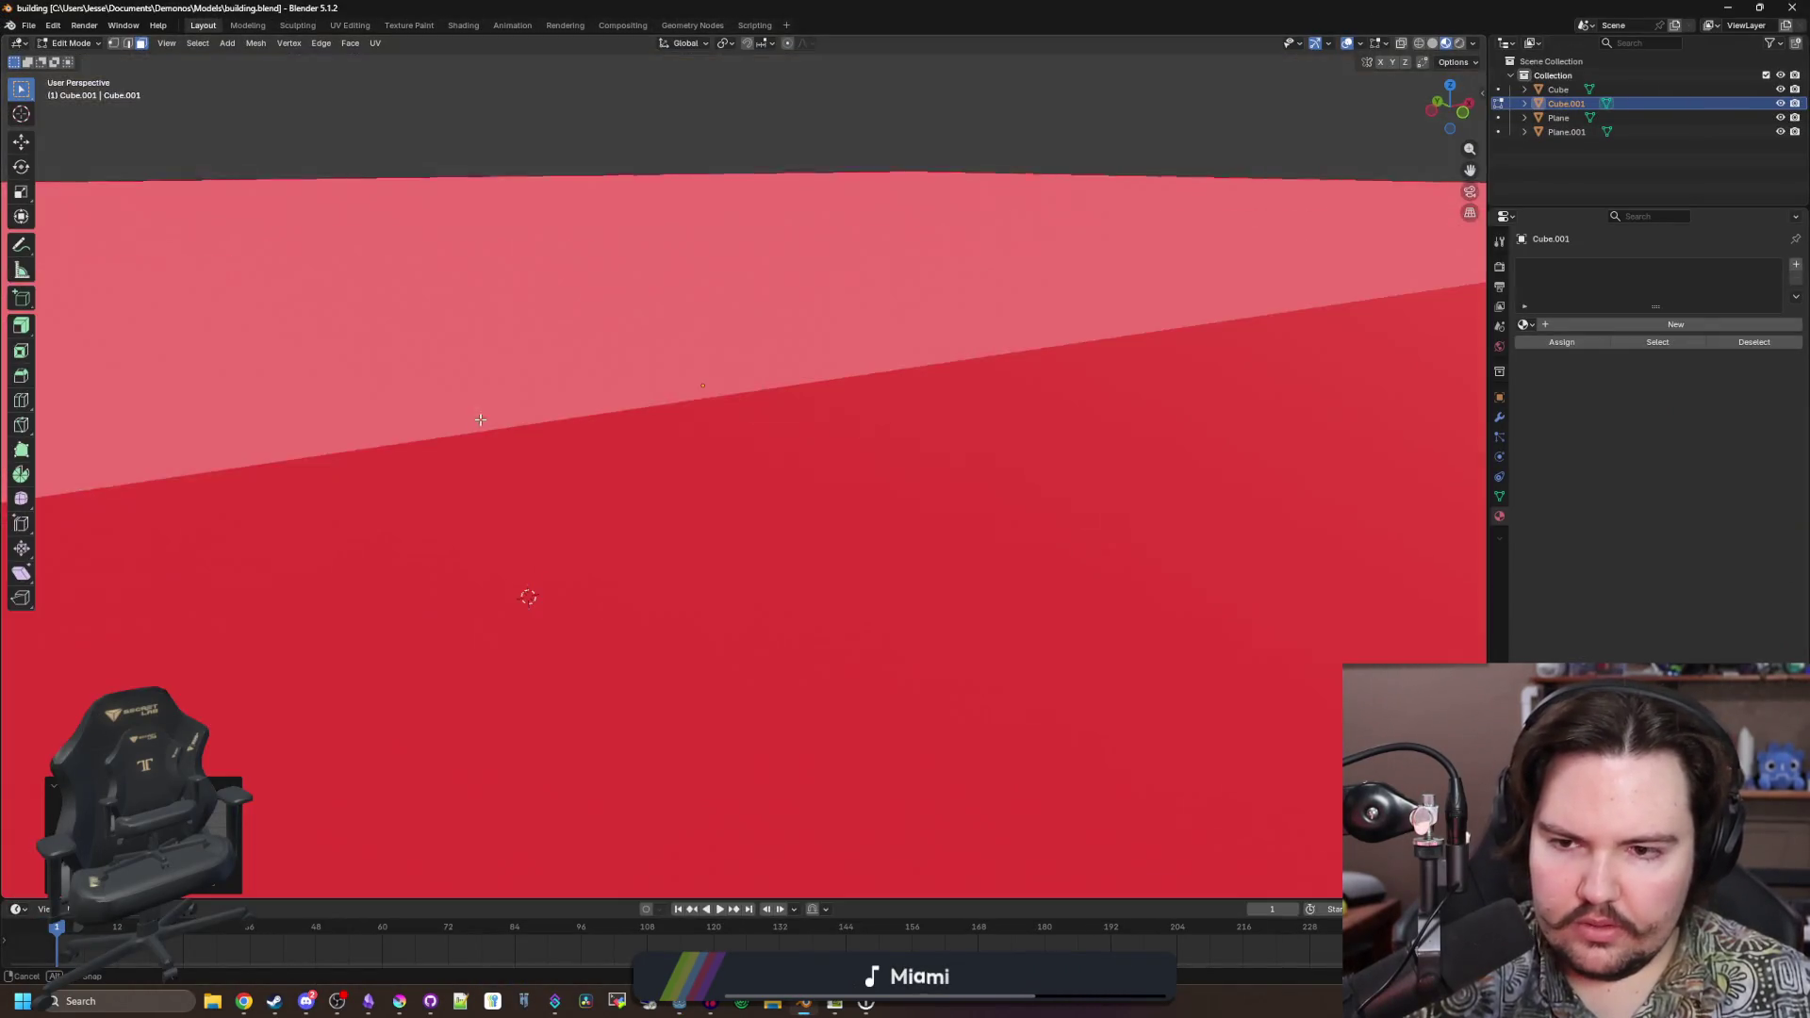
pyautogui.press('Escape')
pyautogui.press('Tab')
pyautogui.click(908, 402)
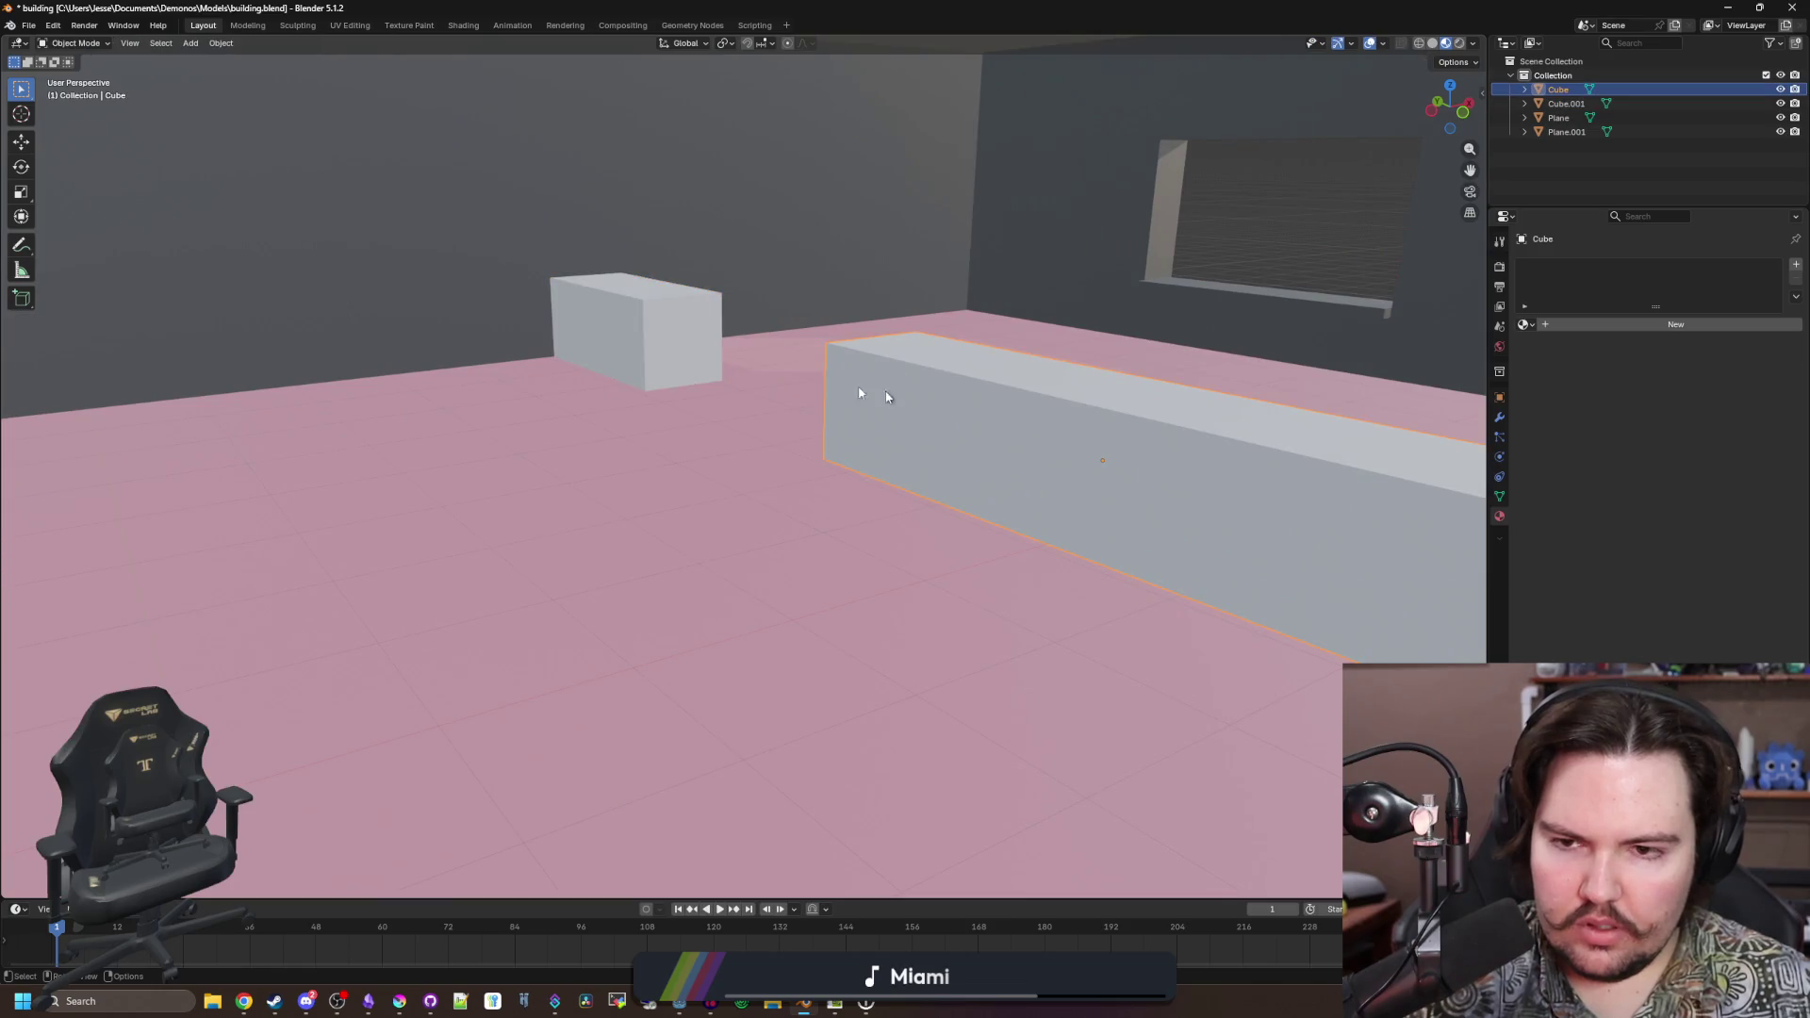
pyautogui.keyDown('shift'); pyautogui.click(638, 337); pyautogui.keyUp('shift')
pyautogui.hotkey('ctrl', 'j')
# - Lower both boxes' top faces about 0.023 m along Z and save building.blend
pyautogui.press('Tab')
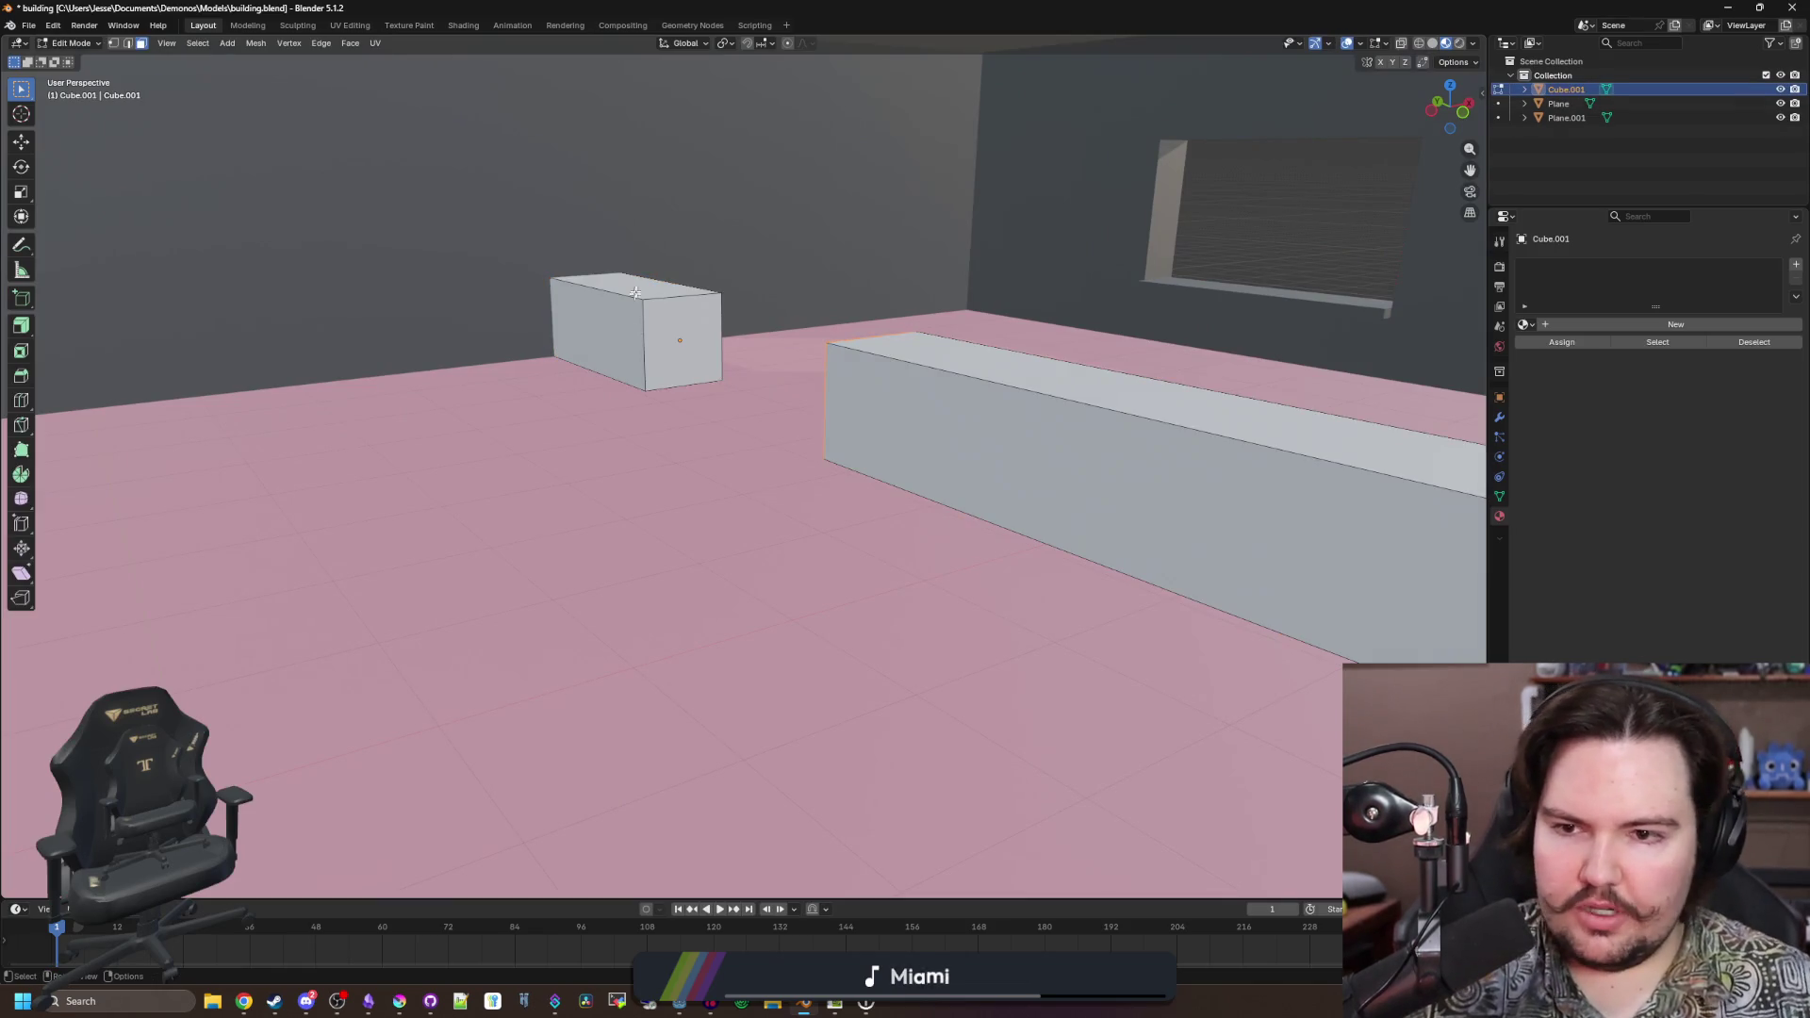
pyautogui.keyDown('shift'); pyautogui.click(967, 366); pyautogui.keyUp('shift')
pyautogui.press('g')
pyautogui.press('z')
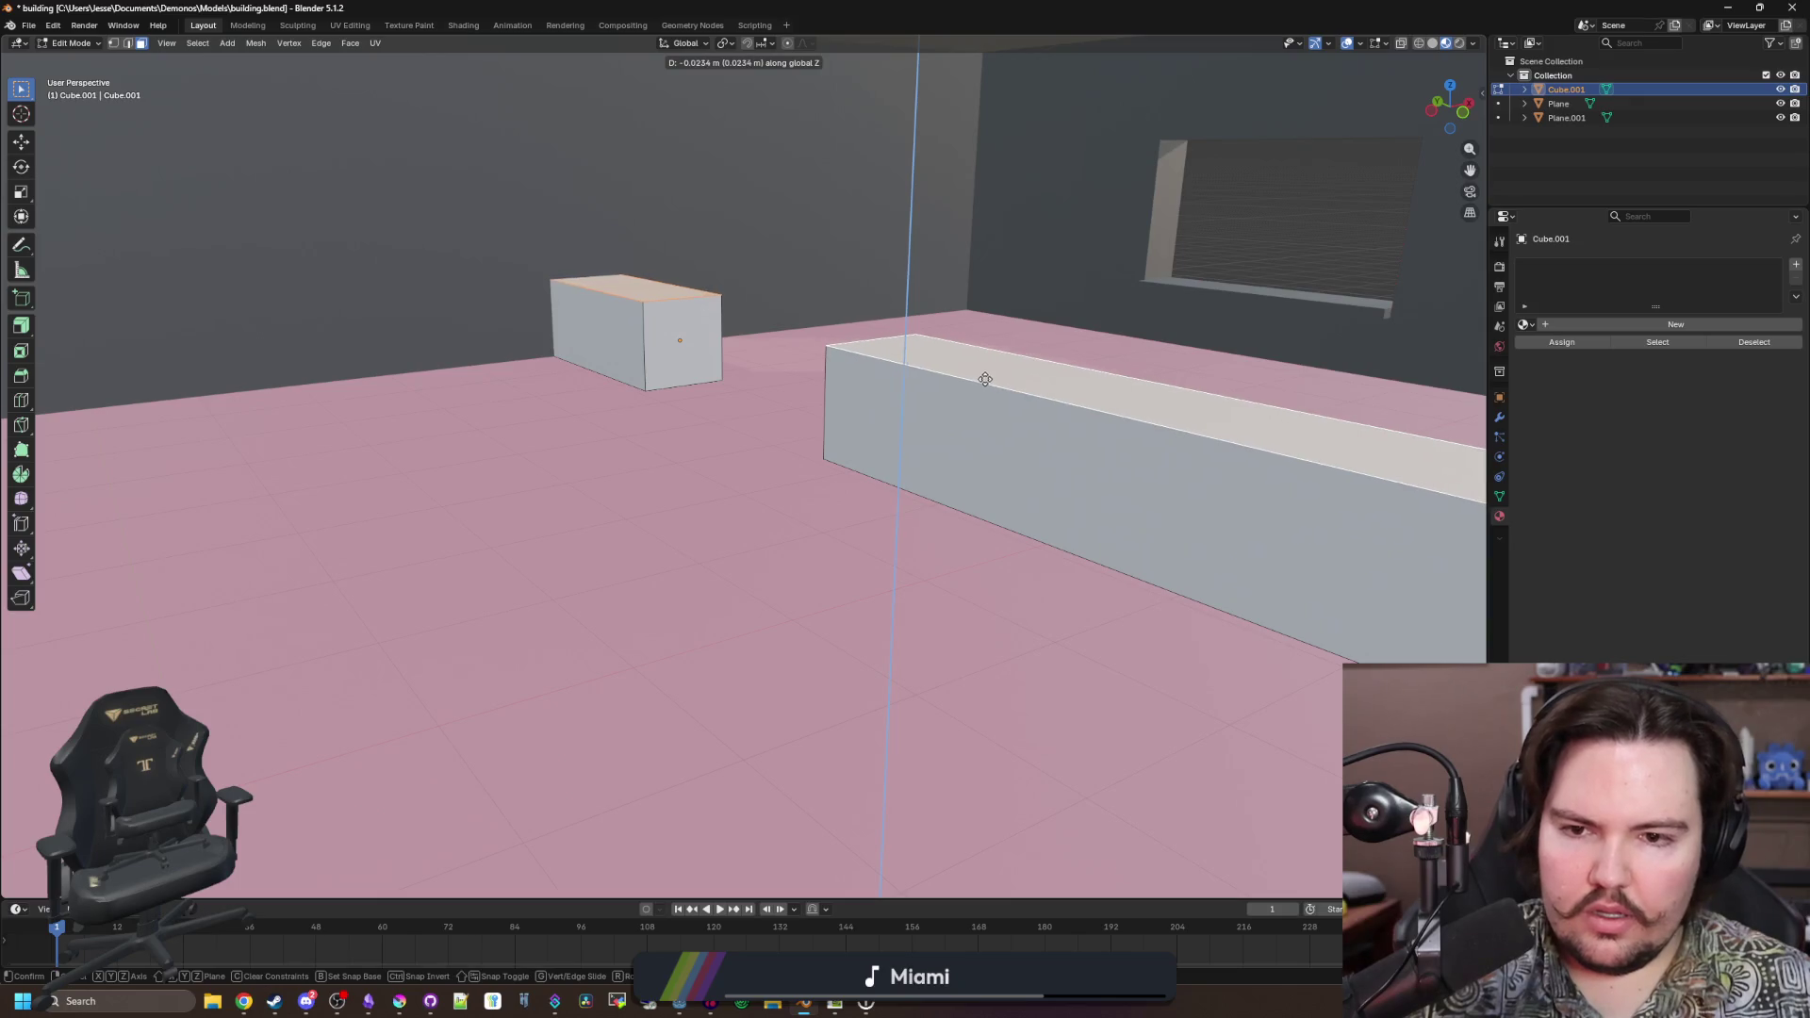
pyautogui.click(972, 385)
pyautogui.hotkey('ctrl', 's')
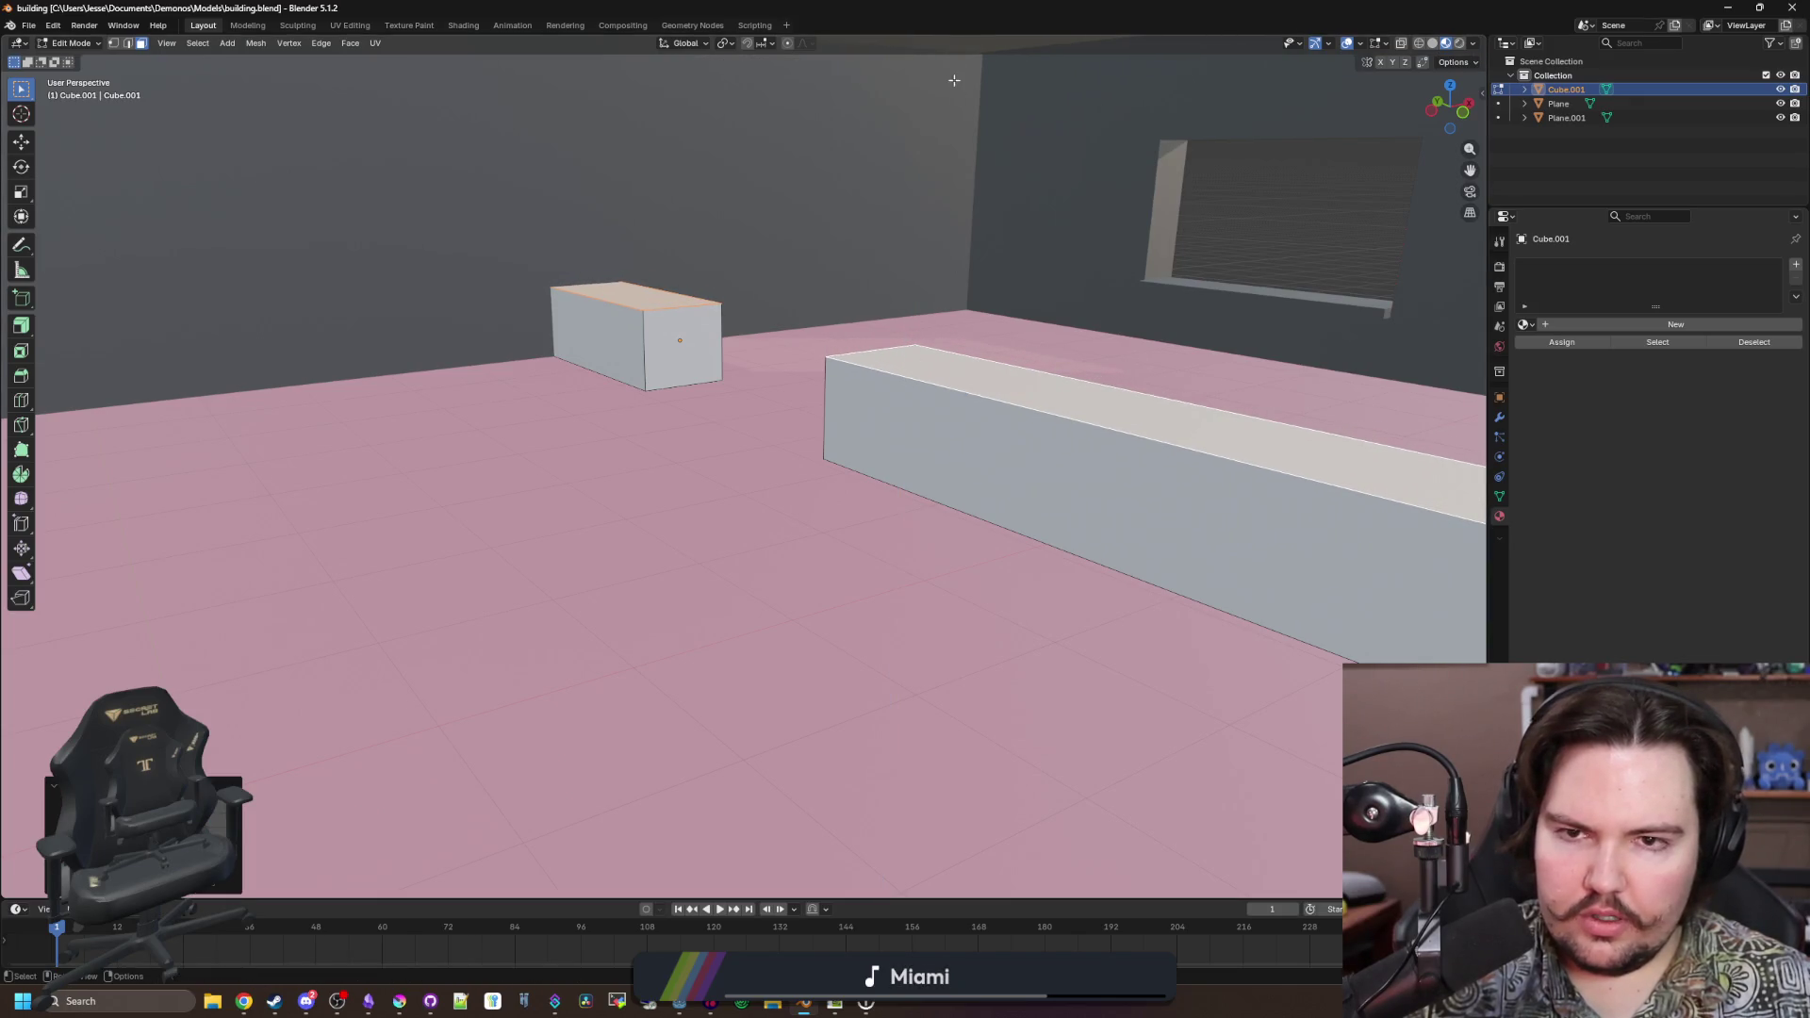
pyautogui.hotkey('alt', 'Tab')
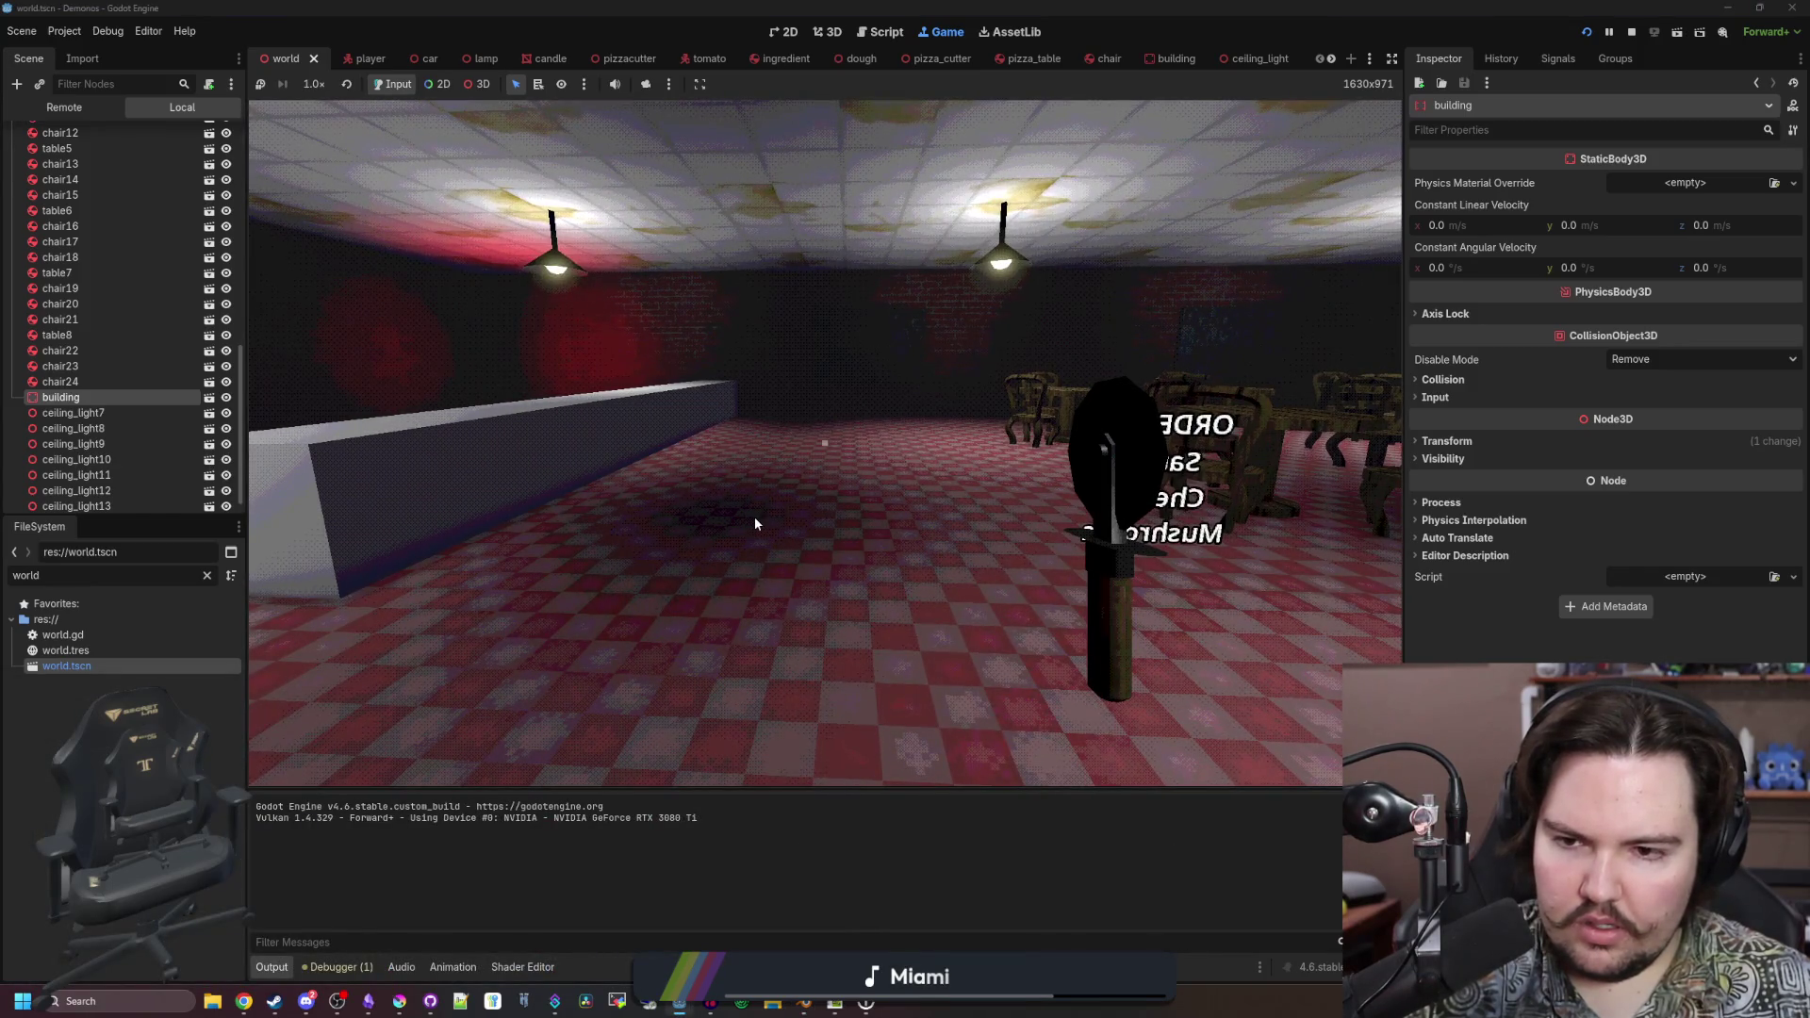
# - Take control of the running game, then restart it to load the lowered counter
pyautogui.click(619, 420)
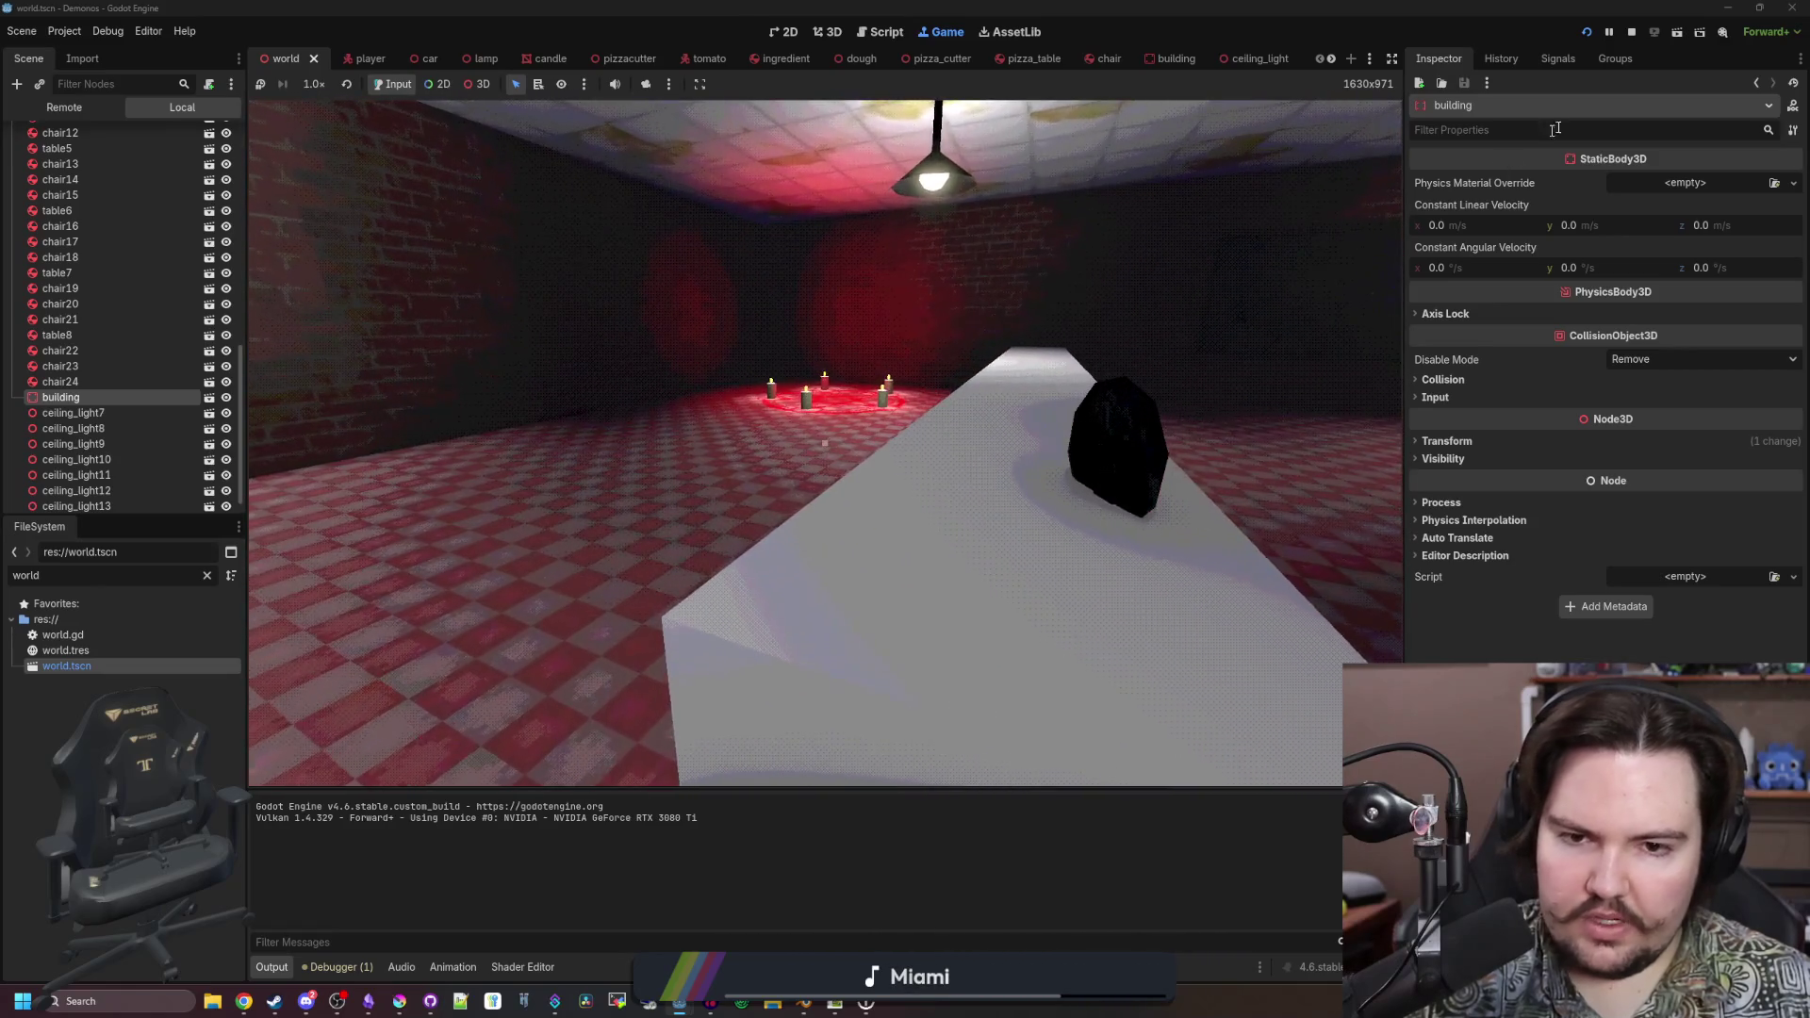
pyautogui.click(1587, 32)
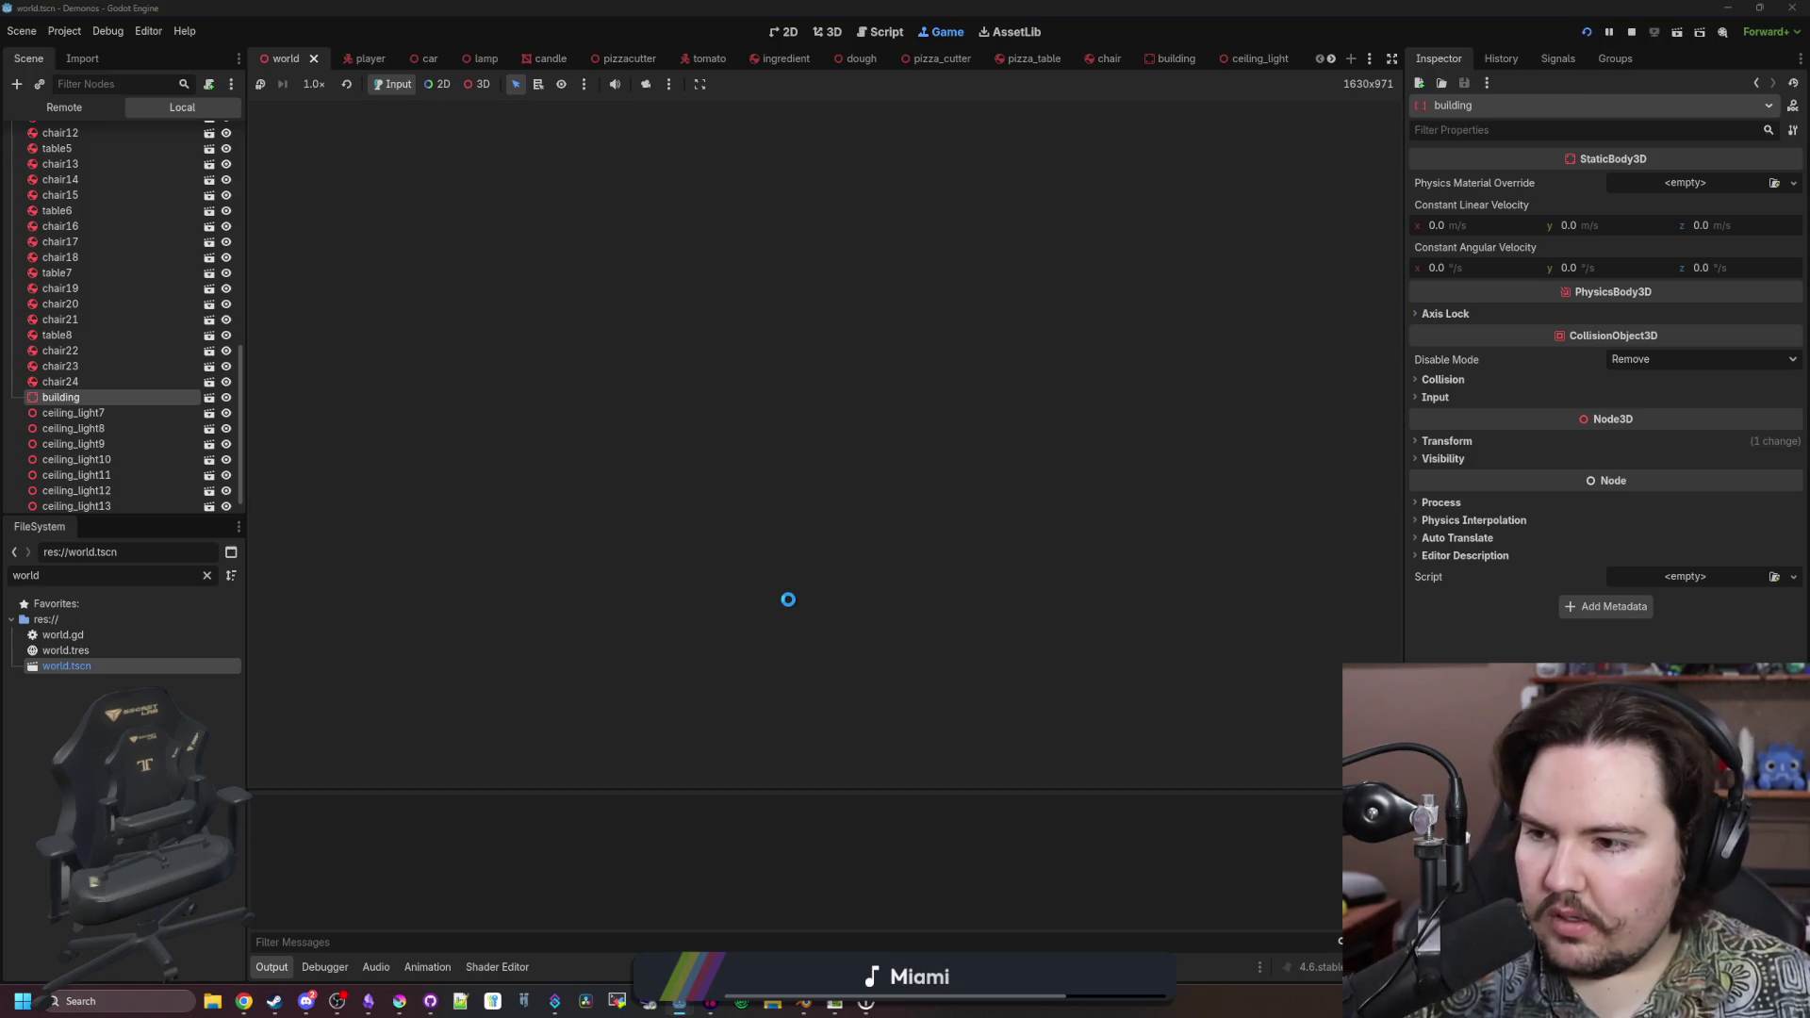
# - Walk around the counter, jump onto its top and step back off
pyautogui.press('w')
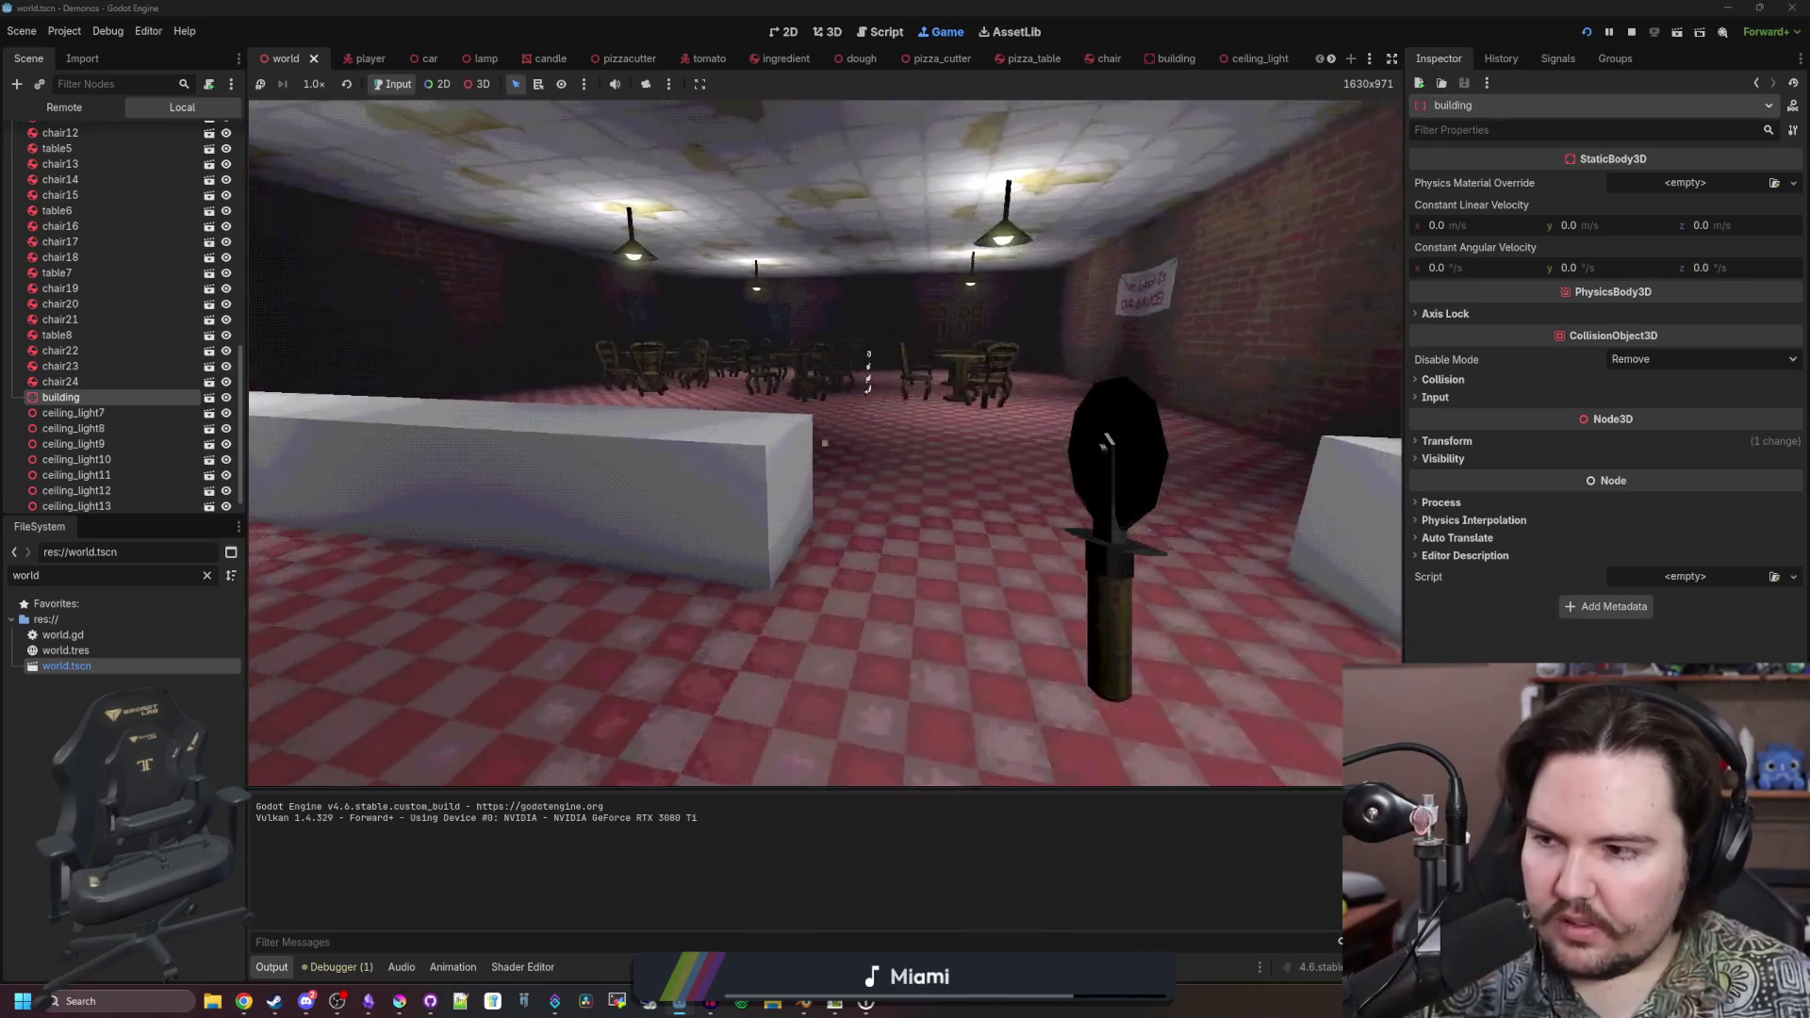
pyautogui.press('w')
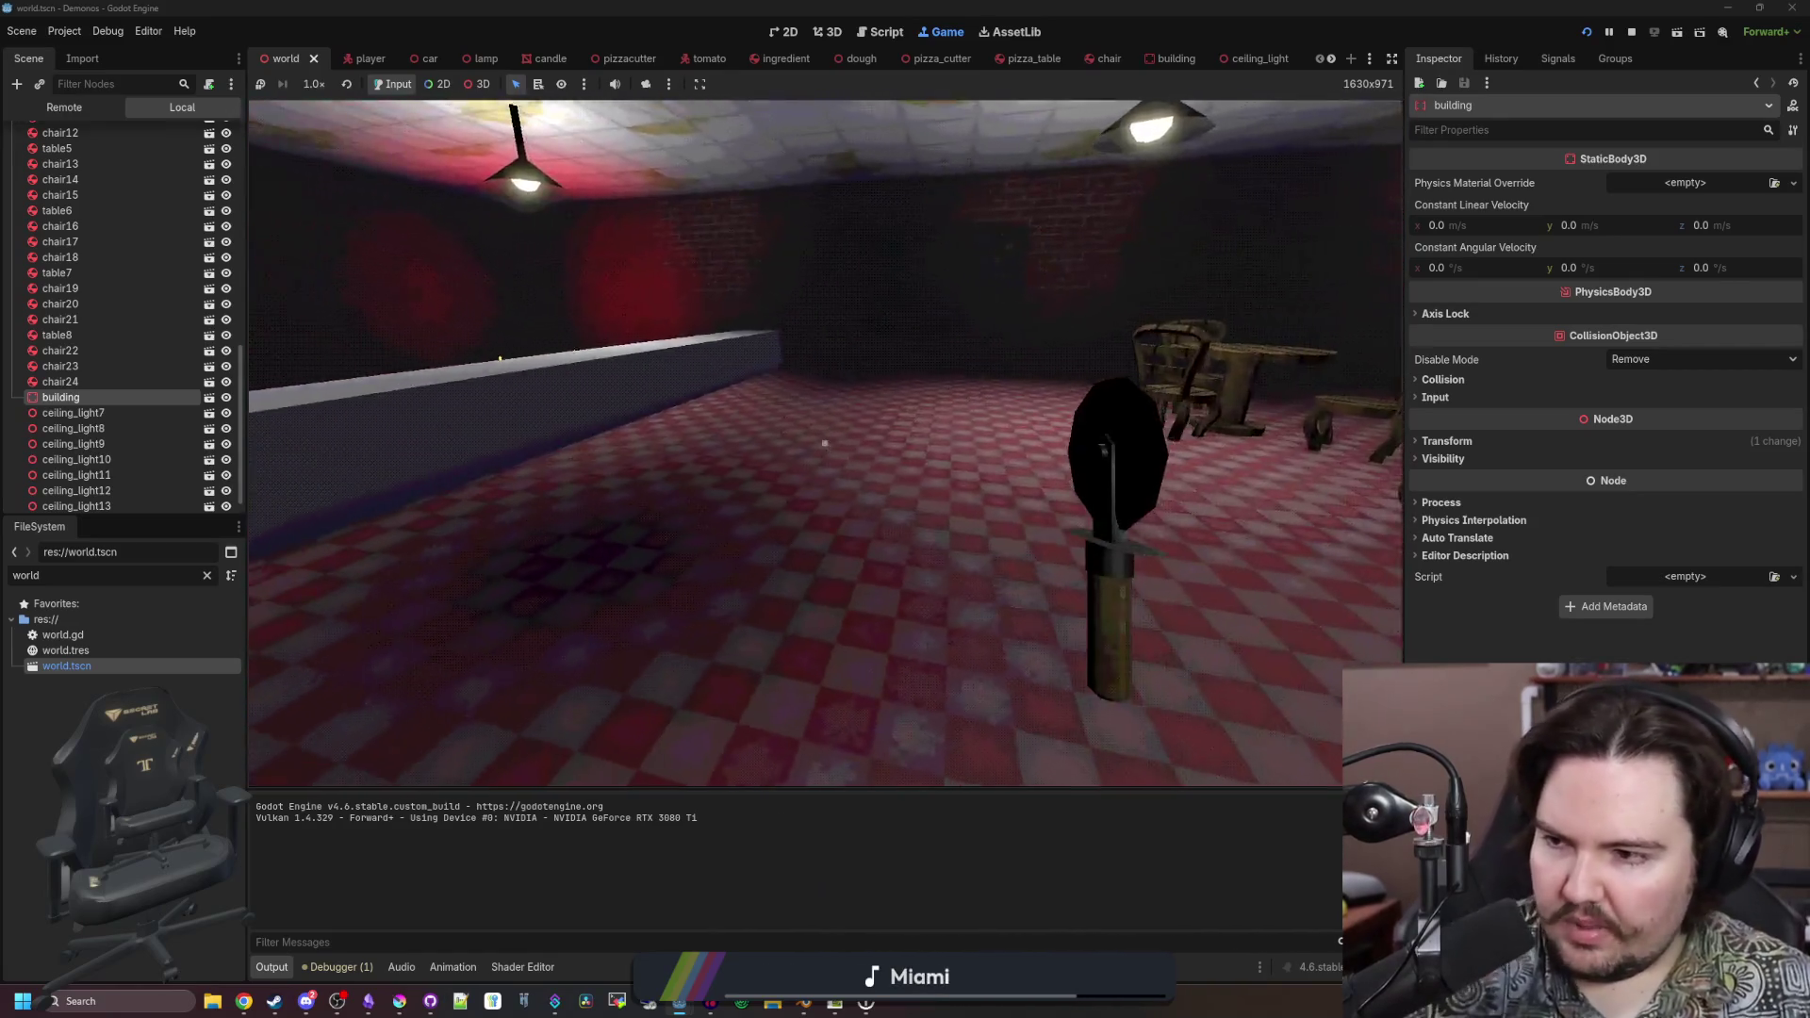
pyautogui.press('w')
pyautogui.press('space')
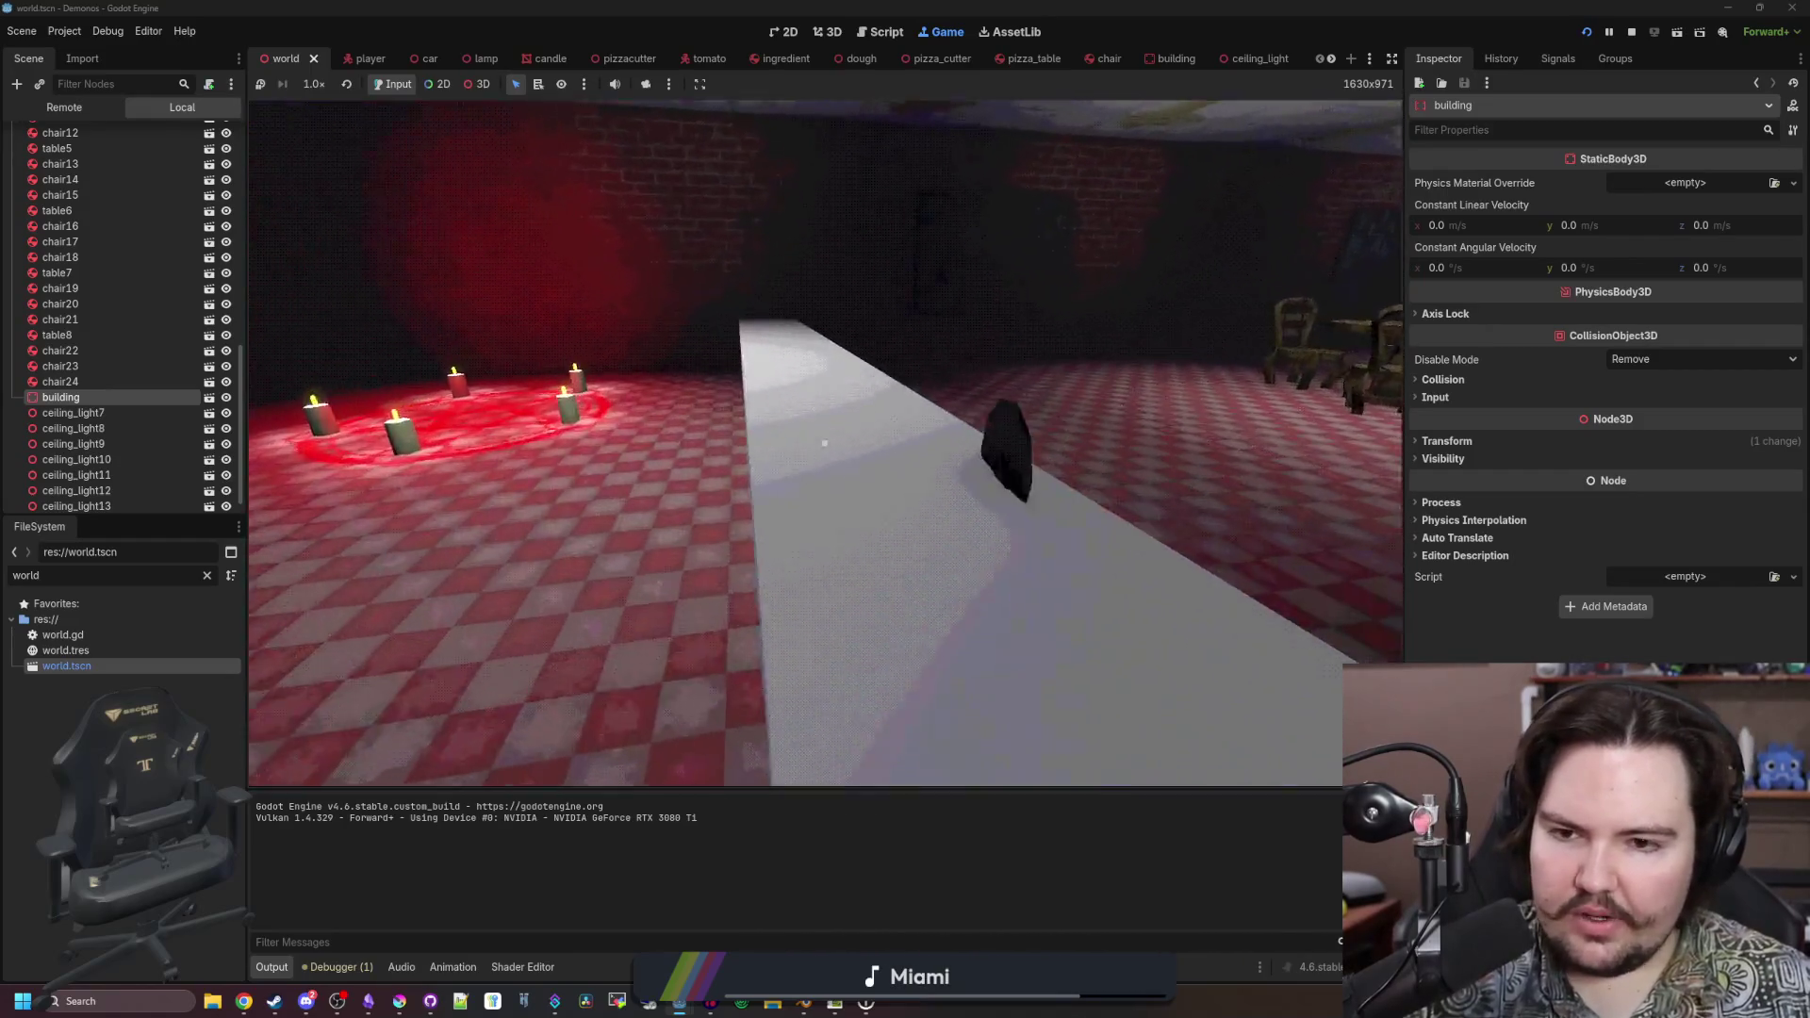
pyautogui.press('w')
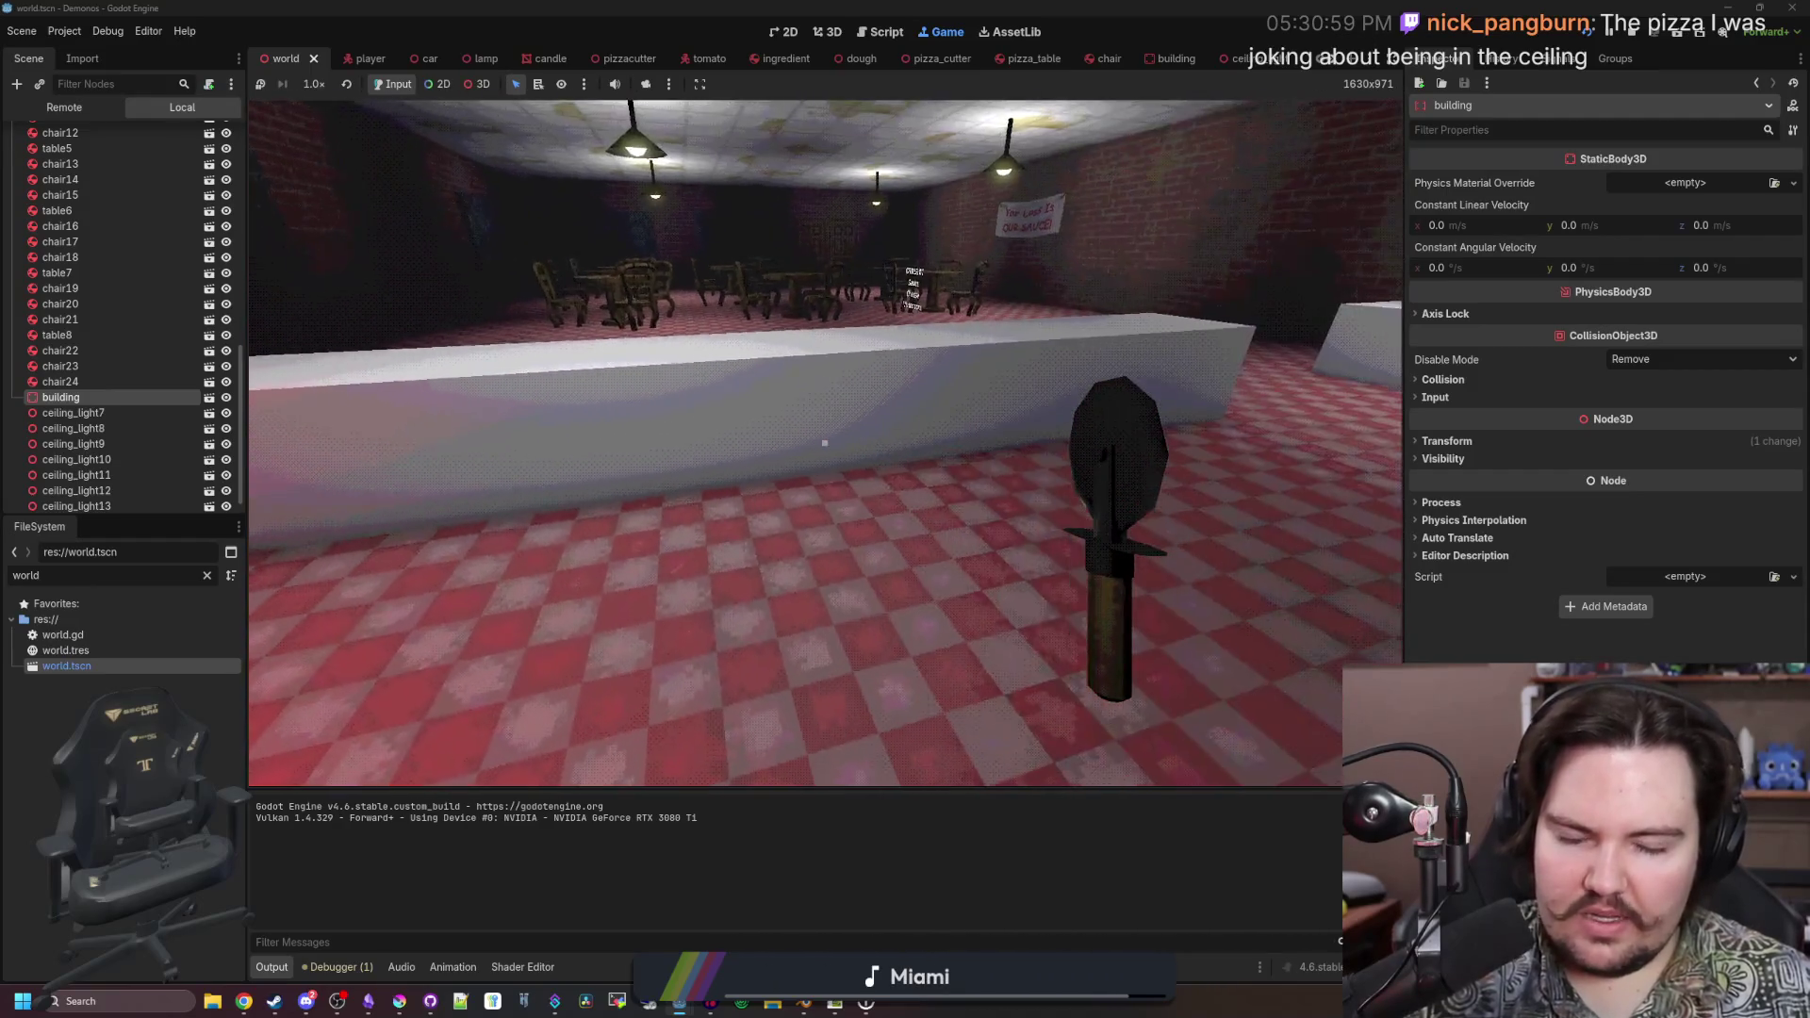
# - Walk between the candle pentagram and the counter, then stop the game with F8
pyautogui.moveTo(825, 443)
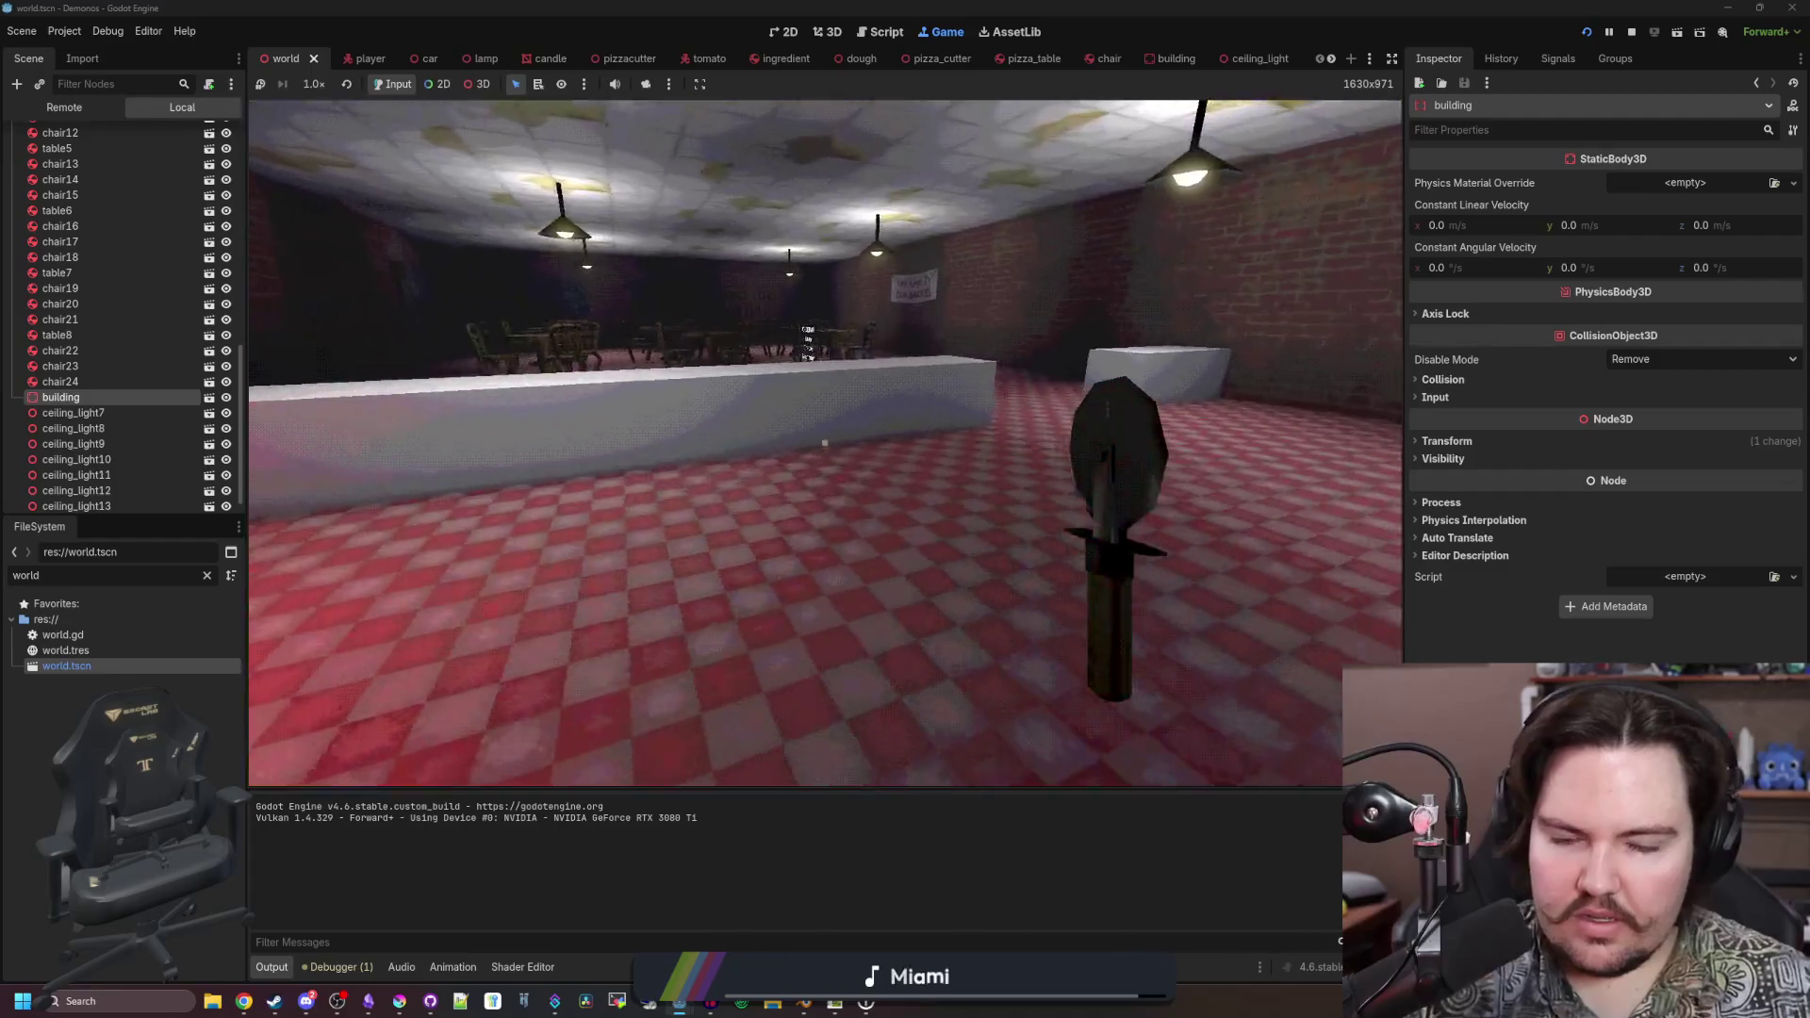
pyautogui.press('w')
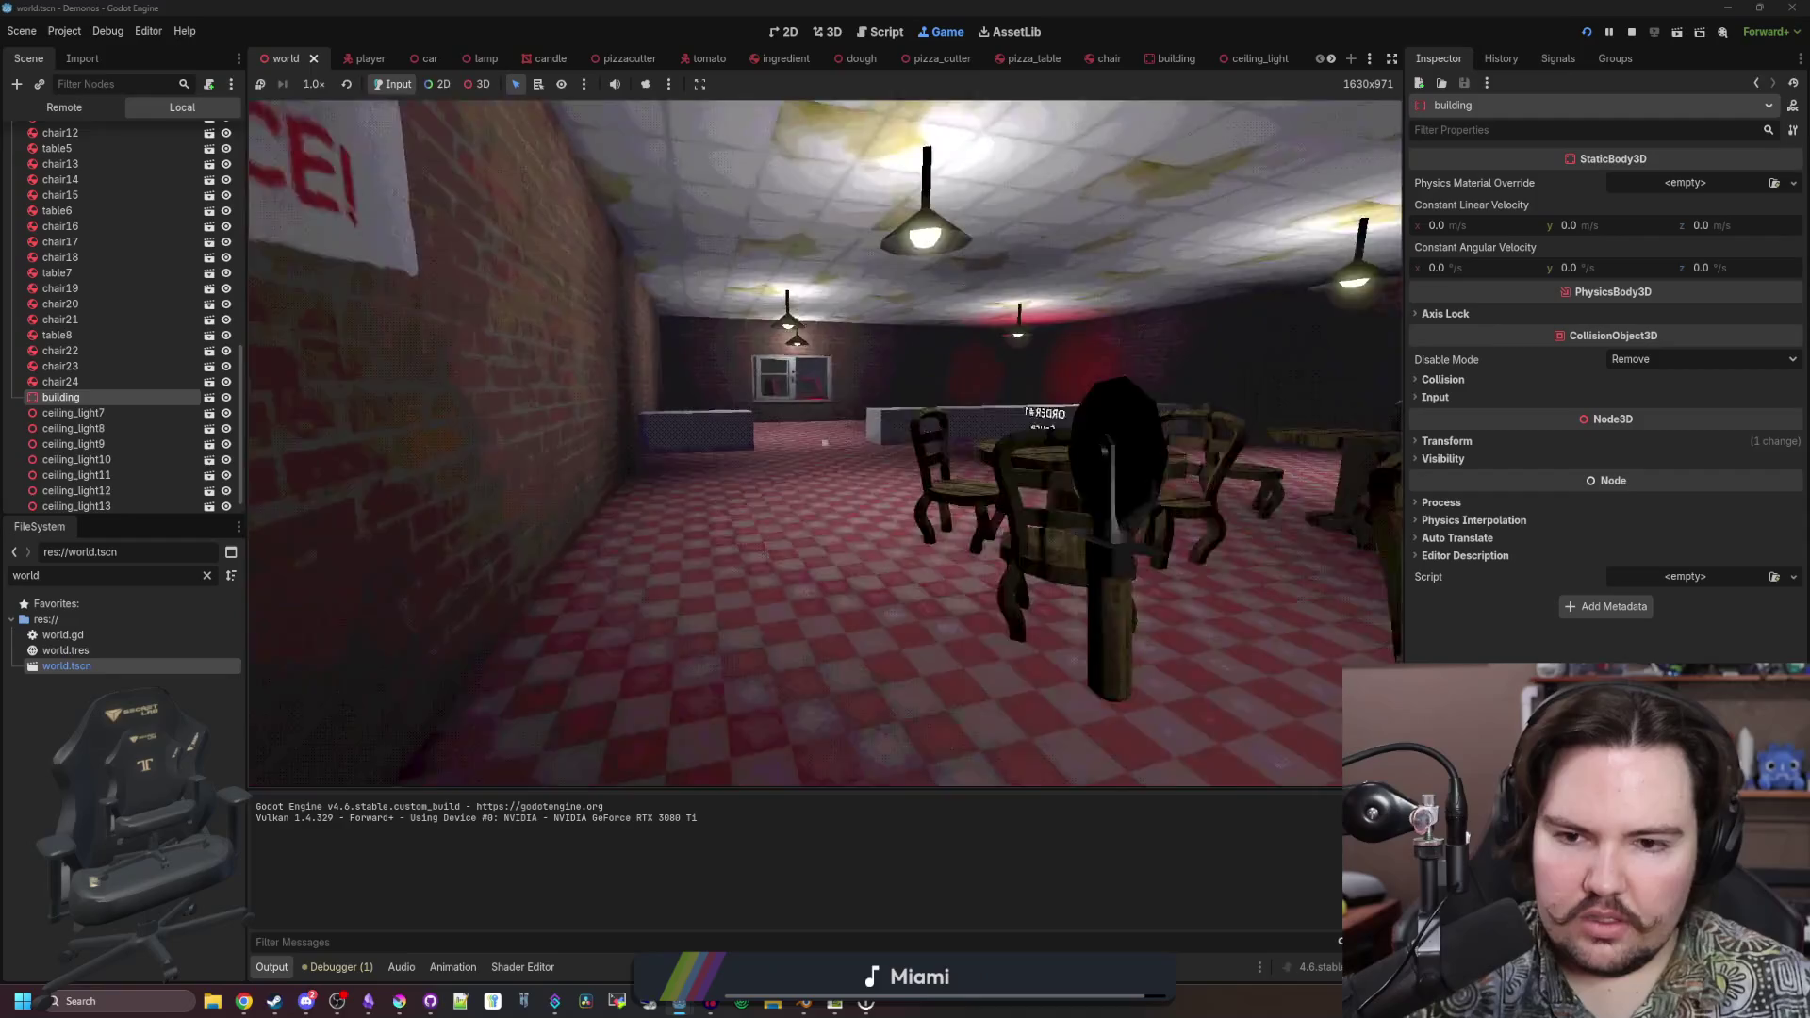
pyautogui.press('w')
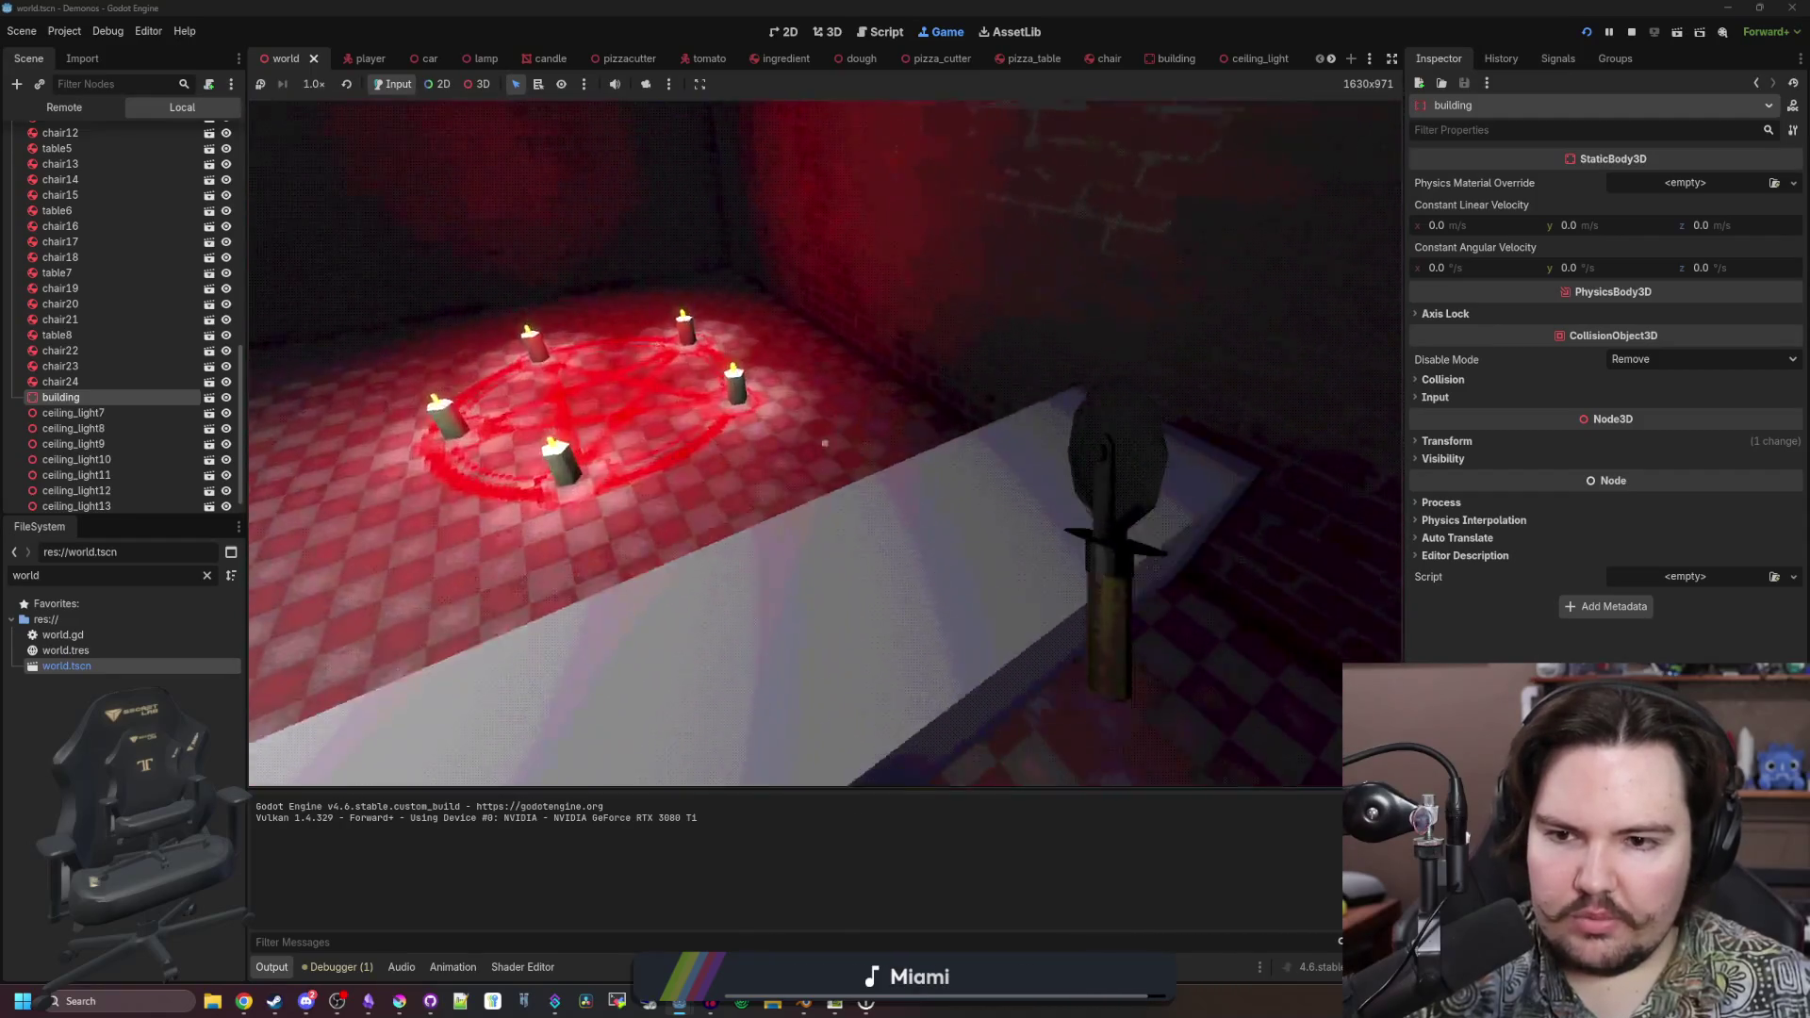
pyautogui.press('s')
pyautogui.moveTo(908, 419)
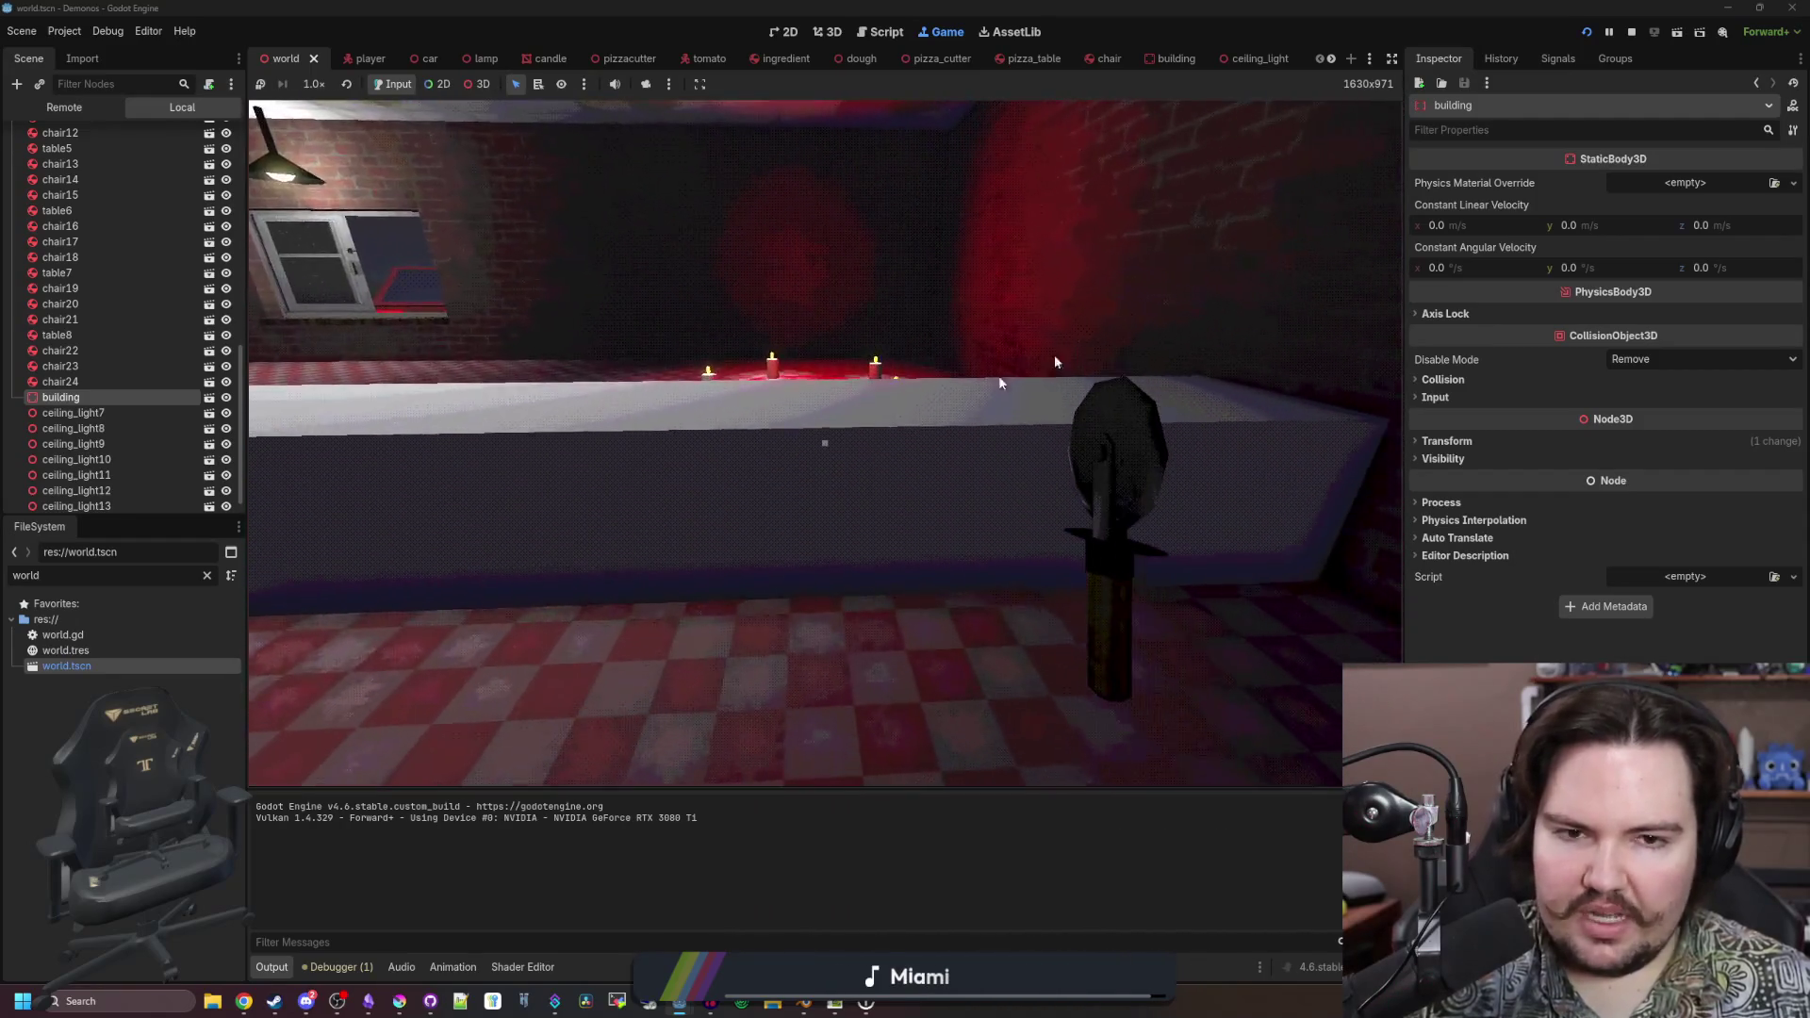
pyautogui.press('F8')
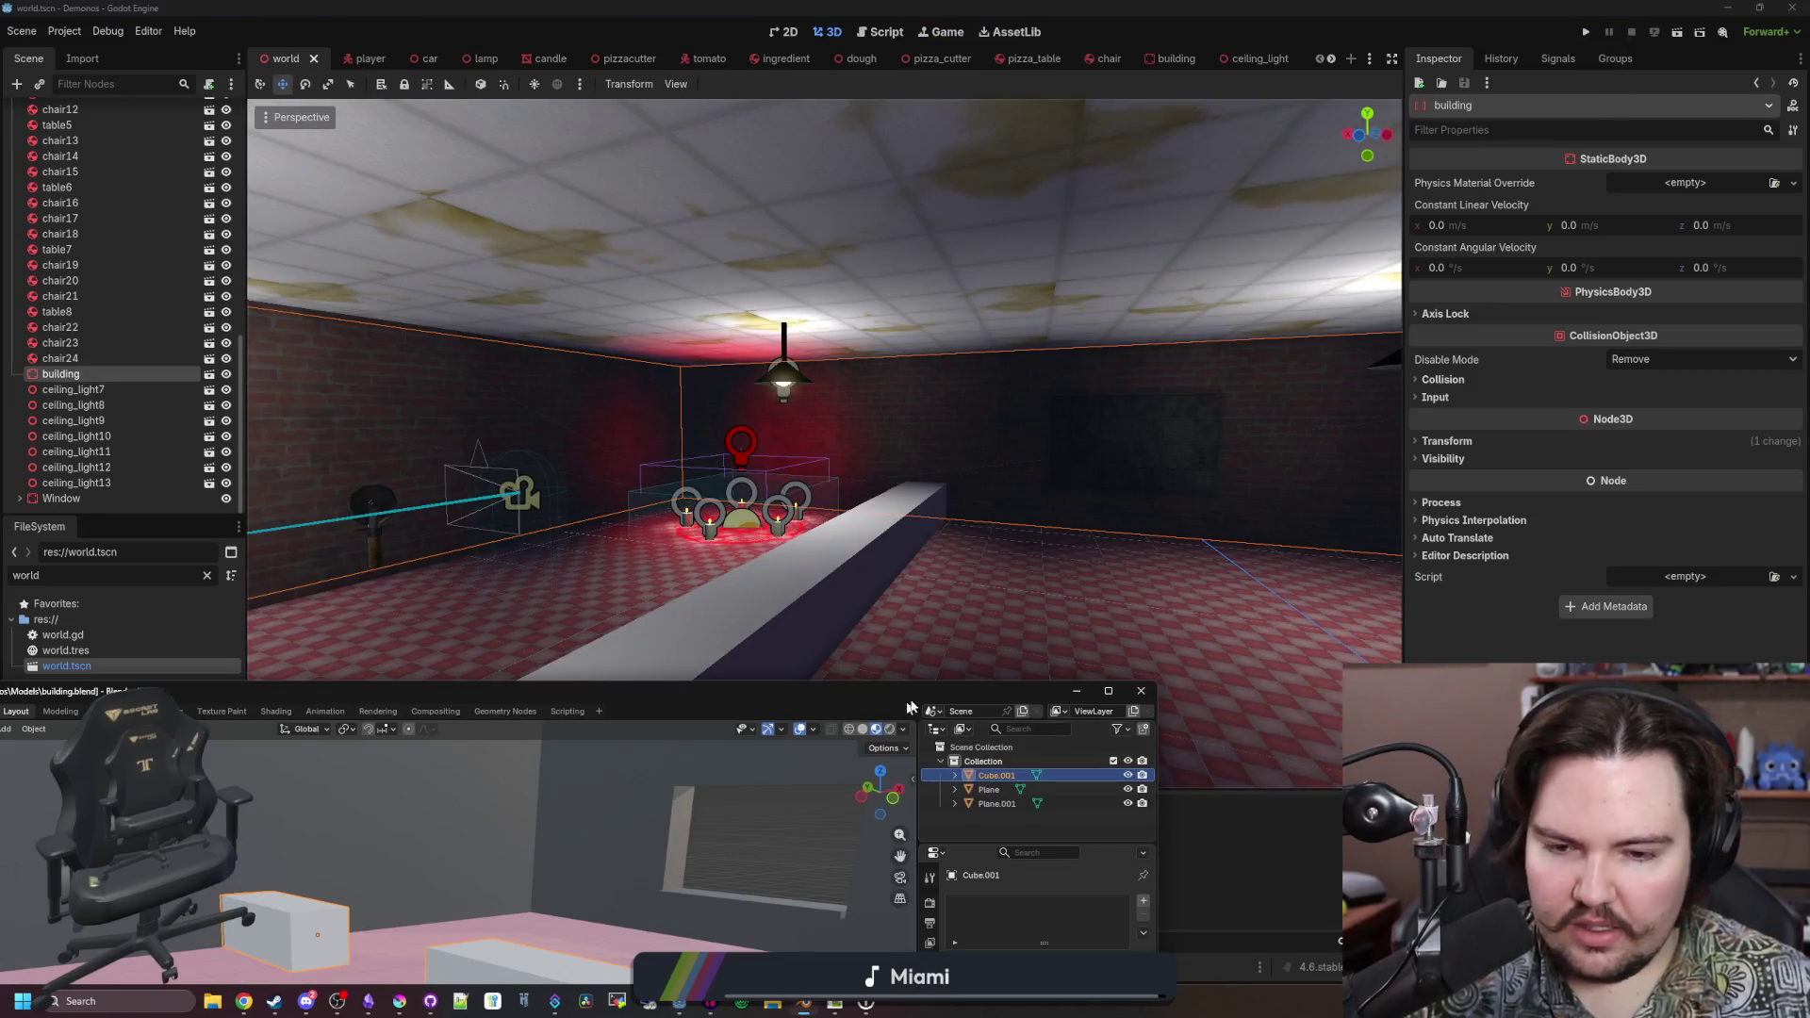
# - In Blender, edit Cube.001 in vertex mode and select the whole small left box
pyautogui.click(903, 704)
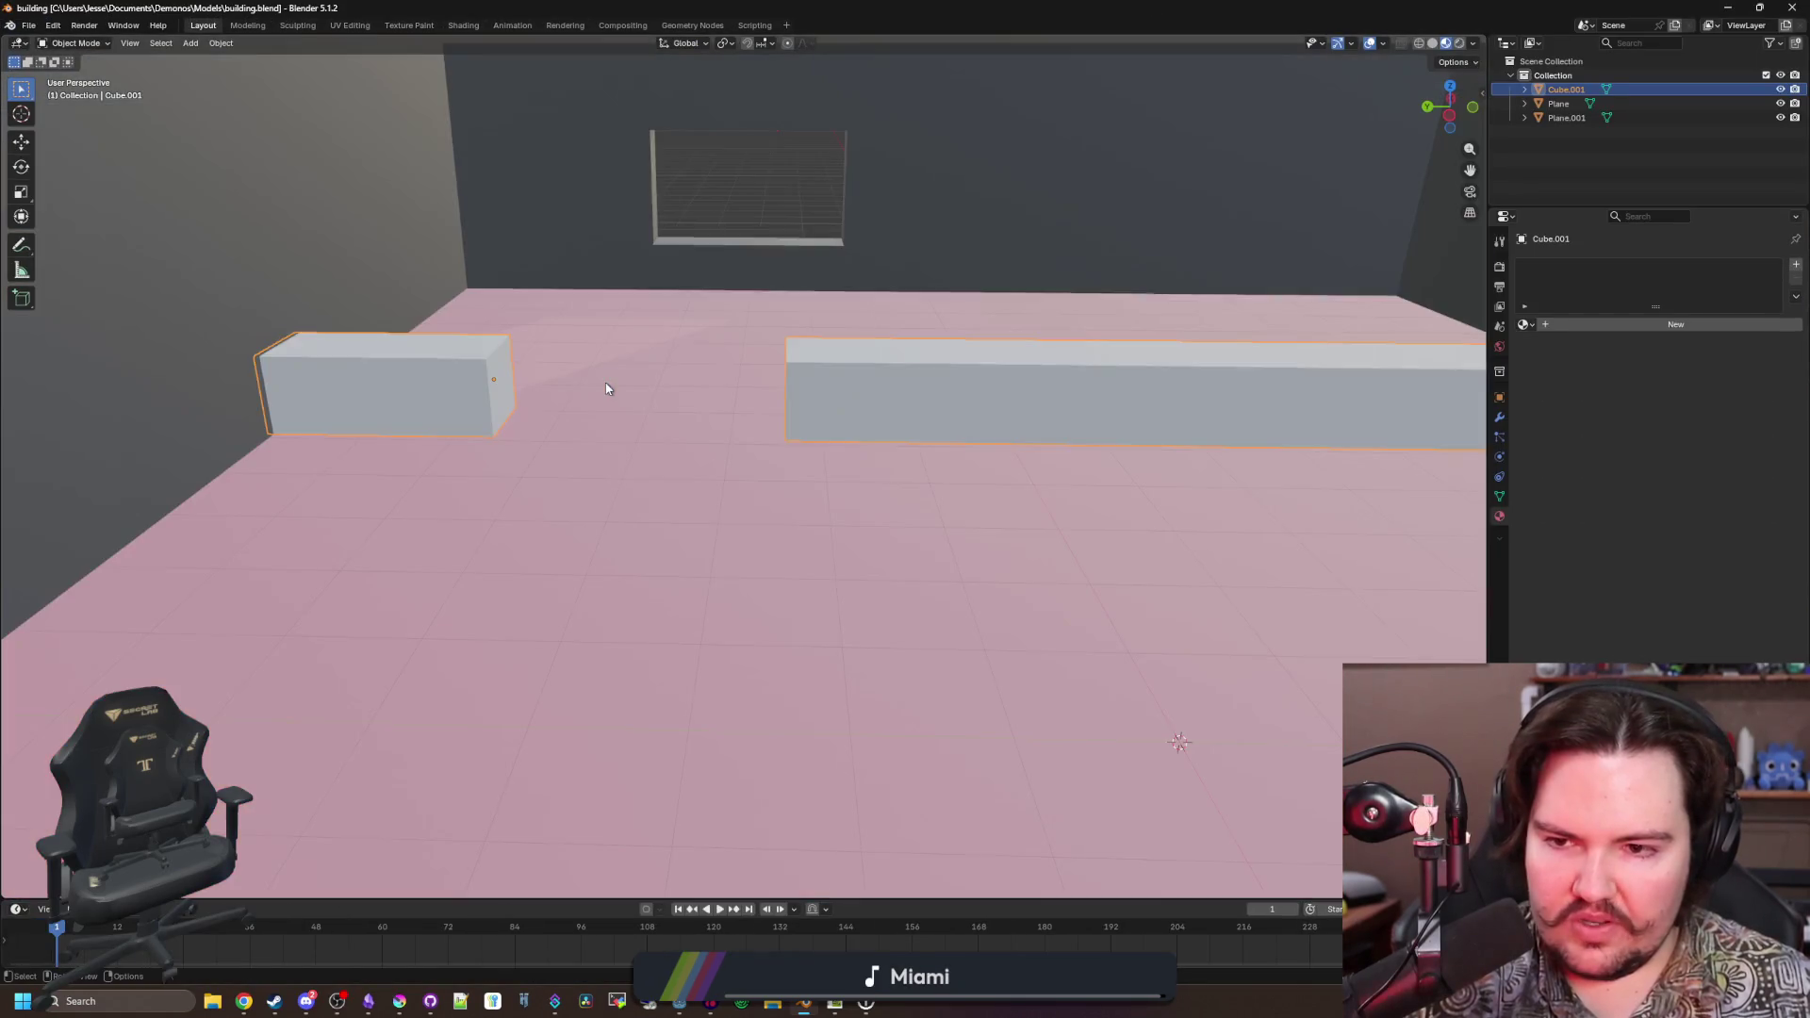
pyautogui.press('Tab')
pyautogui.click(114, 44)
pyautogui.hotkey('ctrl', 'l')
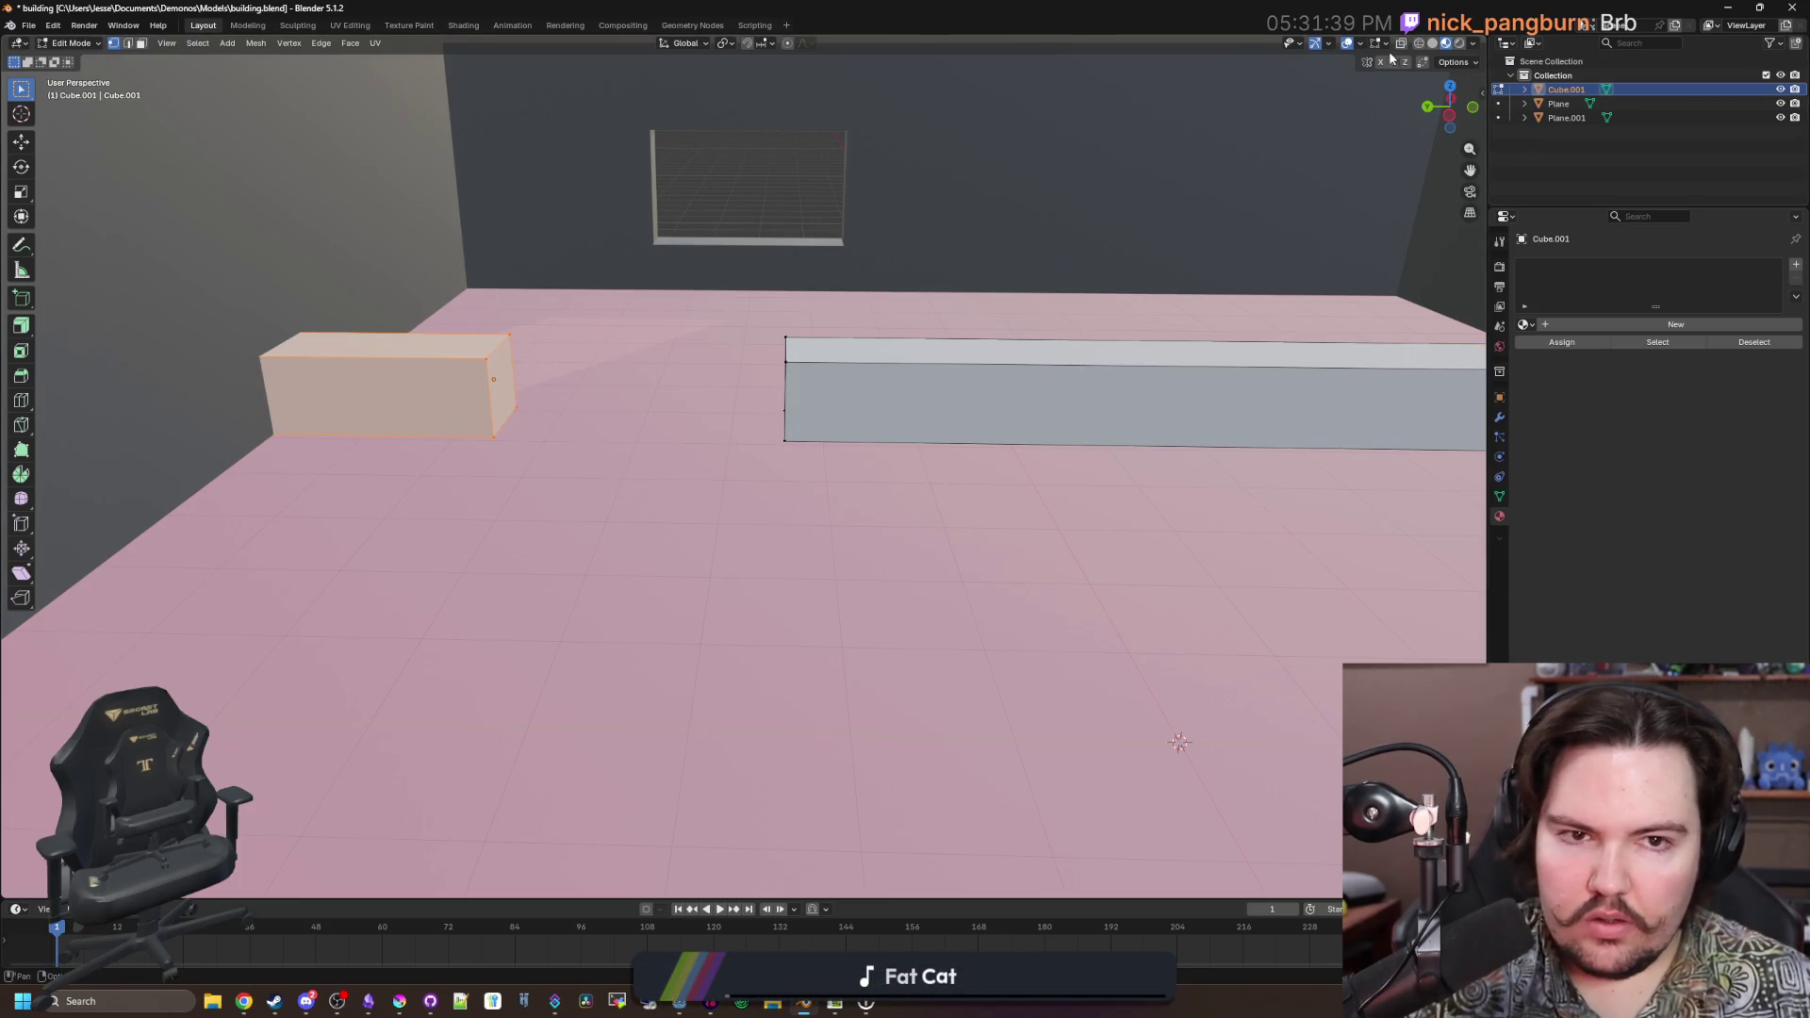
# - Delete the small box's vertices and slide the remaining counter left along X
pyautogui.rightClick(530, 445)
pyautogui.press('x')
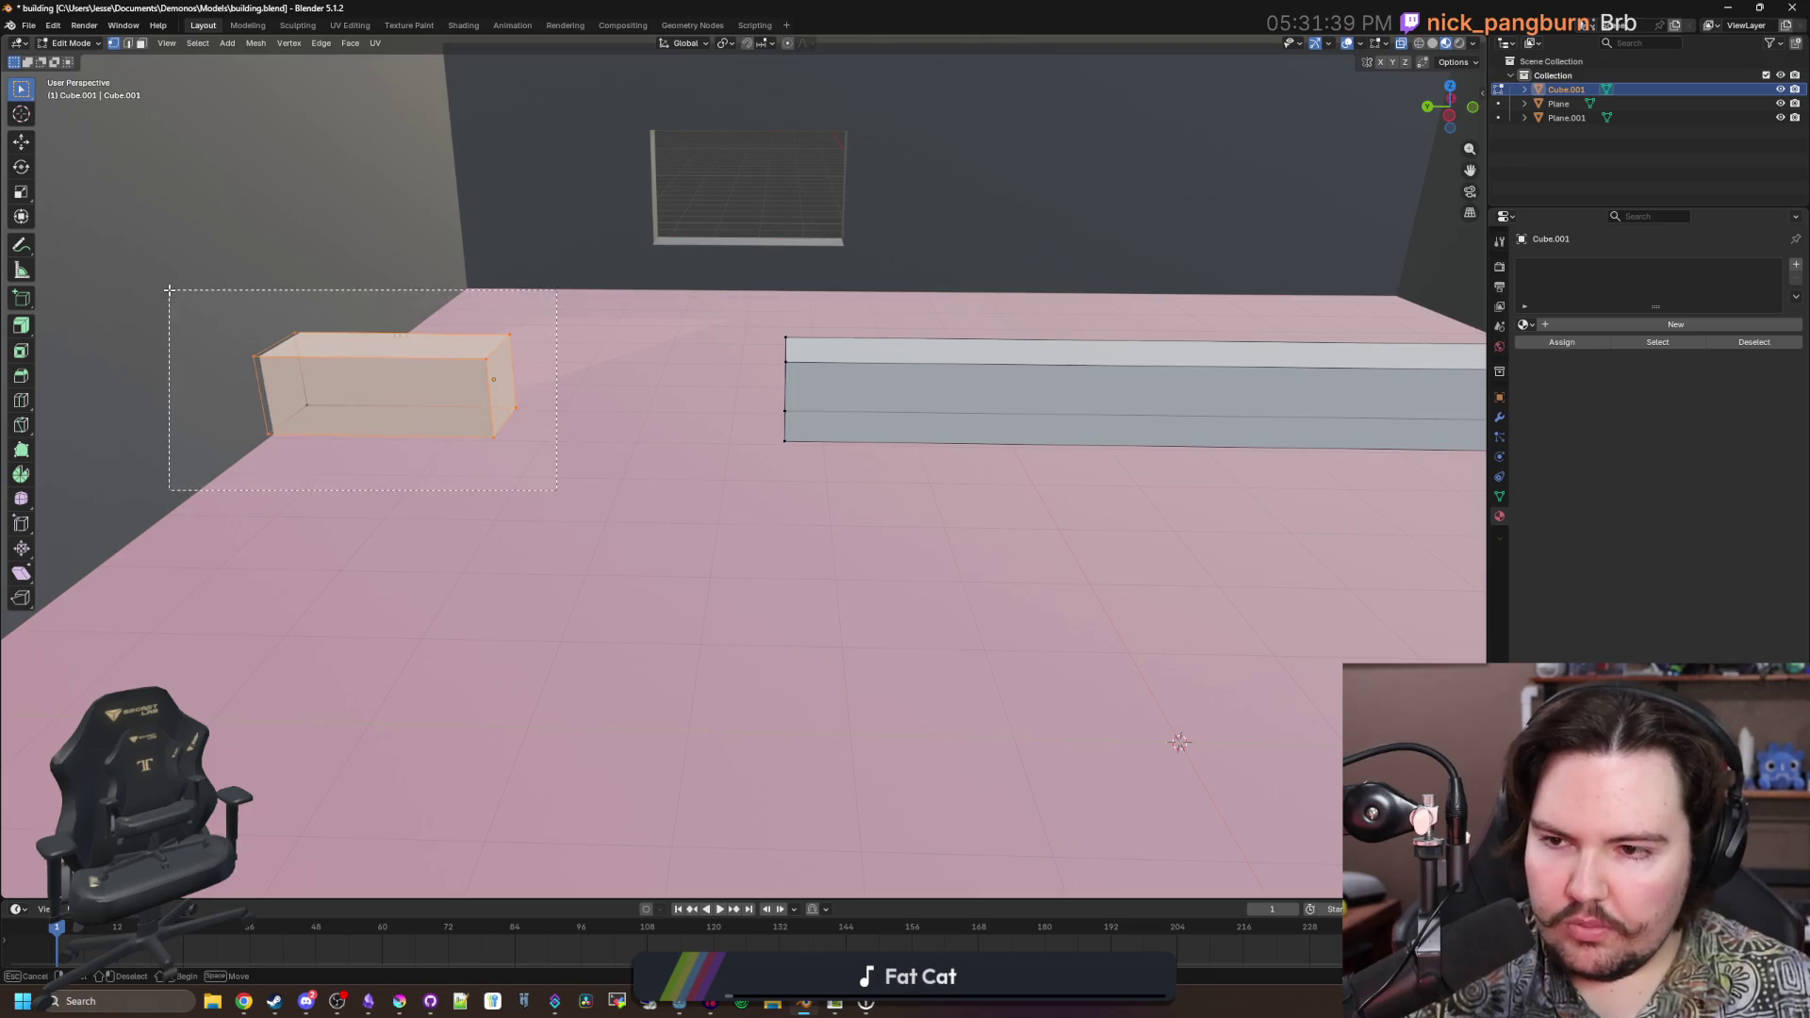
pyautogui.click(185, 263)
pyautogui.press('a')
pyautogui.press('g')
pyautogui.press('x')
pyautogui.click(382, 418)
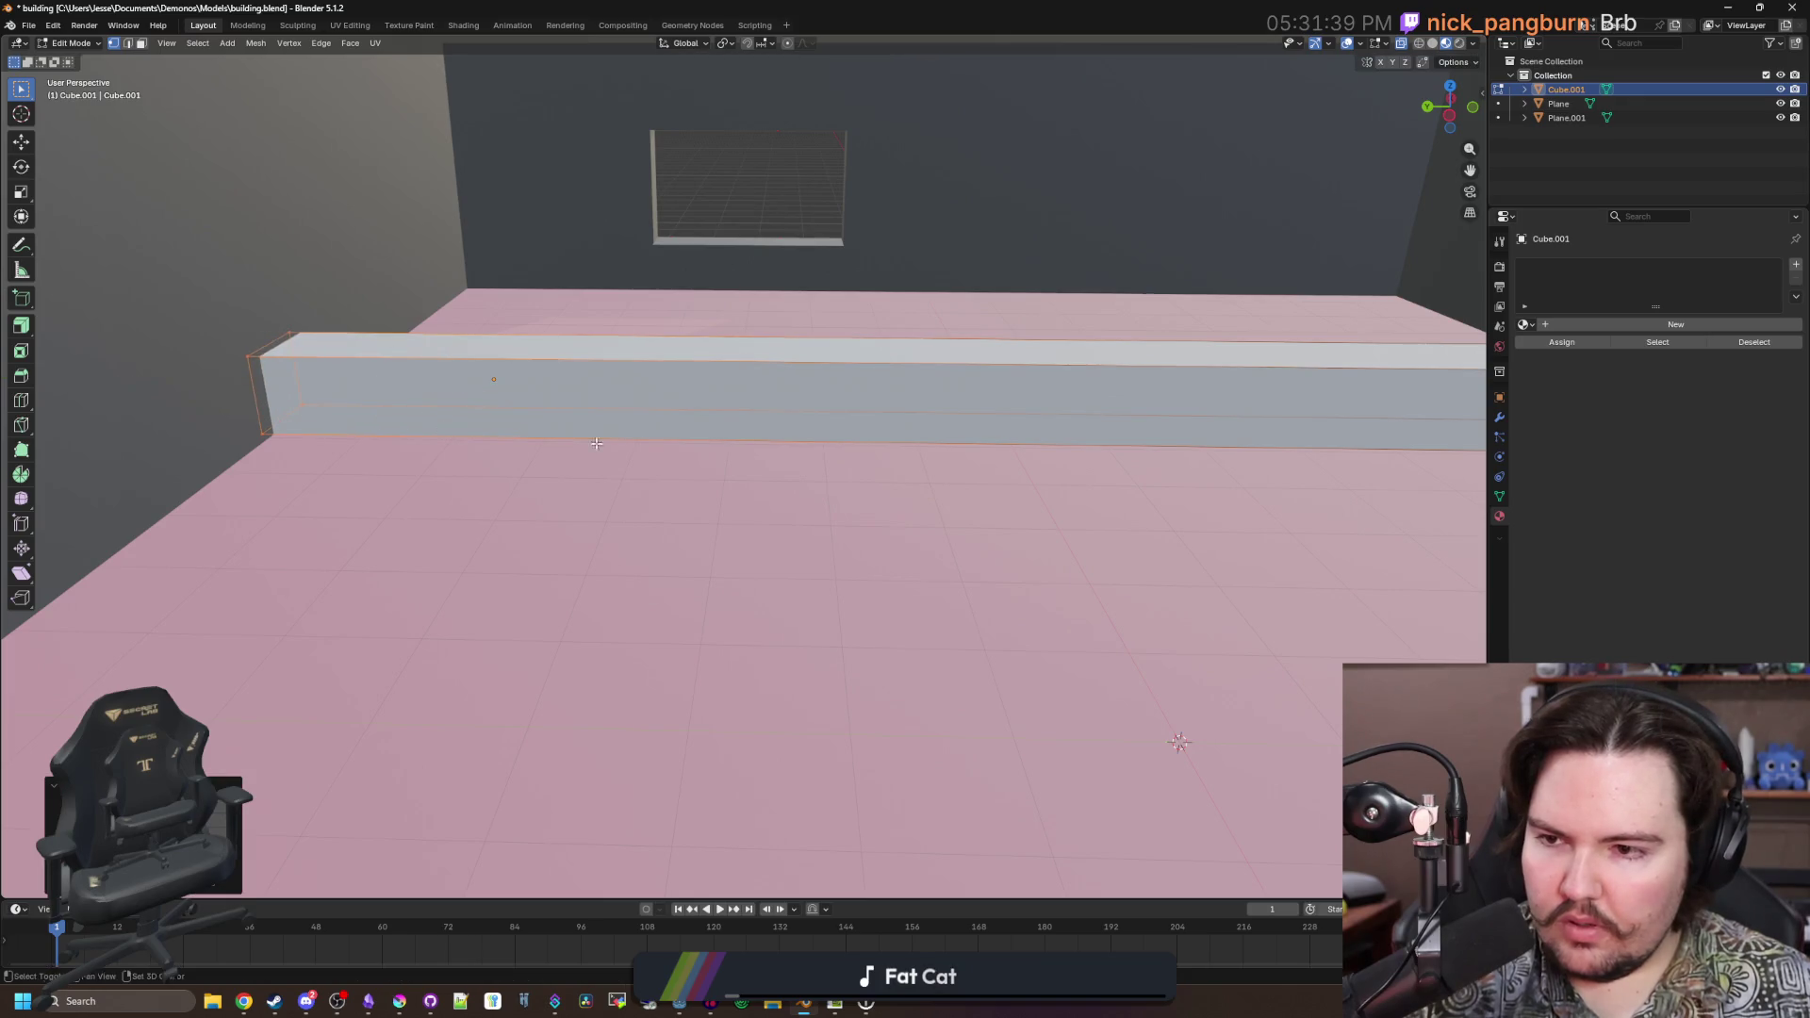
# - Box-select the counter's end vertices and drag them out along Y to lengthen it
pyautogui.moveTo(1390, 501); pyautogui.dragTo(1158, 250)
pyautogui.press('g')
pyautogui.press('x')
pyautogui.press('y')
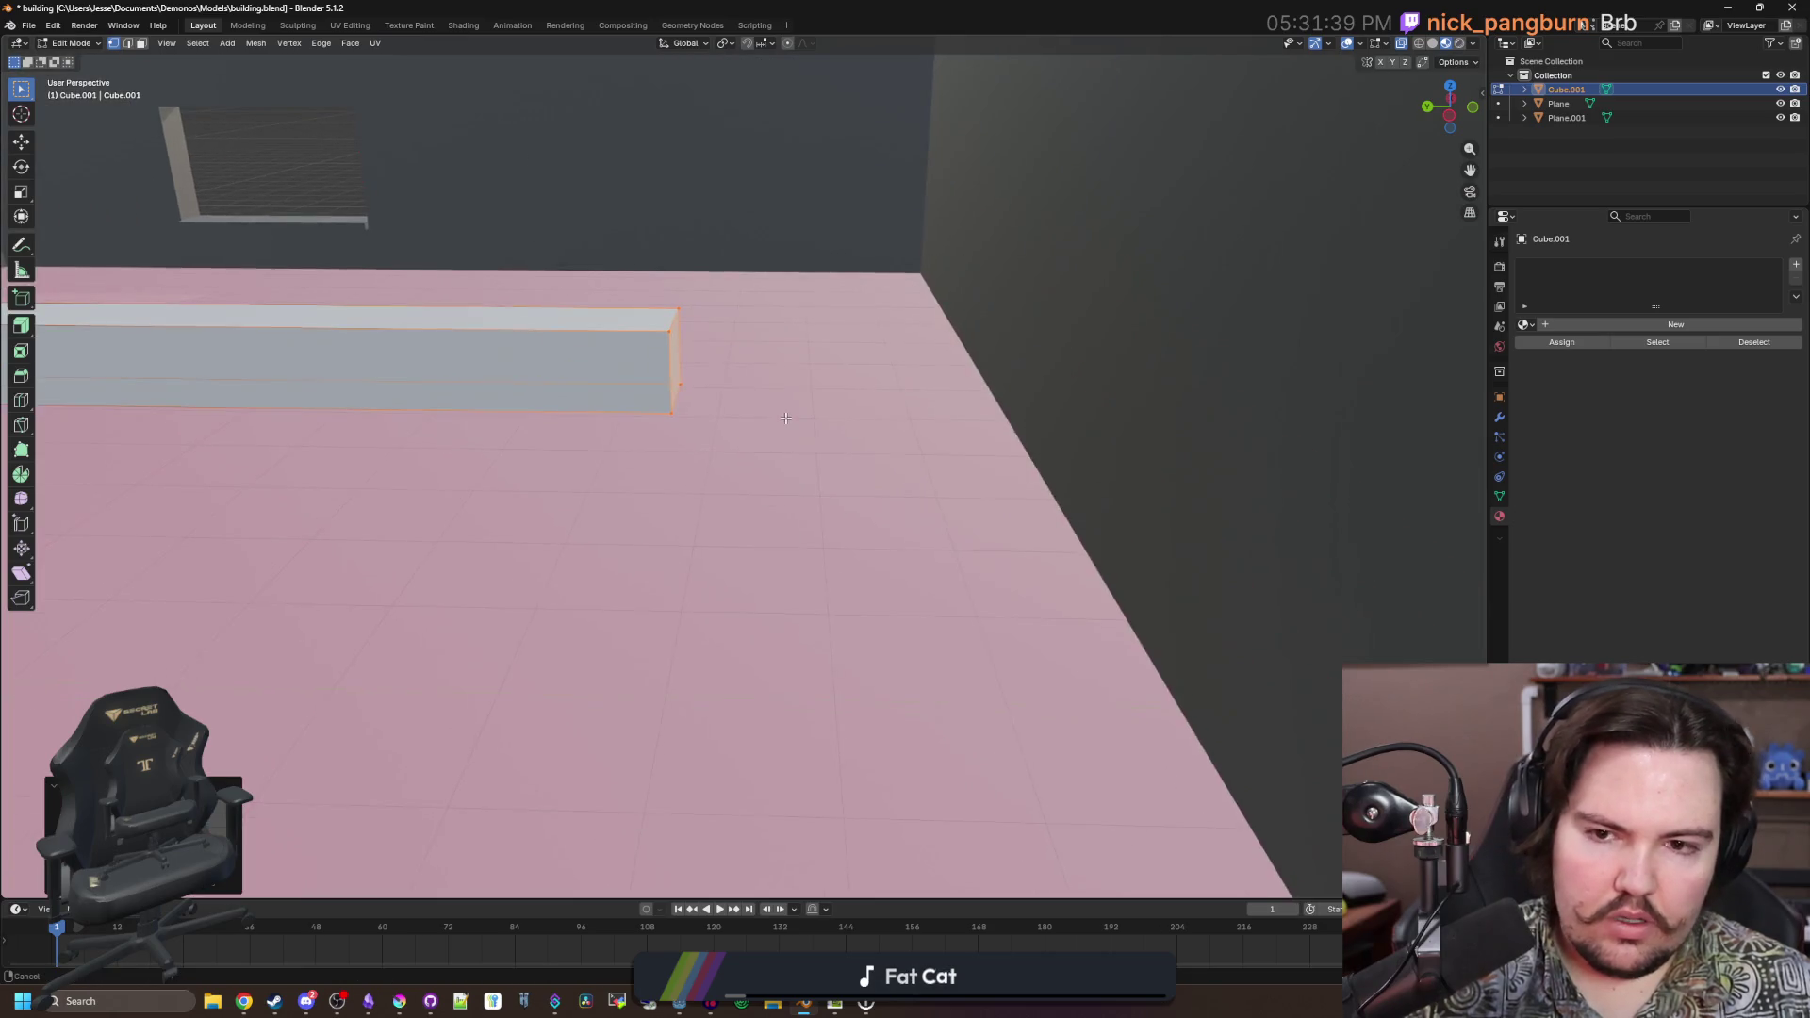
pyautogui.click(727, 408)
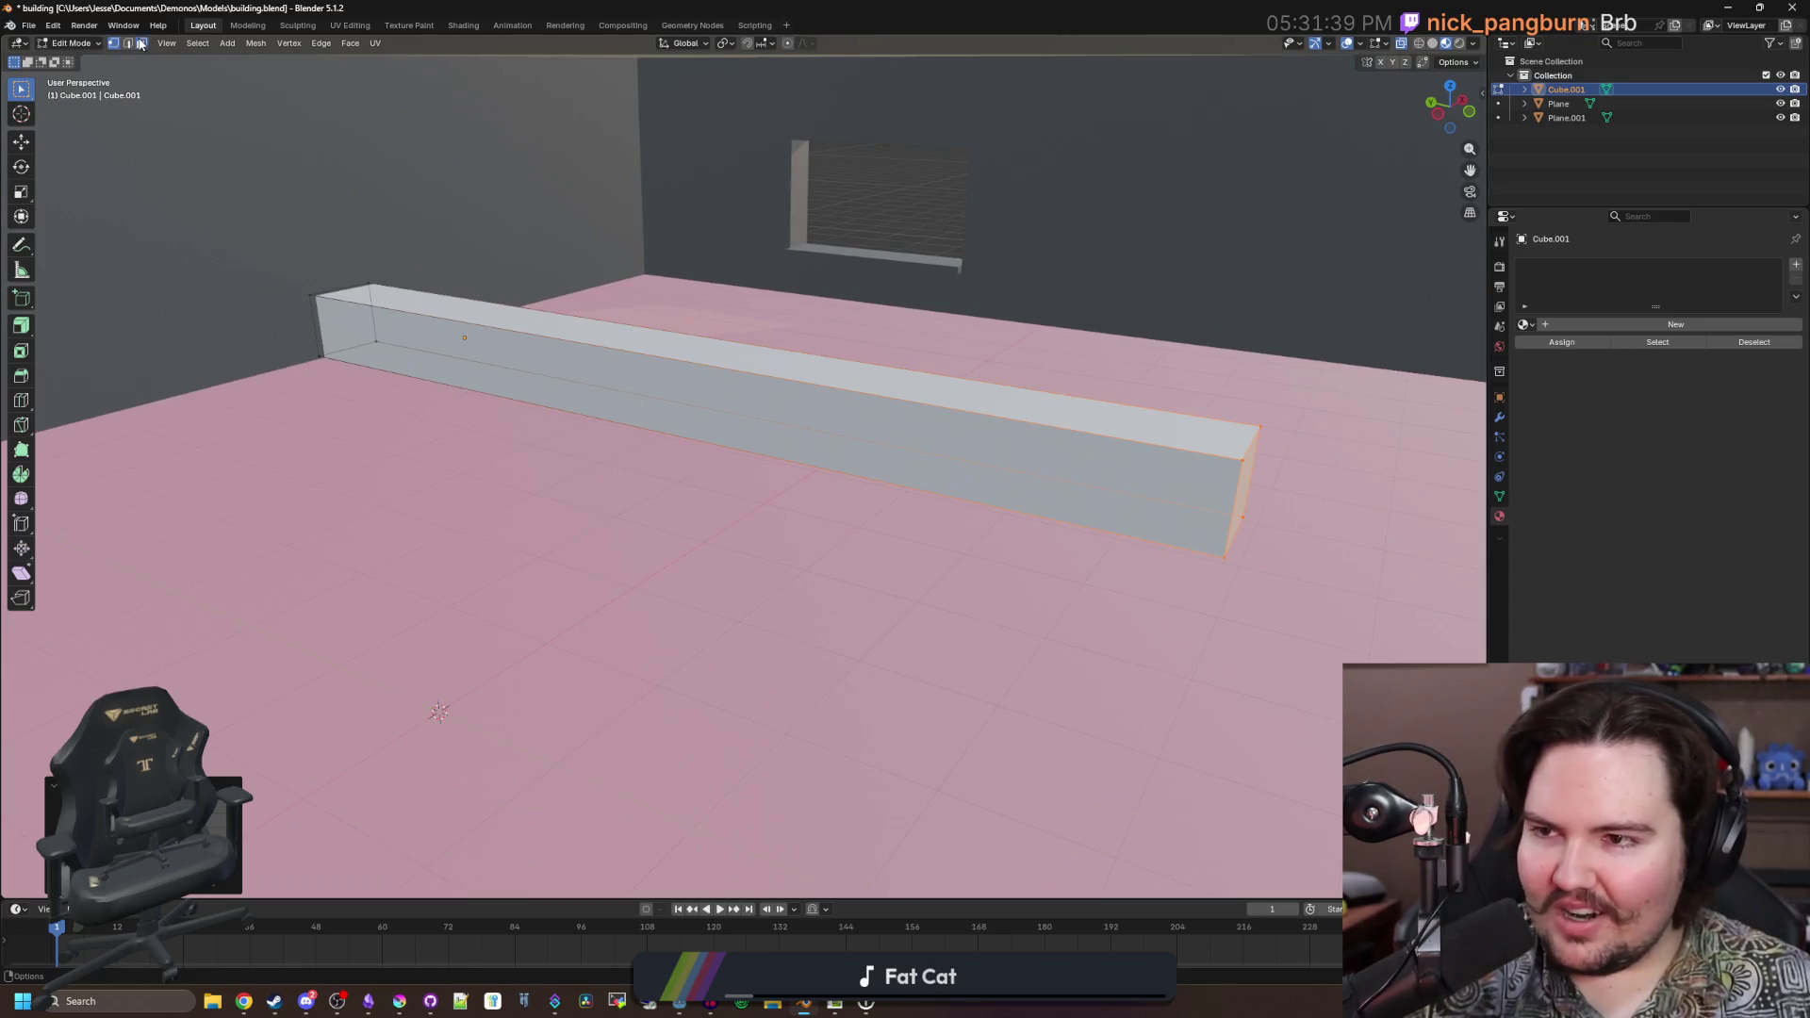
# - Select the counter's top face and start a vertical move, then cancel it
pyautogui.click(141, 44)
pyautogui.click(676, 348)
pyautogui.scroll(3, 676, 347)
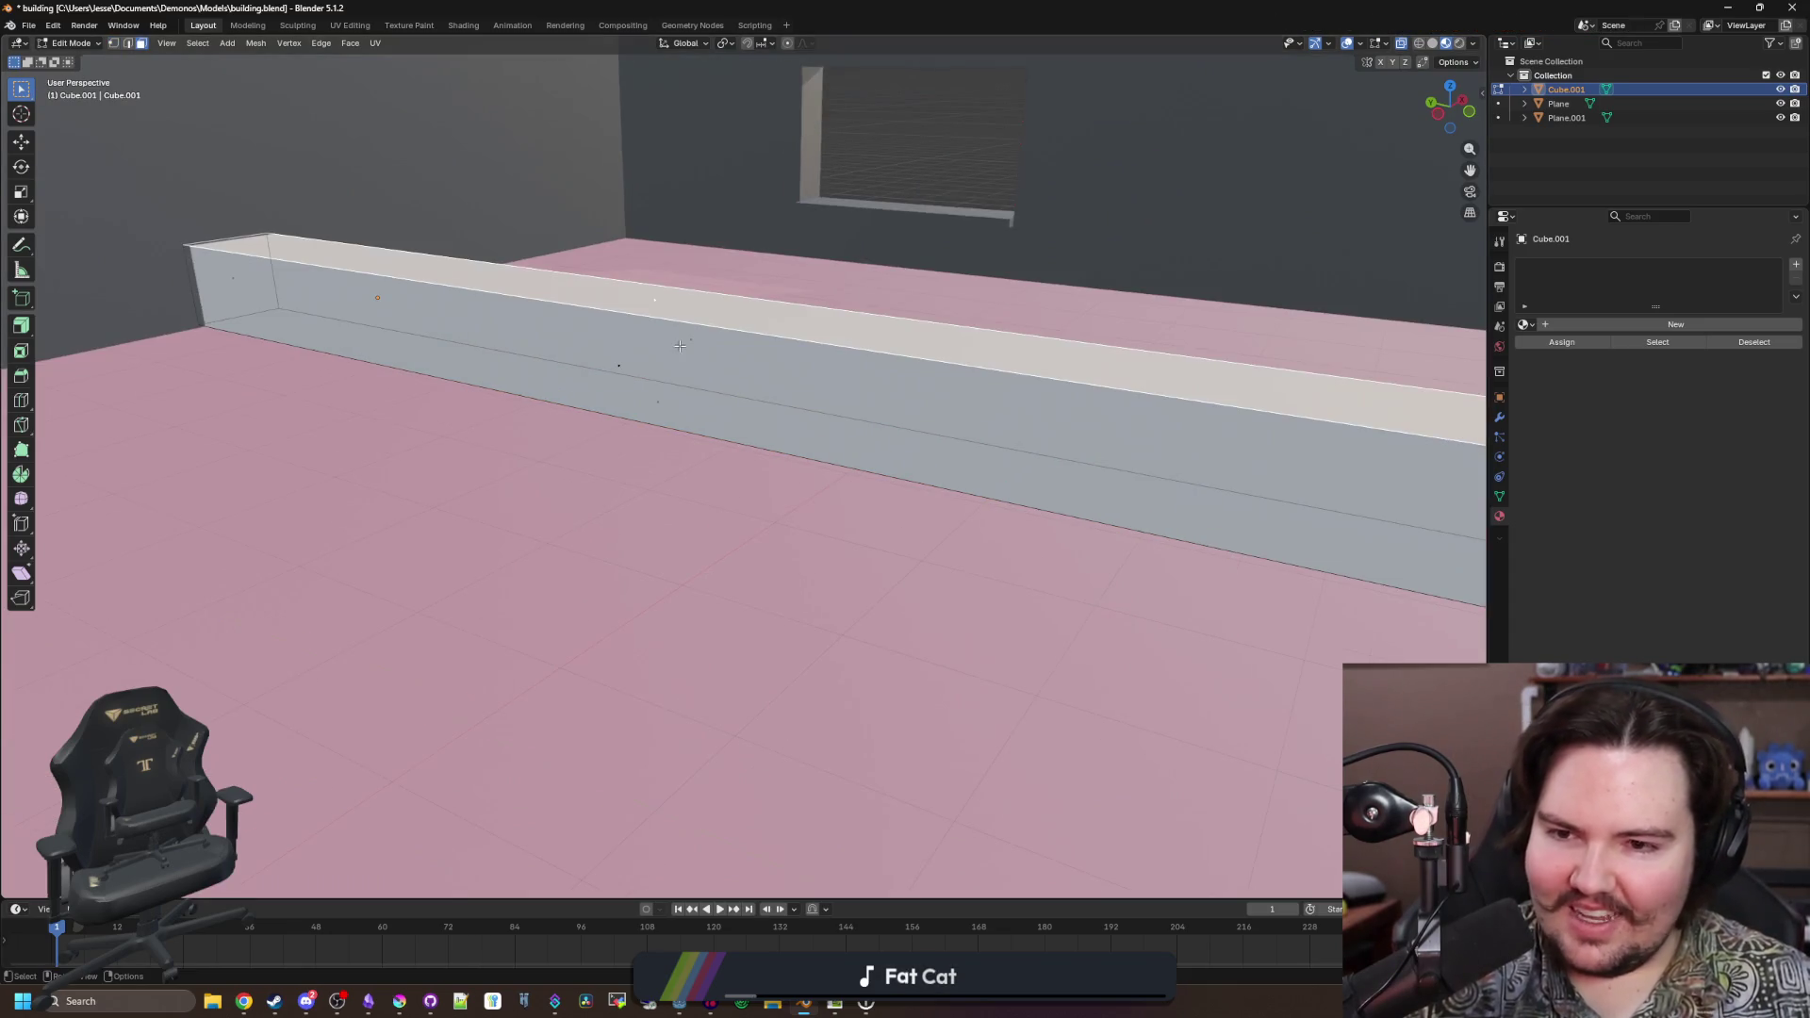
pyautogui.press('g')
pyautogui.press('z')
pyautogui.rightClick(655, 352)
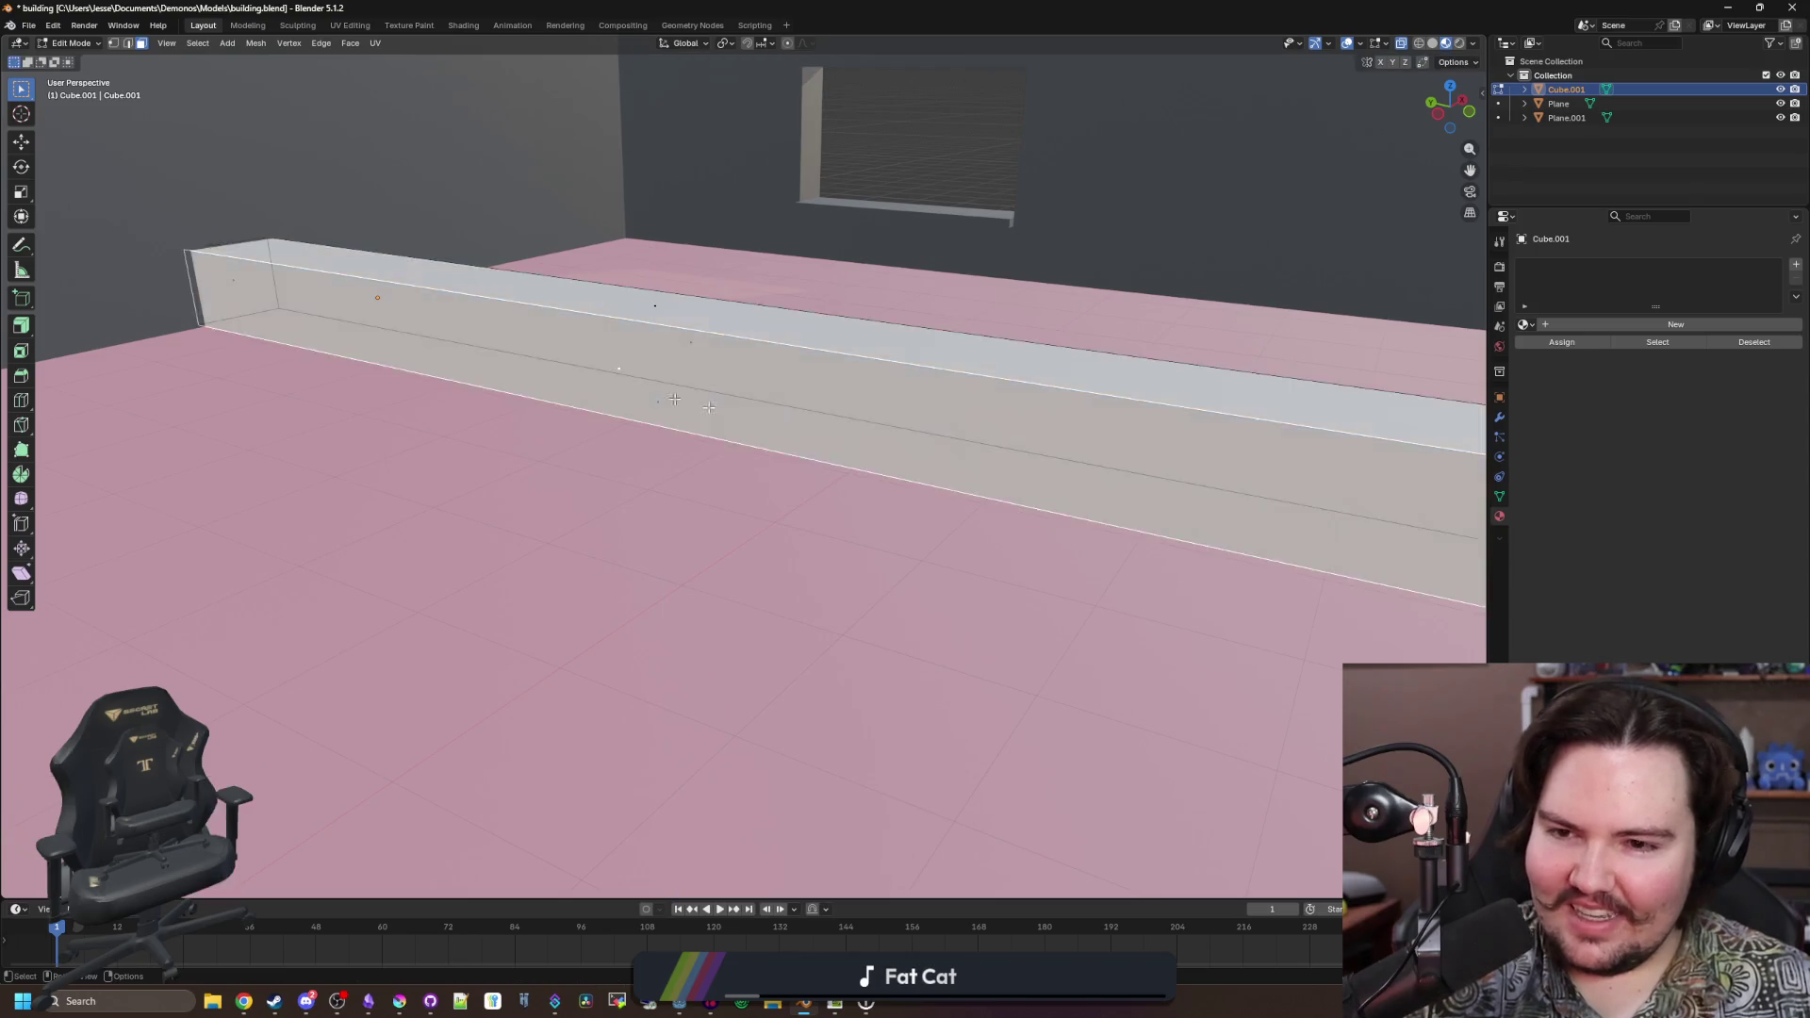
# - Pull the counter's end face slightly inward along the X axis
pyautogui.press('g')
pyautogui.press('y')
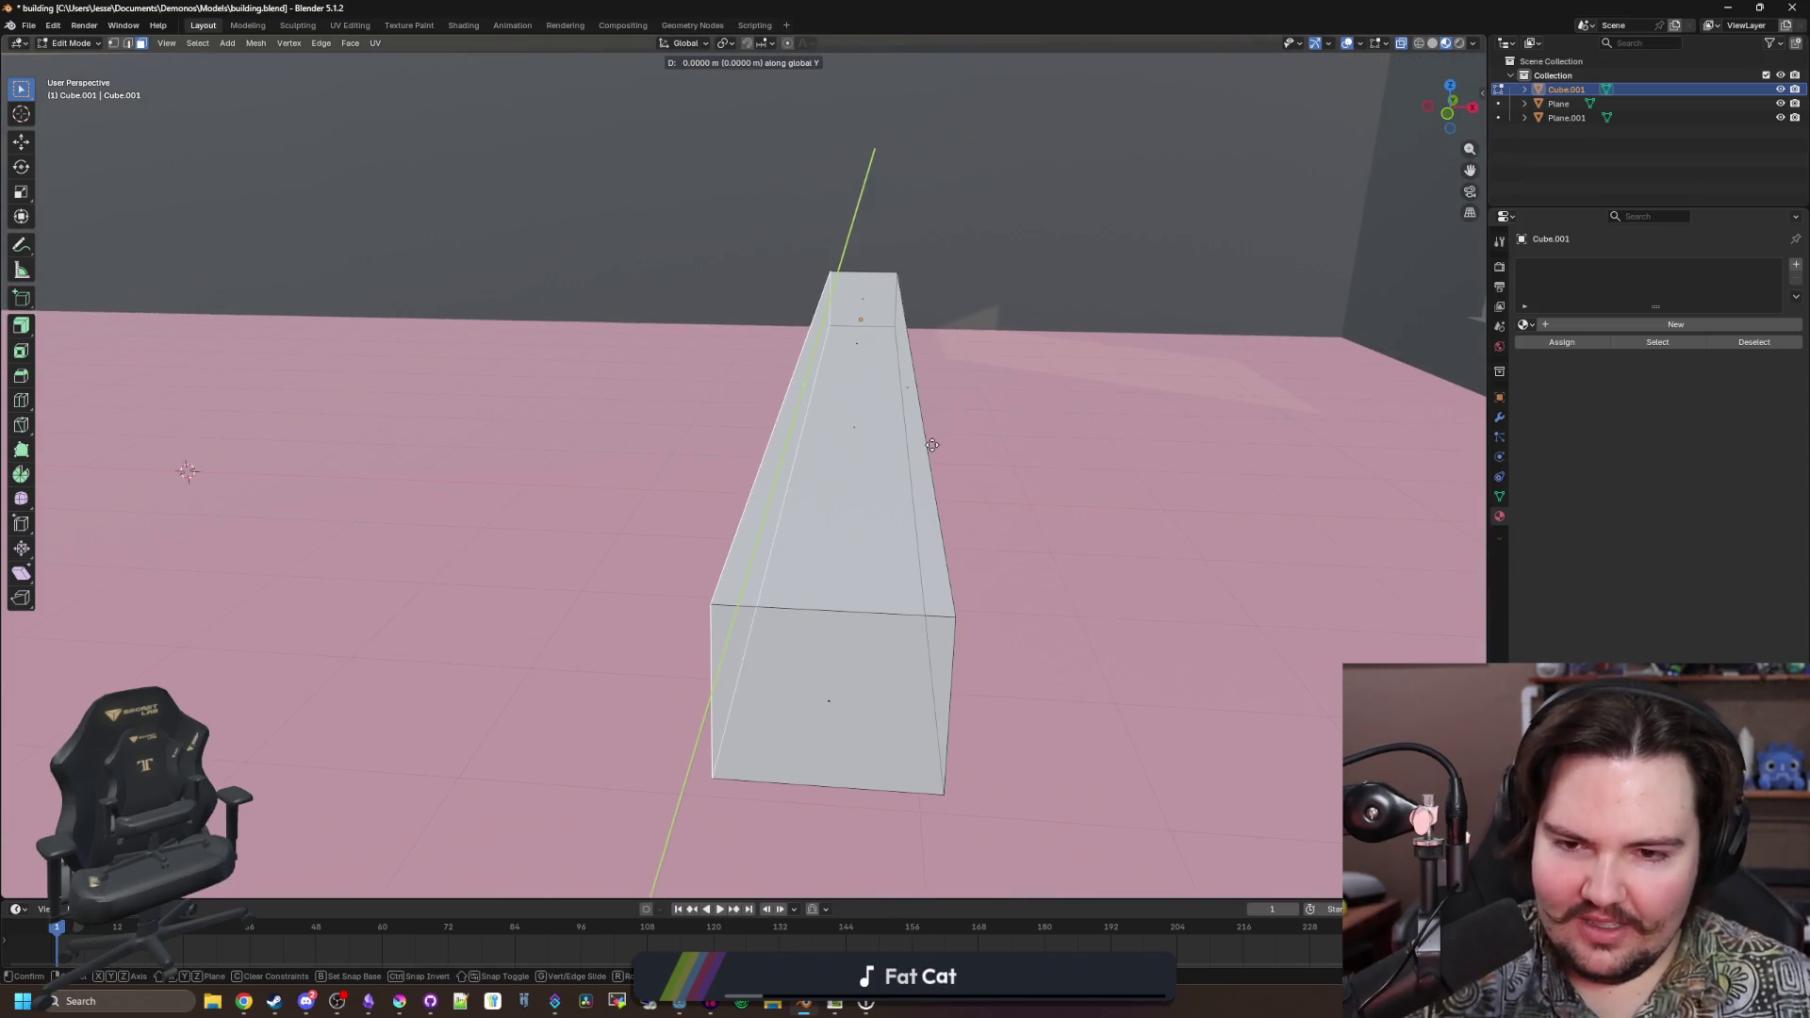
pyautogui.press('x')
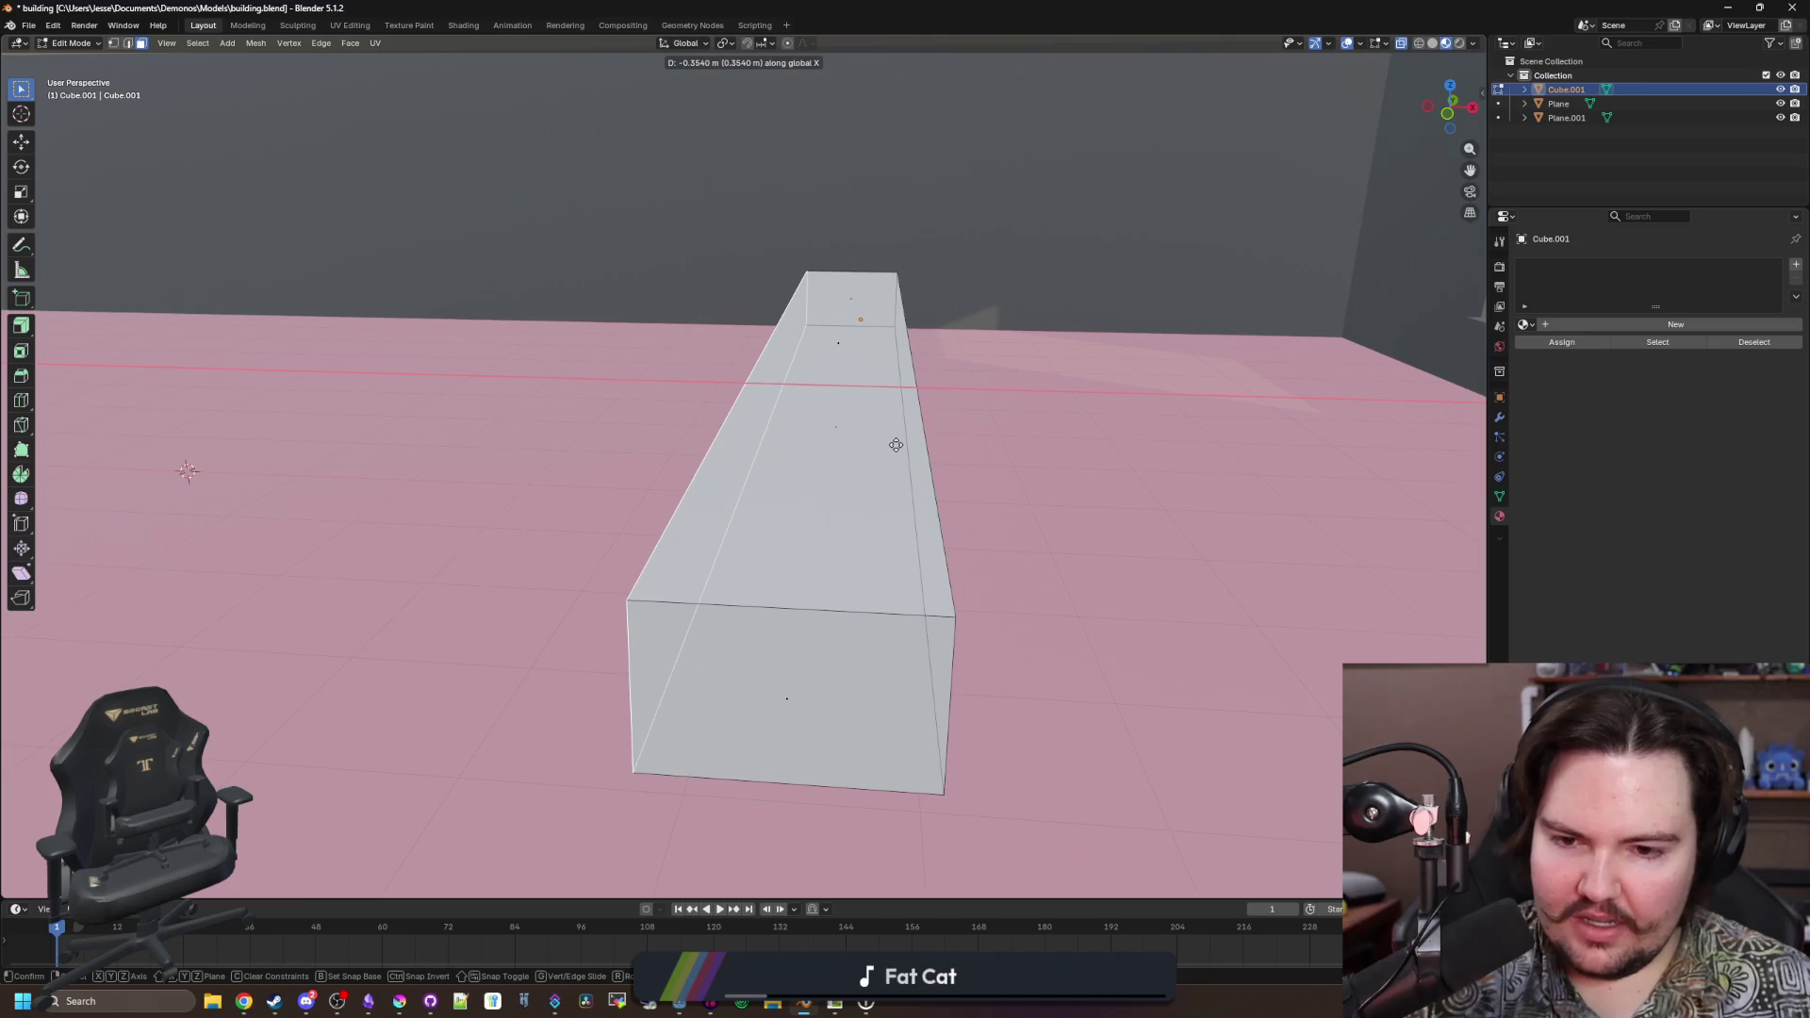
pyautogui.click(896, 445)
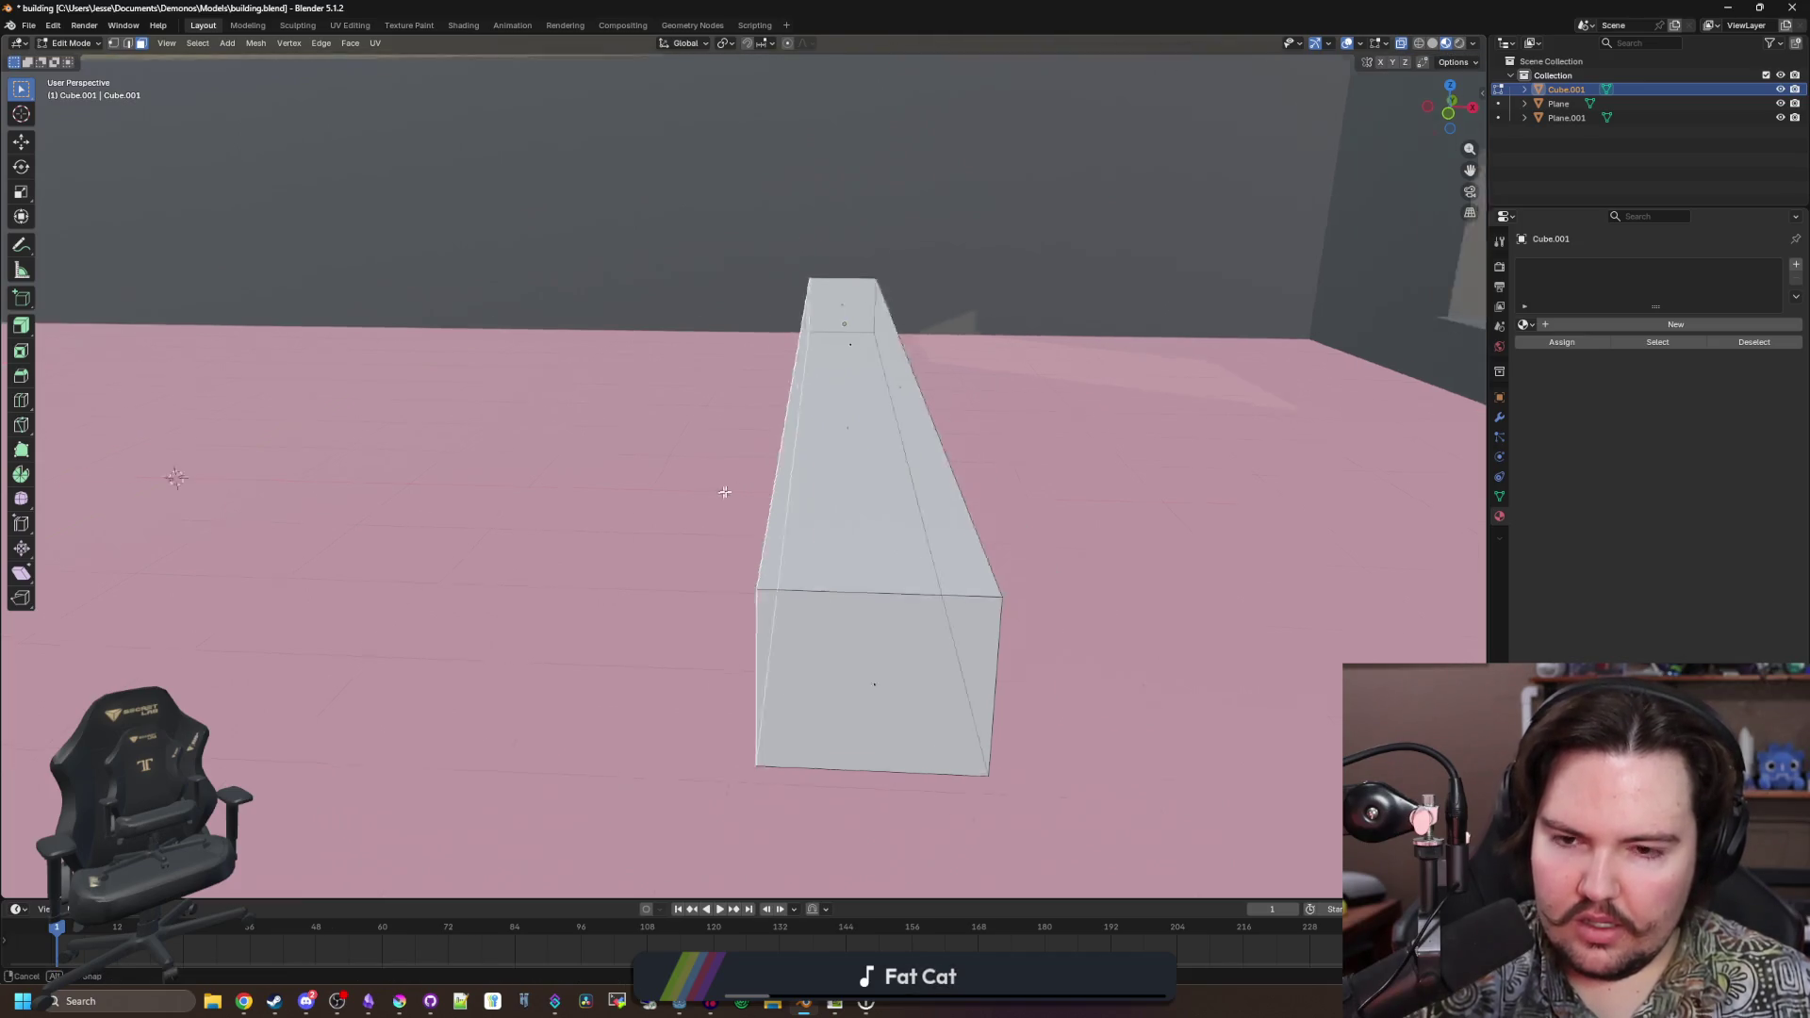
# - Add a loop cut just below the counter top and select the thin top strip
pyautogui.click(20, 400)
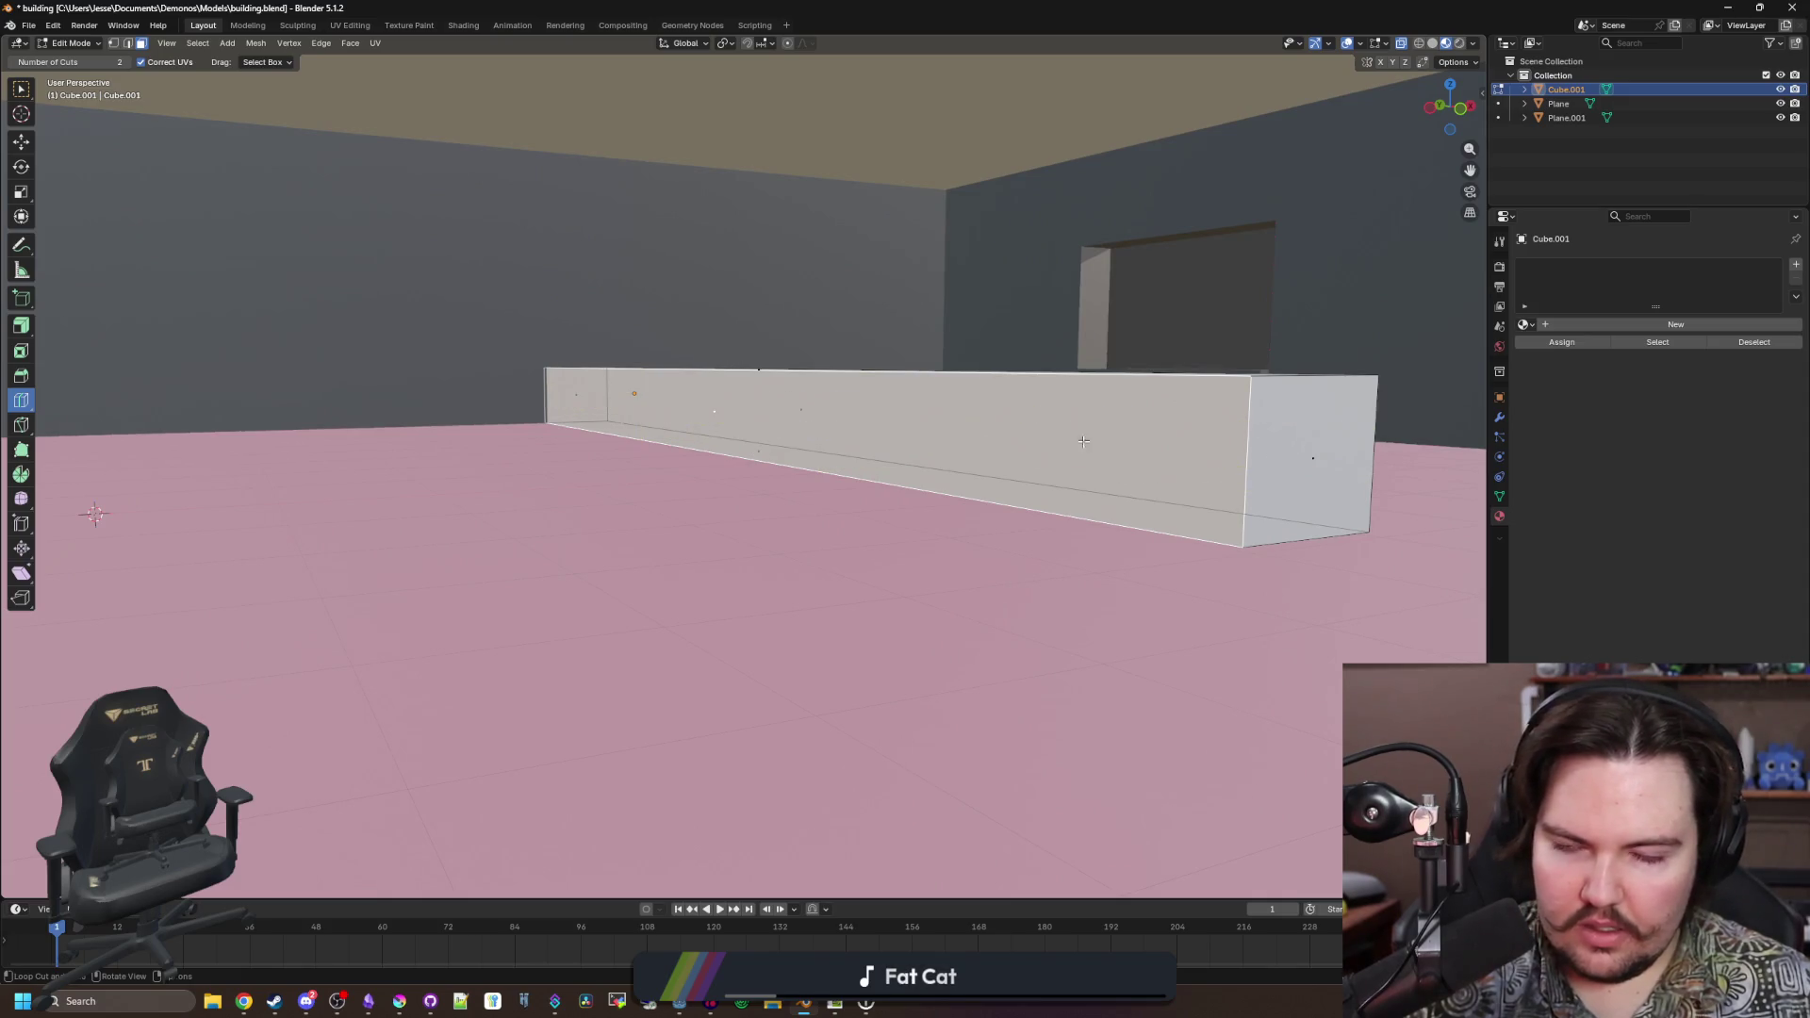
pyautogui.moveTo(1260, 407); pyautogui.dragTo(1283, 391)
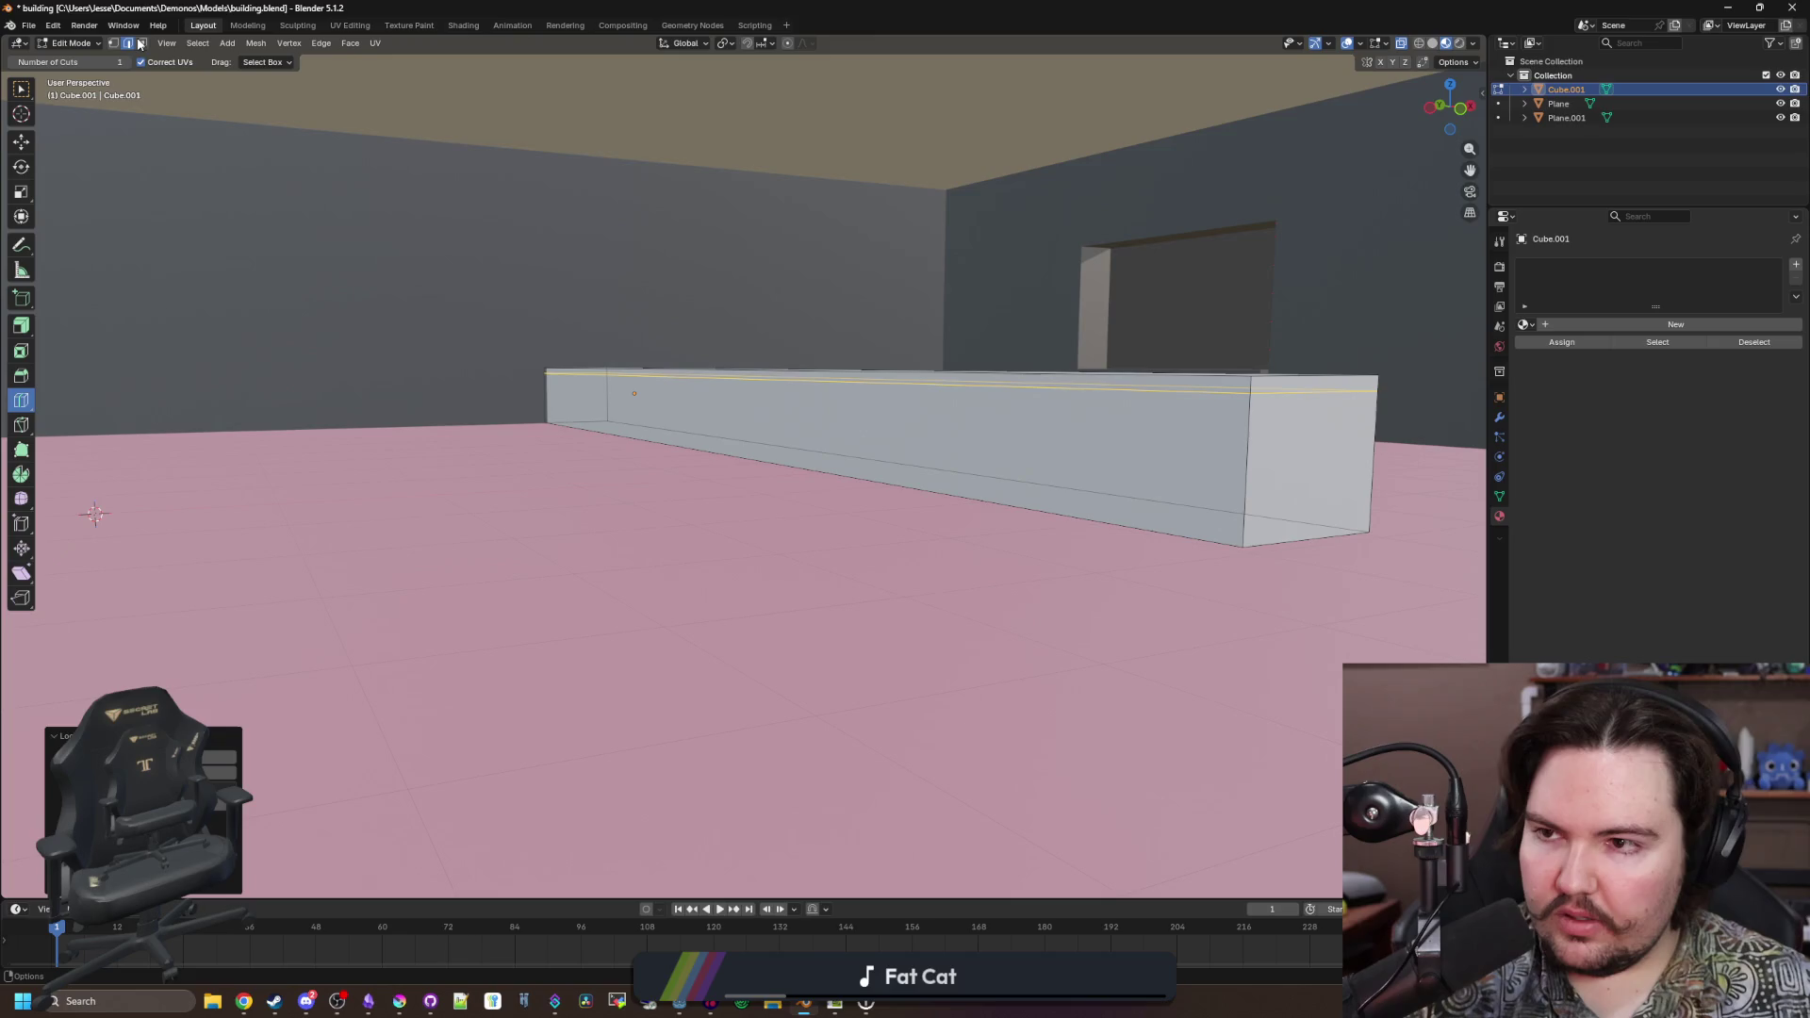
pyautogui.click(141, 43)
pyautogui.click(28, 97)
pyautogui.click(1304, 382)
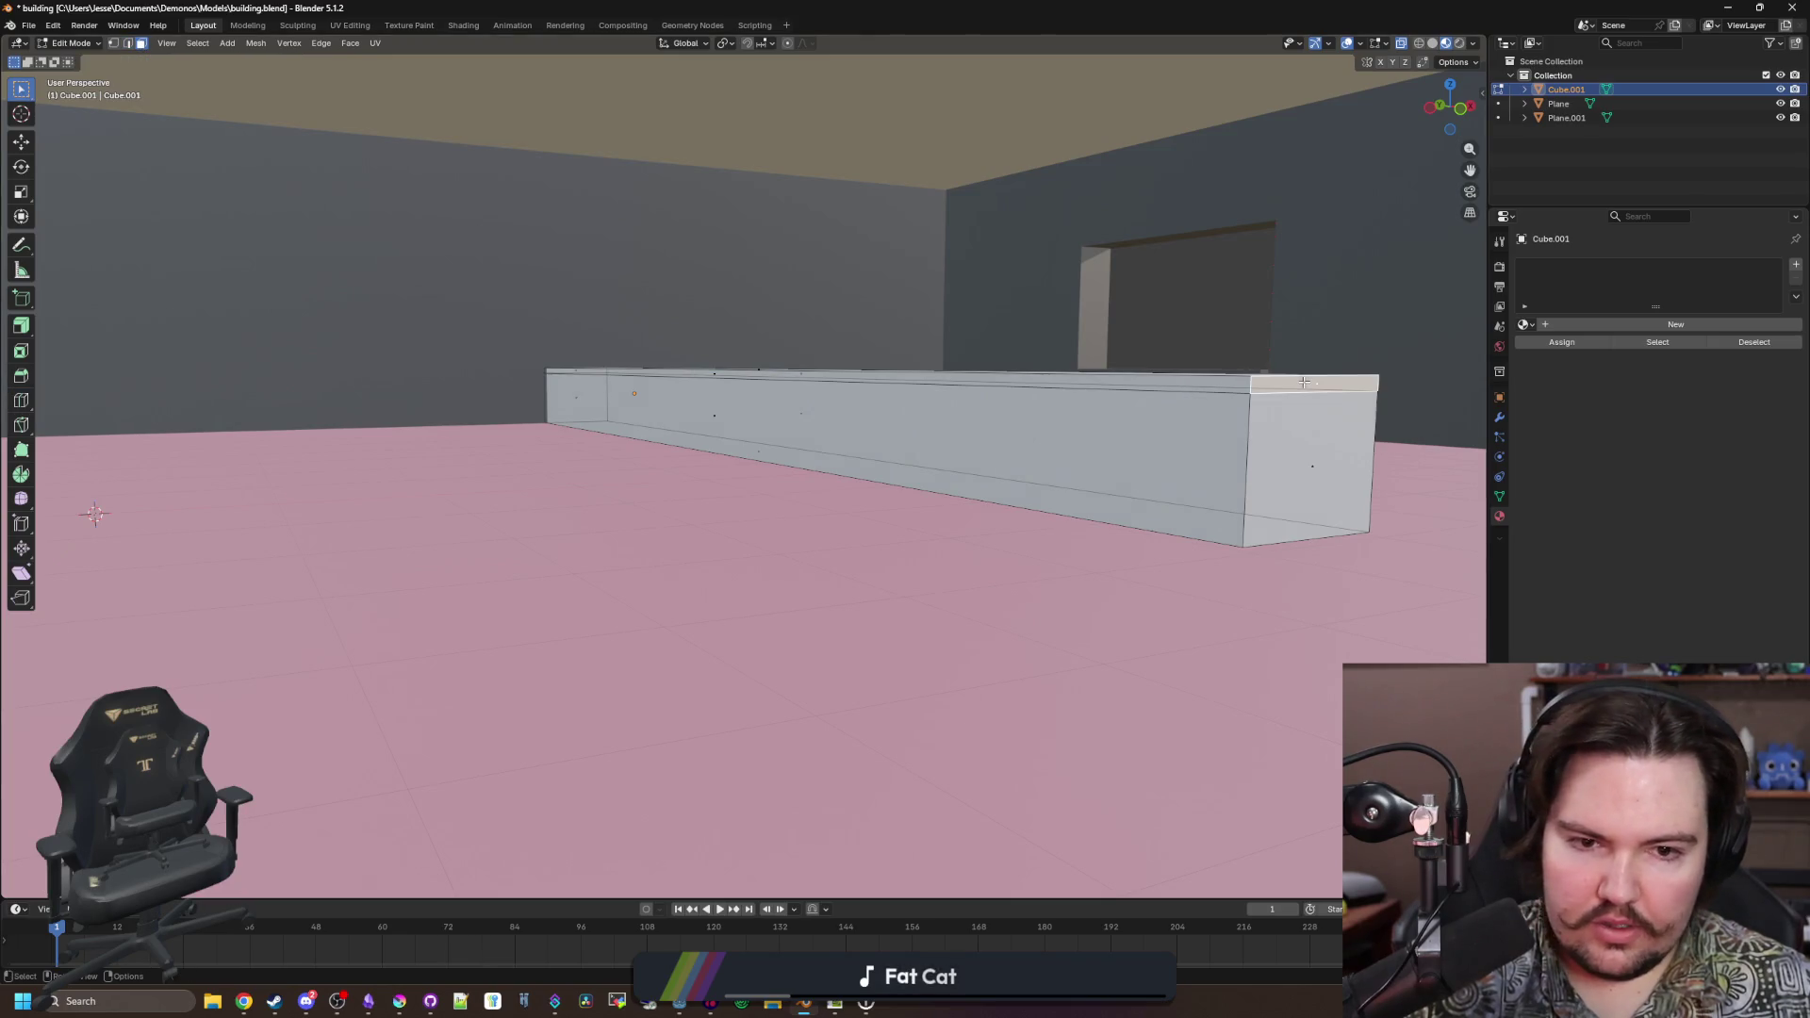
pyautogui.keyDown('alt'); pyautogui.click(1260, 386); pyautogui.keyUp('alt')
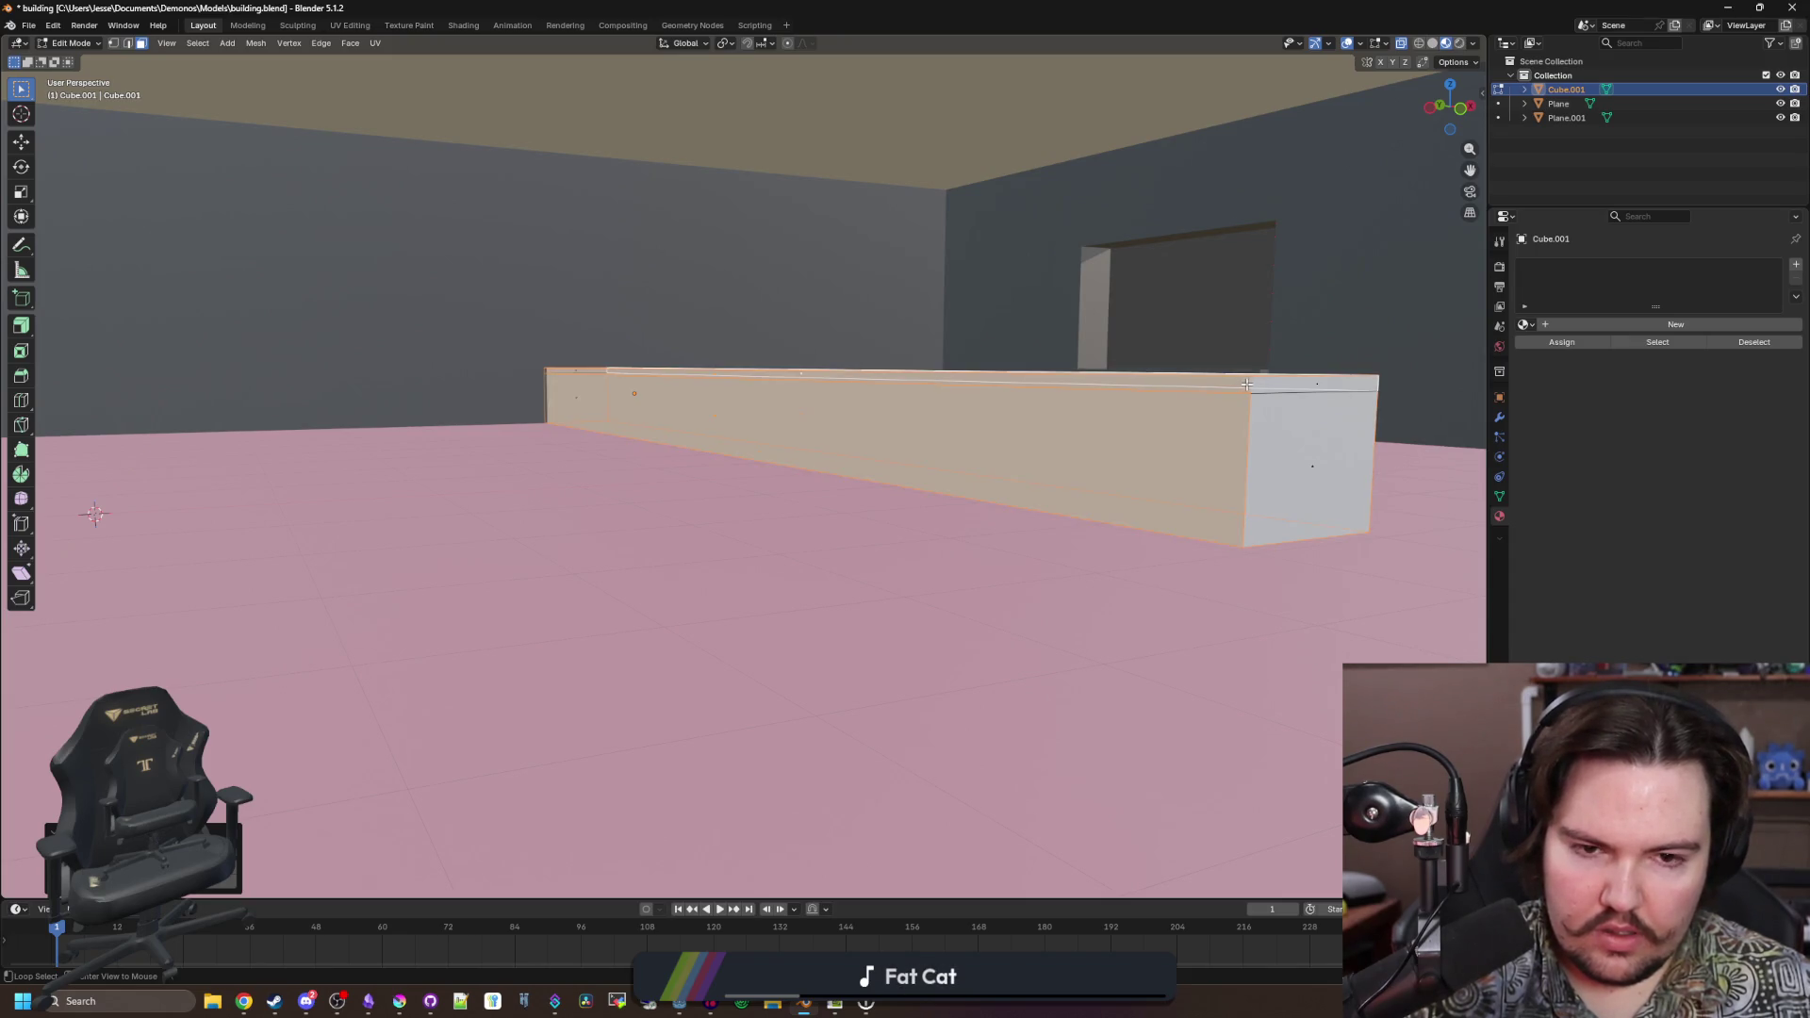
pyautogui.keyDown('alt'); pyautogui.click(1365, 387); pyautogui.keyUp('alt')
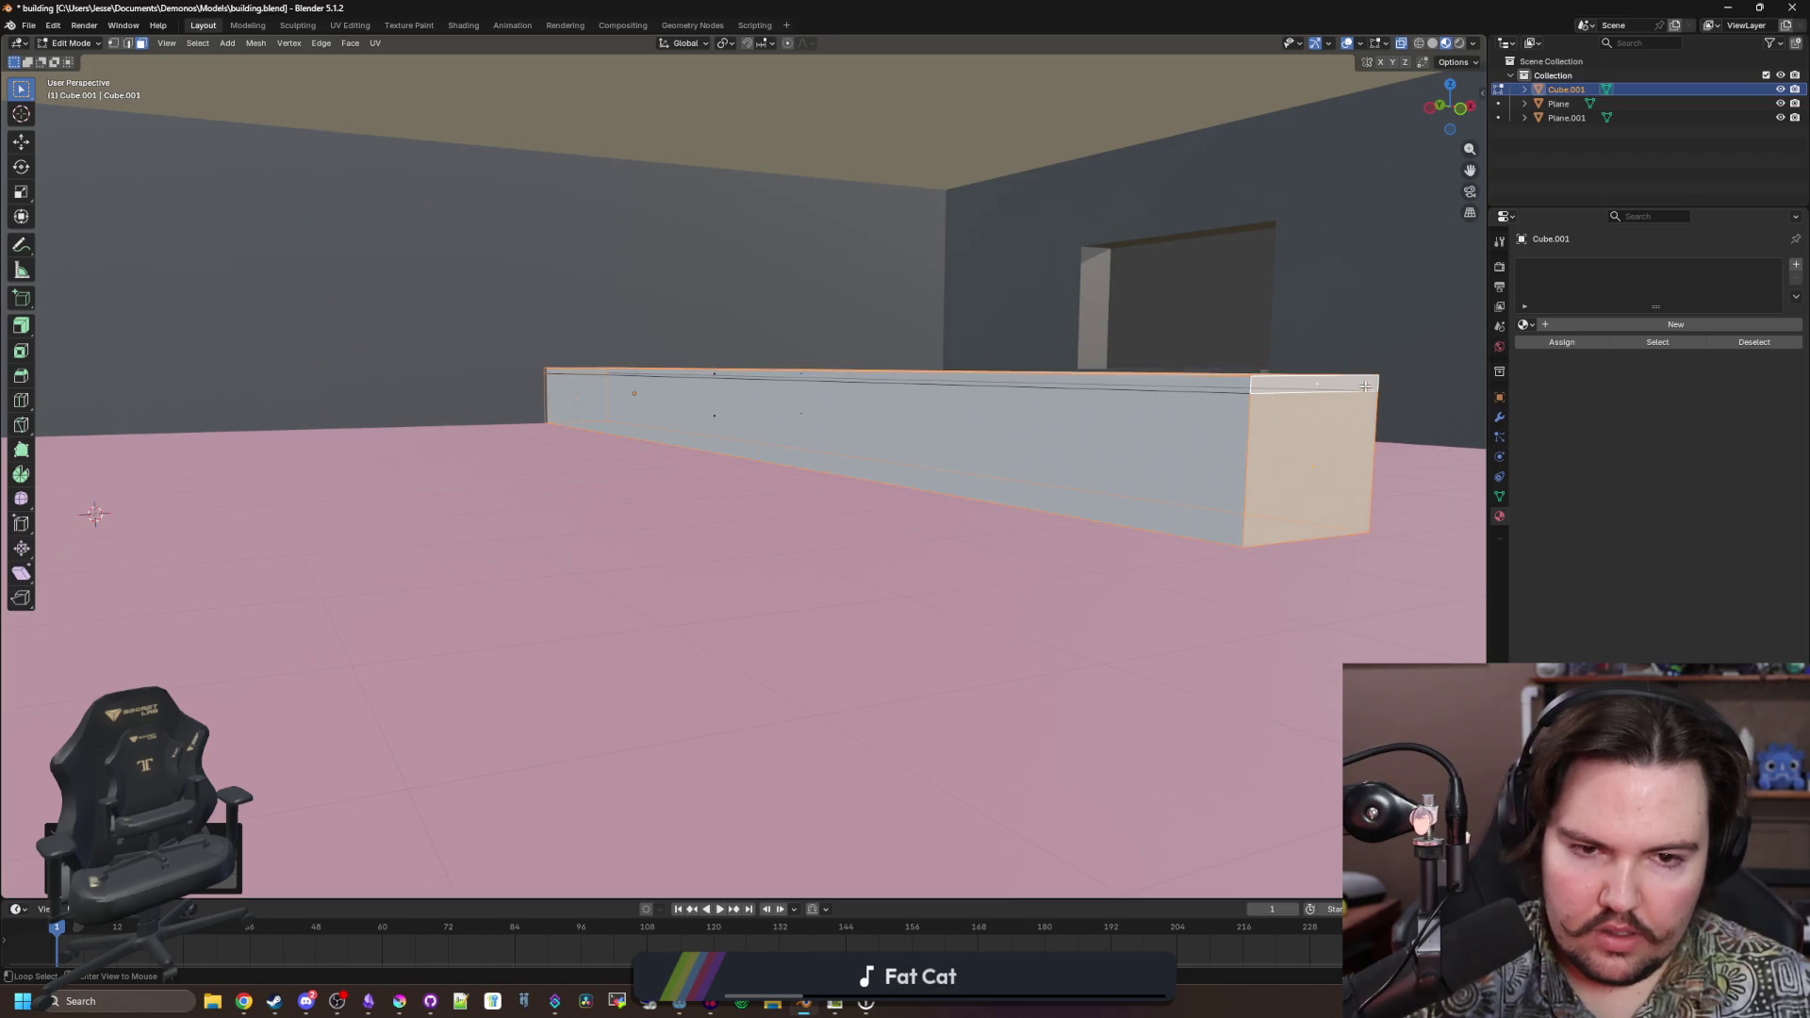
pyautogui.keyDown('alt'); pyautogui.click(1251, 381); pyautogui.keyUp('alt')
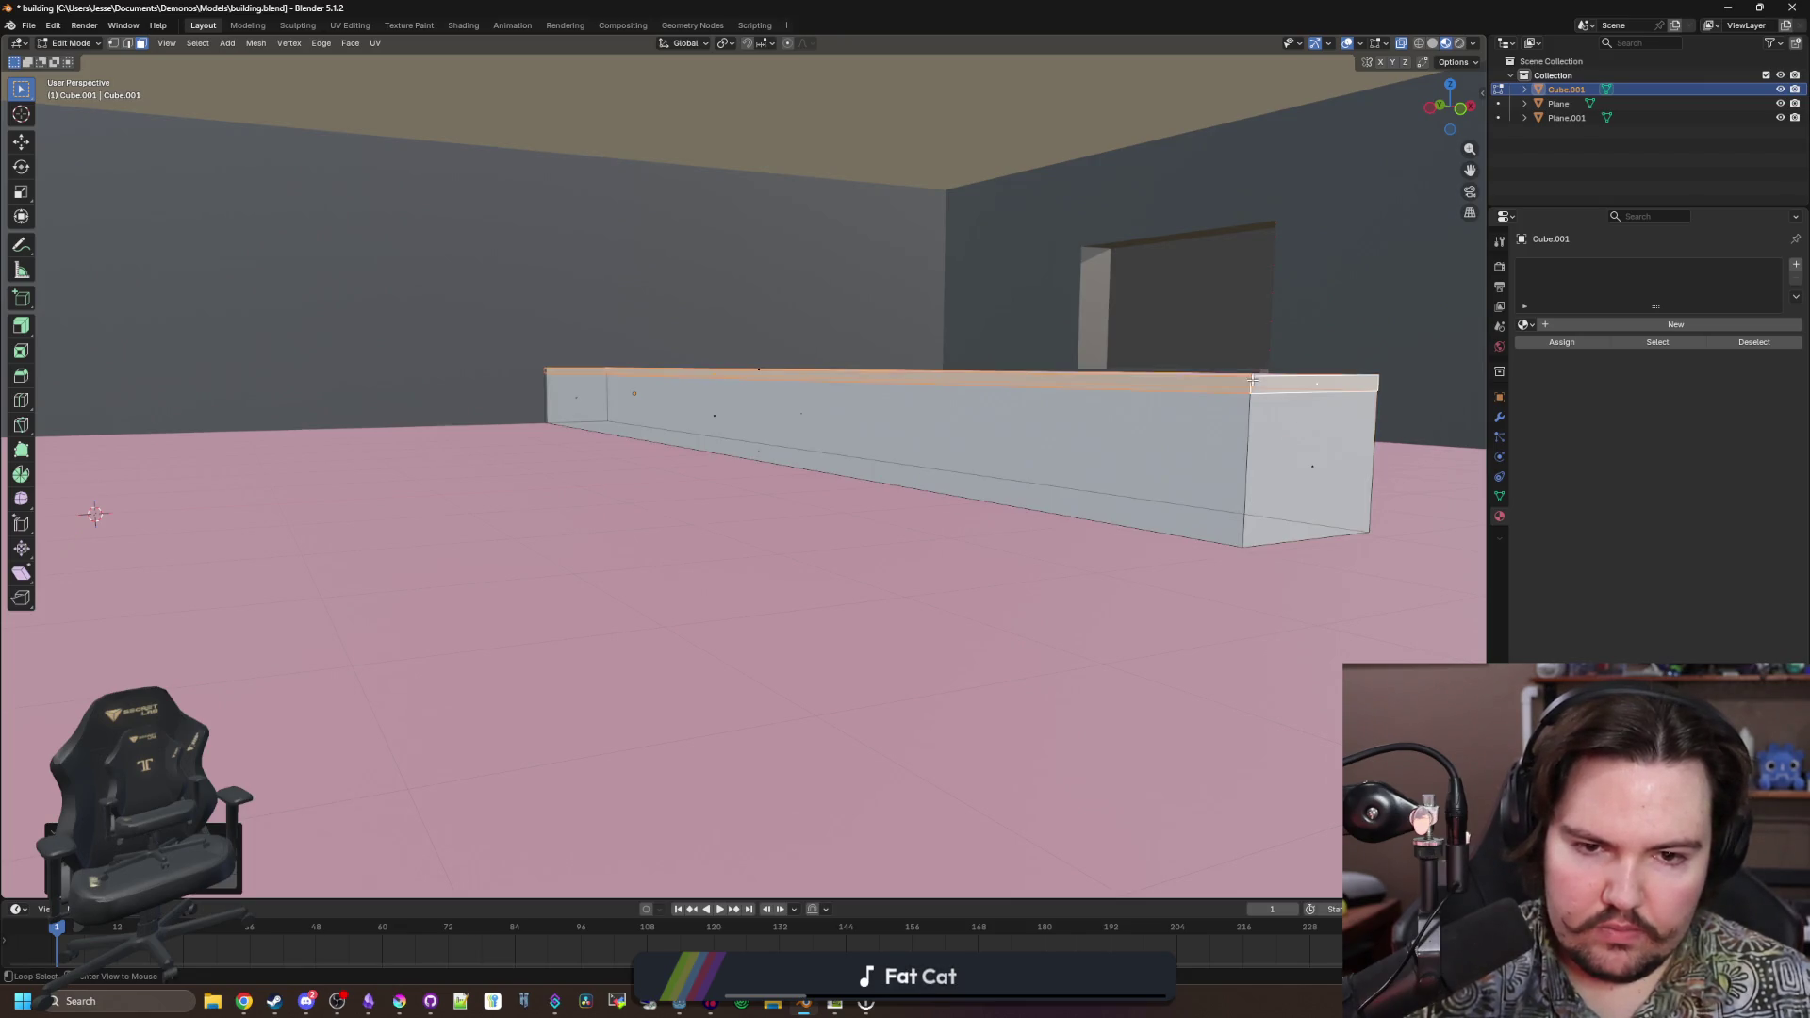
pyautogui.moveTo(1094, 415); pyautogui.dragTo(1025, 439)
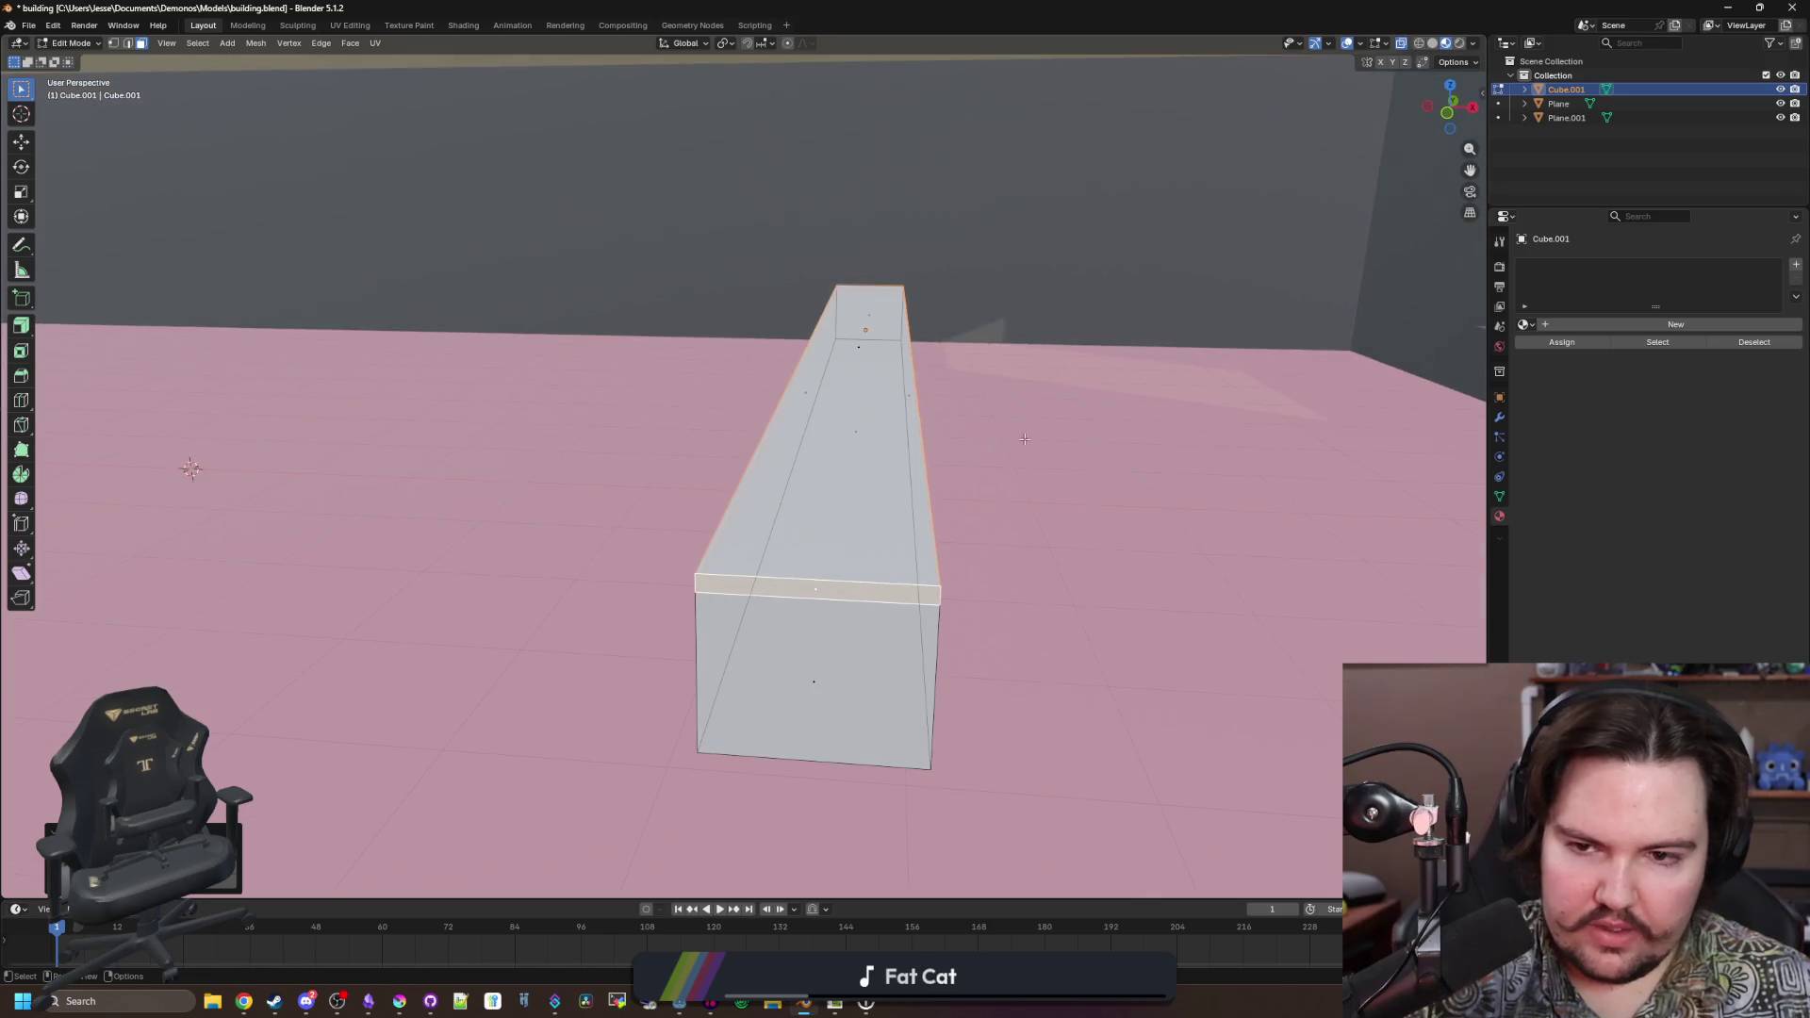
# - Extrude the top strip outward into an overhanging countertop rim
pyautogui.click(26, 327)
pyautogui.moveTo(877, 282); pyautogui.dragTo(884, 261)
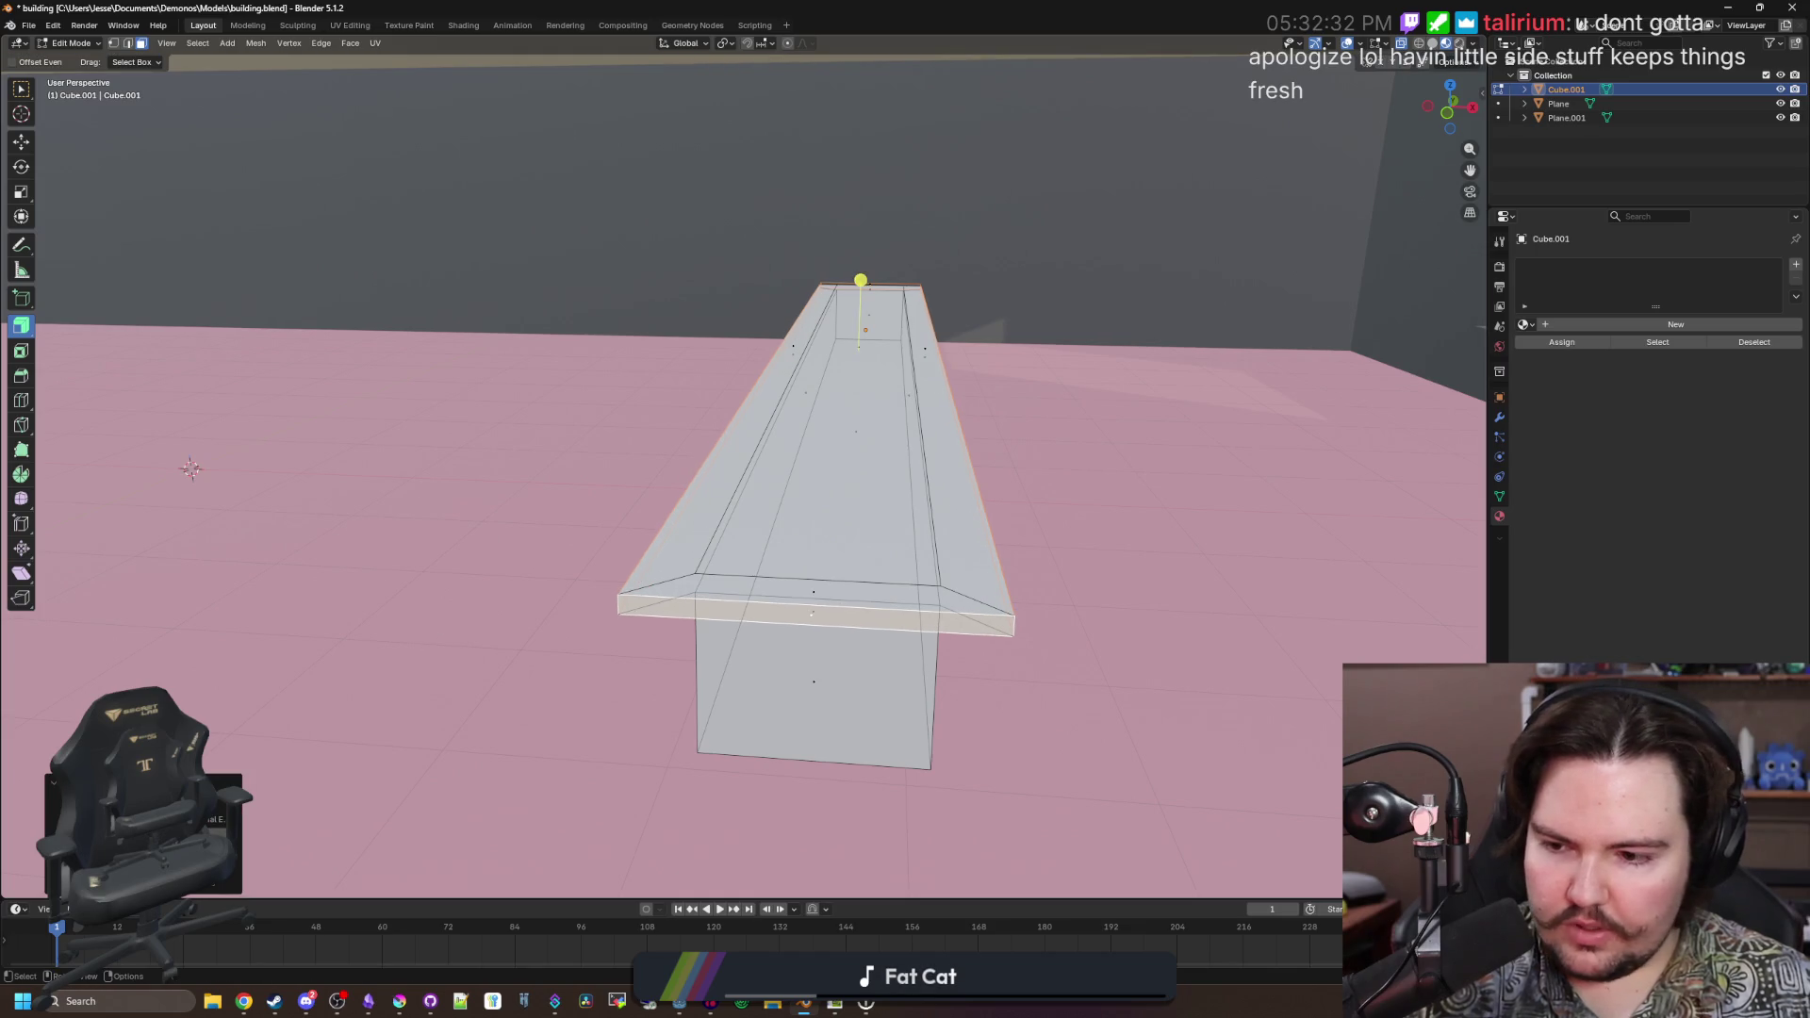
pyautogui.click(280, 761)
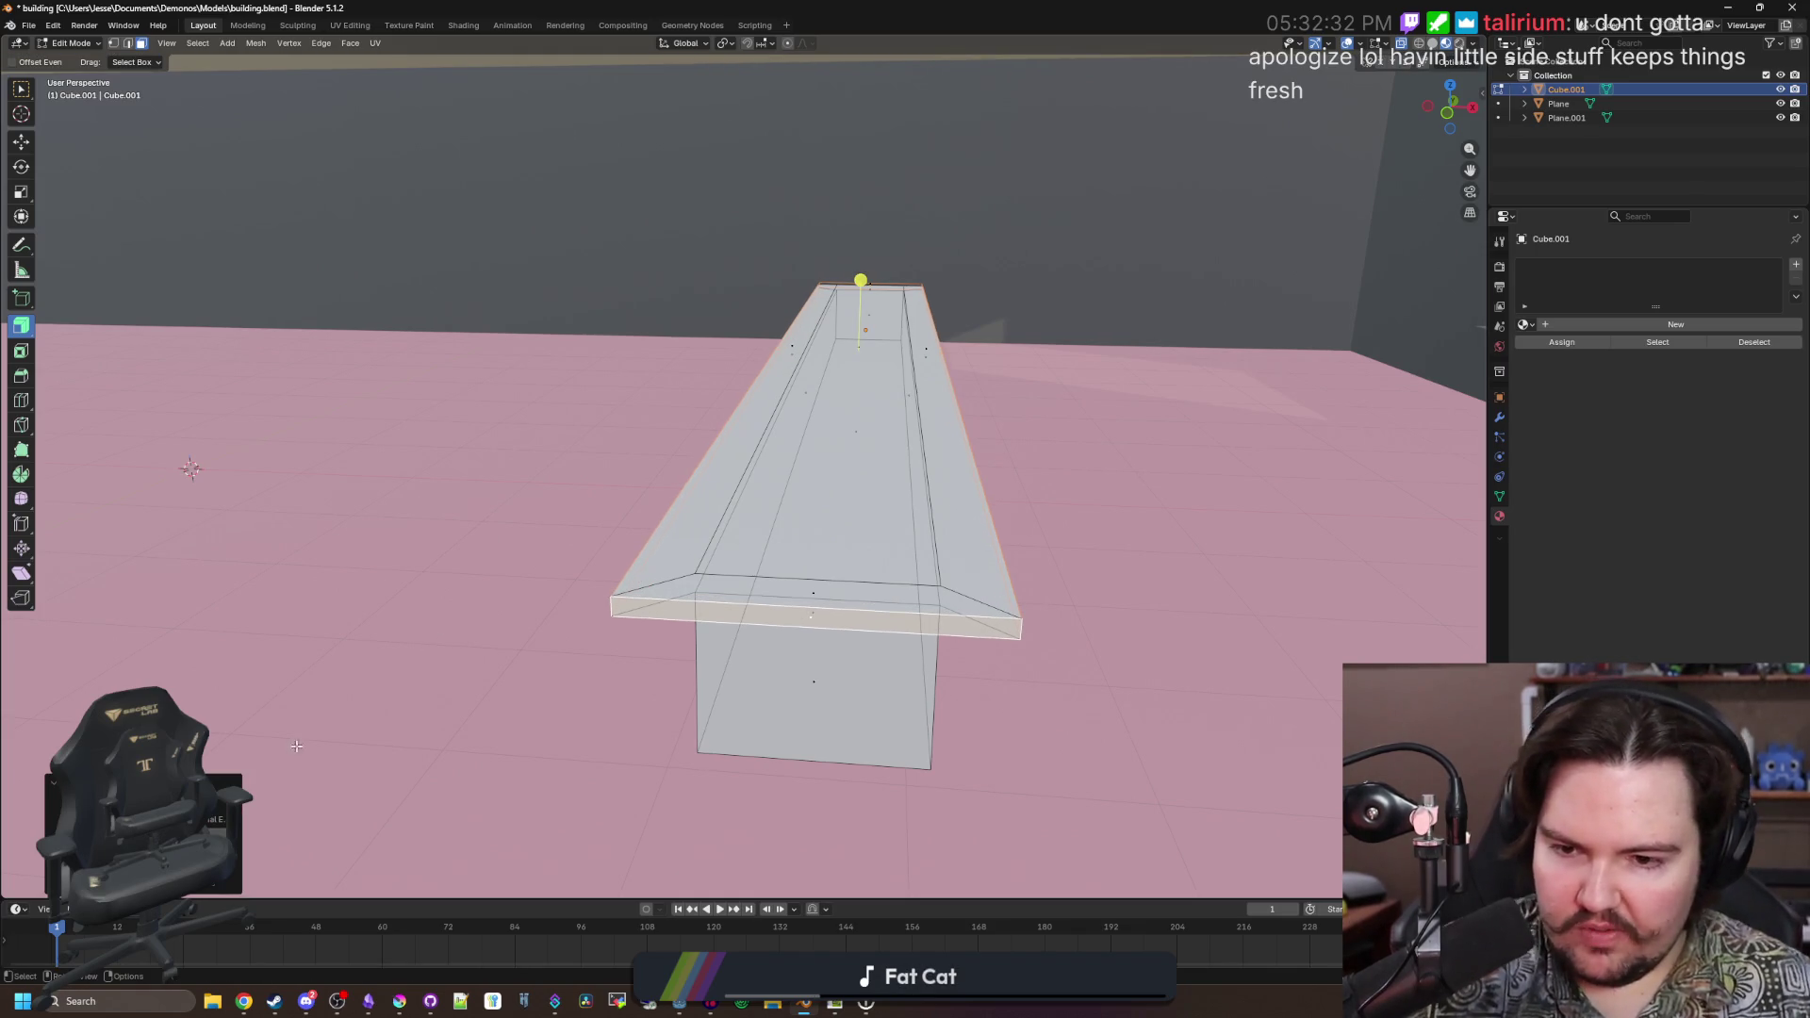
# - Bevel the rim's front corner edges with two segments
pyautogui.click(127, 44)
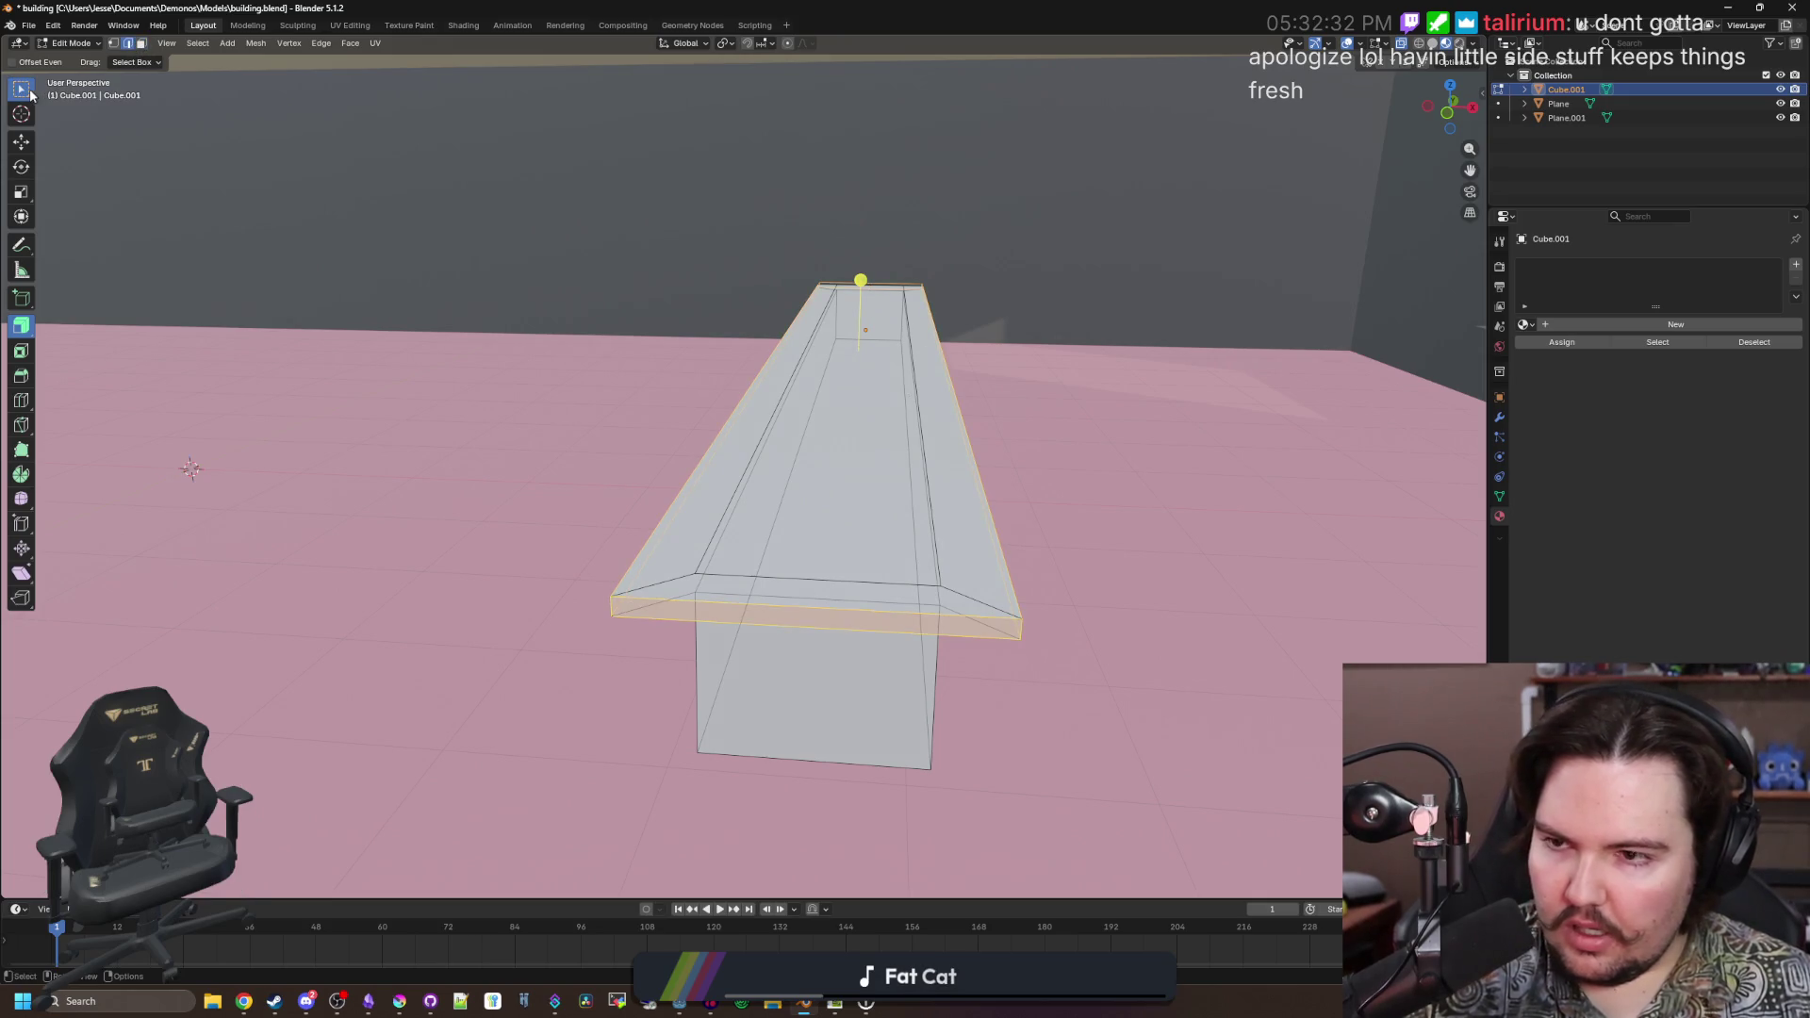
pyautogui.click(22, 90)
pyautogui.click(578, 645)
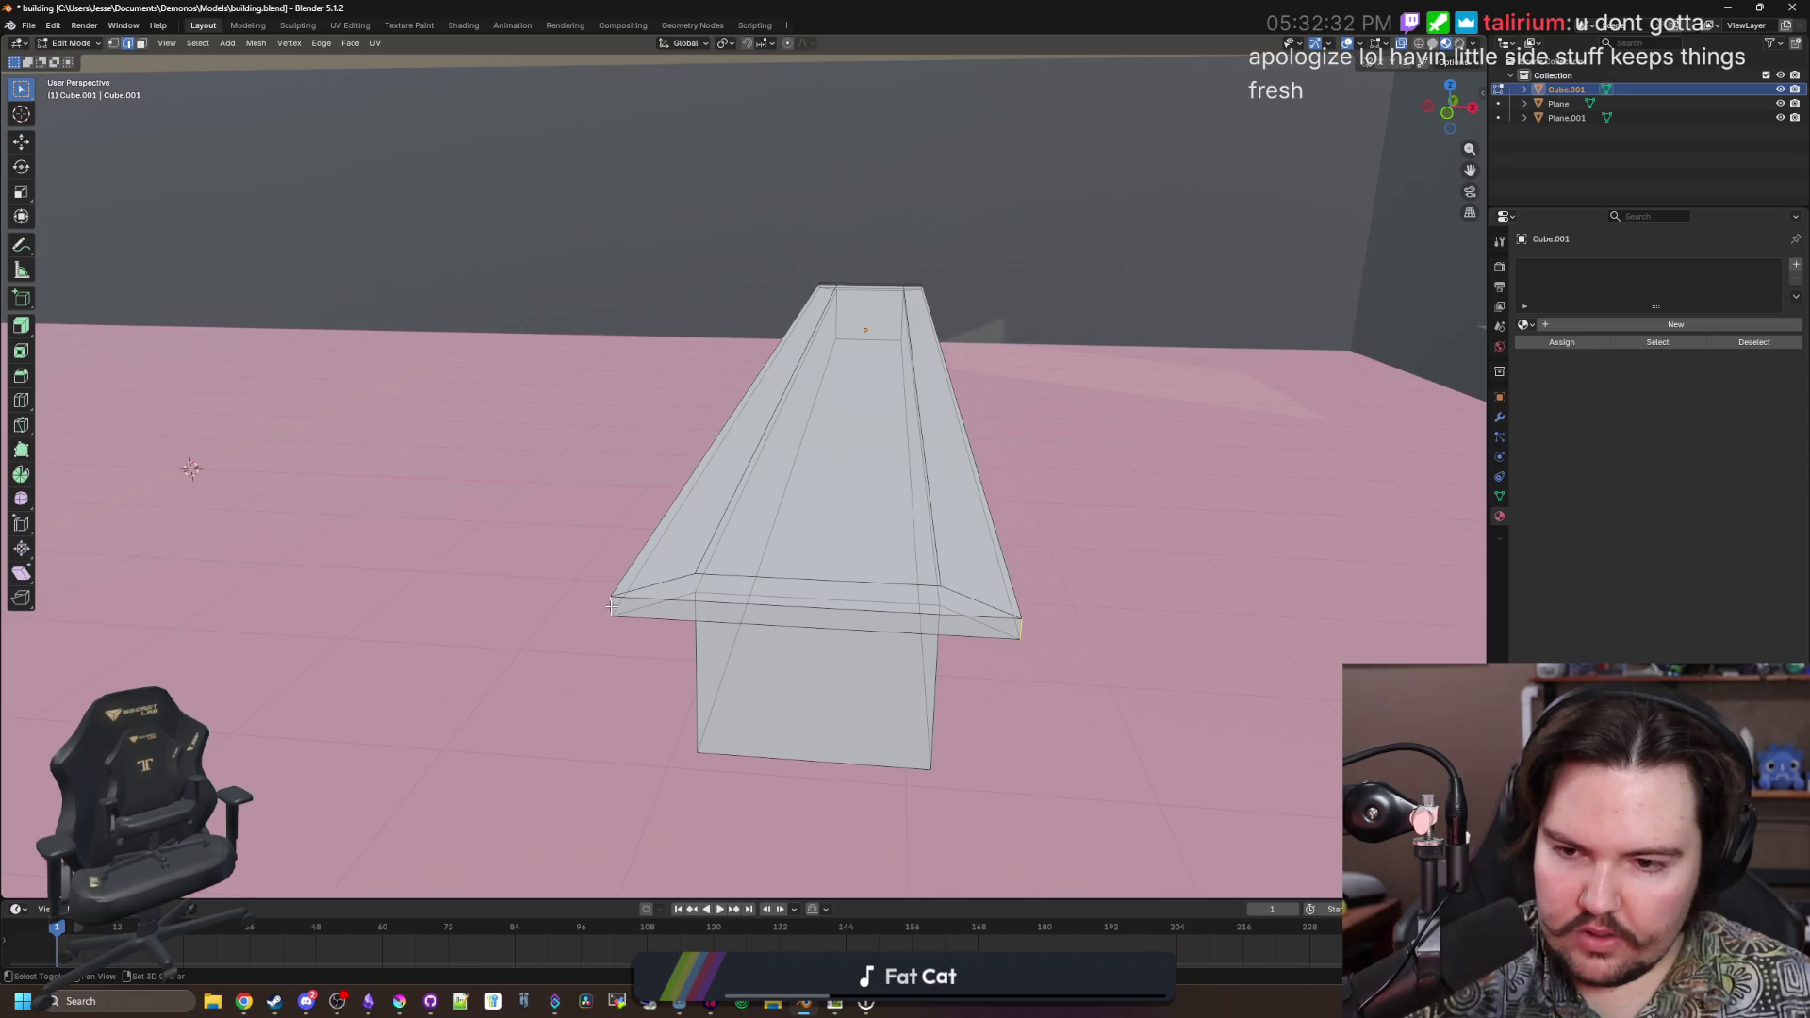
pyautogui.click(17, 377)
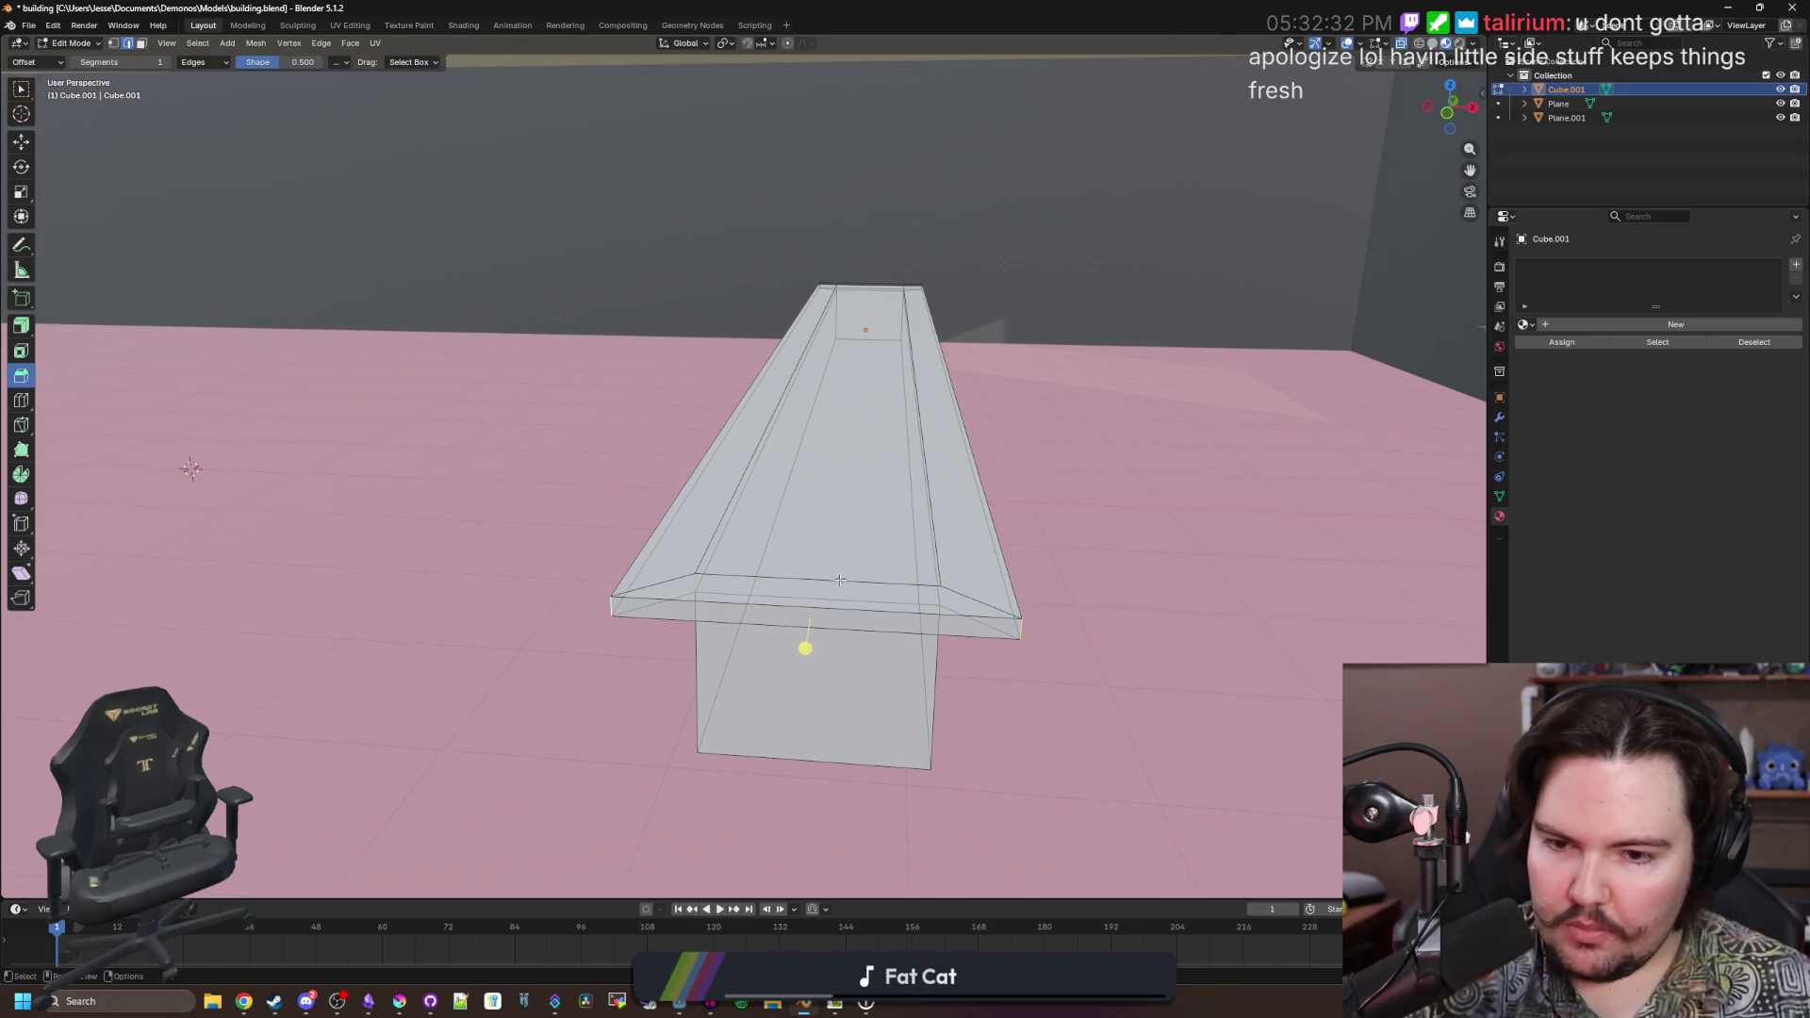
pyautogui.moveTo(802, 648); pyautogui.dragTo(725, 692)
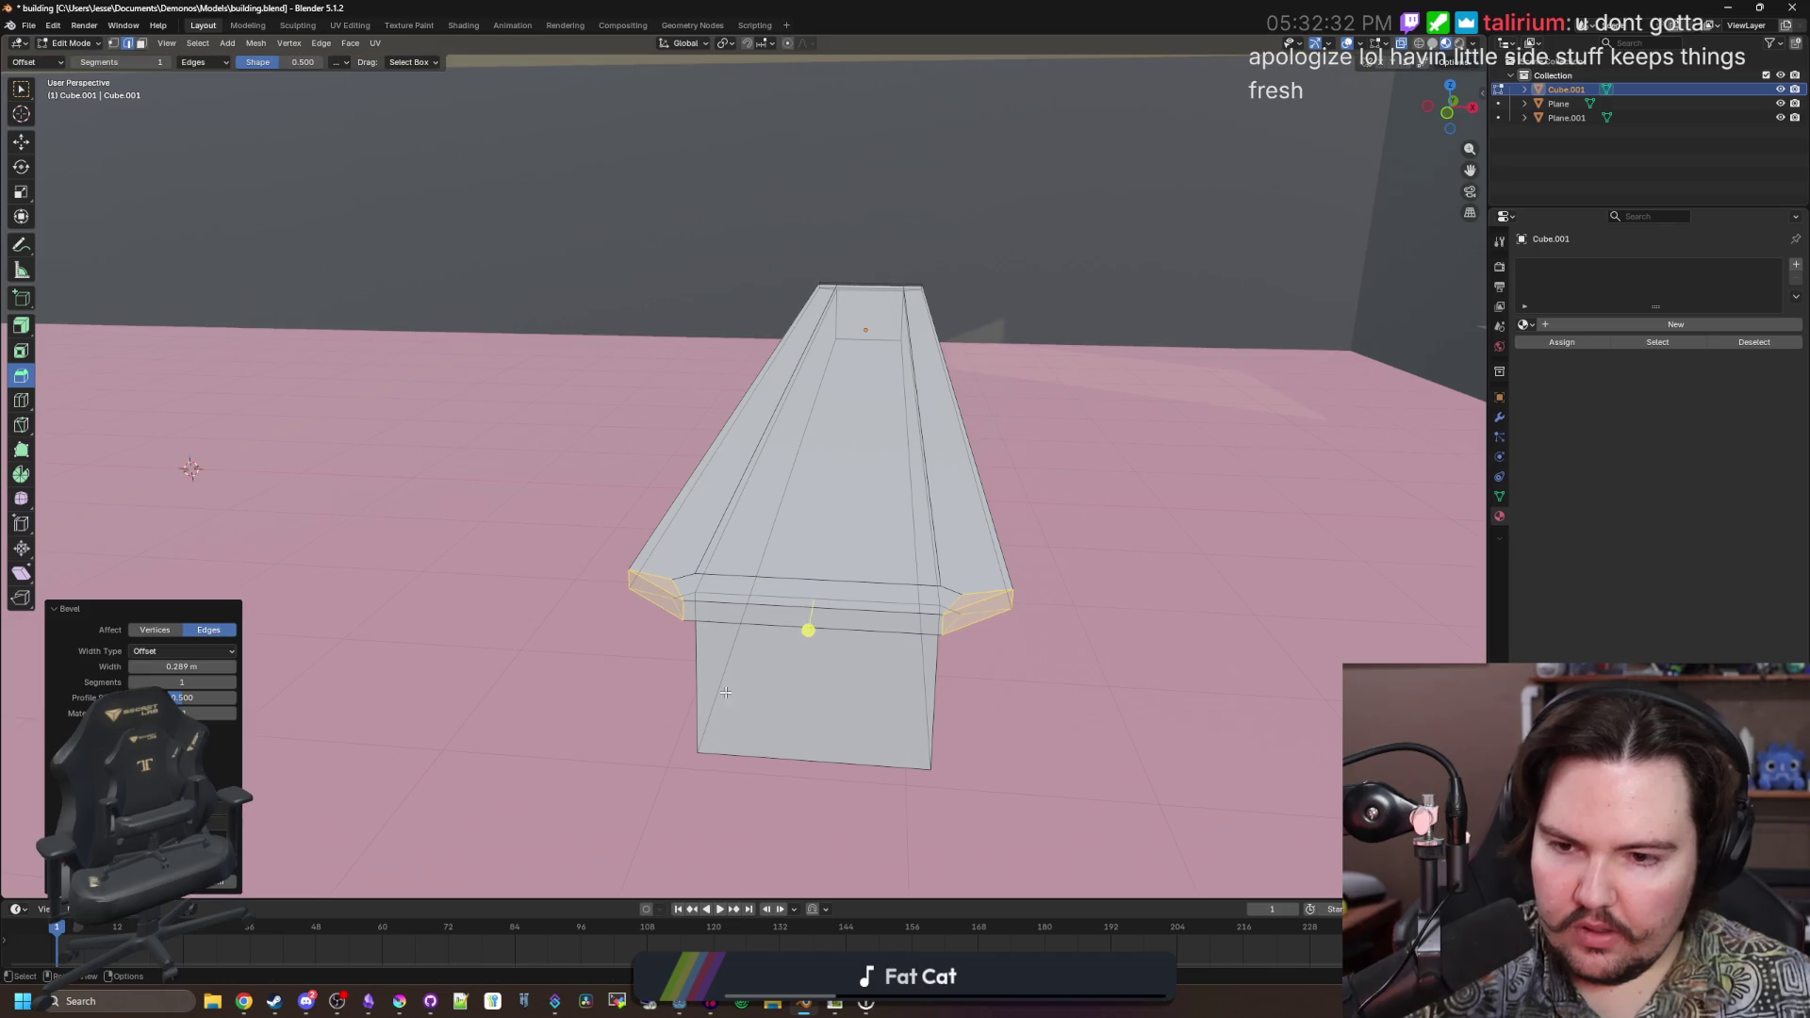
pyautogui.click(231, 682)
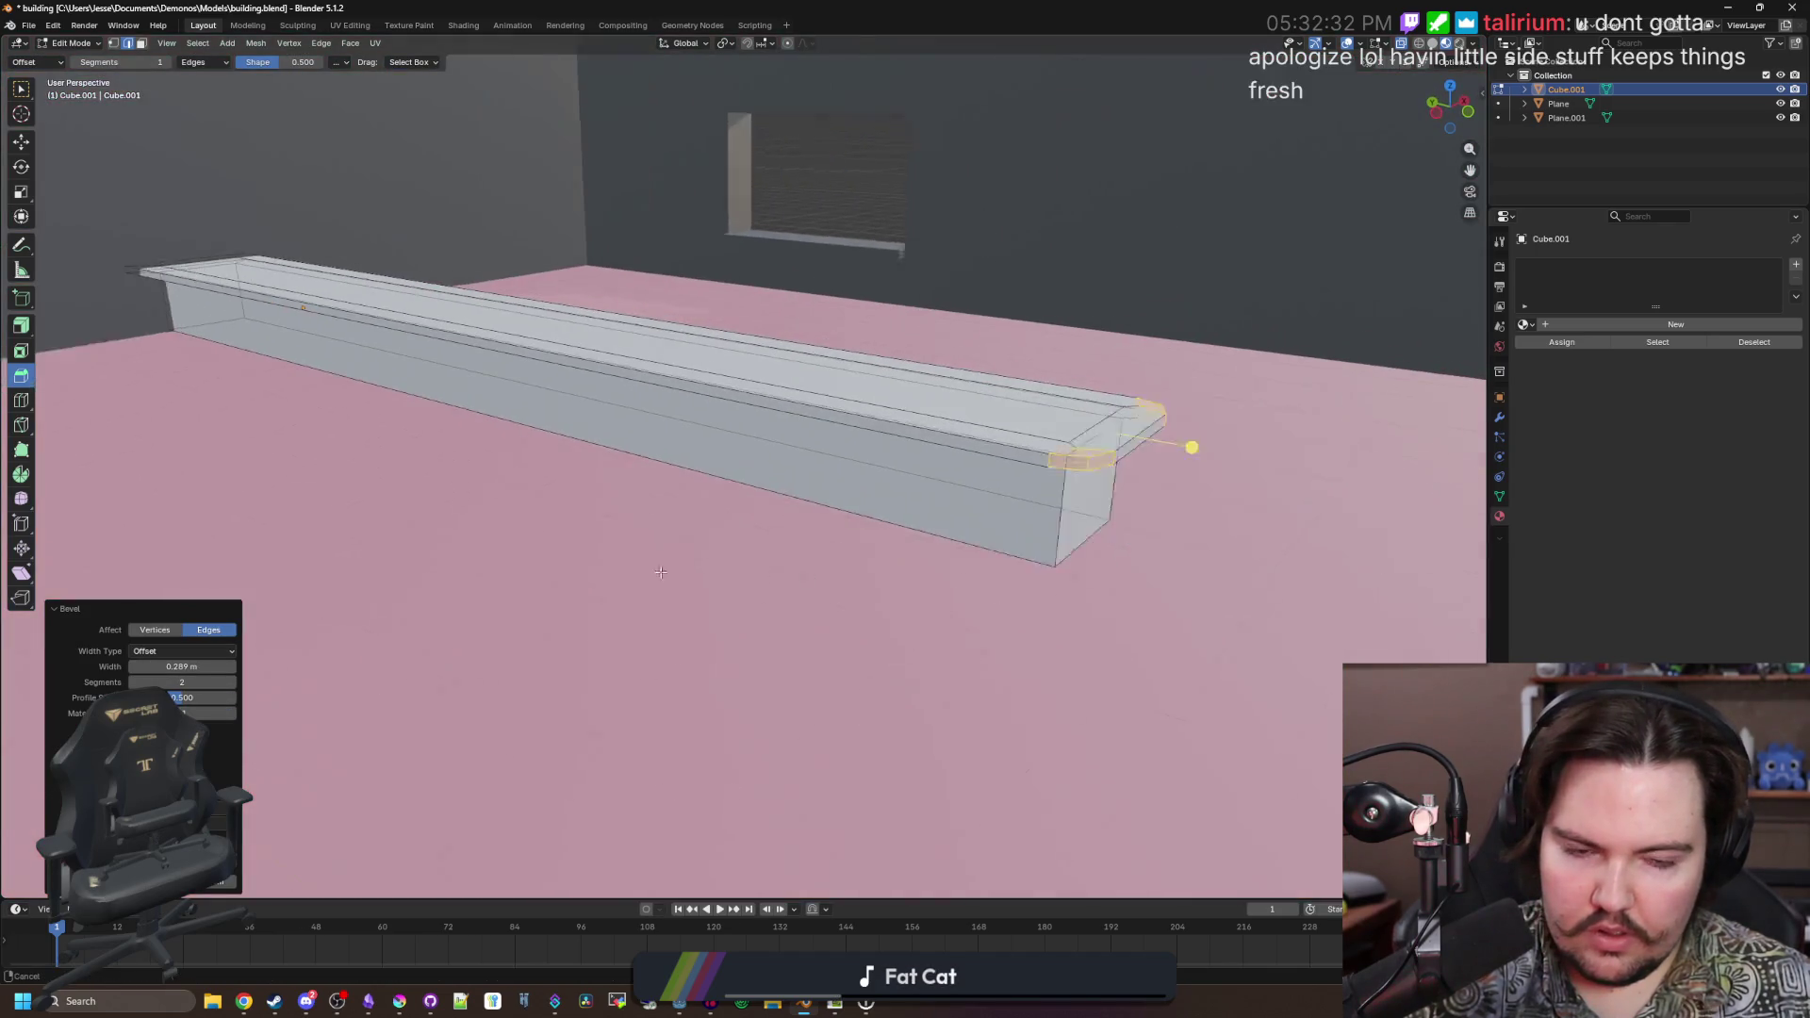
# - Leave Edit Mode, save building.blend and switch to Godot for re-import
pyautogui.press('Tab')
pyautogui.click(886, 662)
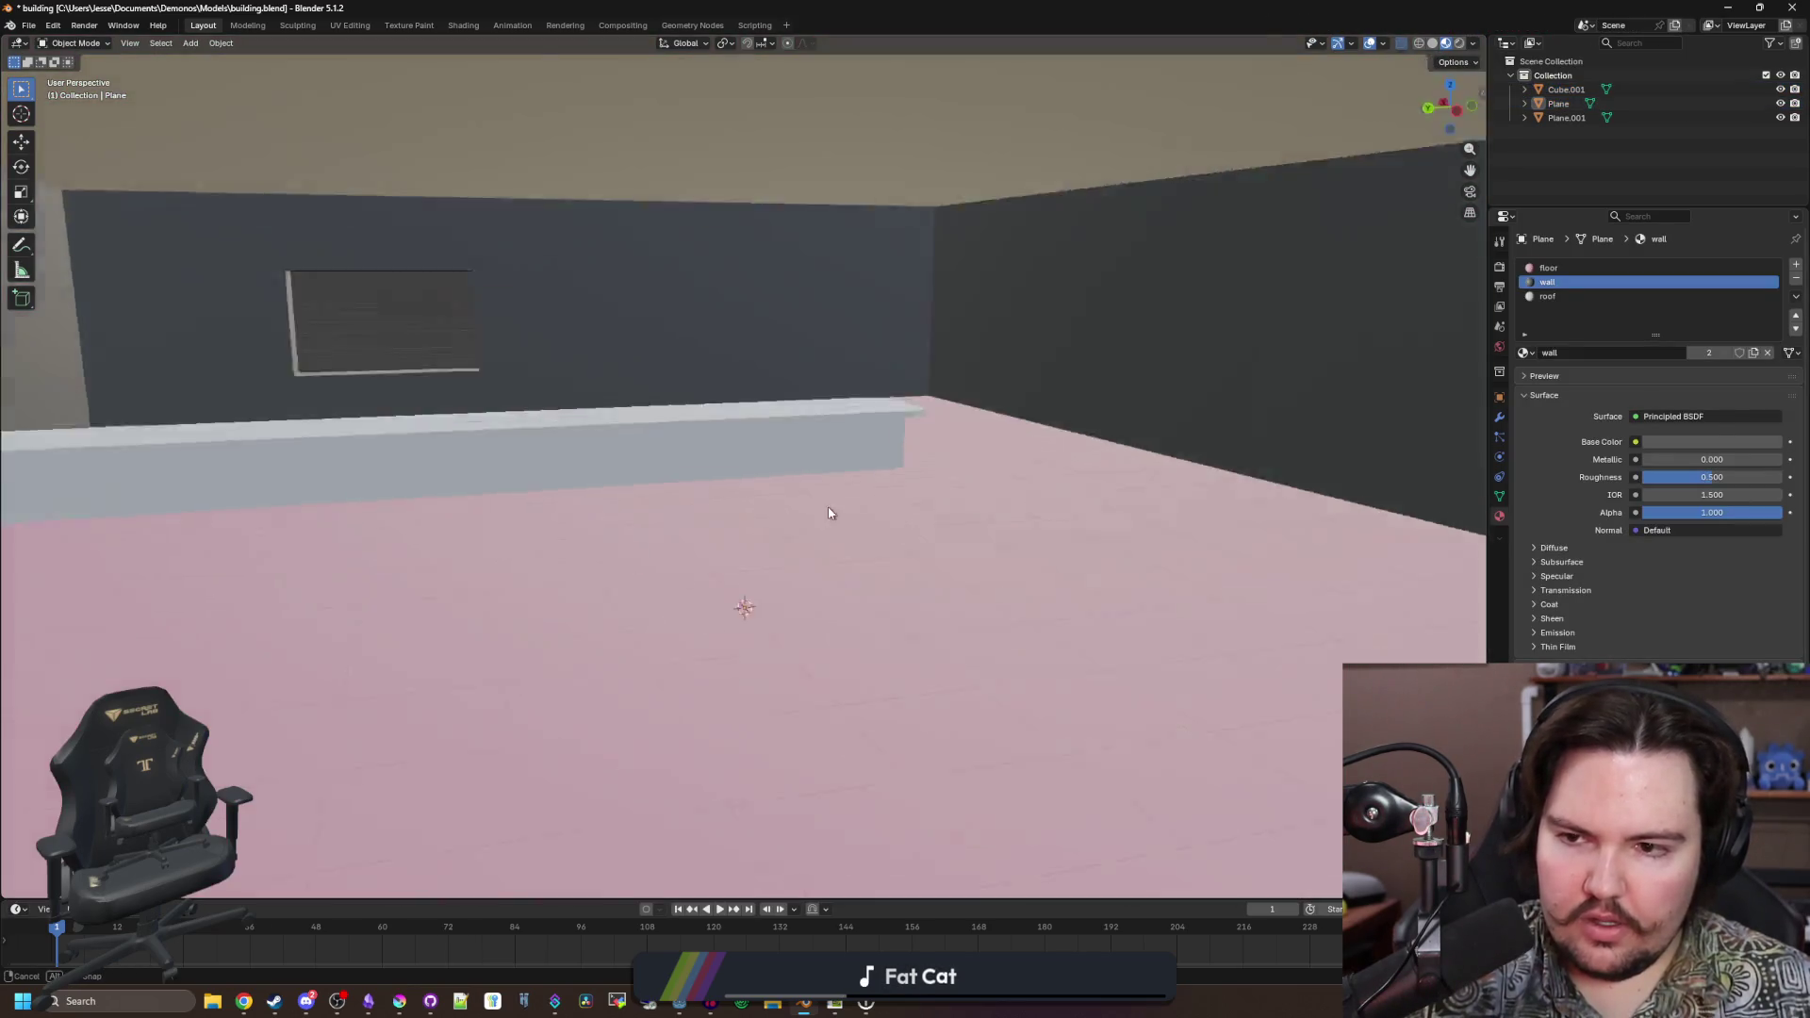
pyautogui.scroll(-5, 943, 536)
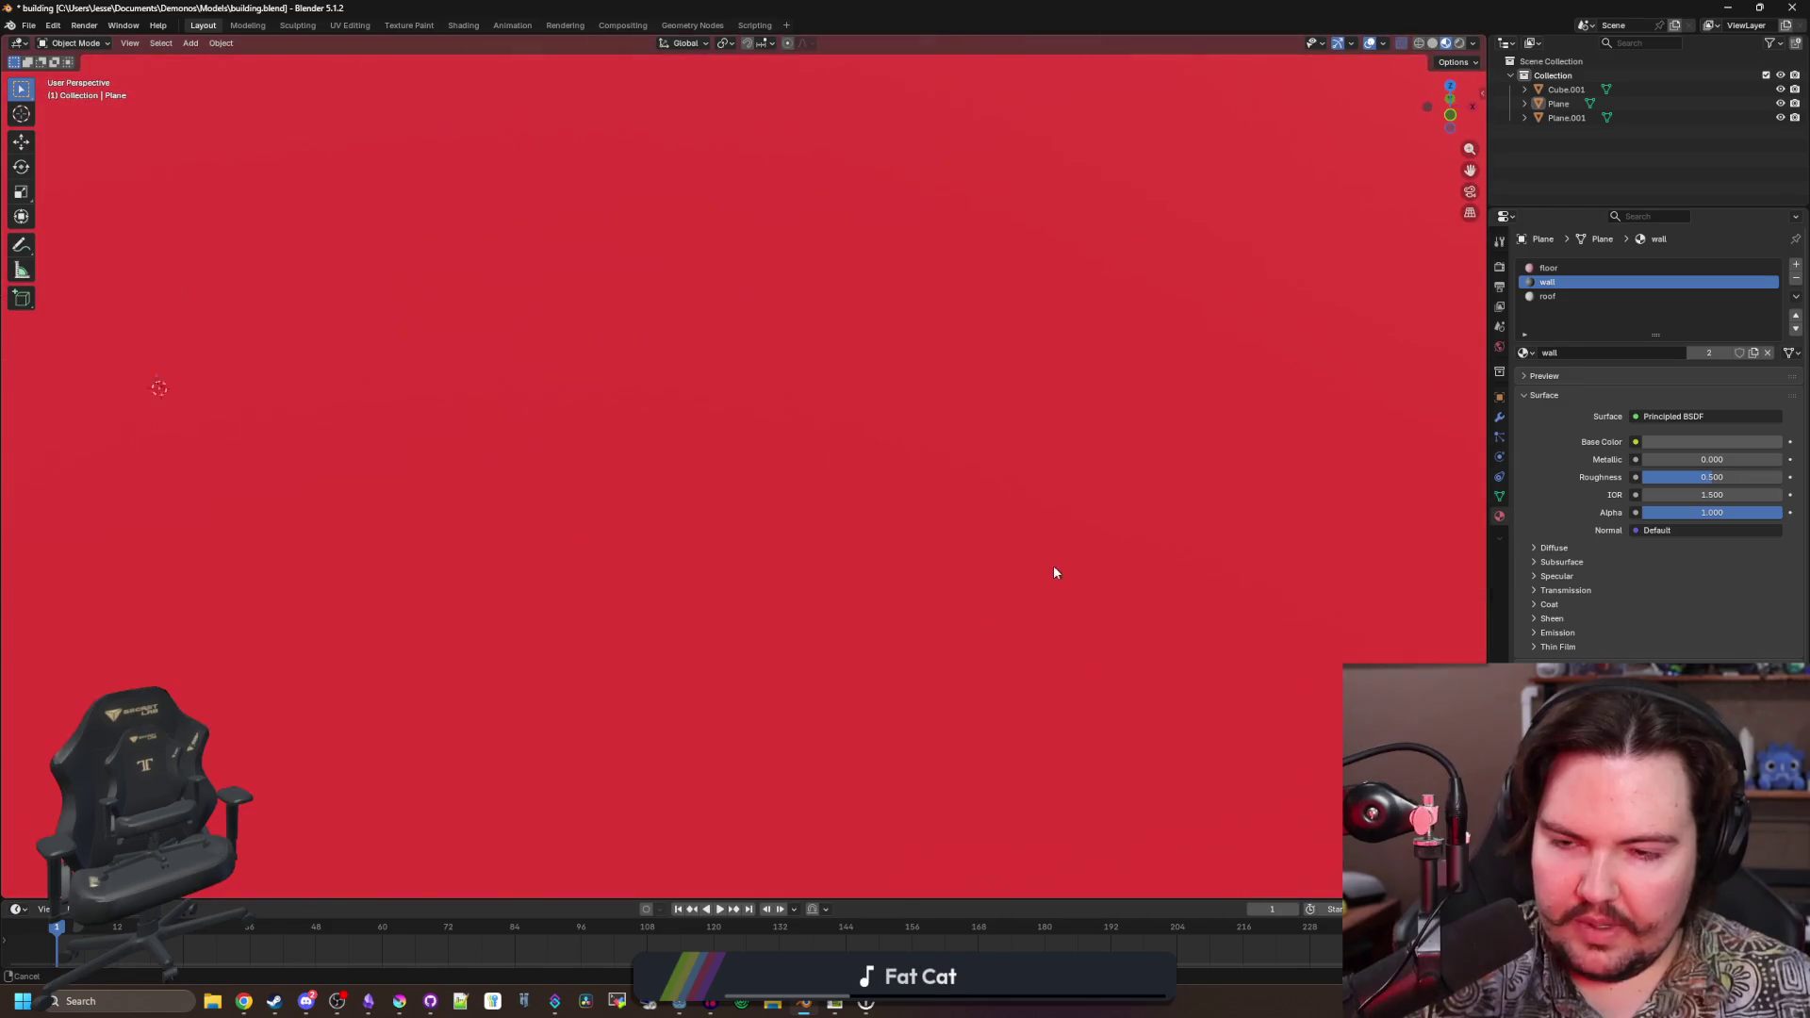
pyautogui.hotkey('ctrl', 's')
pyautogui.hotkey('alt', 'Tab')
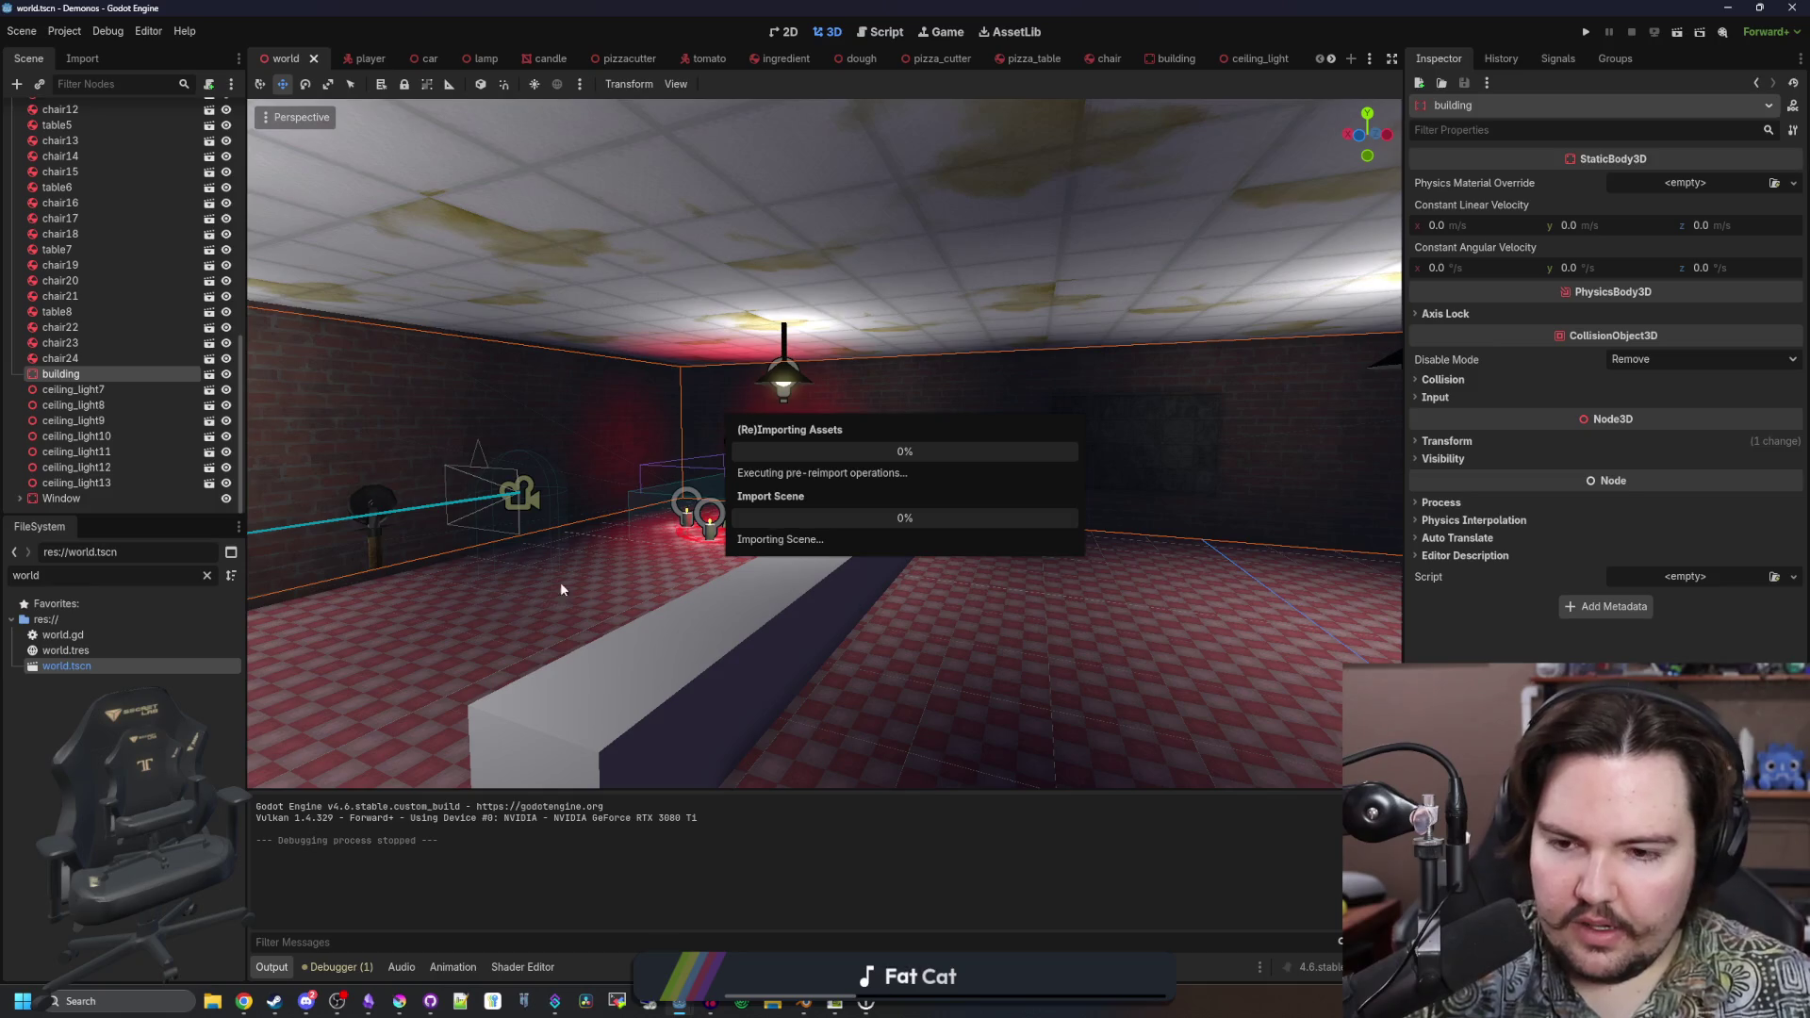
# - Inspect the reimported counter and window wall in Godot, then maximize the Blender window again
pyautogui.moveTo(803, 647)
pyautogui.mouseDown()
pyautogui.moveTo(717, 618)
pyautogui.moveTo(538, 615)
pyautogui.moveTo(754, 518)
pyautogui.moveTo(1191, 382)
pyautogui.mouseUp()
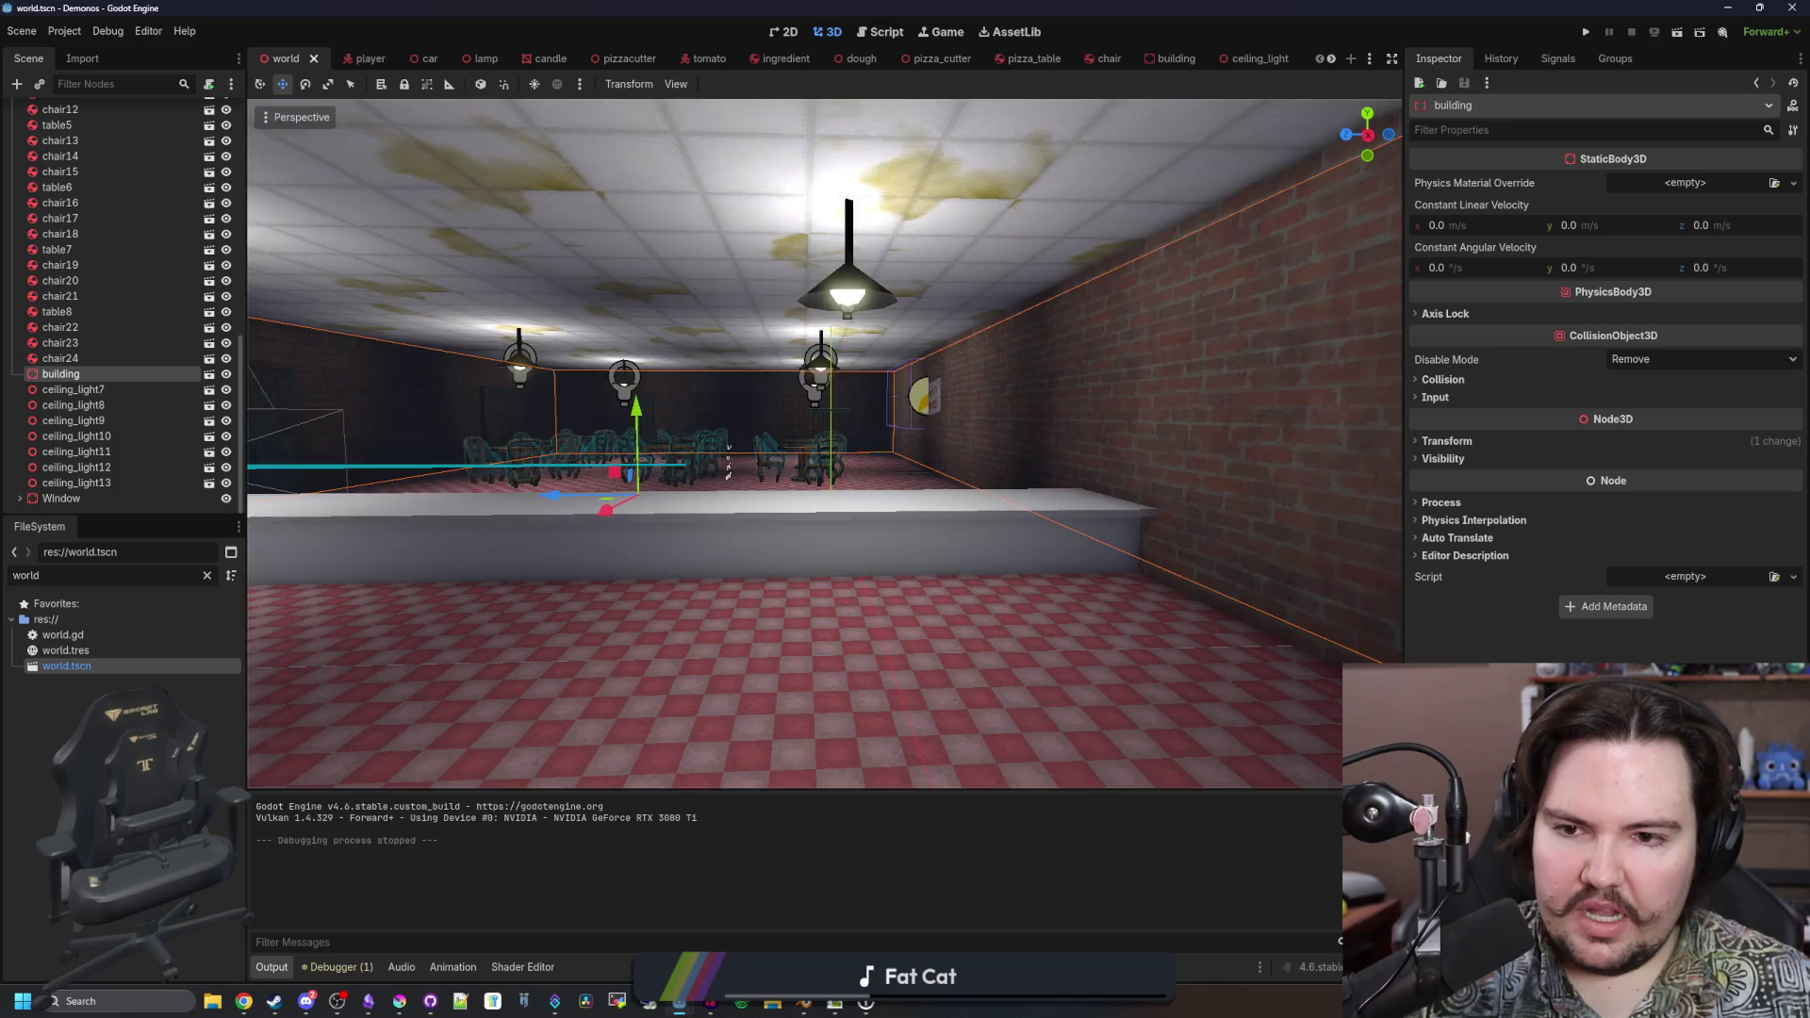
pyautogui.scroll(-3, 1009, 513)
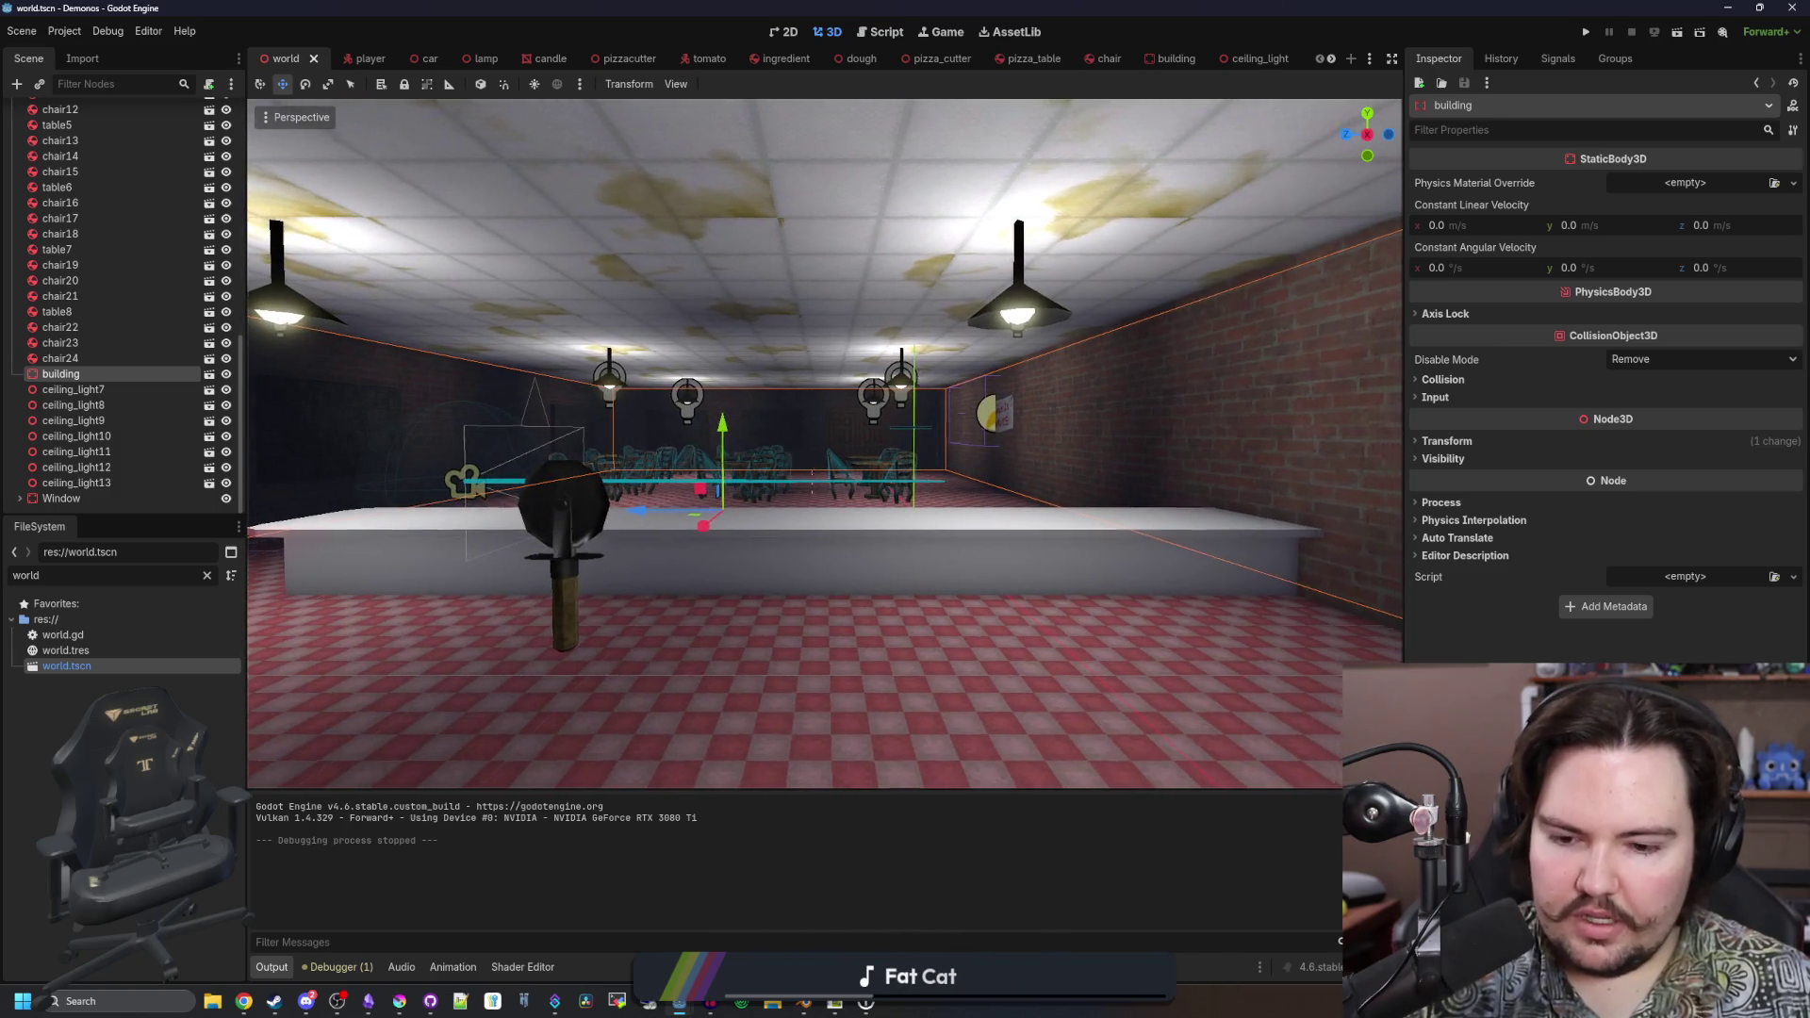
pyautogui.scroll(1, 584, 735)
pyautogui.click(804, 1001)
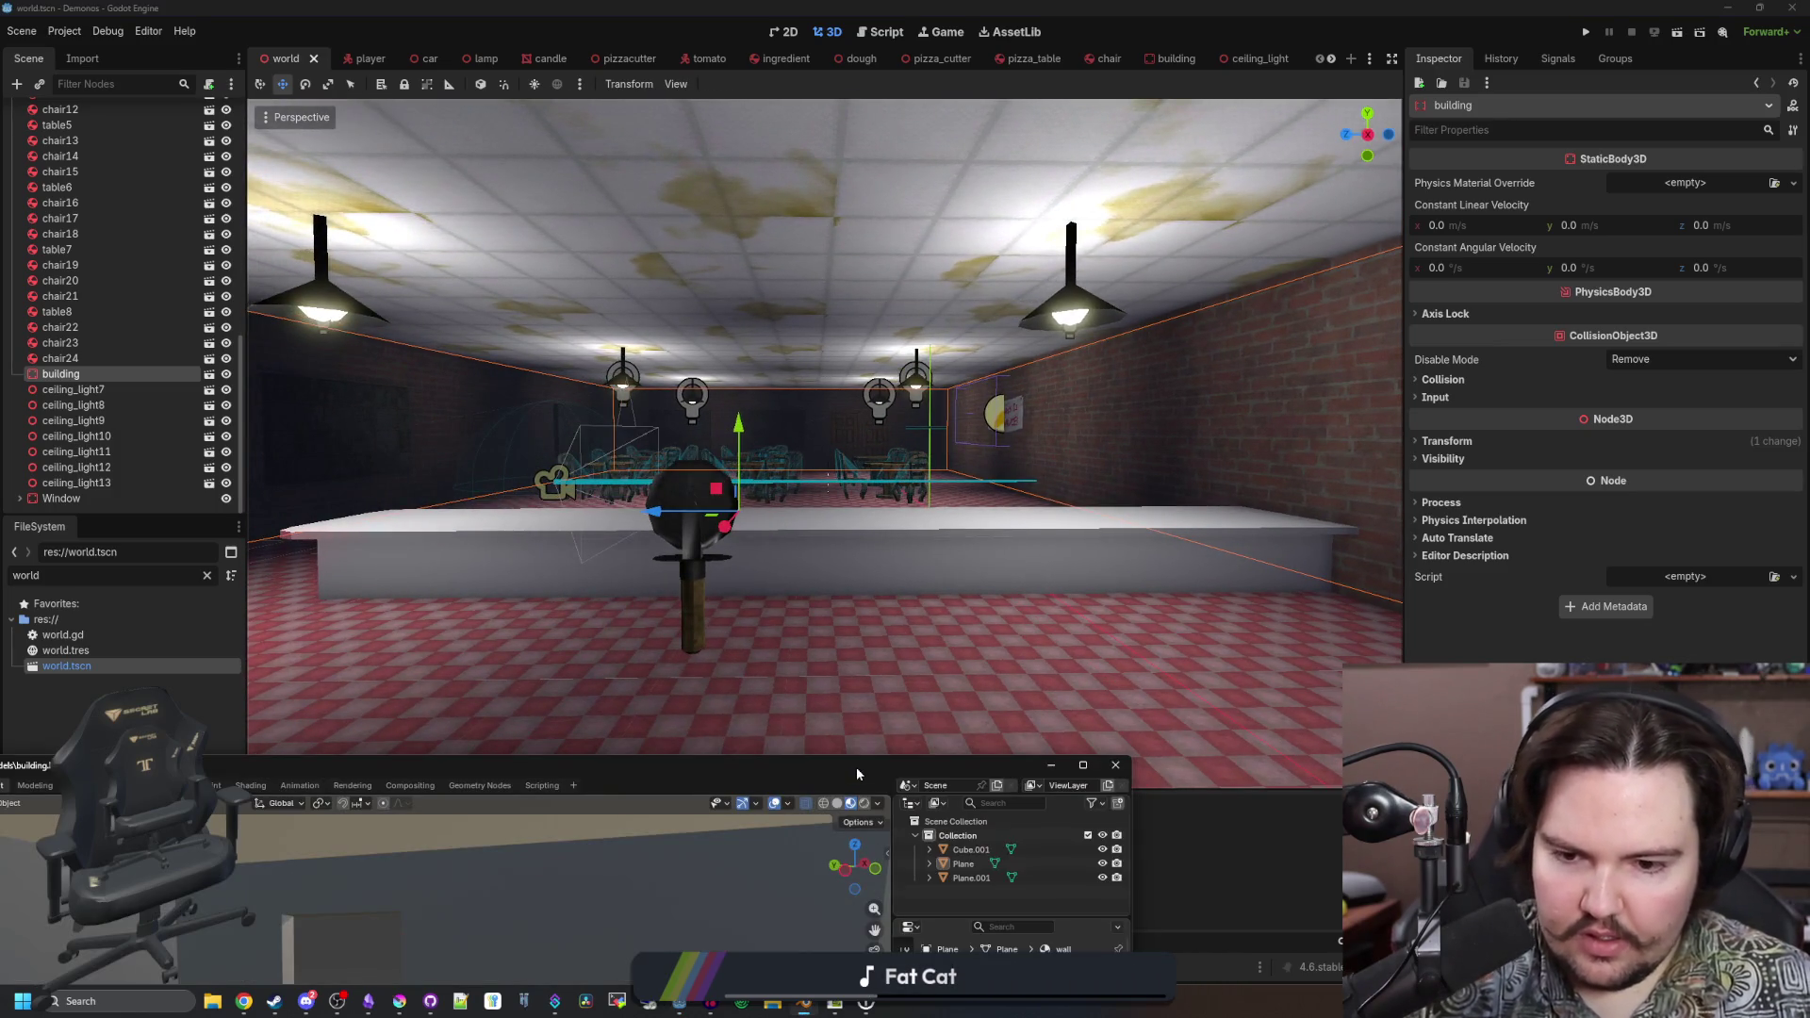
pyautogui.doubleClick(857, 773)
pyautogui.rightClick(988, 270)
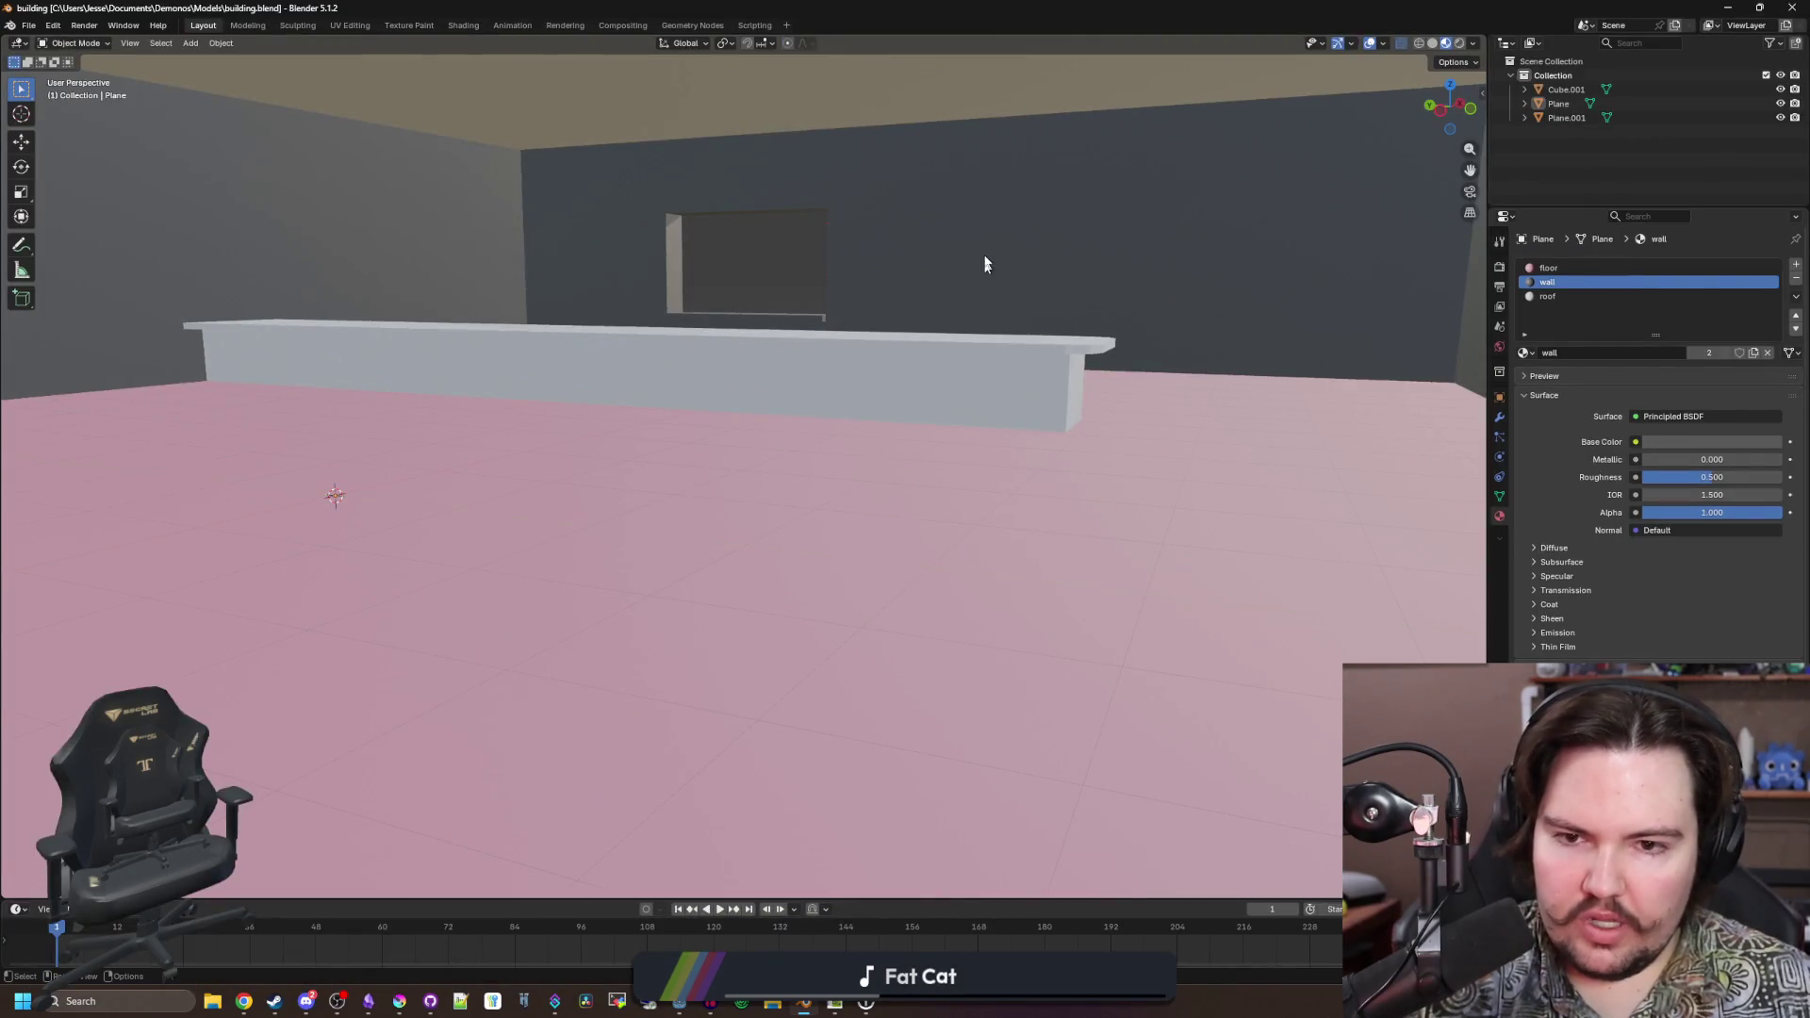
pyautogui.scroll(-8, 985, 267)
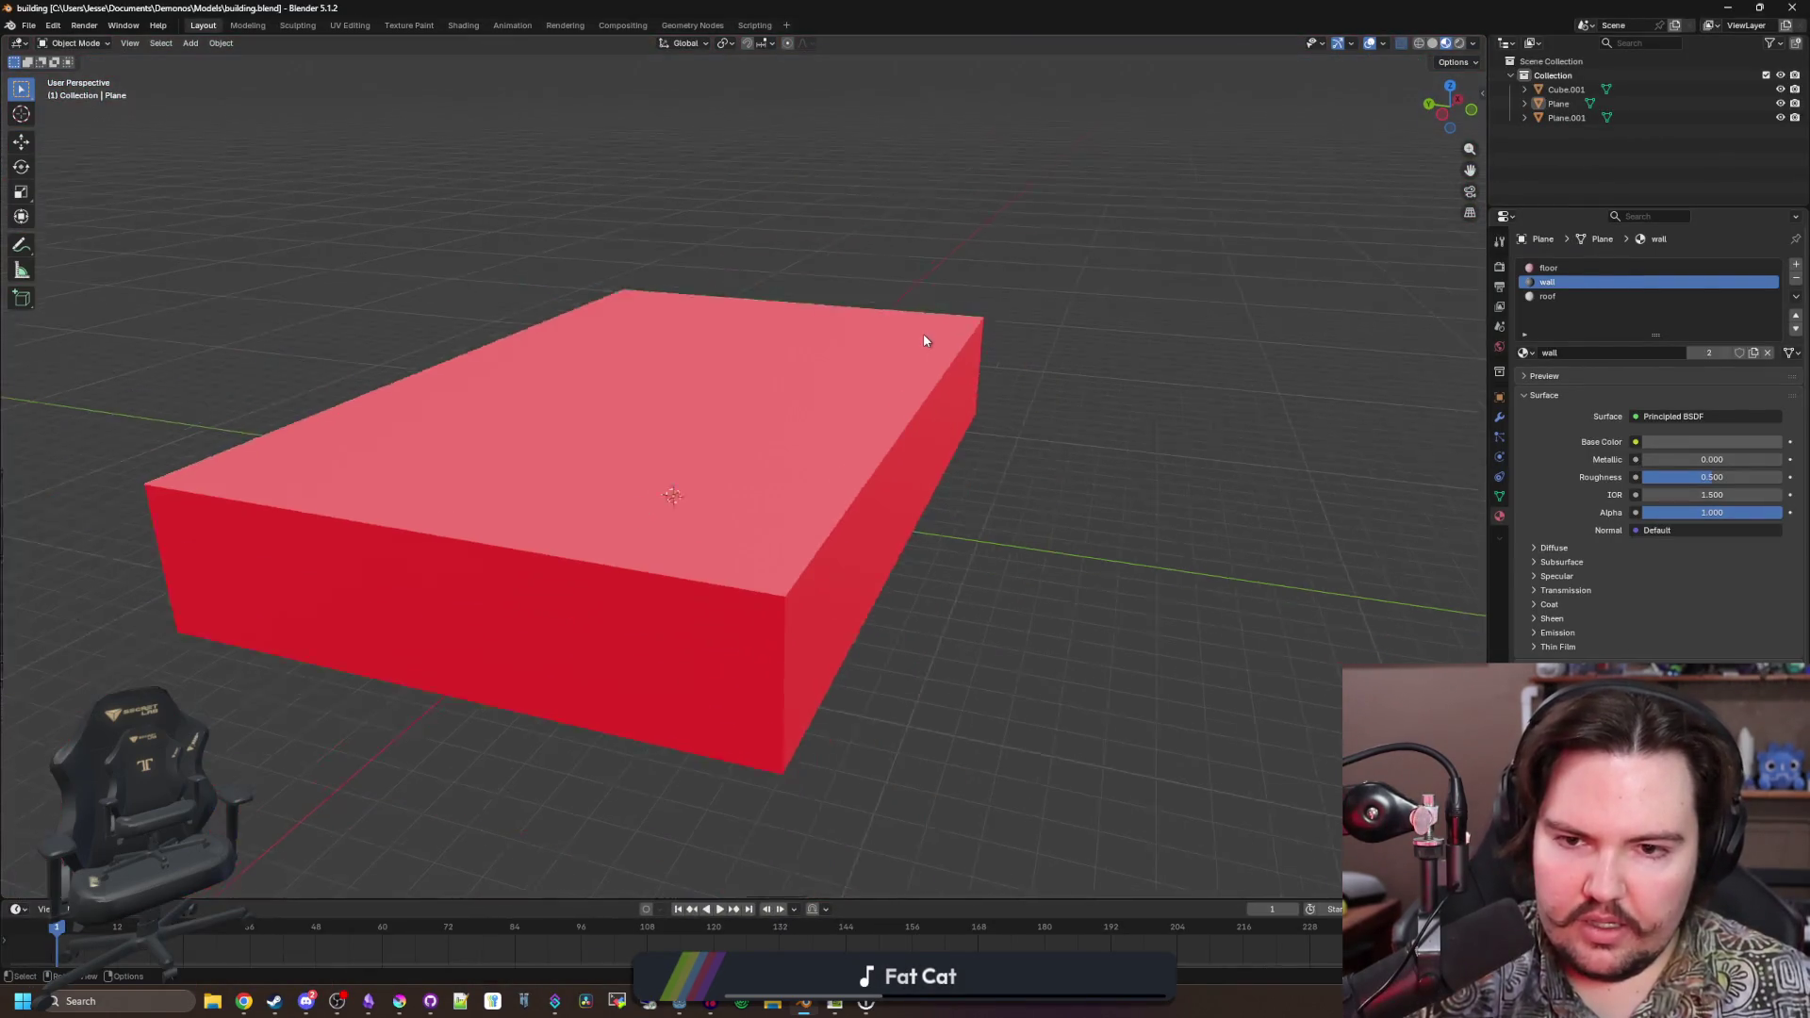
pyautogui.scroll(6, 925, 339)
pyautogui.scroll(-3, 860, 405)
pyautogui.hotkey('shift', 'a')
pyautogui.moveTo(860, 398)
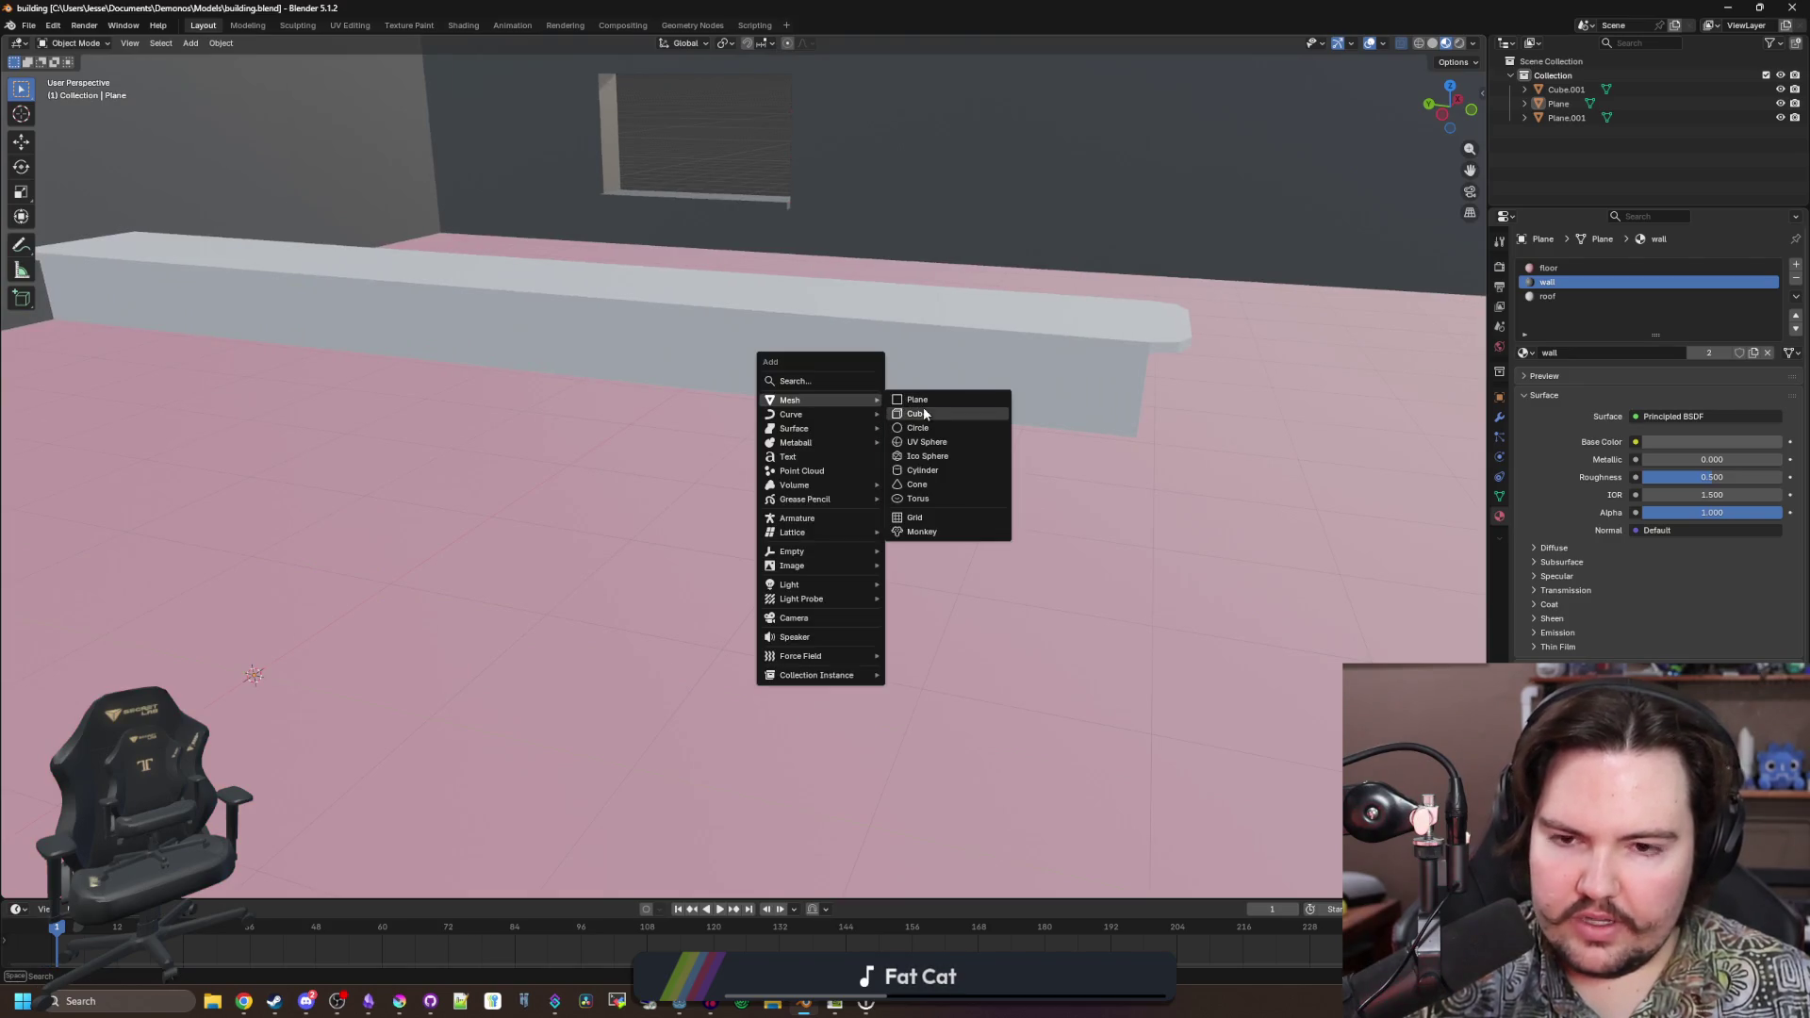
pyautogui.click(1030, 338)
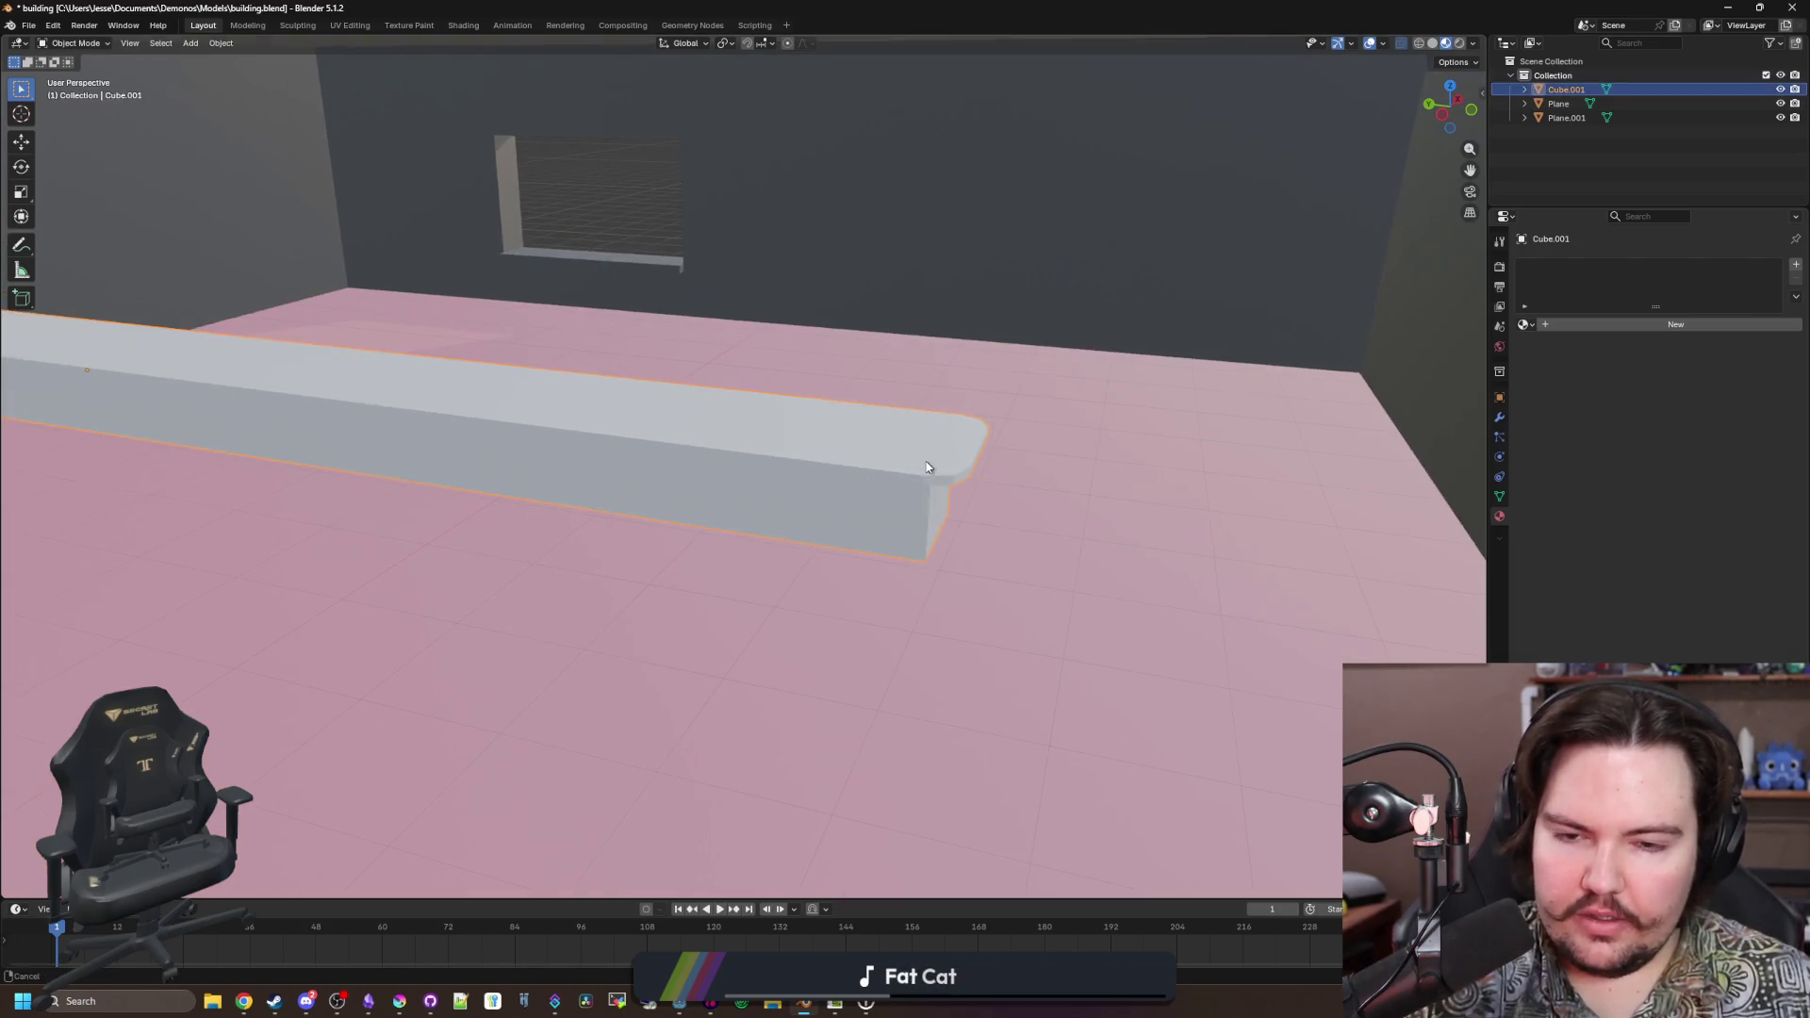
pyautogui.press('Tab')
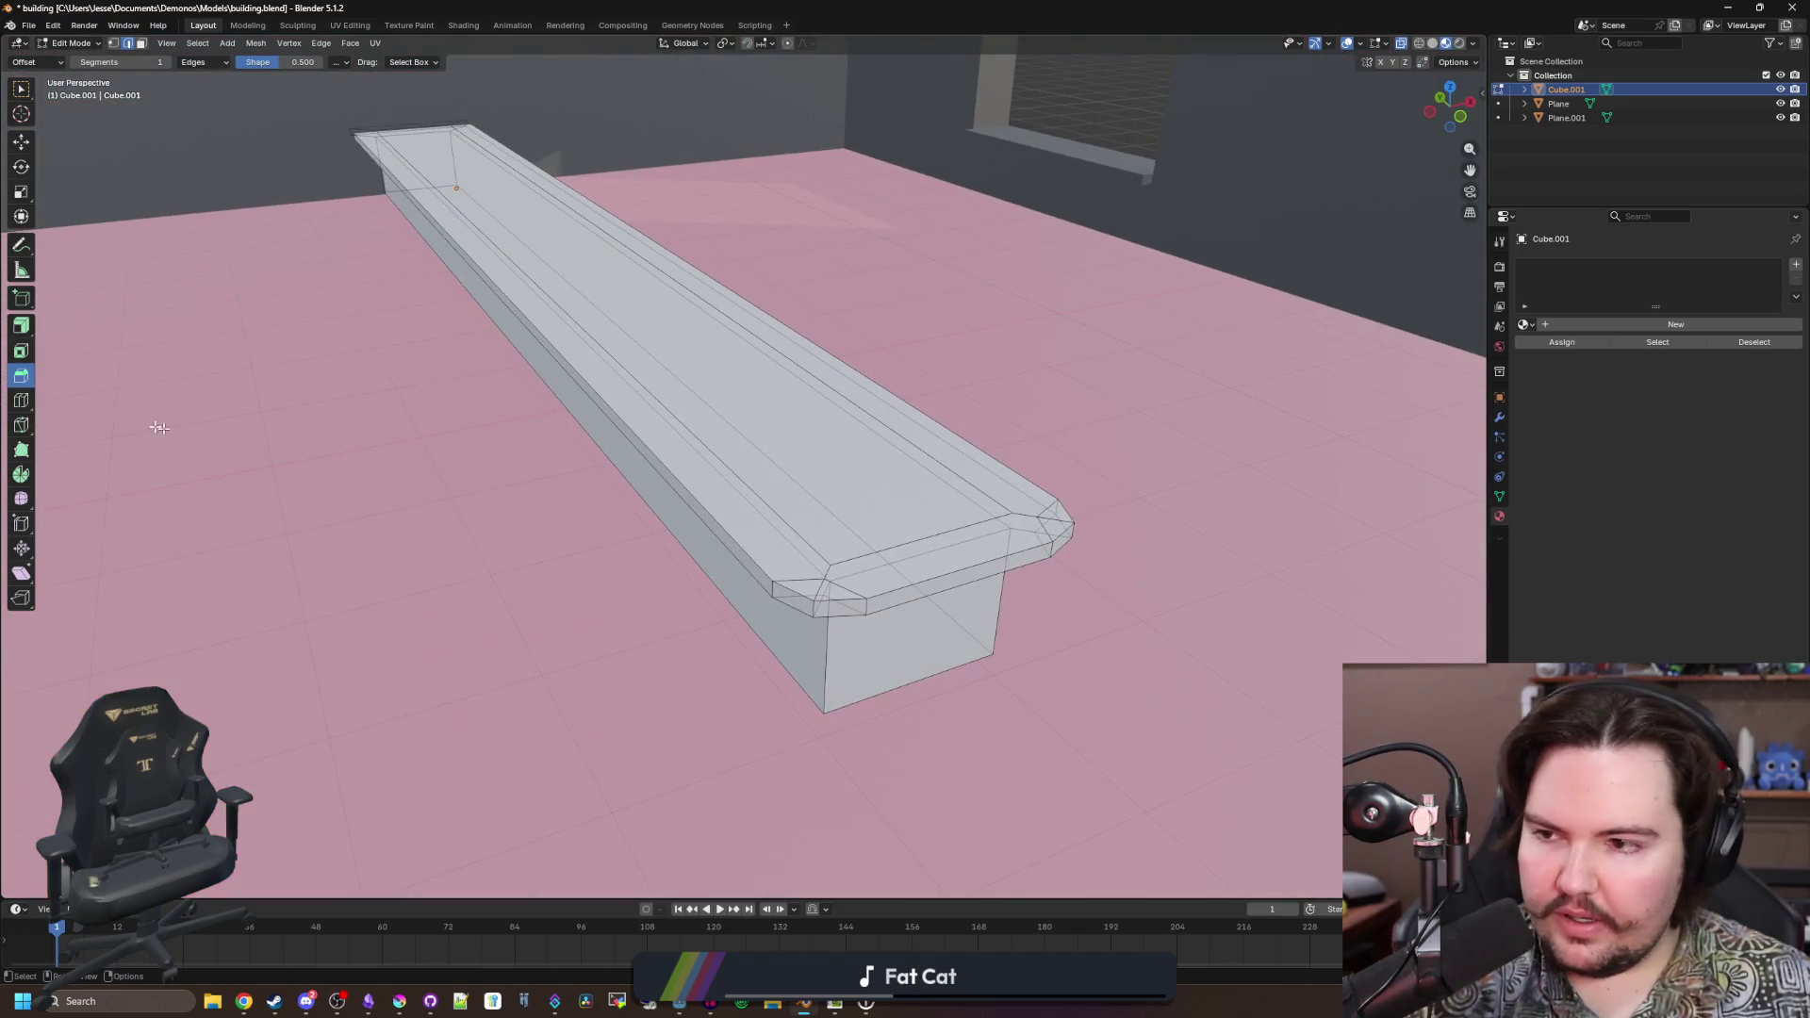
pyautogui.moveTo(141, 406); pyautogui.dragTo(416, 395)
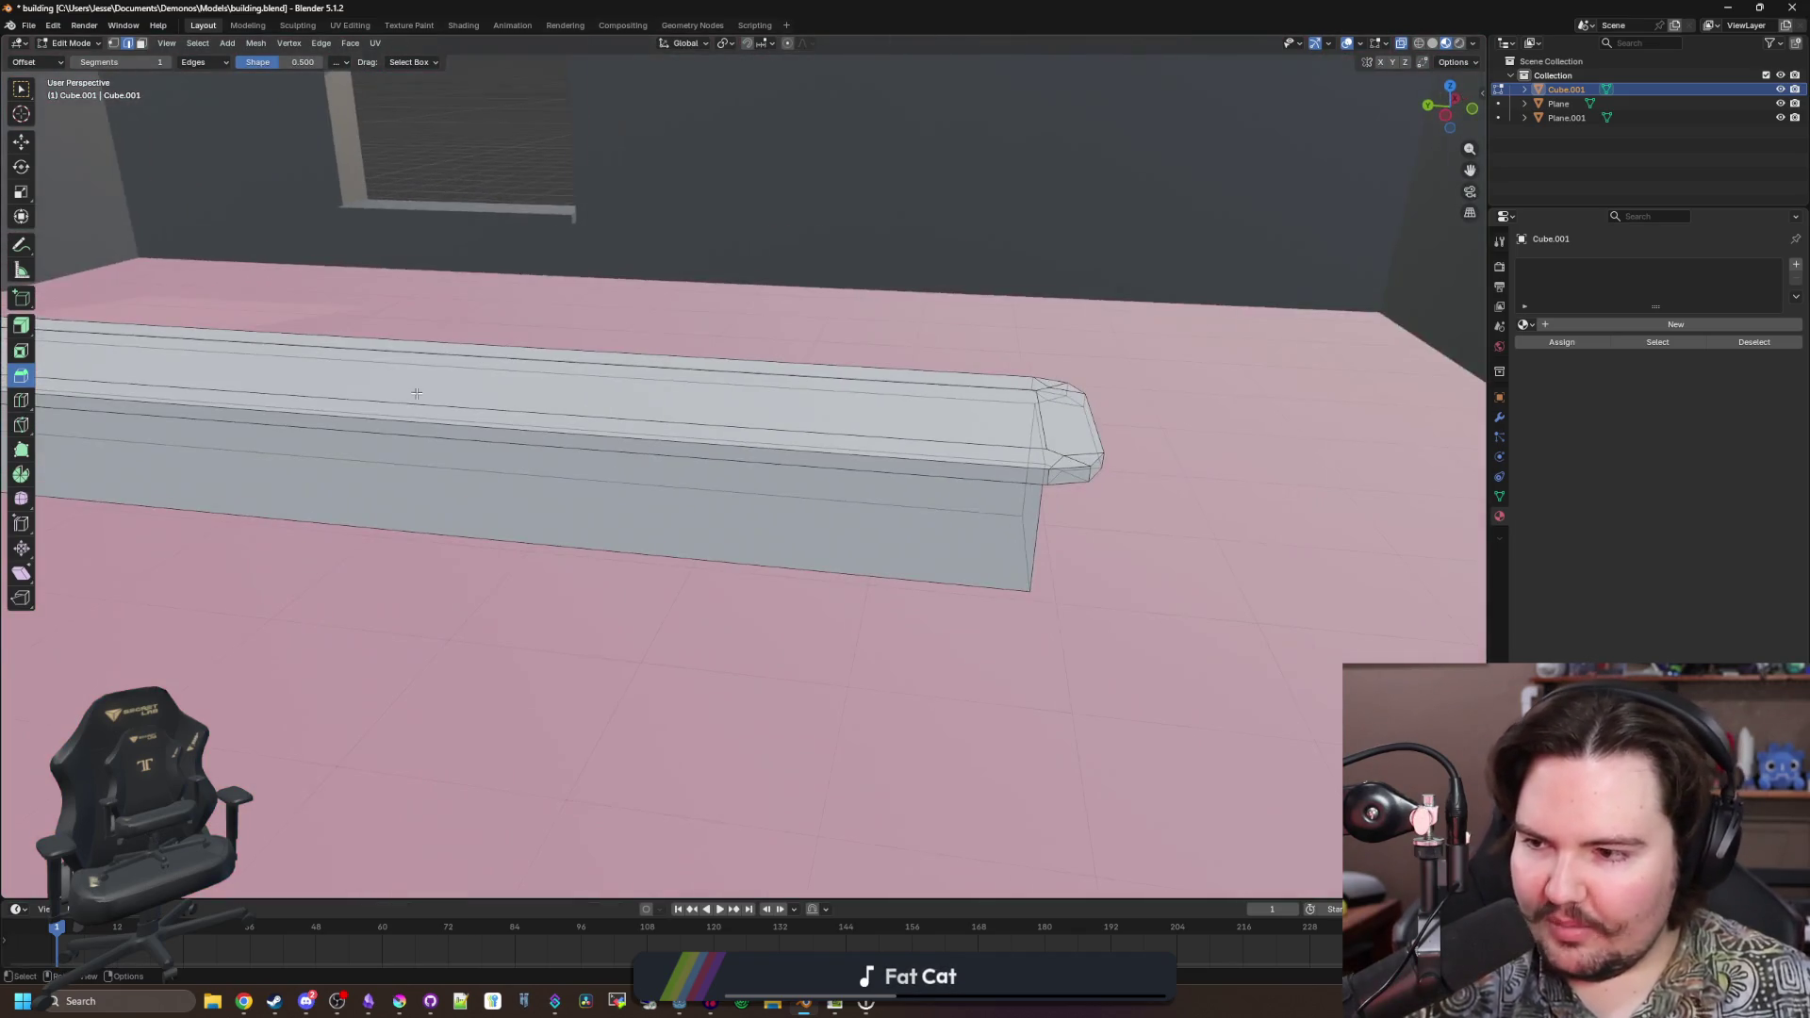
pyautogui.press('Tab')
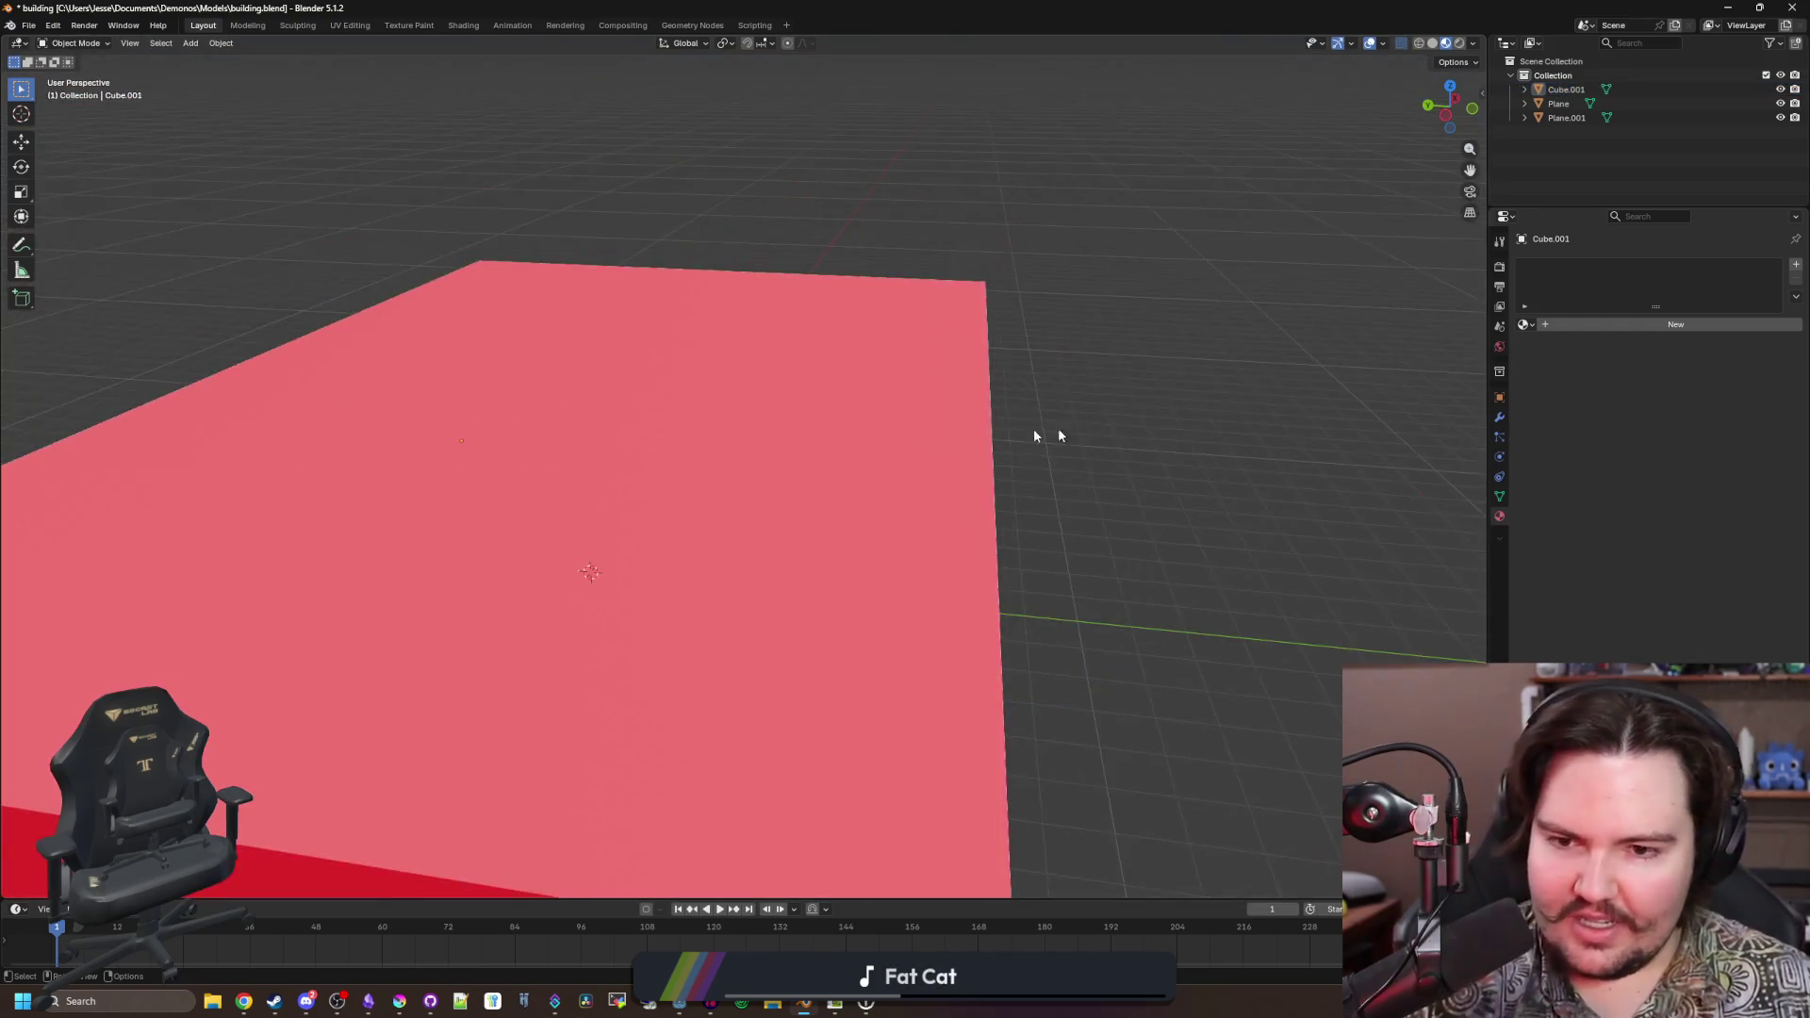
# - Add a new cube and lift it along Z onto the counter top
pyautogui.hotkey('shift', 'a')
pyautogui.click(735, 480)
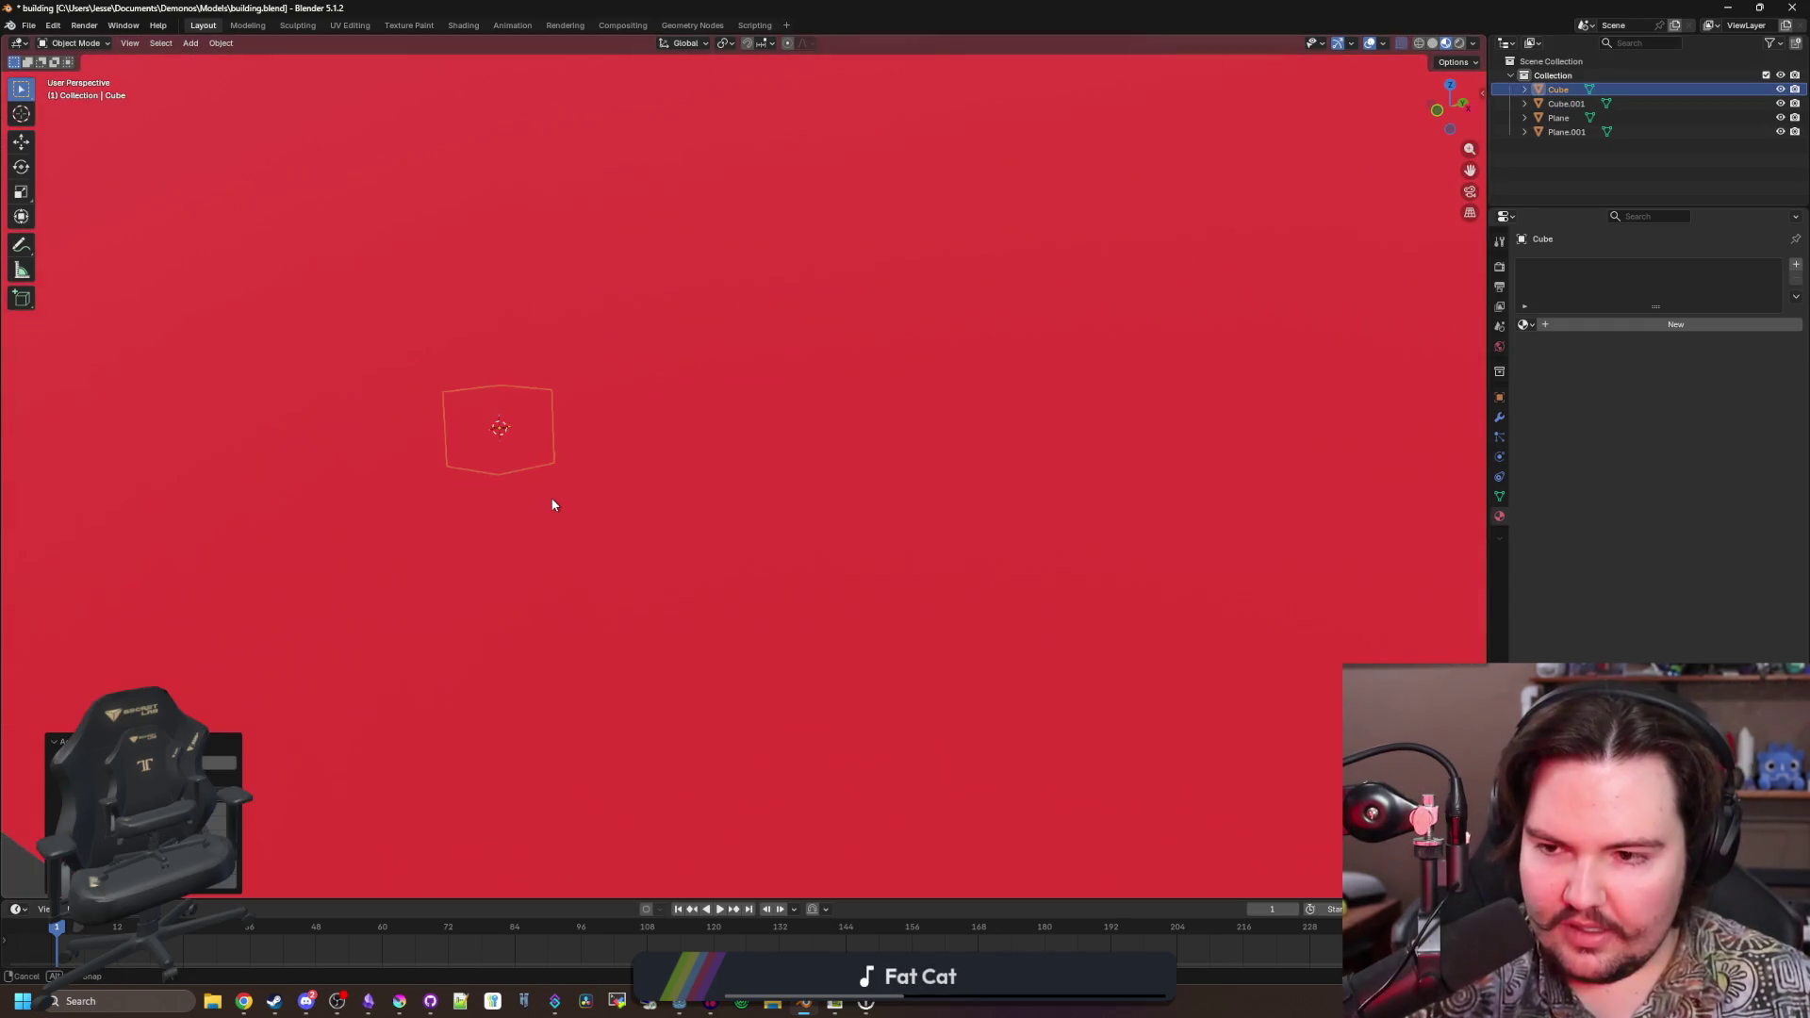
pyautogui.press('g')
pyautogui.press('x')
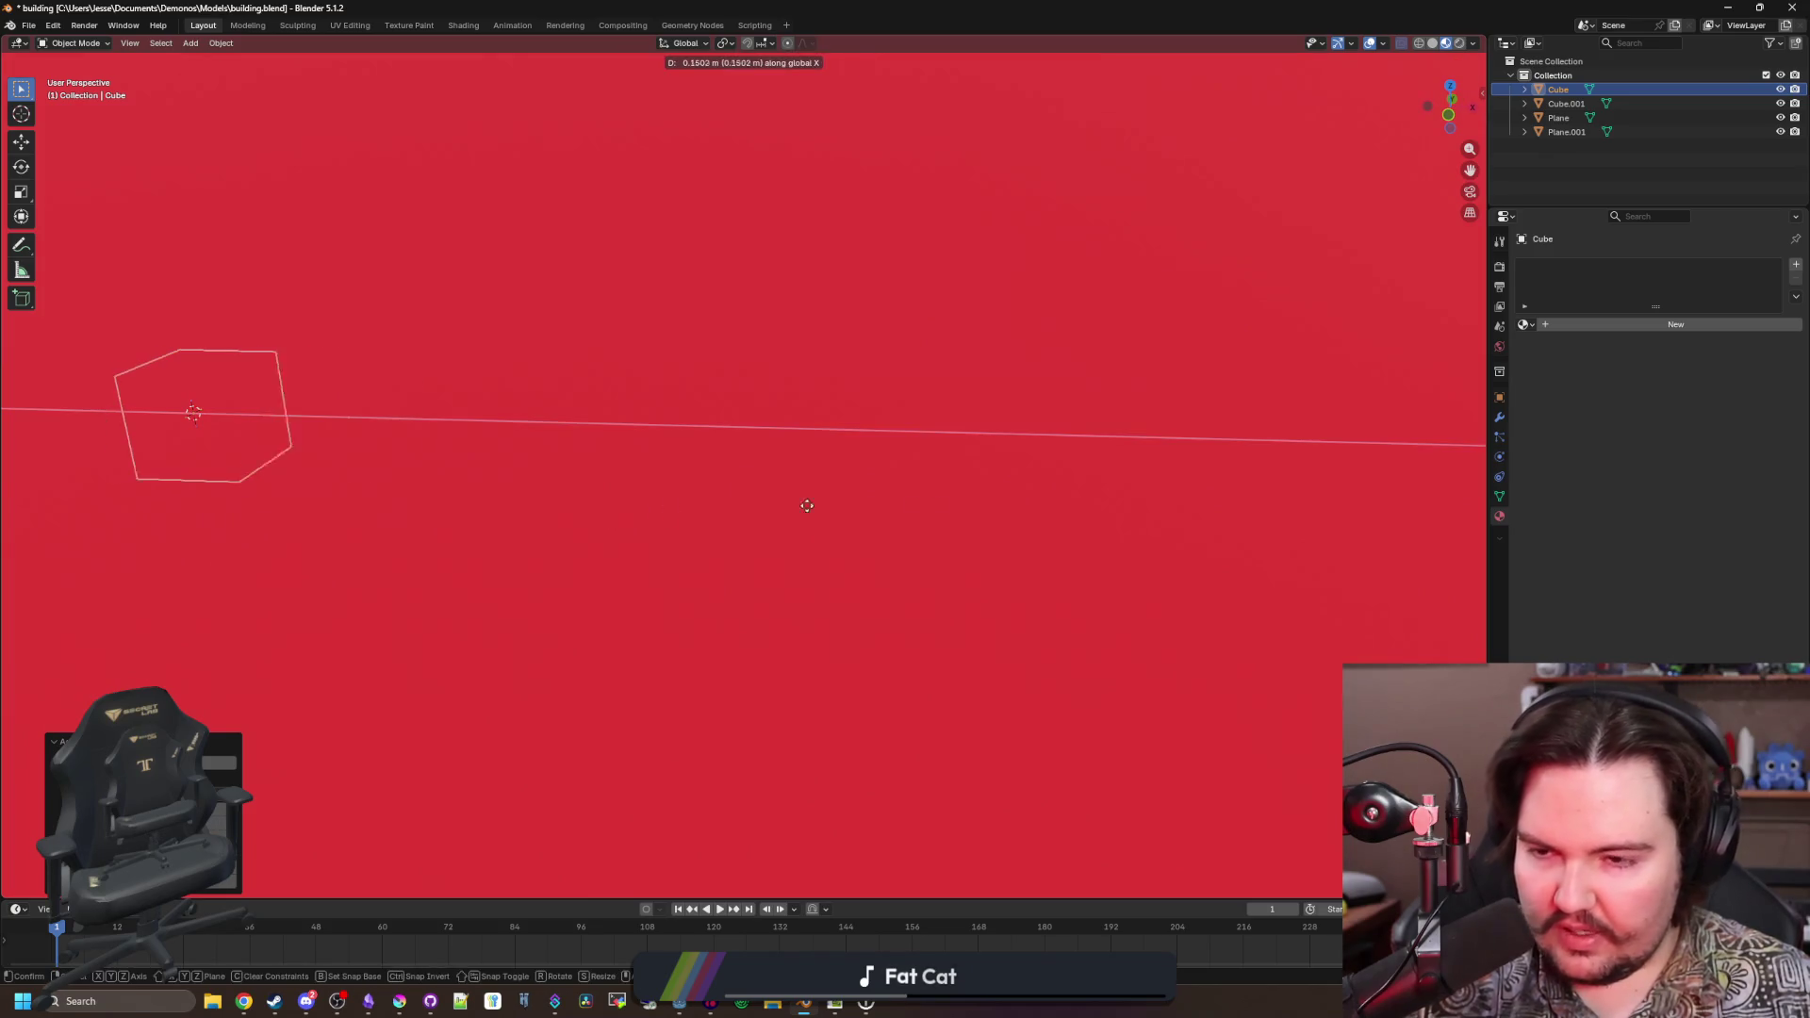
pyautogui.click(709, 460)
pyautogui.scroll(-5, 749, 499)
pyautogui.scroll(6, 961, 594)
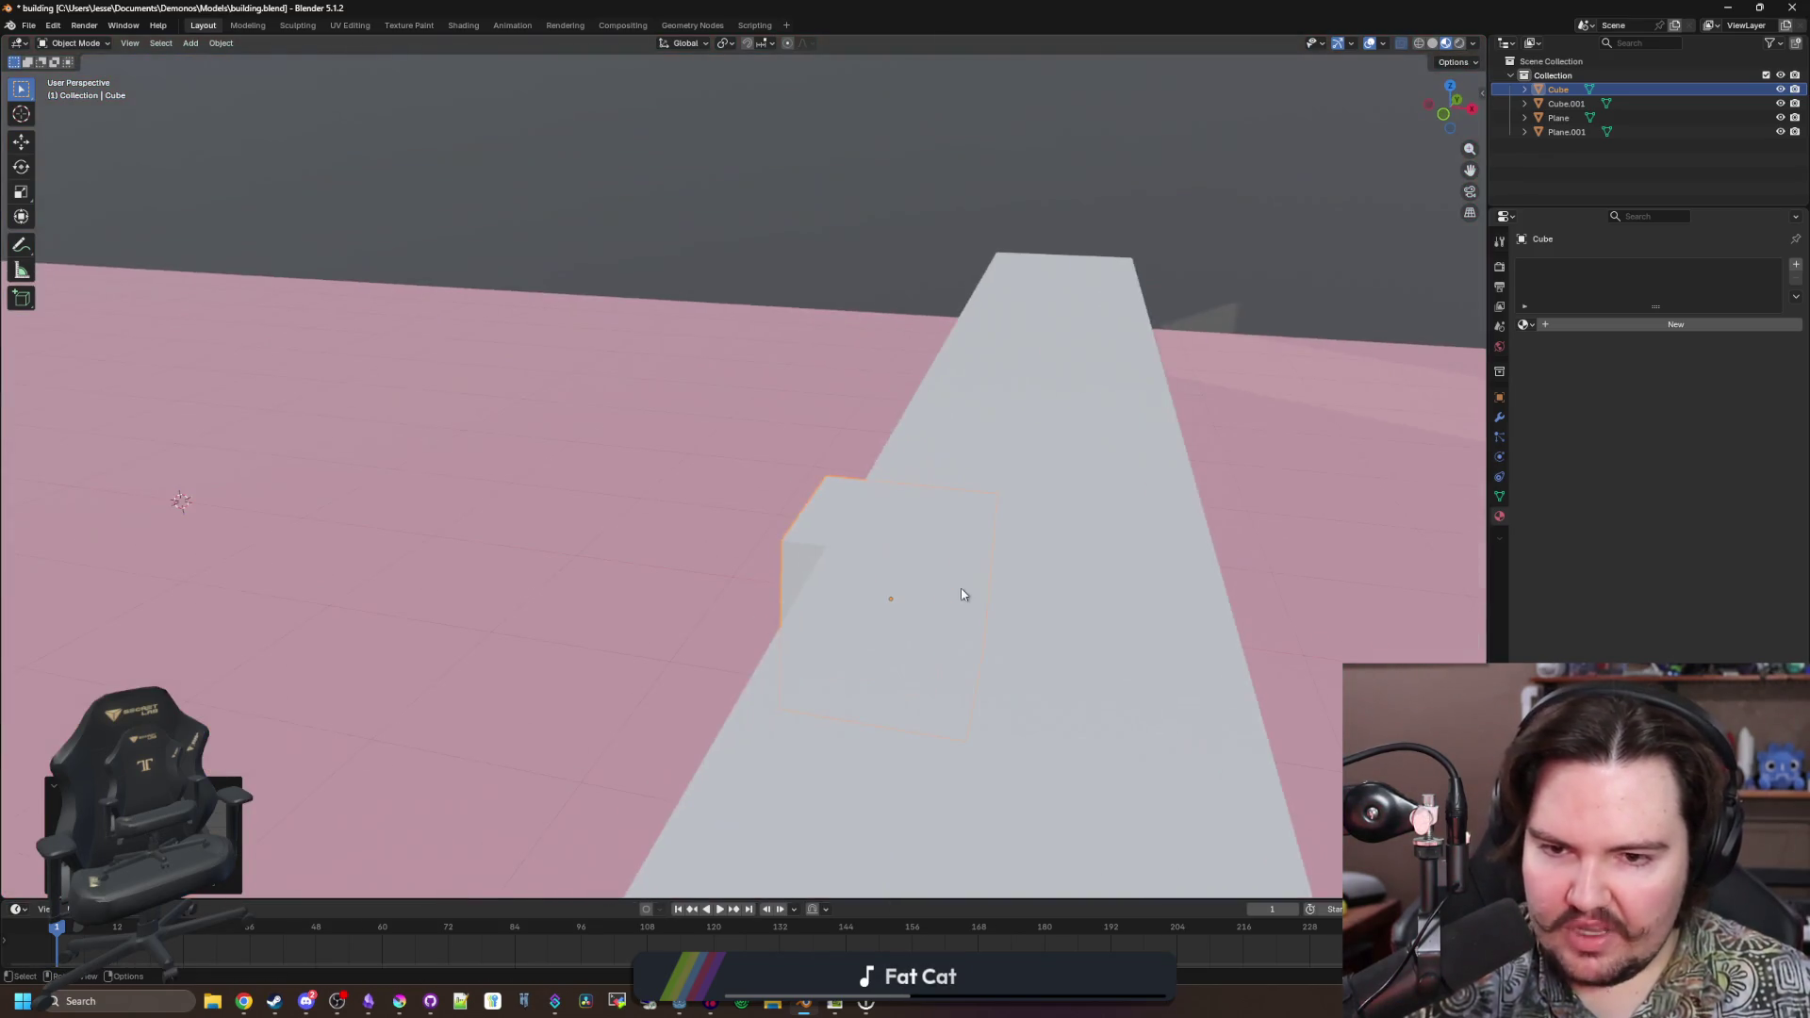
pyautogui.press('z')
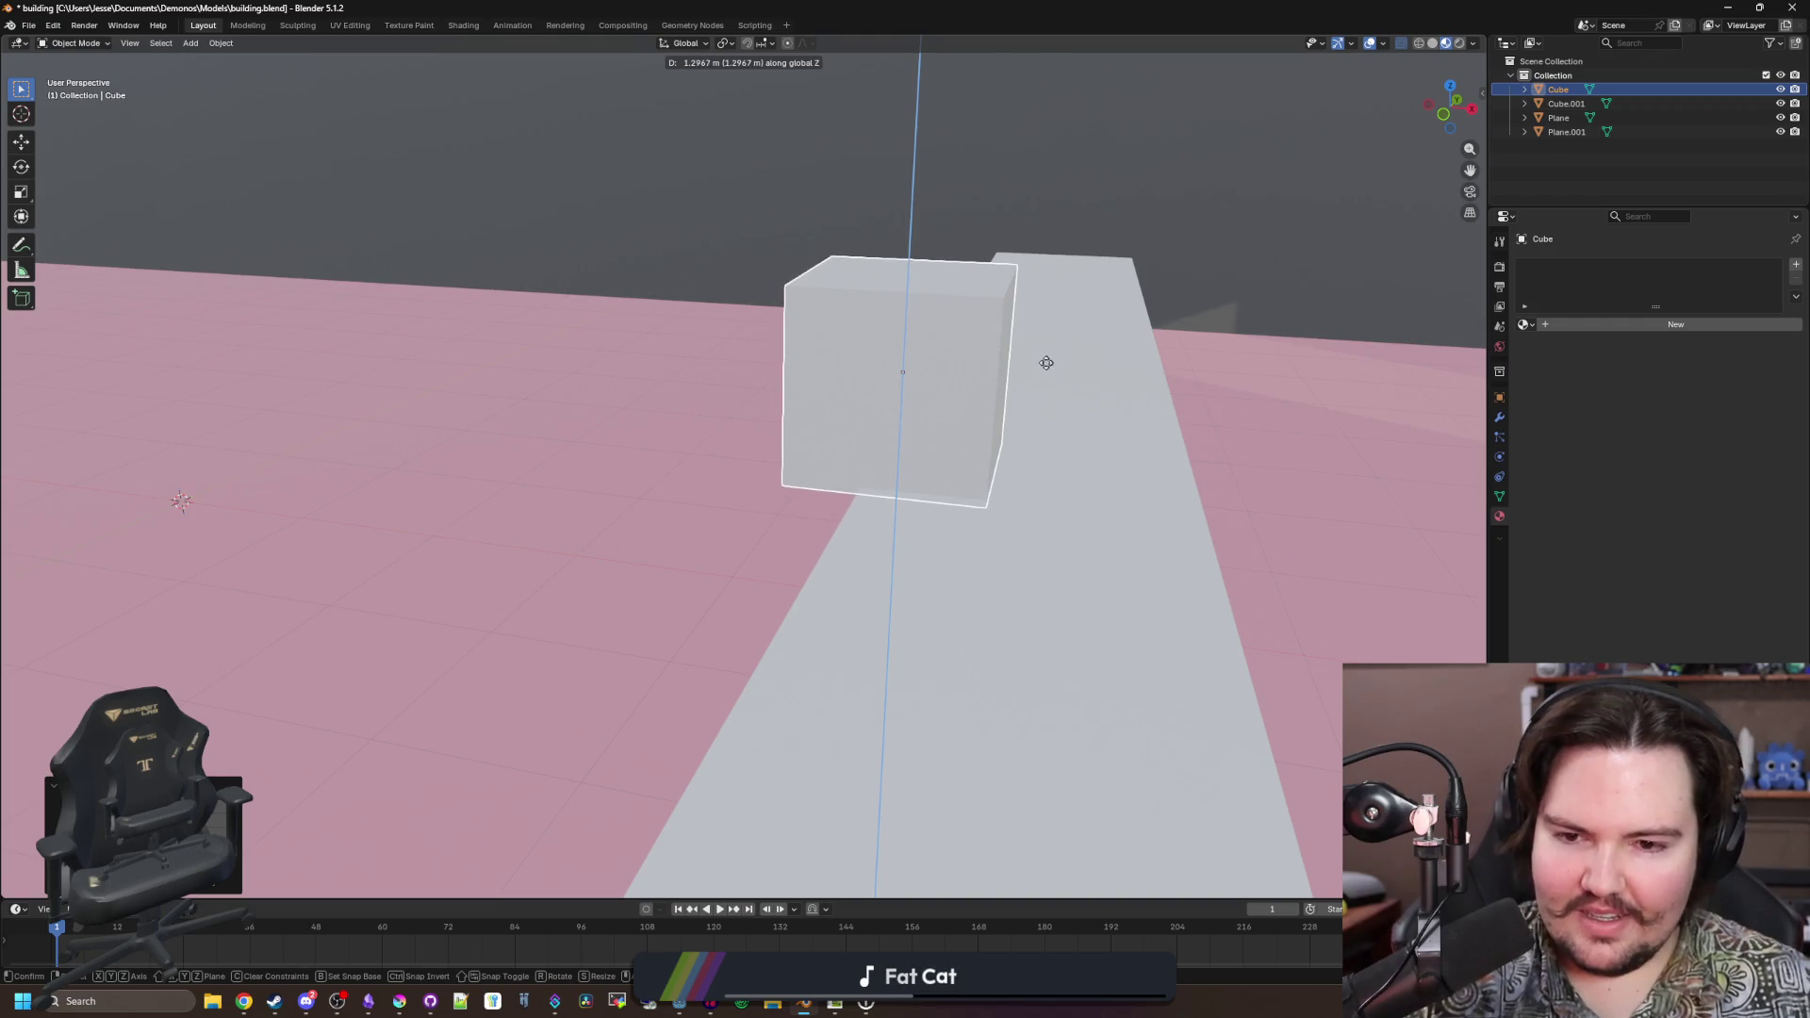
pyautogui.click(1047, 363)
# - Thin the cube into an upright slab by moving a side face along X in Edit Mode
pyautogui.press('Tab')
pyautogui.hotkey('alt', 'z')
pyautogui.press('3')
pyautogui.press('a')
pyautogui.press('g')
pyautogui.press('x')
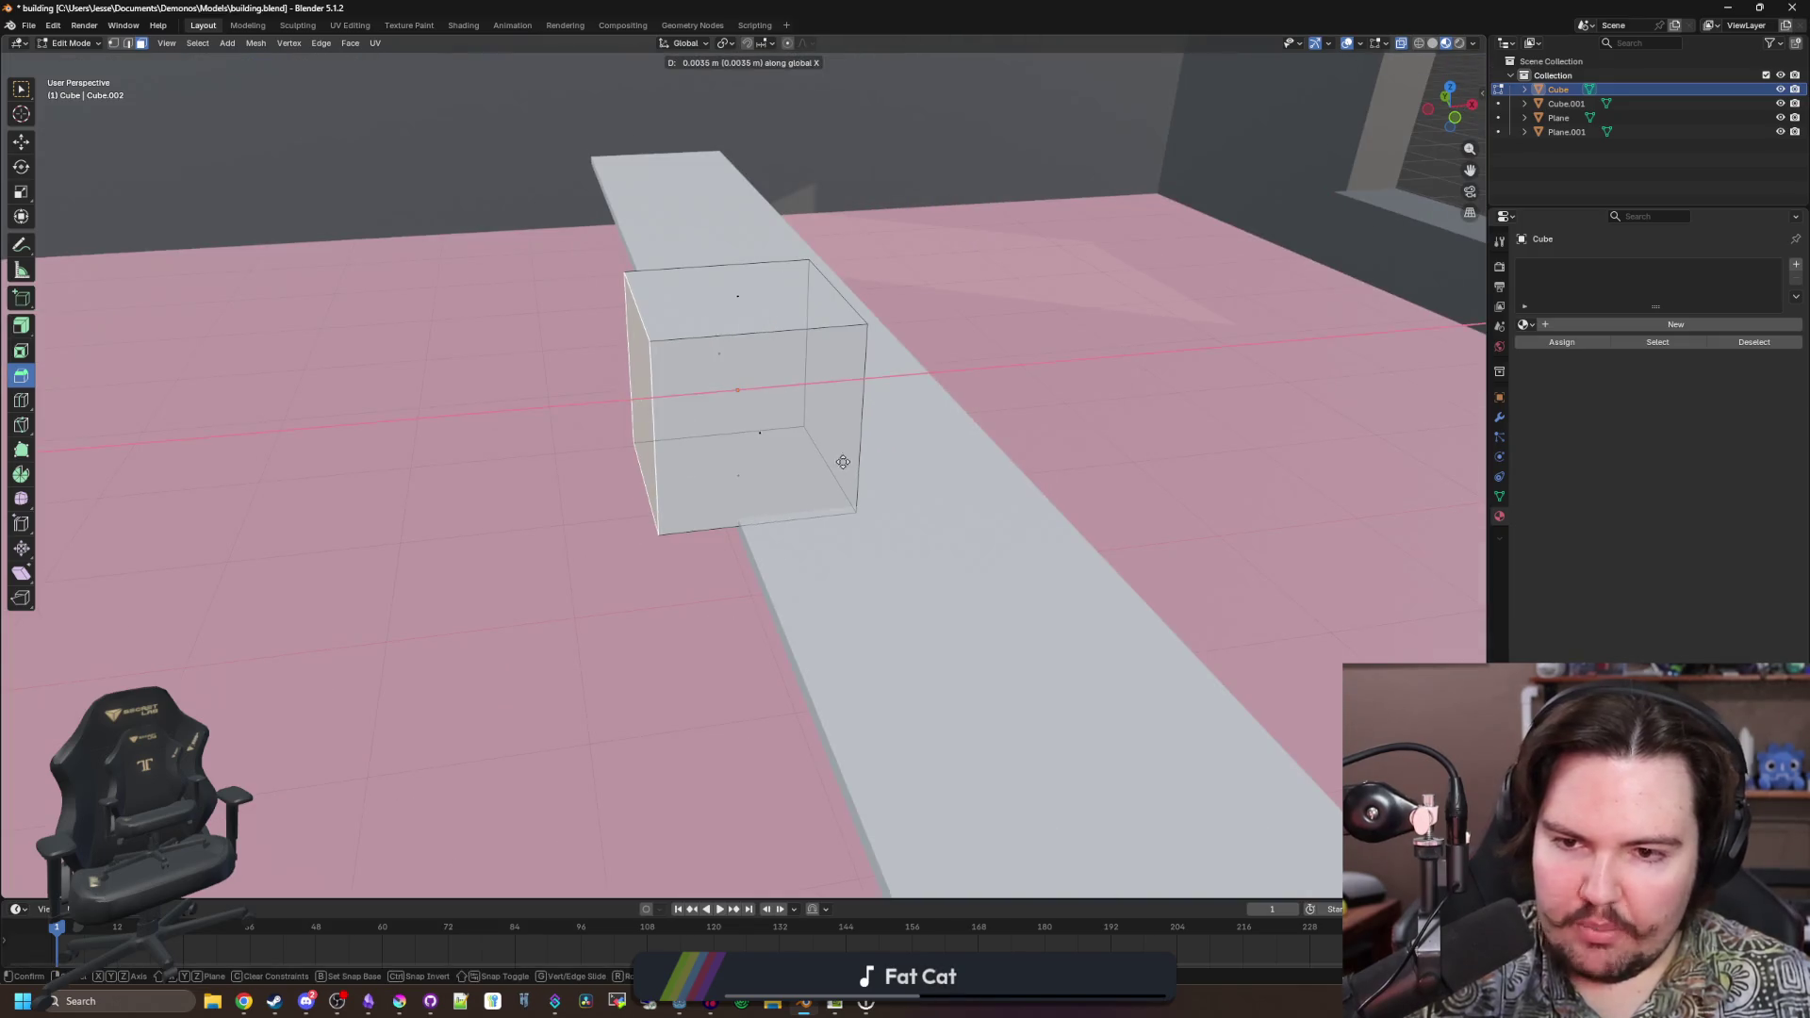
pyautogui.click(897, 493)
pyautogui.press('Tab')
pyautogui.hotkey('alt', 'z')
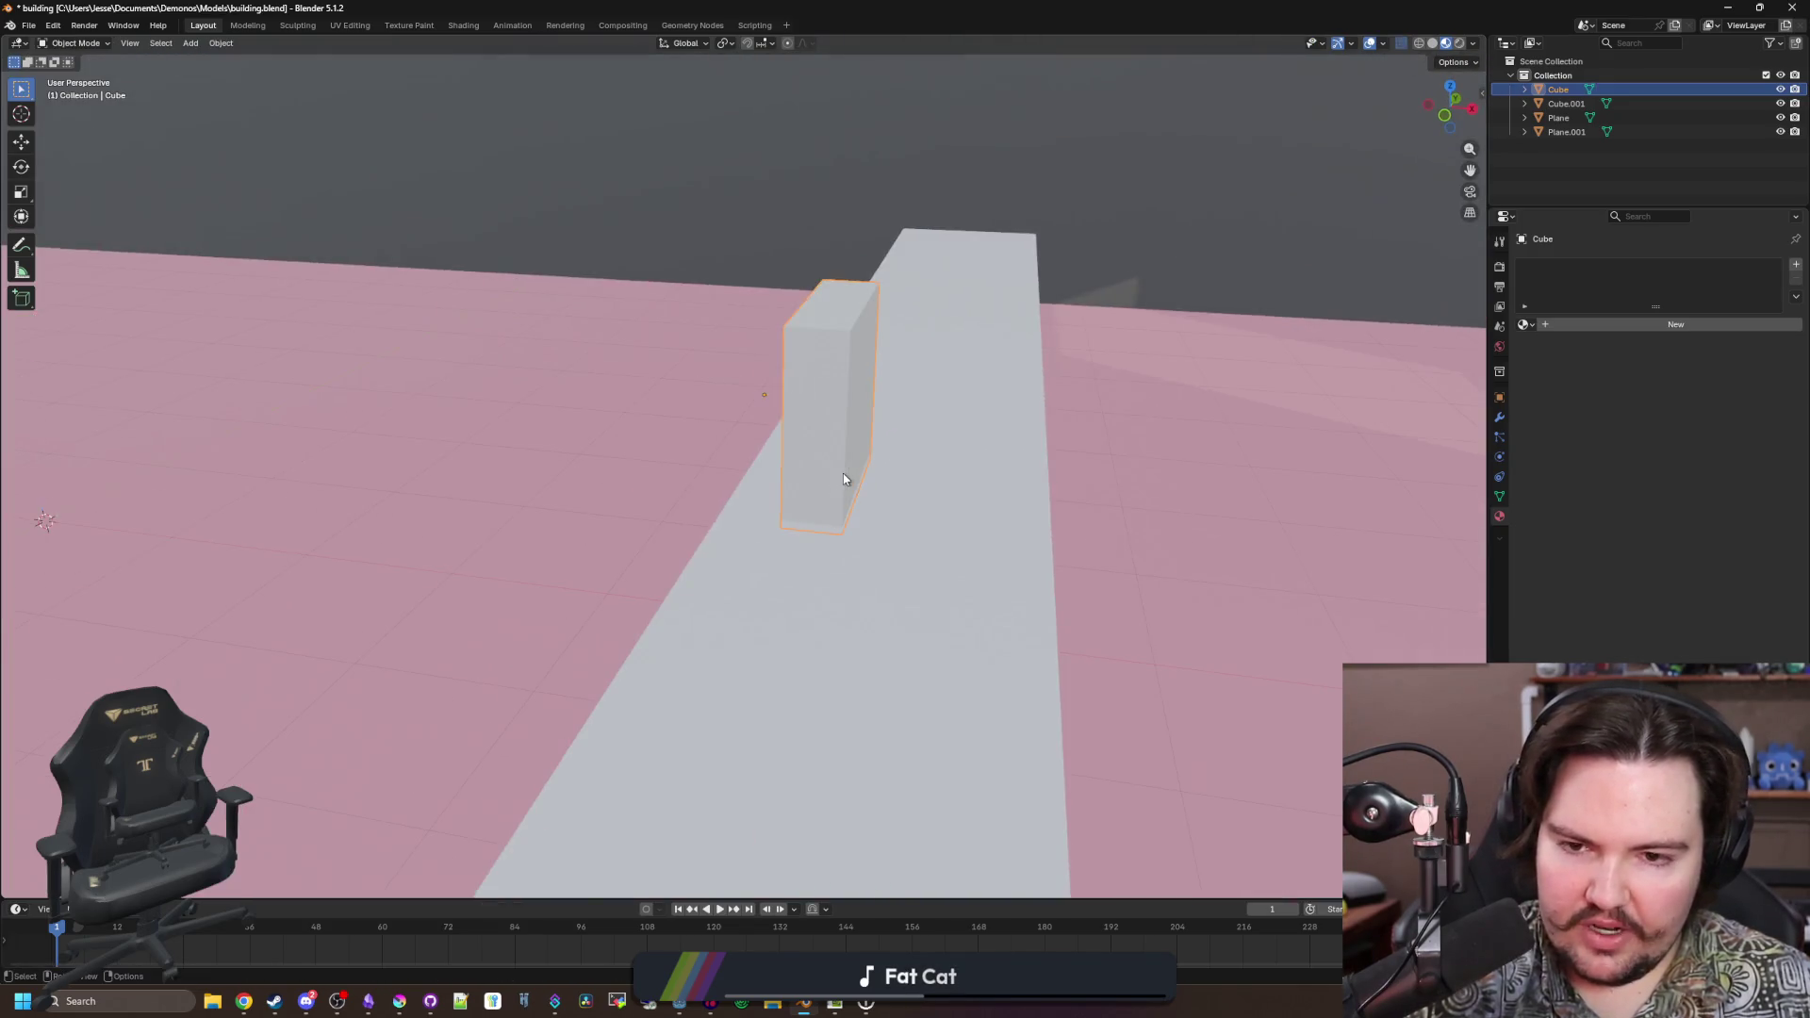
pyautogui.press('g')
pyautogui.press('x')
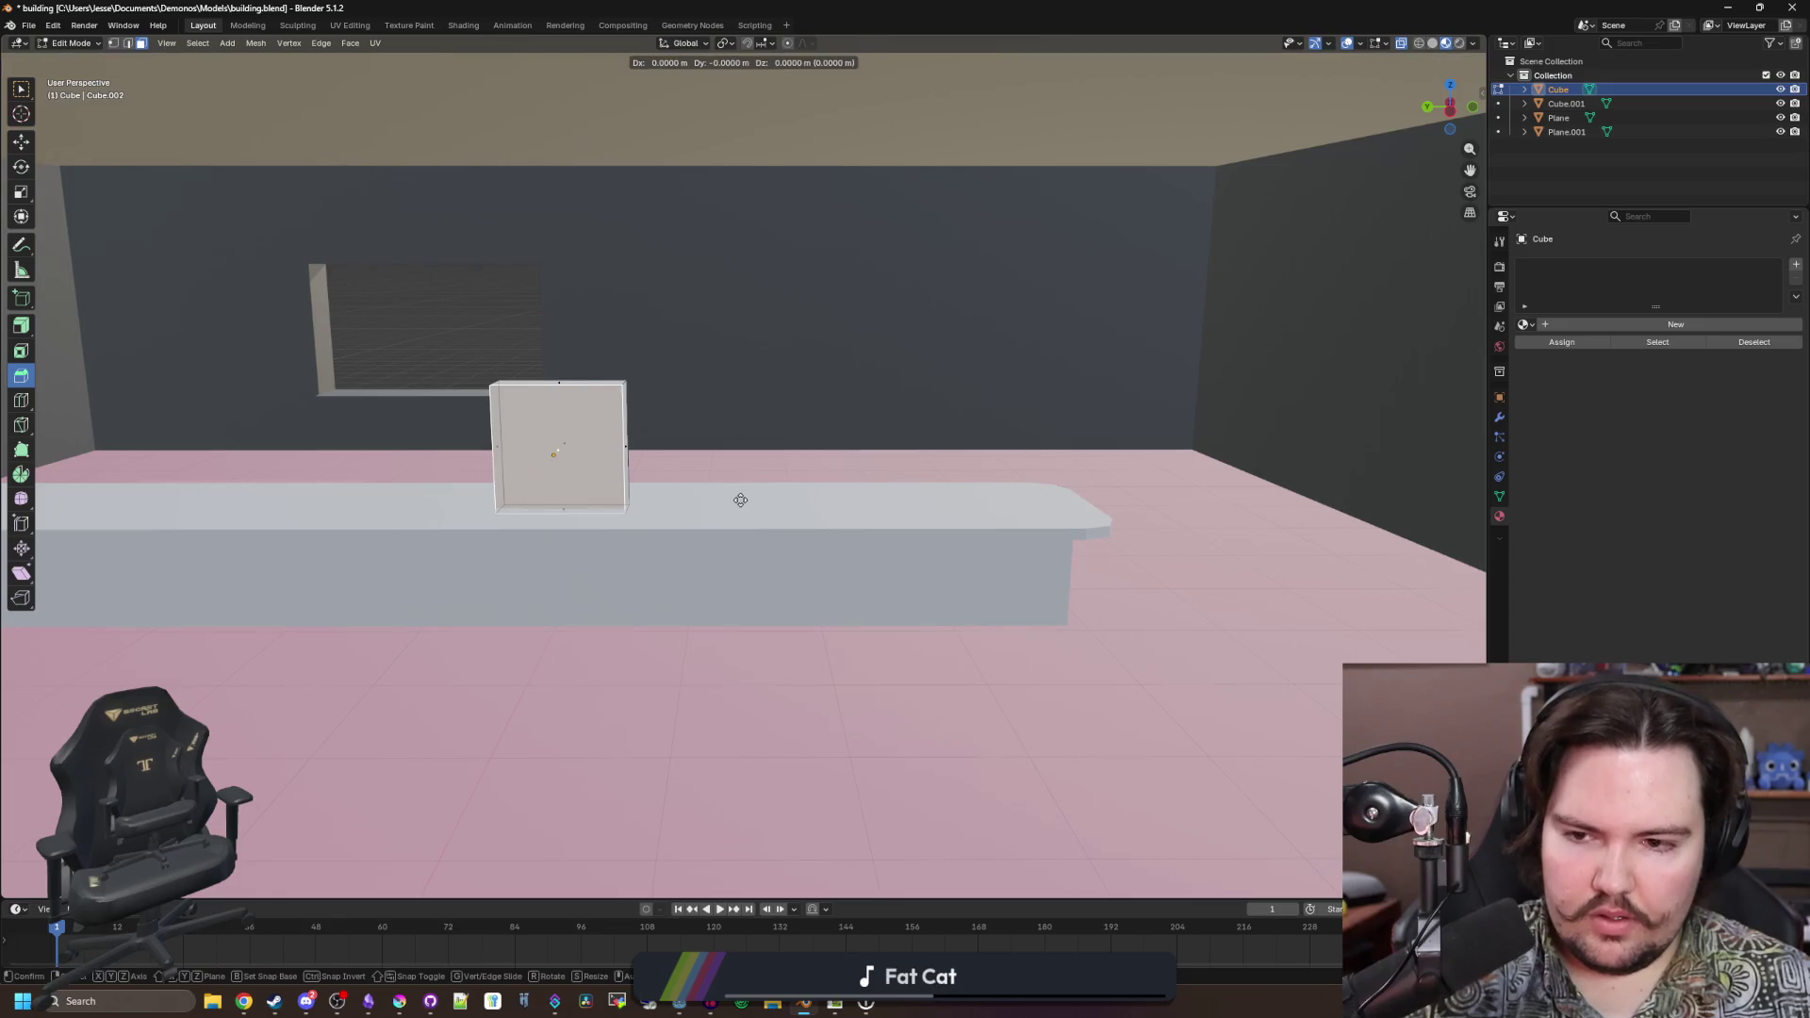
# - Slide the slab along the counter on Y and stretch it up into a ceiling-high column
pyautogui.press('Tab')
pyautogui.press('g')
pyautogui.press('x')
pyautogui.press('y')
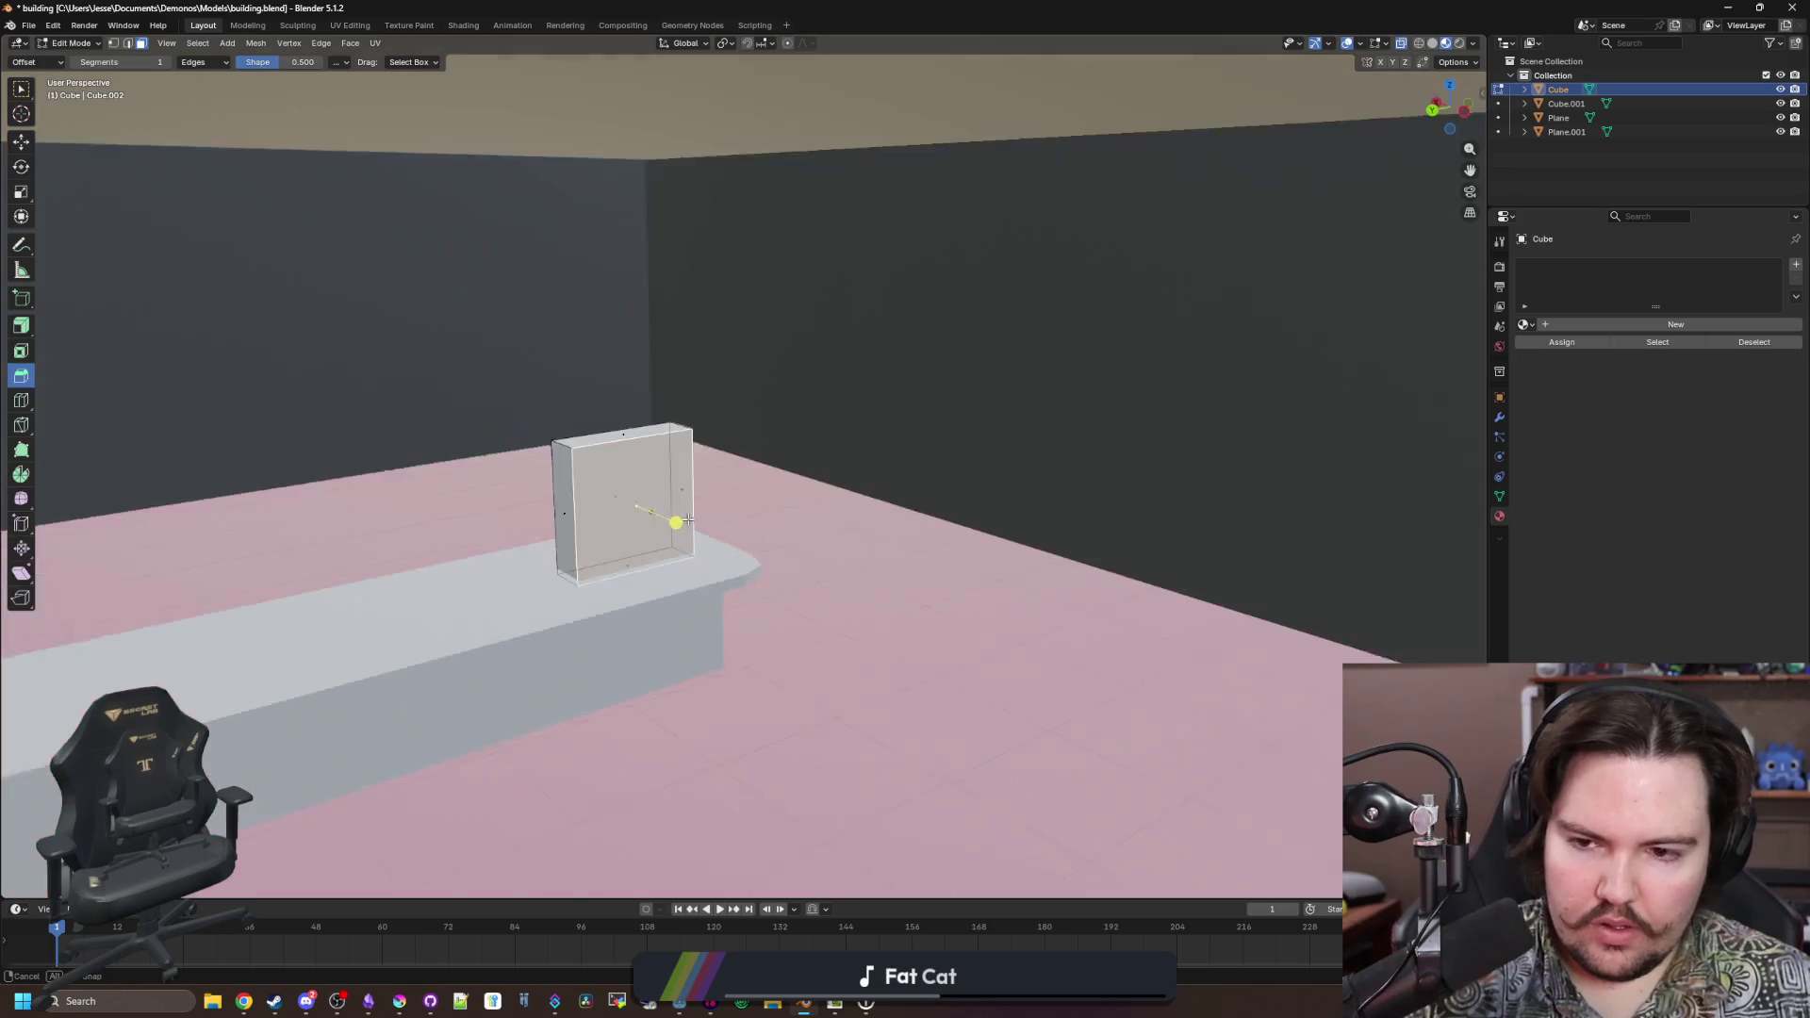
pyautogui.press('g')
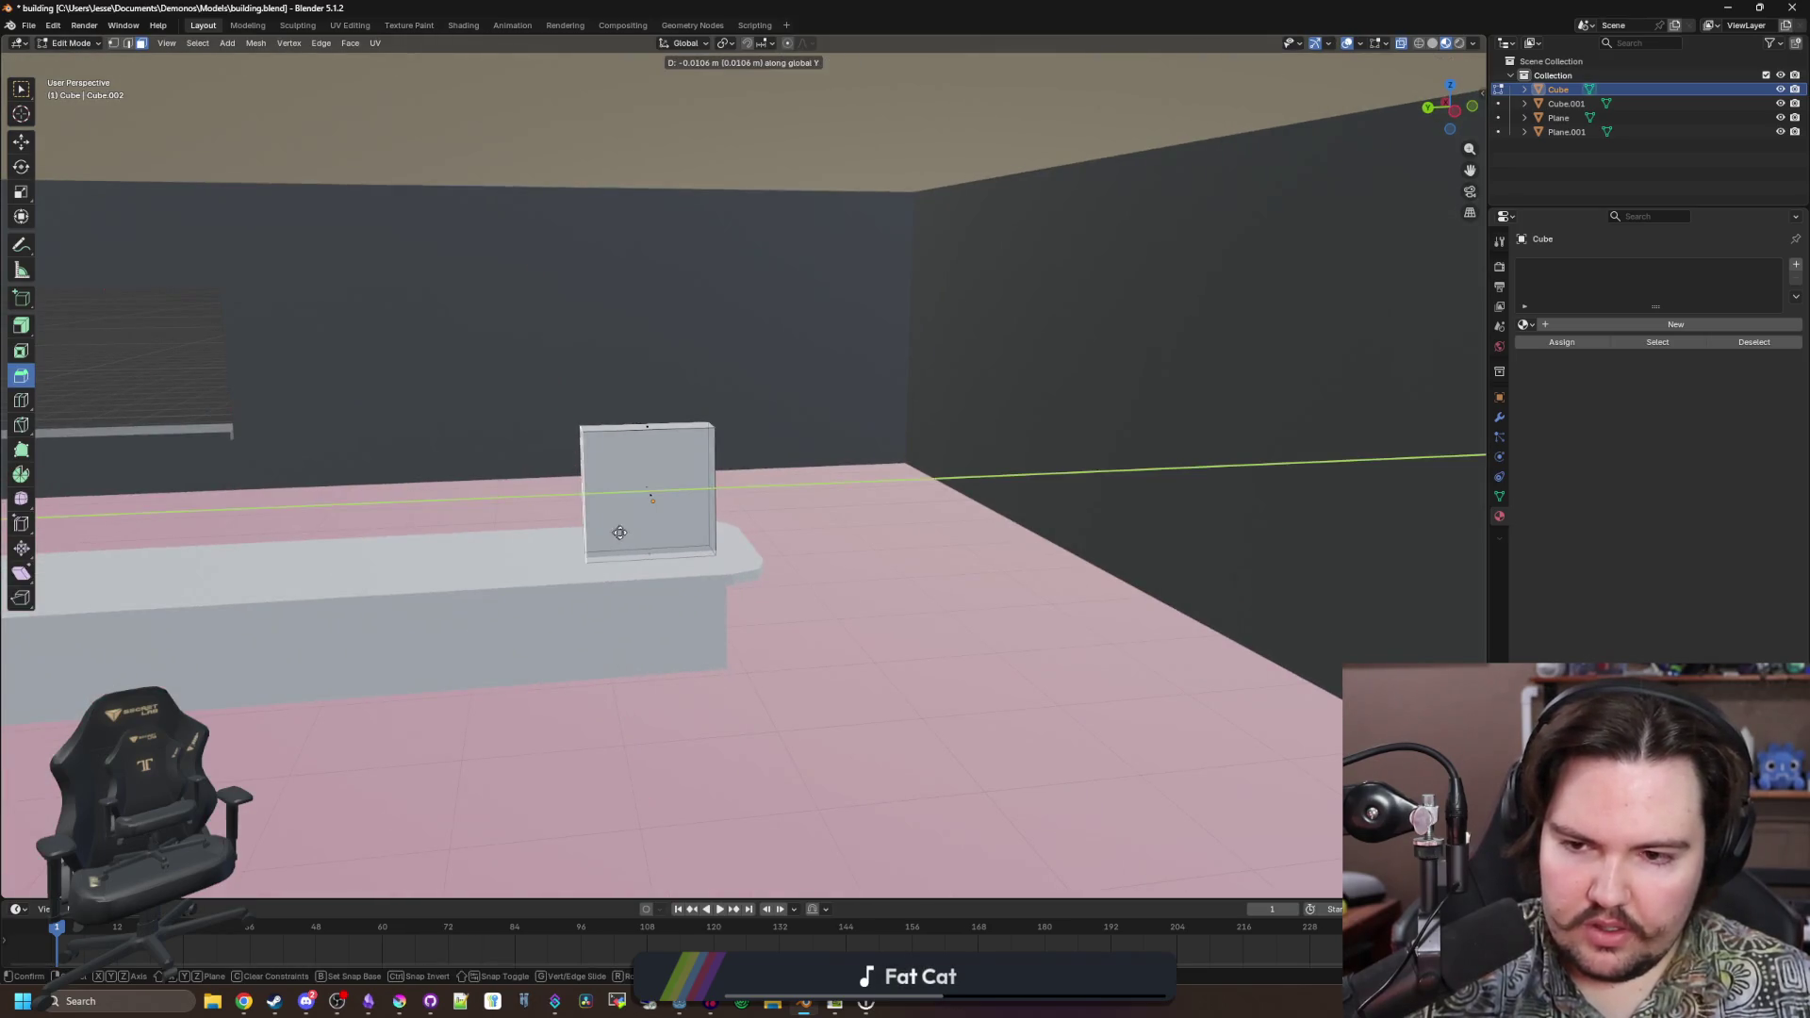
pyautogui.press('z')
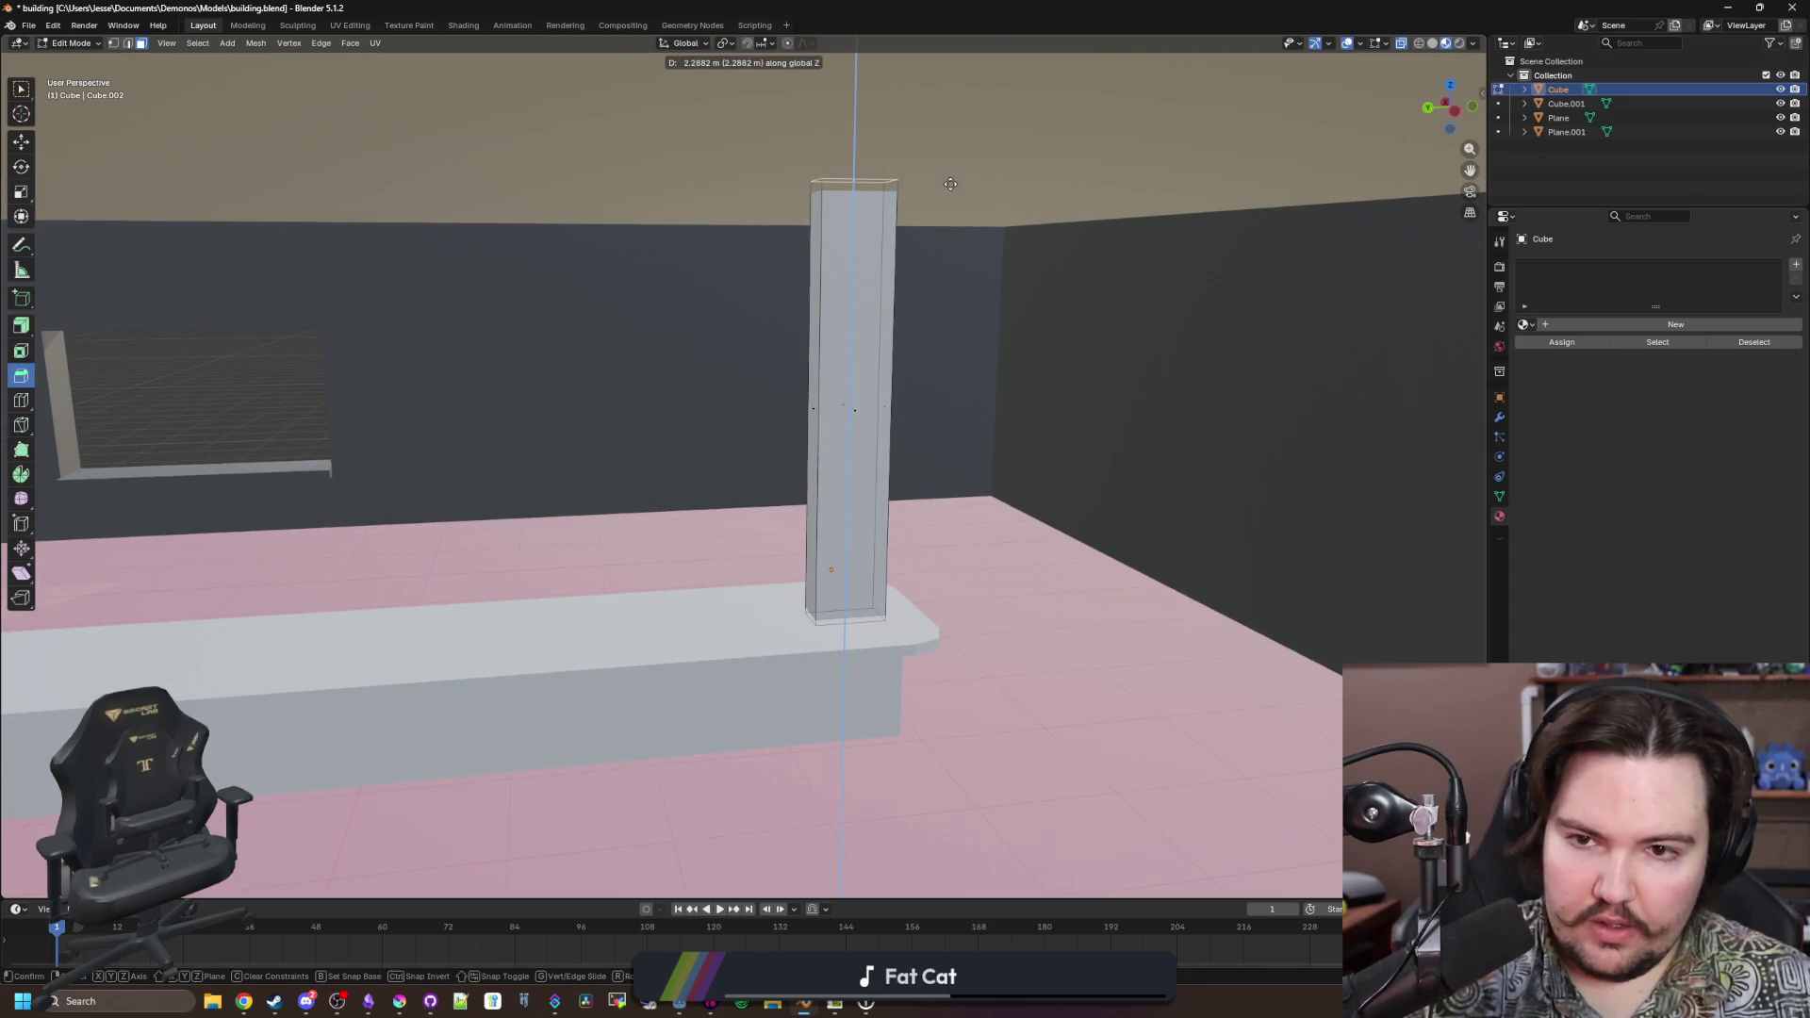
pyautogui.click(946, 186)
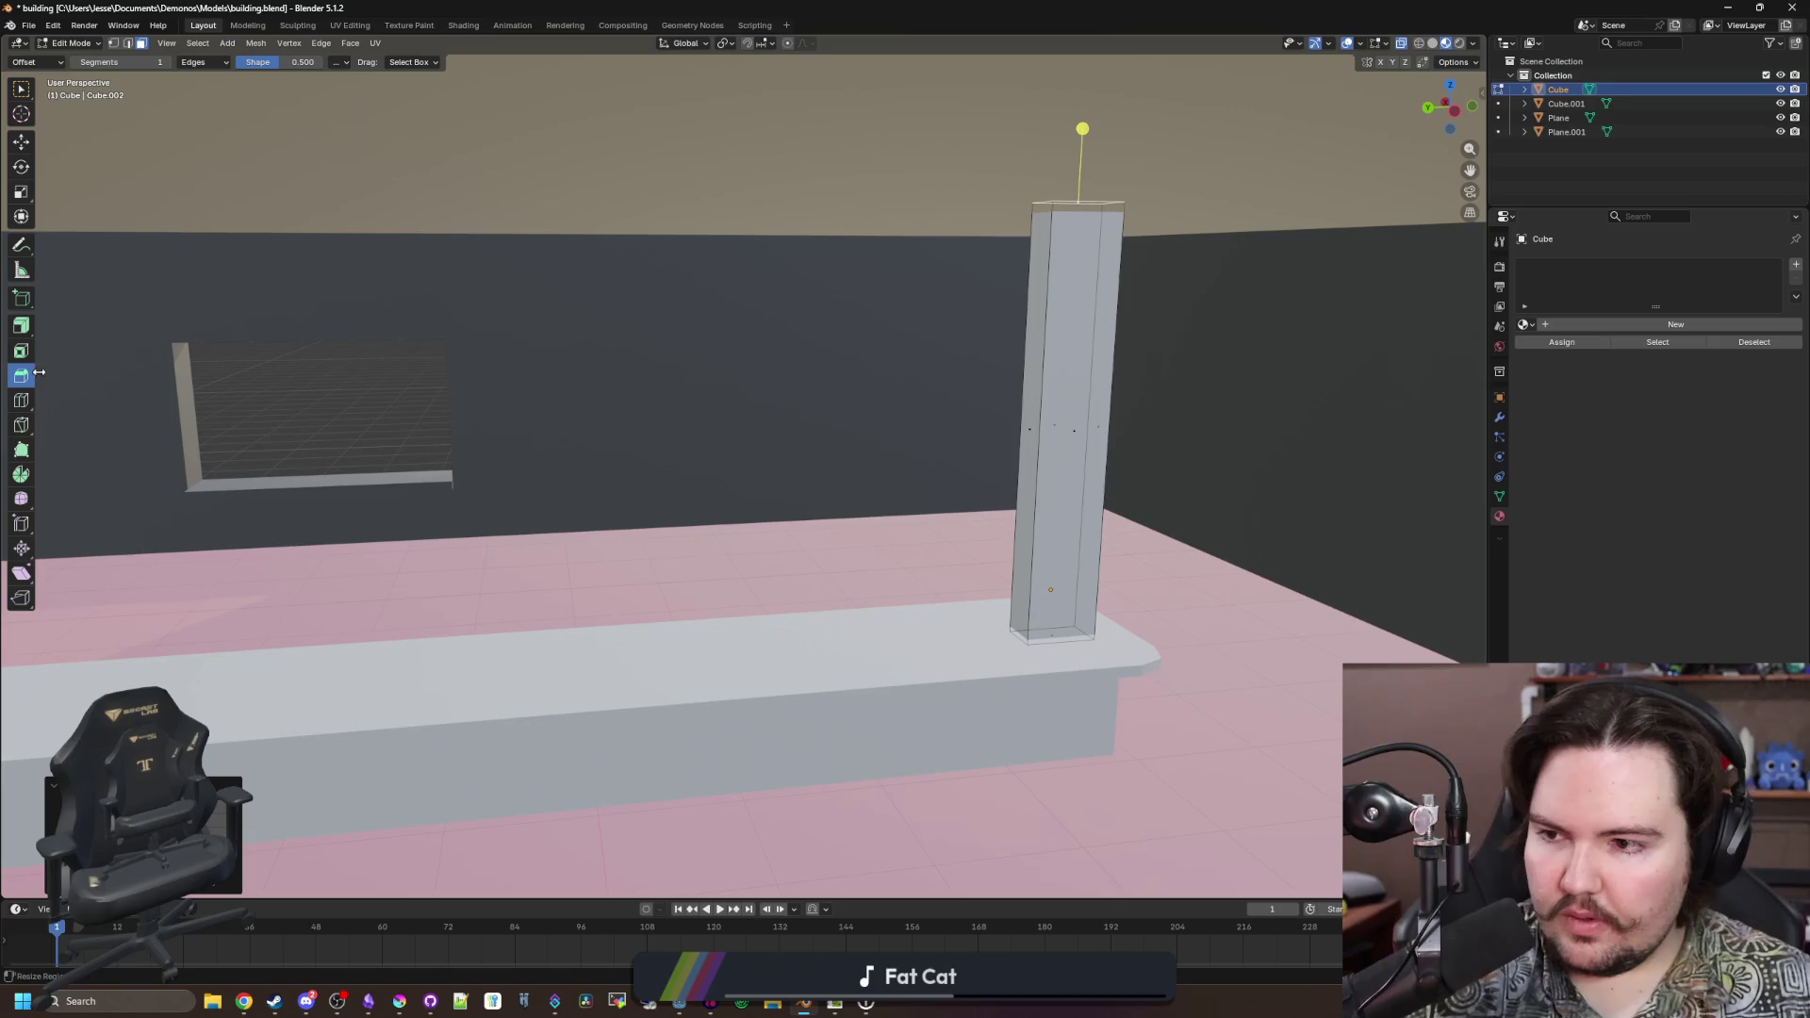
# - Add a horizontal loop cut near the column's top
pyautogui.click(21, 399)
pyautogui.click(1066, 297)
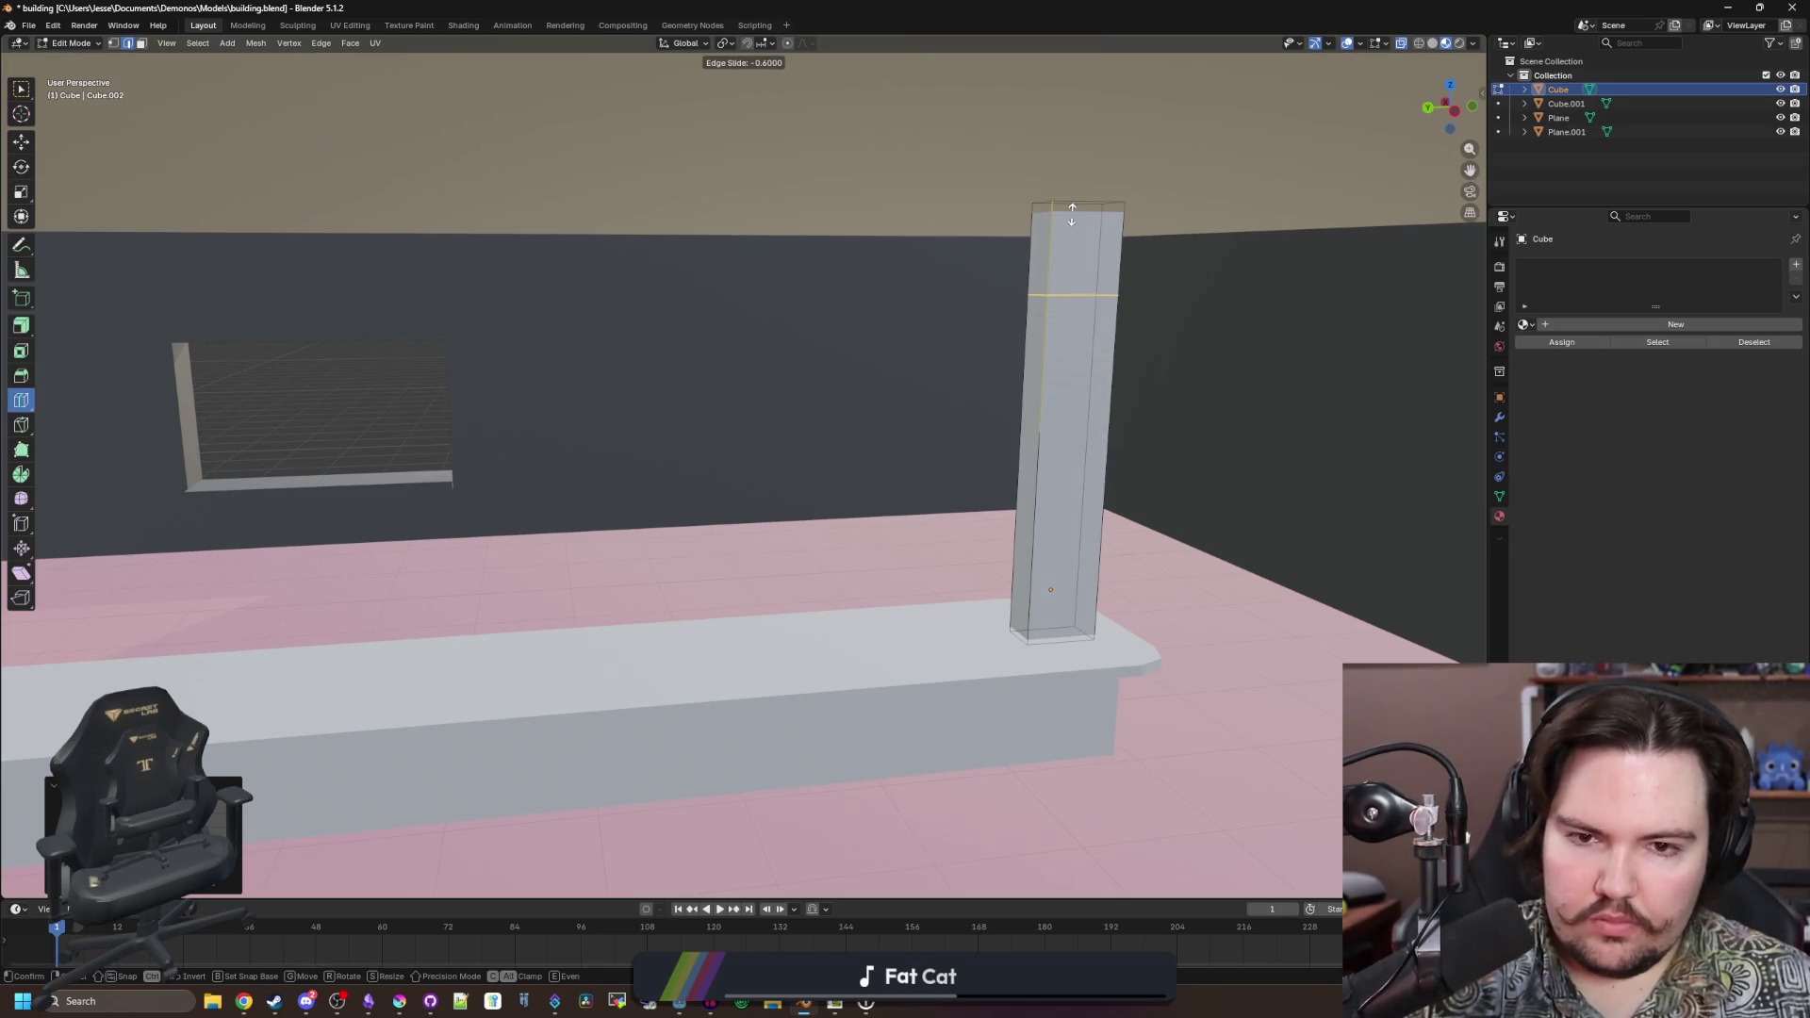
pyautogui.click(141, 42)
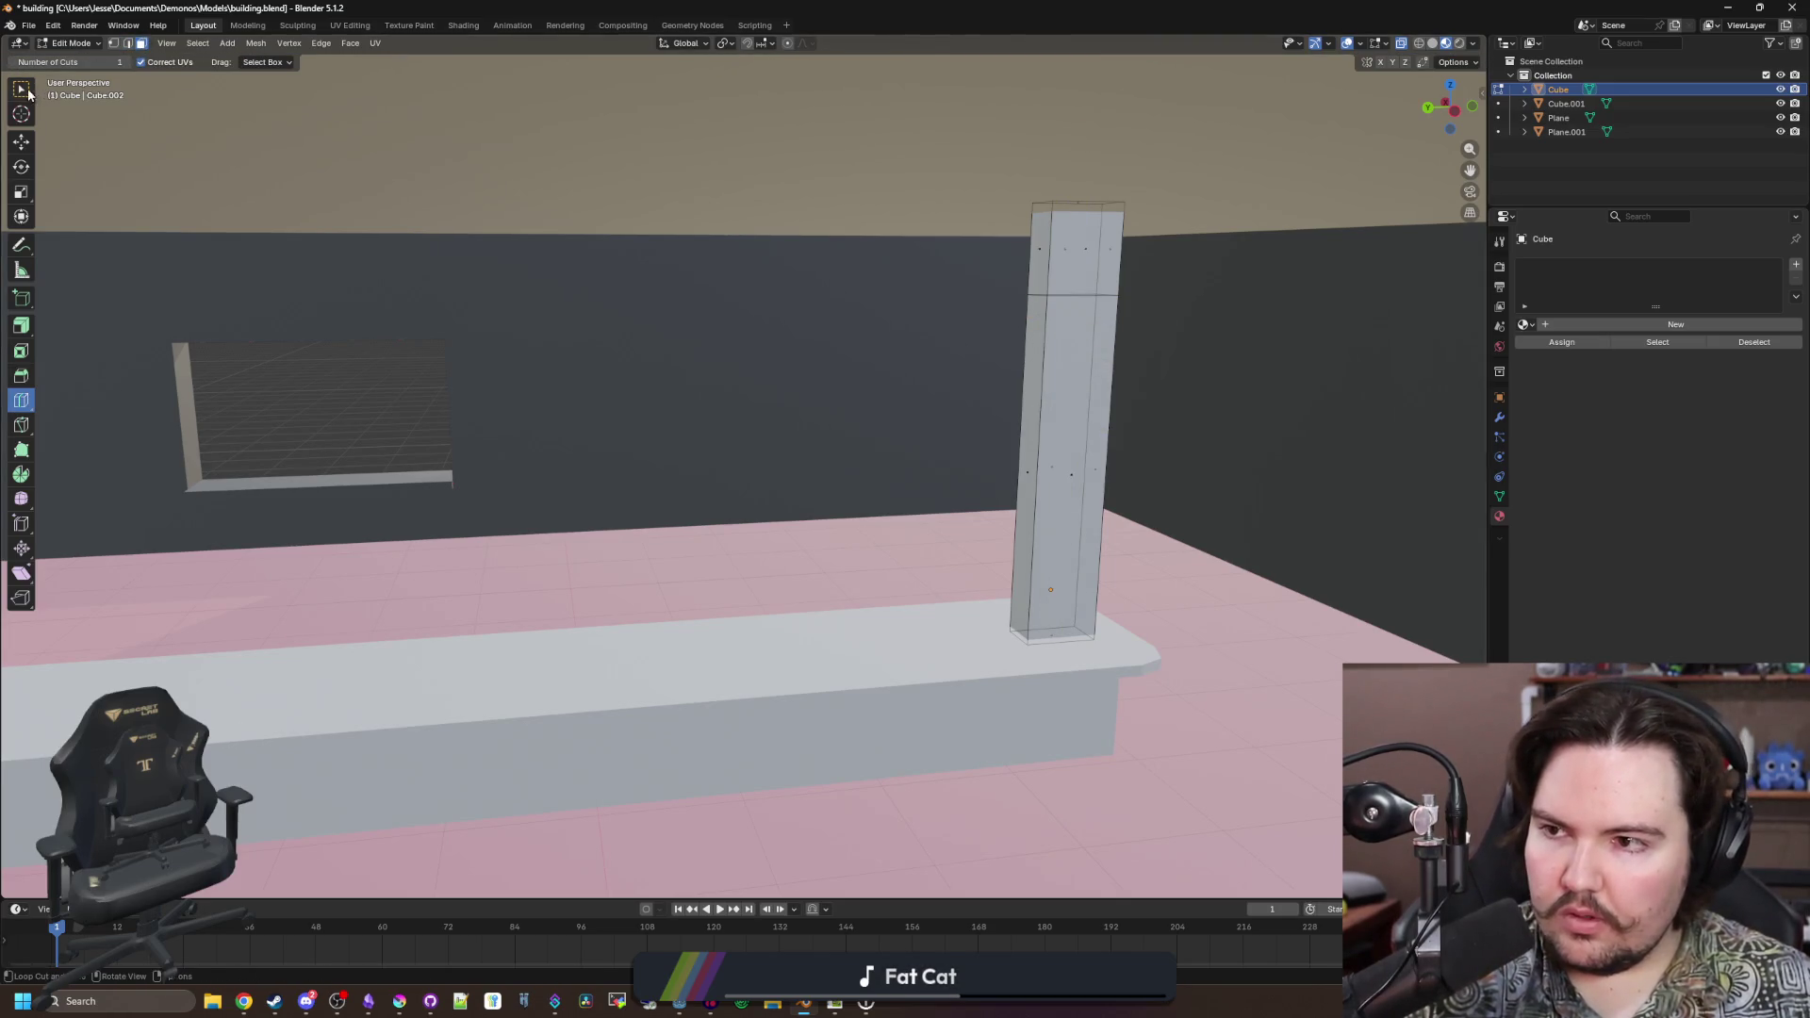
# - Extend the column's upper side face along Y into a beam across the counter
pyautogui.press('w')
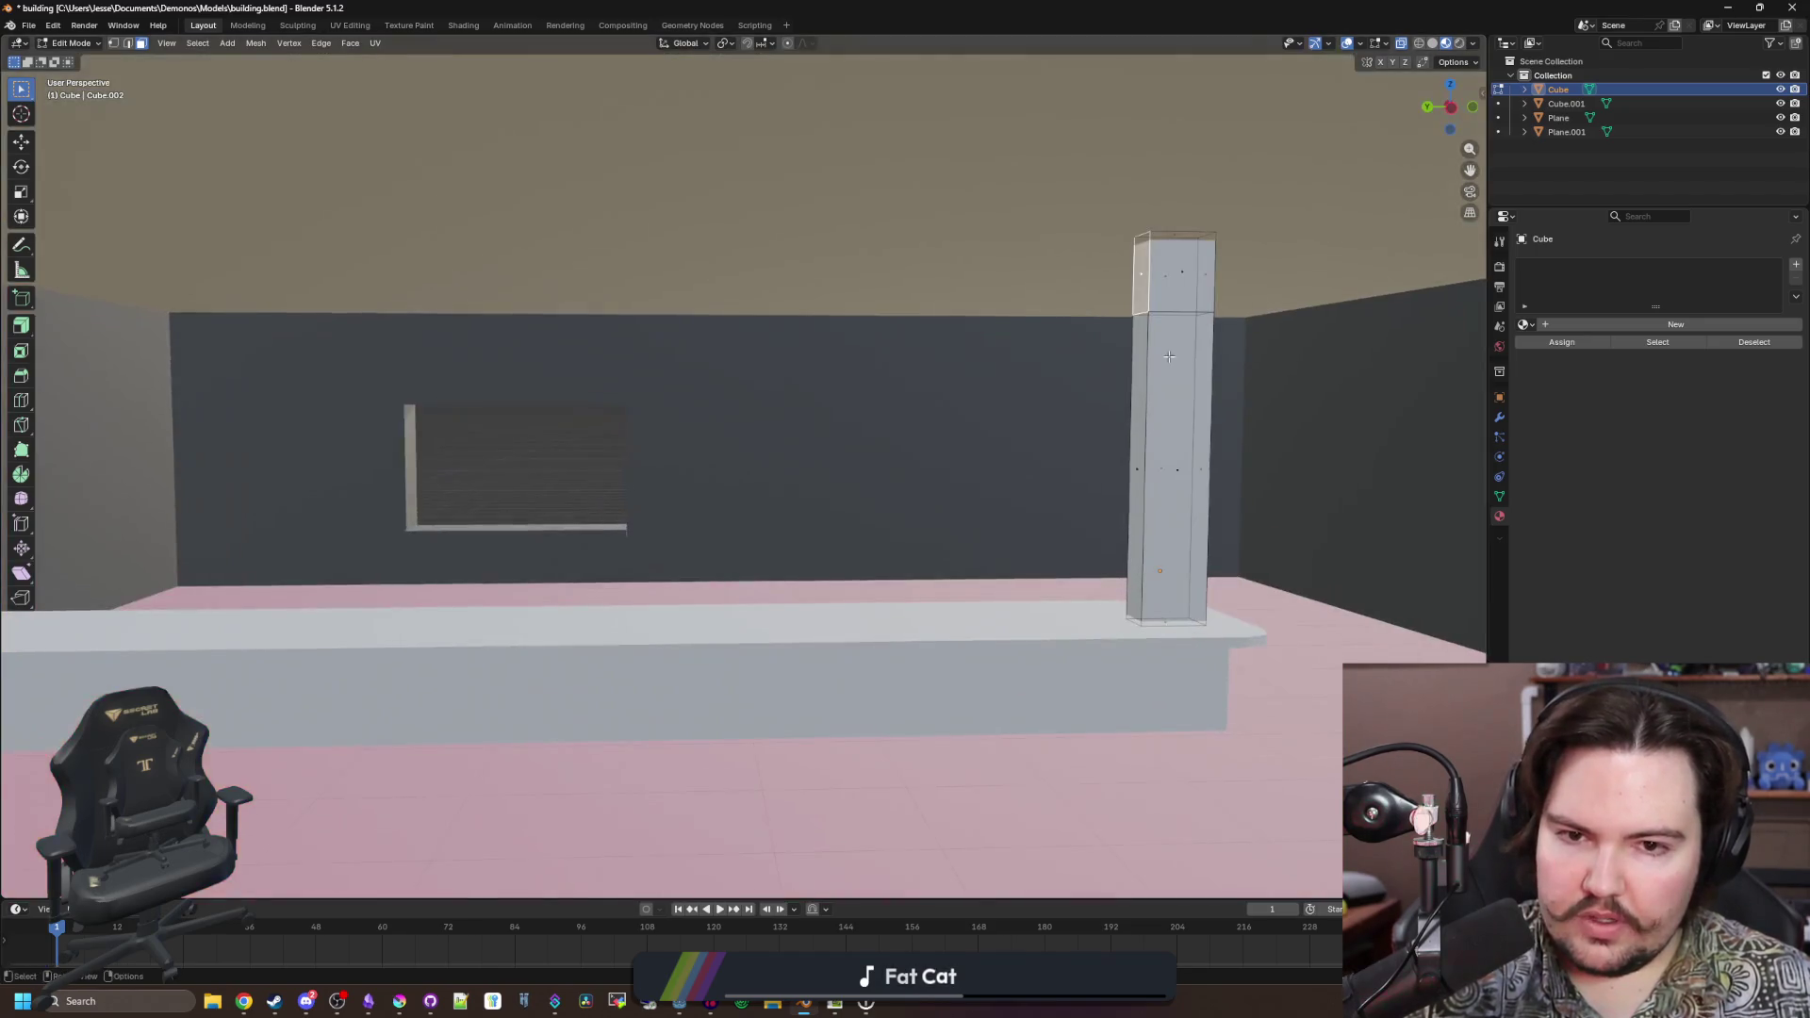
pyautogui.press('g')
pyautogui.press('y')
pyautogui.press('x')
pyautogui.press('y')
pyautogui.scroll(8, 1142, 357)
pyautogui.press('y')
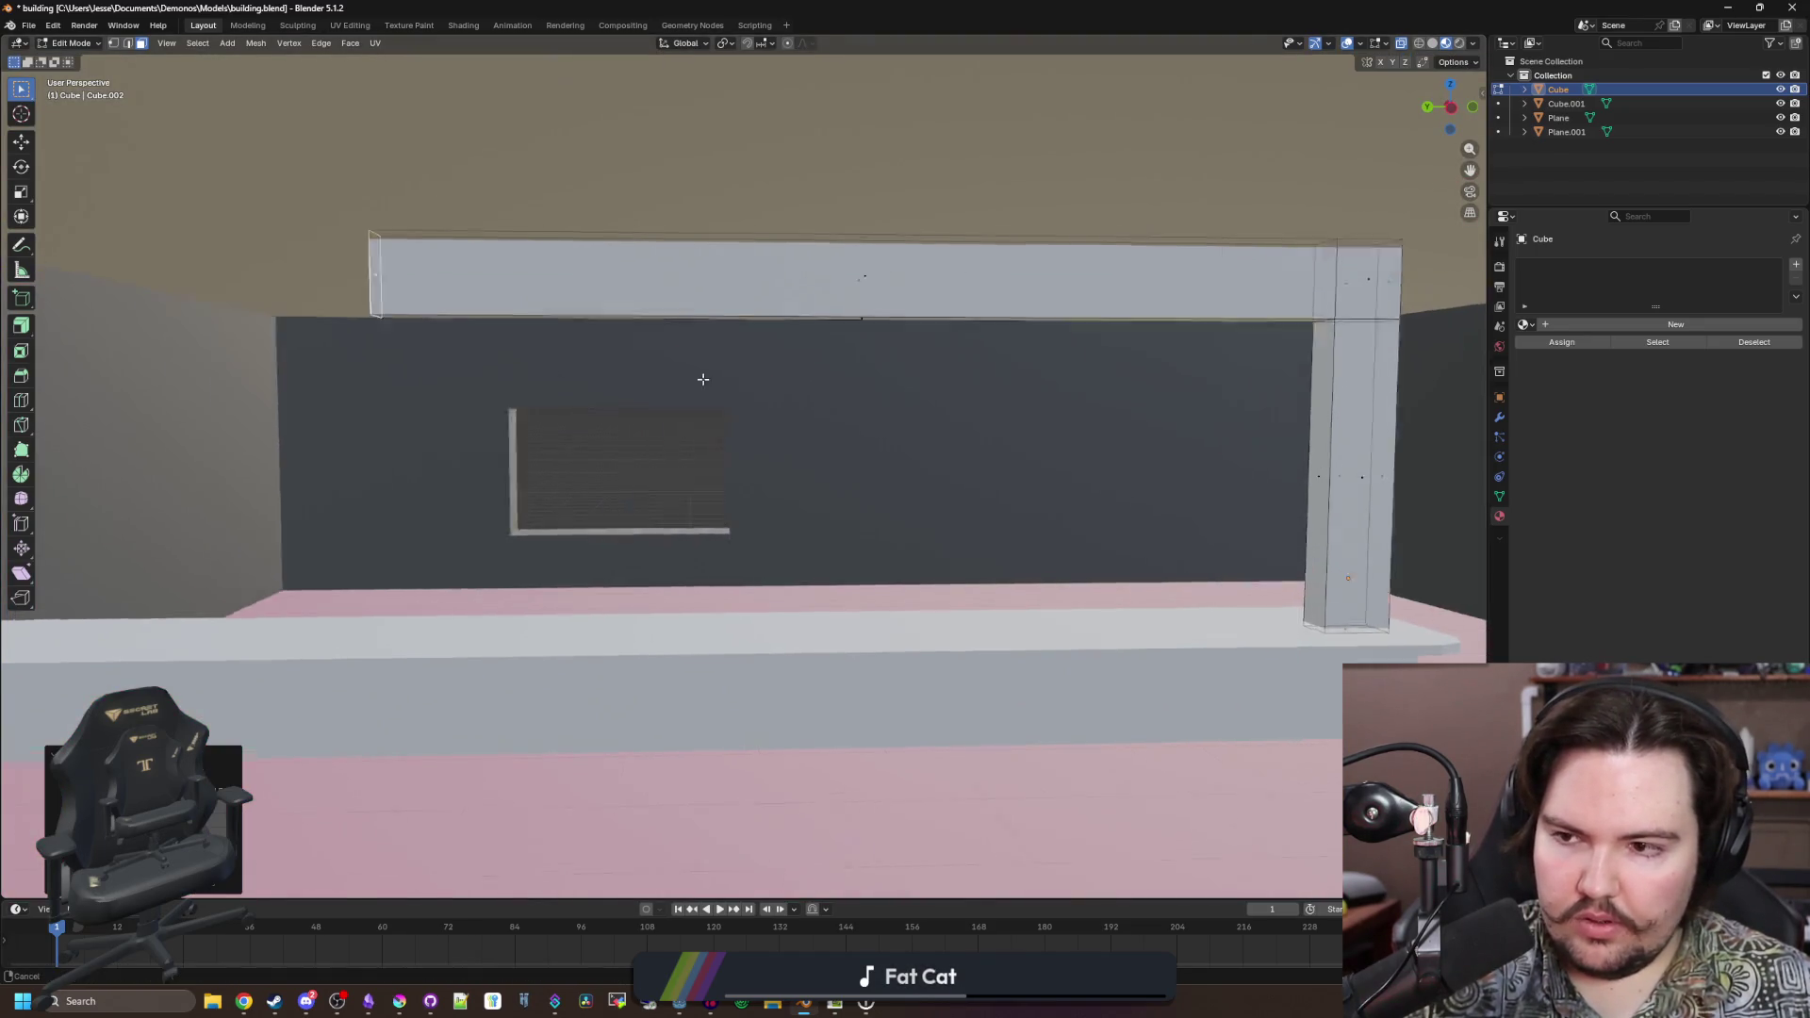
pyautogui.press('y')
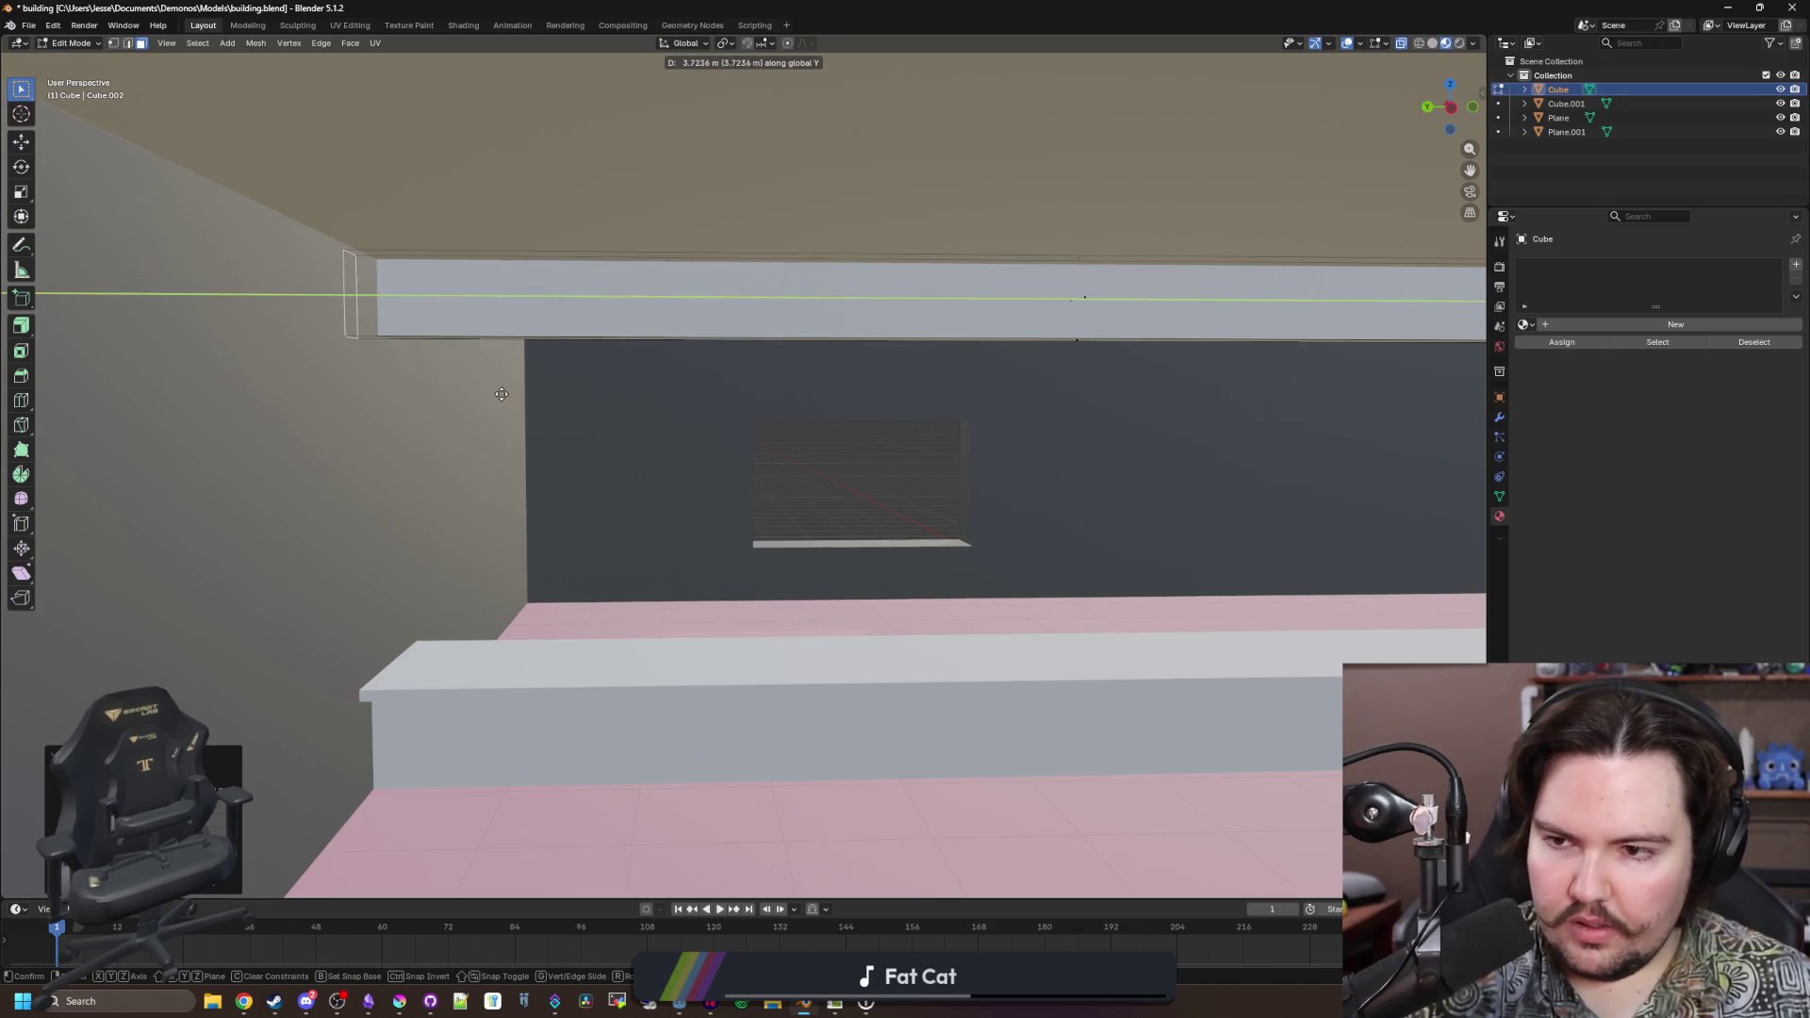
pyautogui.click(521, 392)
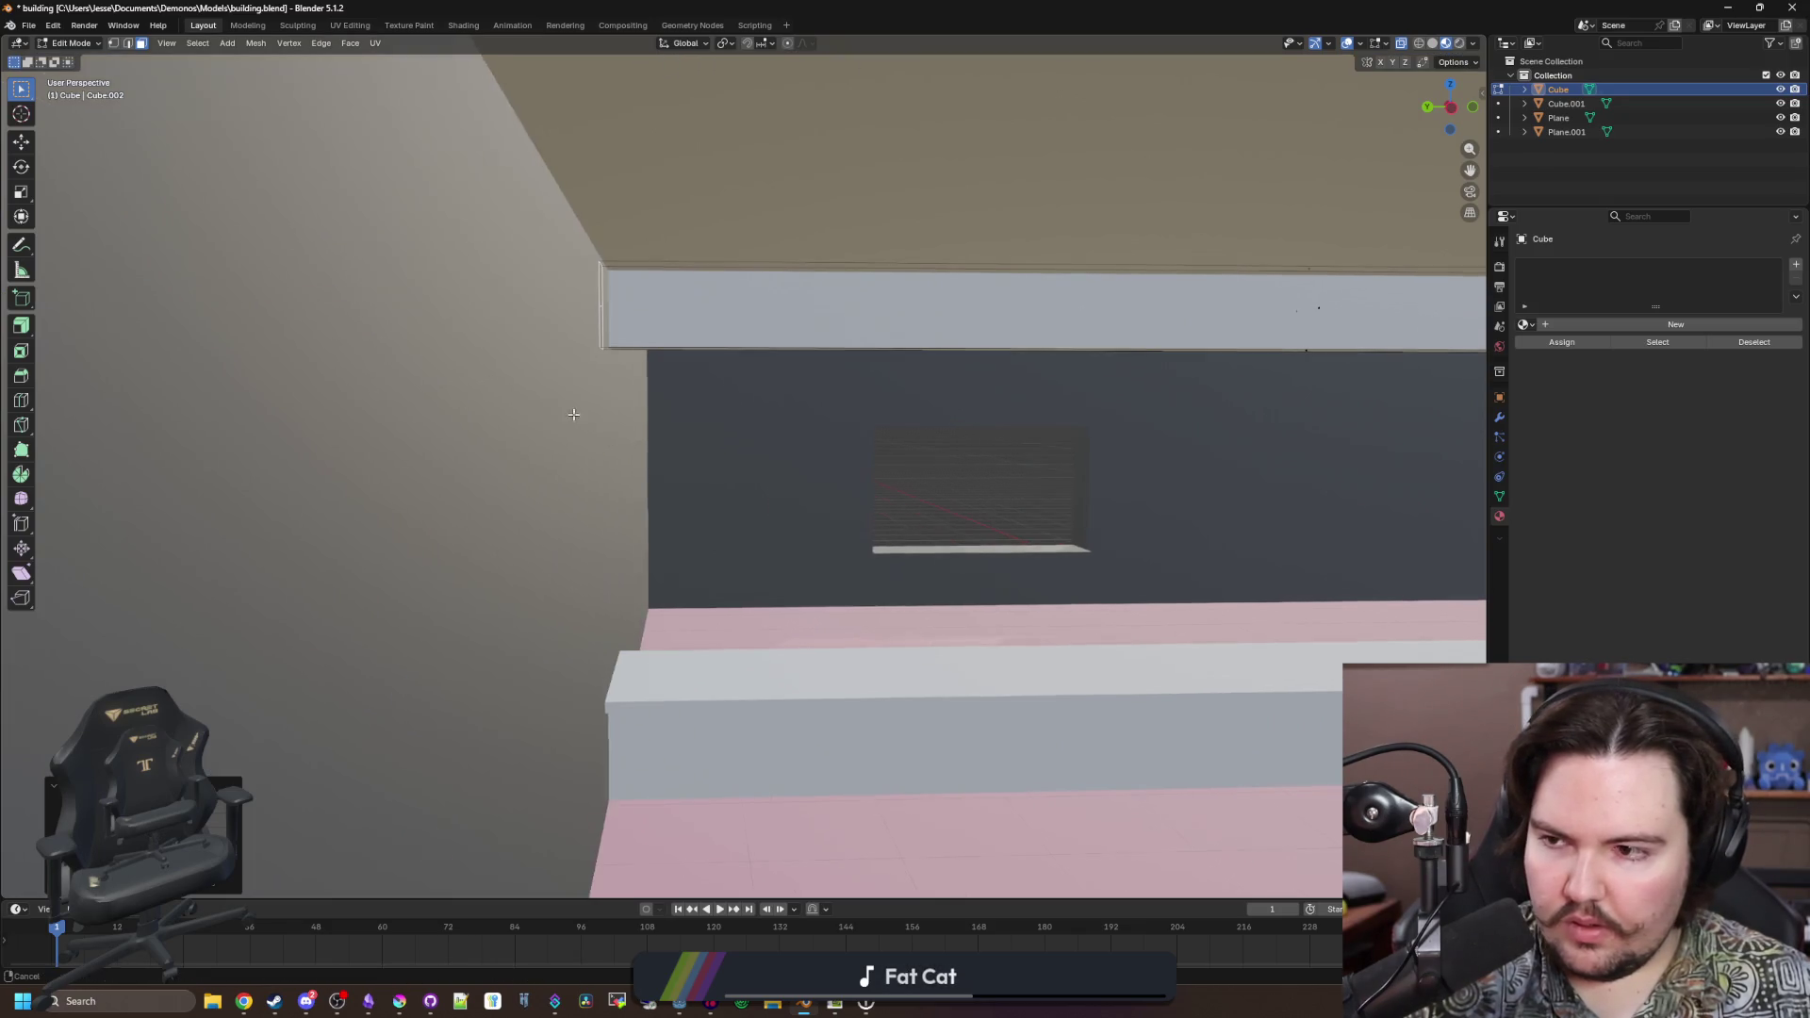
# - Cut a loop near the beam's far end and extrude that face down along Z into a second column
pyautogui.click(21, 400)
pyautogui.moveTo(841, 308); pyautogui.dragTo(577, 297)
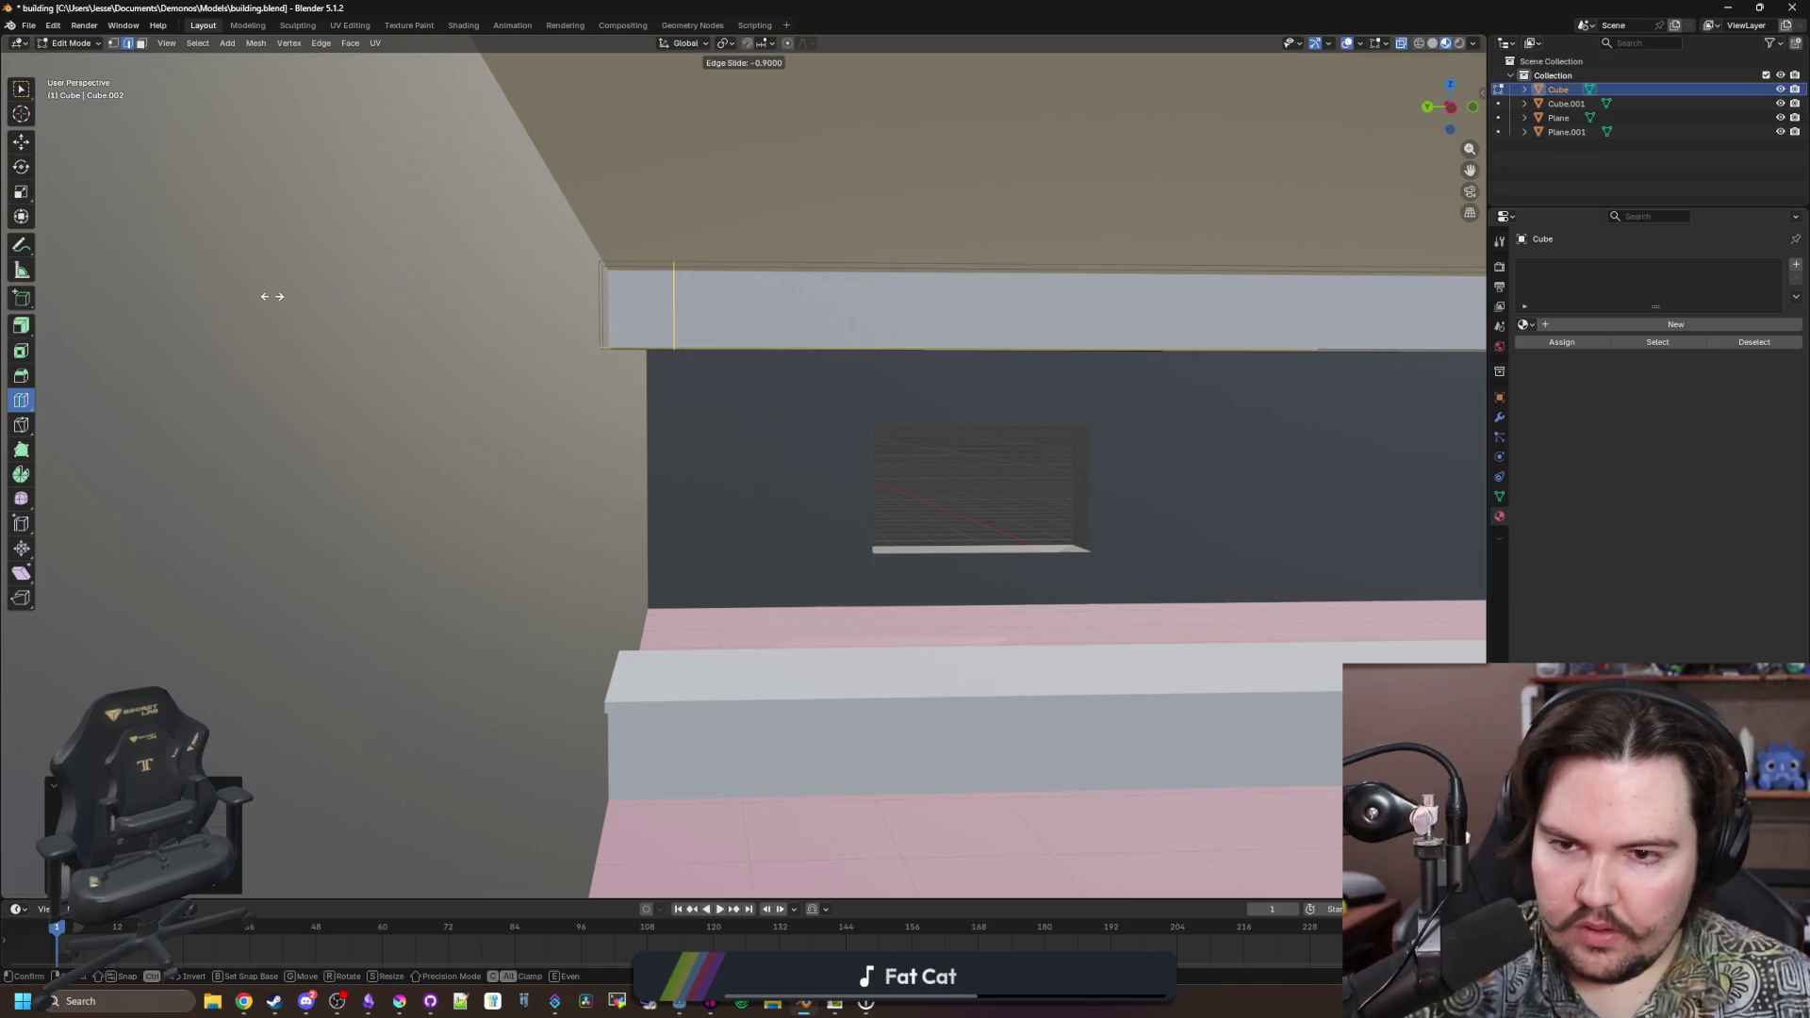
pyautogui.moveTo(271, 296); pyautogui.dragTo(269, 296)
pyautogui.press('w')
pyautogui.scroll(-5, 565, 282)
pyautogui.press('3')
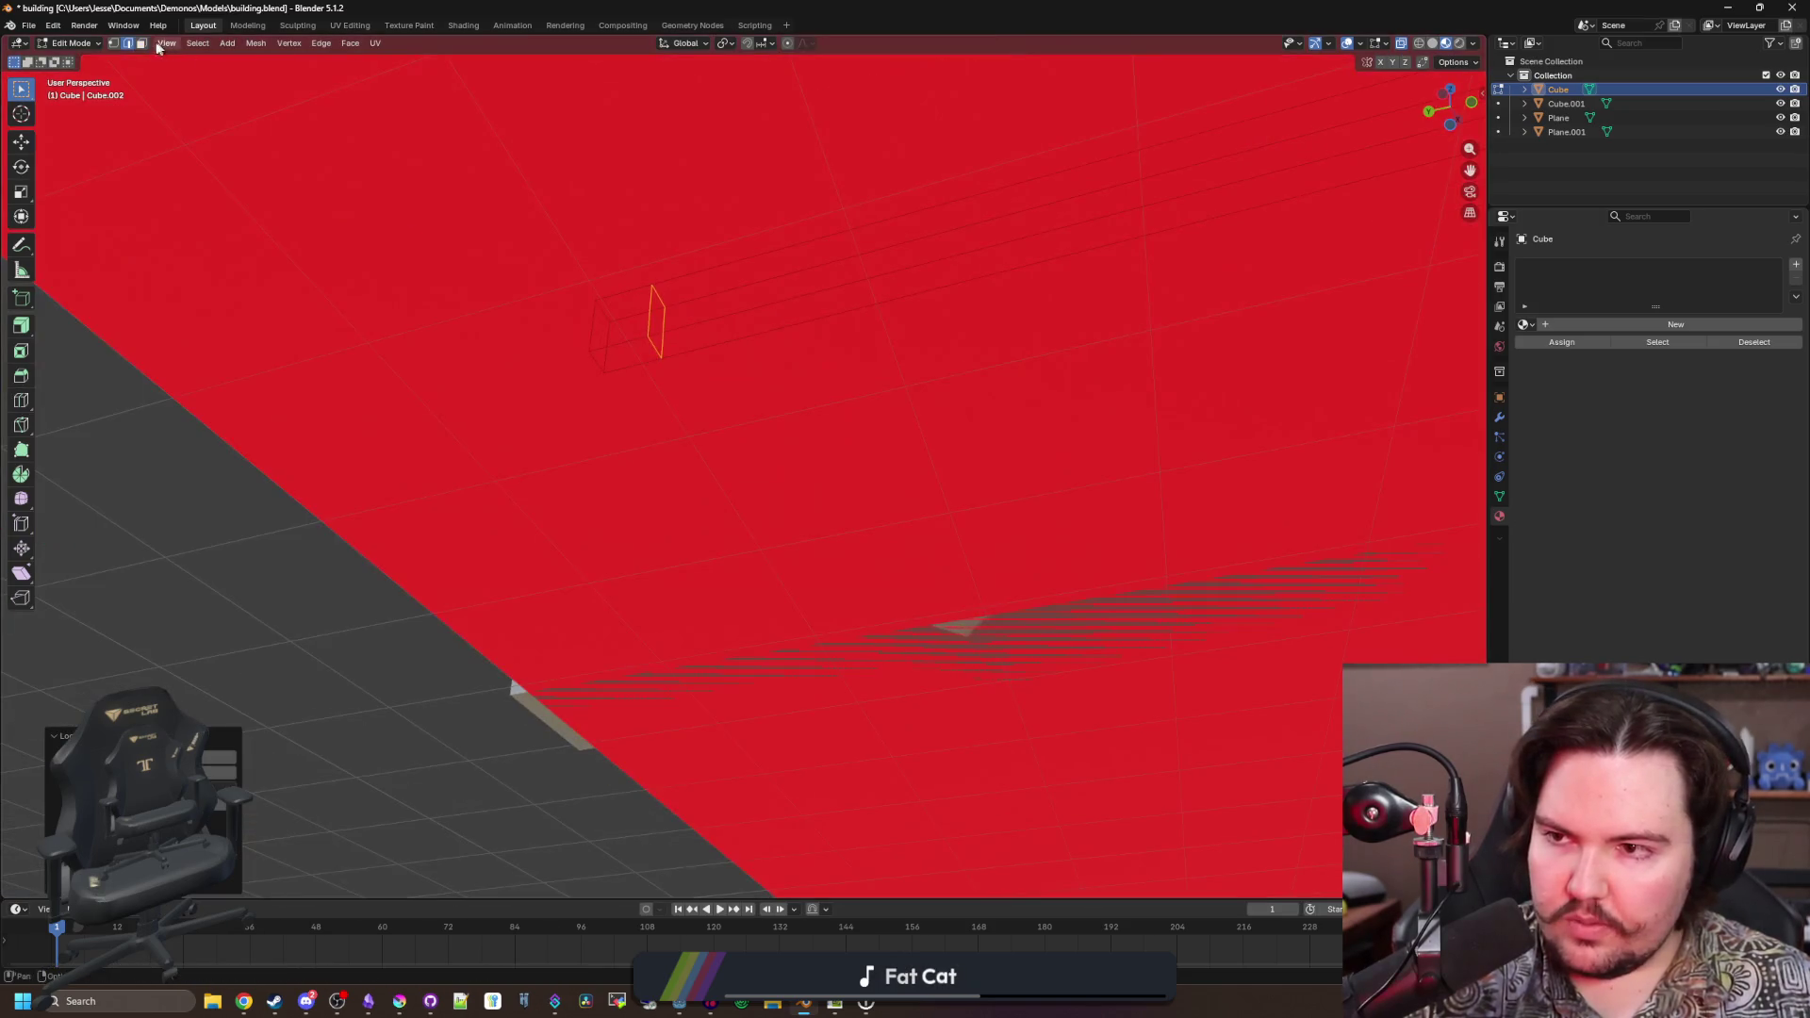
pyautogui.scroll(-5, 626, 375)
pyautogui.press('e')
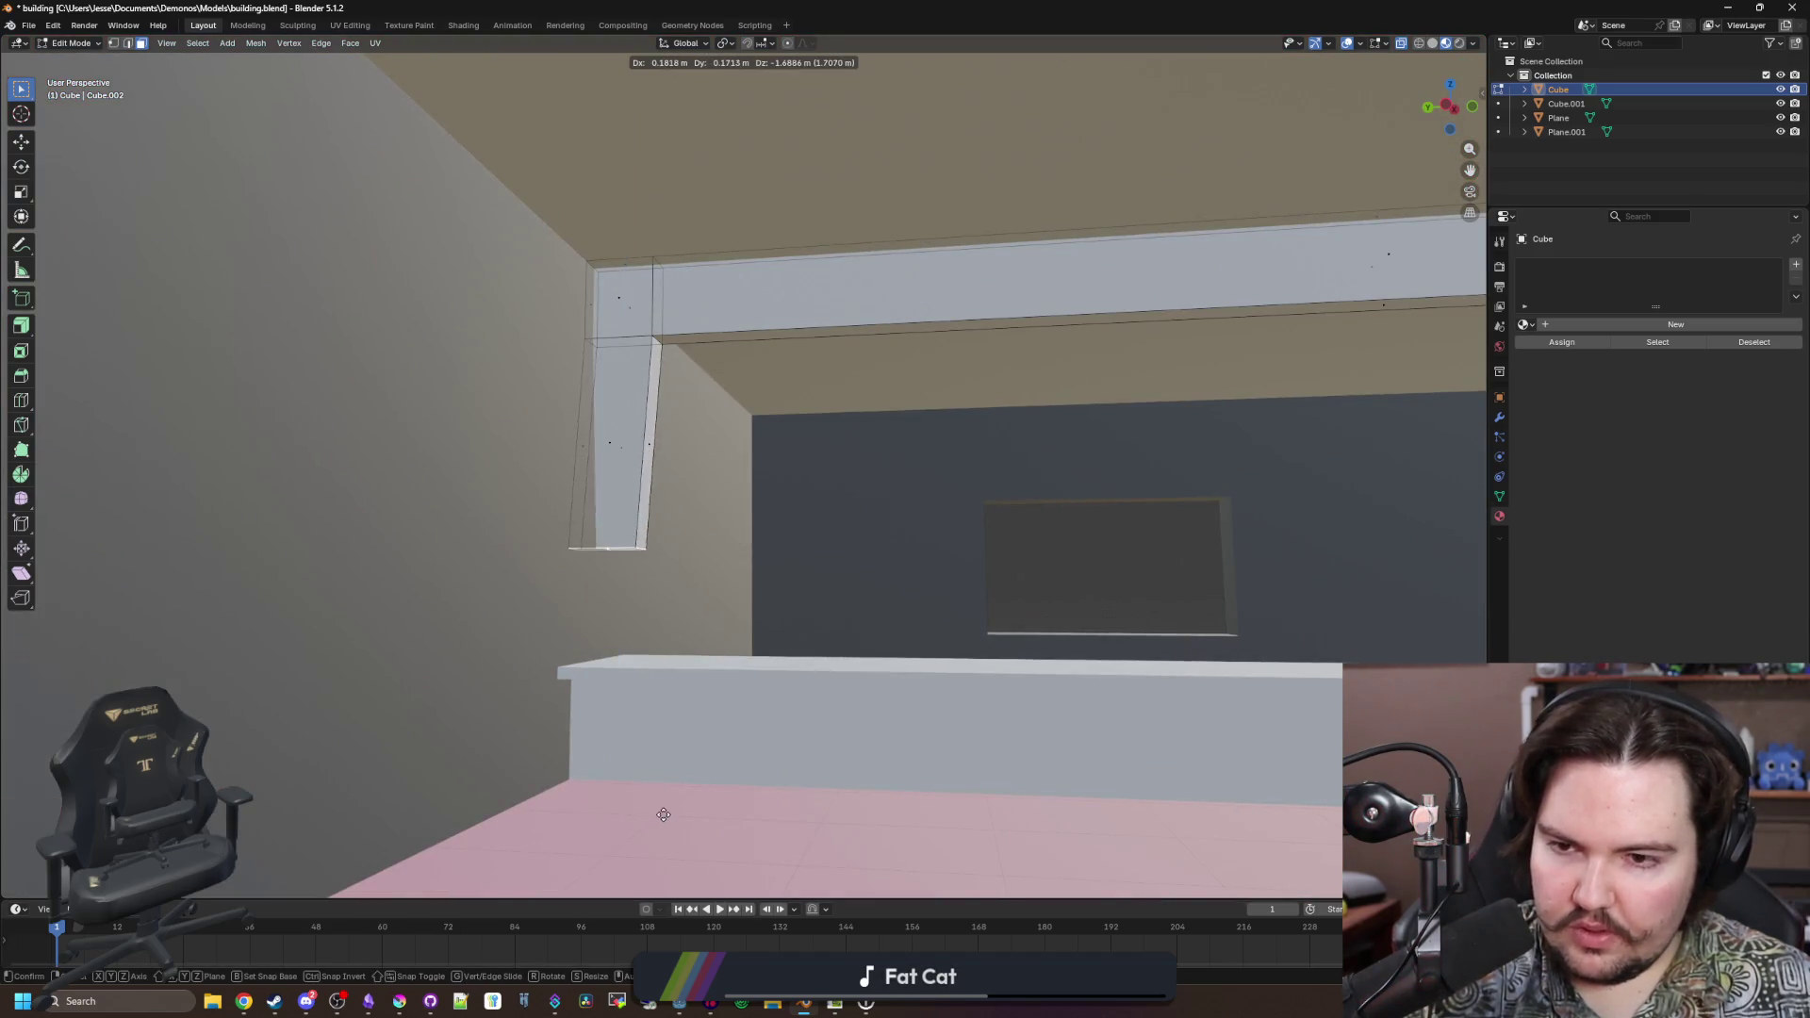
pyautogui.press('z')
pyautogui.click(717, 775)
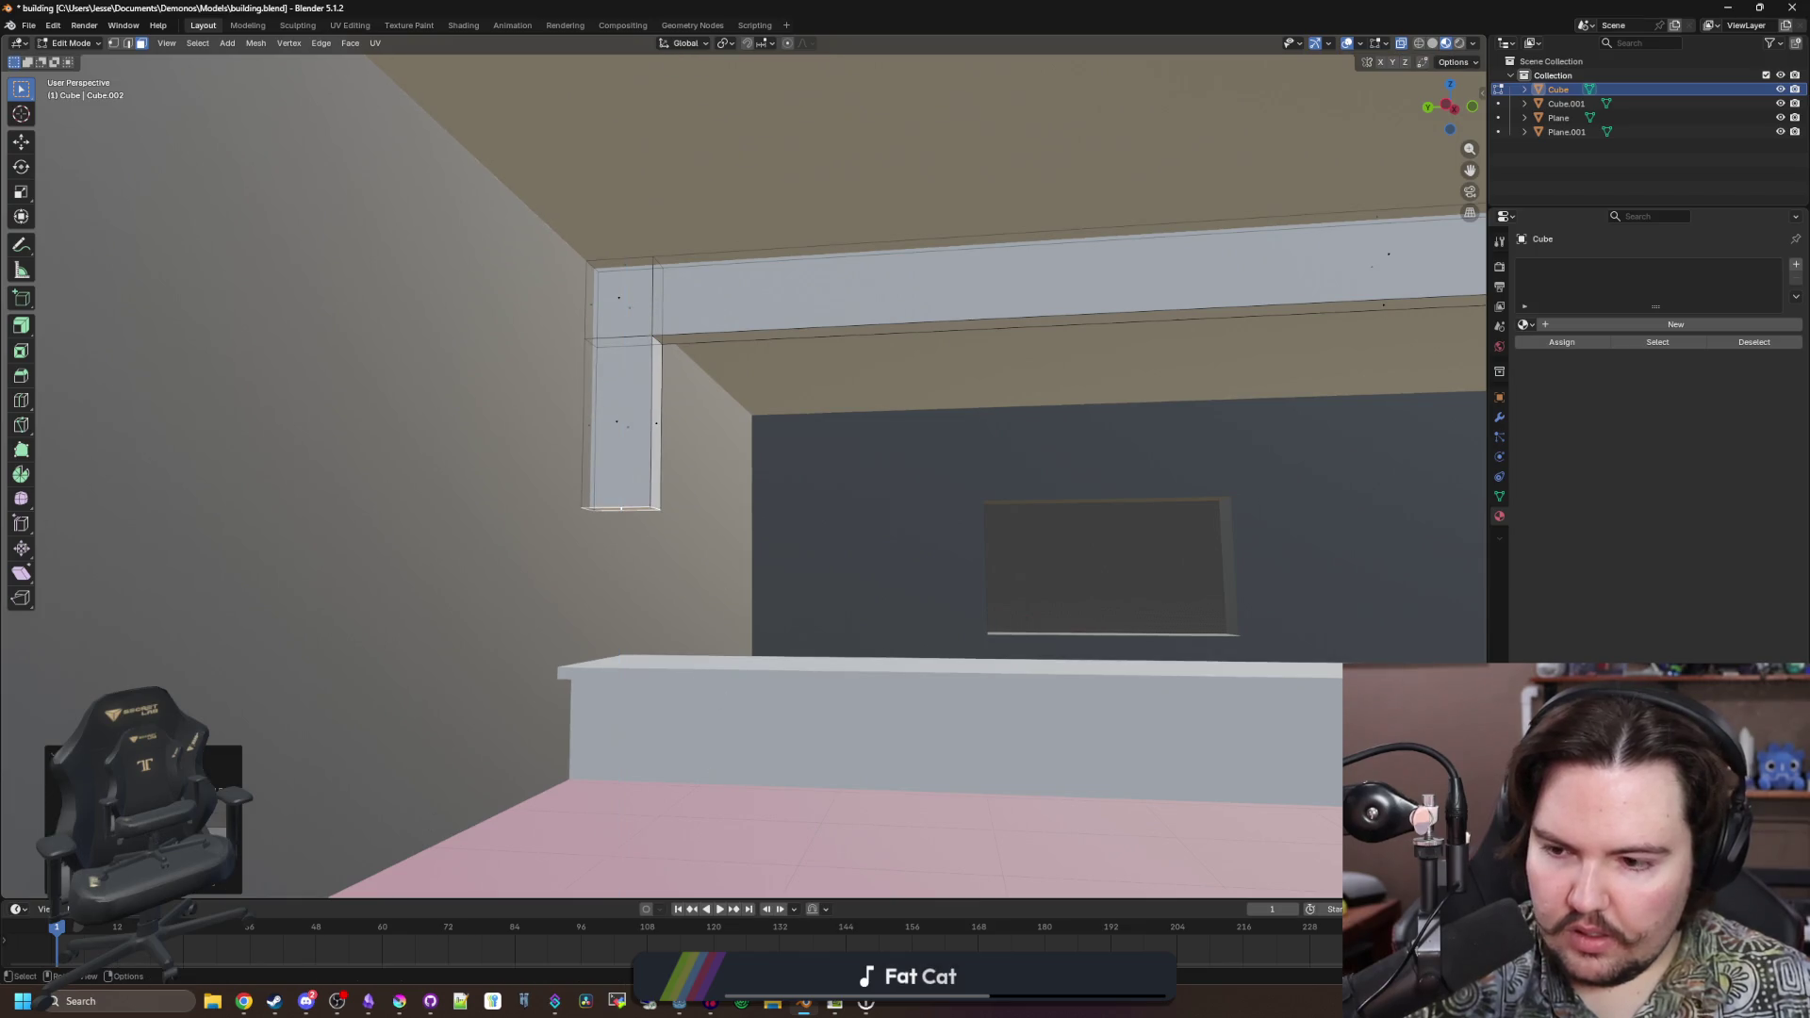
pyautogui.hotkey('shift', 'r')
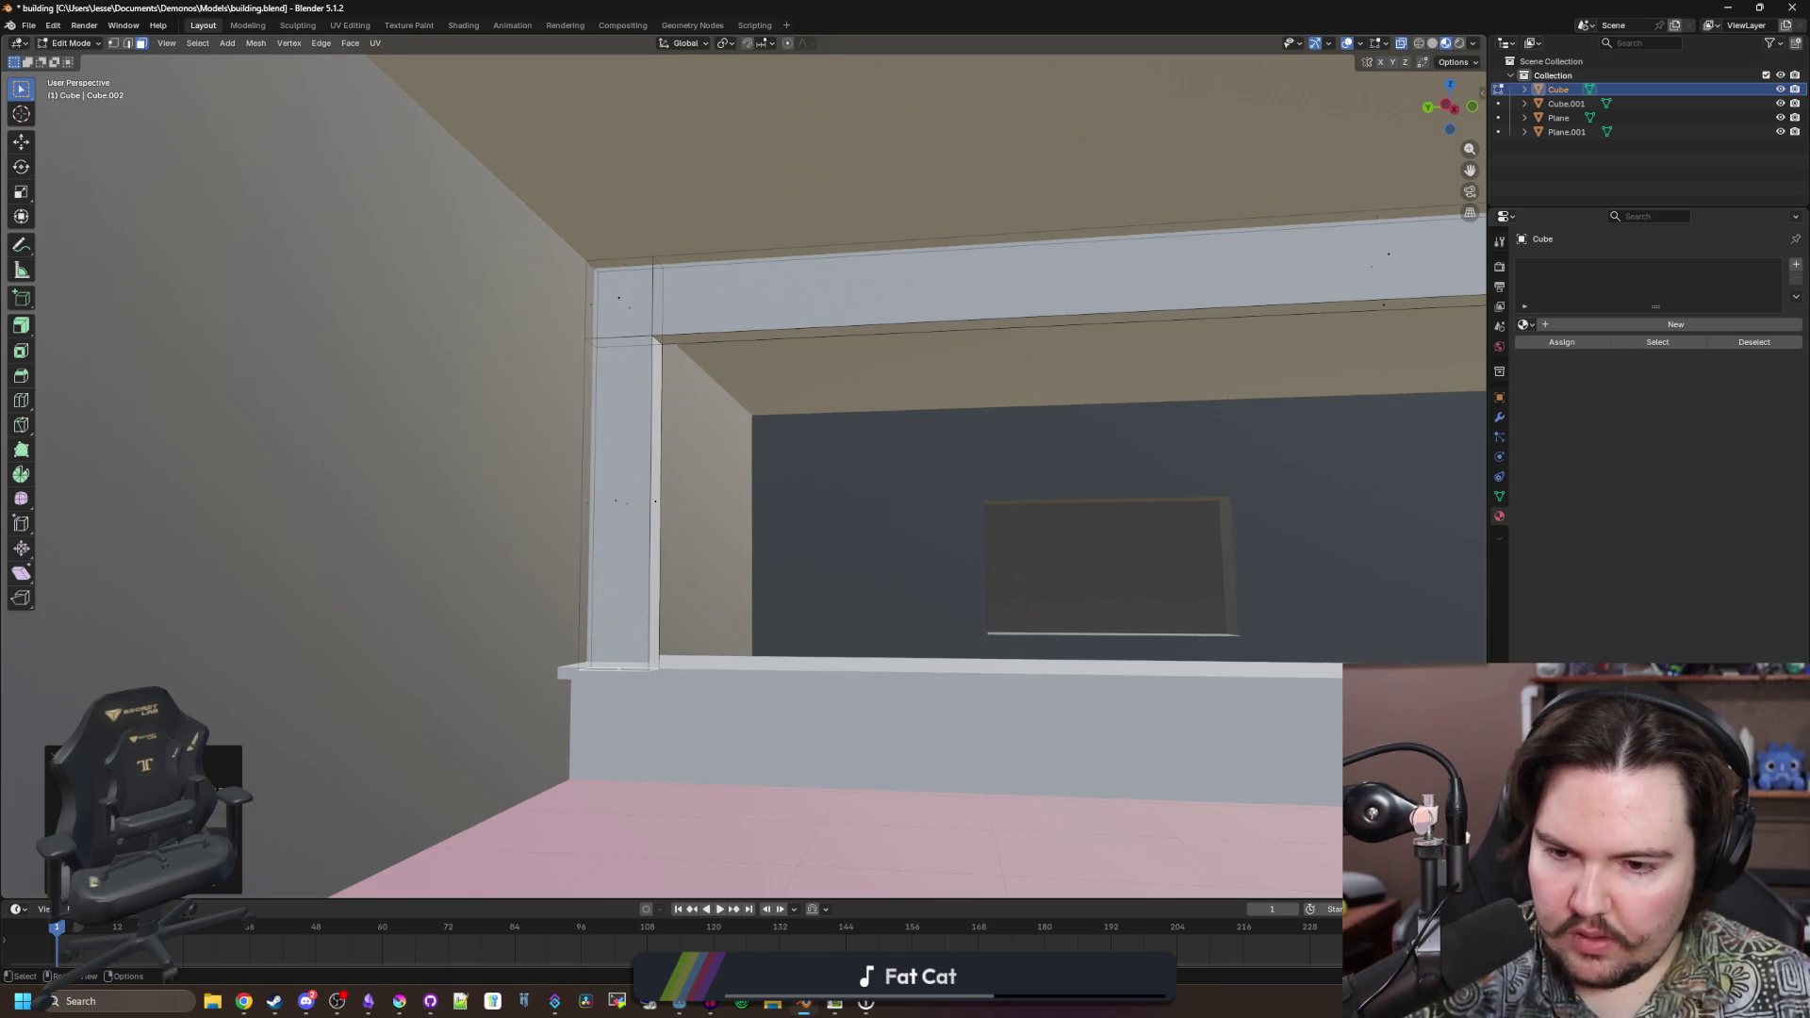
# - Reposition the left column's face along the Y axis
pyautogui.hotkey('shift', '`')
pyautogui.press('s')
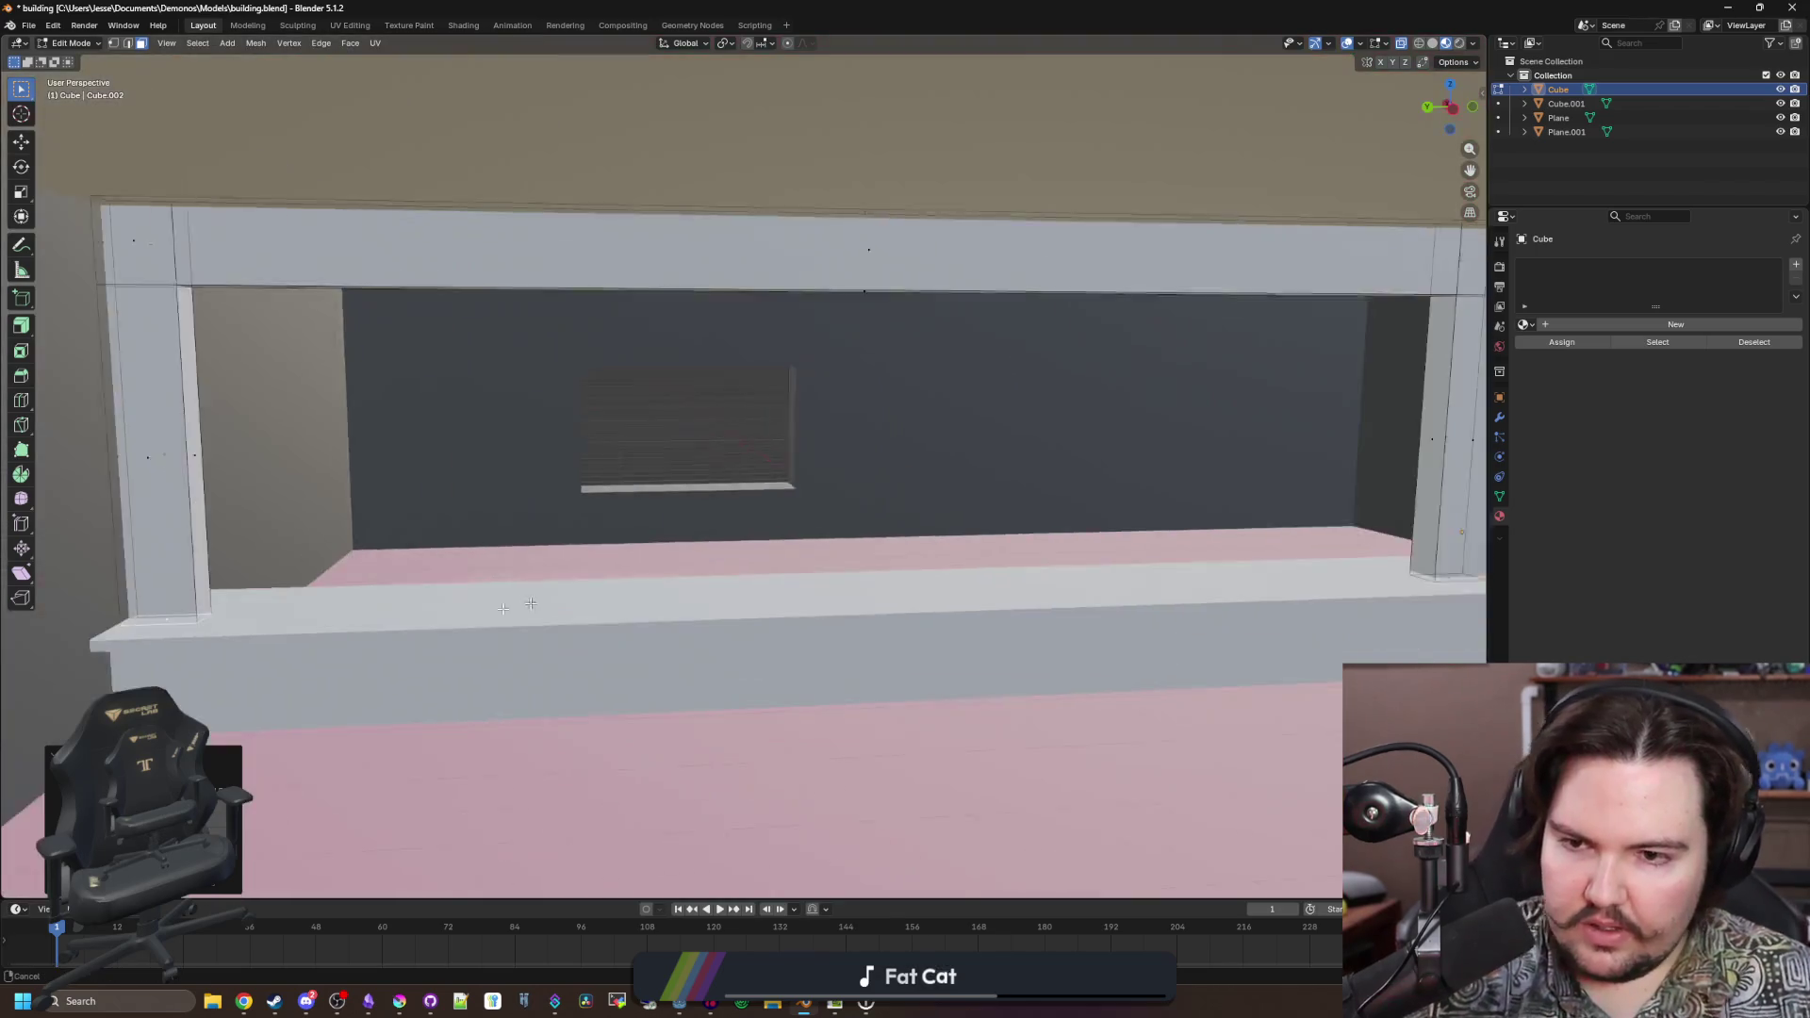
pyautogui.click(776, 517)
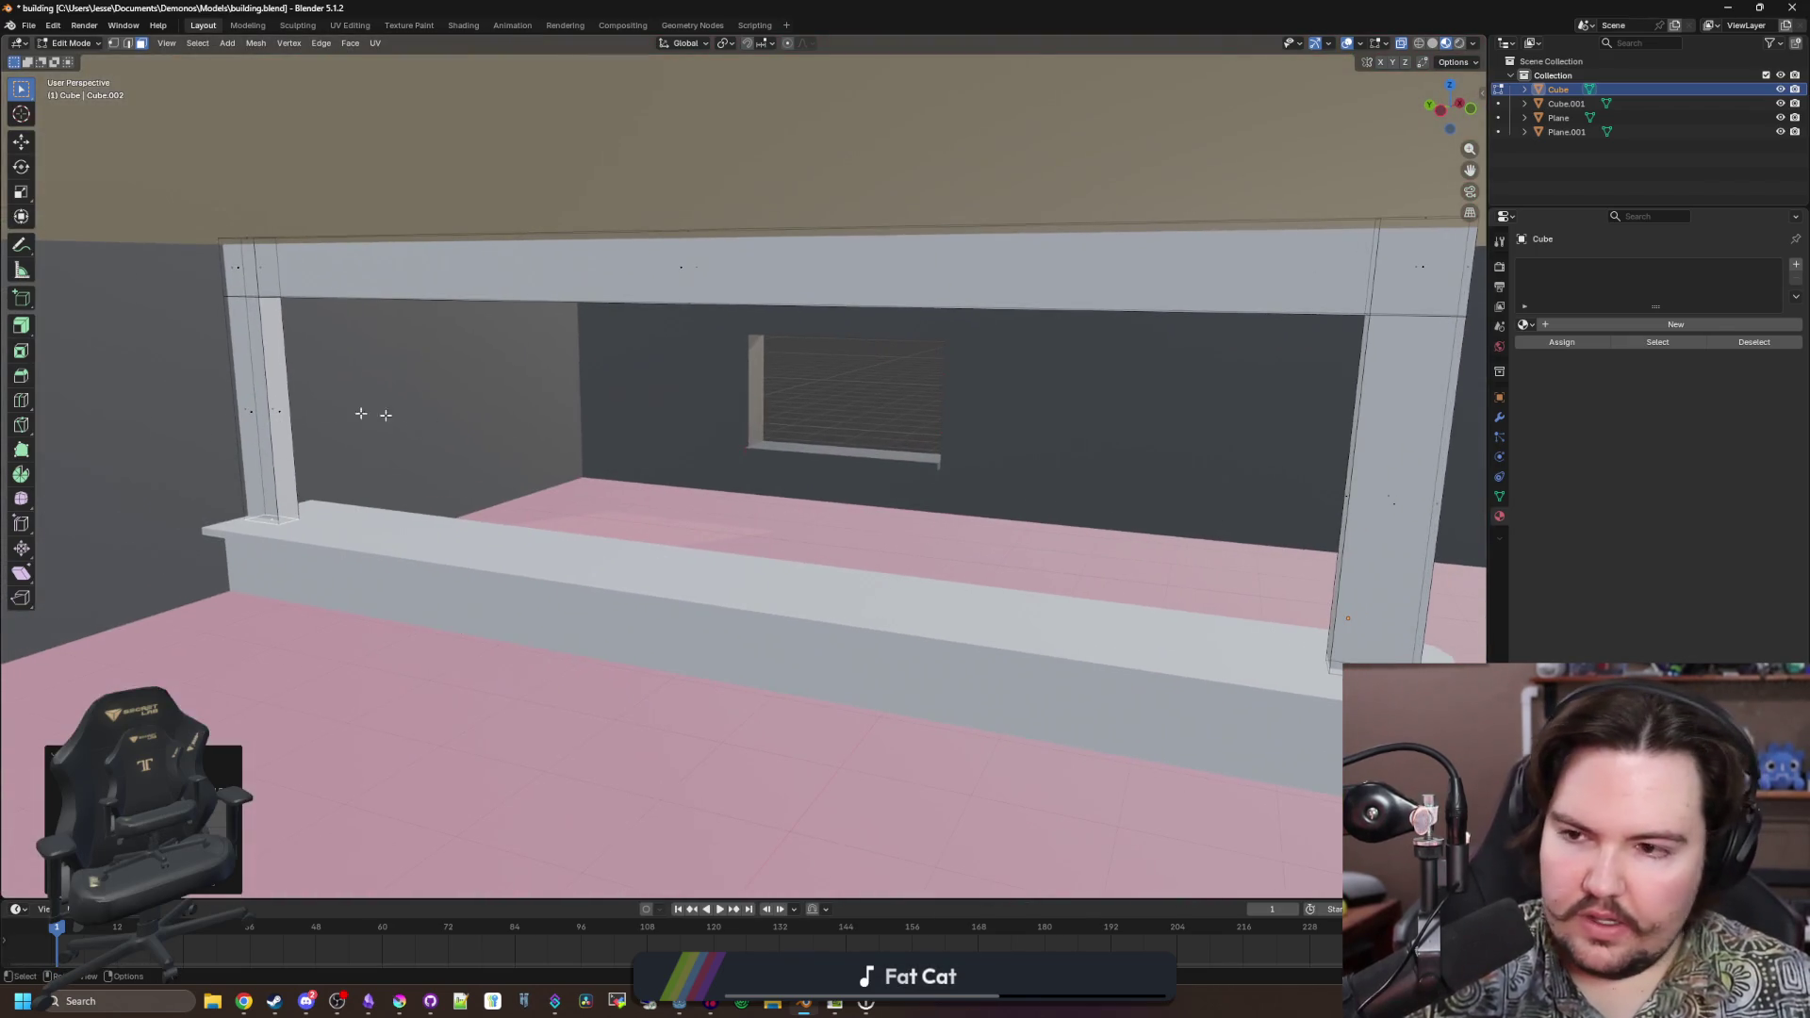
pyautogui.click(273, 409)
pyautogui.hotkey('shift', '`')
pyautogui.click(636, 573)
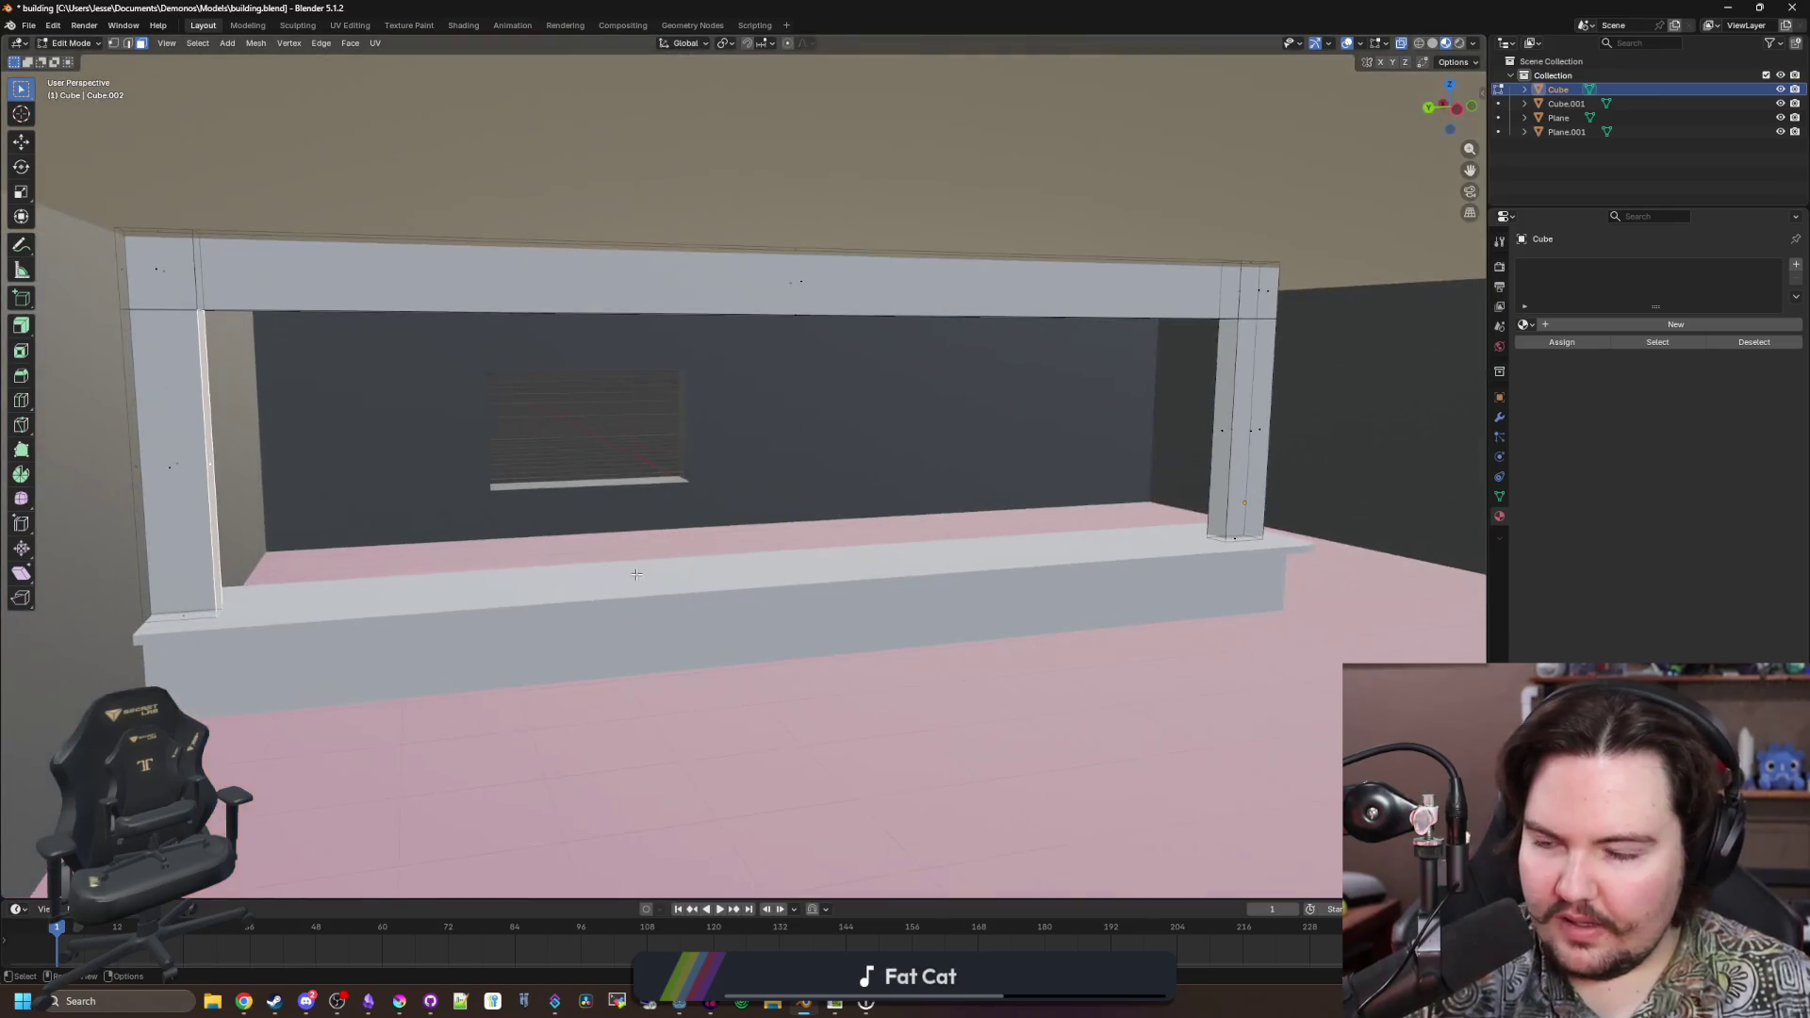
pyautogui.press('g')
pyautogui.press('y')
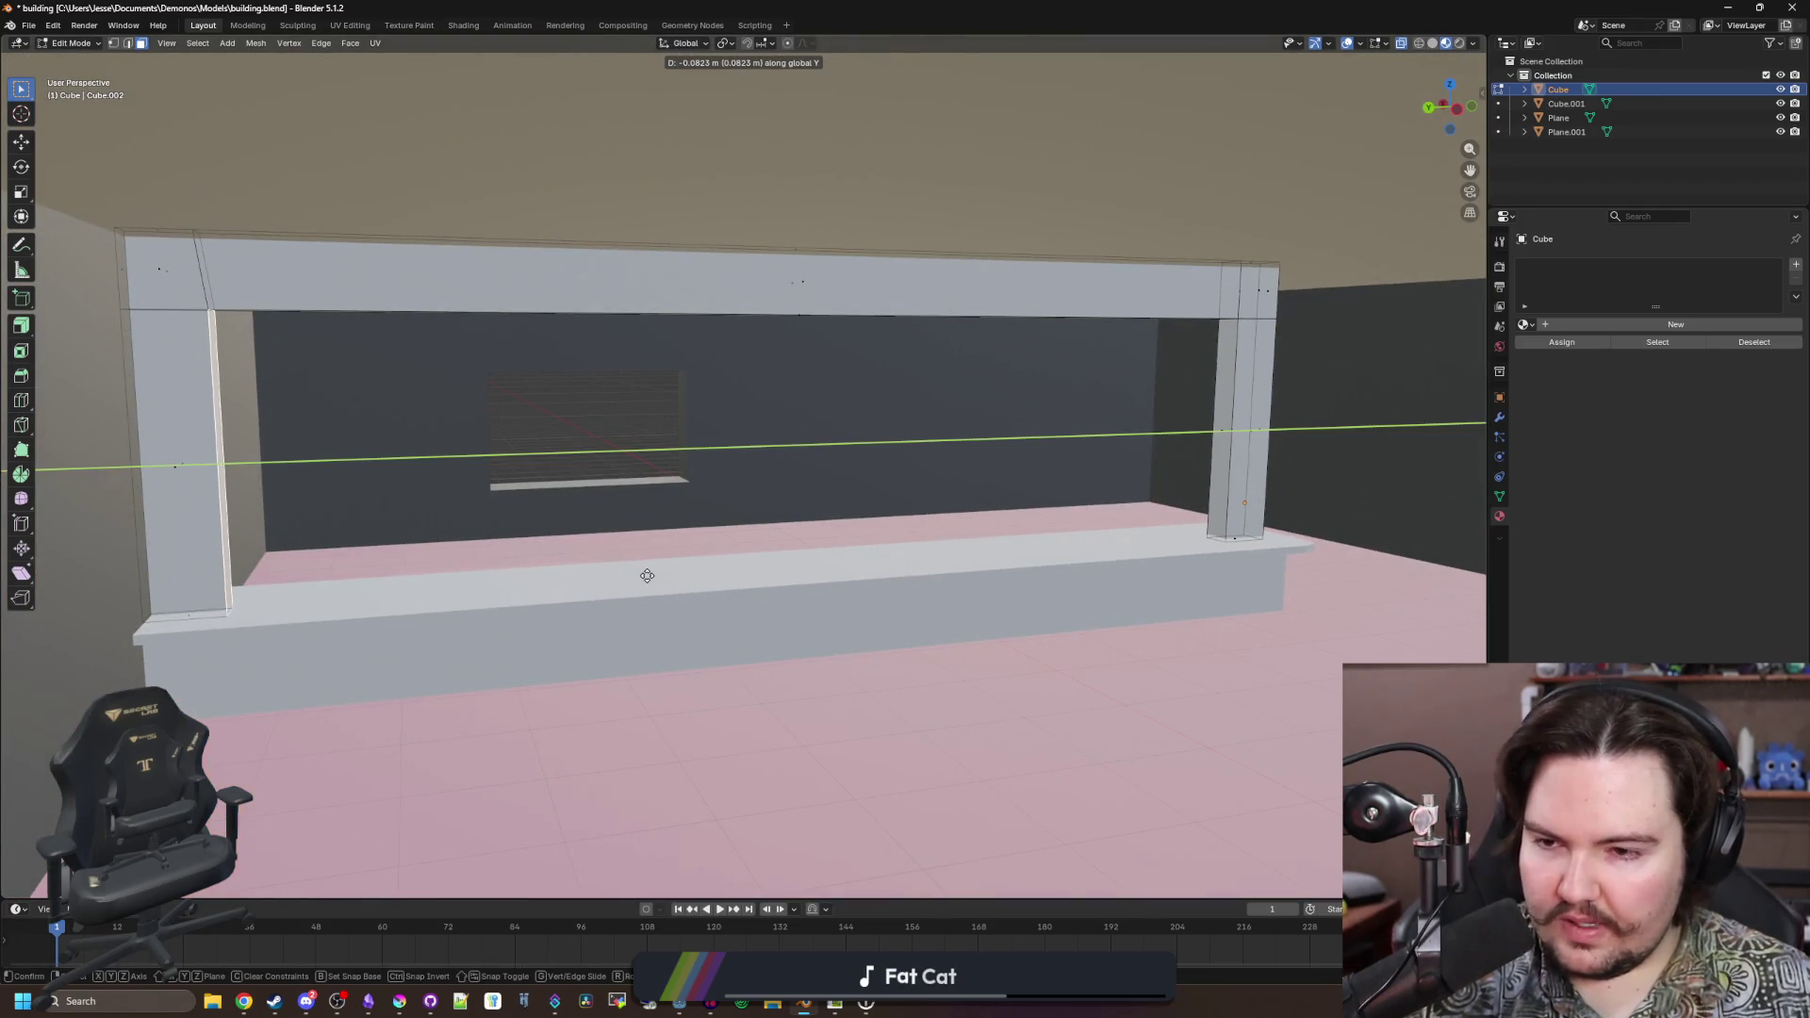
pyautogui.click(647, 575)
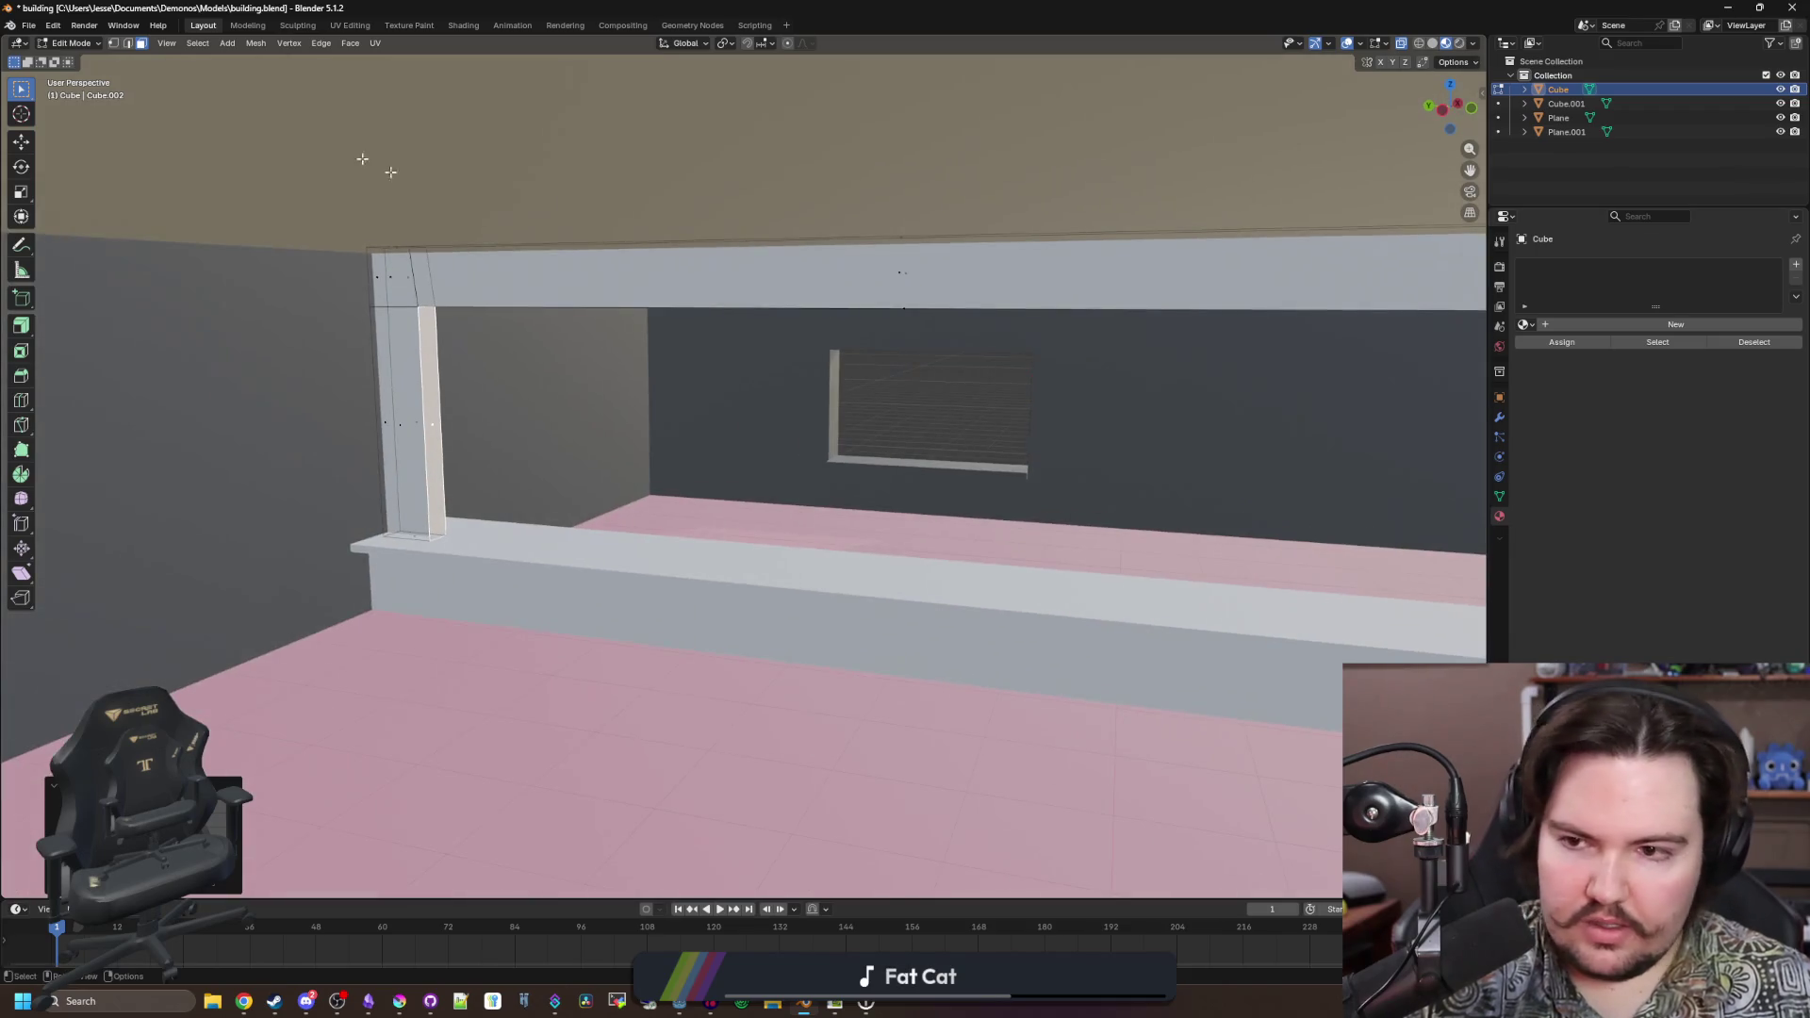
# - Switch to edge select and orbit to view both pillars and the window
pyautogui.click(127, 44)
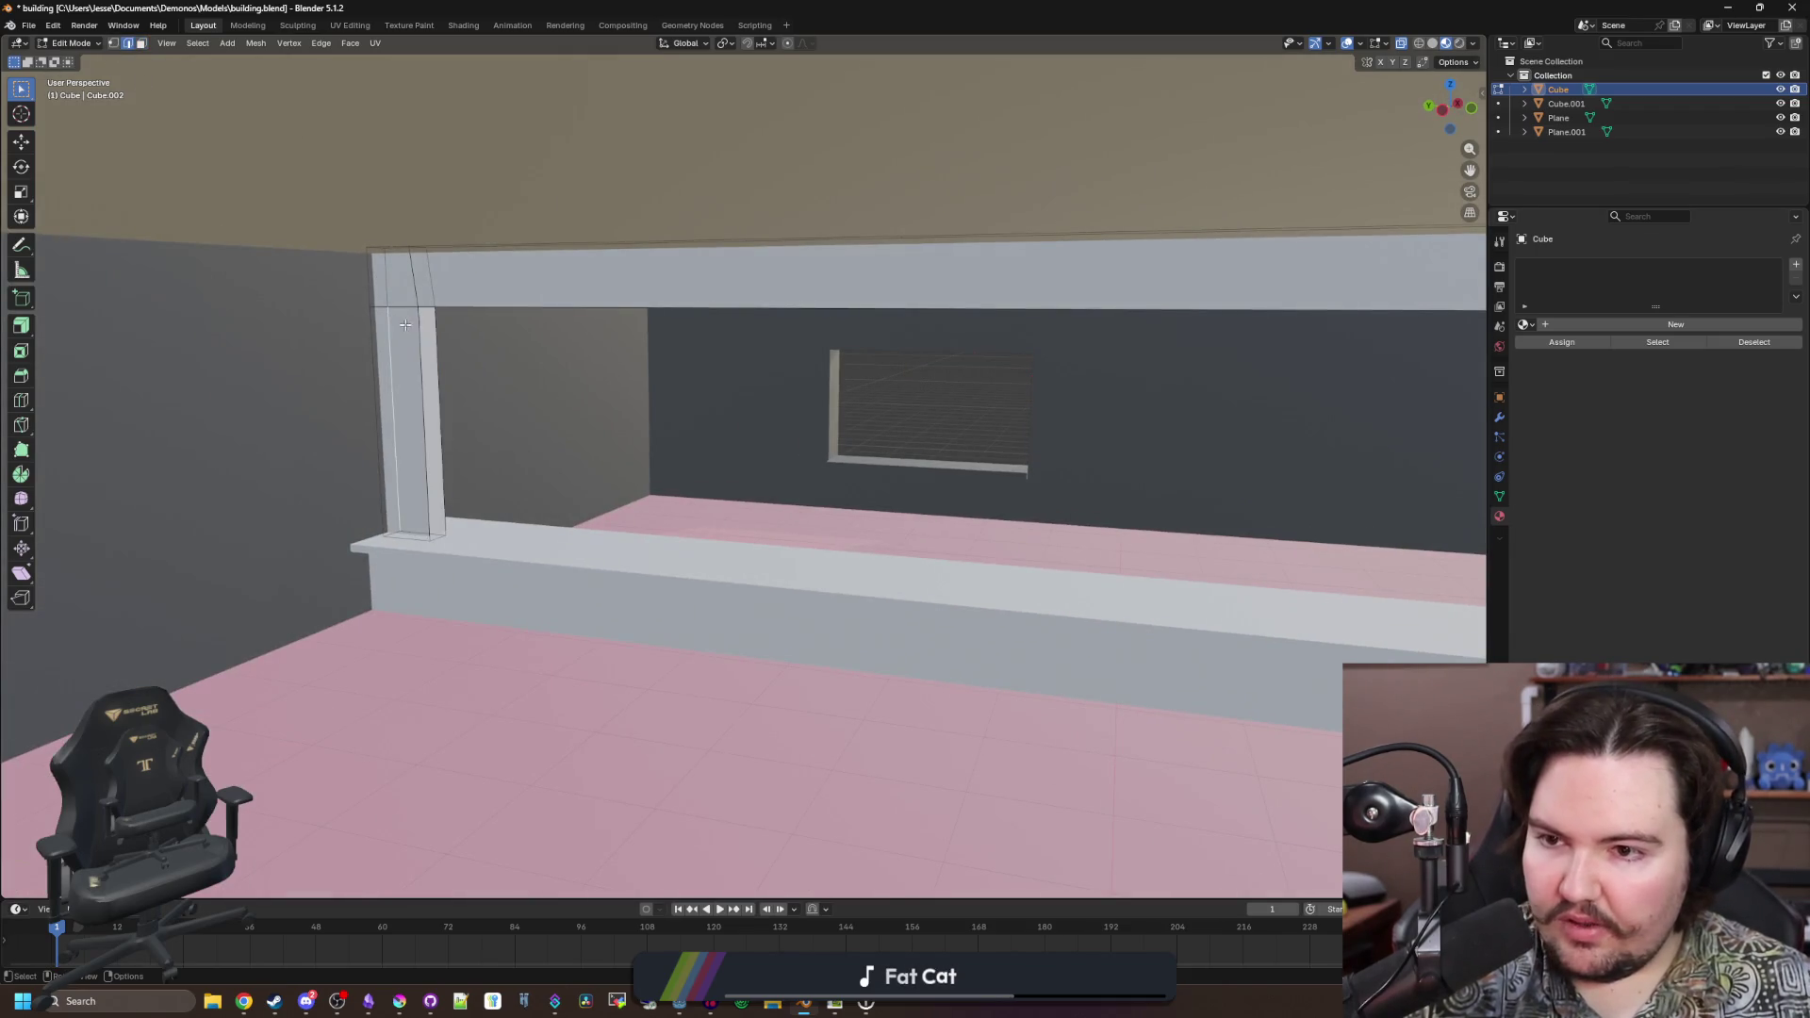
pyautogui.moveTo(404, 325); pyautogui.dragTo(430, 297)
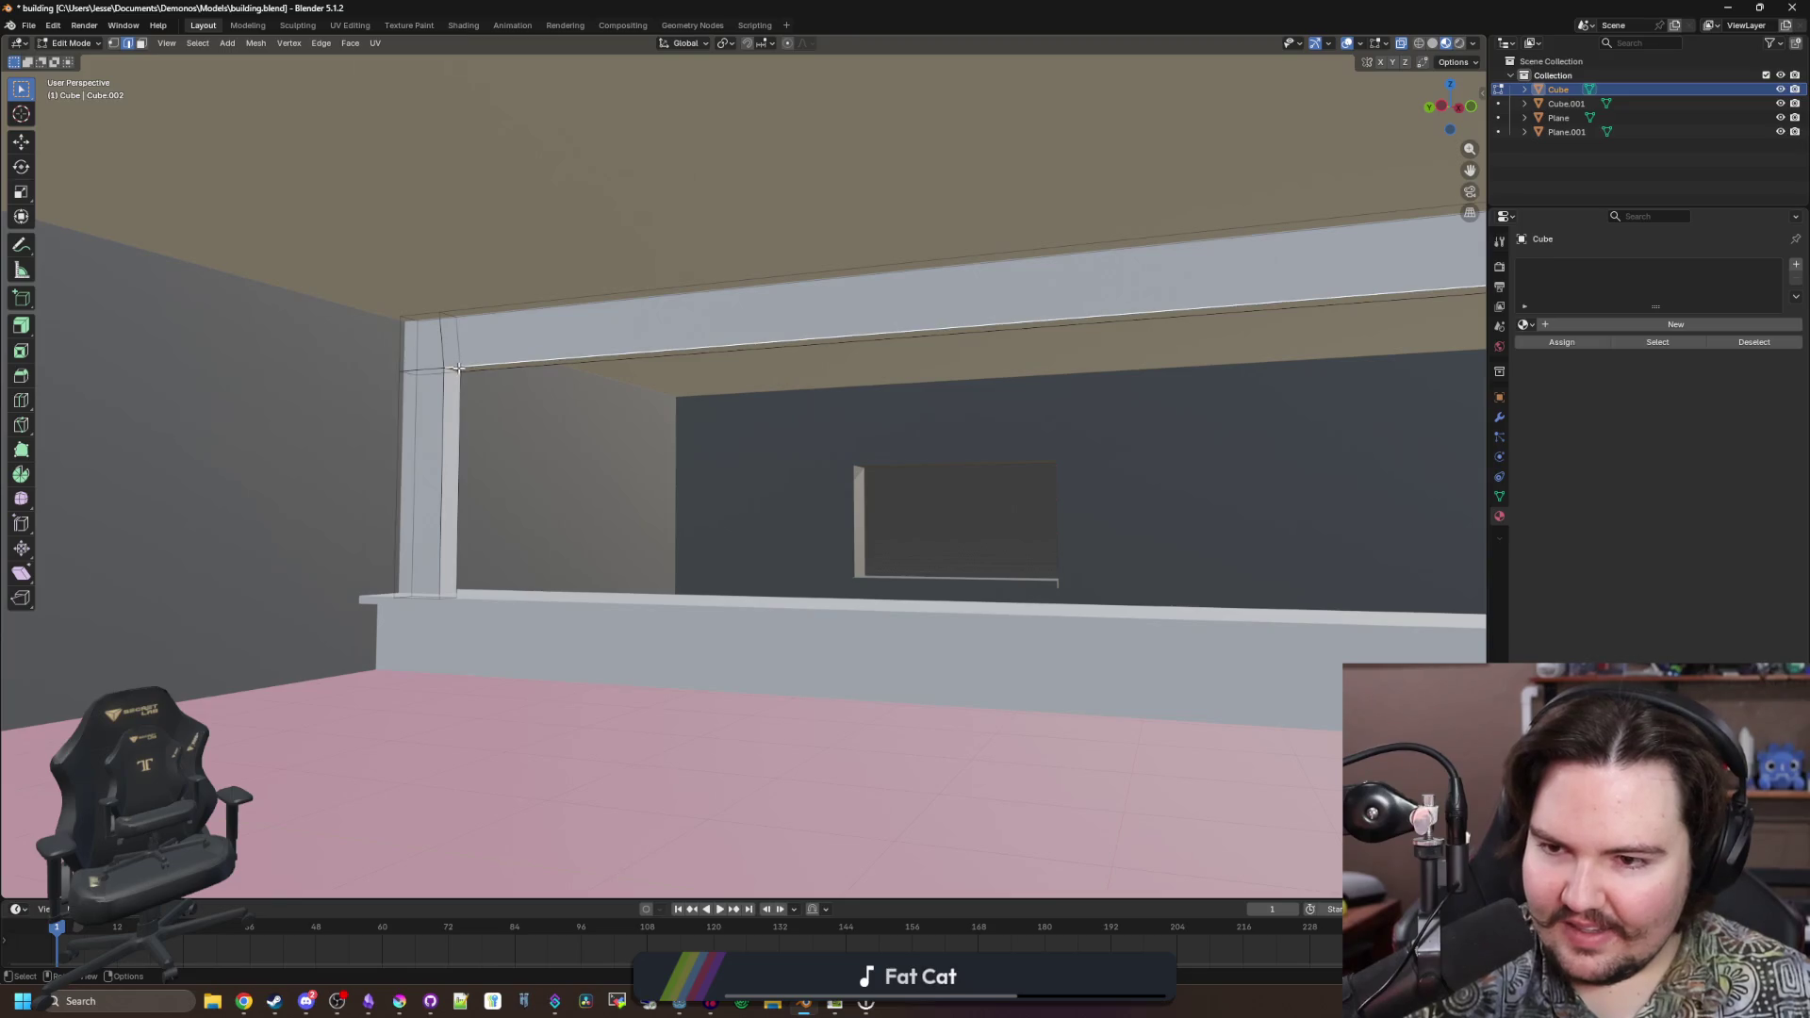
pyautogui.moveTo(459, 369)
pyautogui.mouseDown()
pyautogui.moveTo(526, 425)
pyautogui.moveTo(1119, 432)
pyautogui.moveTo(986, 355)
pyautogui.mouseUp()
pyautogui.moveTo(907, 312); pyautogui.dragTo(743, 407)
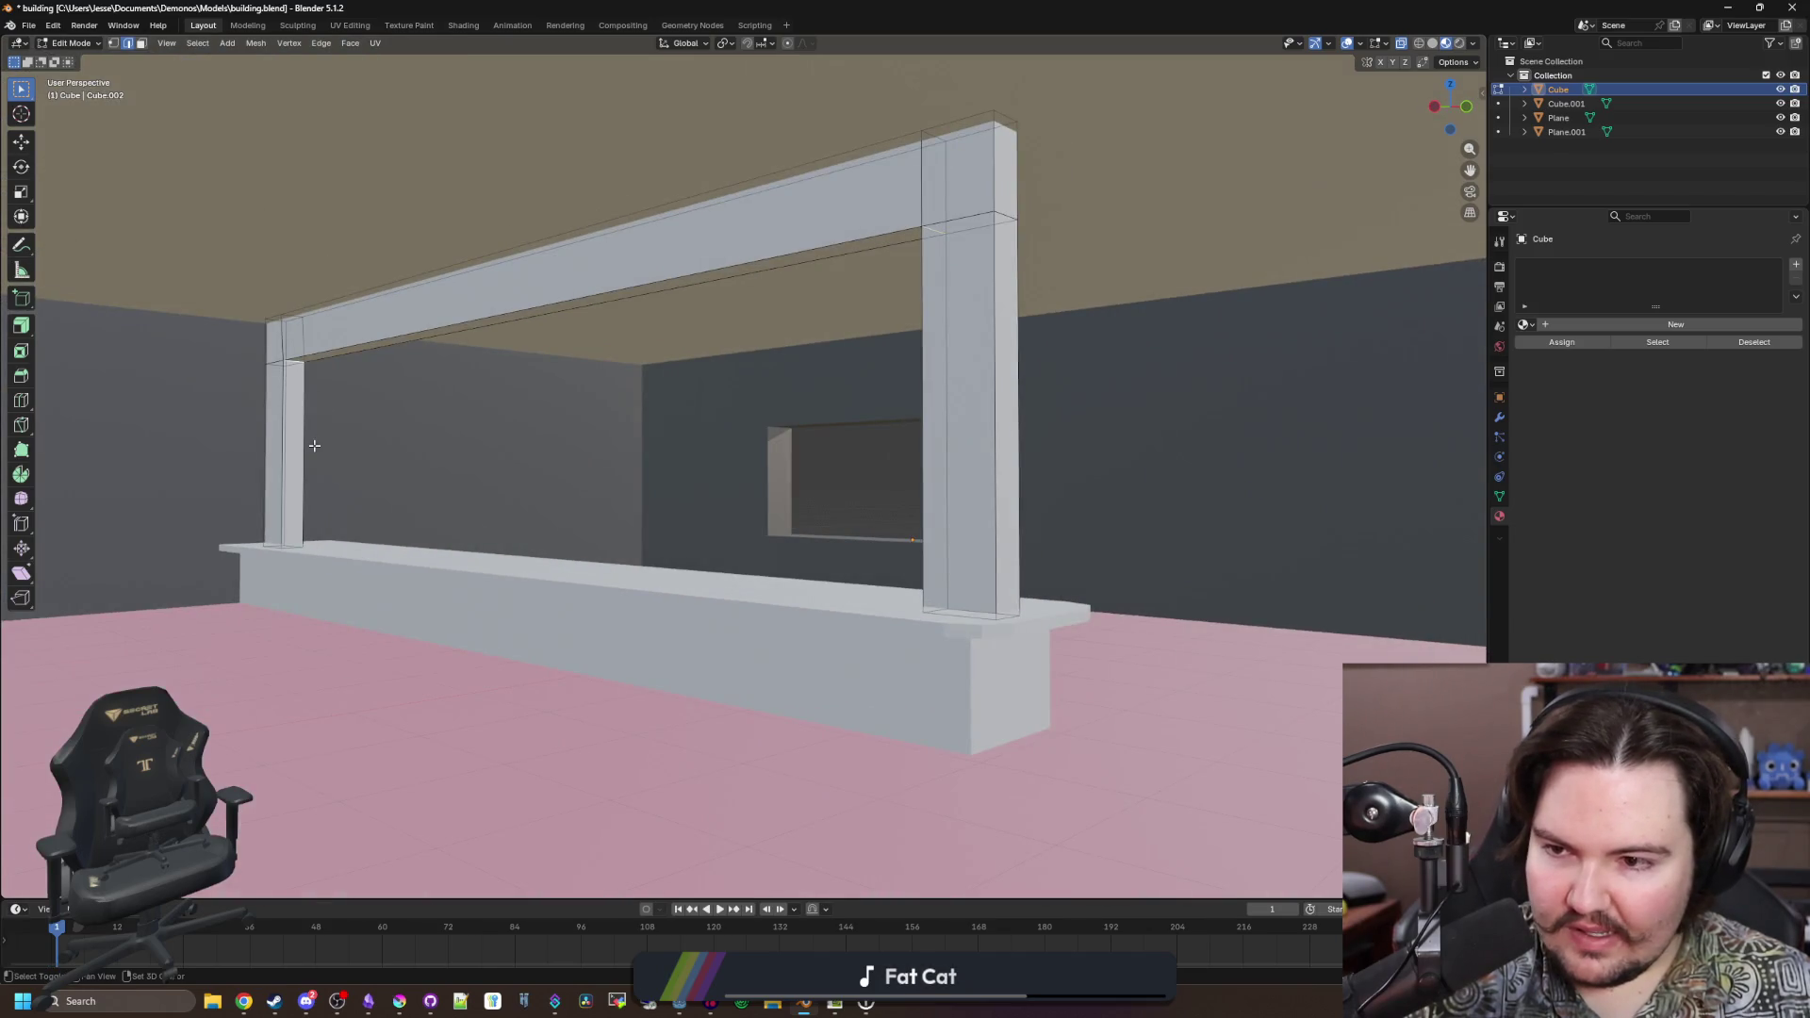
pyautogui.moveTo(316, 444); pyautogui.dragTo(67, 494)
# - Bevel the two inner corners where the beam meets the pillars
pyautogui.click(21, 376)
pyautogui.moveTo(597, 392); pyautogui.dragTo(598, 464)
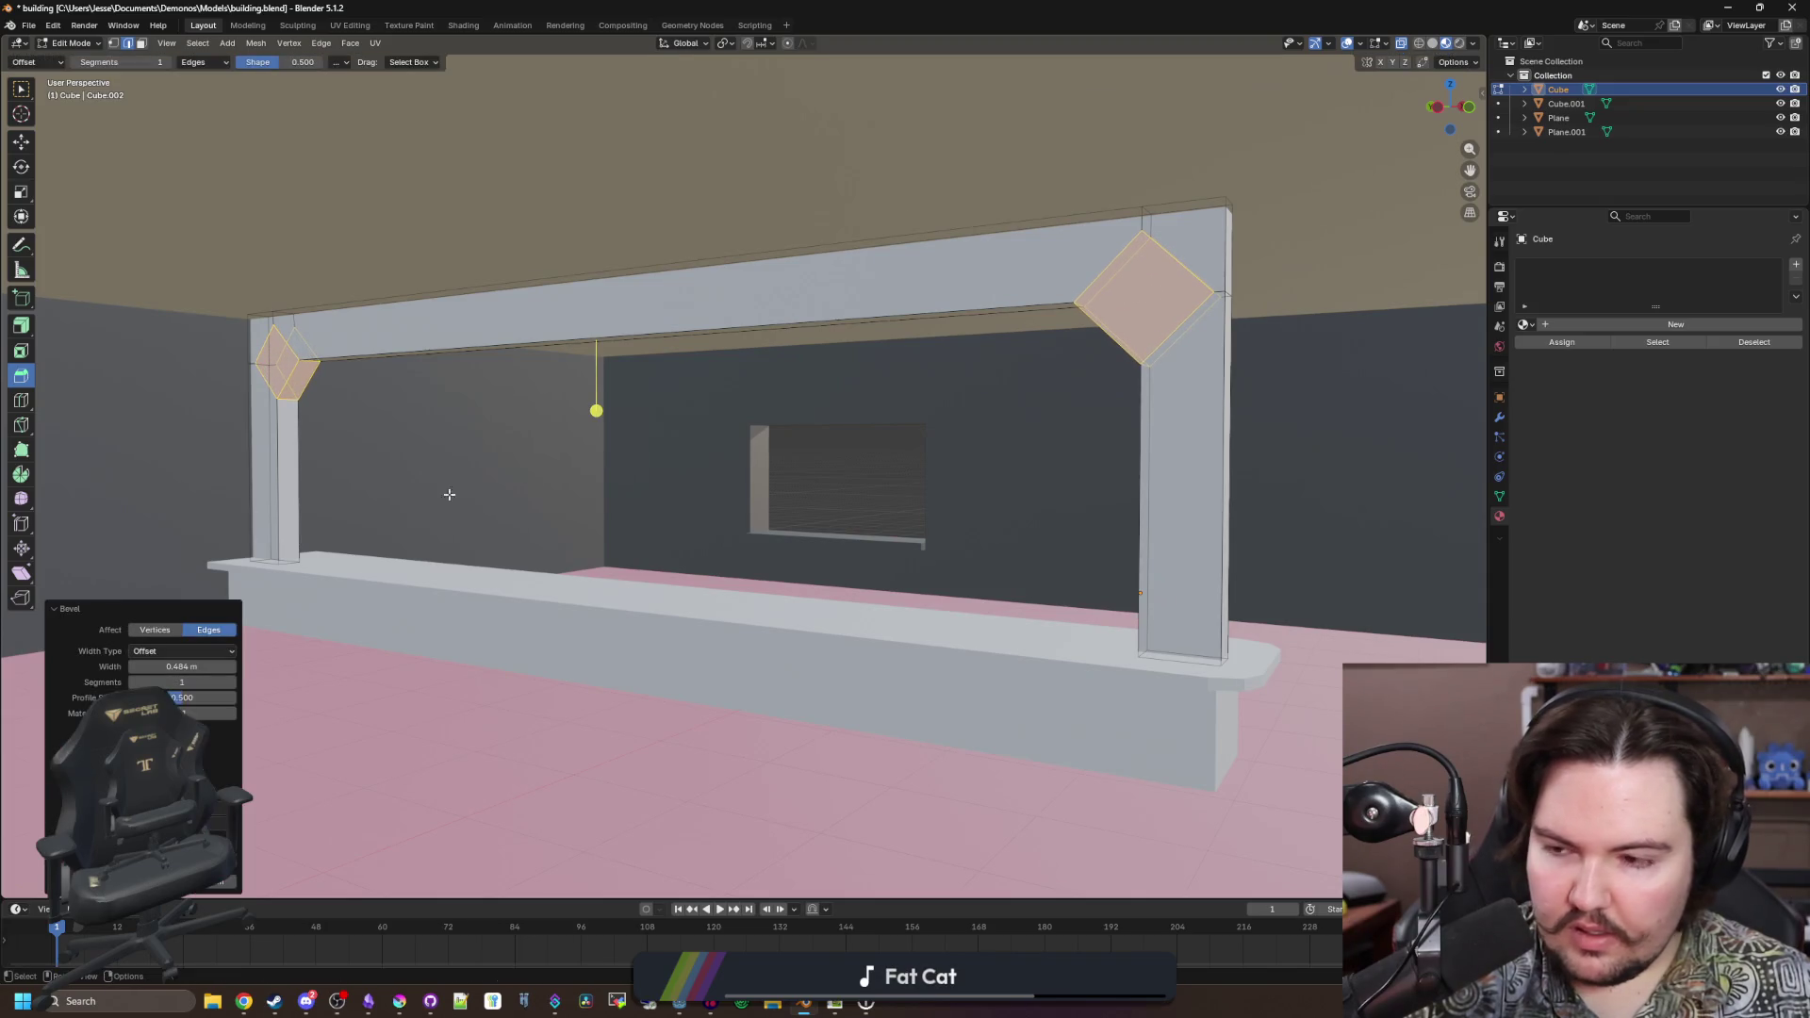
pyautogui.press('Tab')
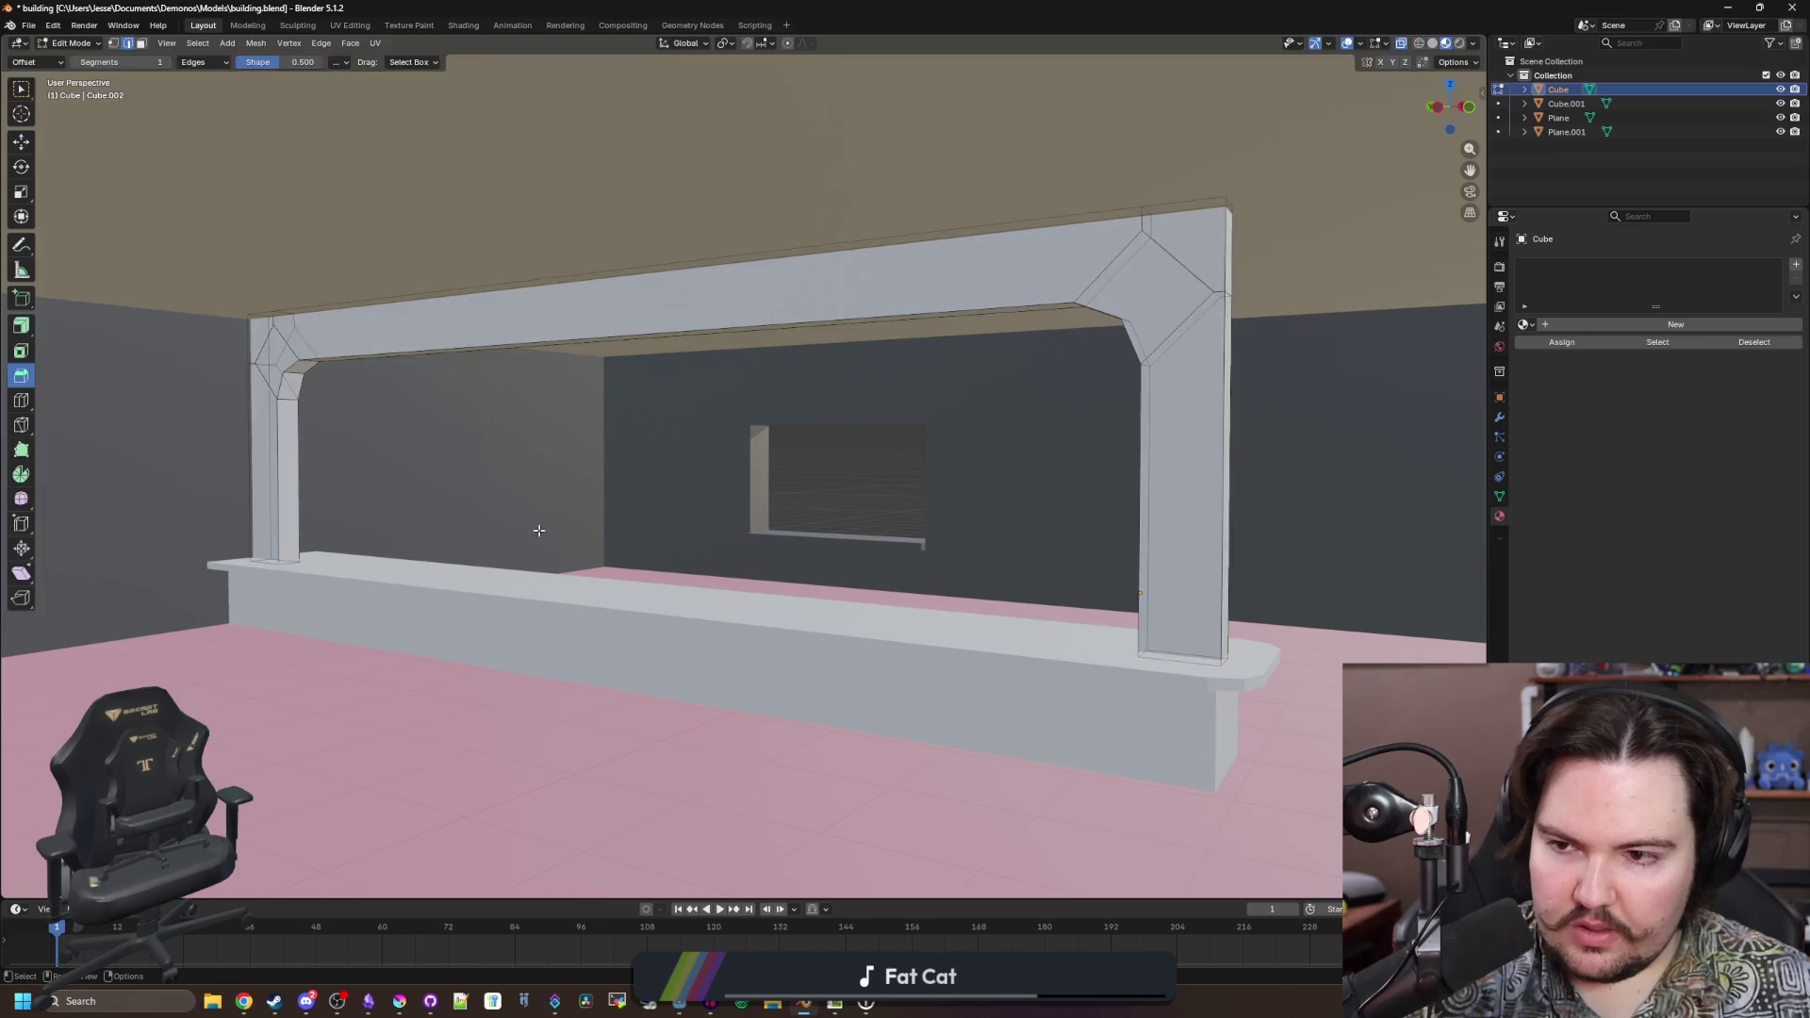
# - Walk back from the red wall to frame the counter and select the arch
pyautogui.click(671, 502)
pyautogui.scroll(4, 735, 471)
pyautogui.hotkey('shift', '`')
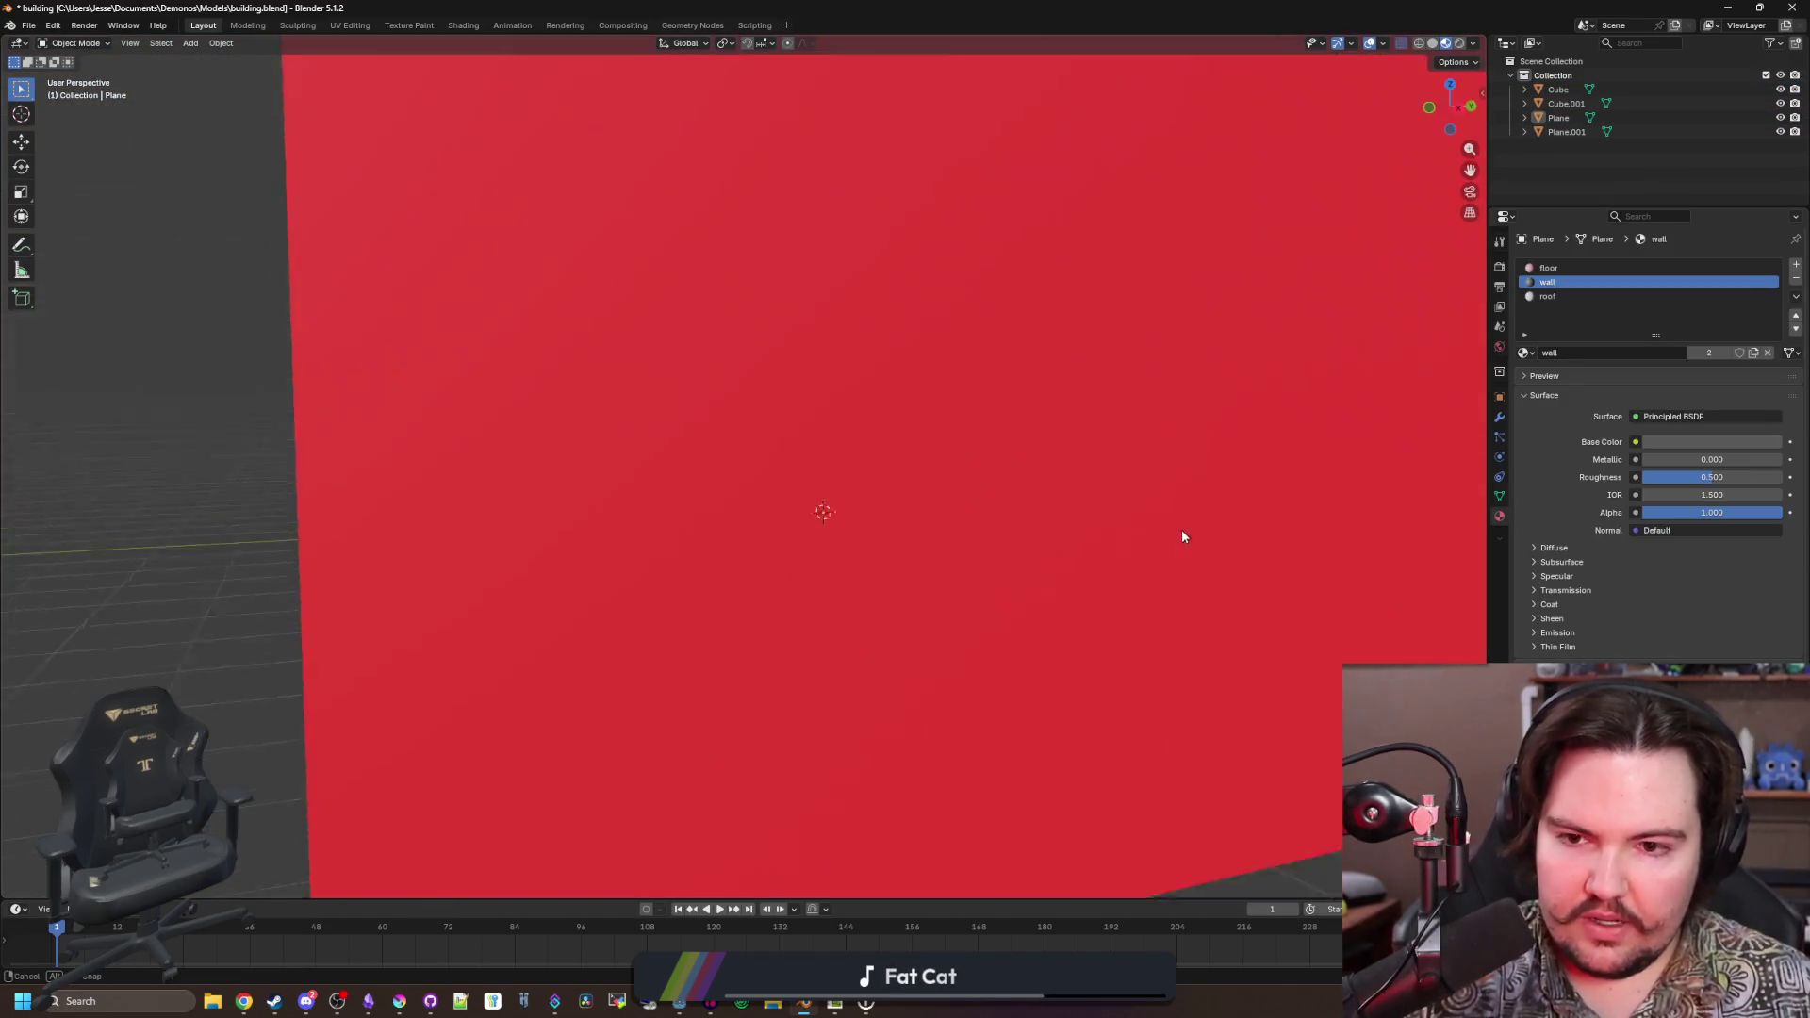
pyautogui.press('s')
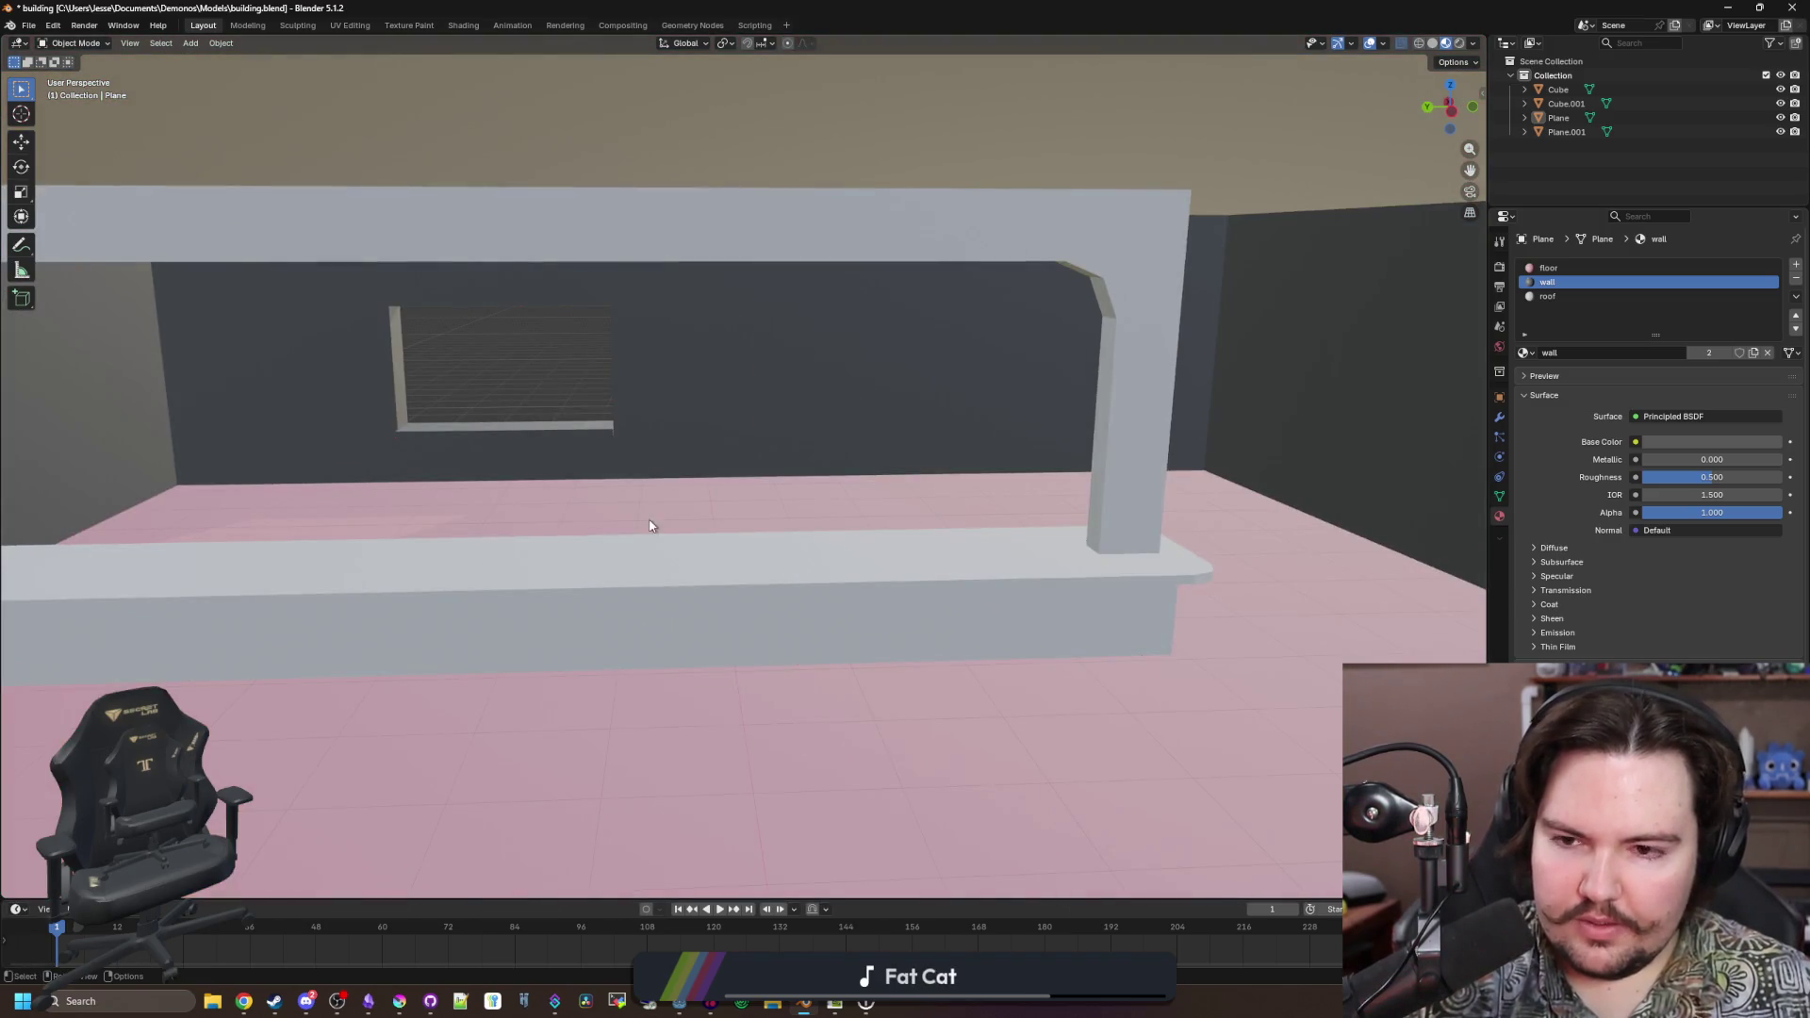
pyautogui.press('a')
pyautogui.click(741, 255)
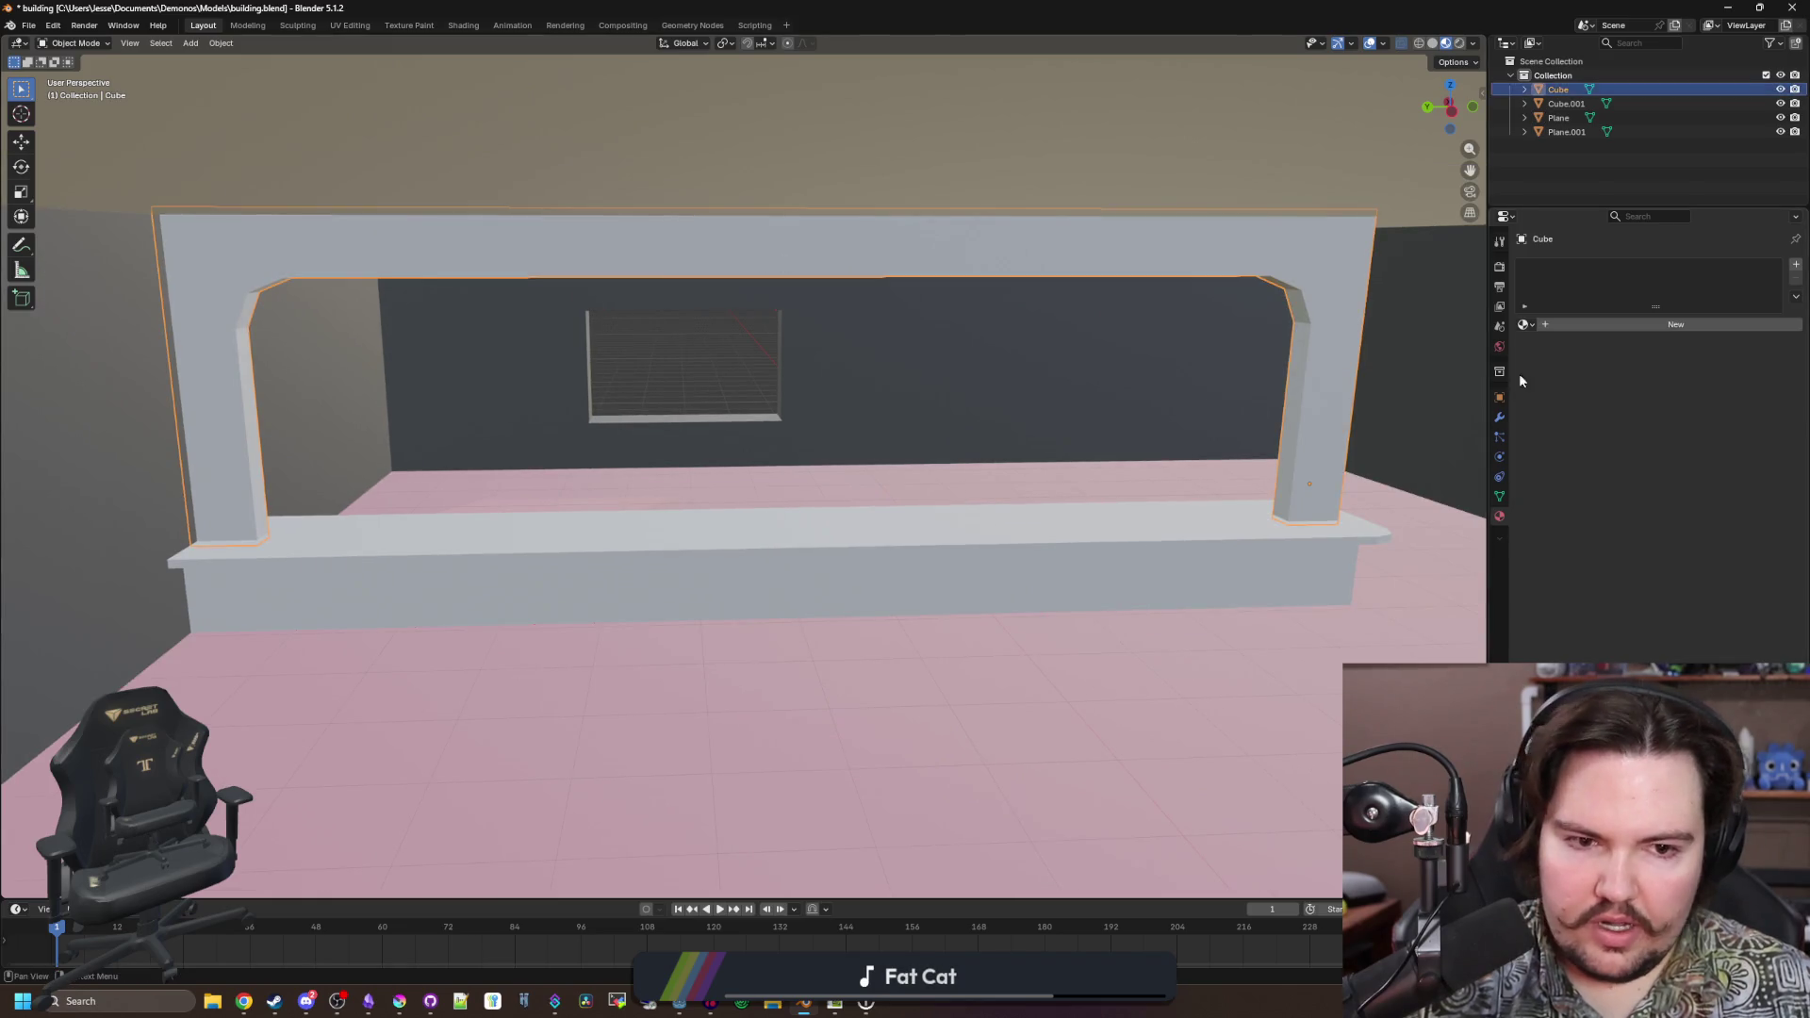
# - Assign the 'wall' material to the arch
pyautogui.click(1524, 325)
pyautogui.click(1563, 377)
pyautogui.click(994, 578)
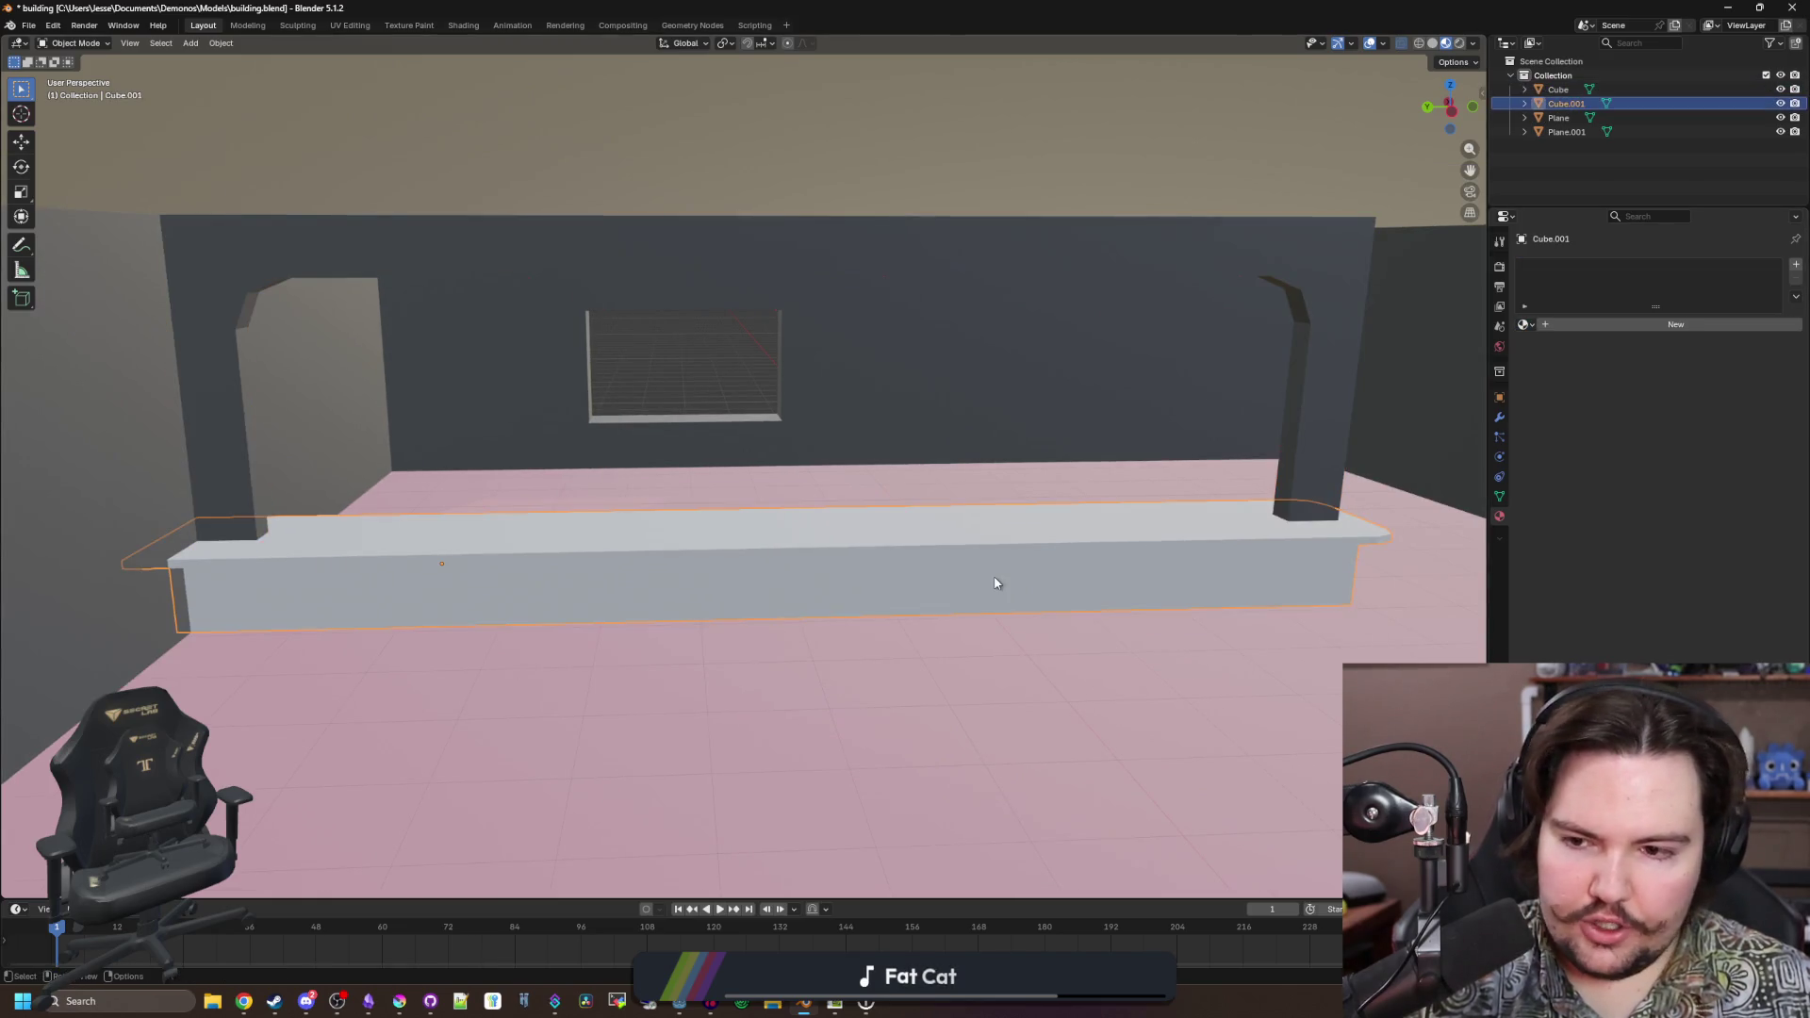
# - Enter Edit Mode on the counter, Cube.001, and inspect its faces from a diagonal view
pyautogui.press('Tab')
pyautogui.moveTo(745, 543); pyautogui.dragTo(324, 455)
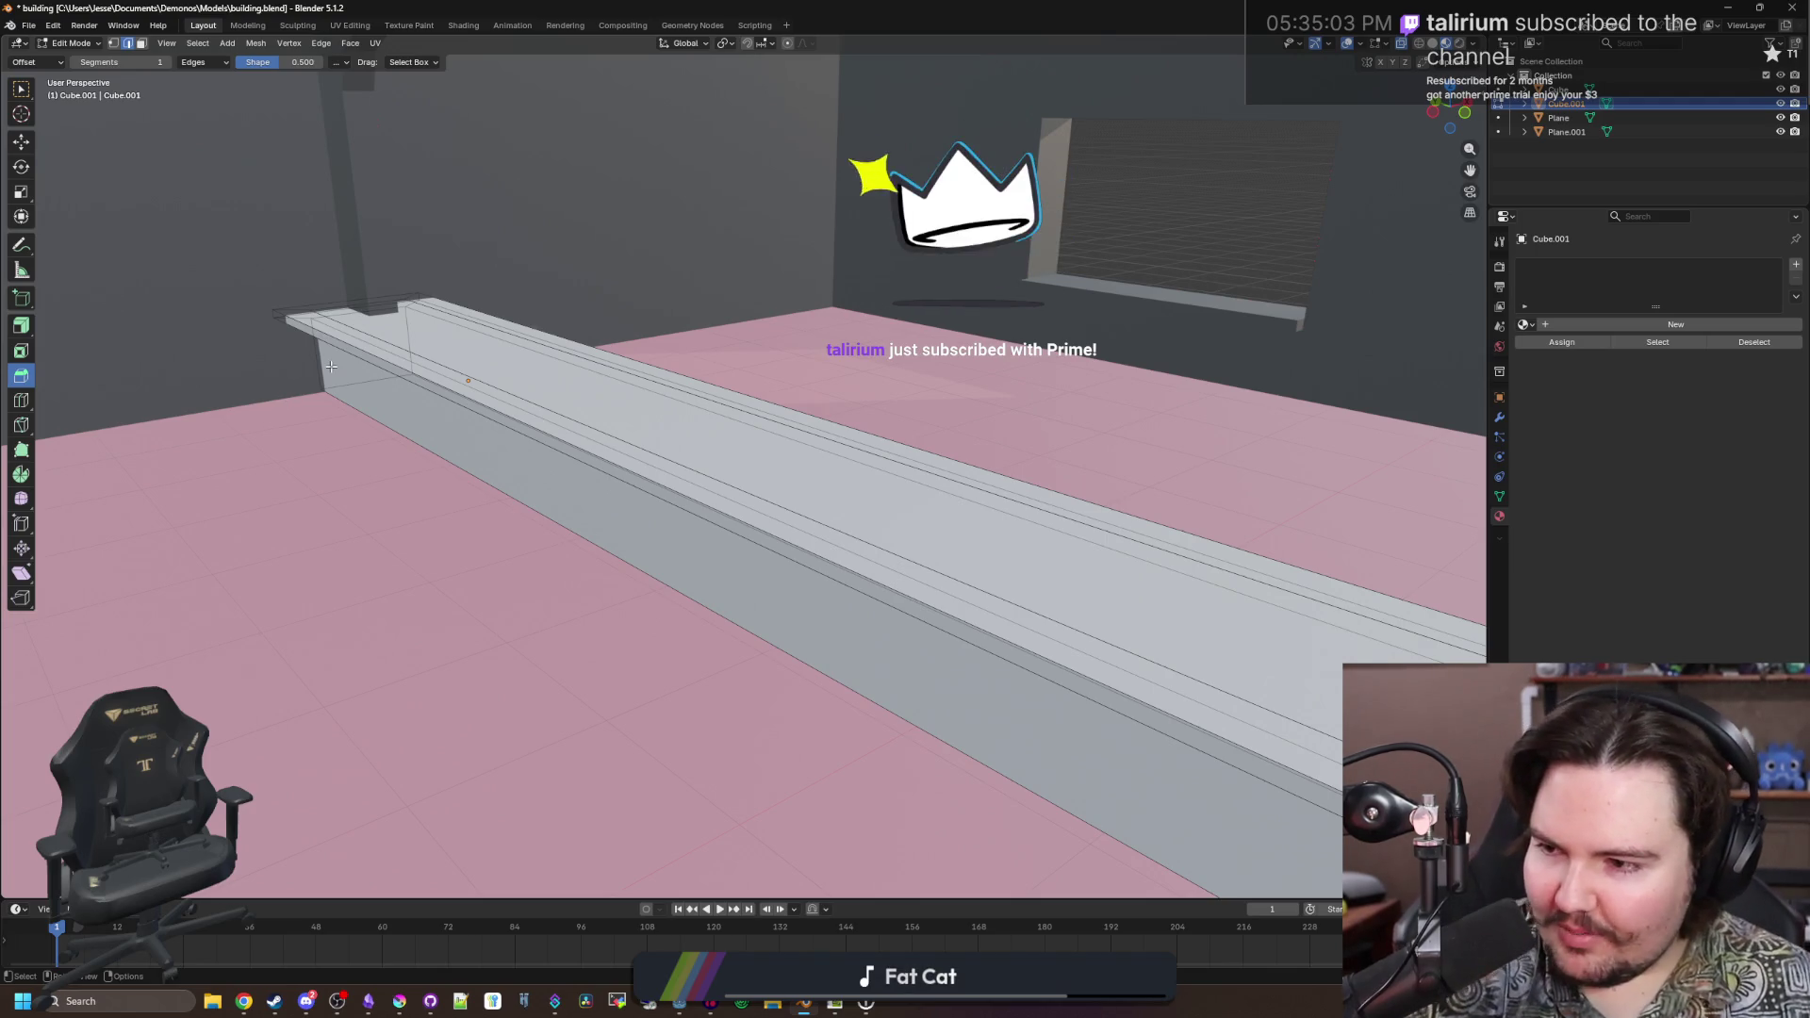
pyautogui.moveTo(331, 366); pyautogui.dragTo(138, 119)
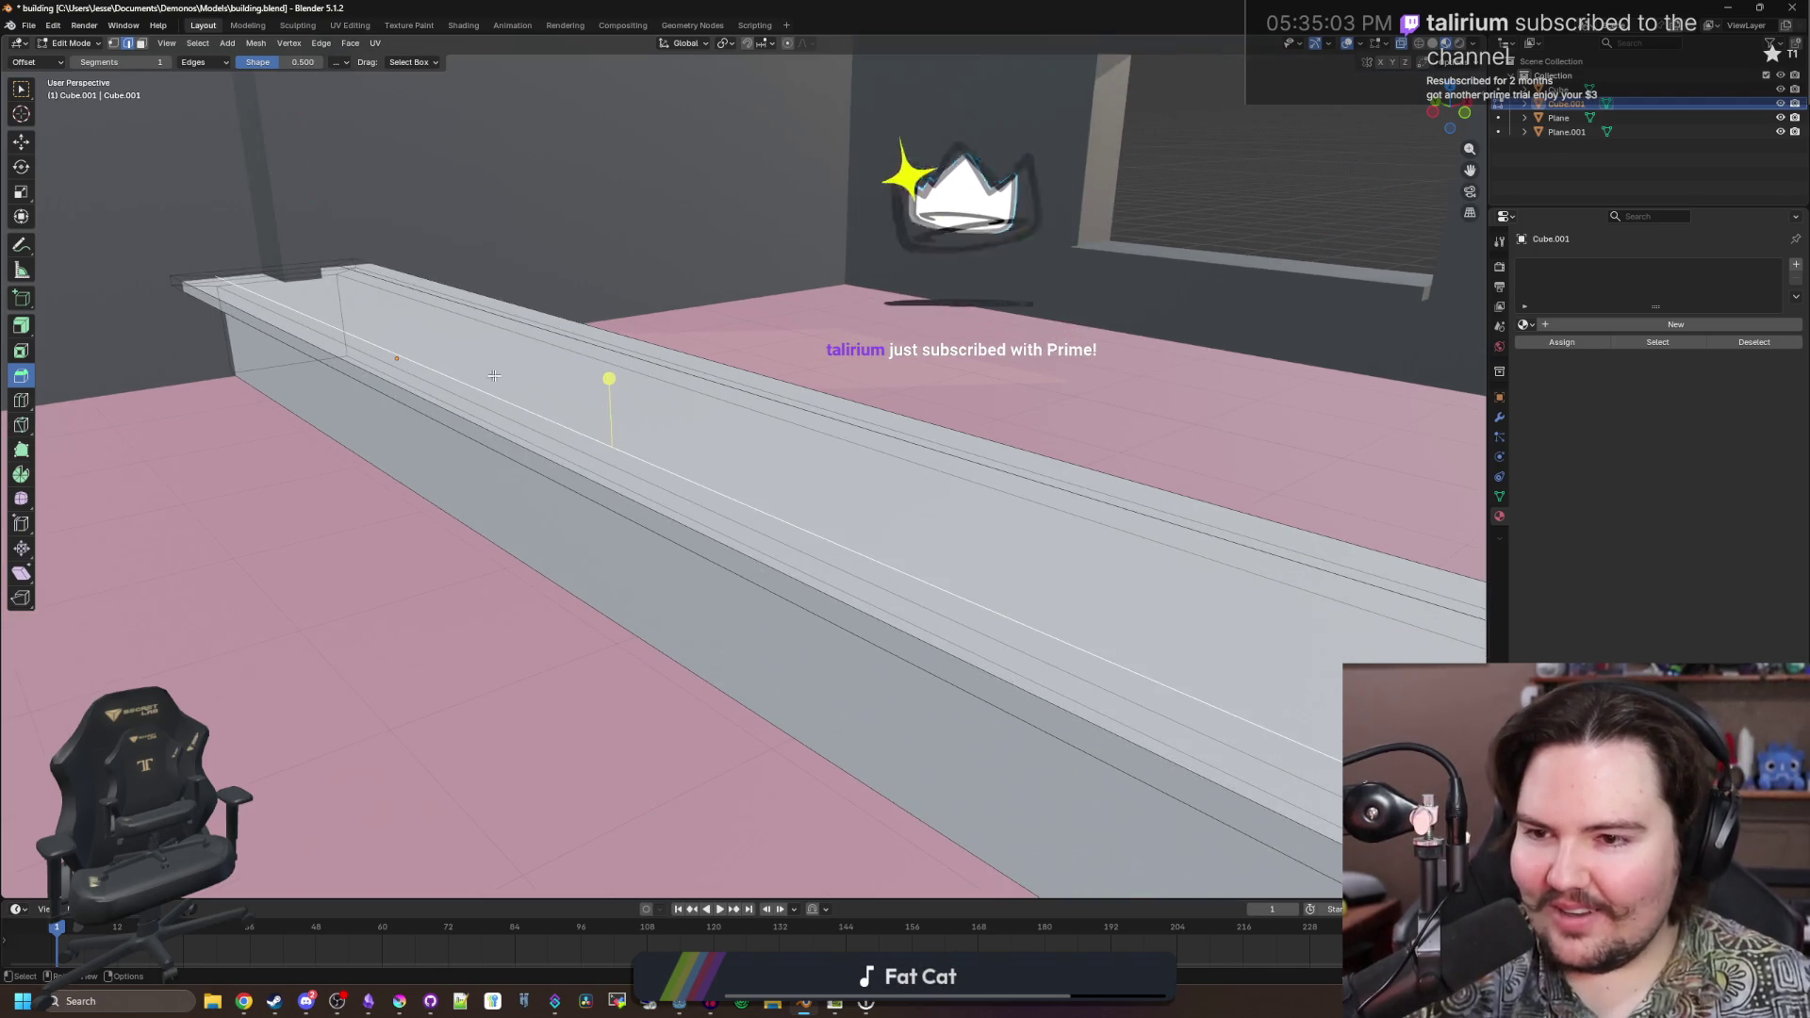
pyautogui.press('3')
pyautogui.click(588, 454)
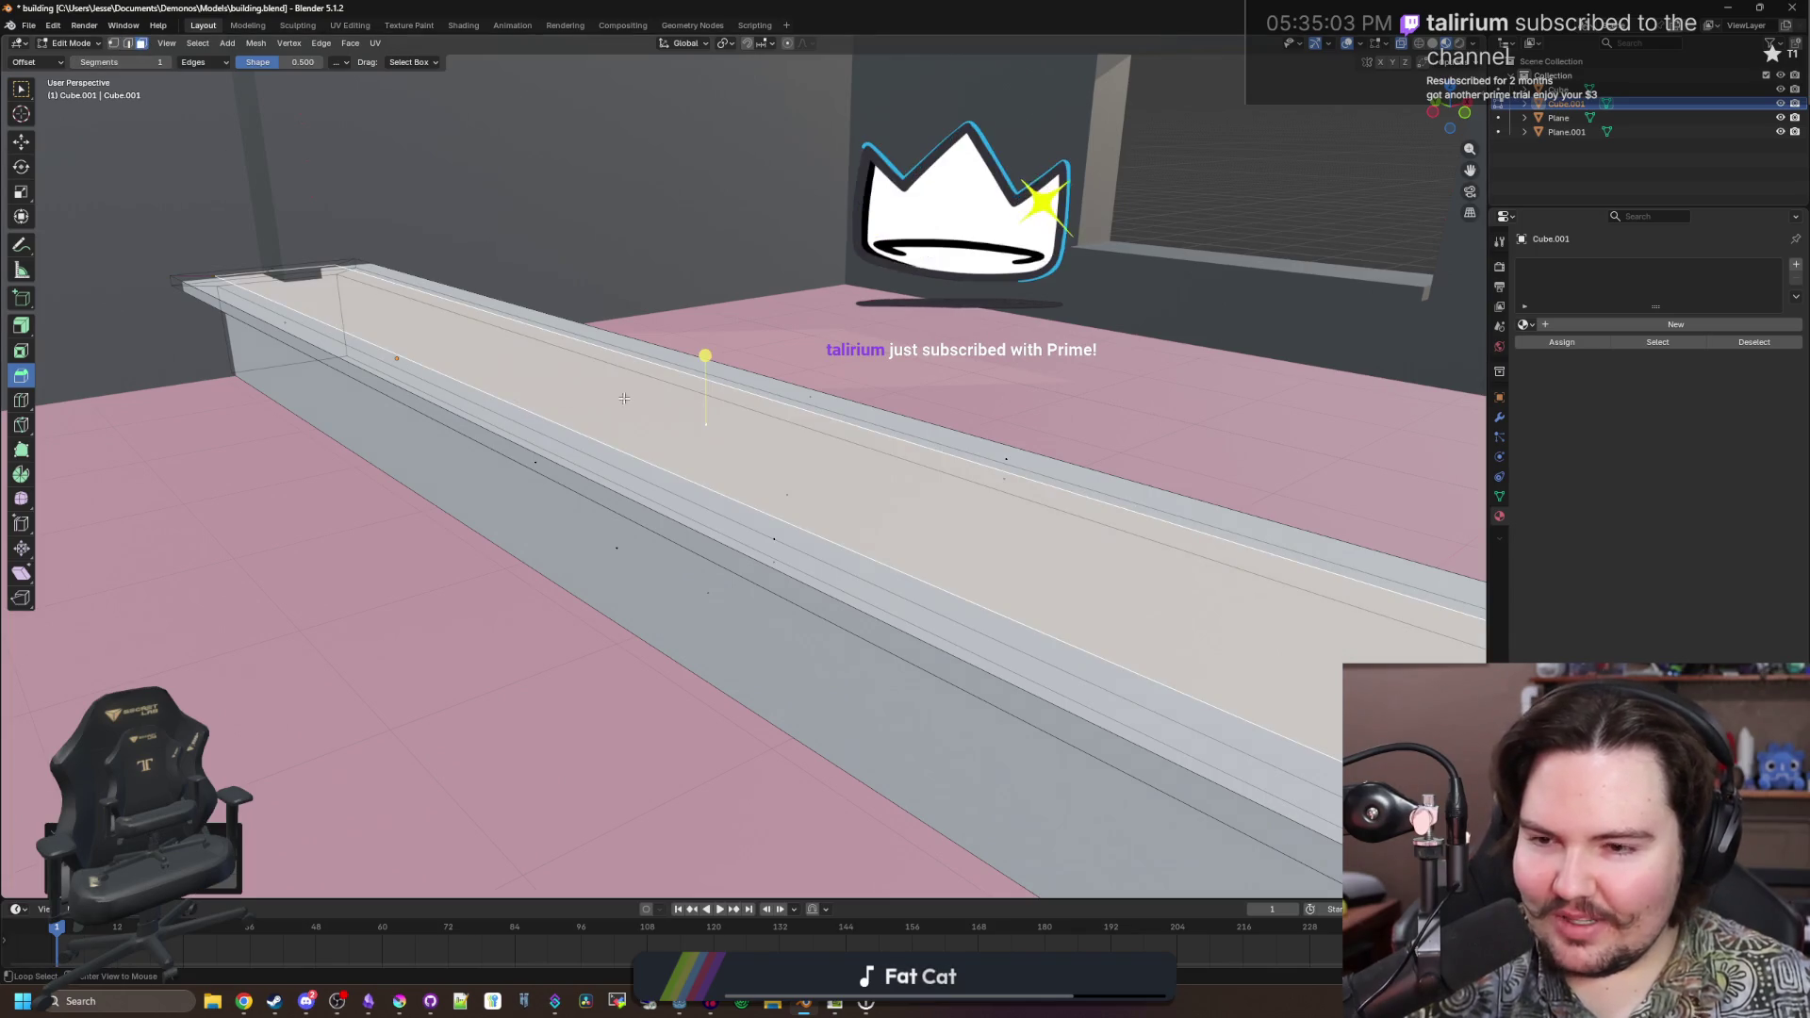
pyautogui.click(659, 528)
pyautogui.hotkey('alt', 'a')
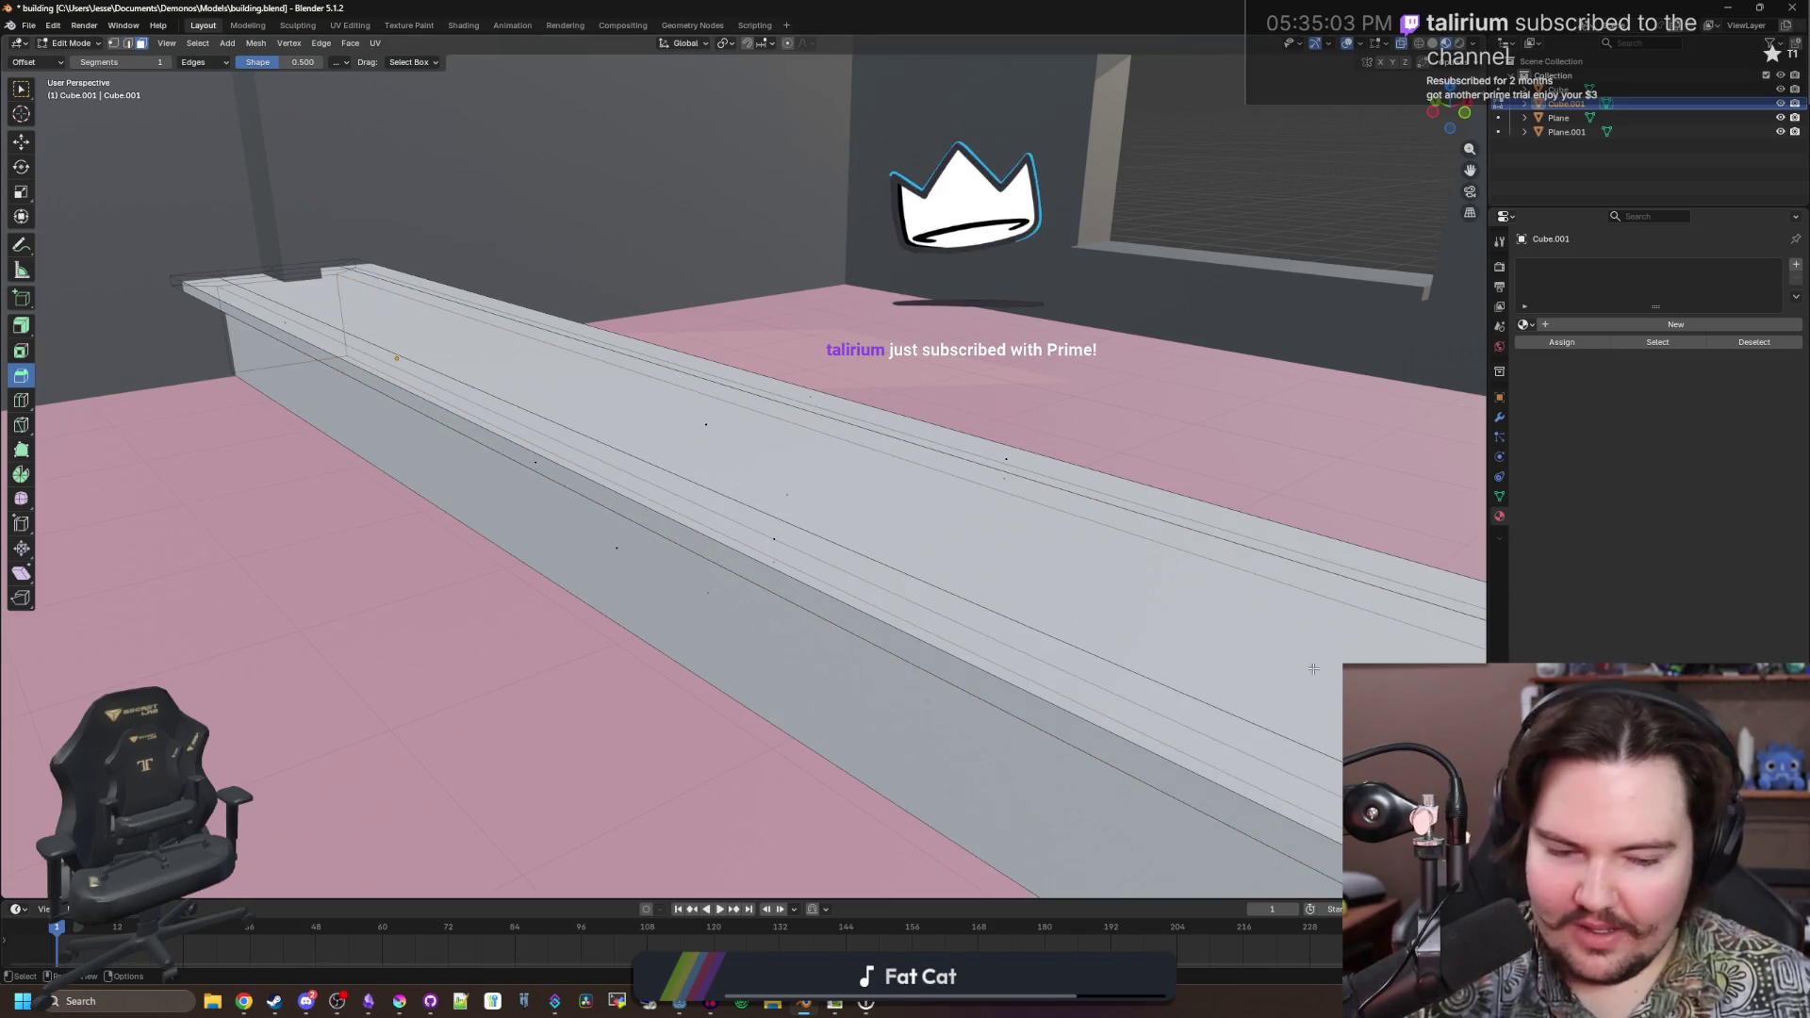
pyautogui.press('F12')
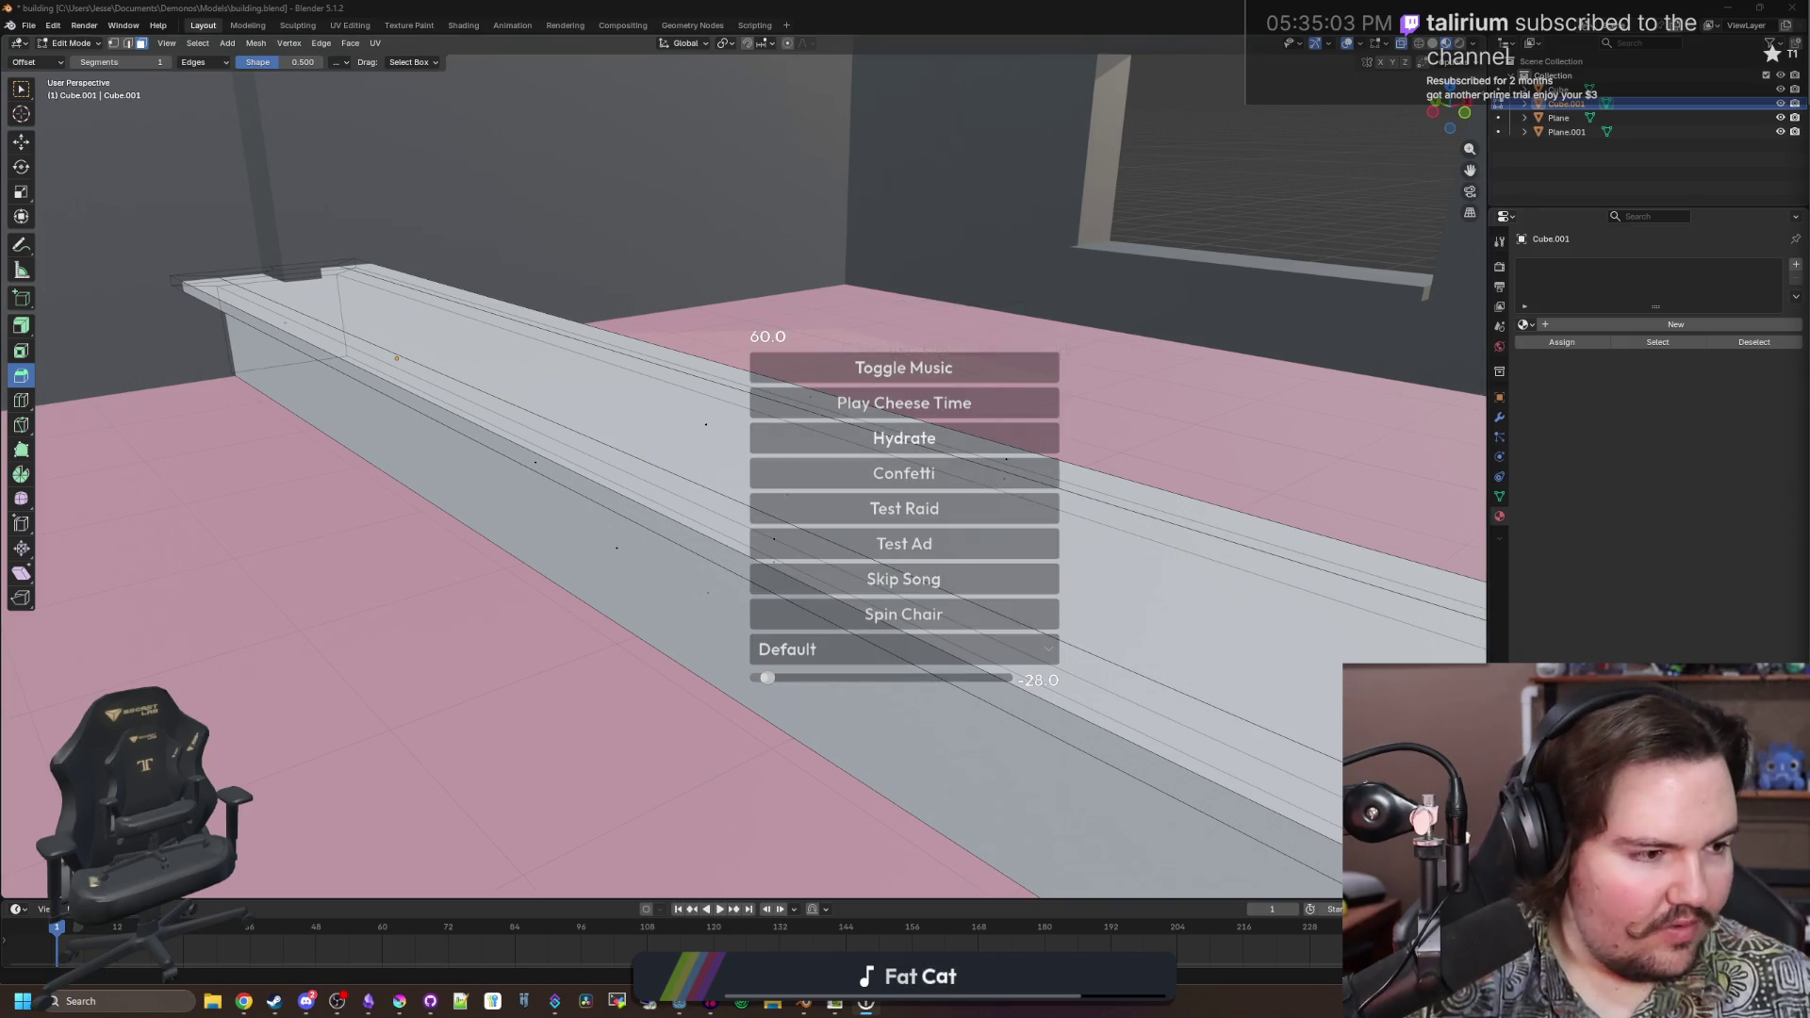
pyautogui.click(904, 473)
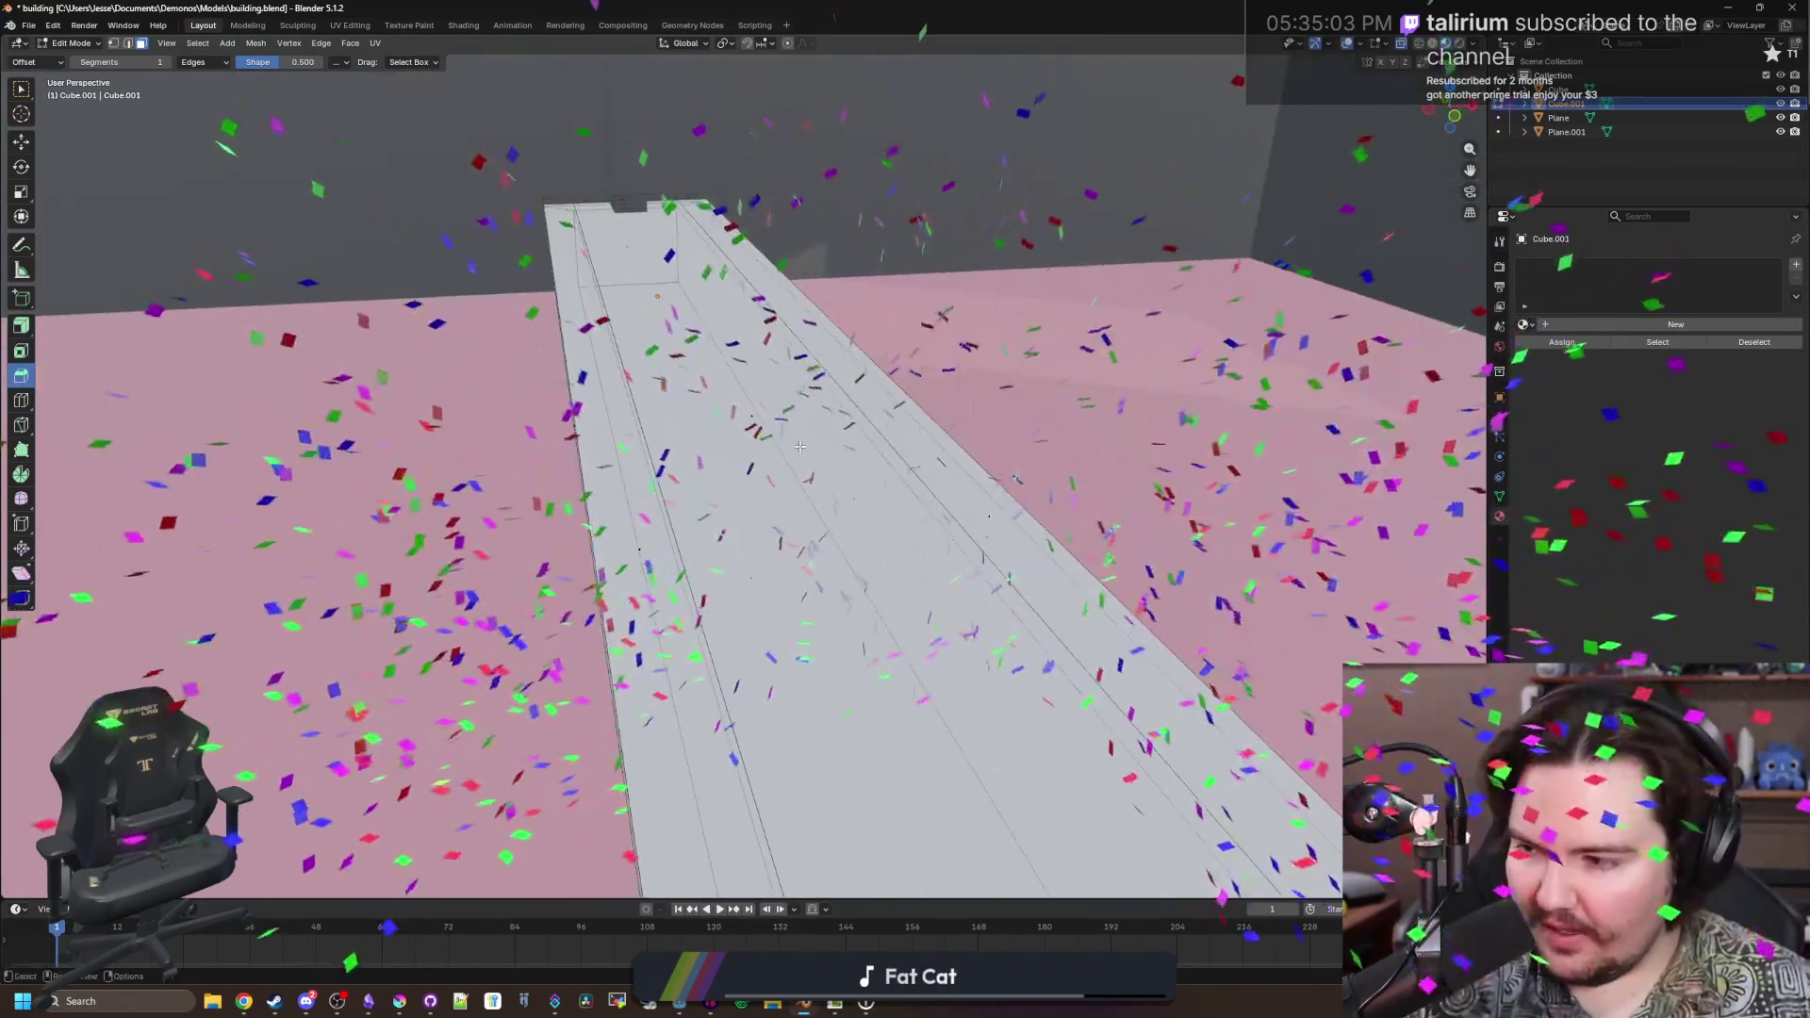
pyautogui.moveTo(676, 408)
pyautogui.mouseDown()
pyautogui.moveTo(860, 545)
pyautogui.moveTo(1049, 598)
pyautogui.moveTo(910, 594)
pyautogui.mouseUp()
pyautogui.keyDown('shift'); pyautogui.click(1114, 544); pyautogui.keyUp('shift')
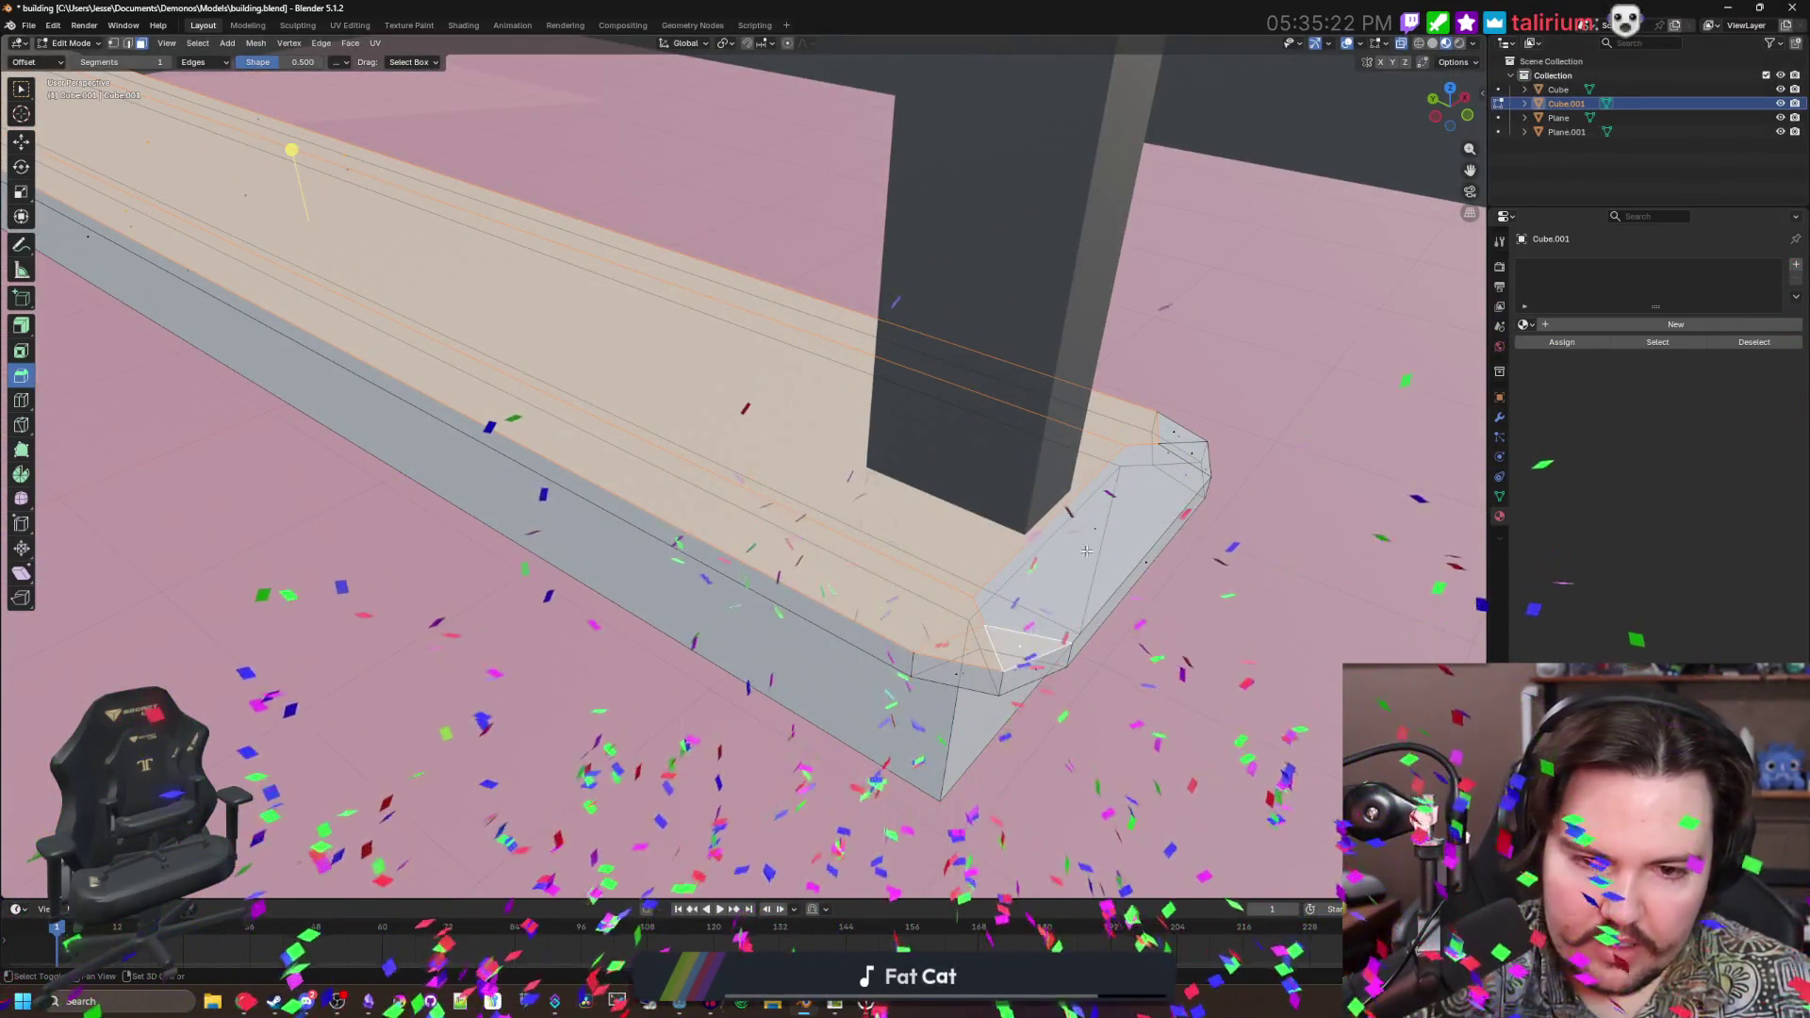
pyautogui.moveTo(1115, 544); pyautogui.dragTo(514, 566)
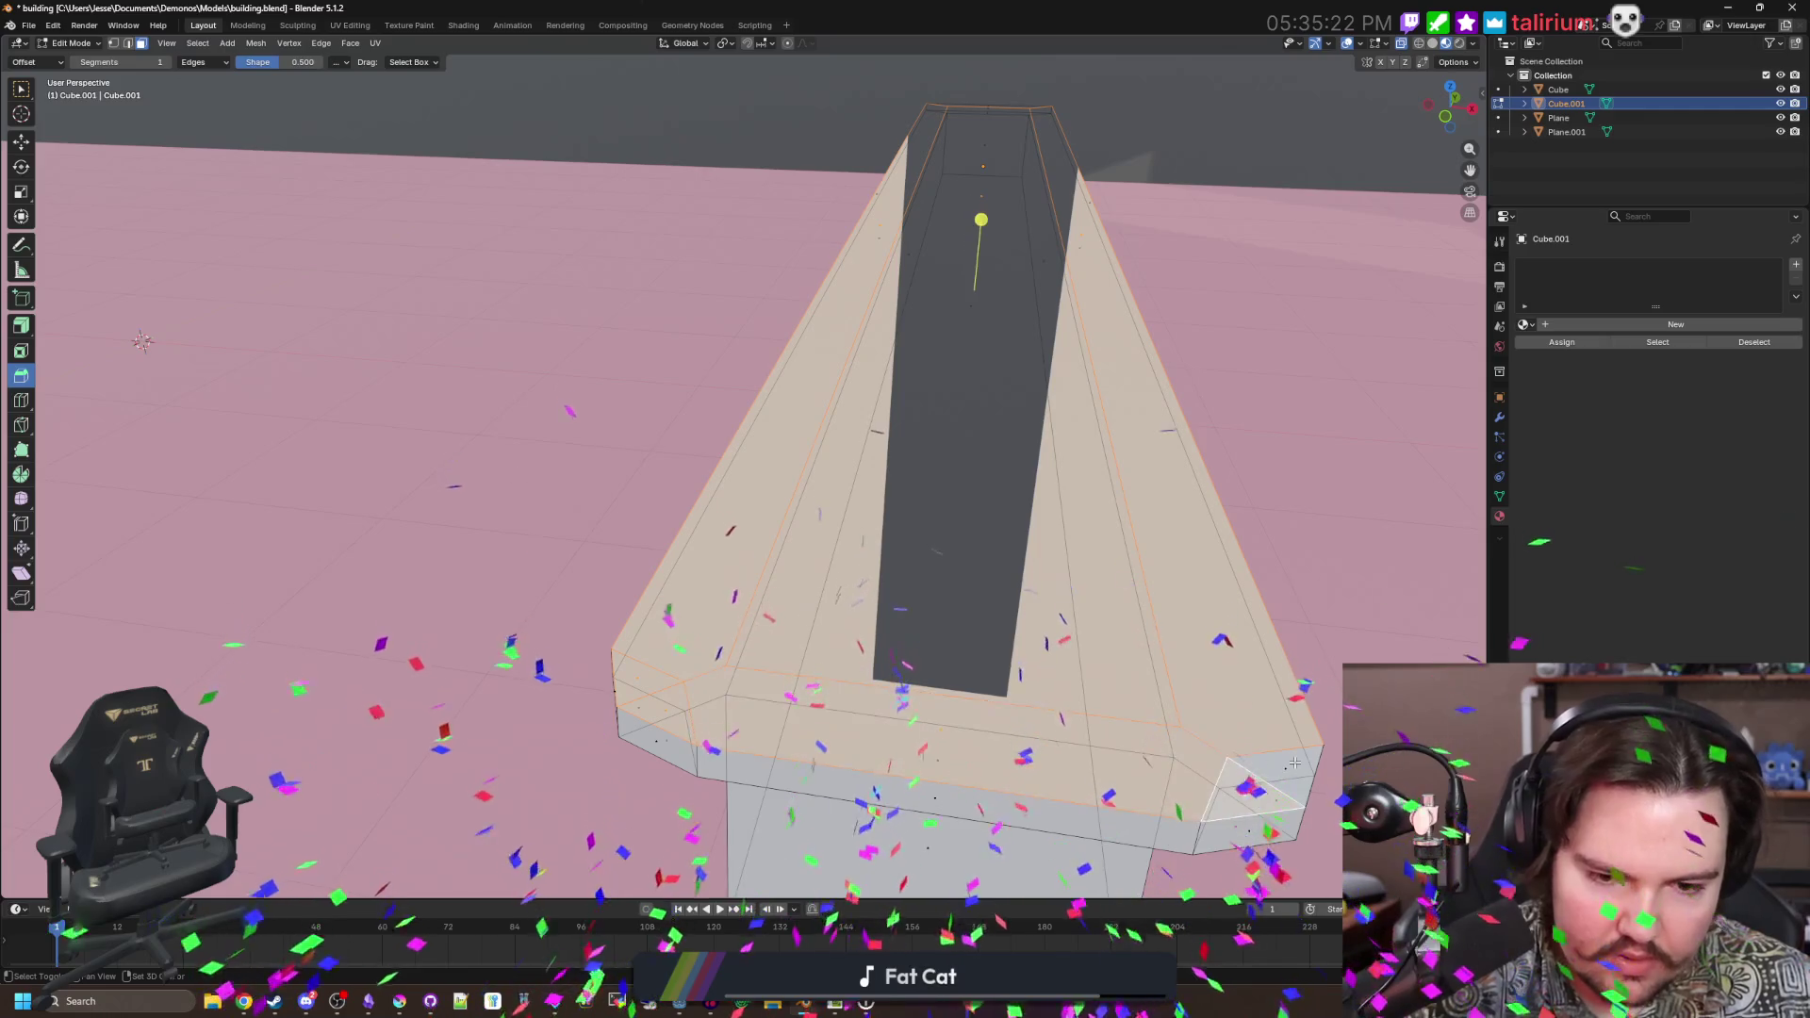
pyautogui.hotkey('shift', '`')
pyautogui.press('w')
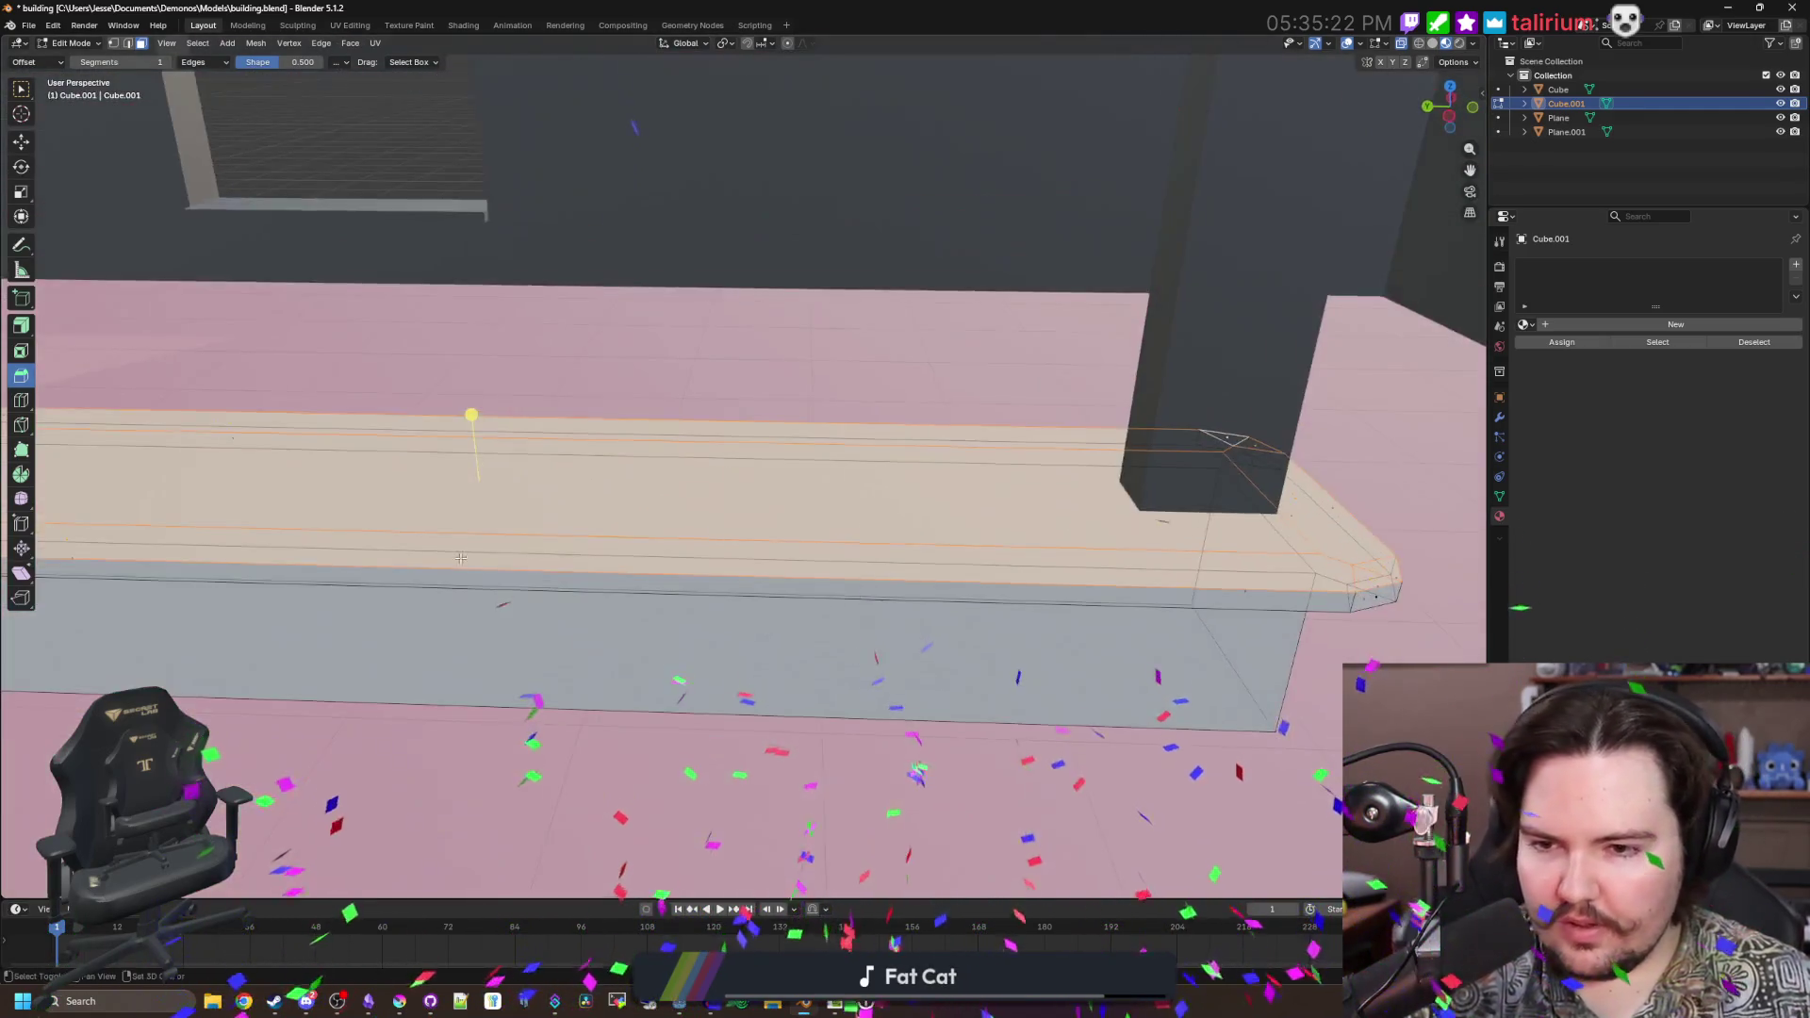
pyautogui.press('Escape')
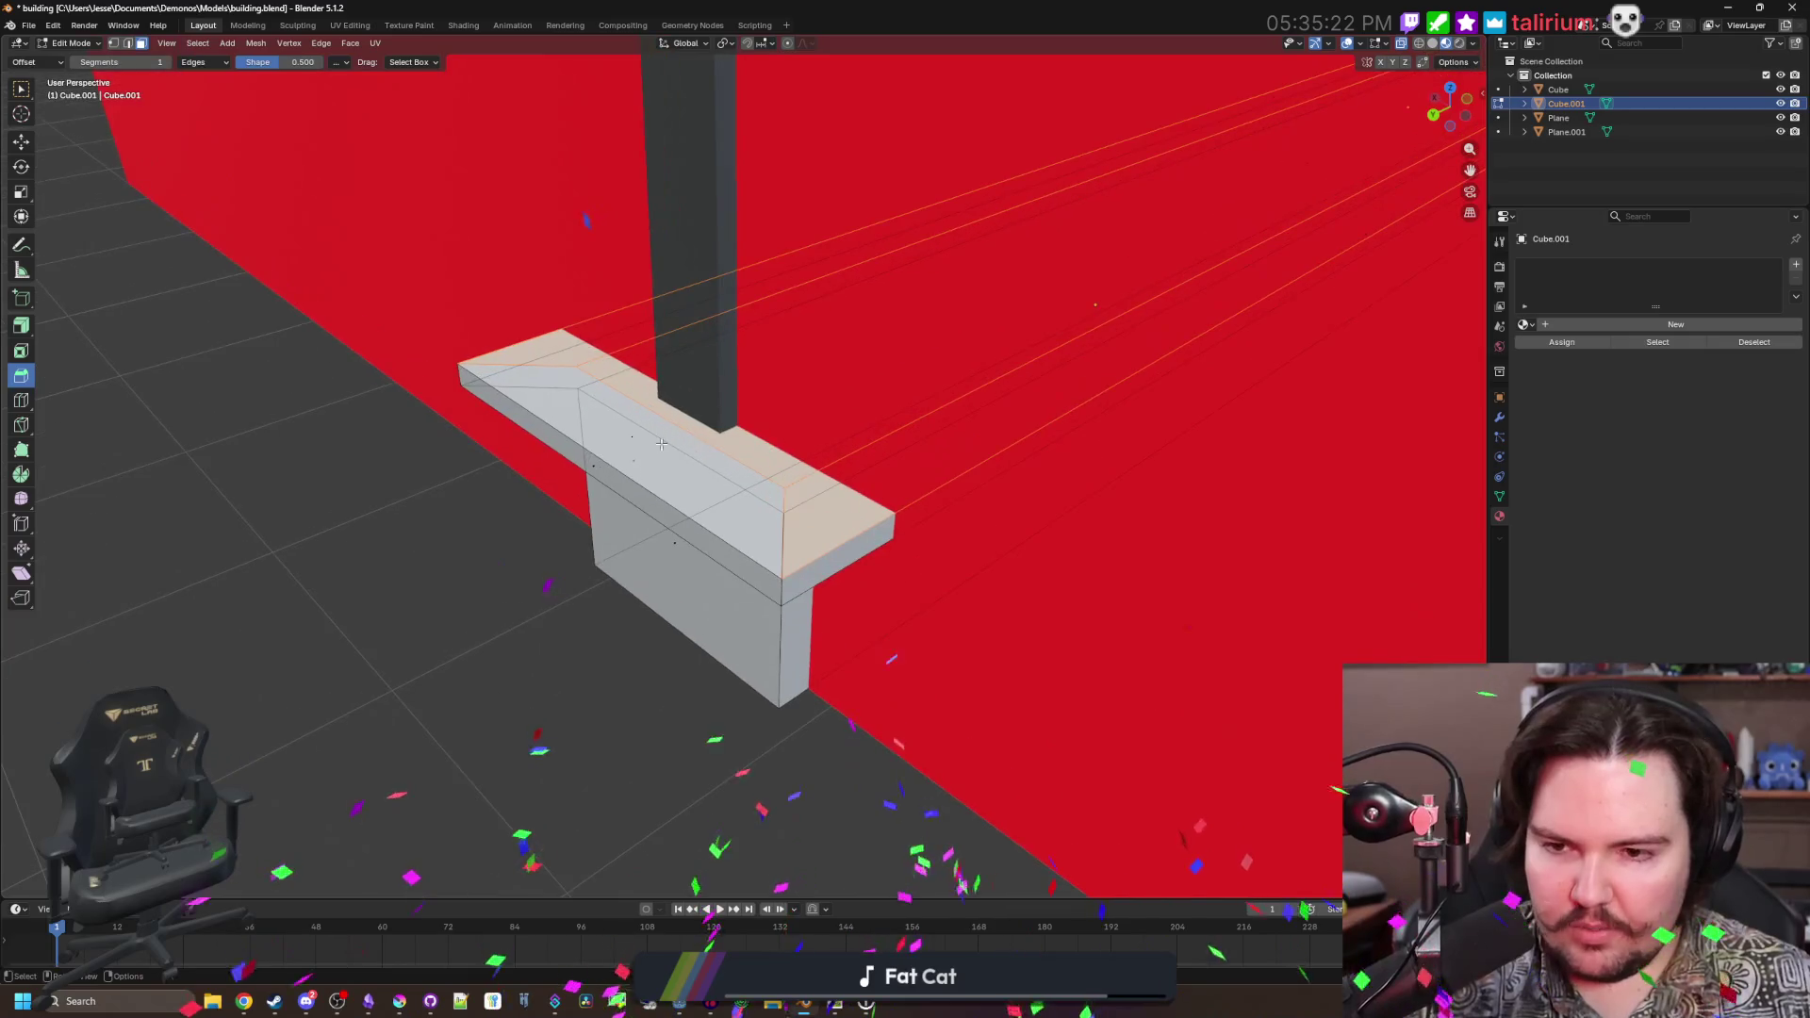
pyautogui.hotkey('shift', '`')
pyautogui.press('w')
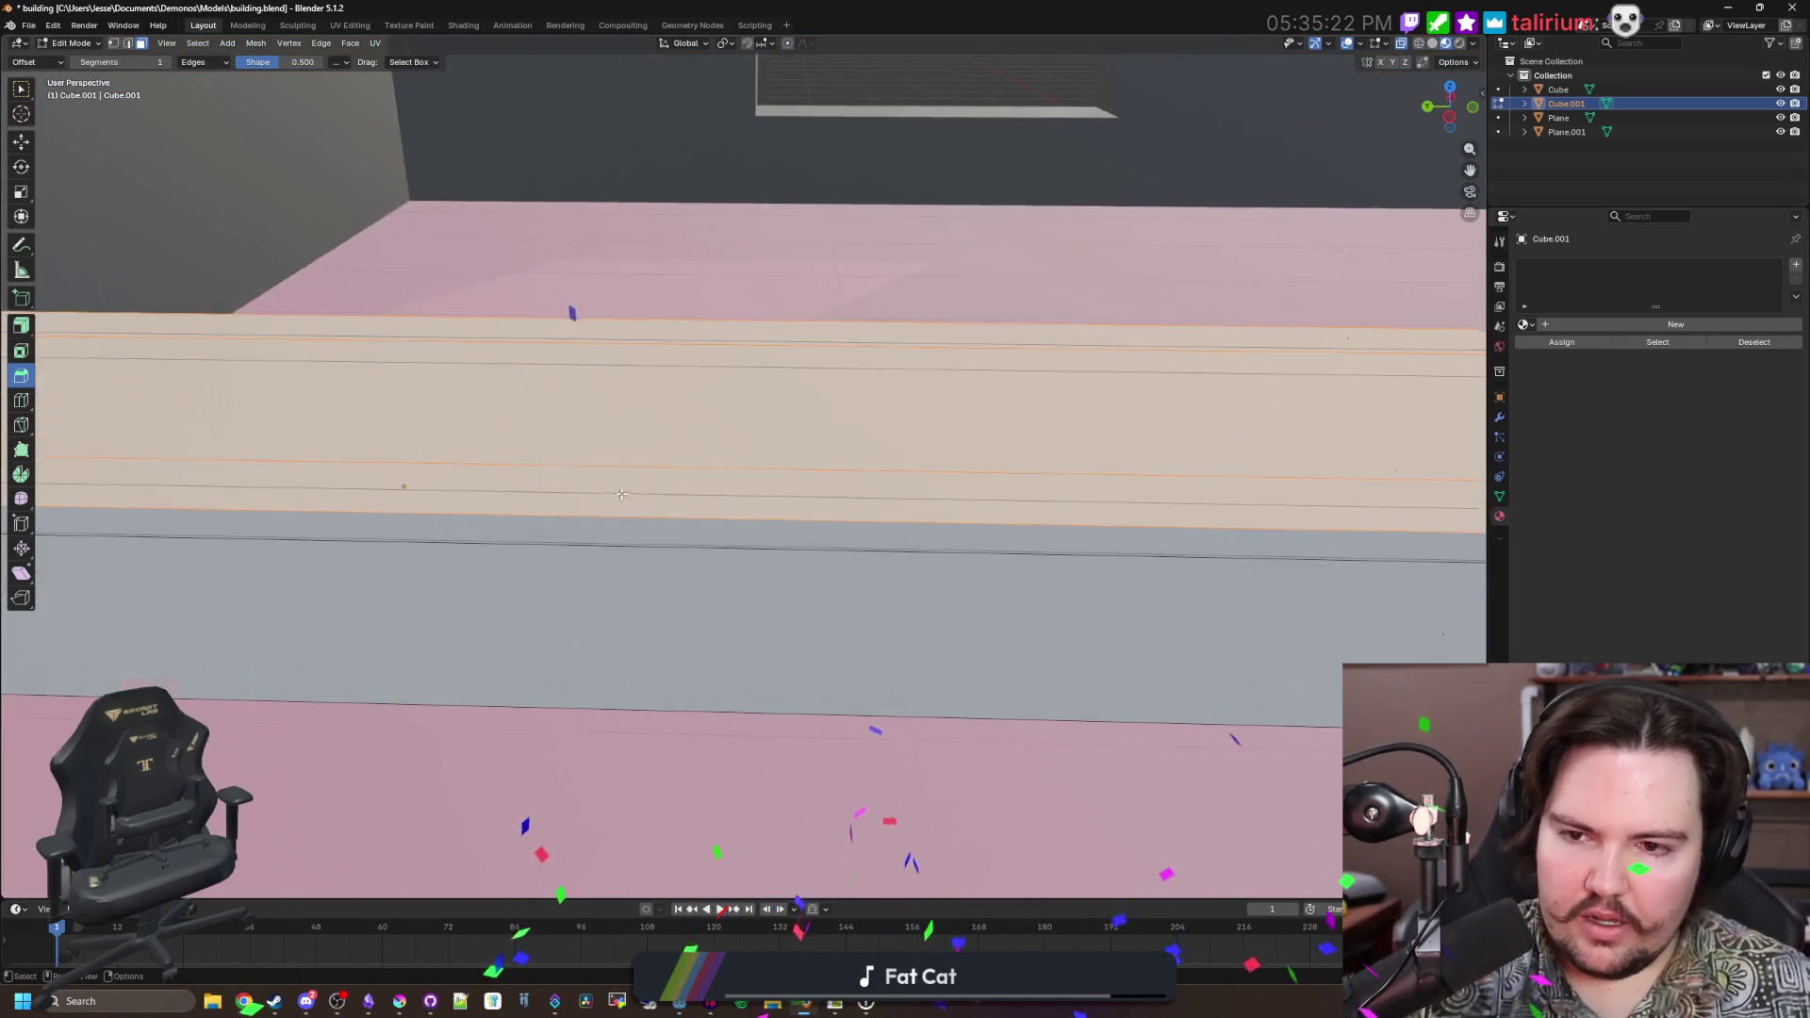
pyautogui.press('Escape')
pyautogui.scroll(4, 703, 511)
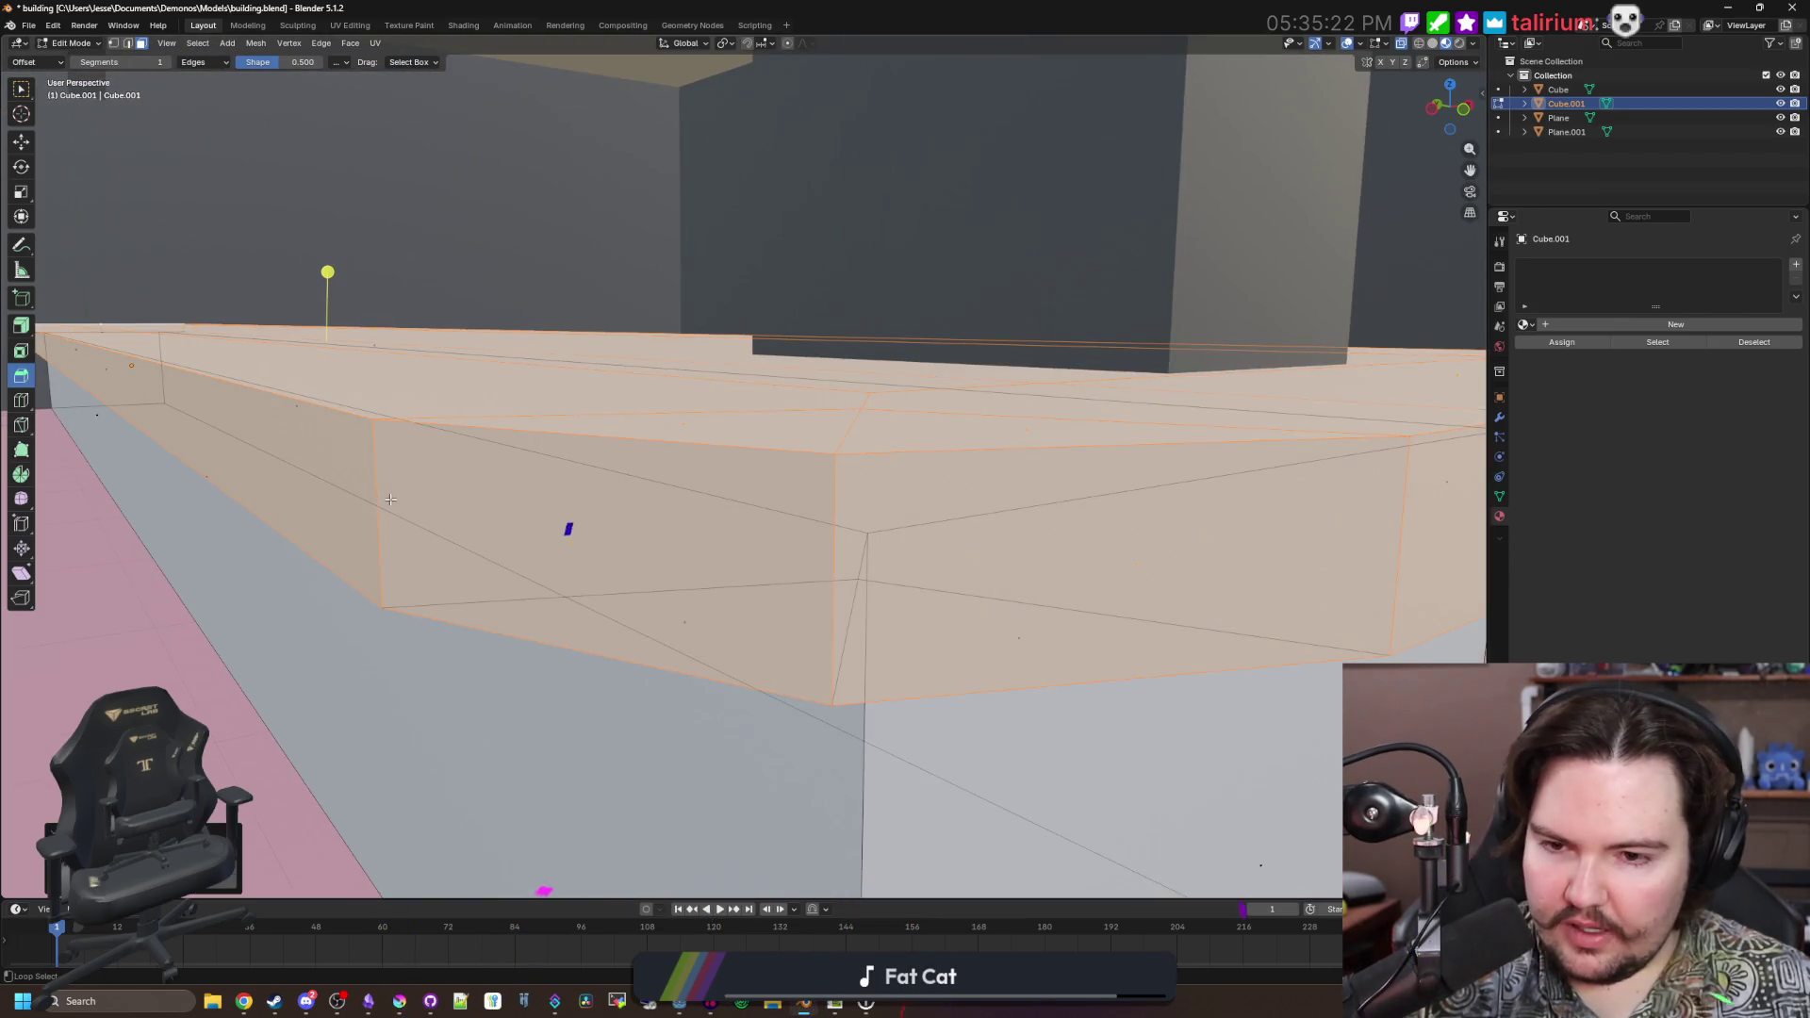
pyautogui.scroll(-5, 566, 525)
pyautogui.hotkey('shift', '`')
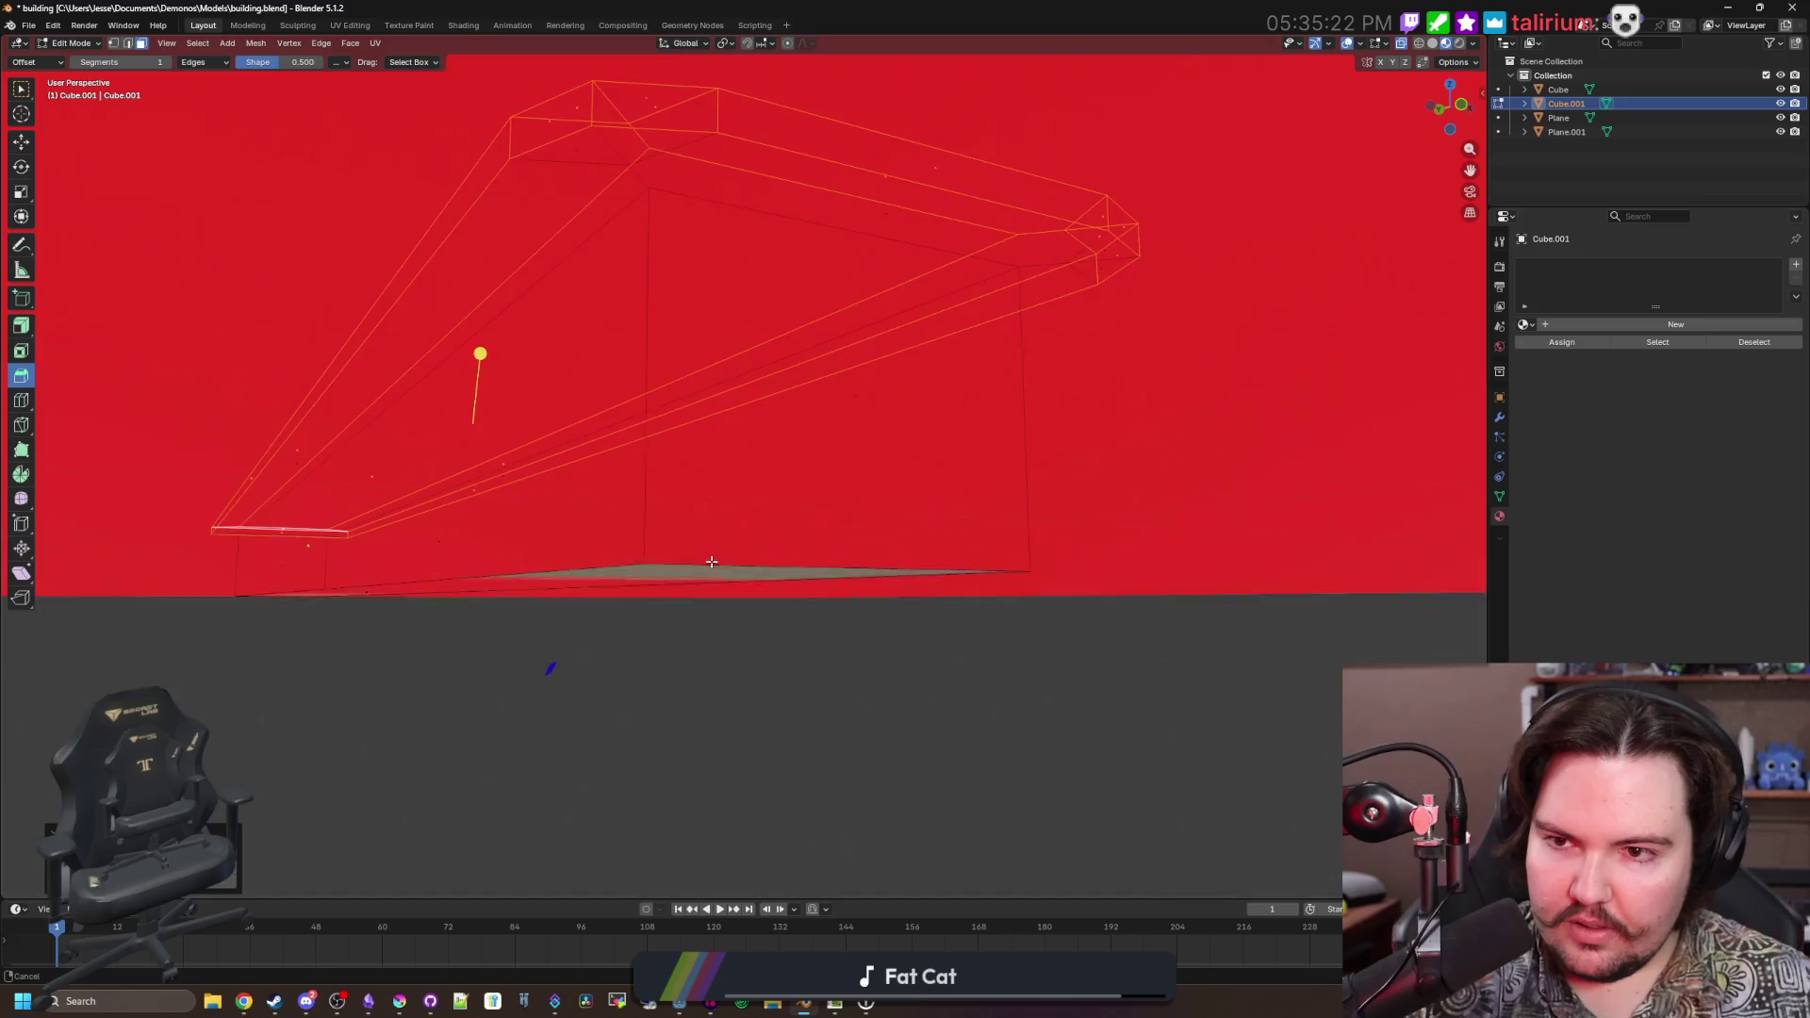
pyautogui.click(702, 570)
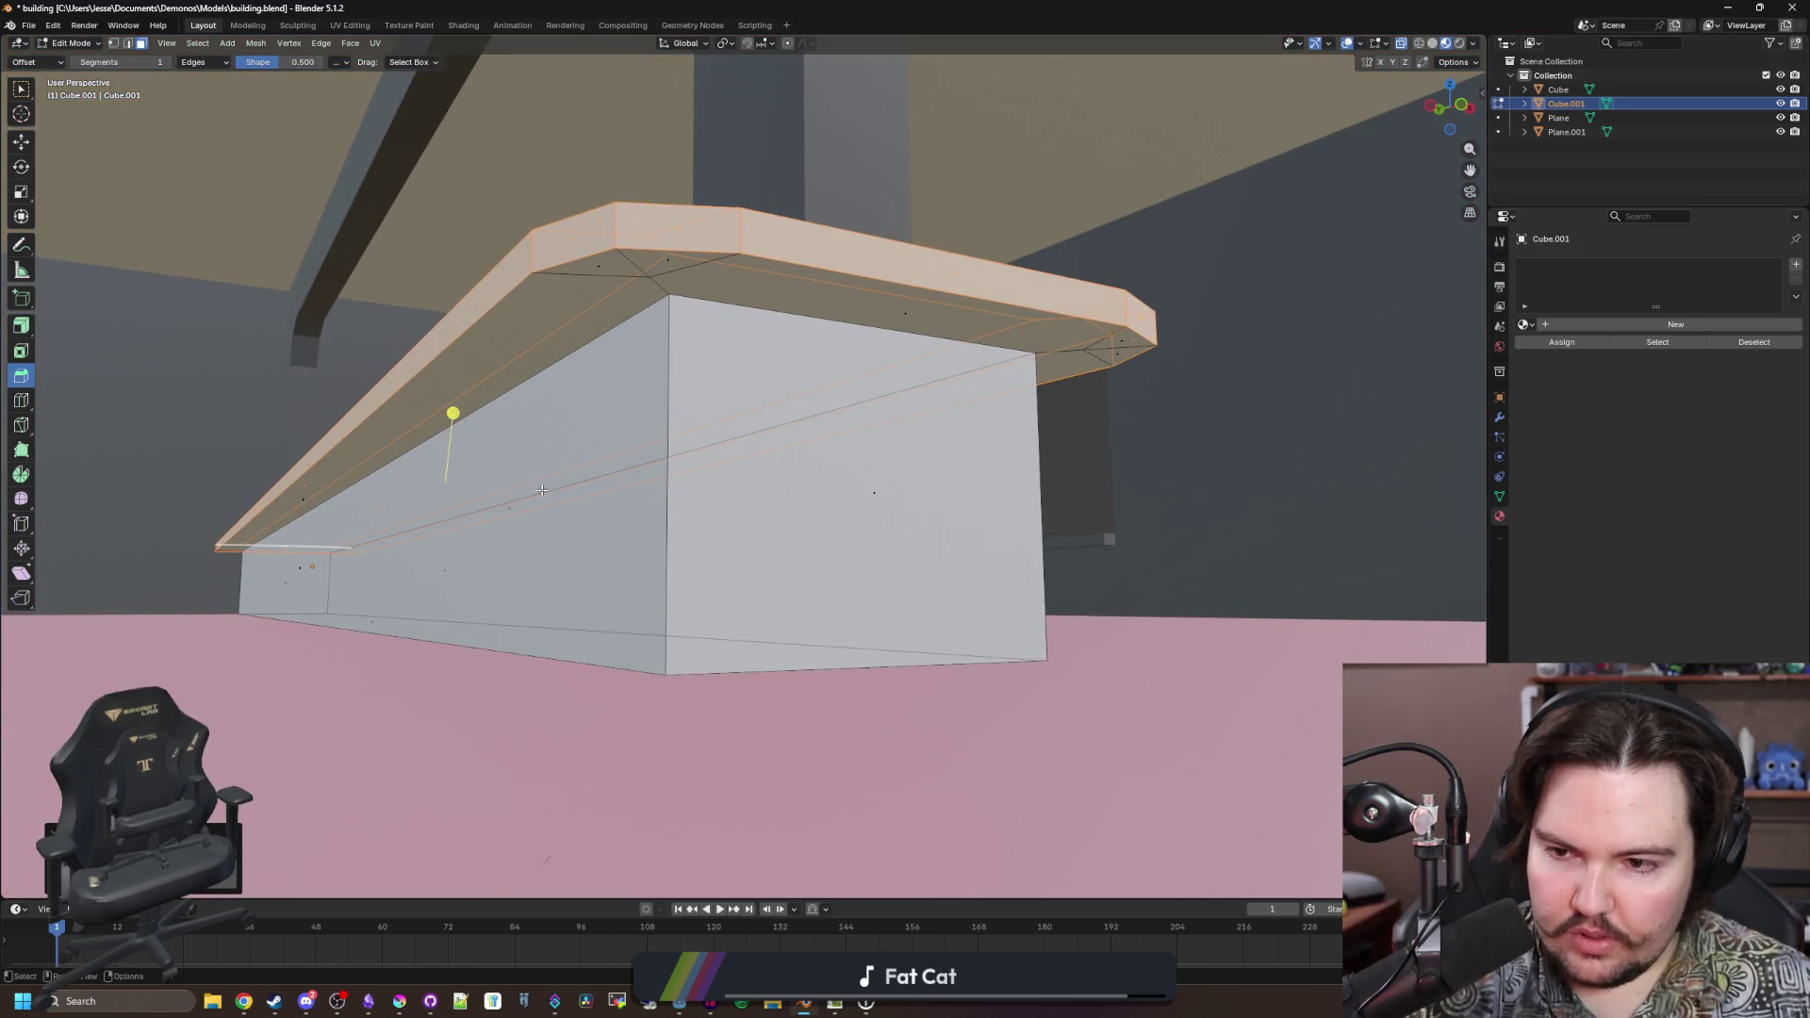
# - Select the ring of faces around the counter top's edge
pyautogui.hotkey('shift', '`')
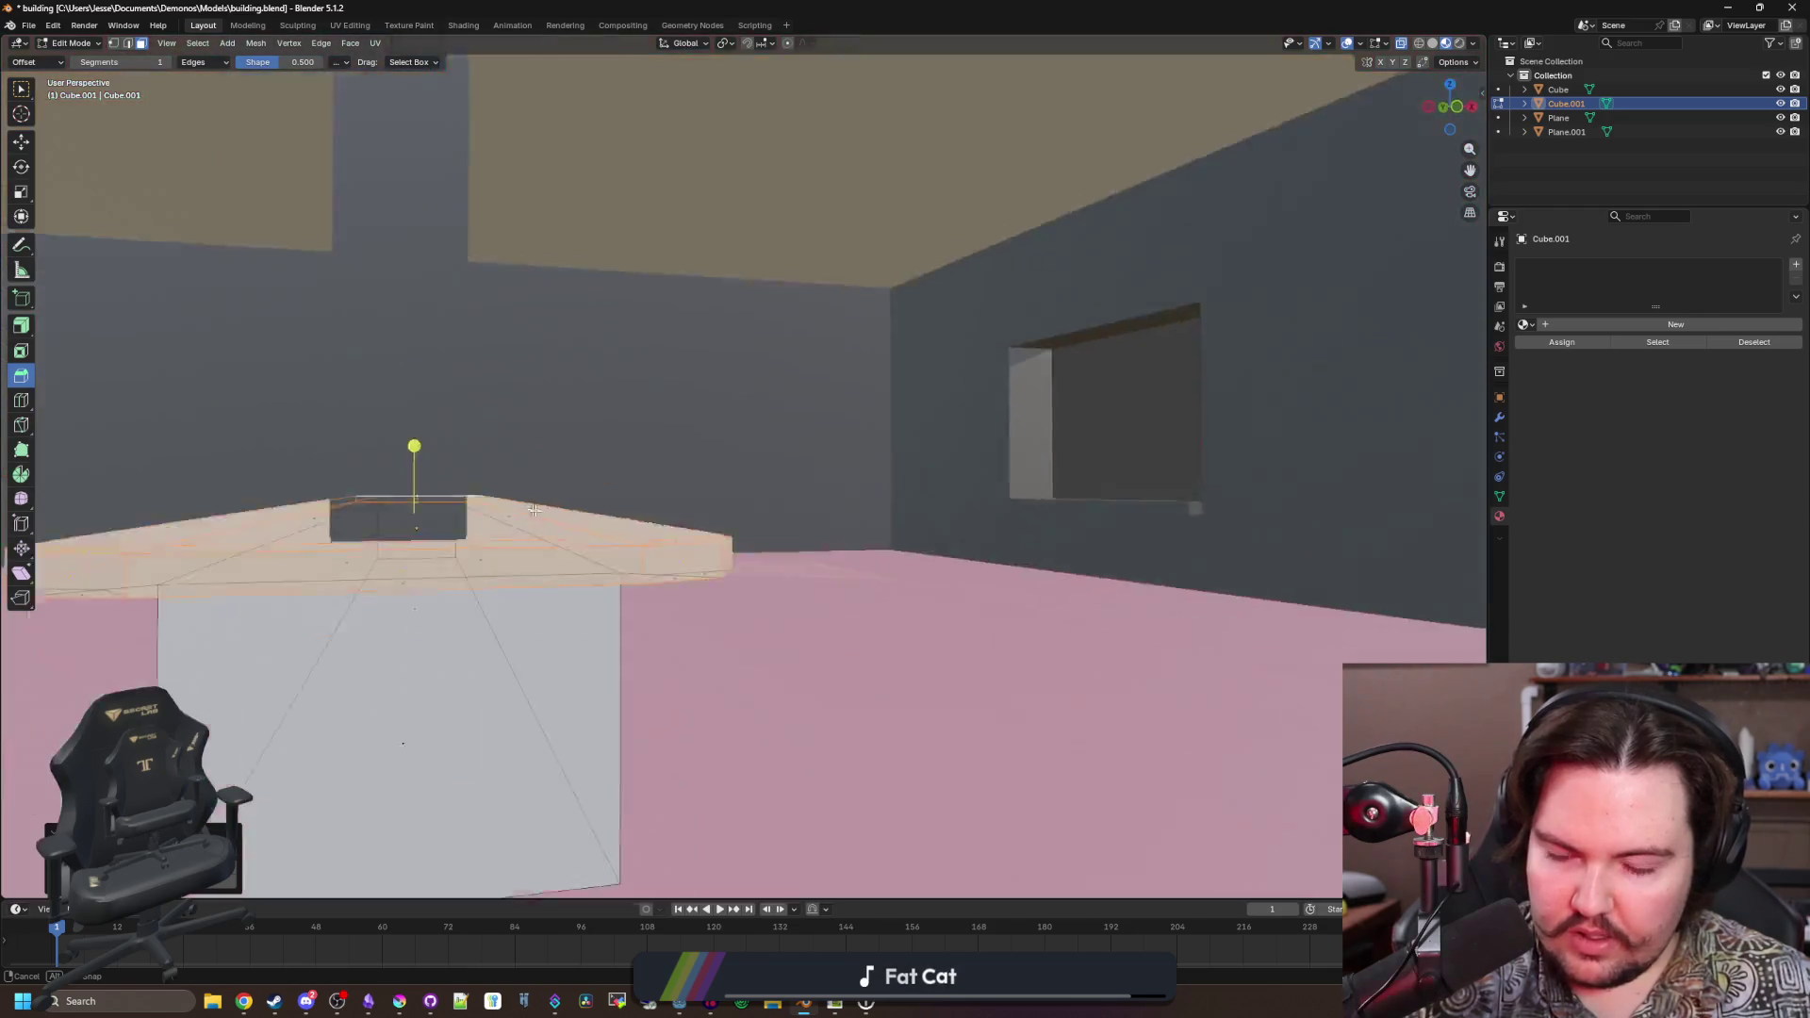
pyautogui.click(723, 578)
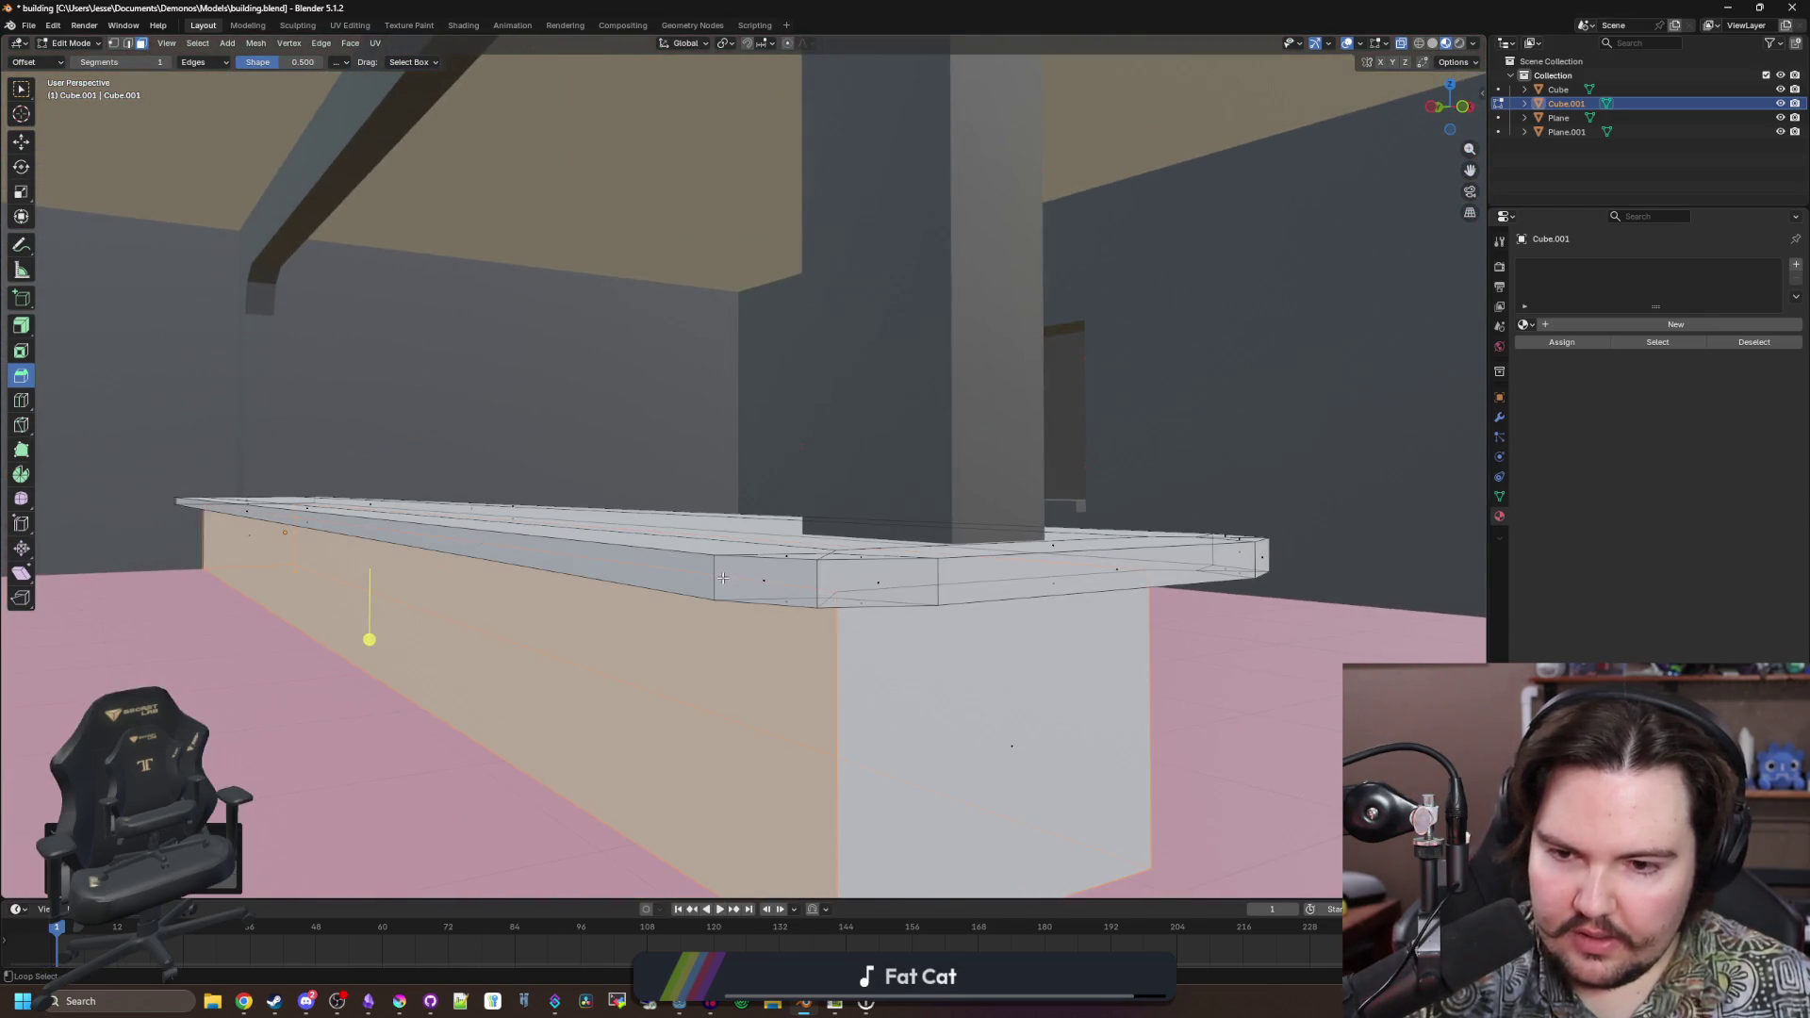
pyautogui.click(751, 578)
pyautogui.hotkey('ctrl', 'z')
pyautogui.hotkey('ctrl', 'shift', 'z')
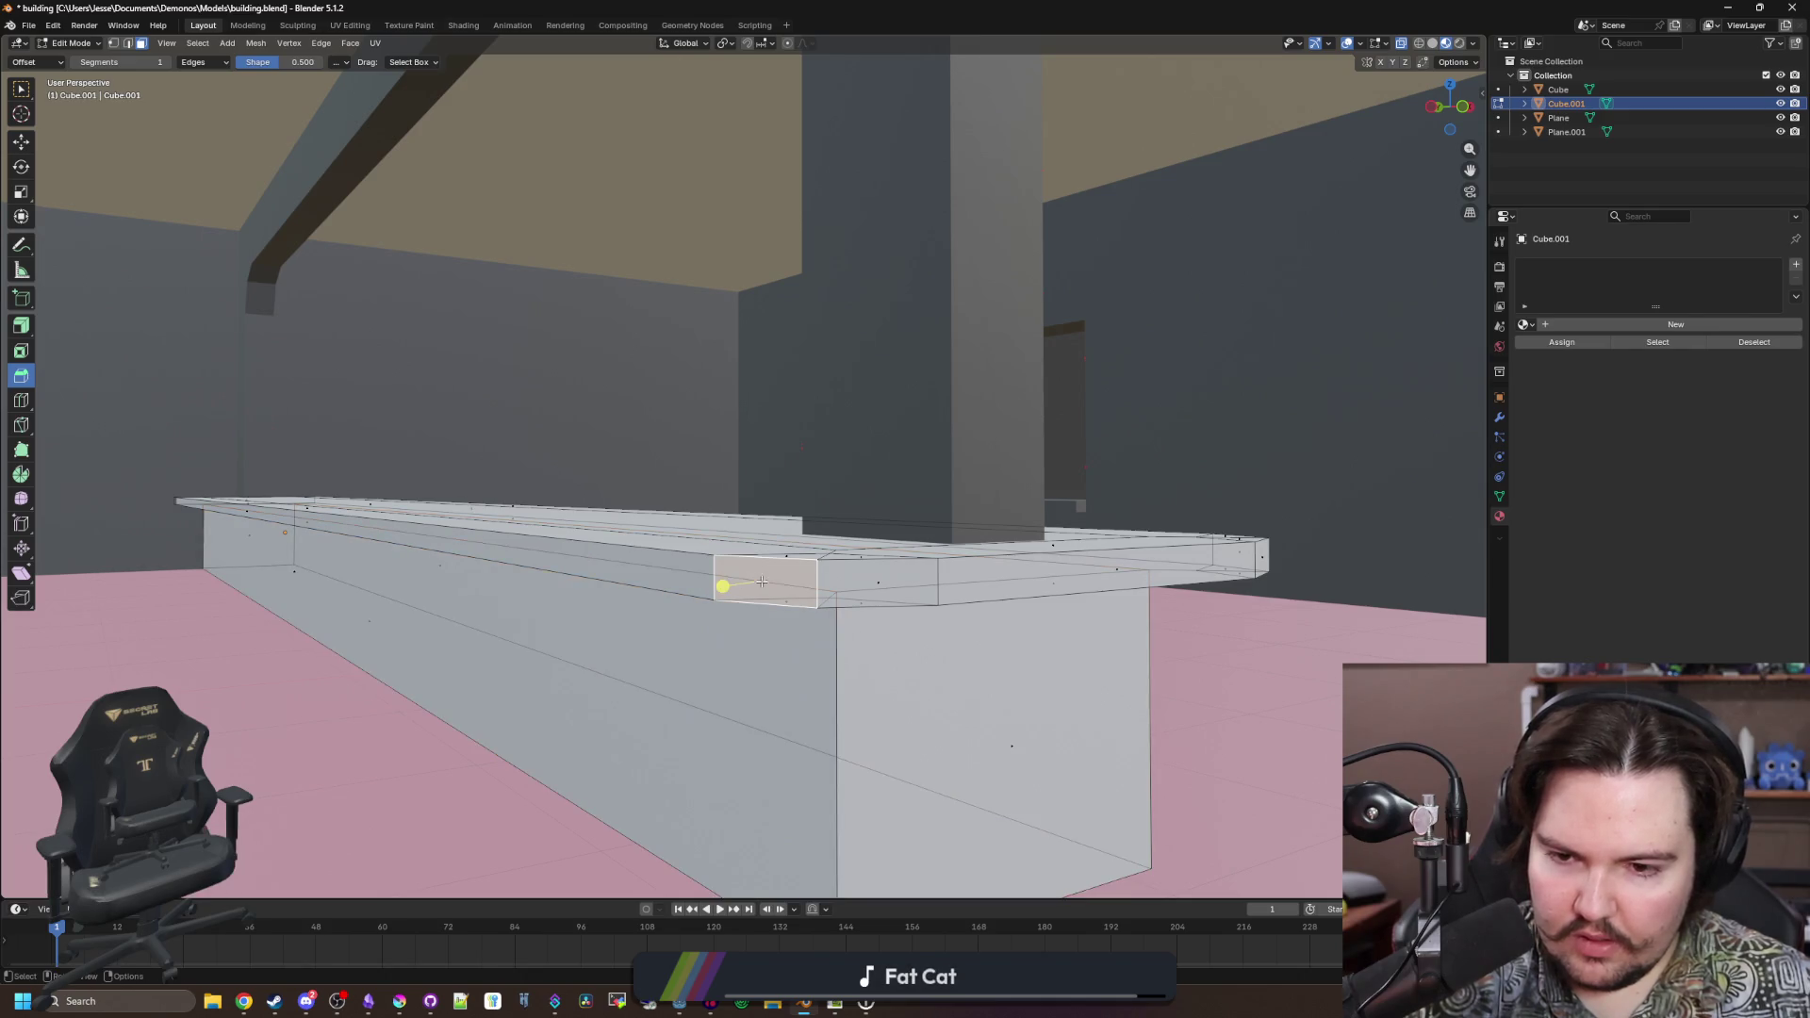
pyautogui.hotkey('ctrl', 'z')
pyautogui.hotkey('ctrl', 'shift', 'z')
pyautogui.hotkey('ctrl', 'z')
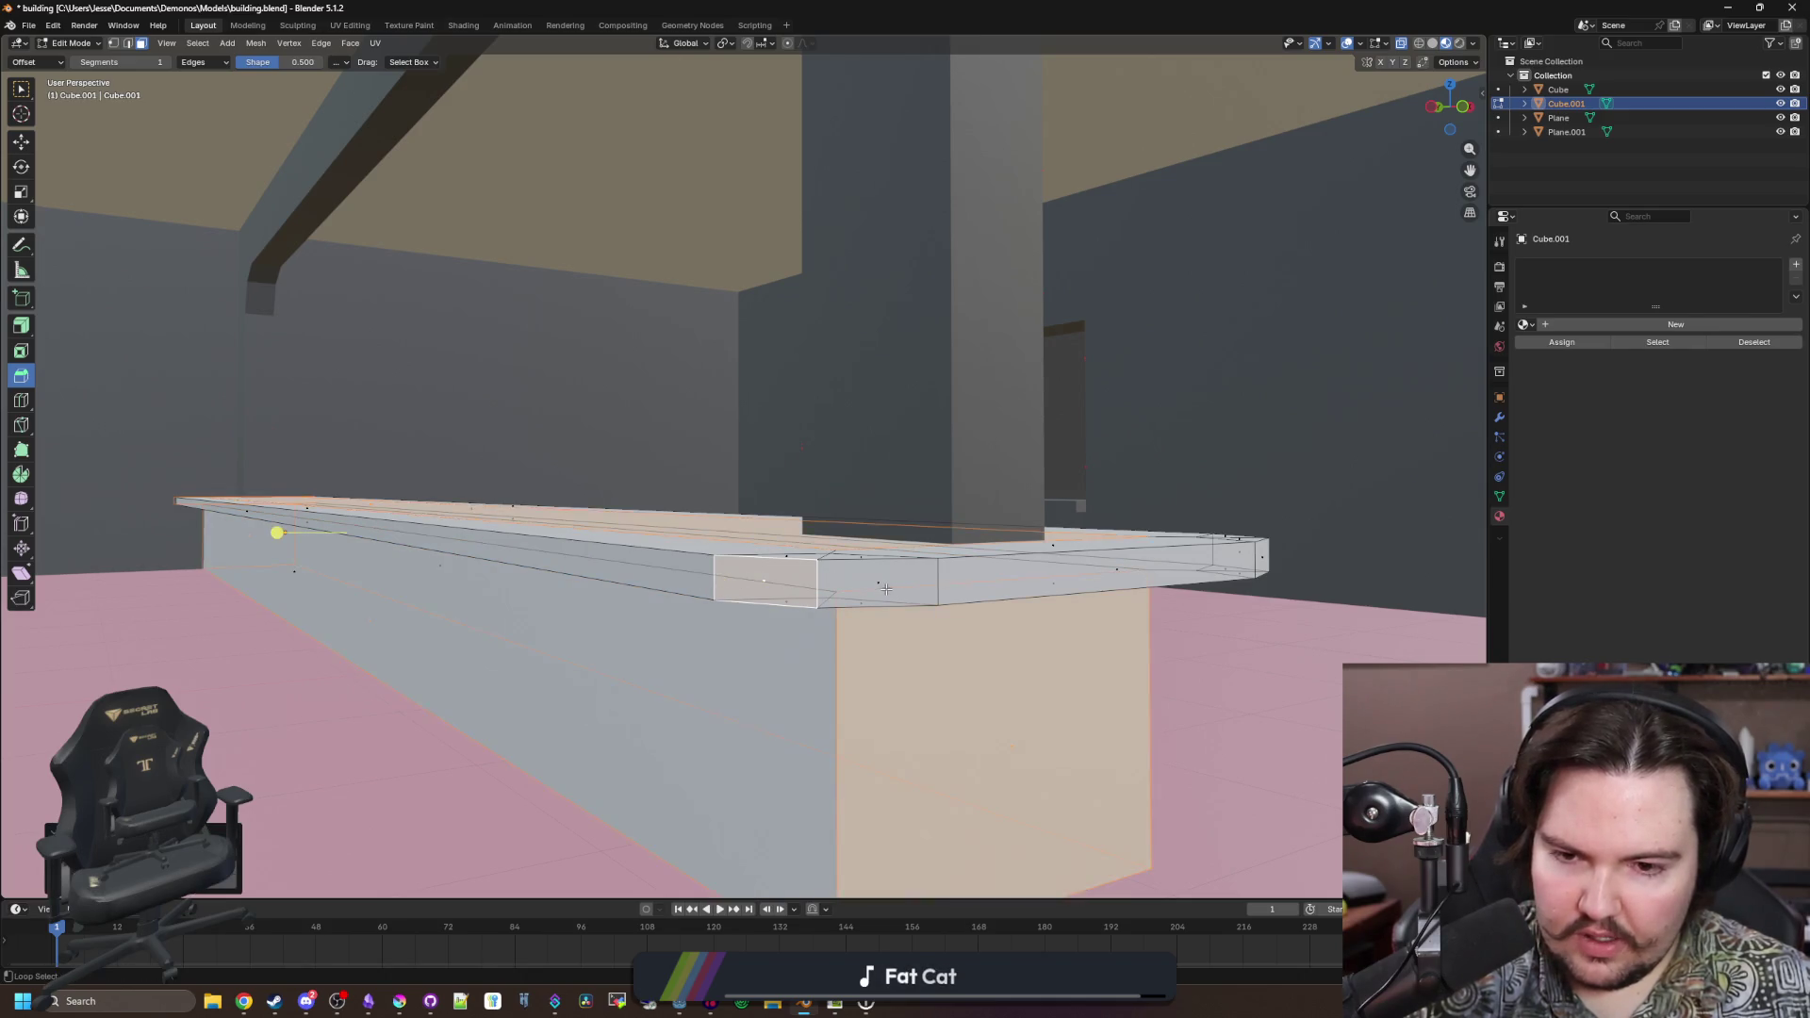
pyautogui.click(877, 583)
pyautogui.hotkey('ctrl', 'z')
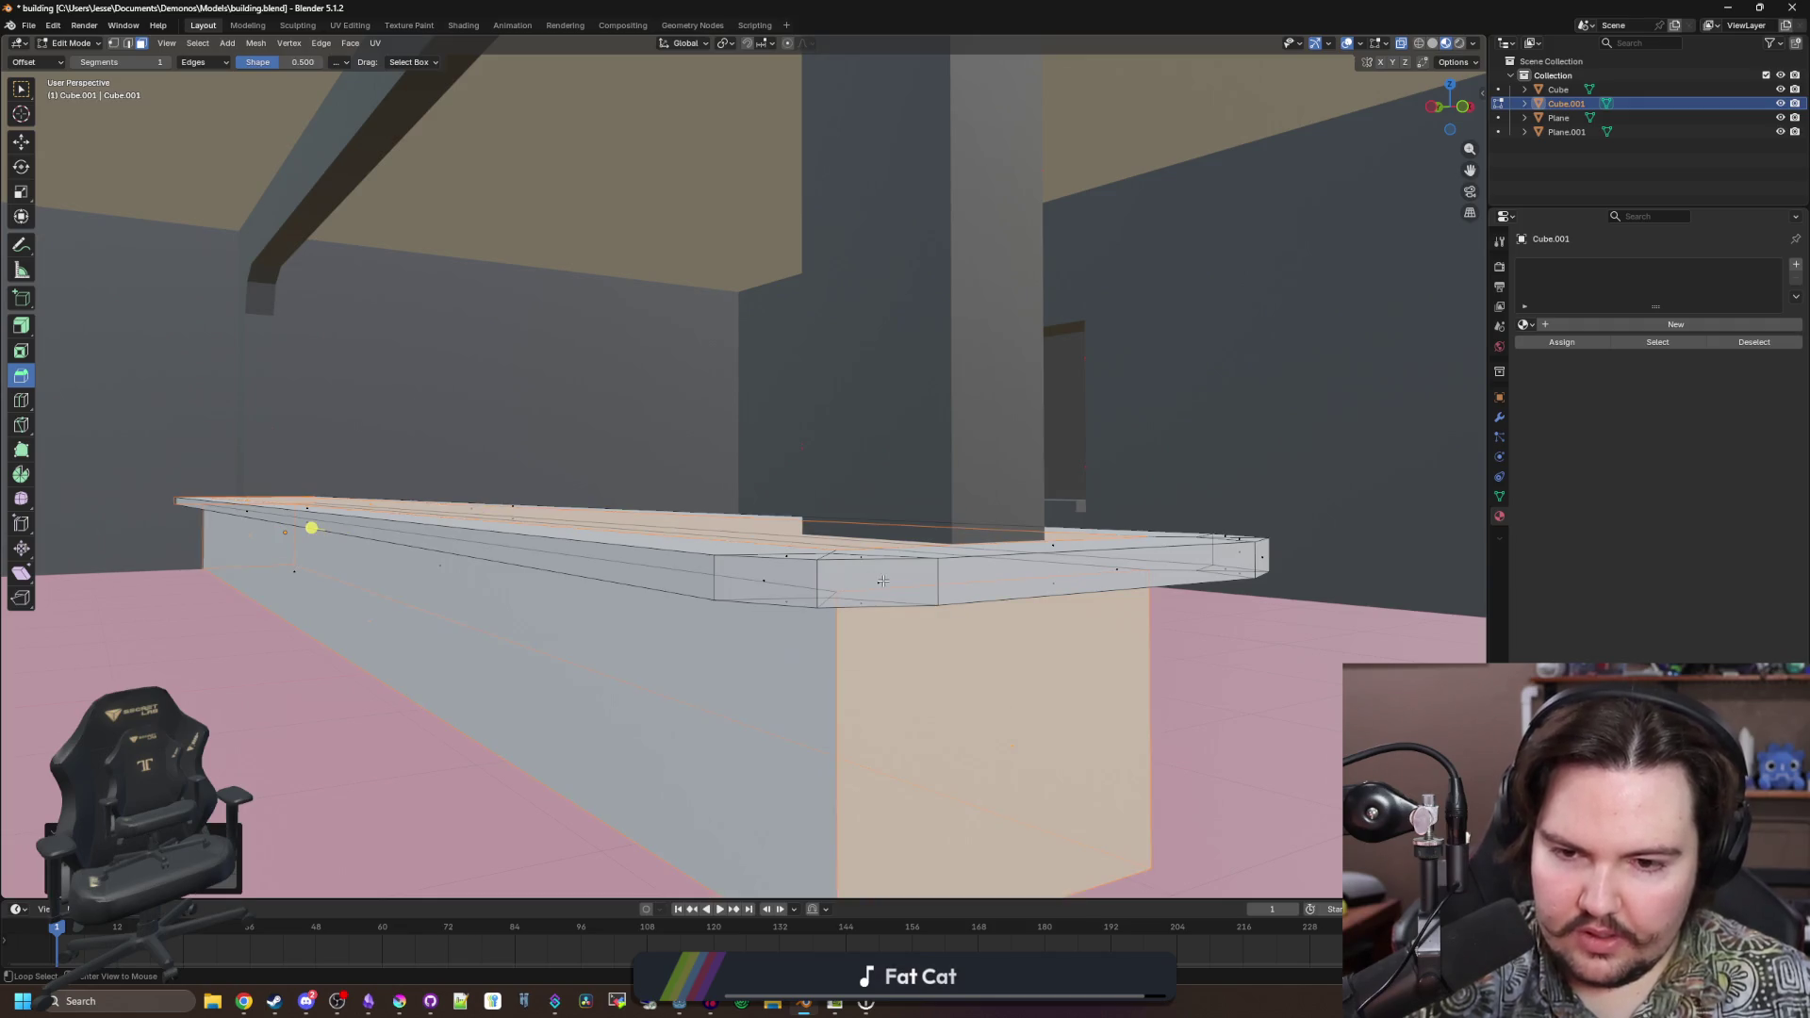
pyautogui.hotkey('ctrl', 'shift', 'z')
pyautogui.hotkey('ctrl', 'z')
pyautogui.keyDown('alt'); pyautogui.click(823, 585); pyautogui.keyUp('alt')
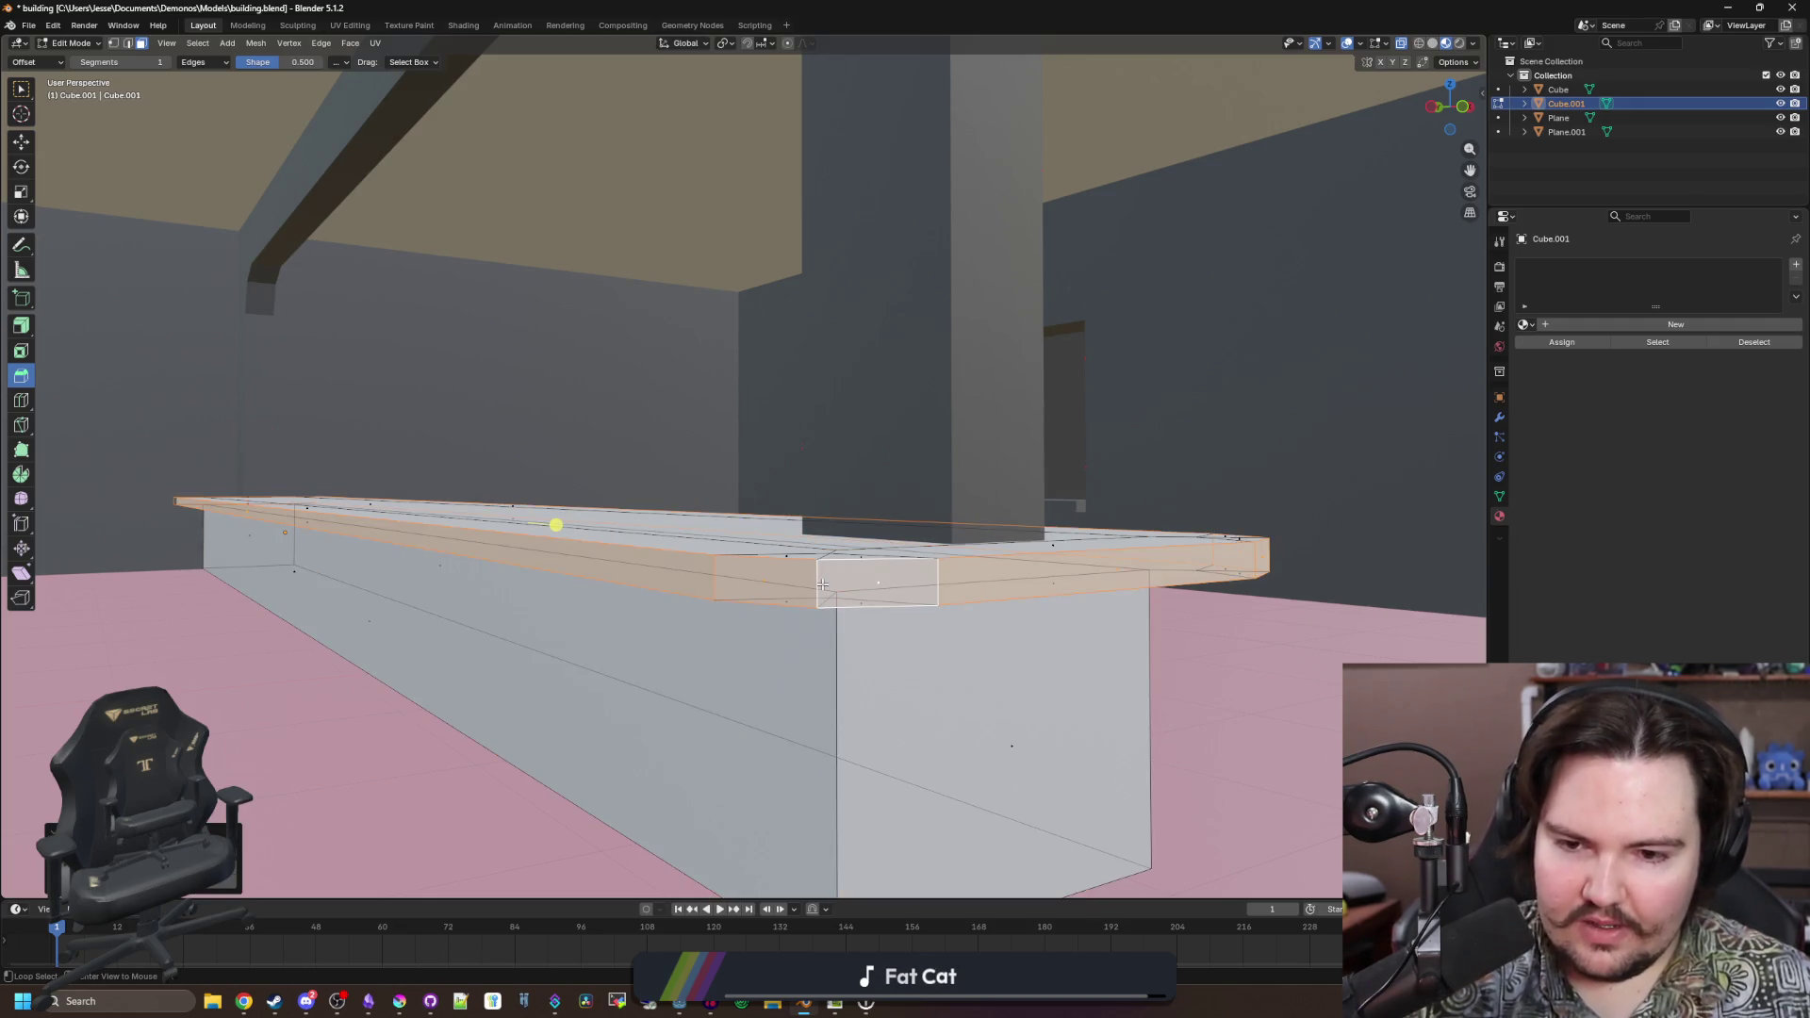
# - Create a new material named 'wood' on those faces with a dark brown base colour
pyautogui.click(1529, 326)
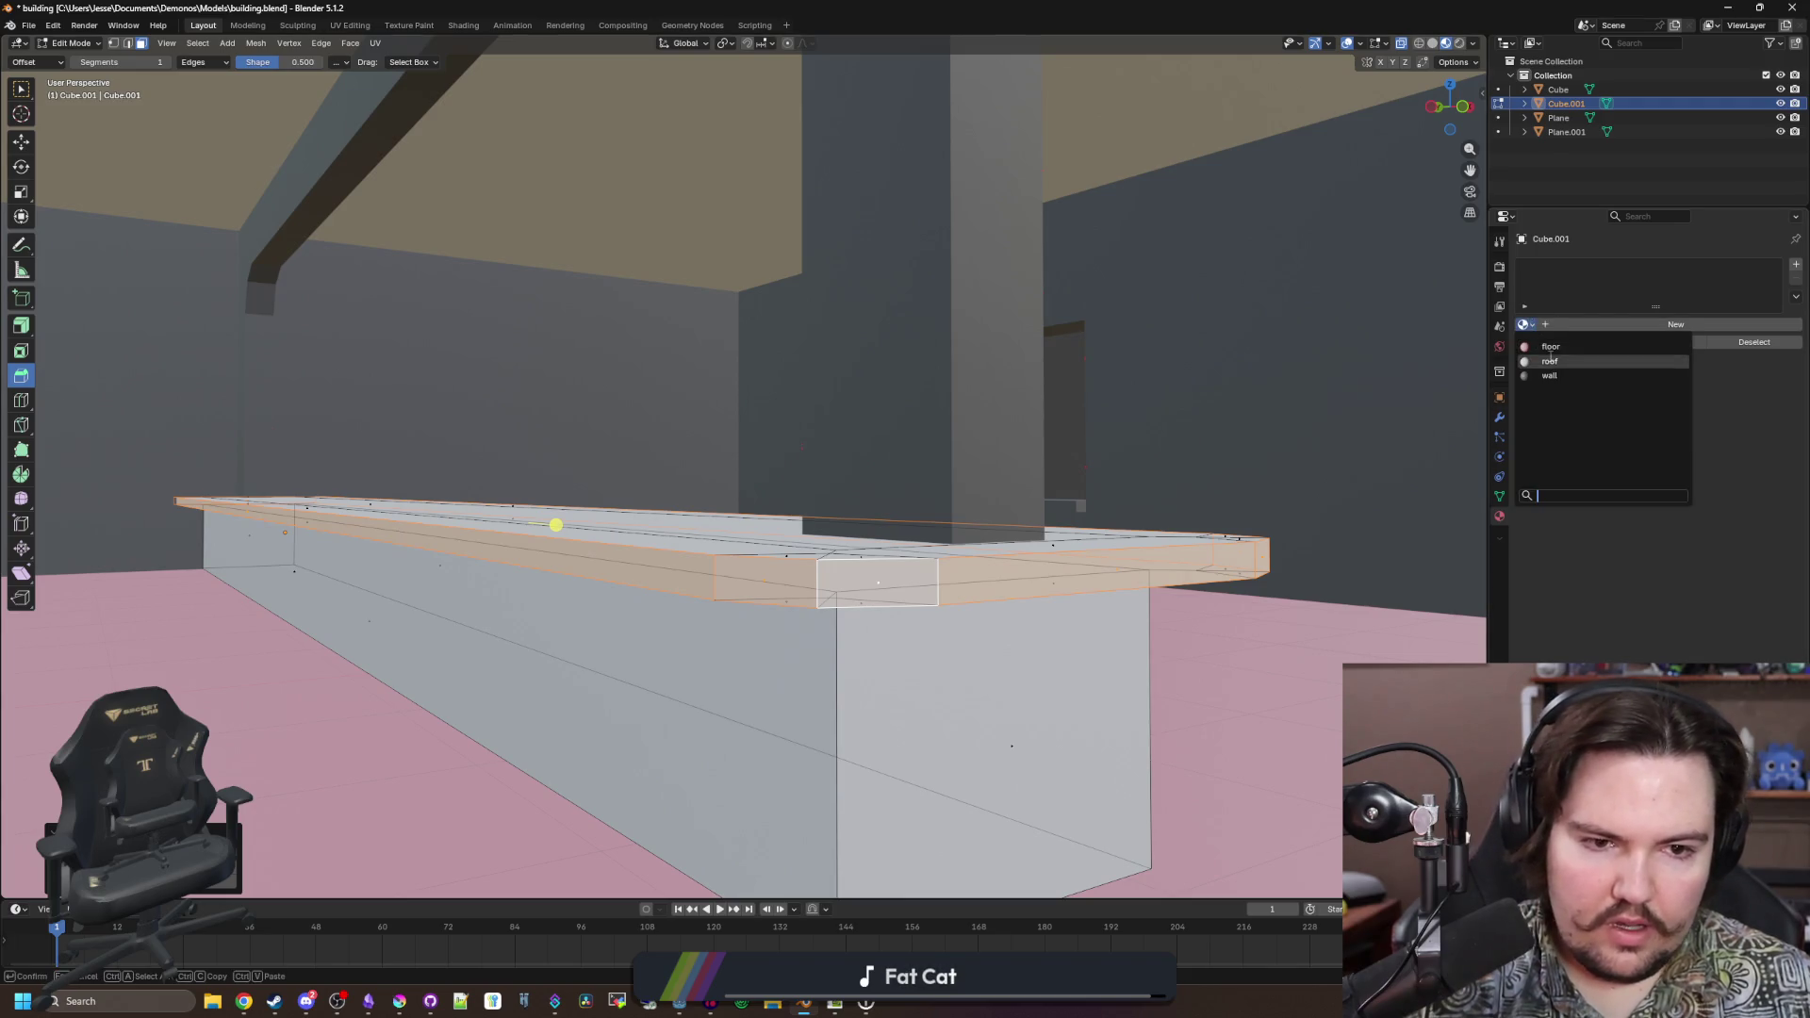
pyautogui.click(1589, 322)
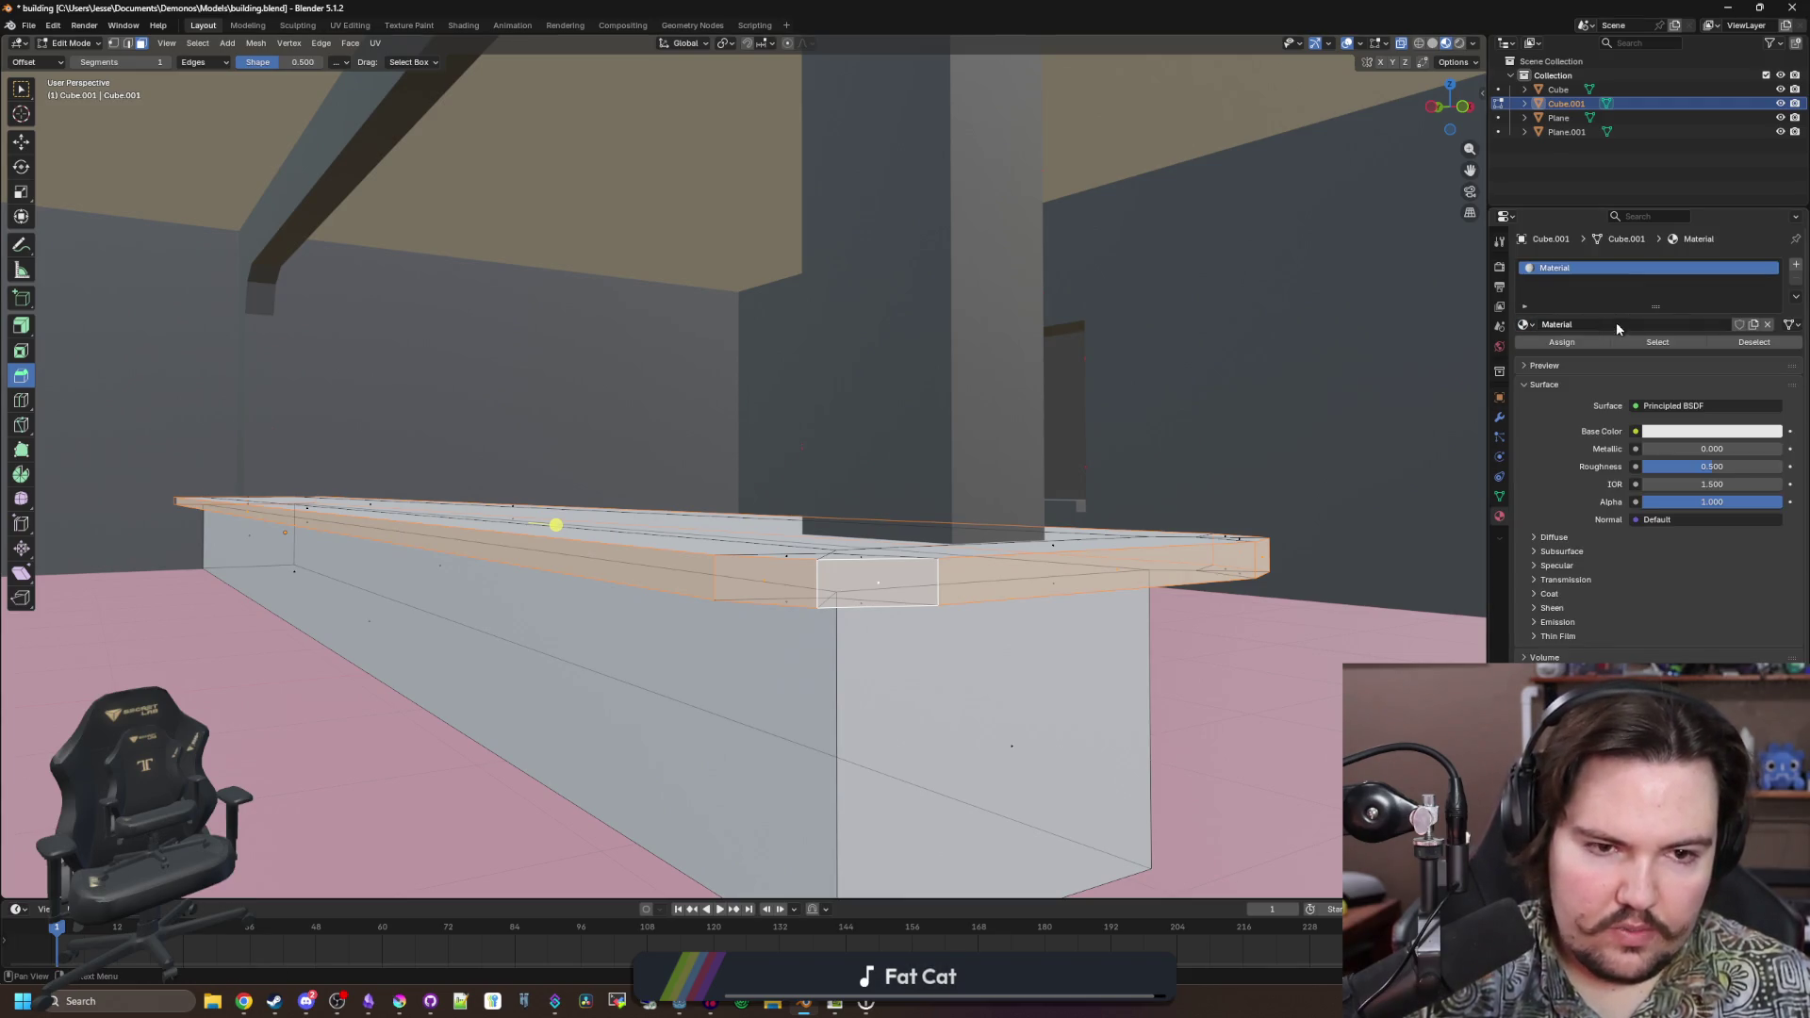
pyautogui.doubleClick(1618, 323)
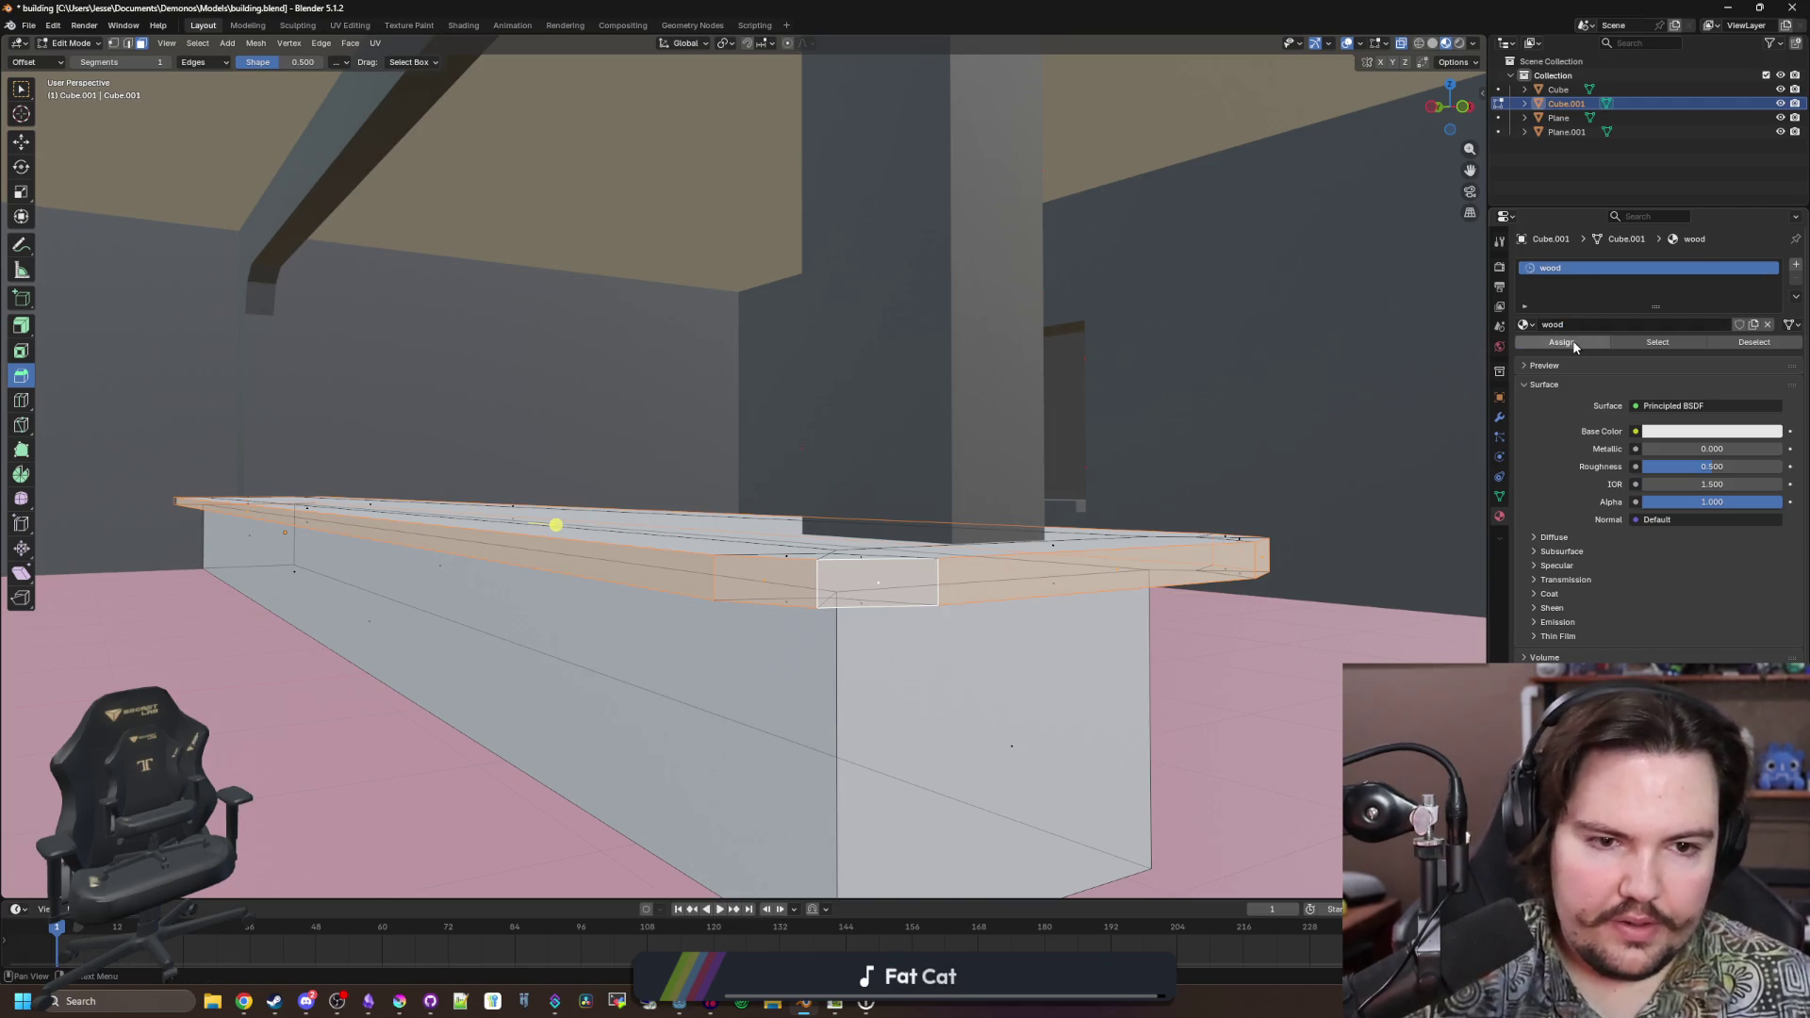
pyautogui.click(1718, 430)
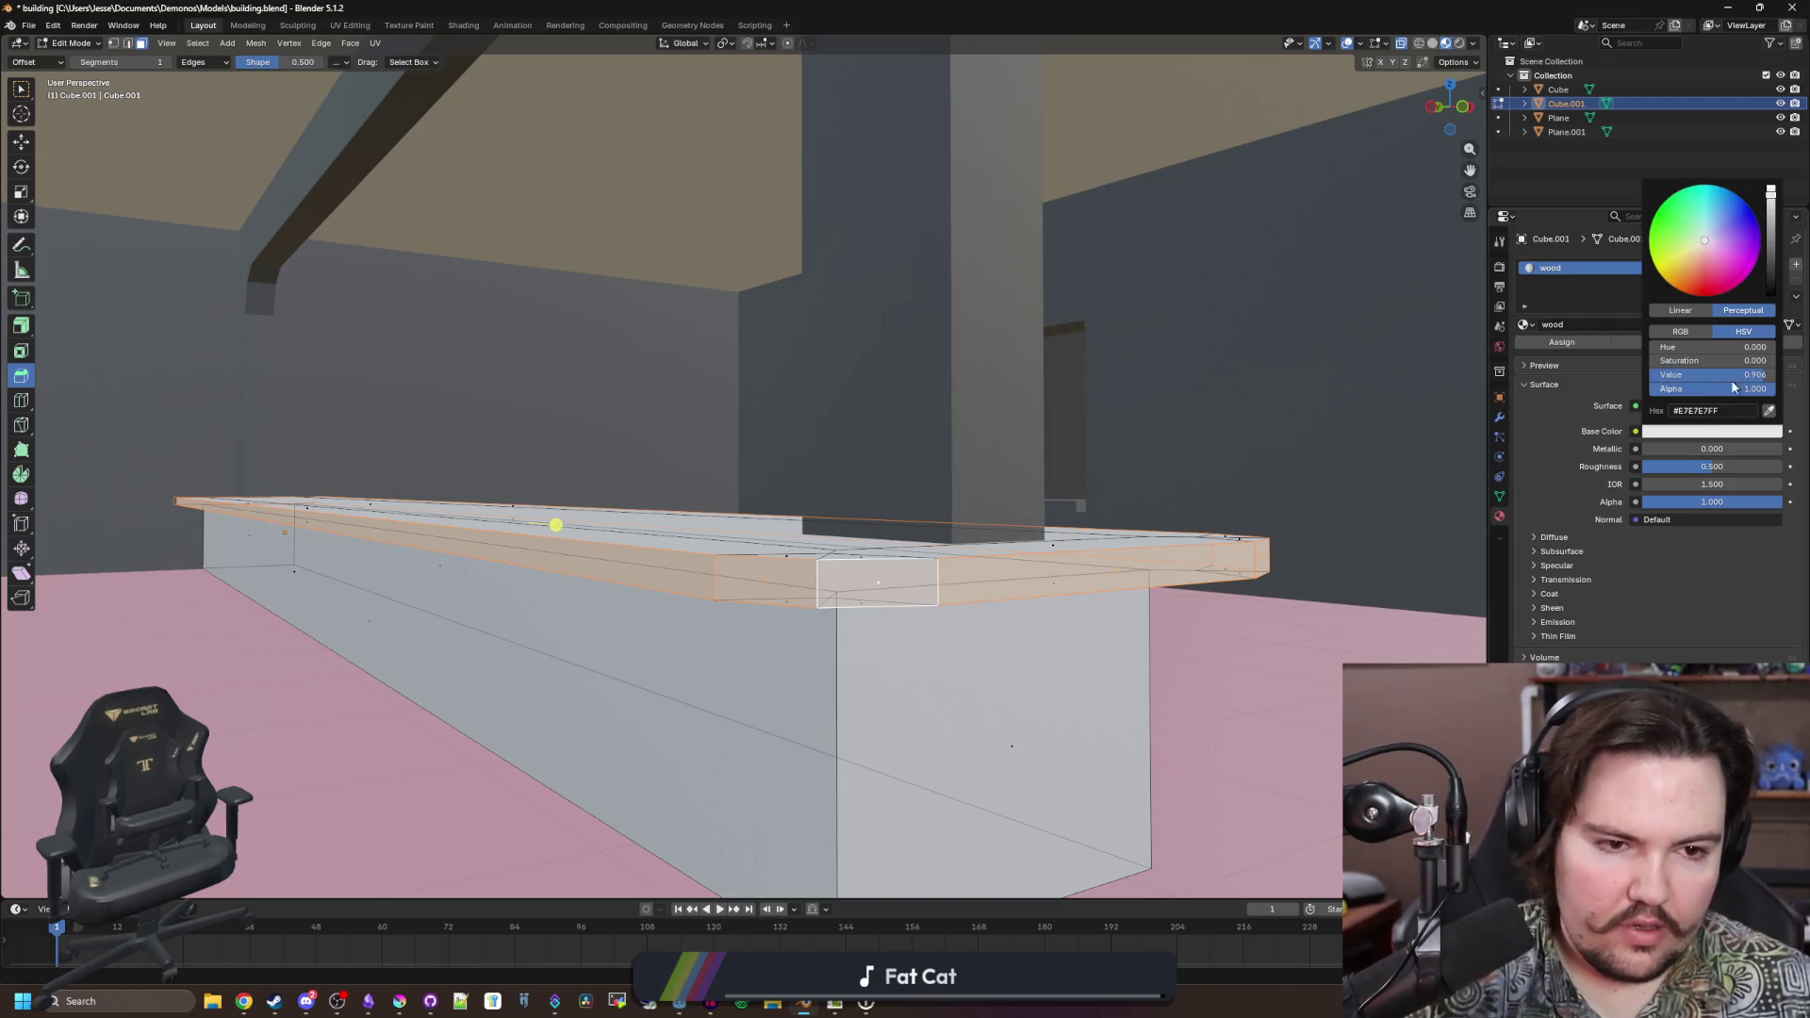
pyautogui.click(1772, 262)
pyautogui.click(1692, 256)
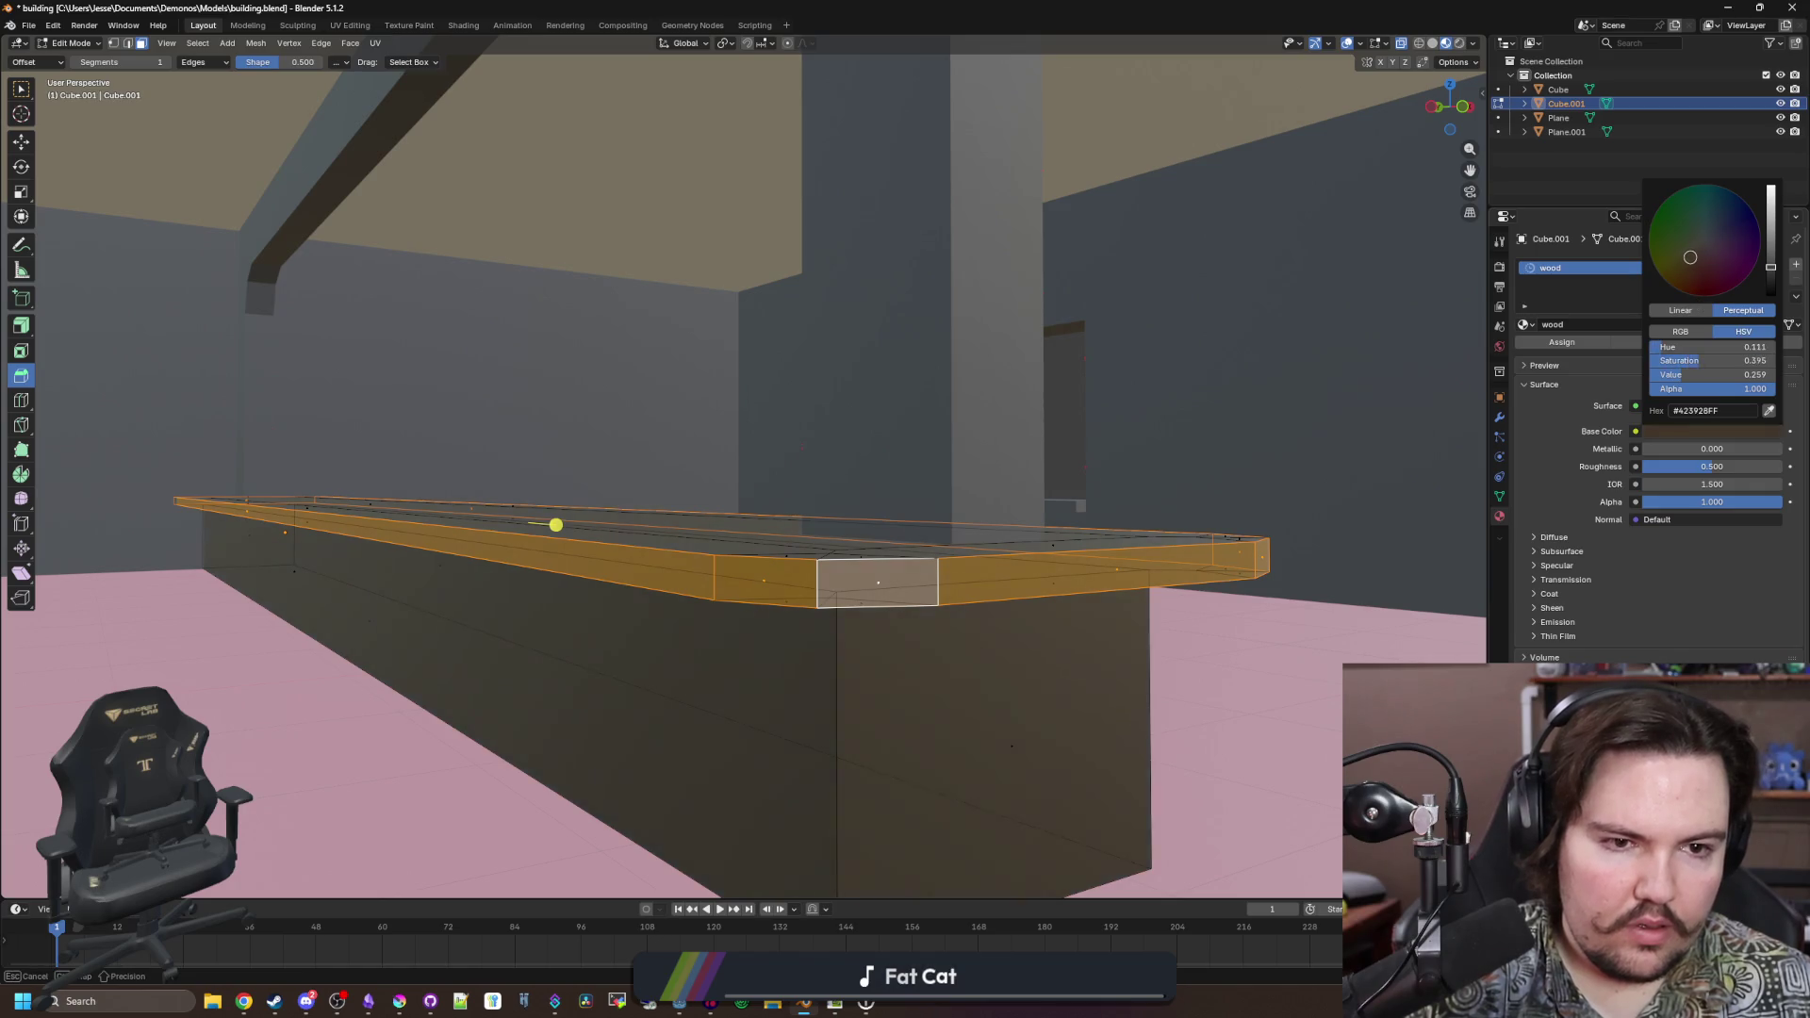
pyautogui.moveTo(556, 525)
pyautogui.mouseDown()
pyautogui.moveTo(416, 614)
pyautogui.moveTo(768, 599)
pyautogui.moveTo(727, 577)
pyautogui.mouseUp()
pyautogui.press('Tab')
pyautogui.press('Tab')
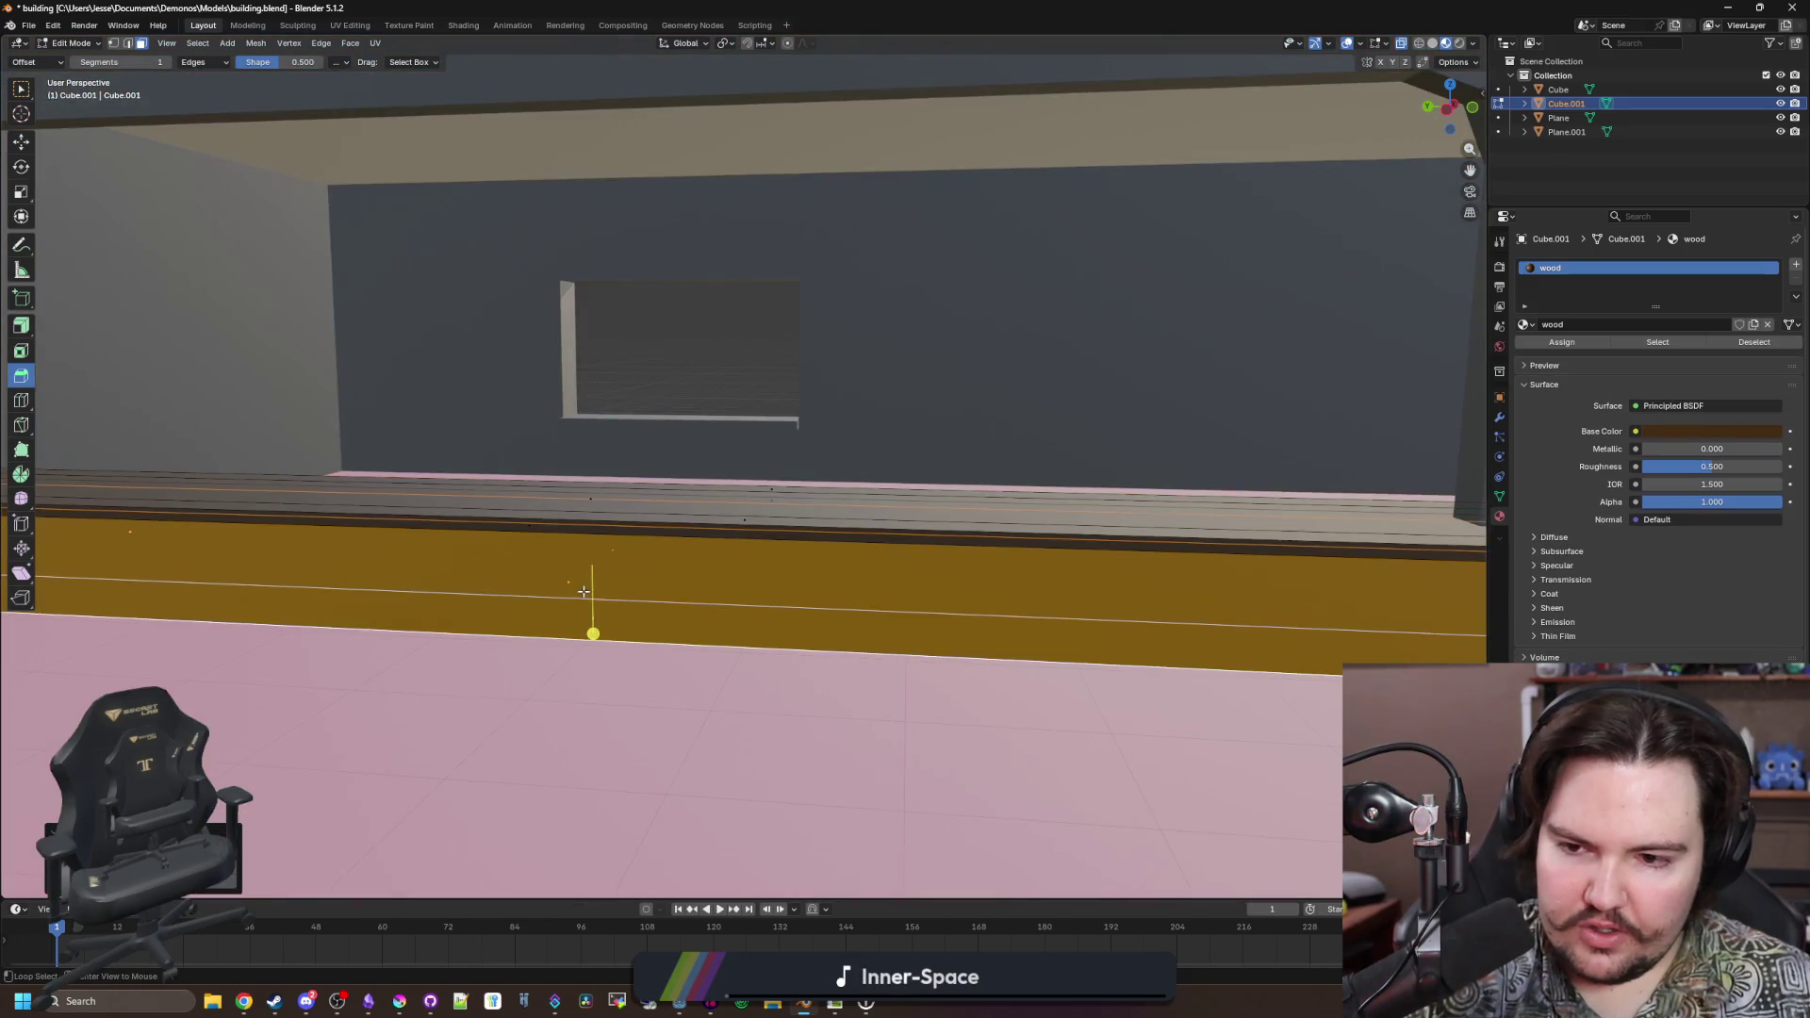
pyautogui.moveTo(856, 593); pyautogui.dragTo(975, 639)
# - Select the counter's long side faces below the top
pyautogui.hotkey('alt', 'a')
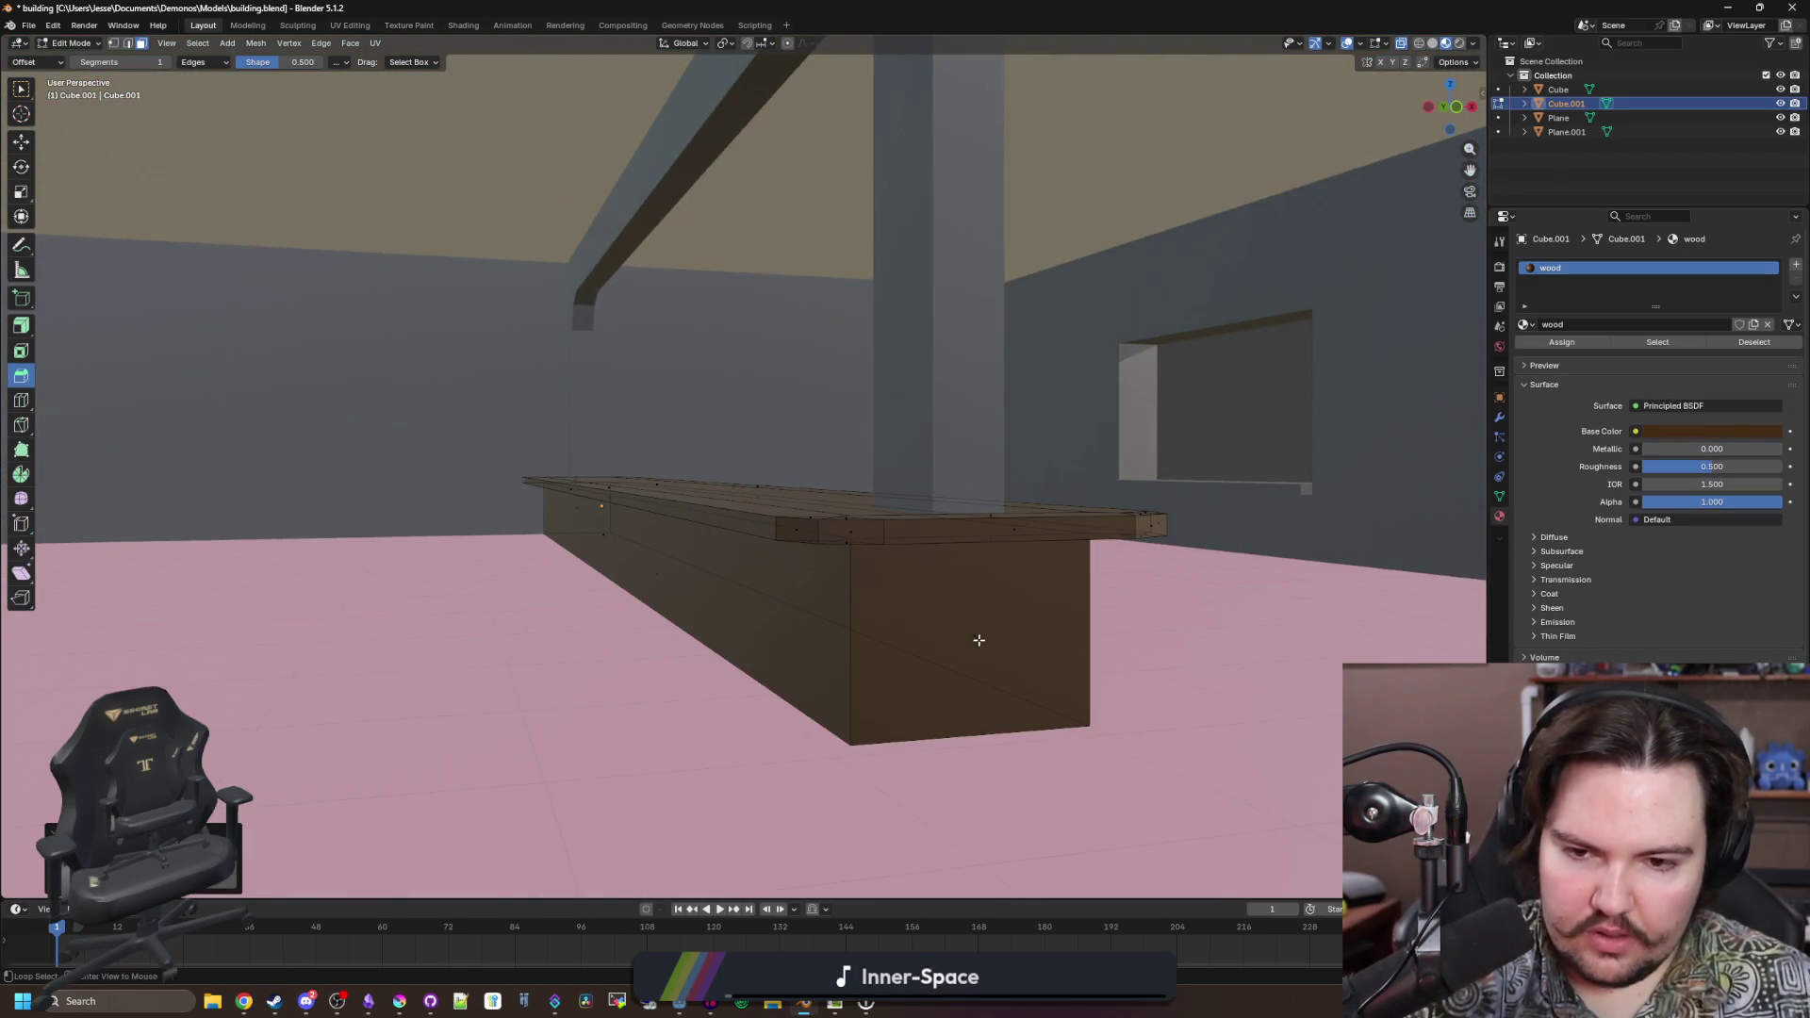
pyautogui.click(960, 637)
pyautogui.click(970, 633)
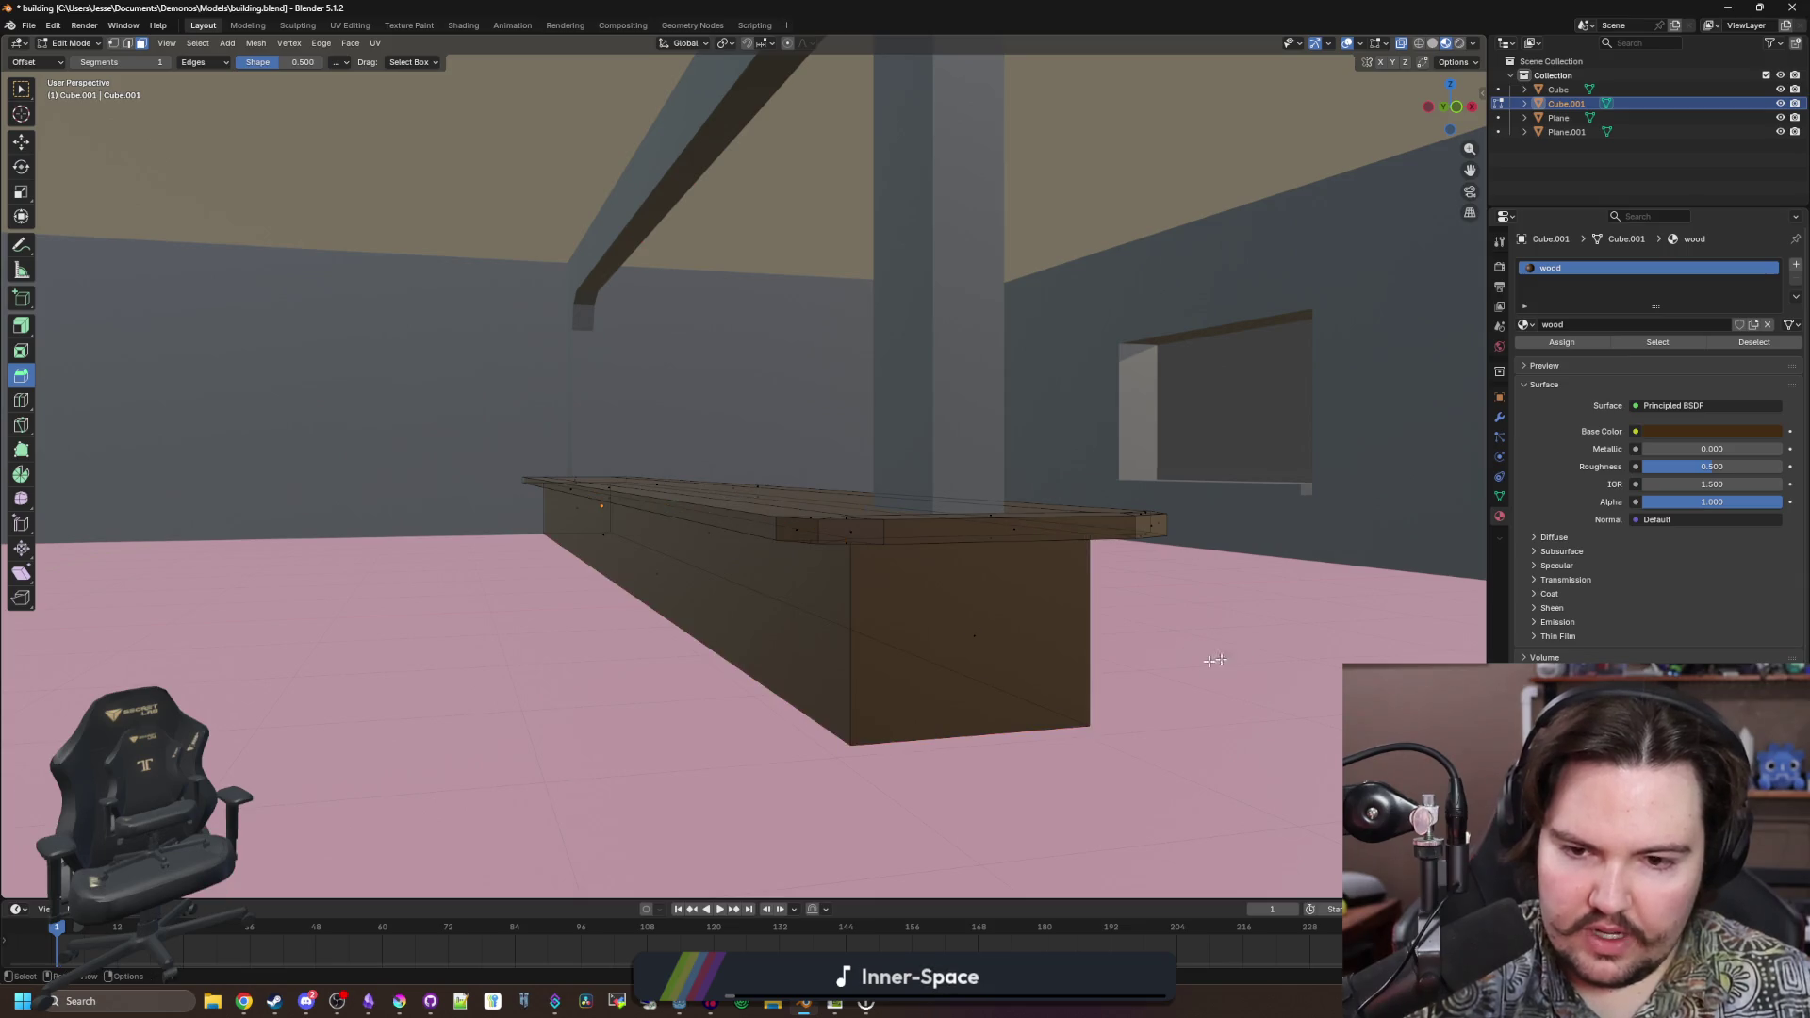
pyautogui.click(598, 530)
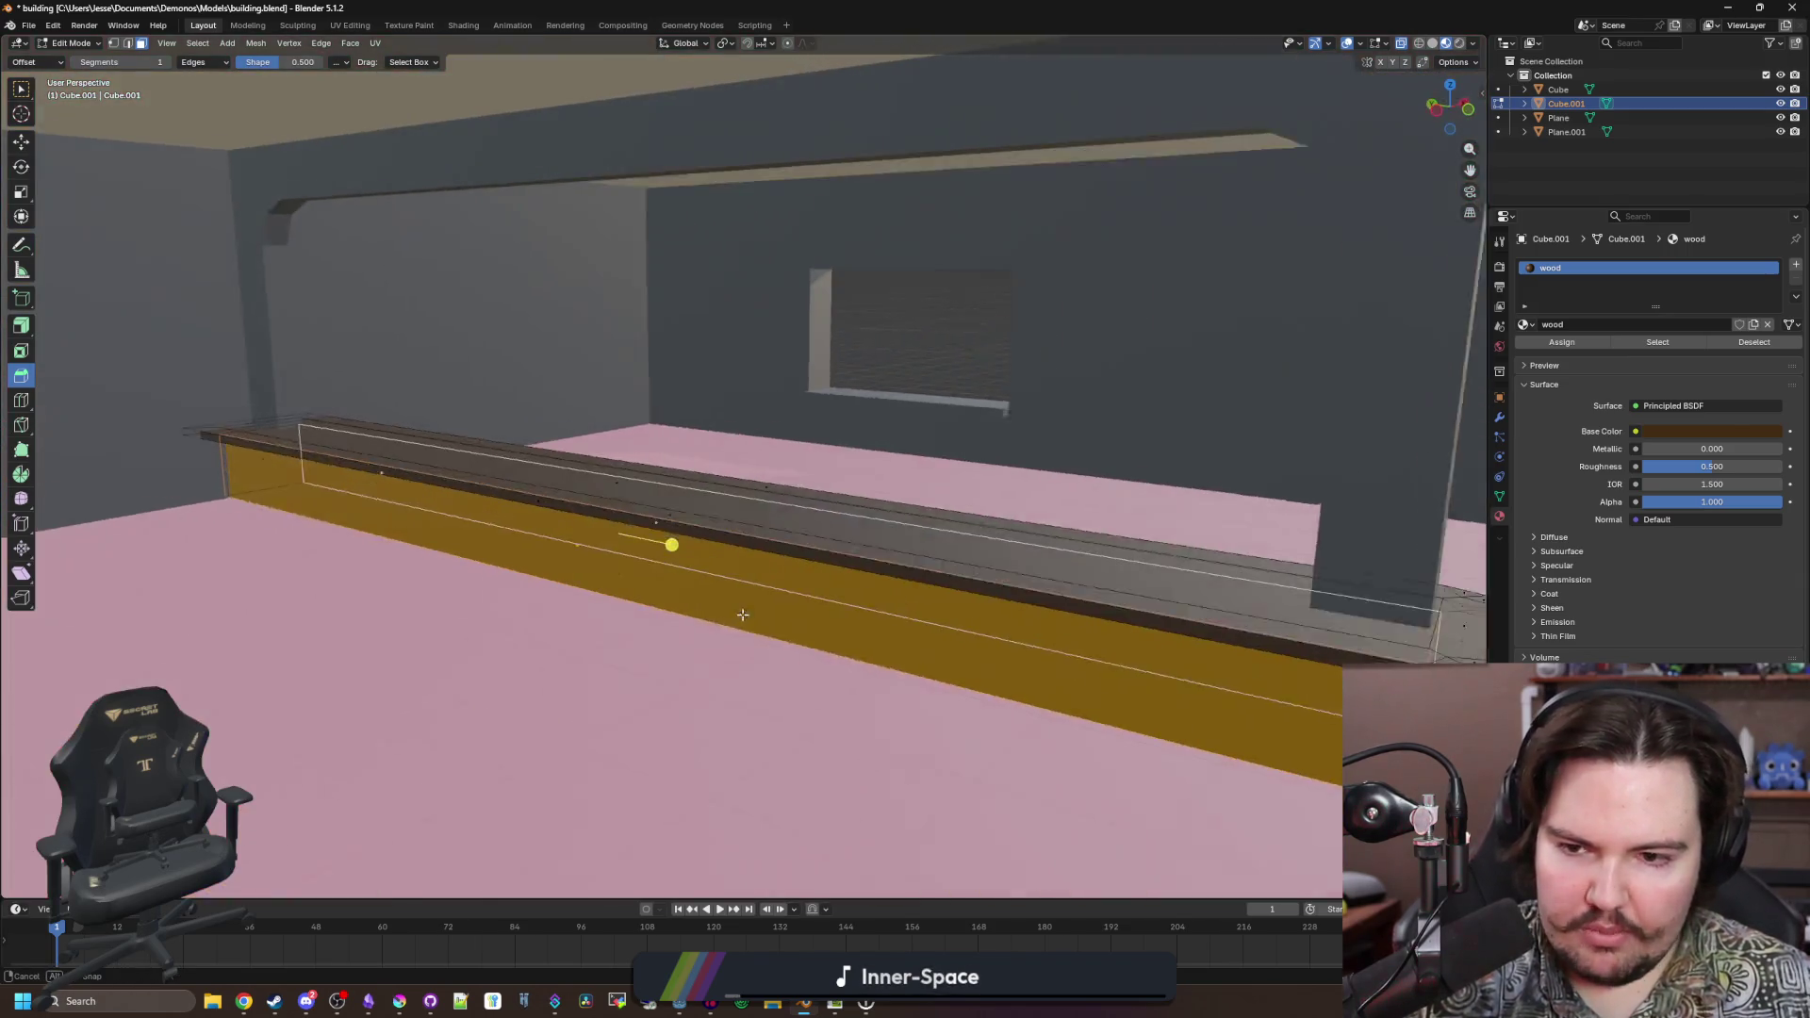
pyautogui.moveTo(743, 614); pyautogui.dragTo(779, 577)
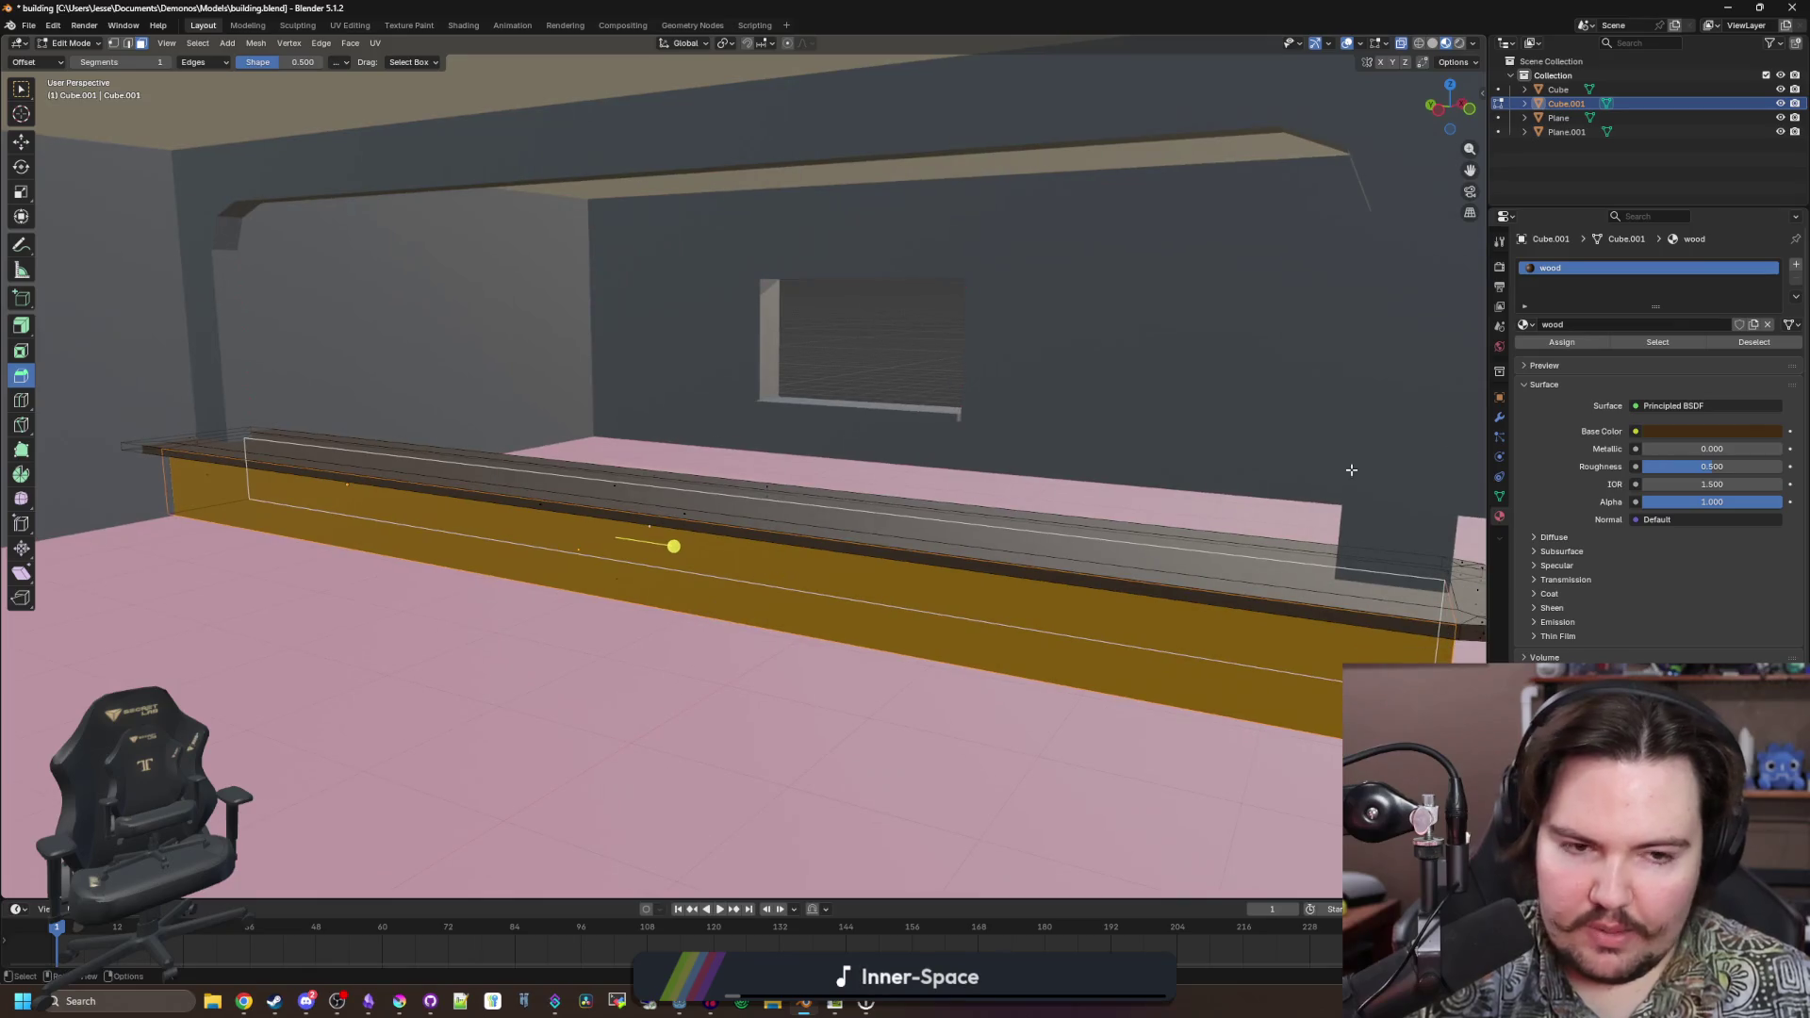
# - Add a second material slot with a new material named 'desk' for the side faces
pyautogui.click(1794, 269)
pyautogui.click(1528, 352)
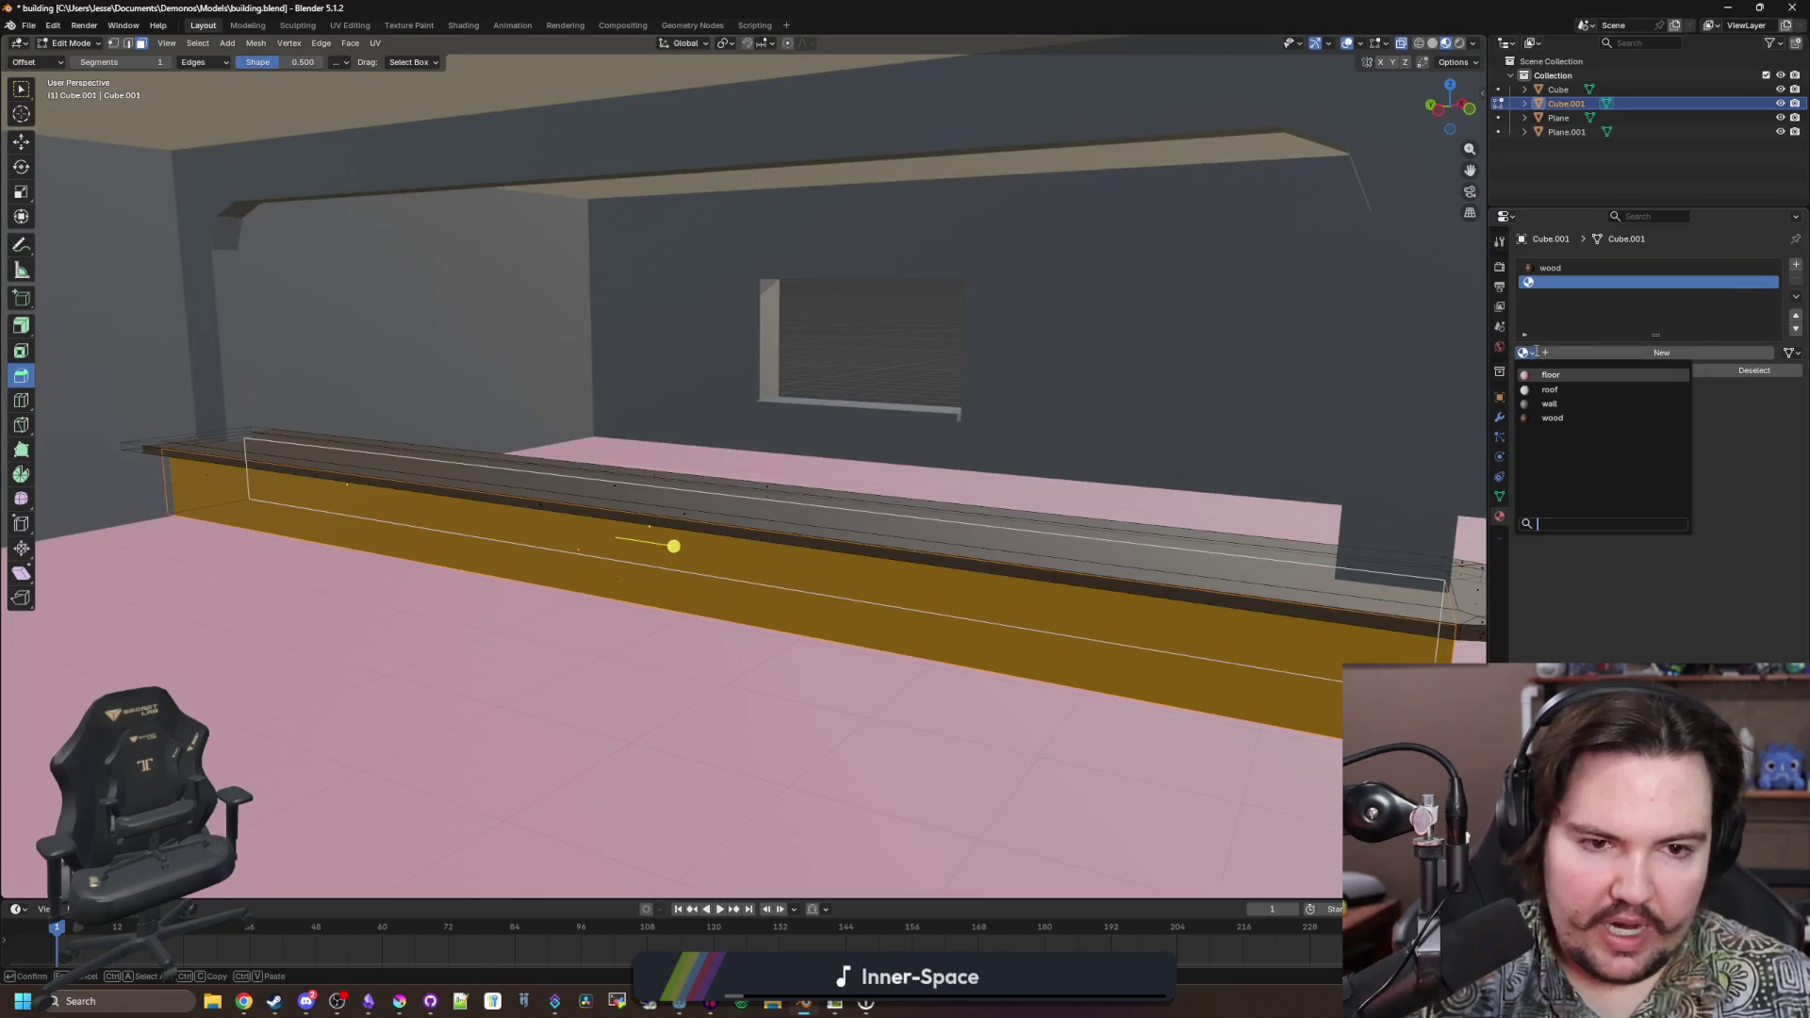
pyautogui.click(1591, 352)
pyautogui.doubleClick(1591, 351)
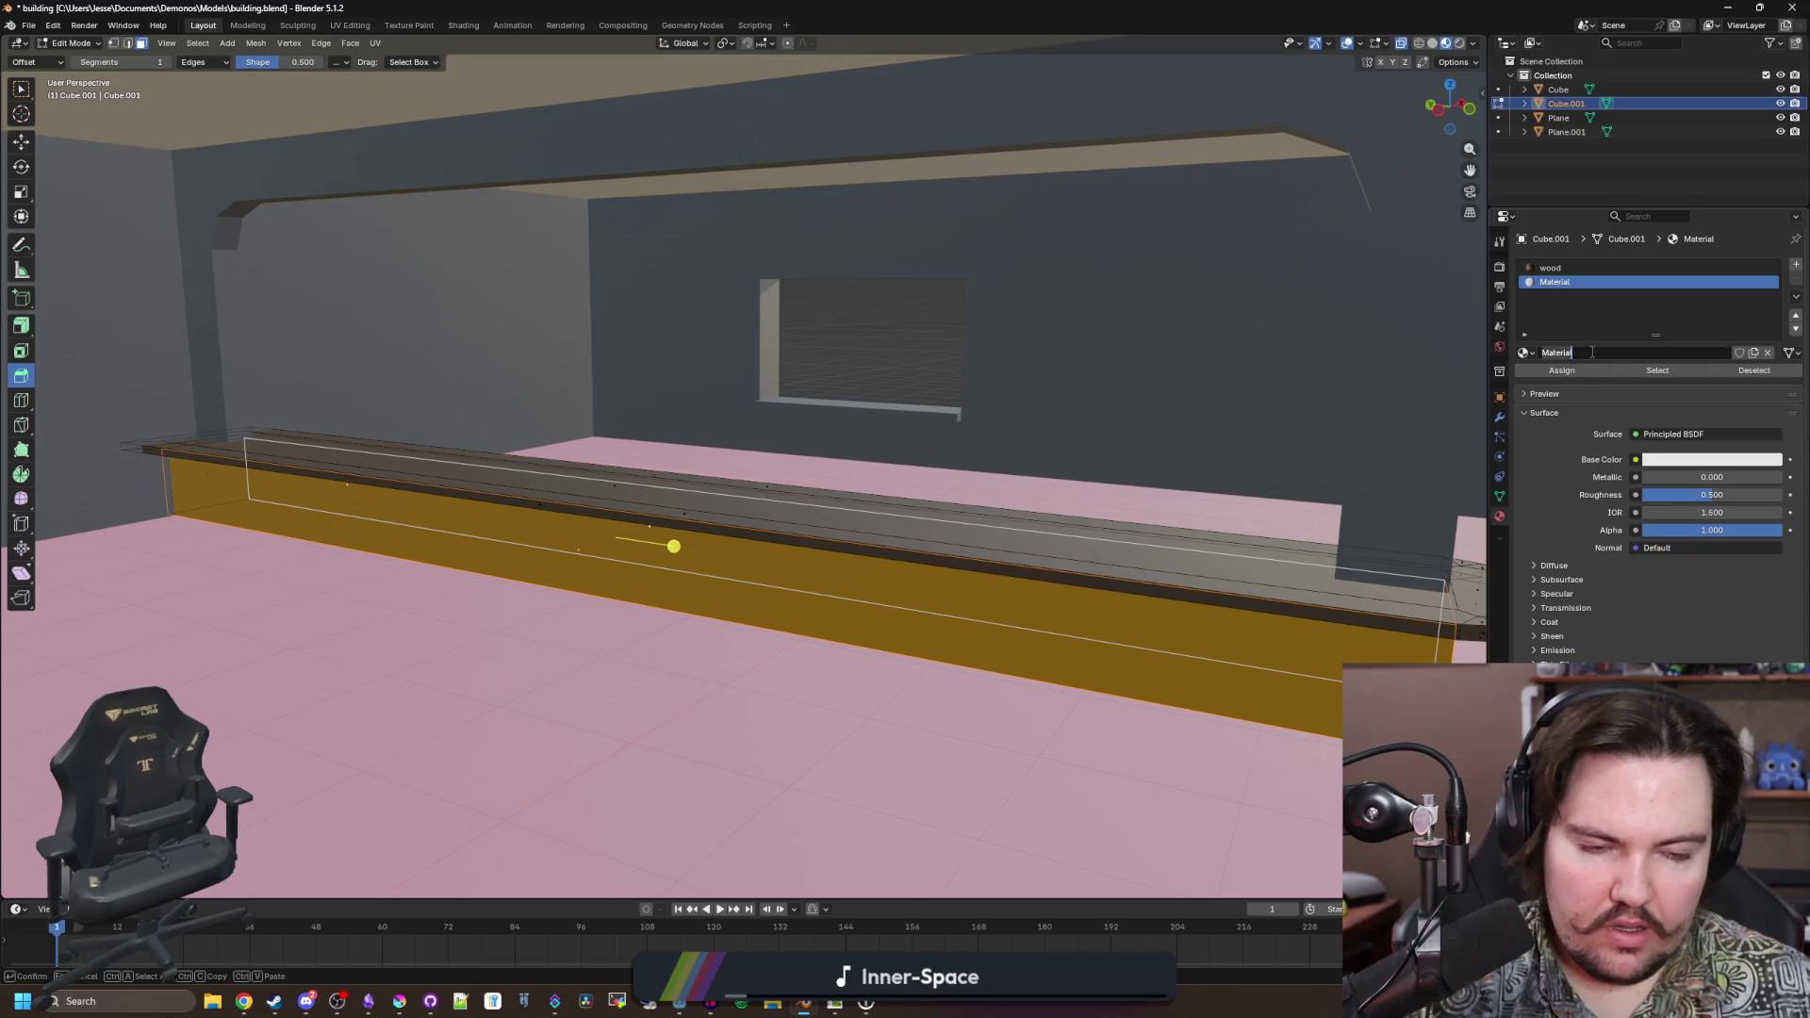
pyautogui.write('sk')
pyautogui.press('Return')
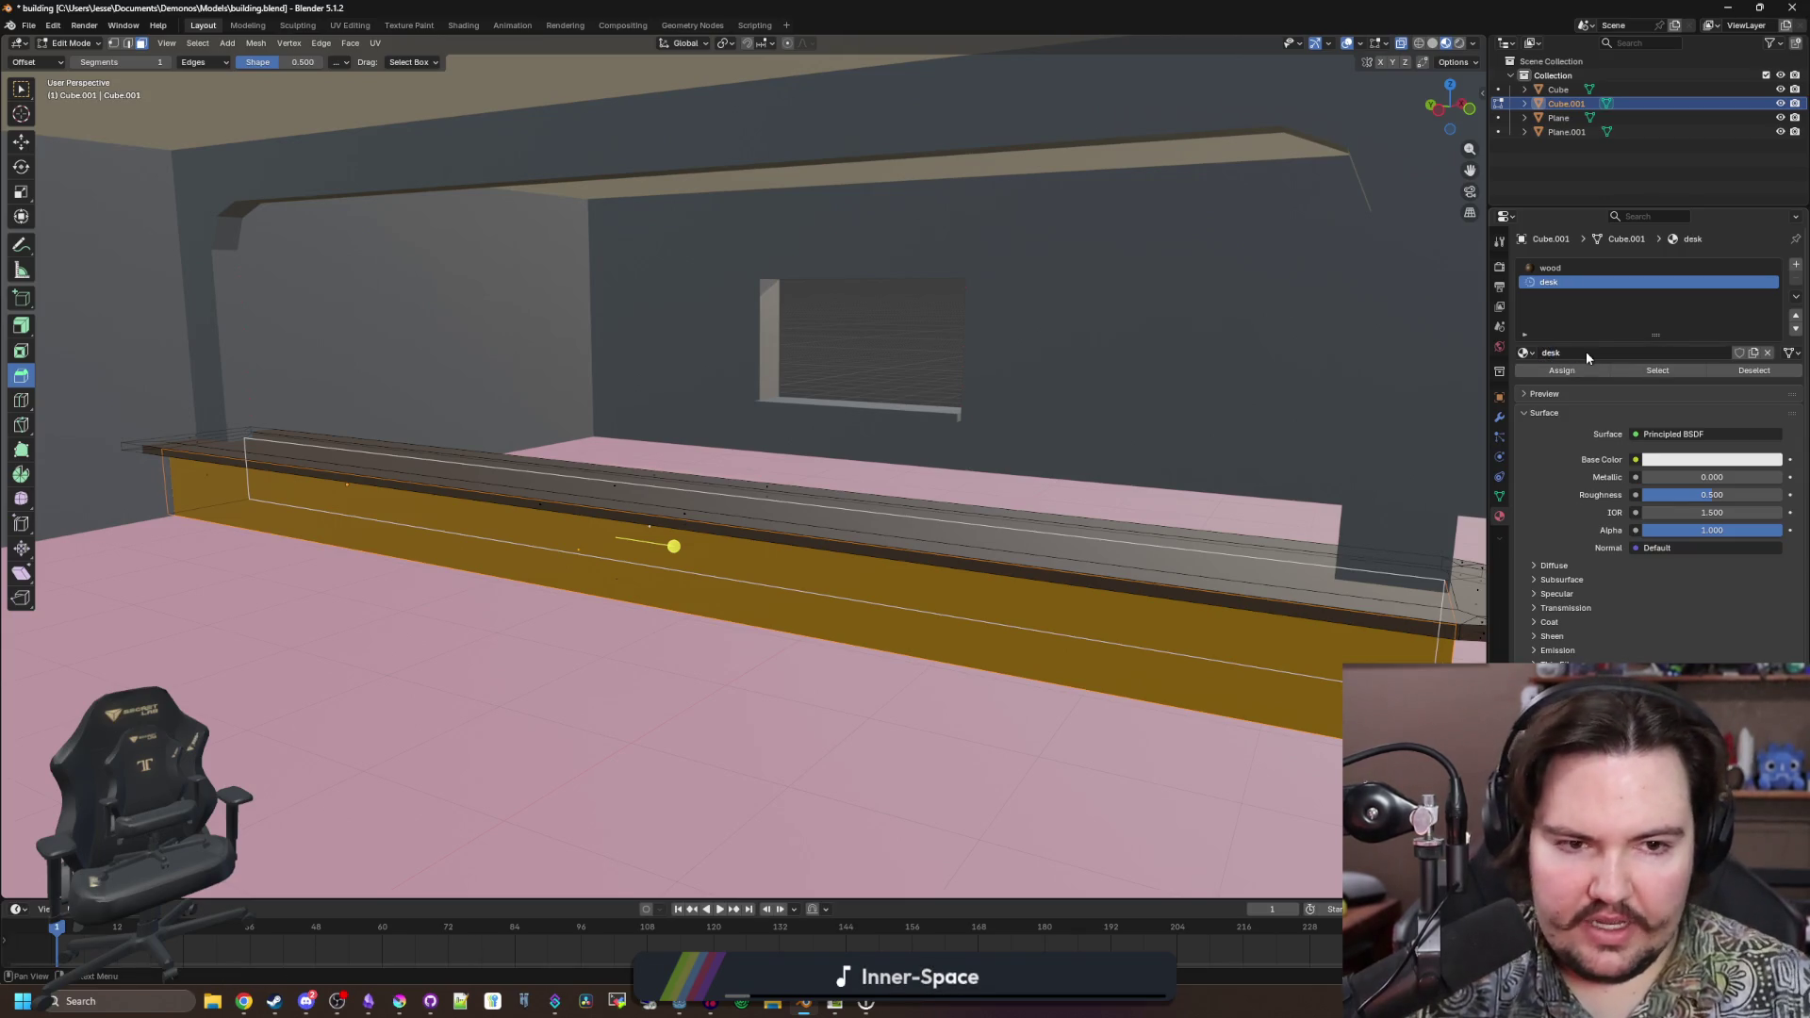
pyautogui.click(1744, 461)
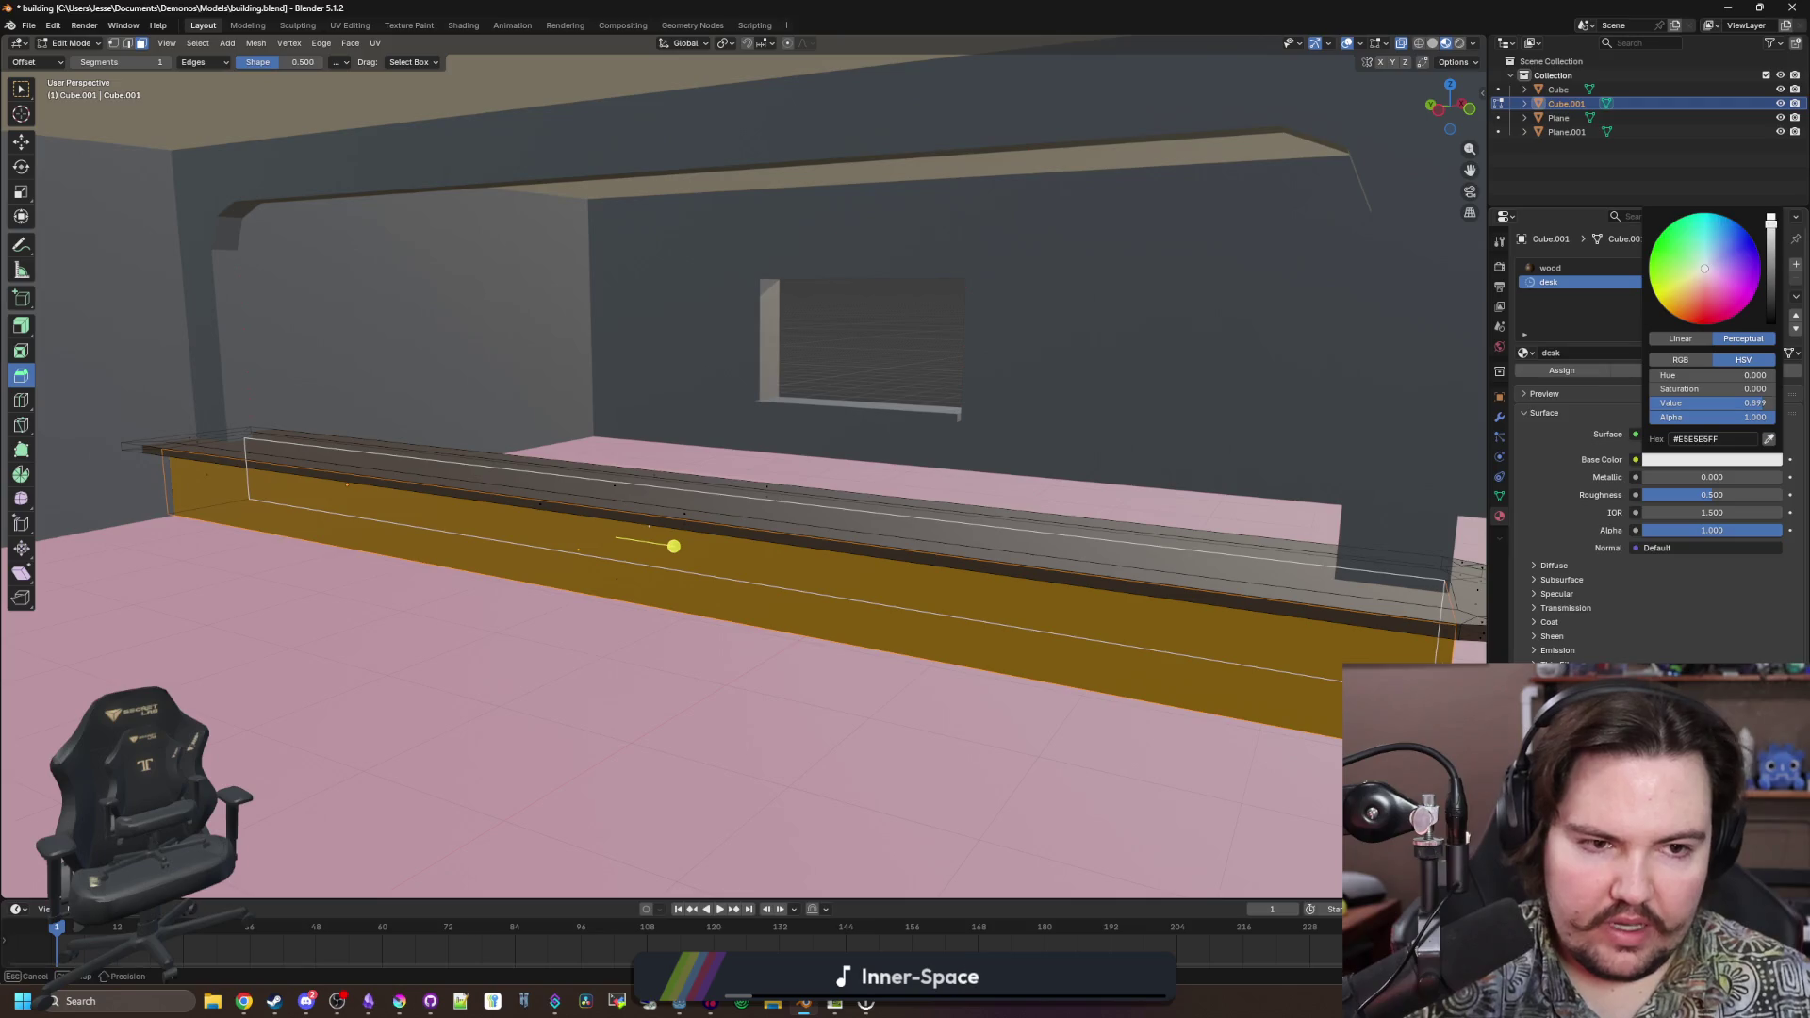
# - Leave Edit Mode and local view, then switch over to Godot
pyautogui.press('Tab')
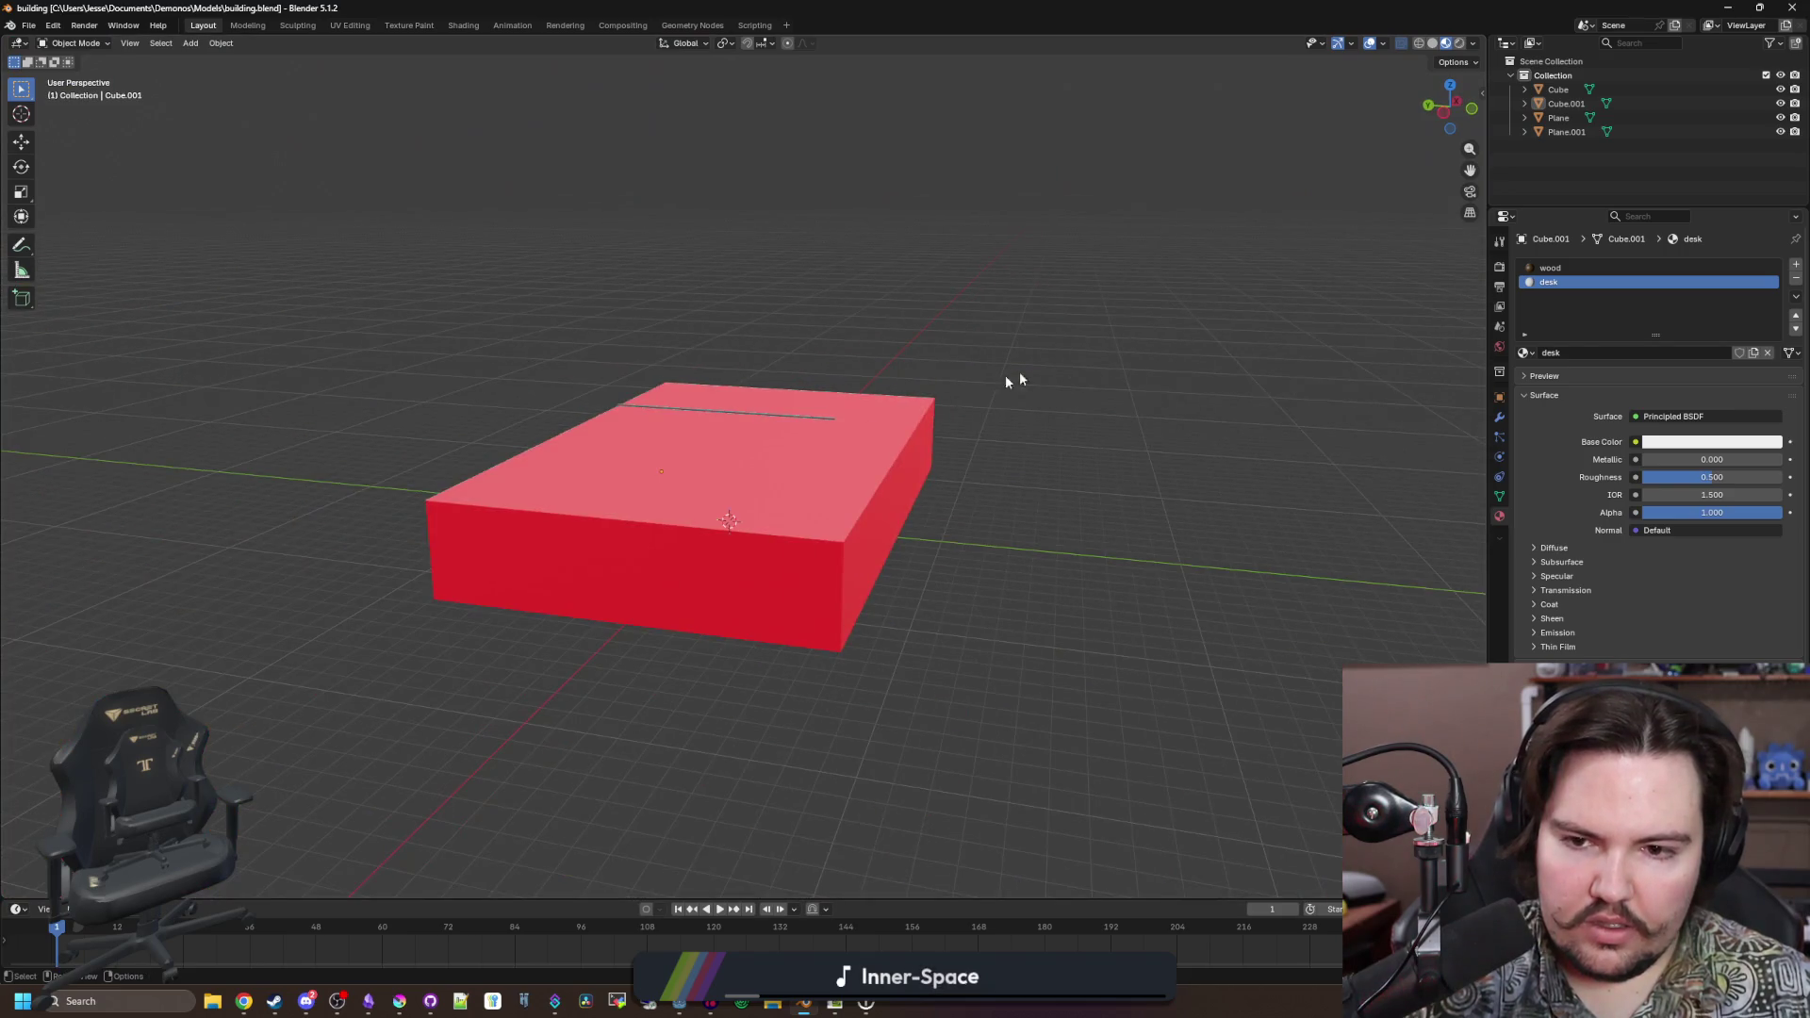
pyautogui.press('KP_Divide')
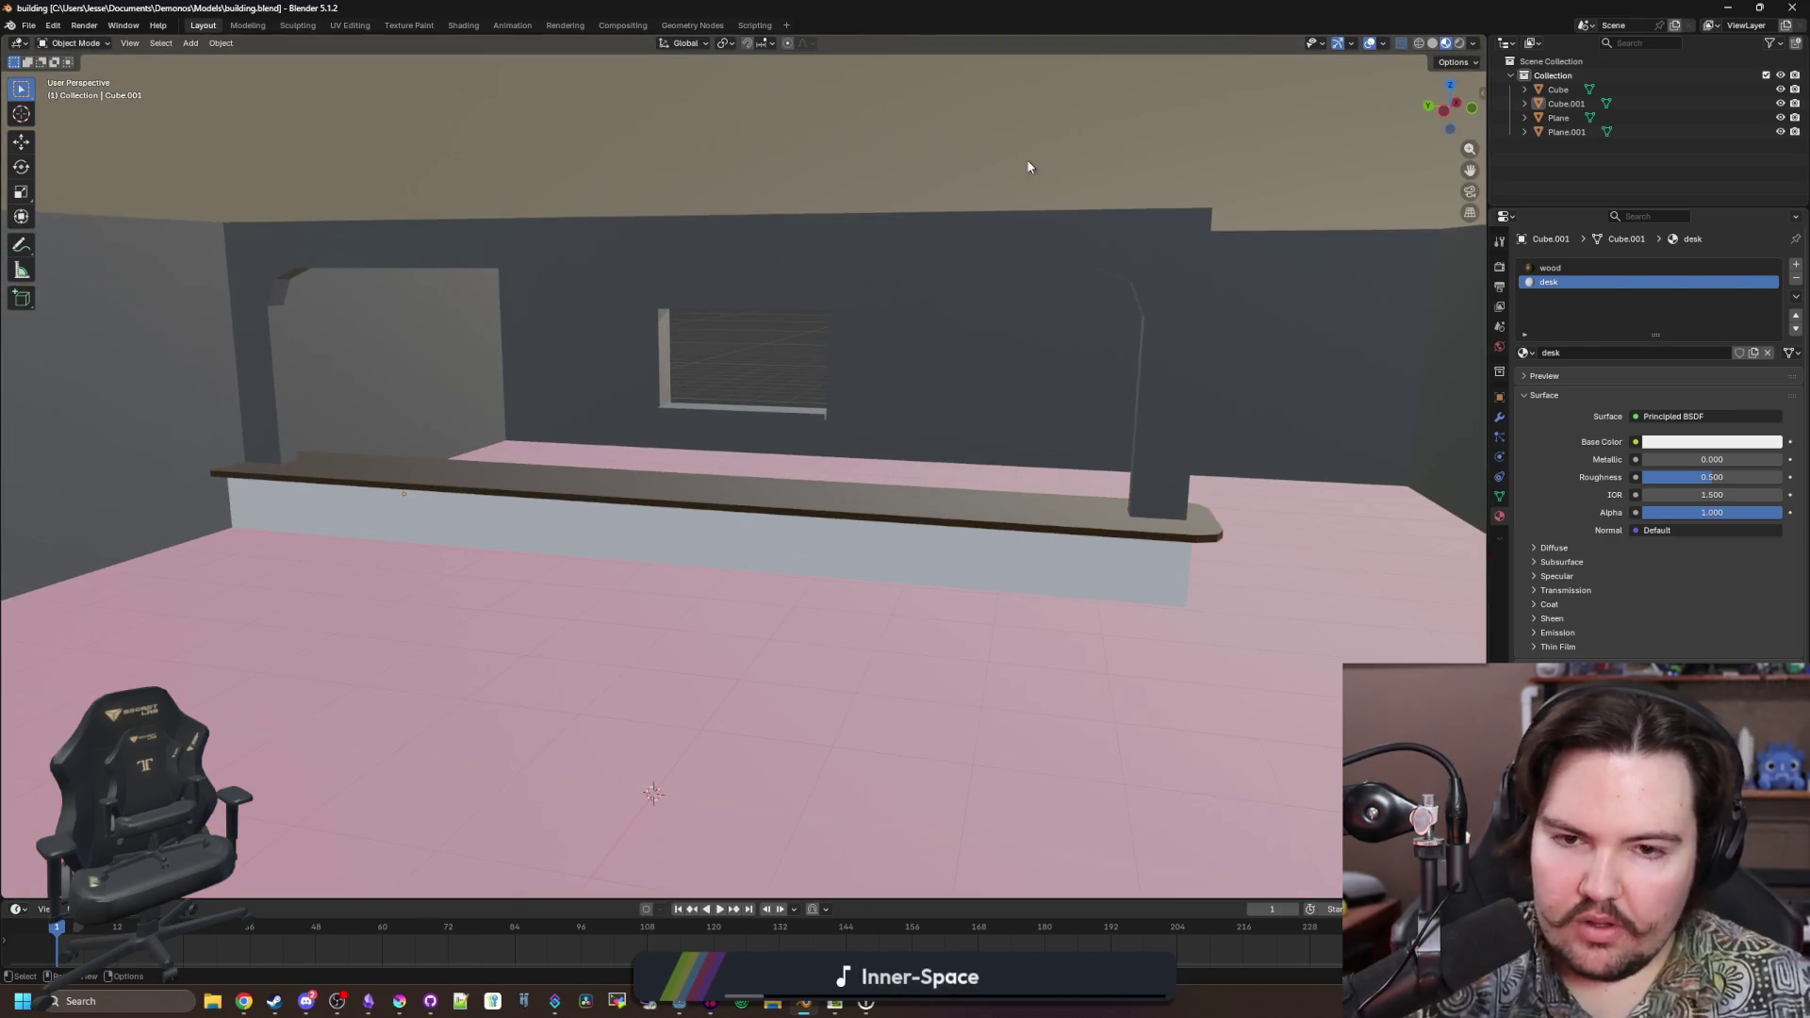
pyautogui.click(766, 371)
pyautogui.press('super+Down')
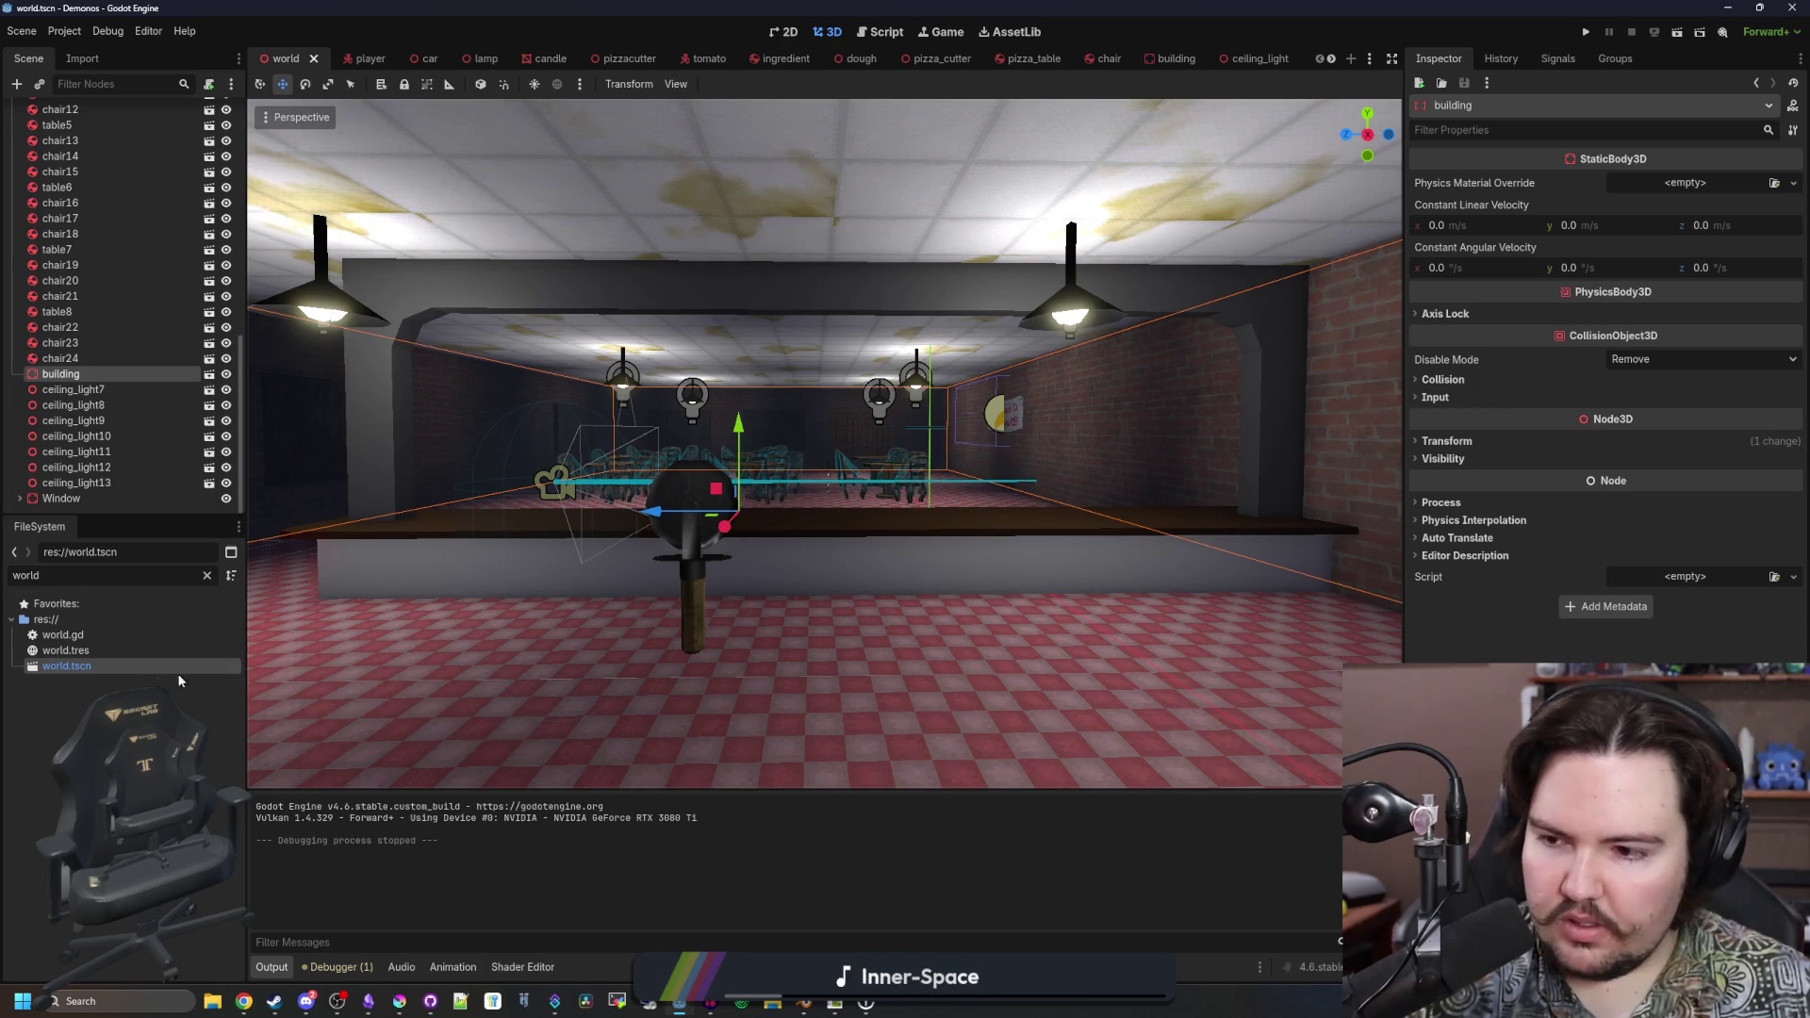
# - Filter FileSystem for 'bu', open building.tscn, and inspect Cube_001 and the overhead beam
pyautogui.click(207, 575)
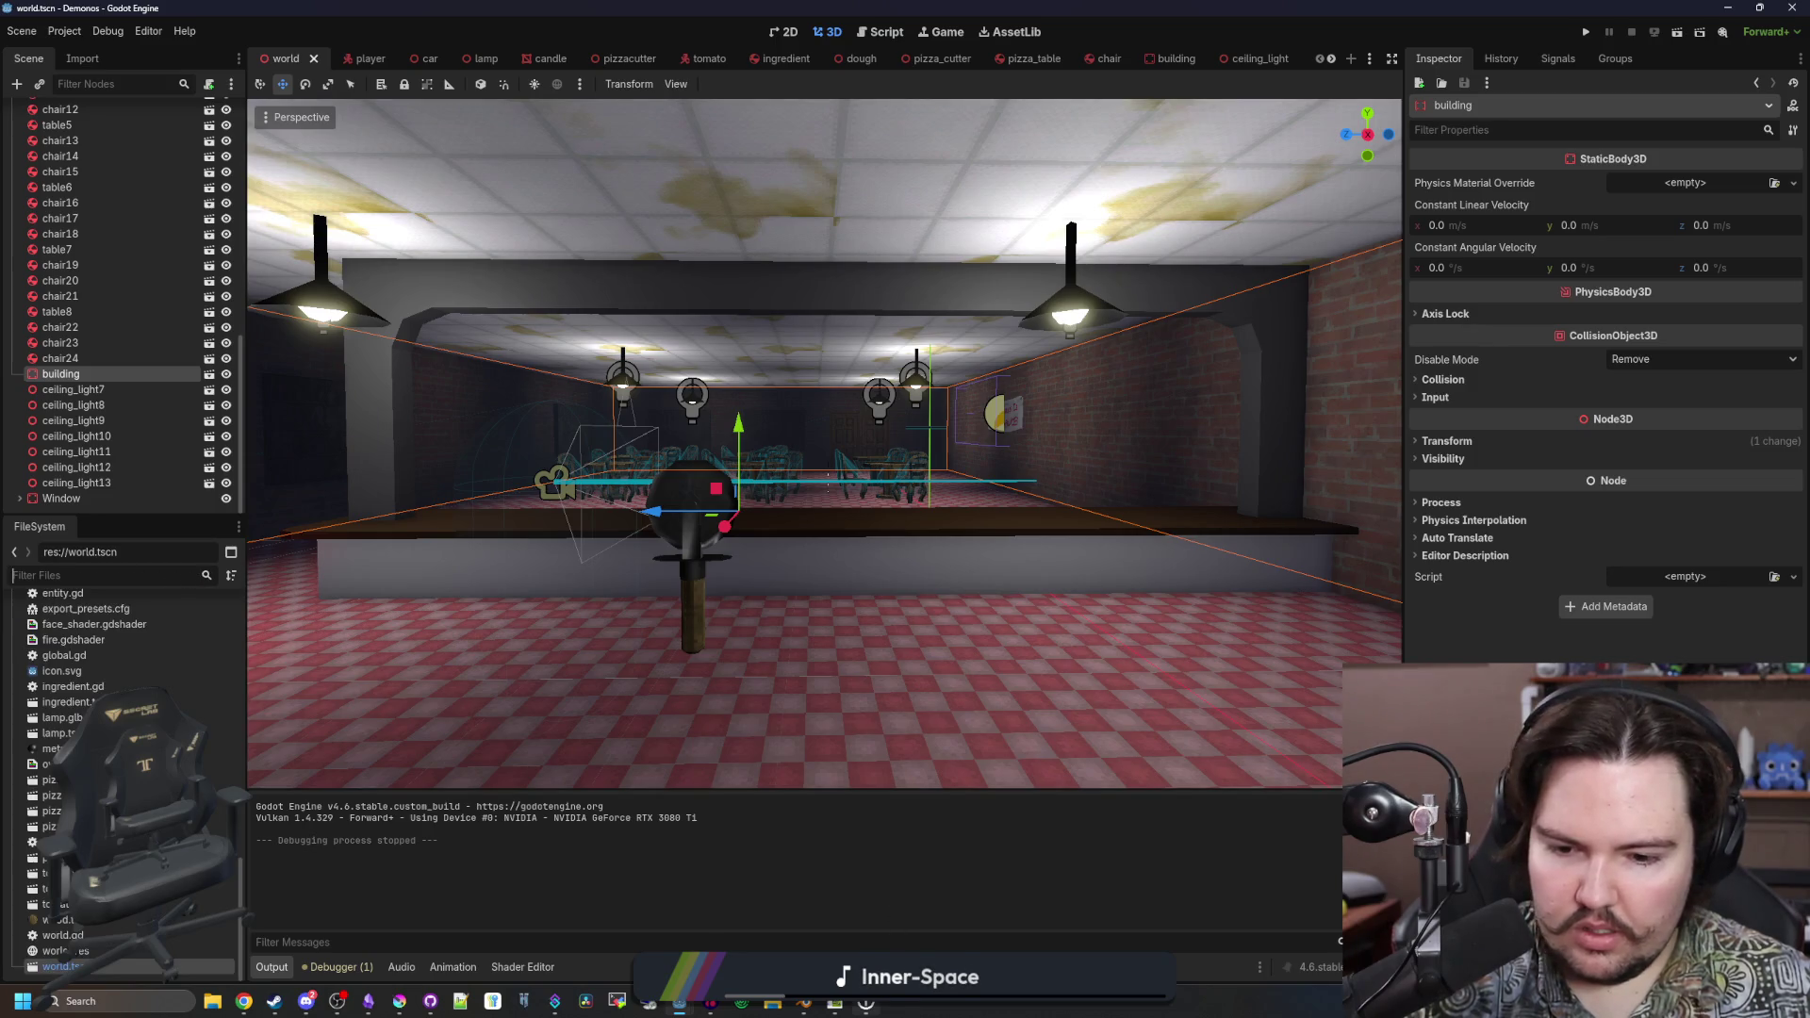
pyautogui.moveTo(865, 1001)
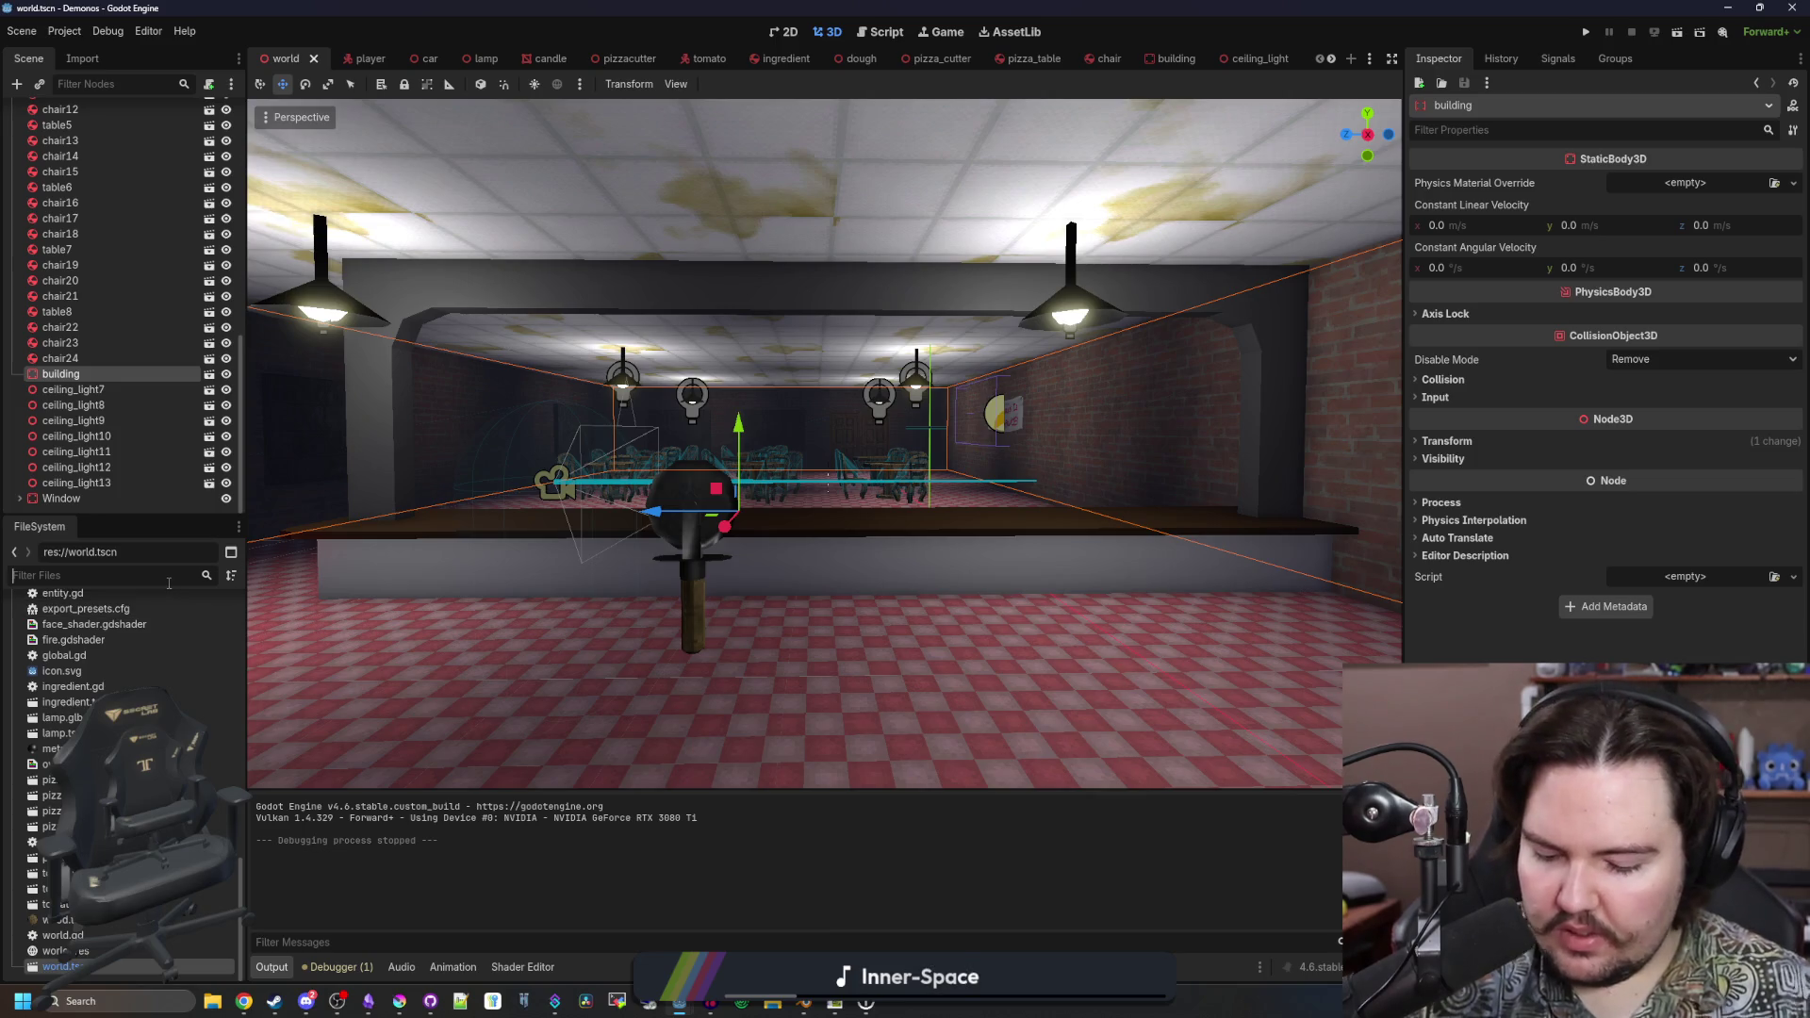
pyautogui.write('build')
pyautogui.doubleClick(70, 666)
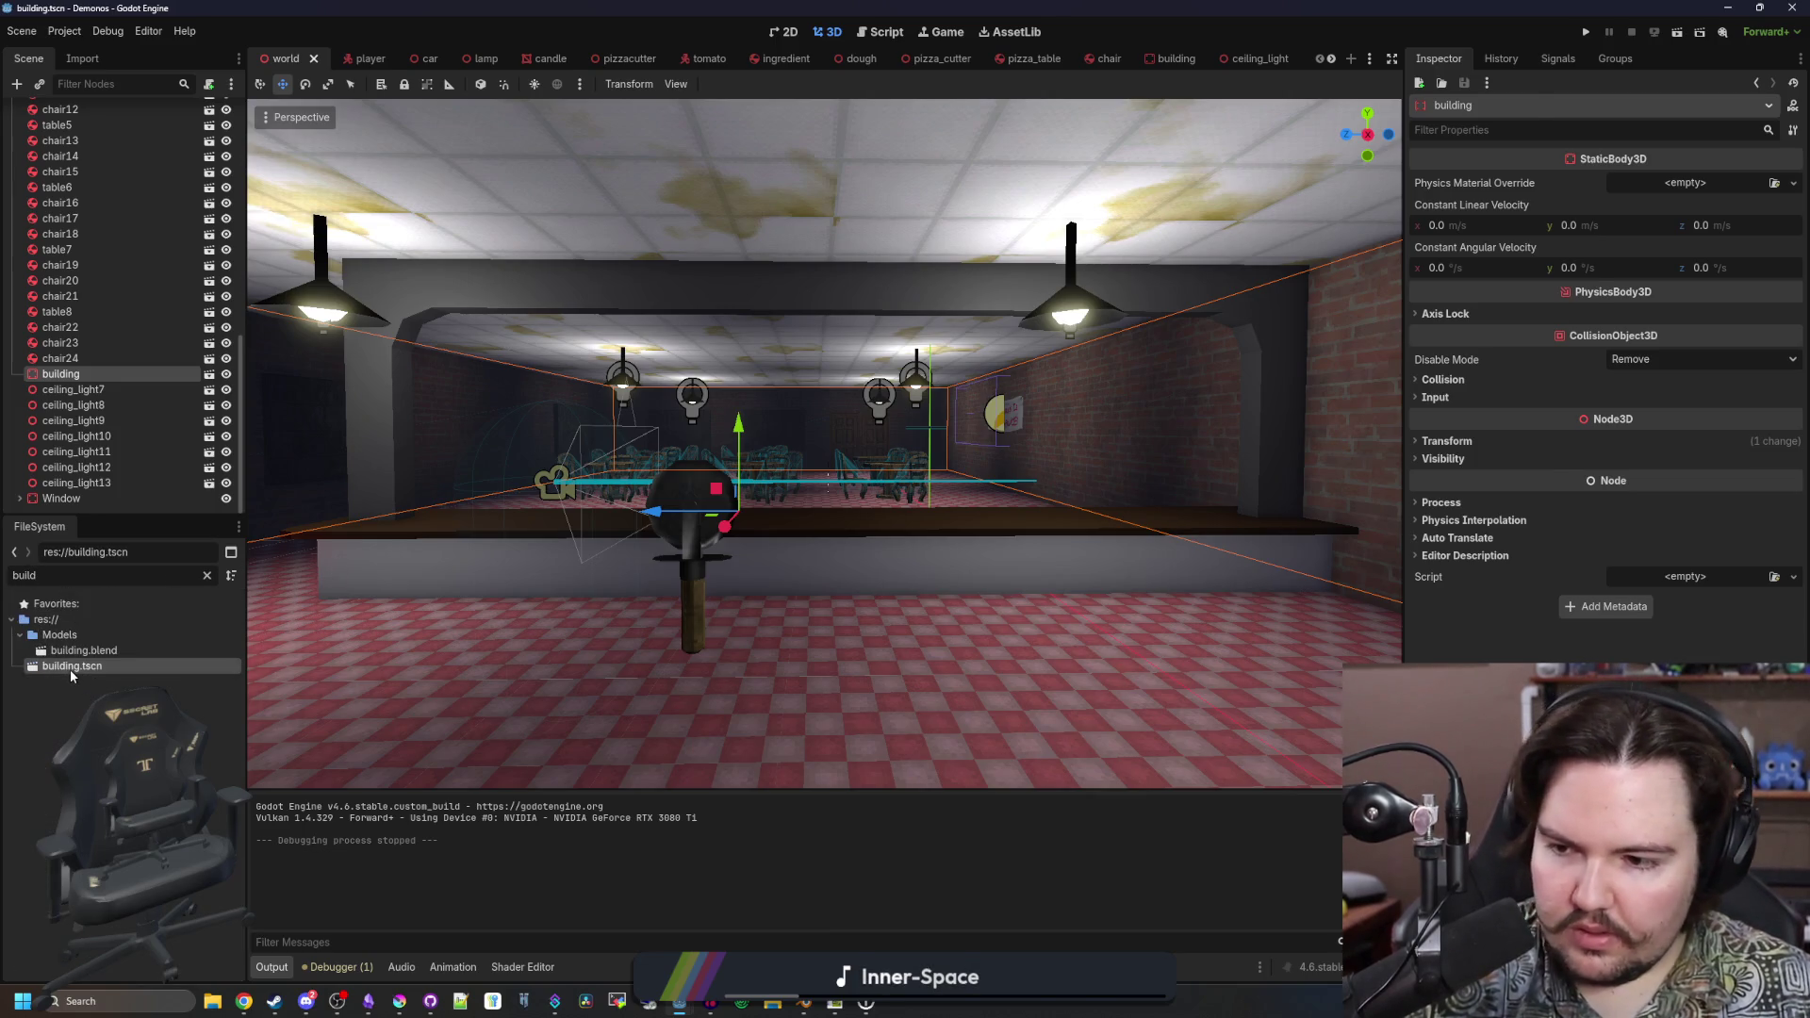
pyautogui.scroll(5, 806, 490)
pyautogui.click(839, 573)
pyautogui.moveTo(839, 573); pyautogui.dragTo(911, 487)
pyautogui.click(926, 248)
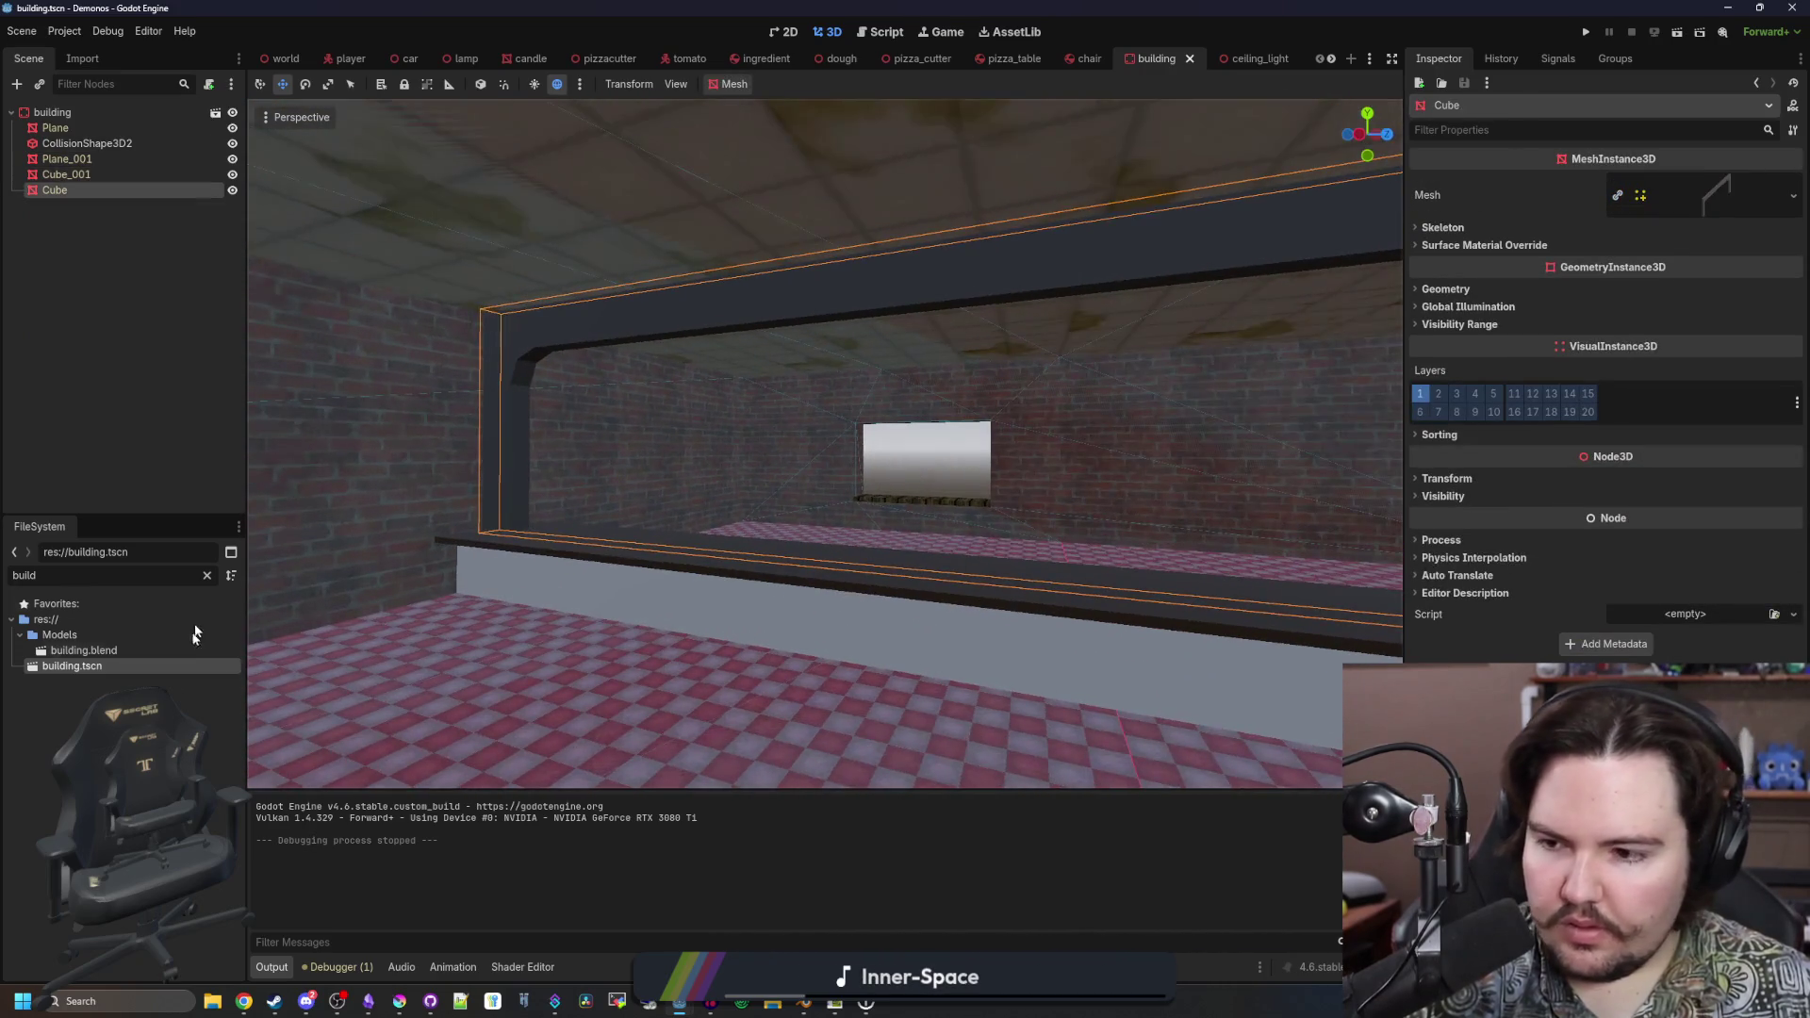
# - Apply brick.tres to the overhead beam Cube's surface material override slot 0
pyautogui.click(208, 576)
pyautogui.write('bric')
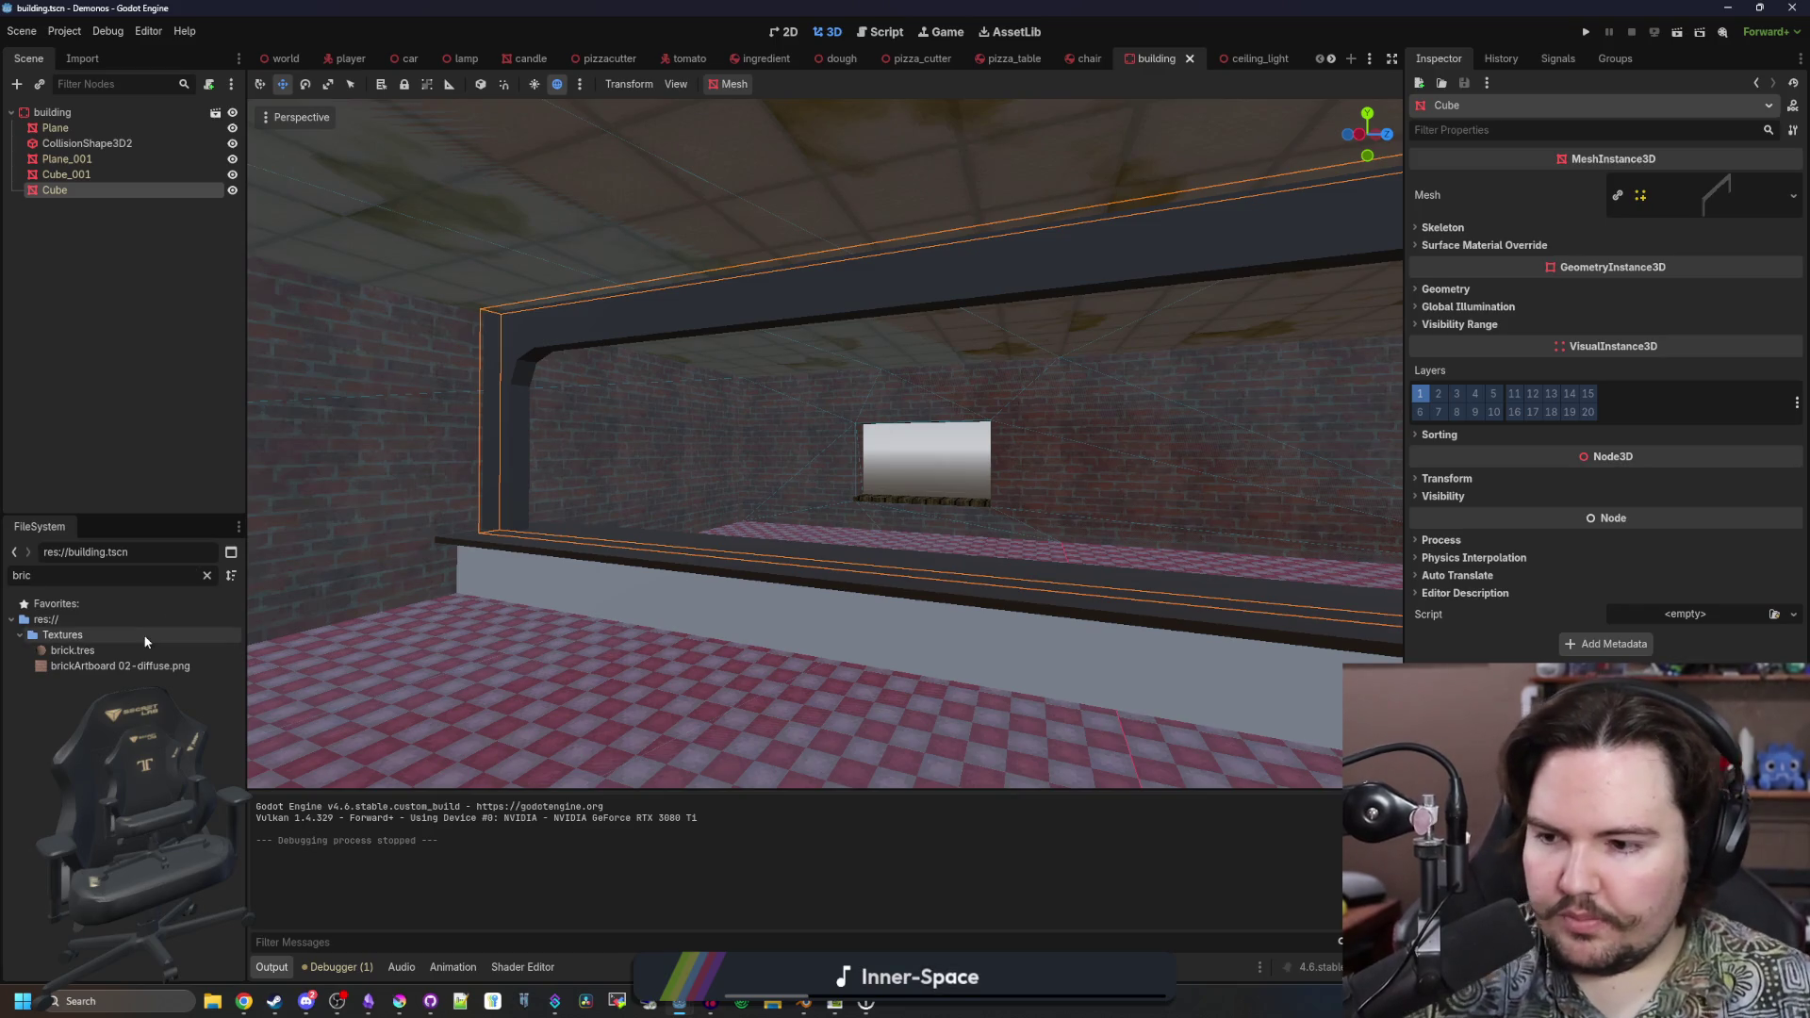
pyautogui.moveTo(99, 651)
pyautogui.mouseDown()
pyautogui.moveTo(849, 472)
pyautogui.moveTo(1478, 478)
pyautogui.mouseUp()
pyautogui.moveTo(1509, 247); pyautogui.dragTo(1685, 266)
# - Give counter Cube_001 wood.tres in slot 0 and metal.tres in slot 1
pyautogui.click(682, 565)
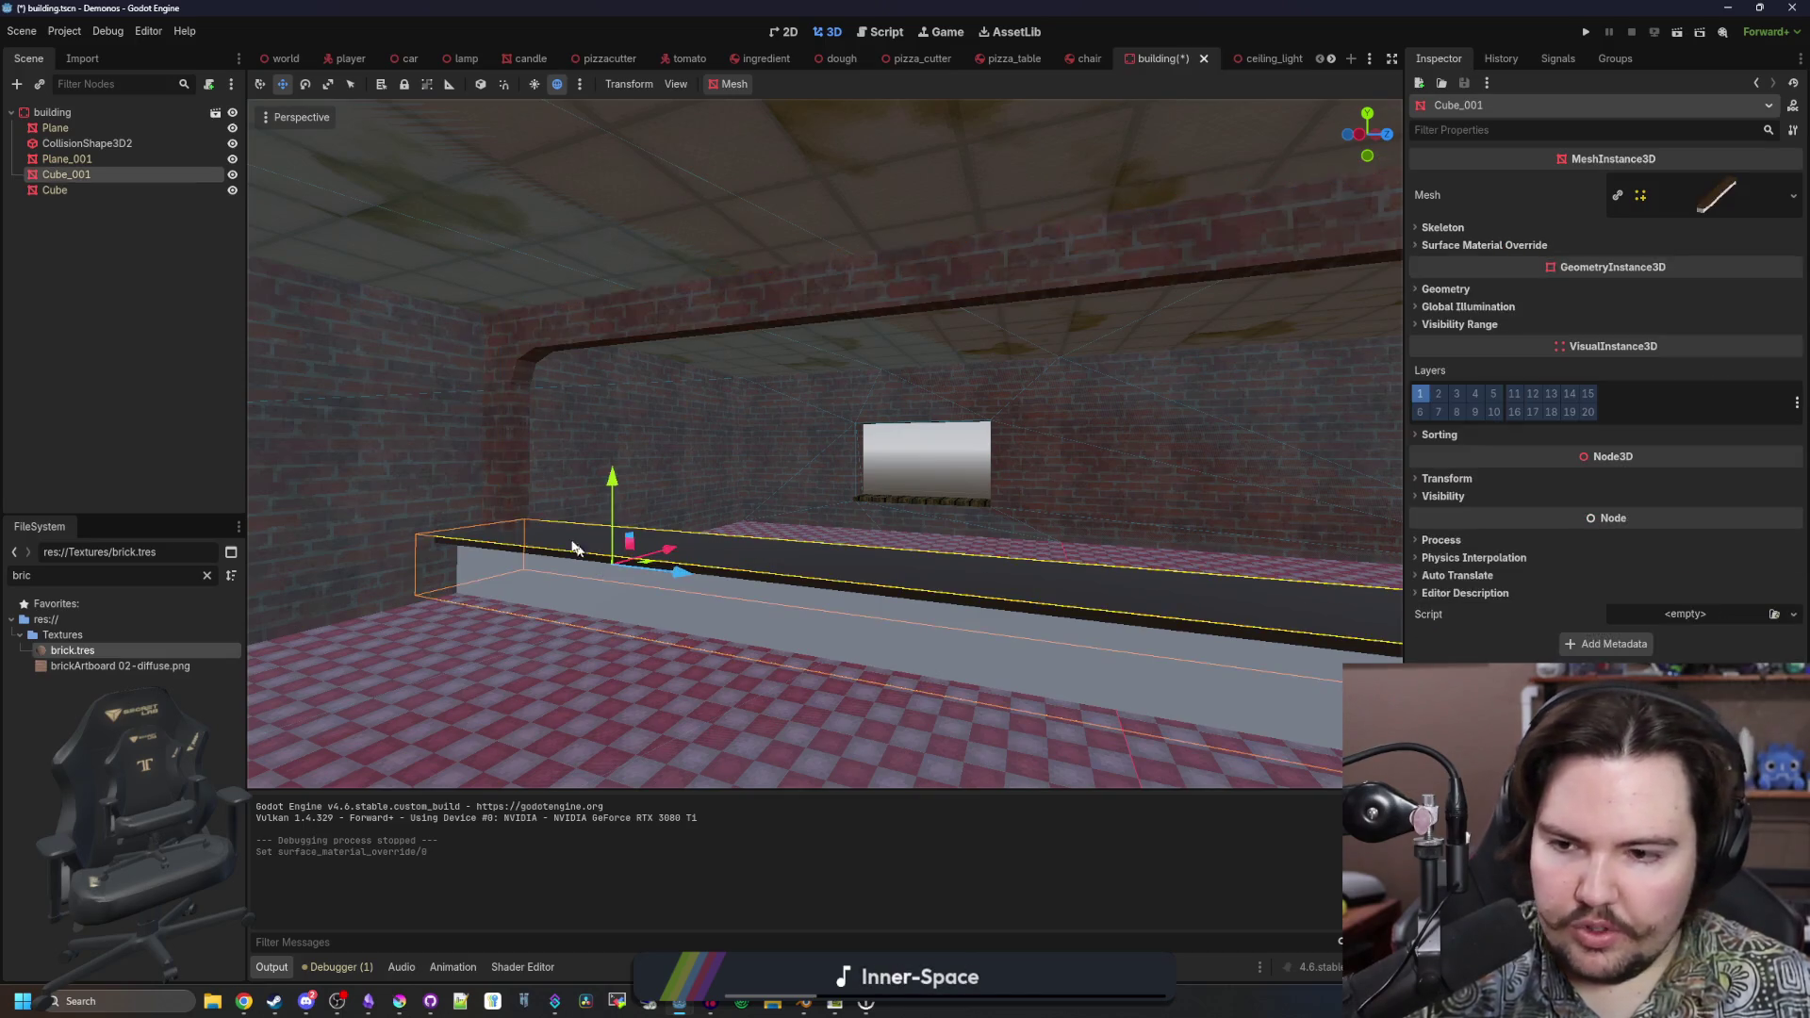
pyautogui.click(1508, 244)
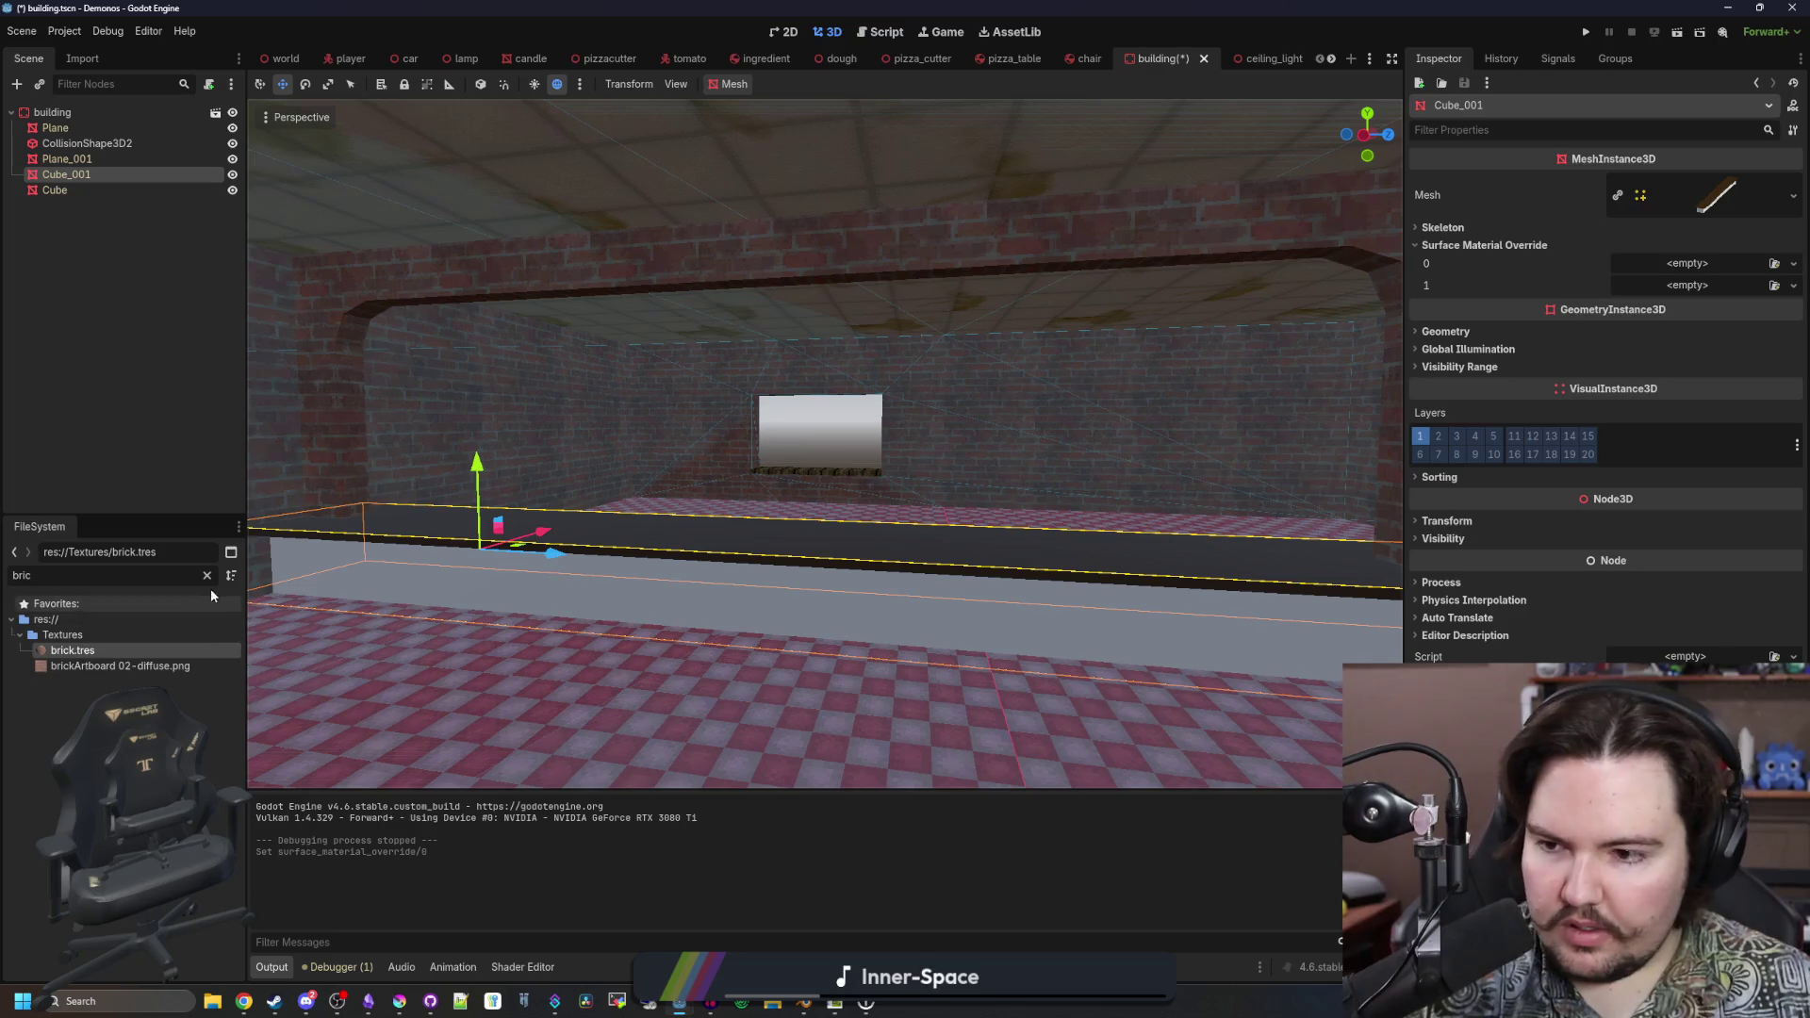
pyautogui.press('BackSpace')
pyautogui.press('BackSpace')
pyautogui.press('BackSpace')
pyautogui.write('wood')
pyautogui.moveTo(65, 666)
pyautogui.mouseDown()
pyautogui.moveTo(1611, 258)
pyautogui.moveTo(1679, 267)
pyautogui.mouseUp()
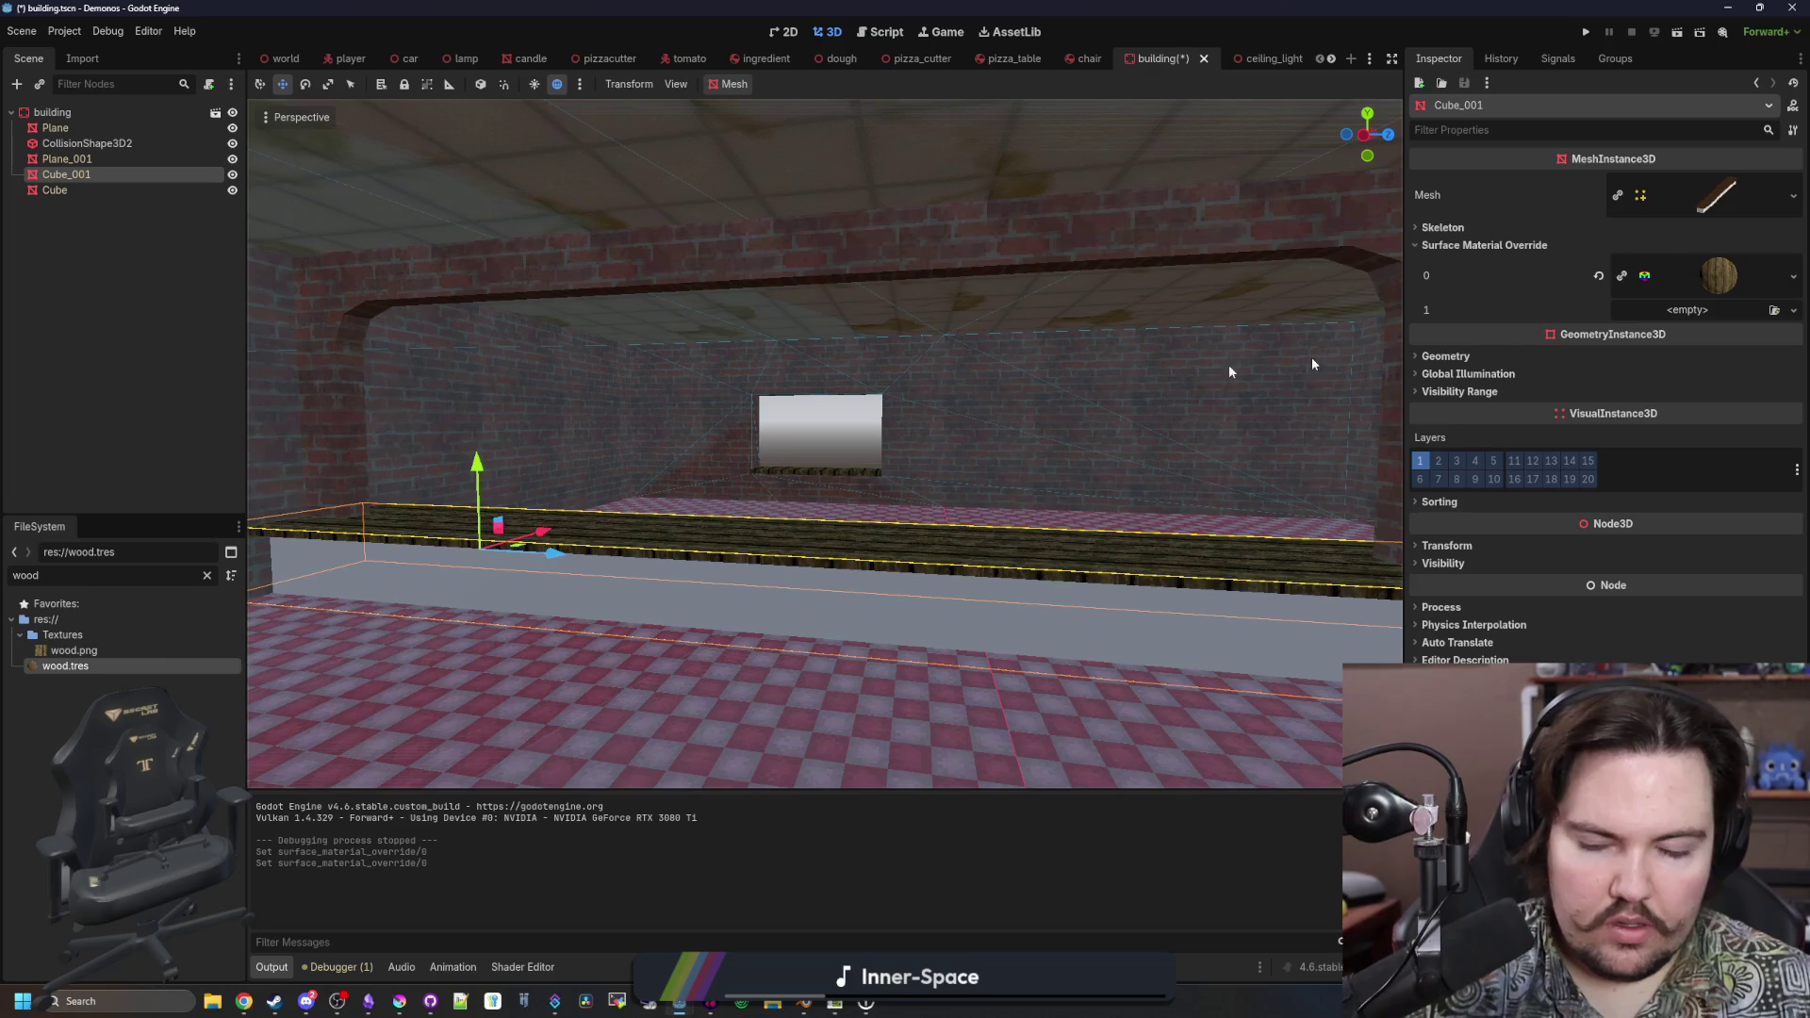
pyautogui.click(208, 575)
pyautogui.write('meta')
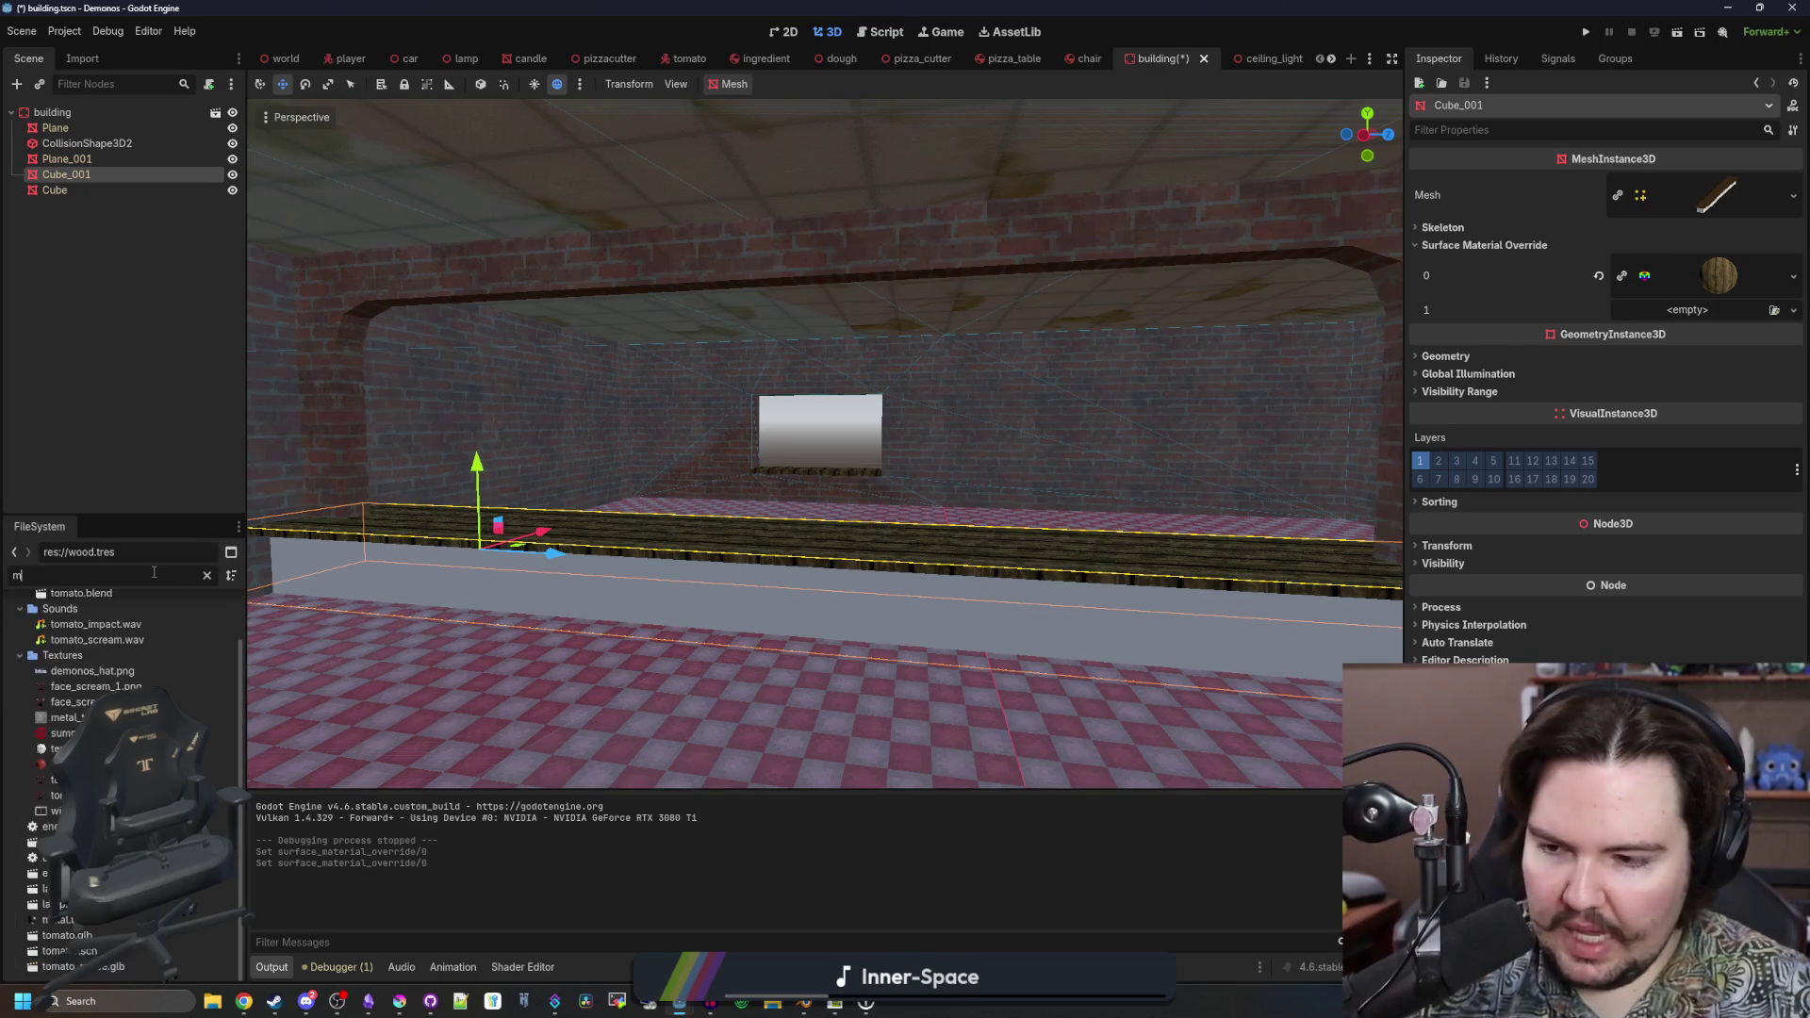
pyautogui.moveTo(104, 670); pyautogui.dragTo(1687, 309)
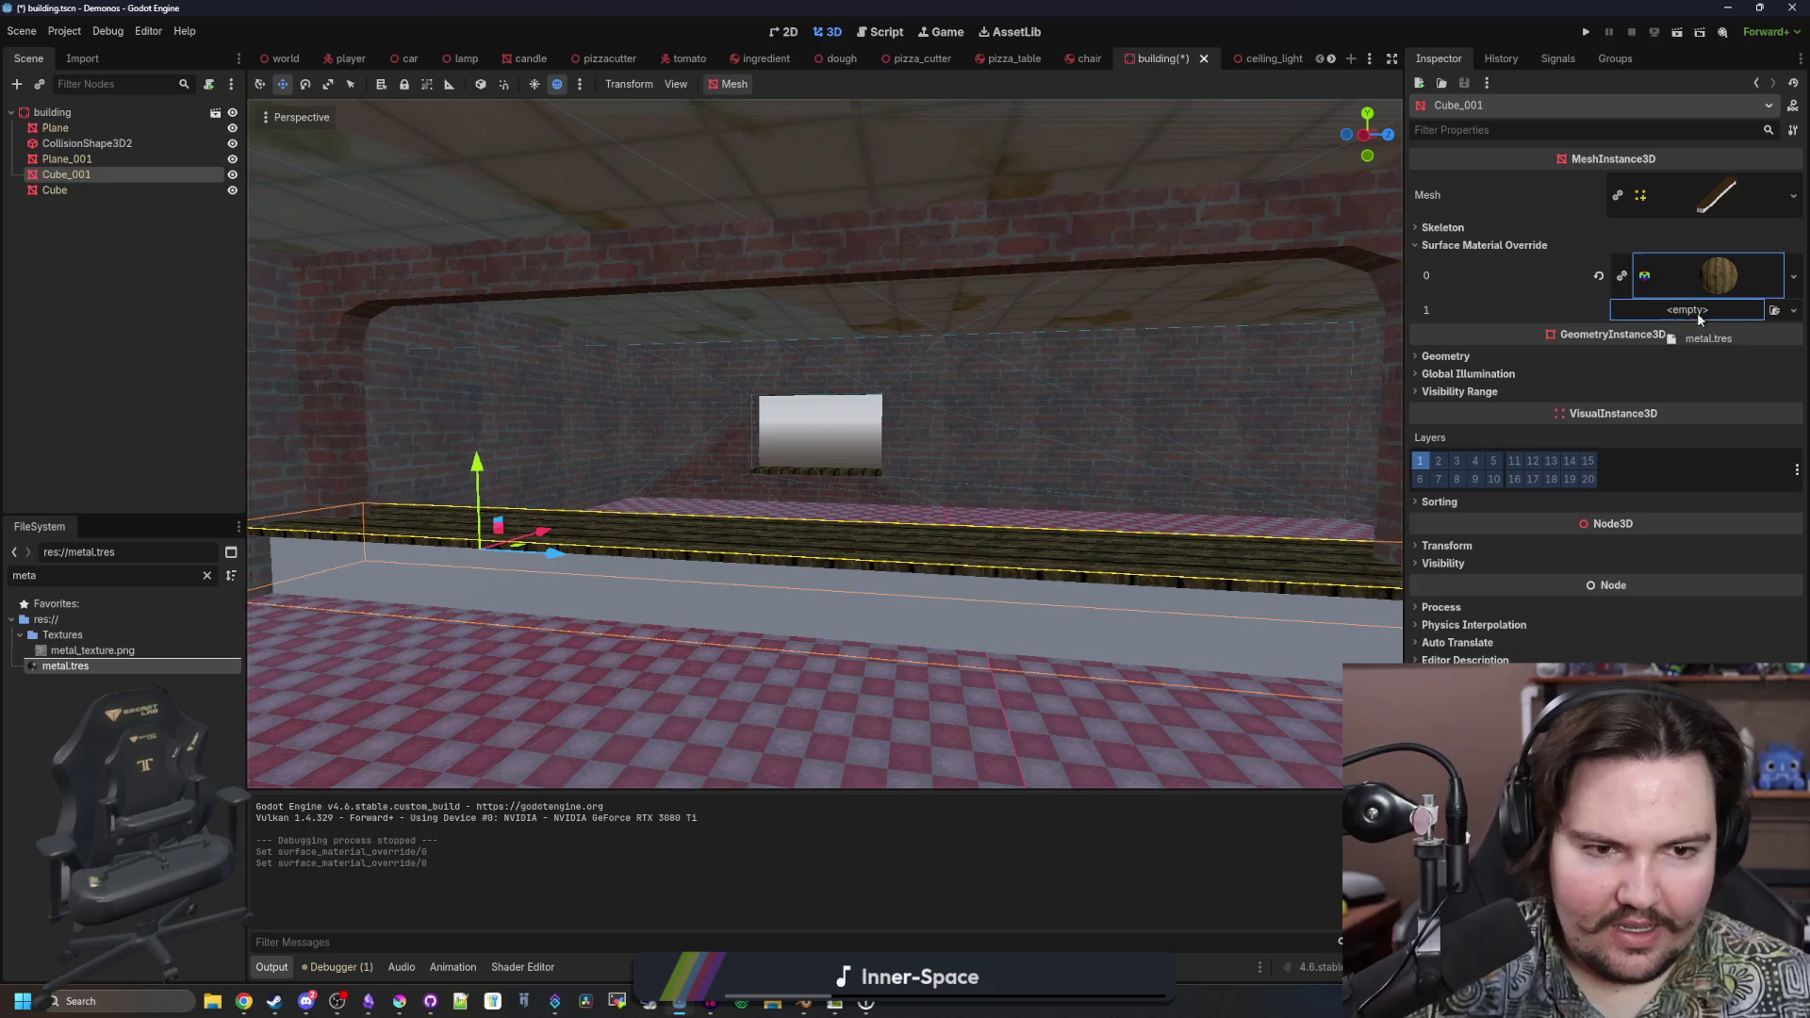
# - Deselect everything and save building.tscn
pyautogui.click(715, 720)
pyautogui.scroll(-5, 997, 517)
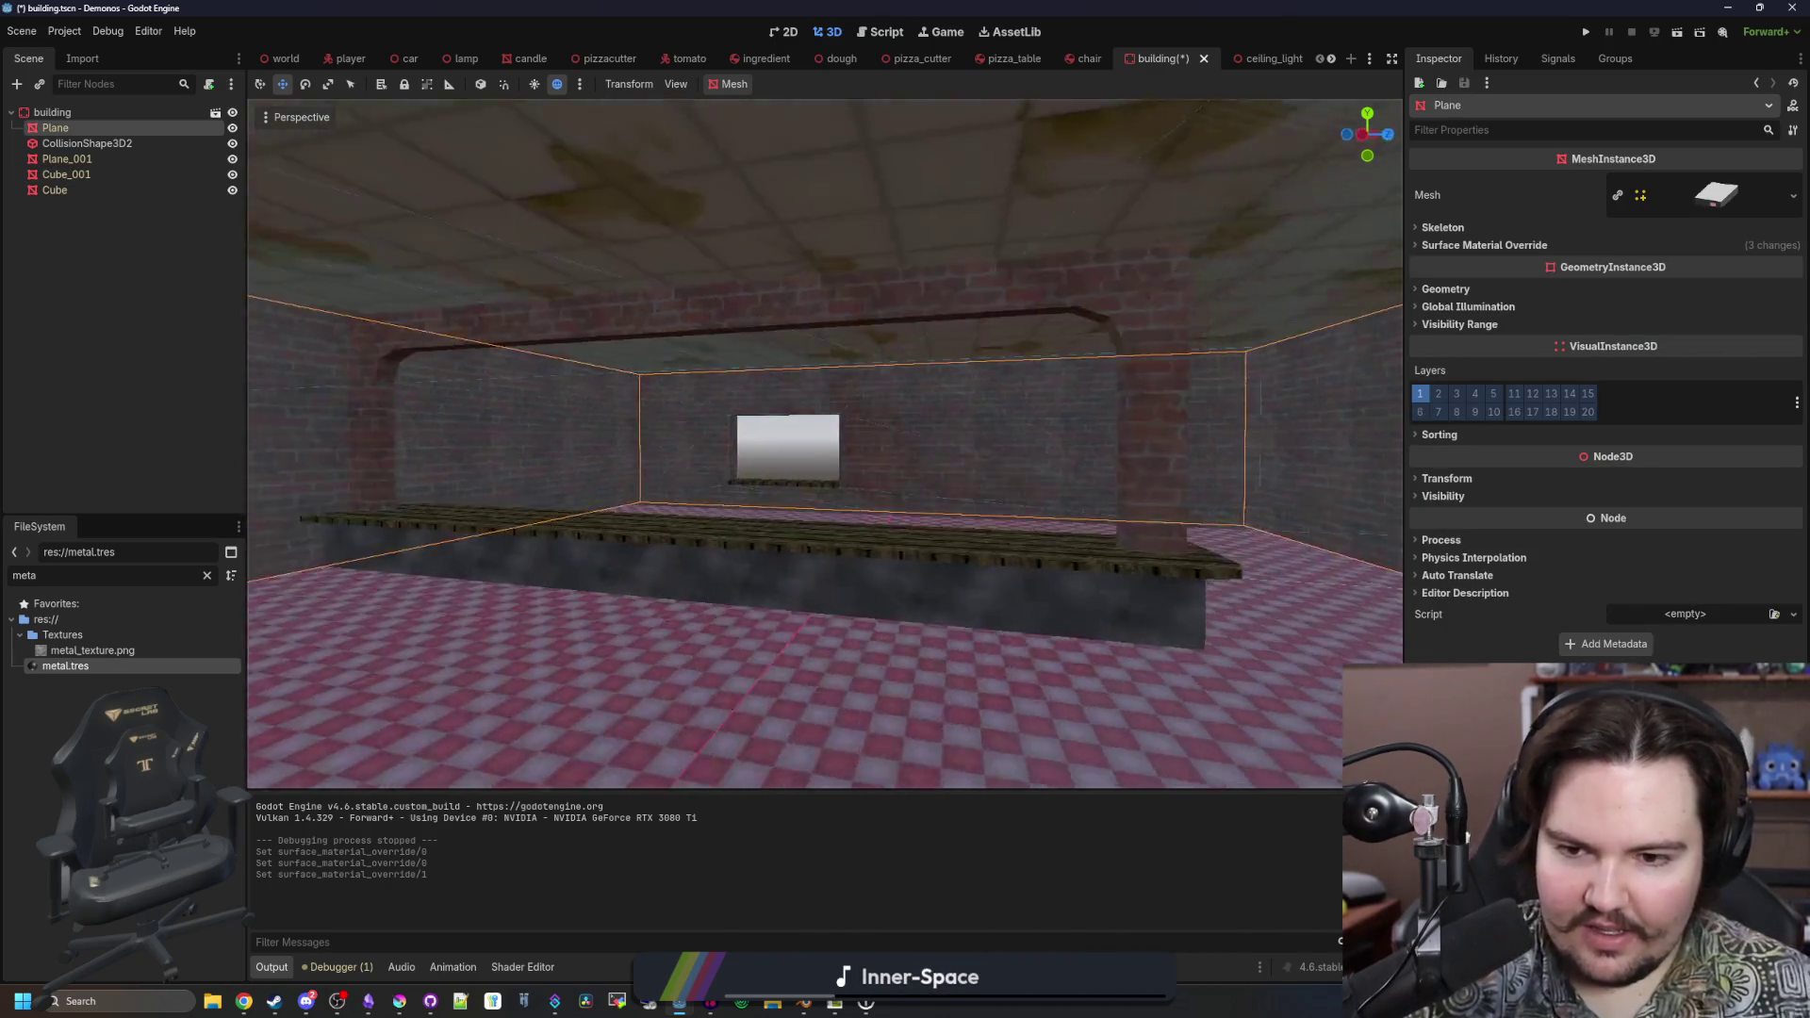
pyautogui.click(998, 517)
pyautogui.hotkey('ctrl', 's')
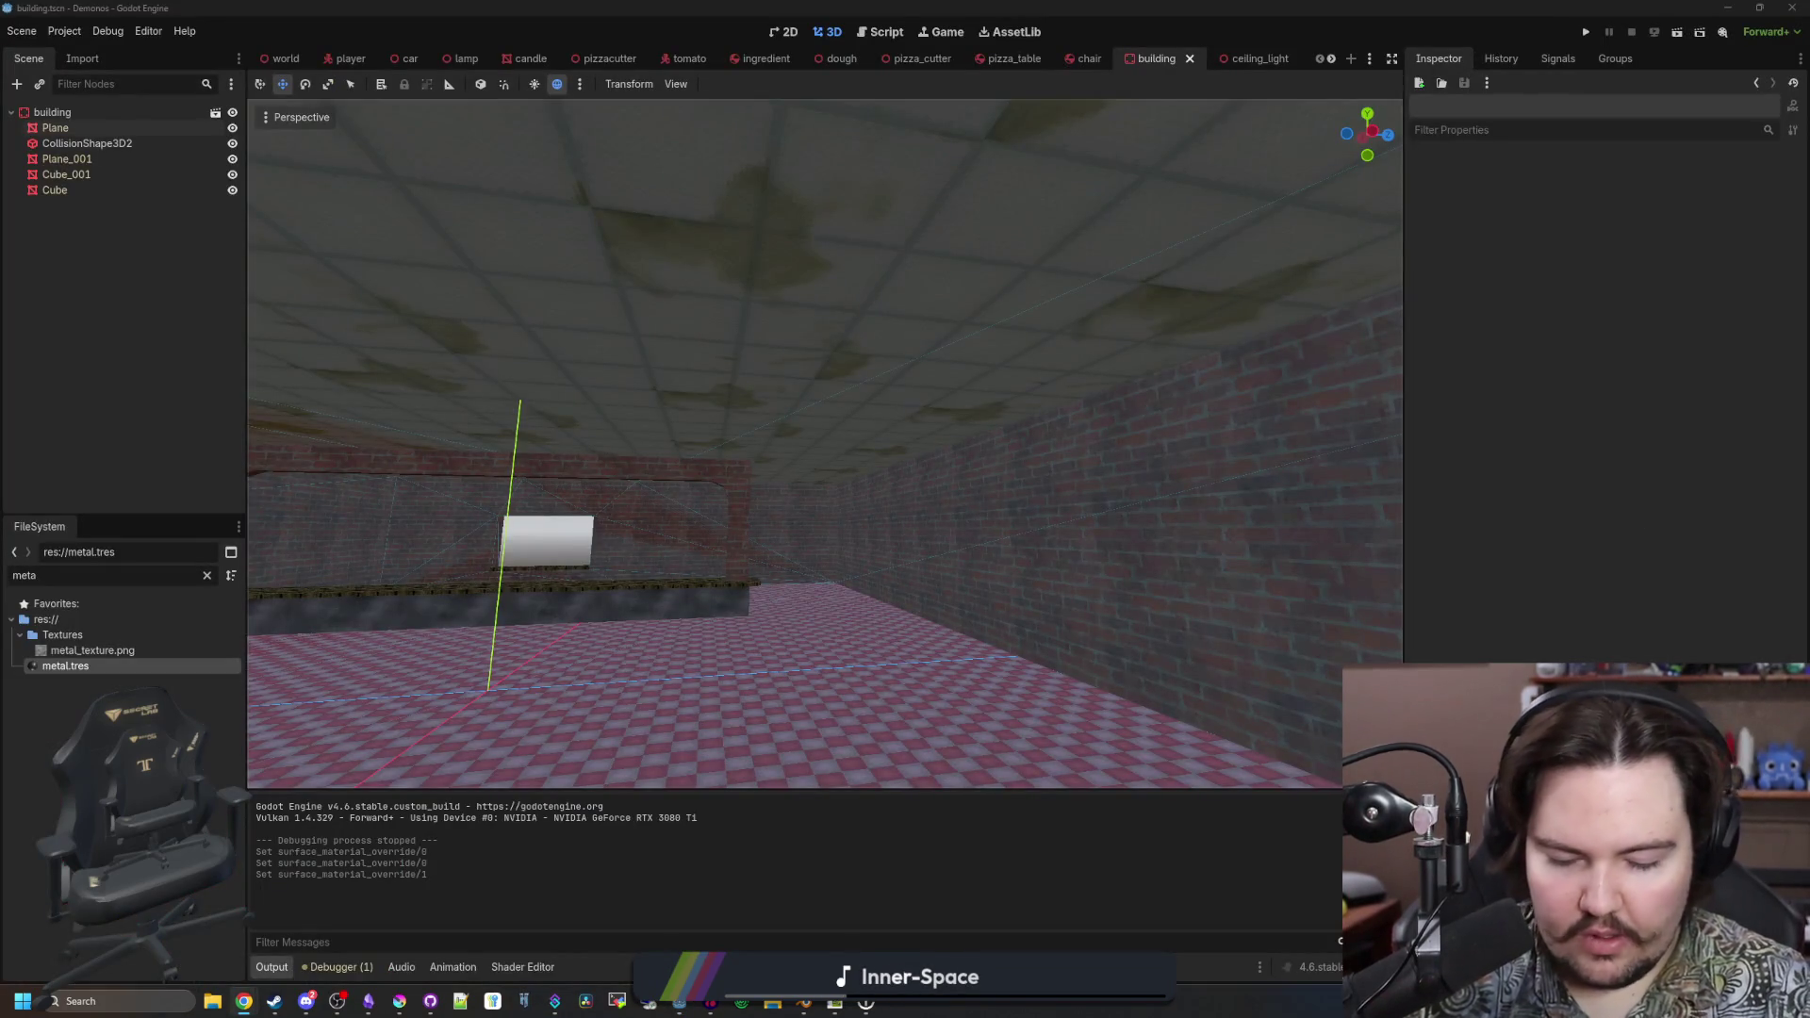
# - Switch to Chrome's Google search for pizzeria and show the image results
pyautogui.hotkey('alt', 'Tab')
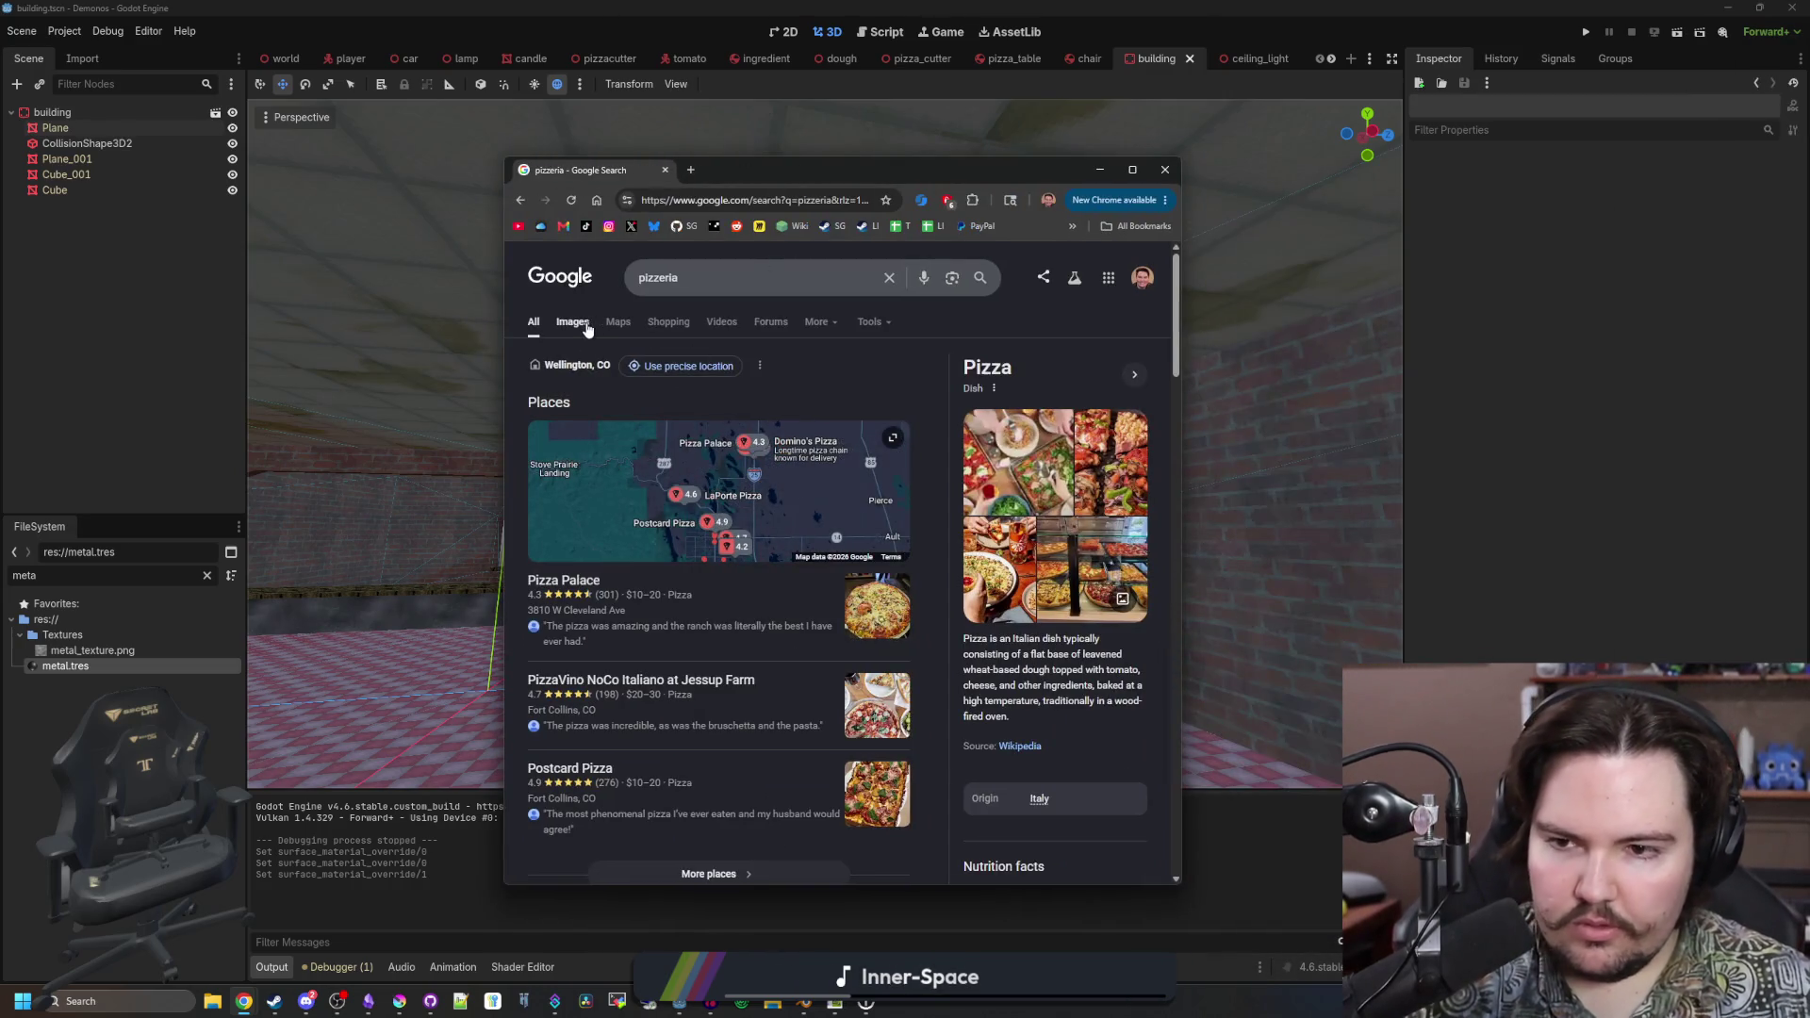
pyautogui.click(584, 324)
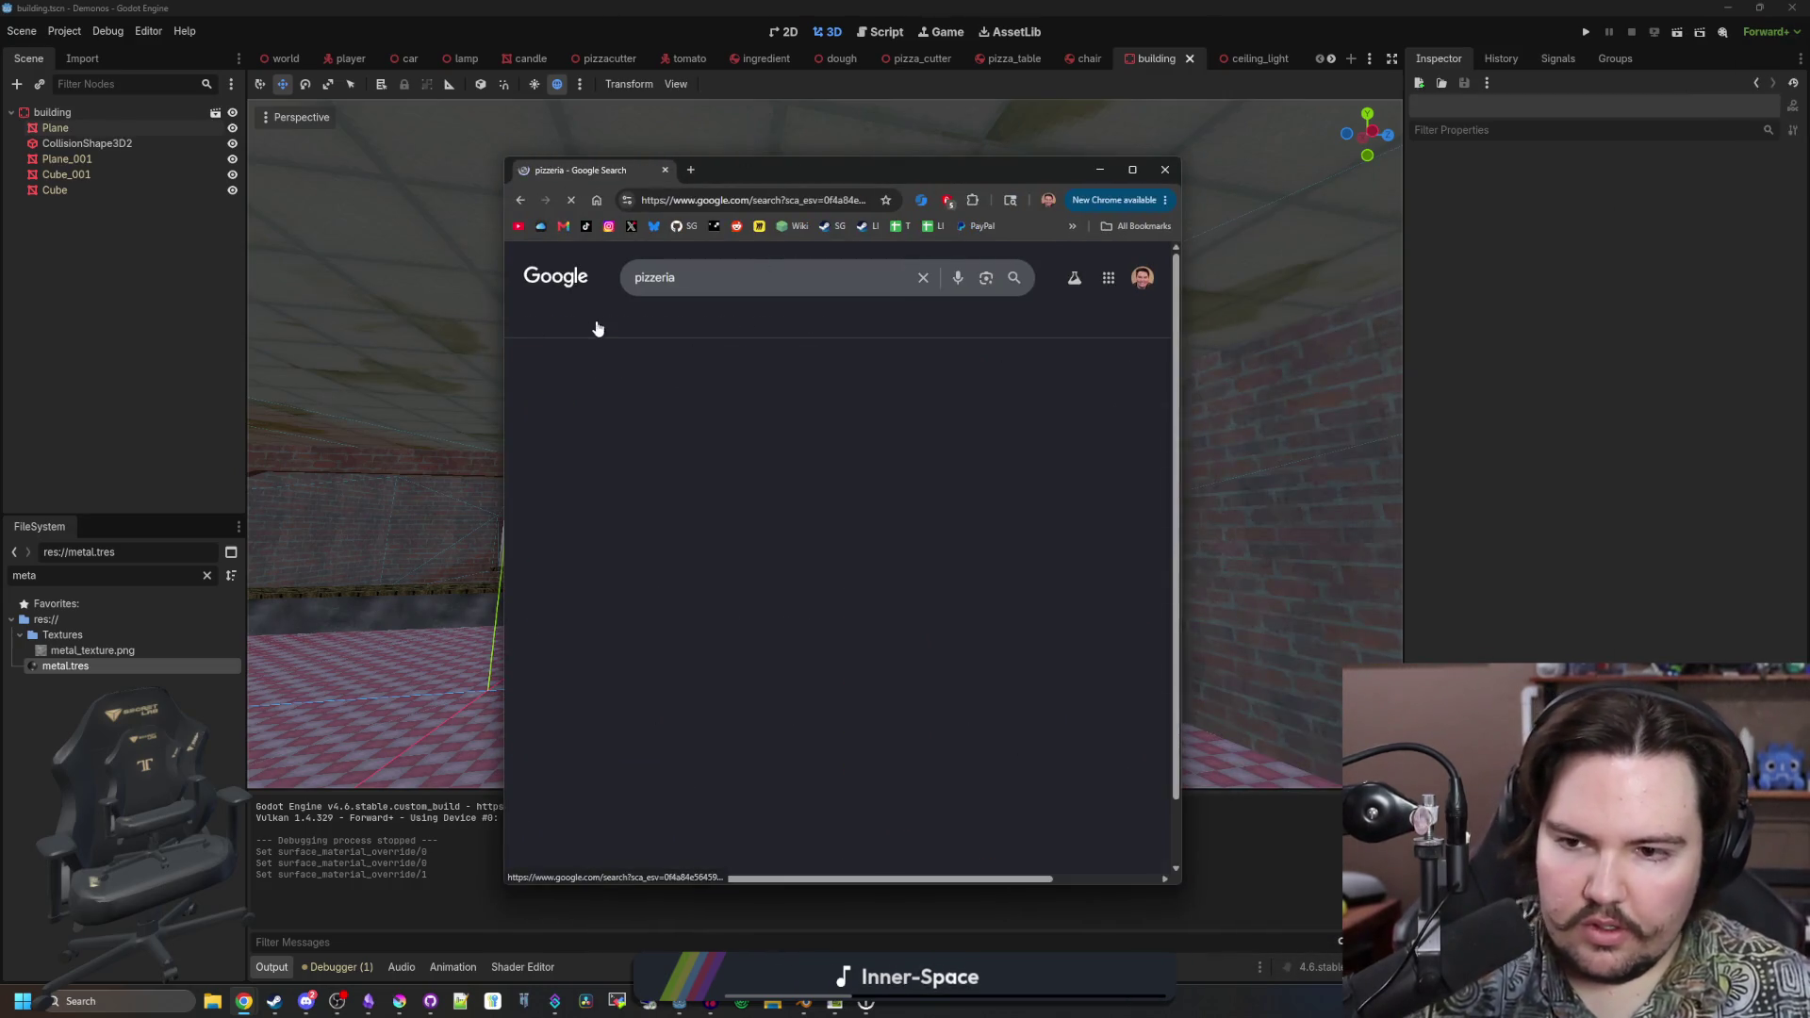
# - Maximize the browser and search images for 'pizzeria interior'
pyautogui.moveTo(849, 169); pyautogui.dragTo(820, 3)
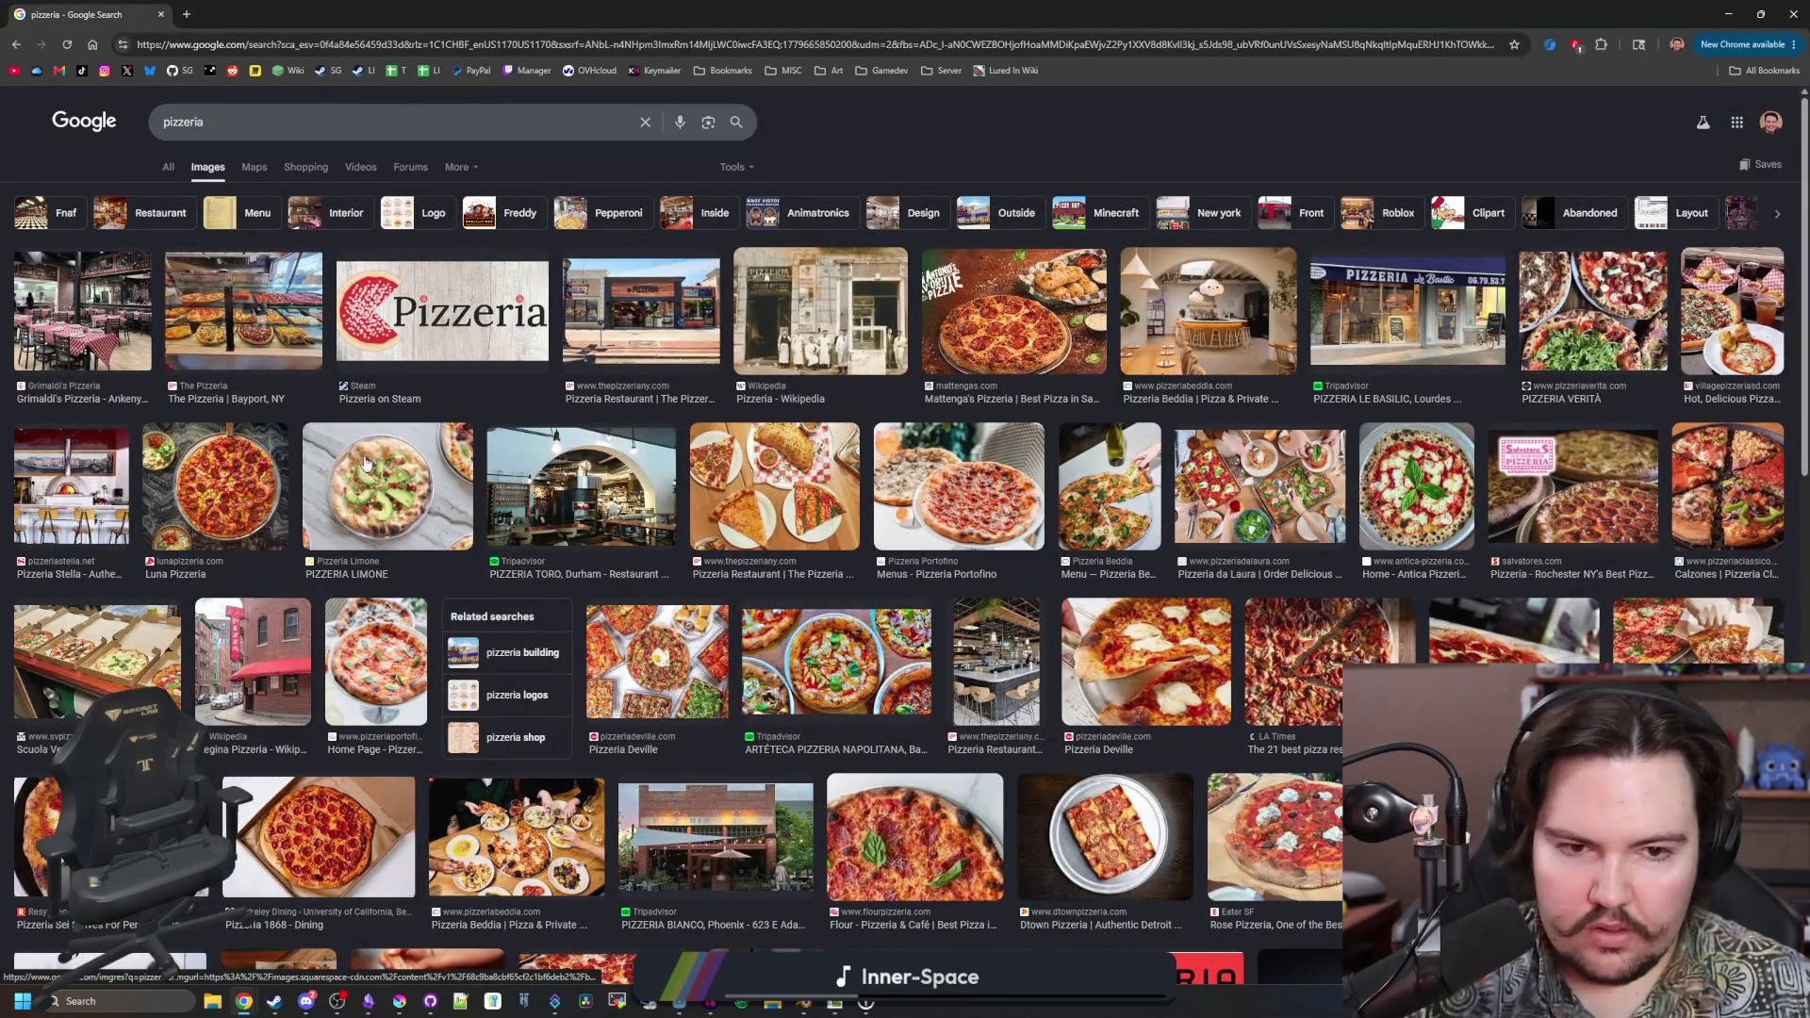
pyautogui.click(264, 123)
pyautogui.write('interior')
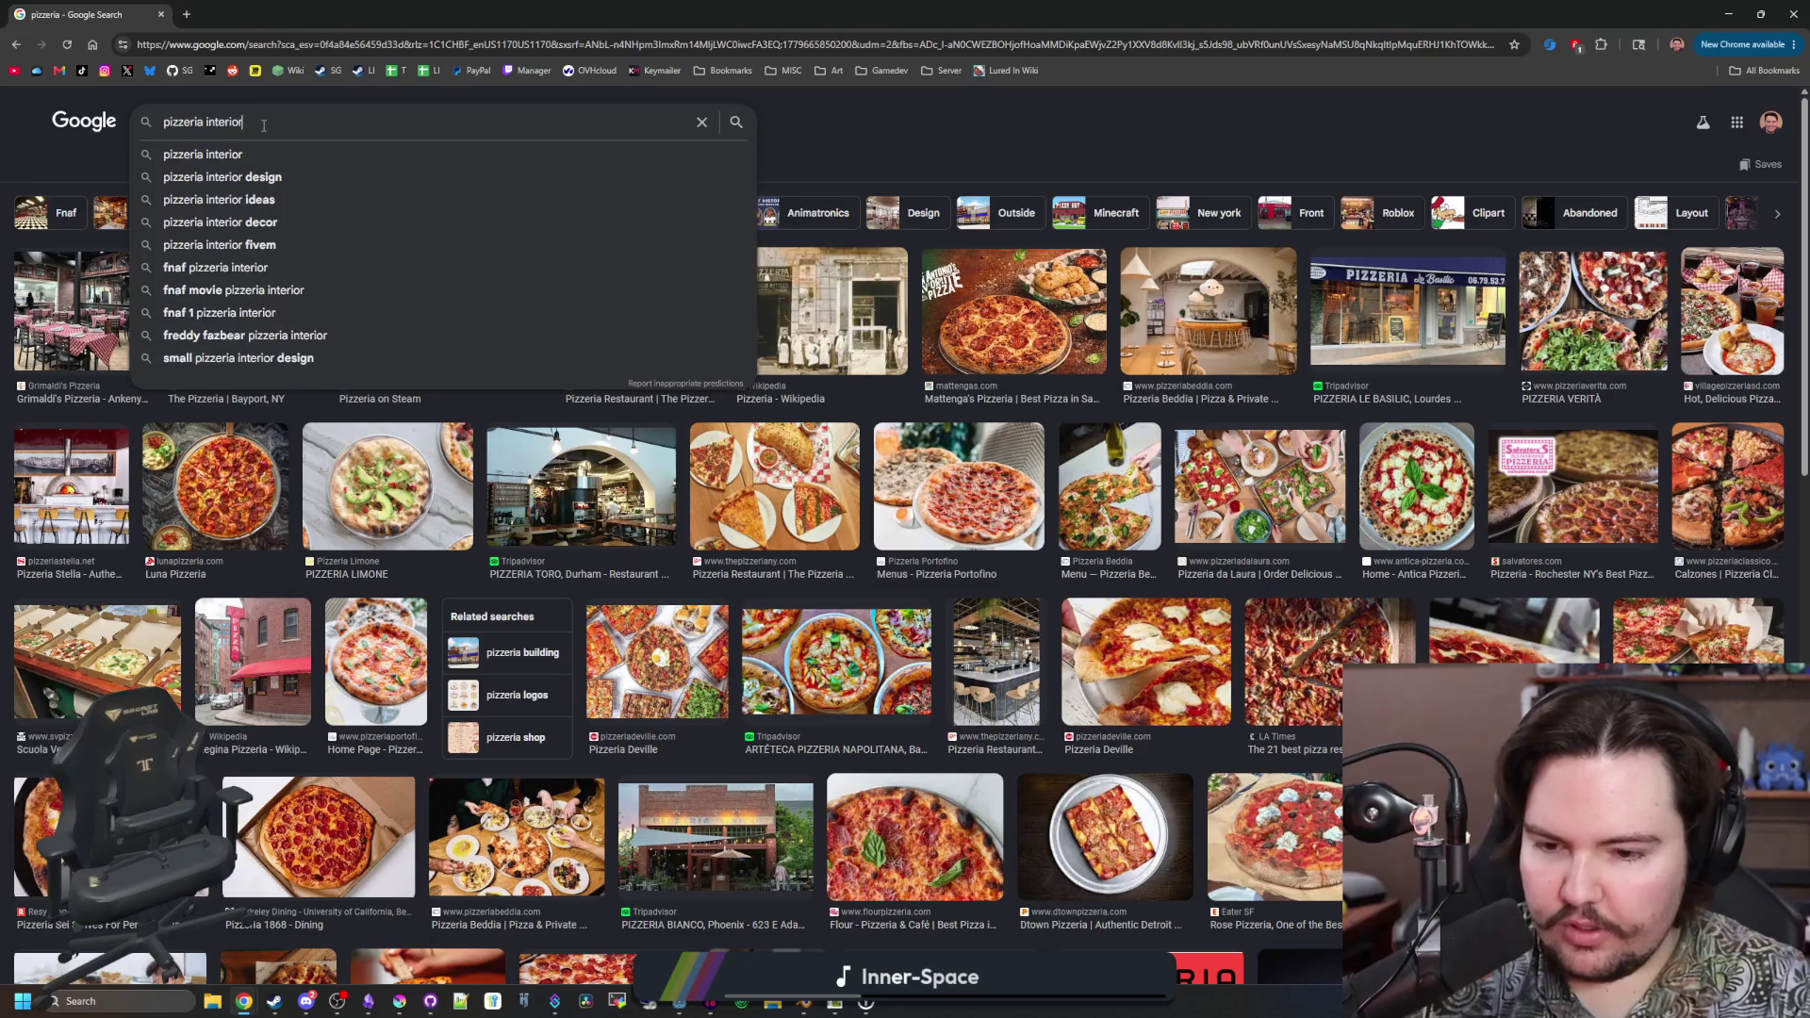
pyautogui.press('Return')
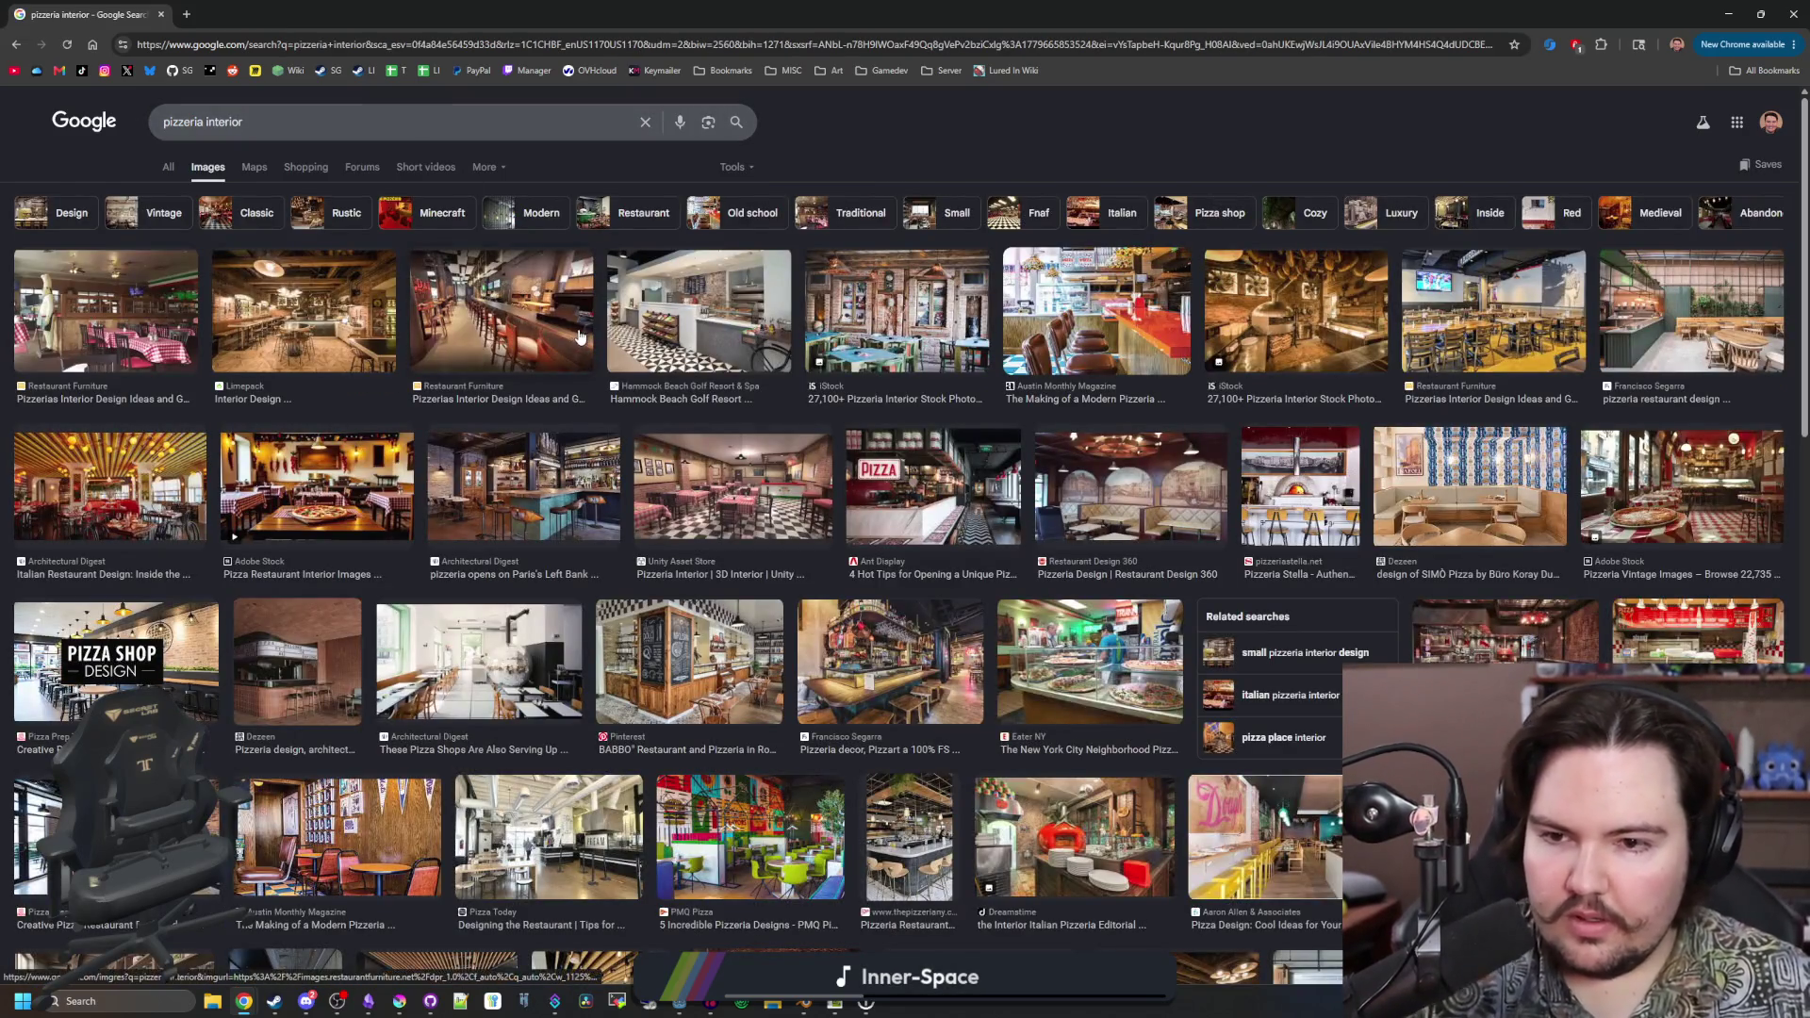
# - Preview the top results, including the Hammock Beach counter and iStock rustic interior
pyautogui.click(580, 337)
pyautogui.click(709, 316)
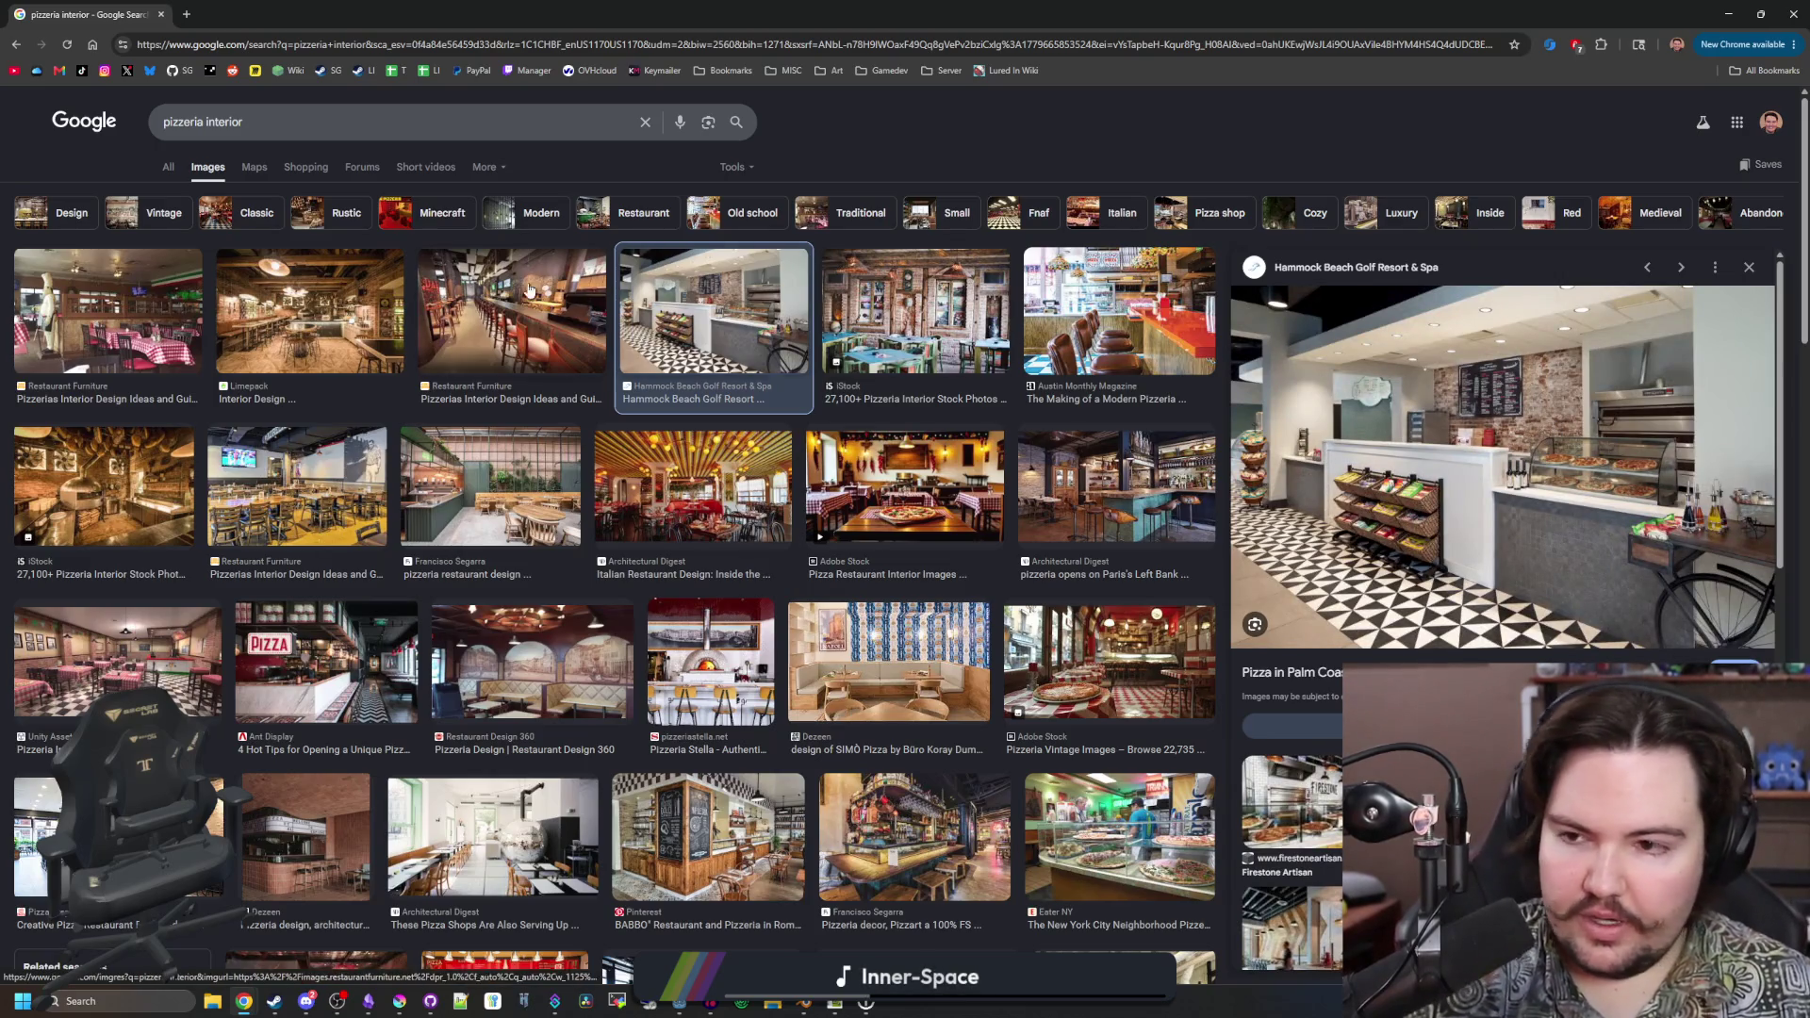
pyautogui.click(393, 310)
pyautogui.click(104, 485)
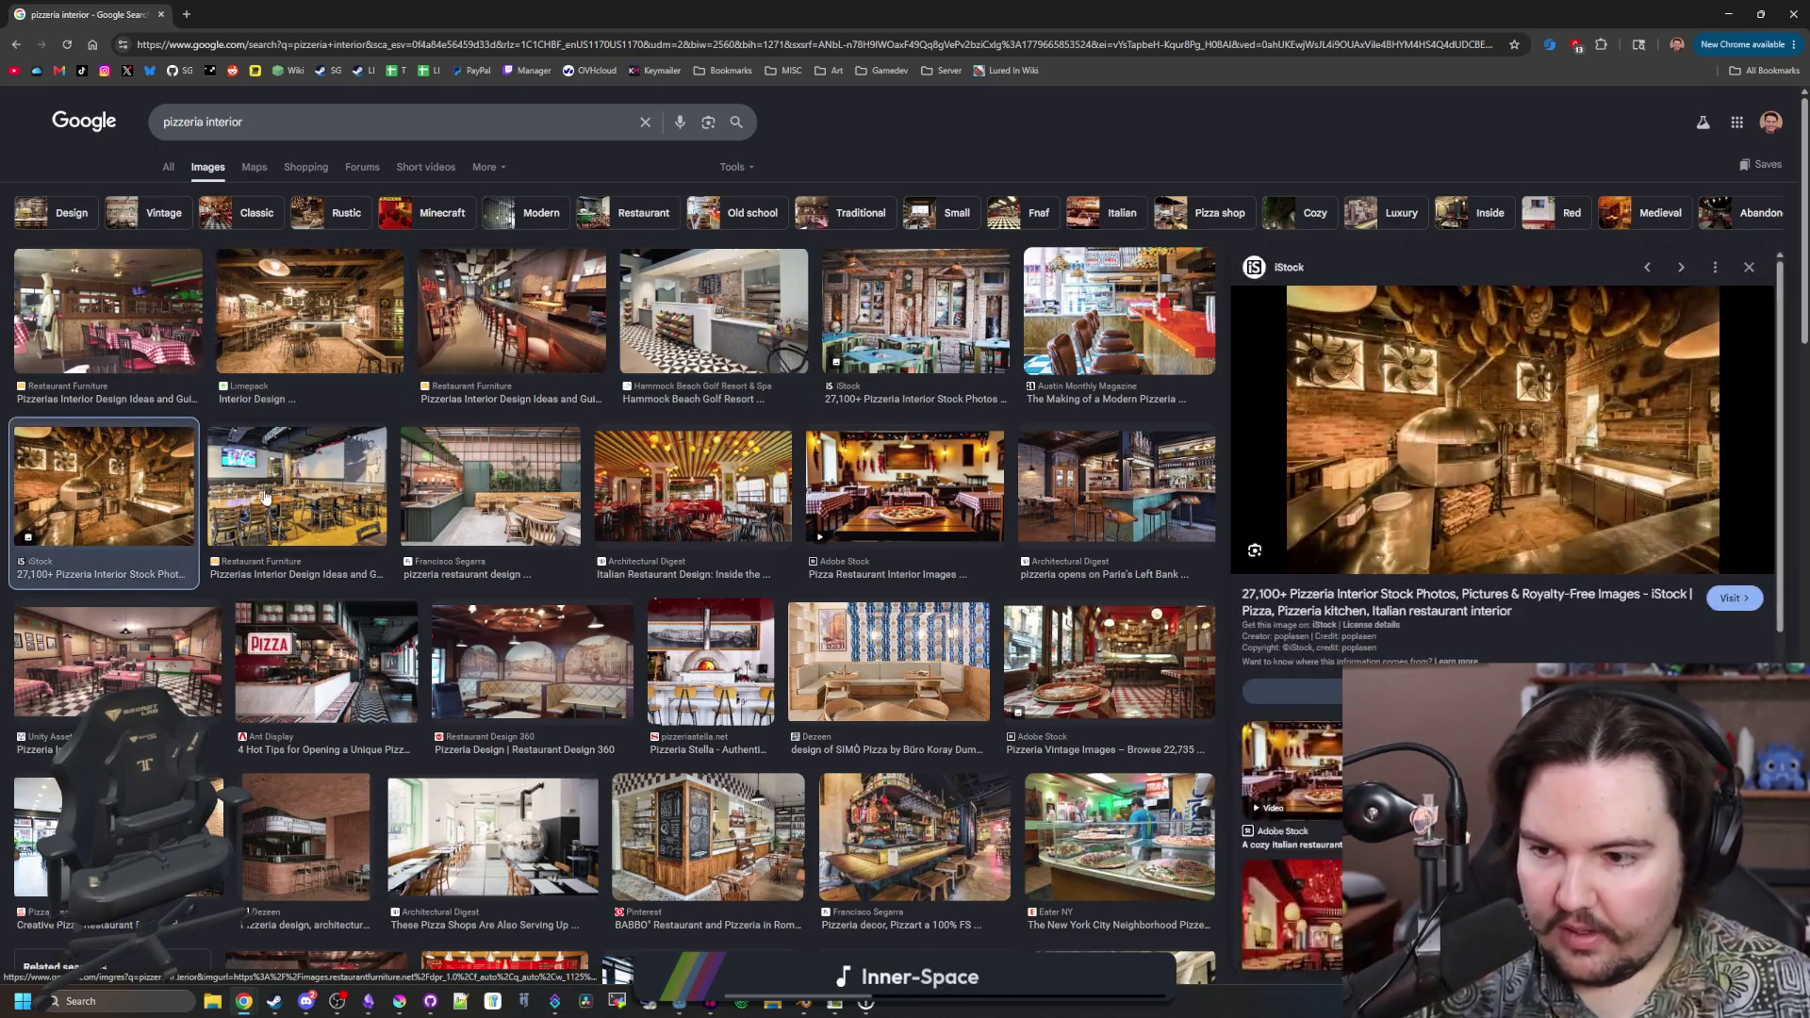
pyautogui.click(297, 486)
pyautogui.click(529, 670)
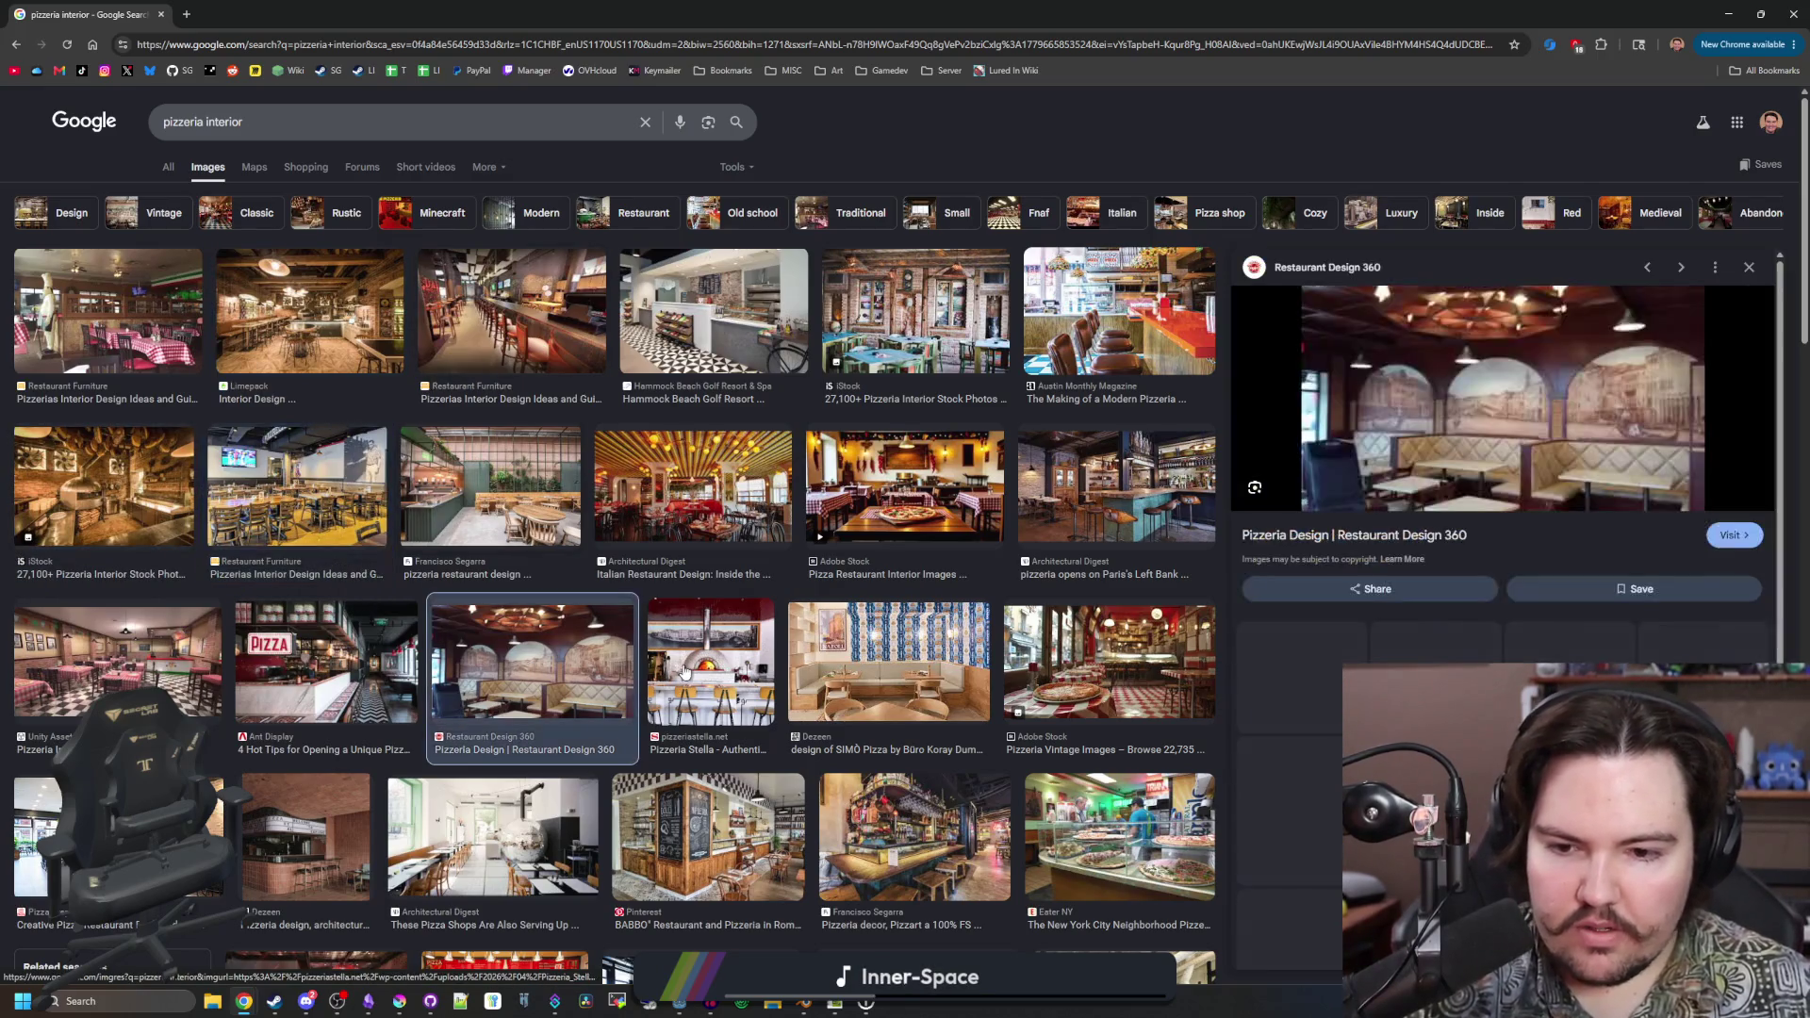
pyautogui.click(1081, 677)
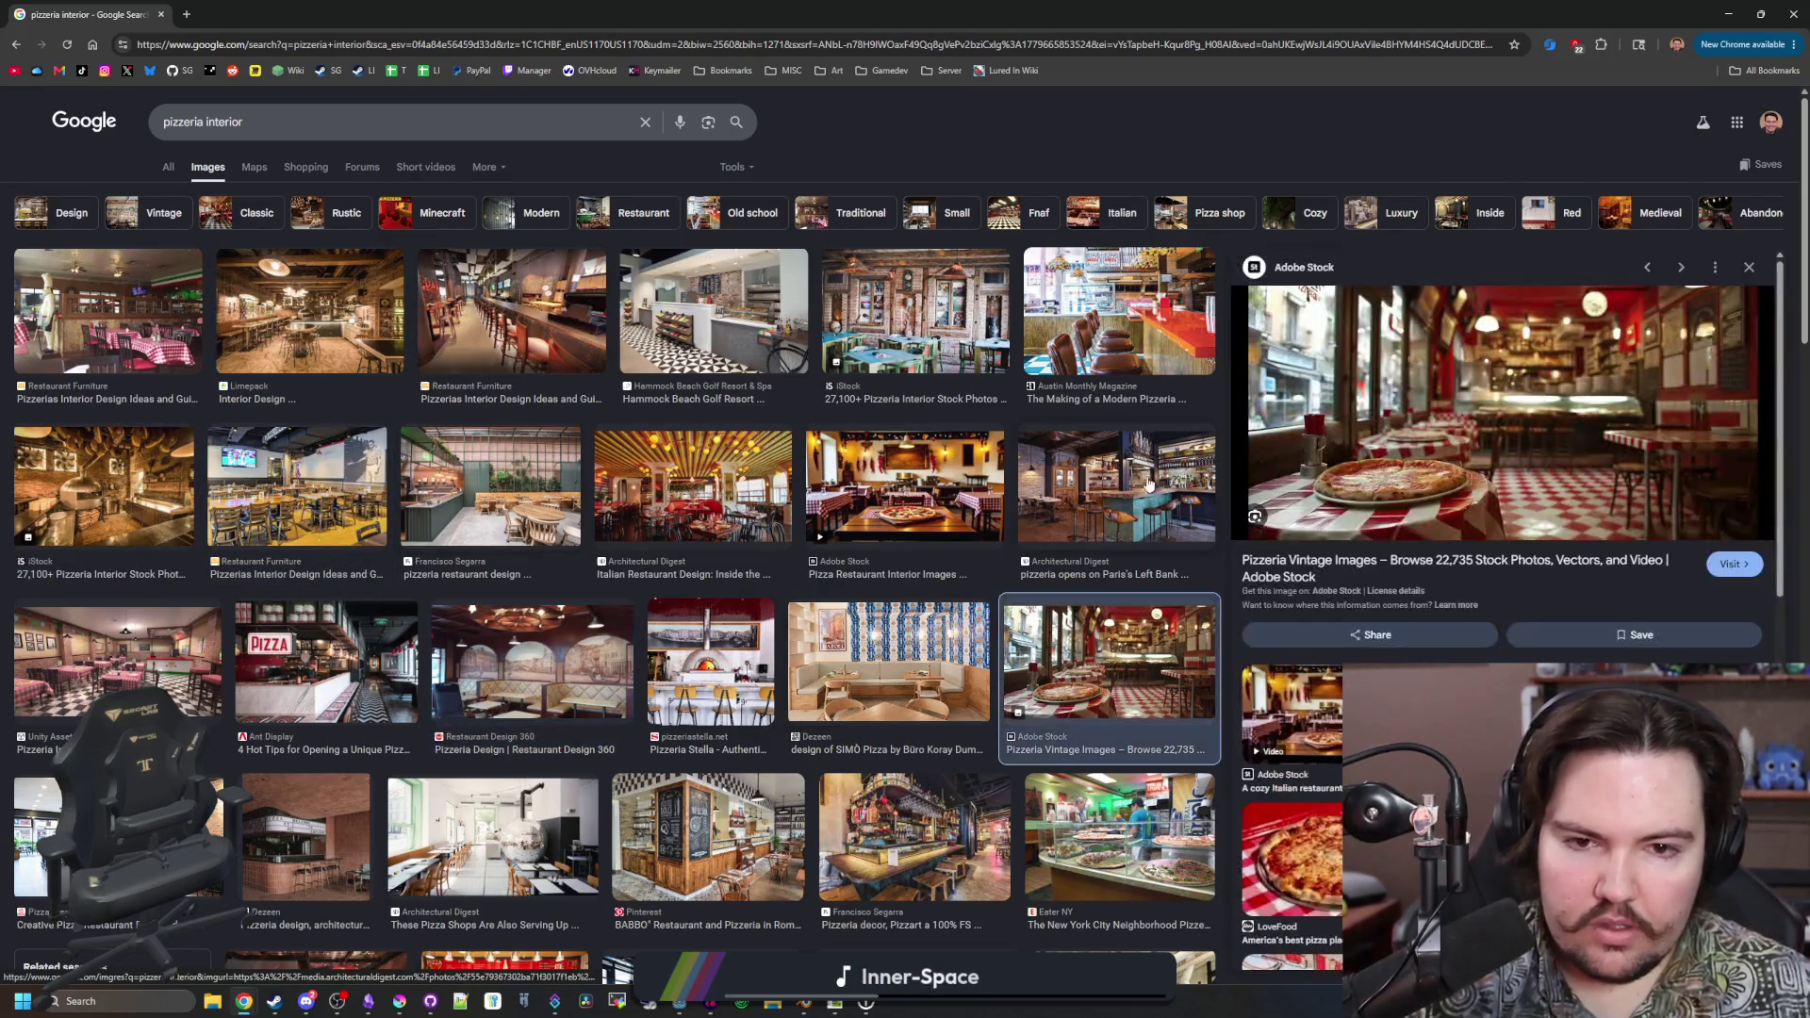
pyautogui.click(1112, 485)
pyautogui.click(950, 314)
pyautogui.click(924, 302)
pyautogui.click(714, 302)
pyautogui.click(876, 290)
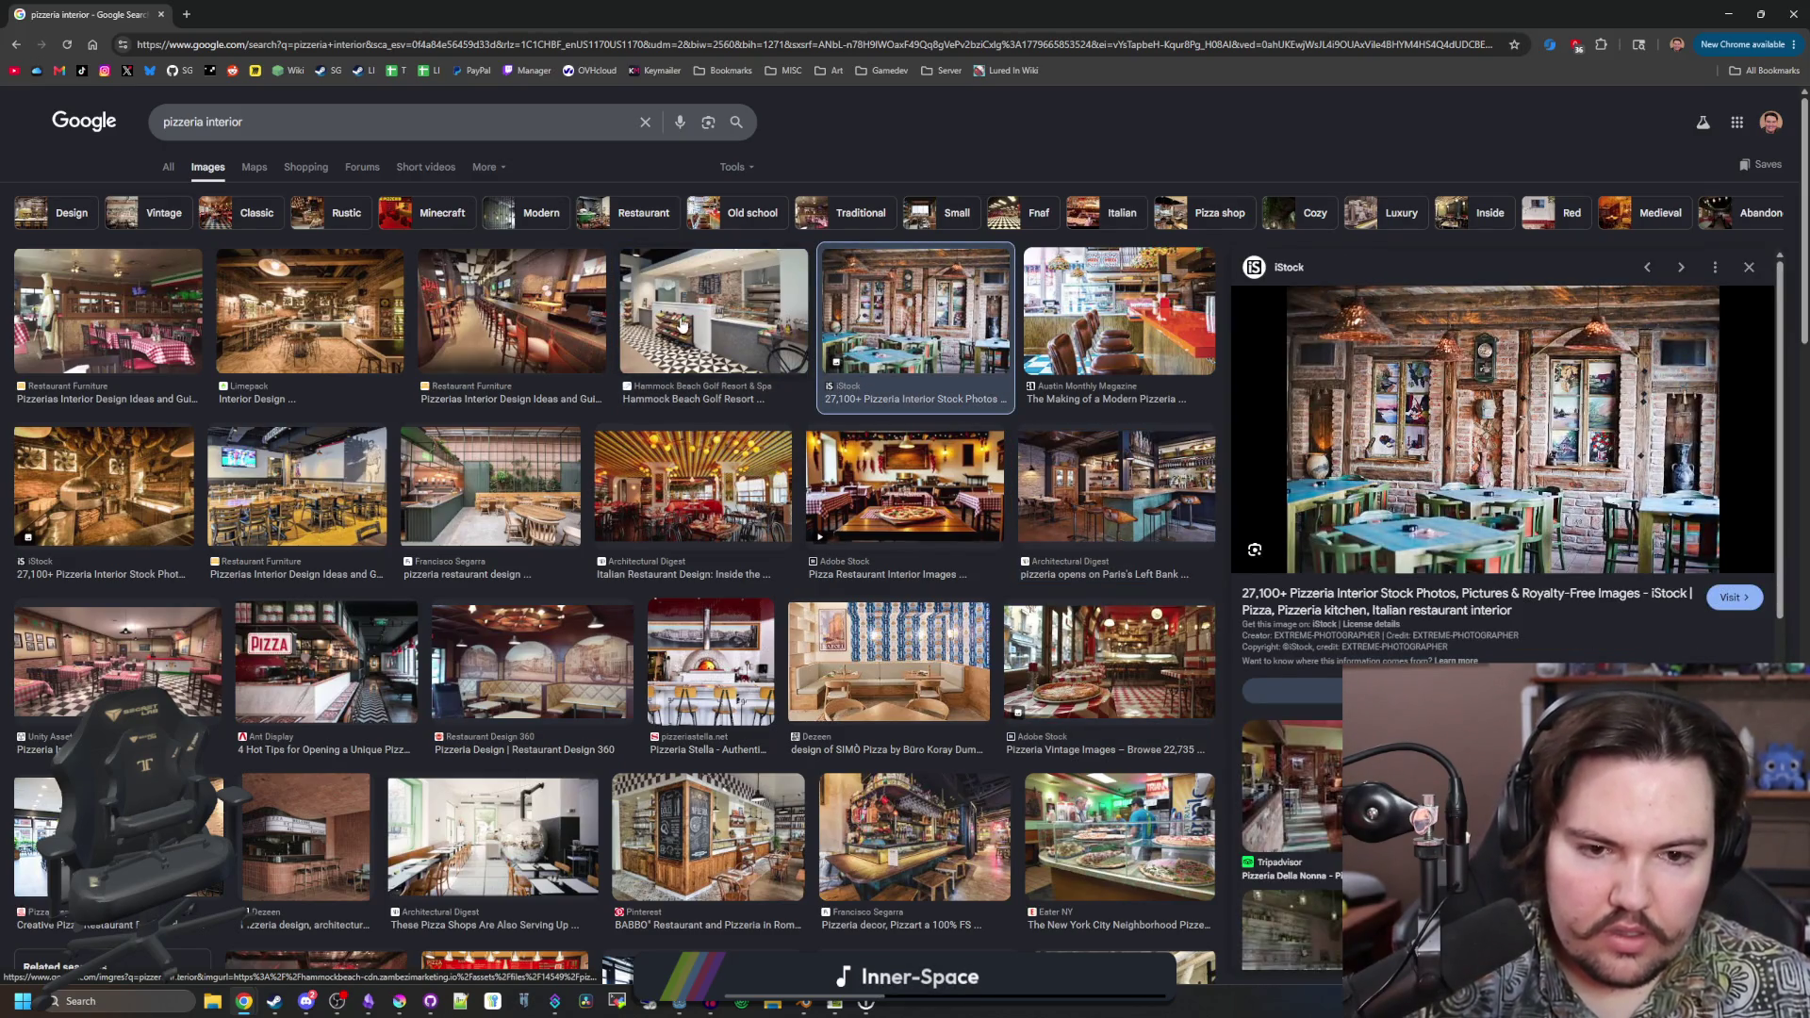
pyautogui.click(683, 324)
# - Preview further results: BABBO, Dezeen, Pizzart, New York counter, wood-fired oven and York Pizza Parlor
pyautogui.scroll(-2, 688, 490)
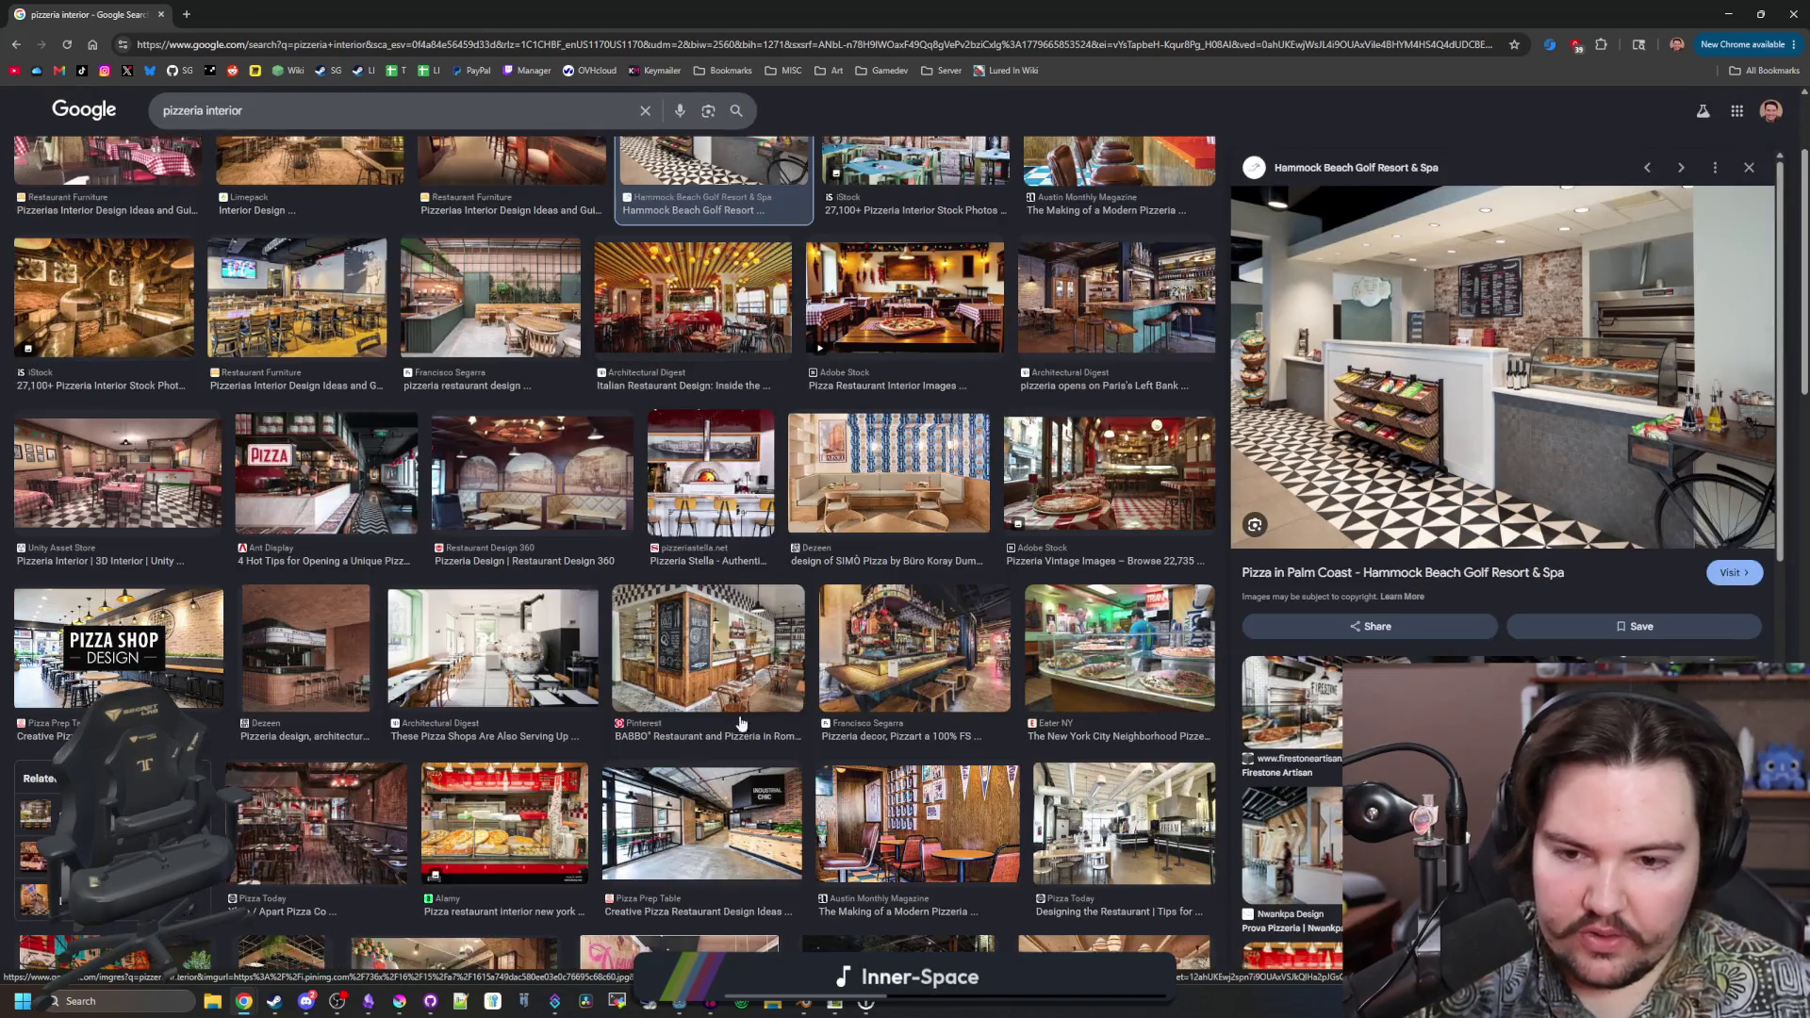
pyautogui.click(696, 658)
pyautogui.click(306, 648)
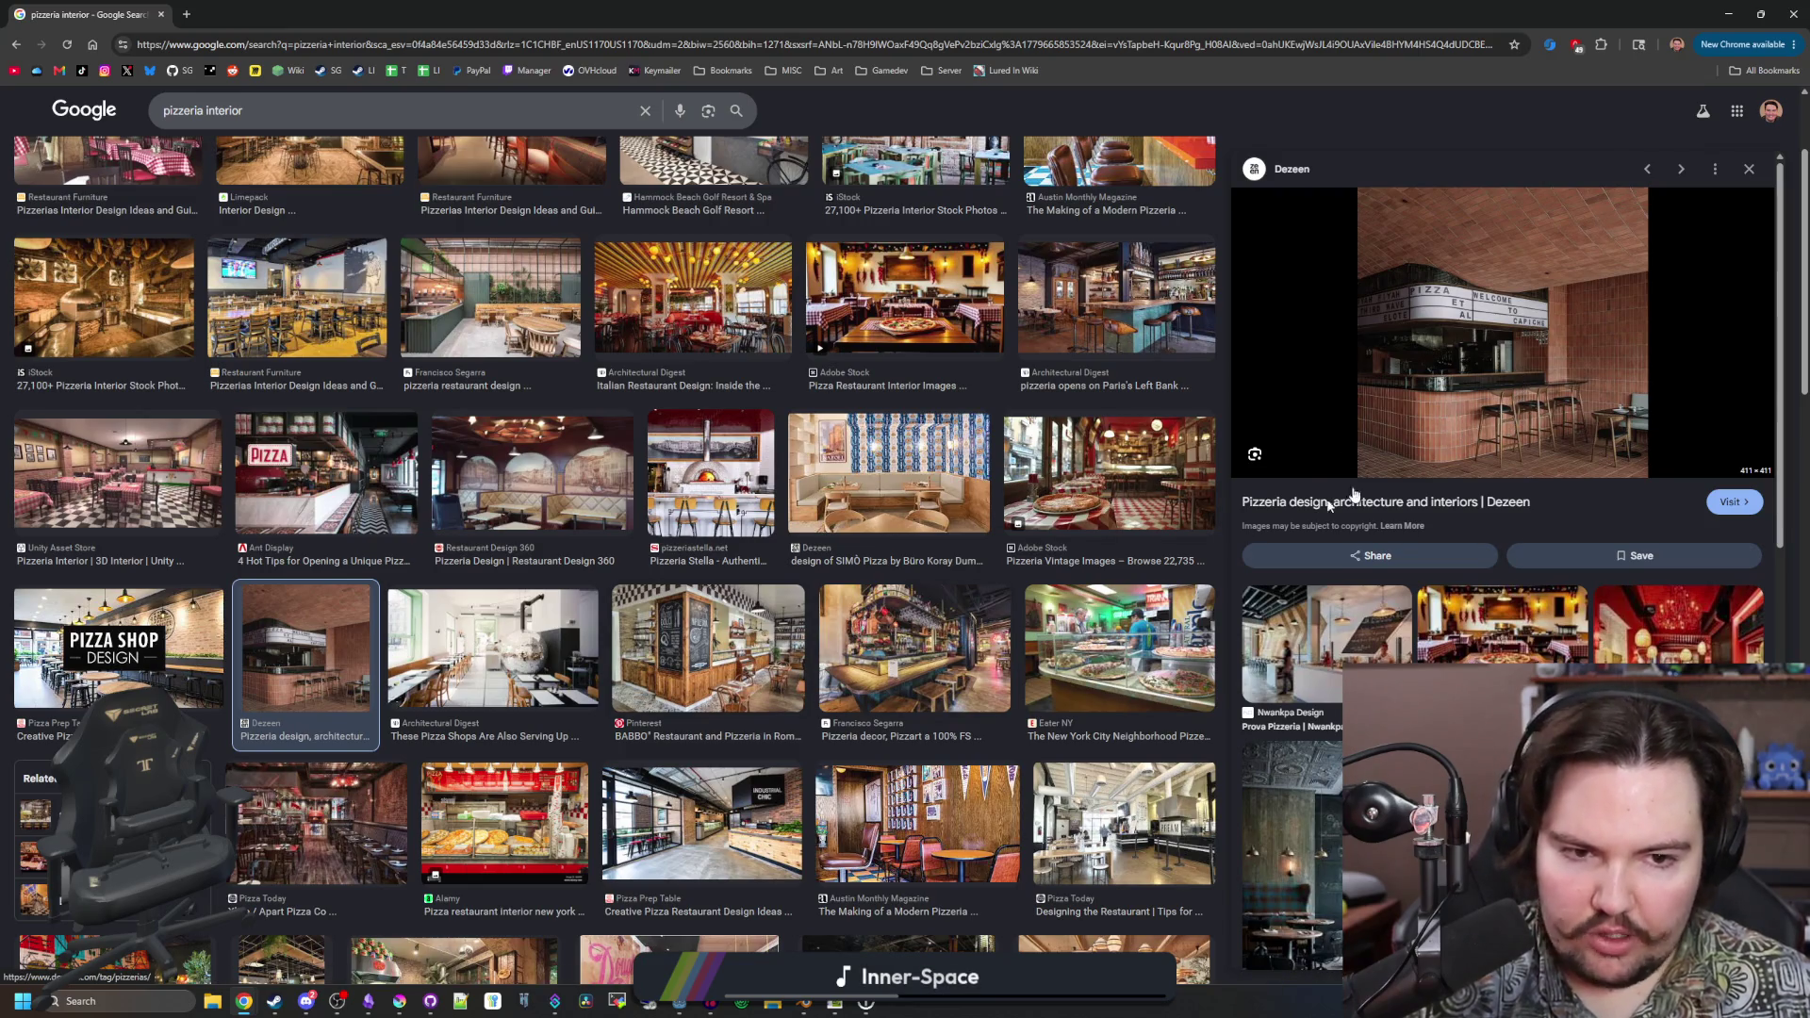
pyautogui.click(915, 648)
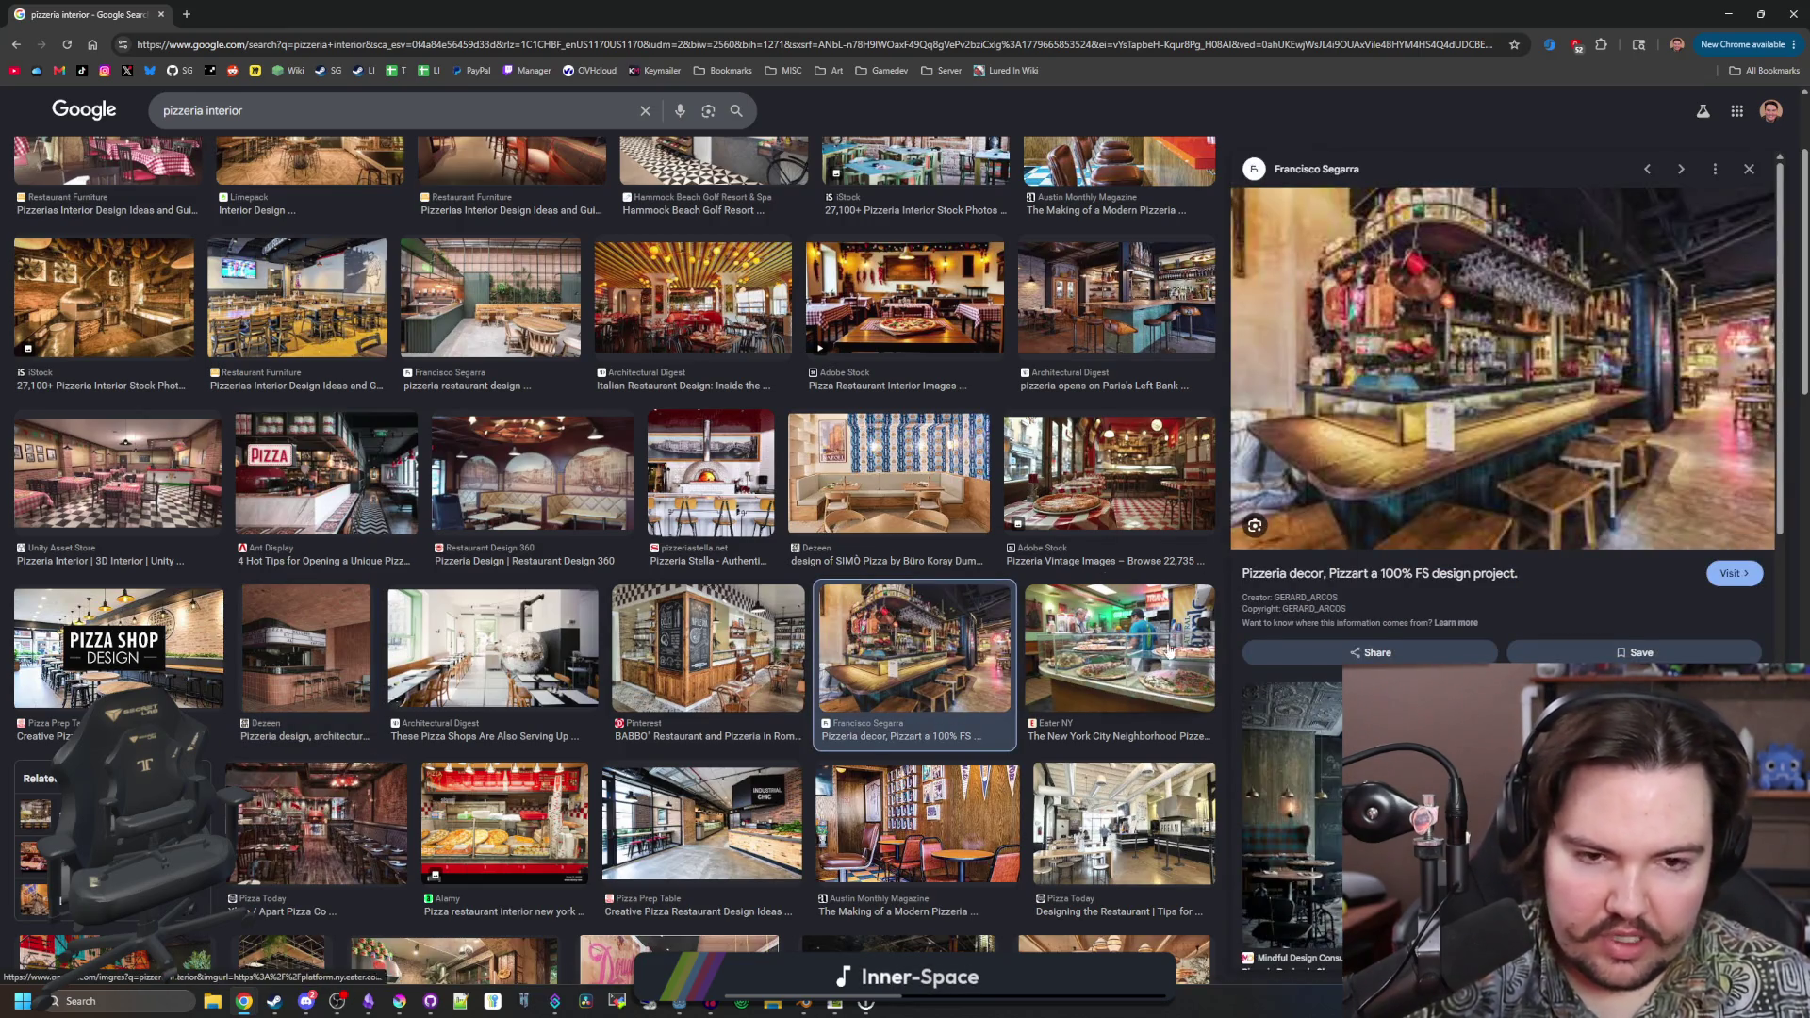
pyautogui.click(1172, 645)
pyautogui.scroll(-1, 848, 566)
pyautogui.click(429, 745)
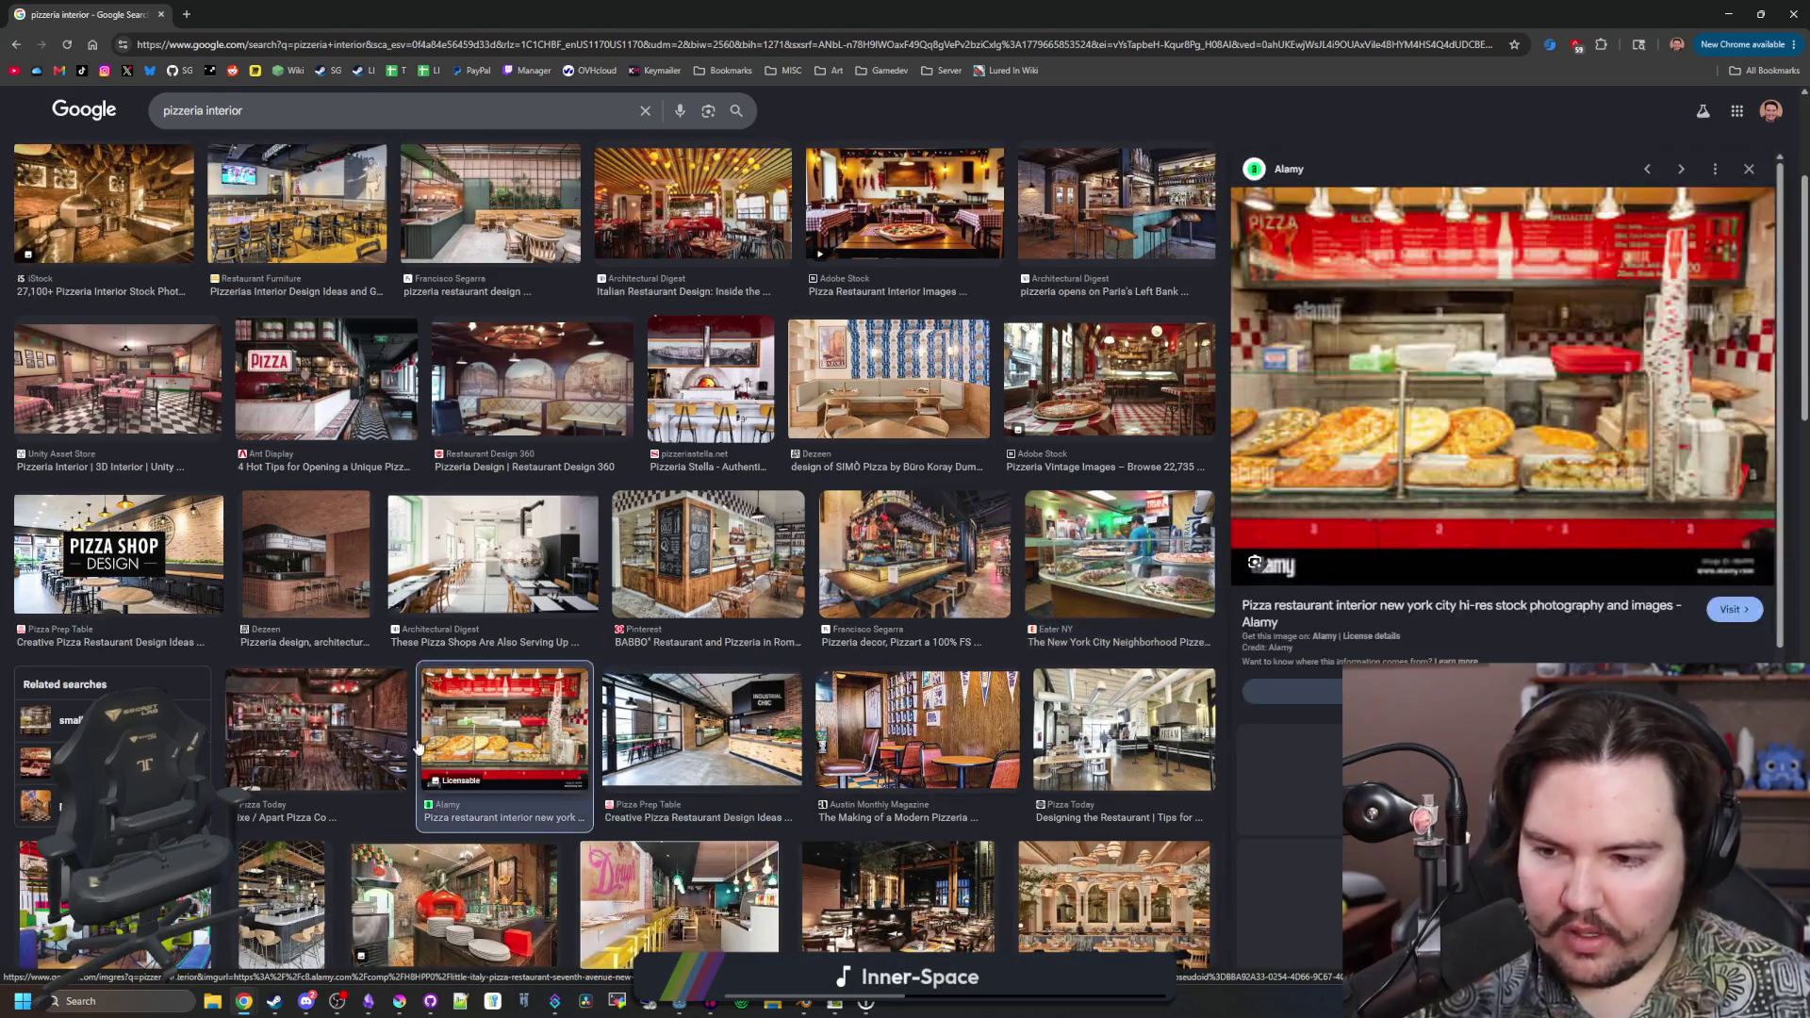
pyautogui.click(396, 745)
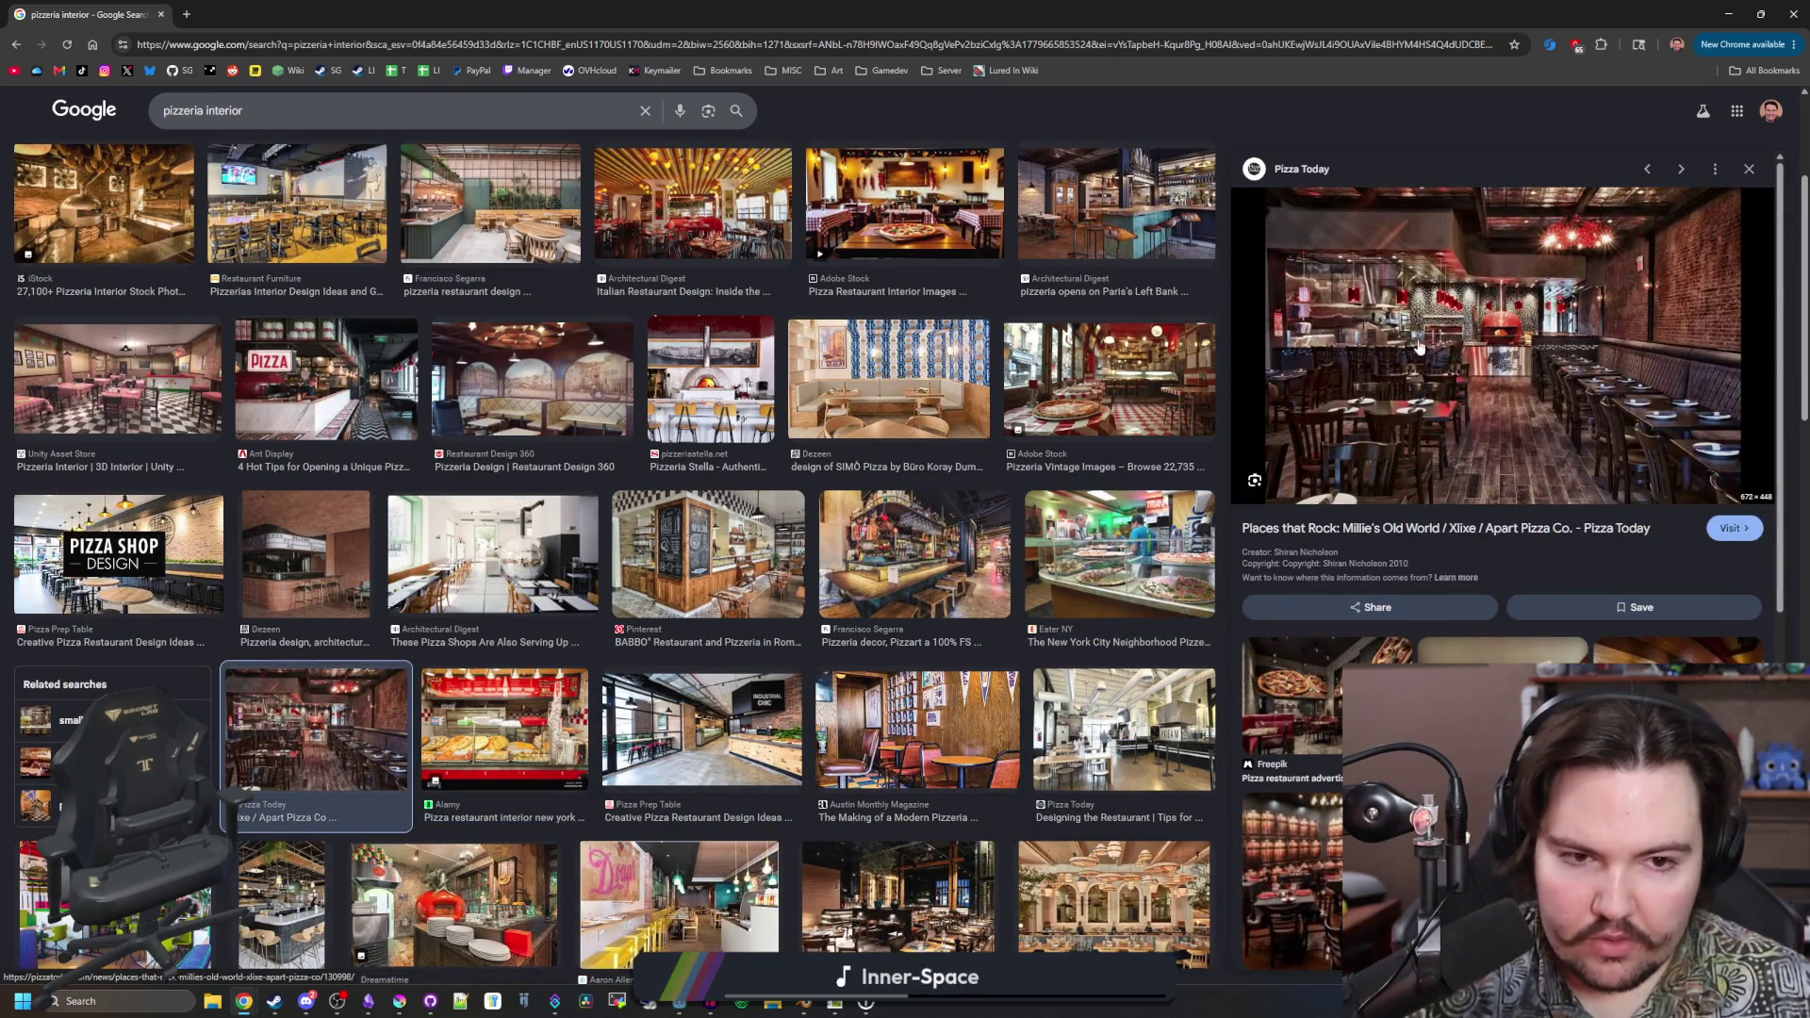
pyautogui.scroll(-2, 913, 555)
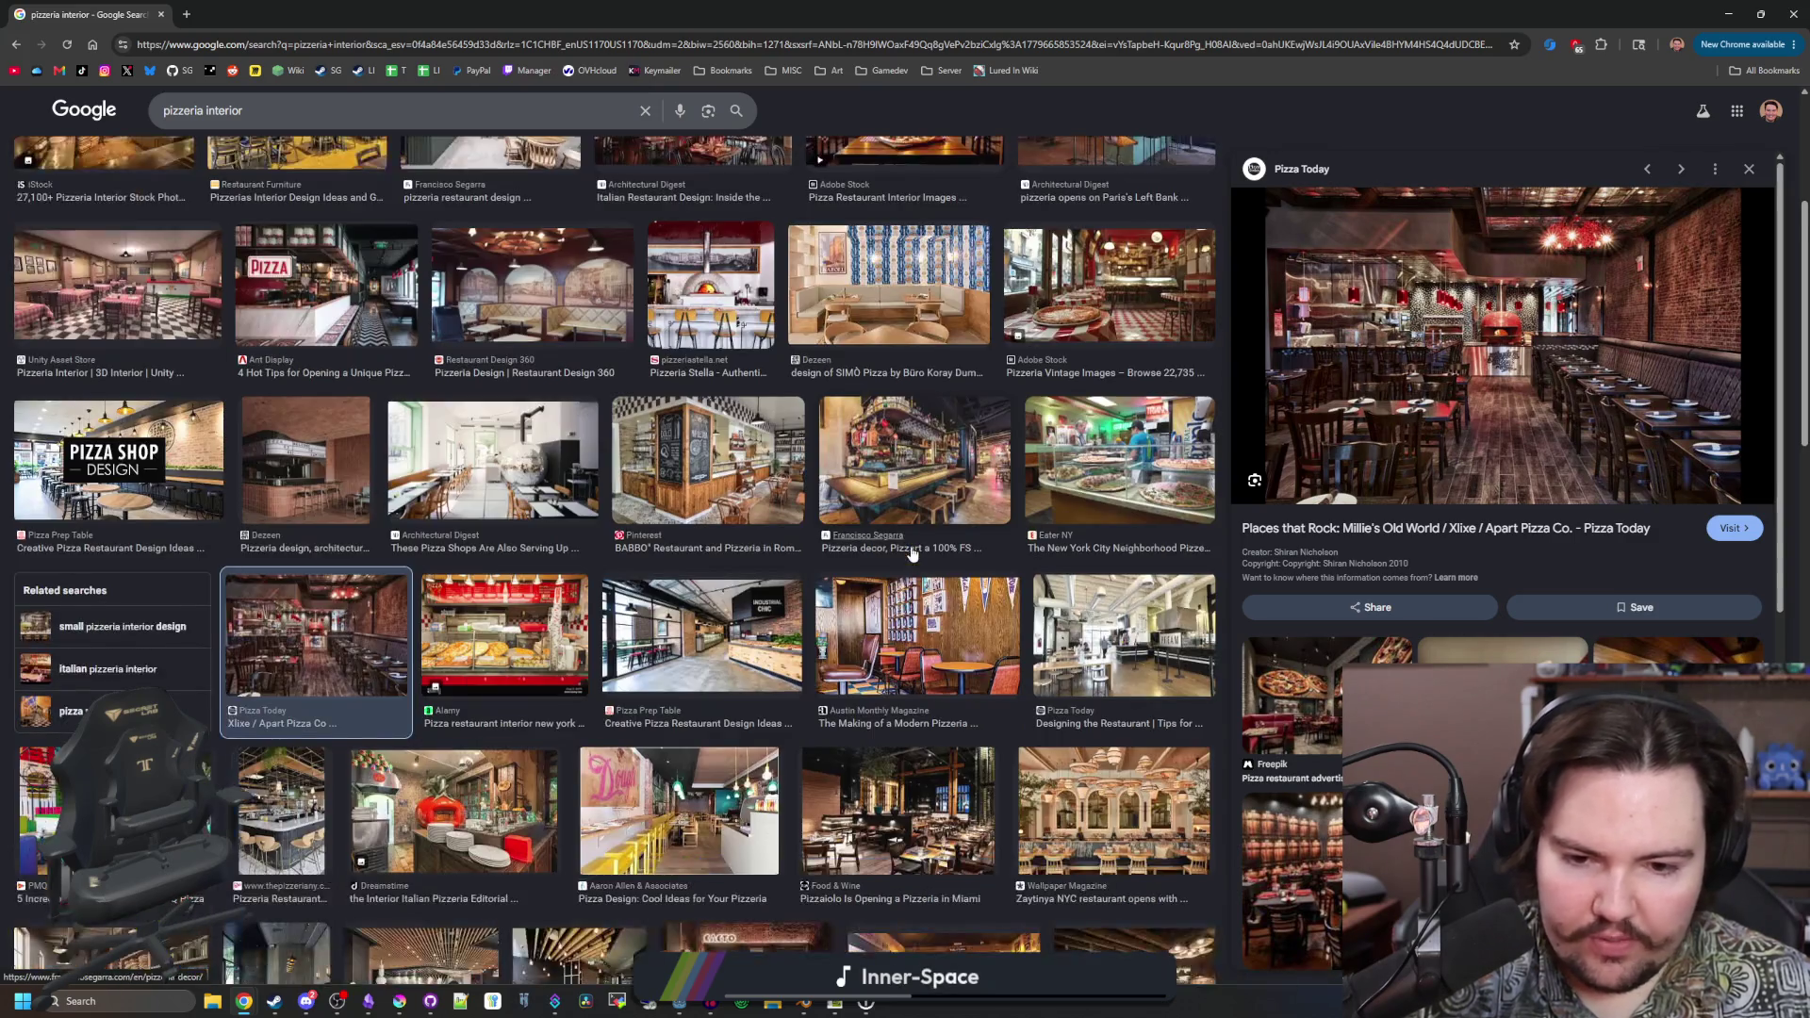
pyautogui.scroll(-1, 908, 545)
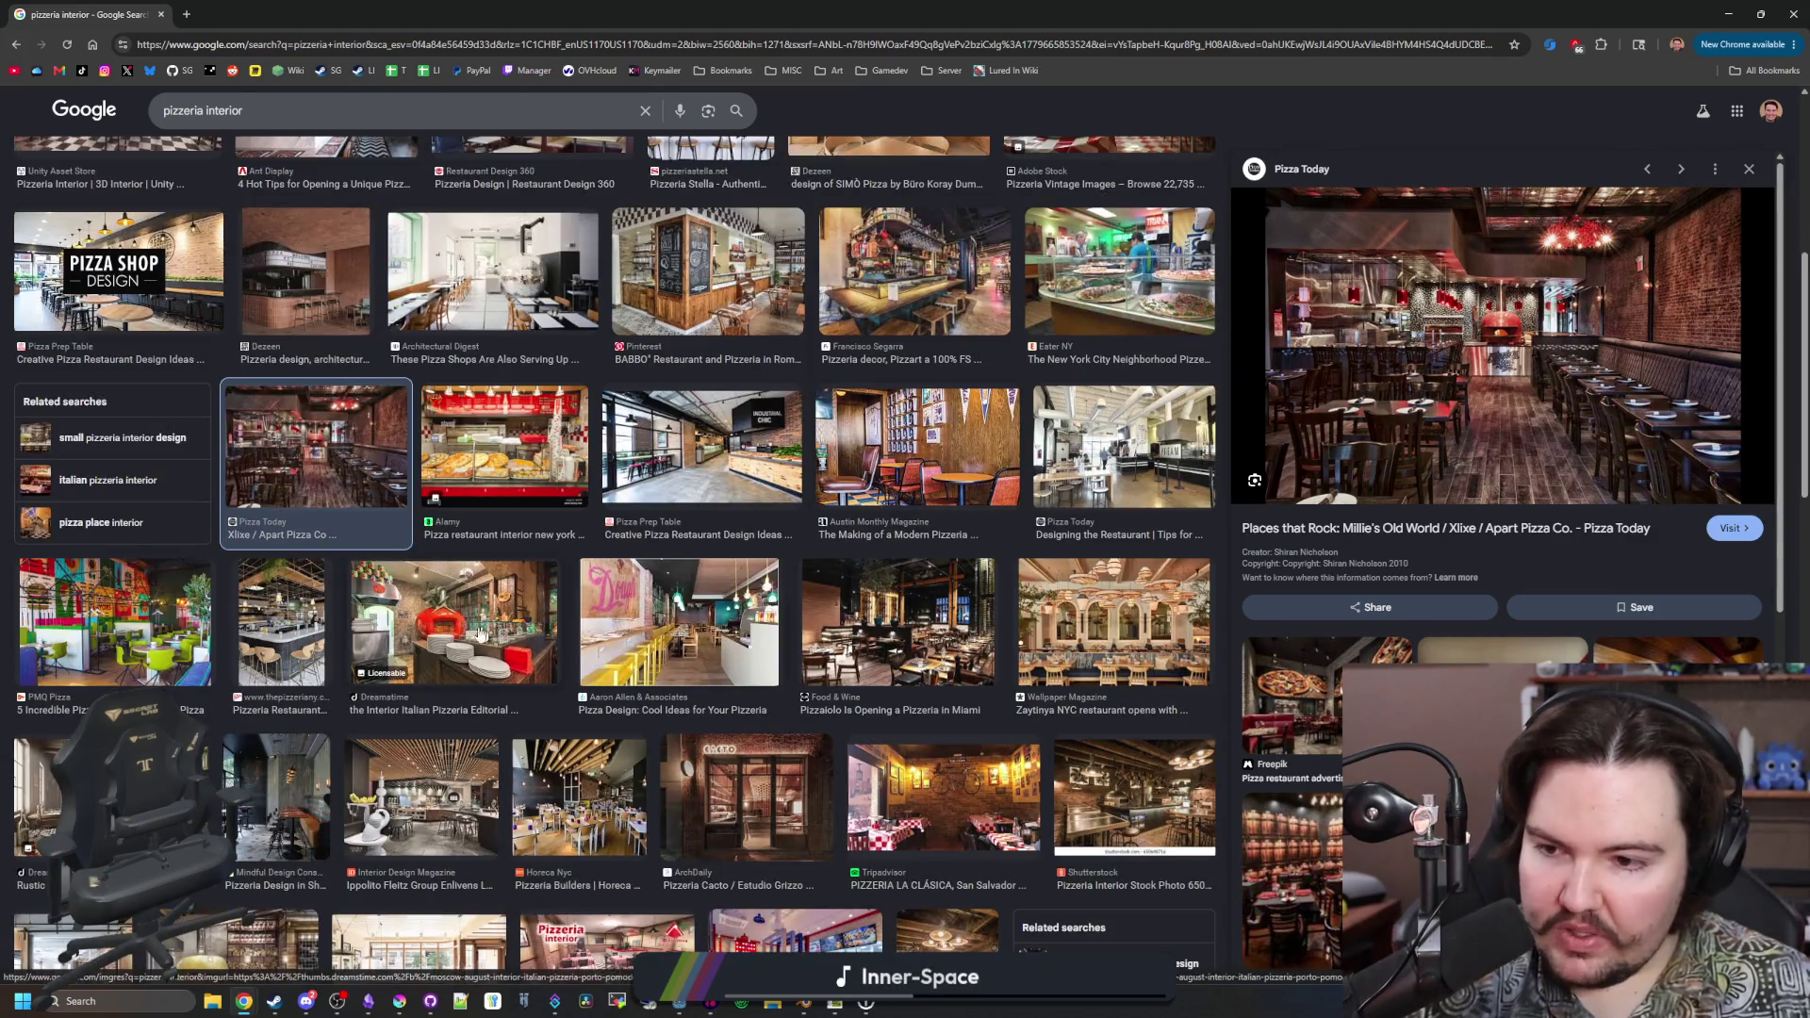
pyautogui.press('Escape')
pyautogui.click(284, 634)
pyautogui.click(113, 796)
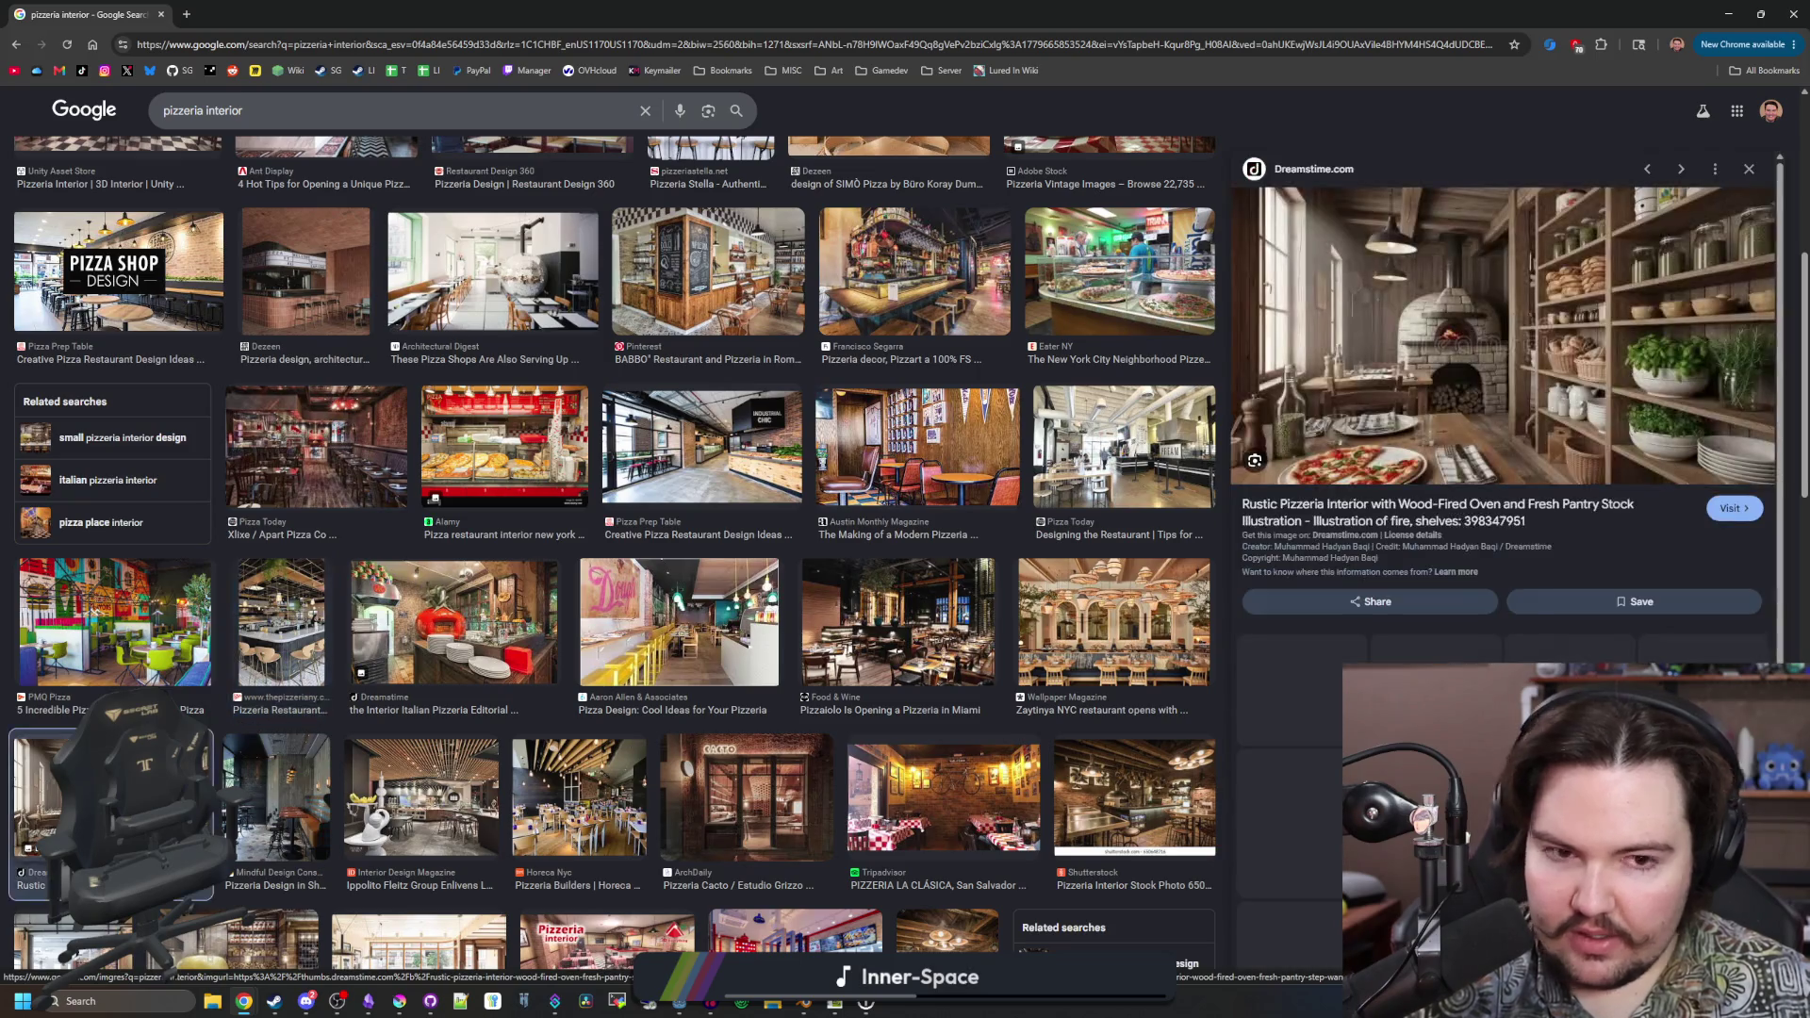
pyautogui.scroll(-1, 644, 705)
pyautogui.scroll(-1, 644, 705)
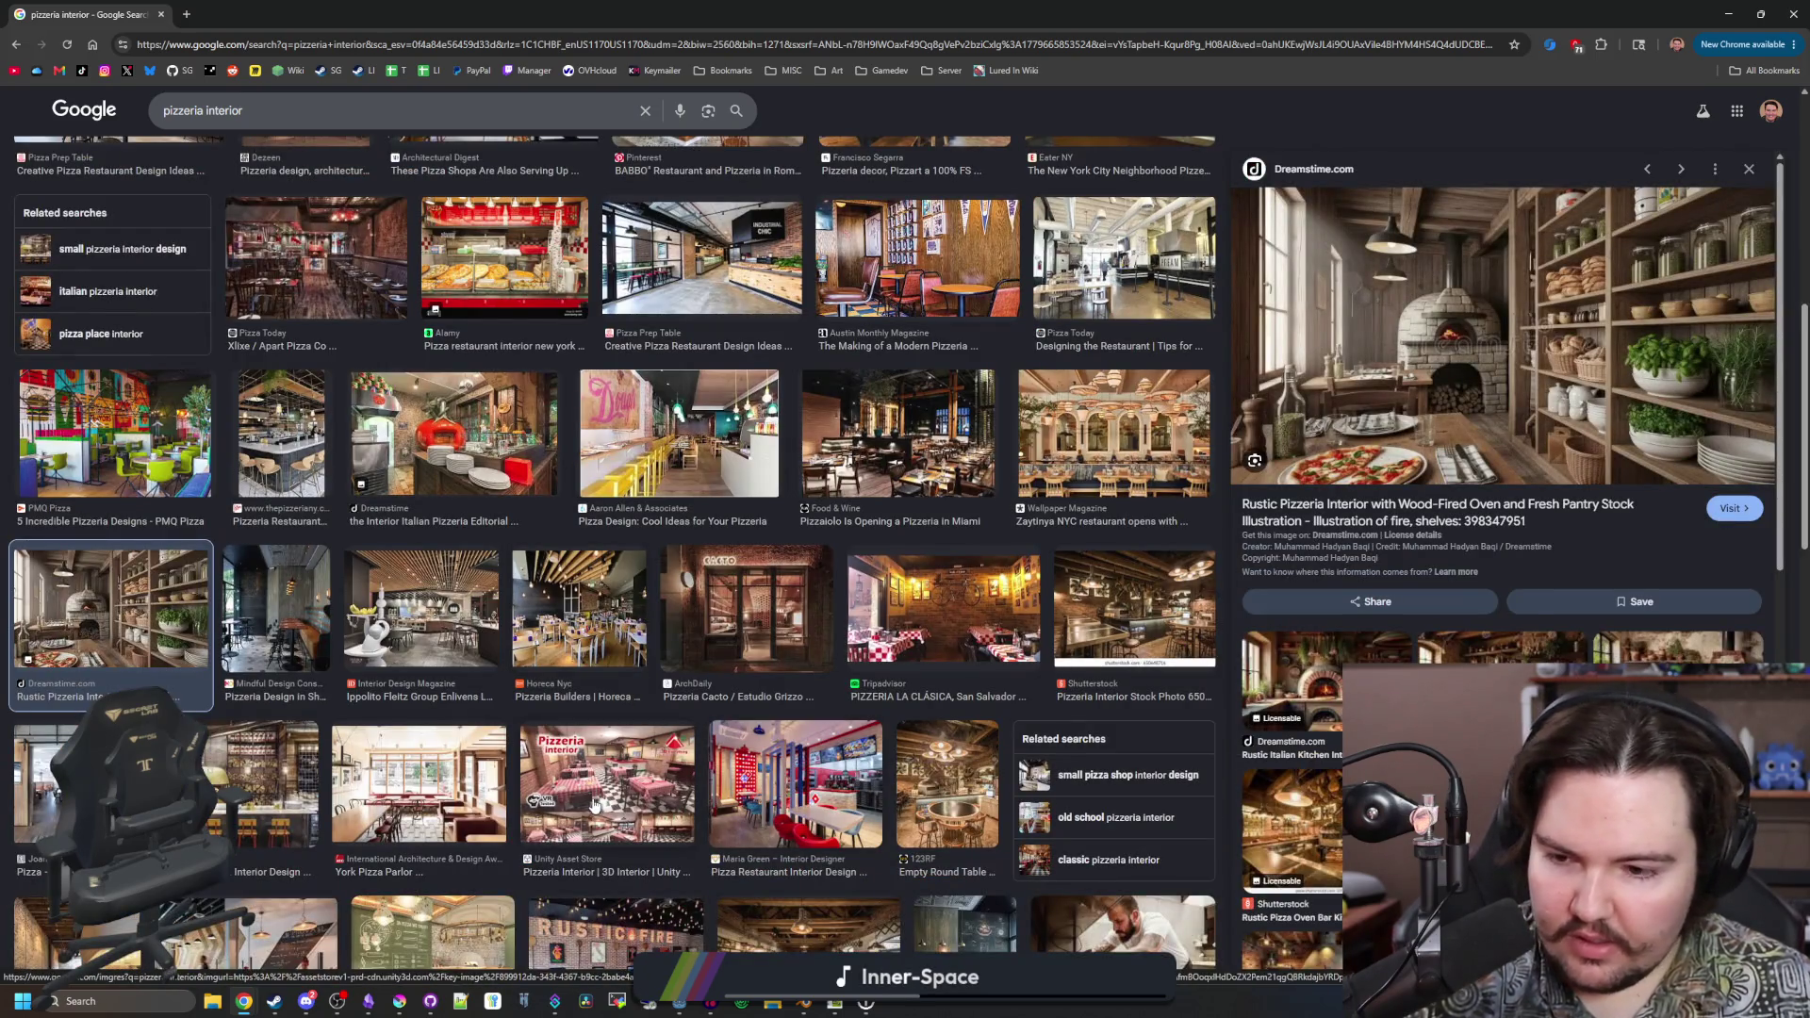
pyautogui.click(597, 806)
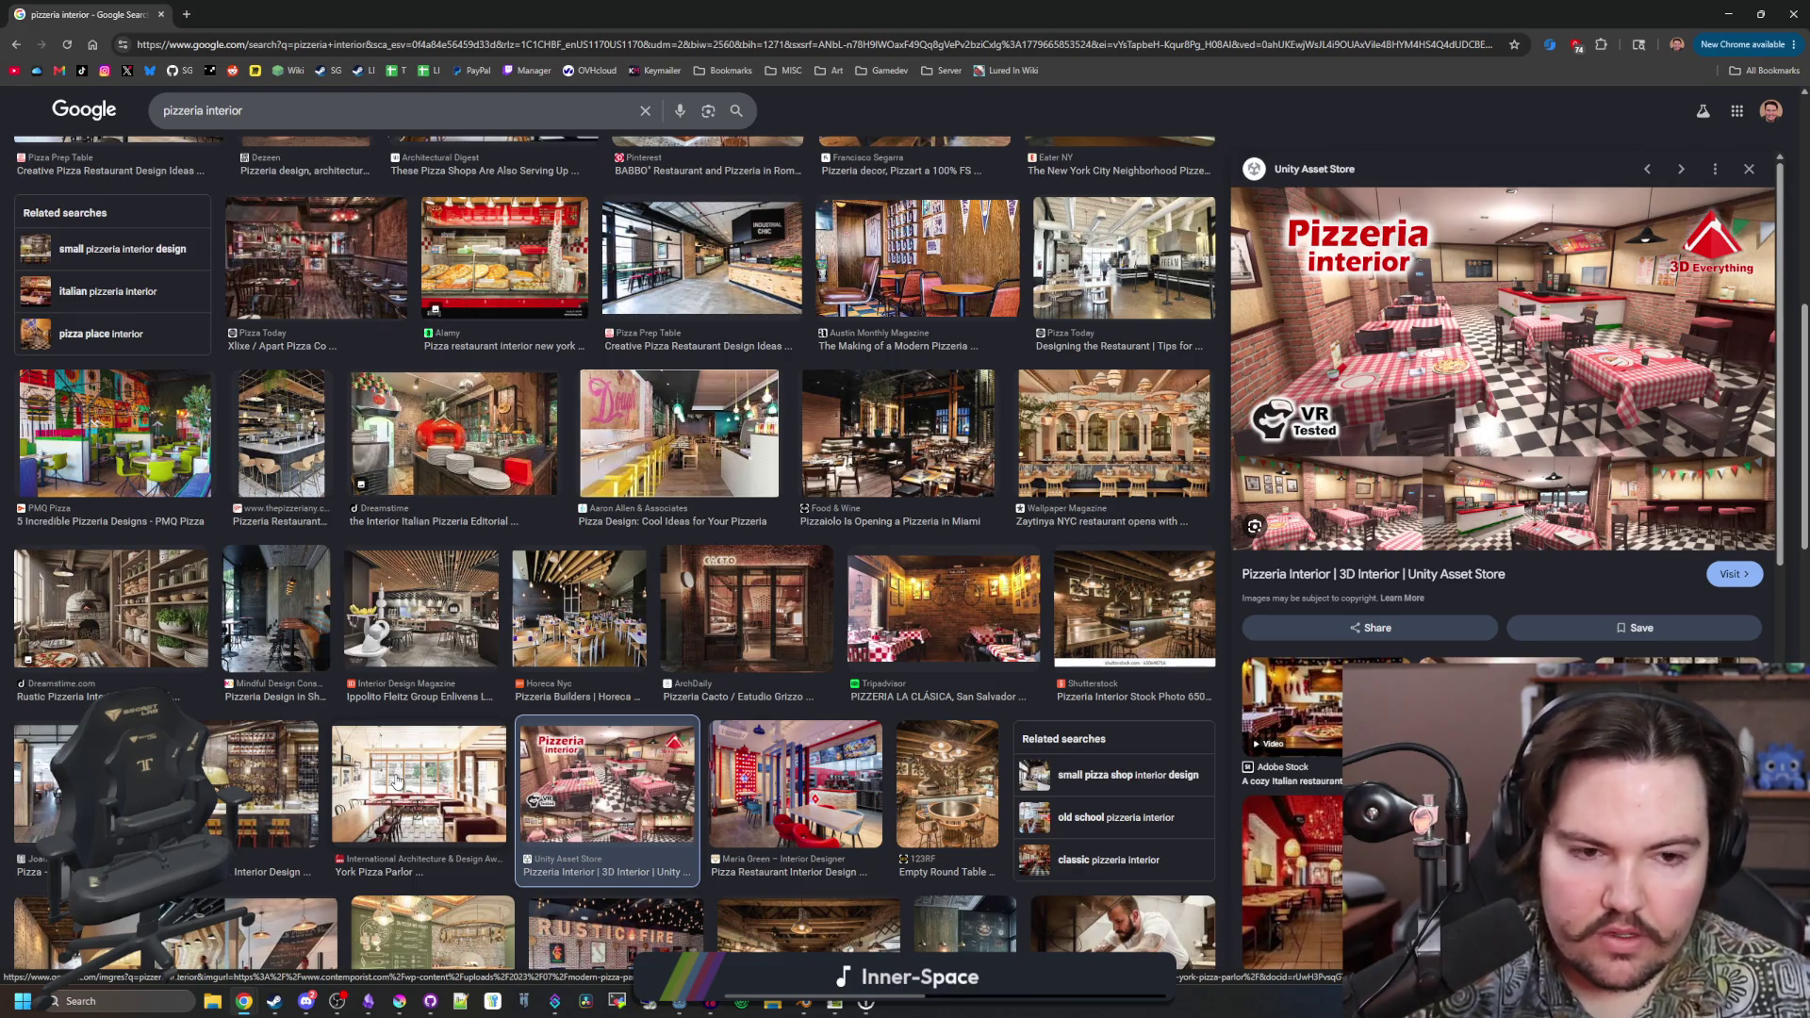
pyautogui.click(397, 780)
# - Preview the Rustic Fire Pizza, ELLE Decor, Toropomodoro and cartoon restaurant interior images
pyautogui.scroll(-2, 855, 795)
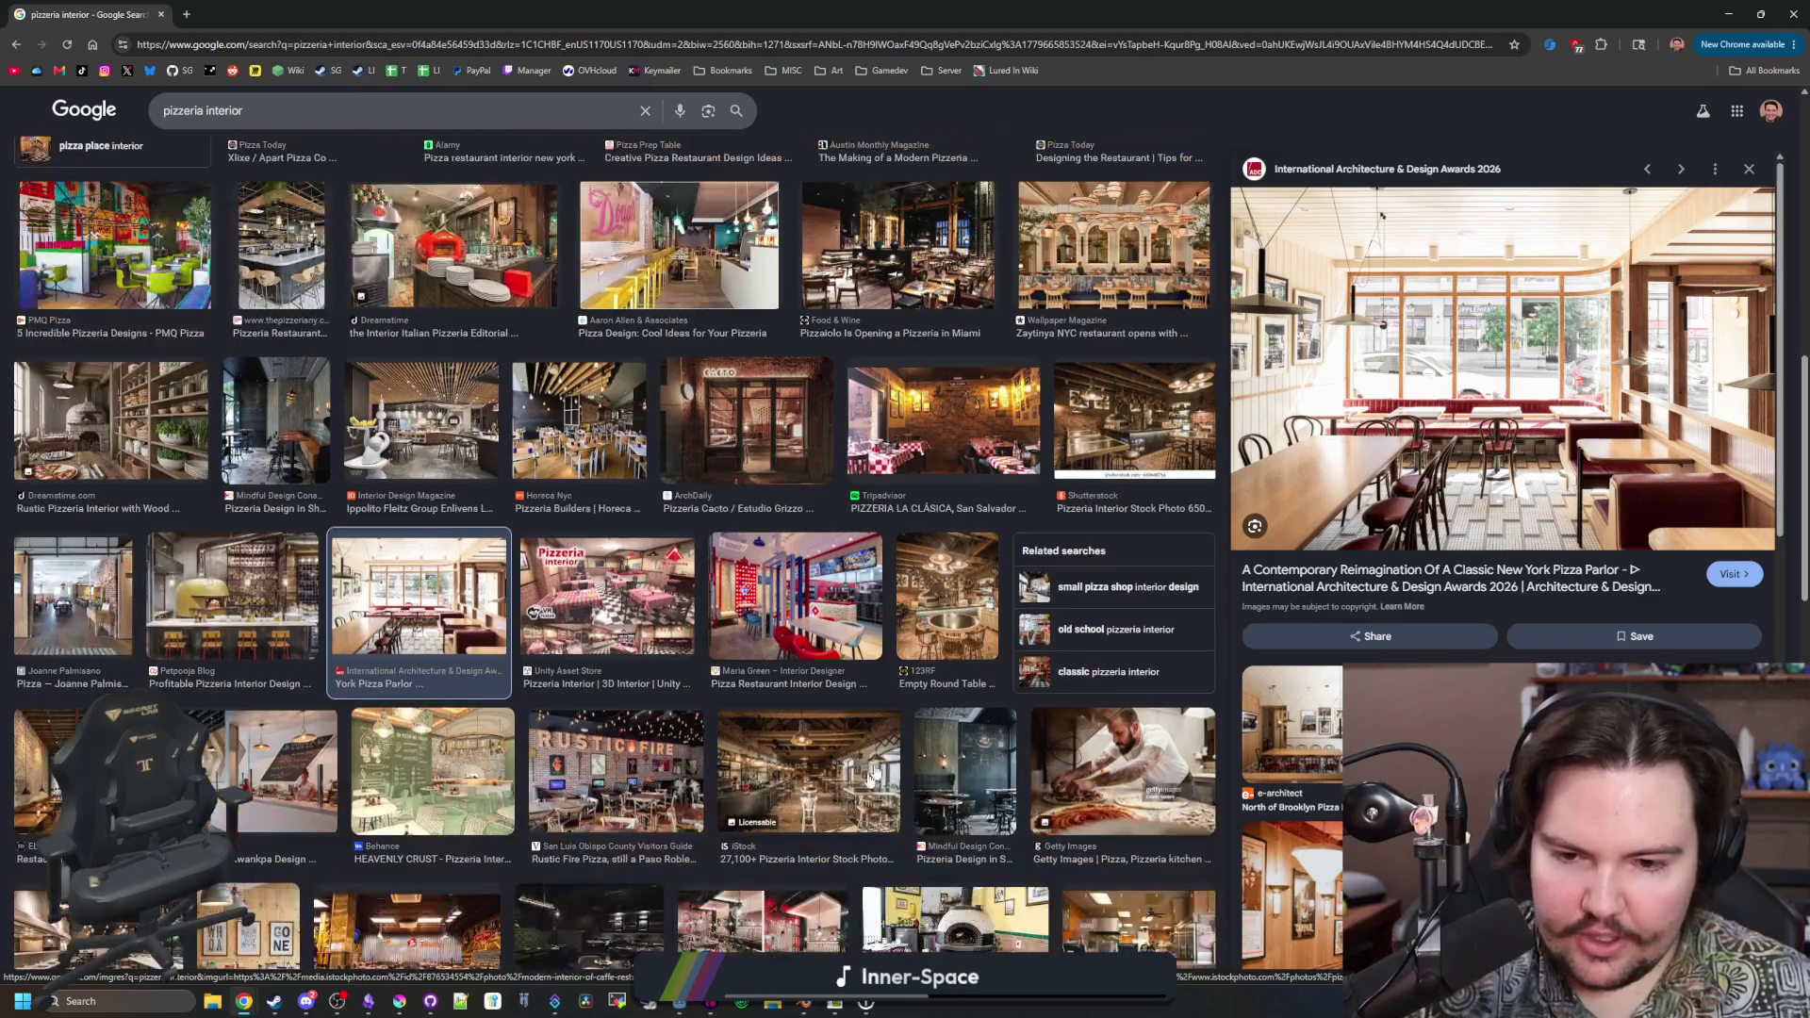
pyautogui.click(616, 773)
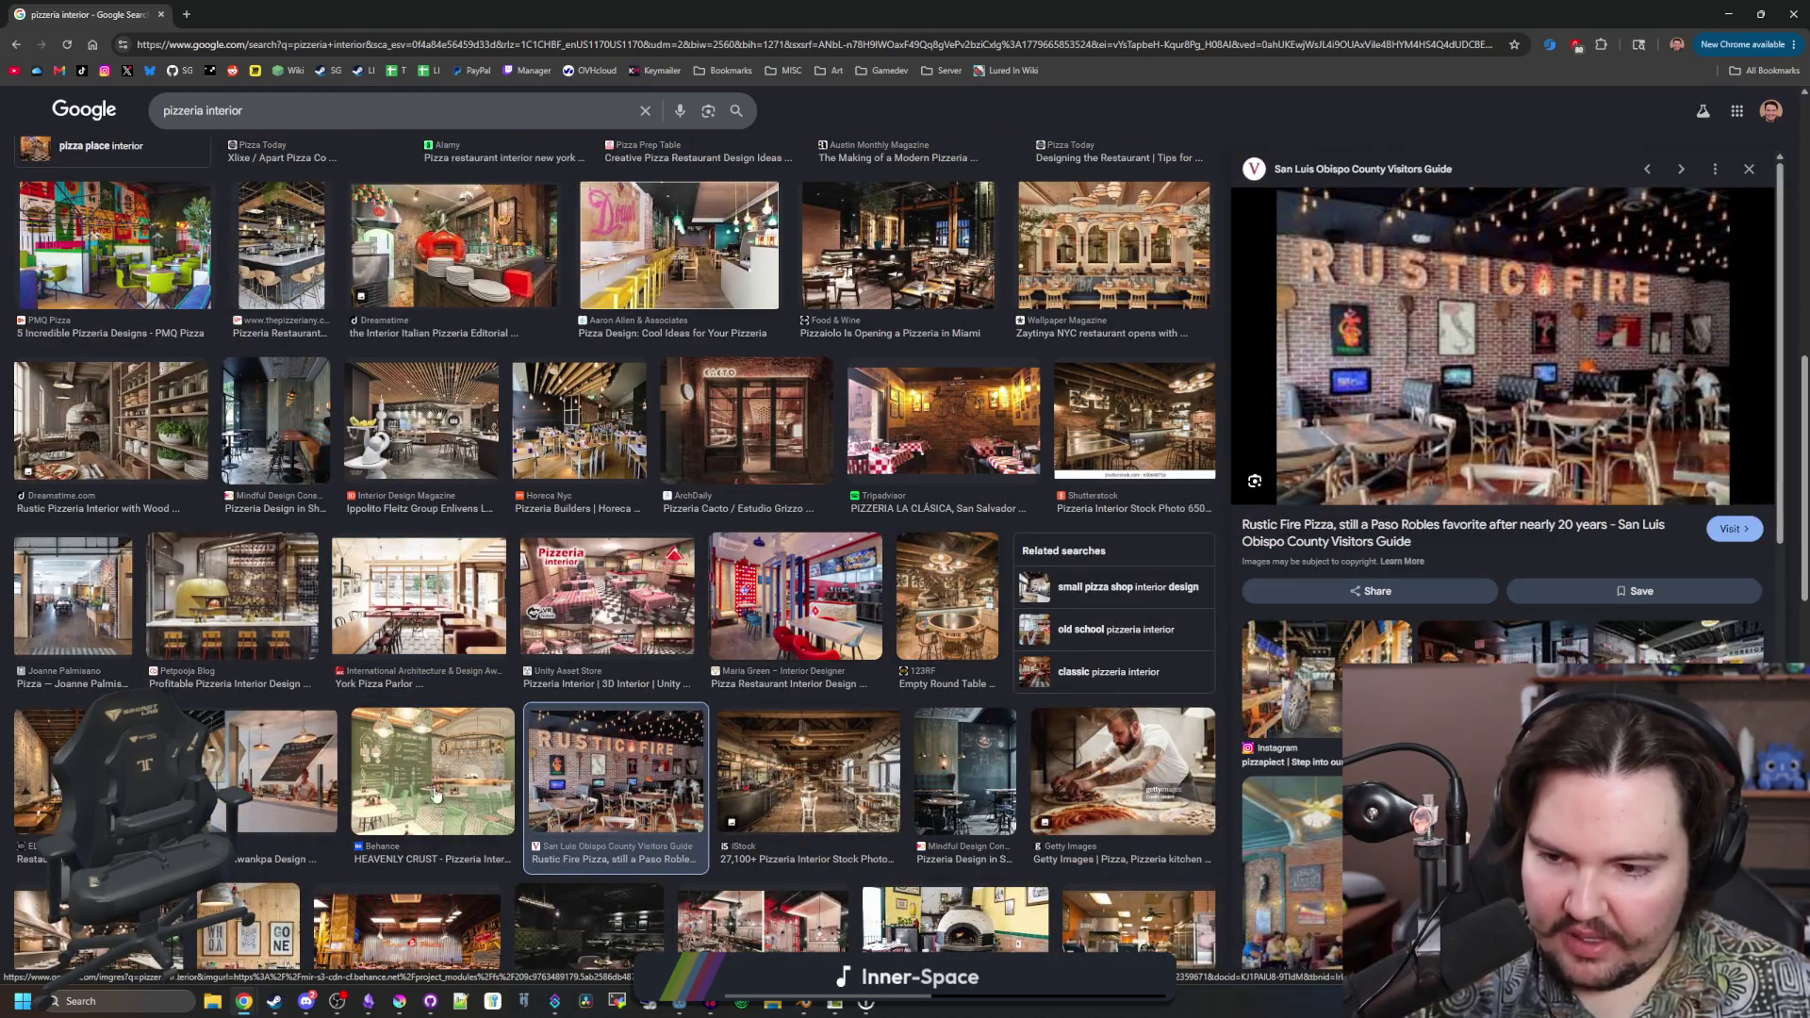
pyautogui.click(468, 775)
pyautogui.click(71, 768)
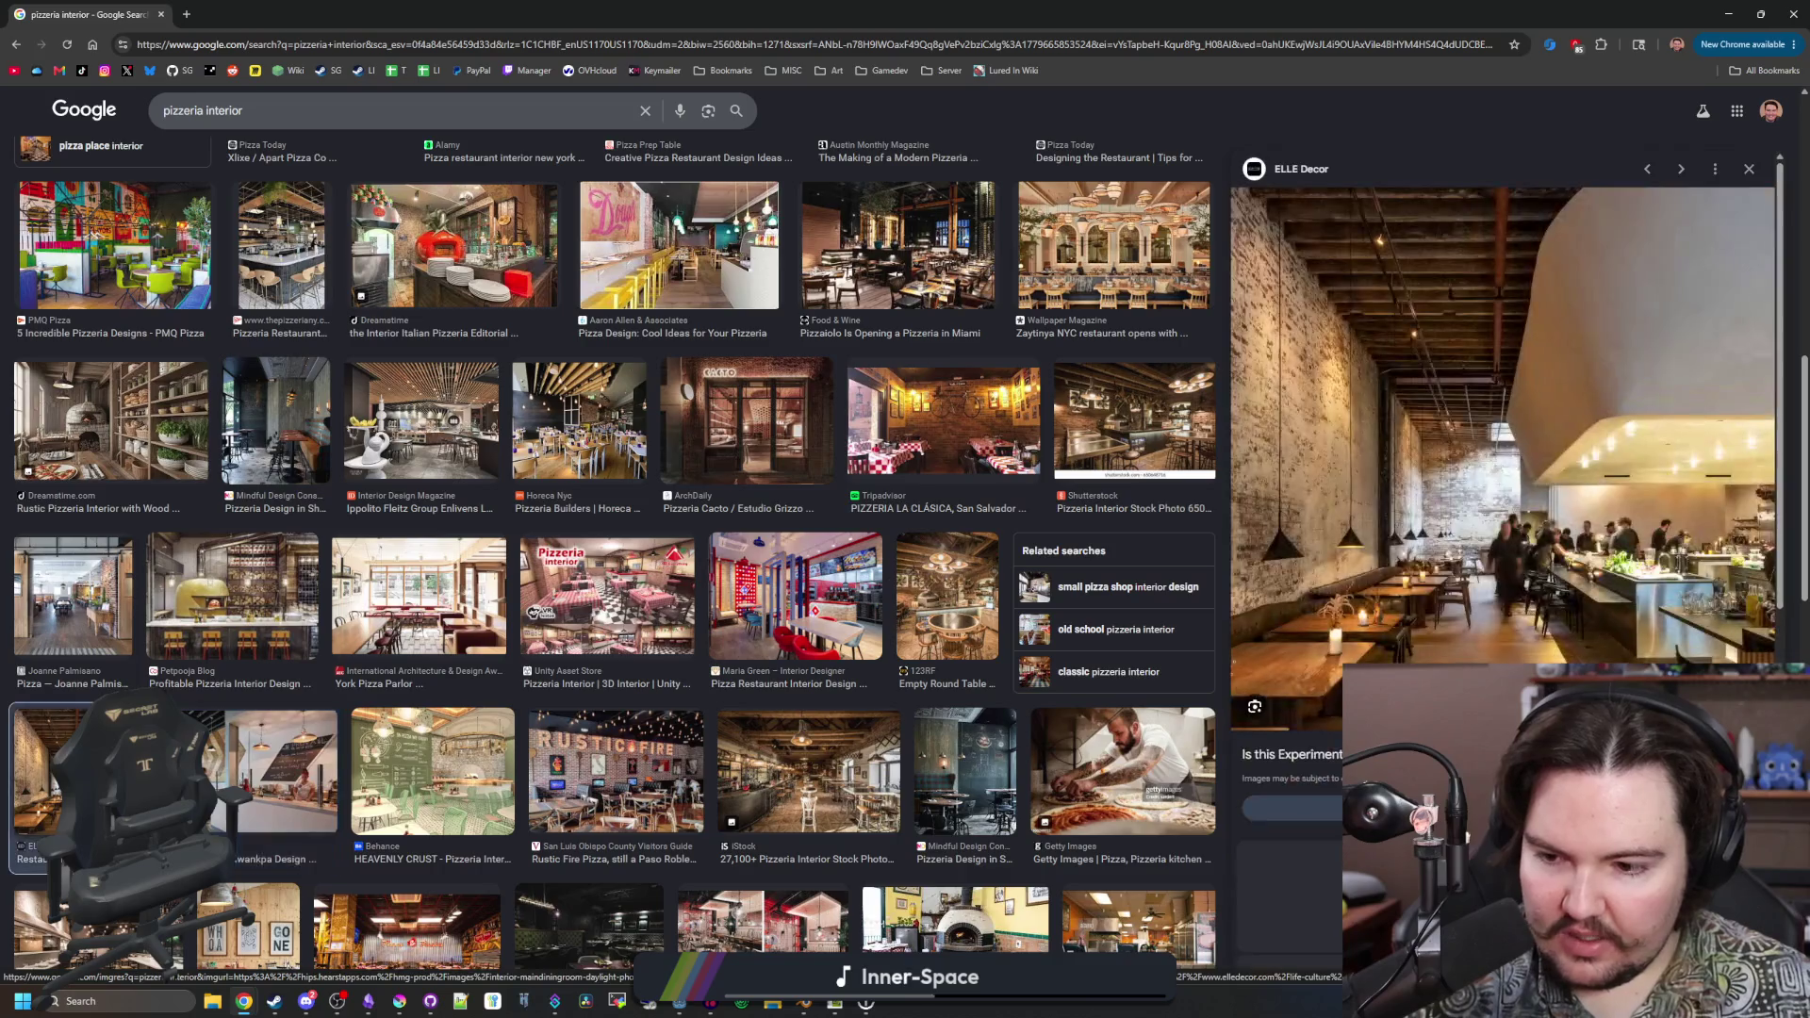
pyautogui.scroll(-1, 491, 797)
pyautogui.scroll(-2, 672, 849)
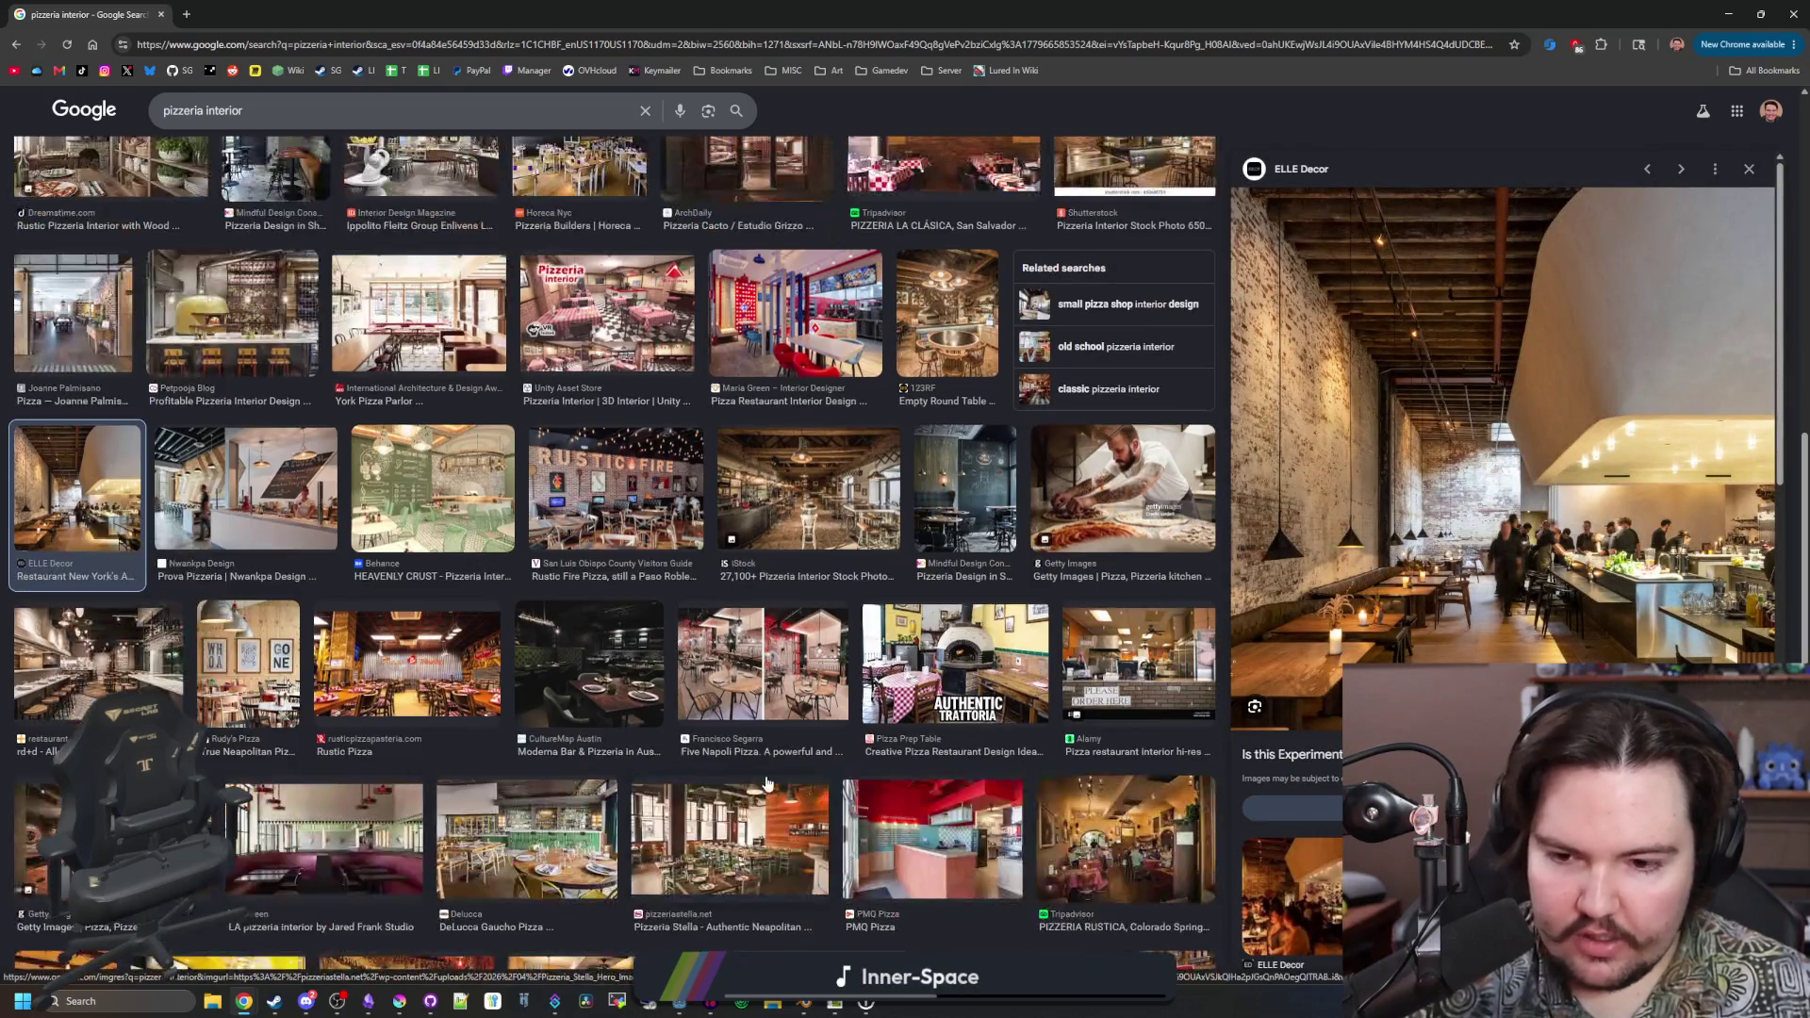
pyautogui.scroll(-2, 750, 790)
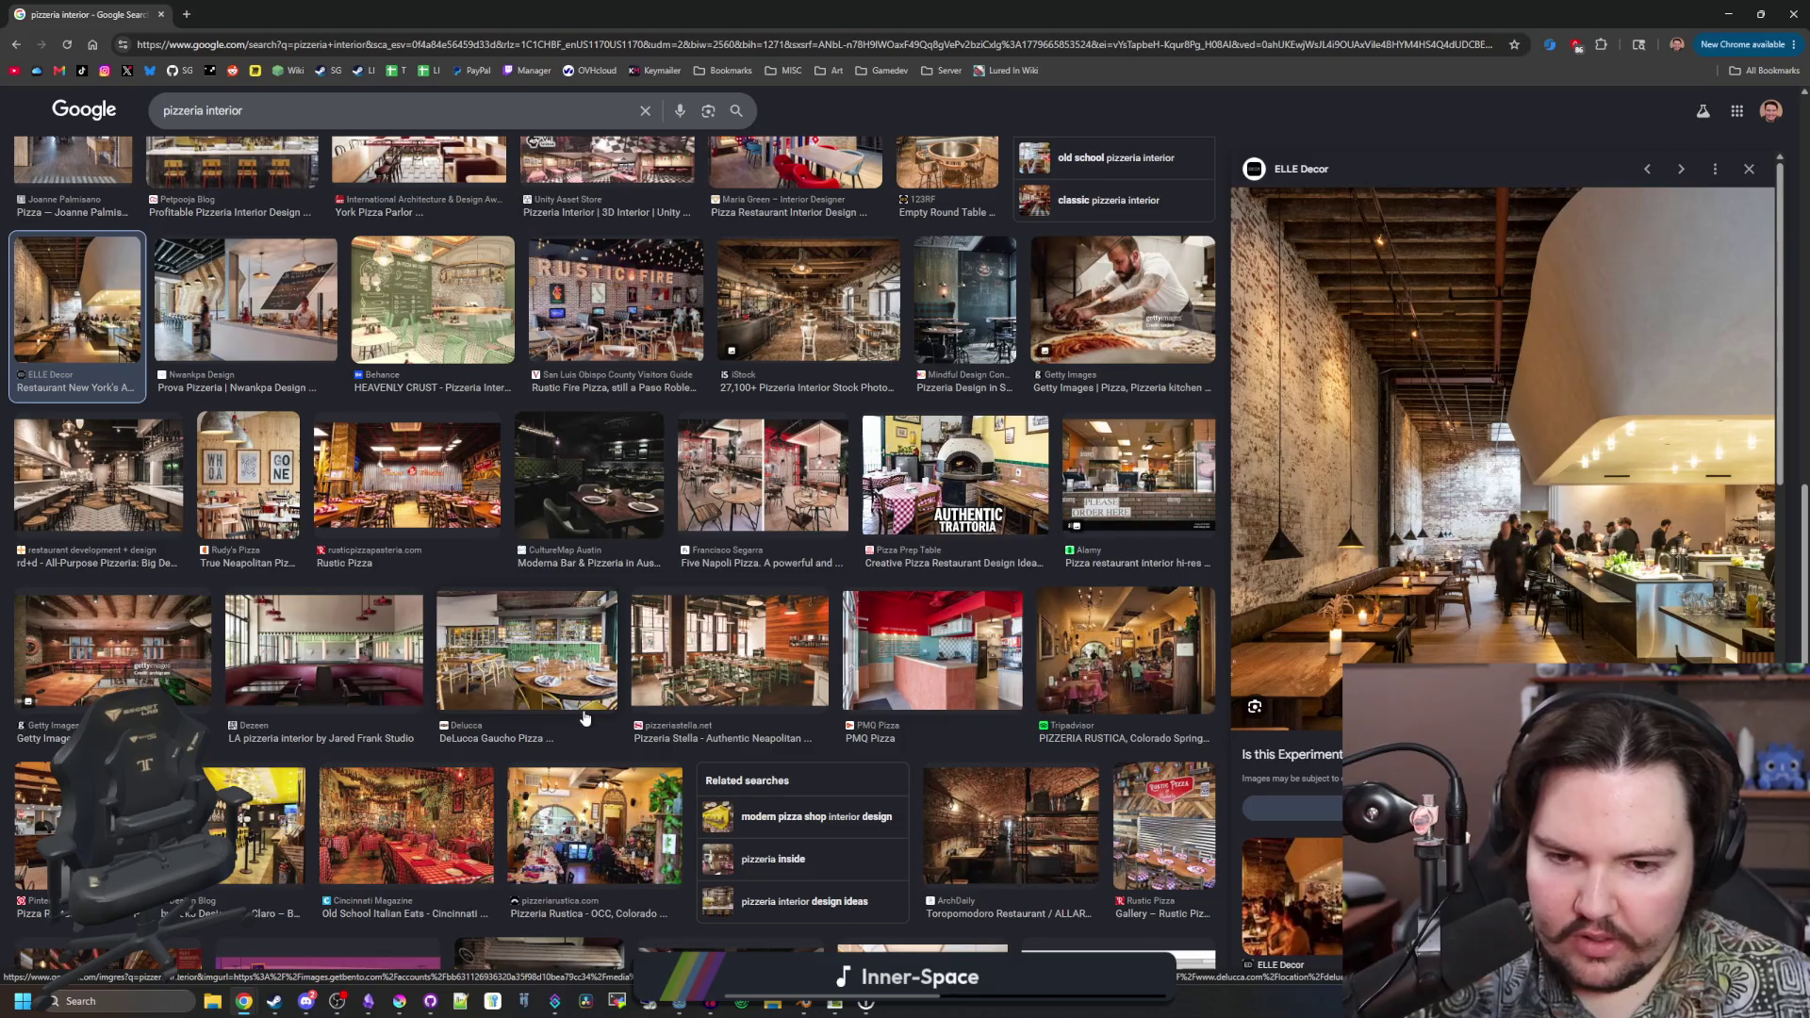
pyautogui.scroll(-2, 584, 719)
pyautogui.click(1011, 636)
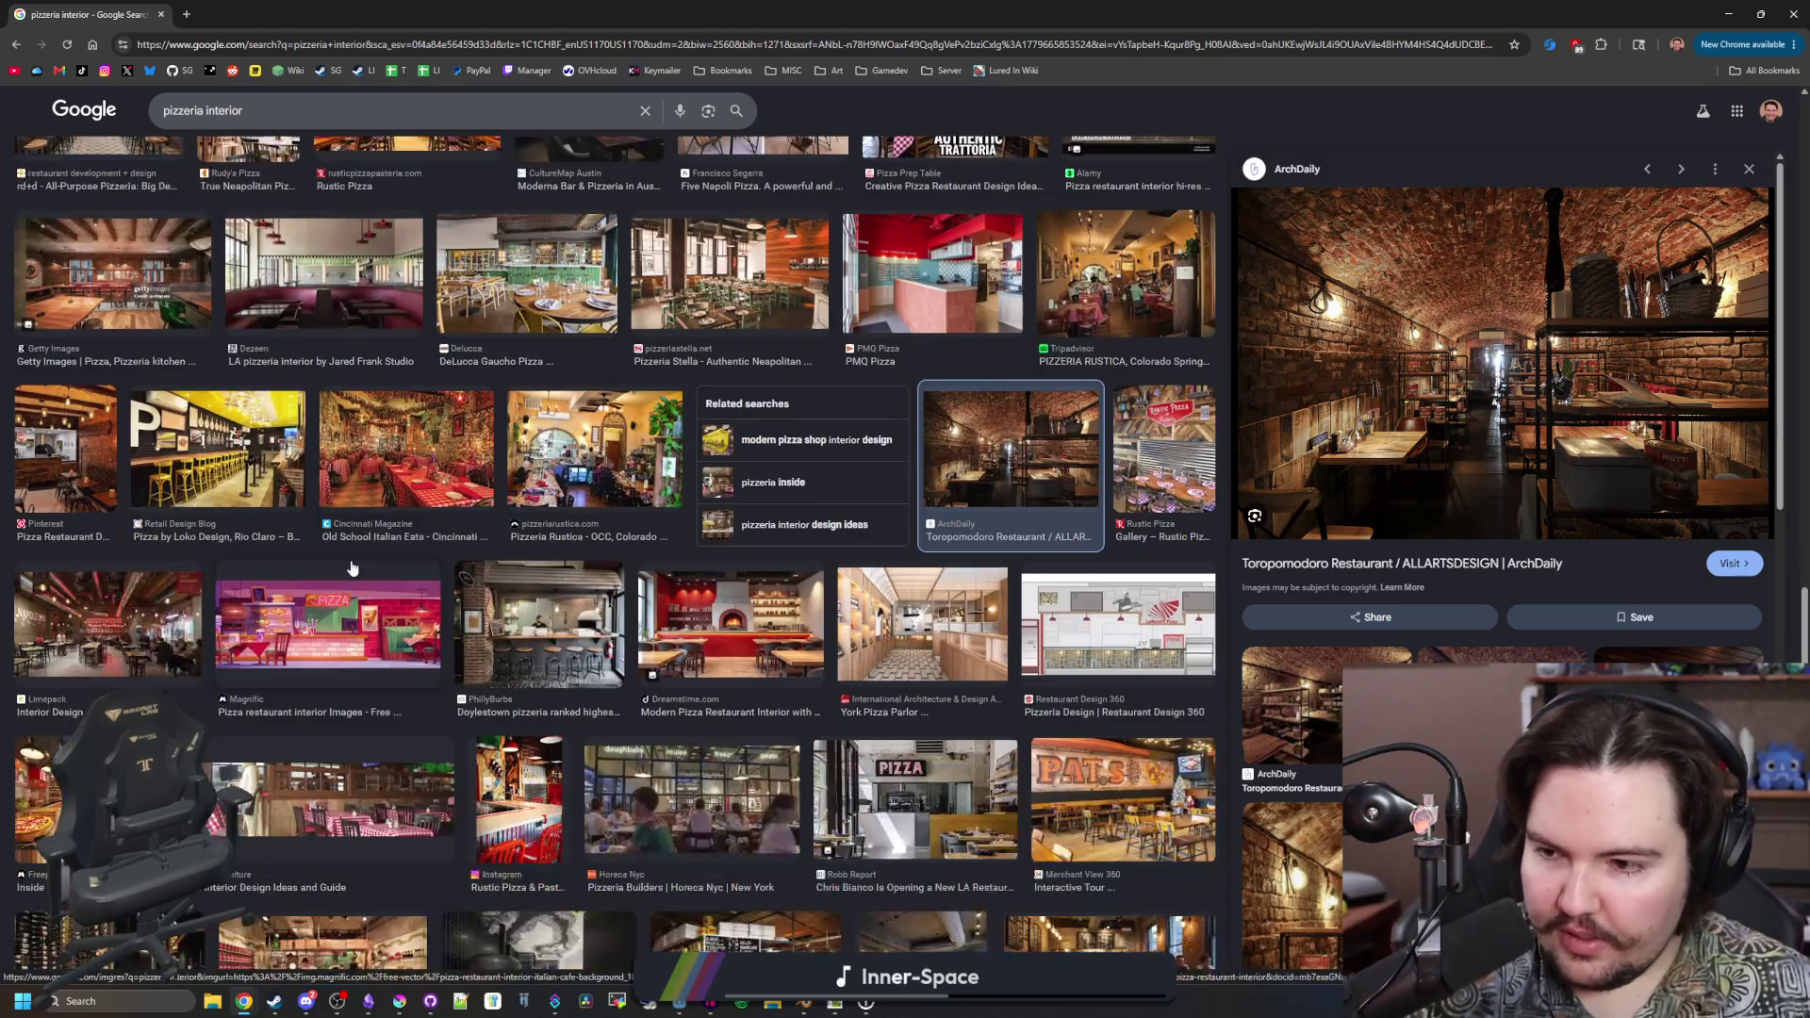
pyautogui.scroll(-2, 202, 605)
pyautogui.scroll(-2, 283, 605)
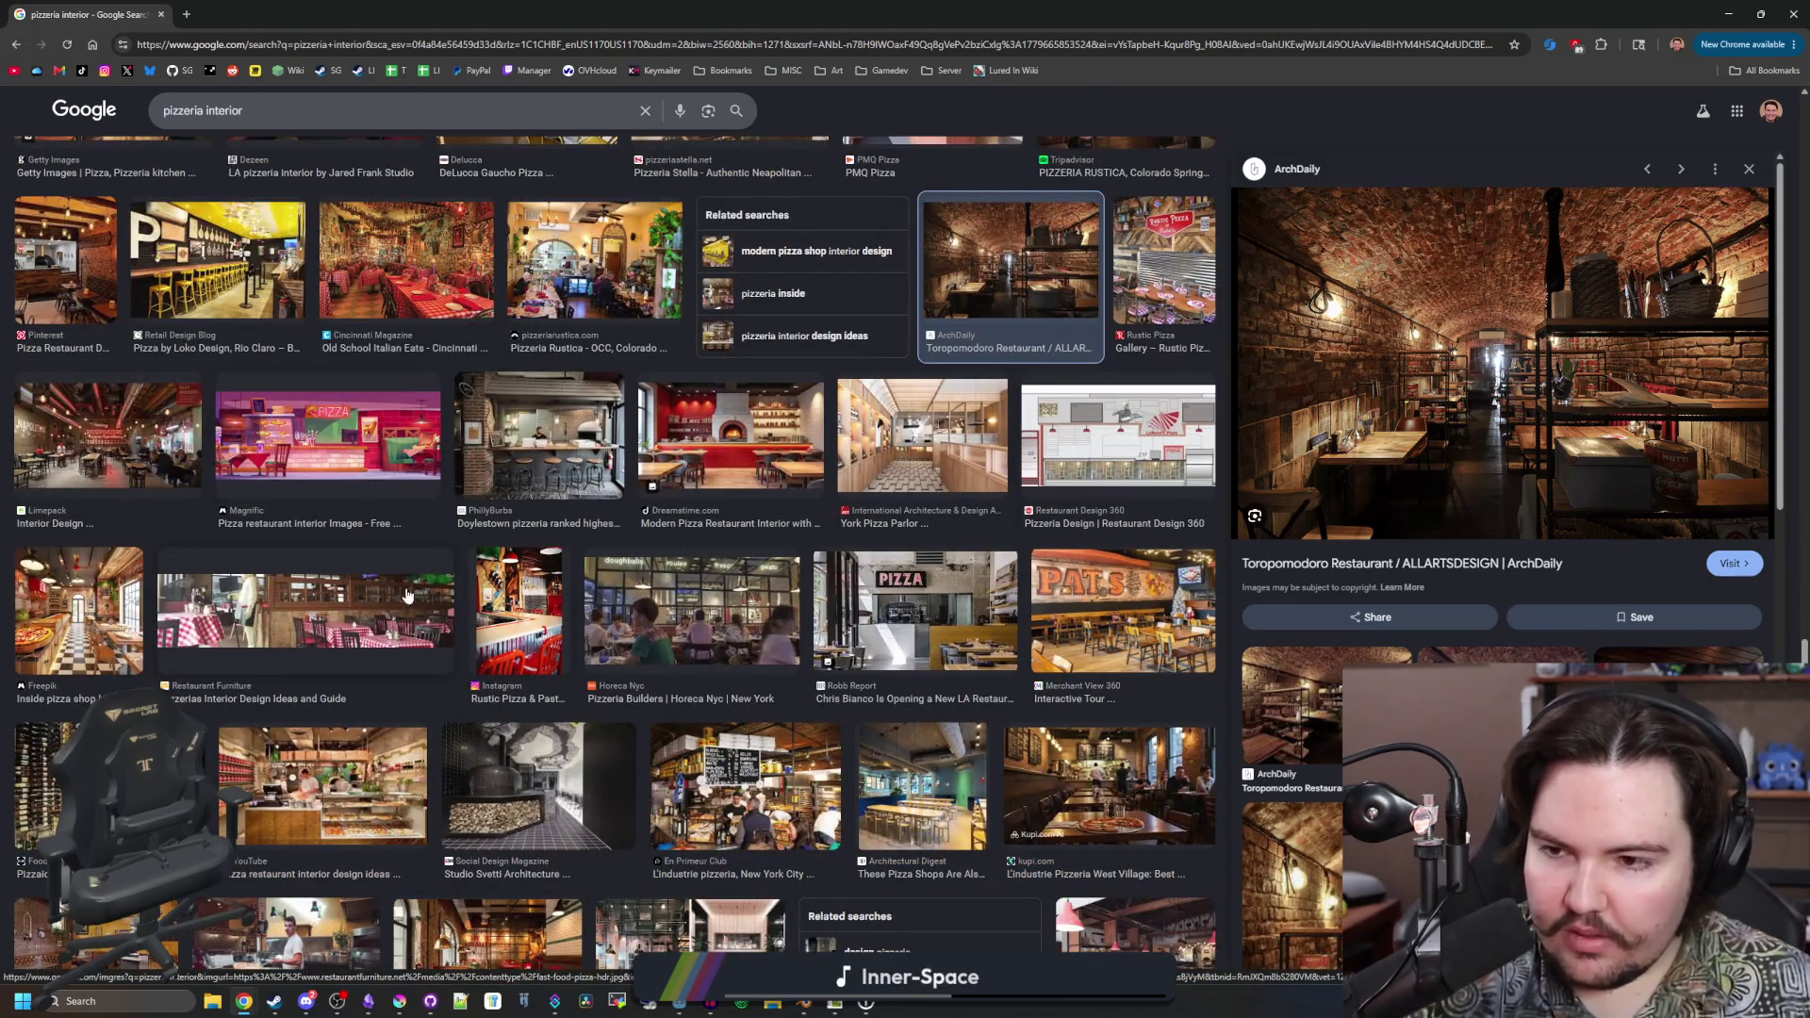
pyautogui.click(327, 436)
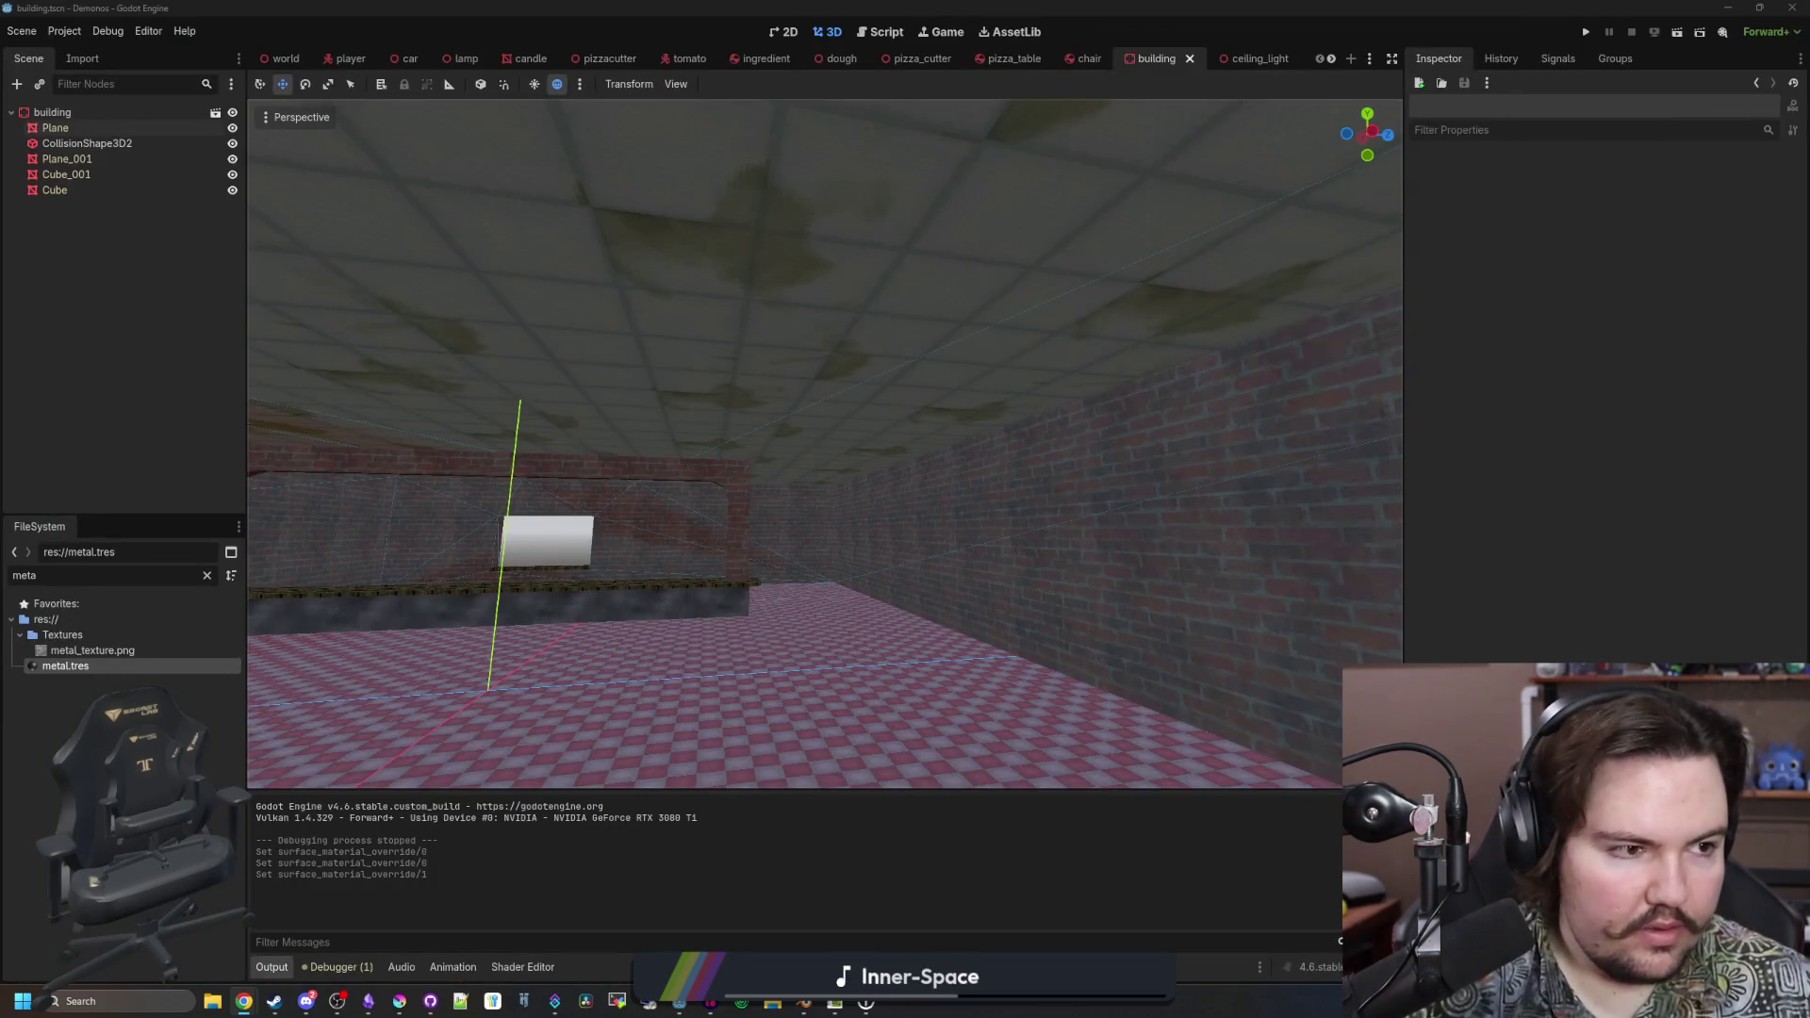
# - Look along the wood-and-metal counter and far wall in the building scene, then open the world scene
pyautogui.moveTo(1092, 430)
pyautogui.mouseDown()
pyautogui.moveTo(1018, 444)
pyautogui.moveTo(943, 490)
pyautogui.moveTo(914, 535)
pyautogui.moveTo(450, 488)
pyautogui.mouseUp()
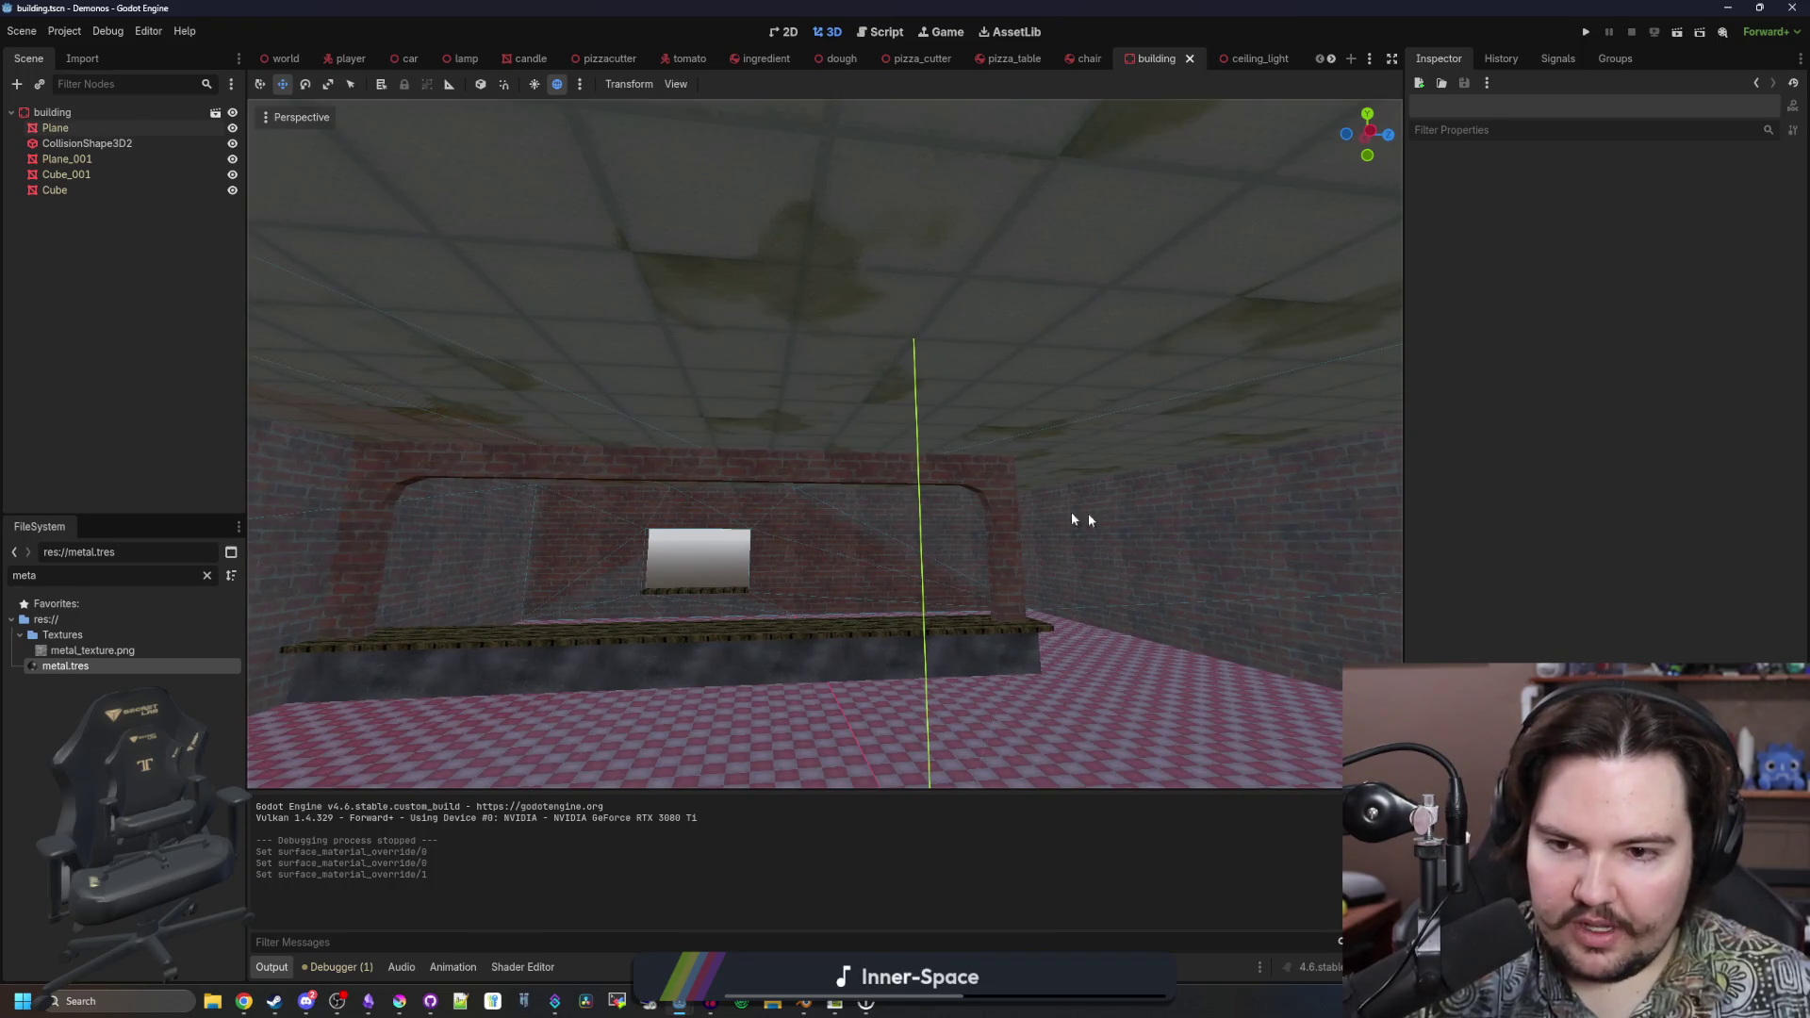
pyautogui.moveTo(1241, 553)
pyautogui.mouseDown()
pyautogui.moveTo(1132, 575)
pyautogui.moveTo(1000, 561)
pyautogui.mouseUp()
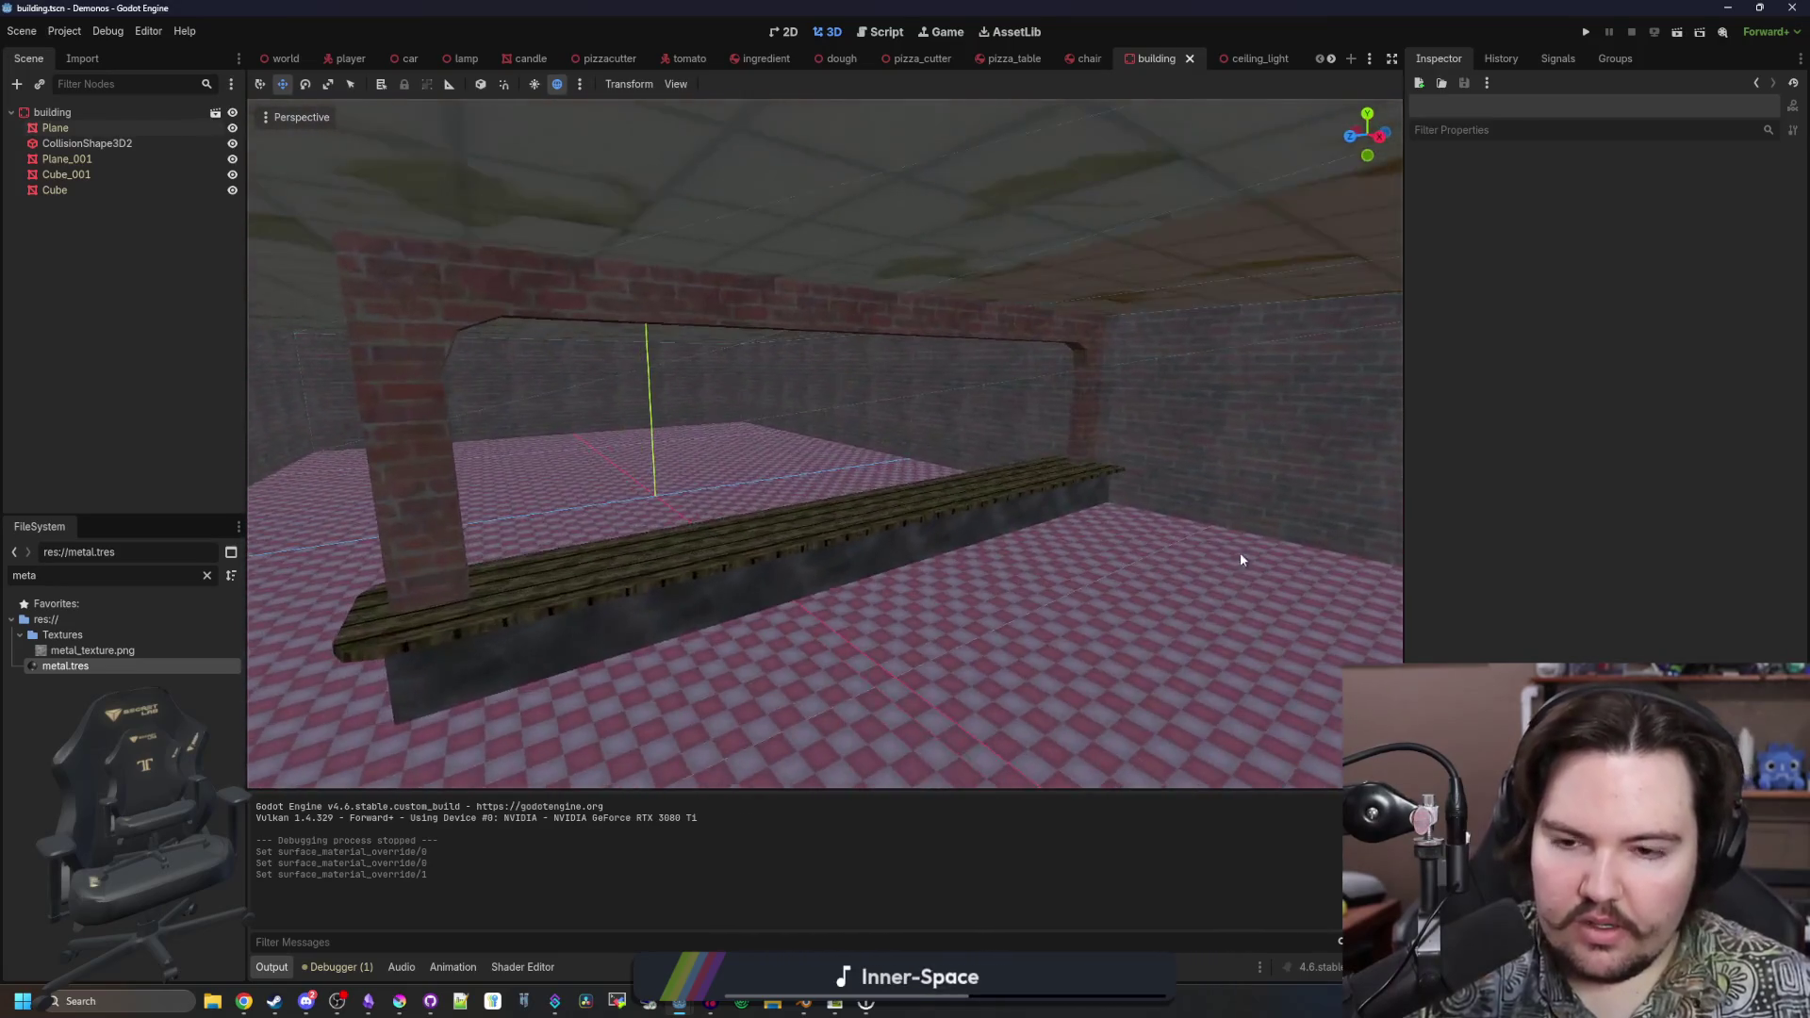
pyautogui.moveTo(929, 626)
pyautogui.mouseDown()
pyautogui.moveTo(970, 546)
pyautogui.moveTo(764, 565)
pyautogui.mouseUp()
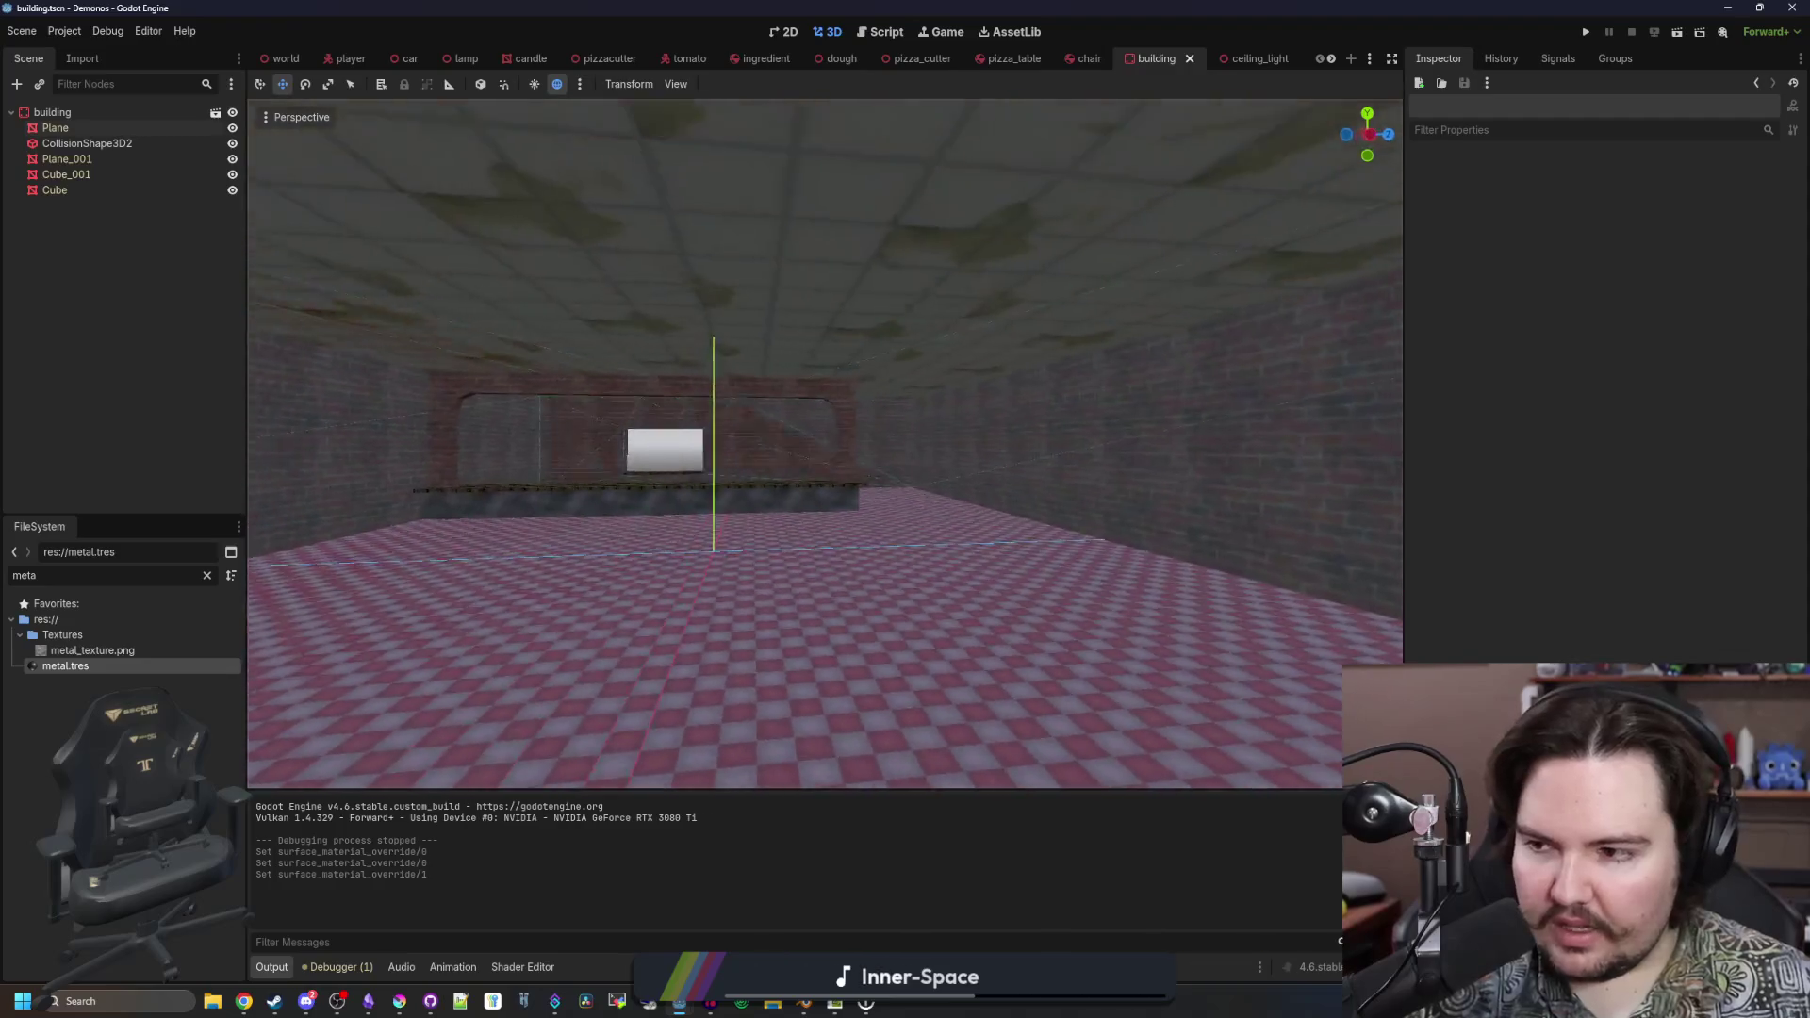
pyautogui.moveTo(891, 462); pyautogui.dragTo(858, 467)
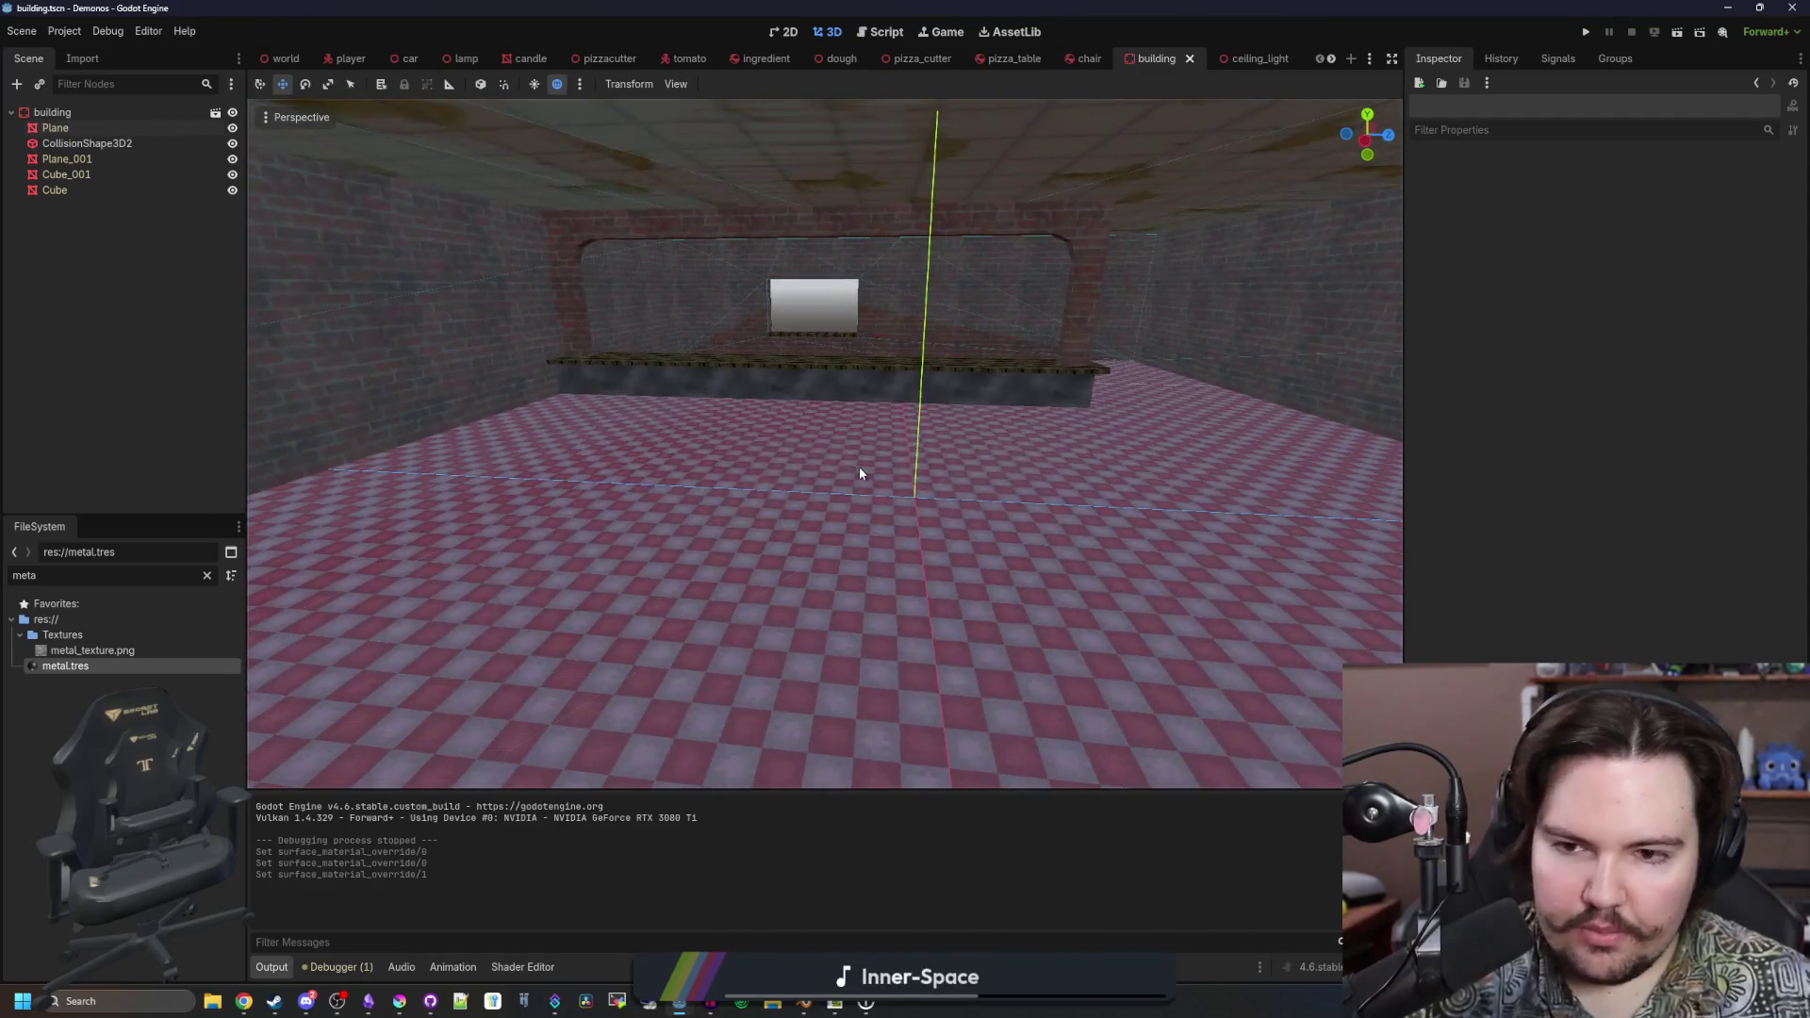
pyautogui.click(281, 58)
pyautogui.moveTo(841, 566)
pyautogui.mouseDown()
pyautogui.moveTo(830, 514)
pyautogui.moveTo(849, 504)
pyautogui.moveTo(839, 558)
pyautogui.mouseUp()
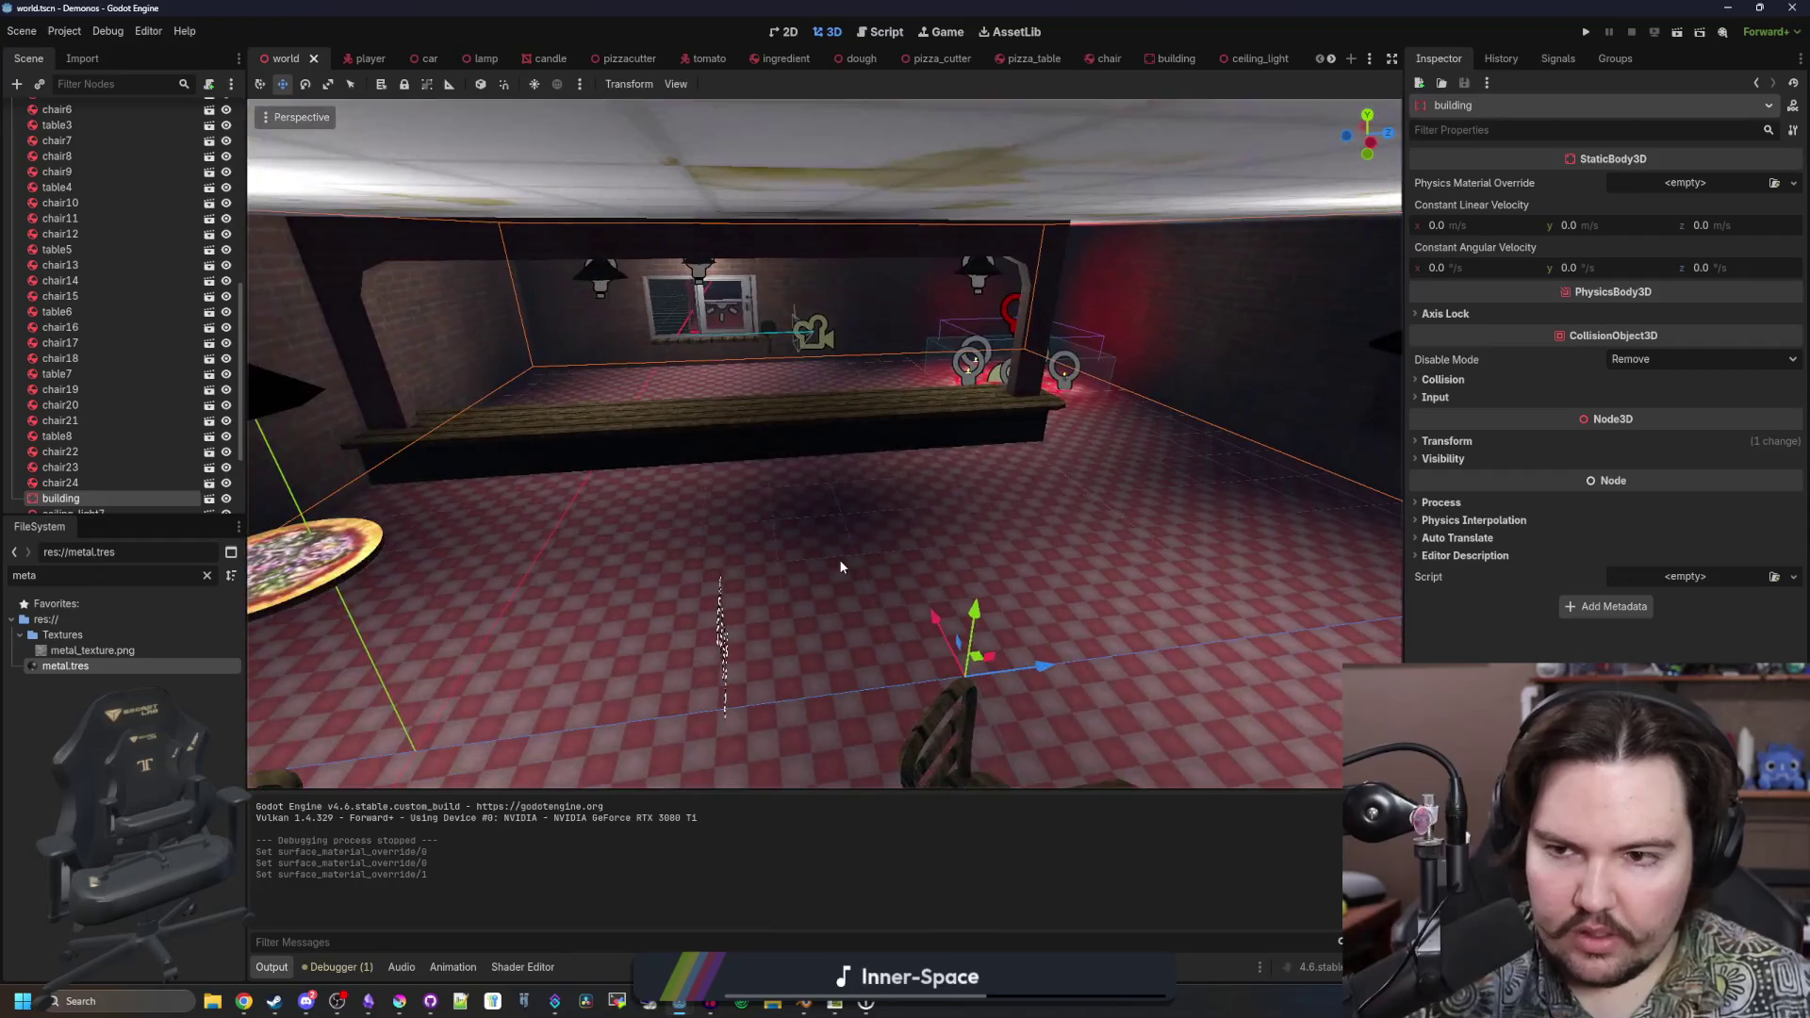
pyautogui.moveTo(982, 556)
pyautogui.mouseDown()
pyautogui.moveTo(918, 520)
pyautogui.moveTo(811, 547)
pyautogui.mouseUp()
# - Run the project, walk past the candle circle to the counter and back, then stop
pyautogui.click(1585, 32)
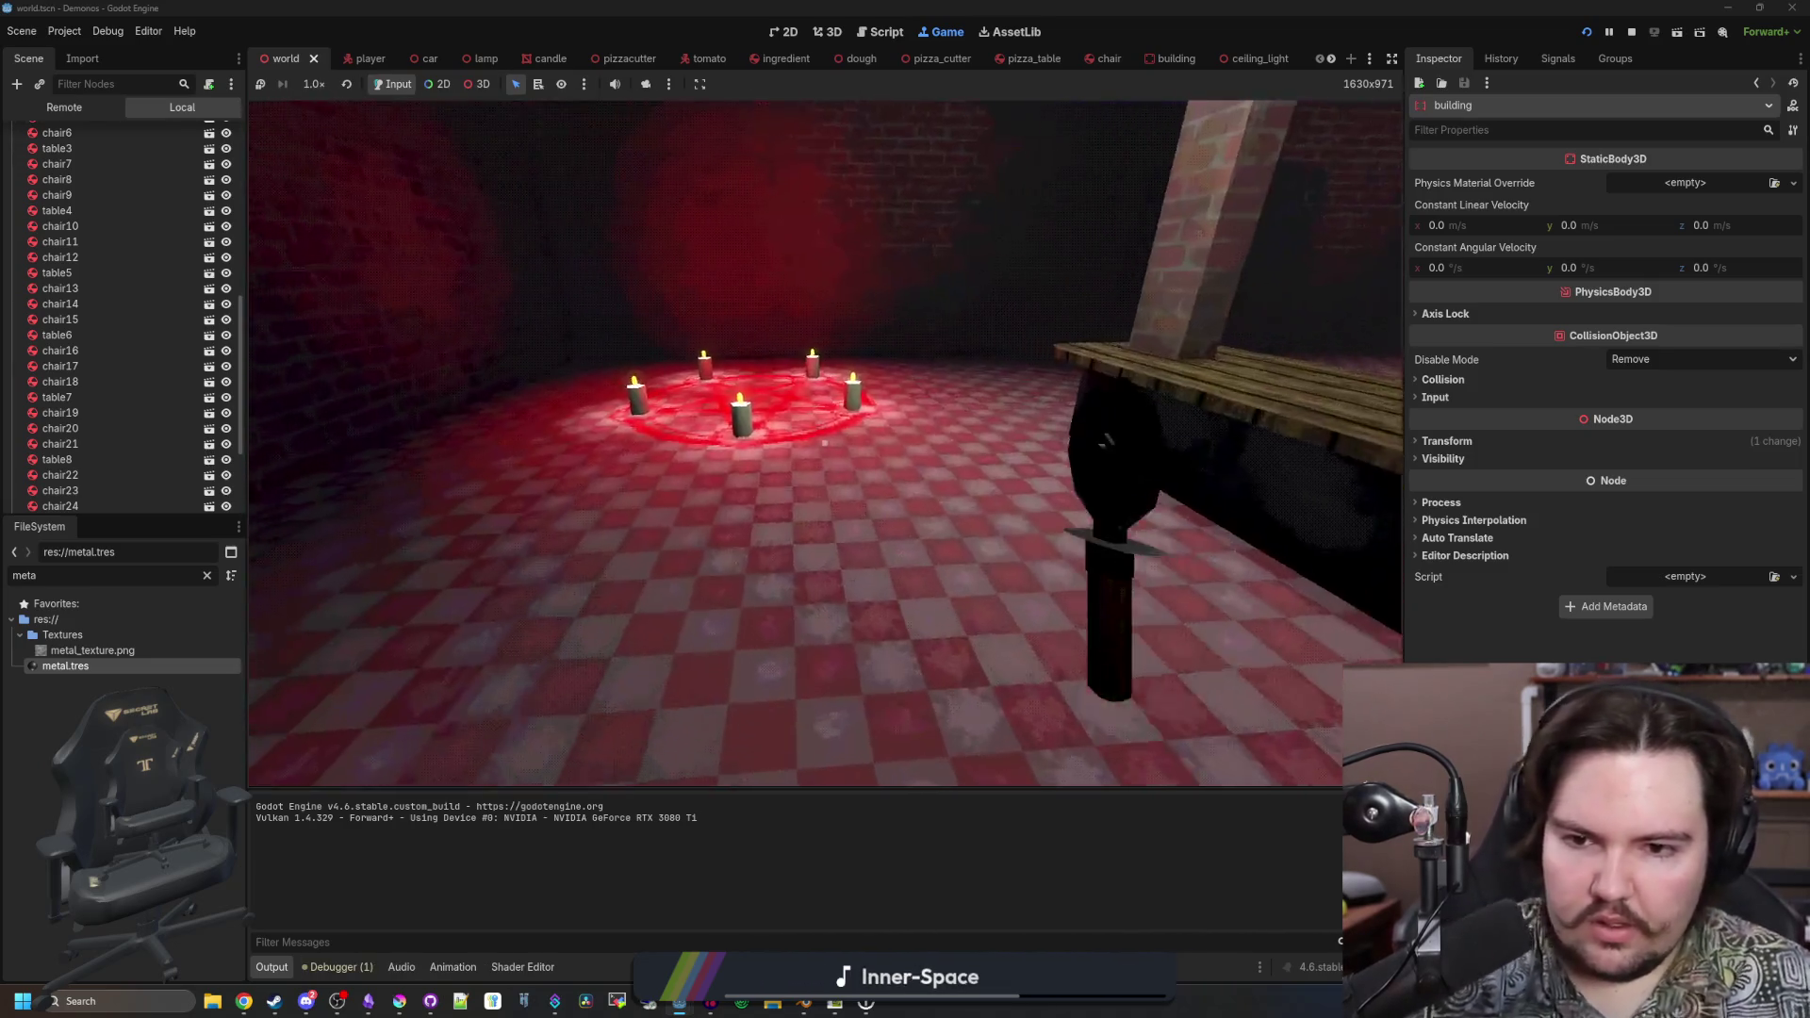
pyautogui.press('w')
pyautogui.moveTo(825, 443)
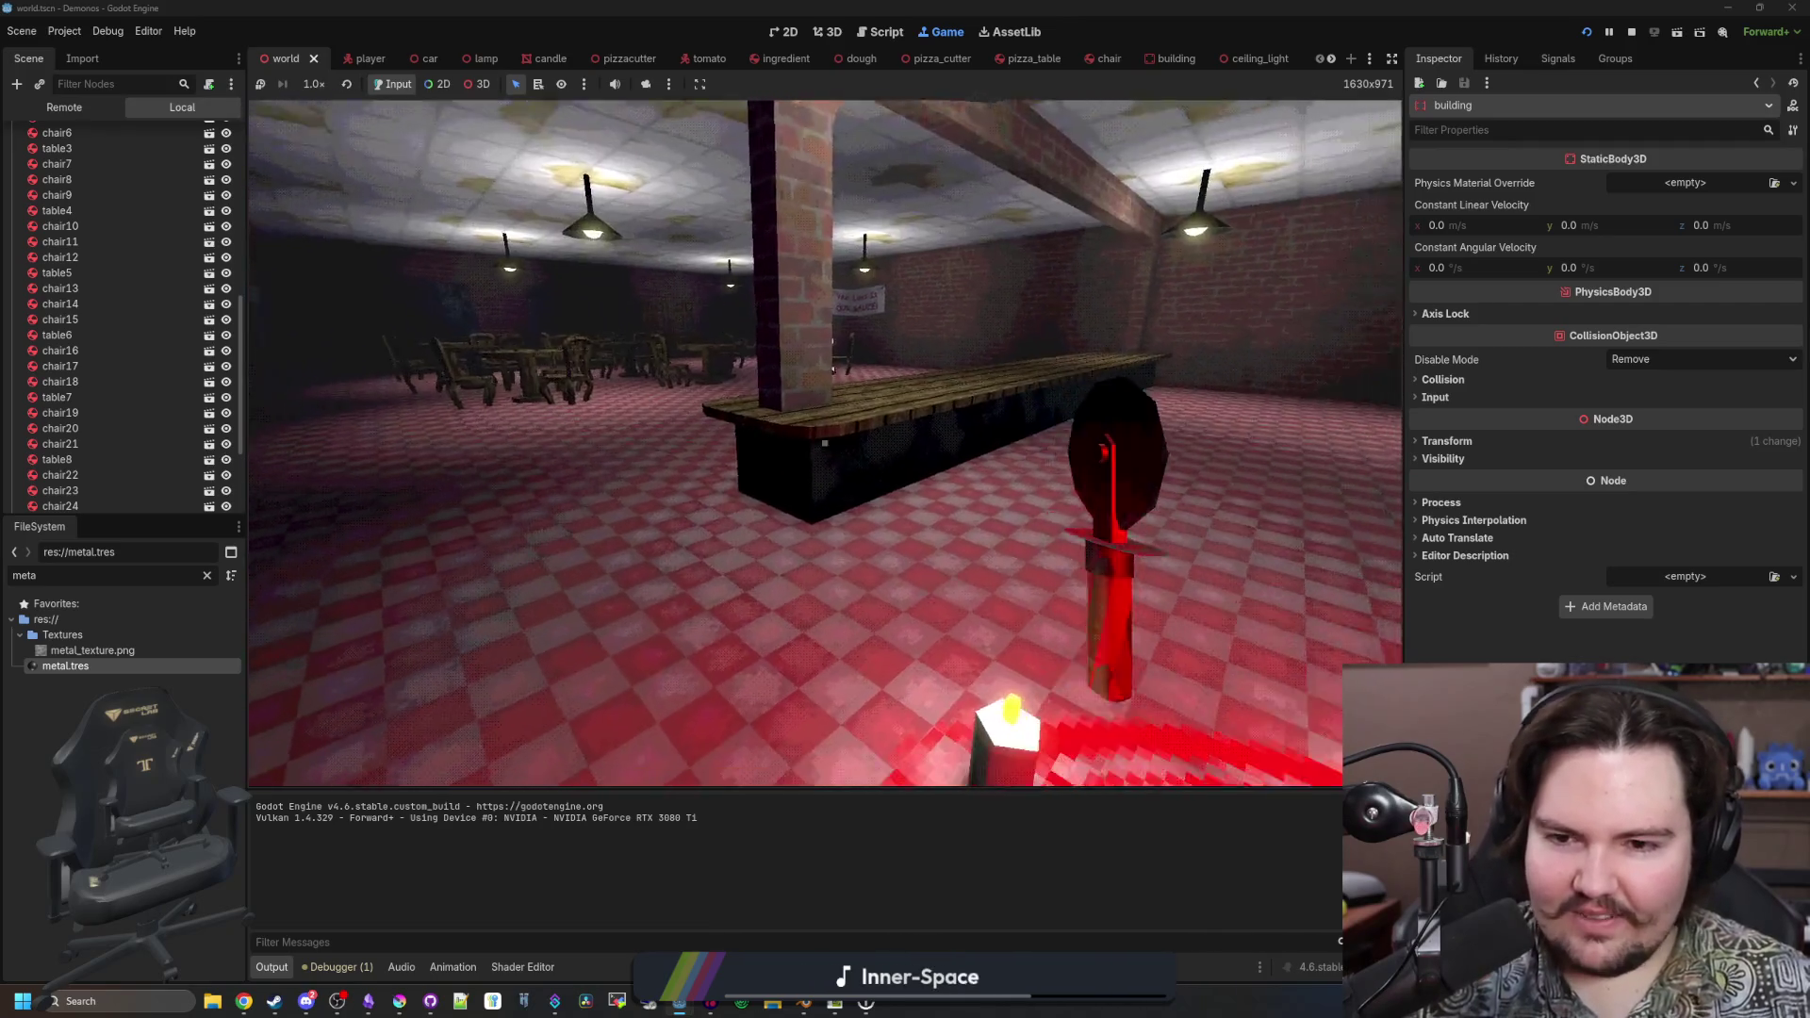
pyautogui.press('w')
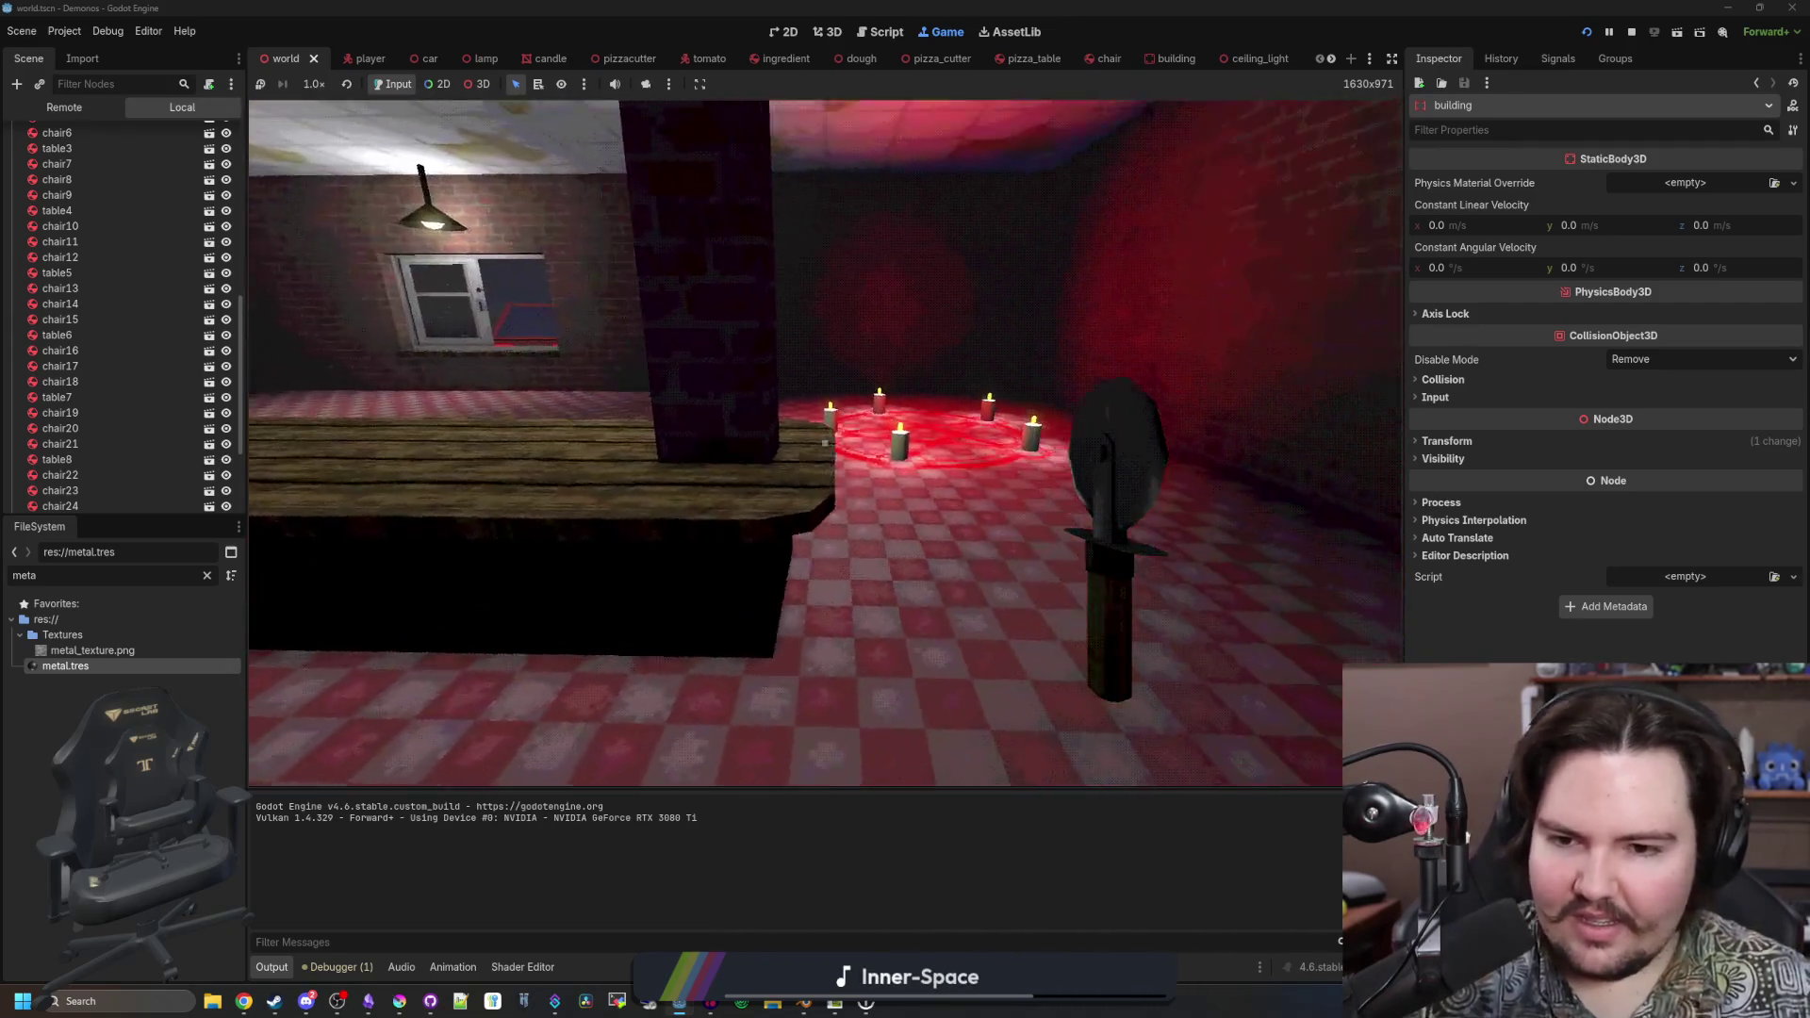
pyautogui.press('w')
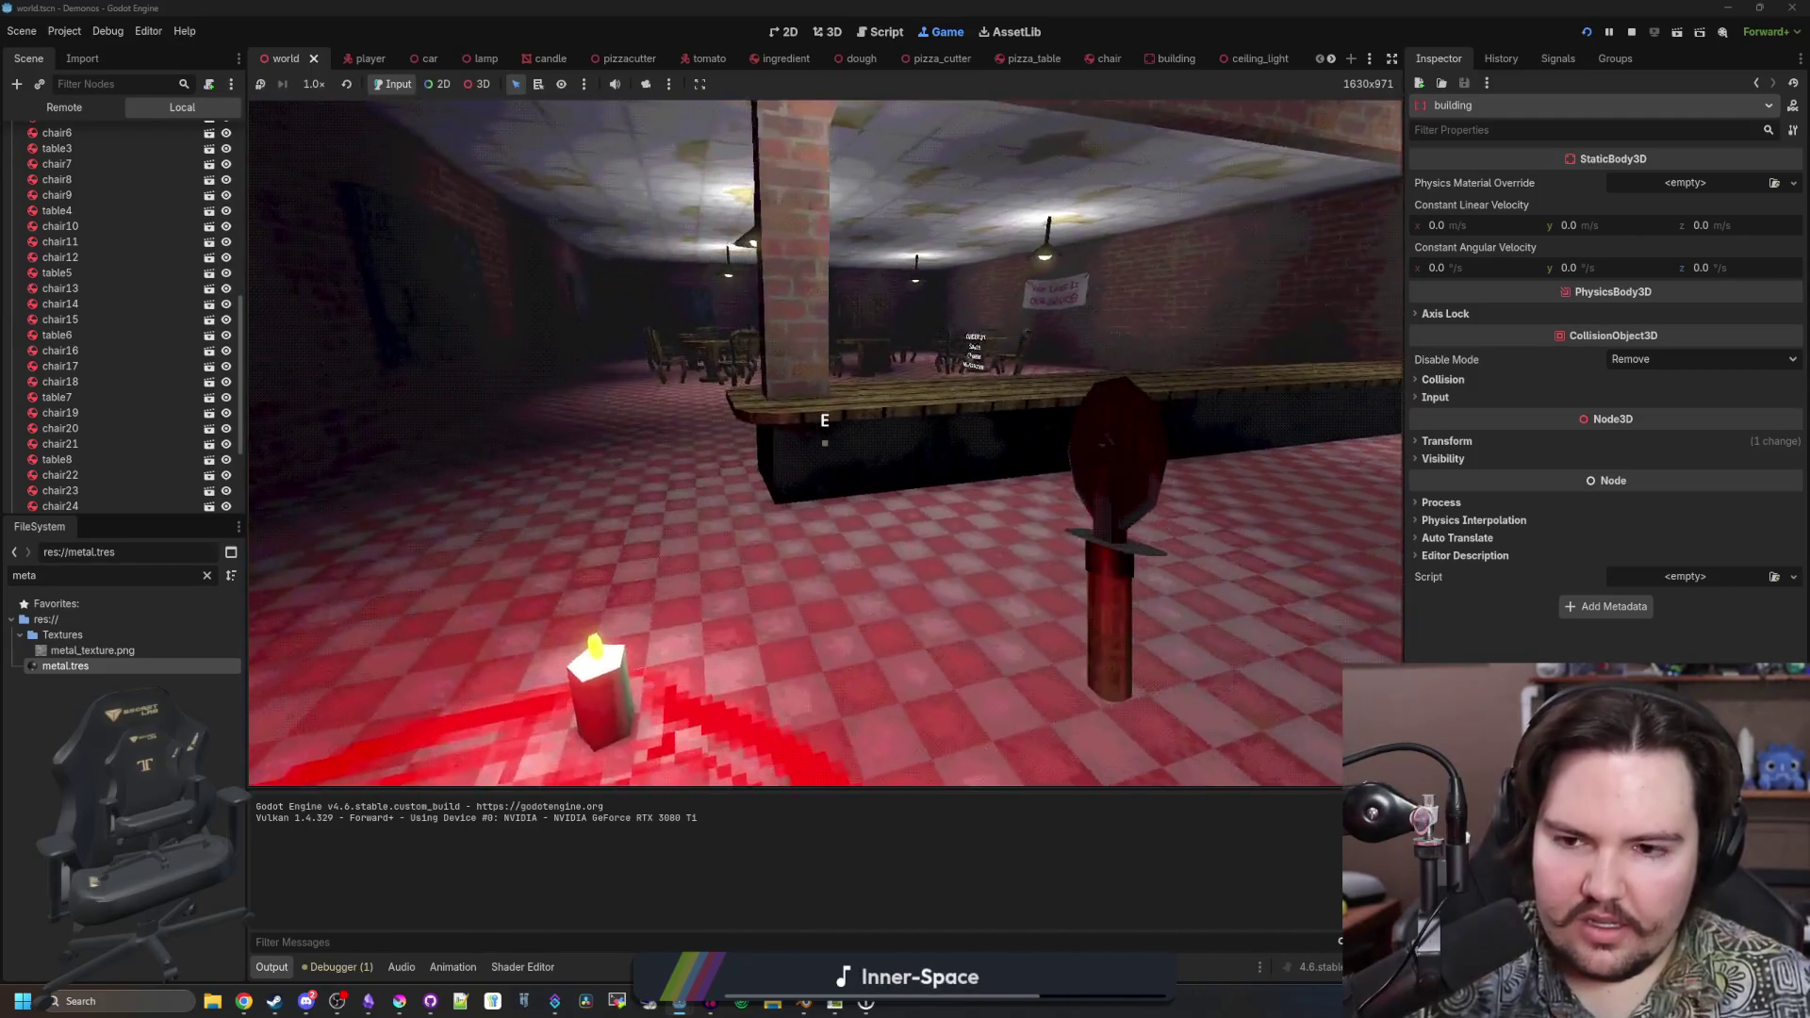
pyautogui.click(1630, 33)
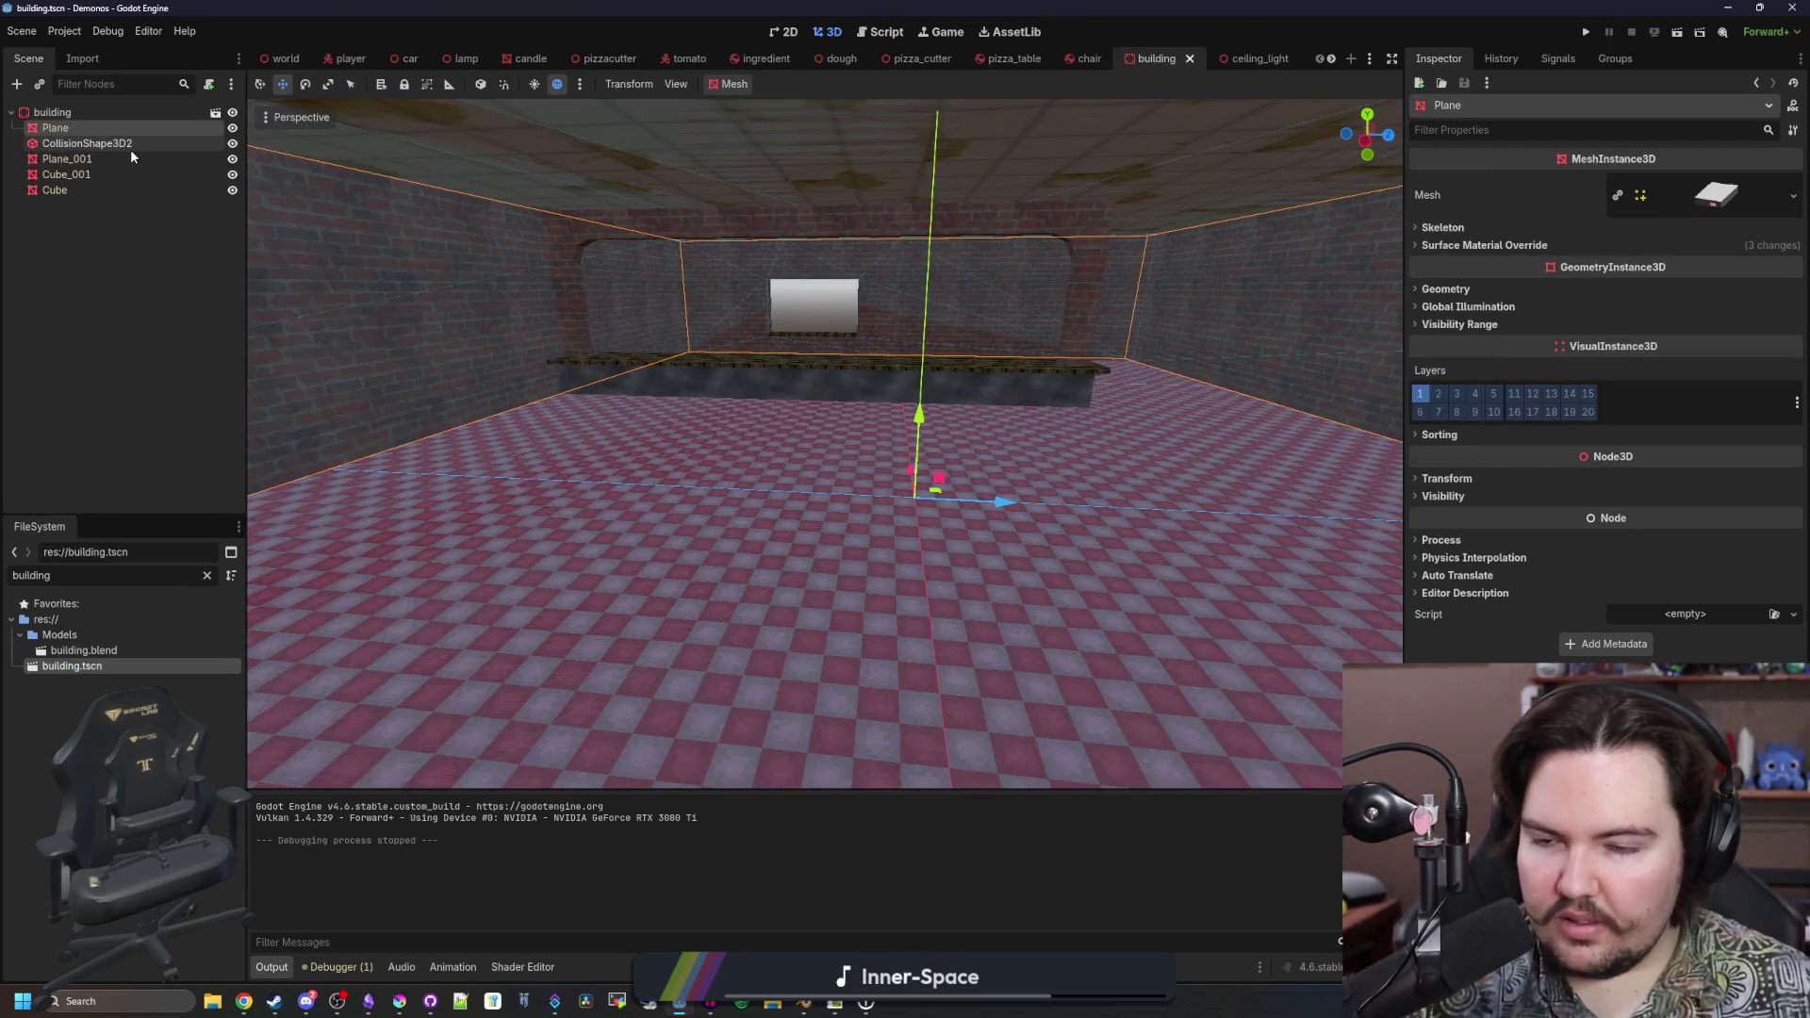
# - Give Cube_001 and Cube trimesh static-body collisions, save building.tscn, and run the game
pyautogui.doubleClick(132, 157)
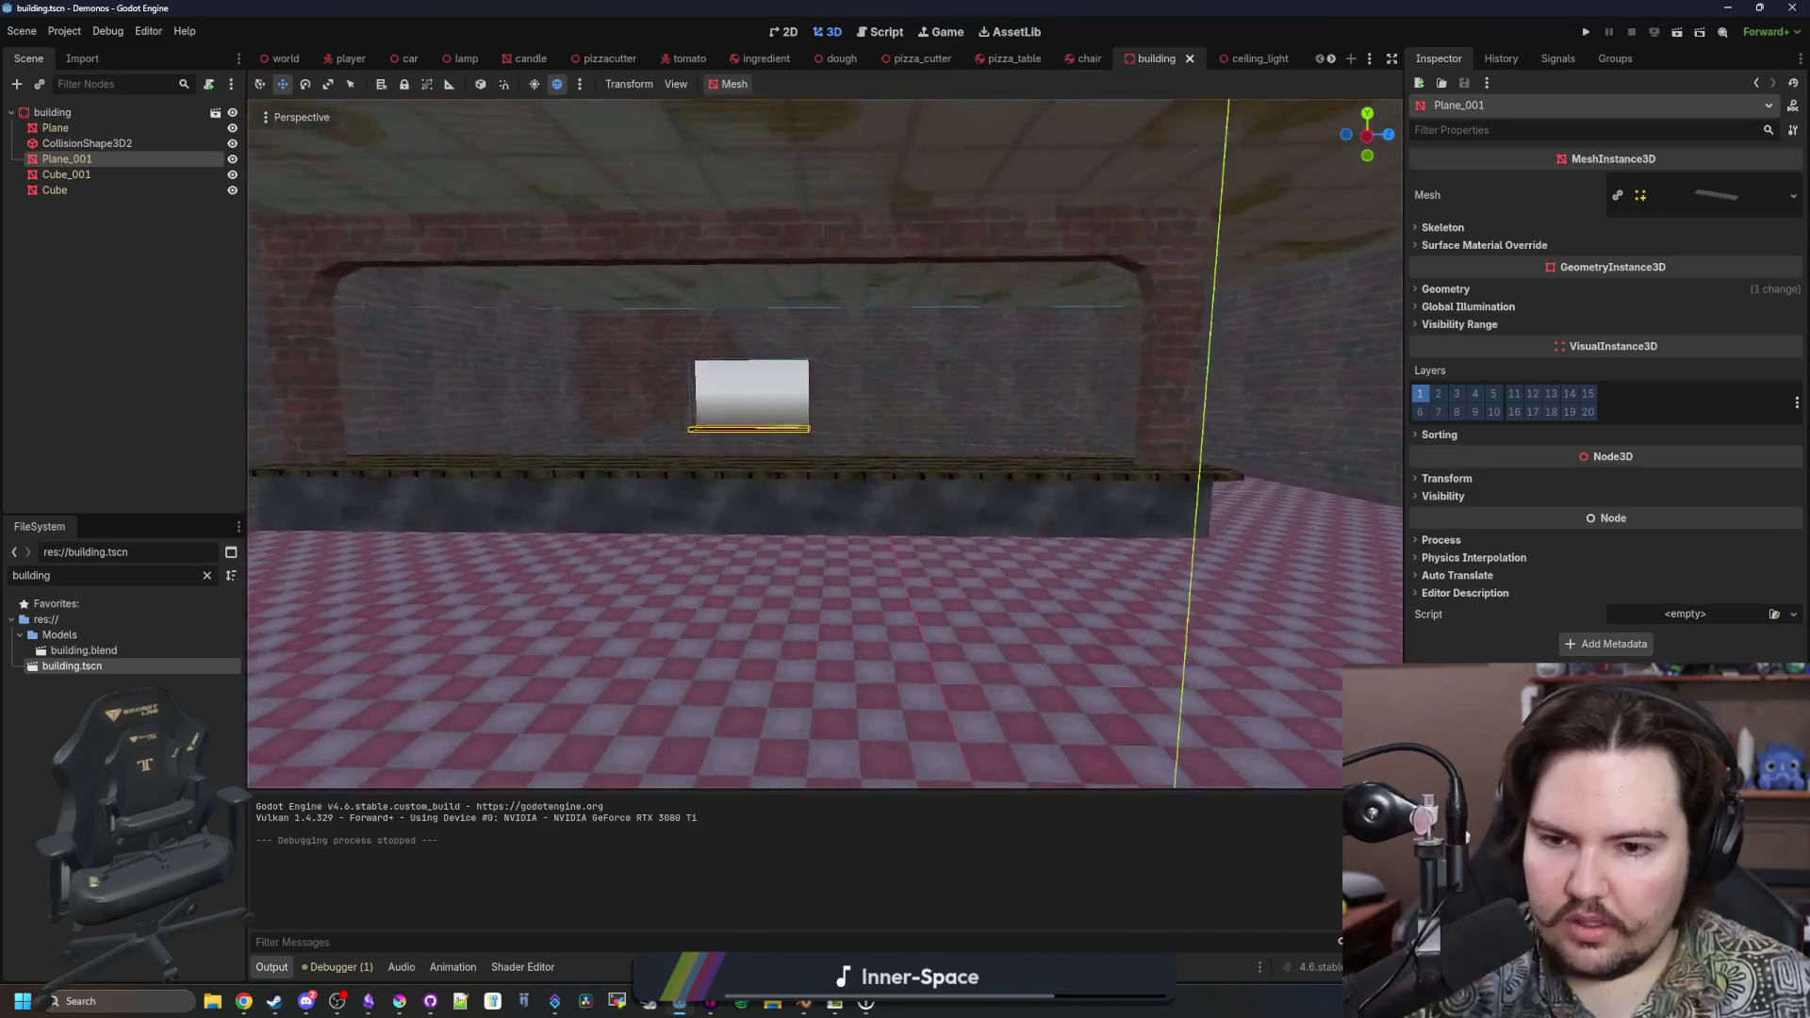
pyautogui.click(626, 443)
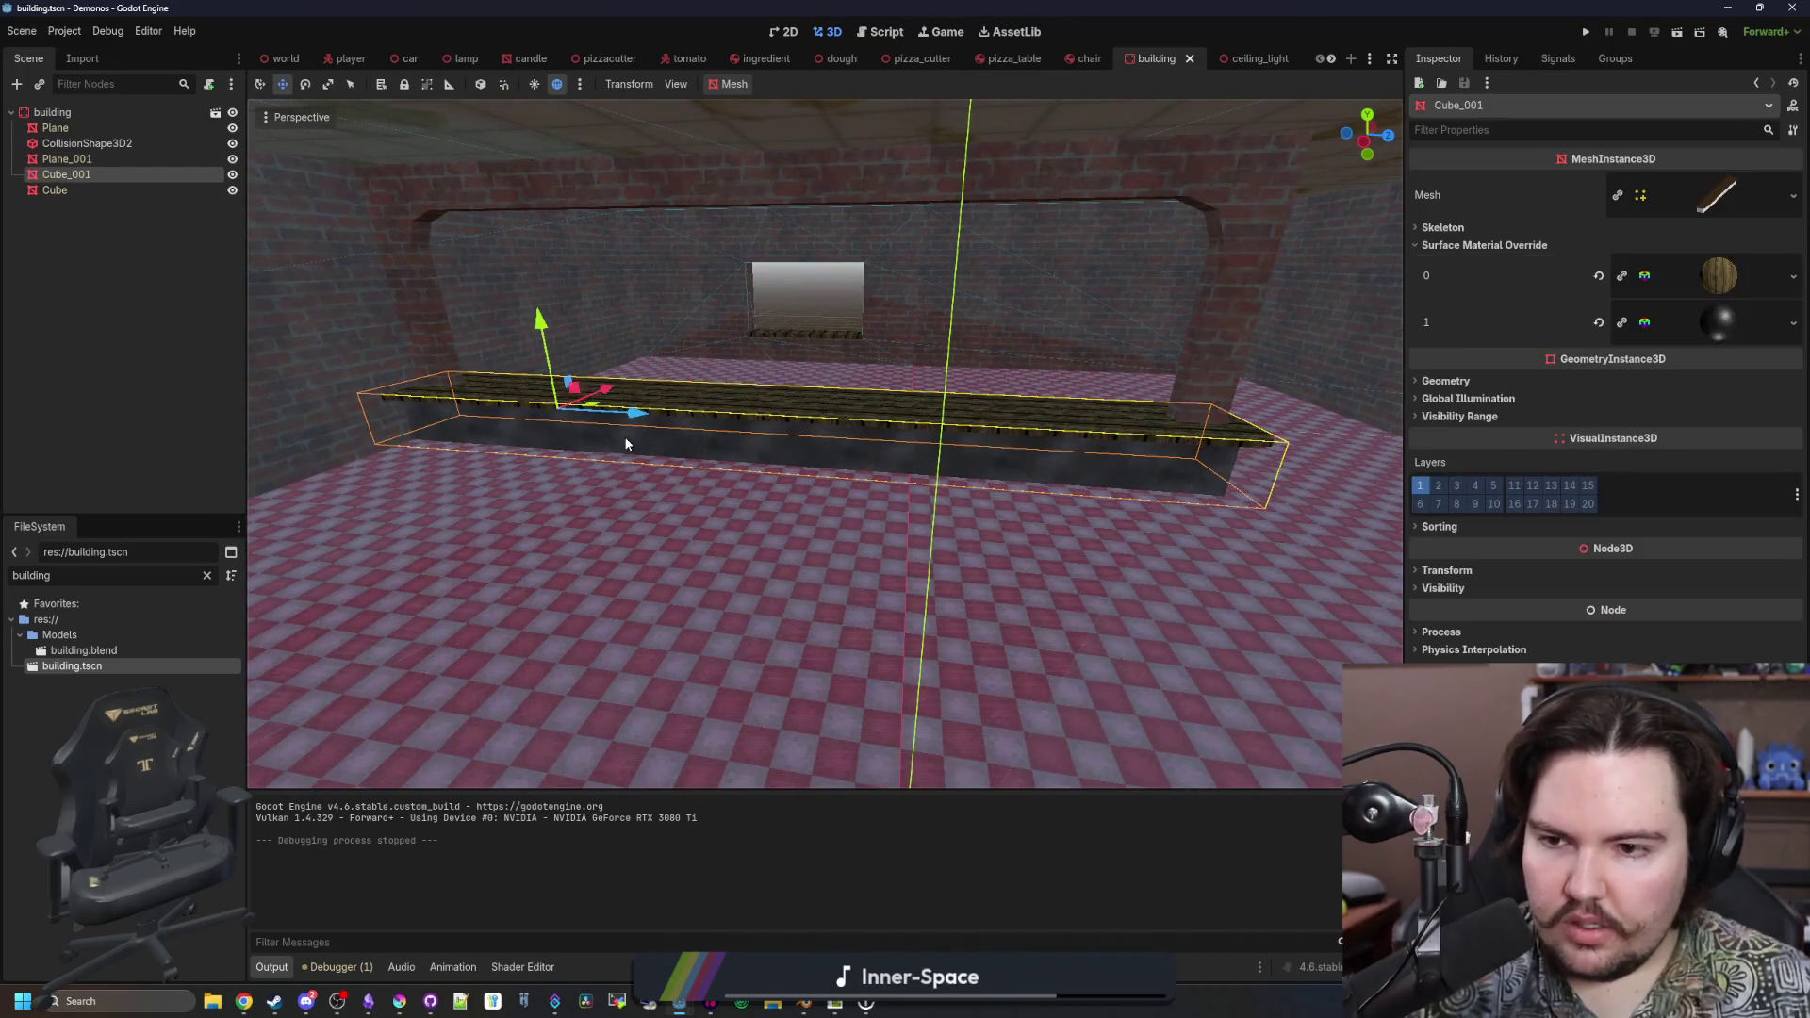
pyautogui.keyDown('shift'); pyautogui.click(428, 339); pyautogui.keyUp('shift')
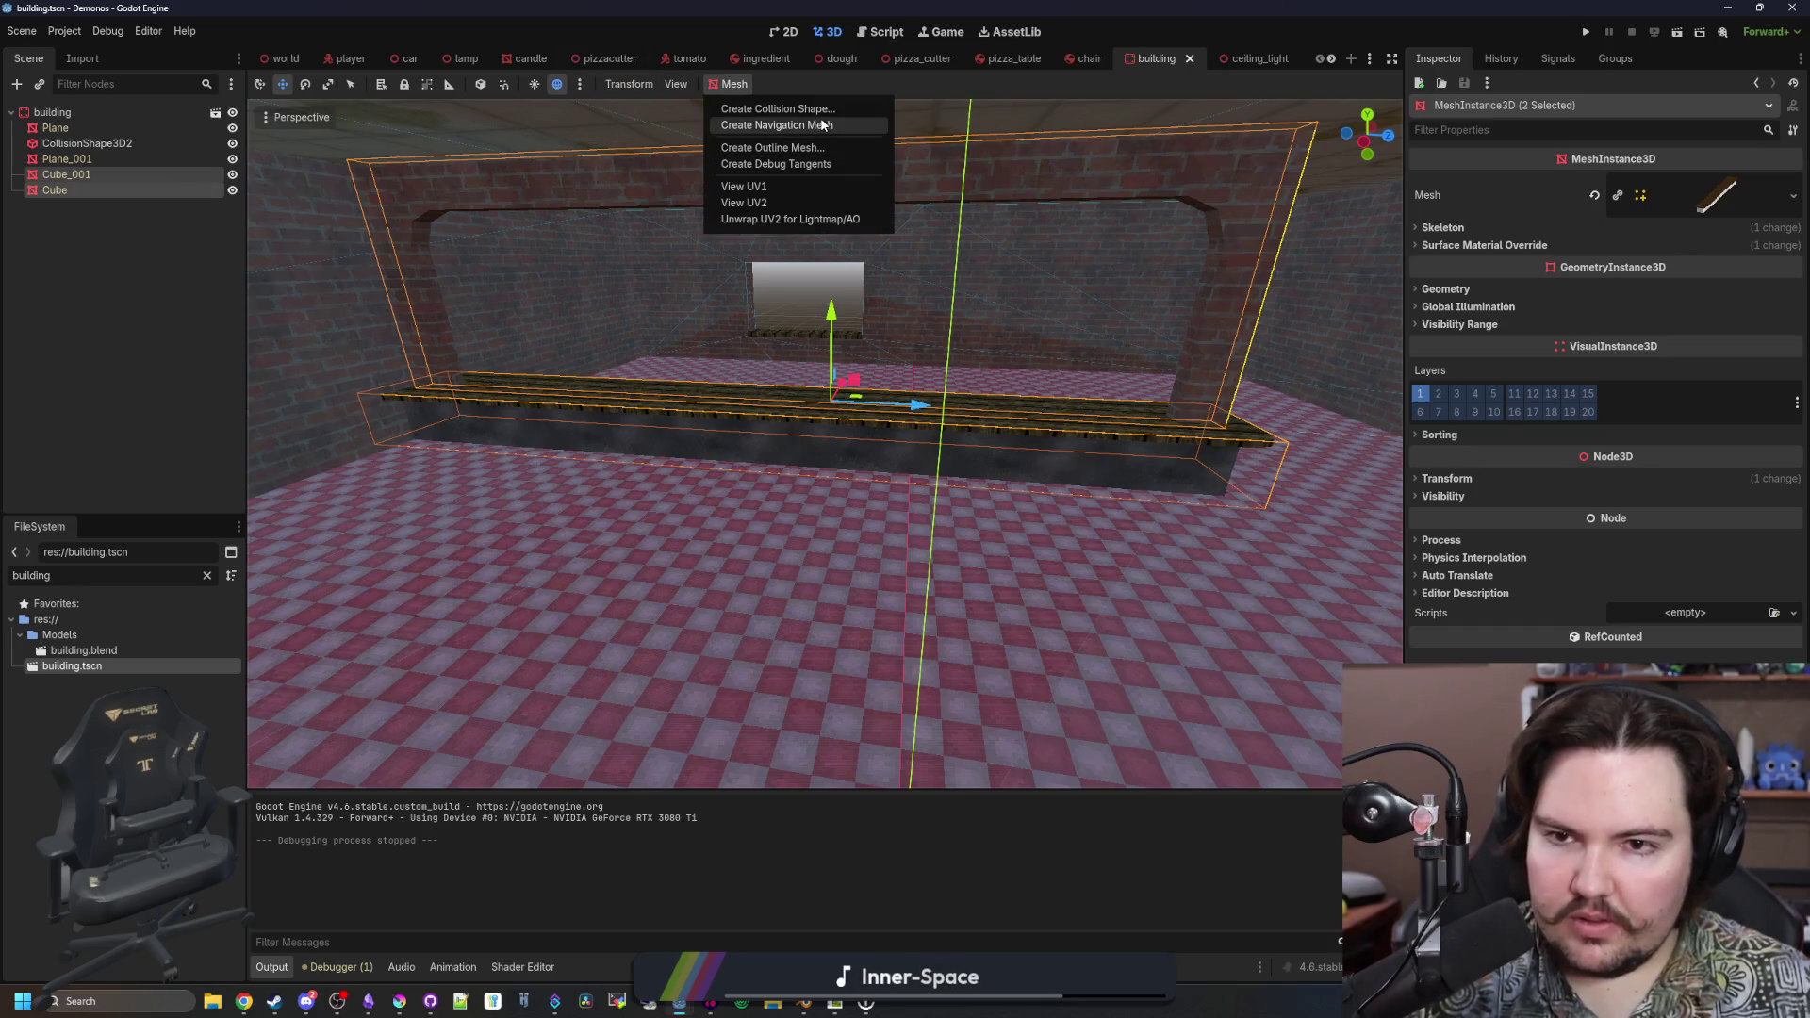
pyautogui.click(835, 106)
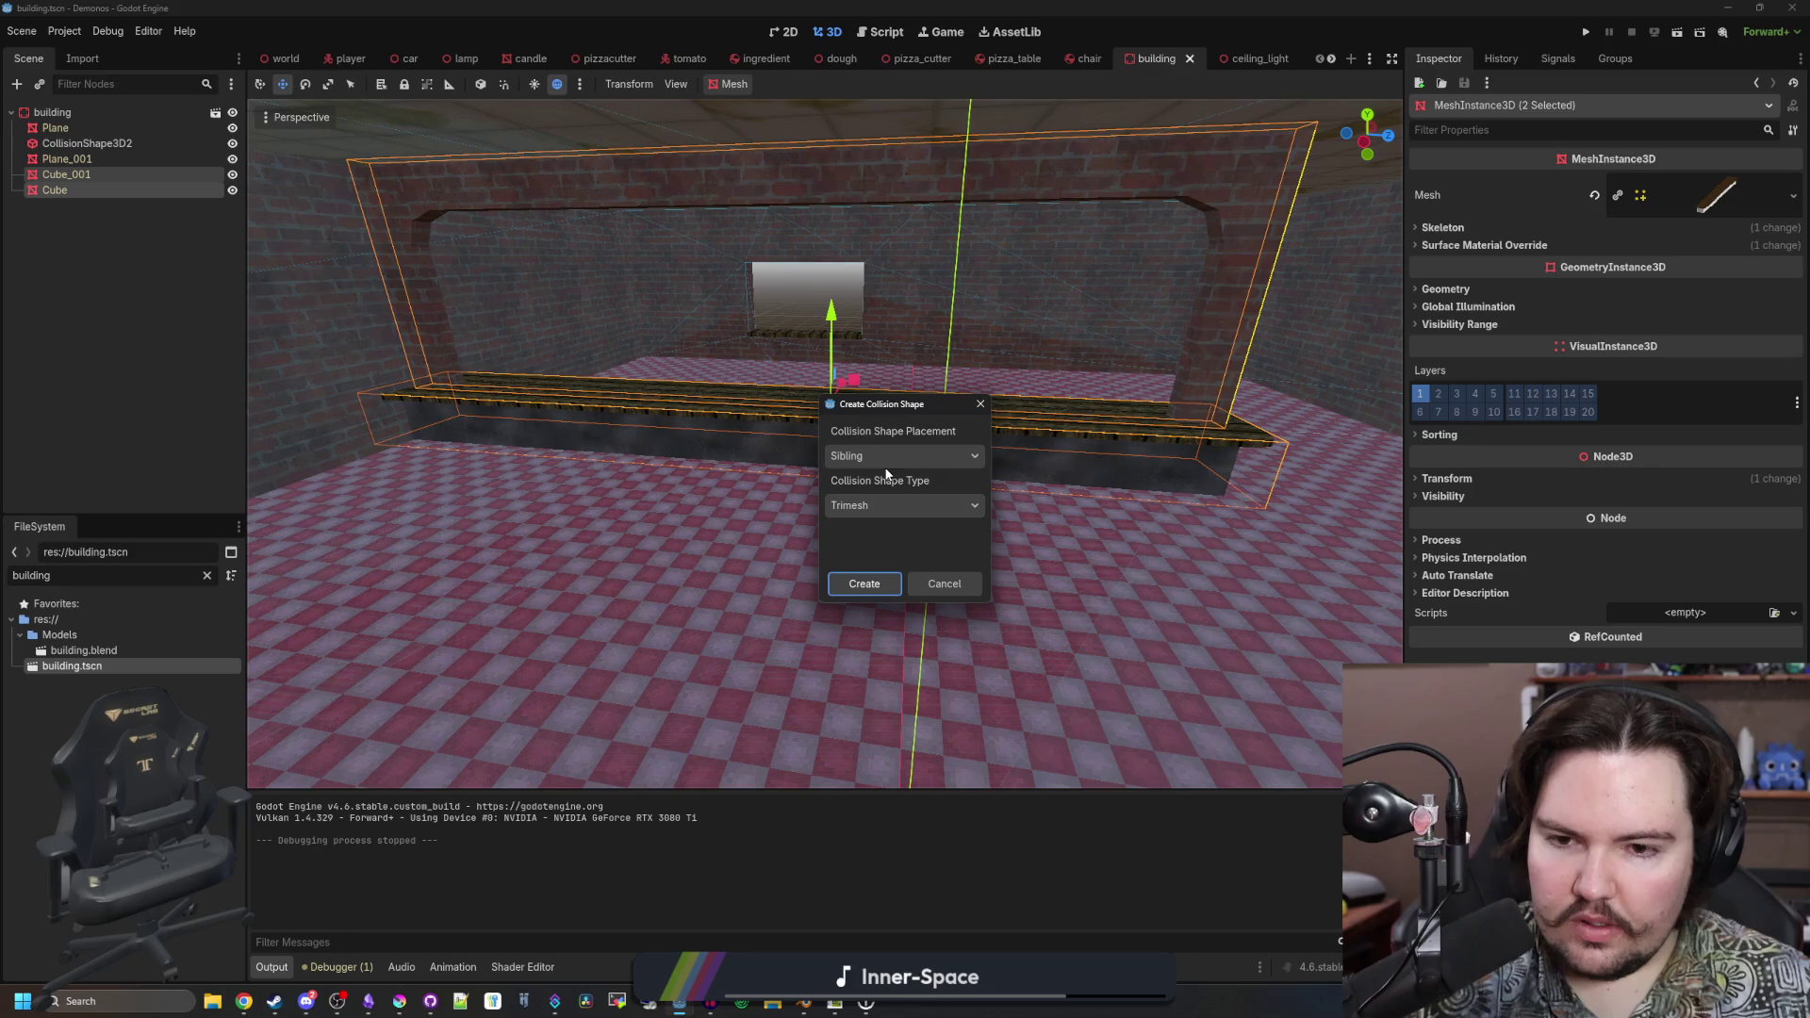
pyautogui.click(875, 500)
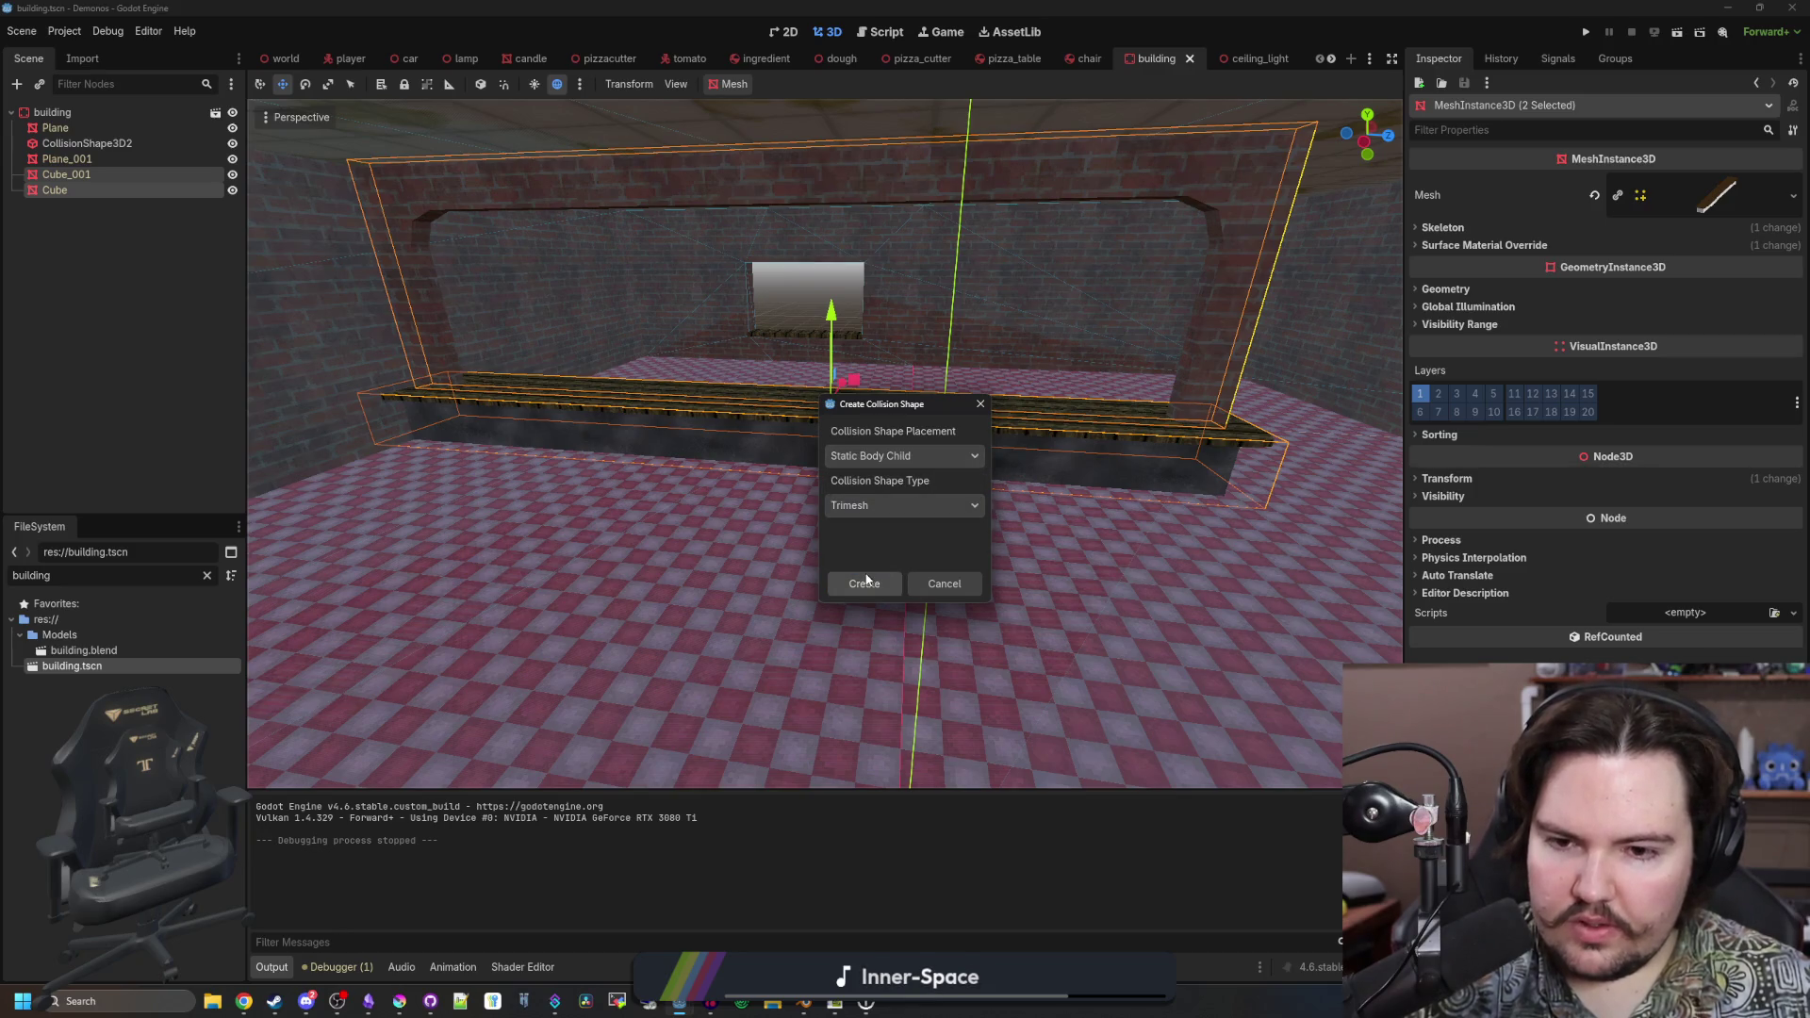
pyautogui.click(865, 583)
pyautogui.hotkey('ctrl', 's')
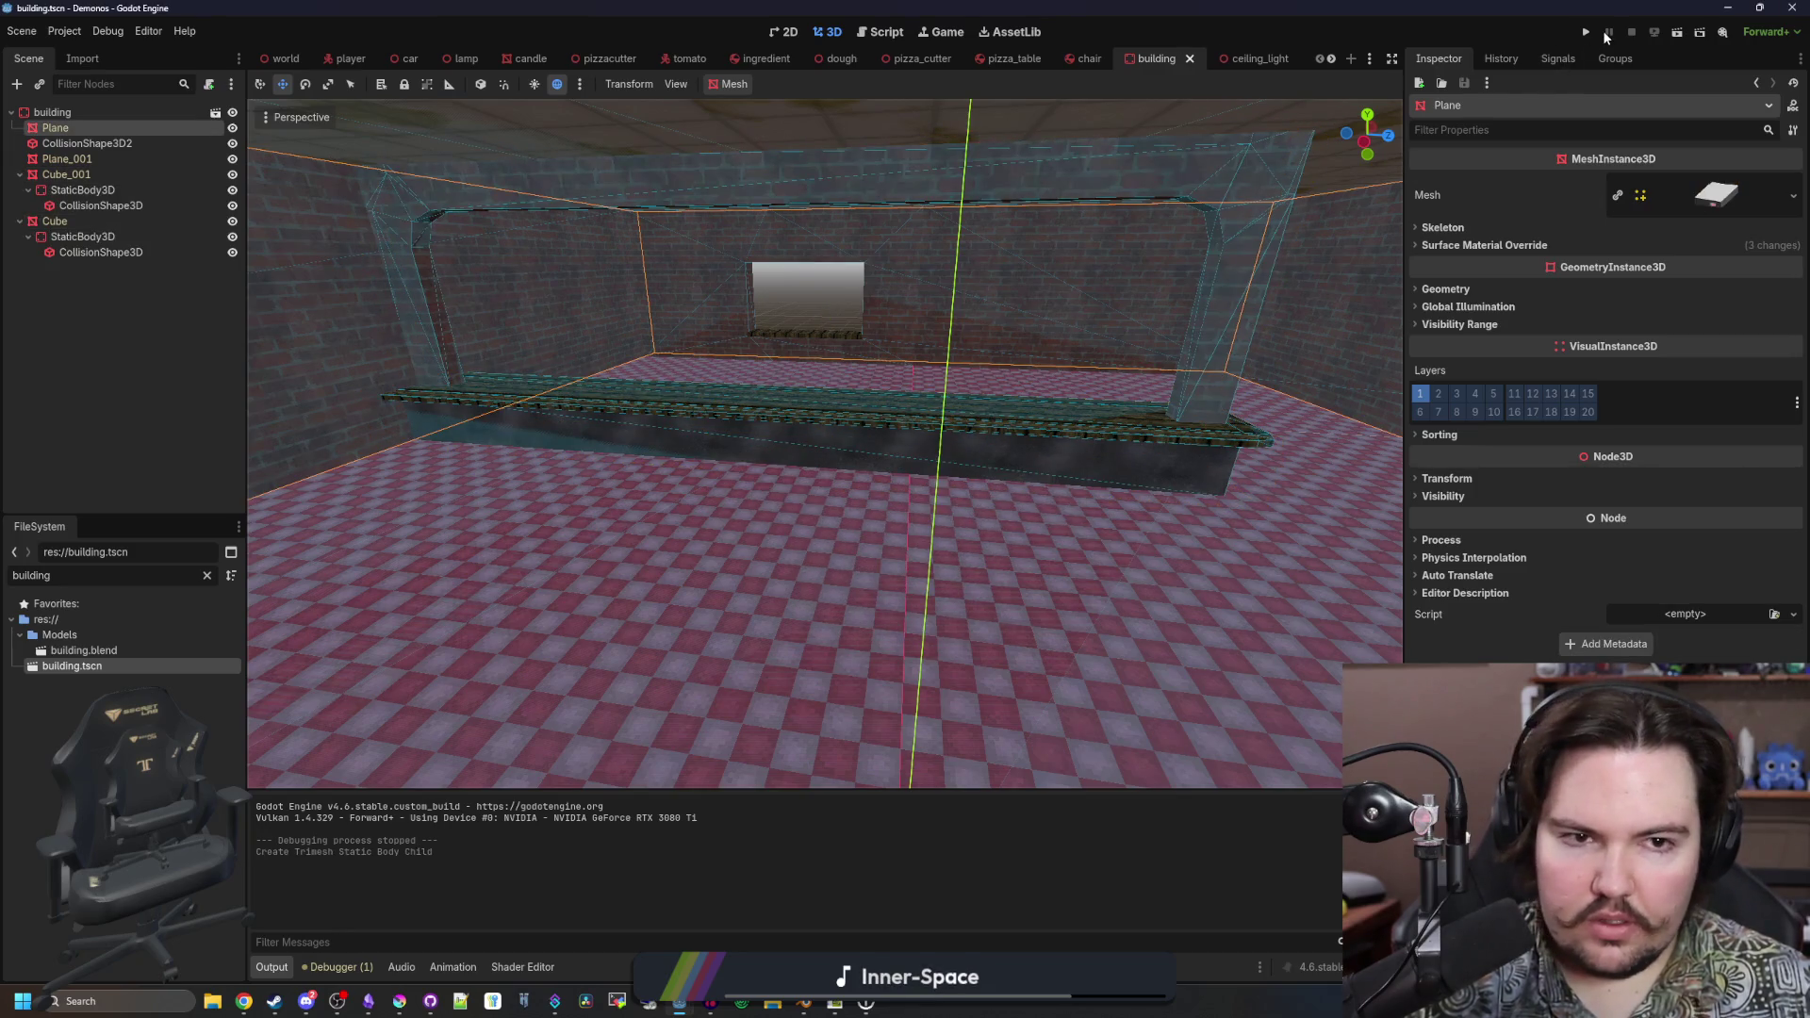
pyautogui.click(1586, 32)
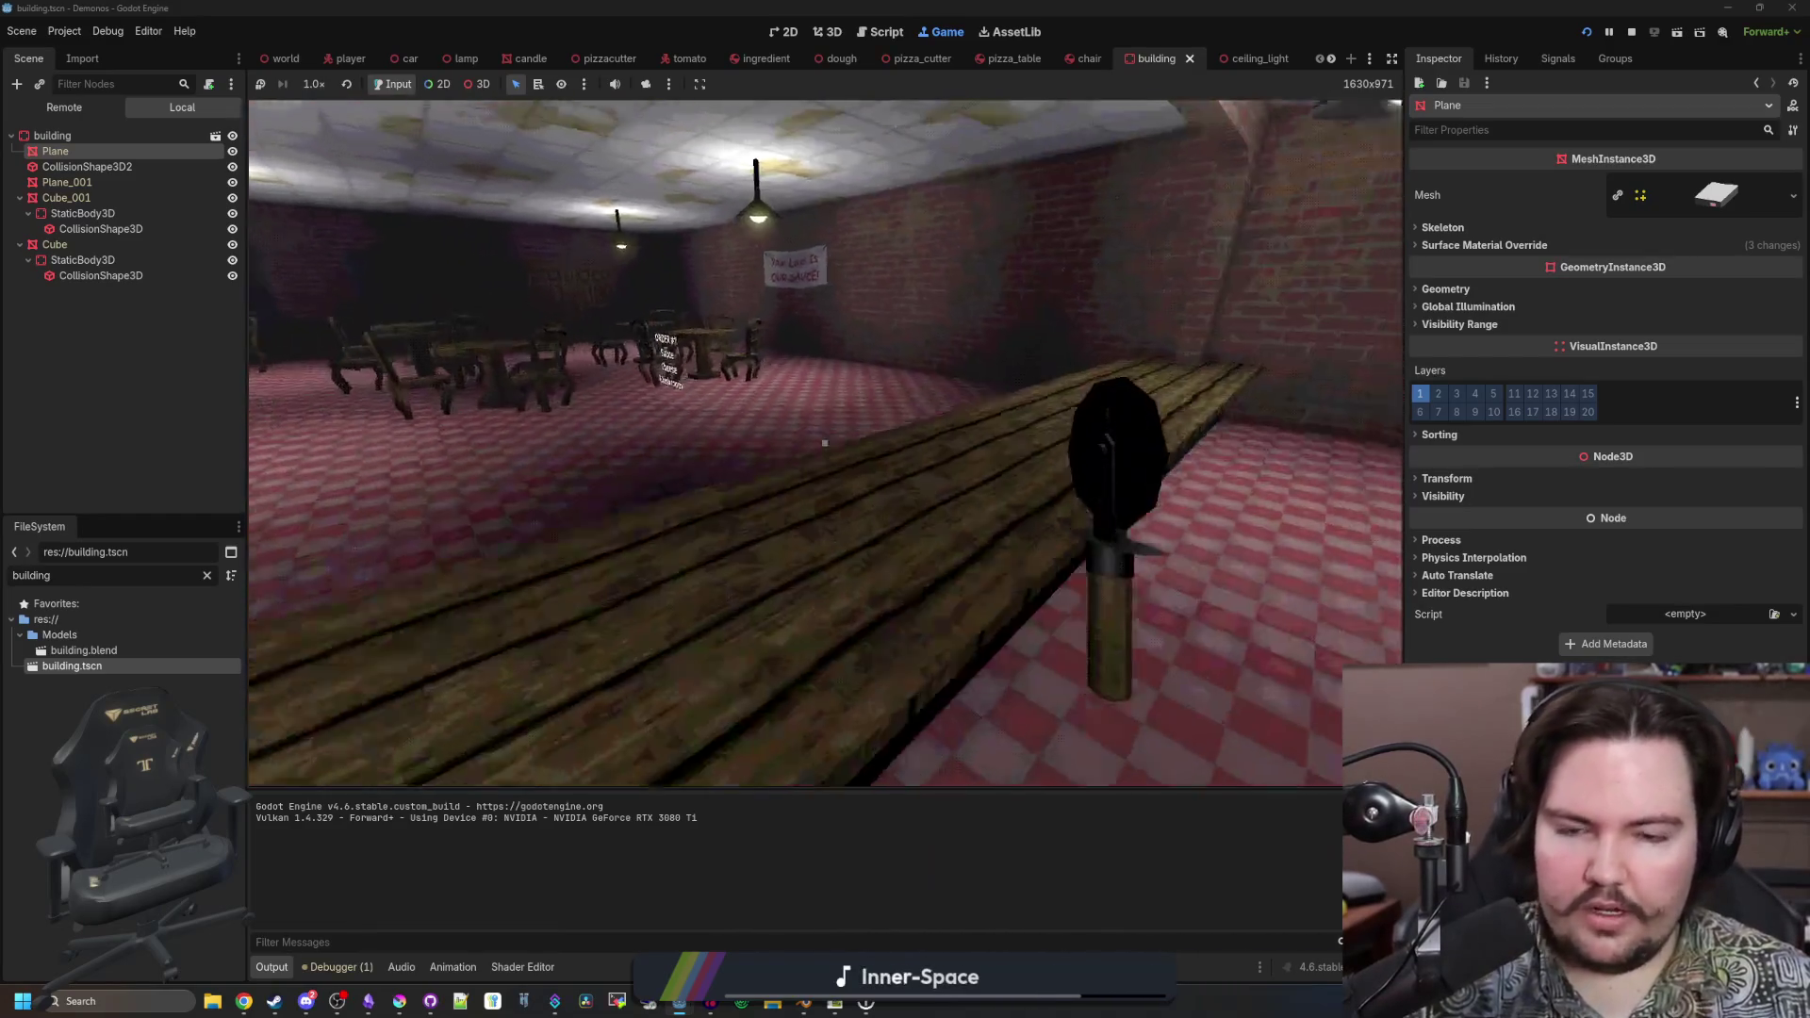
# - Walk around the candle circle, dining tables and wooden counter, then stop the game
pyautogui.press('w')
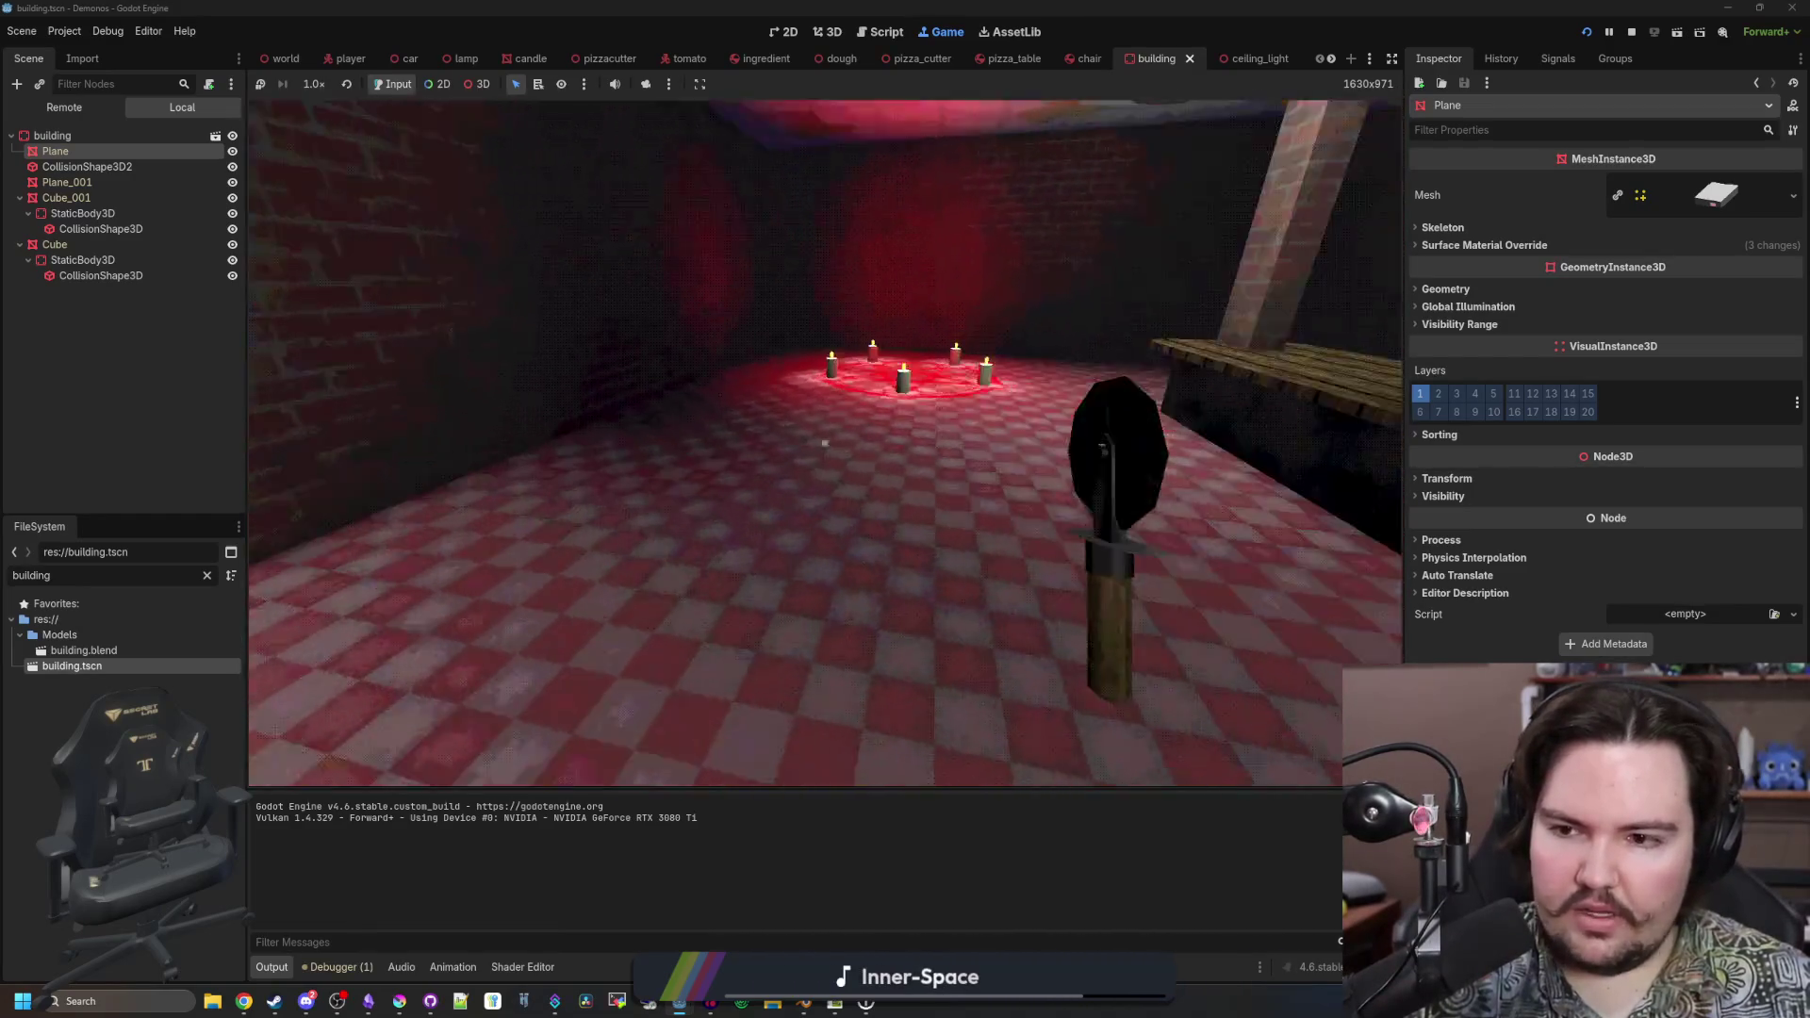
pyautogui.press('w')
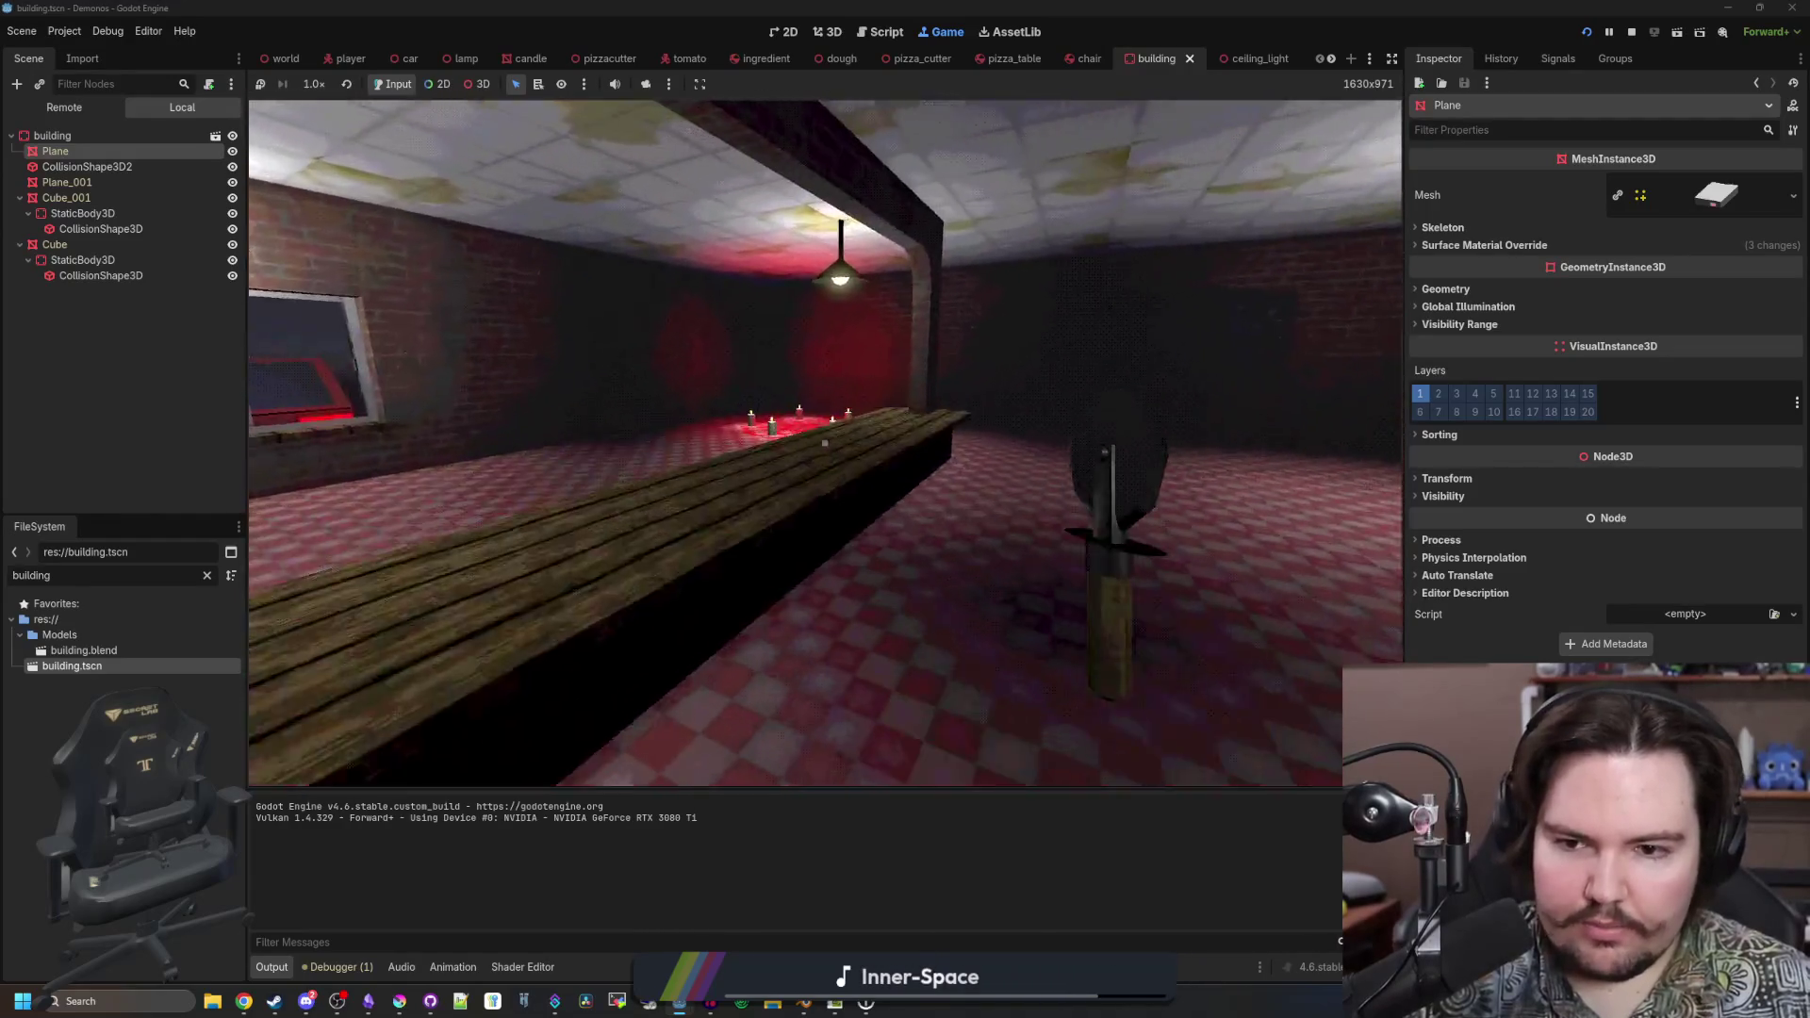
pyautogui.press('s')
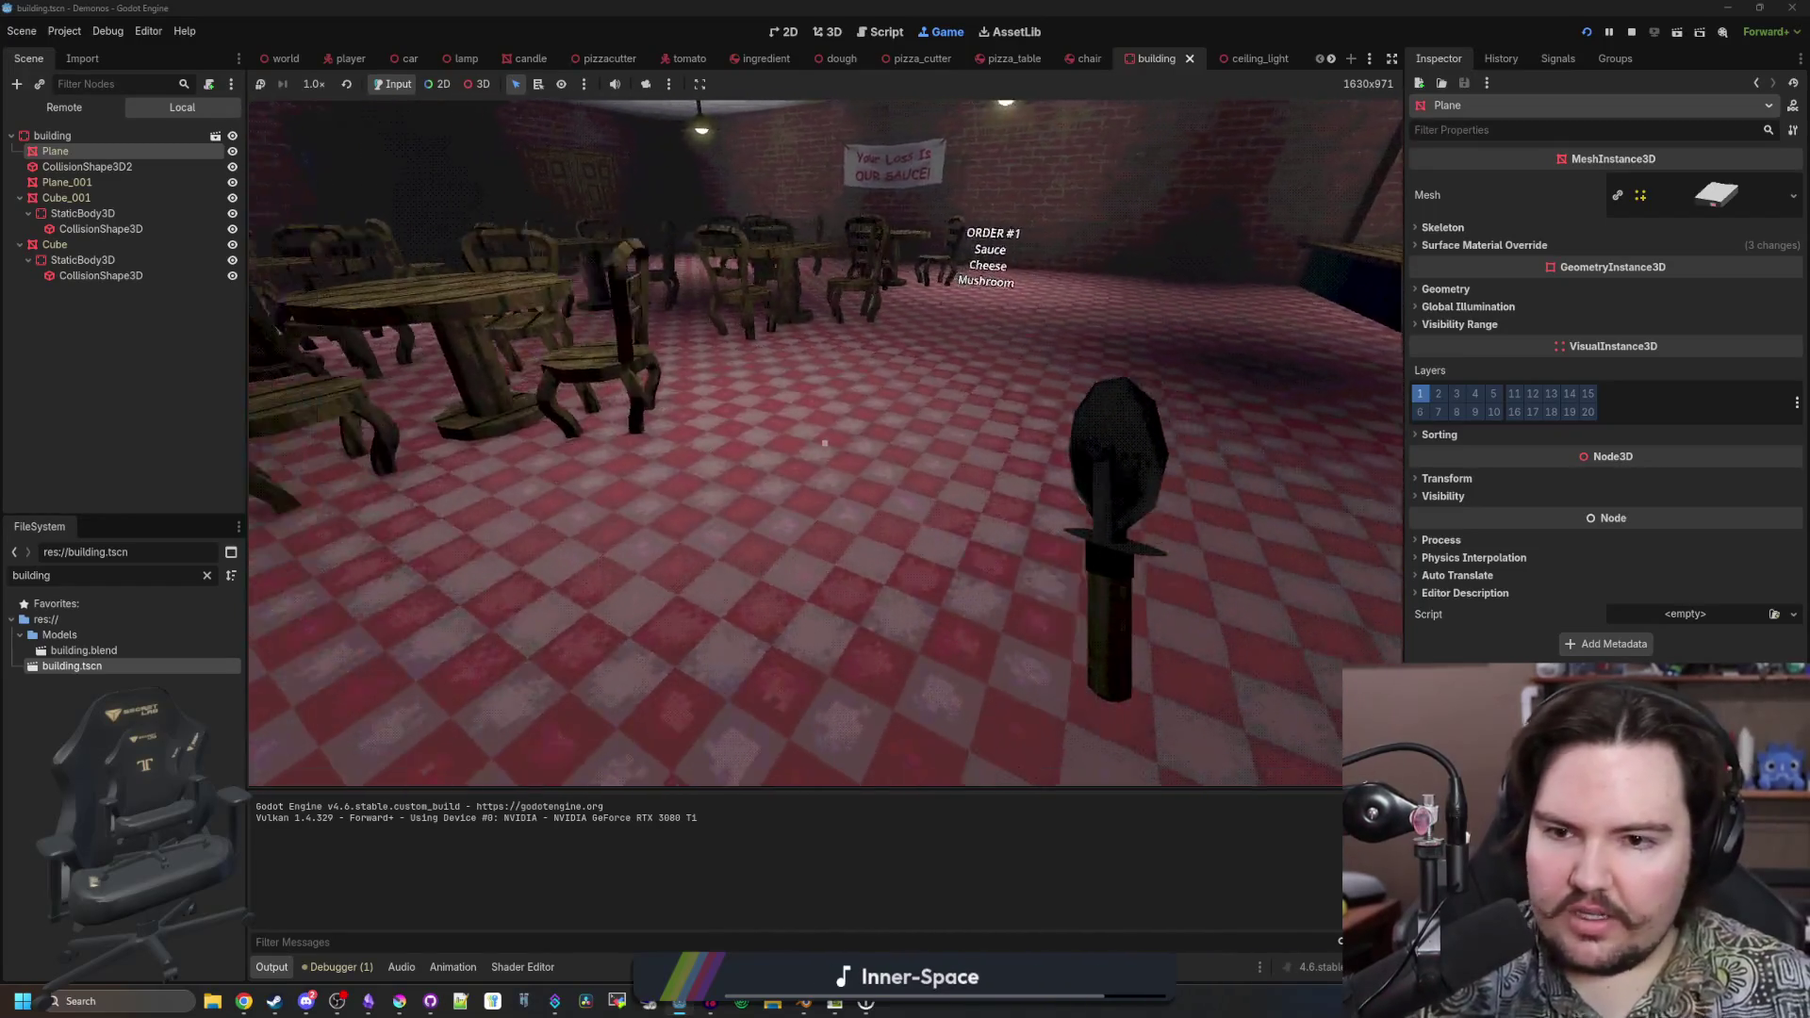
pyautogui.press('w')
pyautogui.press('w')
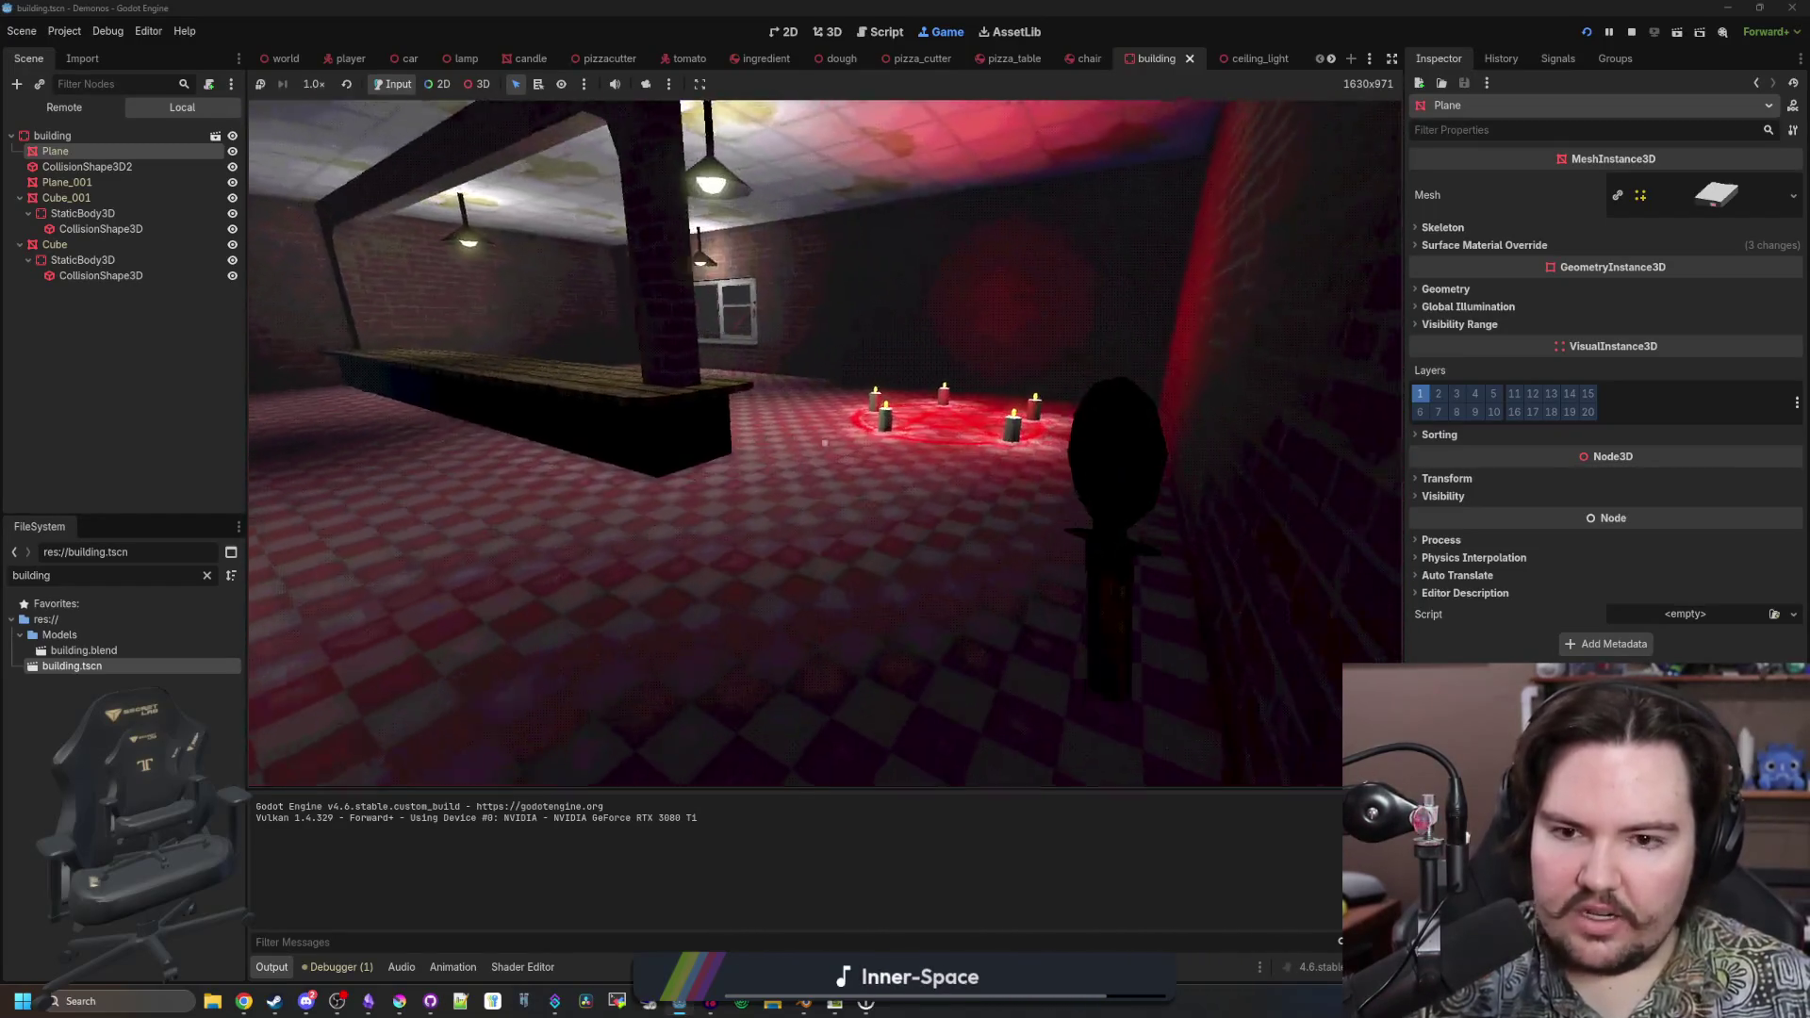
pyautogui.press('w')
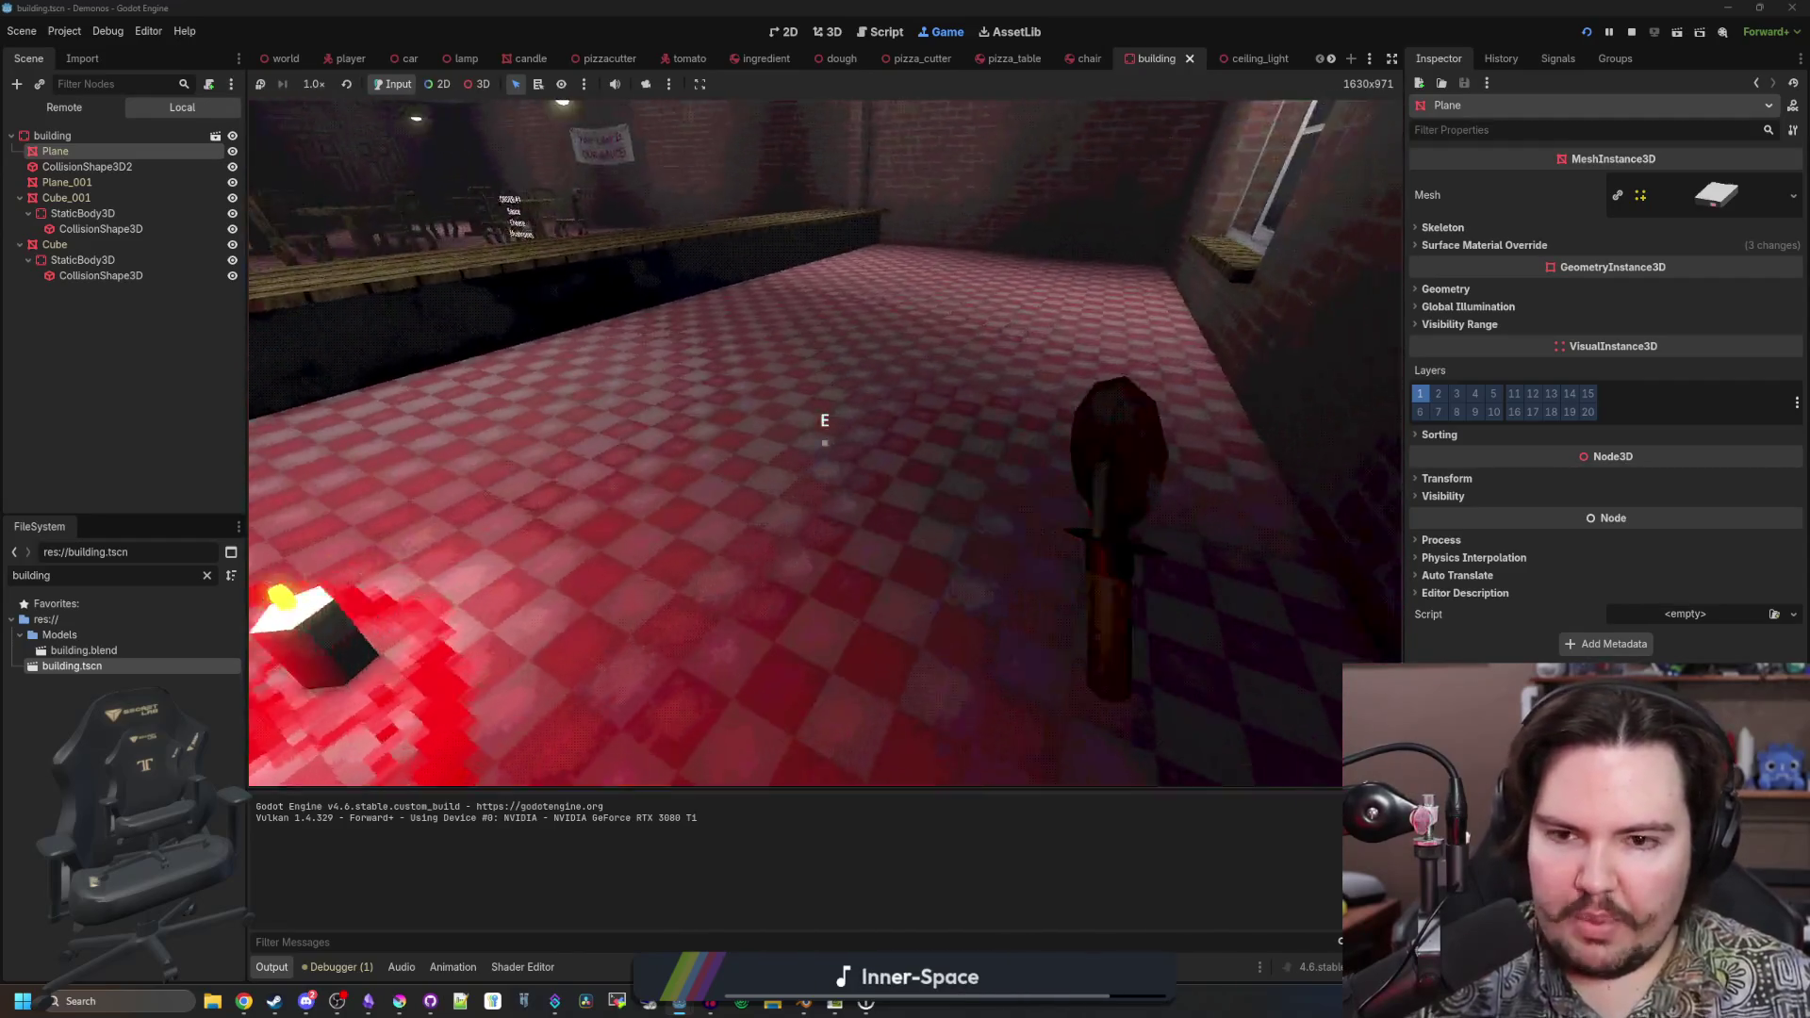
pyautogui.press('w')
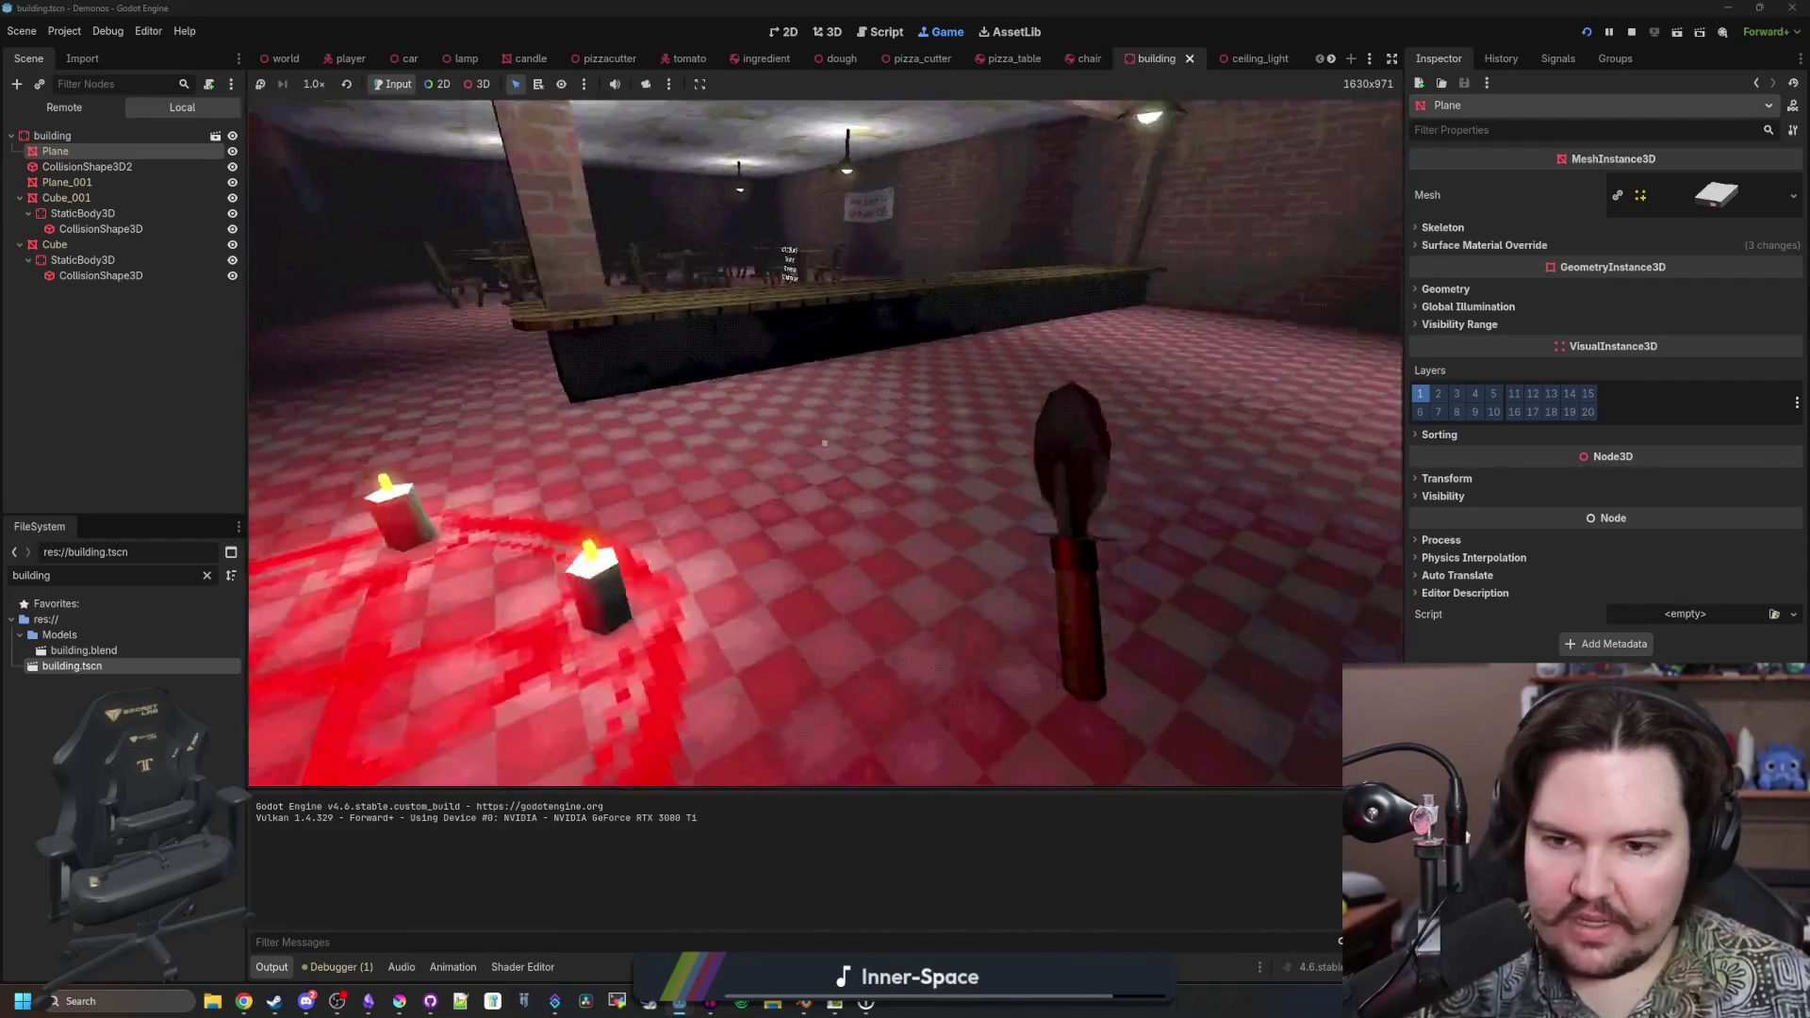
pyautogui.press('w')
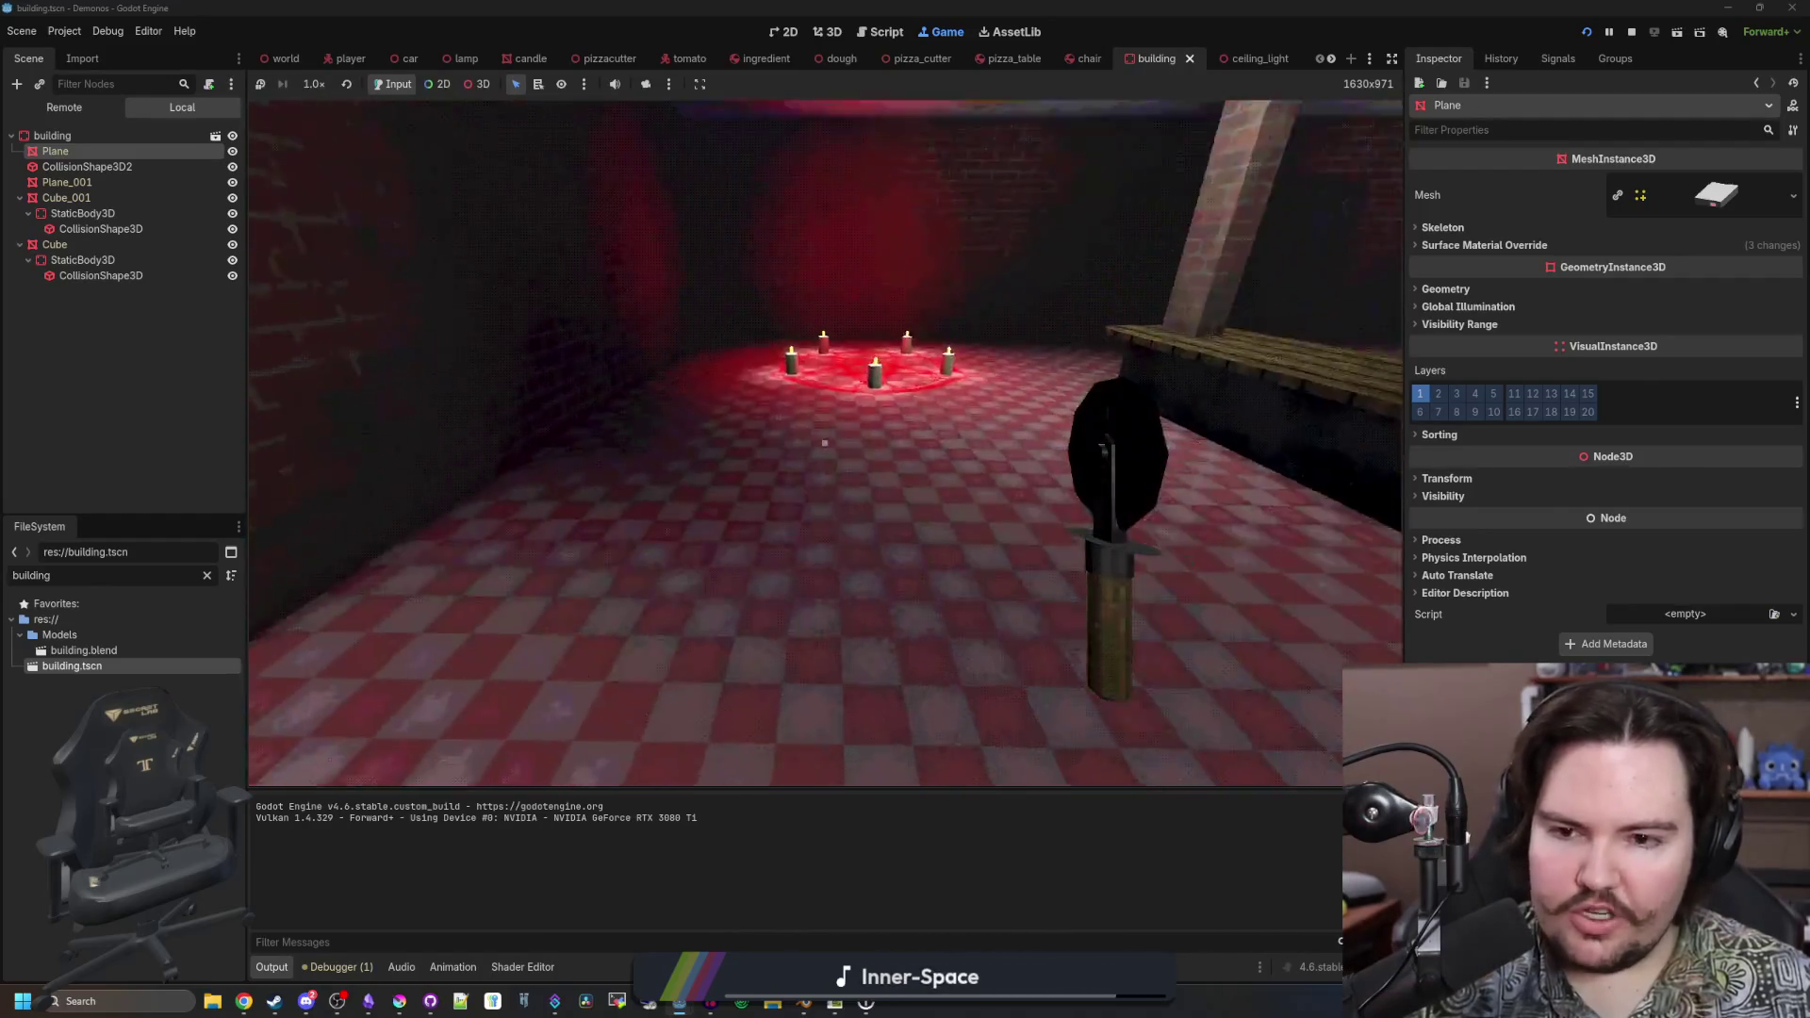
pyautogui.press('w')
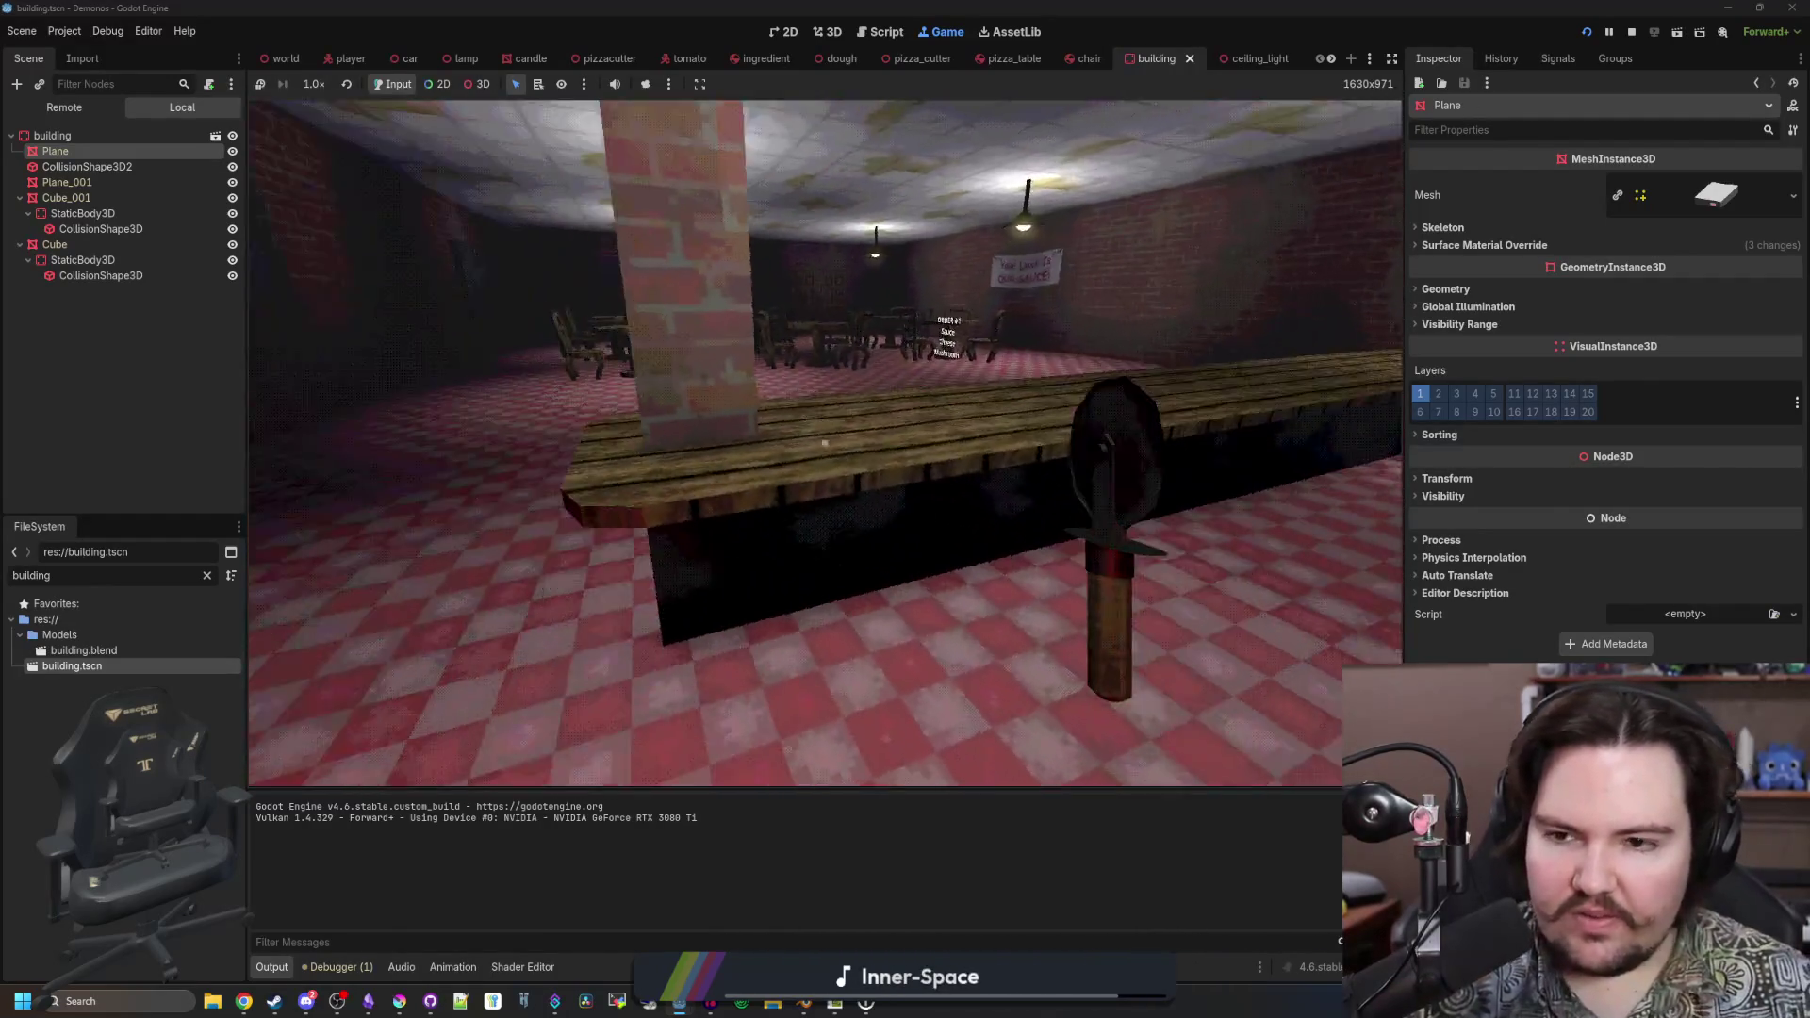
pyautogui.click(1632, 33)
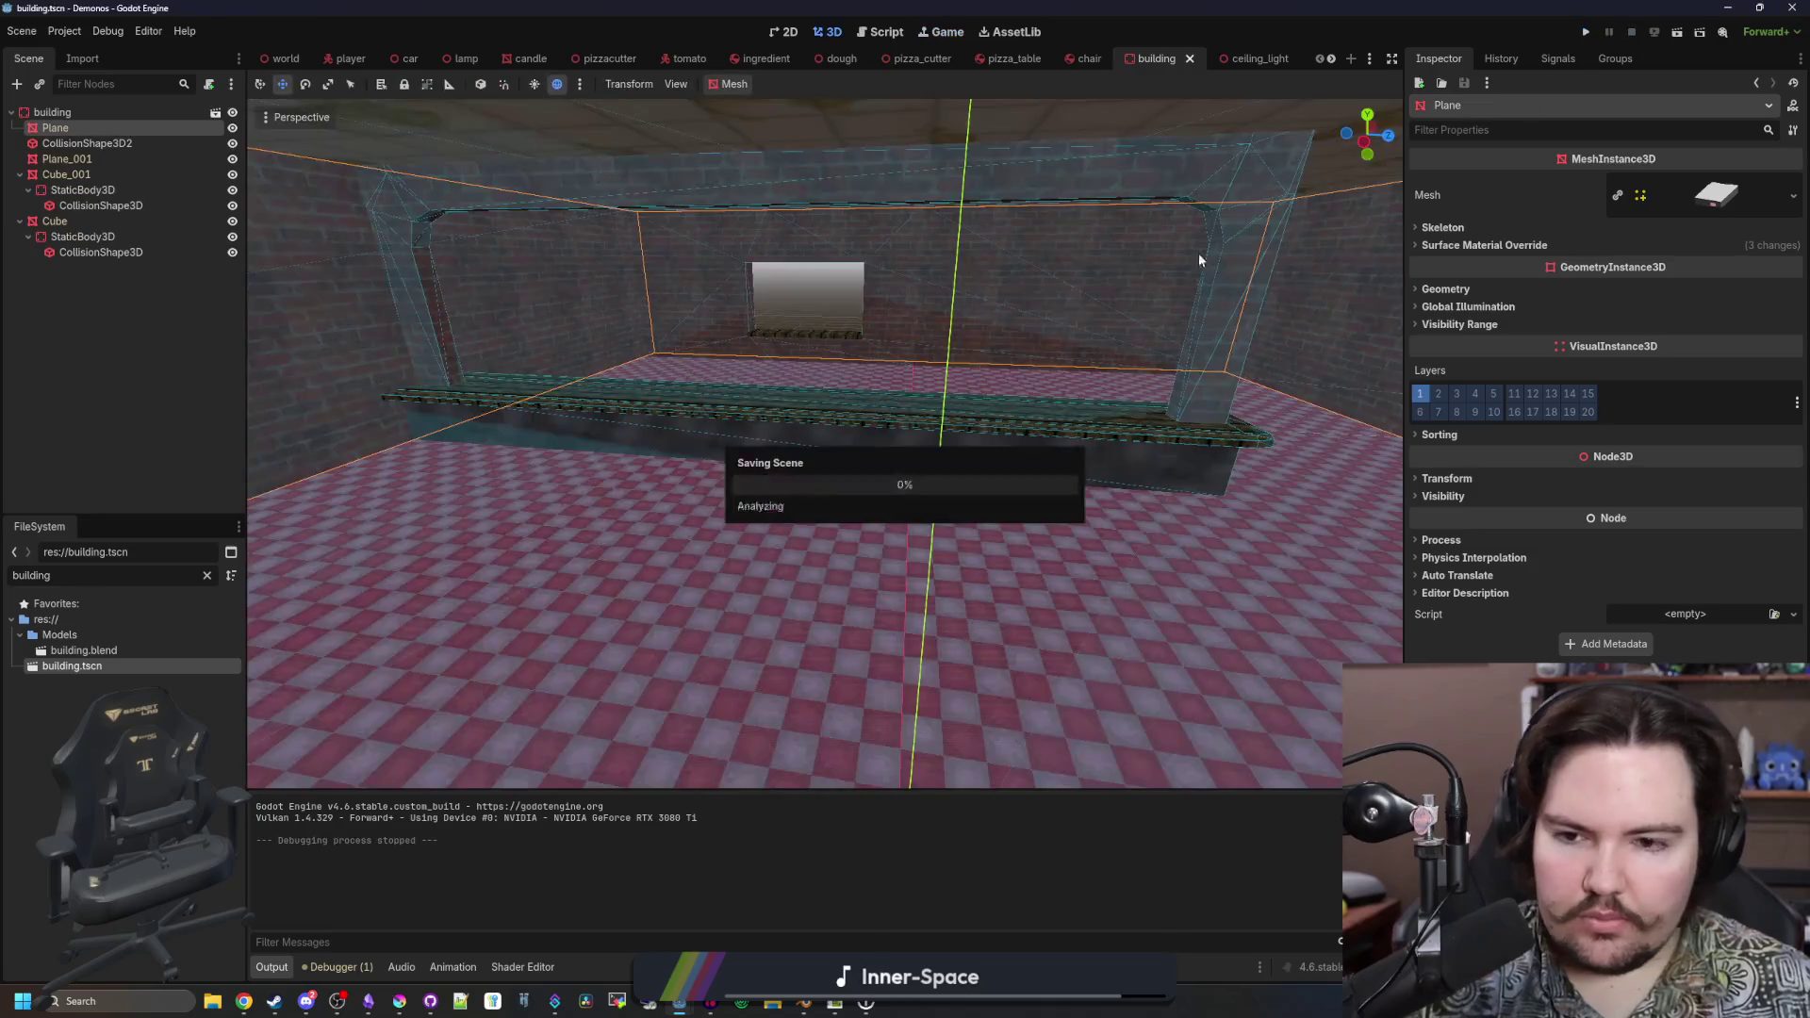
# - In the world scene, shift the summoning circle along X and Z among the tables
pyautogui.moveTo(670, 391); pyautogui.dragTo(509, 295)
pyautogui.click(280, 58)
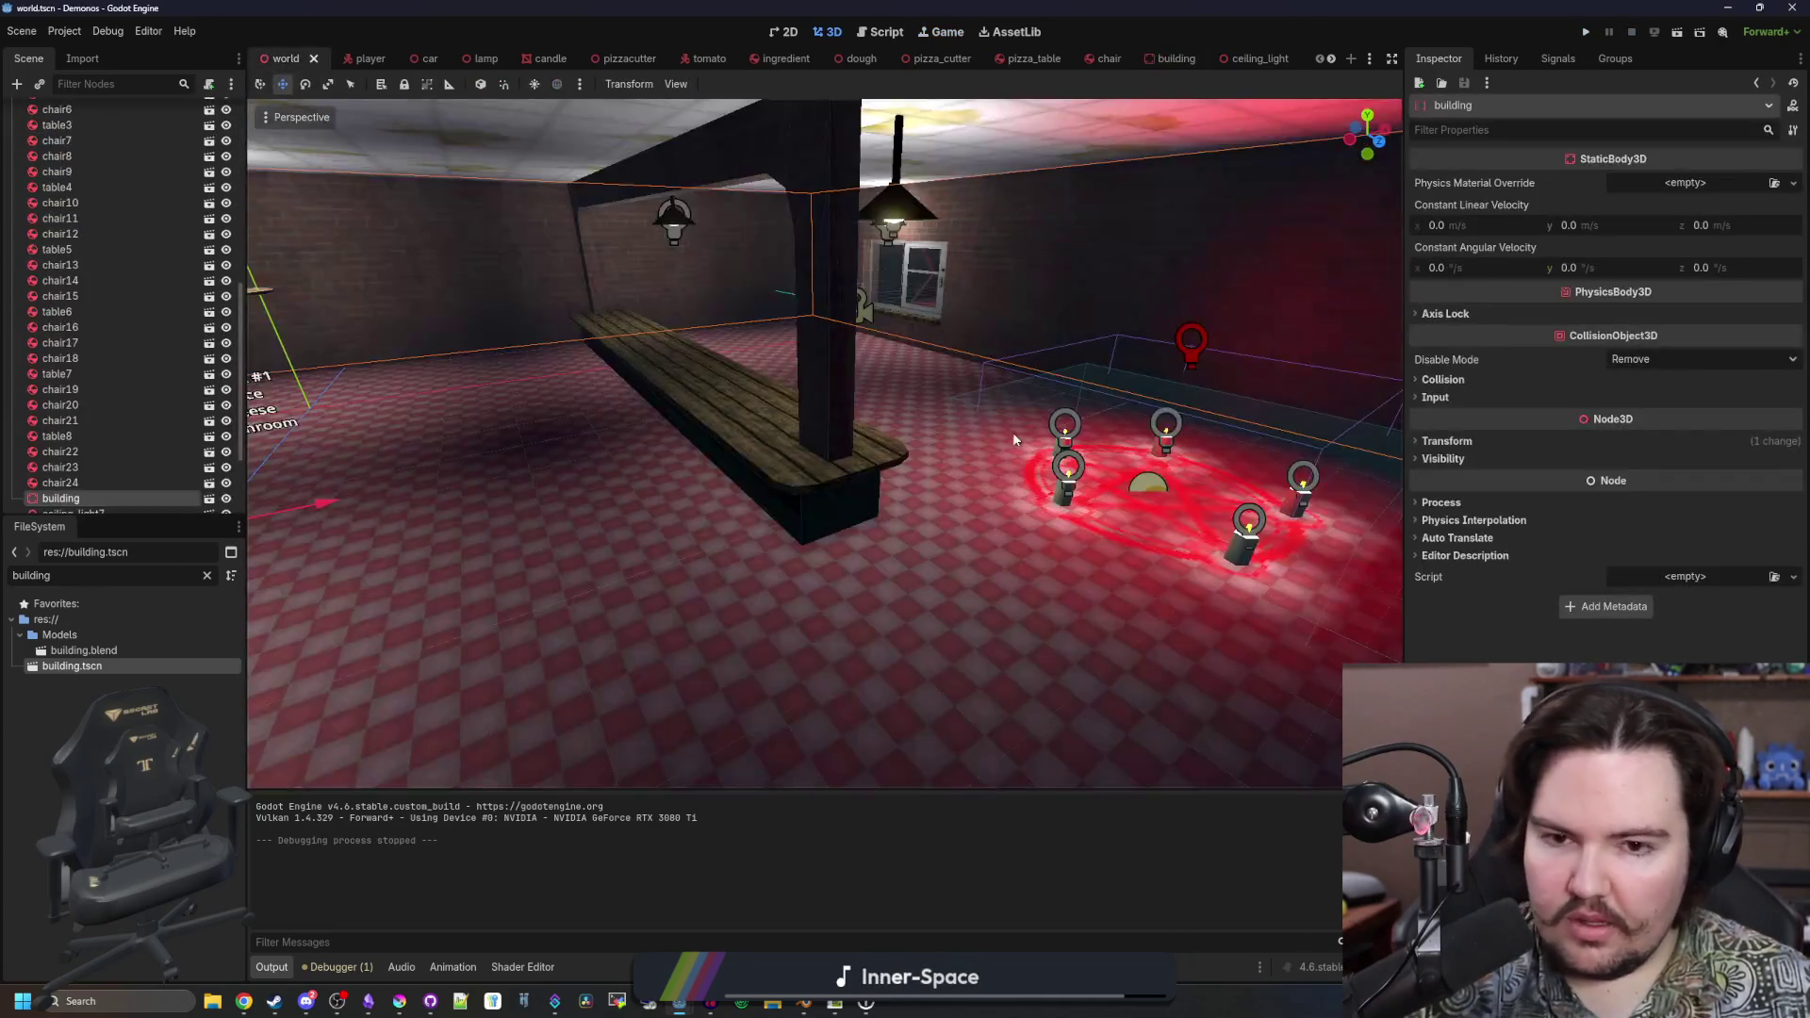
pyautogui.scroll(-2, 149, 437)
pyautogui.scroll(5, 149, 406)
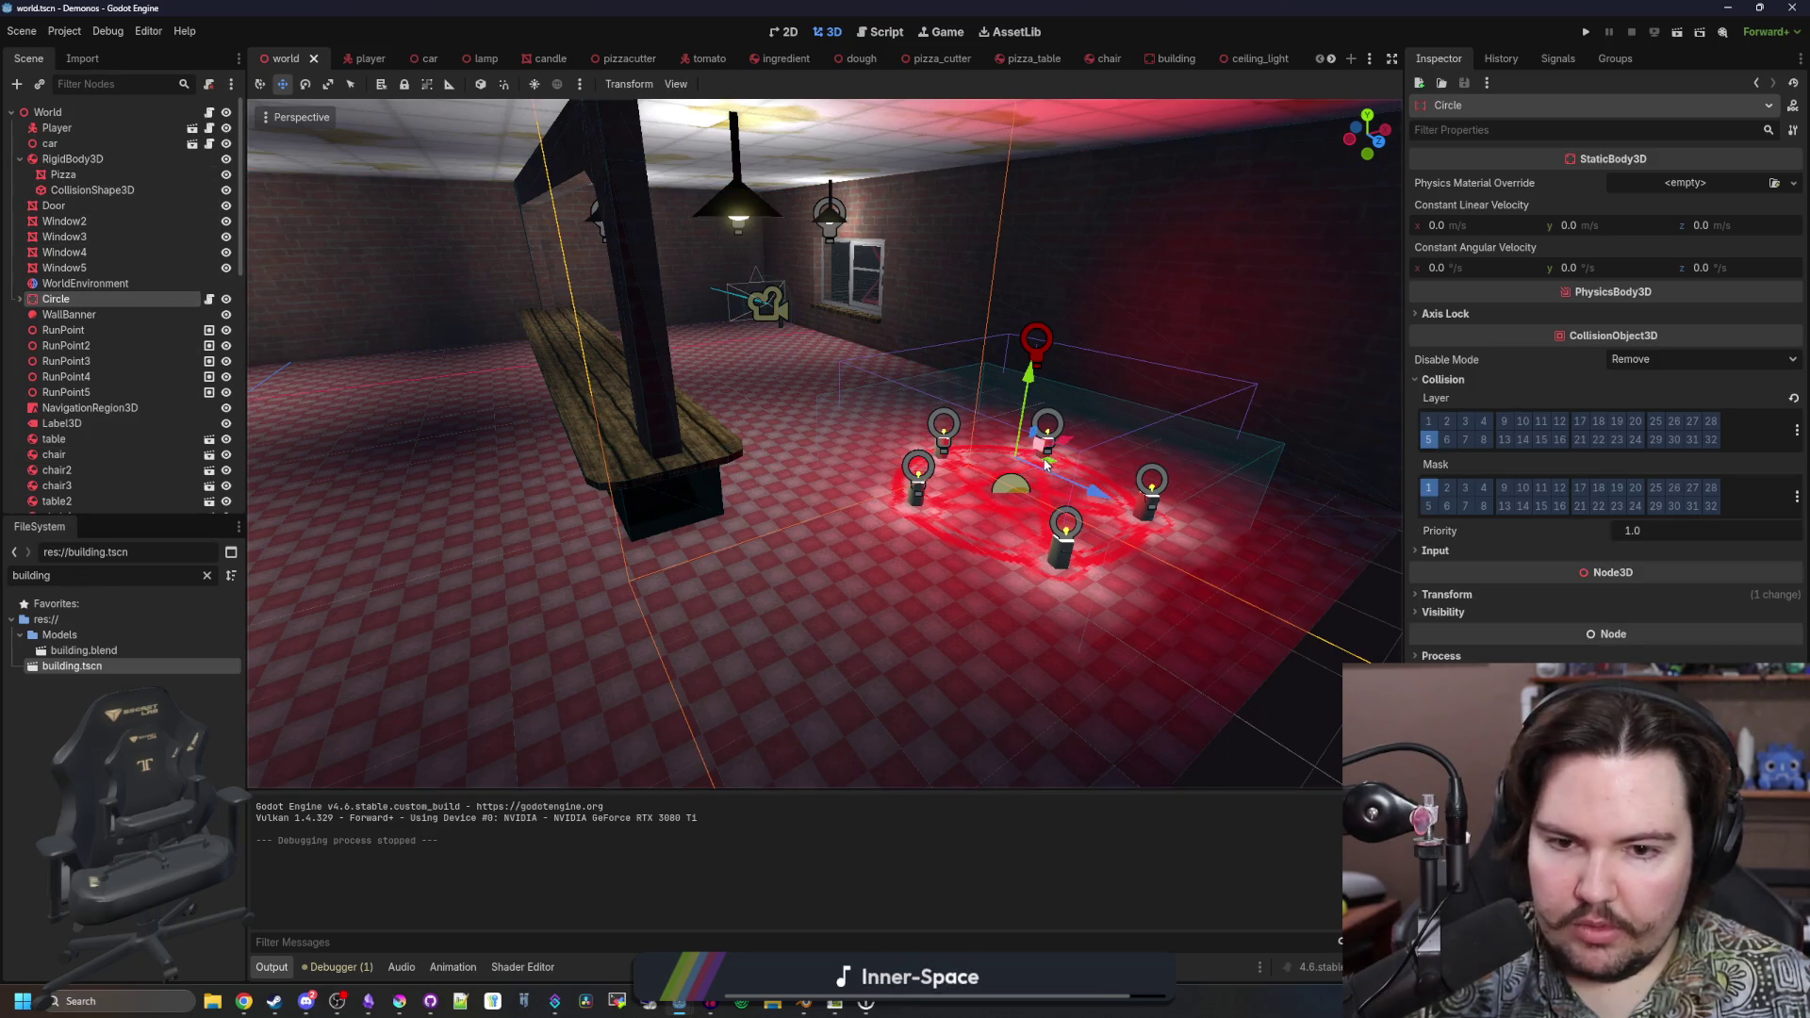
pyautogui.moveTo(1061, 445); pyautogui.dragTo(851, 511)
pyautogui.press('f')
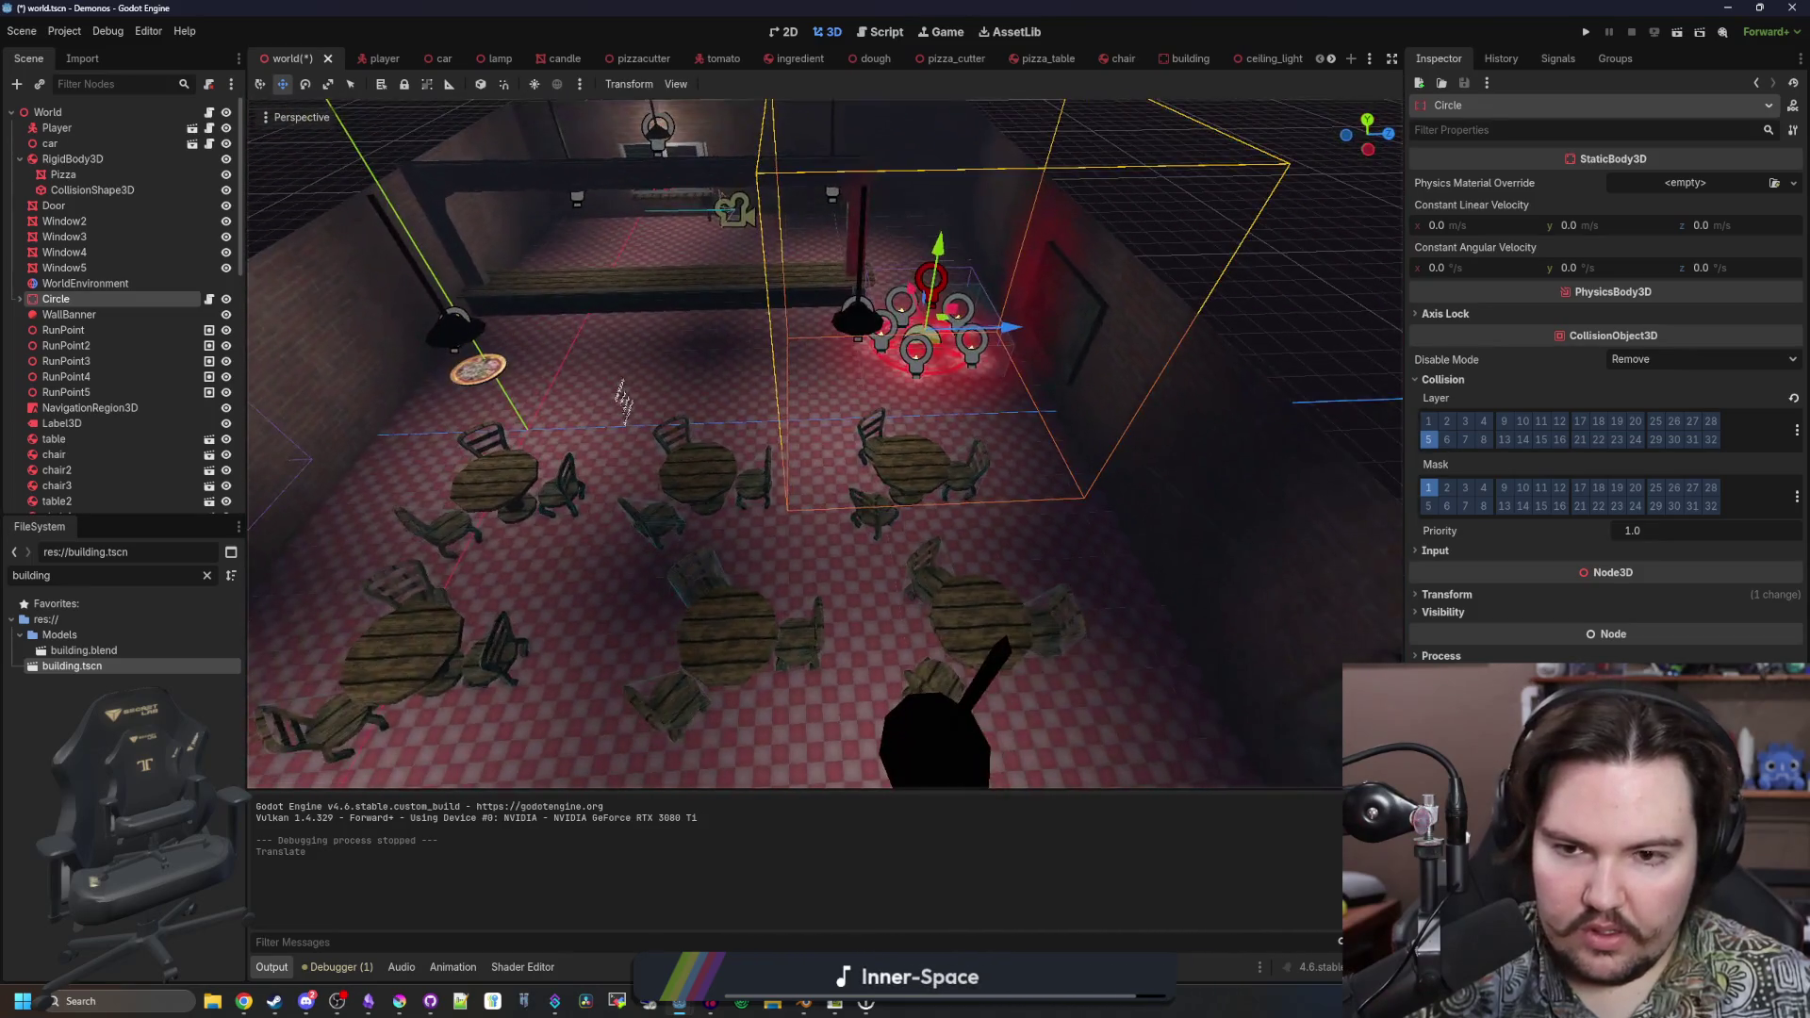
pyautogui.moveTo(859, 346); pyautogui.dragTo(861, 345)
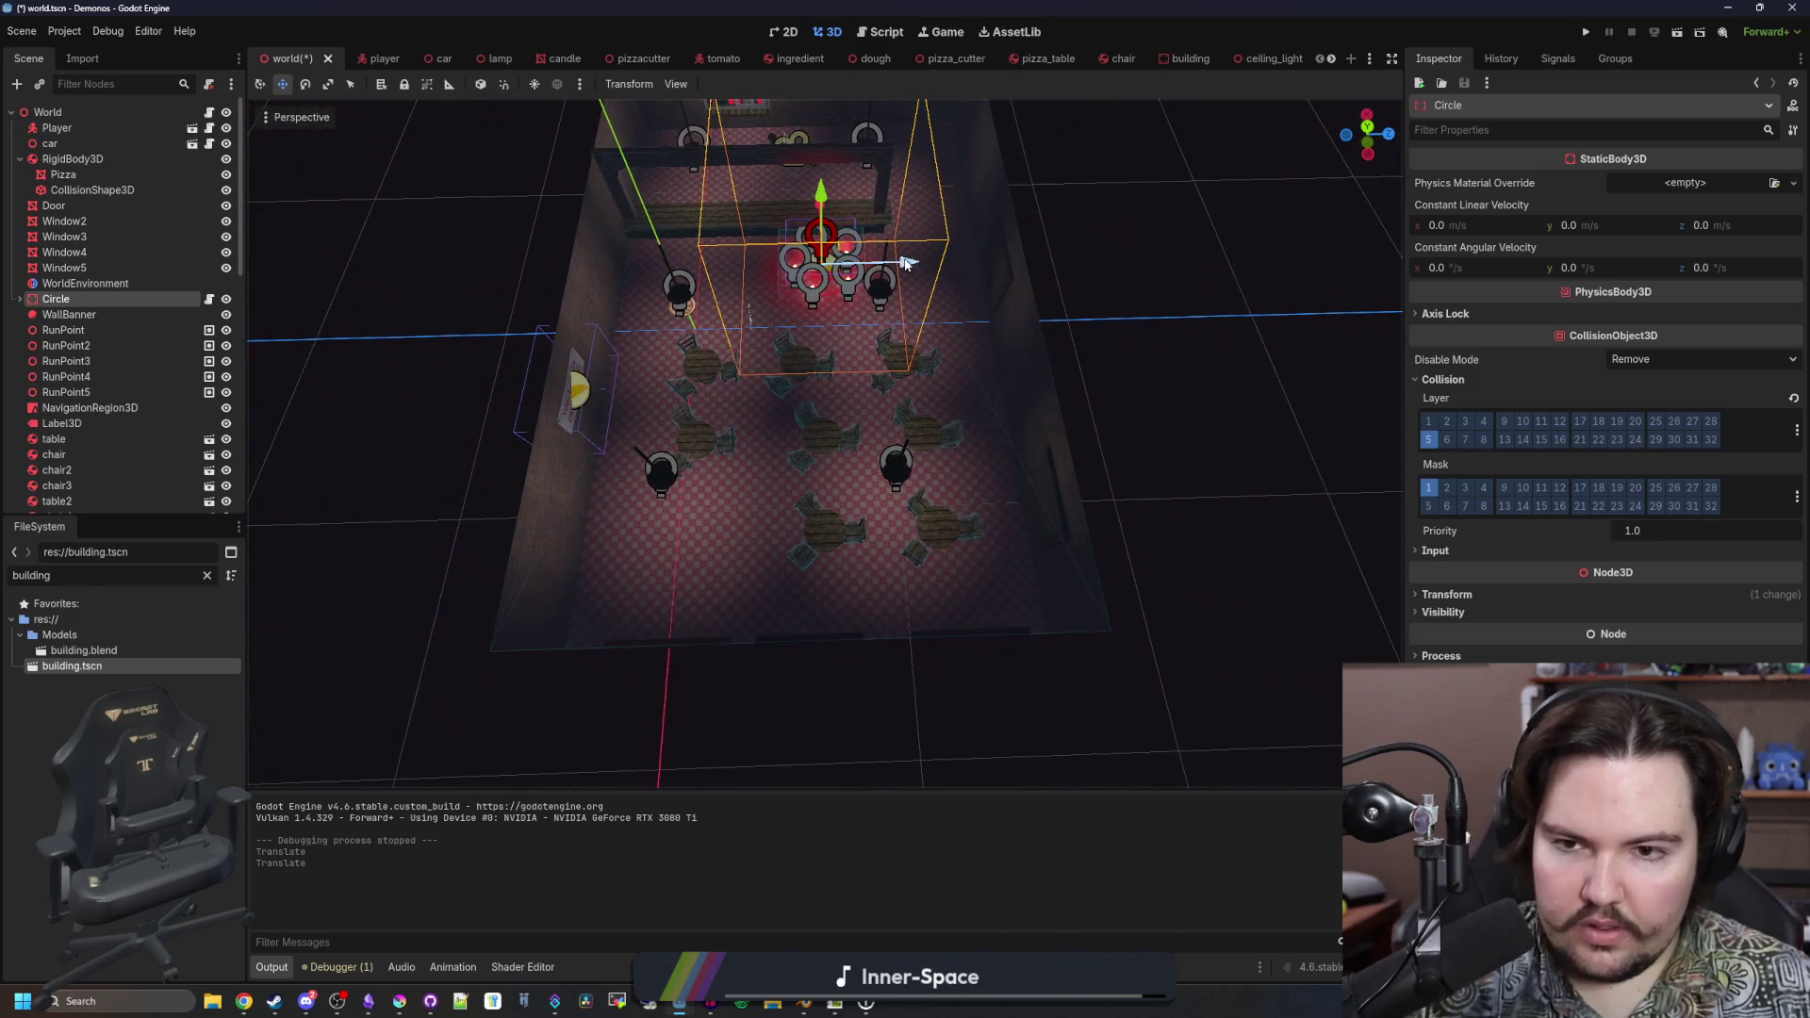
pyautogui.moveTo(823, 223); pyautogui.dragTo(1015, 517)
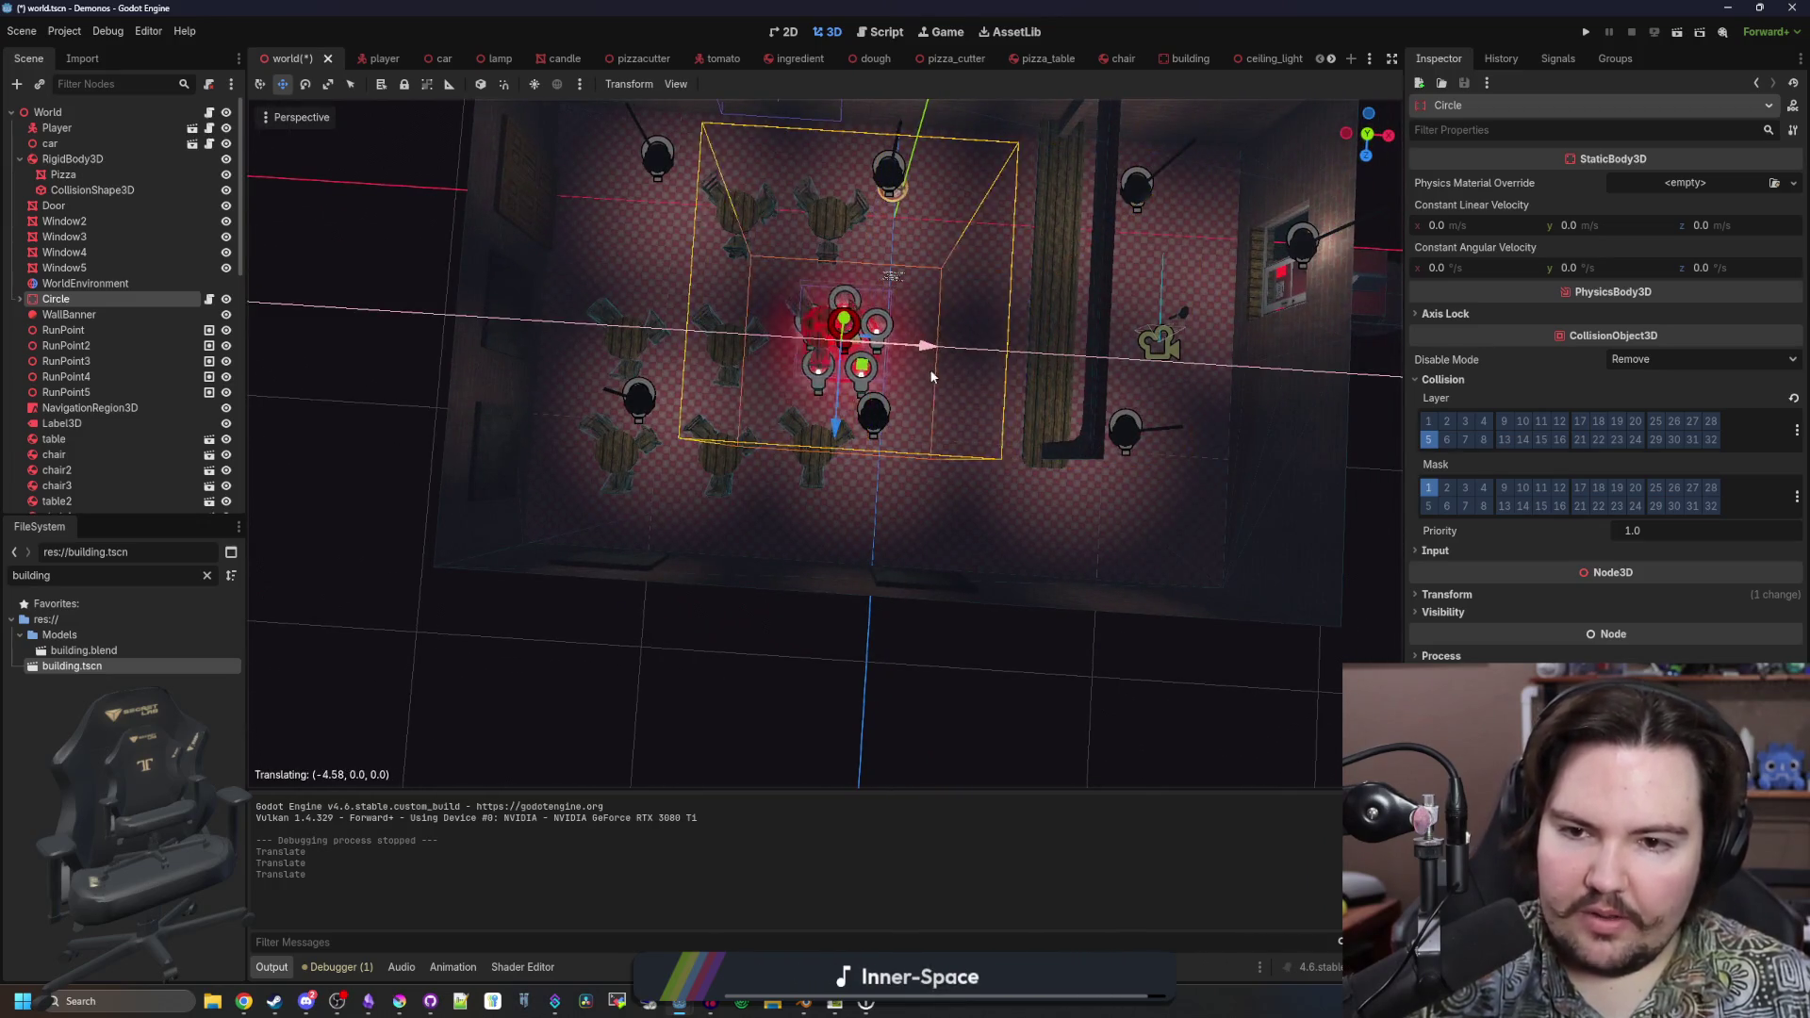
pyautogui.moveTo(921, 377)
pyautogui.mouseDown()
pyautogui.moveTo(901, 372)
pyautogui.moveTo(952, 449)
pyautogui.mouseUp()
pyautogui.scroll(8, 952, 450)
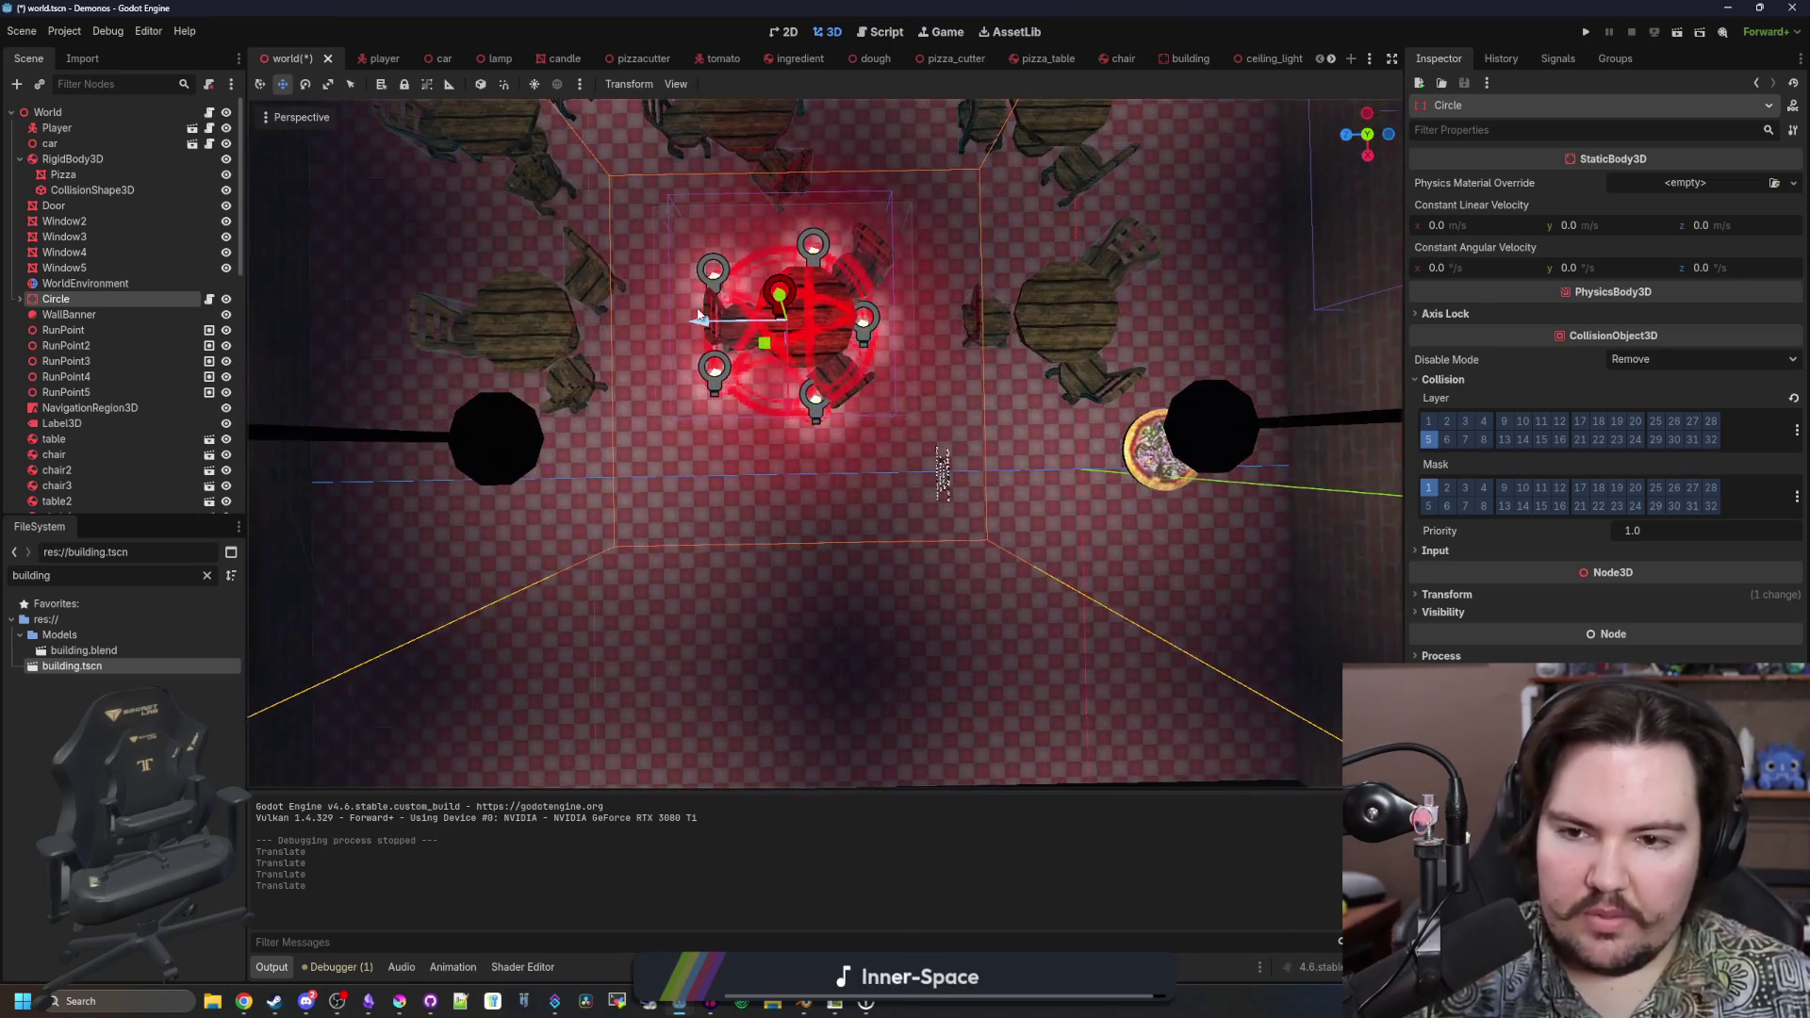
# - Move table7 with chairs 19–21 away from the circle and duplicate the set
pyautogui.click(837, 343)
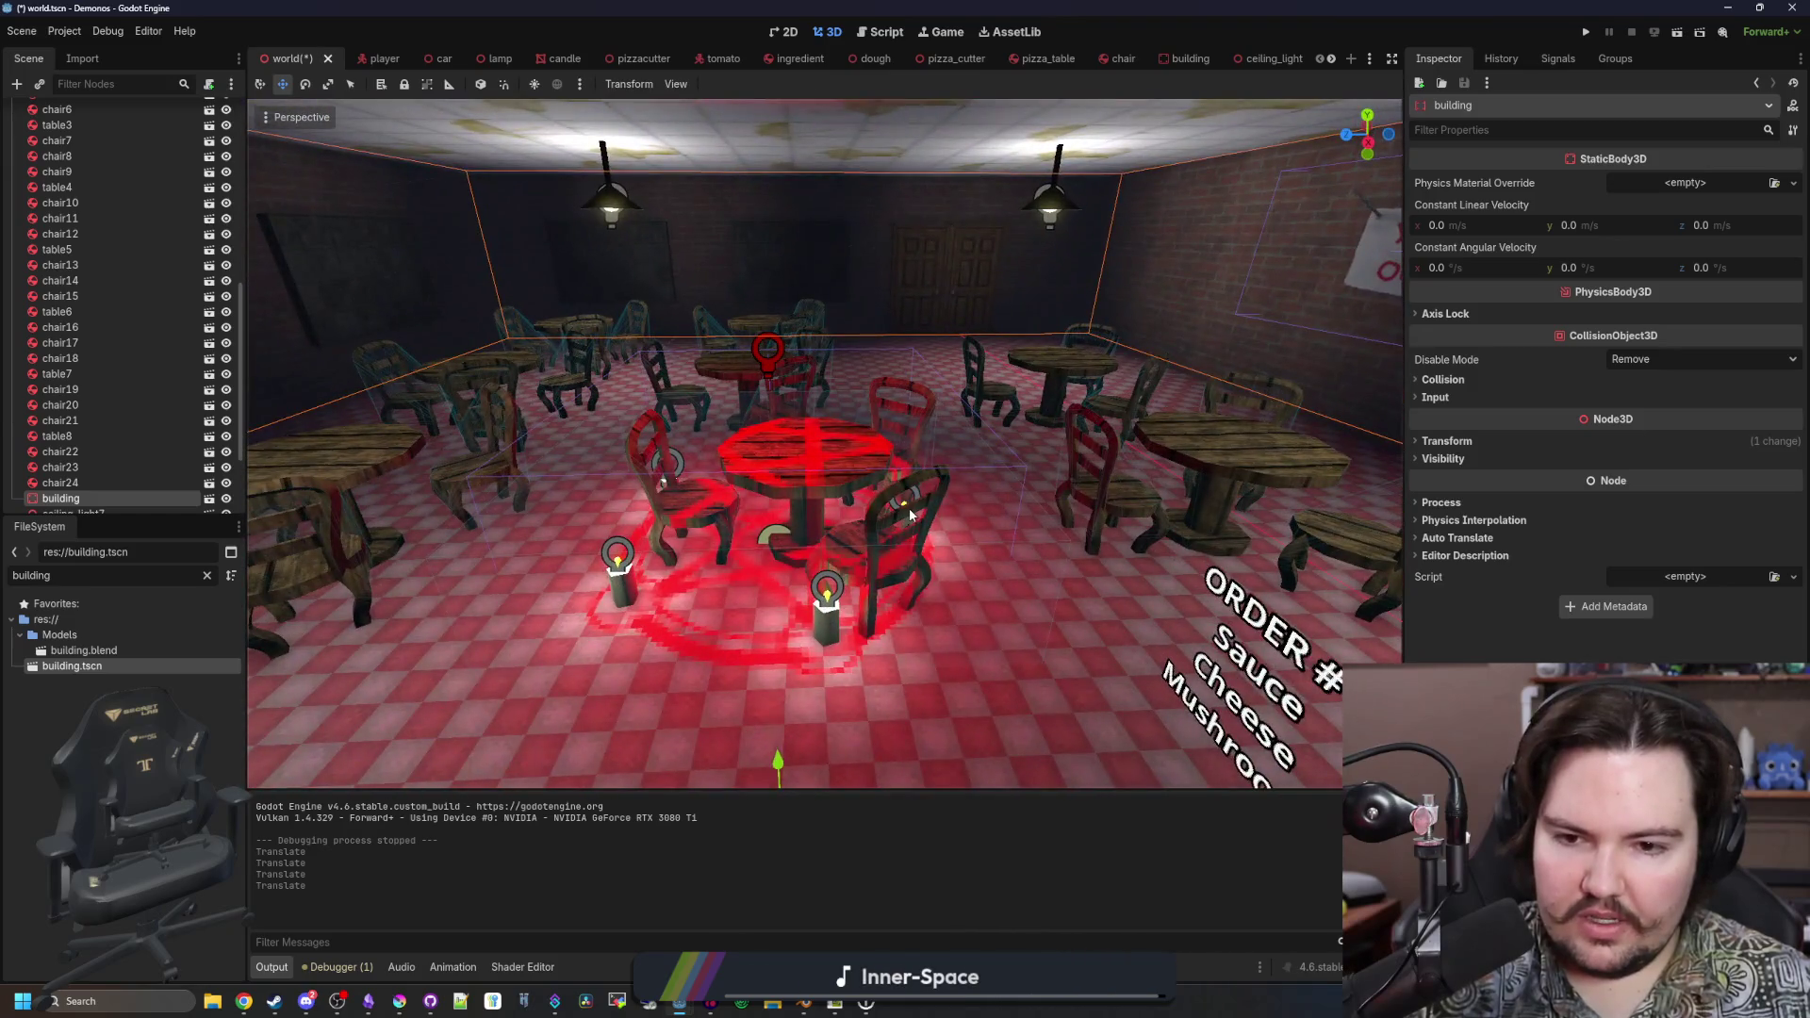
pyautogui.click(909, 508)
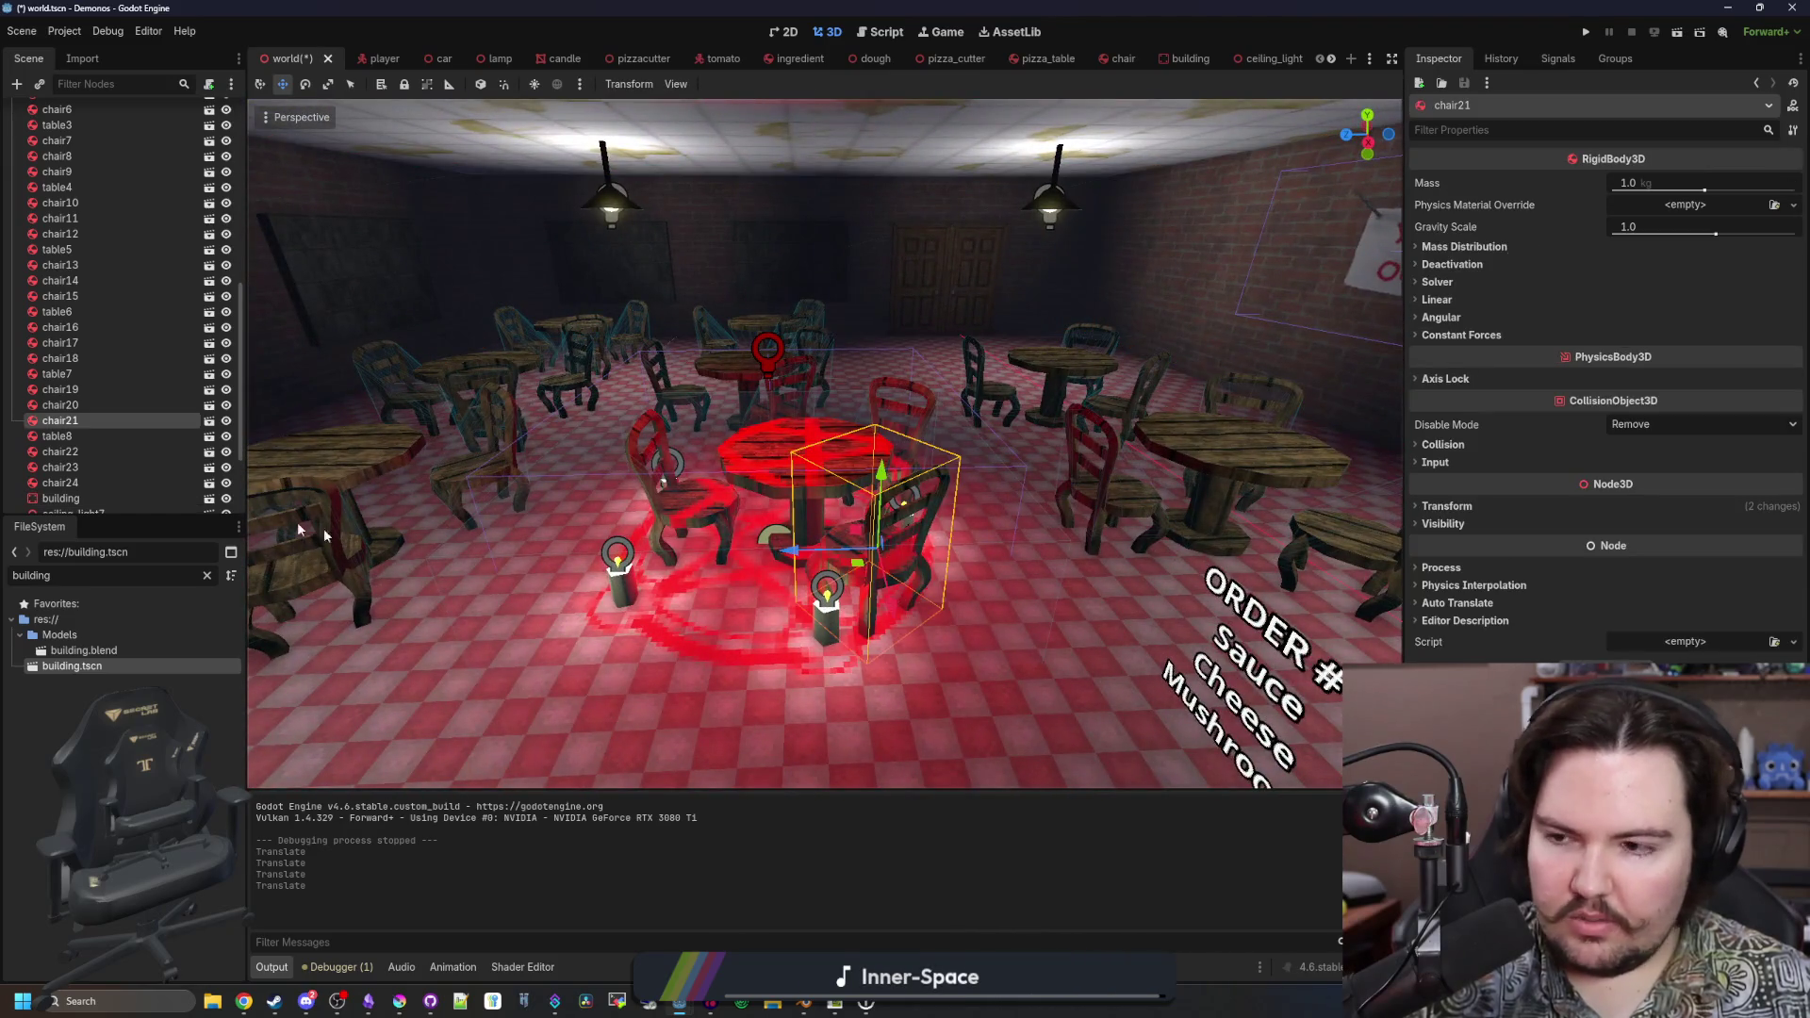
pyautogui.click(83, 377)
pyautogui.keyDown('shift'); pyautogui.click(59, 420); pyautogui.keyUp('shift')
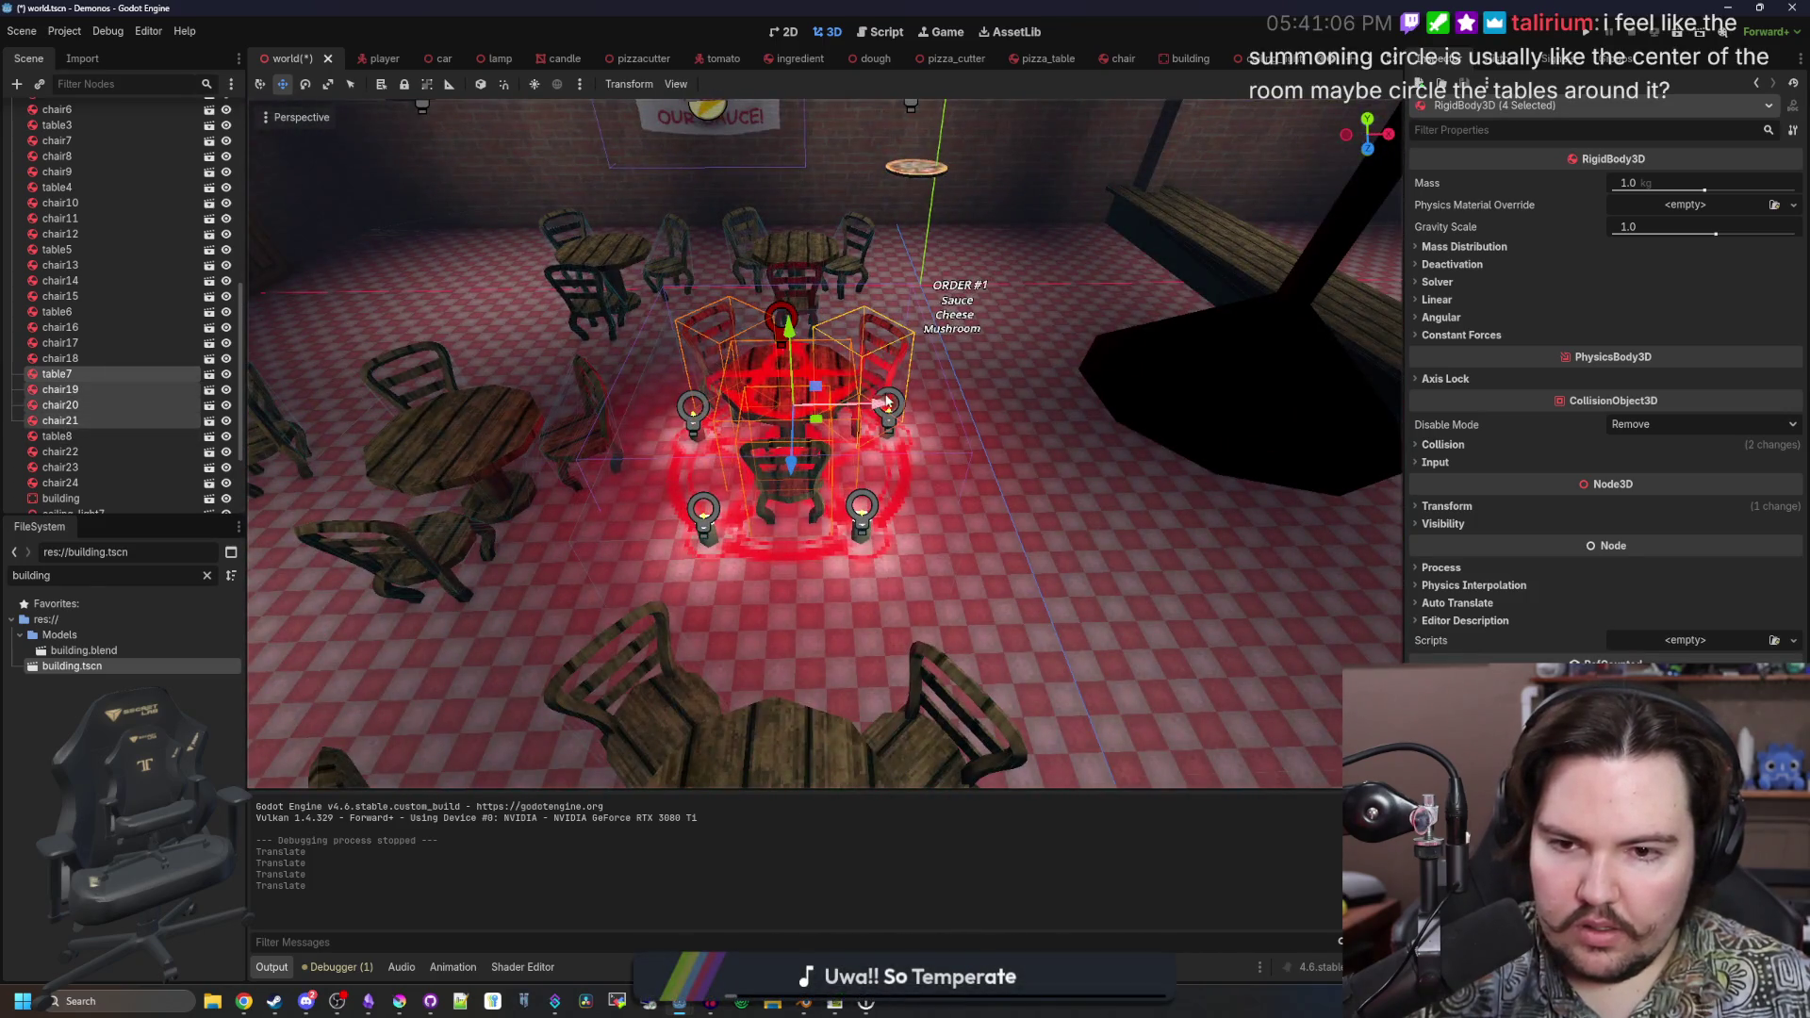
pyautogui.moveTo(1167, 410); pyautogui.dragTo(1169, 410)
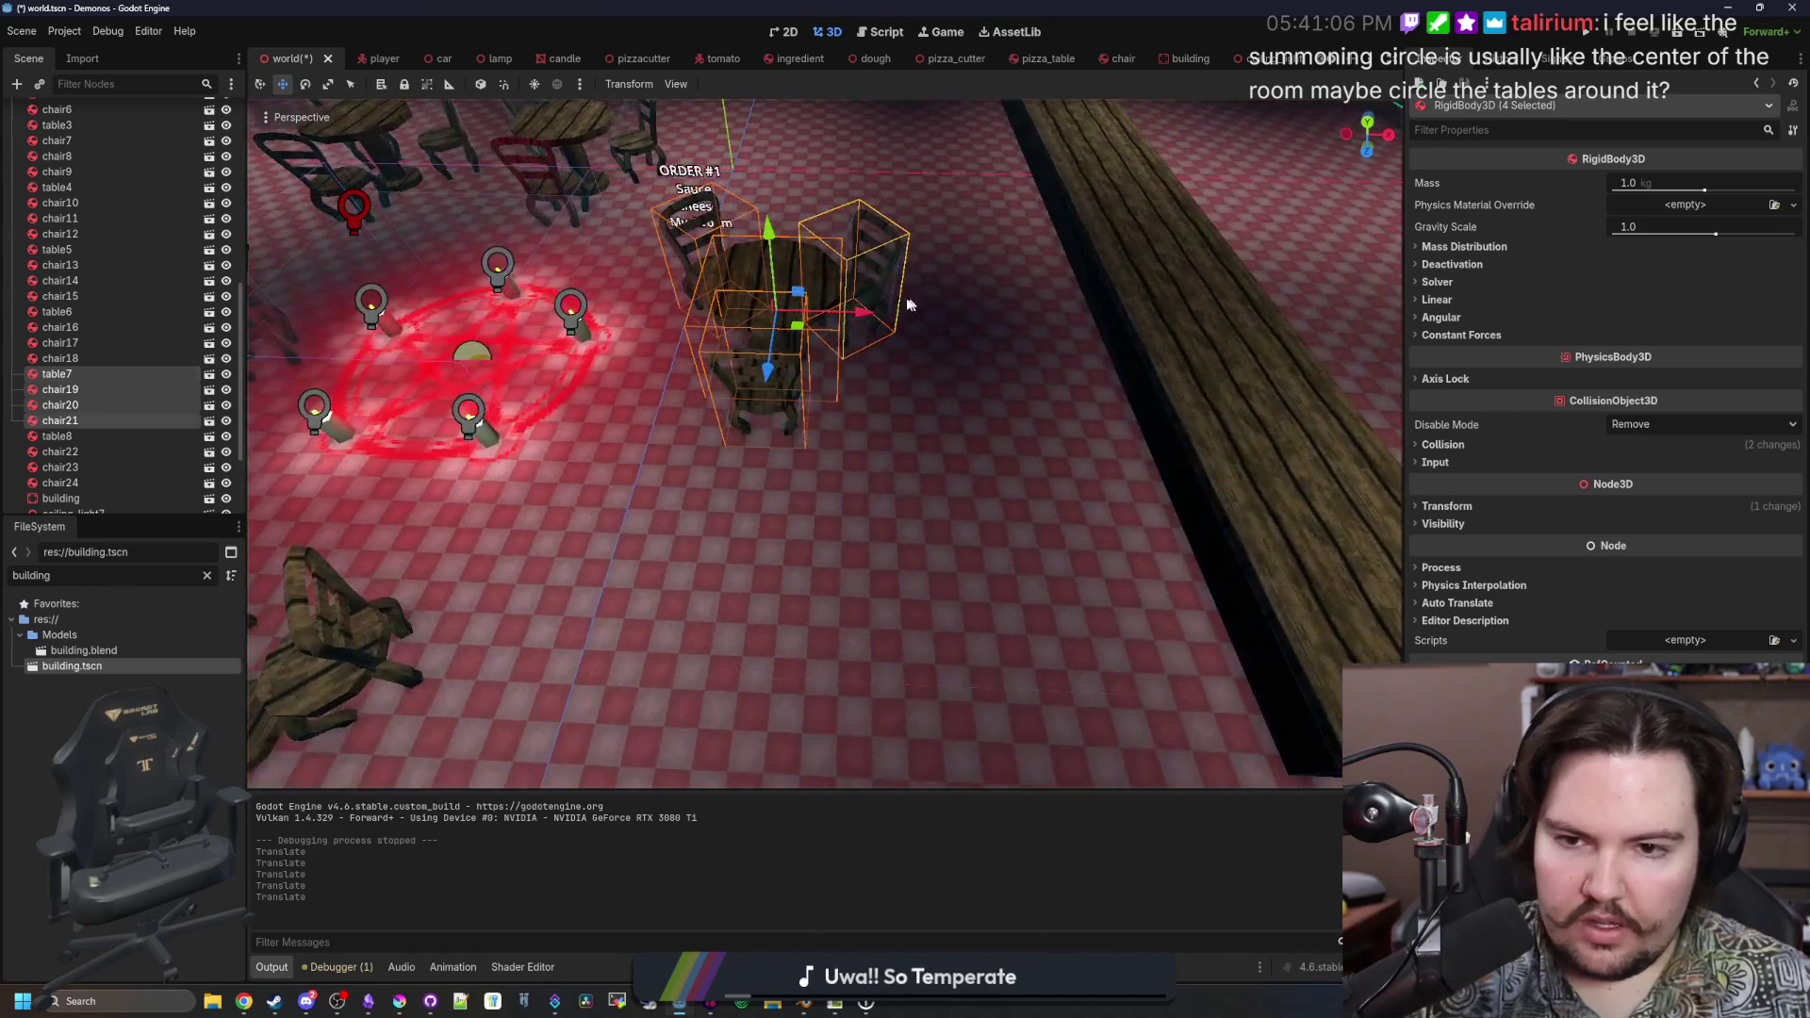
pyautogui.moveTo(874, 317)
pyautogui.mouseDown()
pyautogui.moveTo(905, 323)
pyautogui.moveTo(913, 444)
pyautogui.moveTo(561, 390)
pyautogui.mouseUp()
pyautogui.hotkey('ctrl', 'd')
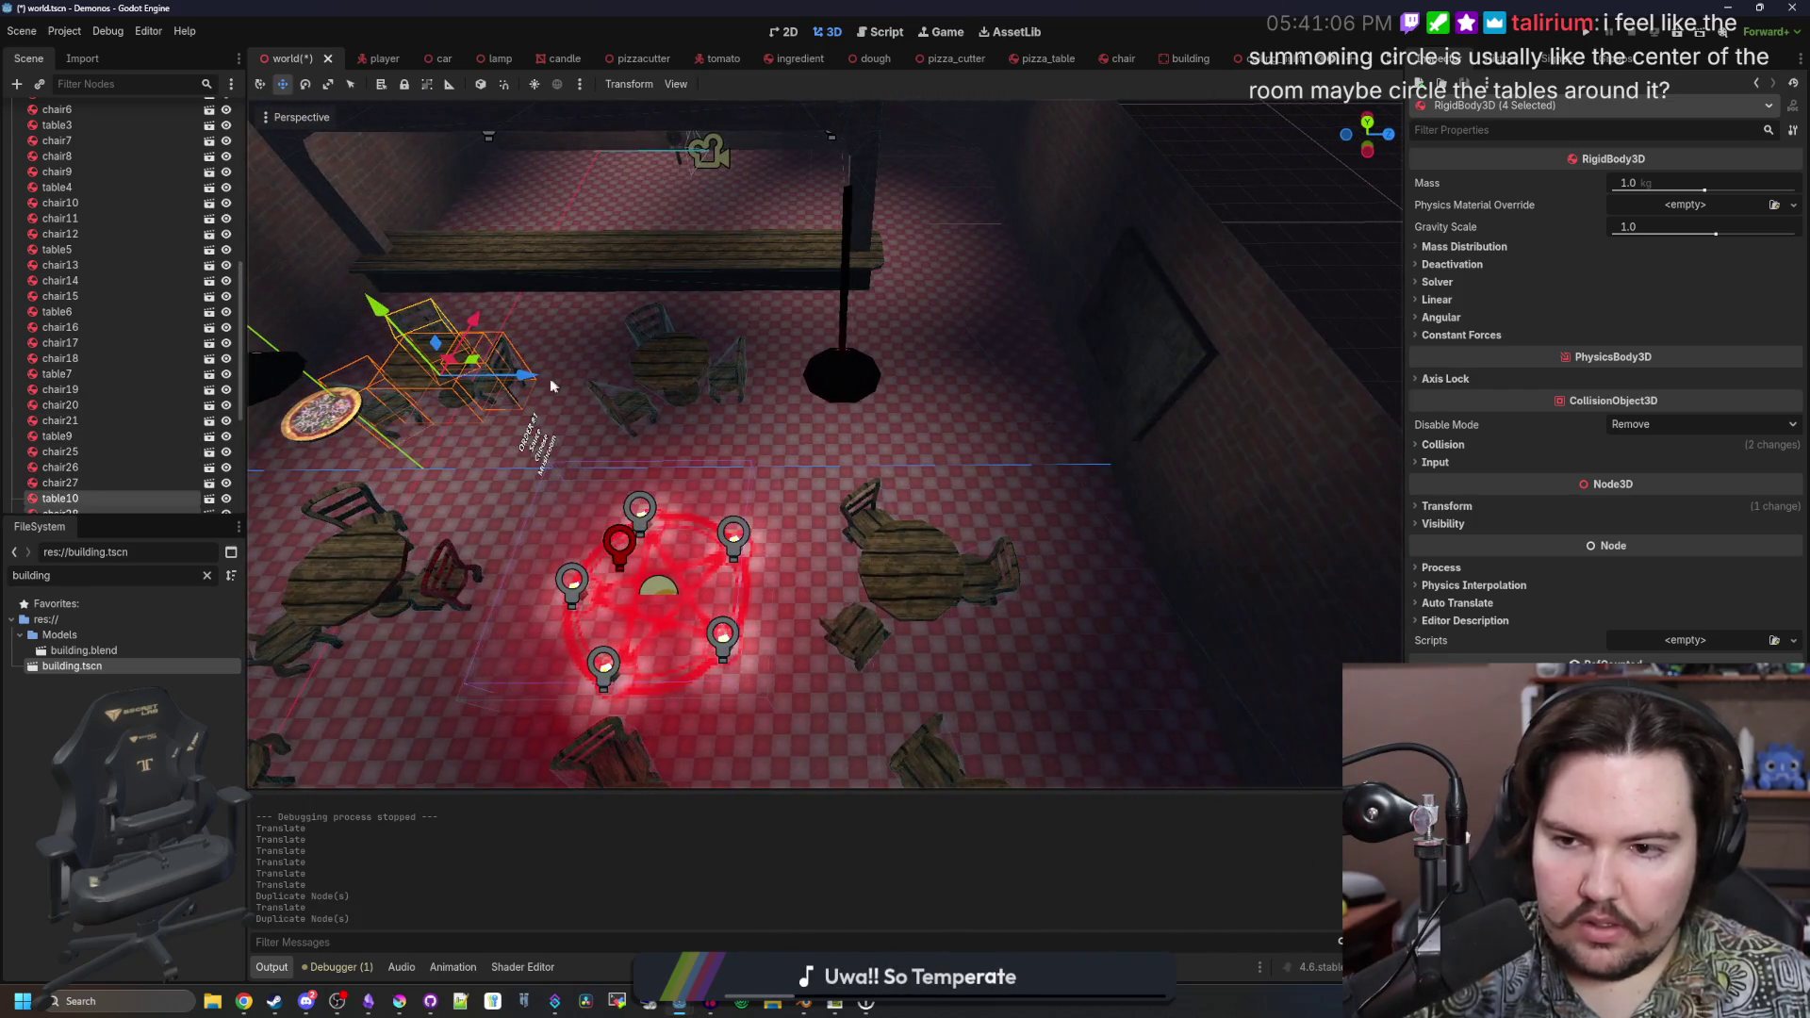
# - Fly over the tables and pentagram to inspect the layout, then save world.tscn
pyautogui.click(1093, 524)
pyautogui.moveTo(1093, 524)
pyautogui.mouseDown()
pyautogui.moveTo(650, 451)
pyautogui.moveTo(862, 443)
pyautogui.moveTo(839, 454)
pyautogui.moveTo(890, 430)
pyautogui.mouseUp()
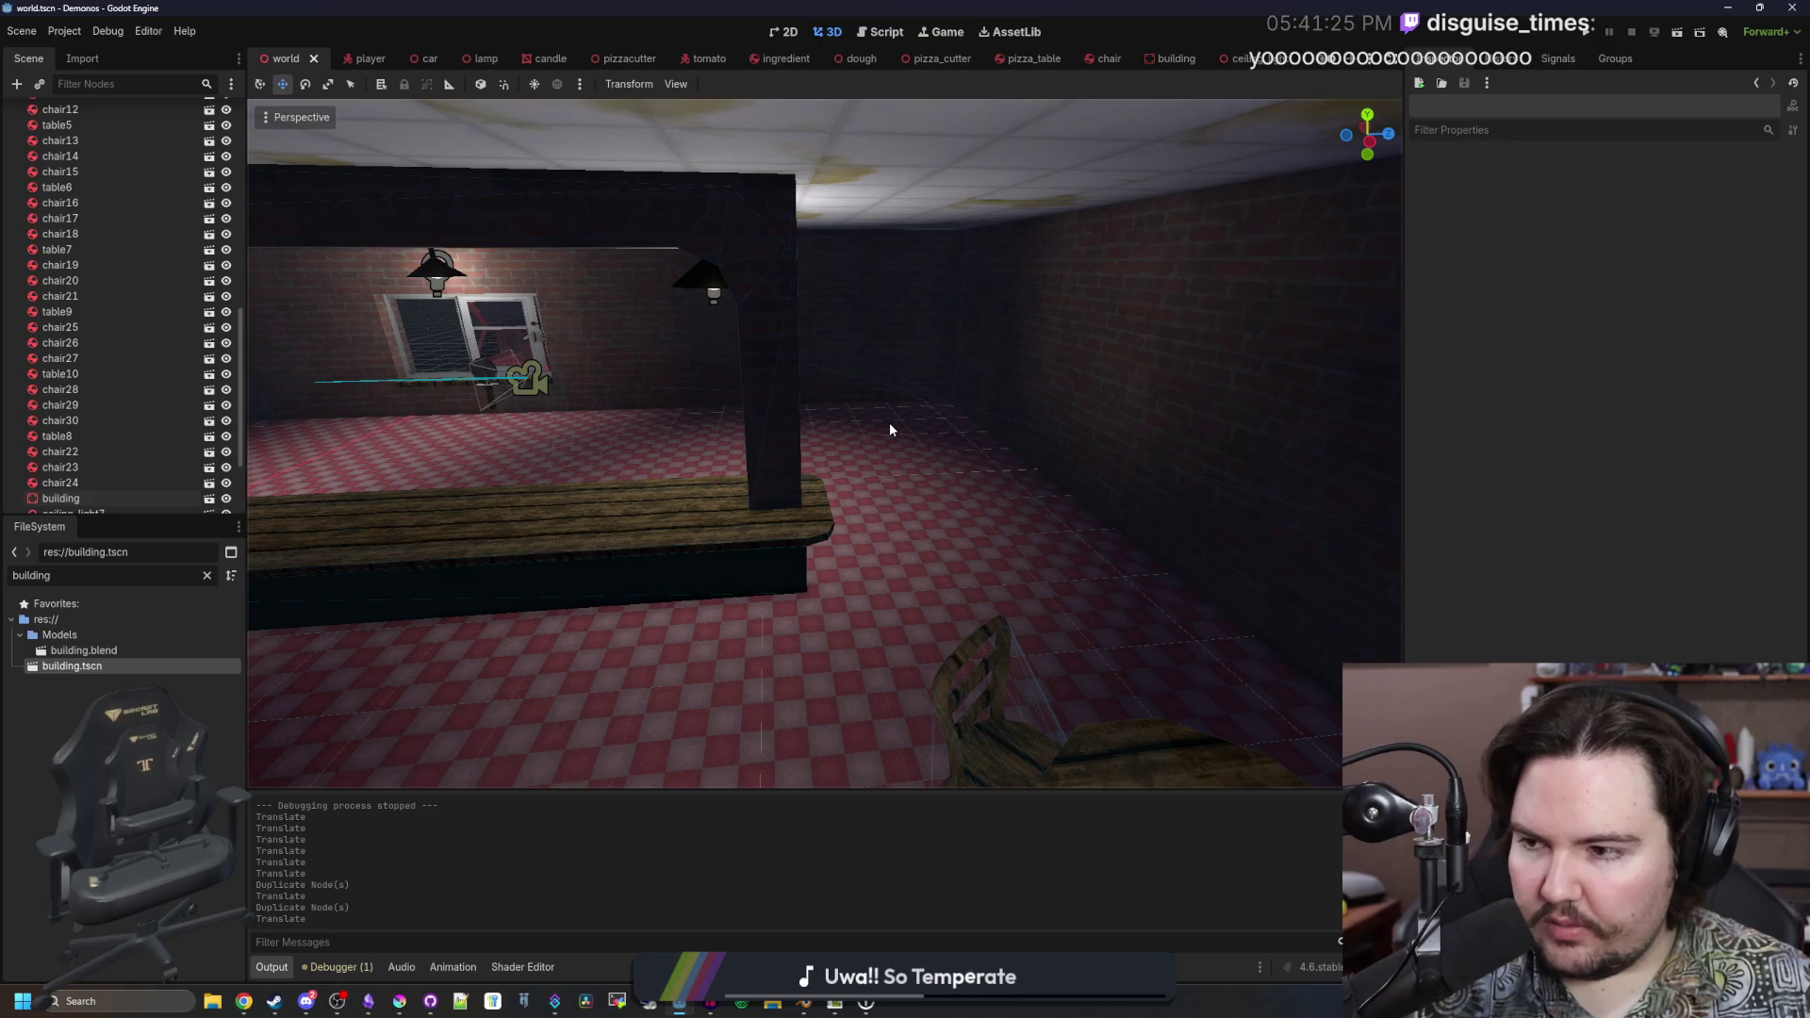
pyautogui.moveTo(890, 430); pyautogui.dragTo(890, 472)
pyautogui.moveTo(1085, 436)
pyautogui.mouseDown()
pyautogui.moveTo(1085, 456)
pyautogui.moveTo(943, 525)
pyautogui.moveTo(993, 438)
pyautogui.mouseUp()
pyautogui.hotkey('ctrl', 's')
# - Look past the window, lamps and counter, then return to building.blend in Blender
pyautogui.moveTo(784, 494)
pyautogui.mouseDown()
pyautogui.moveTo(820, 494)
pyautogui.moveTo(817, 470)
pyautogui.moveTo(897, 498)
pyautogui.mouseUp()
pyautogui.moveTo(818, 279); pyautogui.dragTo(819, 279)
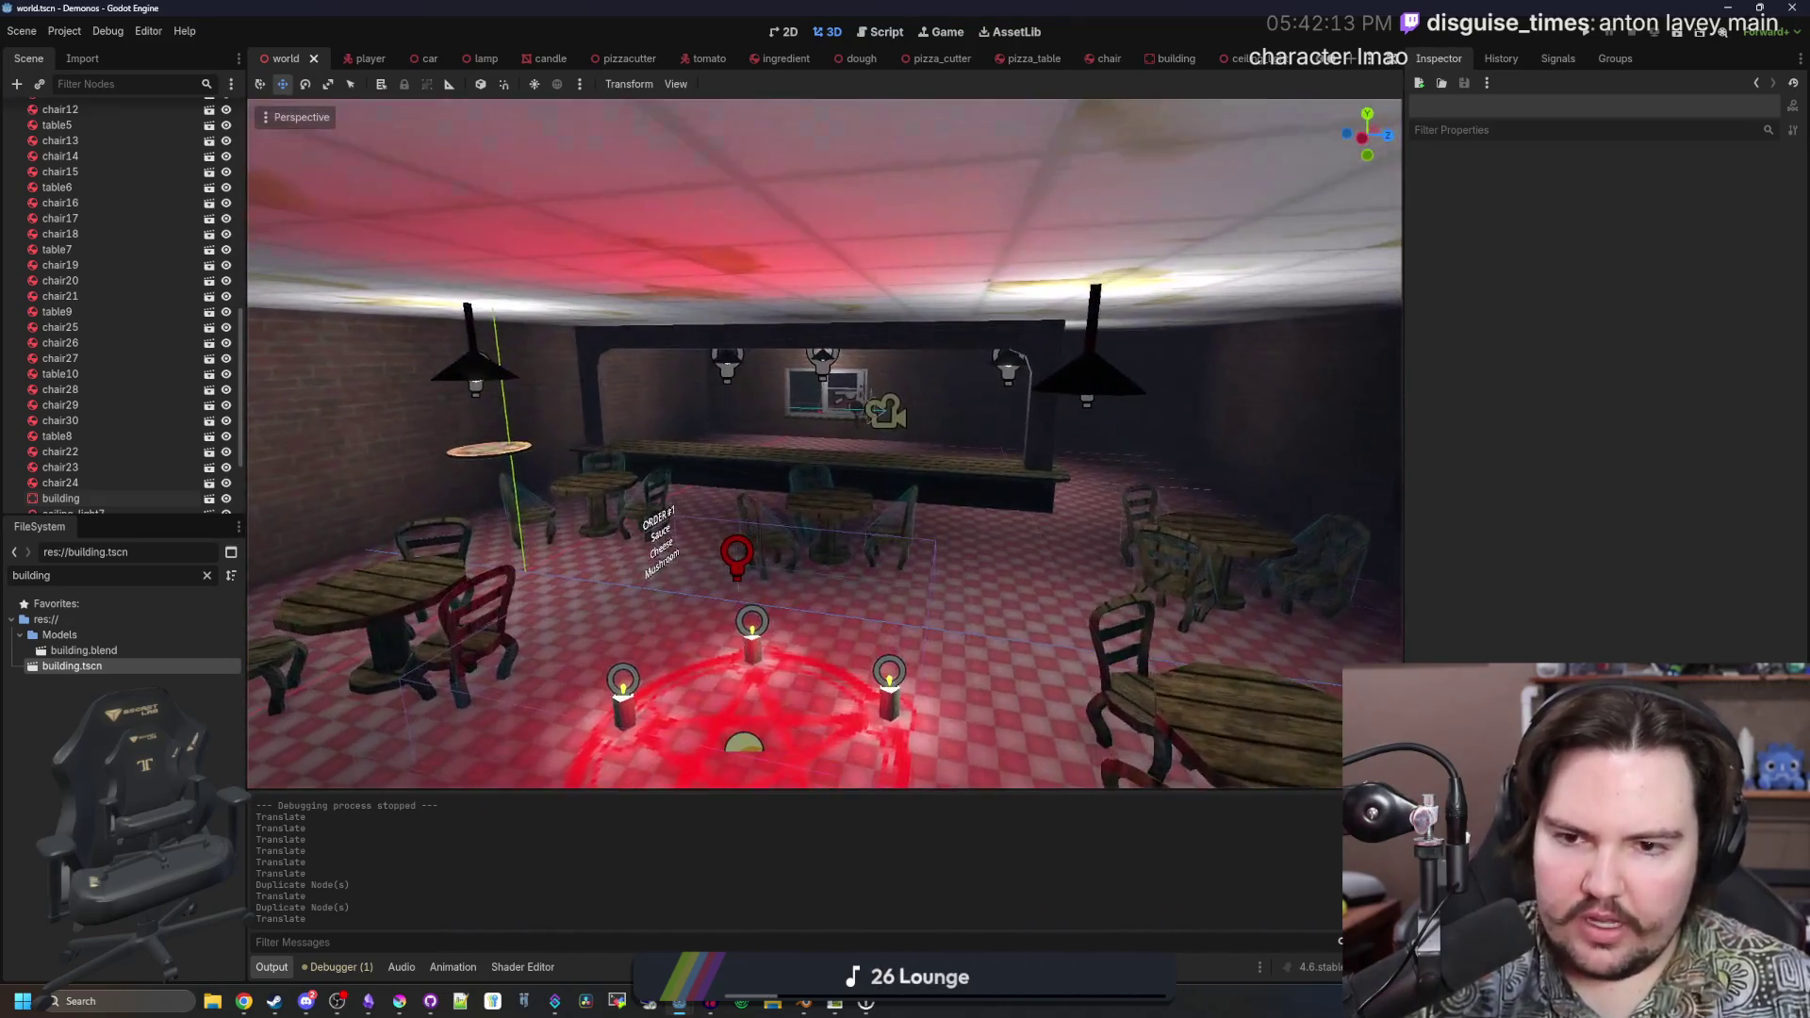
pyautogui.scroll(5, 976, 522)
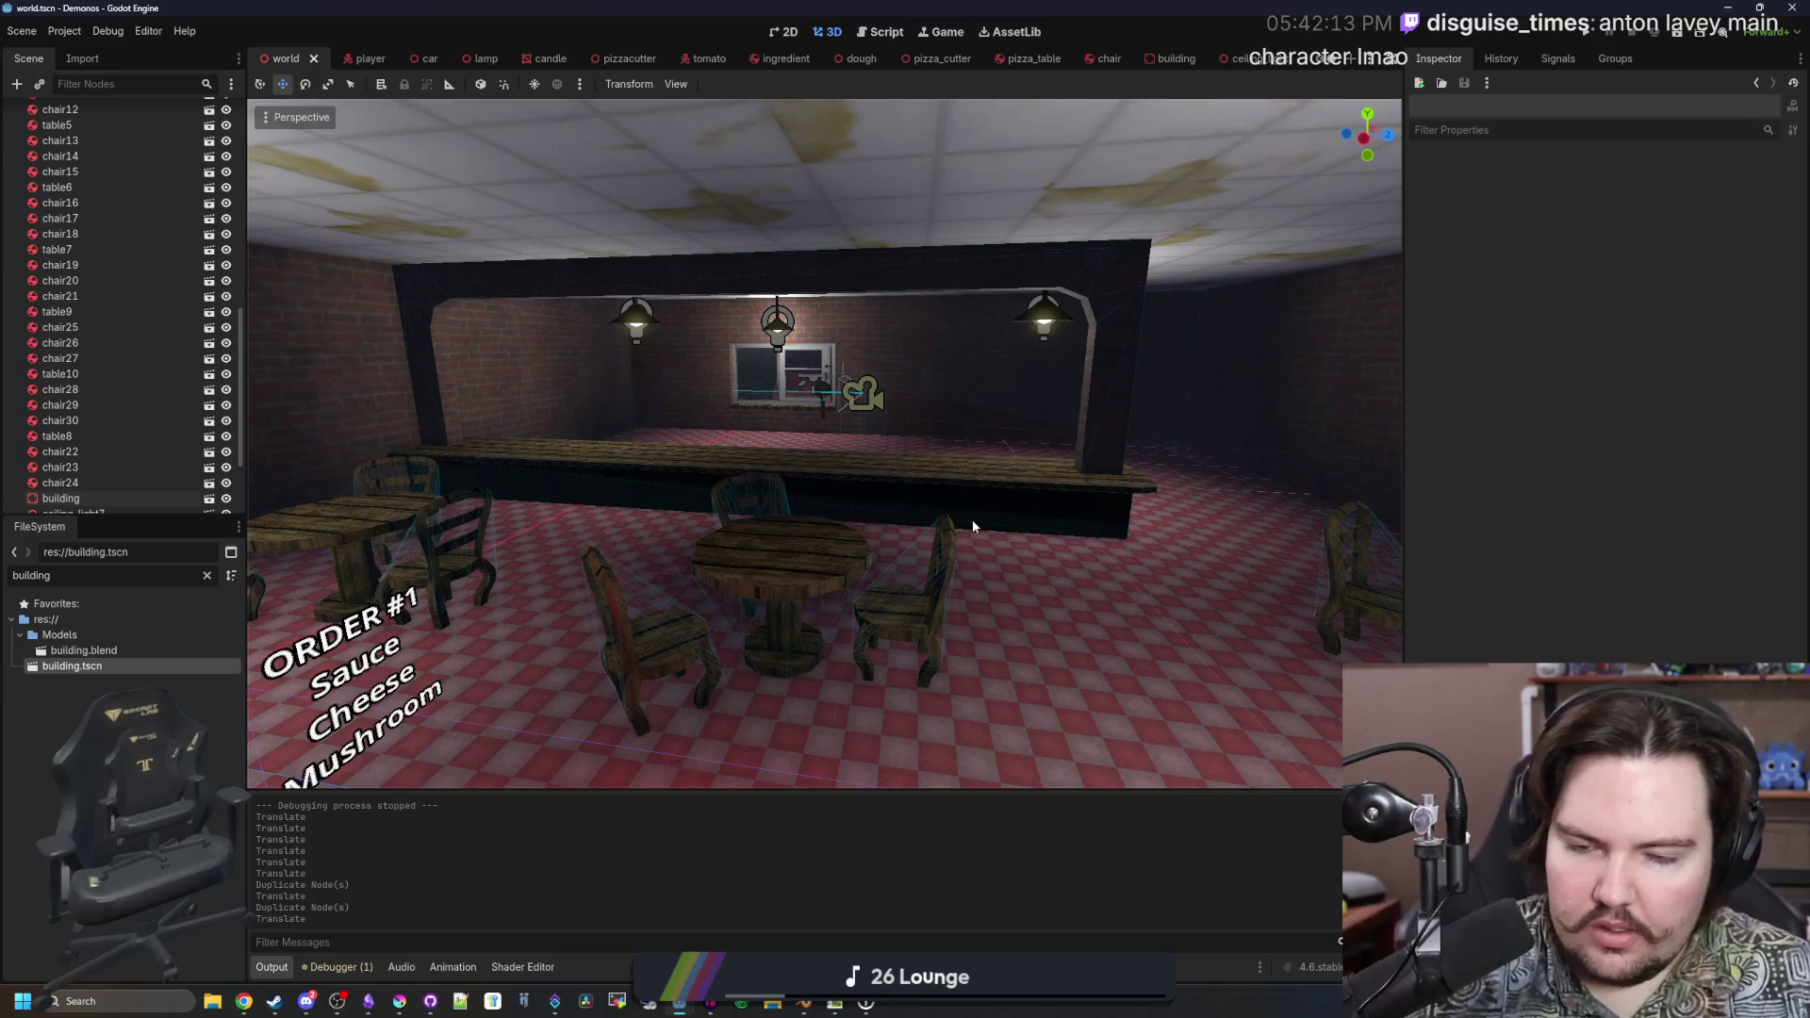
pyautogui.moveTo(975, 525); pyautogui.dragTo(956, 534)
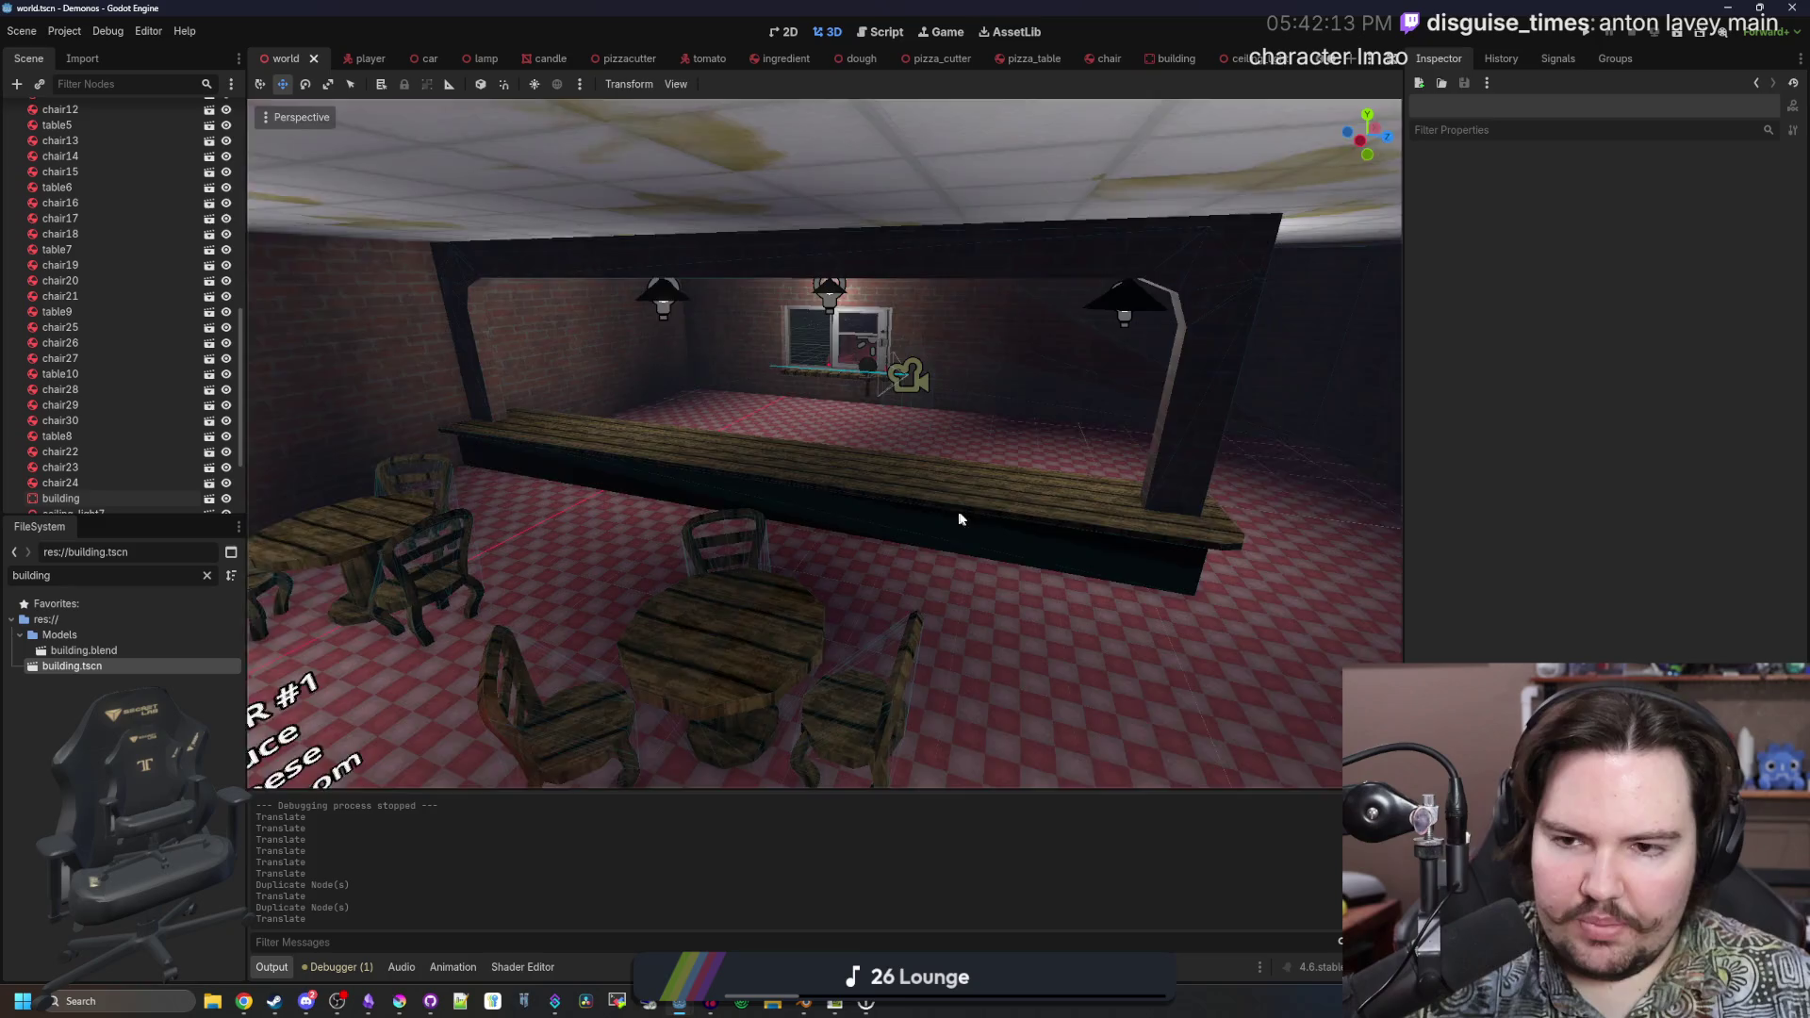
pyautogui.scroll(3, 958, 511)
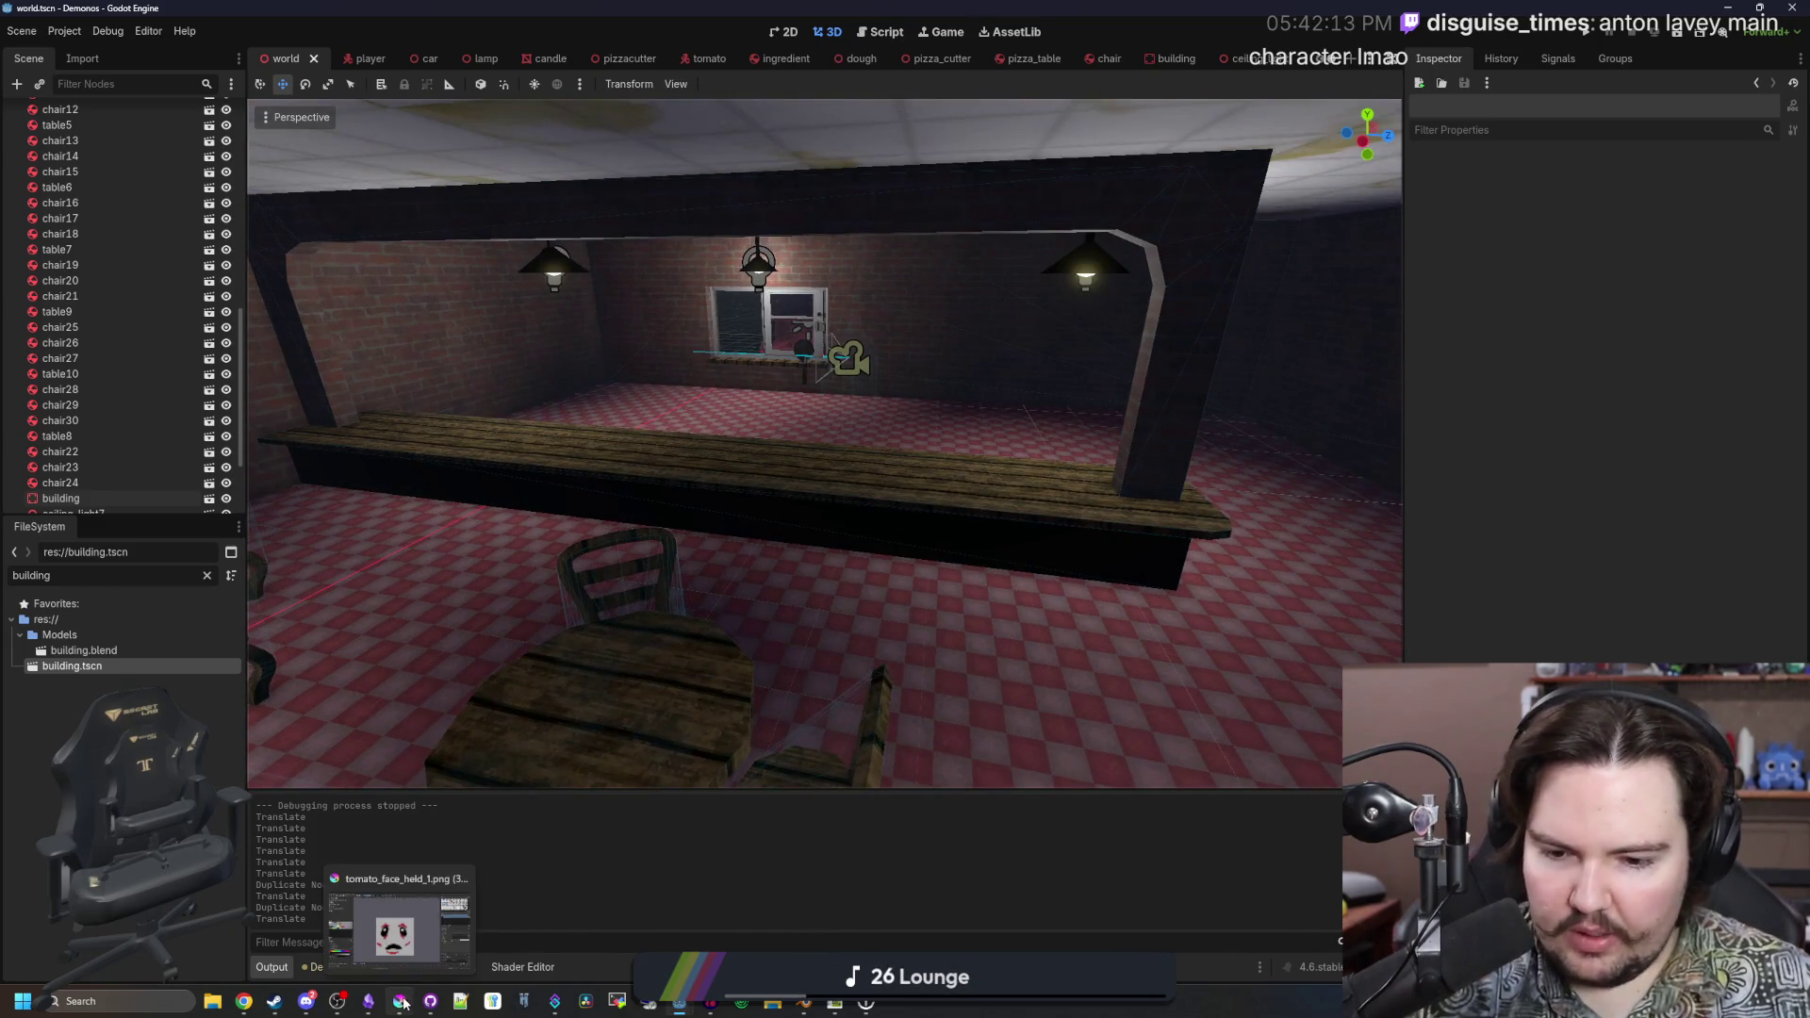
pyautogui.click(803, 1002)
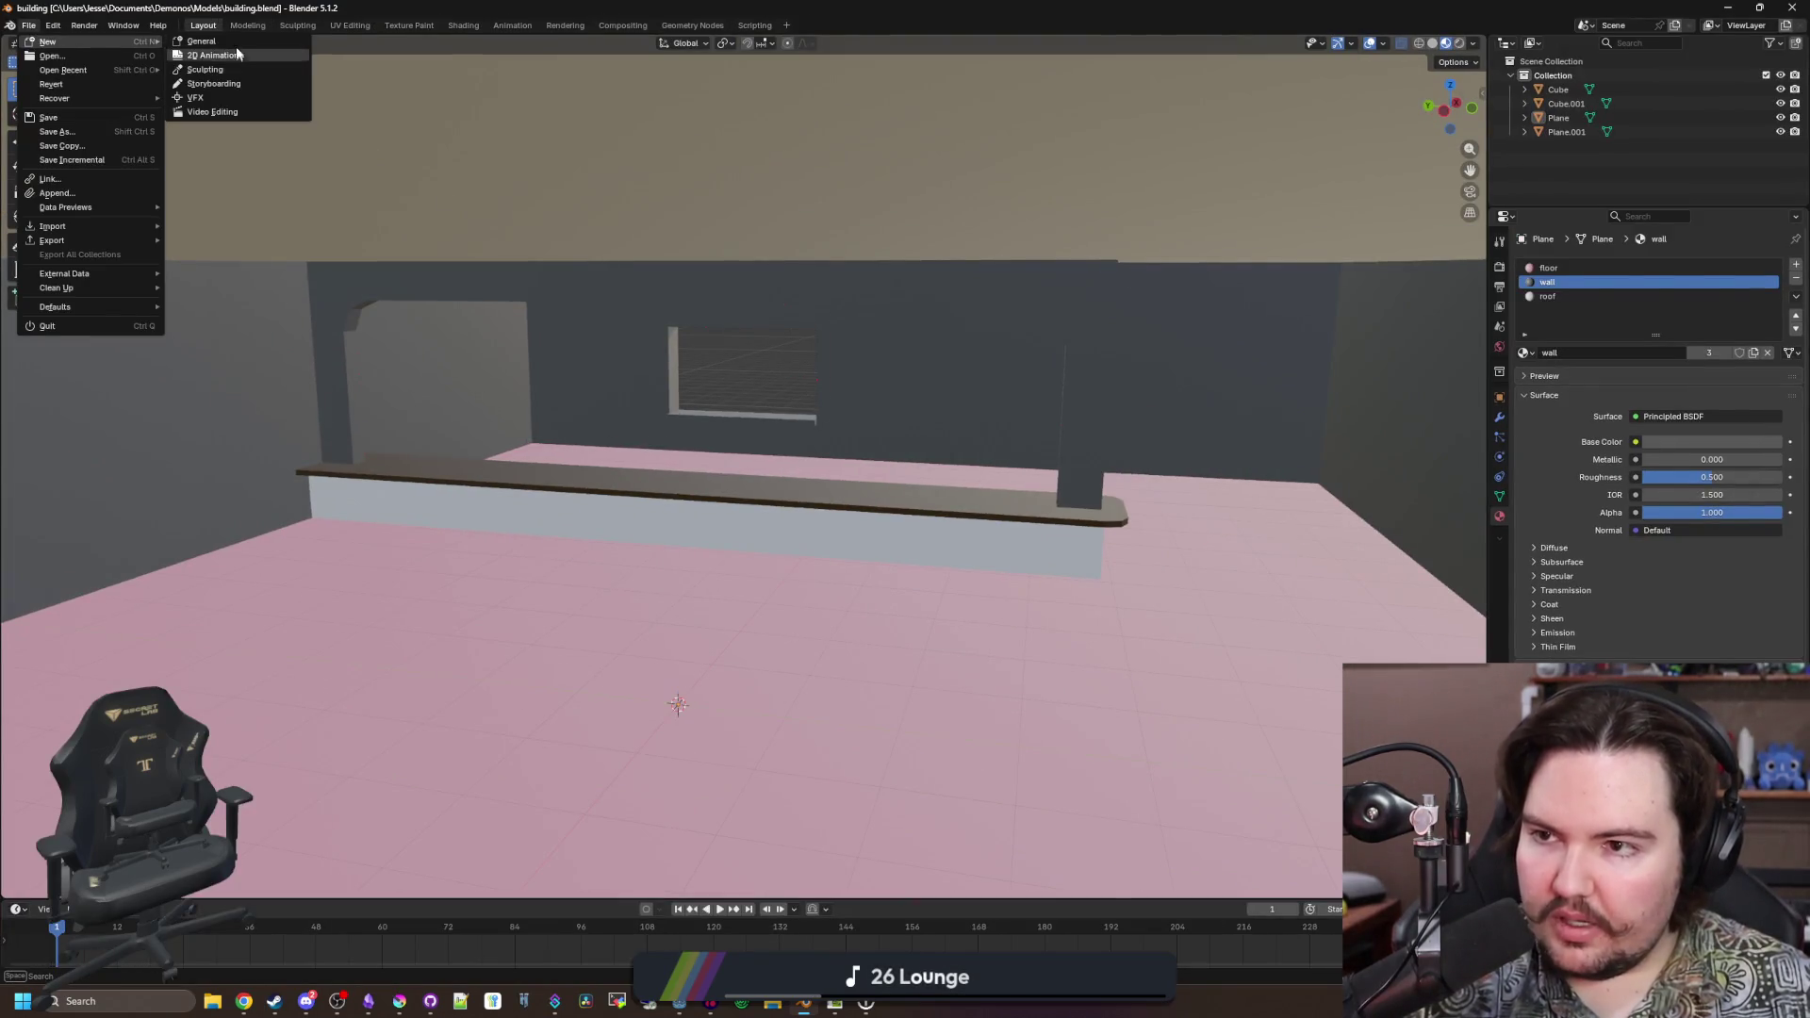
# - Create a new General file and delete the default cube
pyautogui.click(236, 44)
pyautogui.press('Delete')
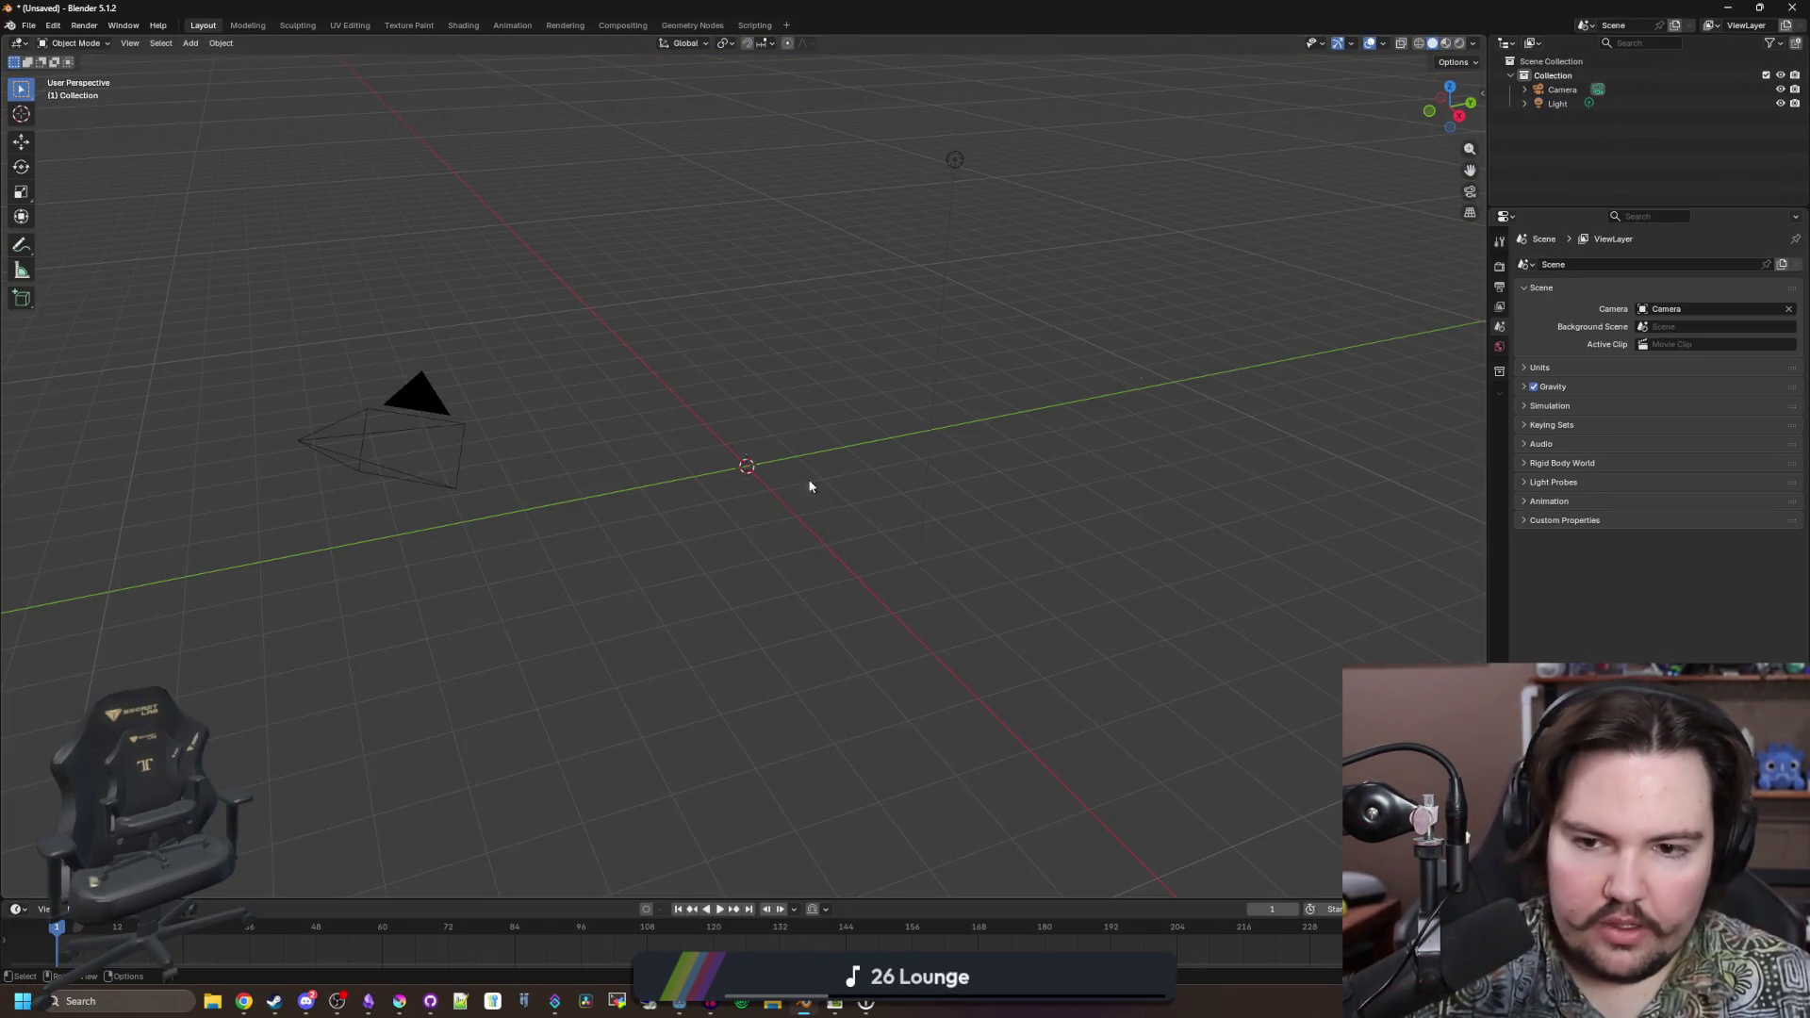
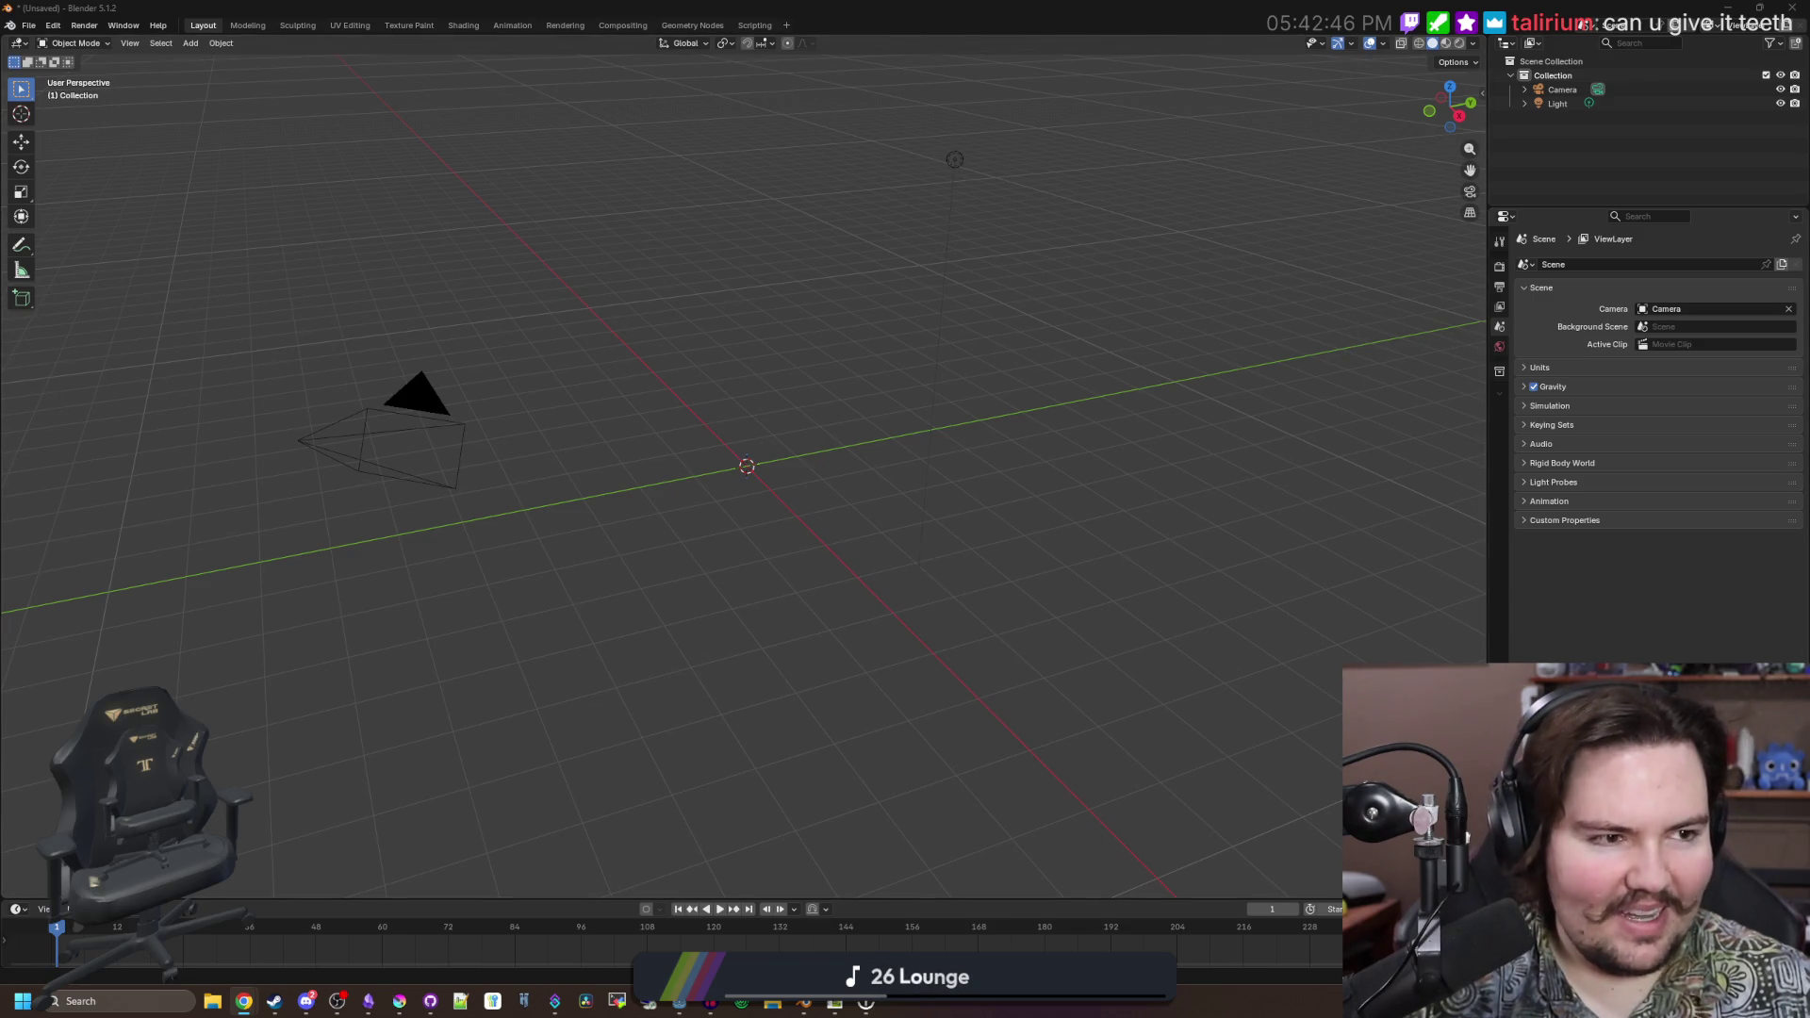
# - Drag the 'pizza oven' Google search window over Blender and show its image results
pyautogui.moveTo(1282, 287); pyautogui.dragTo(1047, 316)
pyautogui.click(797, 480)
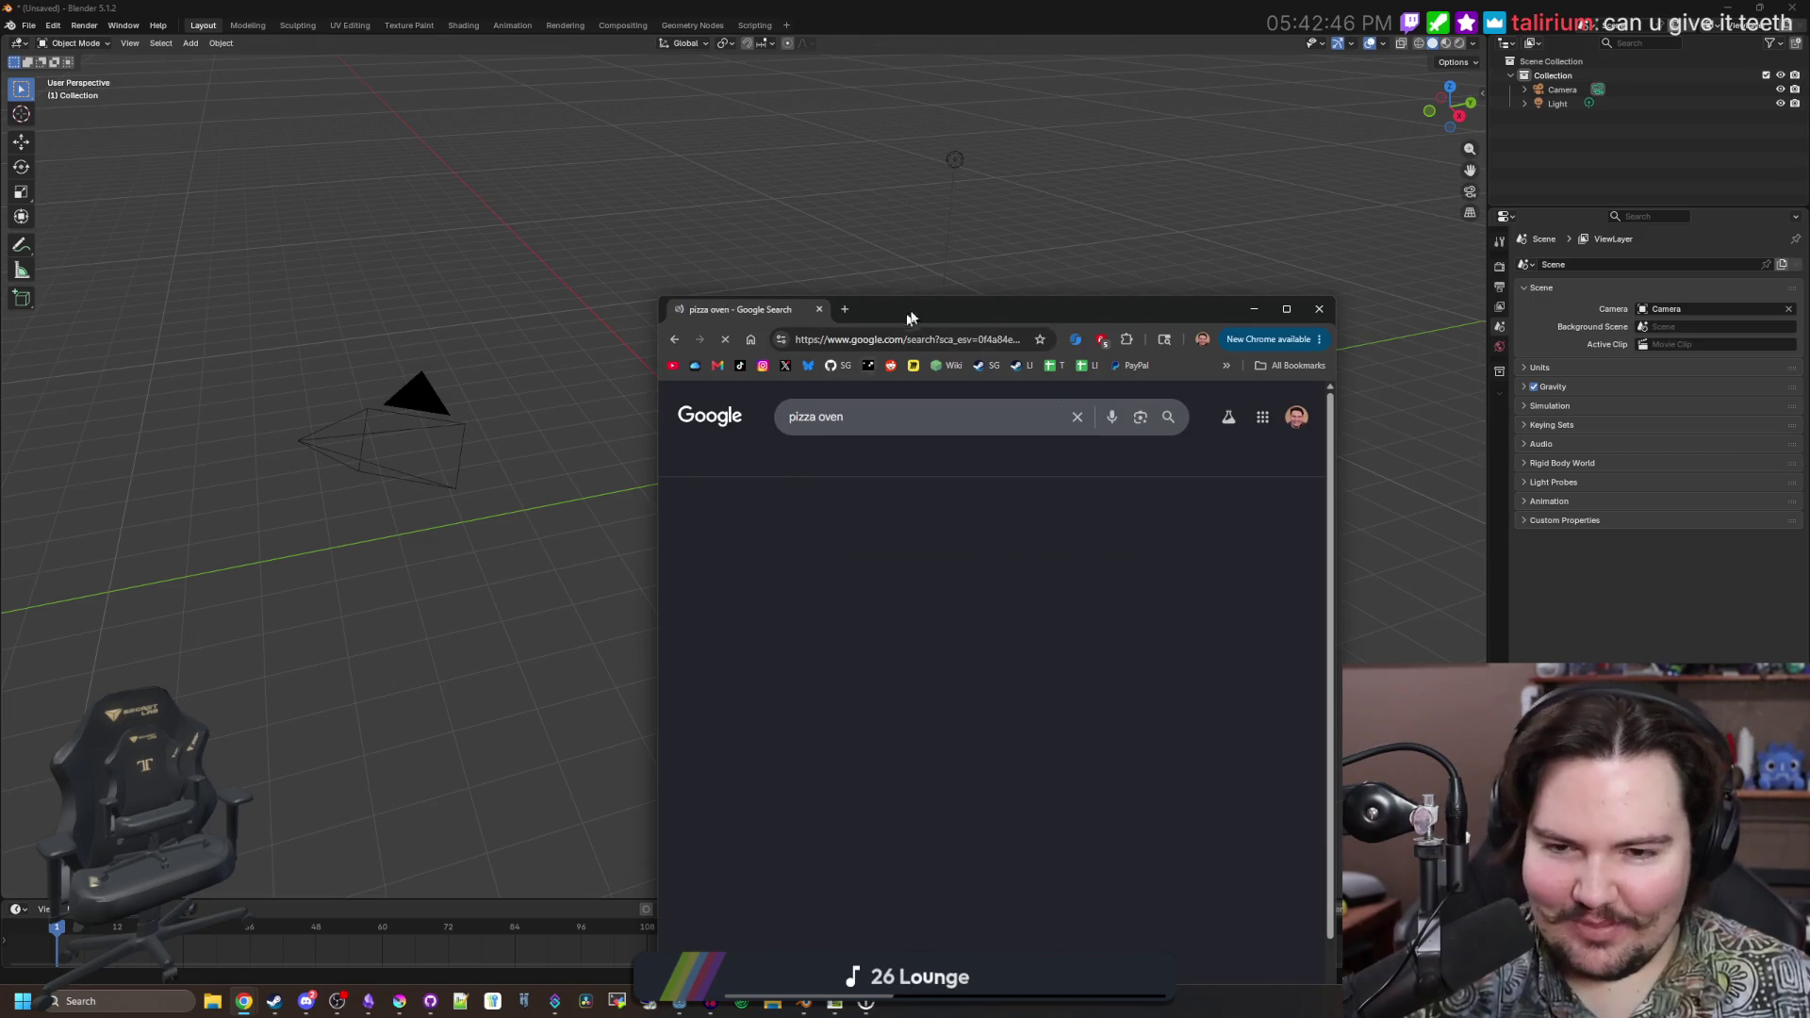
# - Maximize the browser and preview the BrickWood Ovens brick oven image
pyautogui.moveTo(930, 311); pyautogui.dragTo(768, 5)
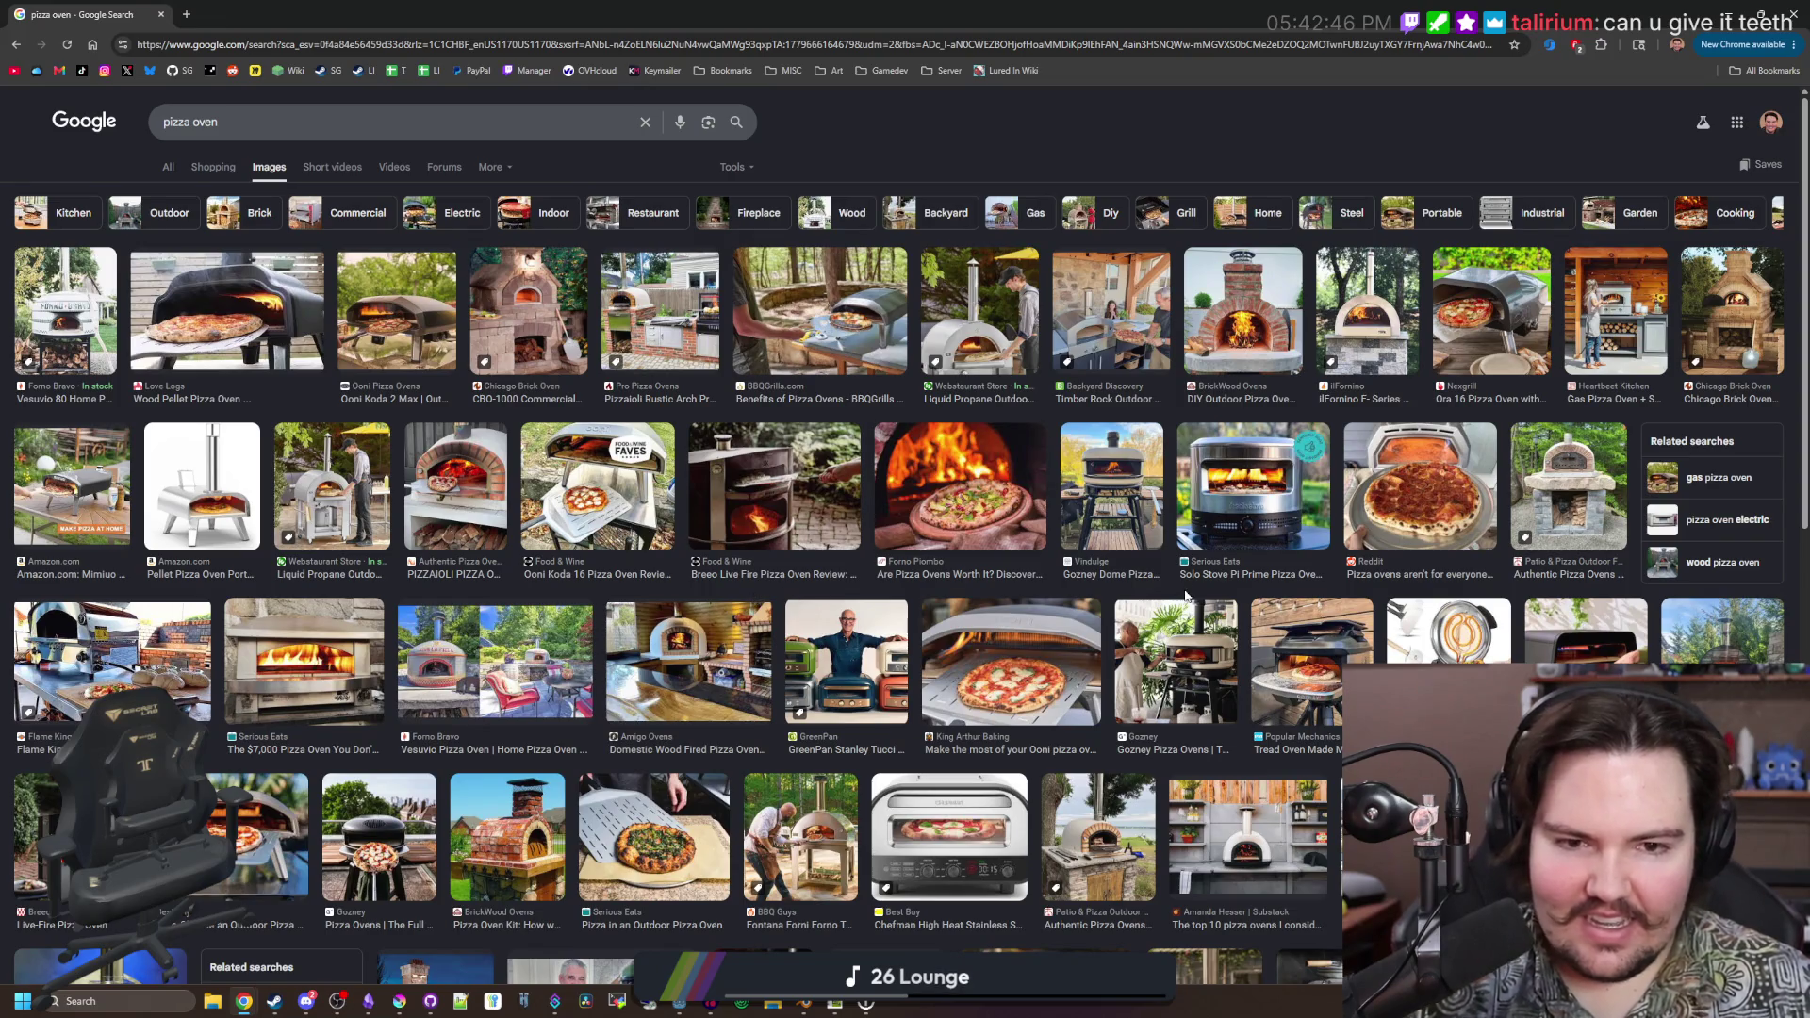
pyautogui.click(1299, 348)
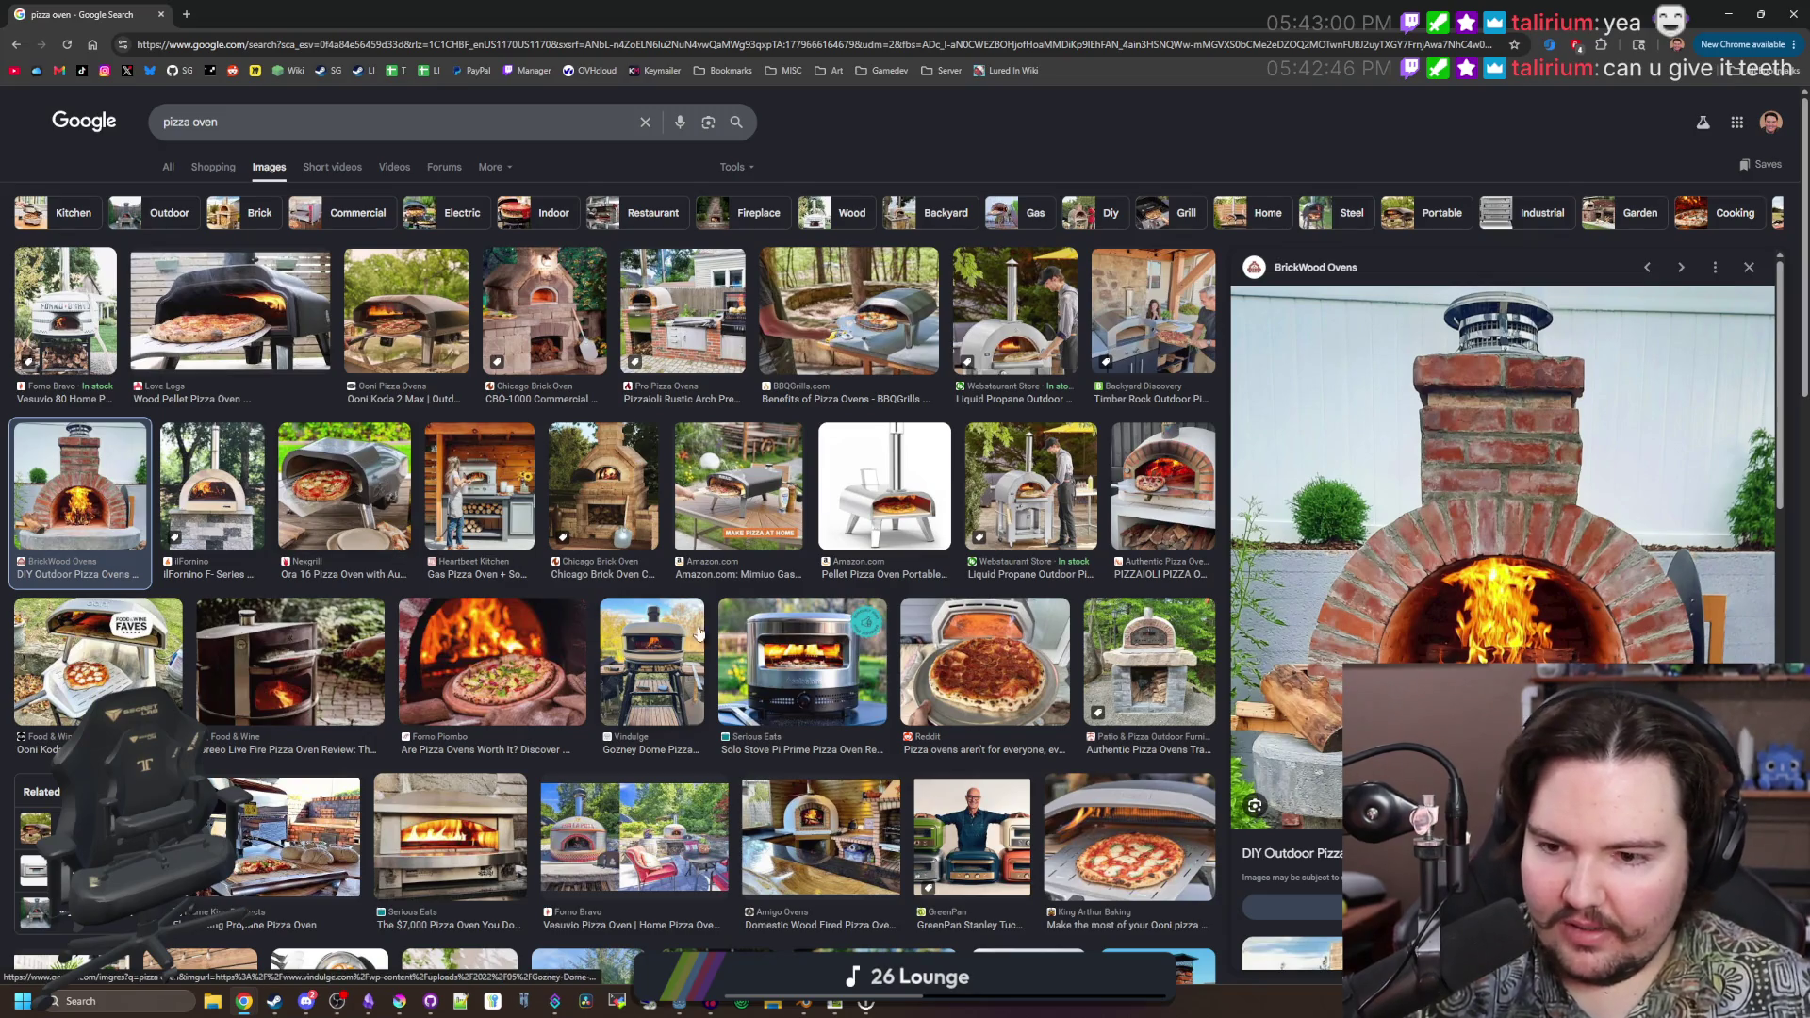
pyautogui.scroll(-2, 726, 640)
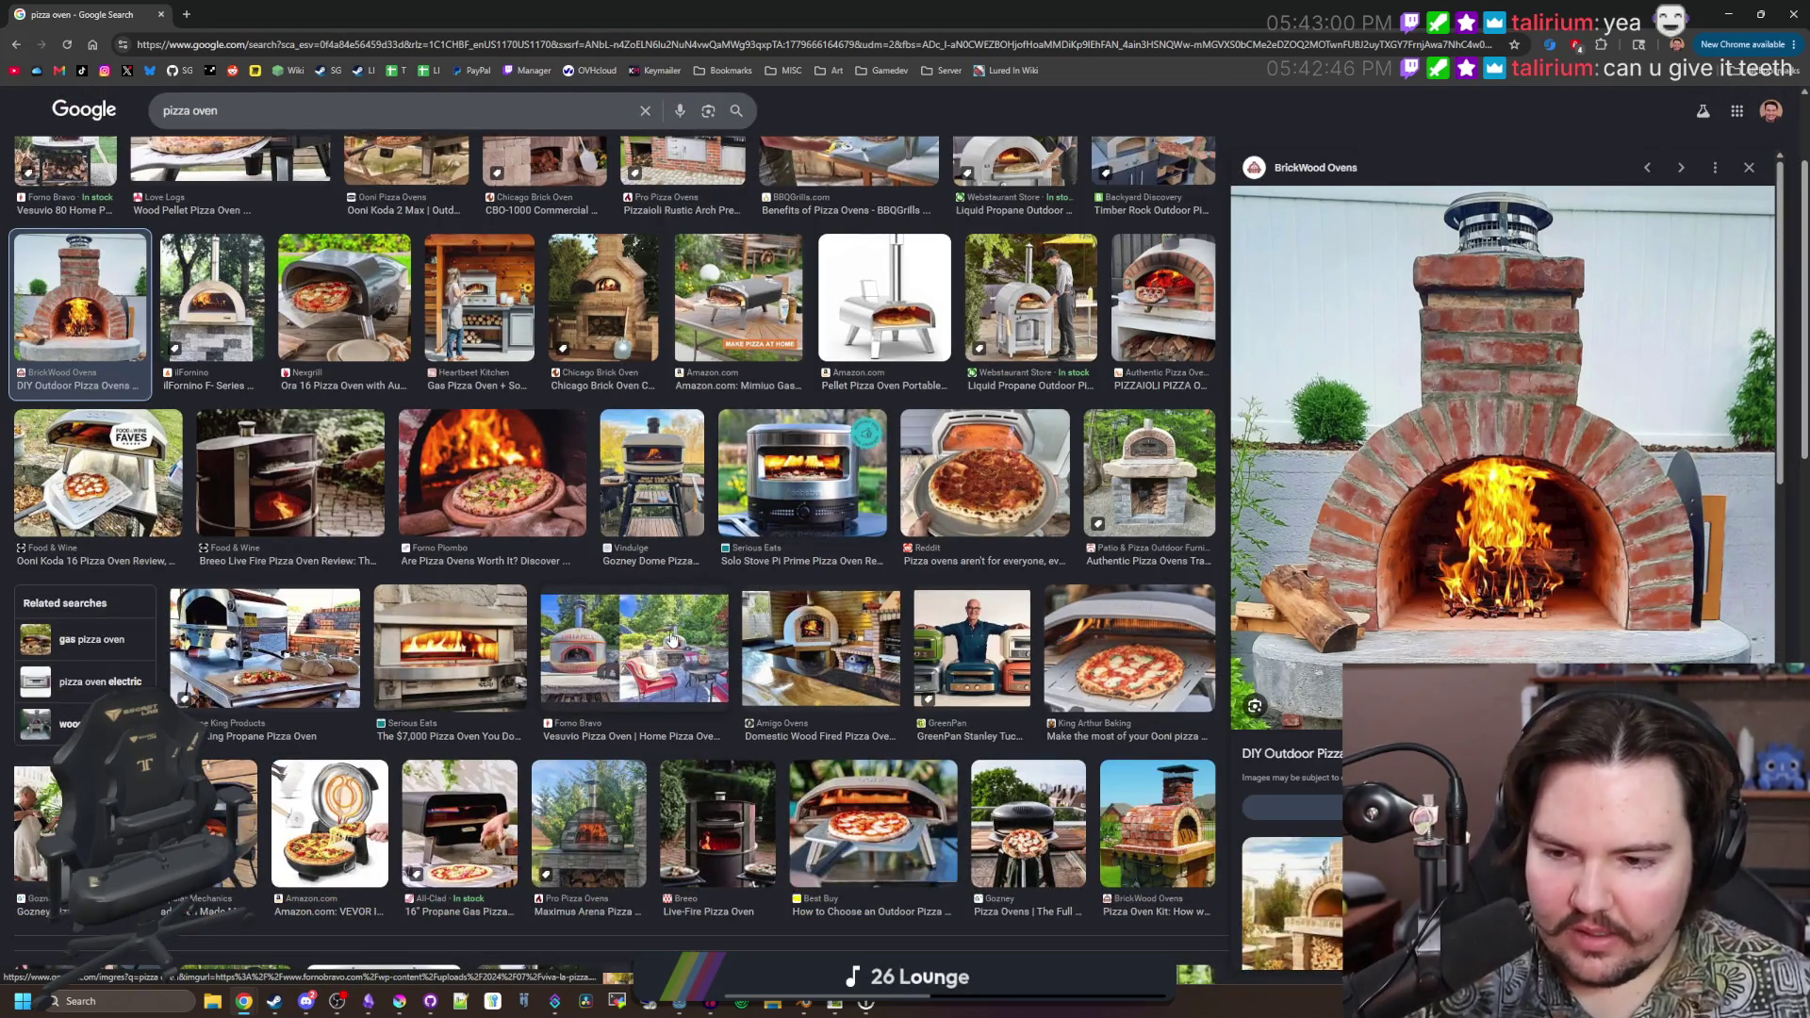
pyautogui.scroll(-2, 671, 640)
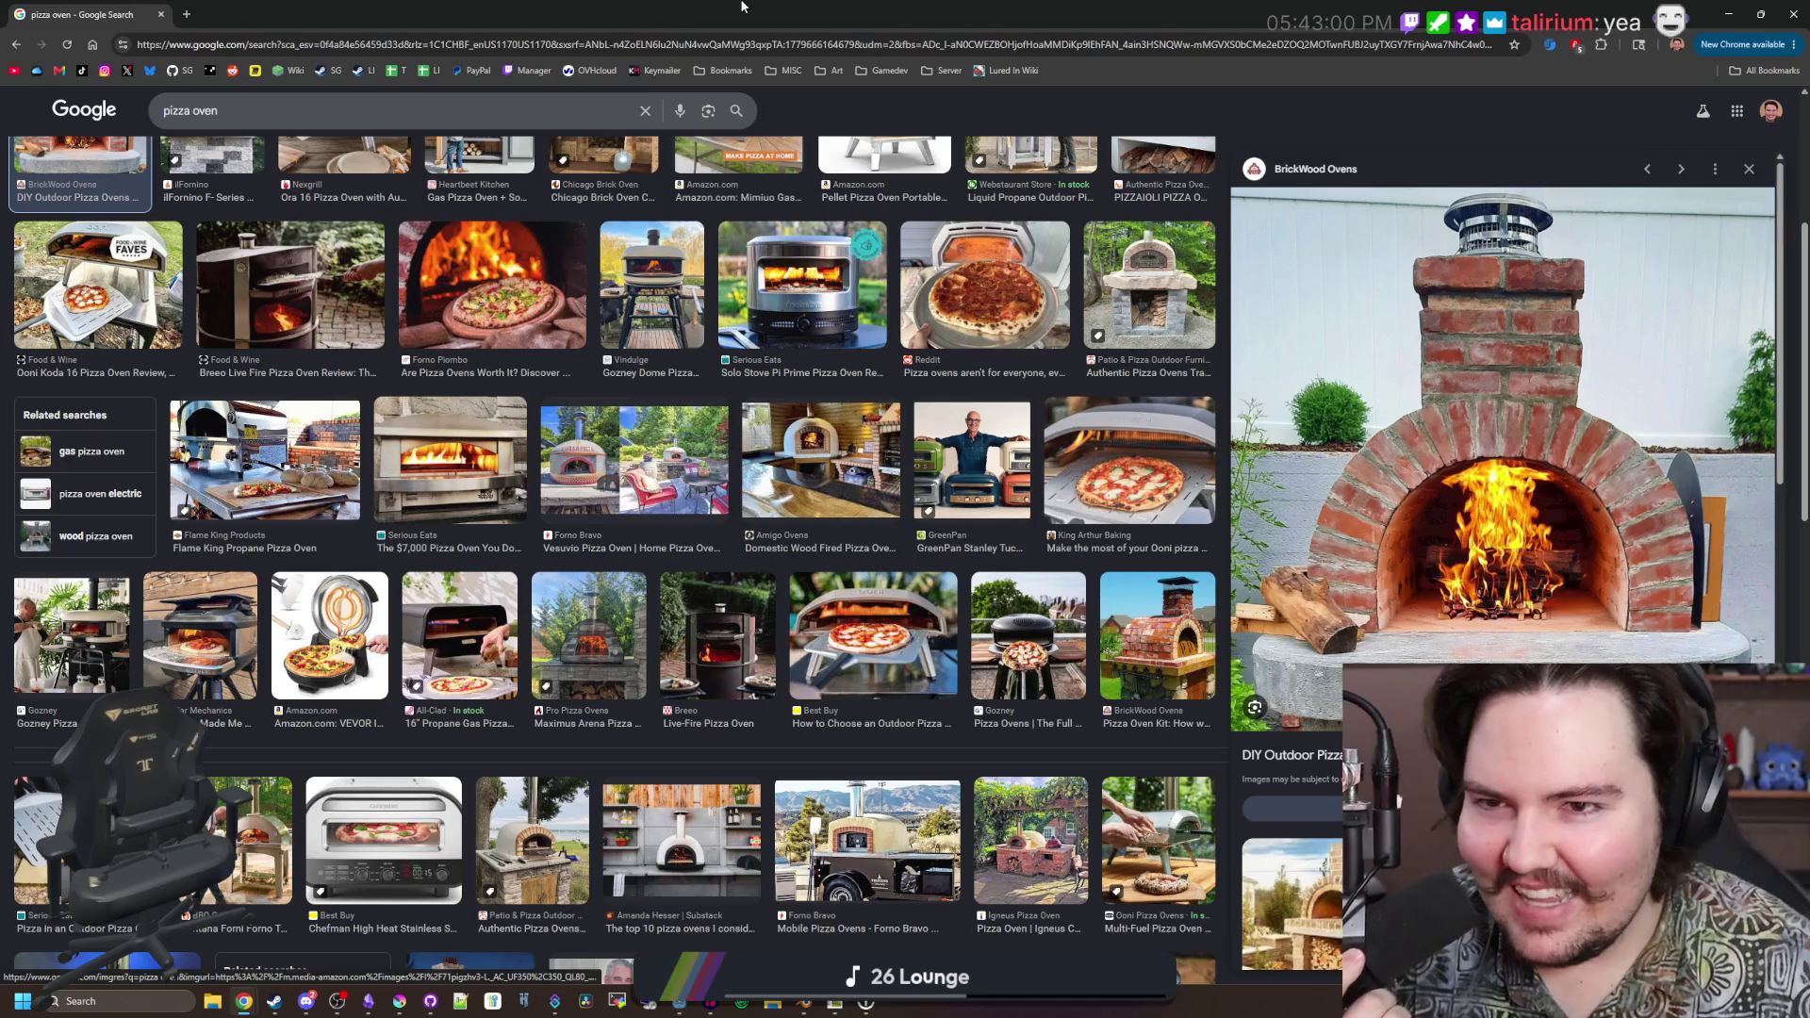
pyautogui.doubleClick(795, 7)
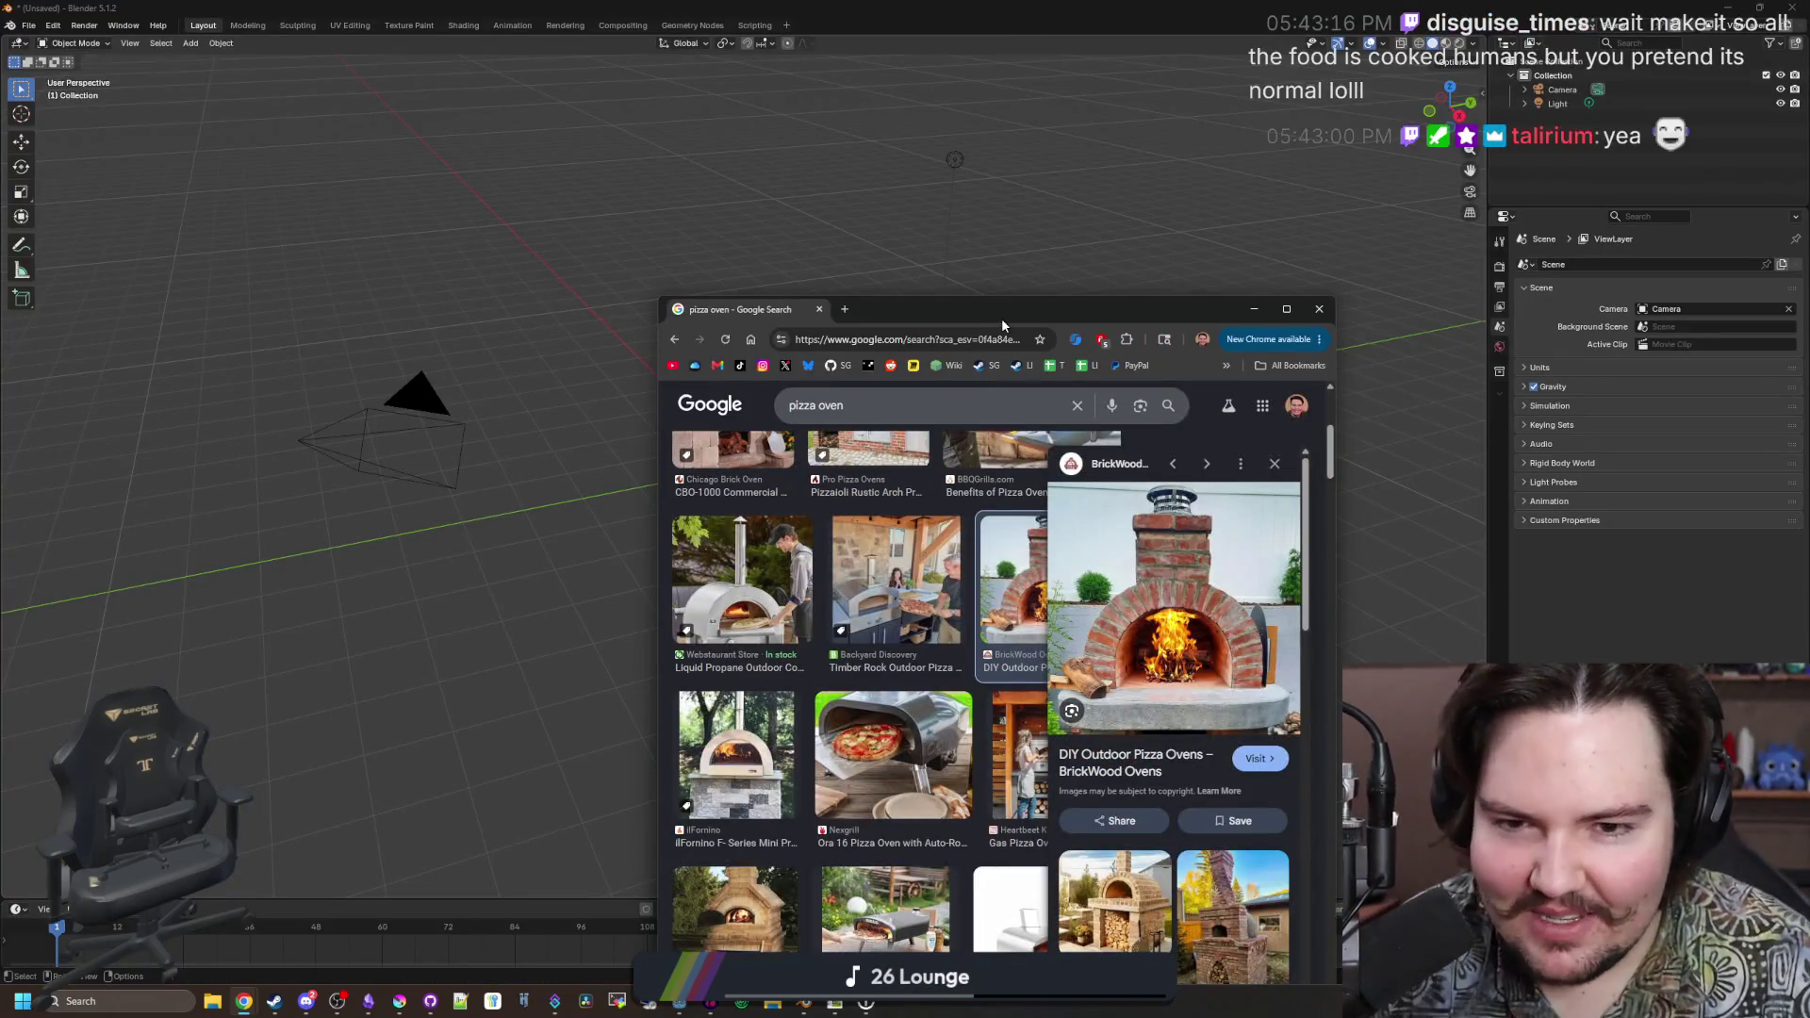
pyautogui.doubleClick(1001, 318)
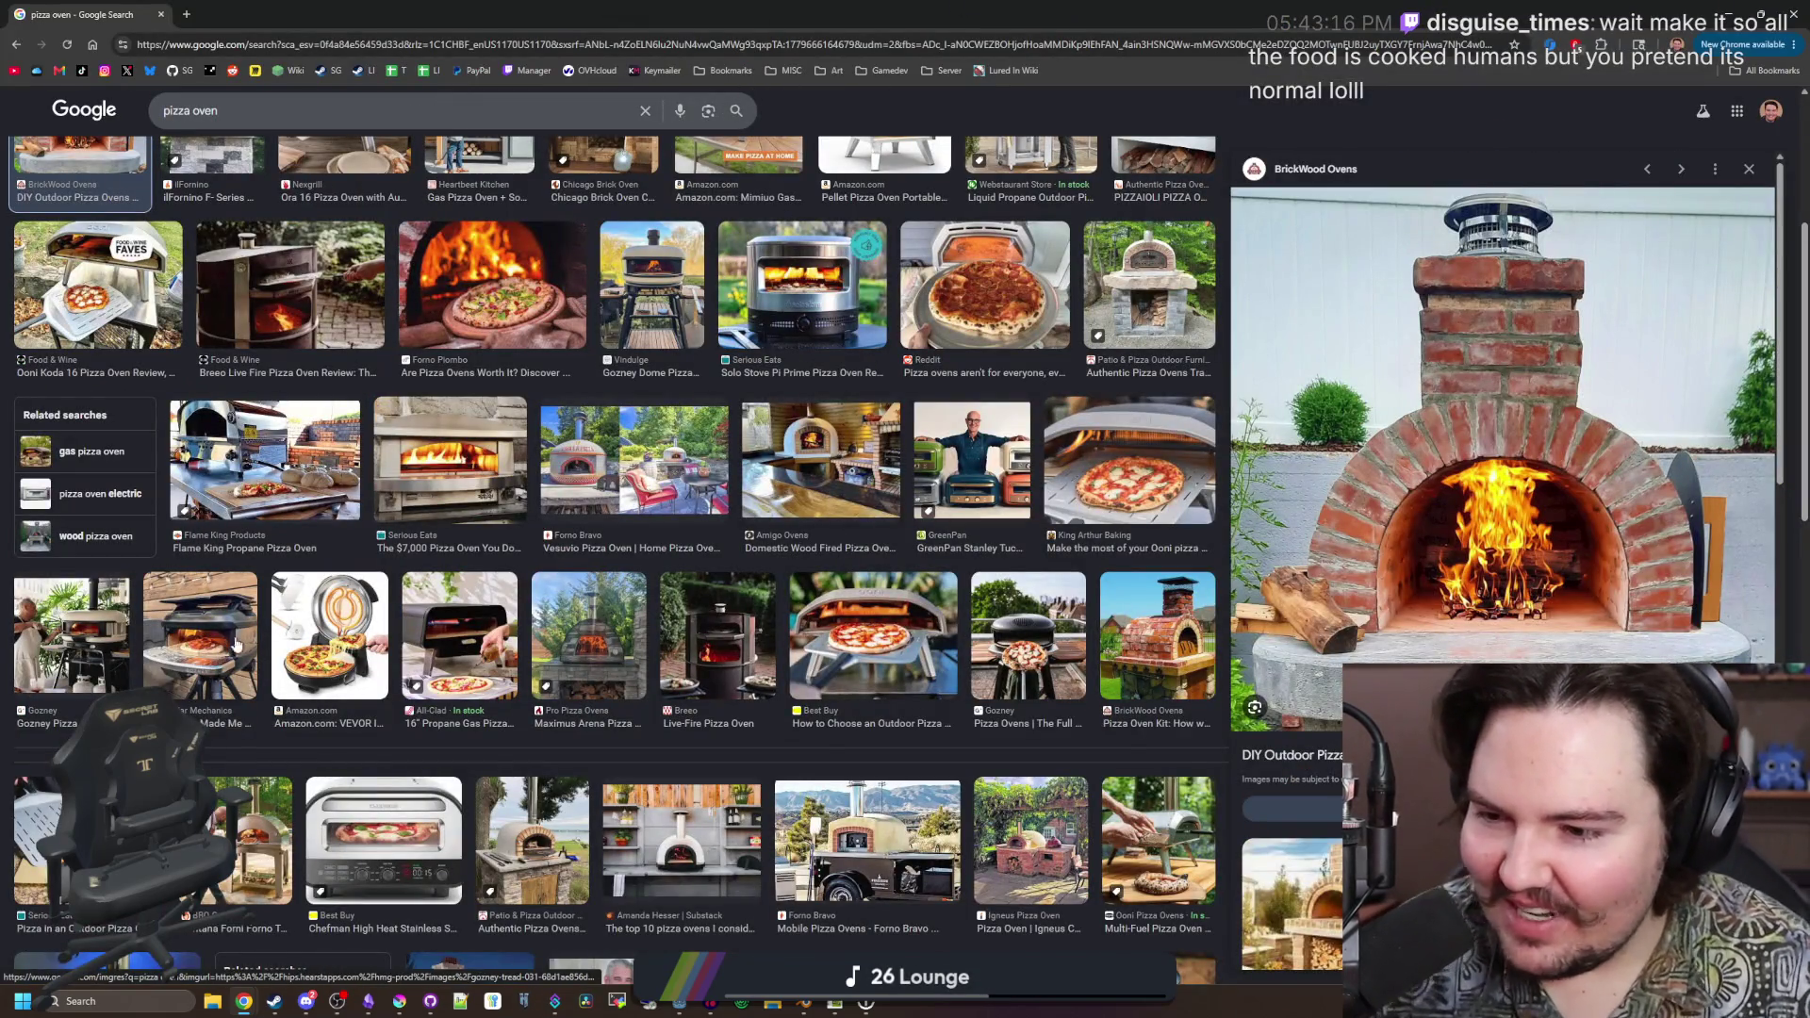
pyautogui.scroll(-3, 245, 640)
pyautogui.scroll(-3, 321, 445)
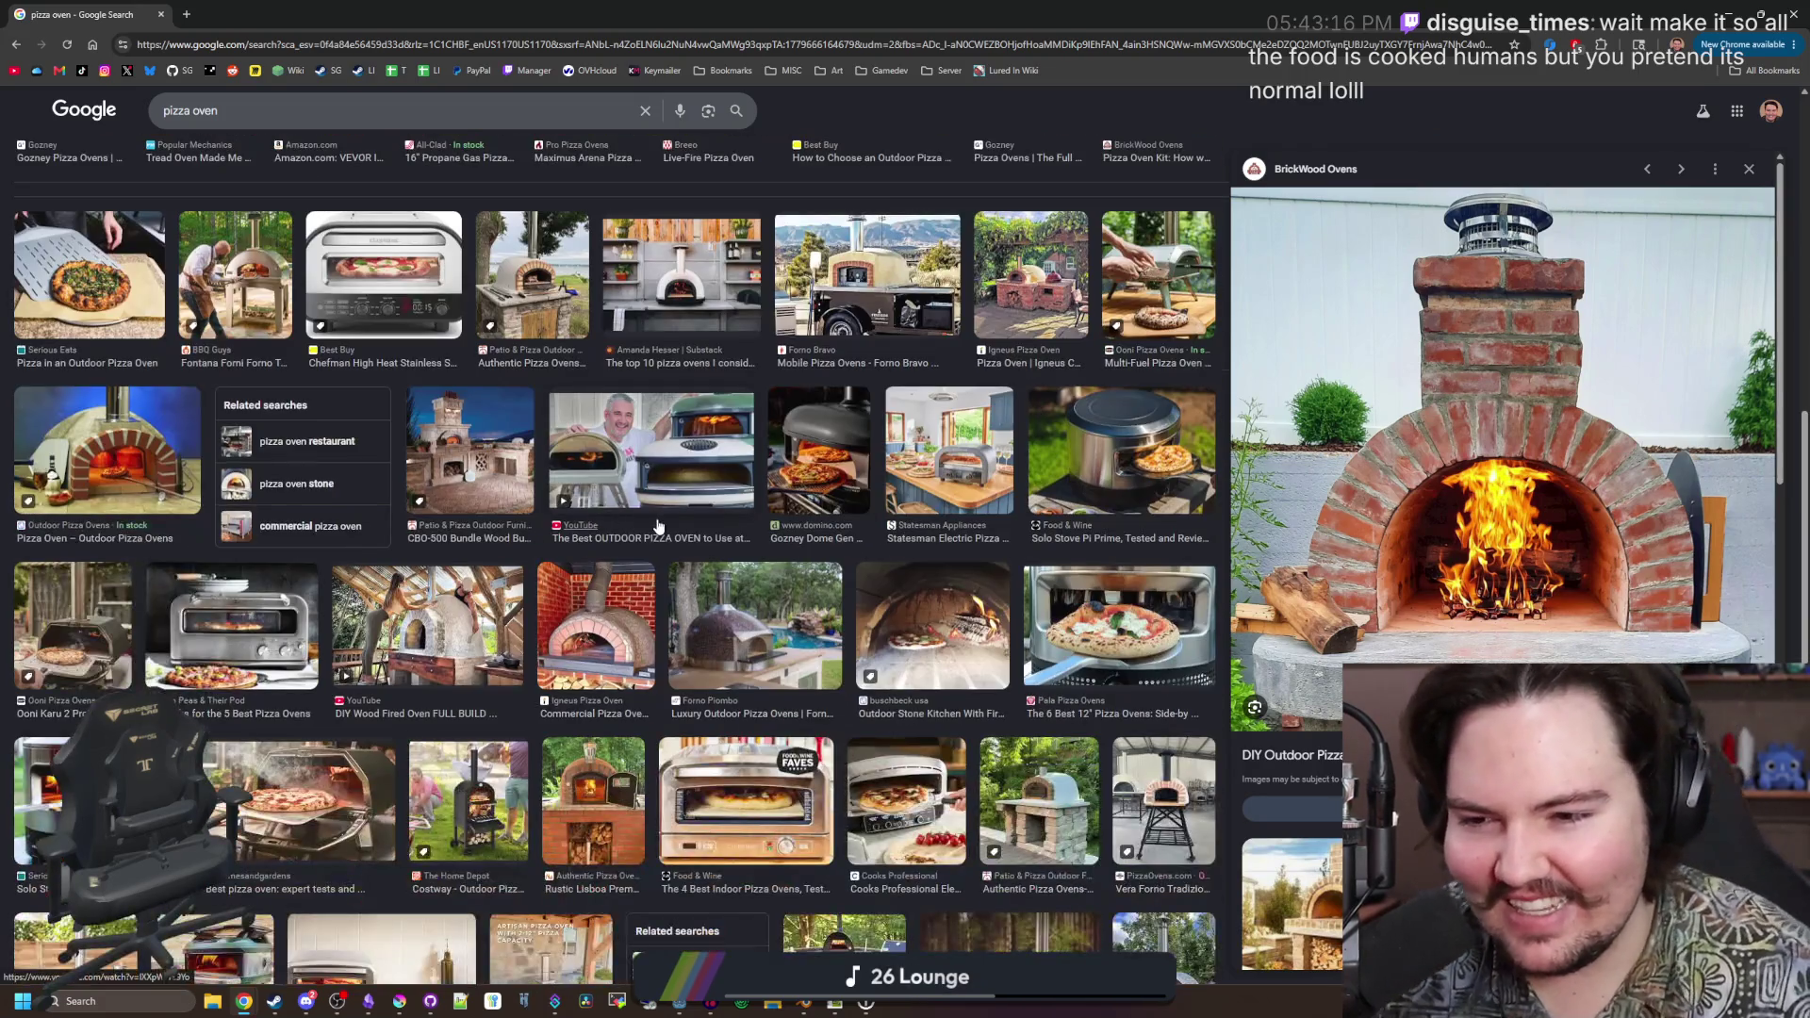
# - Preview the buschbeck usa stone oven image, browse its results, then close the preview
pyautogui.click(967, 647)
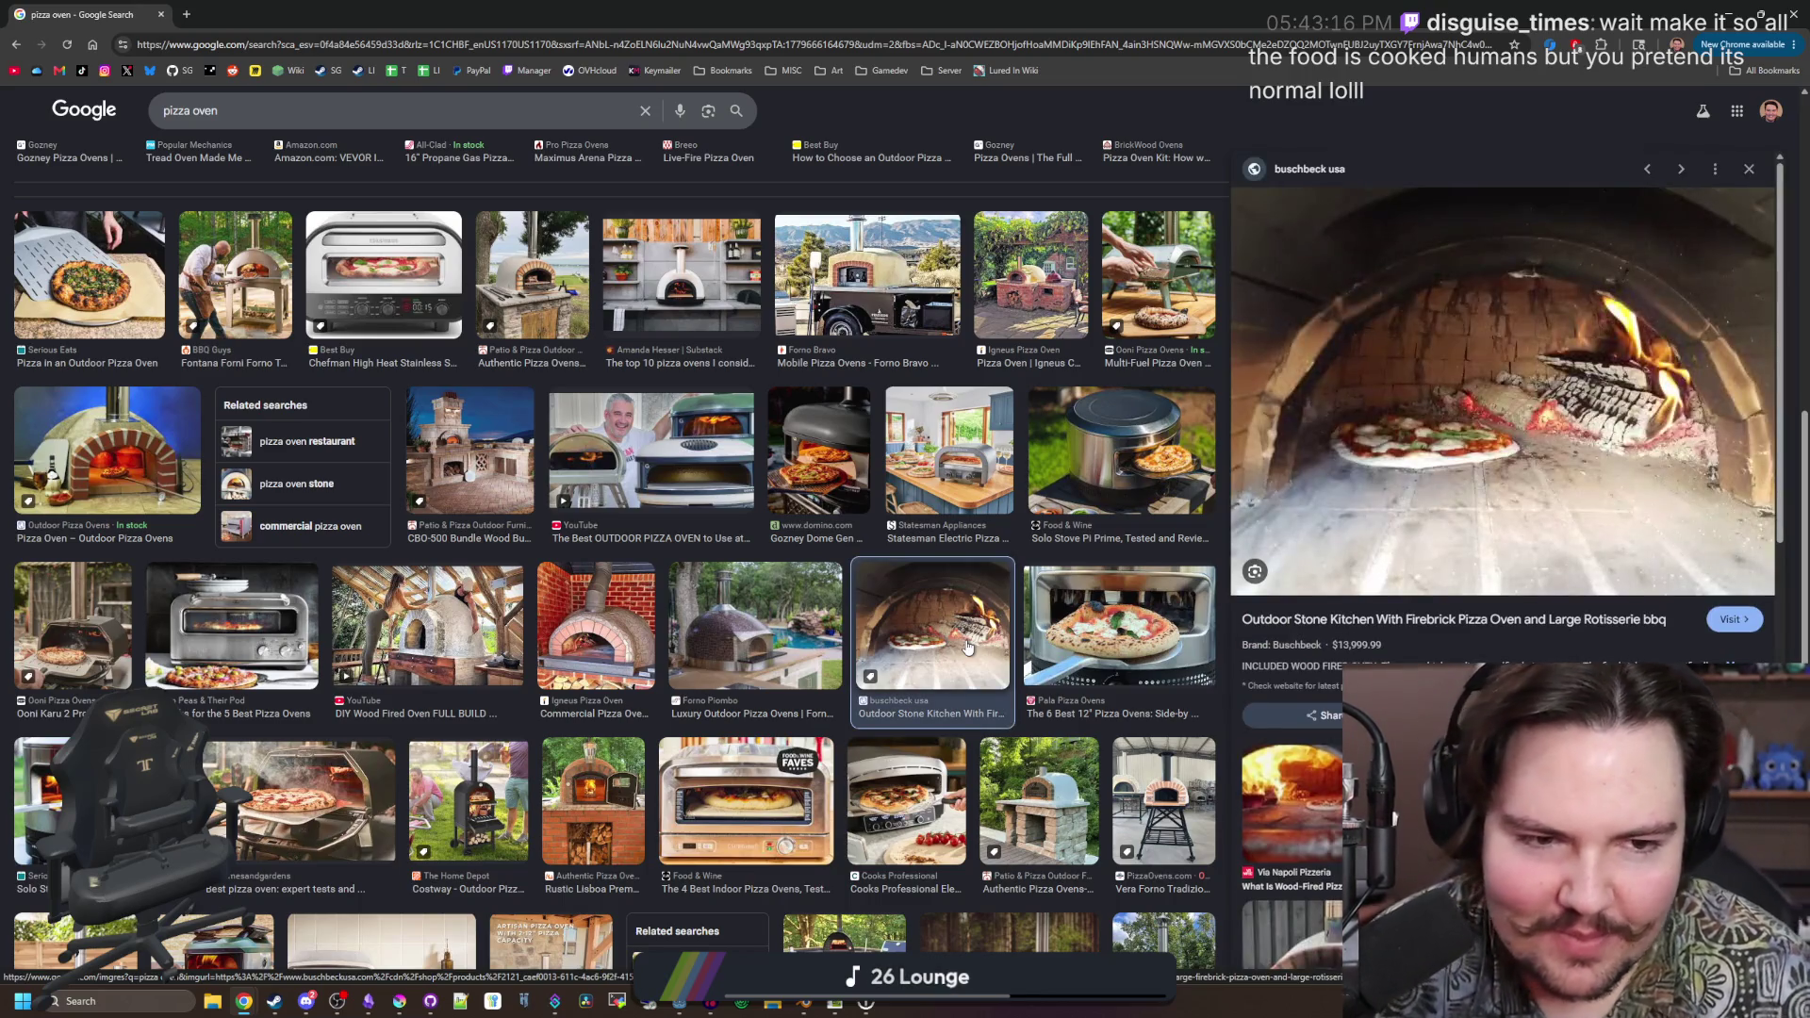
pyautogui.scroll(-3, 566, 621)
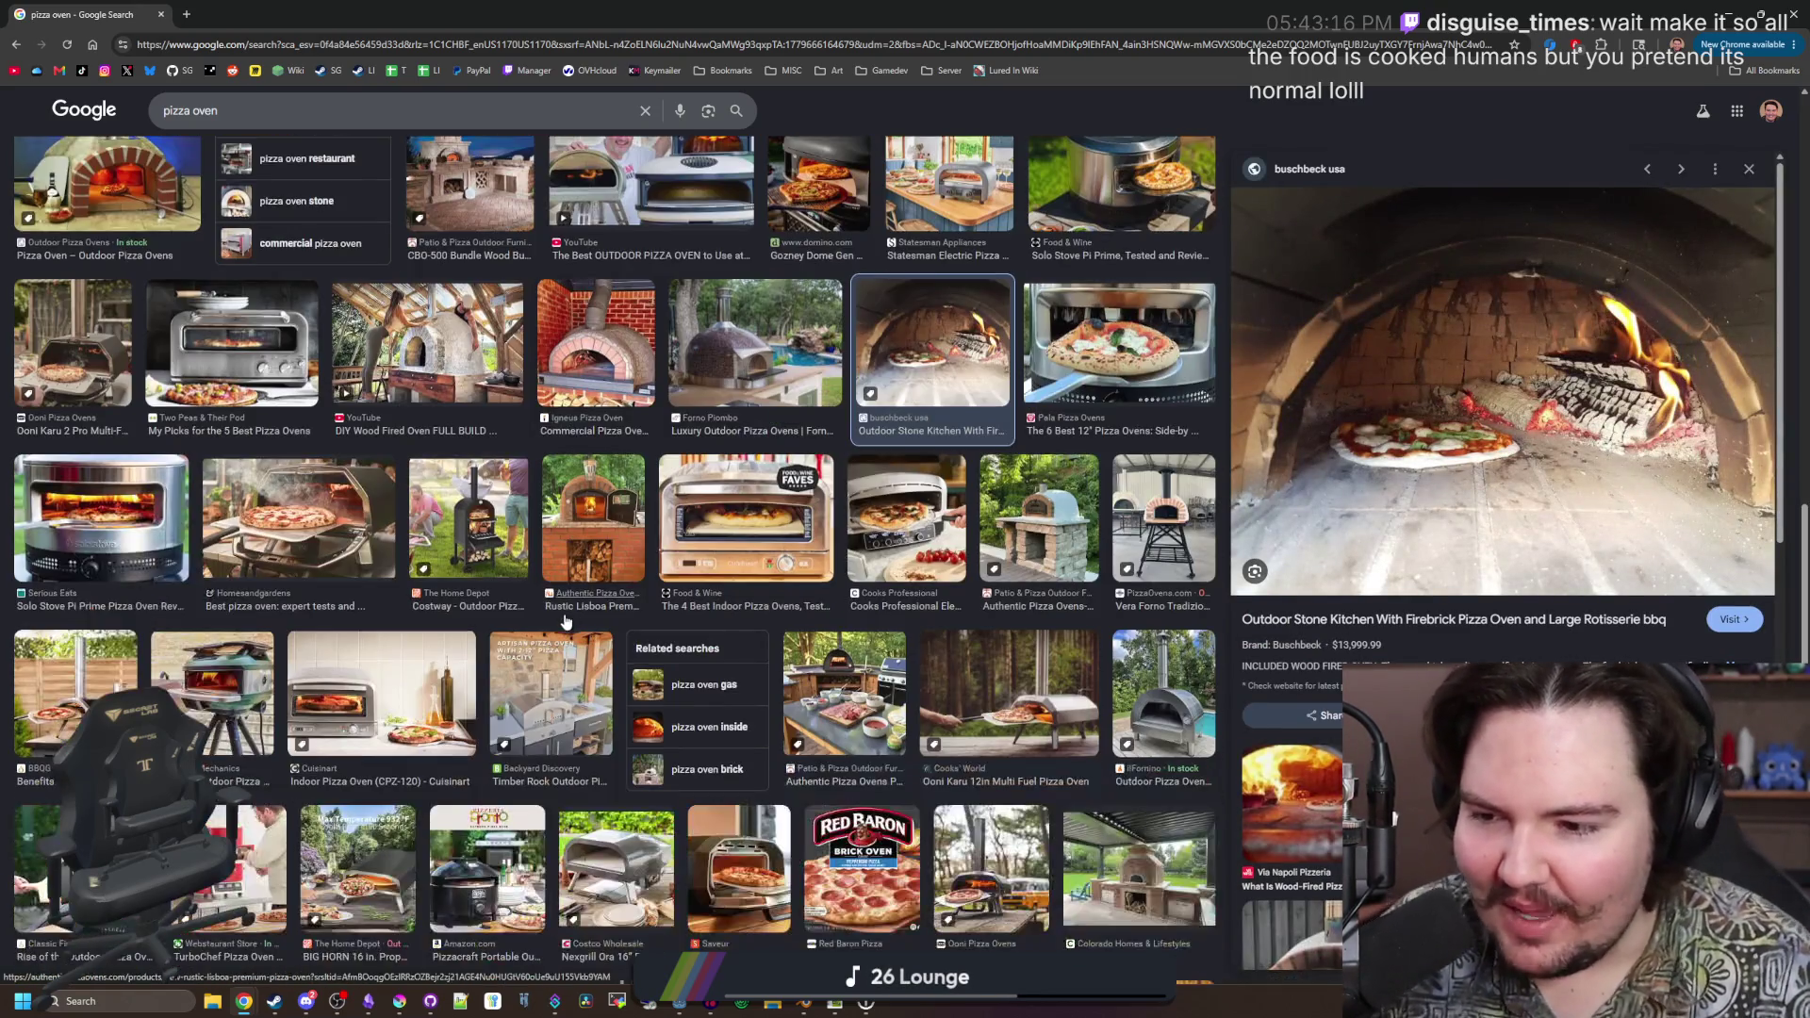
pyautogui.scroll(-2, 566, 621)
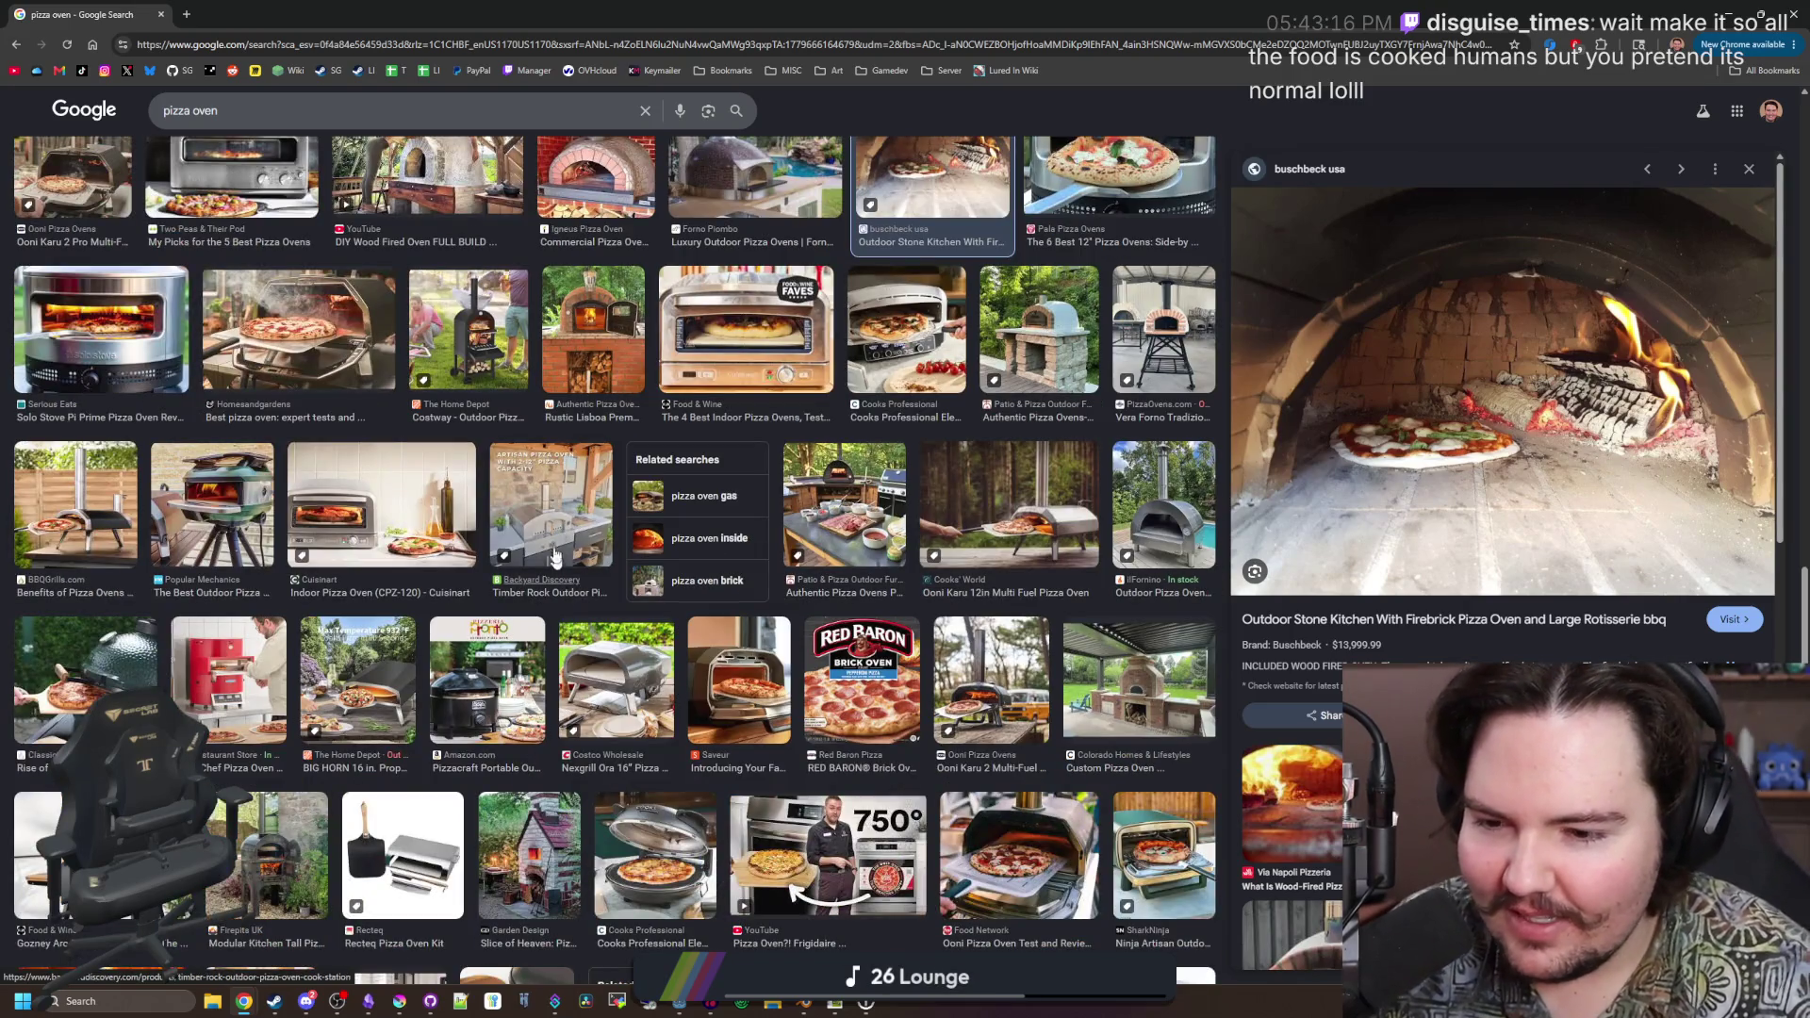
pyautogui.scroll(-3, 554, 552)
pyautogui.scroll(-3, 554, 552)
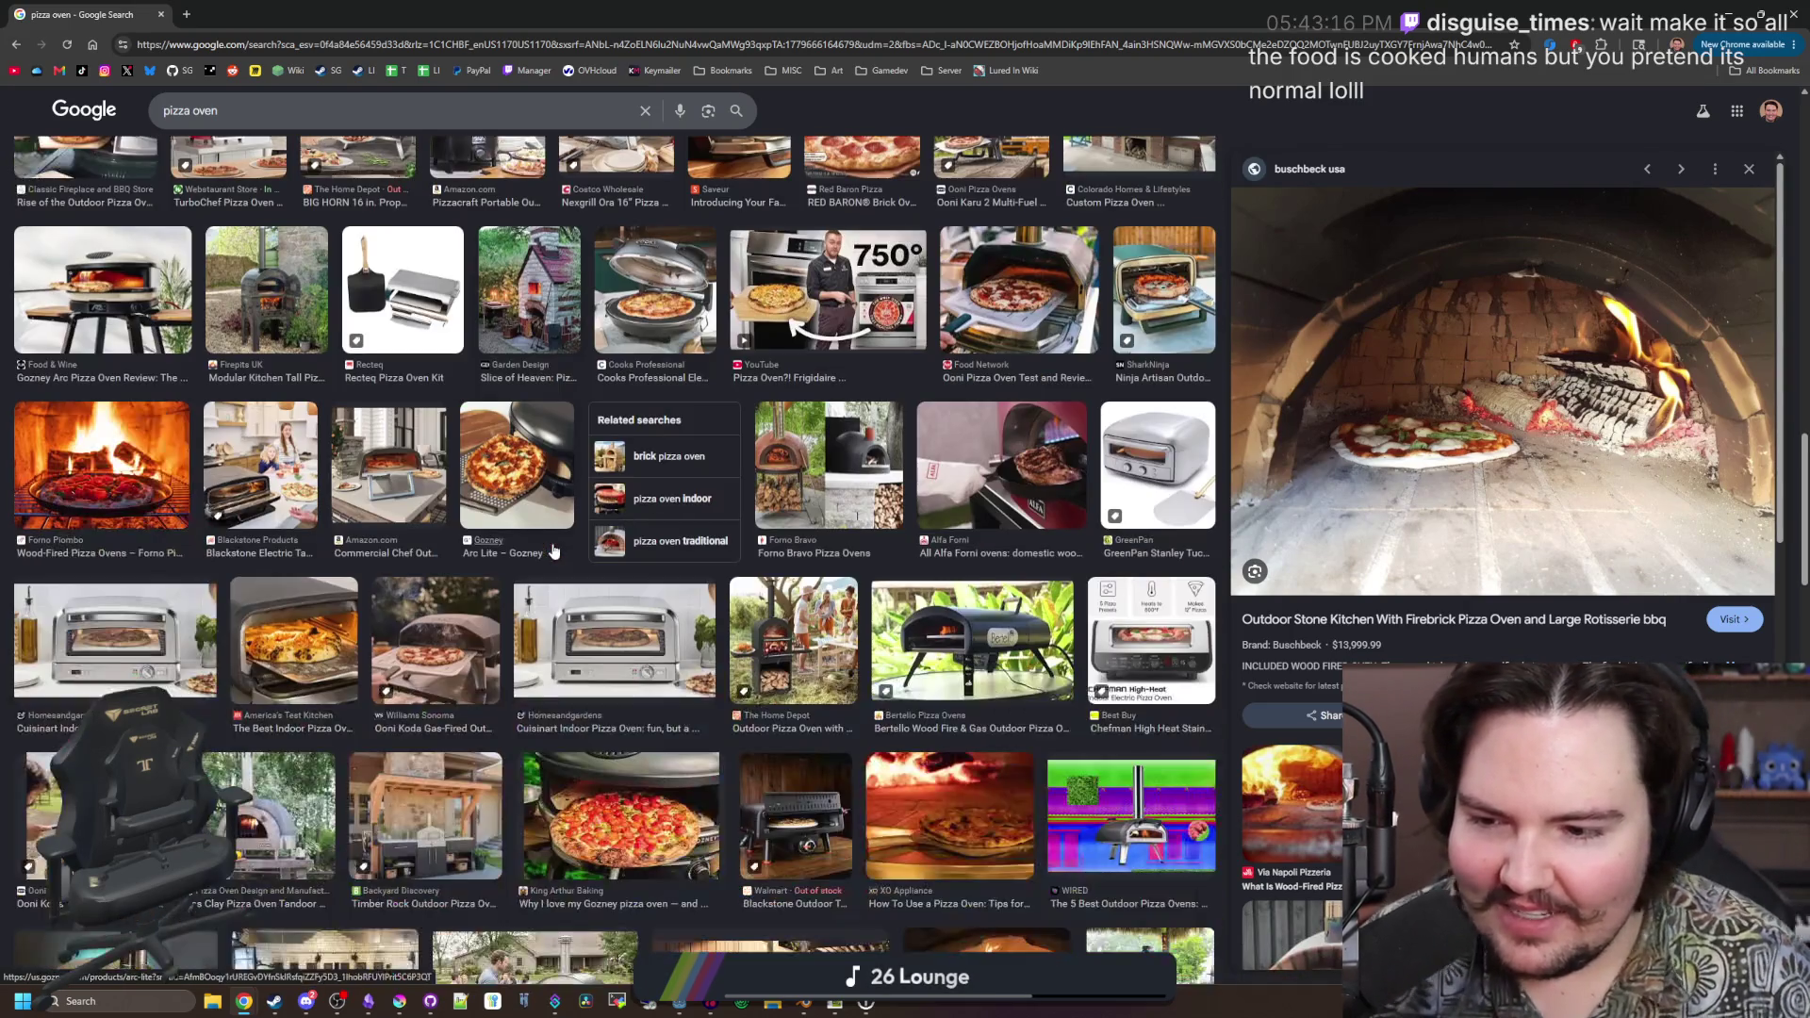
pyautogui.scroll(-1, 555, 552)
pyautogui.scroll(-3, 554, 551)
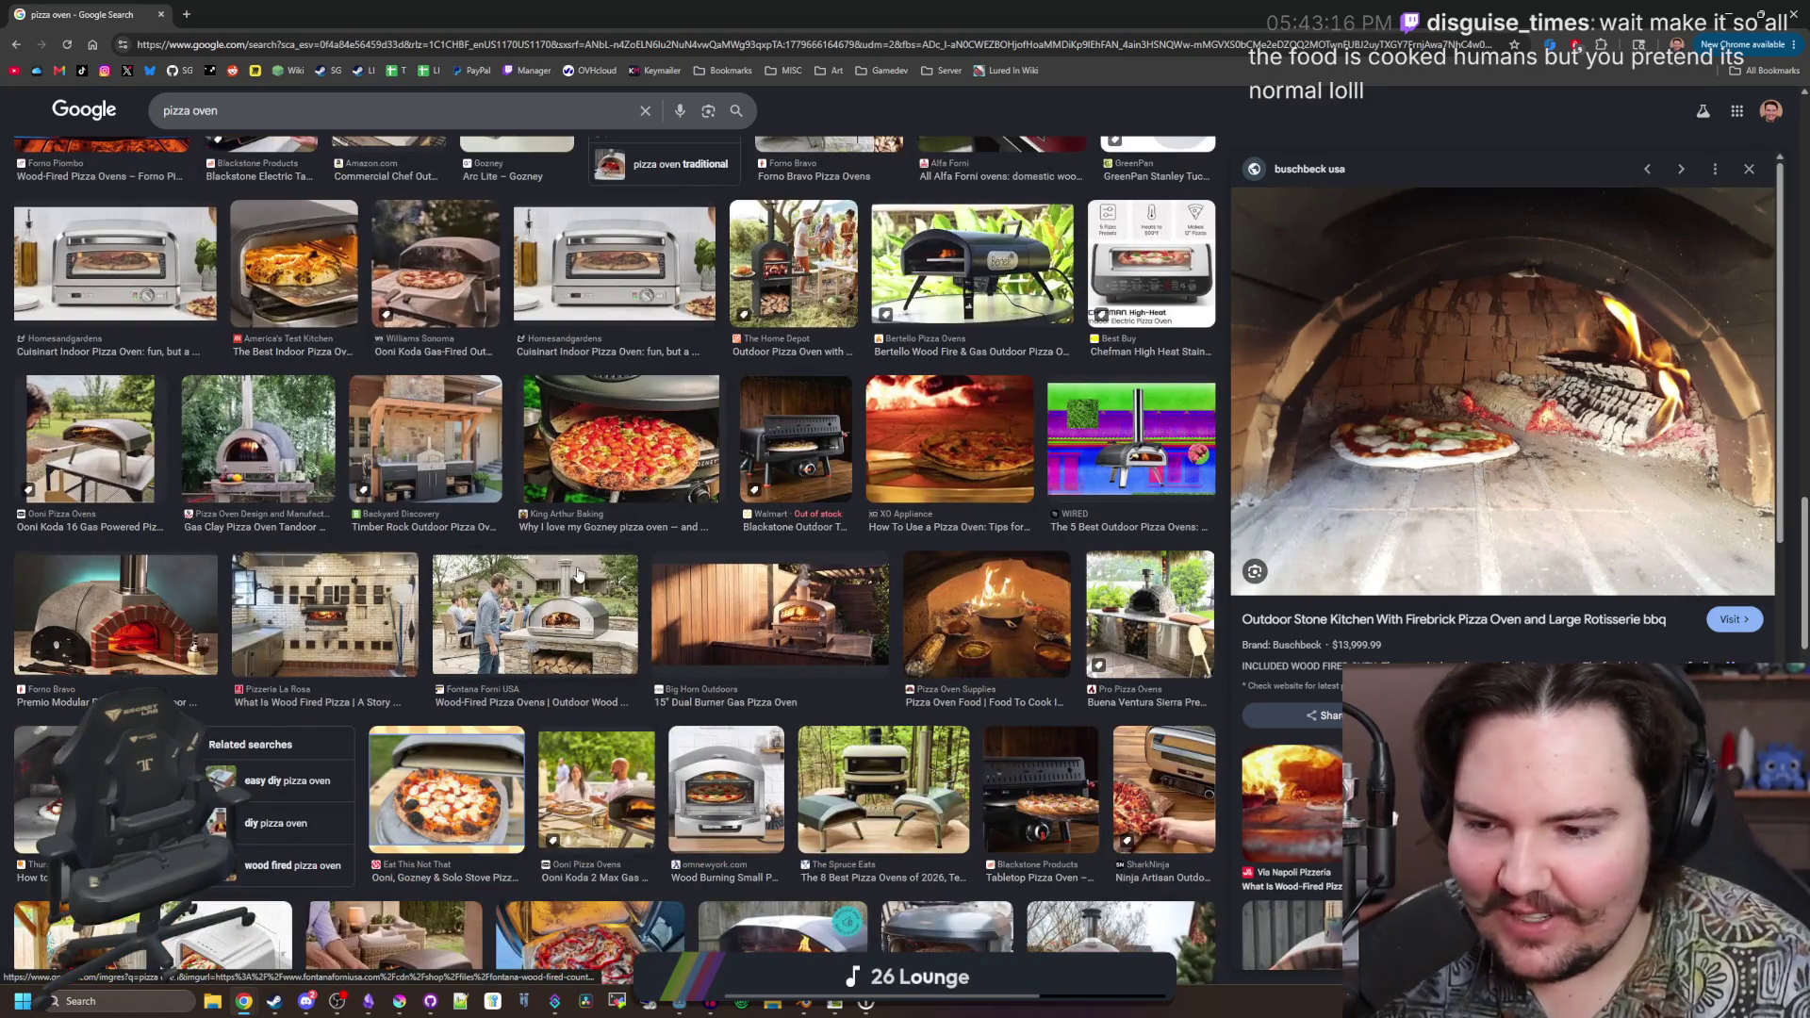
pyautogui.scroll(-2, 578, 573)
pyautogui.scroll(8, 577, 735)
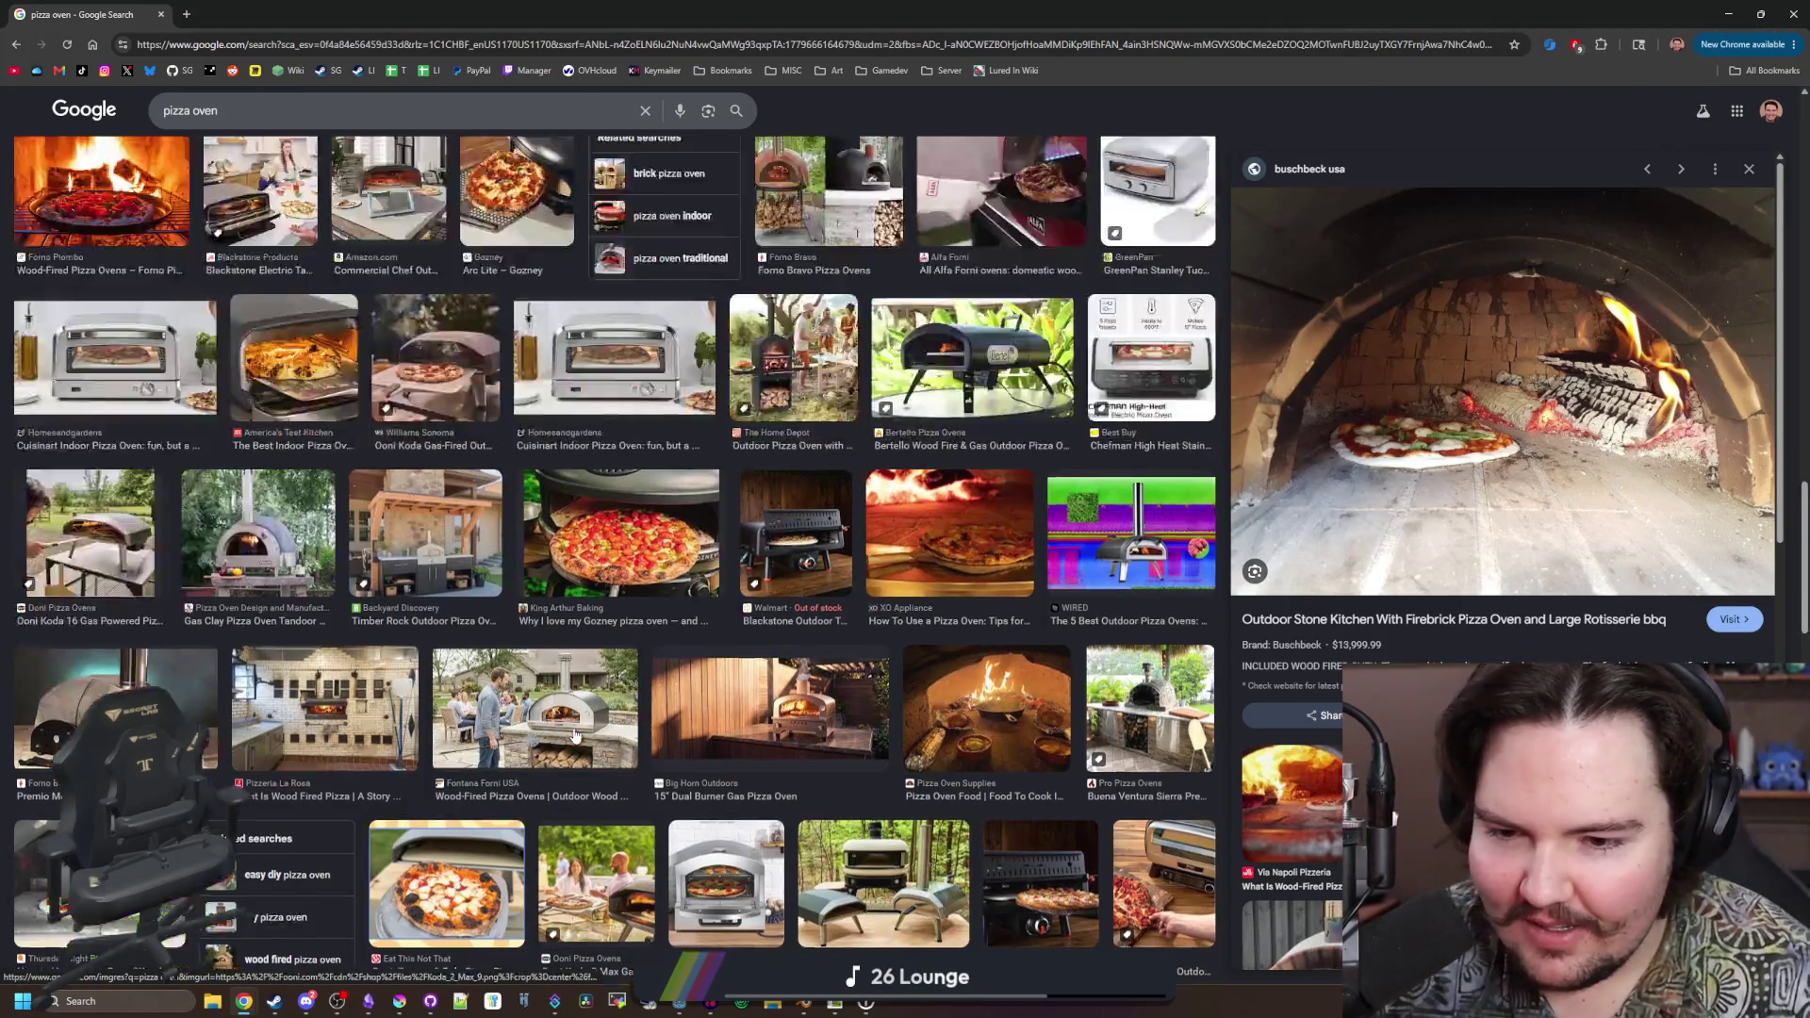
pyautogui.scroll(10, 574, 734)
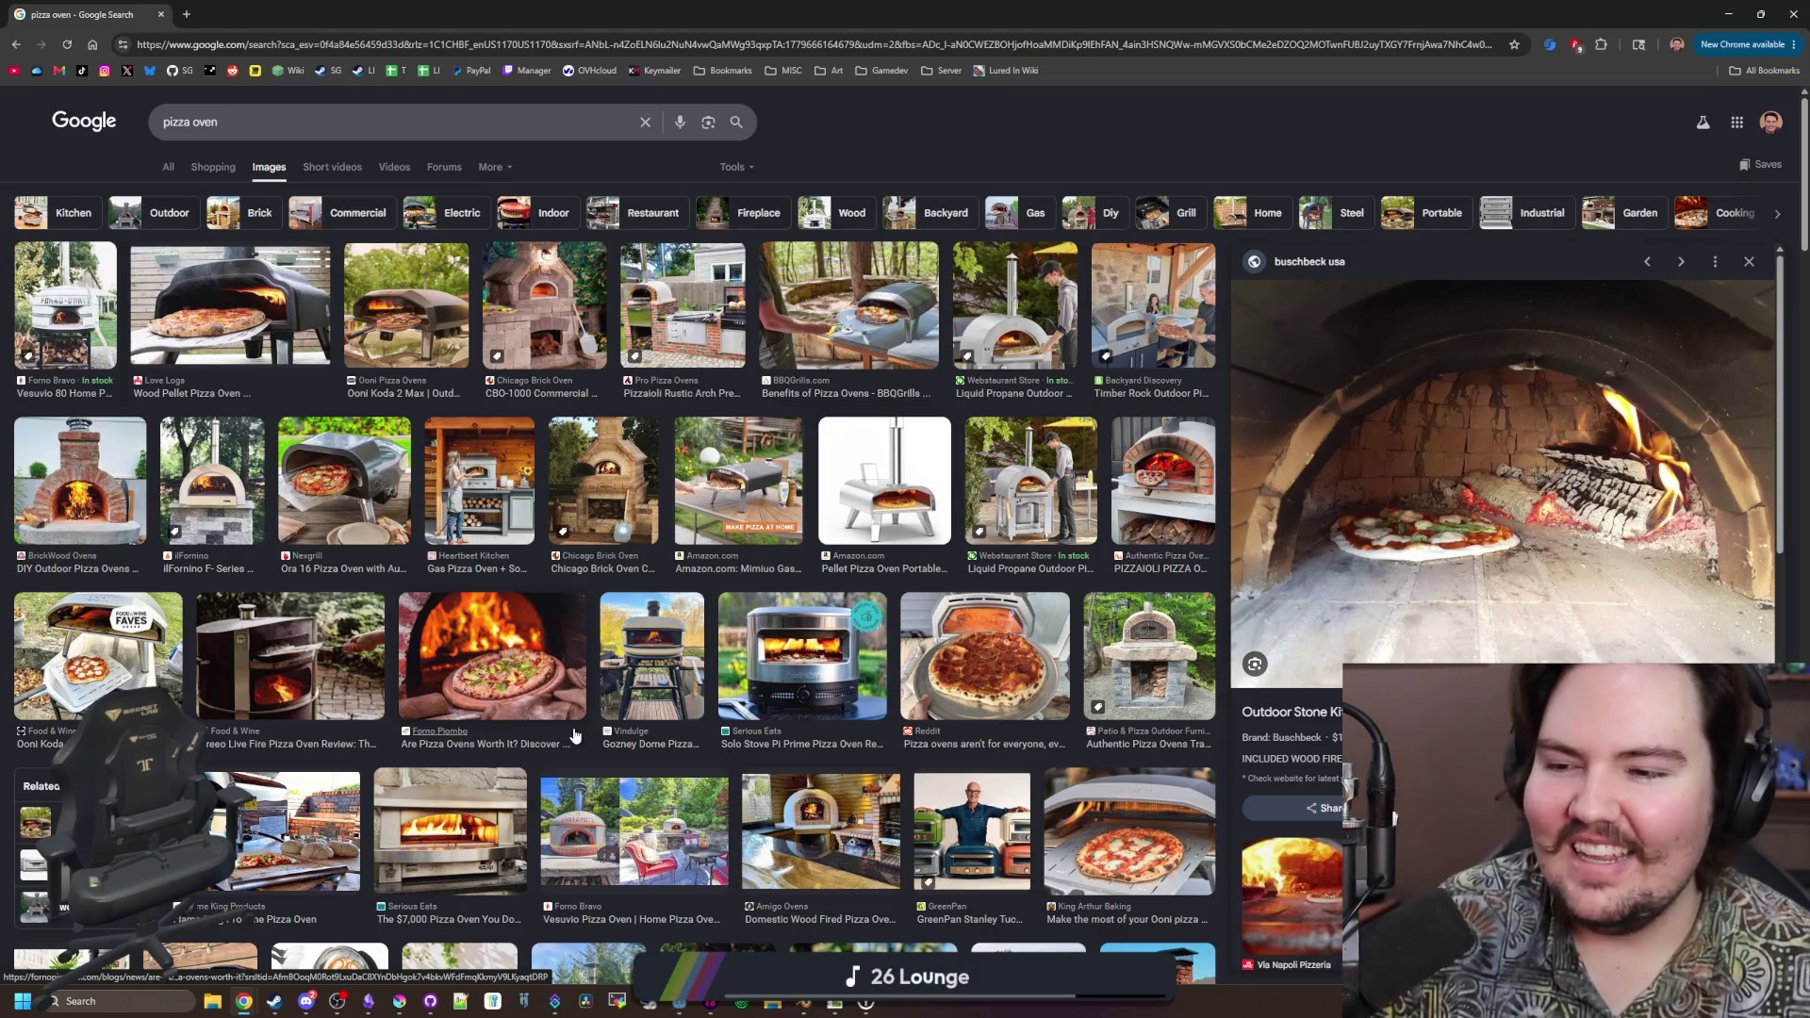
pyautogui.press('Escape')
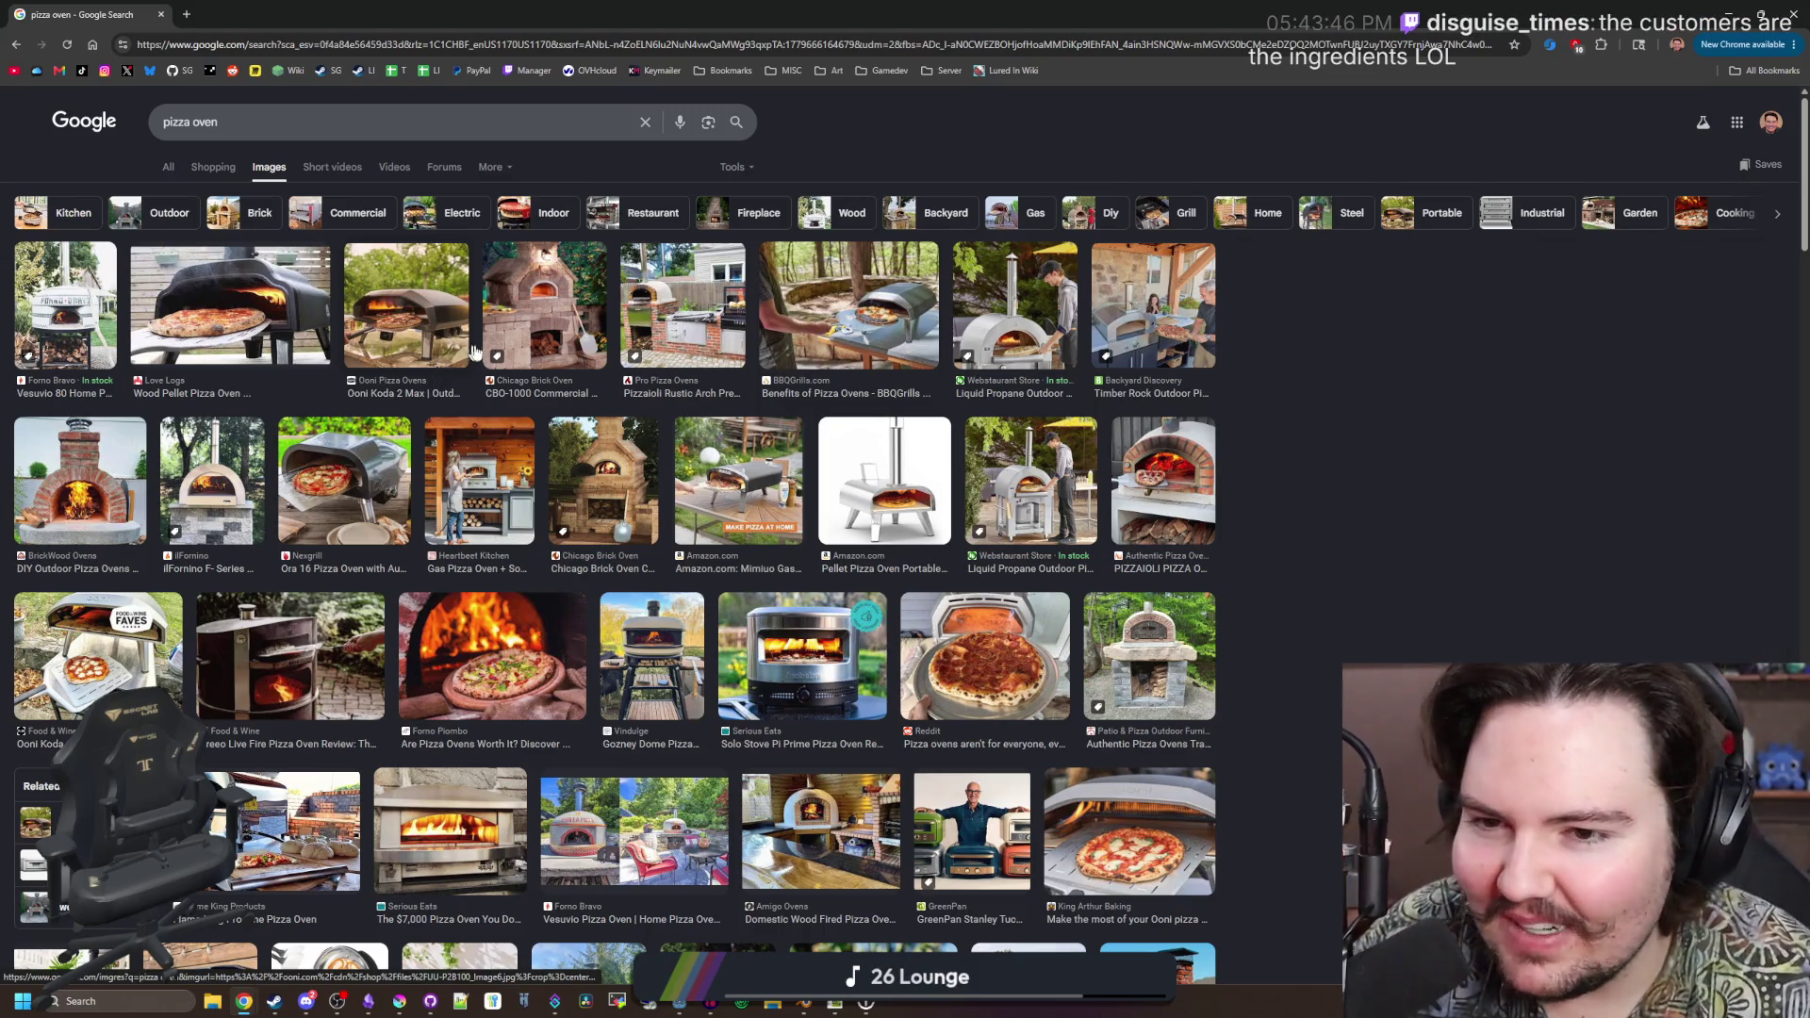
# - Preview the Ooni Koda, Webstaurant Store, Chicago Brick Oven CBO-1000 and Family Handyman oven images
pyautogui.click(468, 352)
pyautogui.click(1049, 325)
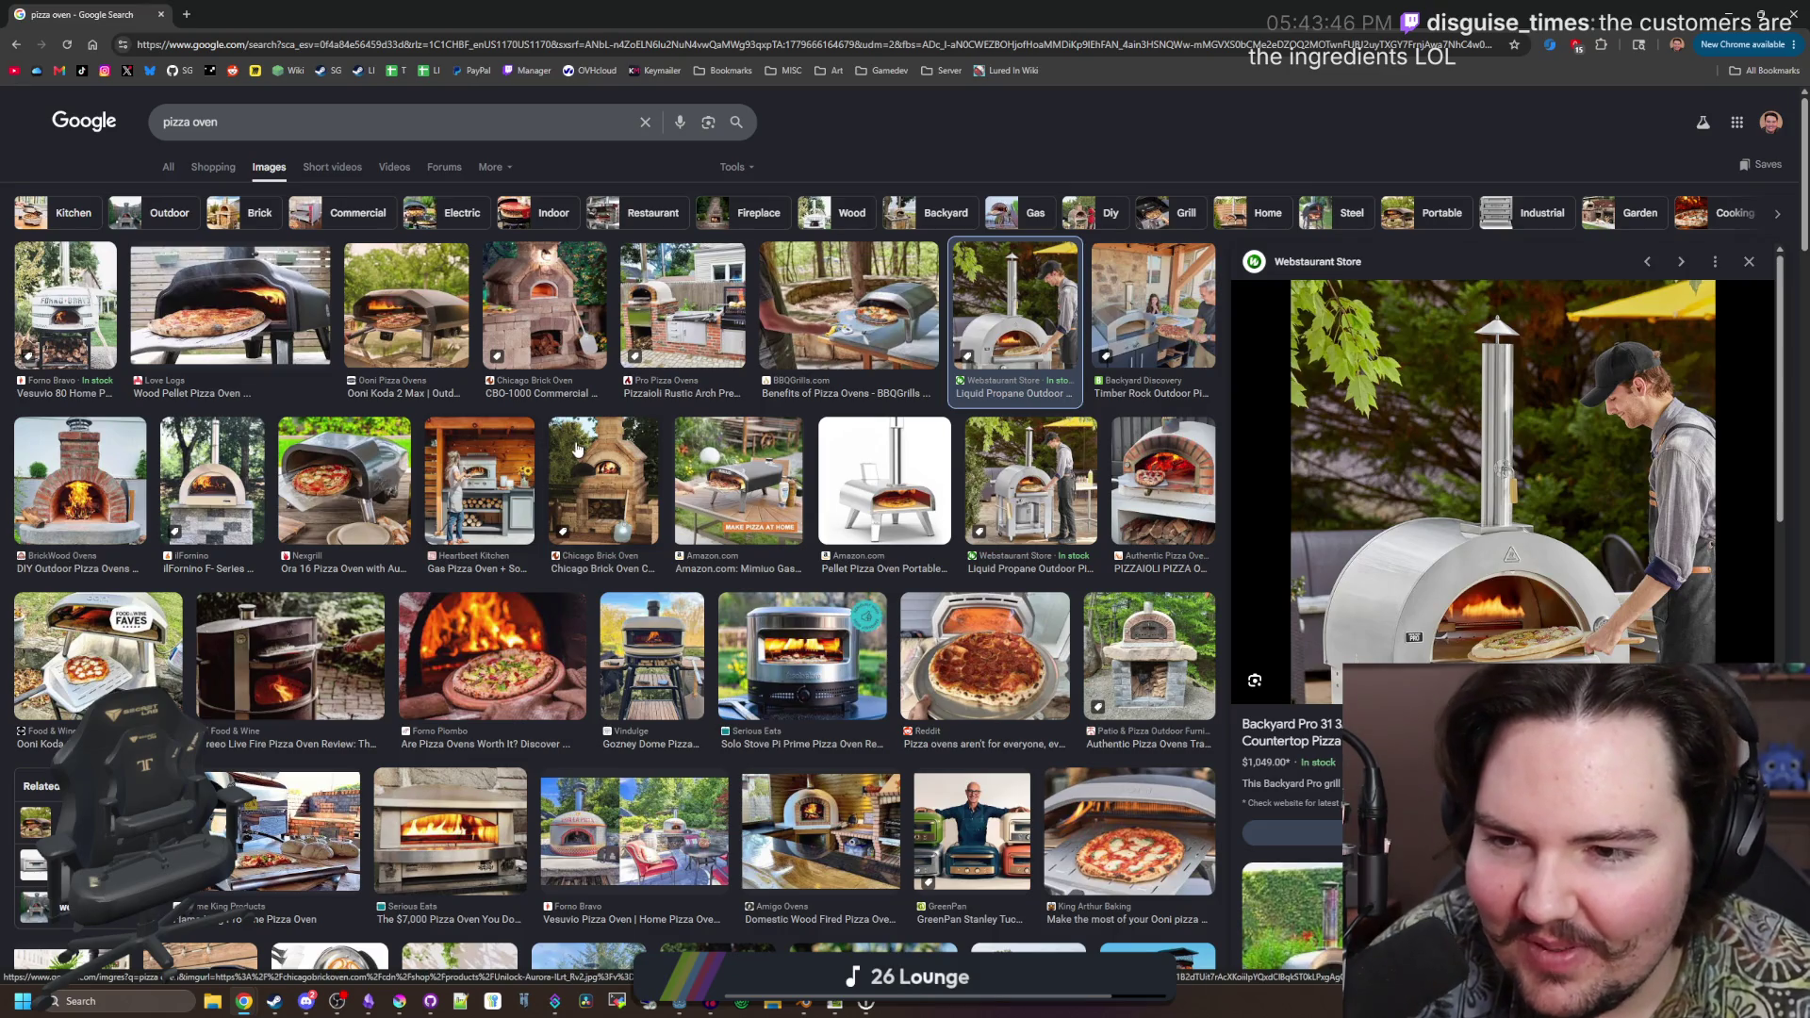
pyautogui.click(586, 334)
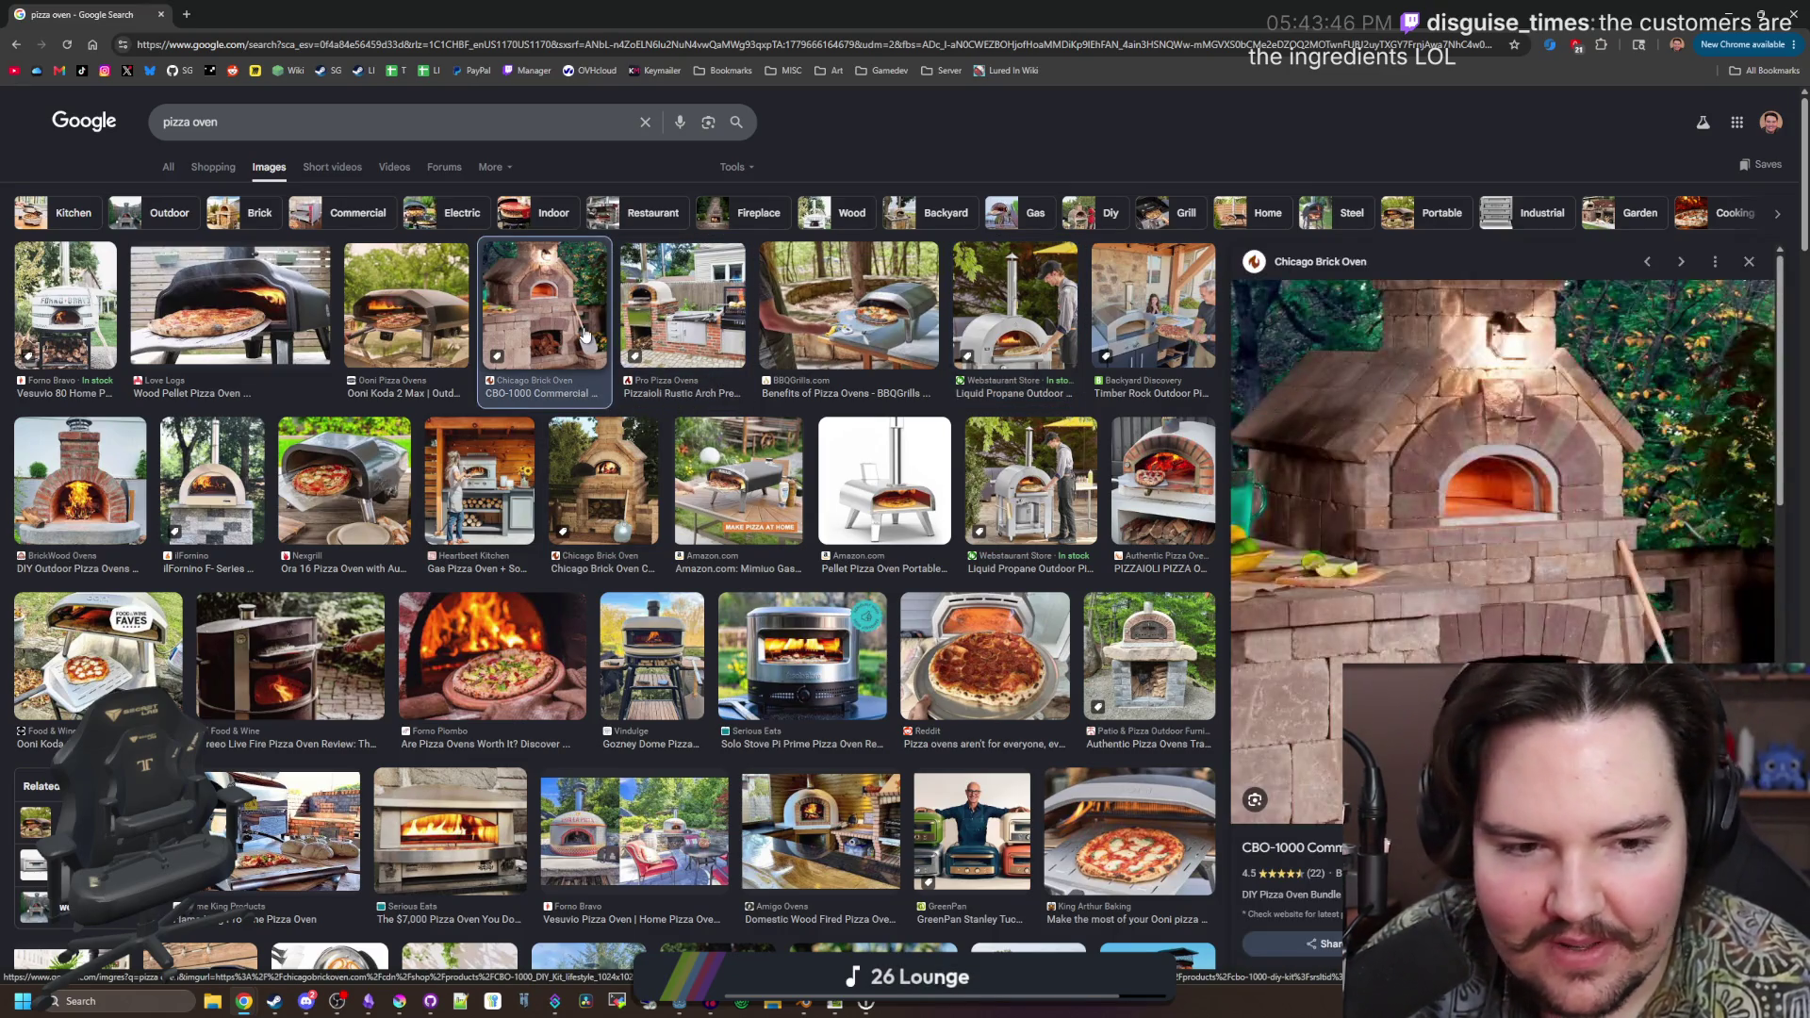
pyautogui.scroll(-3, 1658, 550)
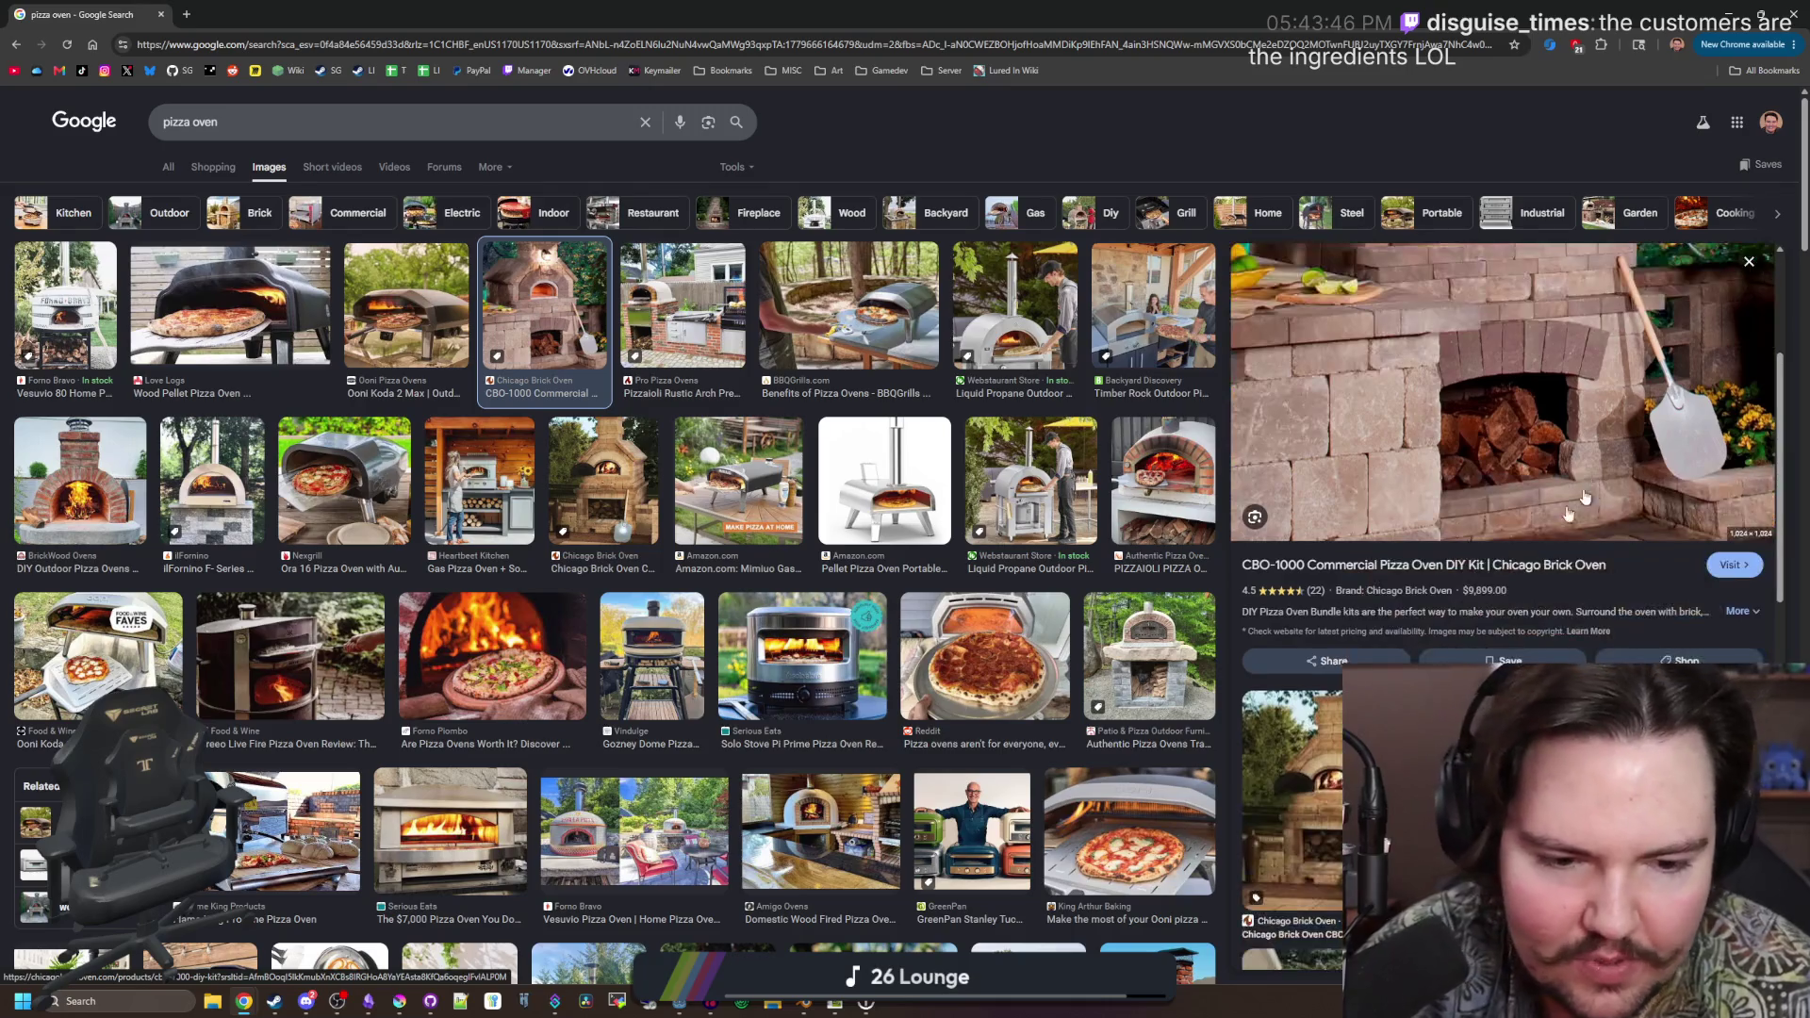
pyautogui.click(1330, 872)
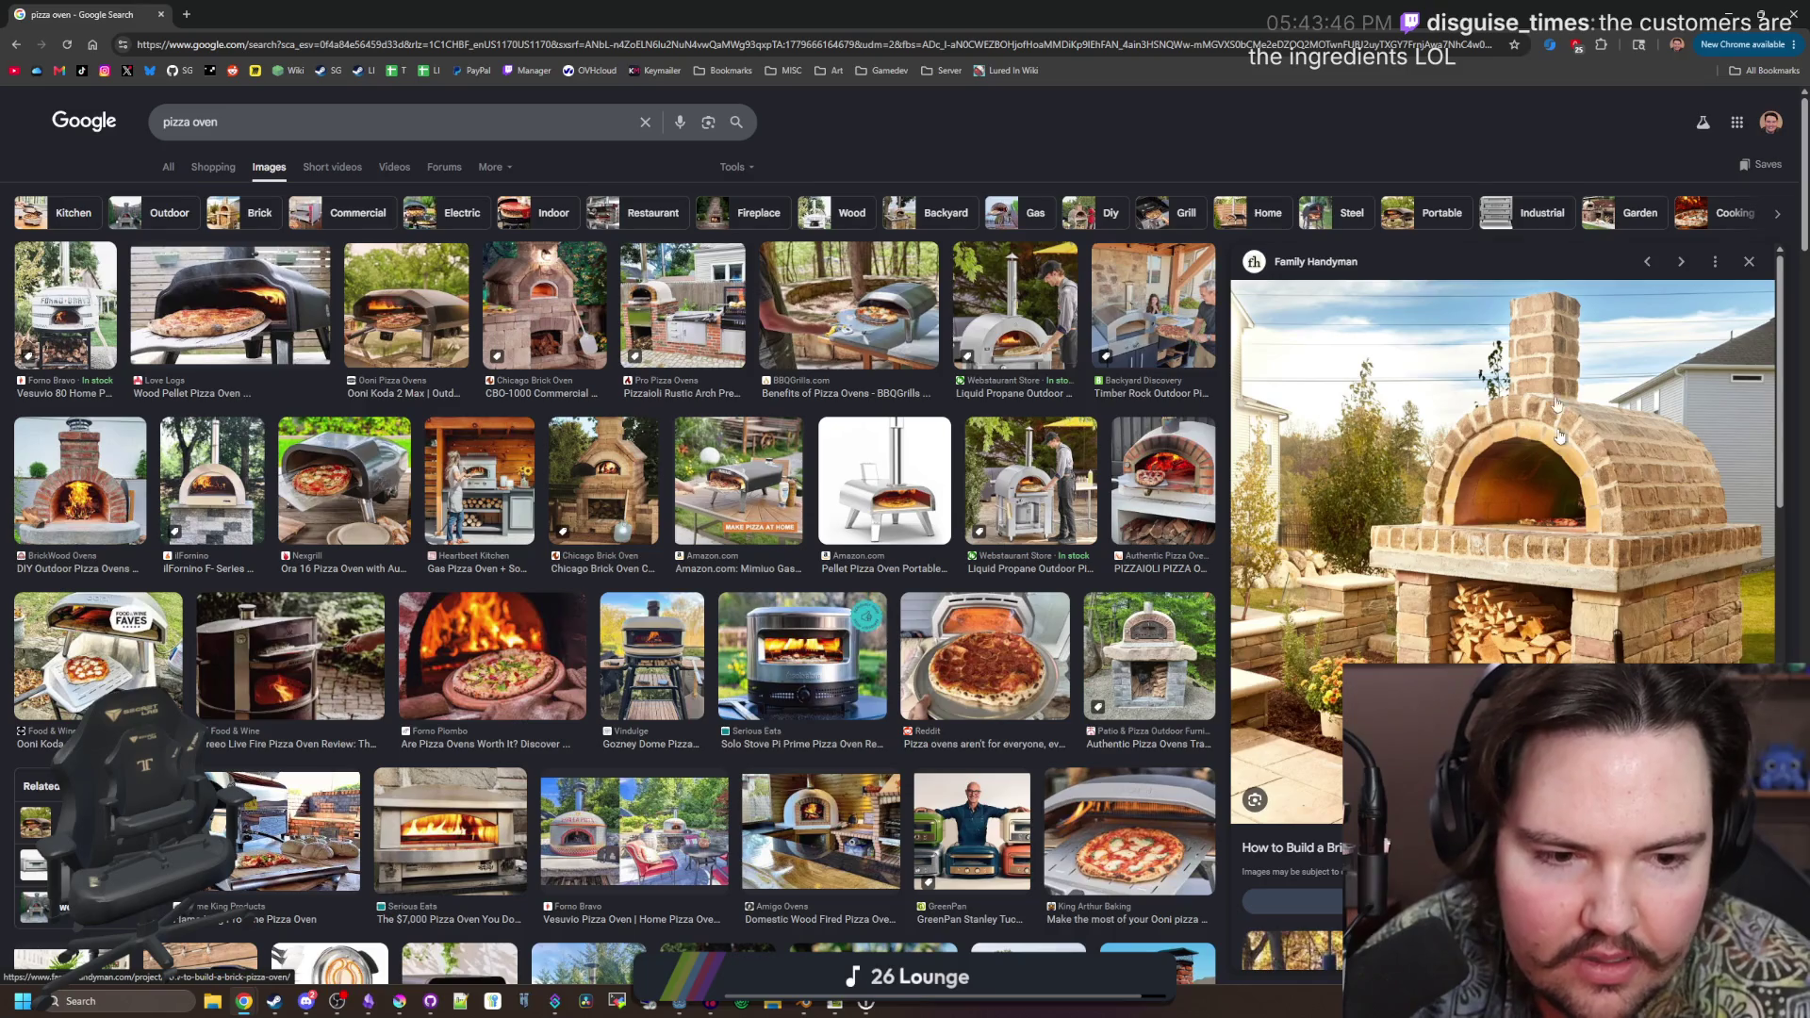
pyautogui.scroll(-4, 1602, 474)
pyautogui.scroll(4, 1627, 480)
pyautogui.scroll(-4, 1627, 480)
# - Browse the Morton Stones and Family Handyman brick oven images, then return to Blender
pyautogui.click(1502, 608)
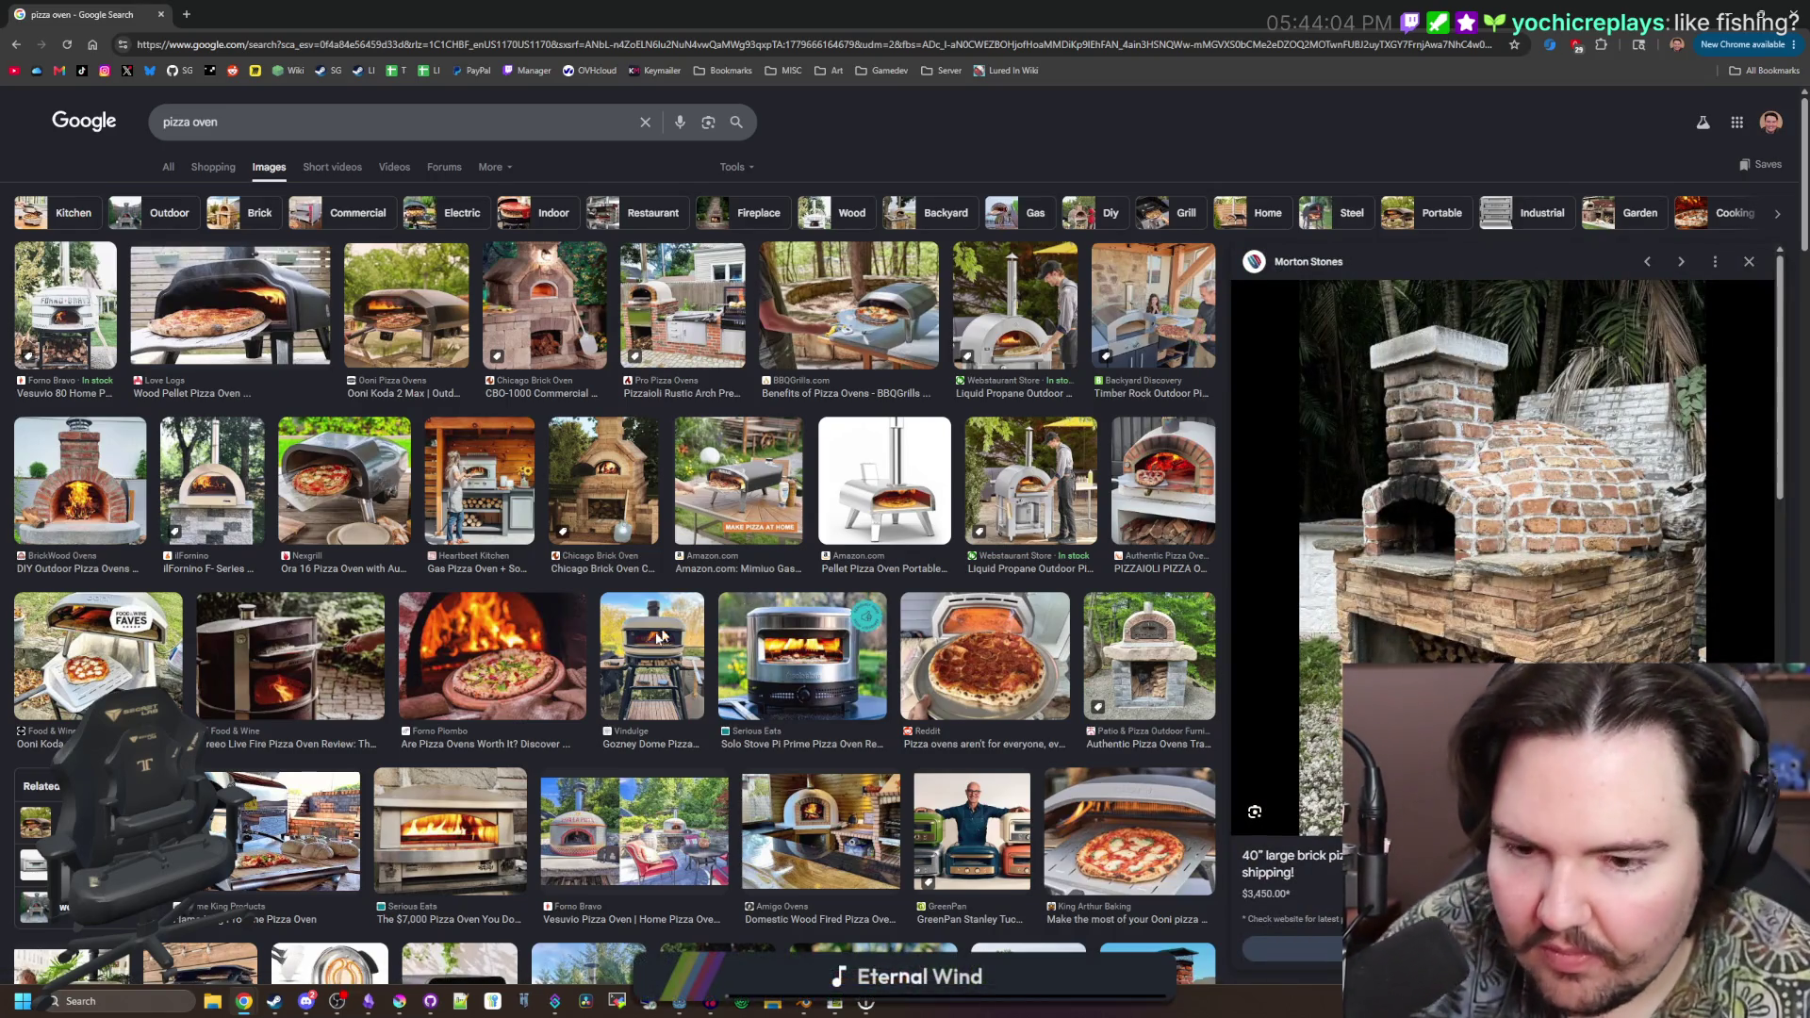
pyautogui.scroll(-5, 536, 586)
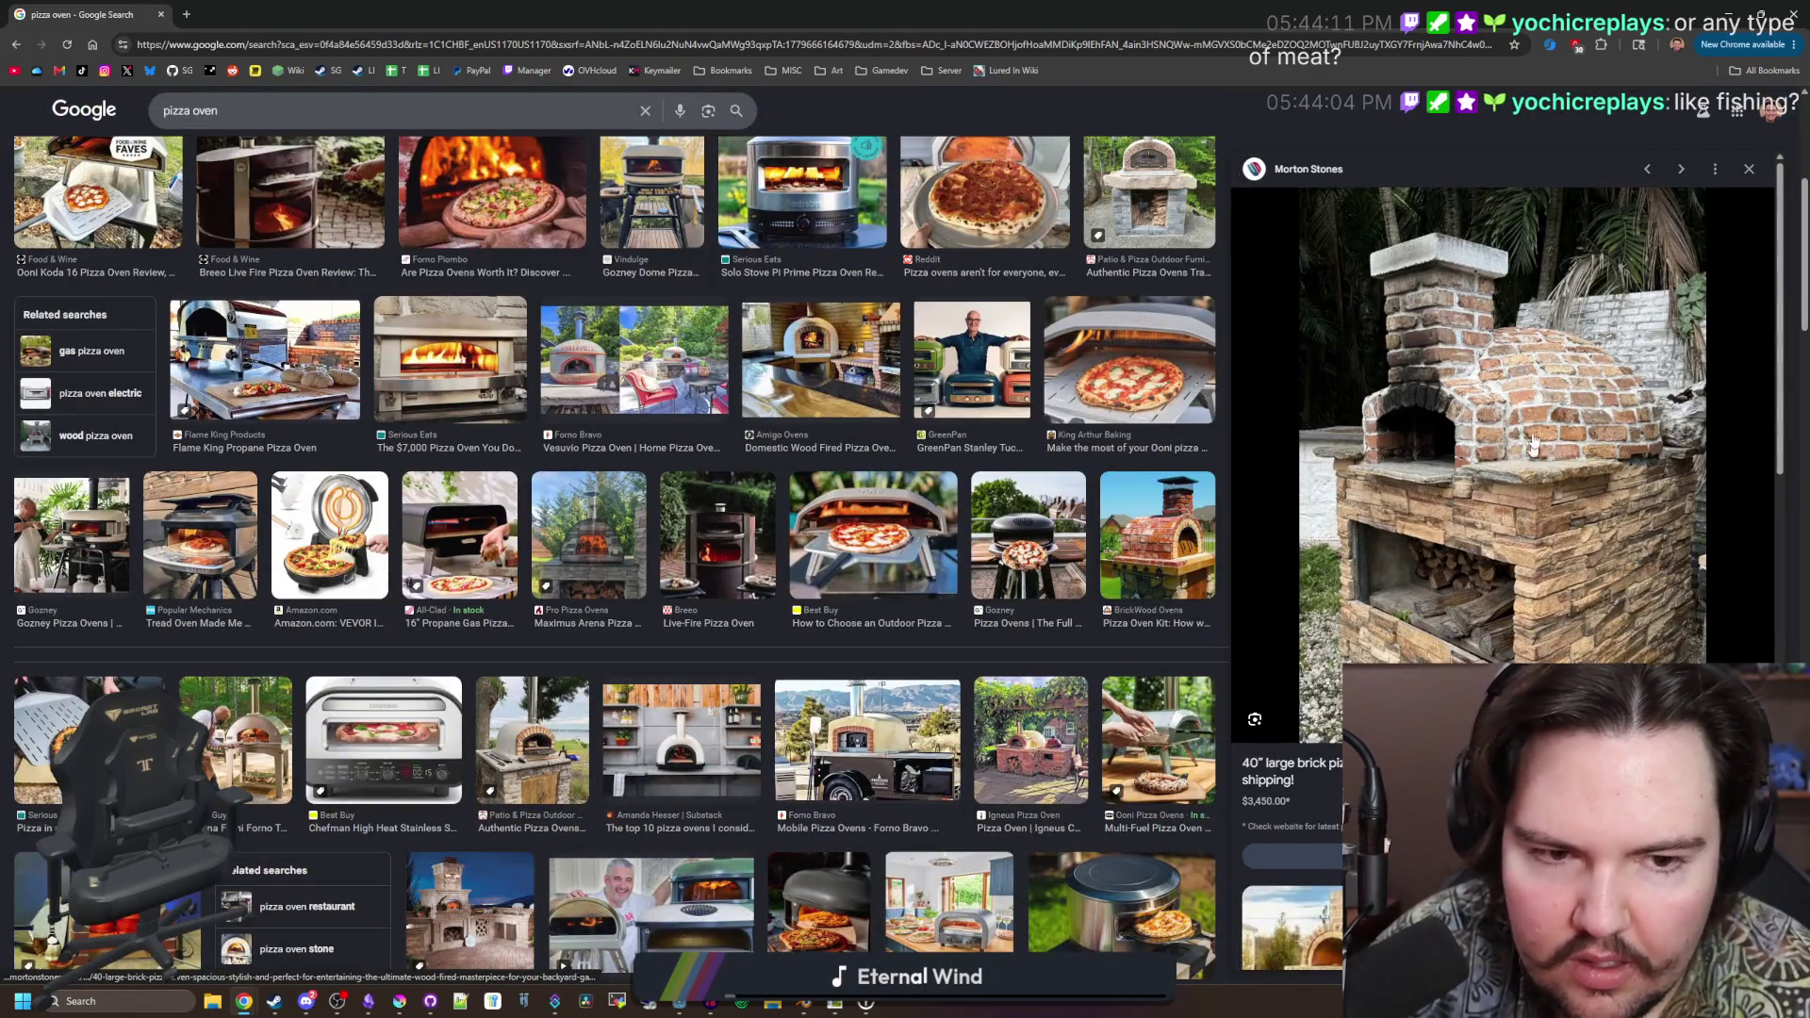
pyautogui.scroll(-4, 823, 510)
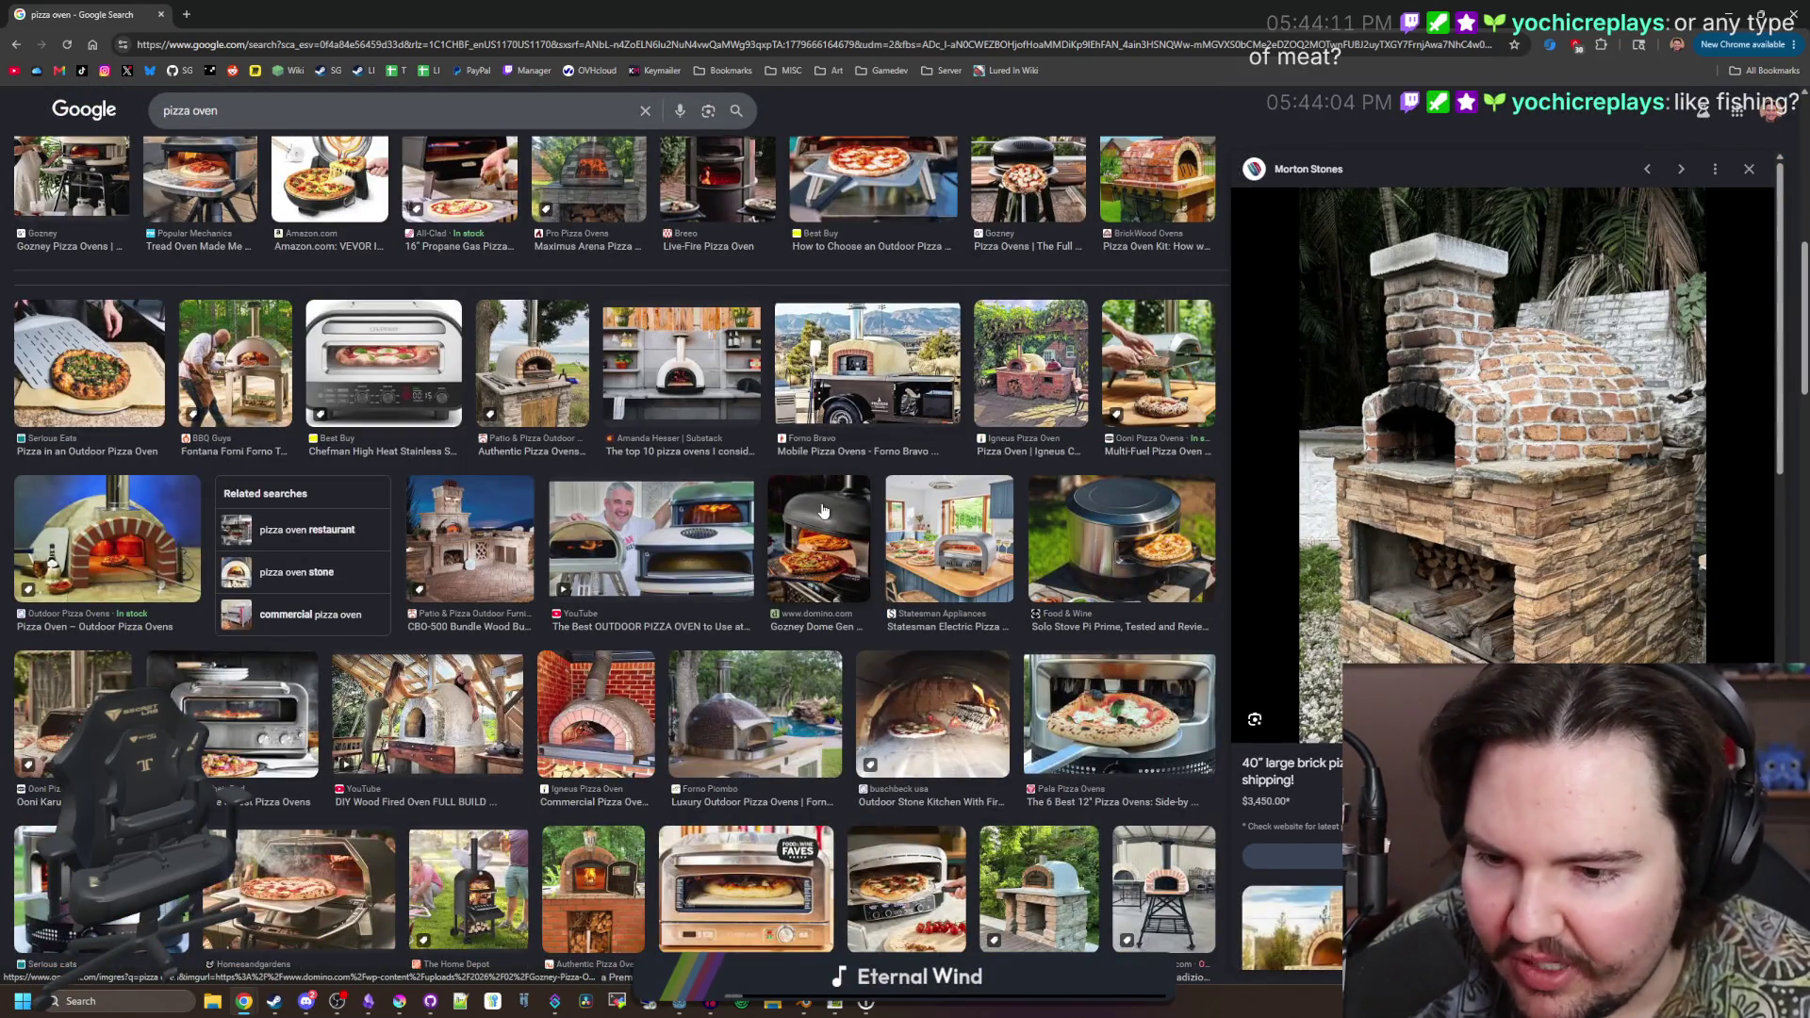
pyautogui.scroll(-3, 823, 510)
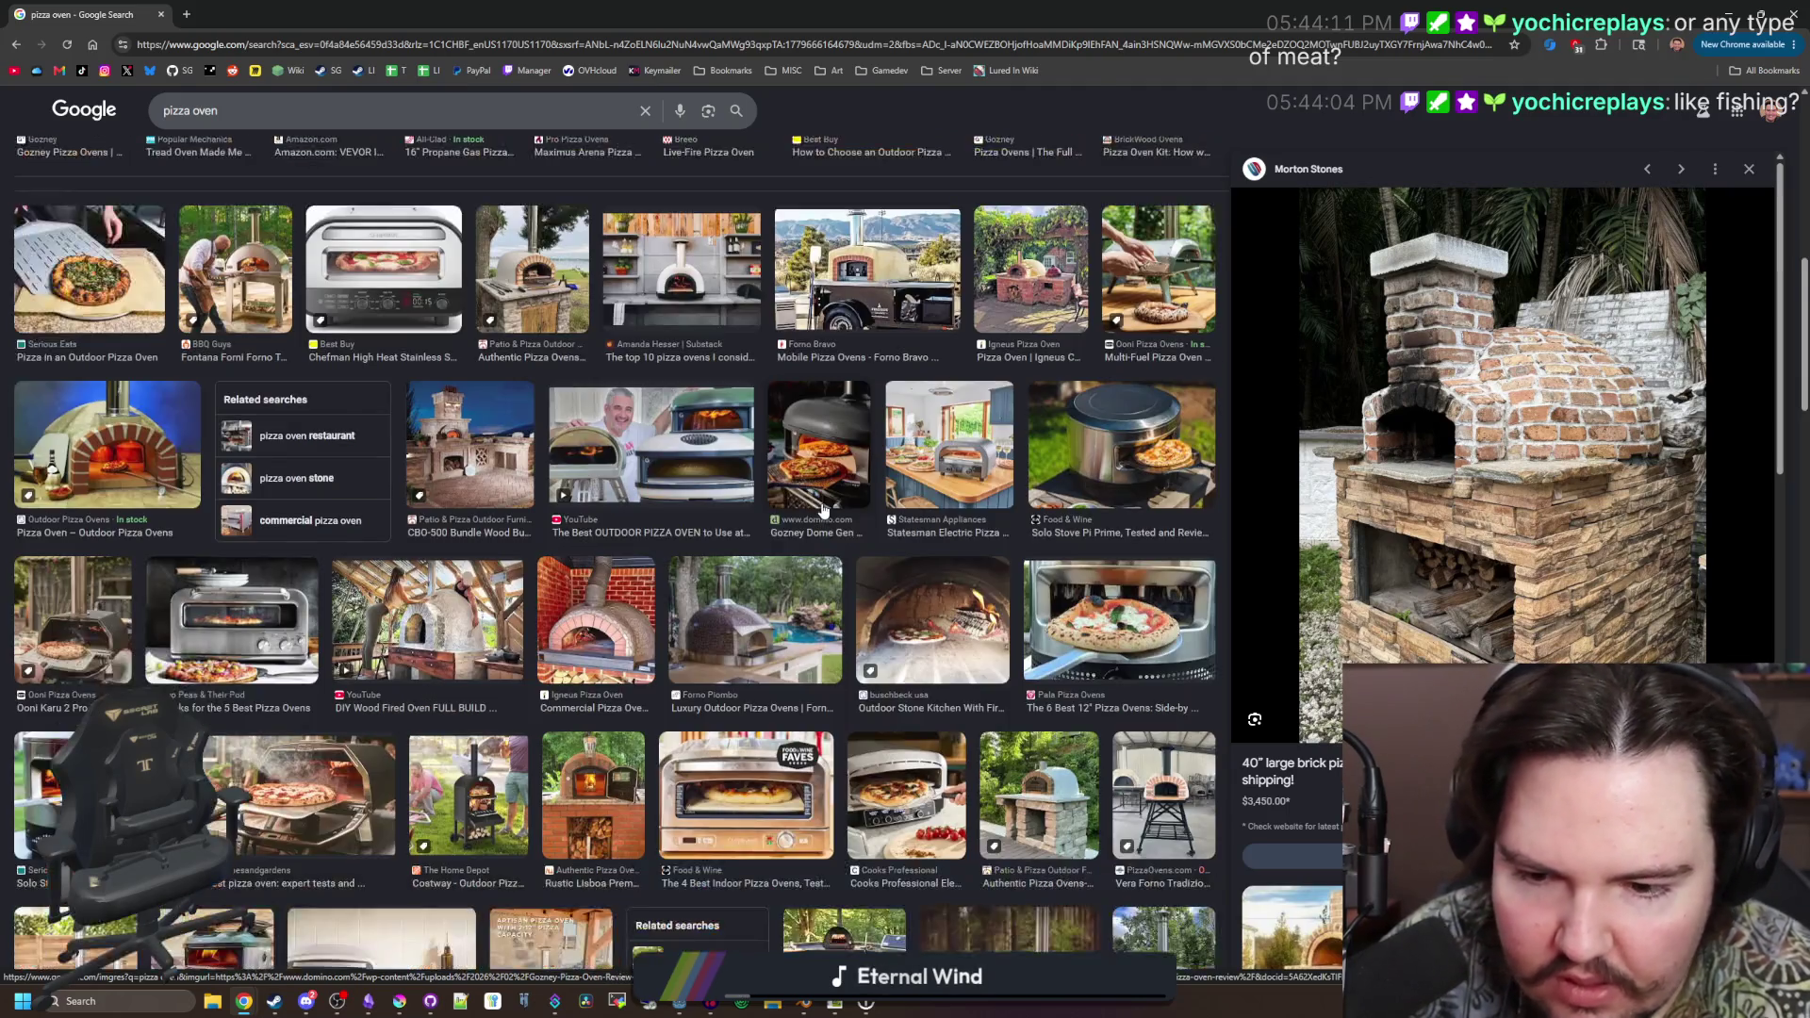
pyautogui.scroll(-2, 800, 521)
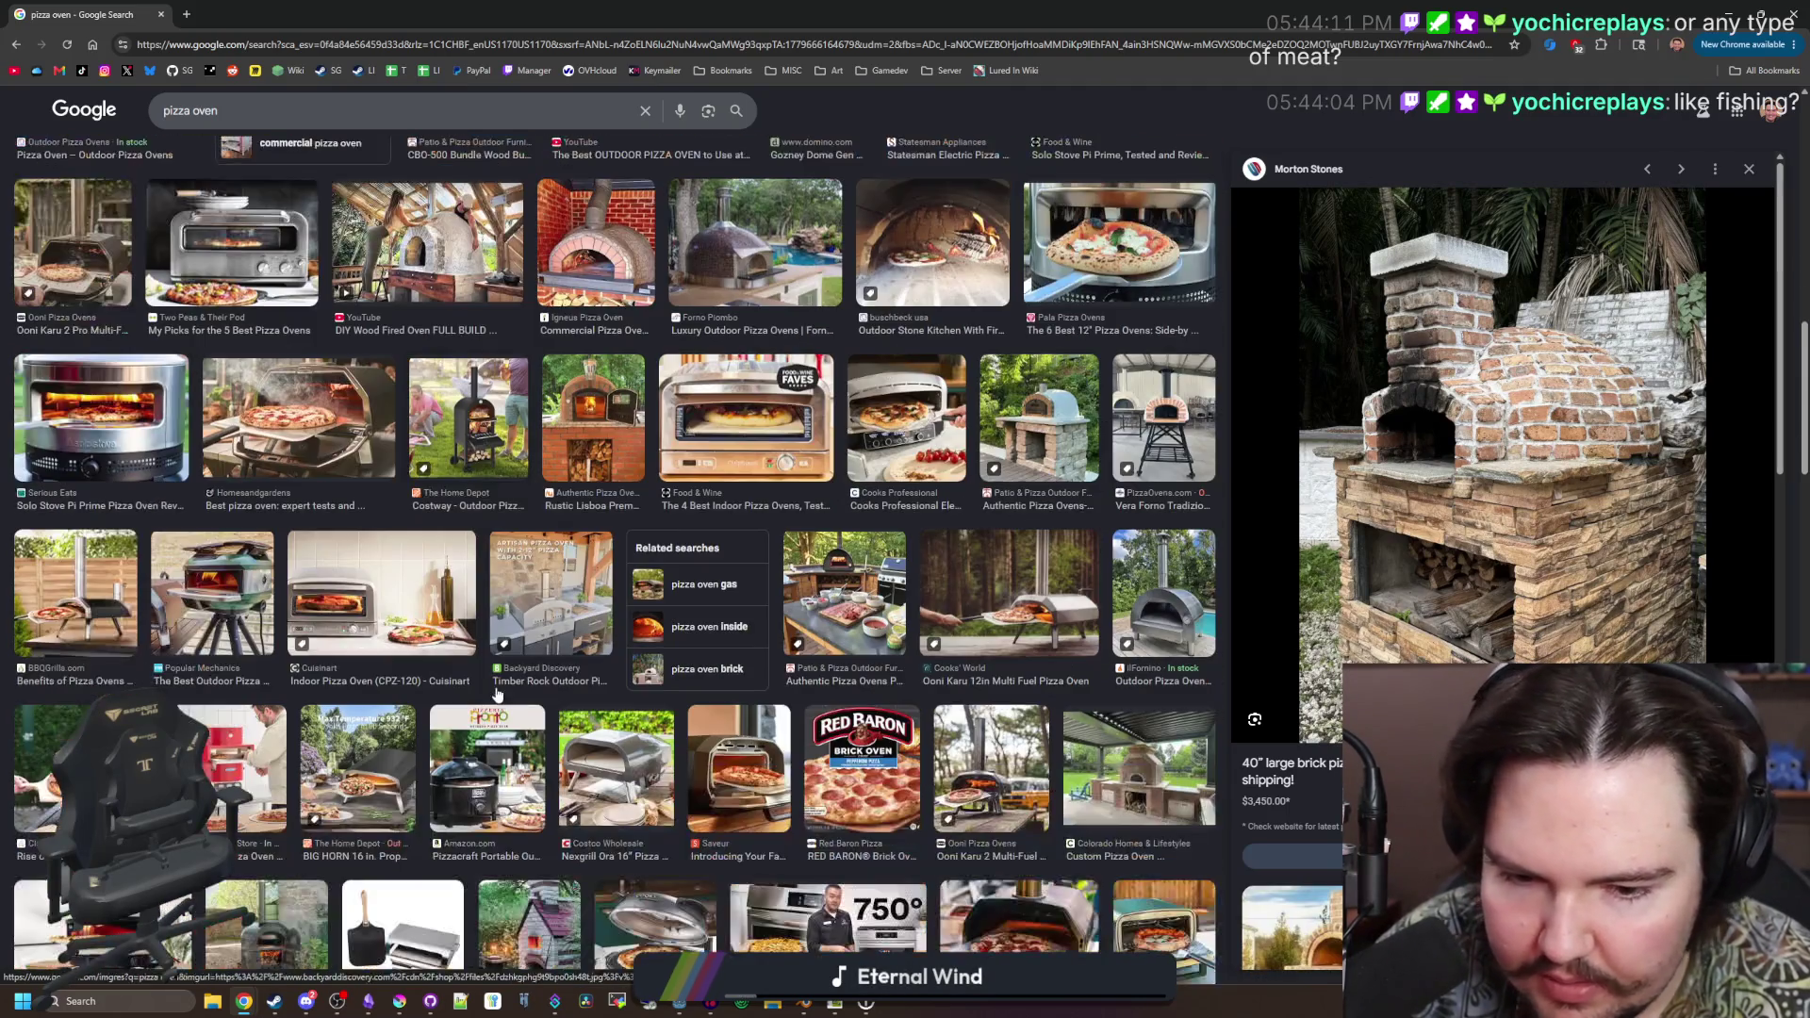
pyautogui.scroll(-3, 849, 745)
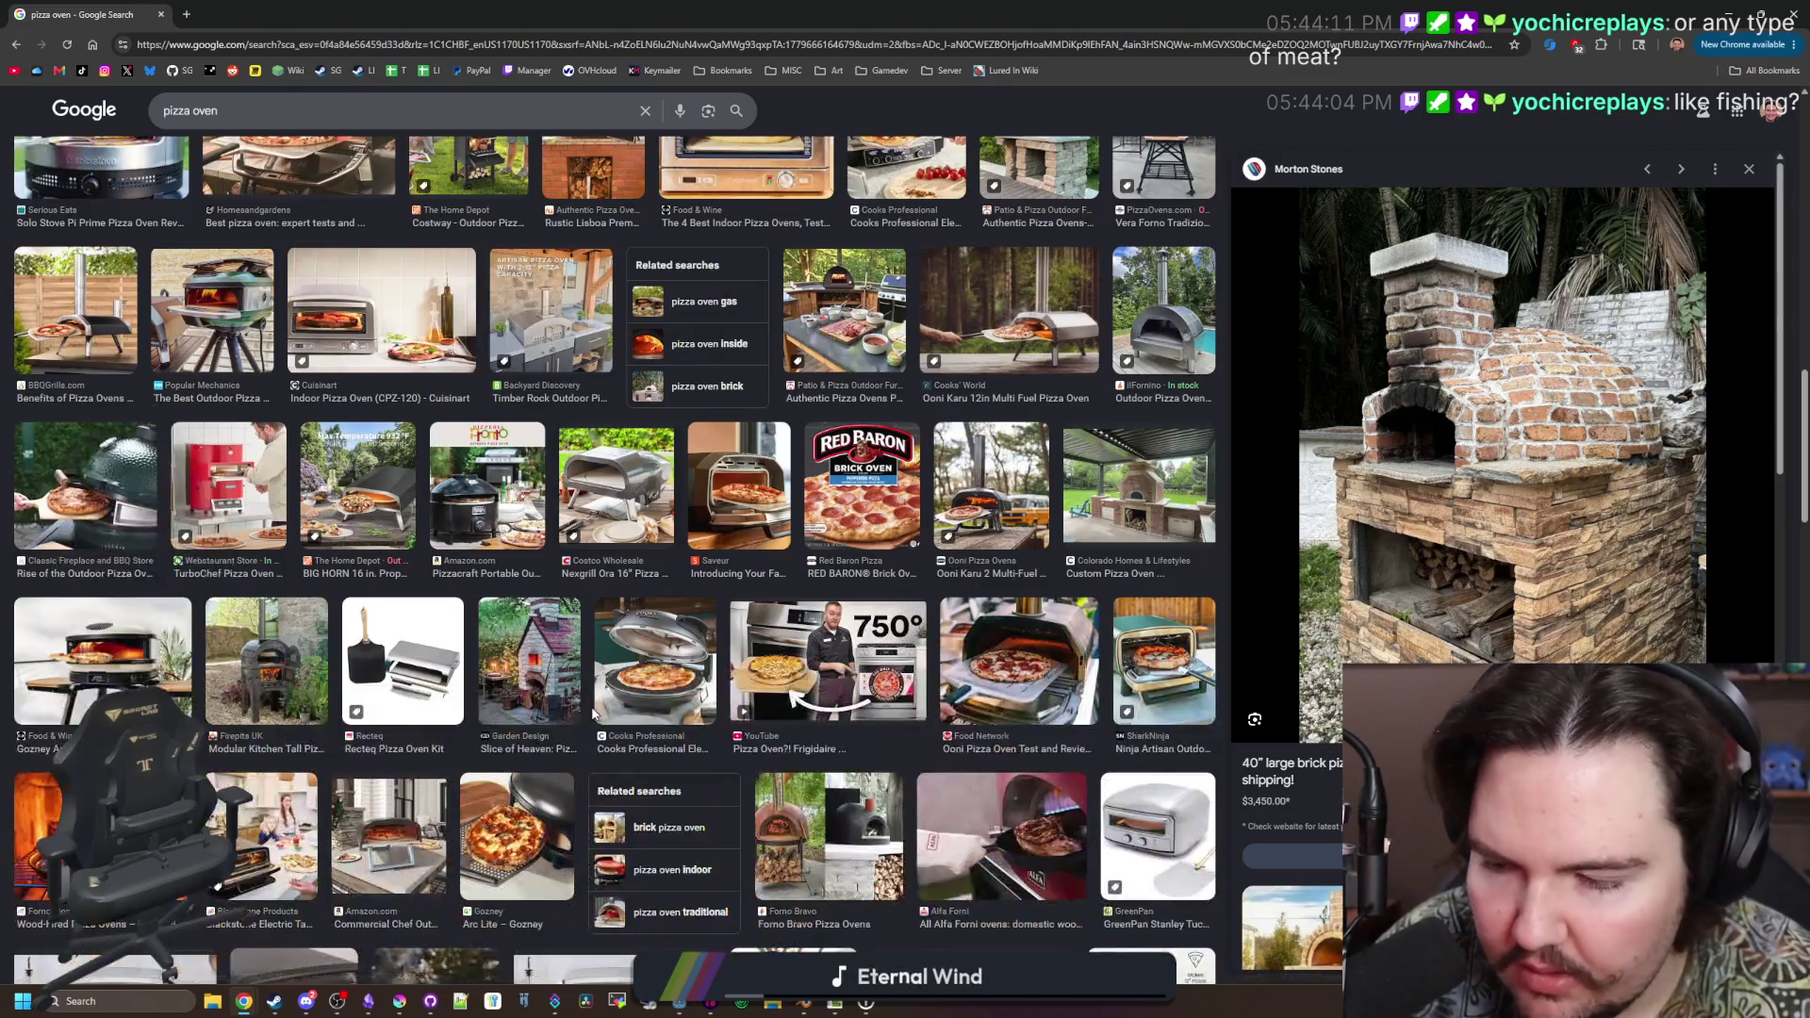
pyautogui.scroll(-3, 593, 716)
pyautogui.scroll(15, 593, 716)
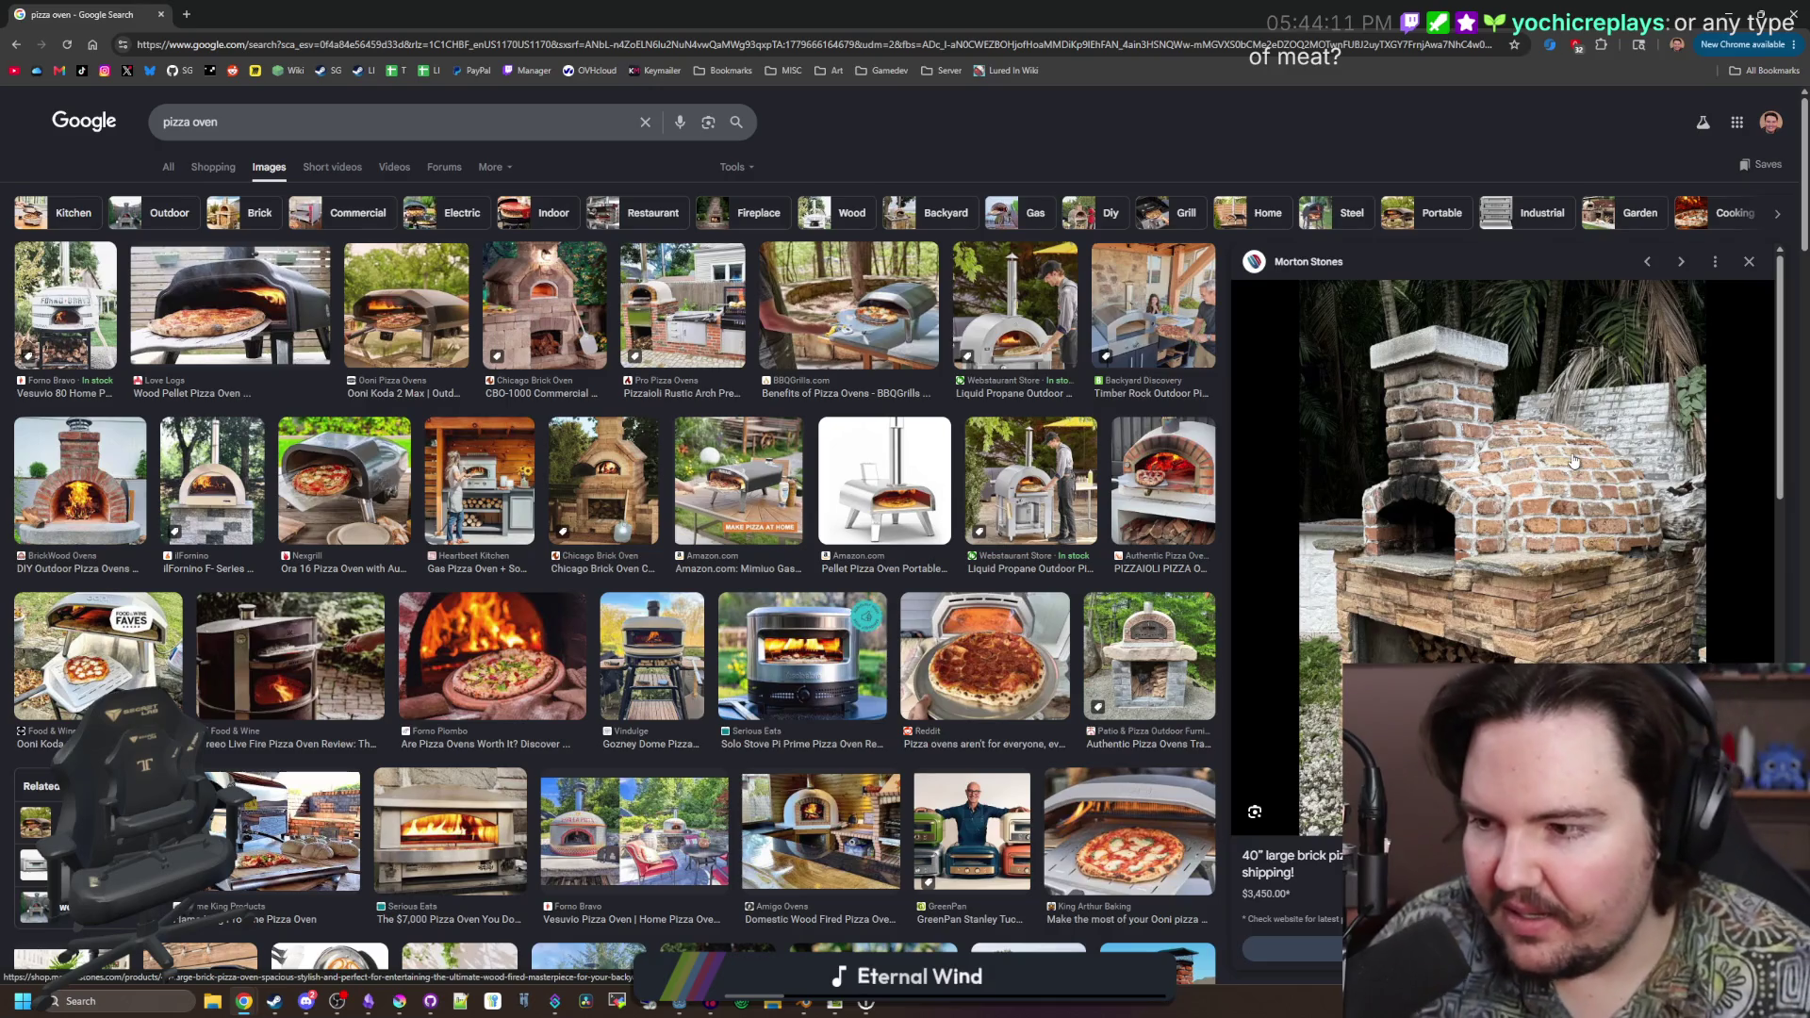
pyautogui.scroll(-3, 1572, 460)
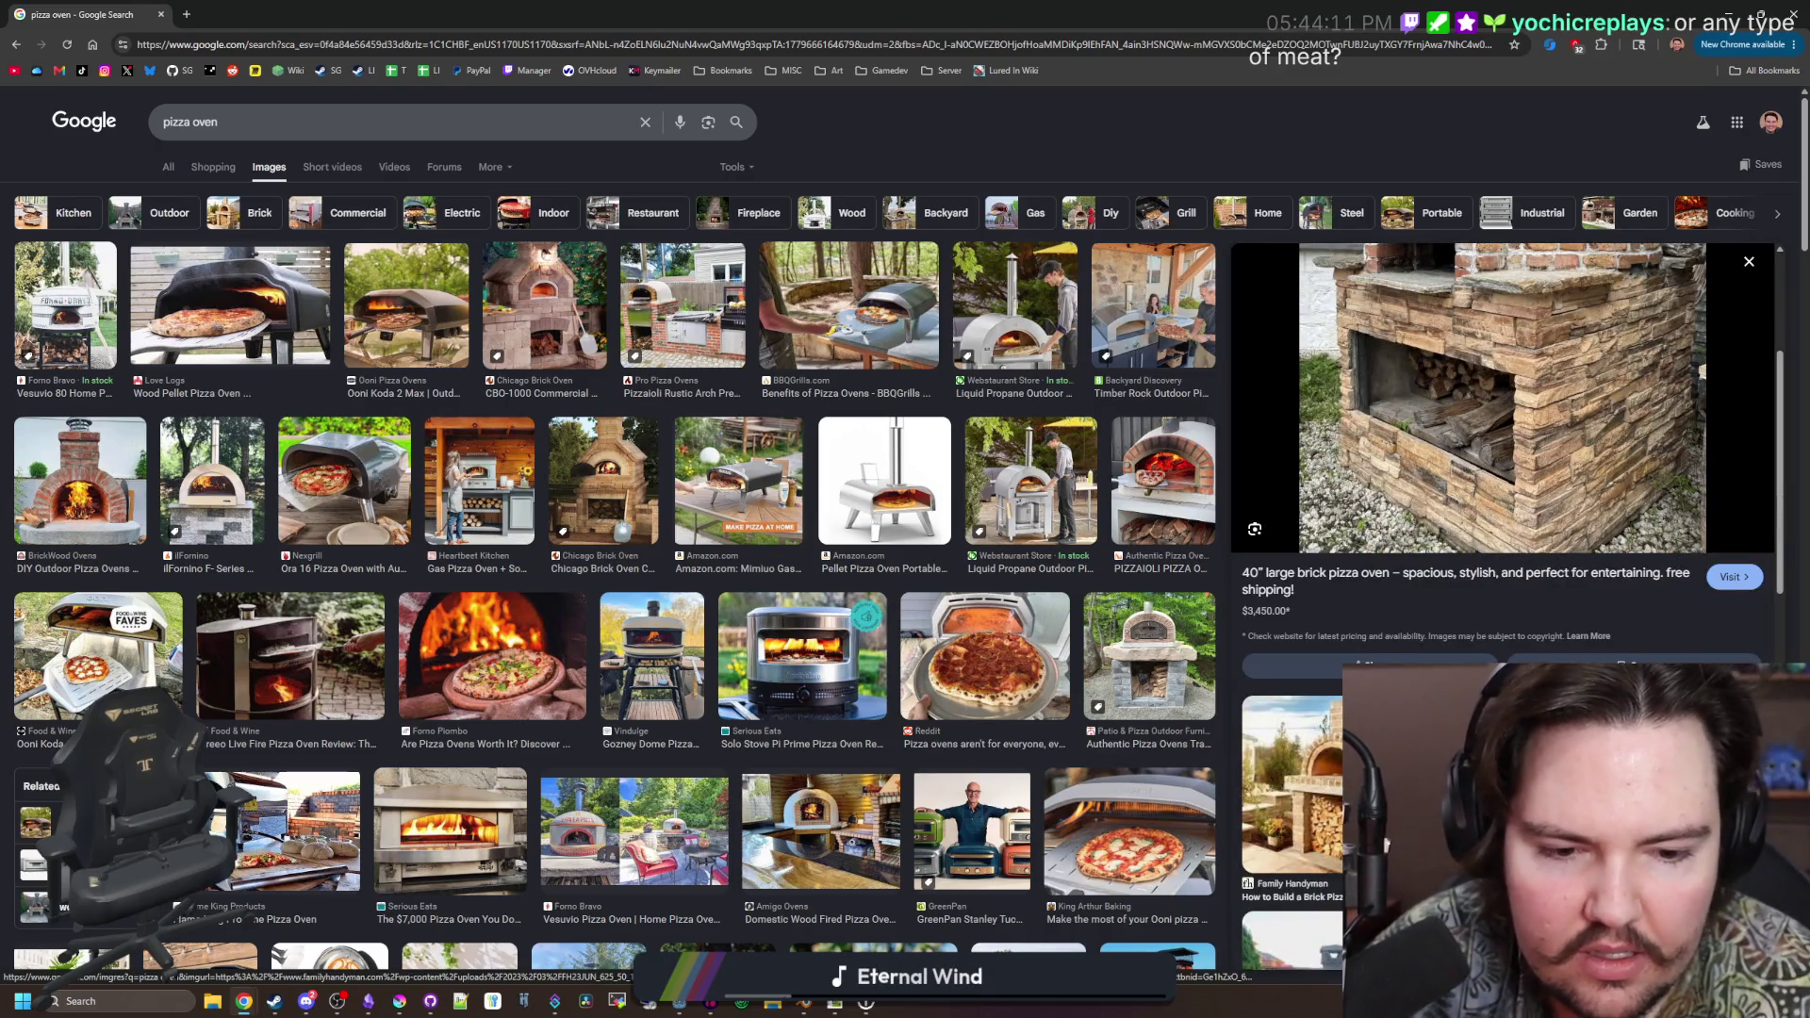
pyautogui.click(1290, 783)
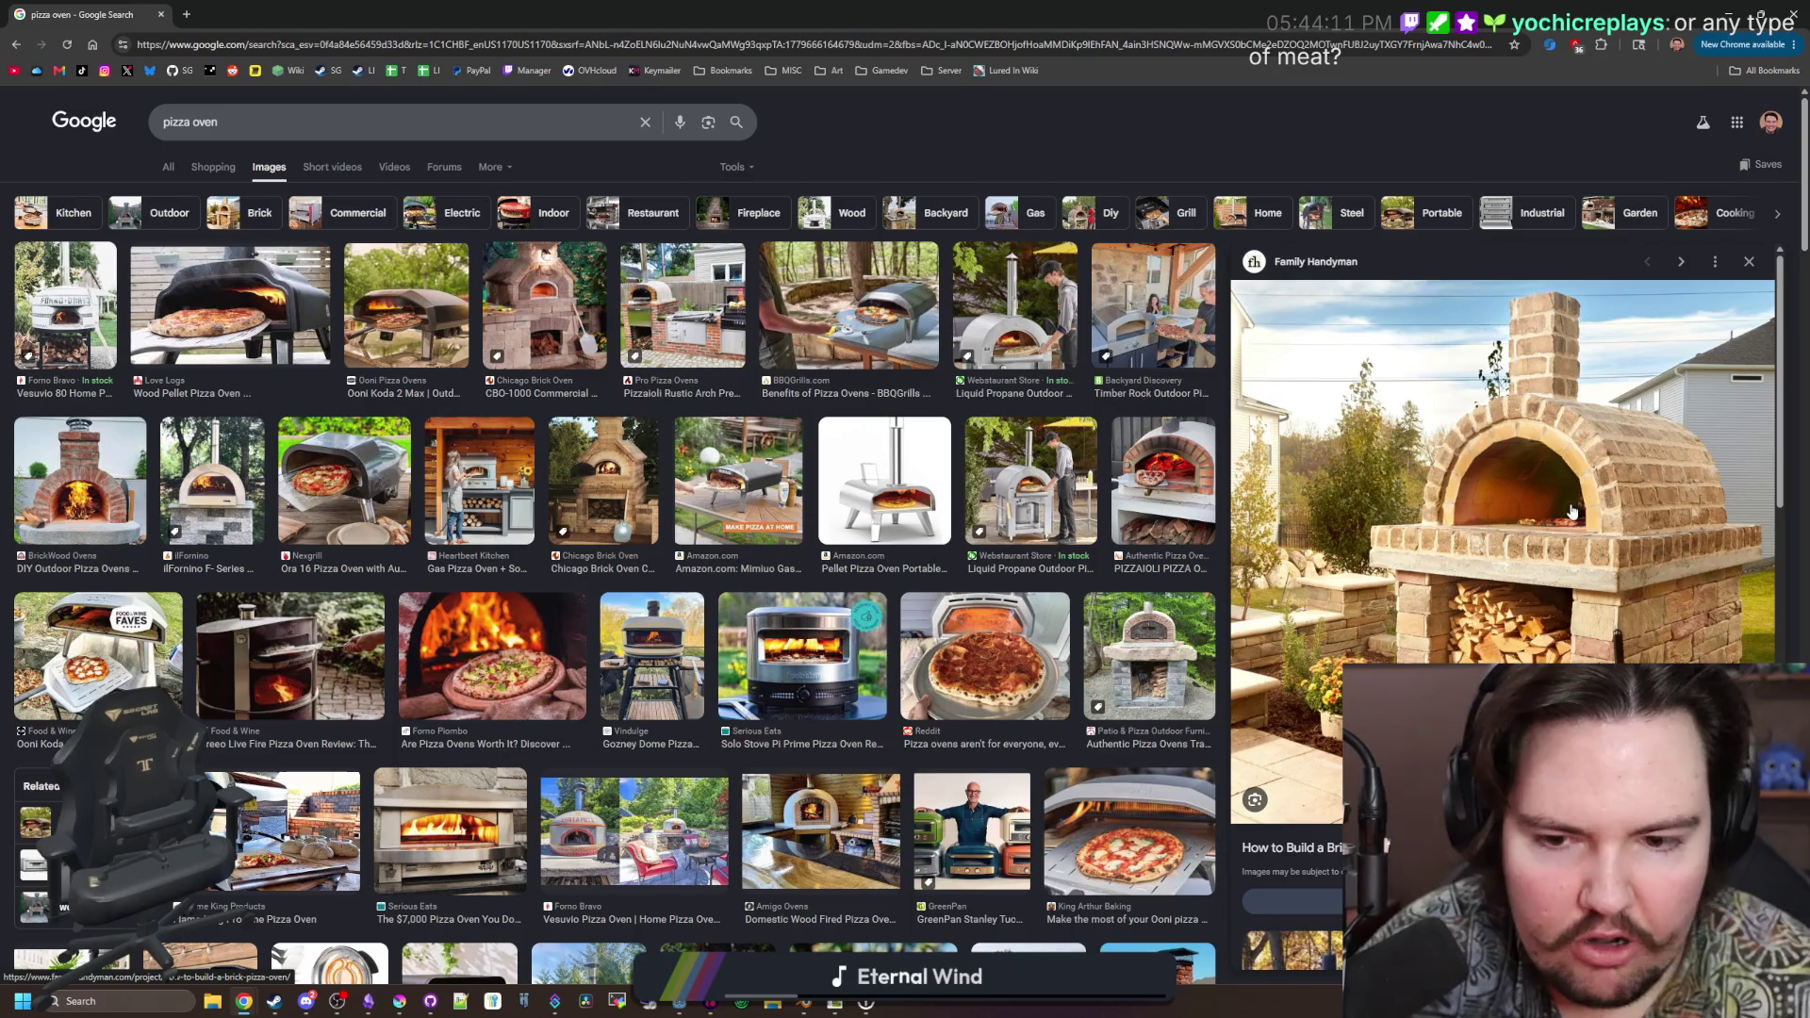
pyautogui.hotkey('alt', 'Tab')
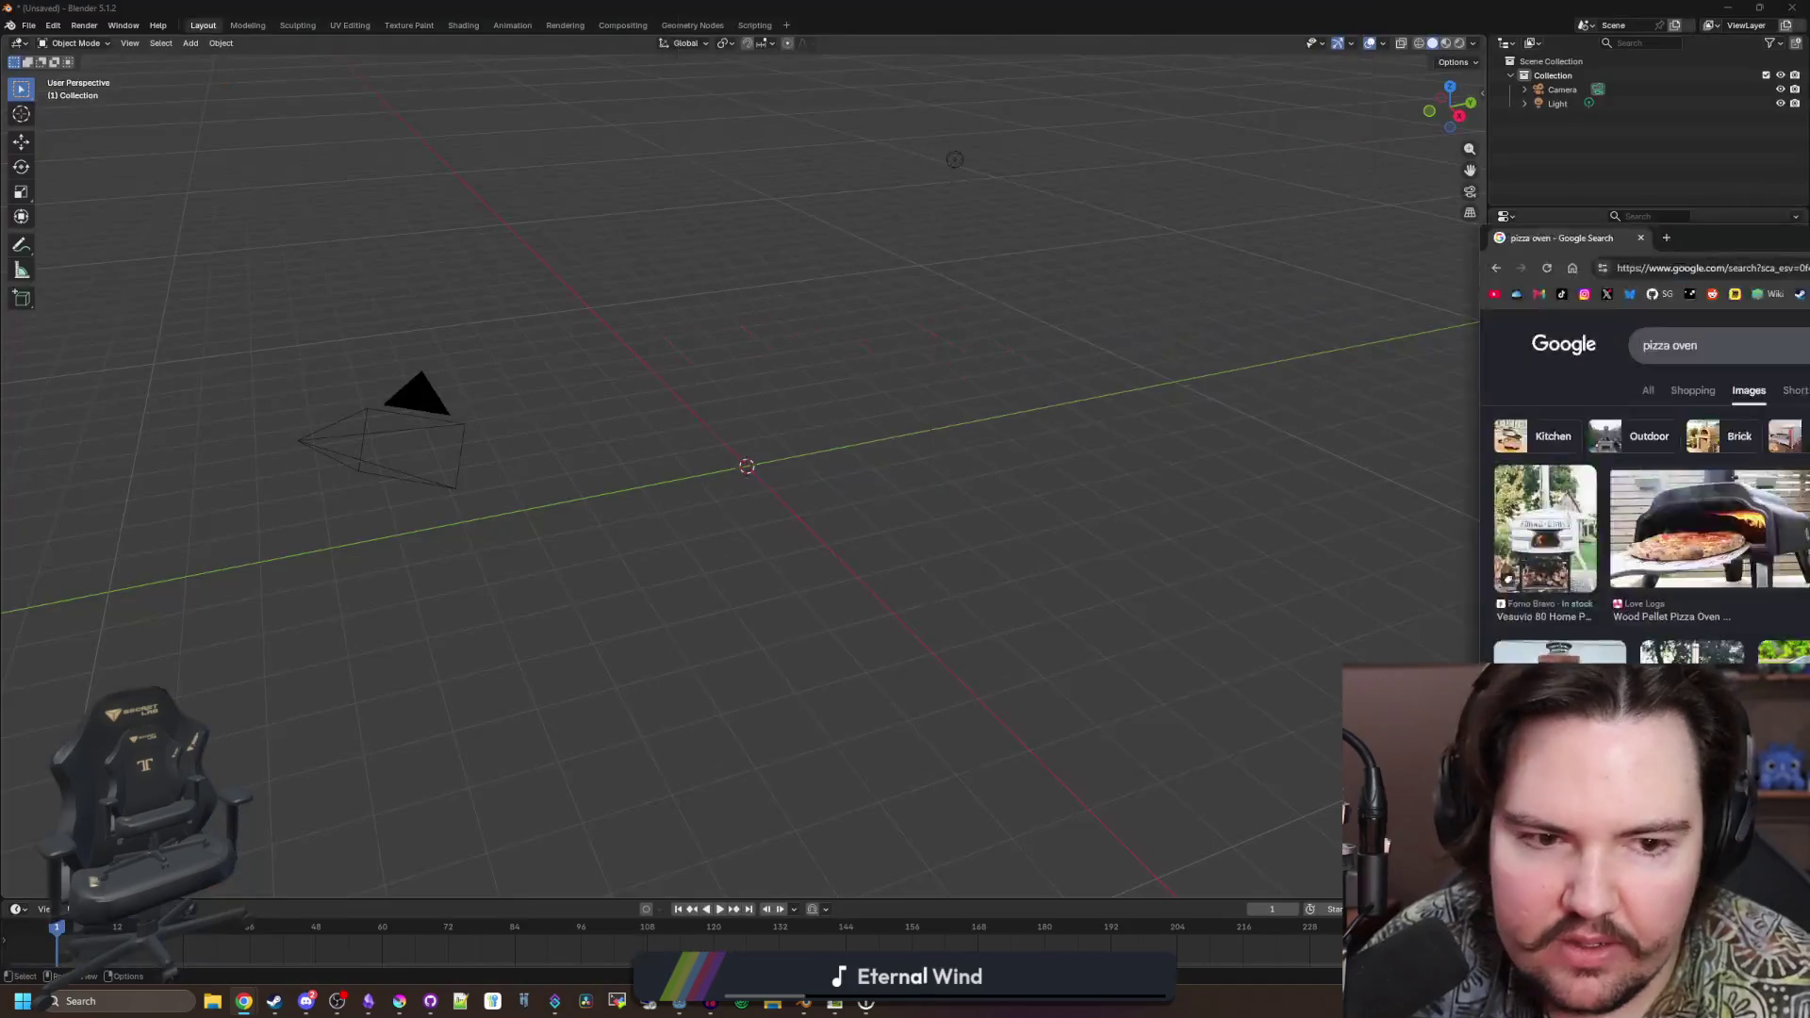
# - Add a cube mesh and raise it 1 m along Z with gz1
pyautogui.hotkey('shift', 'a')
pyautogui.moveTo(740, 488)
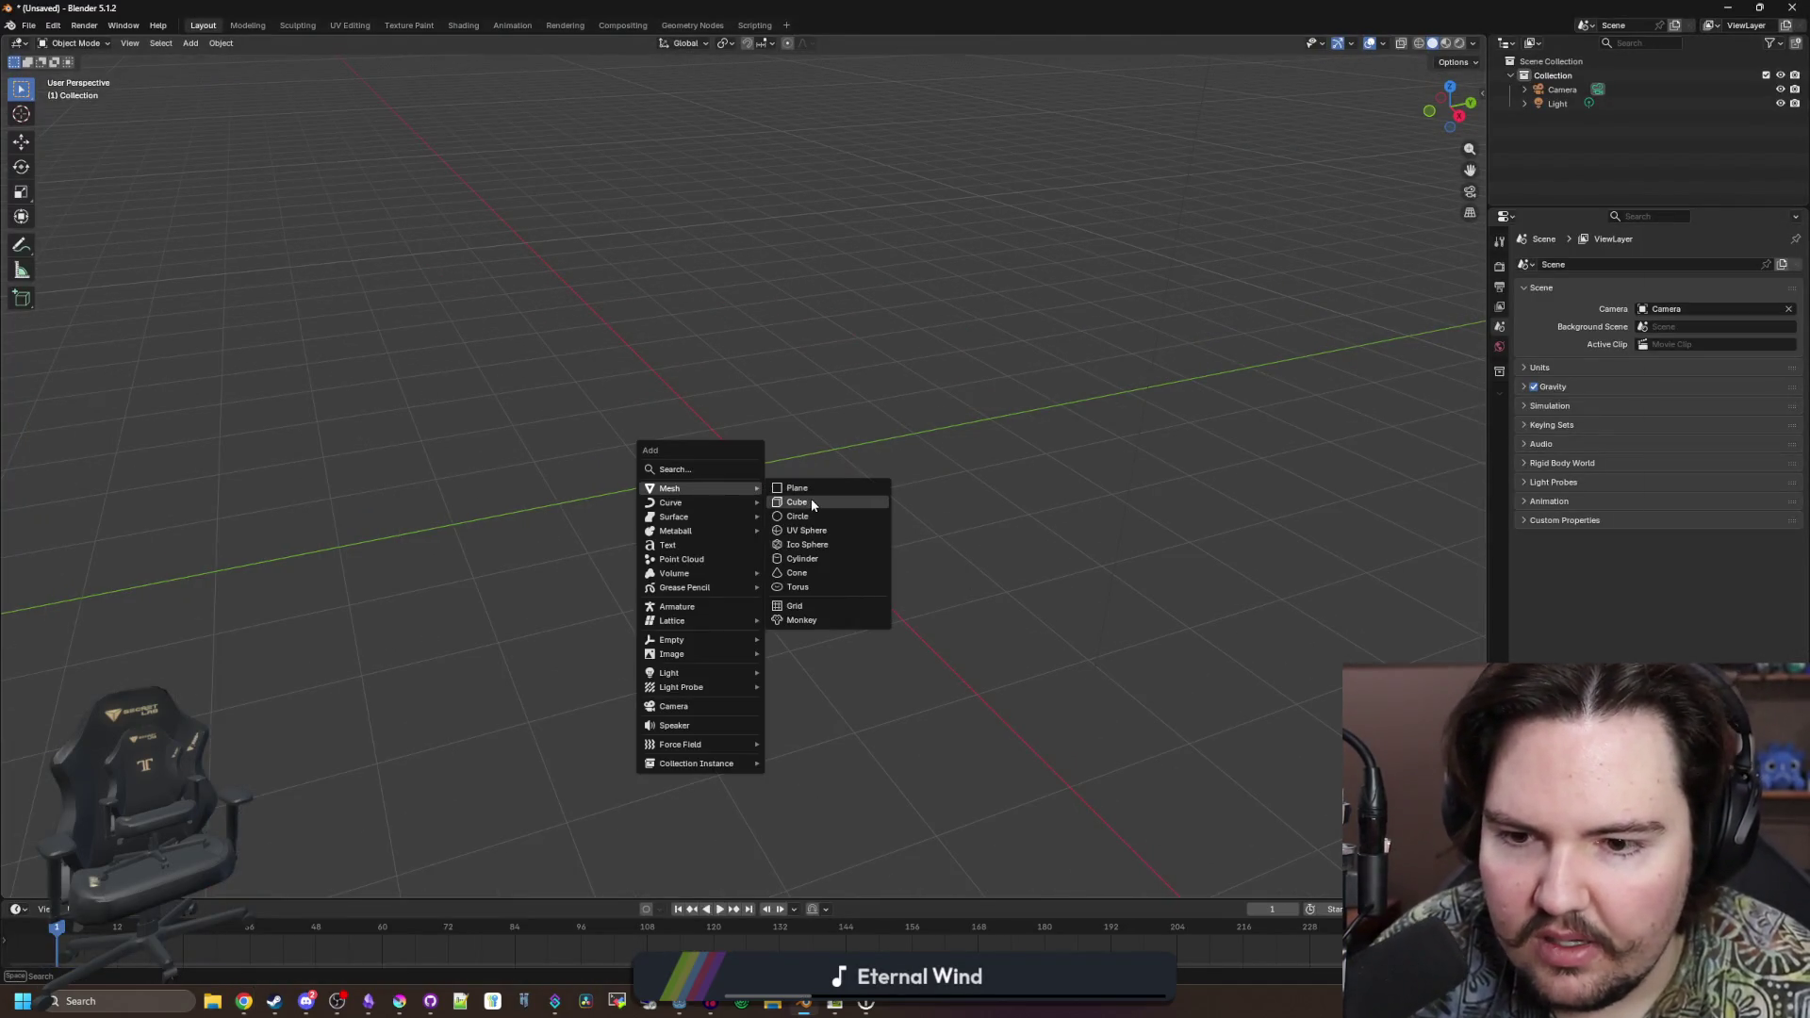
pyautogui.click(811, 499)
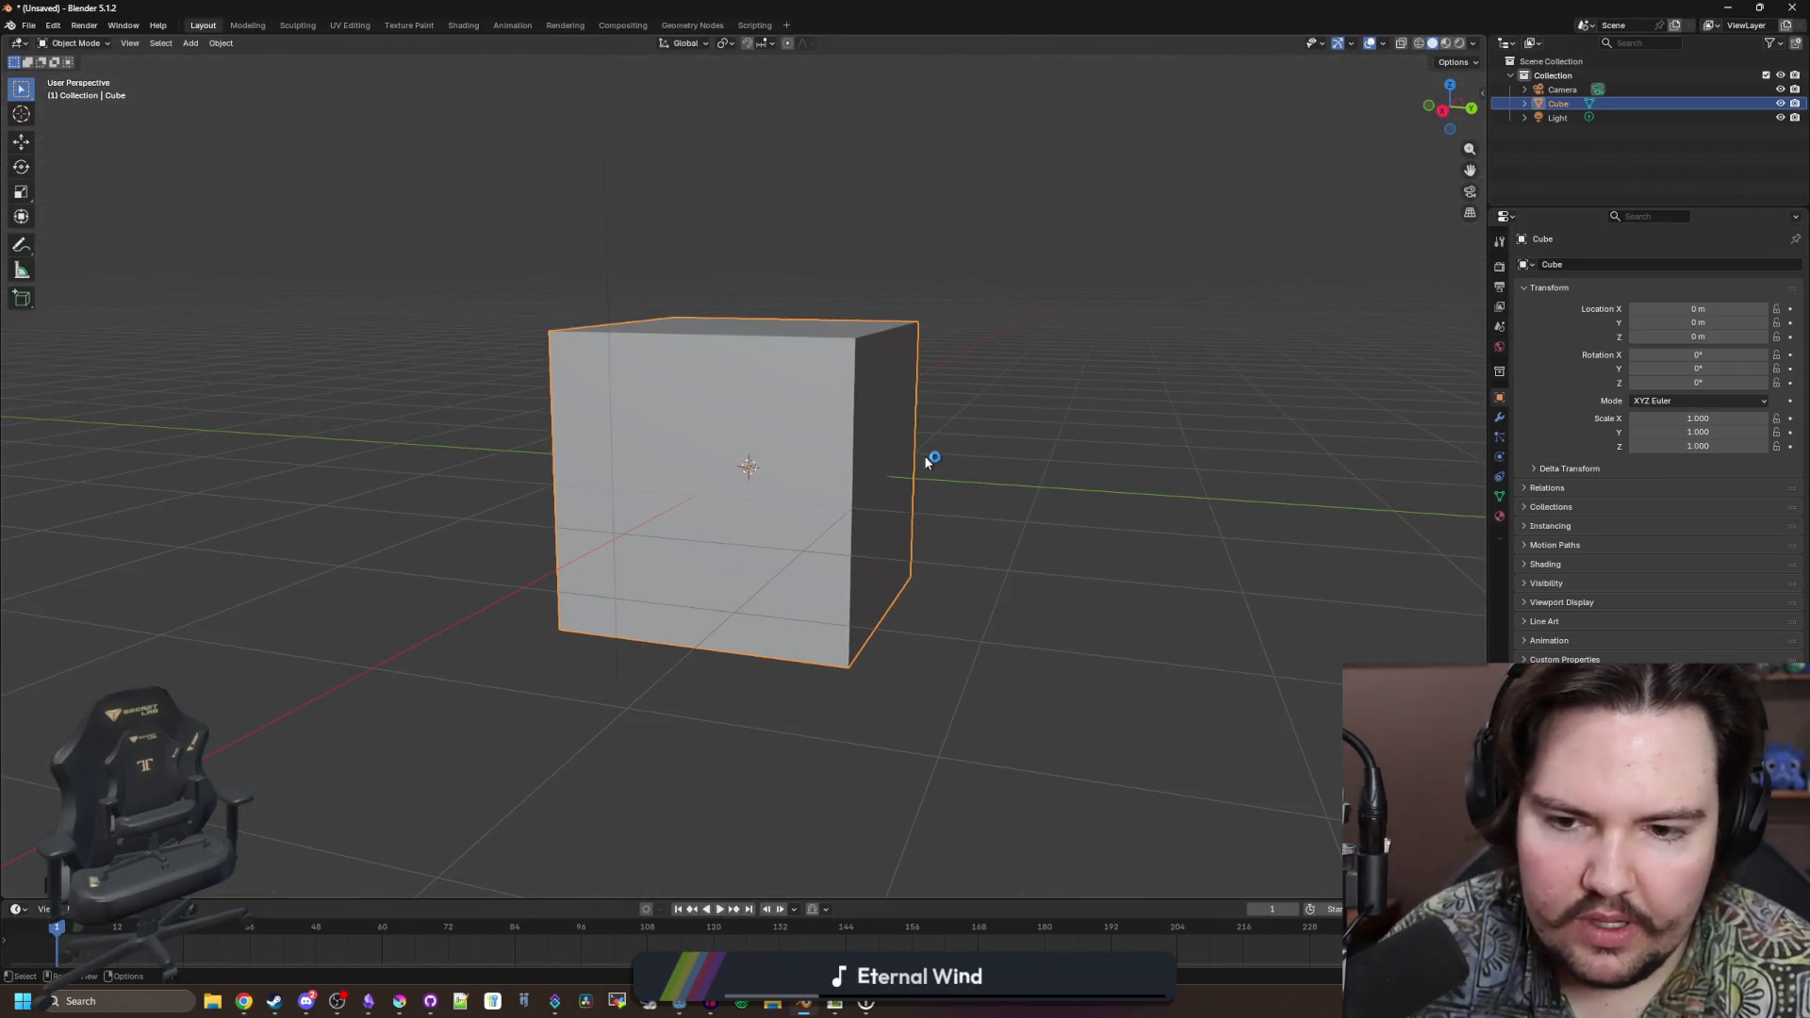
pyautogui.write('gz1')
pyautogui.press('Return')
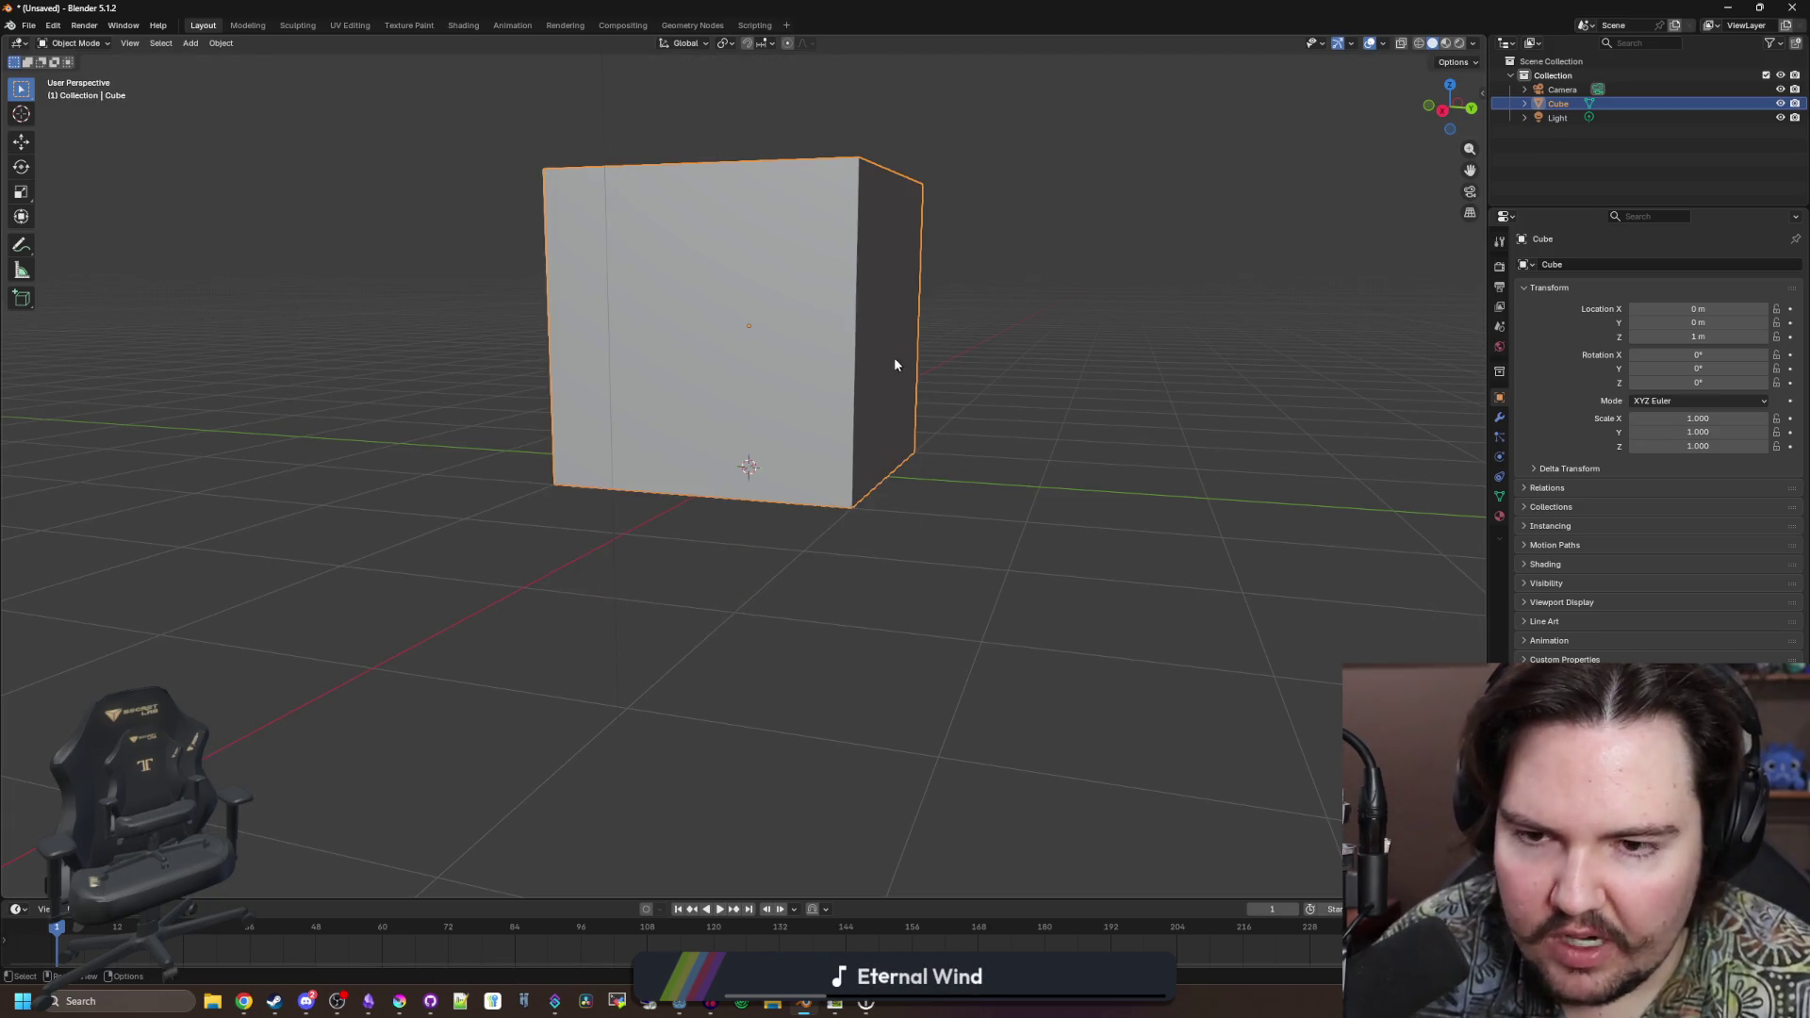
pyautogui.press('Tab')
pyautogui.scroll(-3, 788, 529)
pyautogui.press('Tab')
# - Scale the cube to 1.518 along the Y axis
pyautogui.press('s')
pyautogui.press('x')
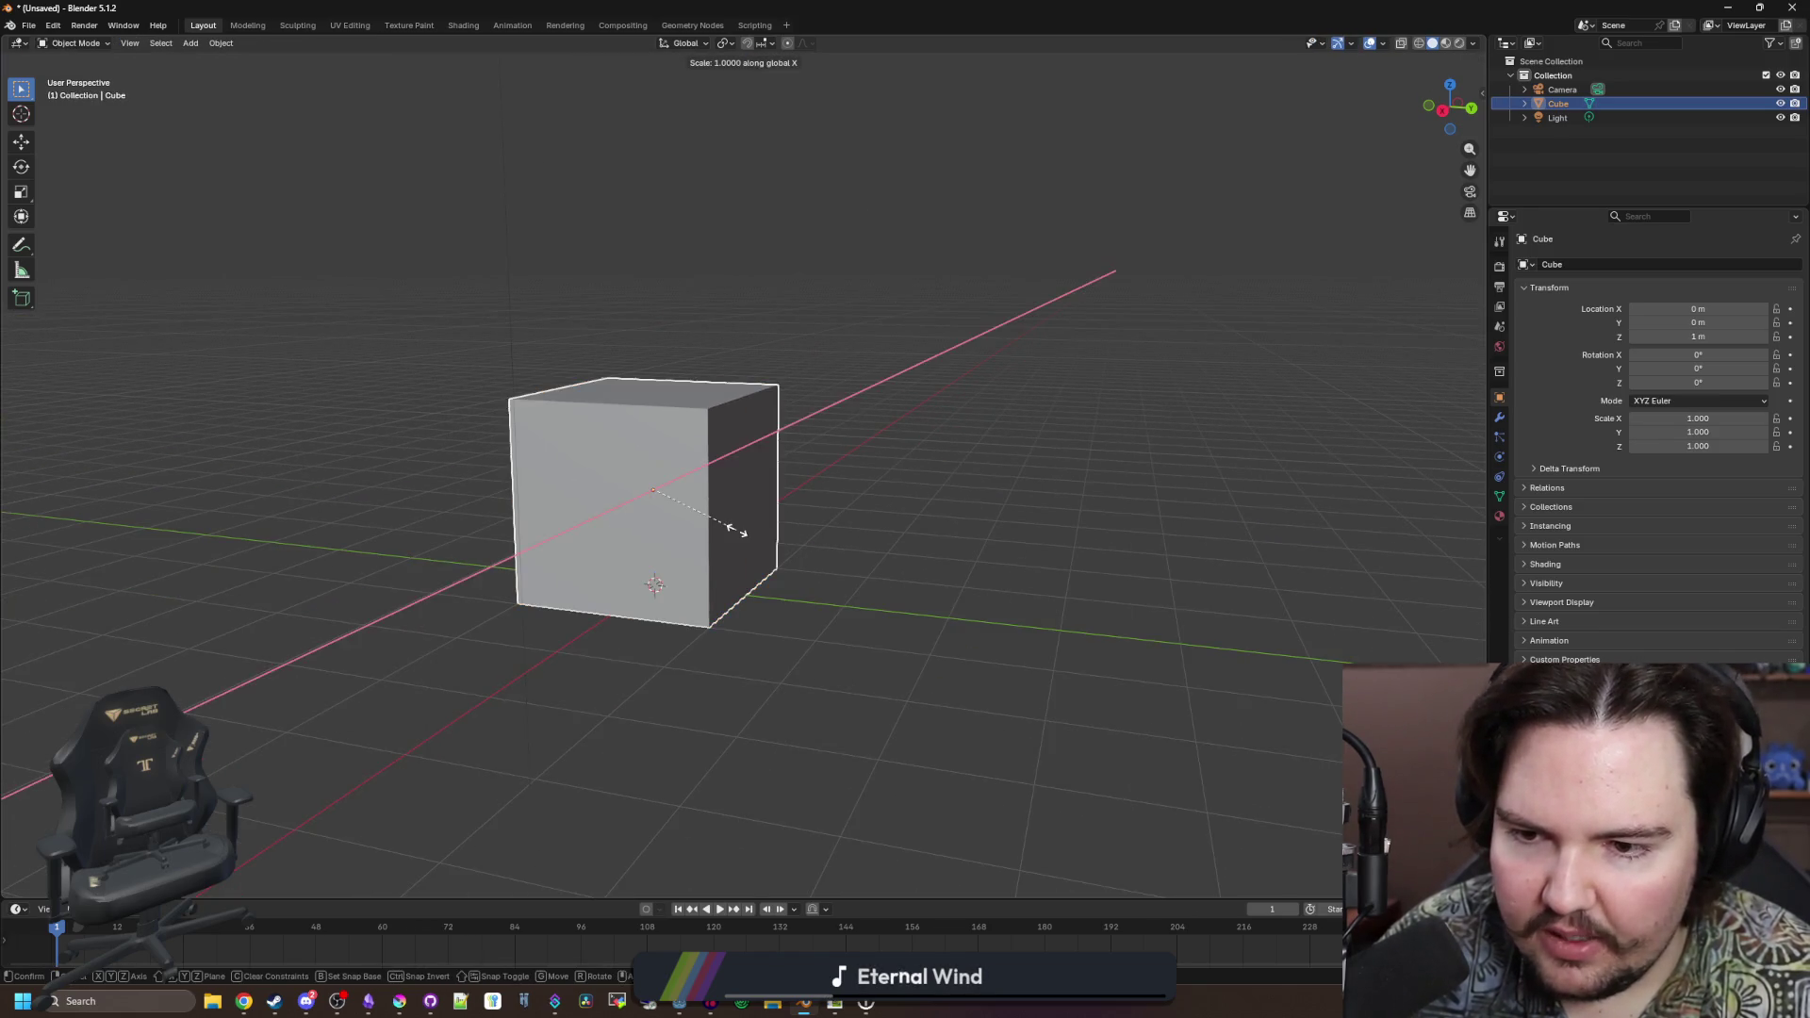
pyautogui.press('y')
pyautogui.click(803, 544)
pyautogui.moveTo(875, 574)
pyautogui.mouseDown()
pyautogui.moveTo(958, 578)
pyautogui.moveTo(857, 566)
pyautogui.moveTo(976, 579)
pyautogui.moveTo(889, 557)
pyautogui.mouseUp()
pyautogui.moveTo(659, 562); pyautogui.dragTo(283, 400)
# - In Edit Mode with face select, select the cube's top face
pyautogui.press('Tab')
pyautogui.moveTo(562, 365)
pyautogui.mouseDown()
pyautogui.moveTo(554, 388)
pyautogui.moveTo(572, 360)
pyautogui.mouseUp()
pyautogui.press('a')
pyautogui.hotkey('alt', 'a')
pyautogui.click(141, 43)
pyautogui.click(675, 398)
pyautogui.moveTo(675, 398); pyautogui.dragTo(471, 447)
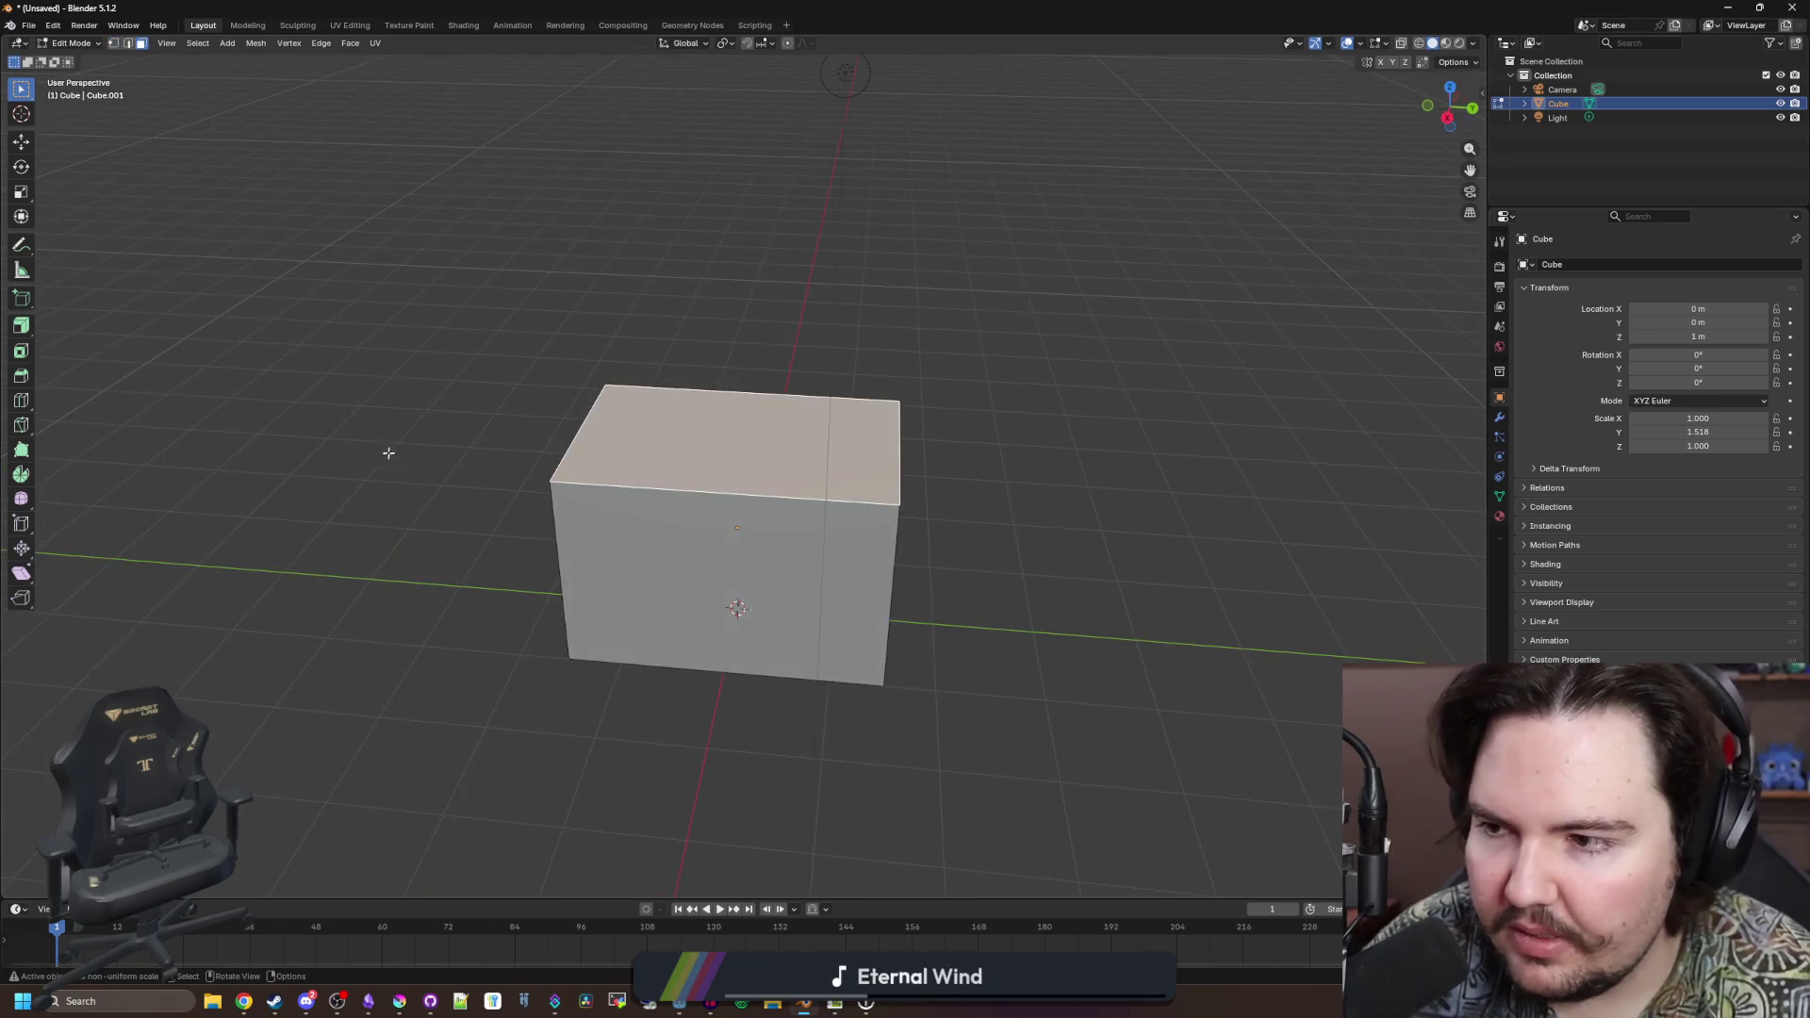
pyautogui.click(21, 351)
pyautogui.scroll(1, 714, 456)
# - Inset the top face and extrude it upward along Z into a narrower upper box
pyautogui.moveTo(787, 430); pyautogui.dragTo(768, 433)
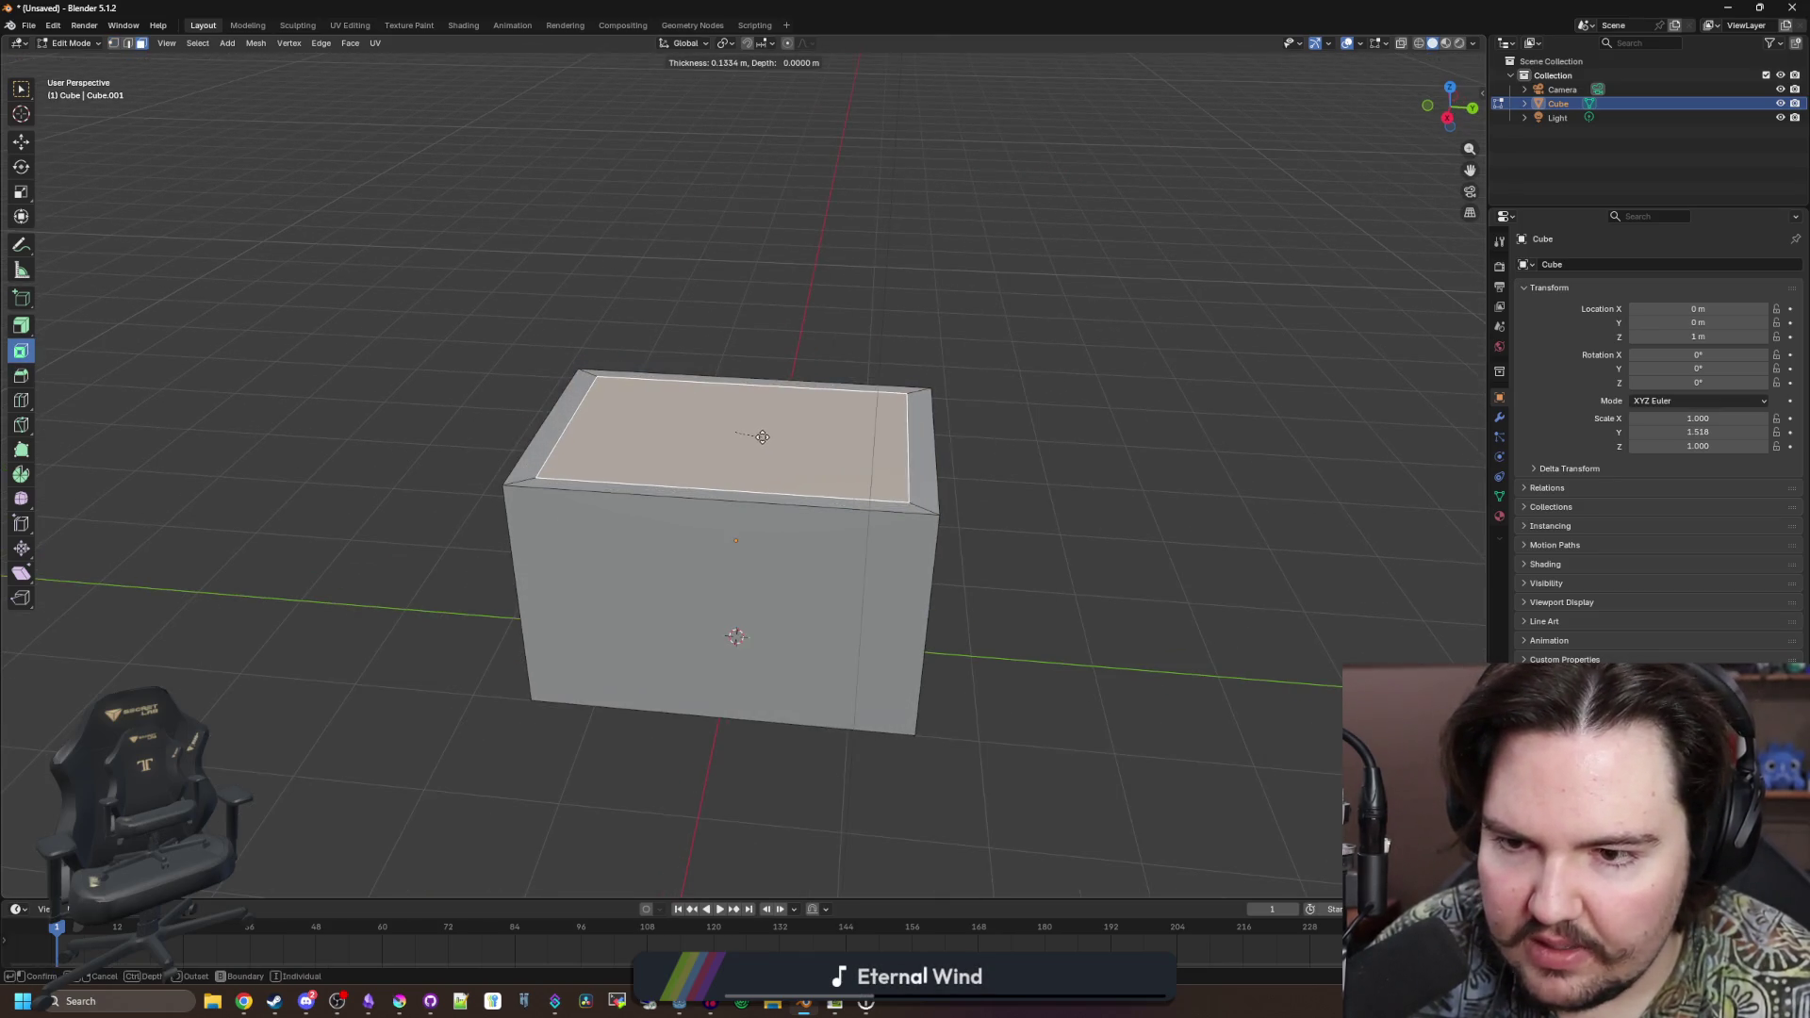
pyautogui.press('KP_1')
pyautogui.press('e')
pyautogui.press('z')
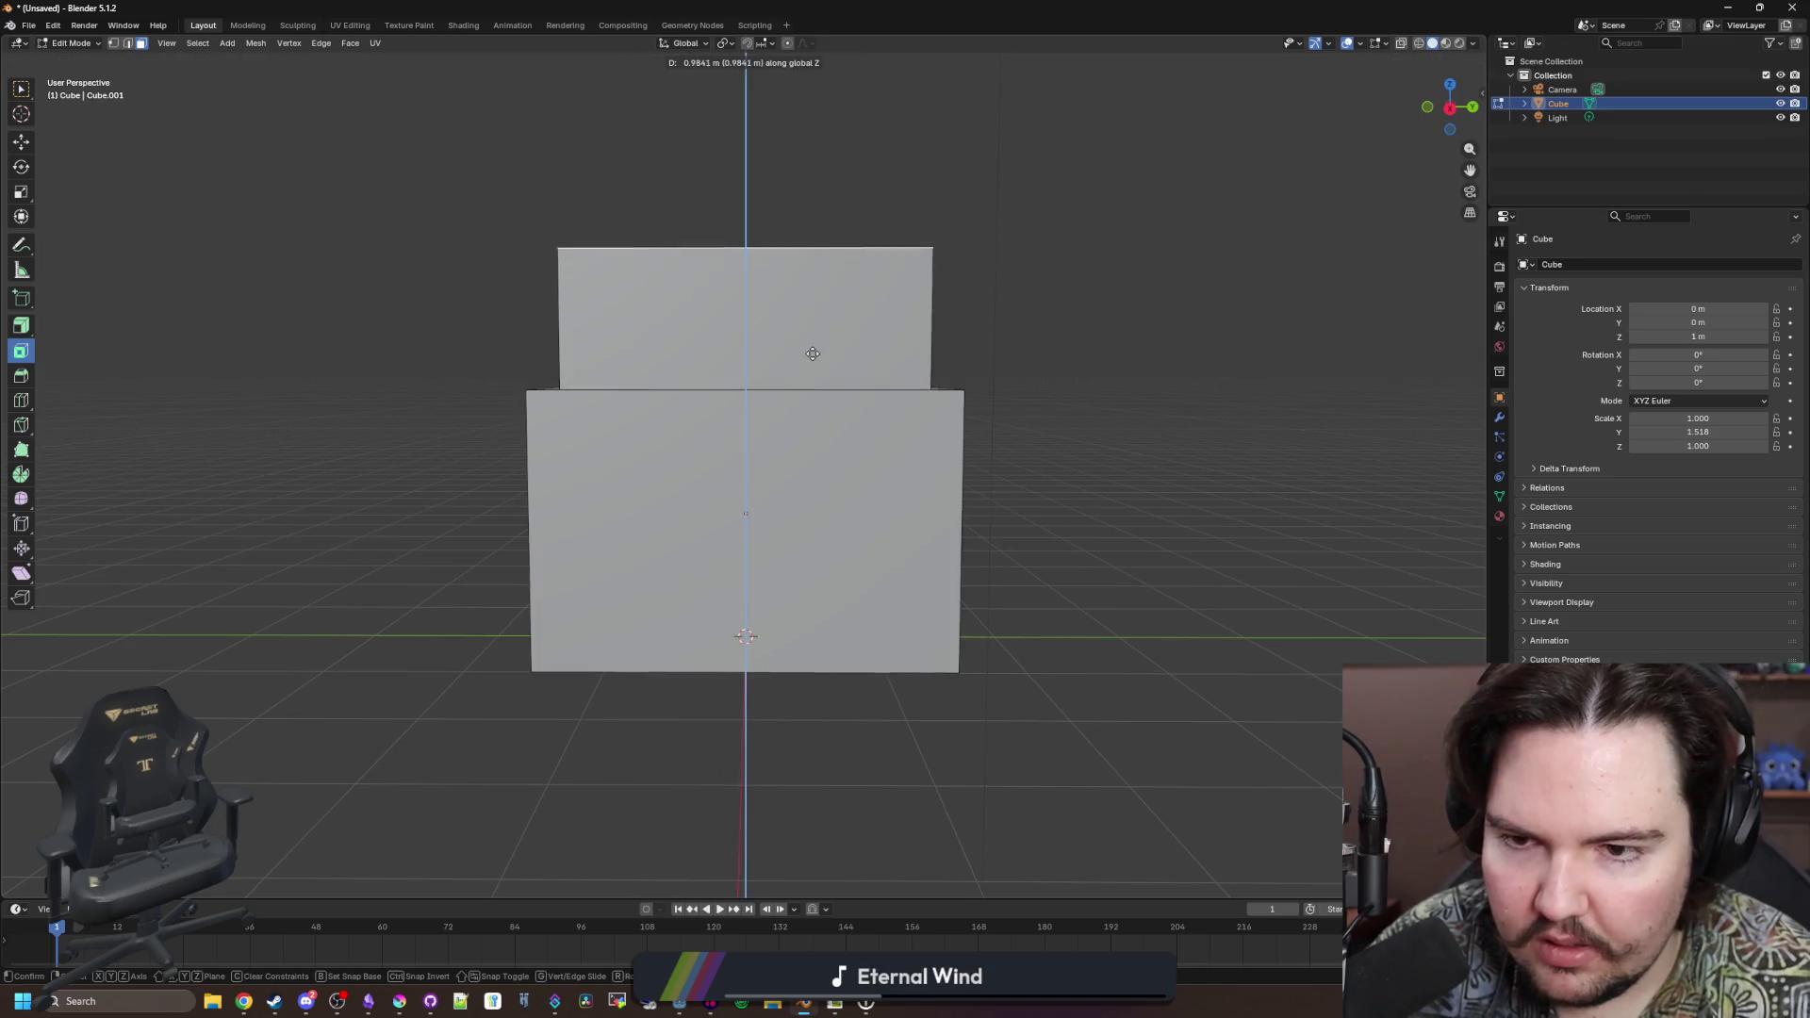
pyautogui.click(812, 307)
pyautogui.moveTo(812, 307)
pyautogui.mouseDown()
pyautogui.moveTo(780, 368)
pyautogui.moveTo(220, 276)
pyautogui.mouseUp()
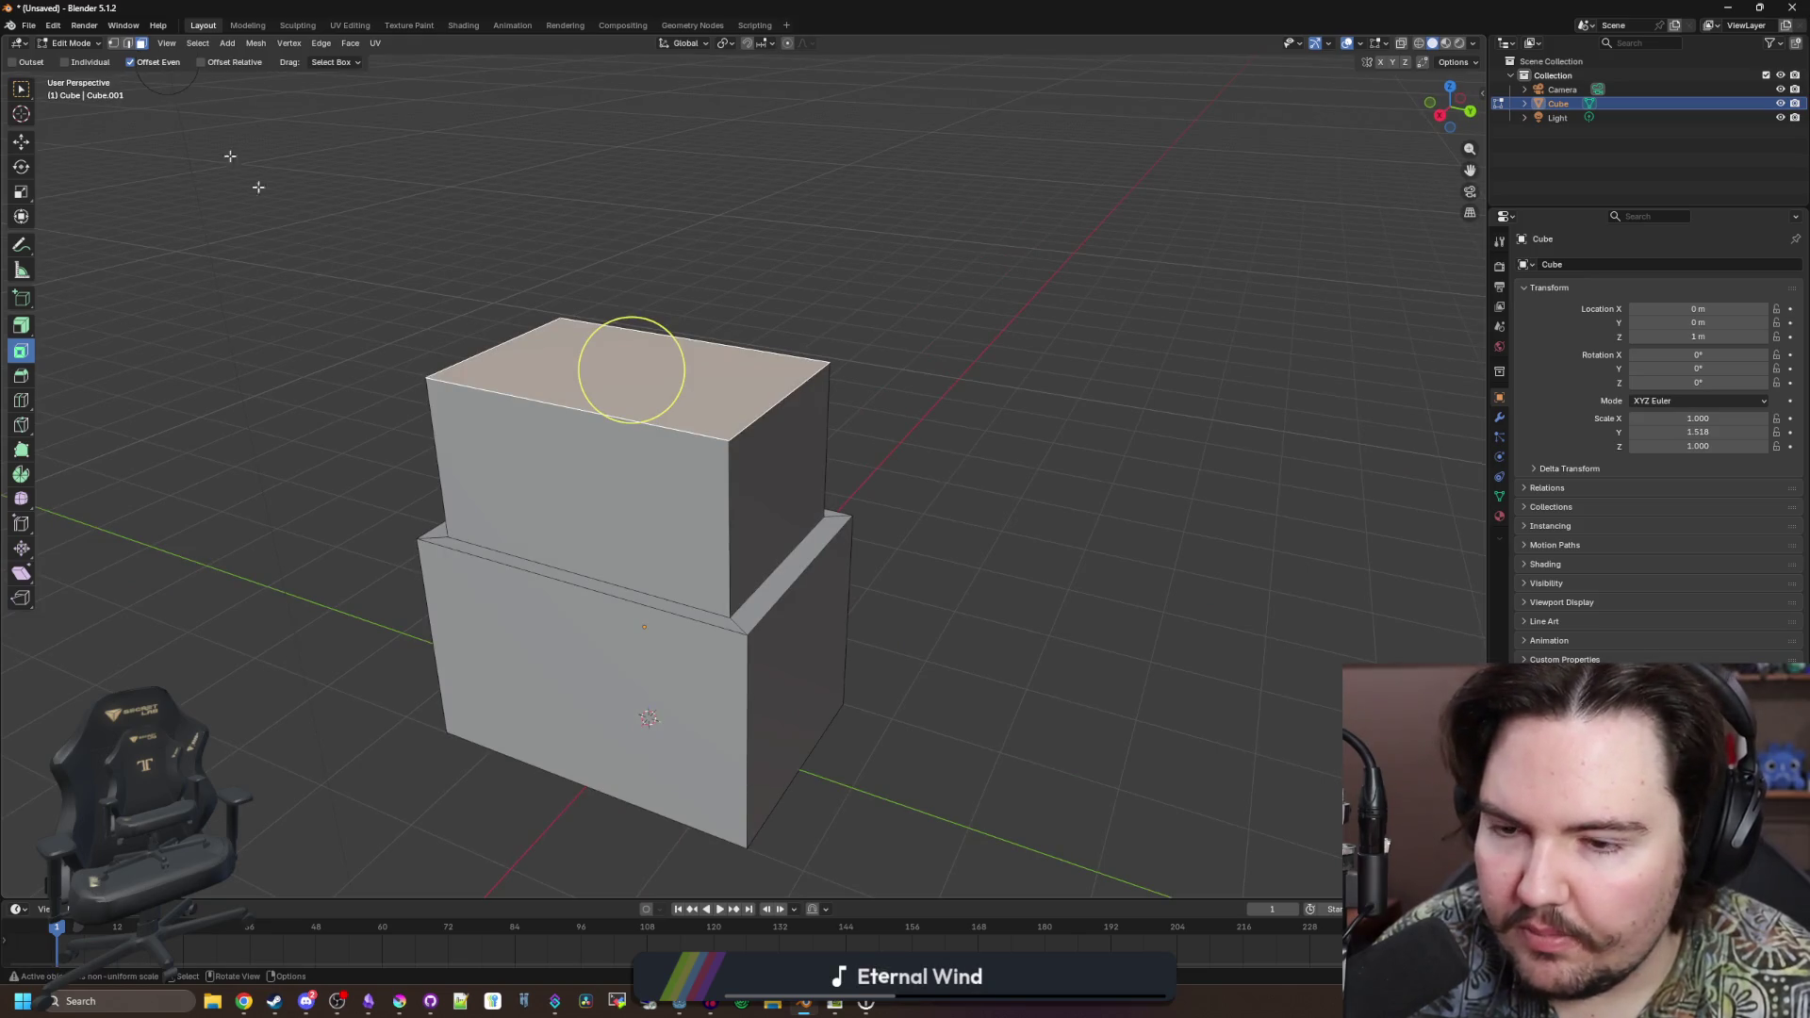
# - Inset the upper box's front face, then select the lower box's front face
pyautogui.click(660, 528)
pyautogui.moveTo(660, 528)
pyautogui.mouseDown()
pyautogui.moveTo(729, 546)
pyautogui.moveTo(709, 436)
pyautogui.moveTo(705, 468)
pyautogui.mouseUp()
pyautogui.click(717, 462)
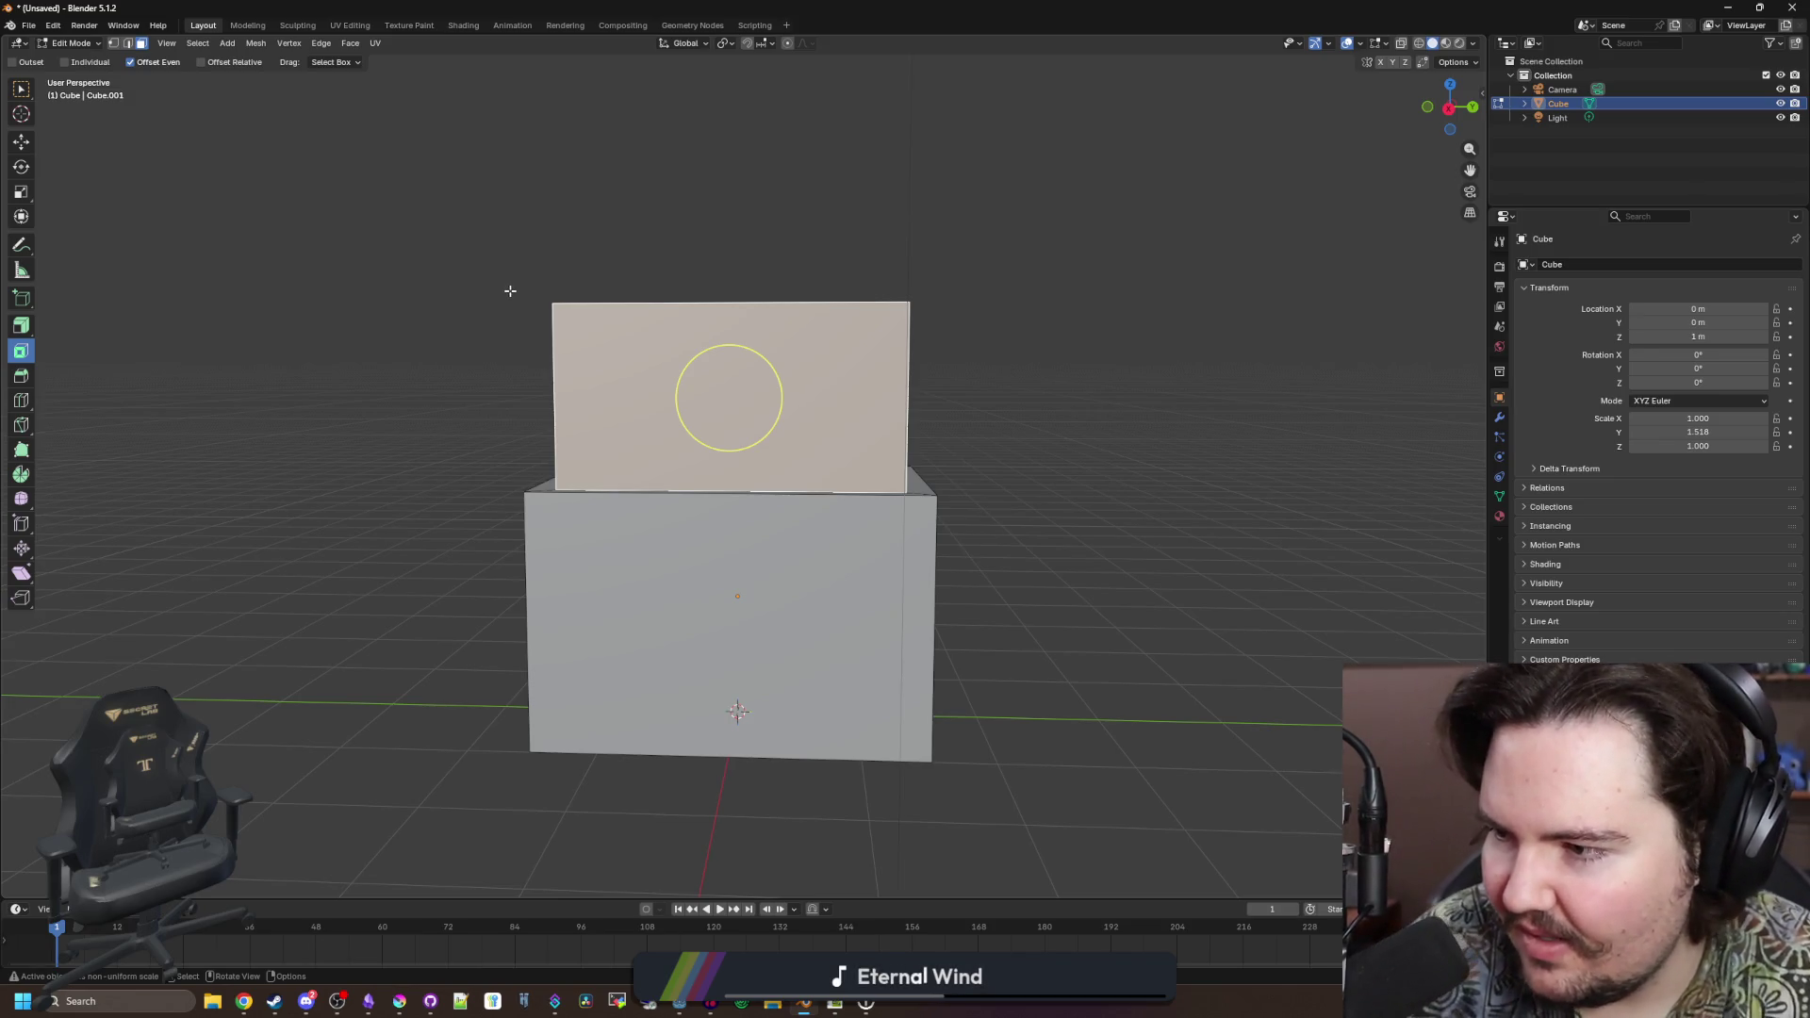
pyautogui.moveTo(564, 342); pyautogui.dragTo(504, 363)
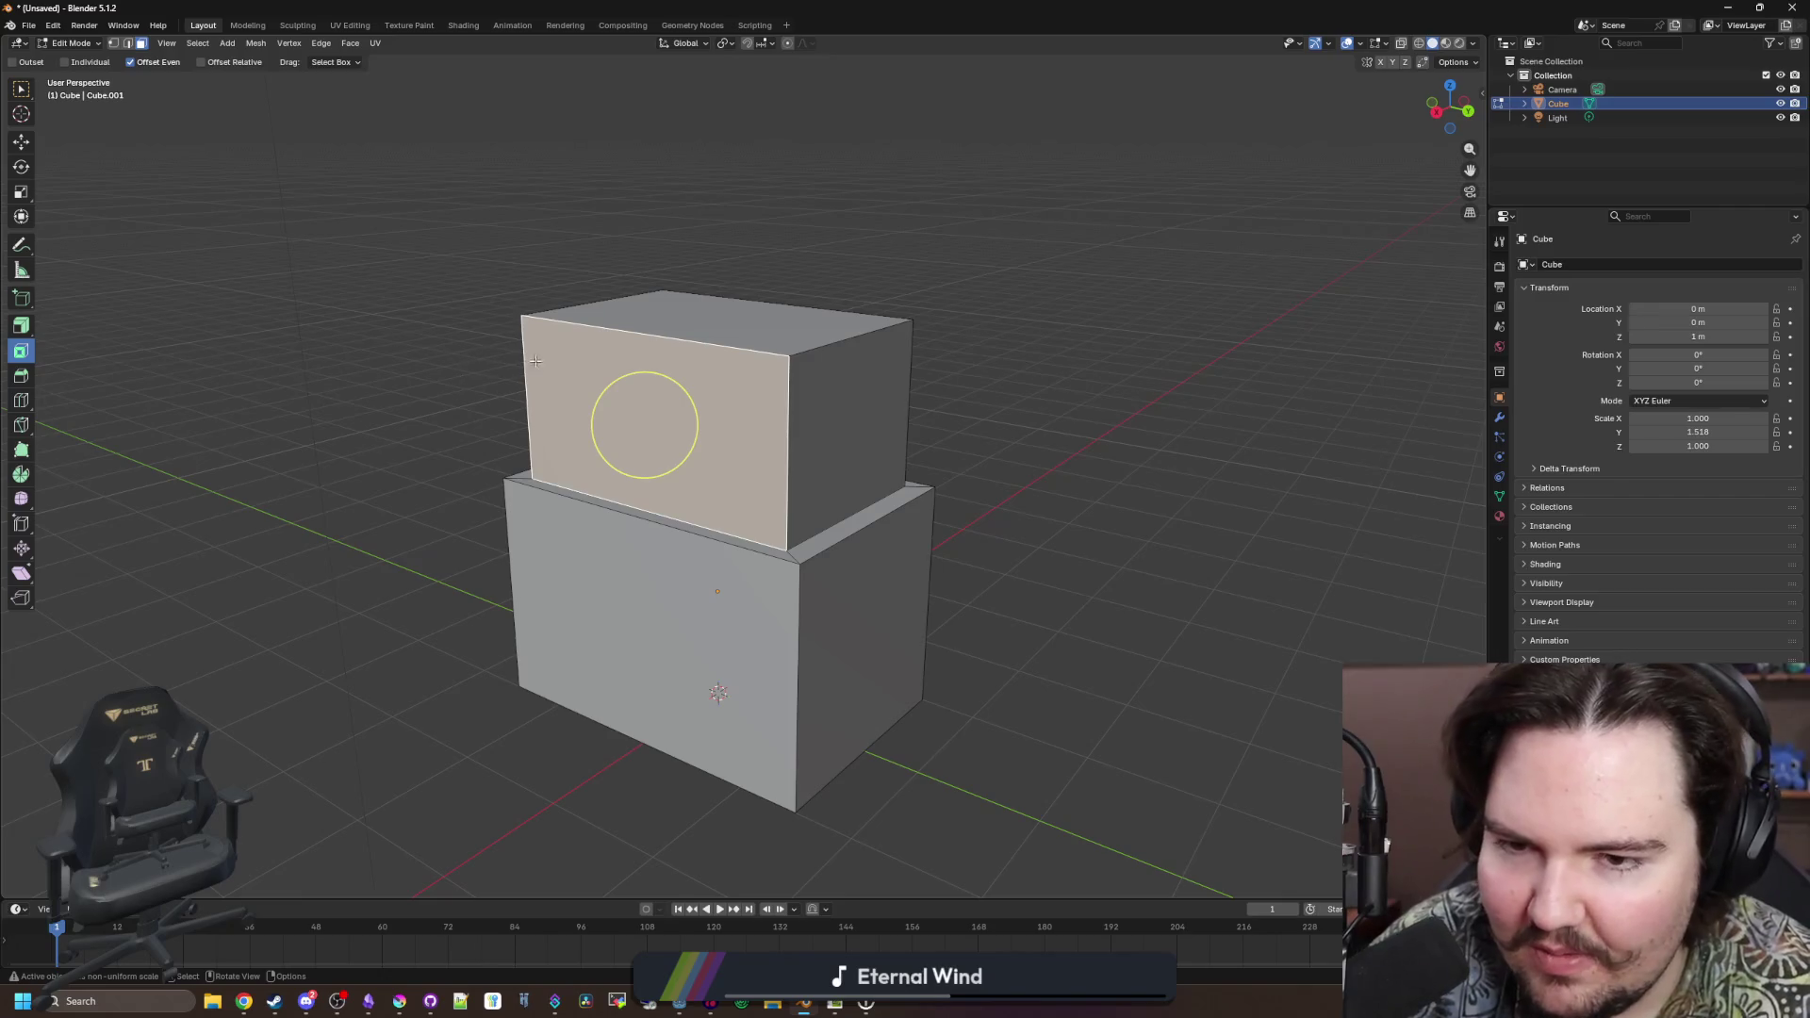
pyautogui.click(691, 578)
pyautogui.moveTo(648, 565)
pyautogui.mouseDown()
pyautogui.moveTo(597, 538)
pyautogui.moveTo(613, 499)
pyautogui.moveTo(592, 510)
pyautogui.moveTo(646, 598)
pyautogui.moveTo(490, 472)
pyautogui.mouseUp()
pyautogui.click(21, 400)
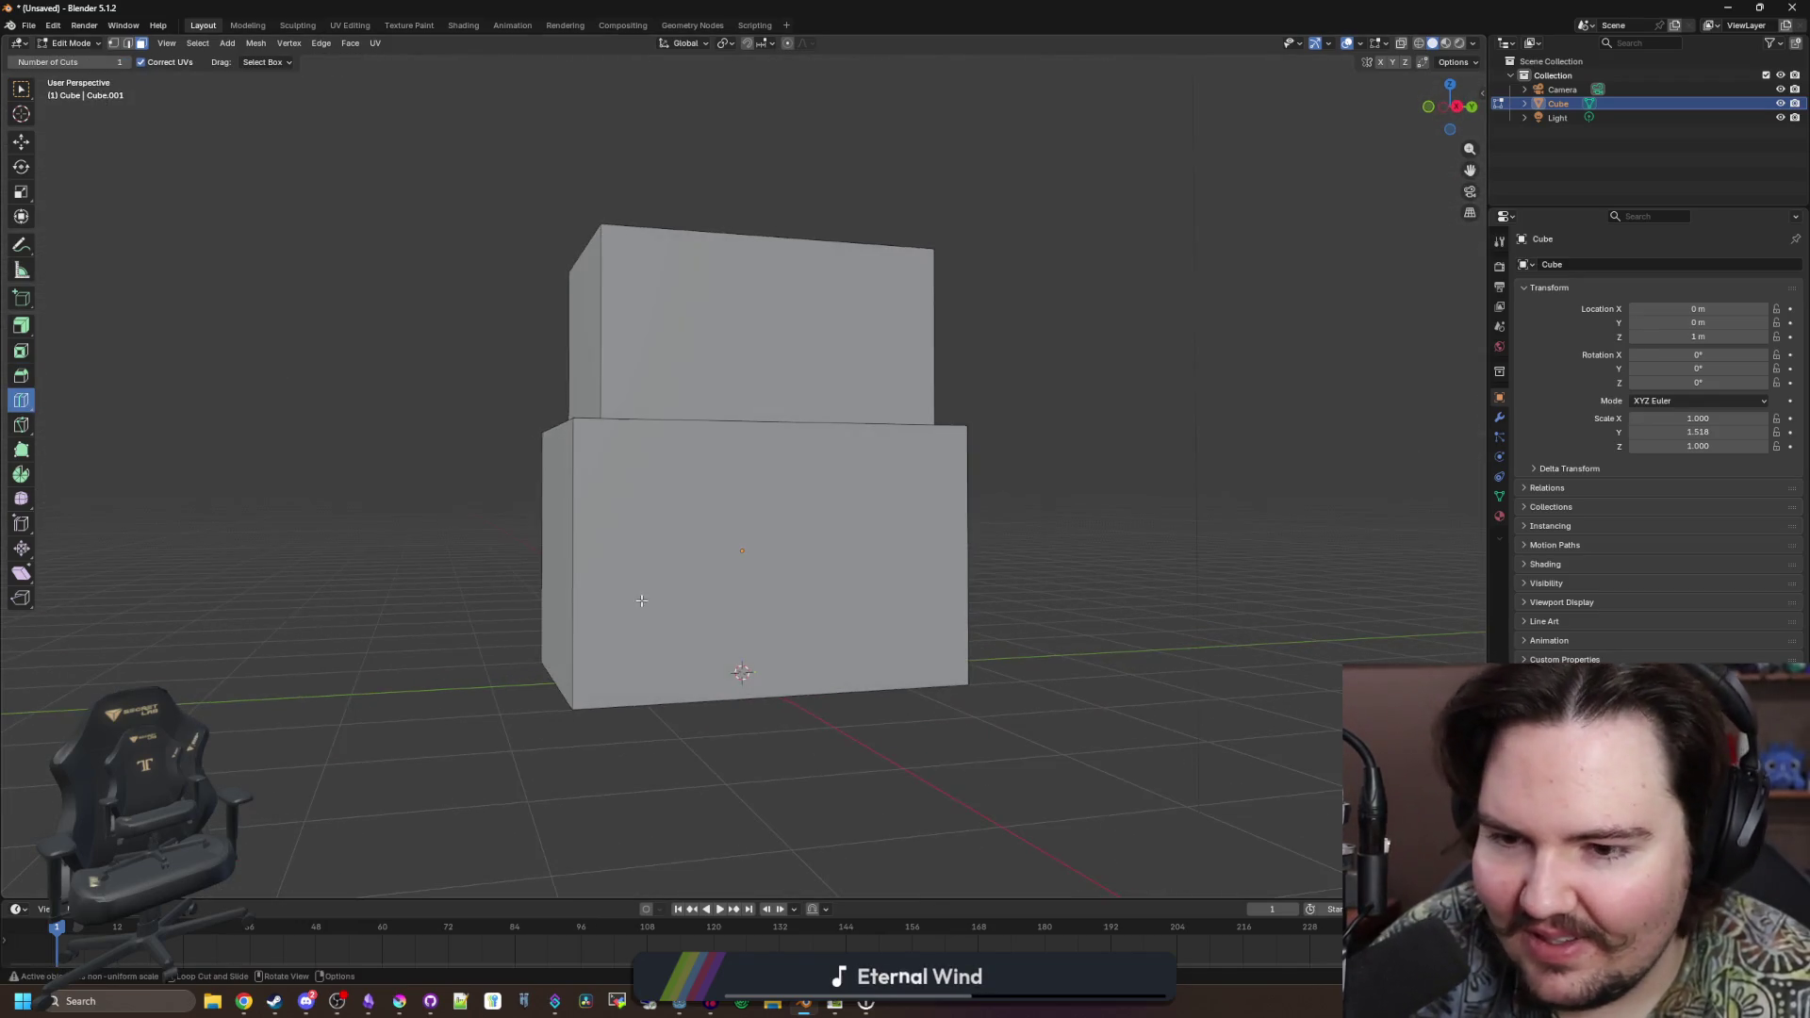
# - Loop-cut near the lower box's top and extrude that face band outward into a ledge
pyautogui.moveTo(598, 545)
pyautogui.mouseDown()
pyautogui.moveTo(601, 462)
pyautogui.moveTo(778, 422)
pyautogui.mouseUp()
pyautogui.click(34, 86)
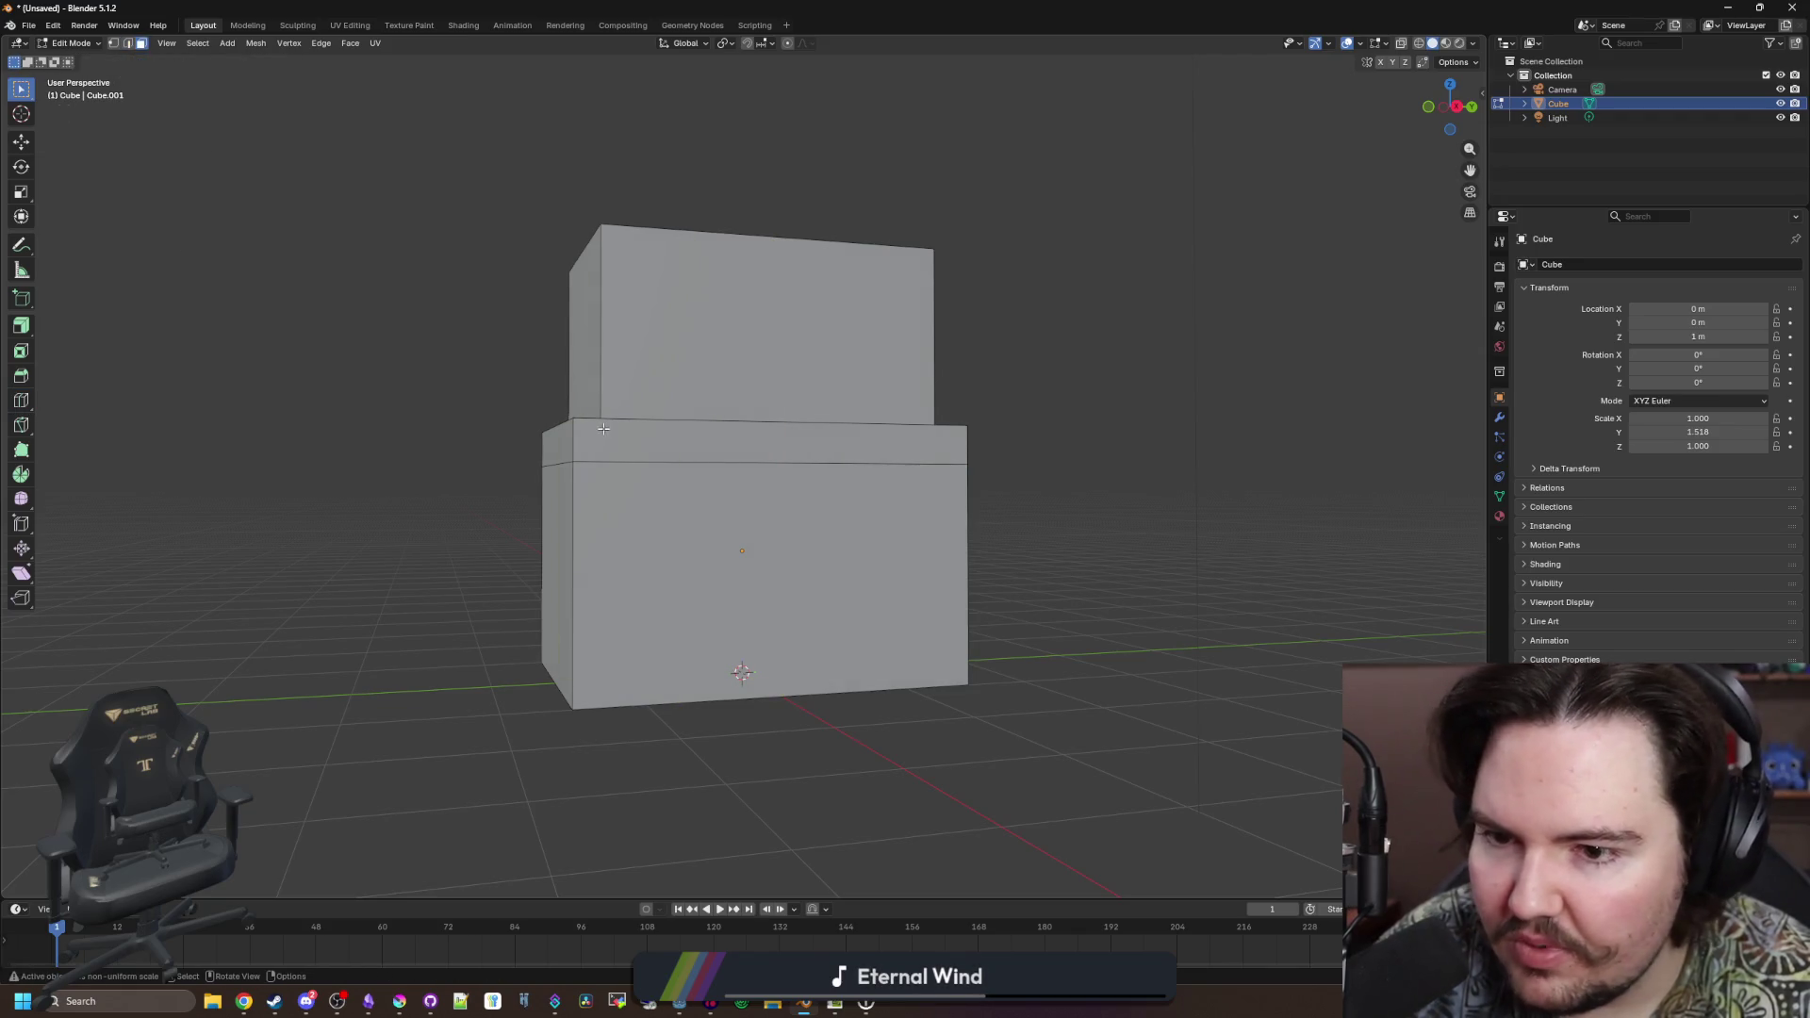
pyautogui.press('3')
pyautogui.click(755, 442)
pyautogui.moveTo(838, 518); pyautogui.dragTo(106, 375)
pyautogui.click(21, 332)
pyautogui.moveTo(707, 396); pyautogui.dragTo(705, 397)
# - Inset the lower box's front face to leave a border, then clear the selection
pyautogui.click(729, 585)
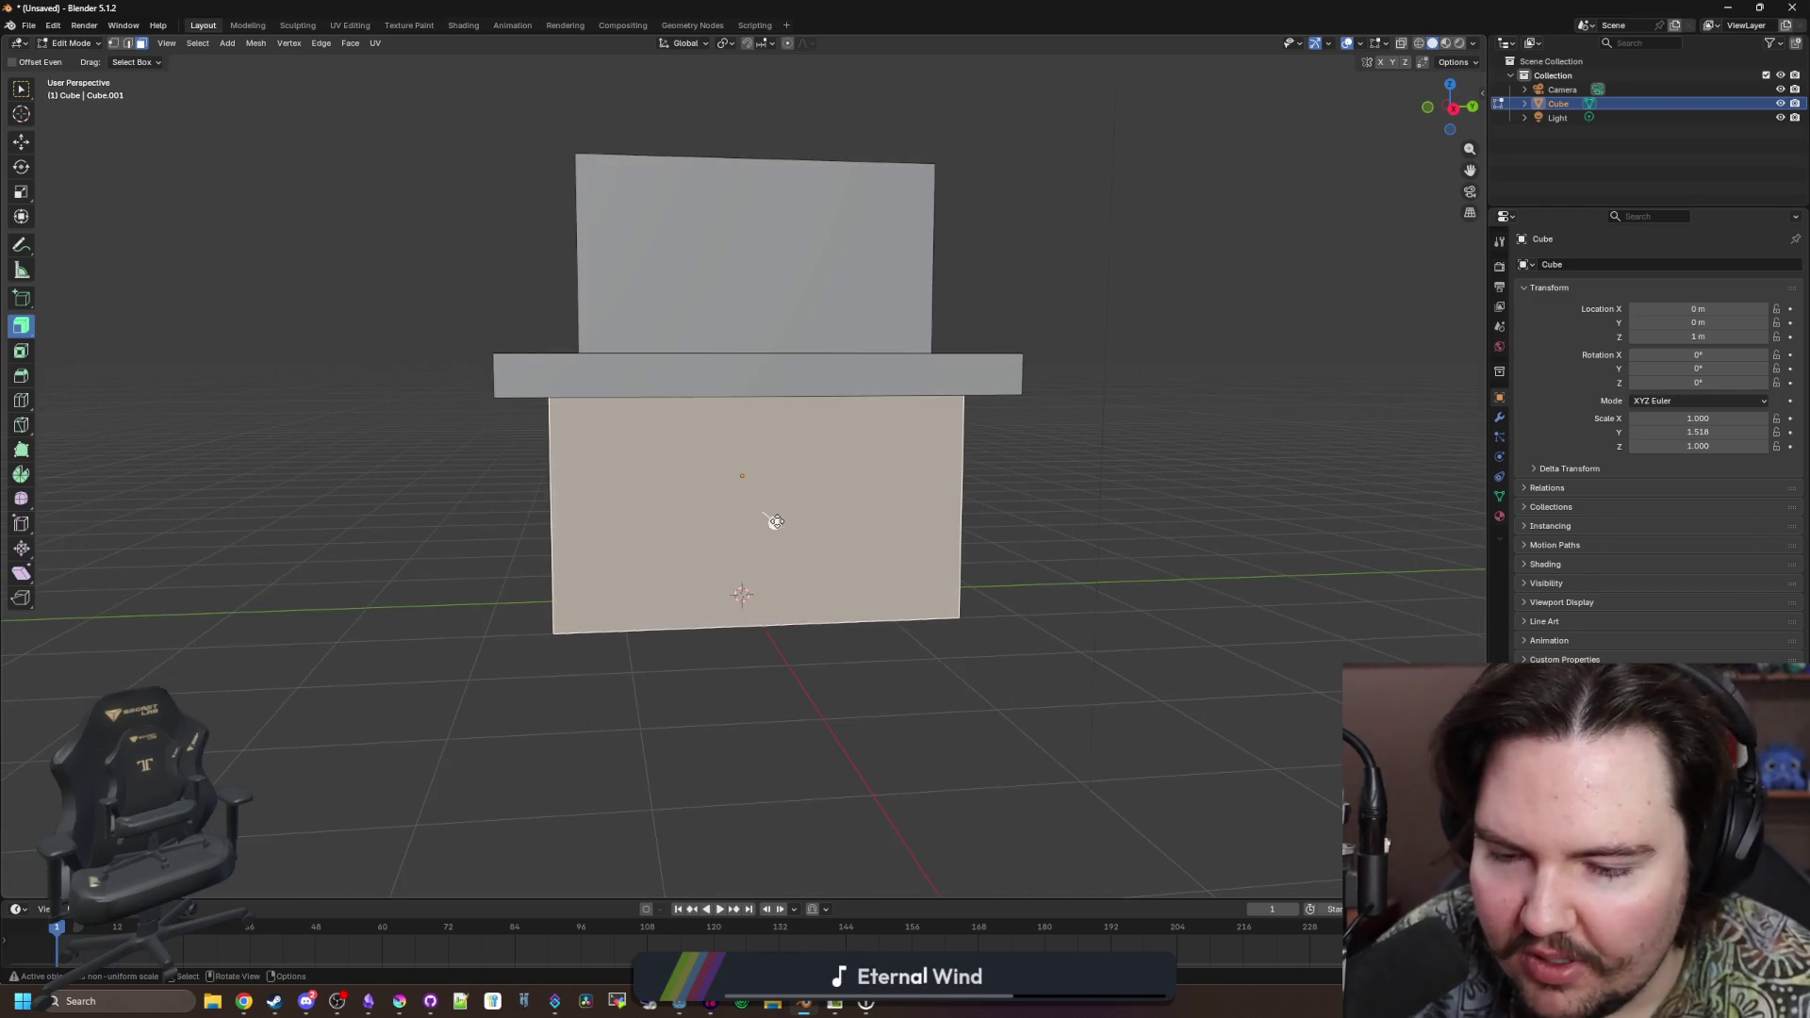
pyautogui.moveTo(779, 522); pyautogui.dragTo(873, 567)
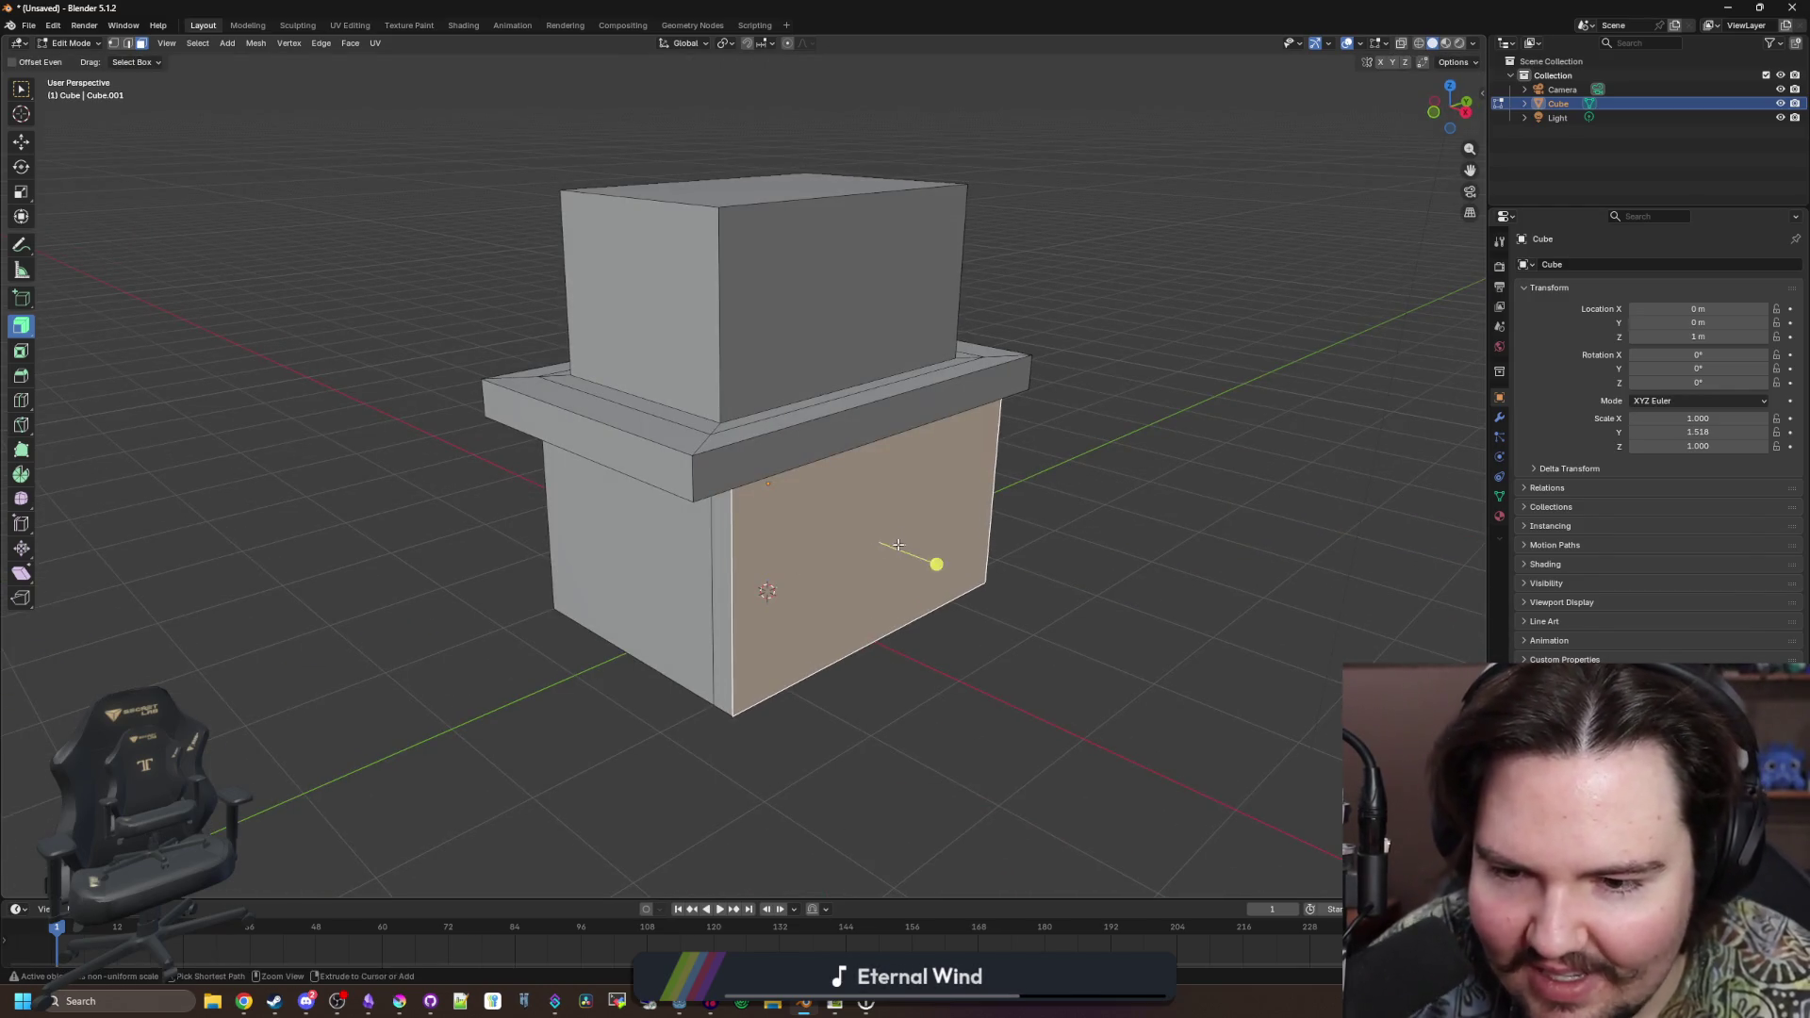
pyautogui.click(421, 471)
pyautogui.click(845, 551)
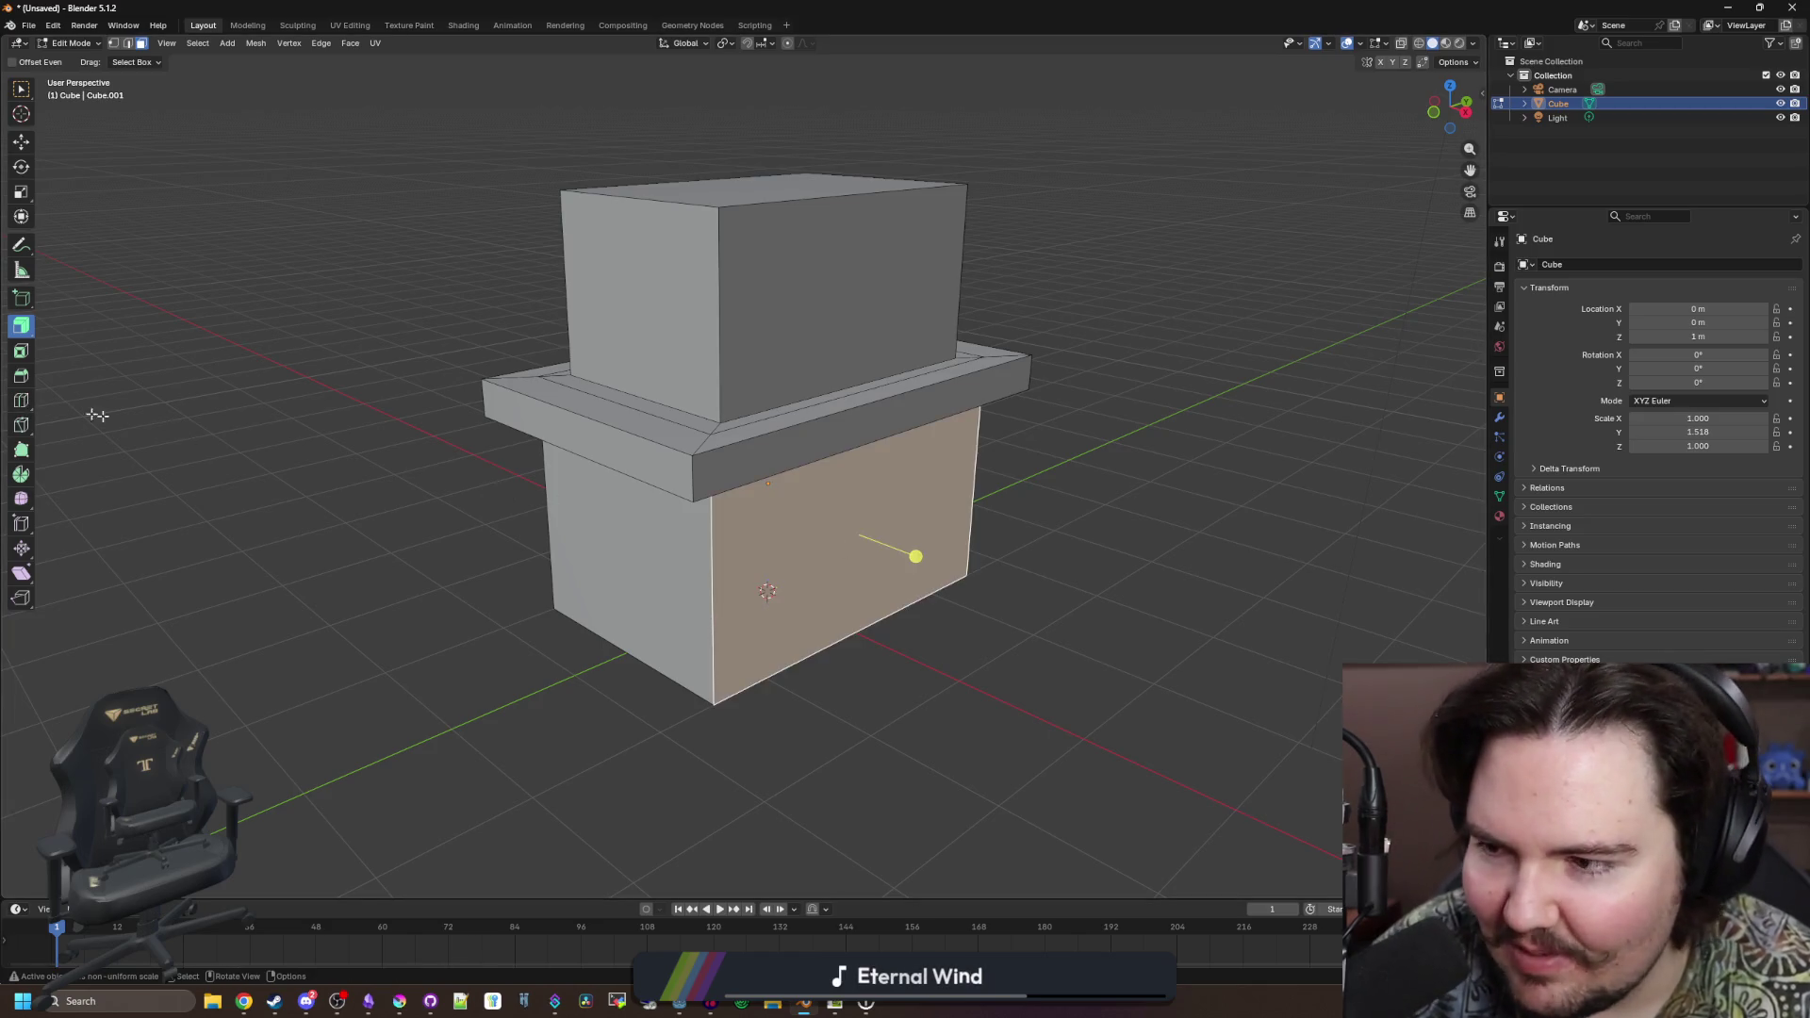
pyautogui.click(21, 351)
pyautogui.moveTo(920, 549)
pyautogui.mouseDown()
pyautogui.moveTo(840, 495)
pyautogui.moveTo(789, 518)
pyautogui.mouseUp()
pyautogui.moveTo(234, 404); pyautogui.dragTo(169, 236)
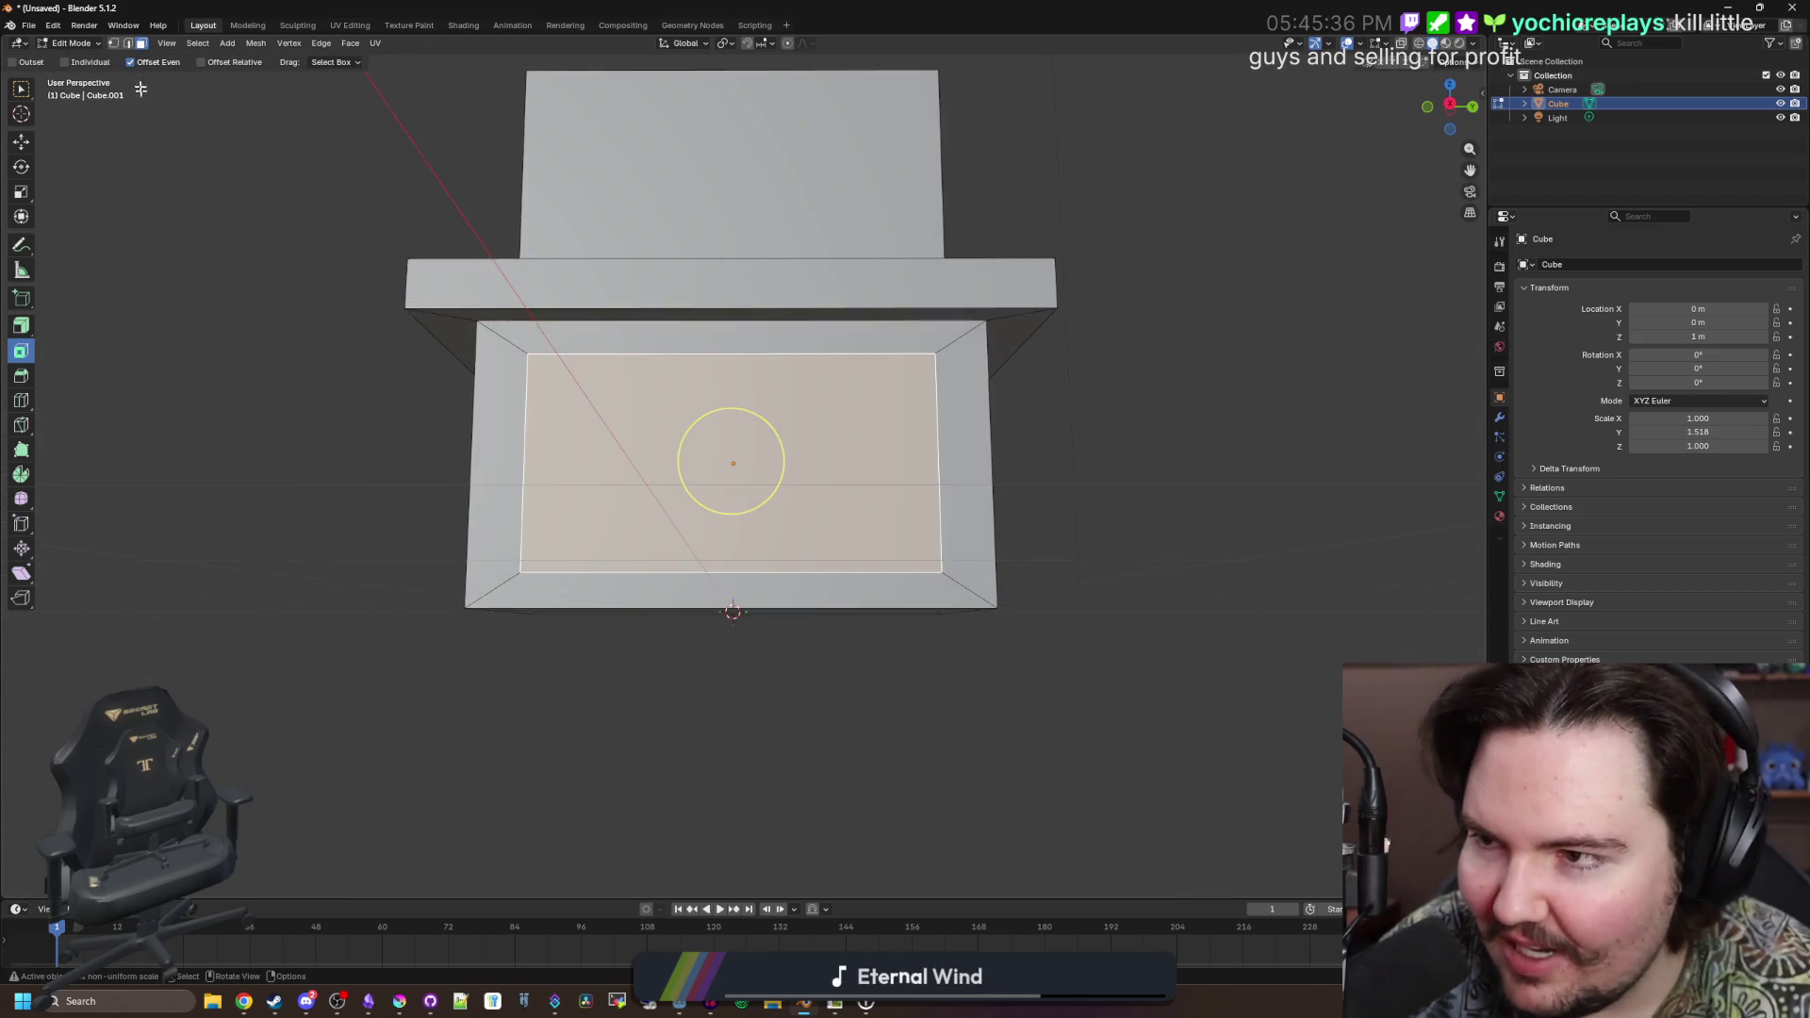
pyautogui.click(115, 44)
pyautogui.press('w')
pyautogui.hotkey('alt', 'a')
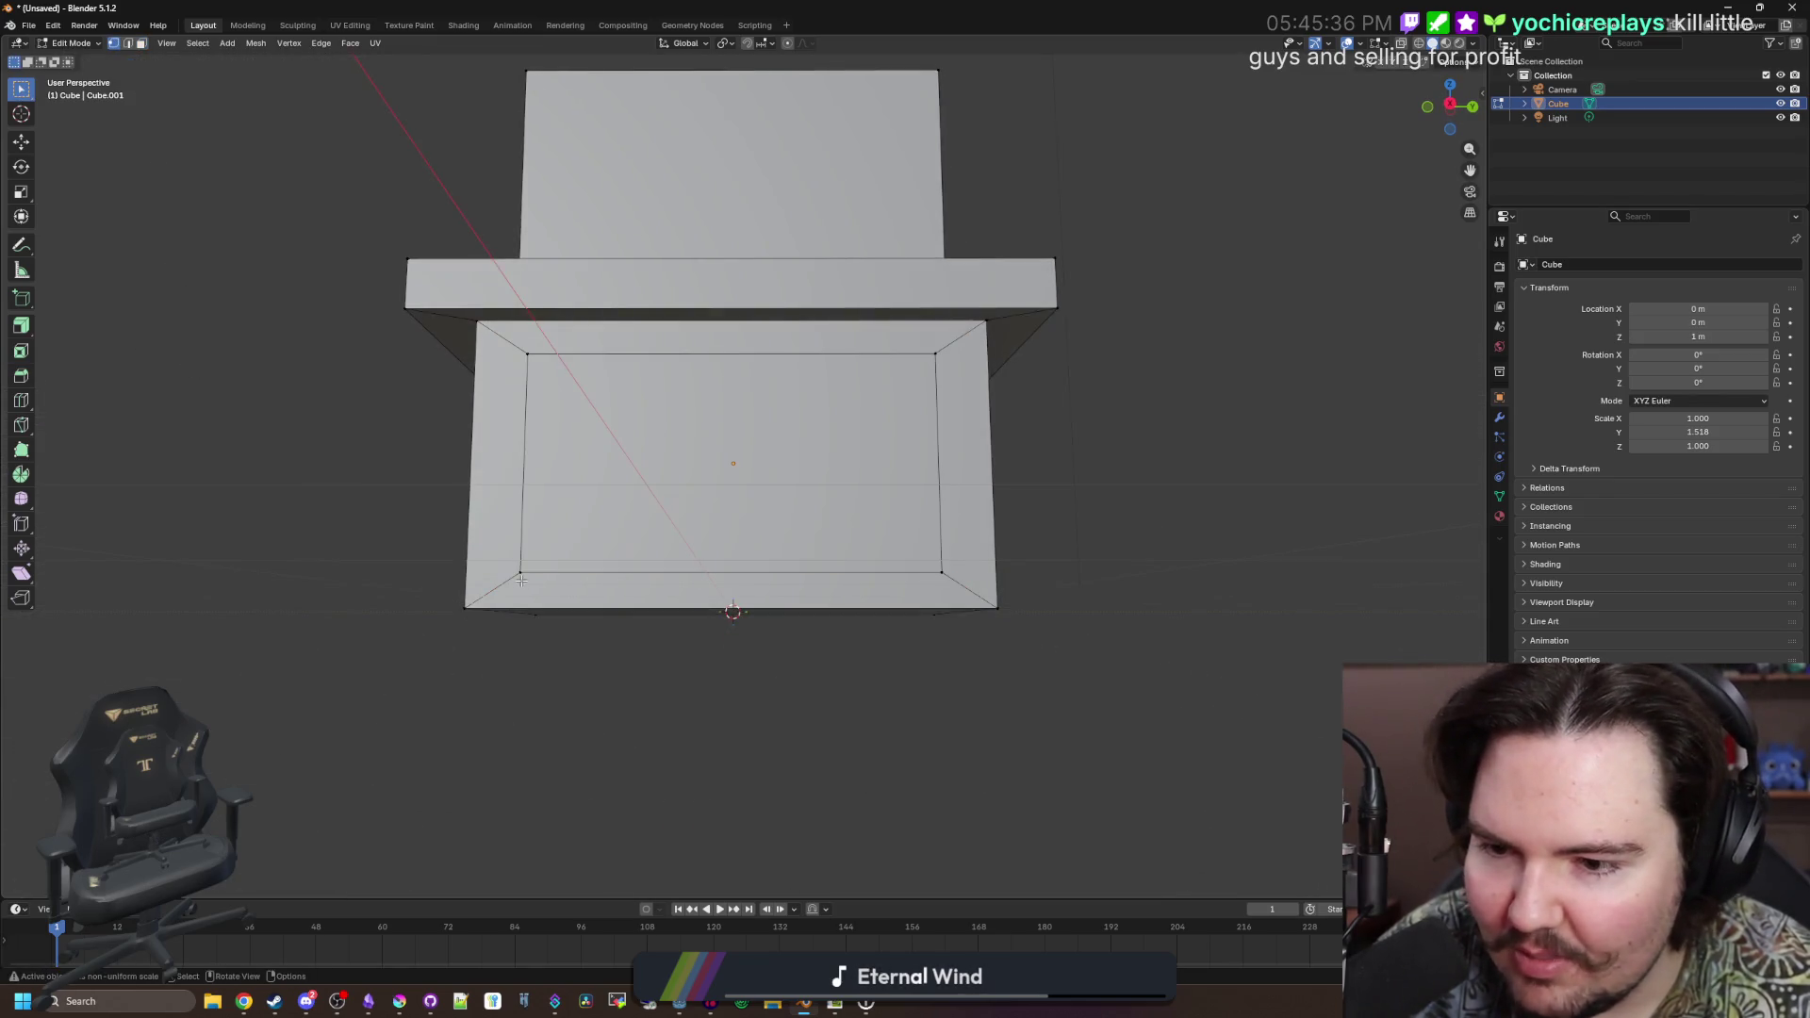
# - Try deleting the front's bottom border face, then undo to restore it
pyautogui.moveTo(575, 694); pyautogui.dragTo(565, 651)
pyautogui.click(142, 43)
pyautogui.click(607, 606)
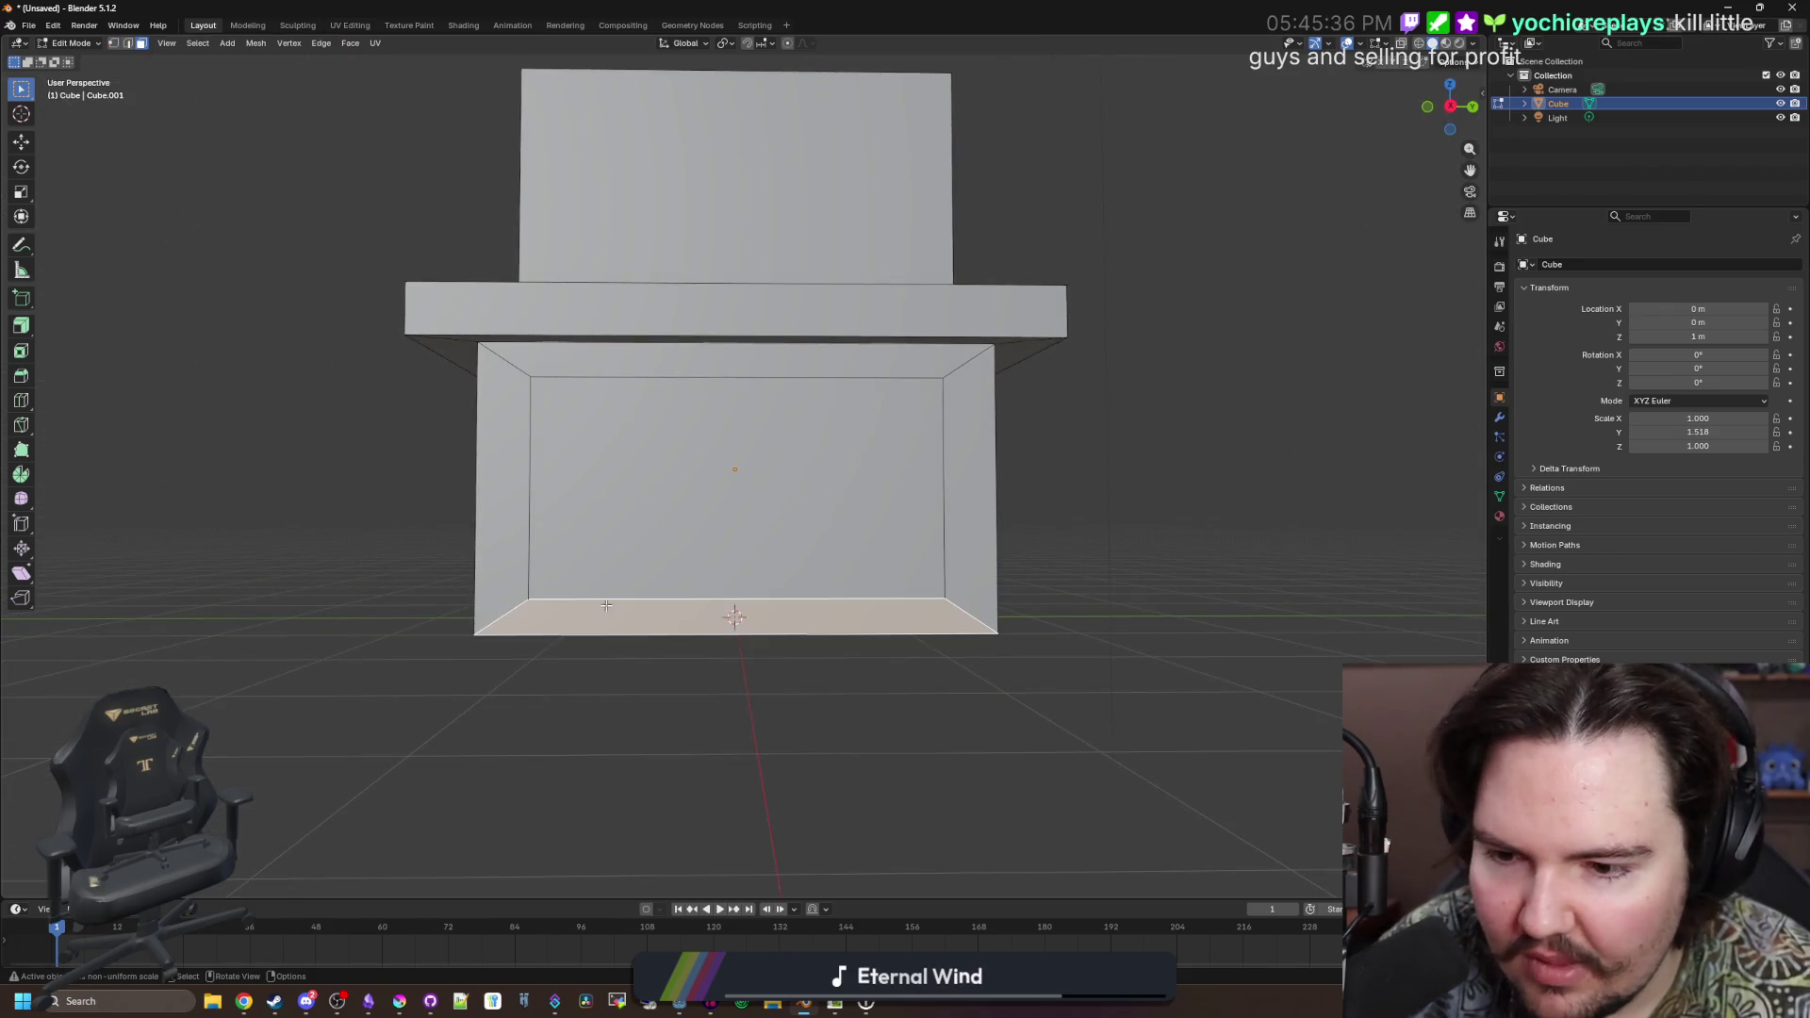
pyautogui.press('x')
pyautogui.click(528, 638)
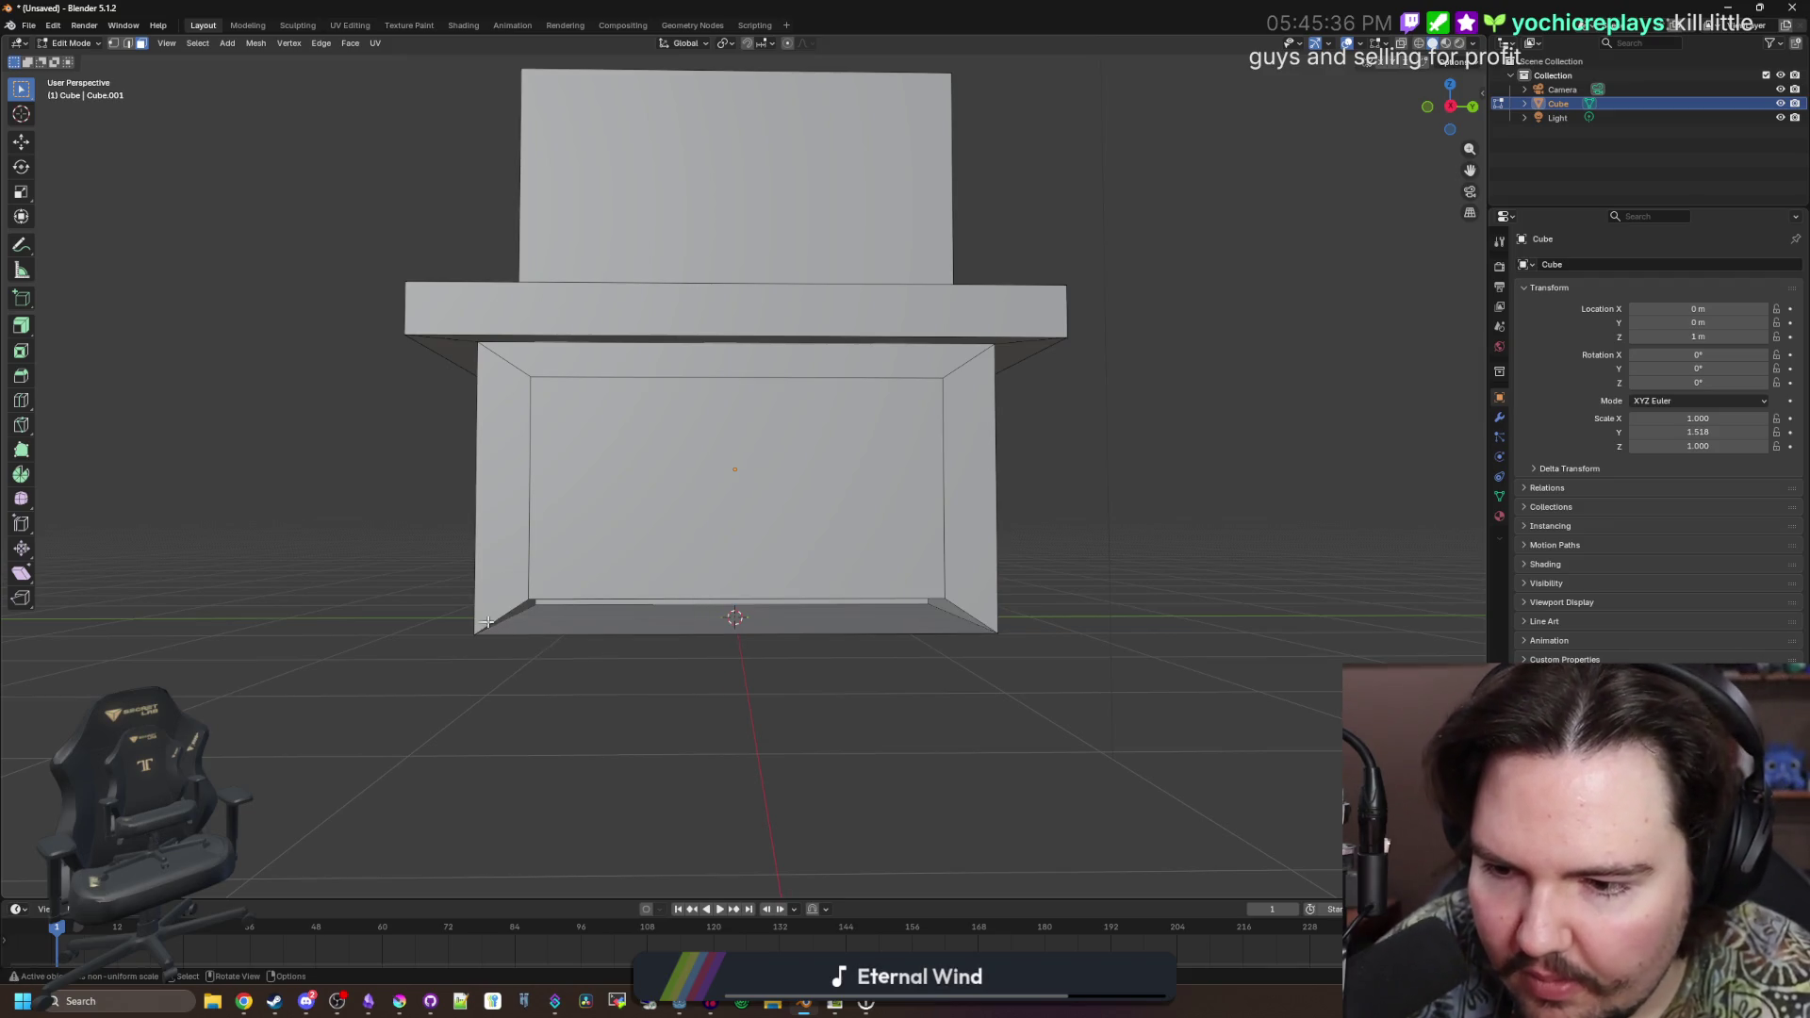
pyautogui.hotkey('ctrl', 'z')
pyautogui.press('x')
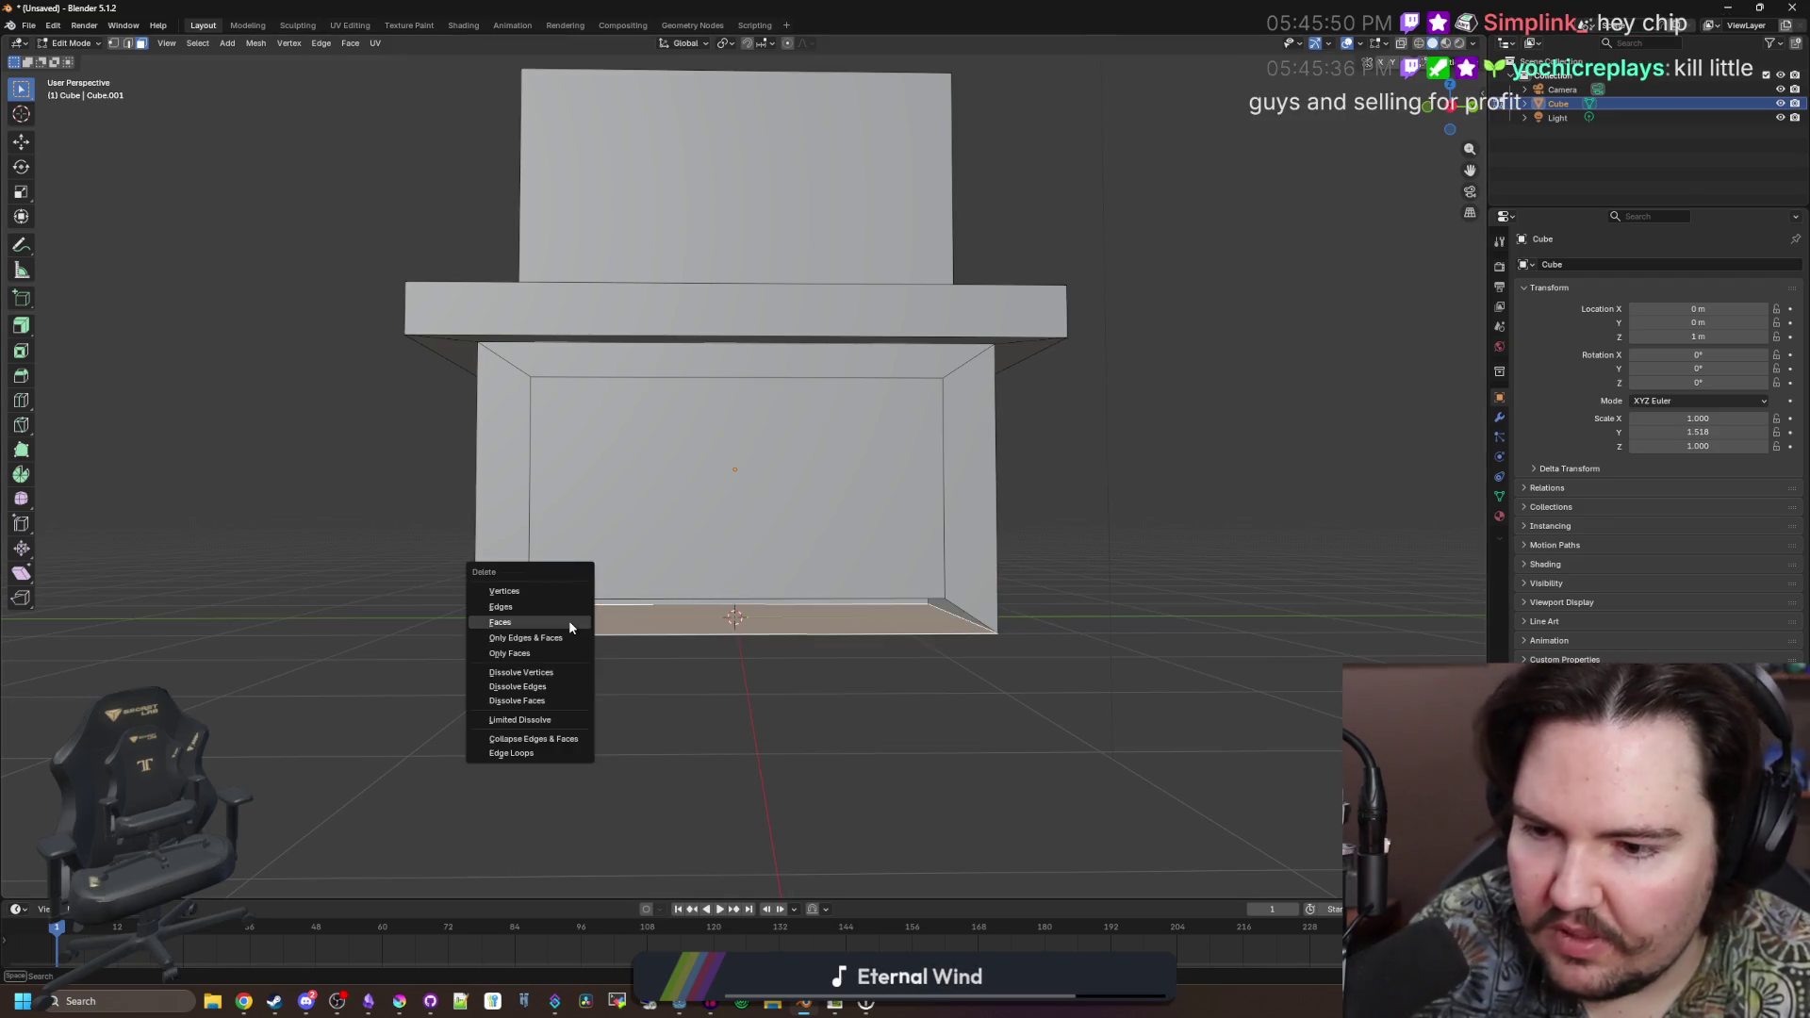
pyautogui.click(568, 620)
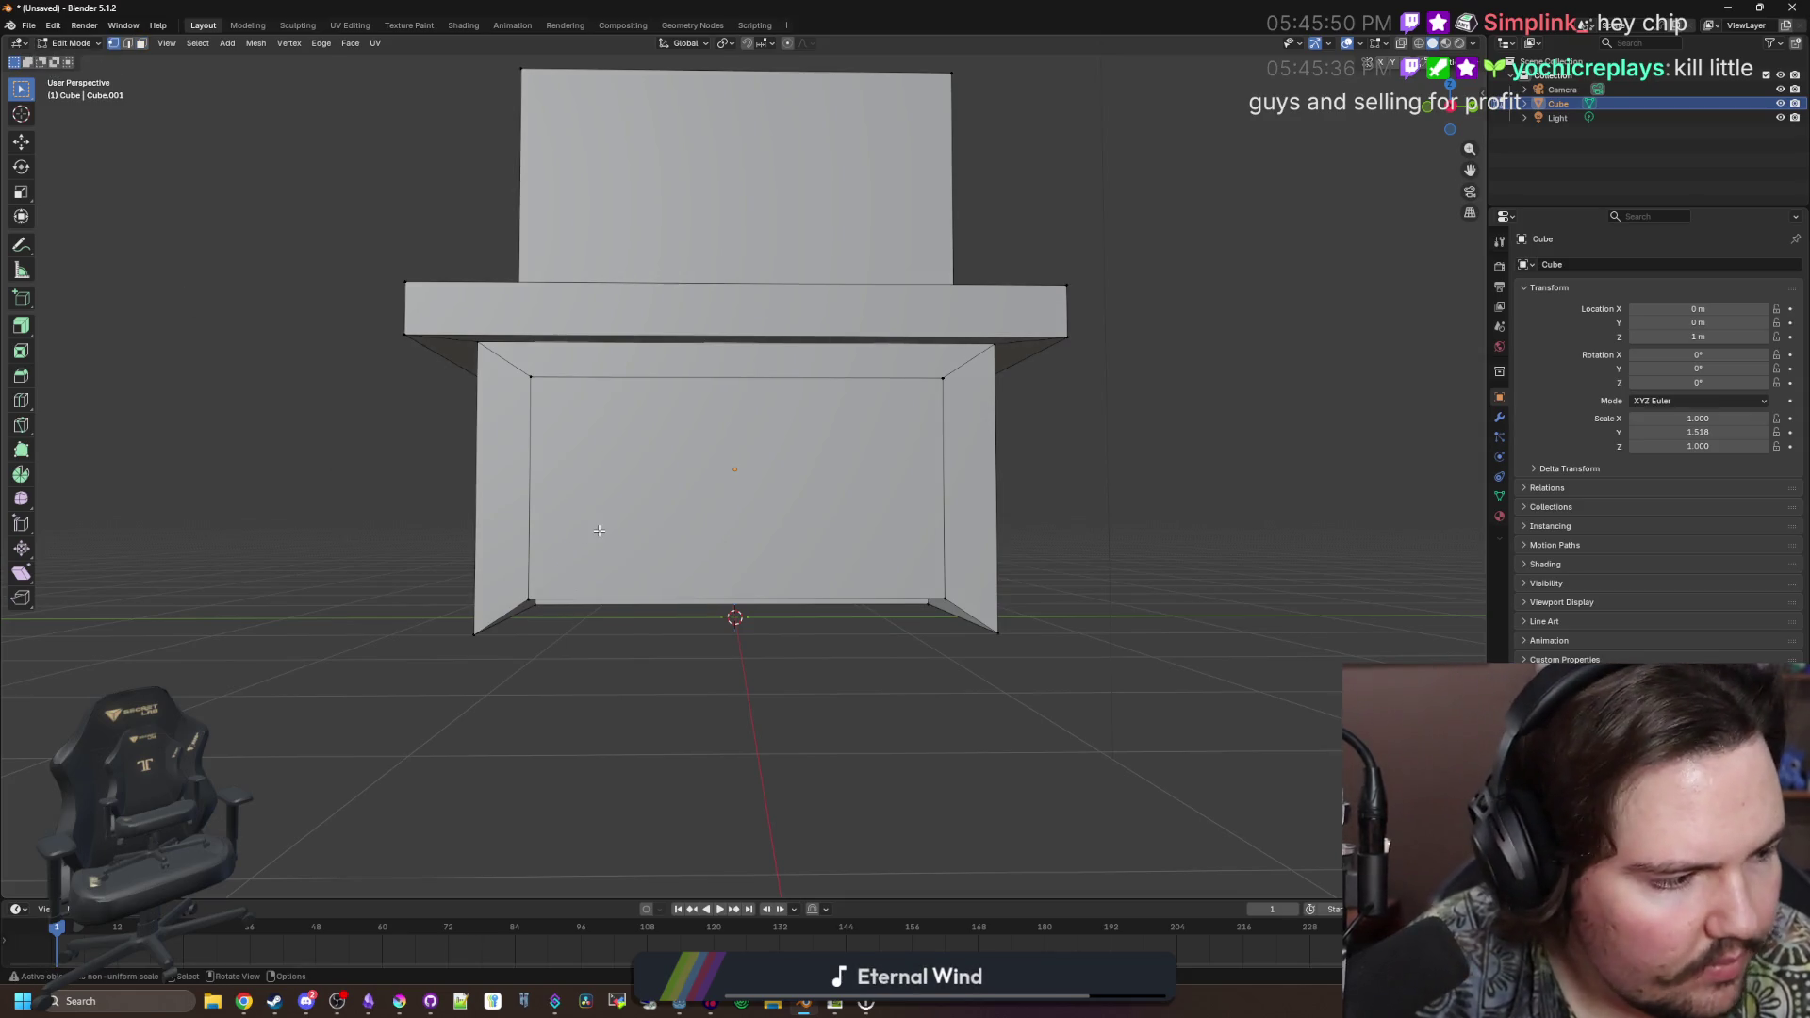
pyautogui.hotkey('ctrl', 'z')
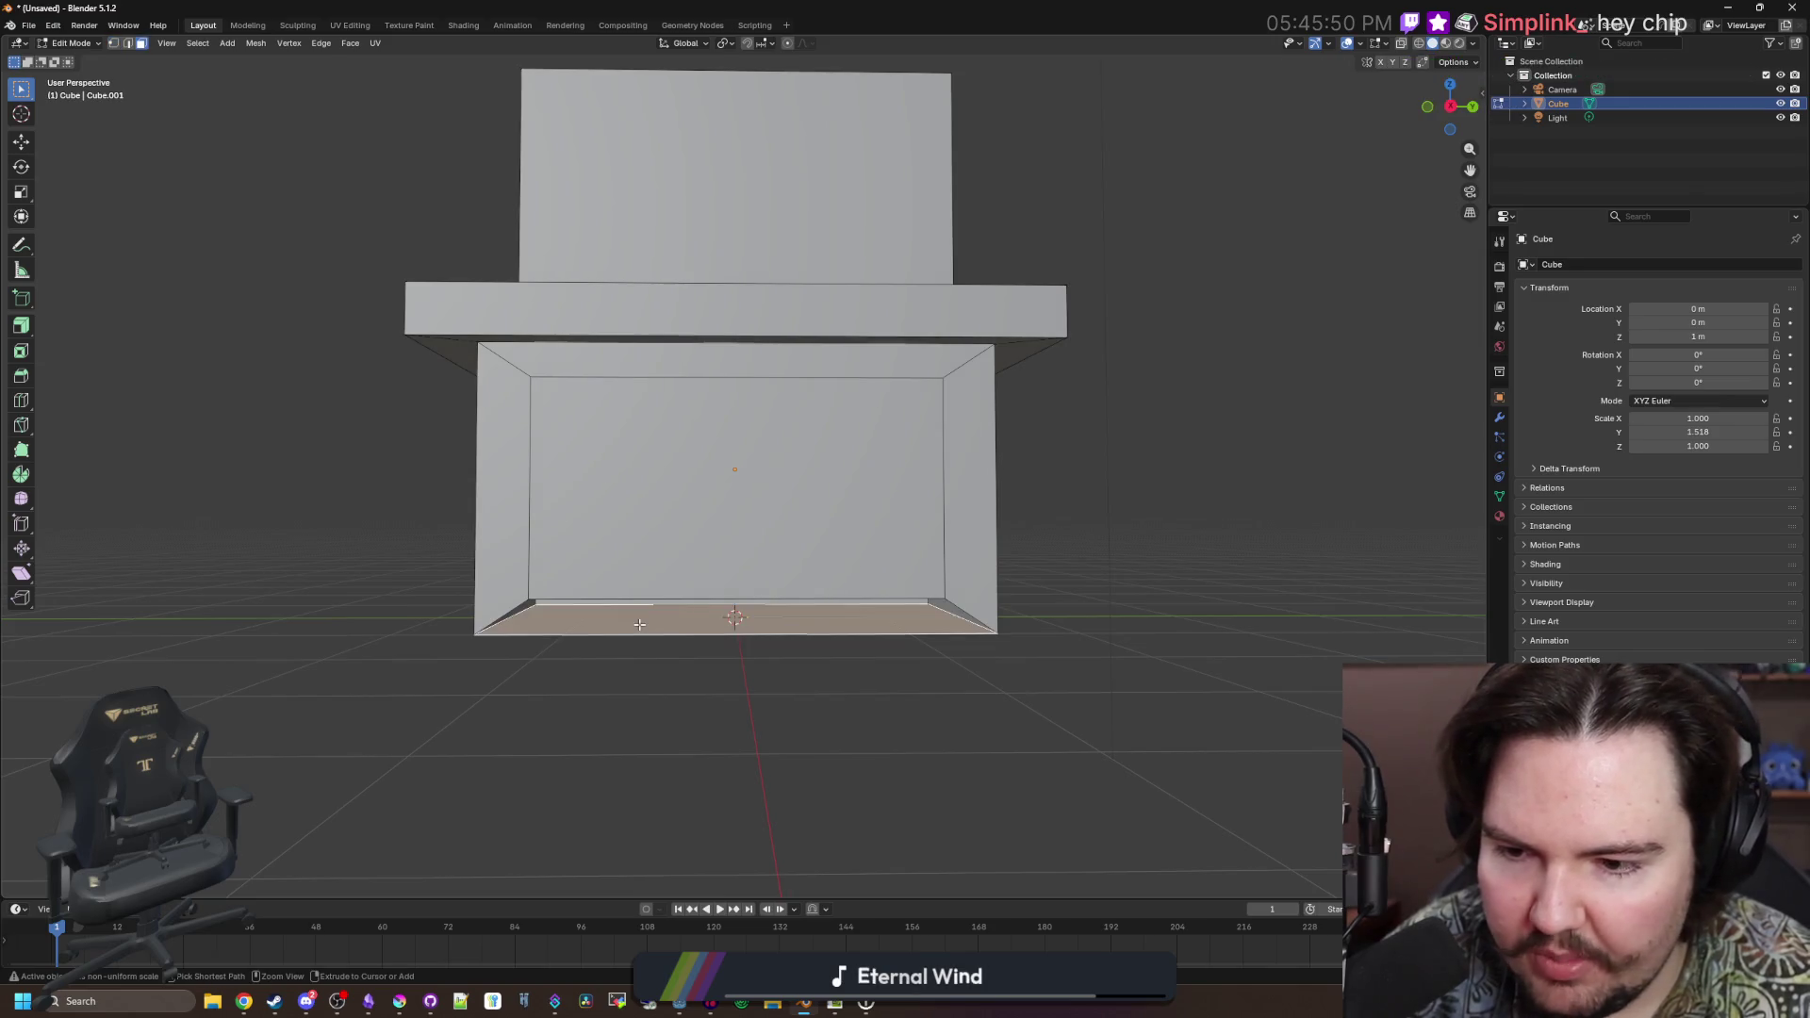
# - Select the inner front face and extrude it inward to start the oven cavity
pyautogui.click(113, 43)
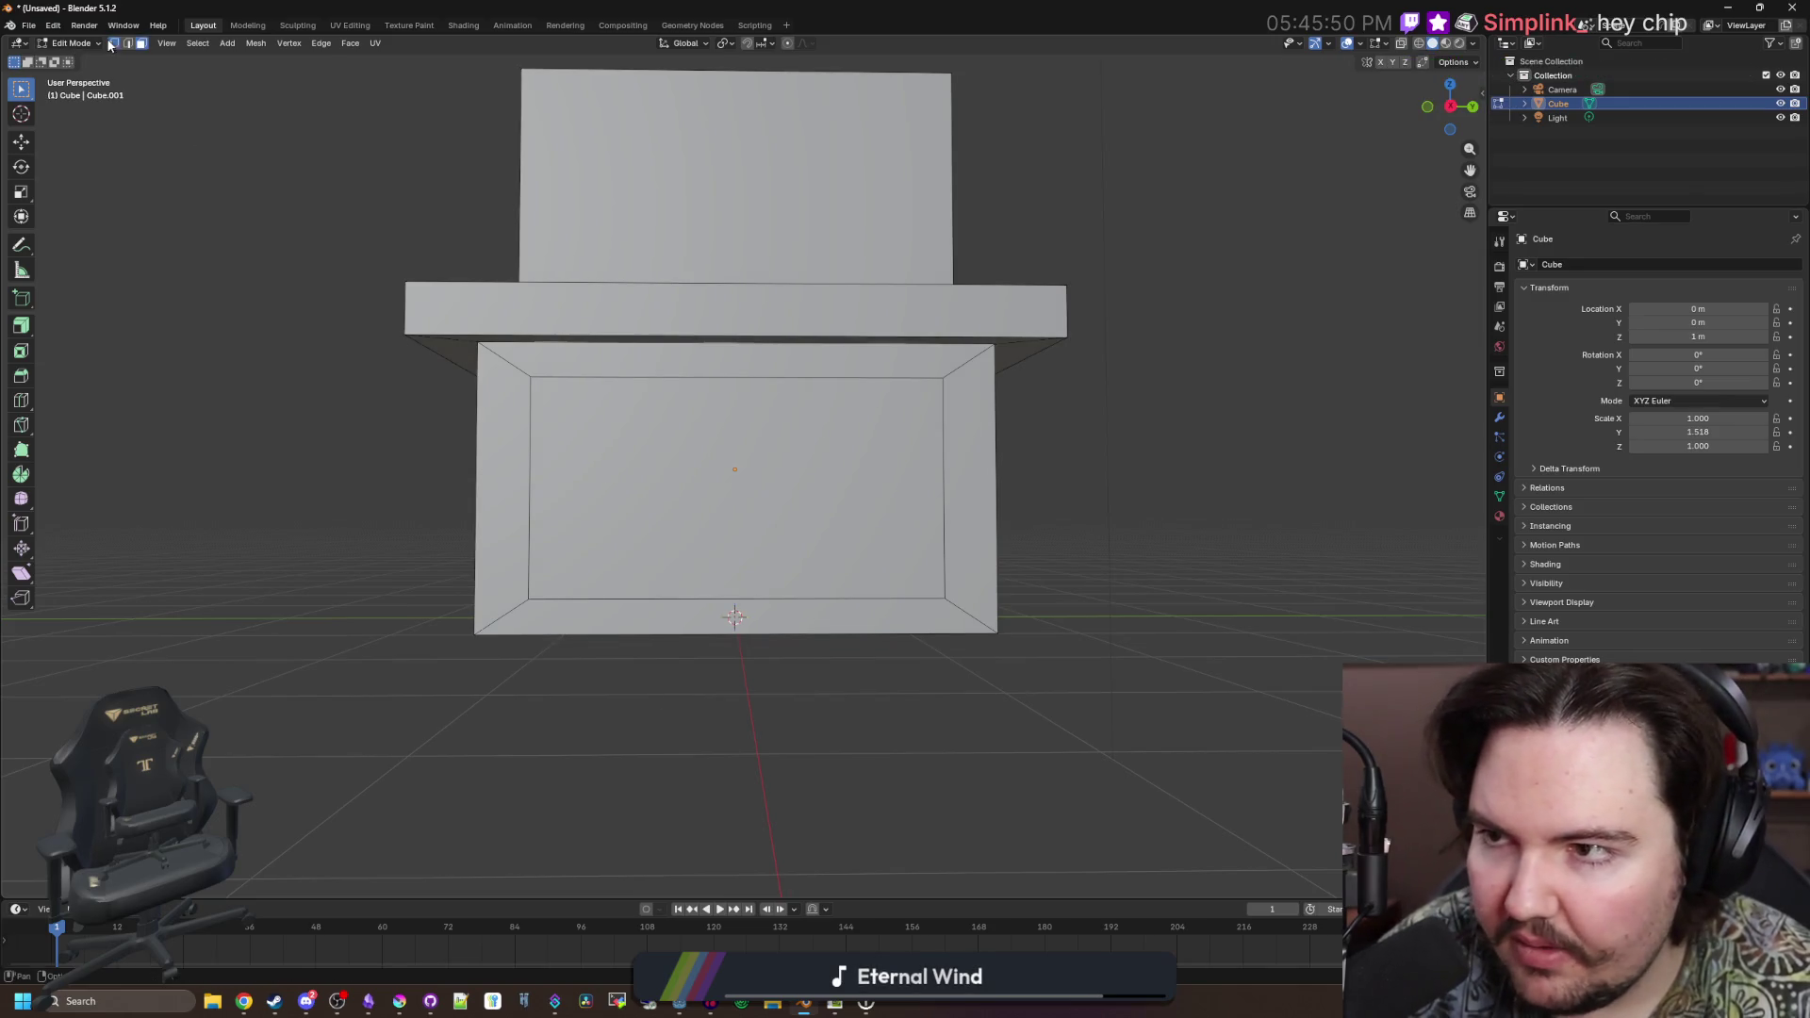
pyautogui.click(529, 598)
pyautogui.keyDown('shift'); pyautogui.click(941, 588); pyautogui.keyUp('shift')
pyautogui.press('KP_6')
pyautogui.press('KP_6')
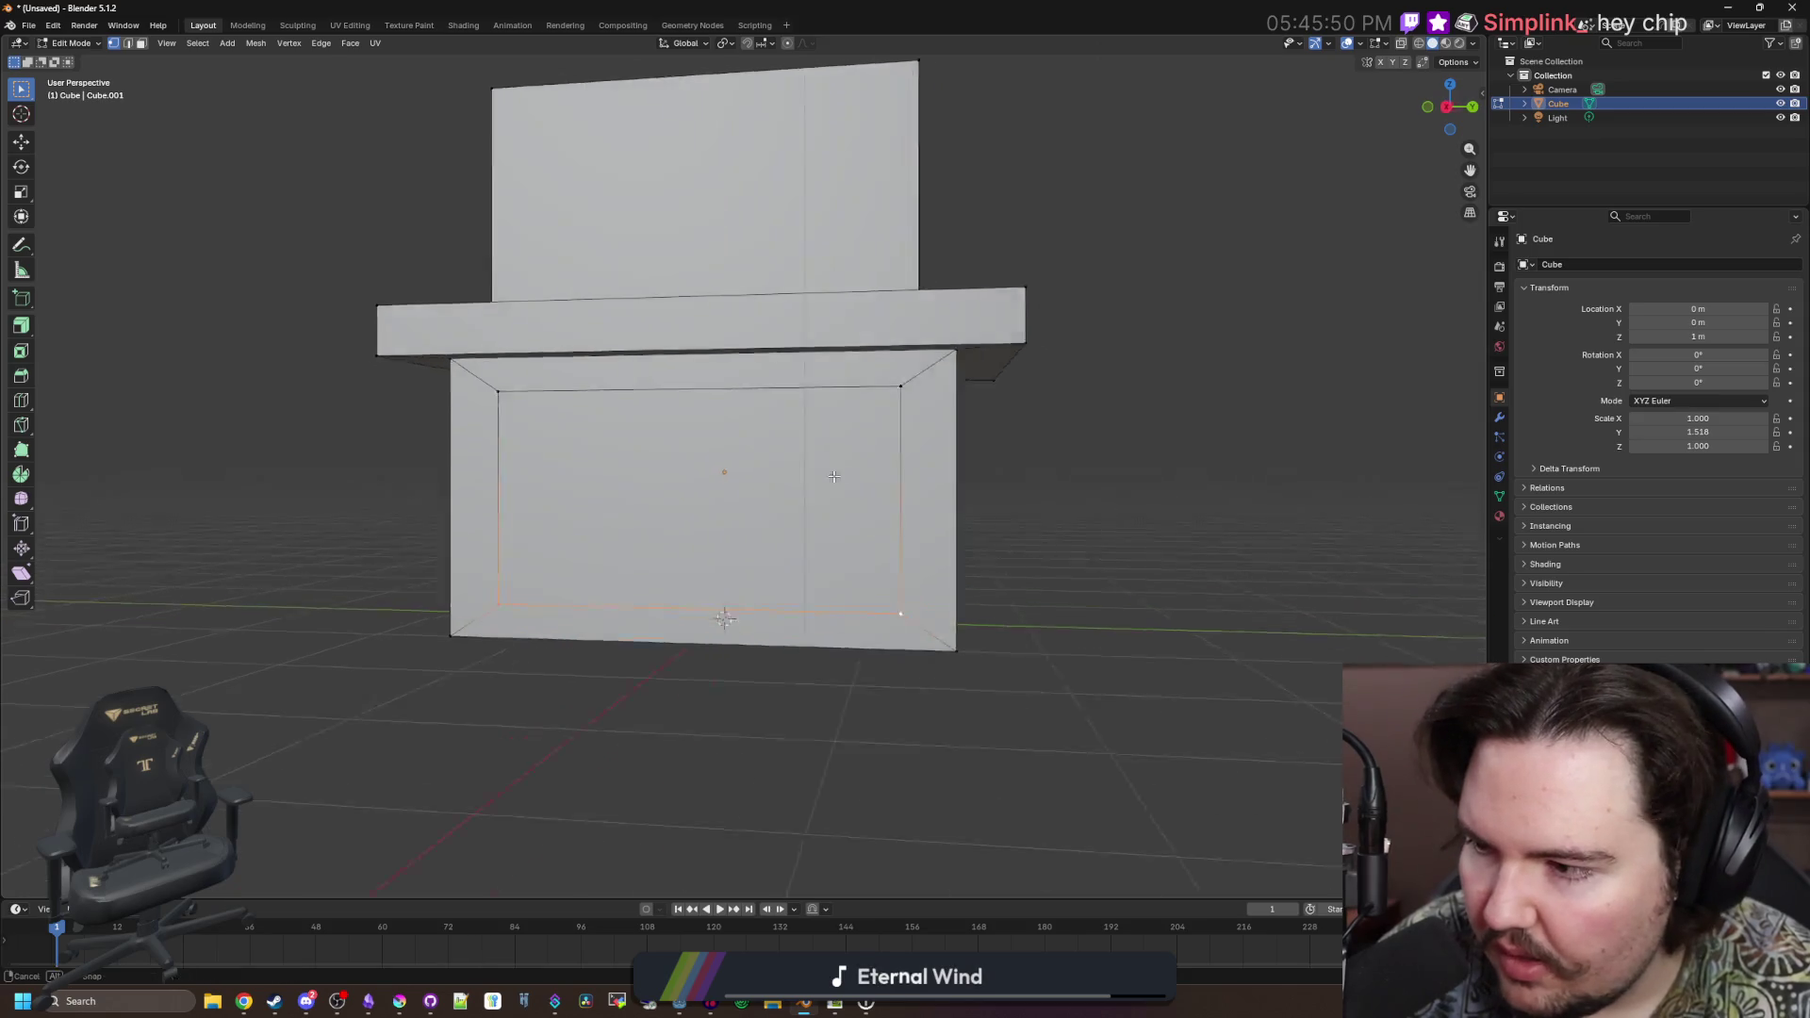
pyautogui.click(141, 42)
pyautogui.click(797, 595)
pyautogui.press('e')
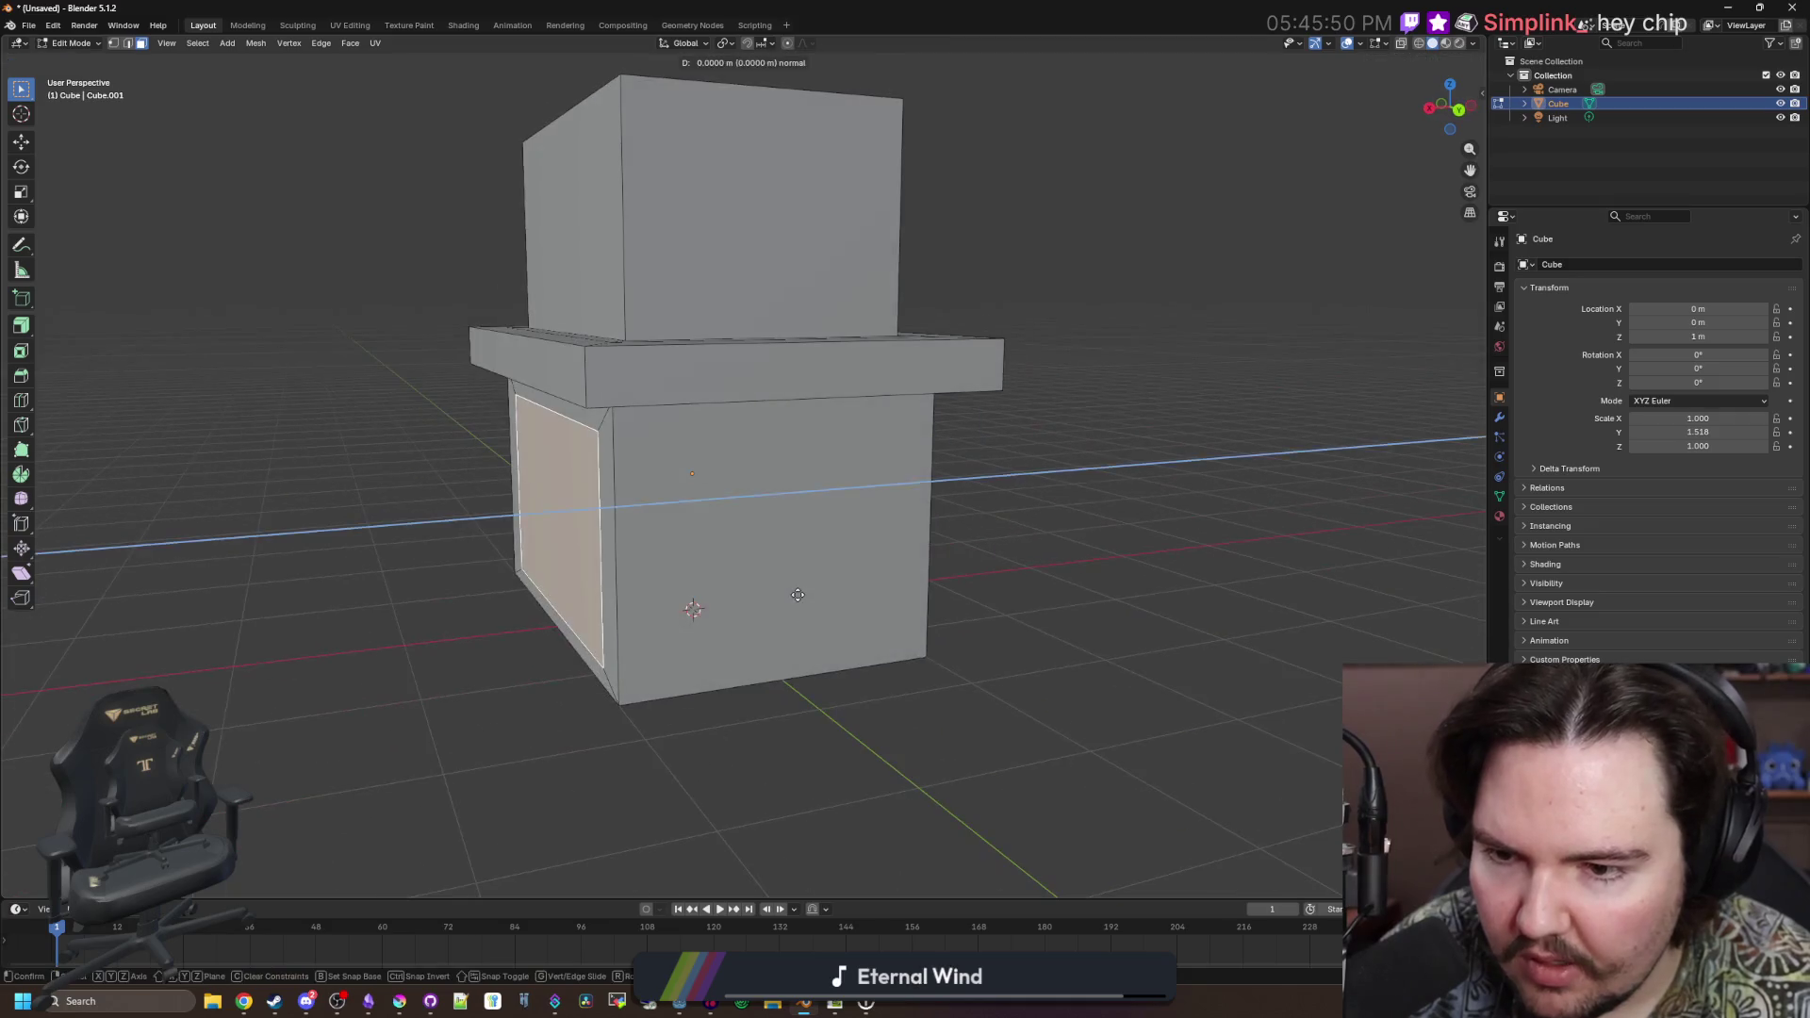
pyautogui.click(837, 588)
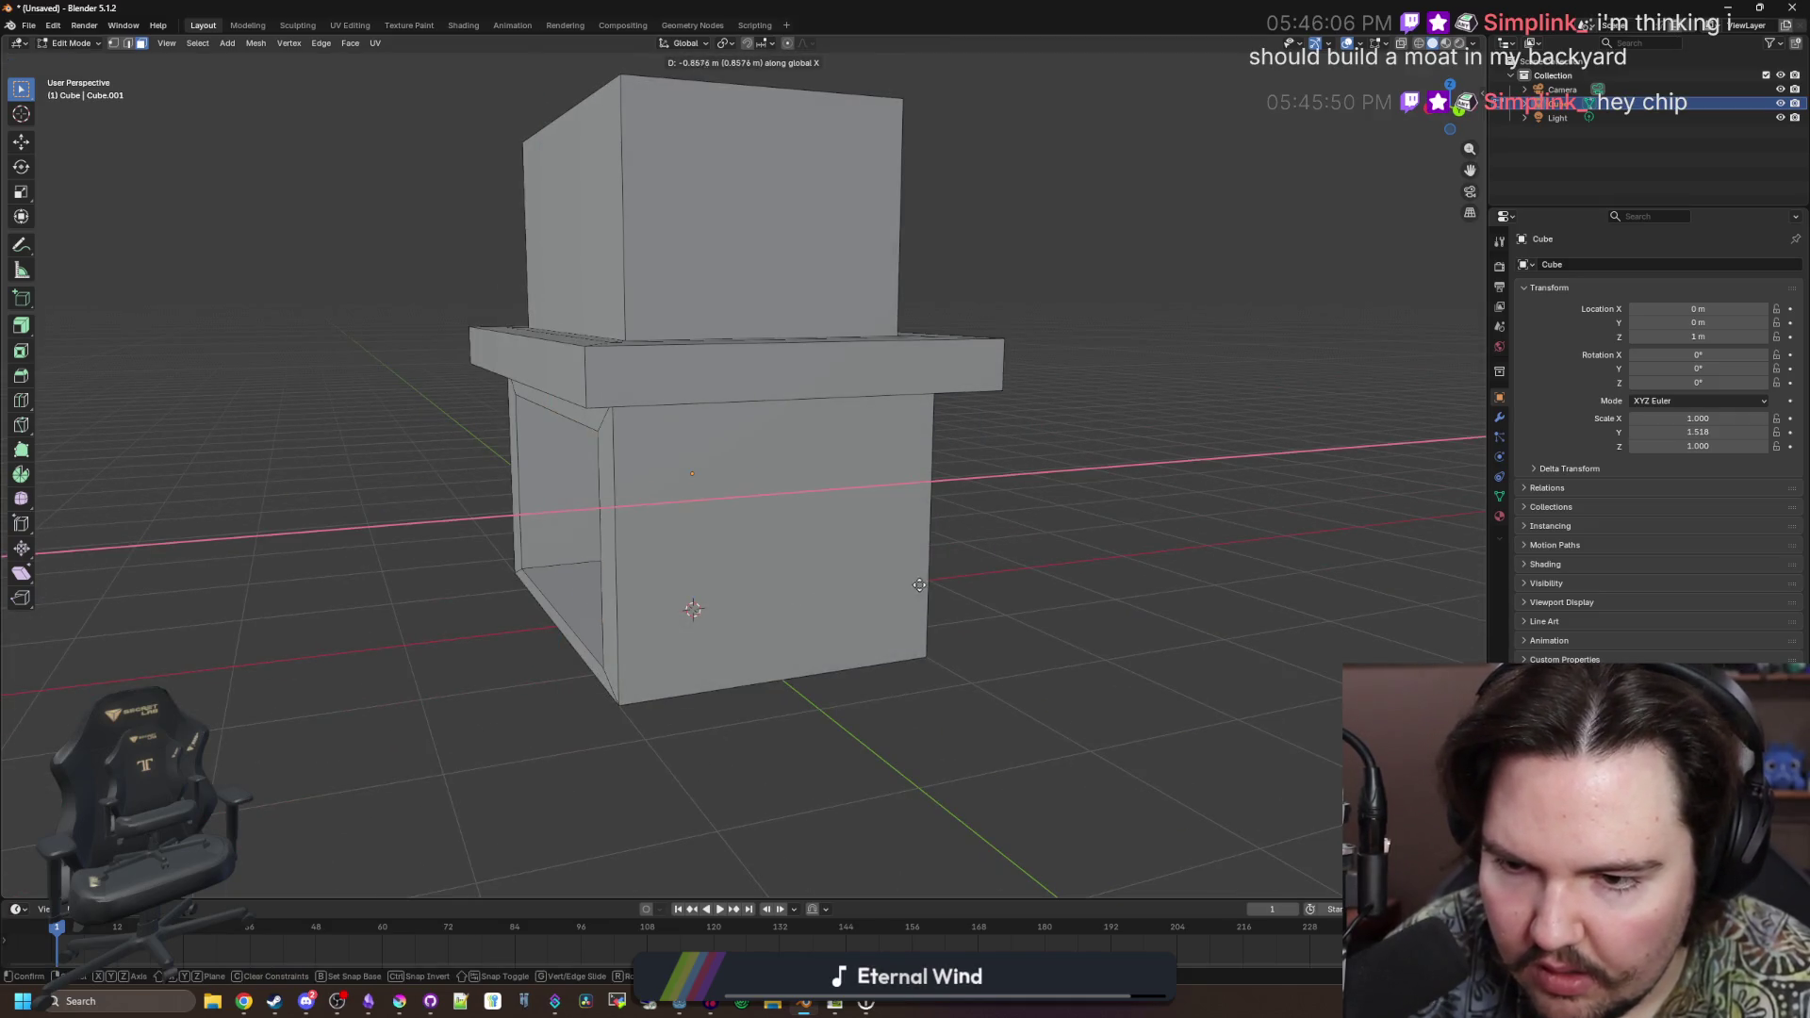
# - Move the inner face along X to set the cavity depth, then switch to edge selection
pyautogui.press('KP_9')
pyautogui.press('g')
pyautogui.press('x')
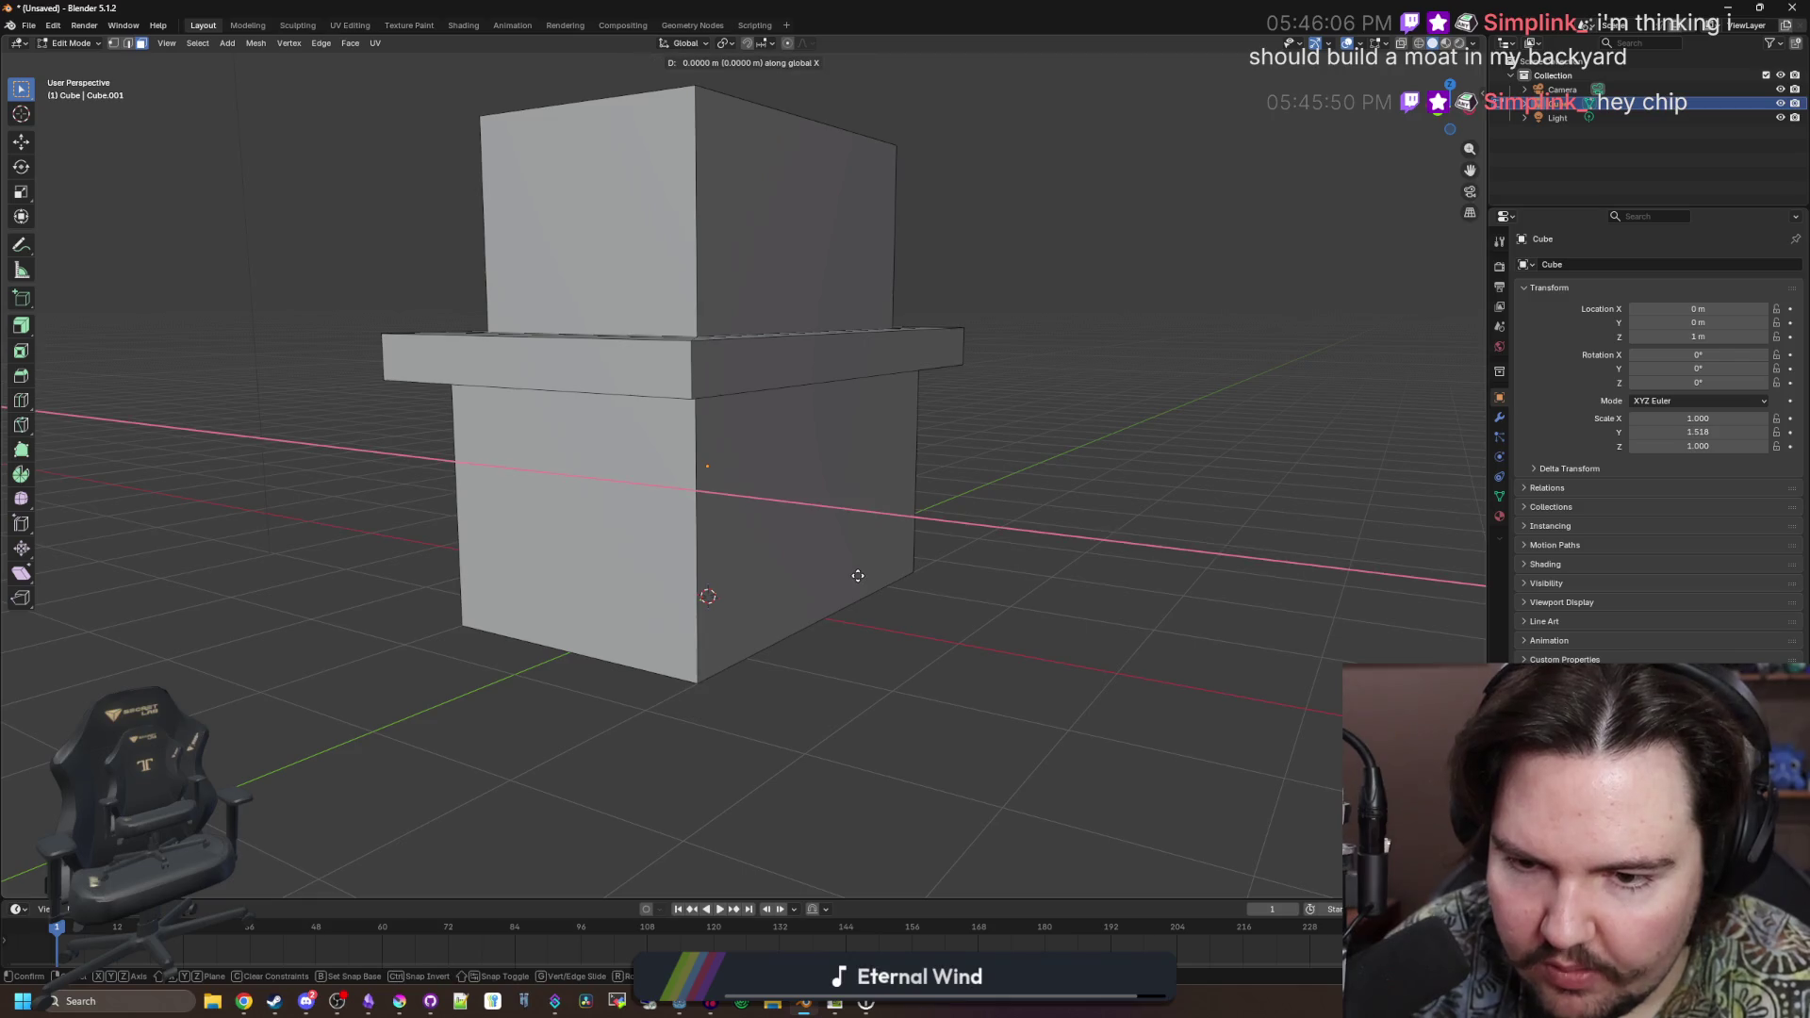
pyautogui.click(932, 590)
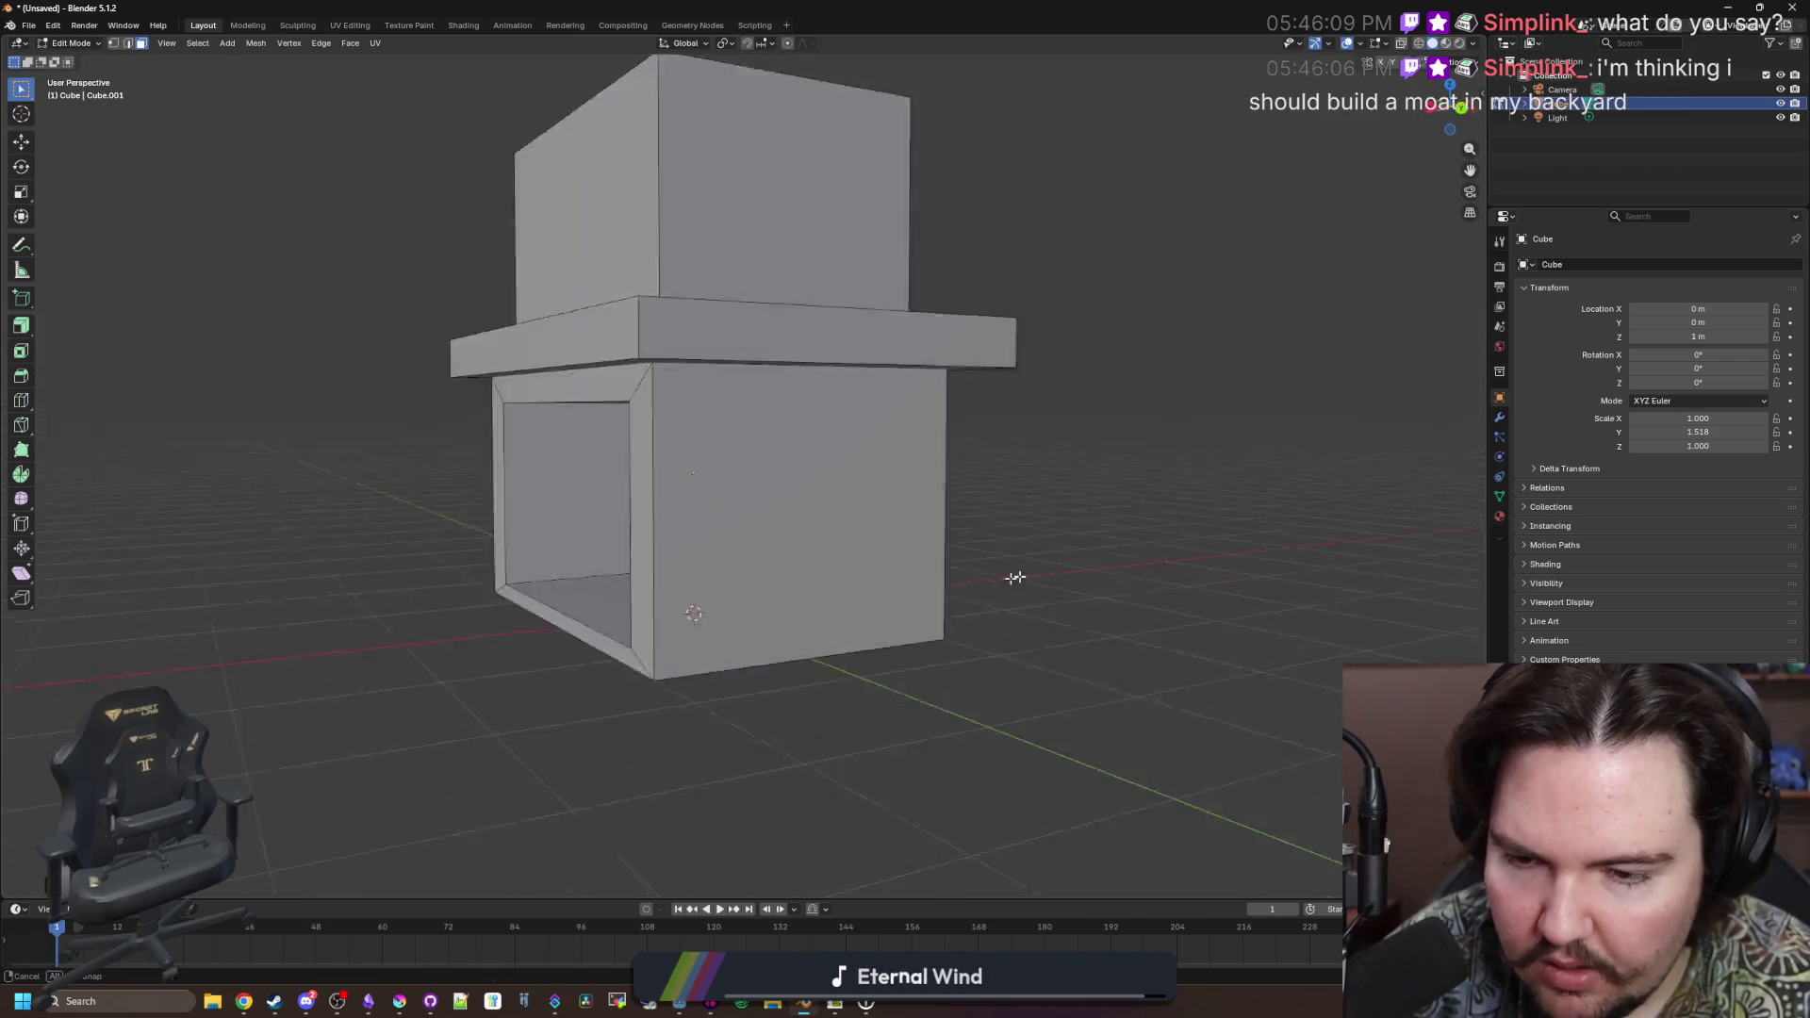
pyautogui.hotkey('alt', 'a')
pyautogui.press('2')
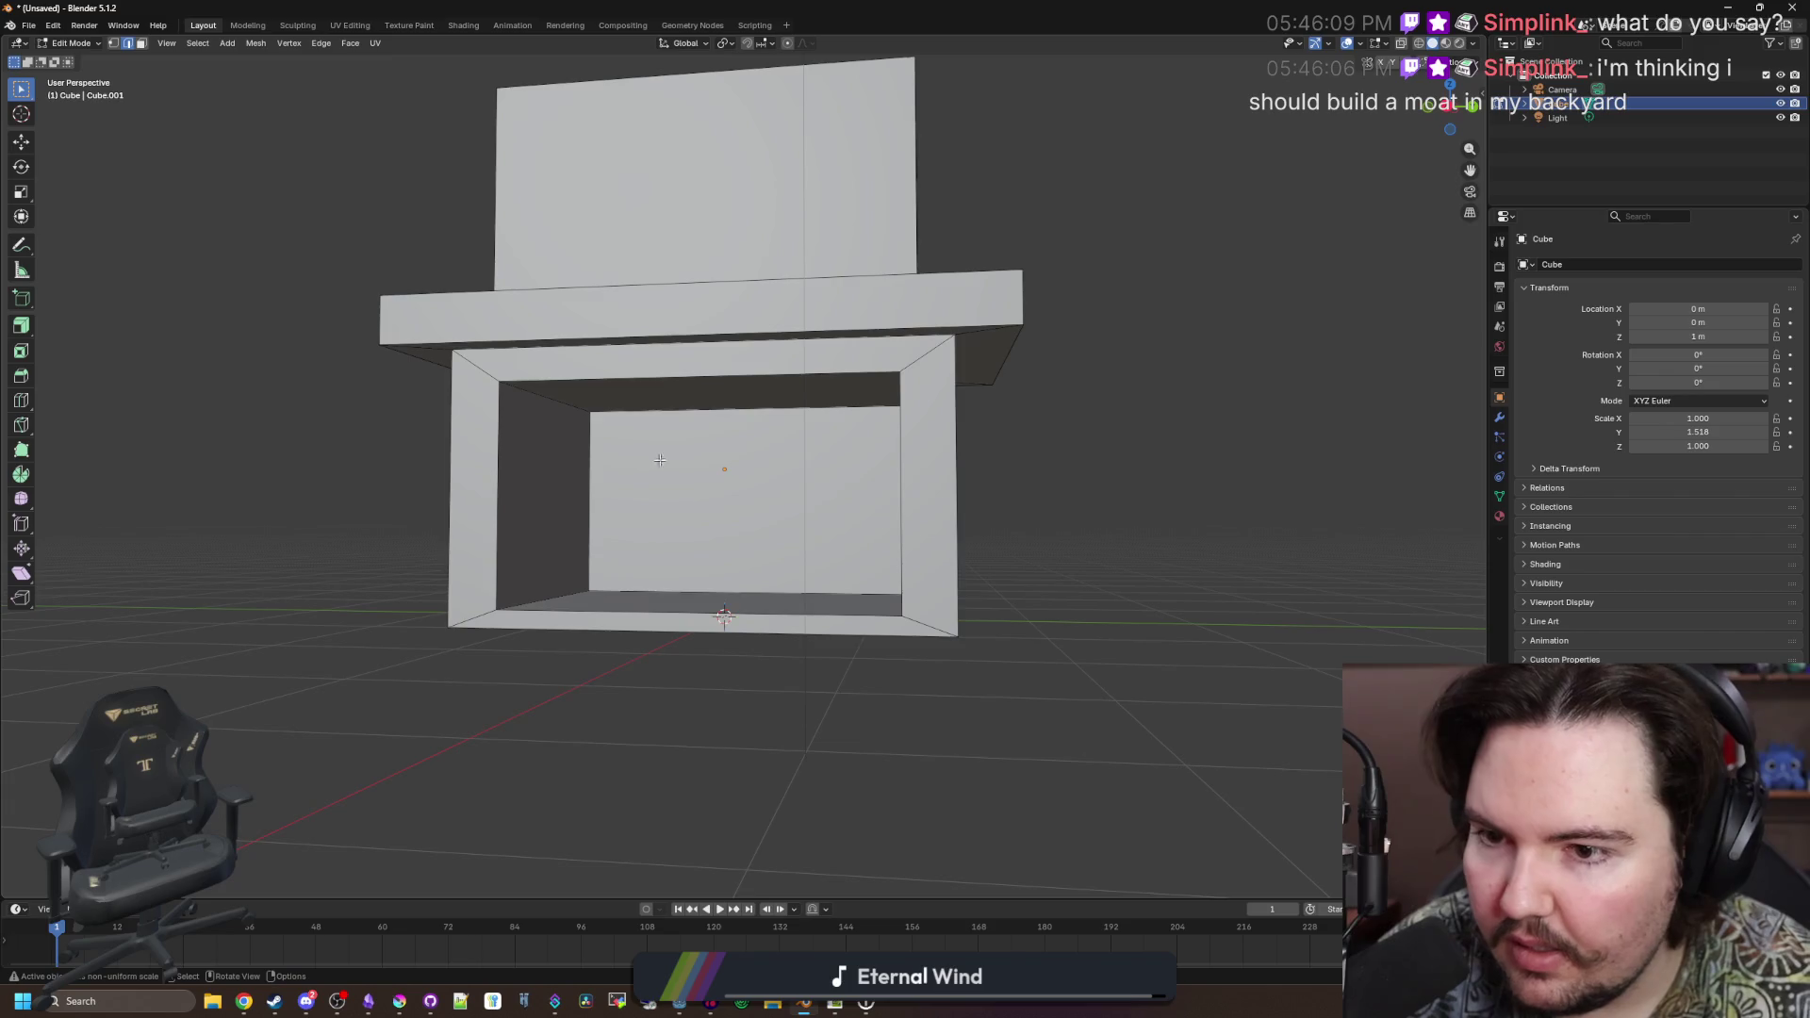
pyautogui.press('KP_4')
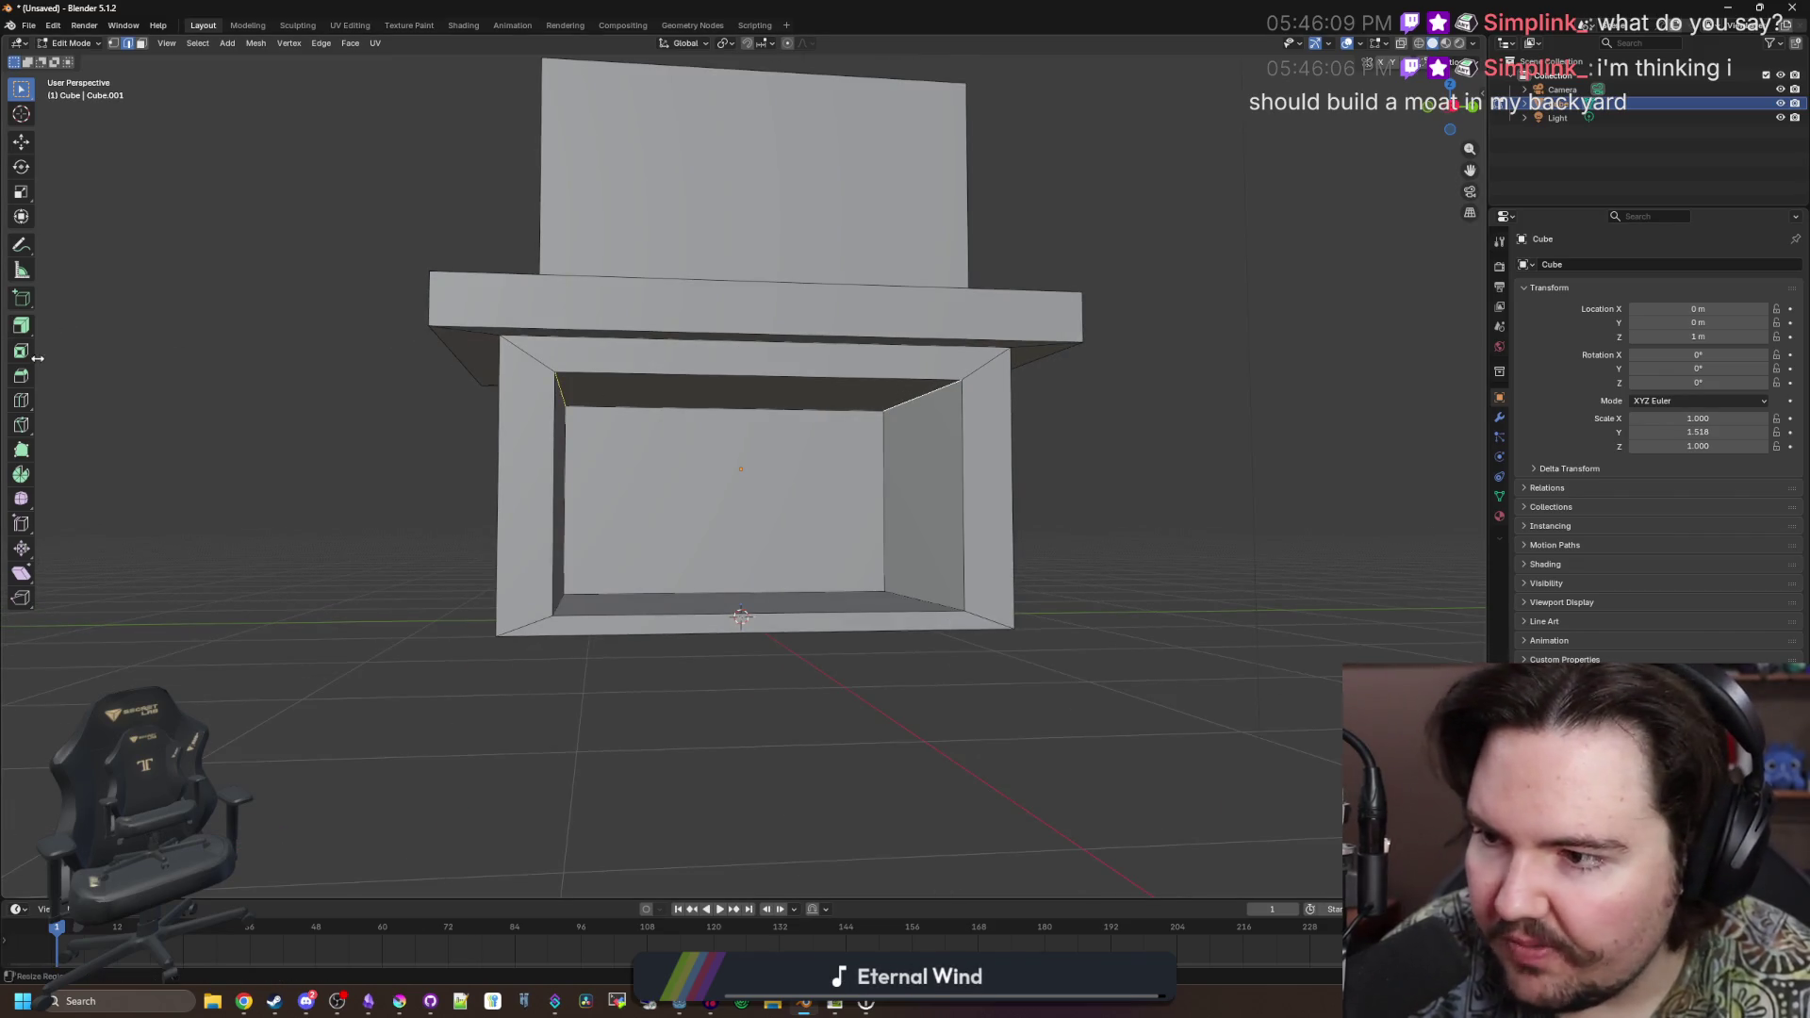
pyautogui.click(23, 375)
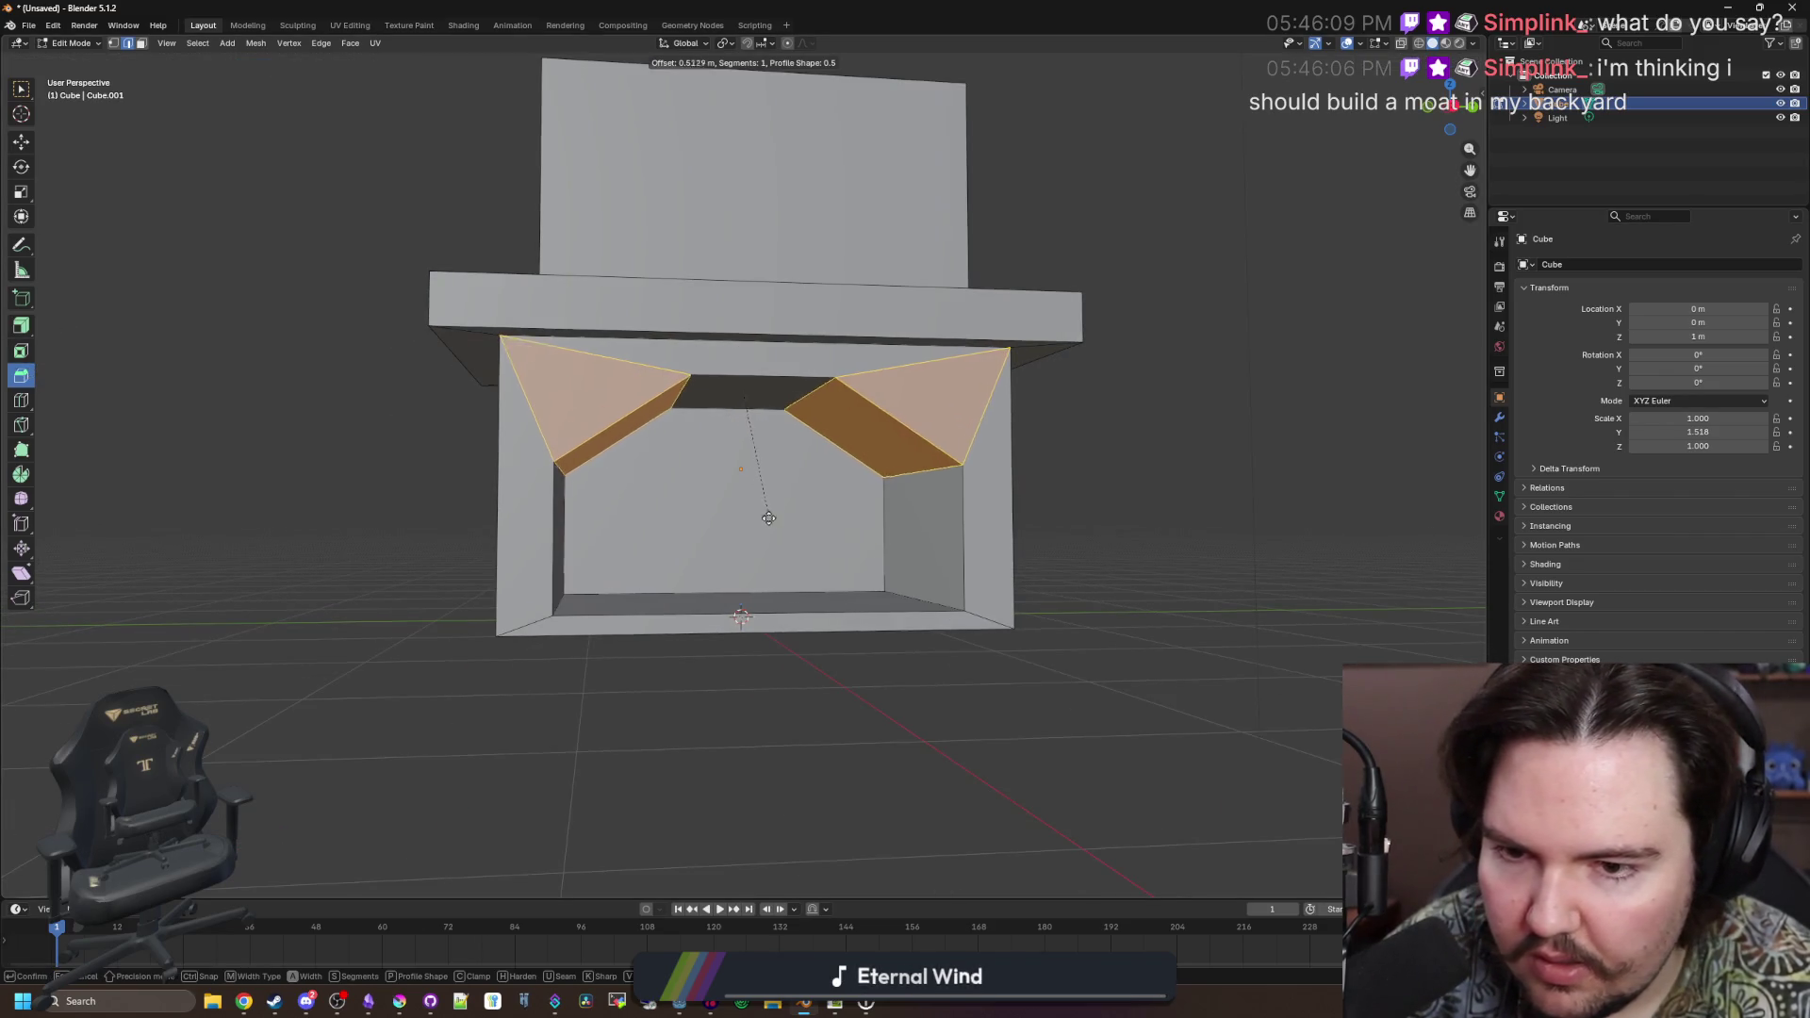
# - Round the opening's arched top by raising the bevel segments on its corner edges
pyautogui.click(756, 463)
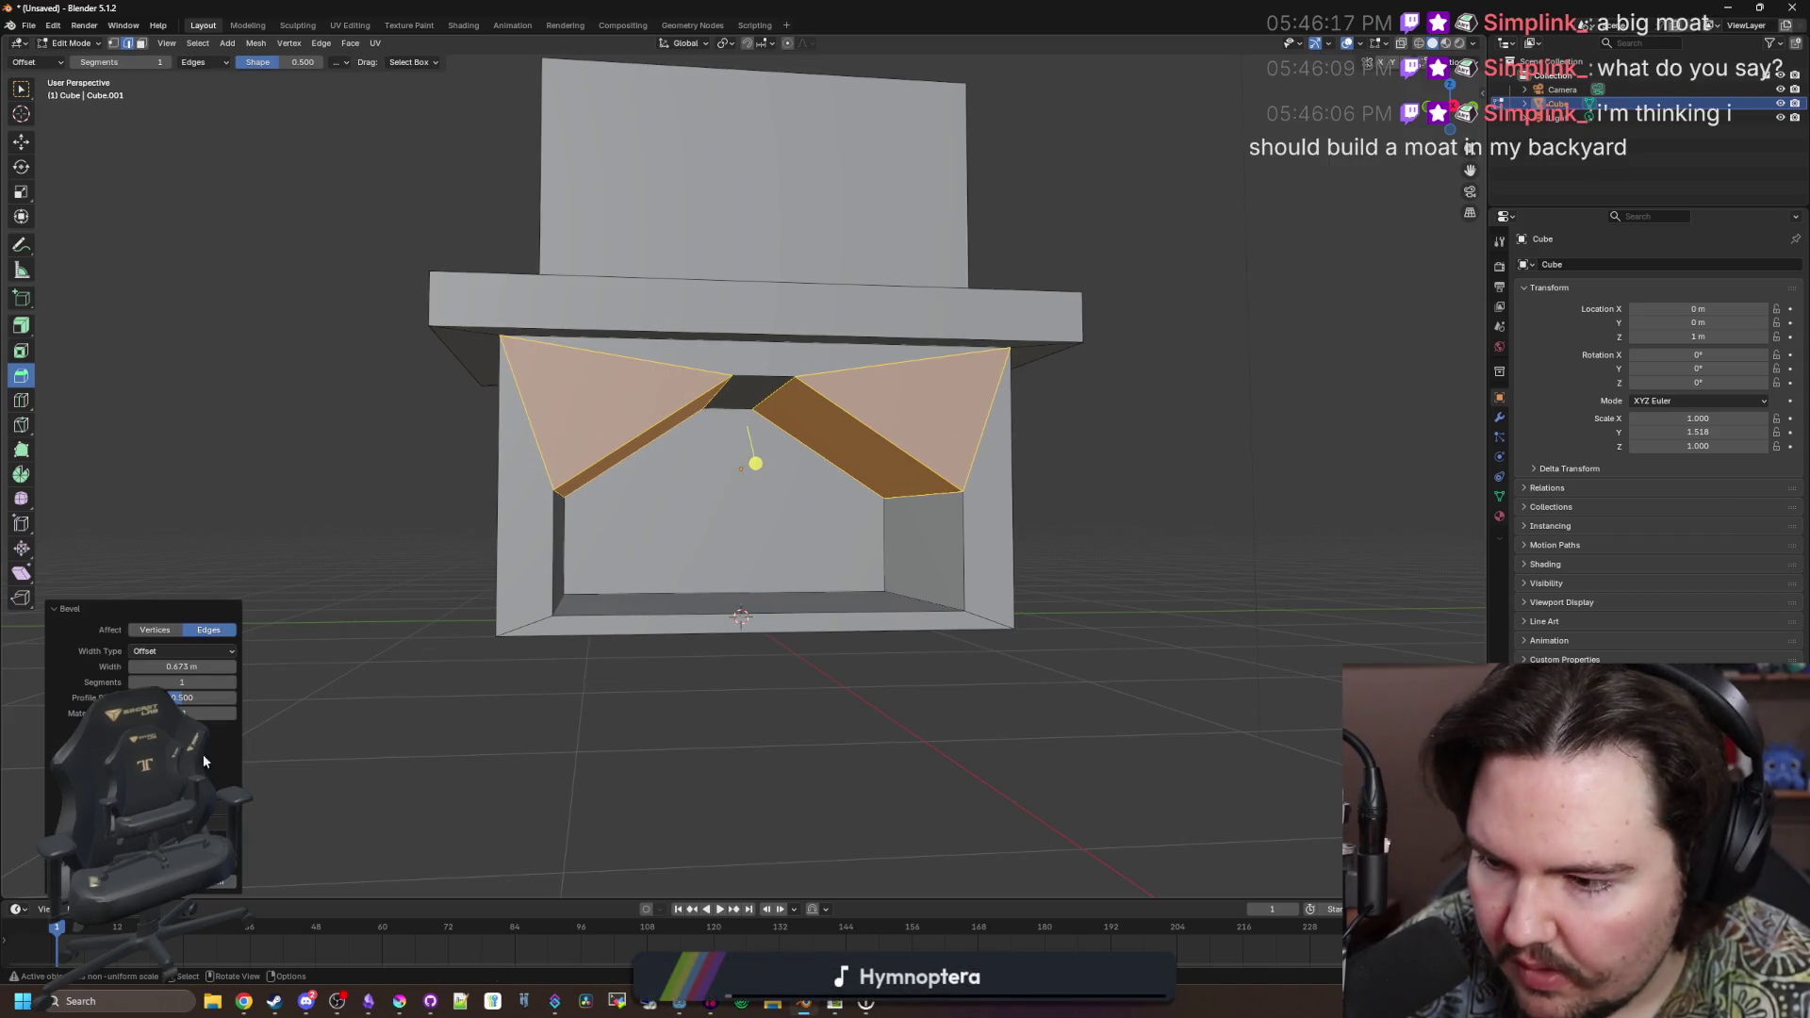
pyautogui.click(225, 680)
pyautogui.click(226, 681)
pyautogui.moveTo(443, 745); pyautogui.dragTo(533, 744)
pyautogui.click(133, 681)
pyautogui.moveTo(377, 683); pyautogui.dragTo(529, 680)
pyautogui.click(229, 683)
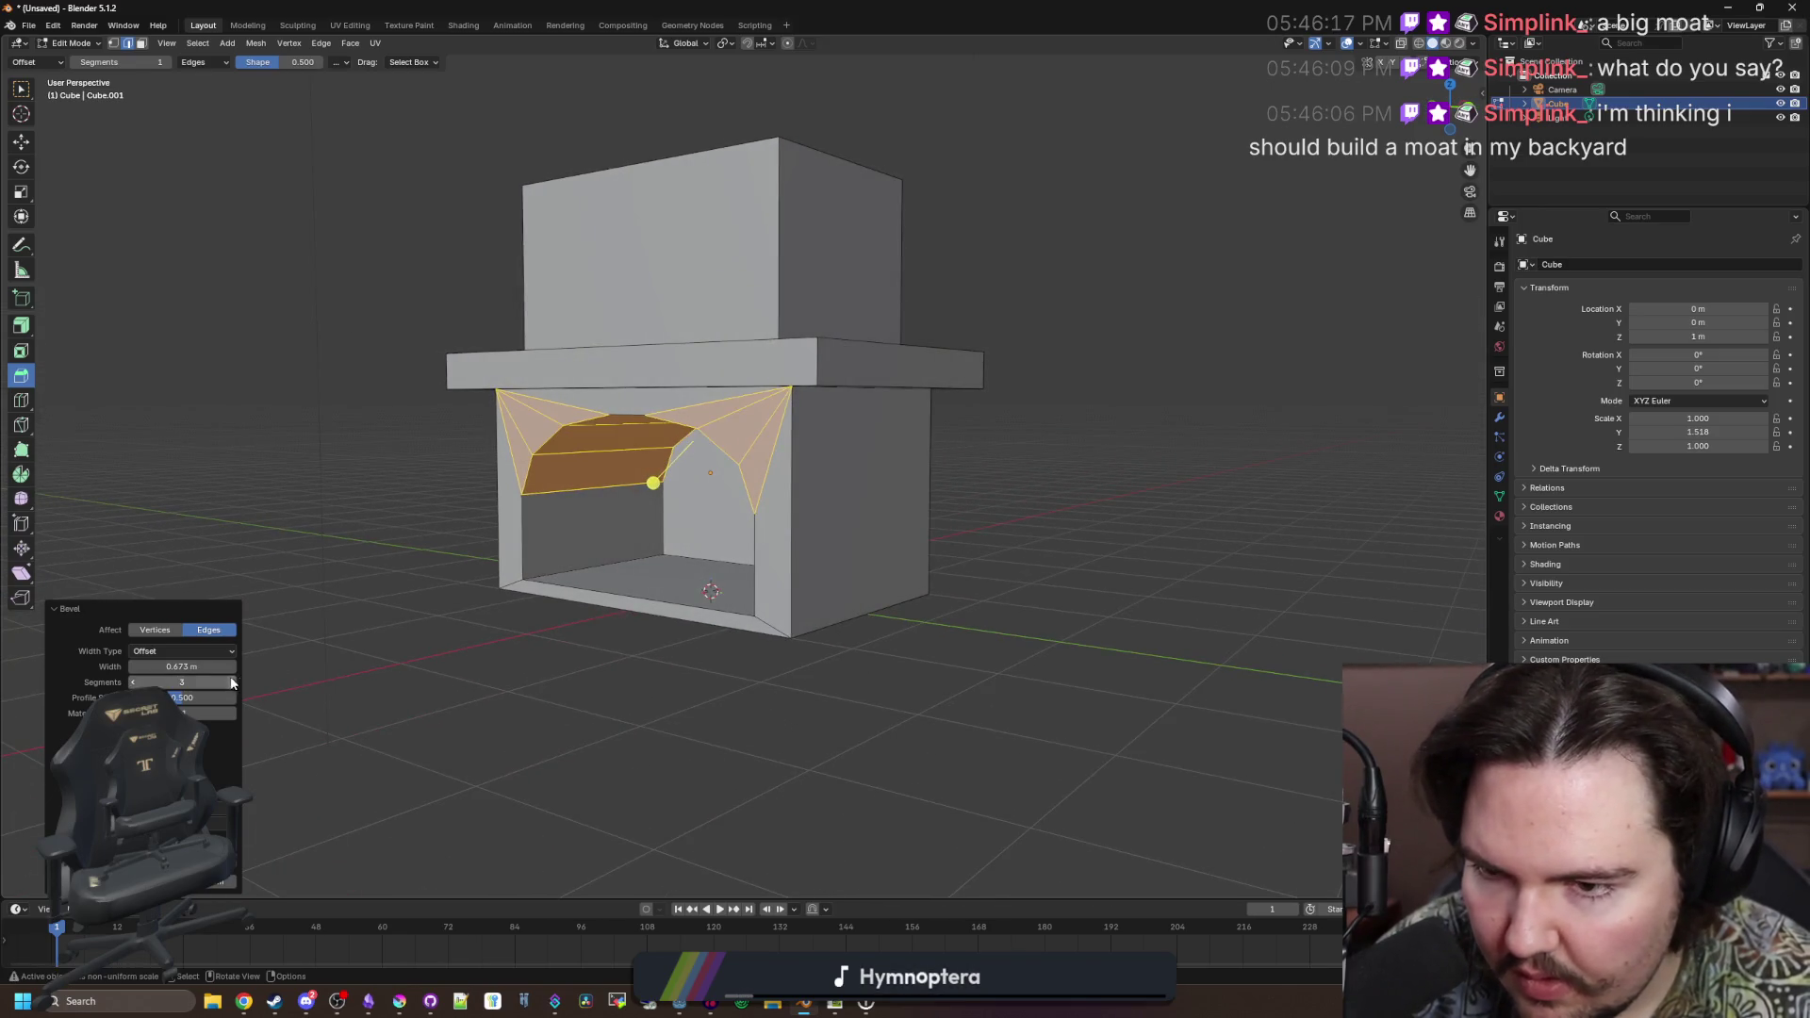
pyautogui.moveTo(377, 678); pyautogui.dragTo(565, 648)
pyautogui.click(720, 666)
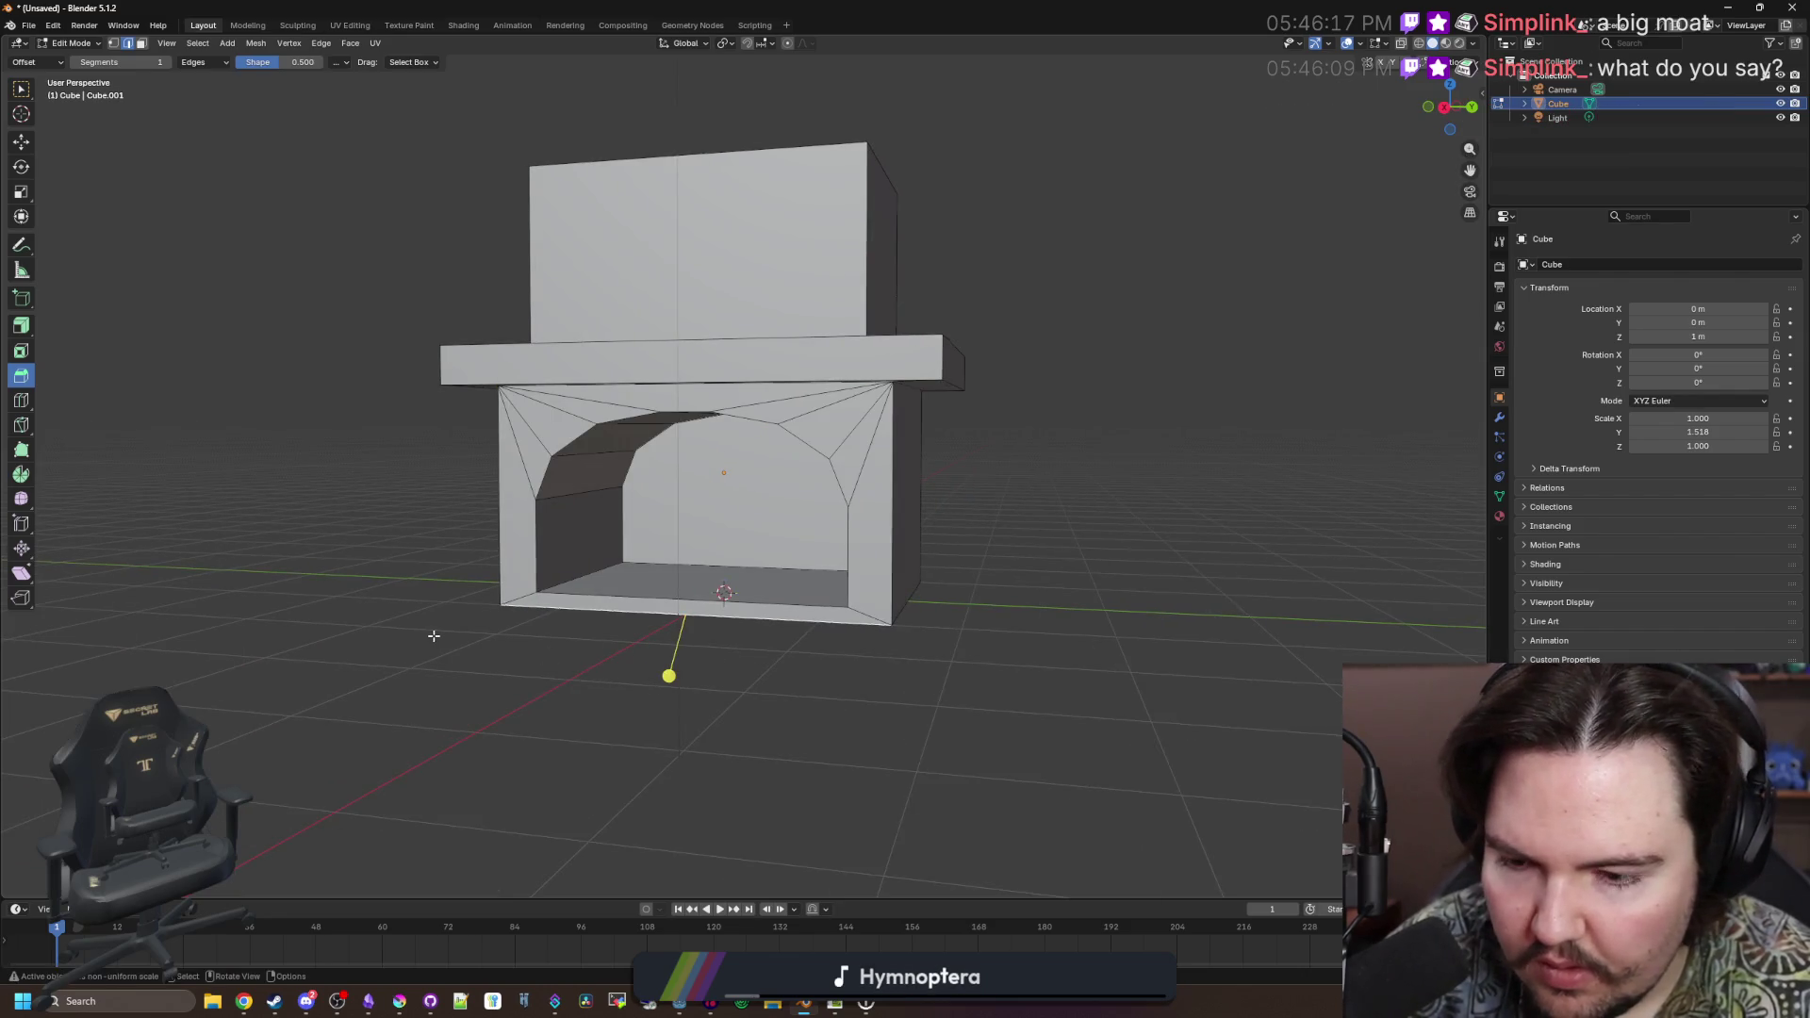
pyautogui.moveTo(432, 636); pyautogui.dragTo(355, 449)
pyautogui.scroll(3, 376, 554)
# - Dissolve the stray extra edges at the opening's lower-left corner
pyautogui.hotkey('shift', 'space')
pyautogui.press('r')
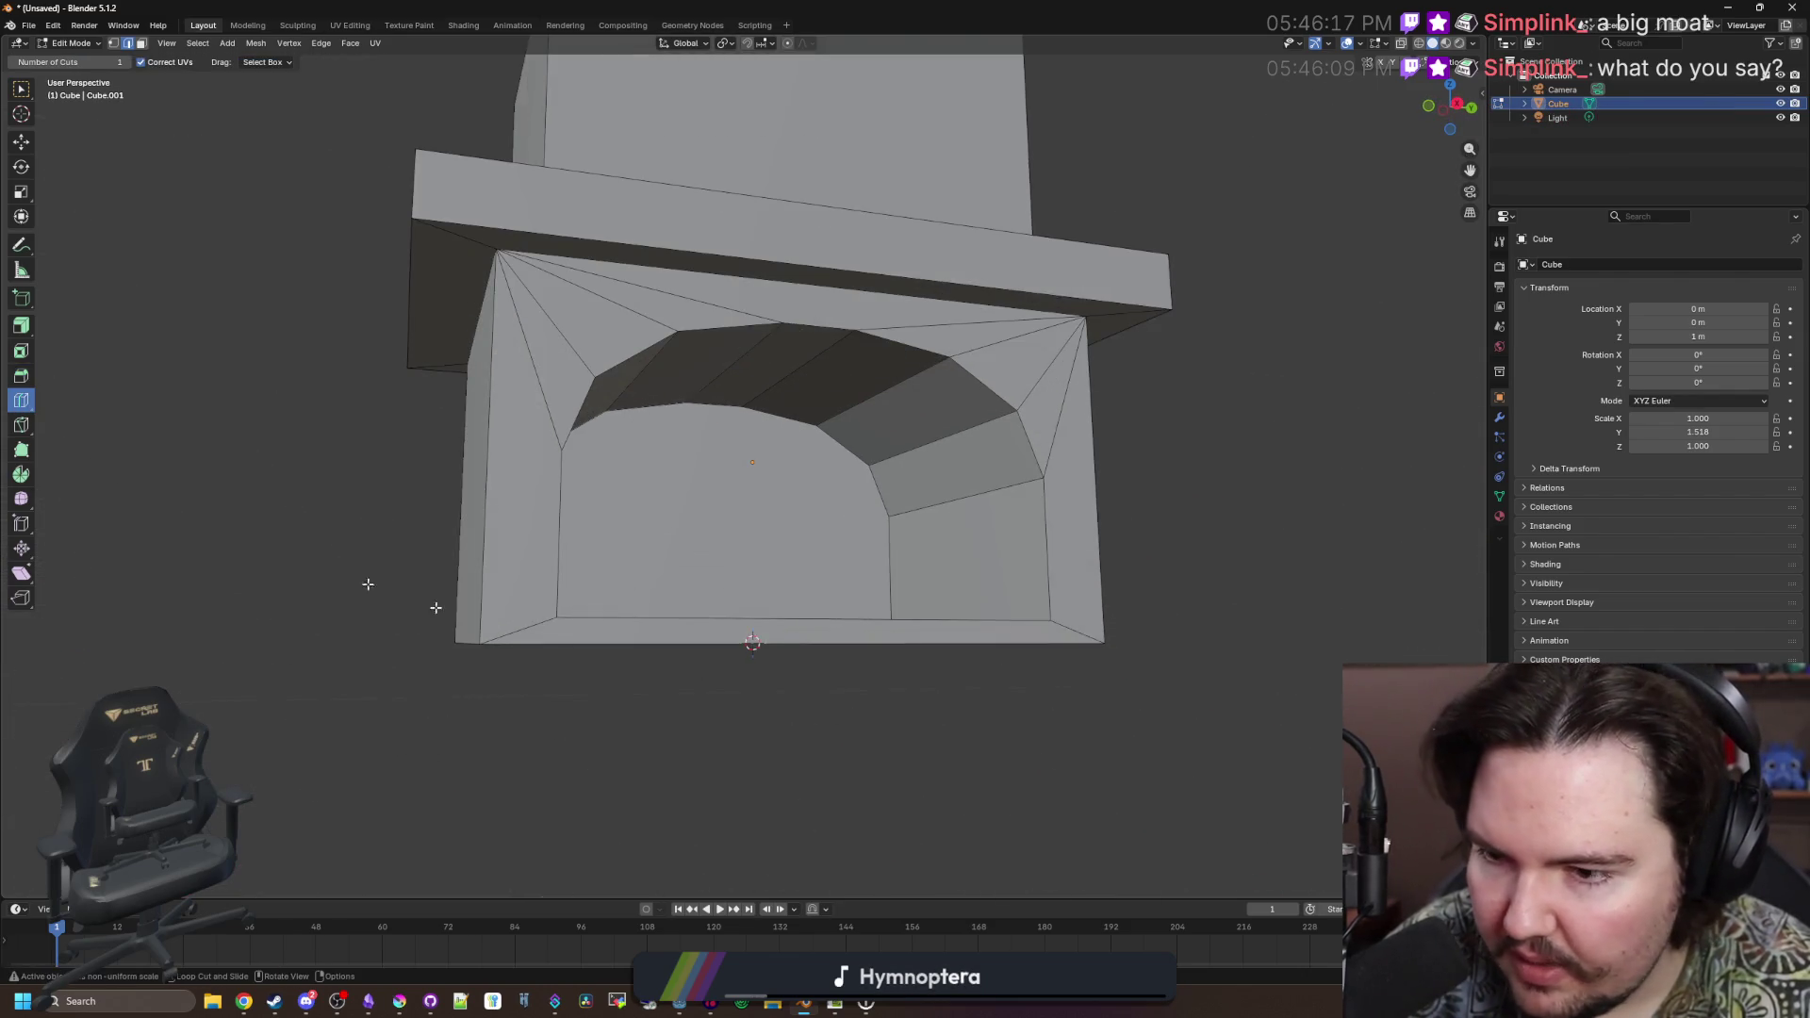
pyautogui.click(113, 42)
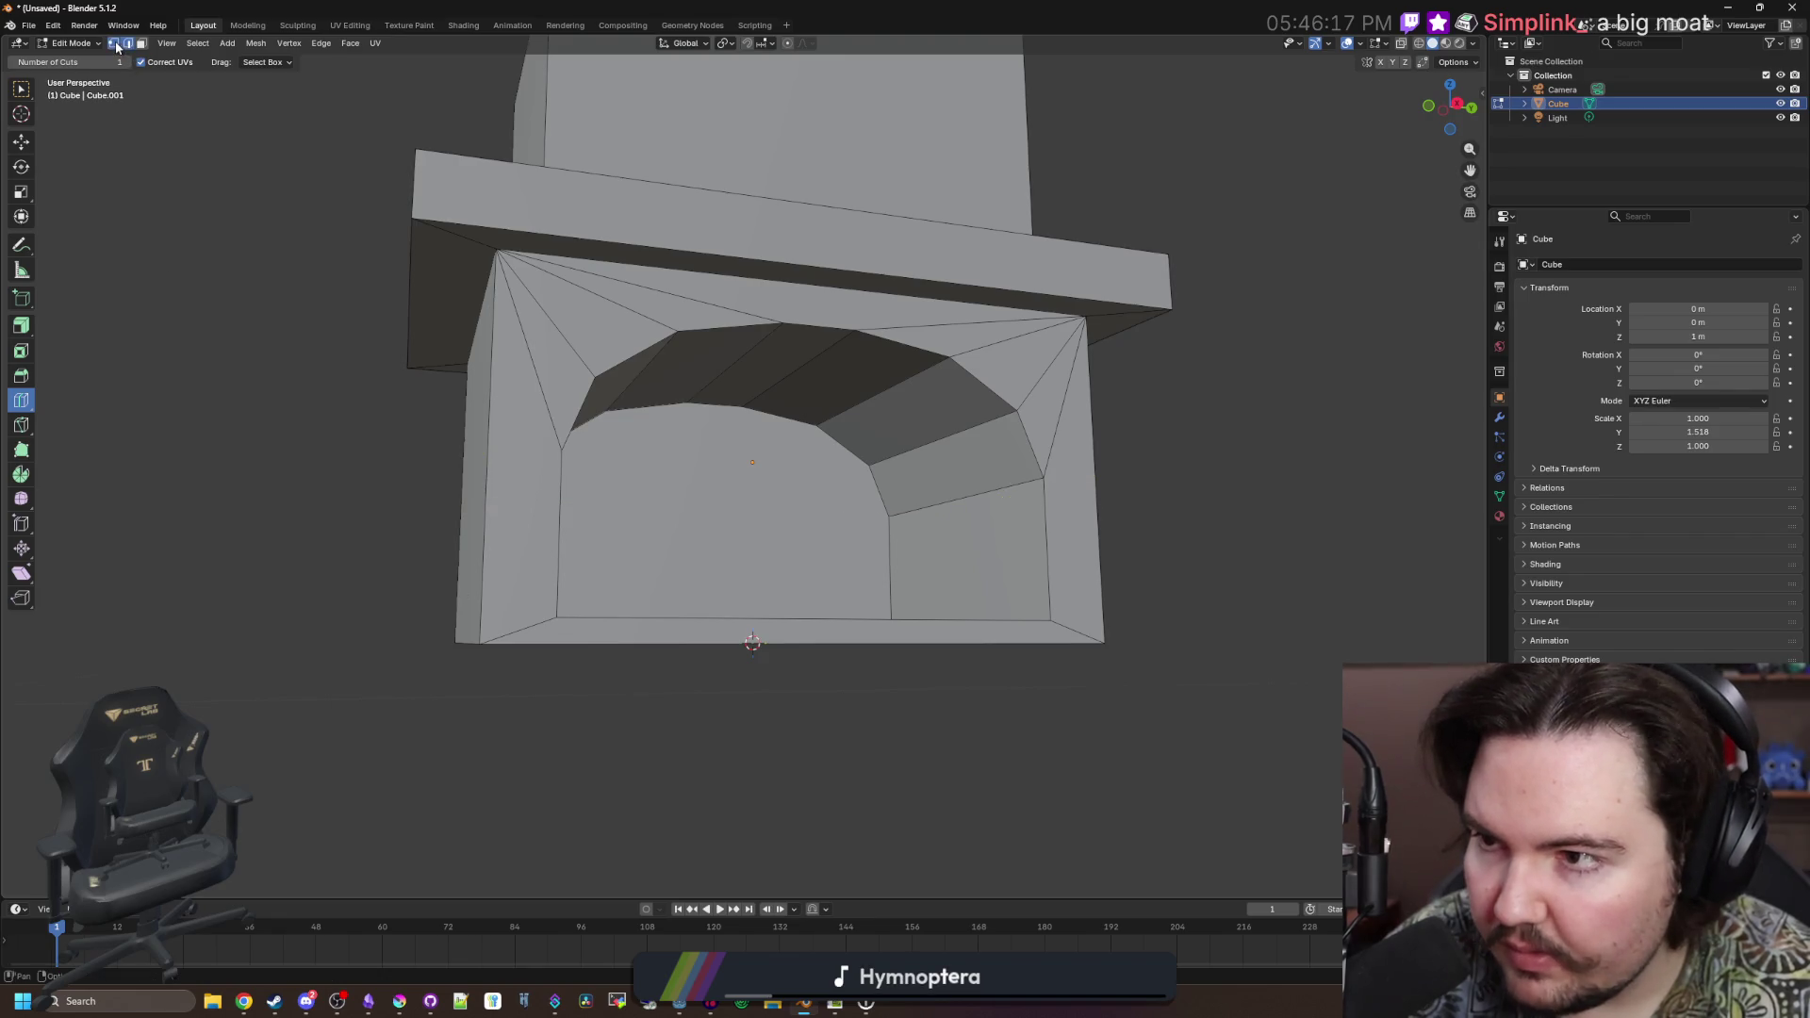
pyautogui.click(23, 94)
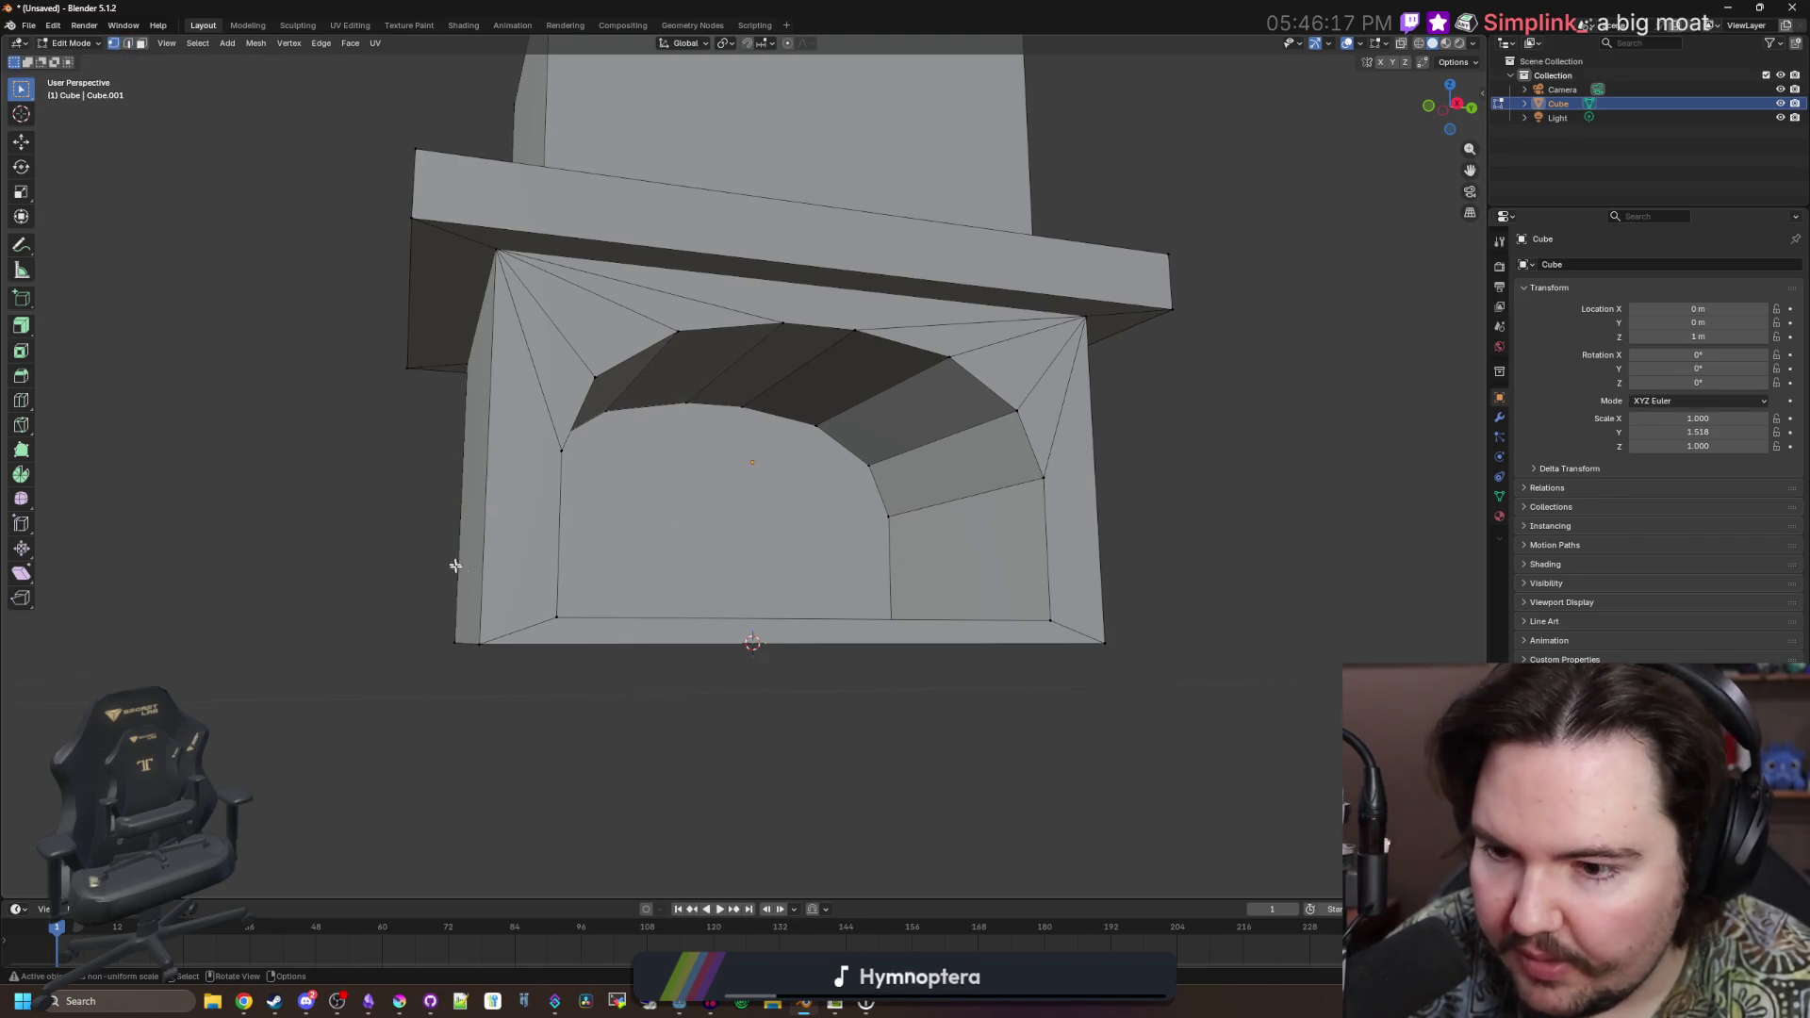
pyautogui.click(129, 43)
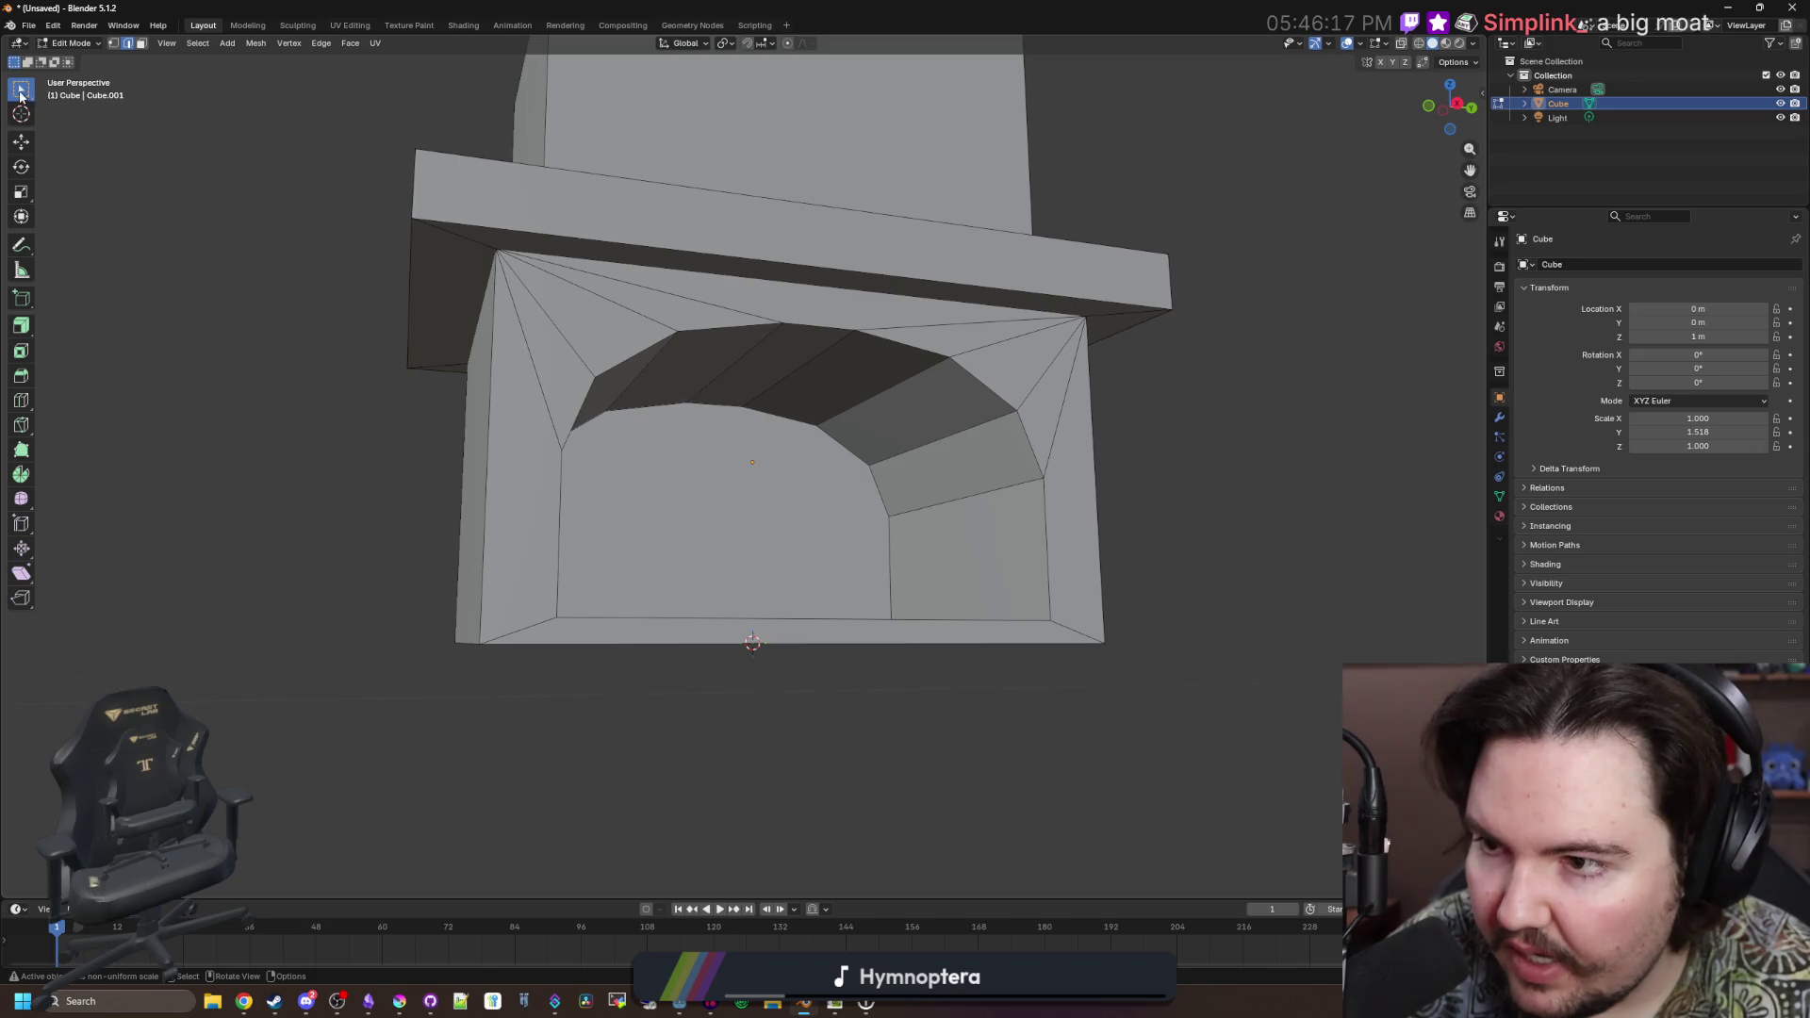
pyautogui.rightClick(523, 615)
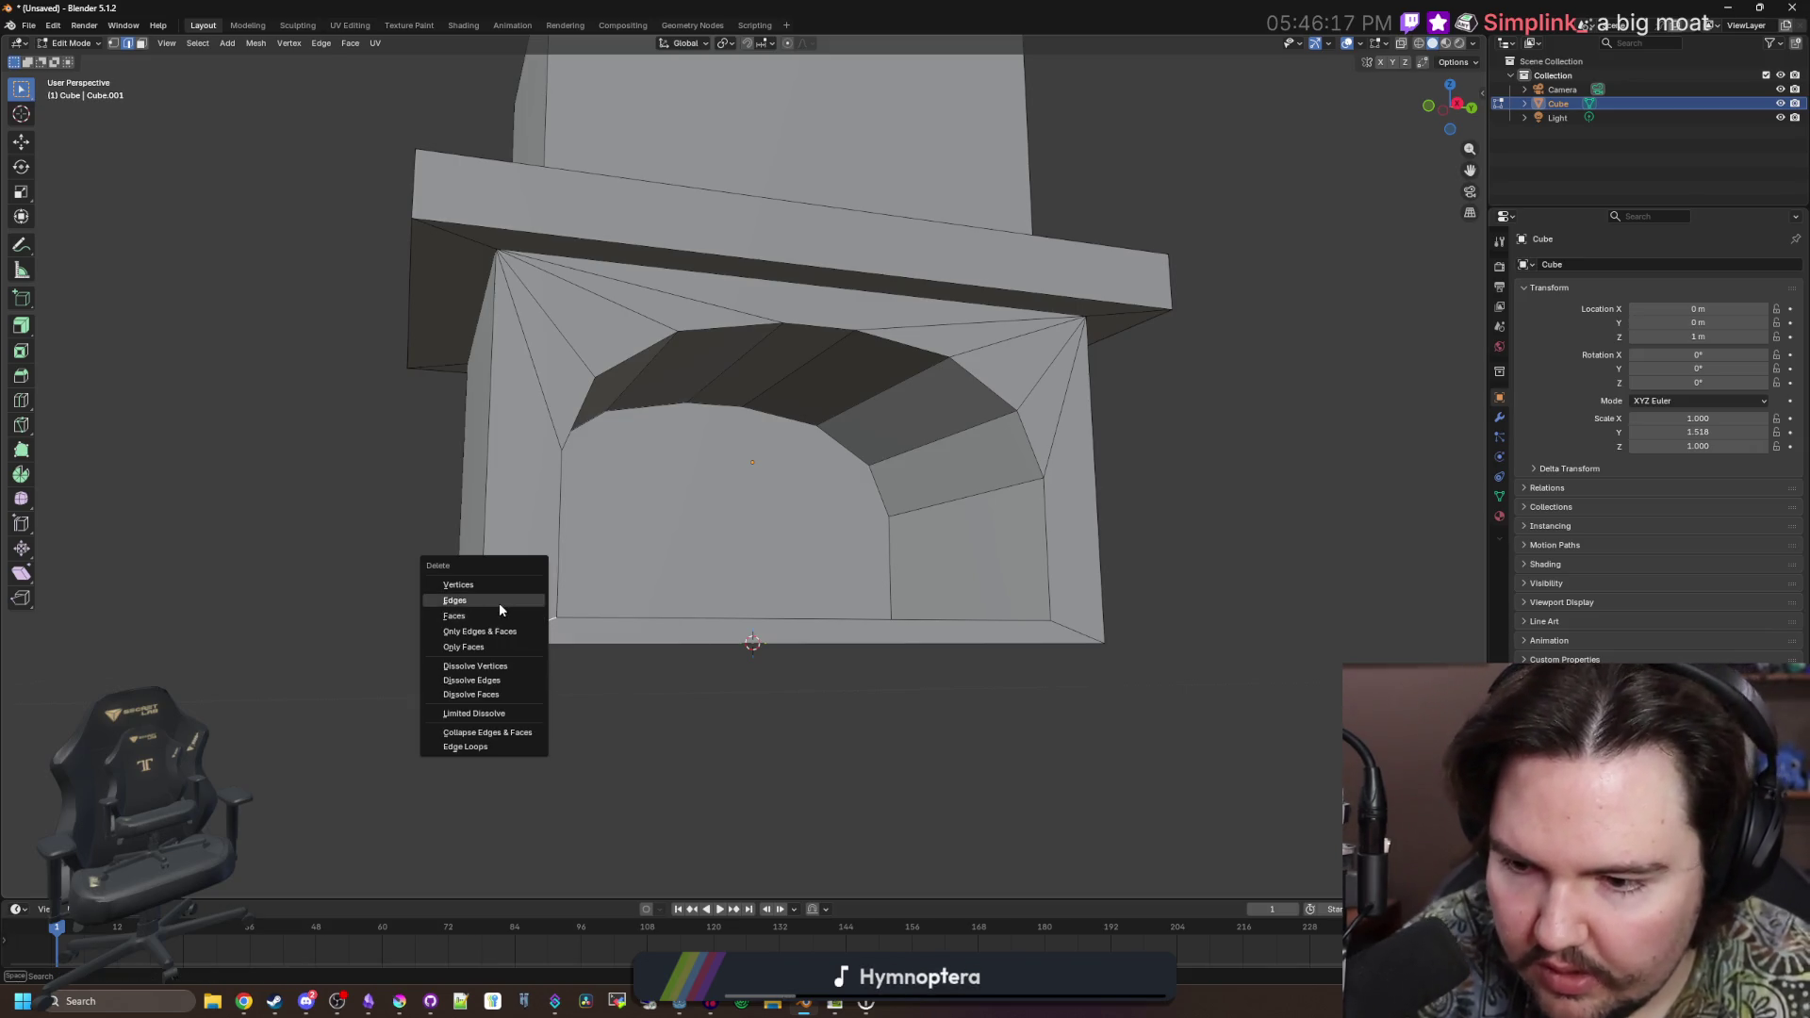
pyautogui.click(499, 602)
pyautogui.press('x')
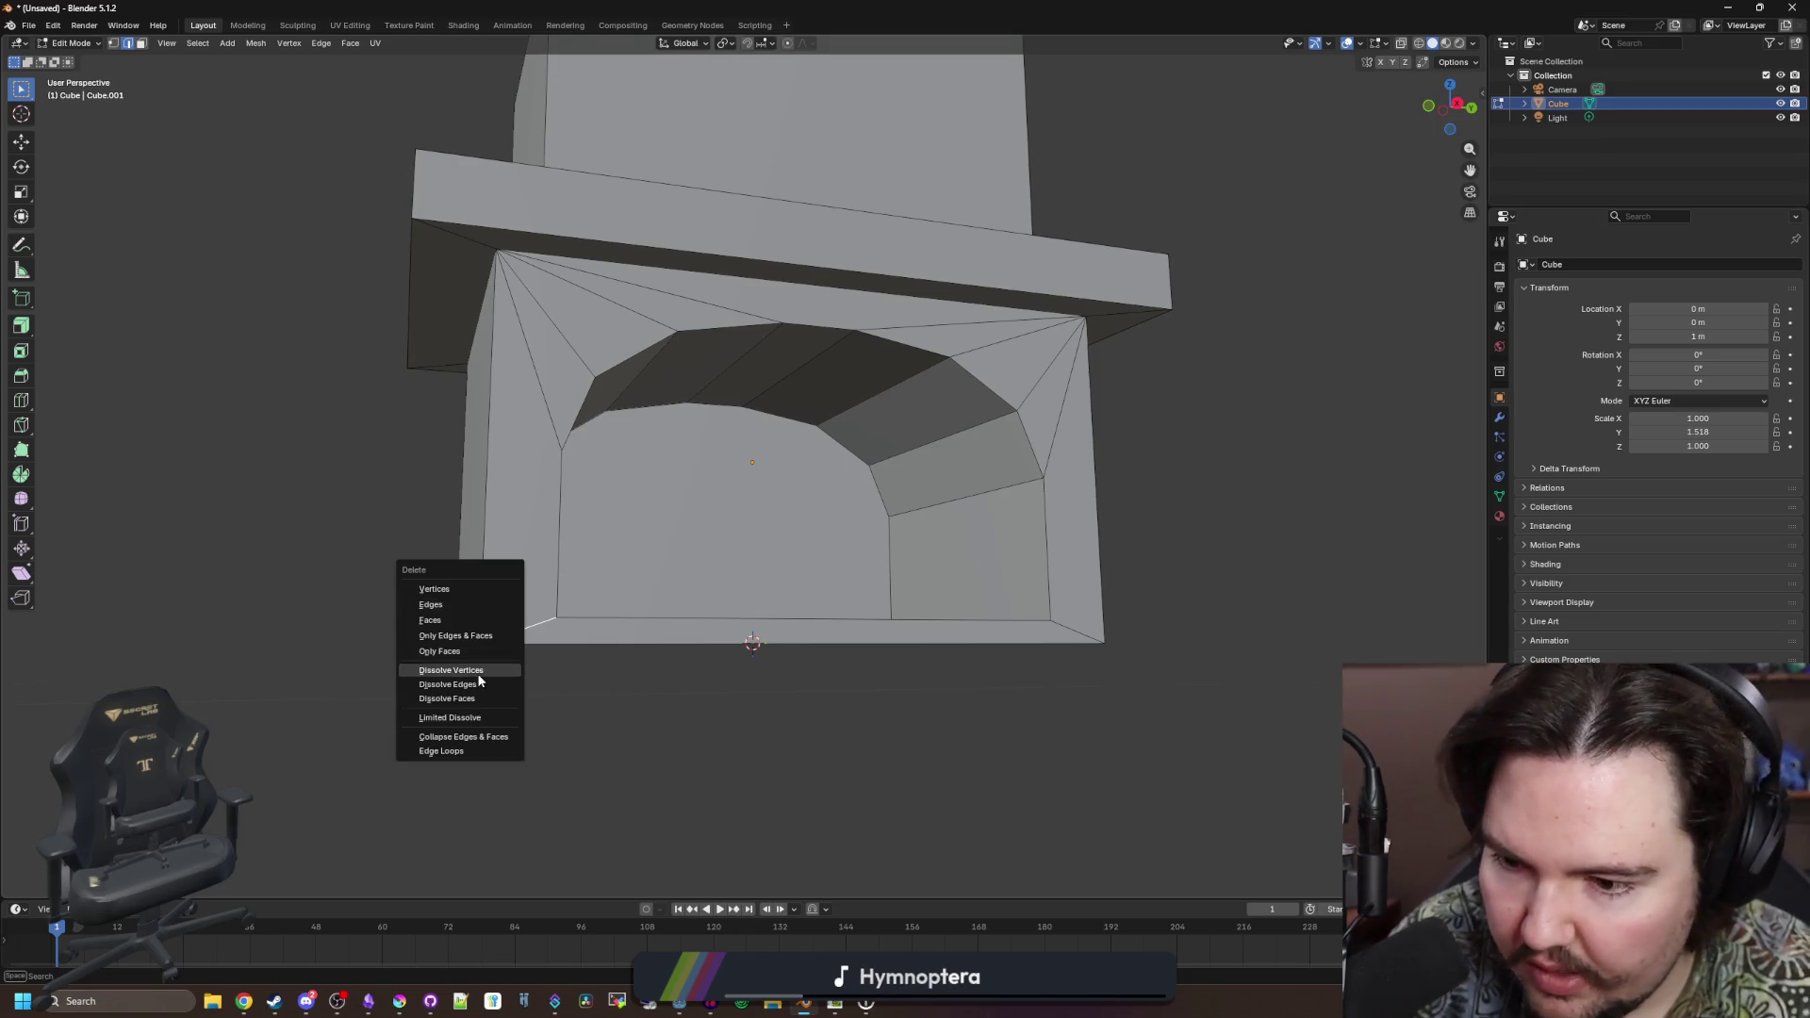
pyautogui.click(492, 684)
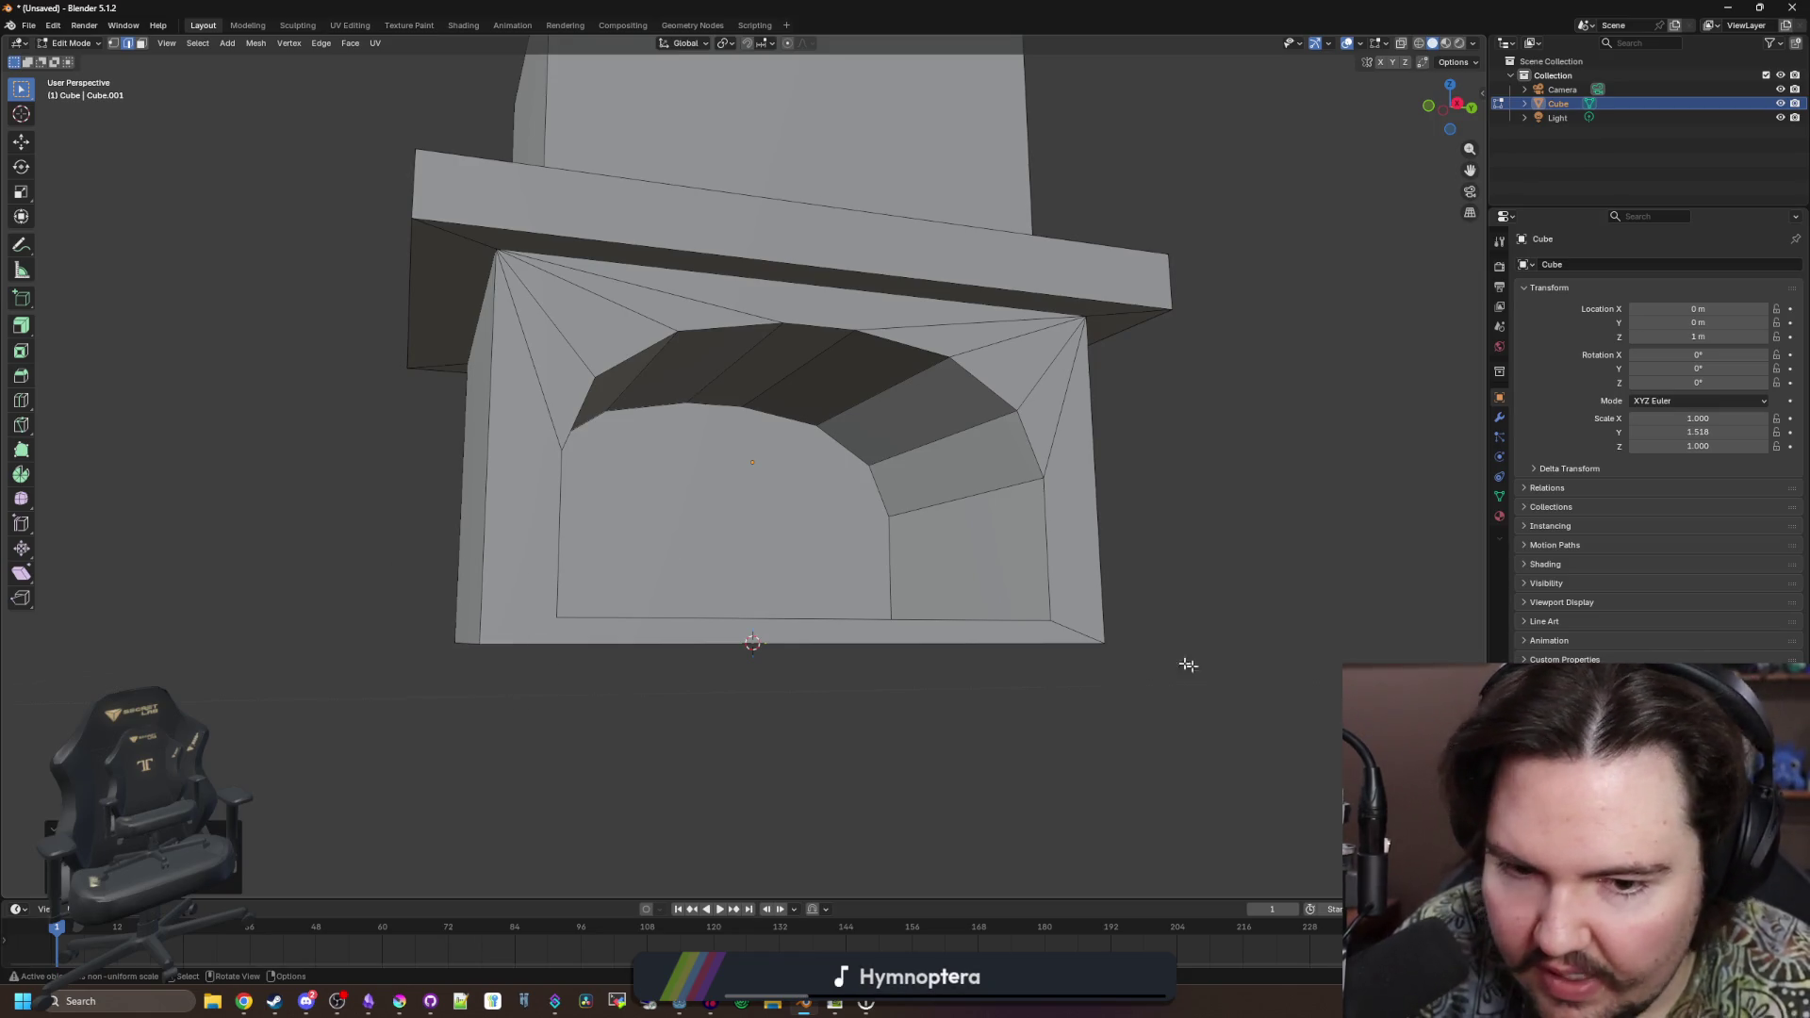
pyautogui.press('x')
pyautogui.click(1070, 634)
# - Extrude the base edge loop and push it outward into a thicker plinth
pyautogui.moveTo(1070, 635)
pyautogui.mouseDown()
pyautogui.moveTo(896, 679)
pyautogui.moveTo(734, 689)
pyautogui.mouseUp()
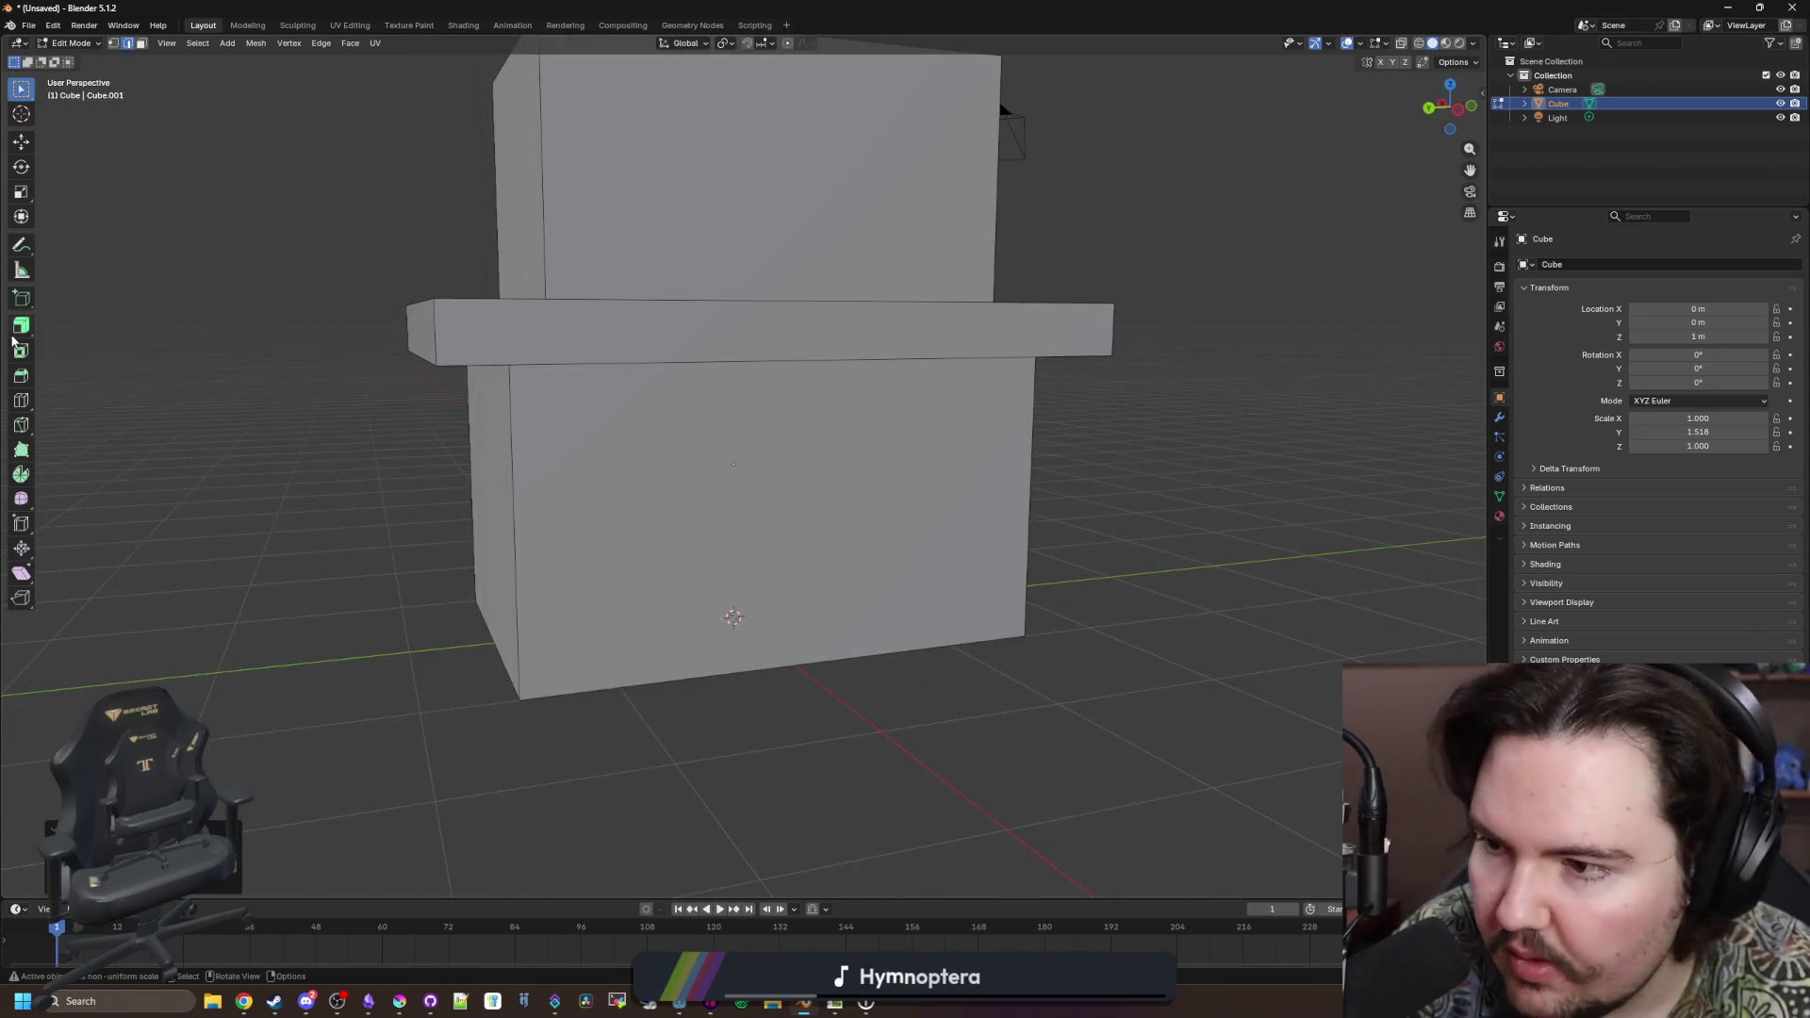
pyautogui.click(21, 399)
pyautogui.moveTo(717, 566)
pyautogui.mouseDown()
pyautogui.moveTo(693, 600)
pyautogui.moveTo(700, 769)
pyautogui.mouseUp()
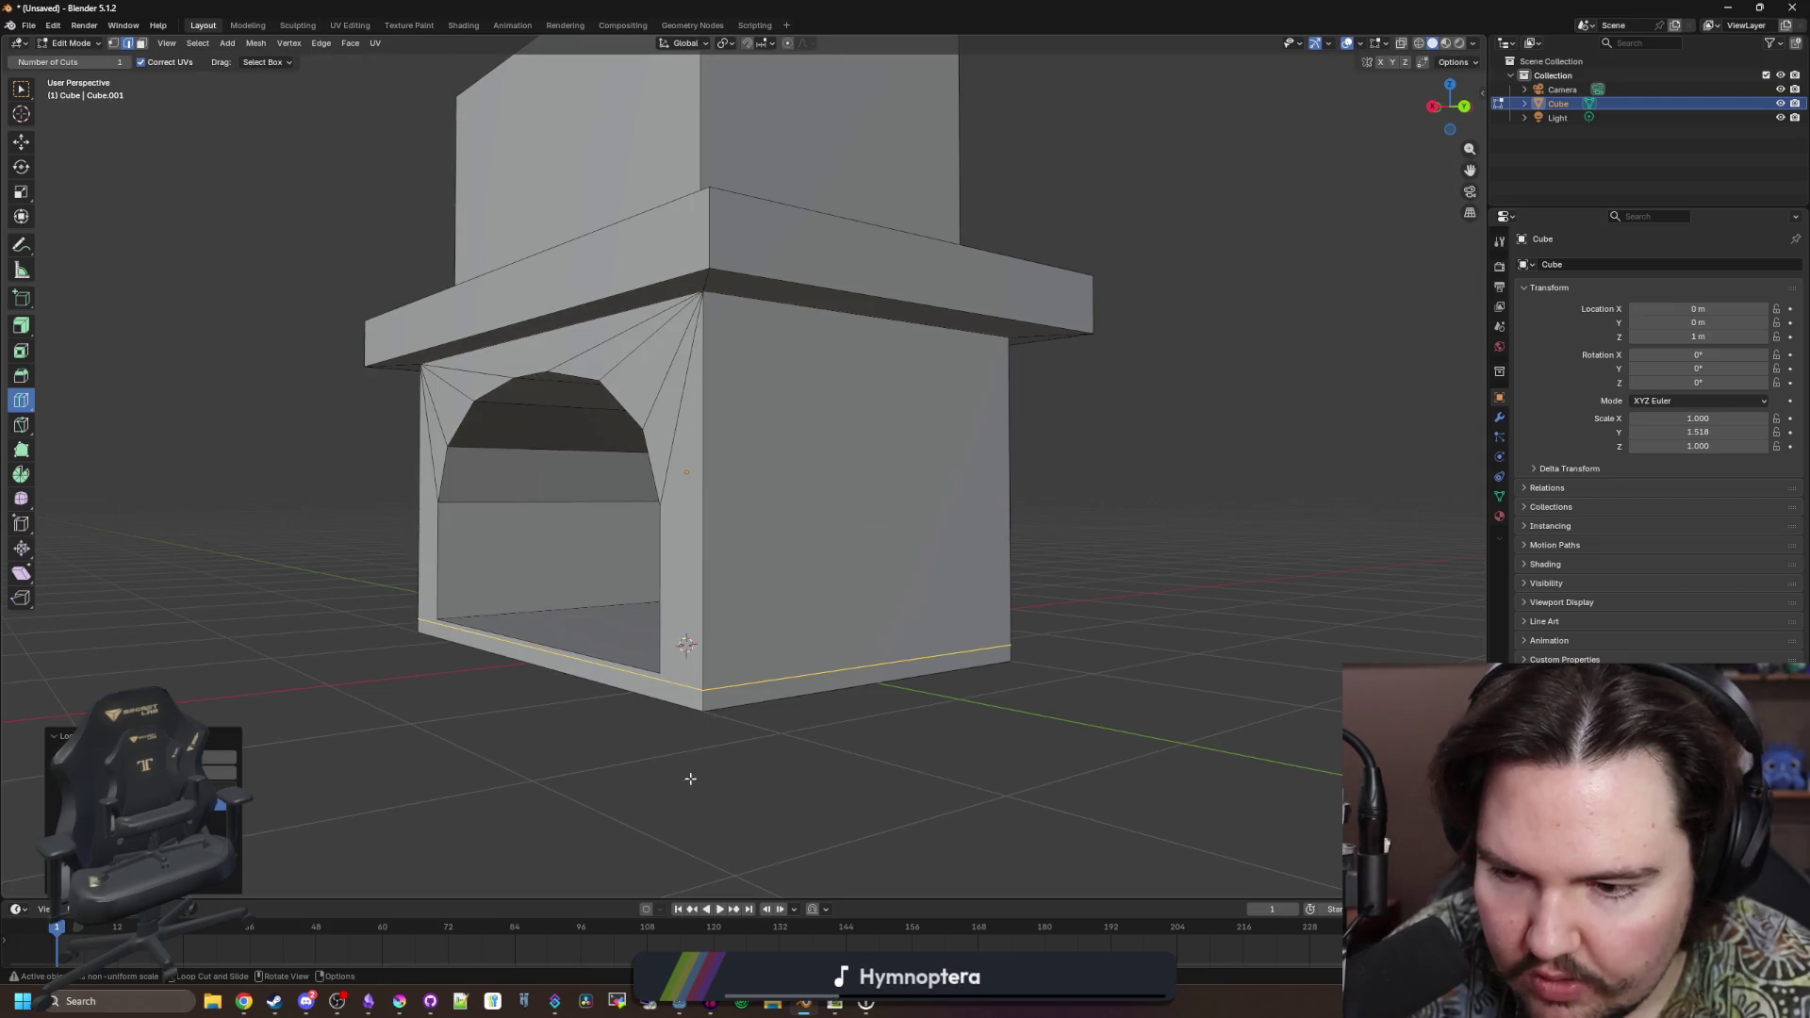
pyautogui.click(22, 89)
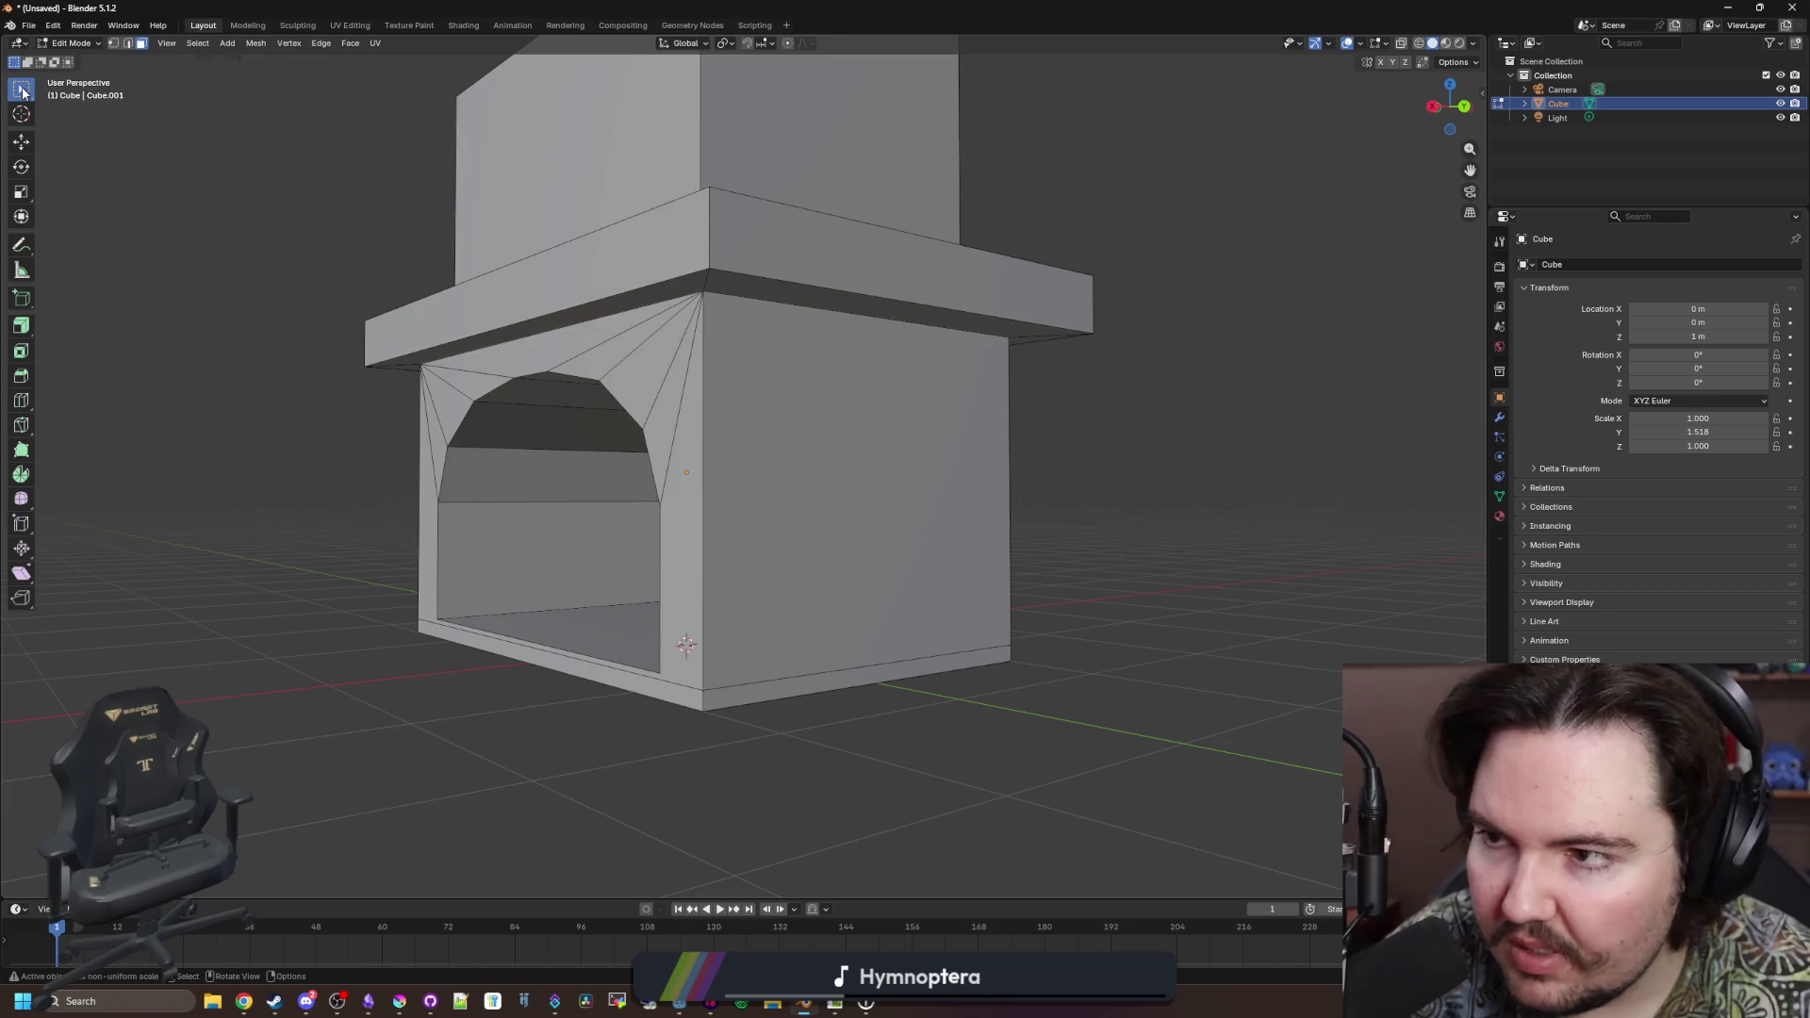
pyautogui.keyDown('alt'); pyautogui.click(707, 702); pyautogui.keyUp('alt')
pyautogui.hotkey('shift', 'space')
pyautogui.press('e')
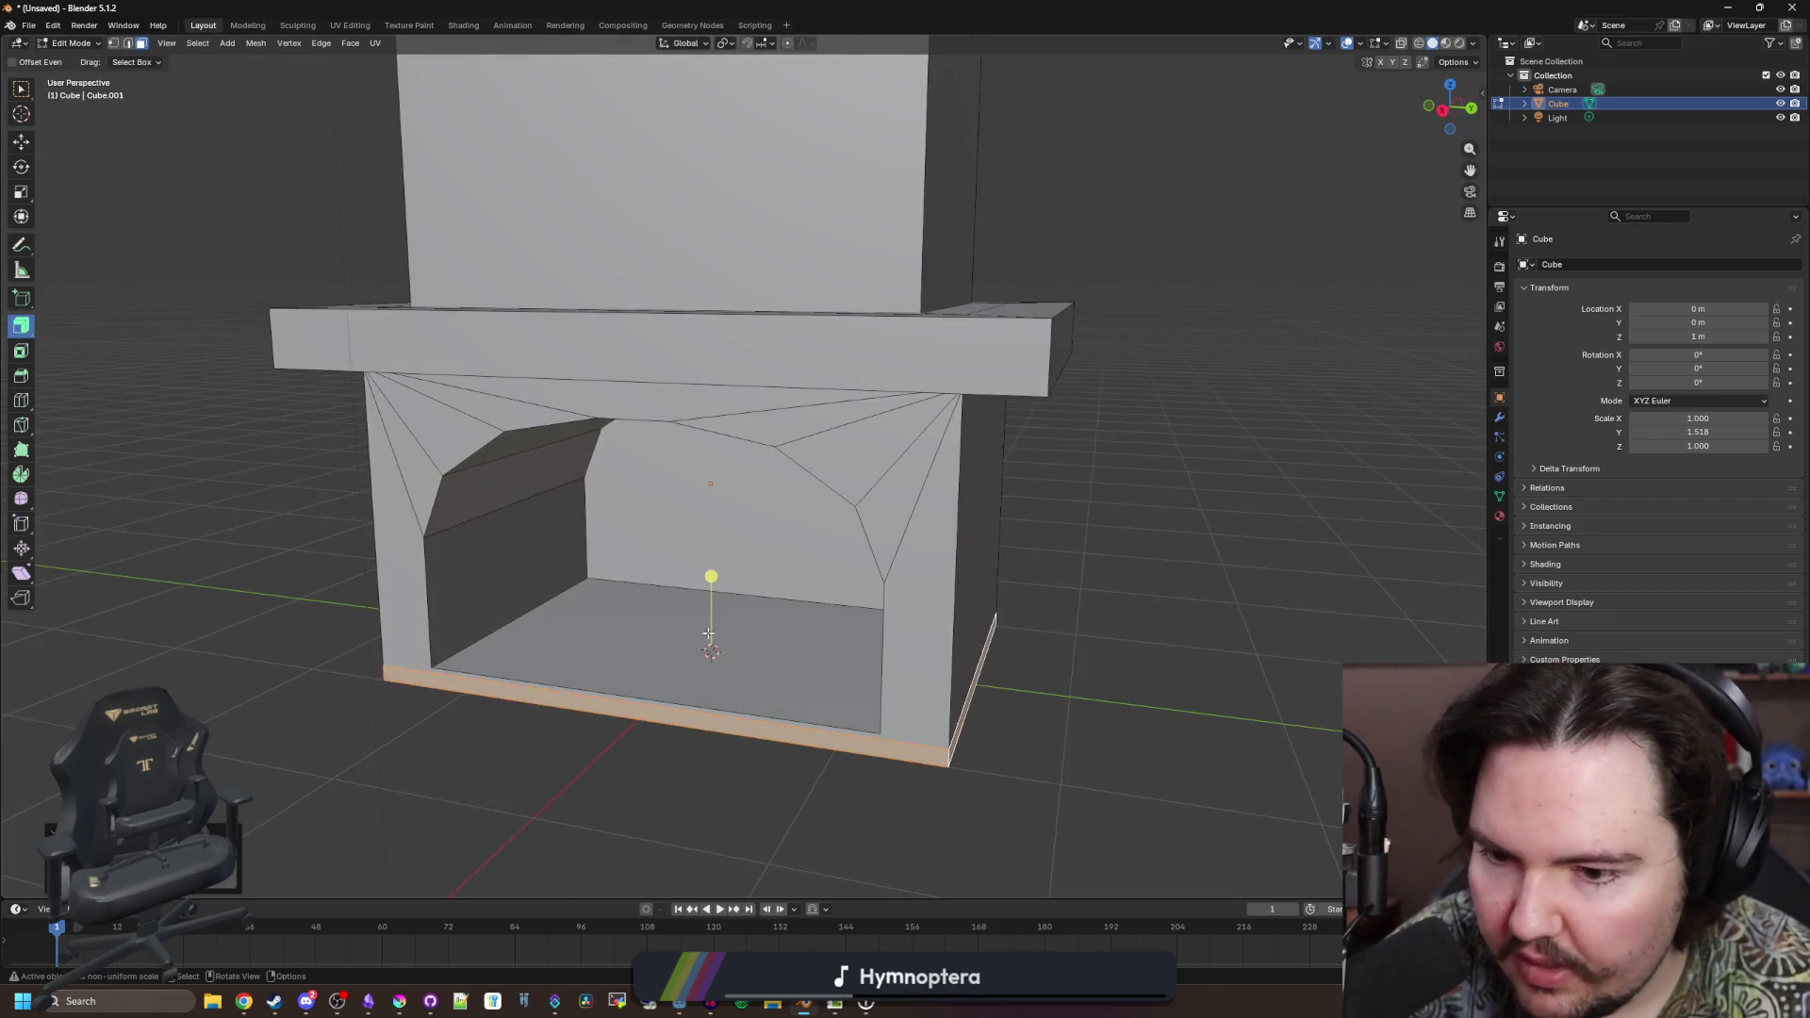
pyautogui.moveTo(714, 579); pyautogui.dragTo(713, 563)
pyautogui.hotkey('alt', 'a')
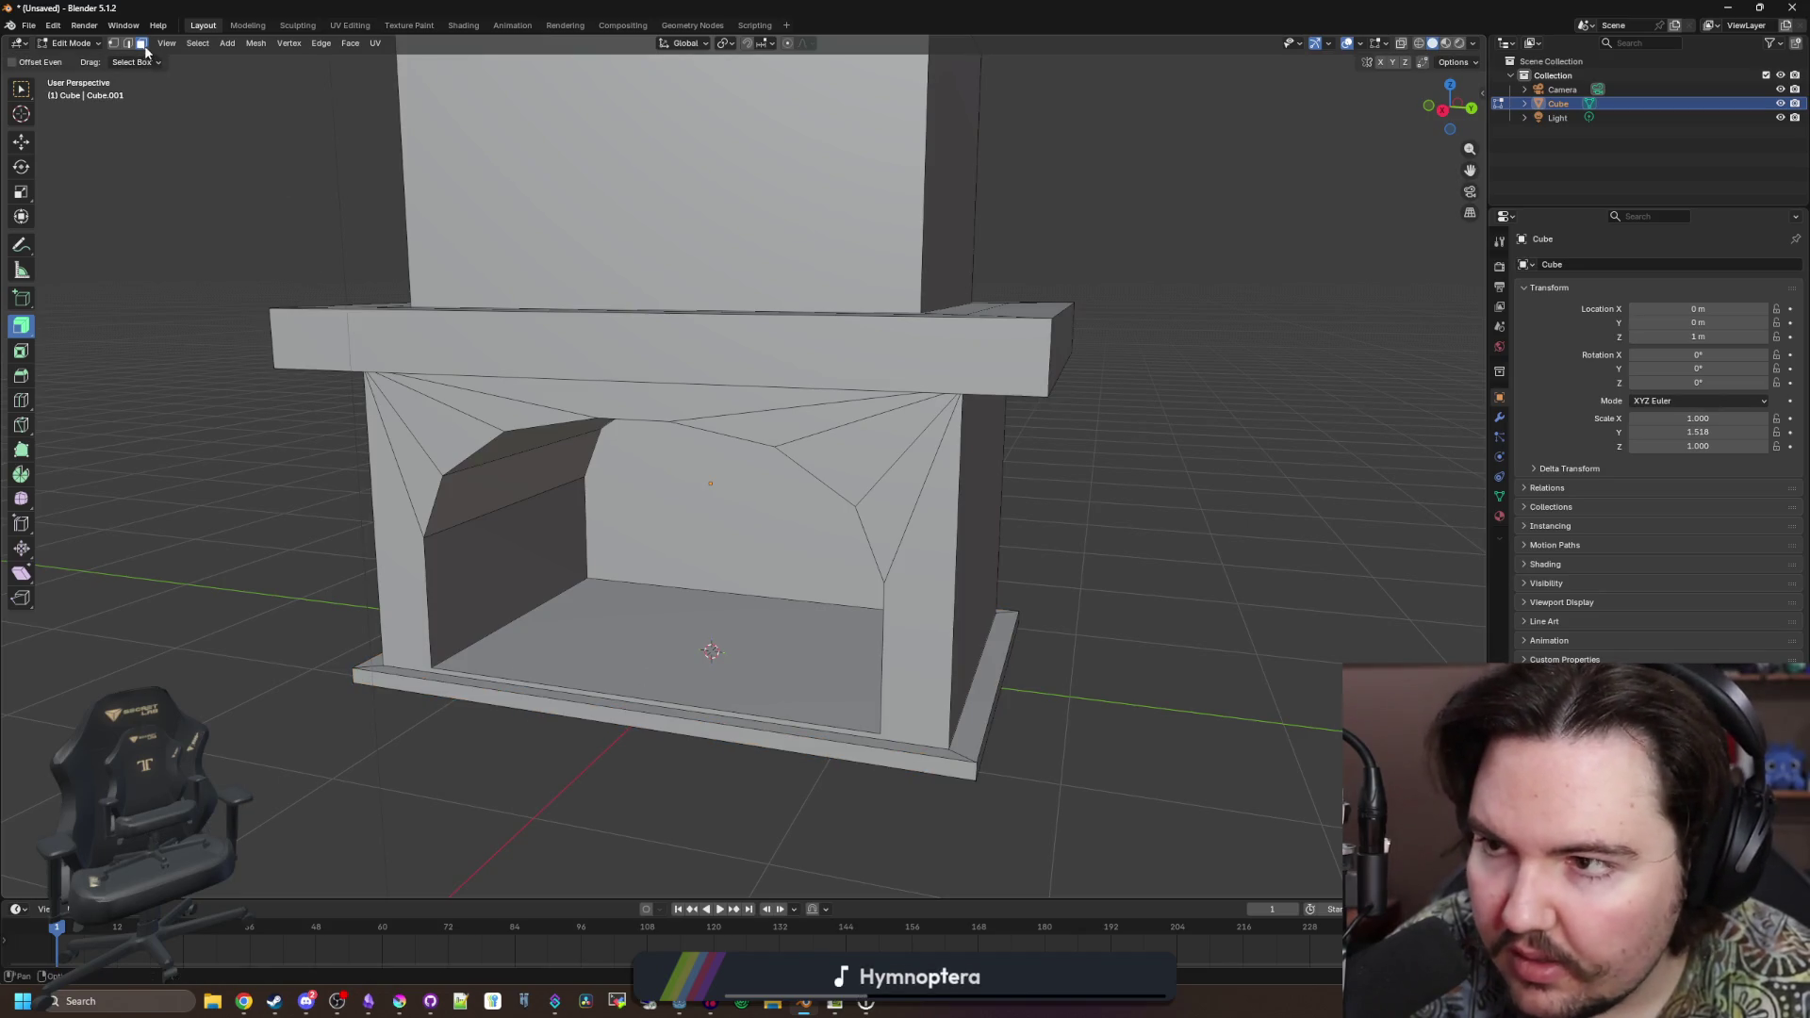
pyautogui.scroll(-4, 374, 484)
pyautogui.click(820, 320)
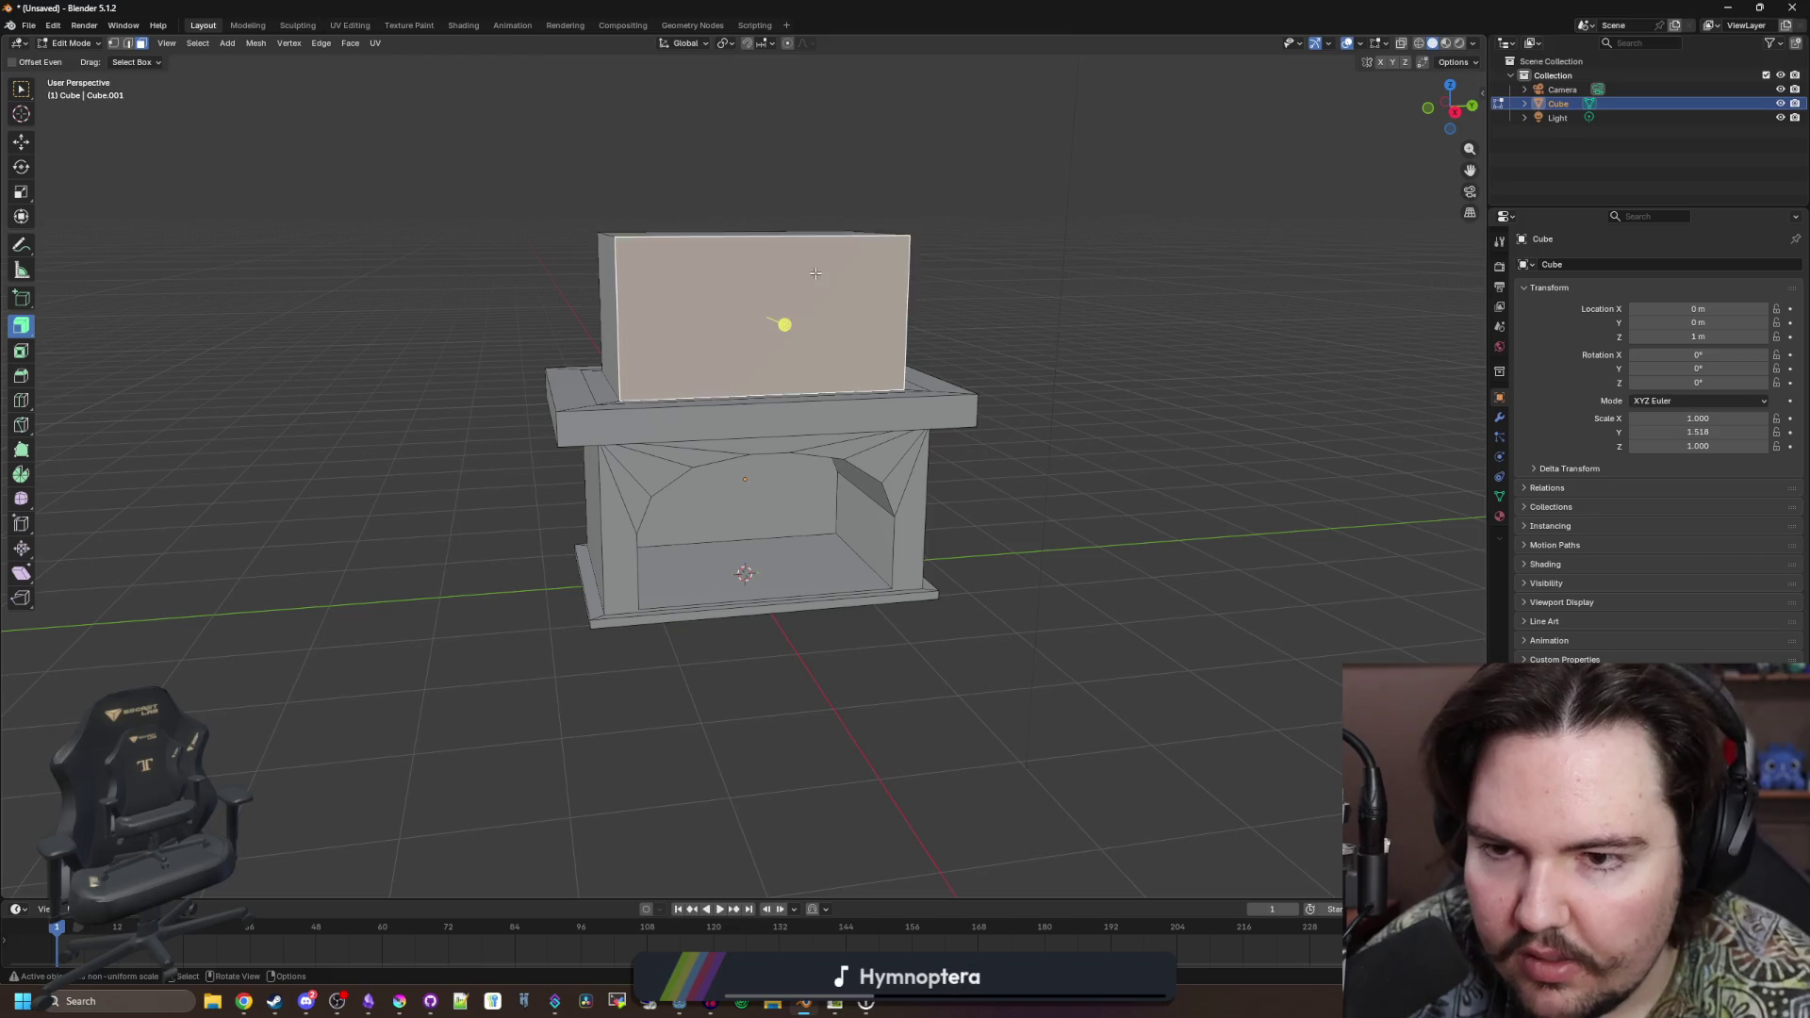
# - Inset the upper box's front face, leaving a border frame
pyautogui.scroll(4, 850, 478)
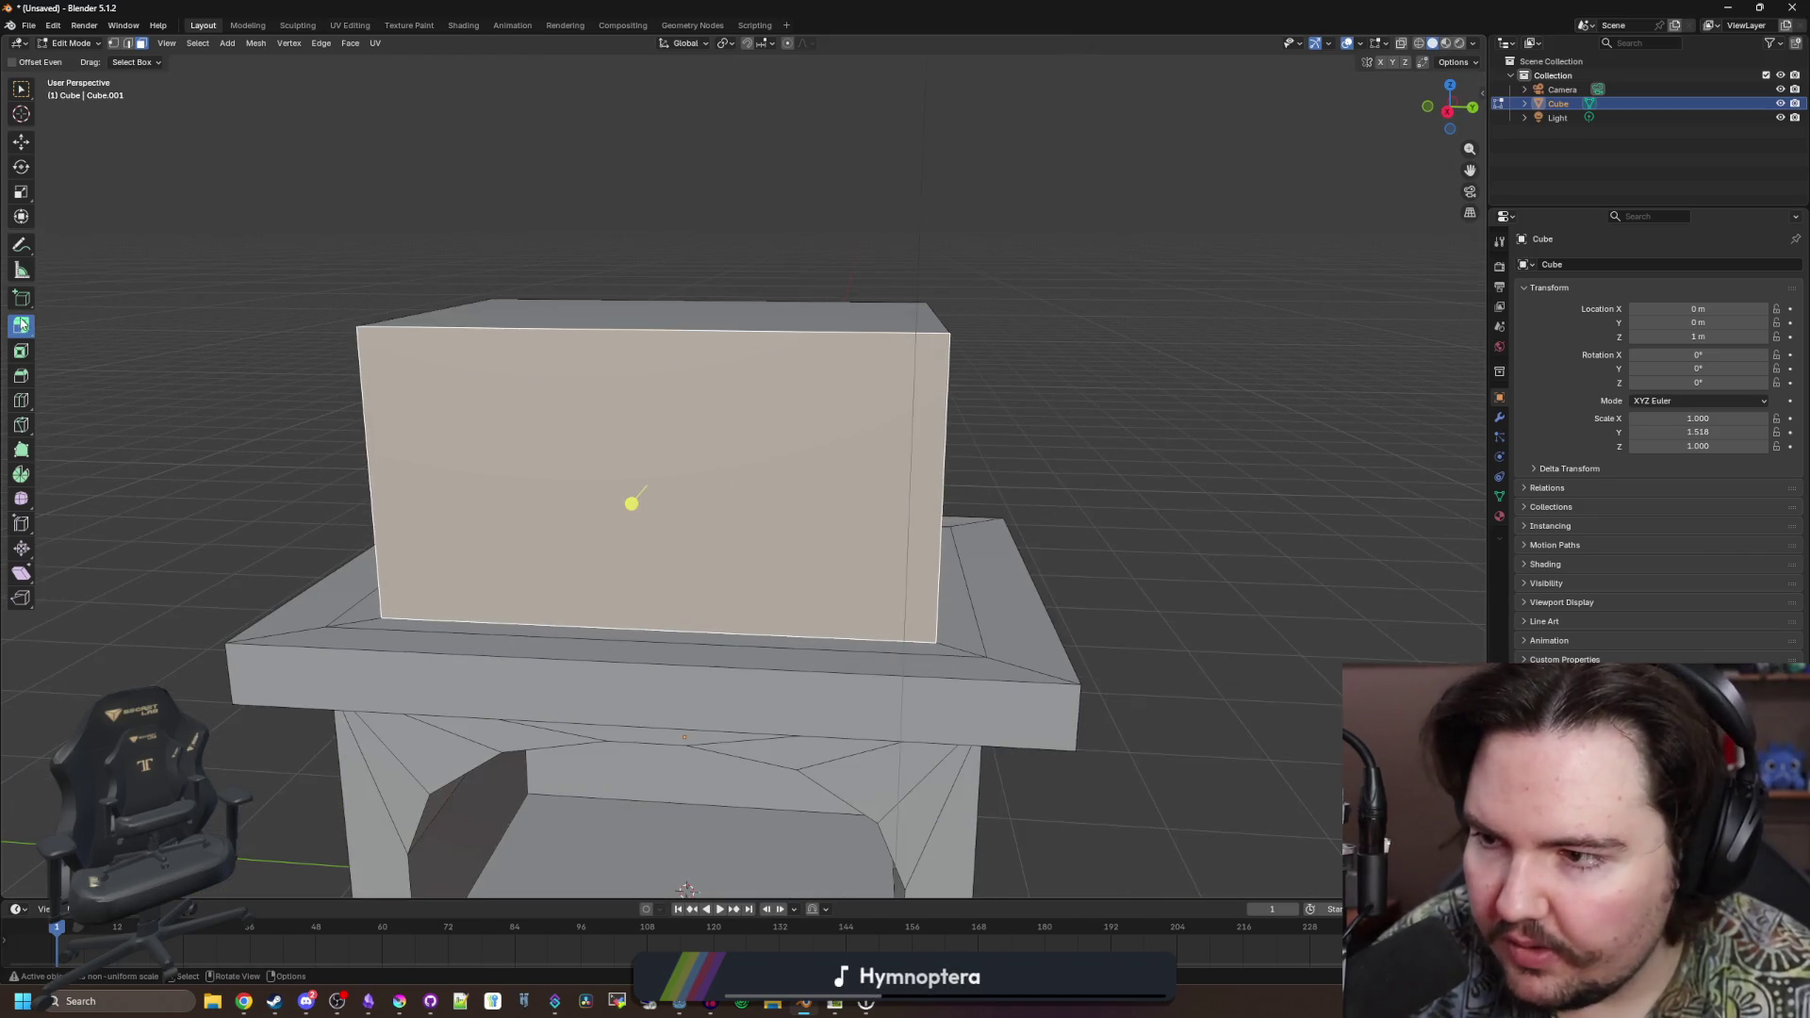
pyautogui.click(24, 352)
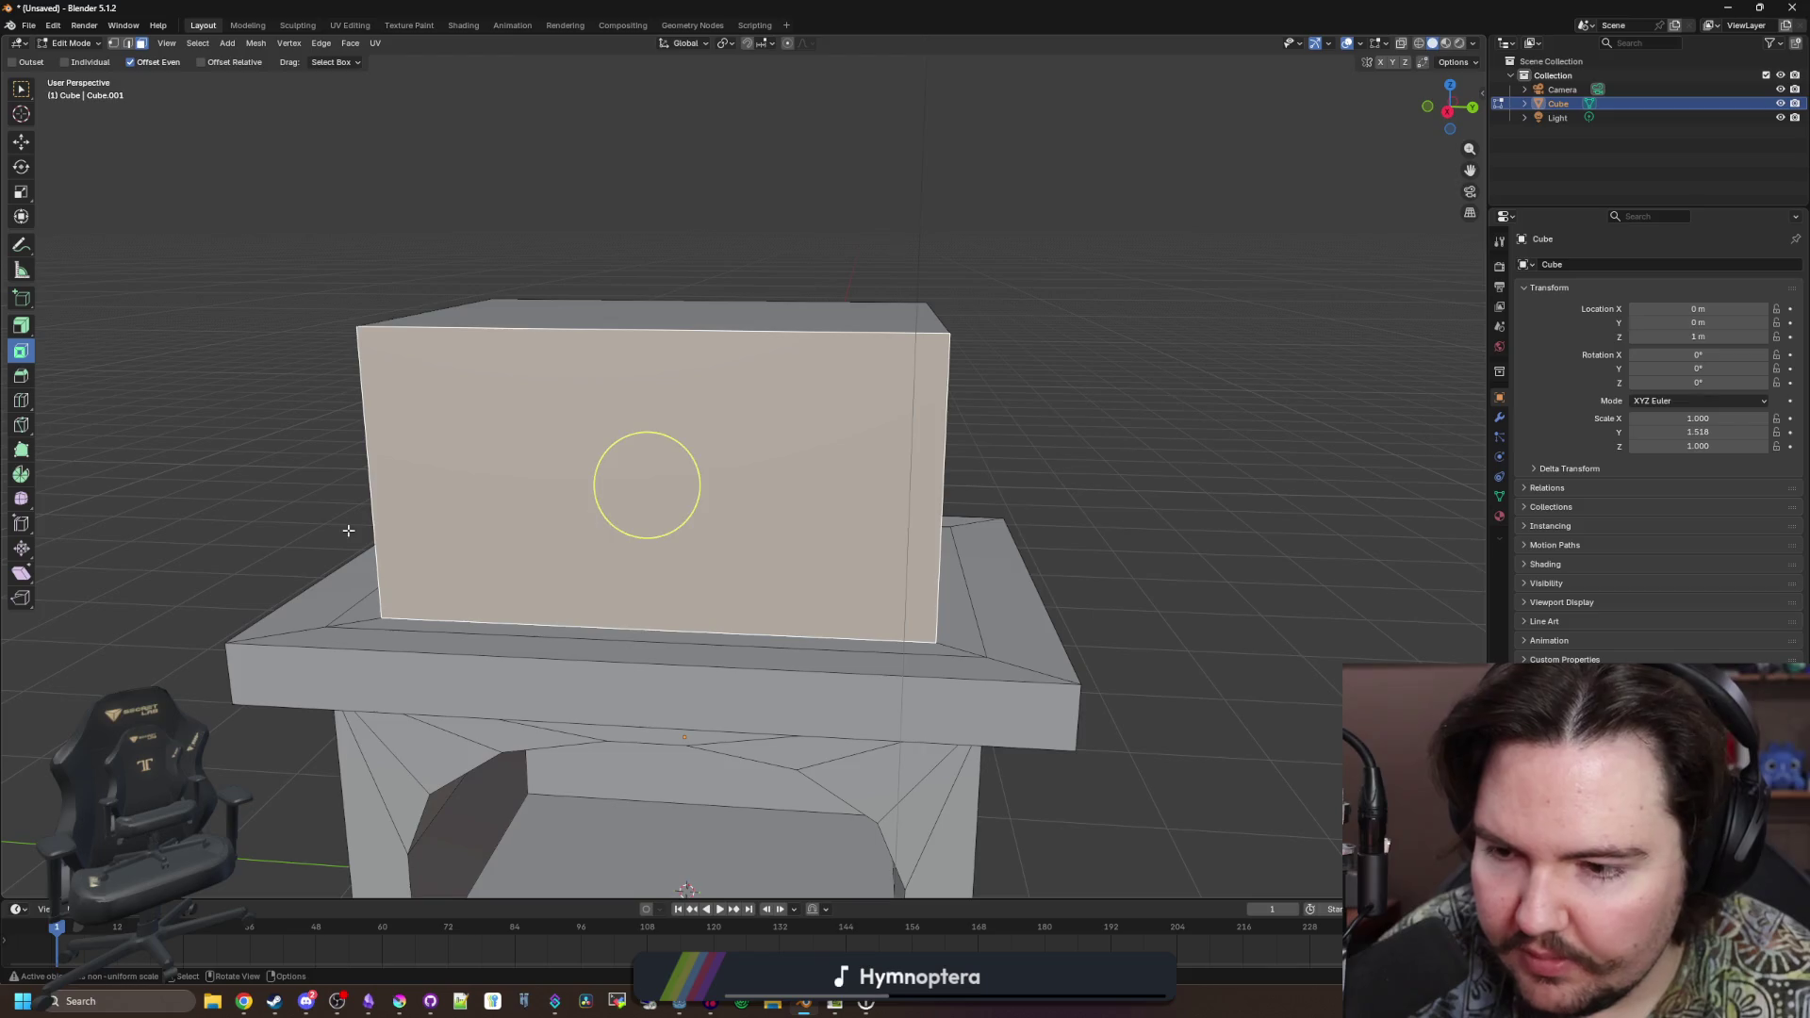
pyautogui.moveTo(354, 531); pyautogui.dragTo(407, 507)
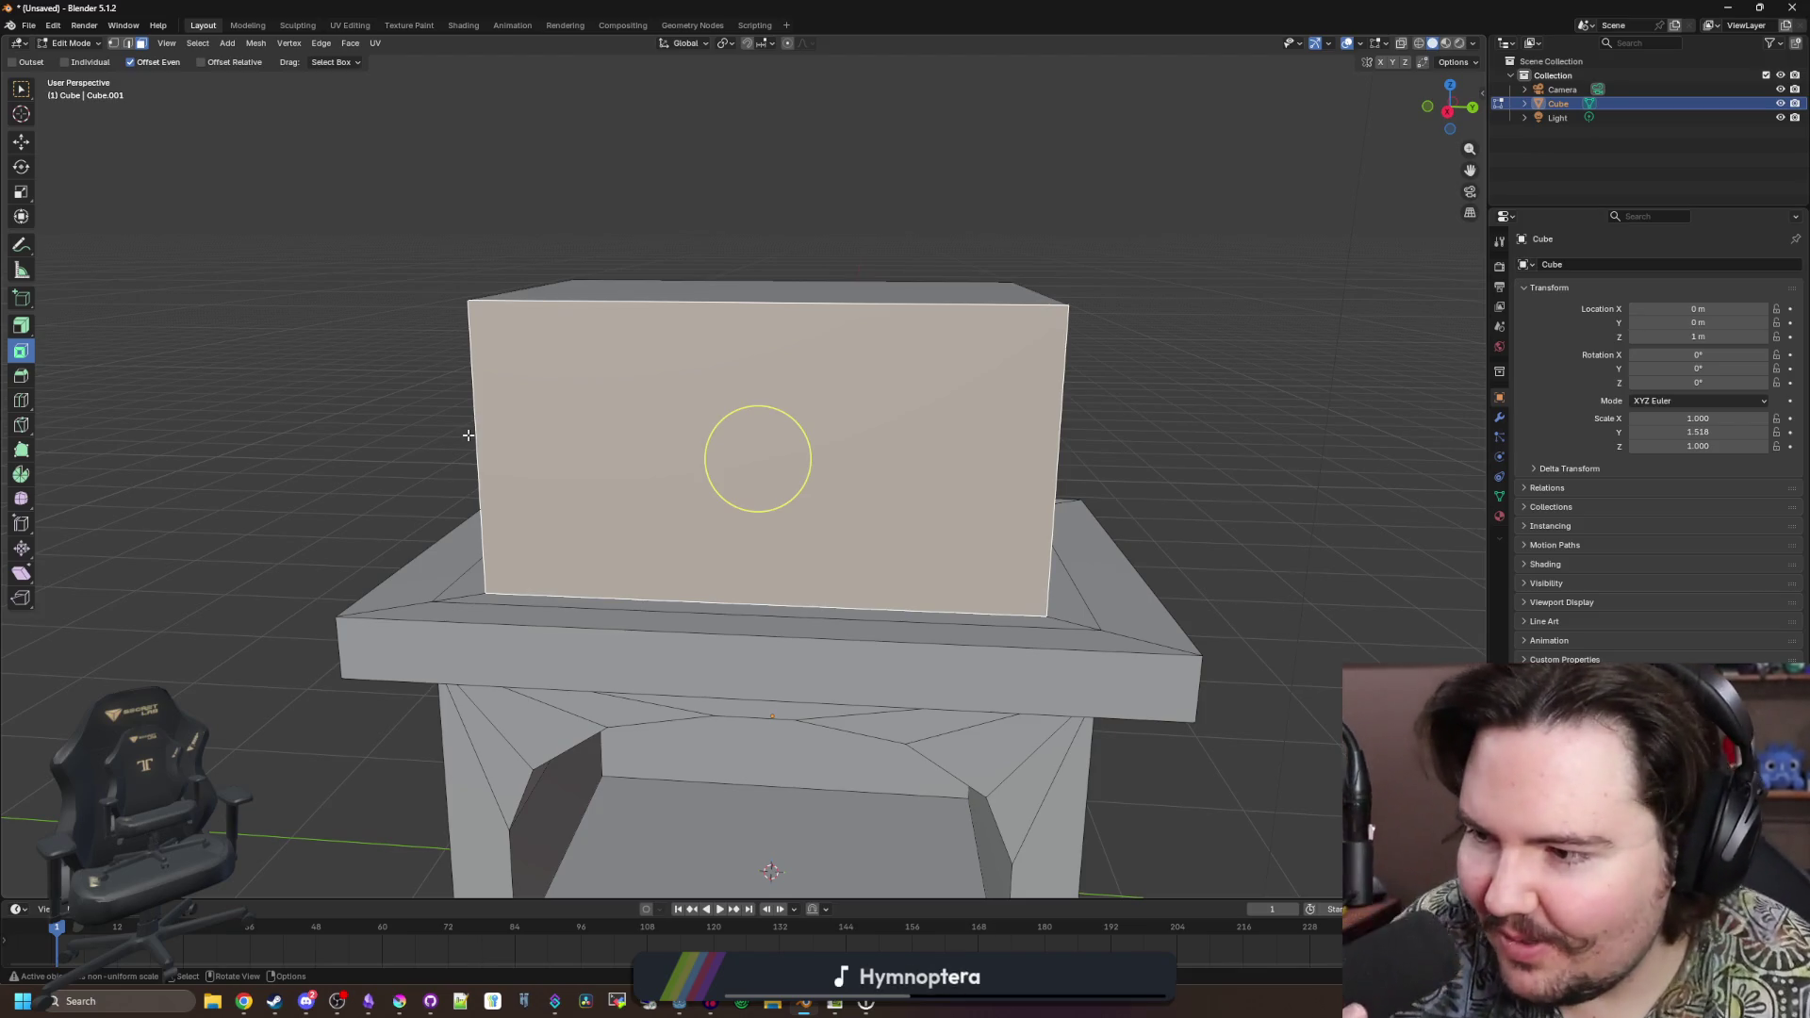
pyautogui.scroll(4, 643, 348)
pyautogui.moveTo(705, 525)
pyautogui.mouseDown()
pyautogui.moveTo(682, 519)
pyautogui.moveTo(740, 476)
pyautogui.mouseUp()
pyautogui.scroll(-3, 299, 748)
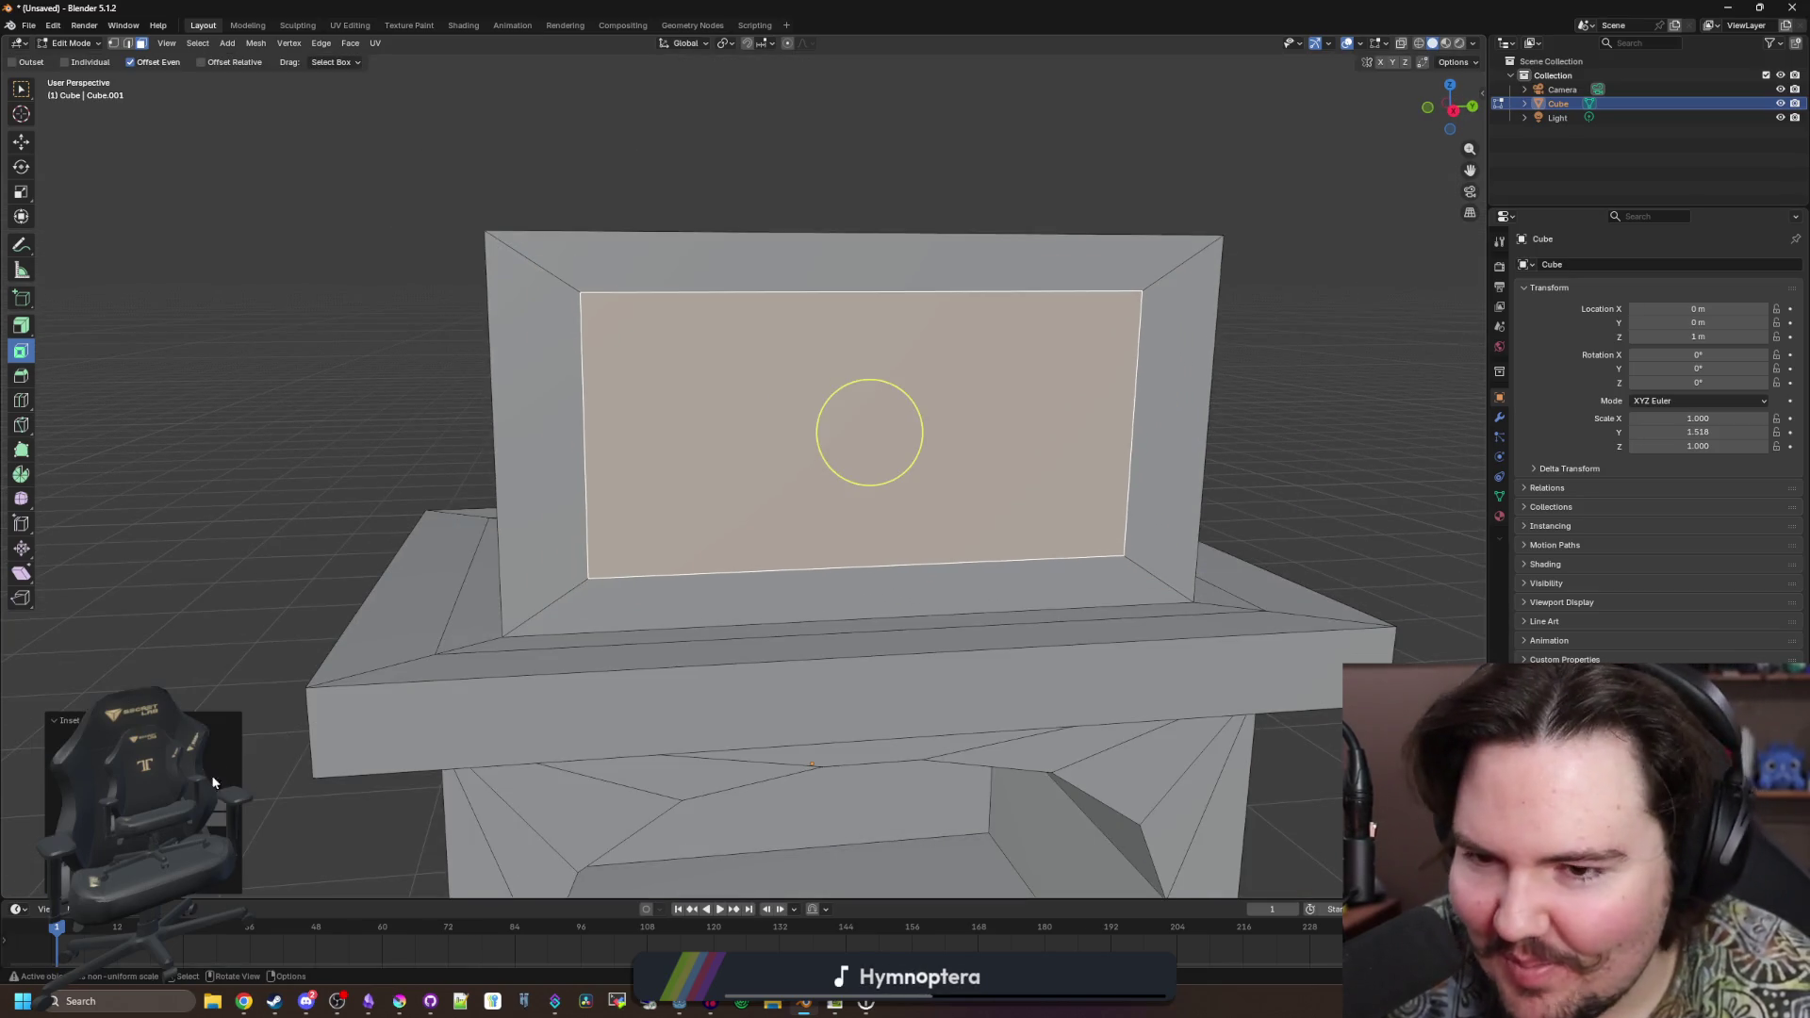
pyautogui.scroll(3, 352, 429)
# - Extrude the inner inset face deep into the box to hollow the chamber
pyautogui.click(113, 43)
pyautogui.click(21, 87)
pyautogui.click(407, 588)
pyautogui.press('n')
pyautogui.press('3')
pyautogui.click(444, 435)
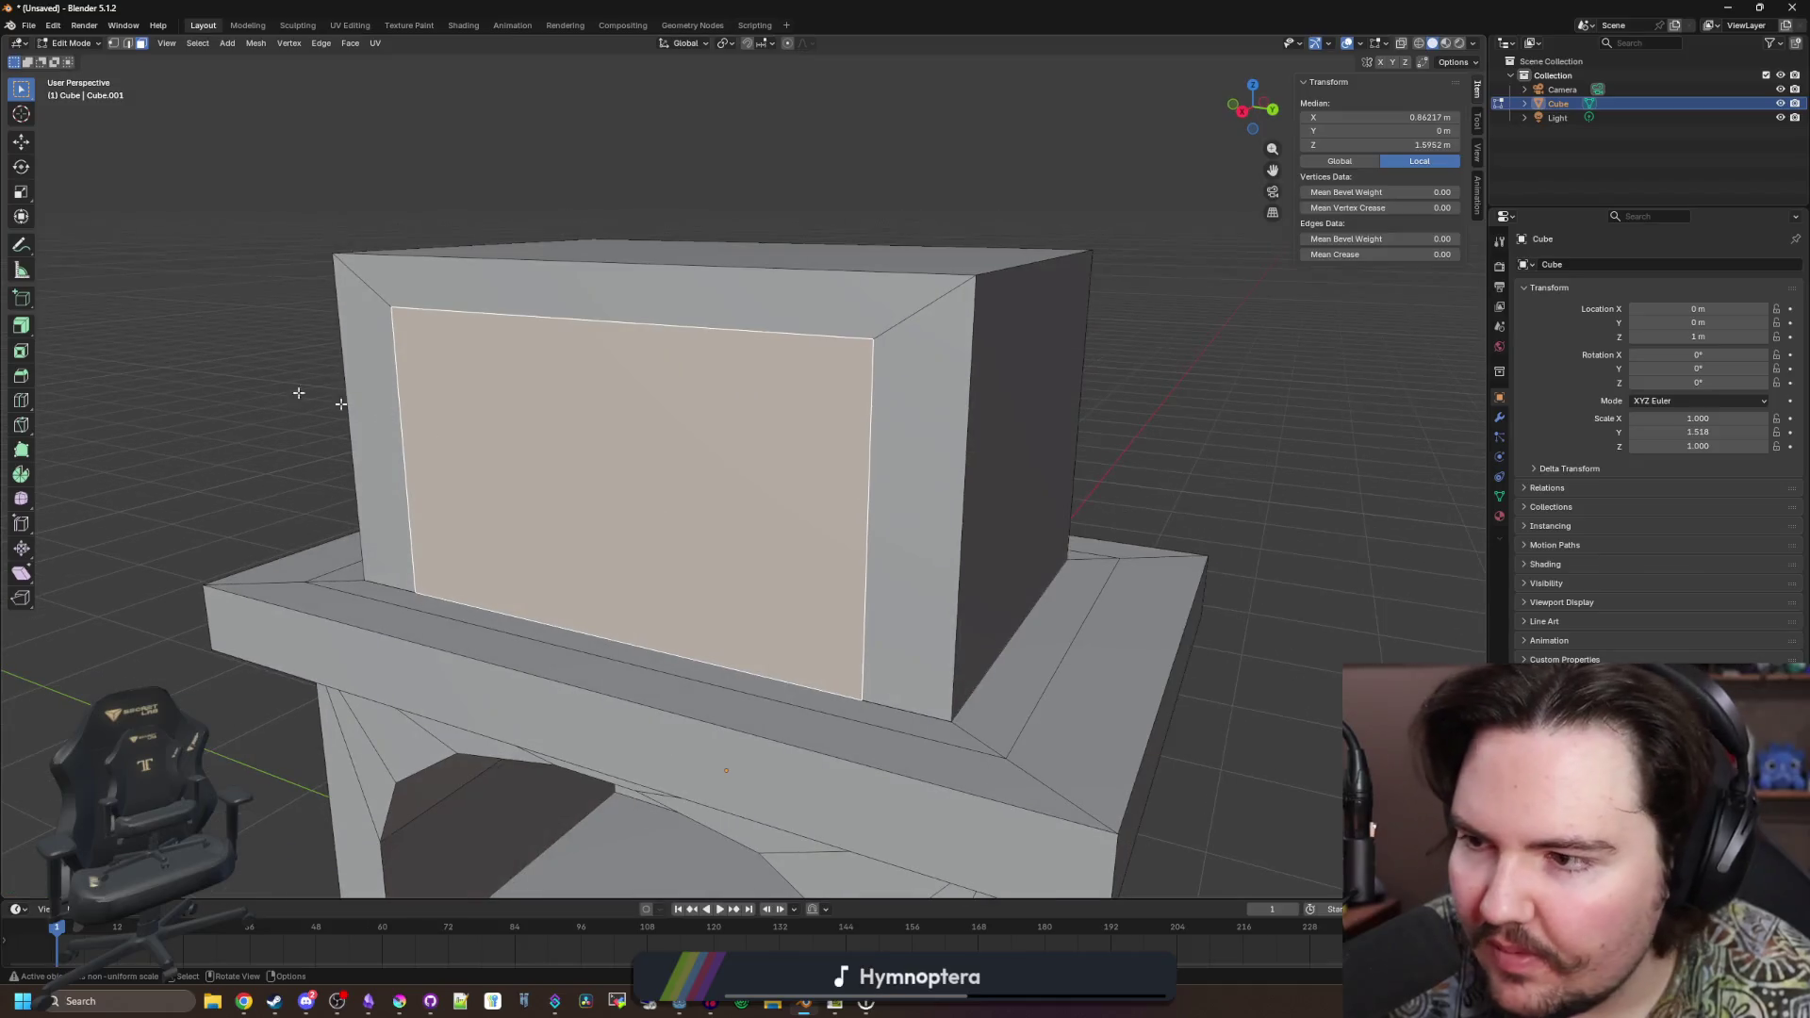
pyautogui.click(21, 325)
pyautogui.moveTo(563, 505)
pyautogui.mouseDown()
pyautogui.moveTo(588, 500)
pyautogui.moveTo(528, 575)
pyautogui.mouseUp()
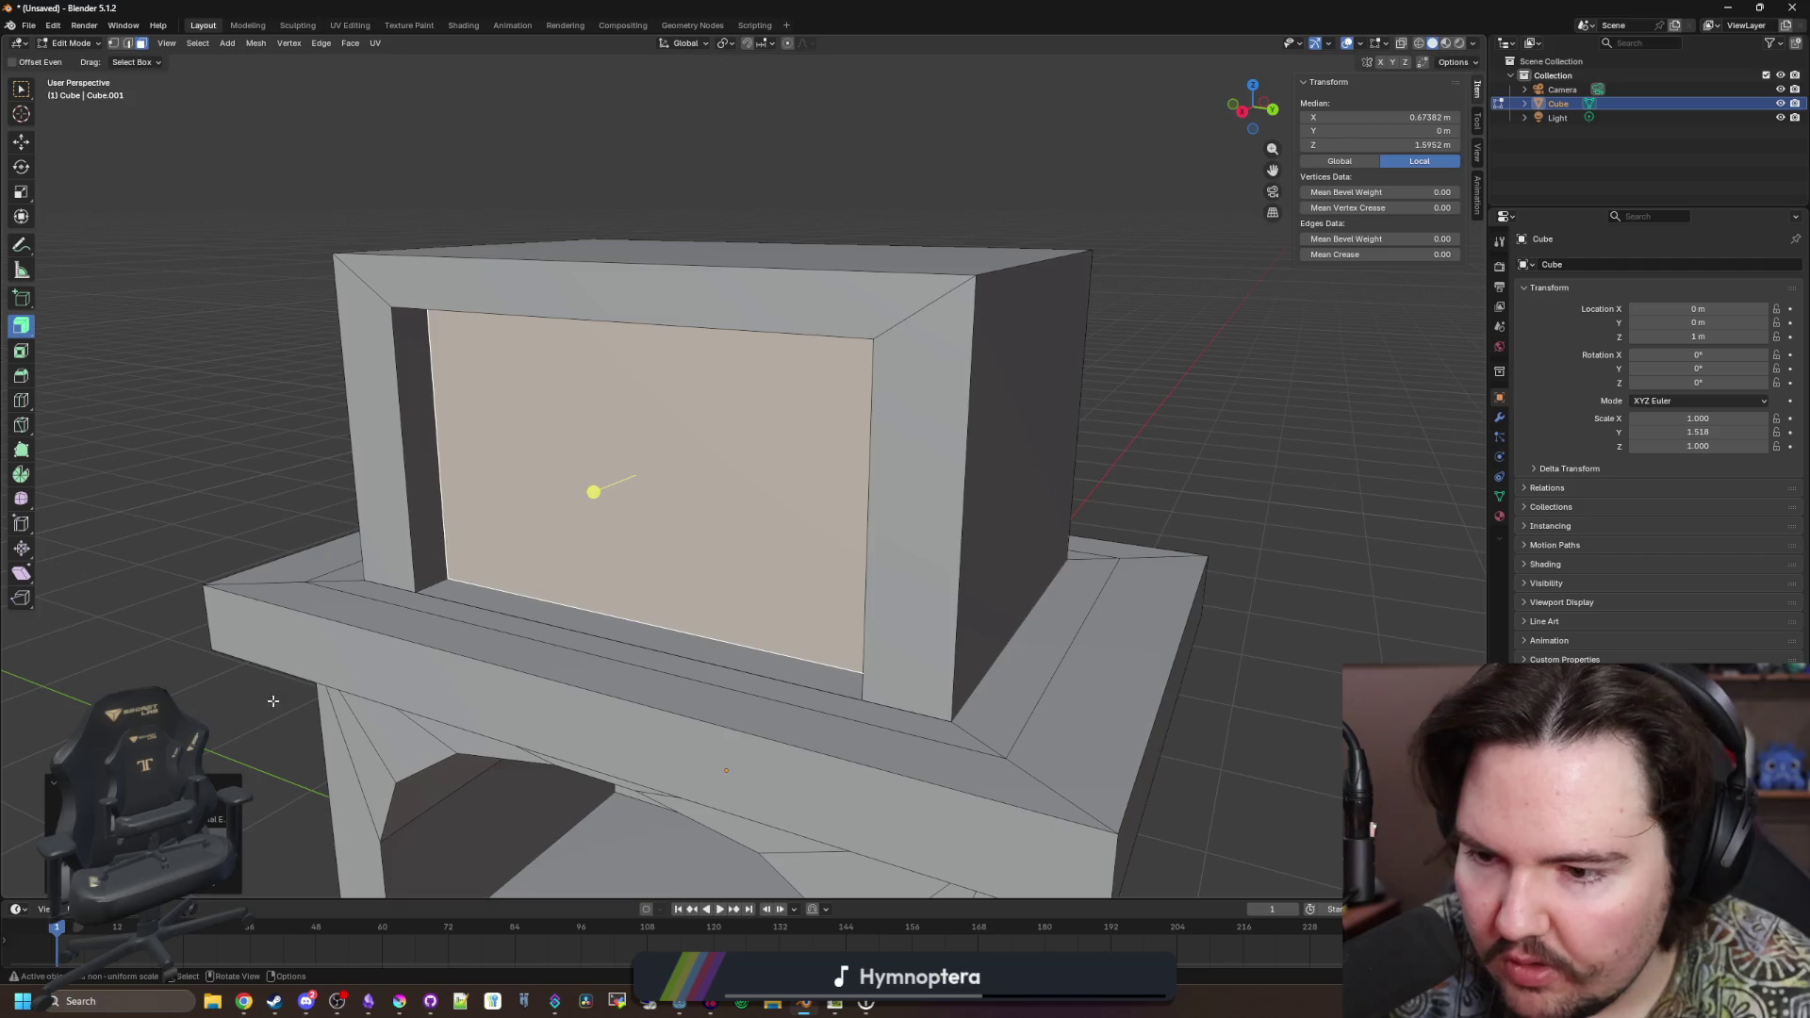
pyautogui.moveTo(593, 491)
pyautogui.mouseDown()
pyautogui.moveTo(783, 415)
pyautogui.moveTo(764, 423)
pyautogui.mouseUp()
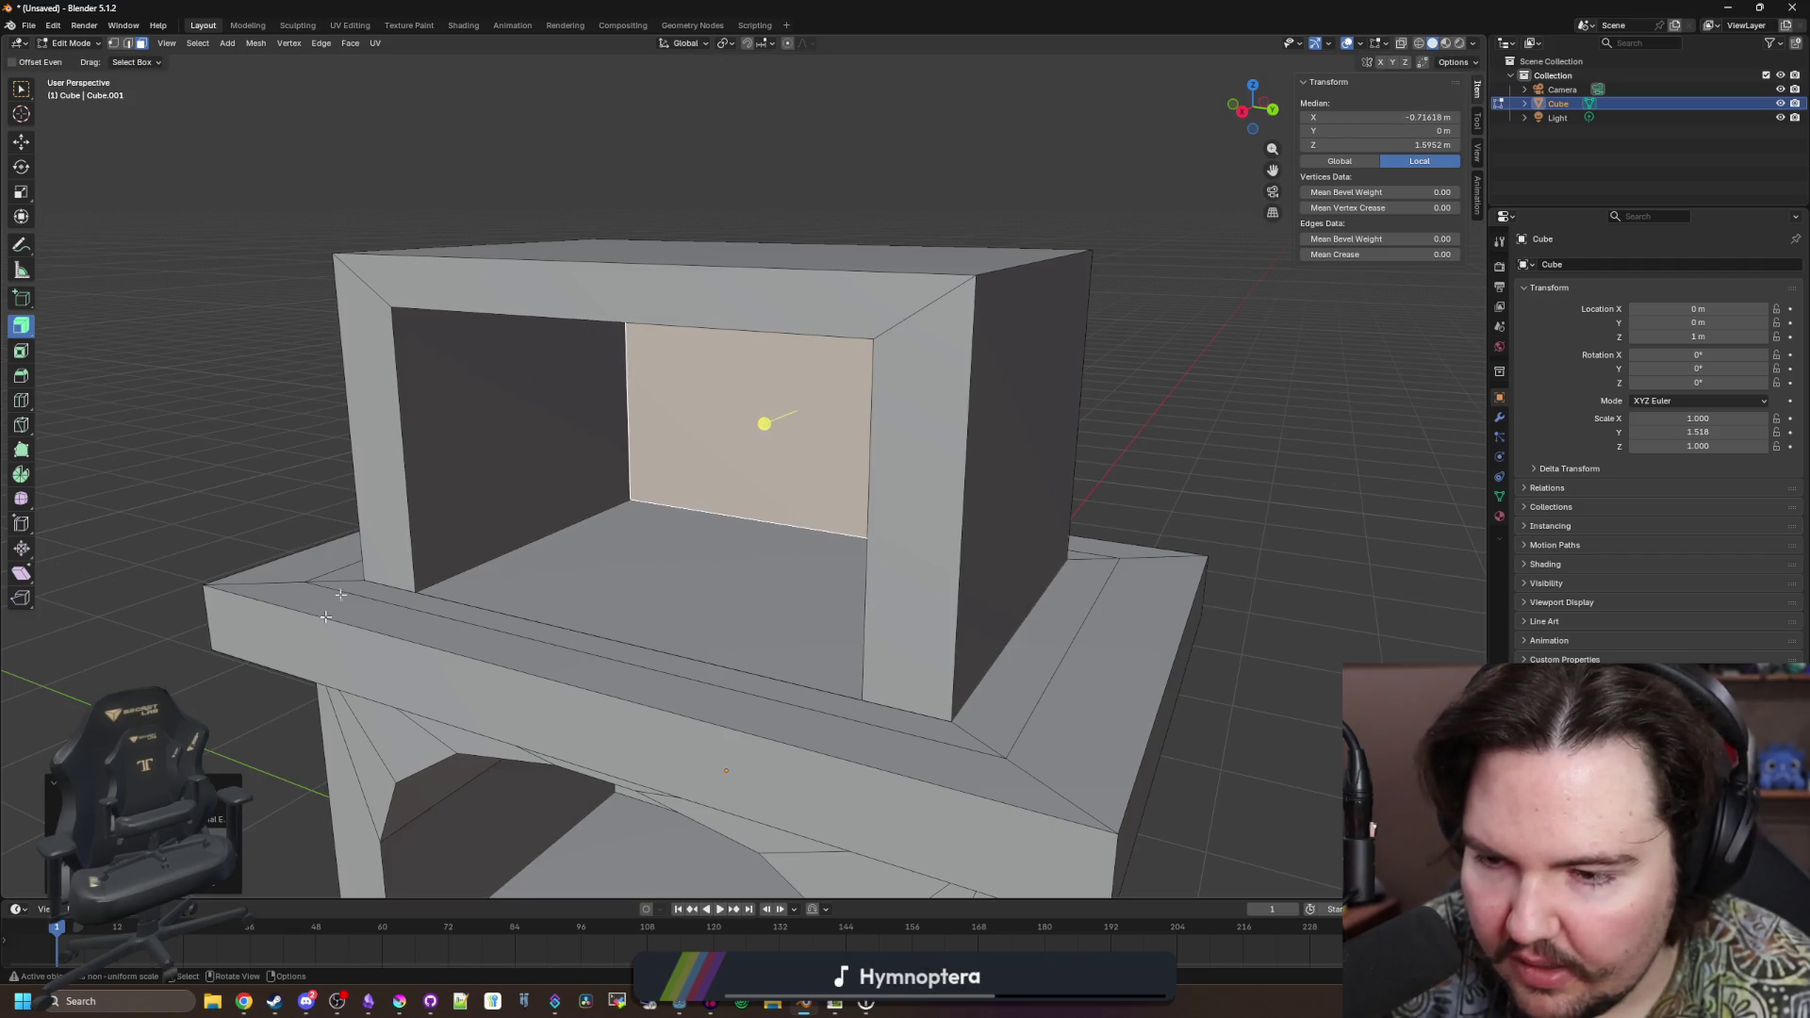
pyautogui.click(230, 258)
# - Bevel the box's two top edges into a sloping roof, then undo the bevel
pyautogui.click(128, 44)
pyautogui.click(589, 315)
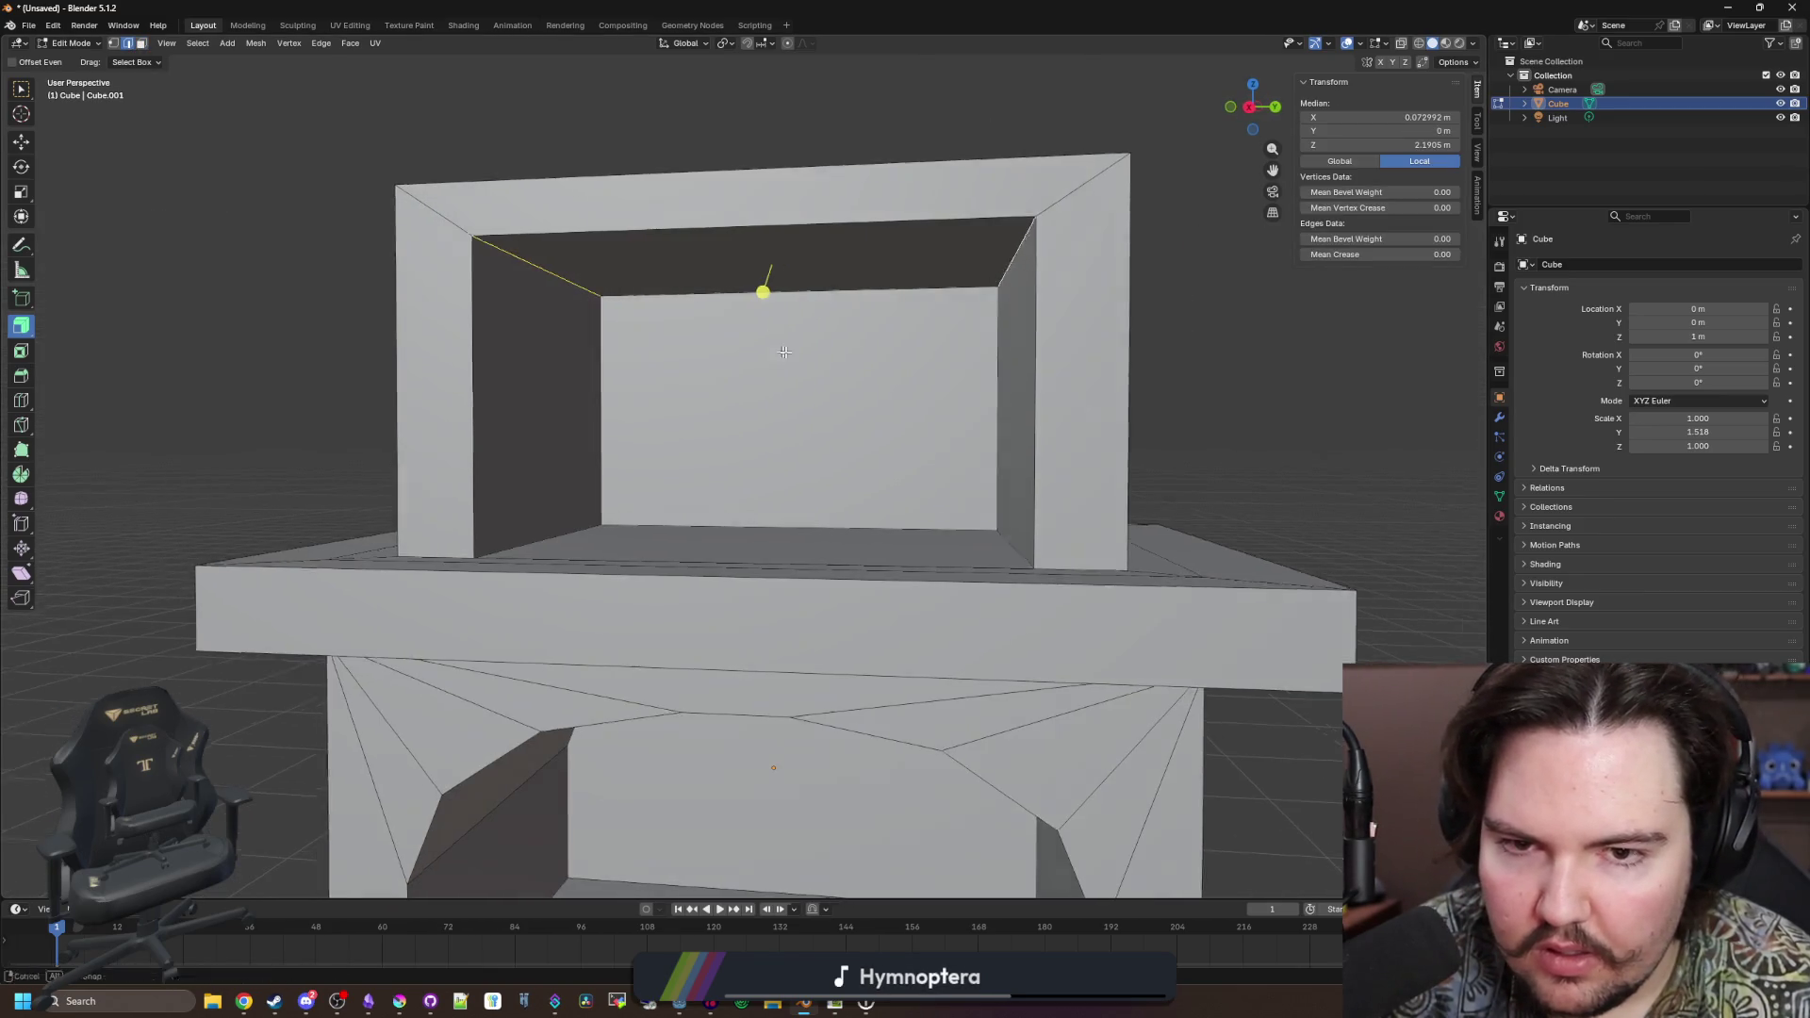
pyautogui.hotkey('ctrl', 'z')
pyautogui.press('Tab')
pyautogui.rightClick(641, 189)
pyautogui.press('Tab')
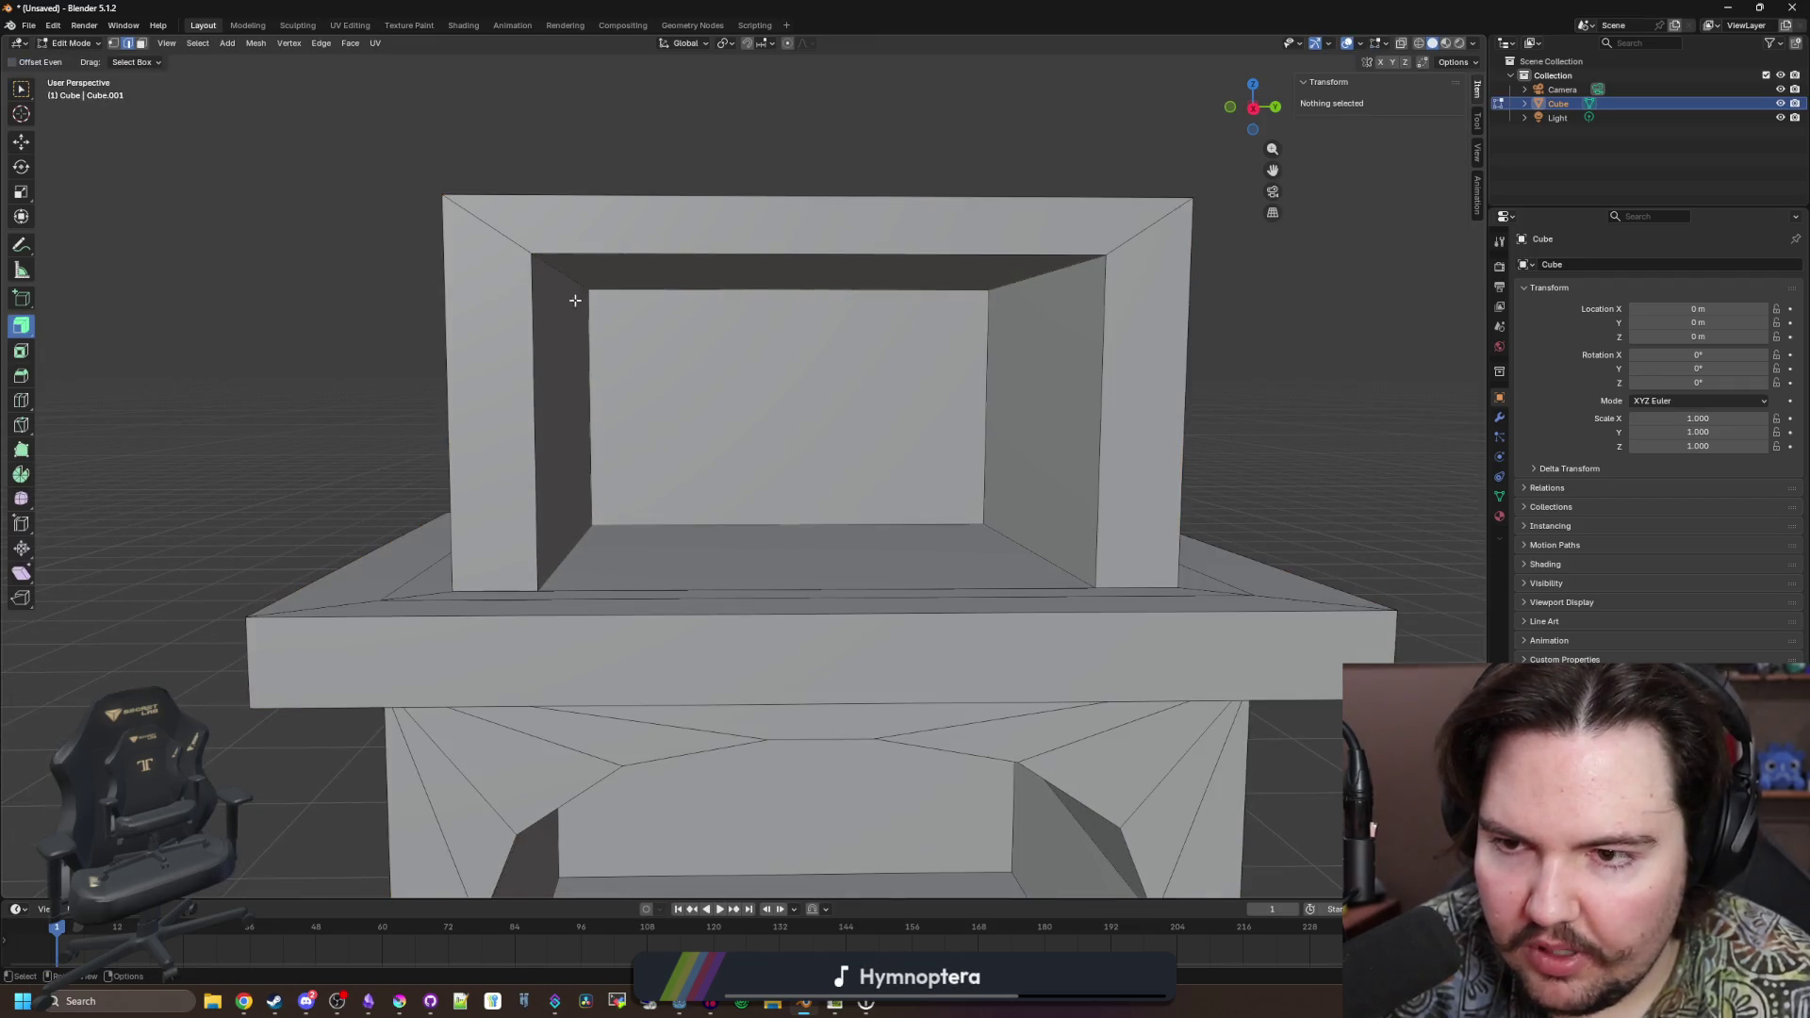
pyautogui.click(575, 304)
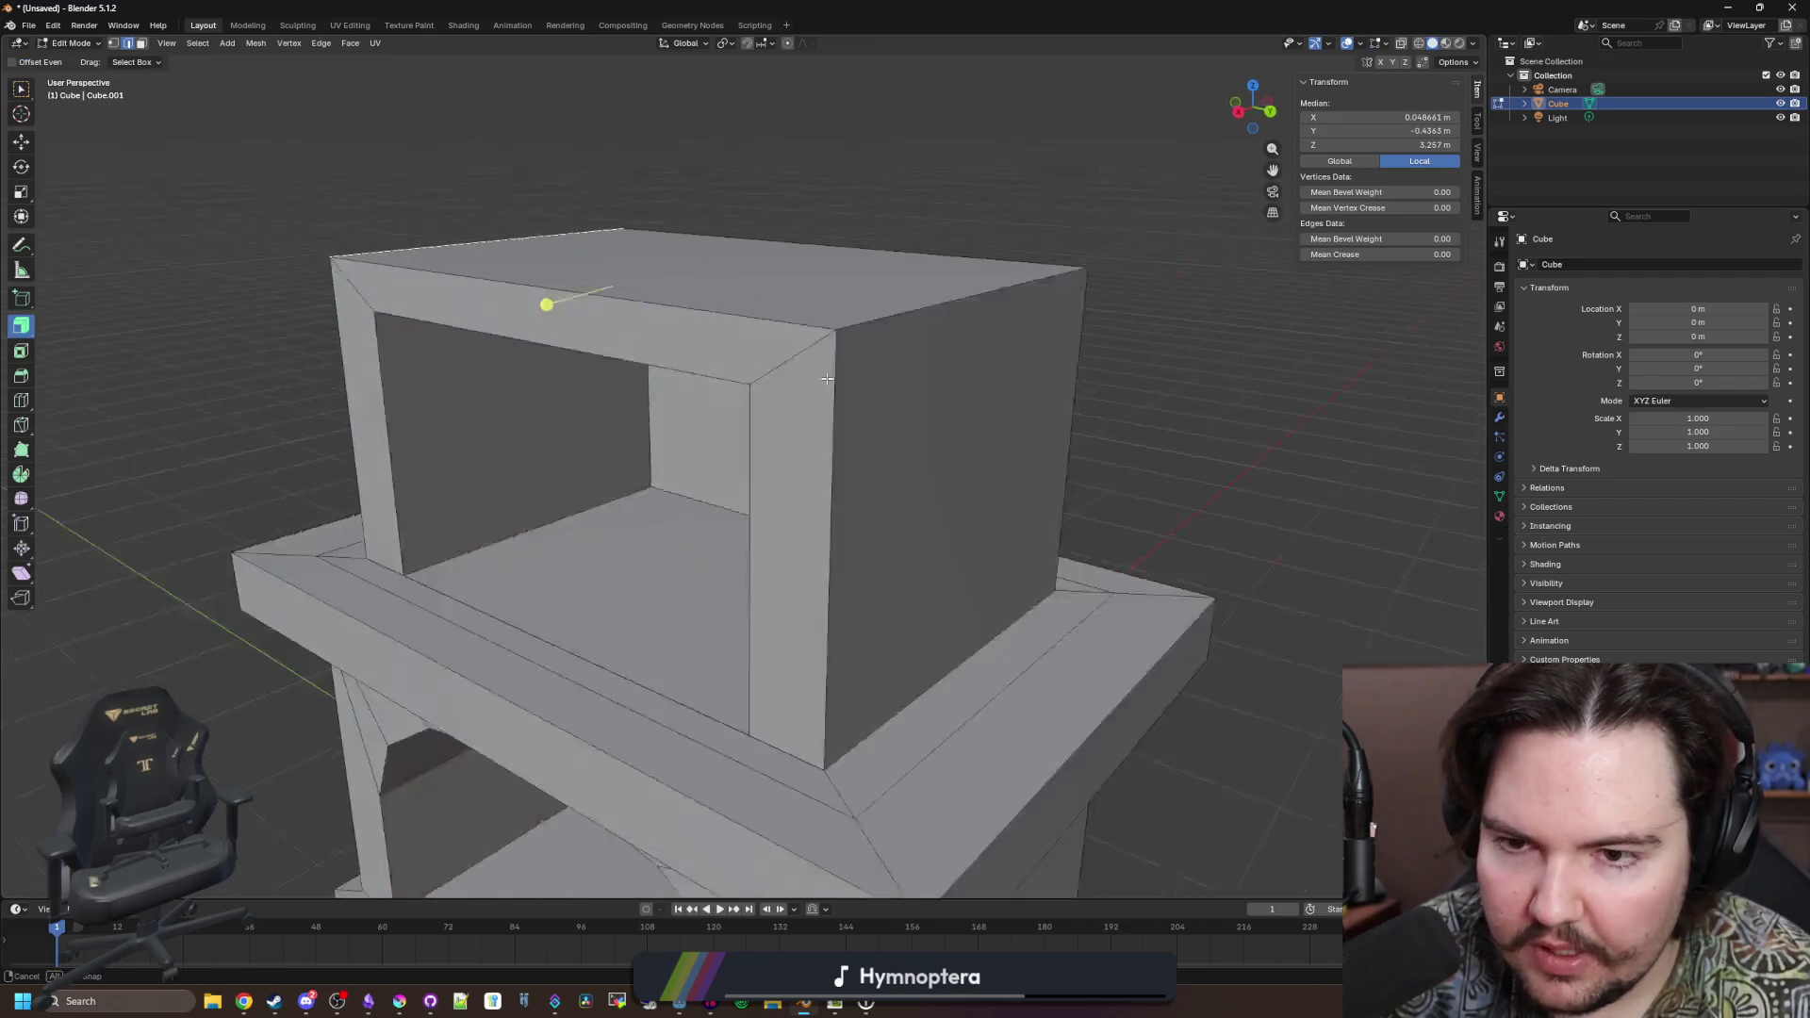
pyautogui.click(867, 291)
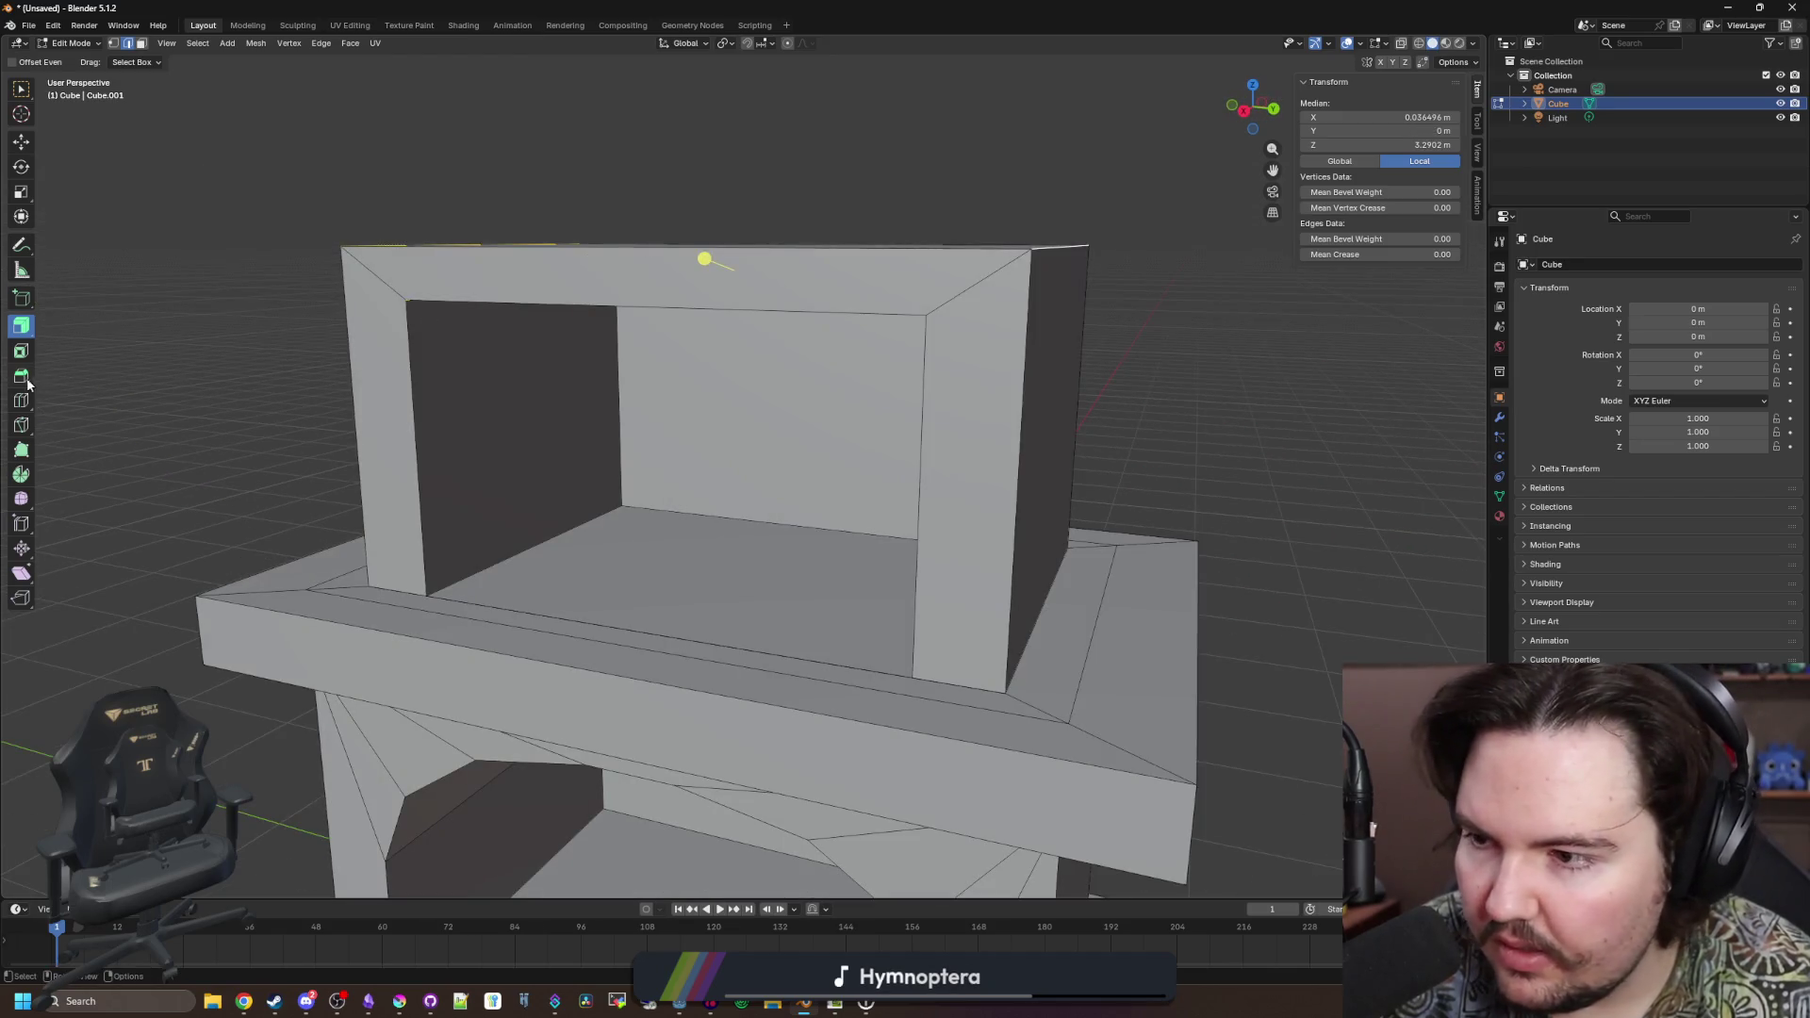
pyautogui.click(20, 376)
pyautogui.moveTo(704, 259)
pyautogui.mouseDown()
pyautogui.moveTo(578, 146)
pyautogui.moveTo(687, 202)
pyautogui.mouseUp()
pyautogui.hotkey('ctrl', 'z')
# - Try a 3-segment roof bevel, then undo the bevel, extrusion and inset back to a solid block
pyautogui.moveTo(473, 215)
pyautogui.mouseDown()
pyautogui.moveTo(797, 265)
pyautogui.moveTo(832, 154)
pyautogui.moveTo(933, 68)
pyautogui.moveTo(1023, 881)
pyautogui.moveTo(1011, 844)
pyautogui.mouseUp()
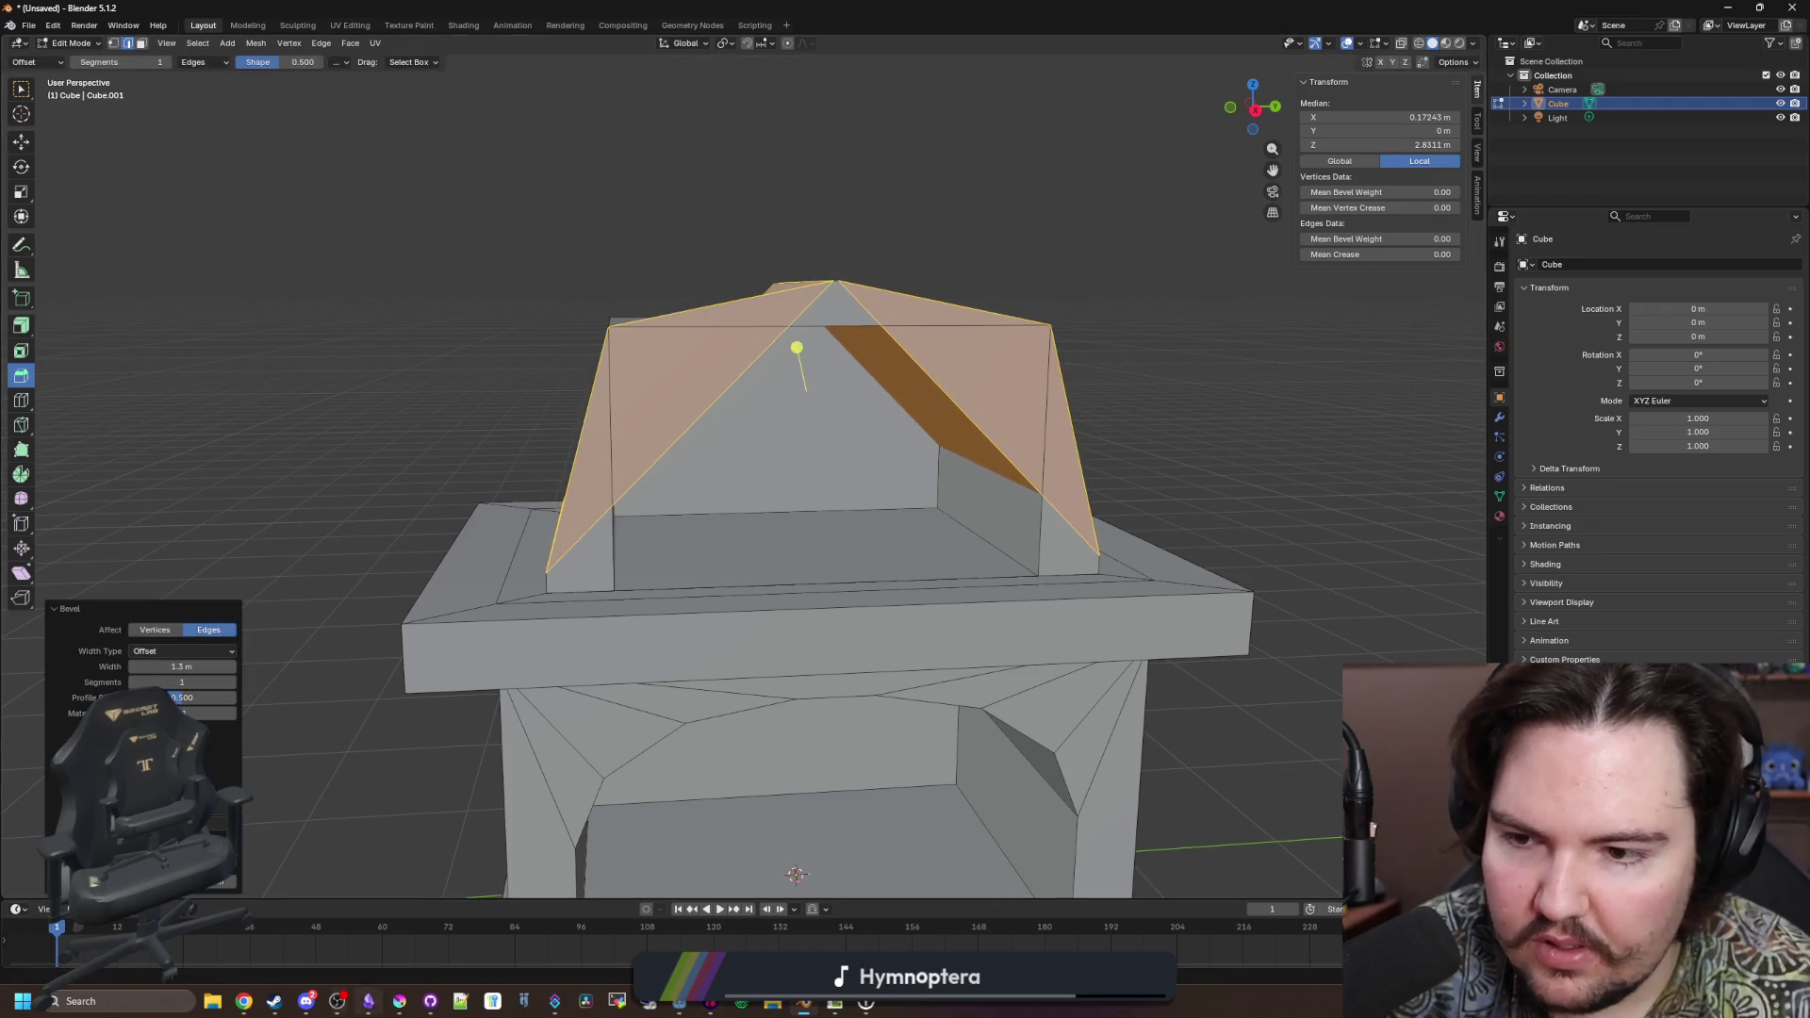
pyautogui.click(232, 681)
pyautogui.click(232, 681)
pyautogui.moveTo(405, 556); pyautogui.dragTo(512, 544)
pyautogui.hotkey('ctrl', 'z')
pyautogui.hotkey('ctrl', 'z')
pyautogui.hotkey('ctrl', 'z')
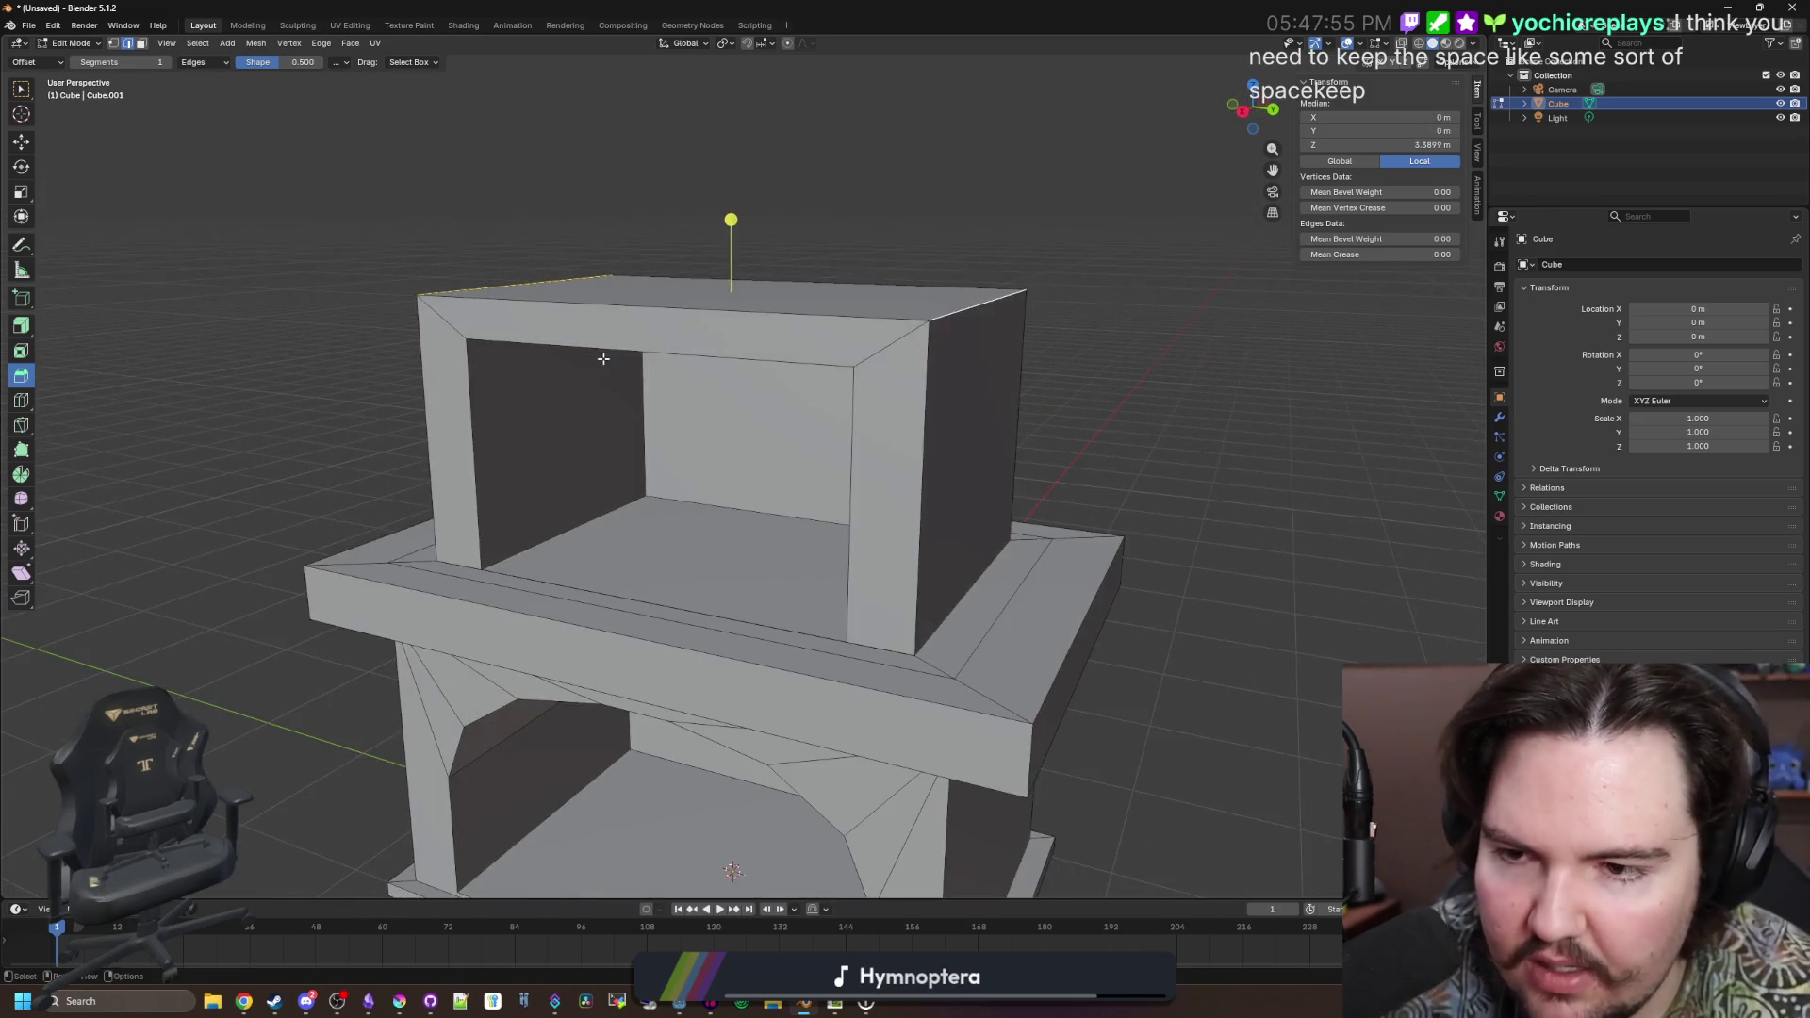
pyautogui.hotkey('ctrl', 'z')
pyautogui.hotkey('ctrl', 'z')
pyautogui.hotkey('ctrl', 'z')
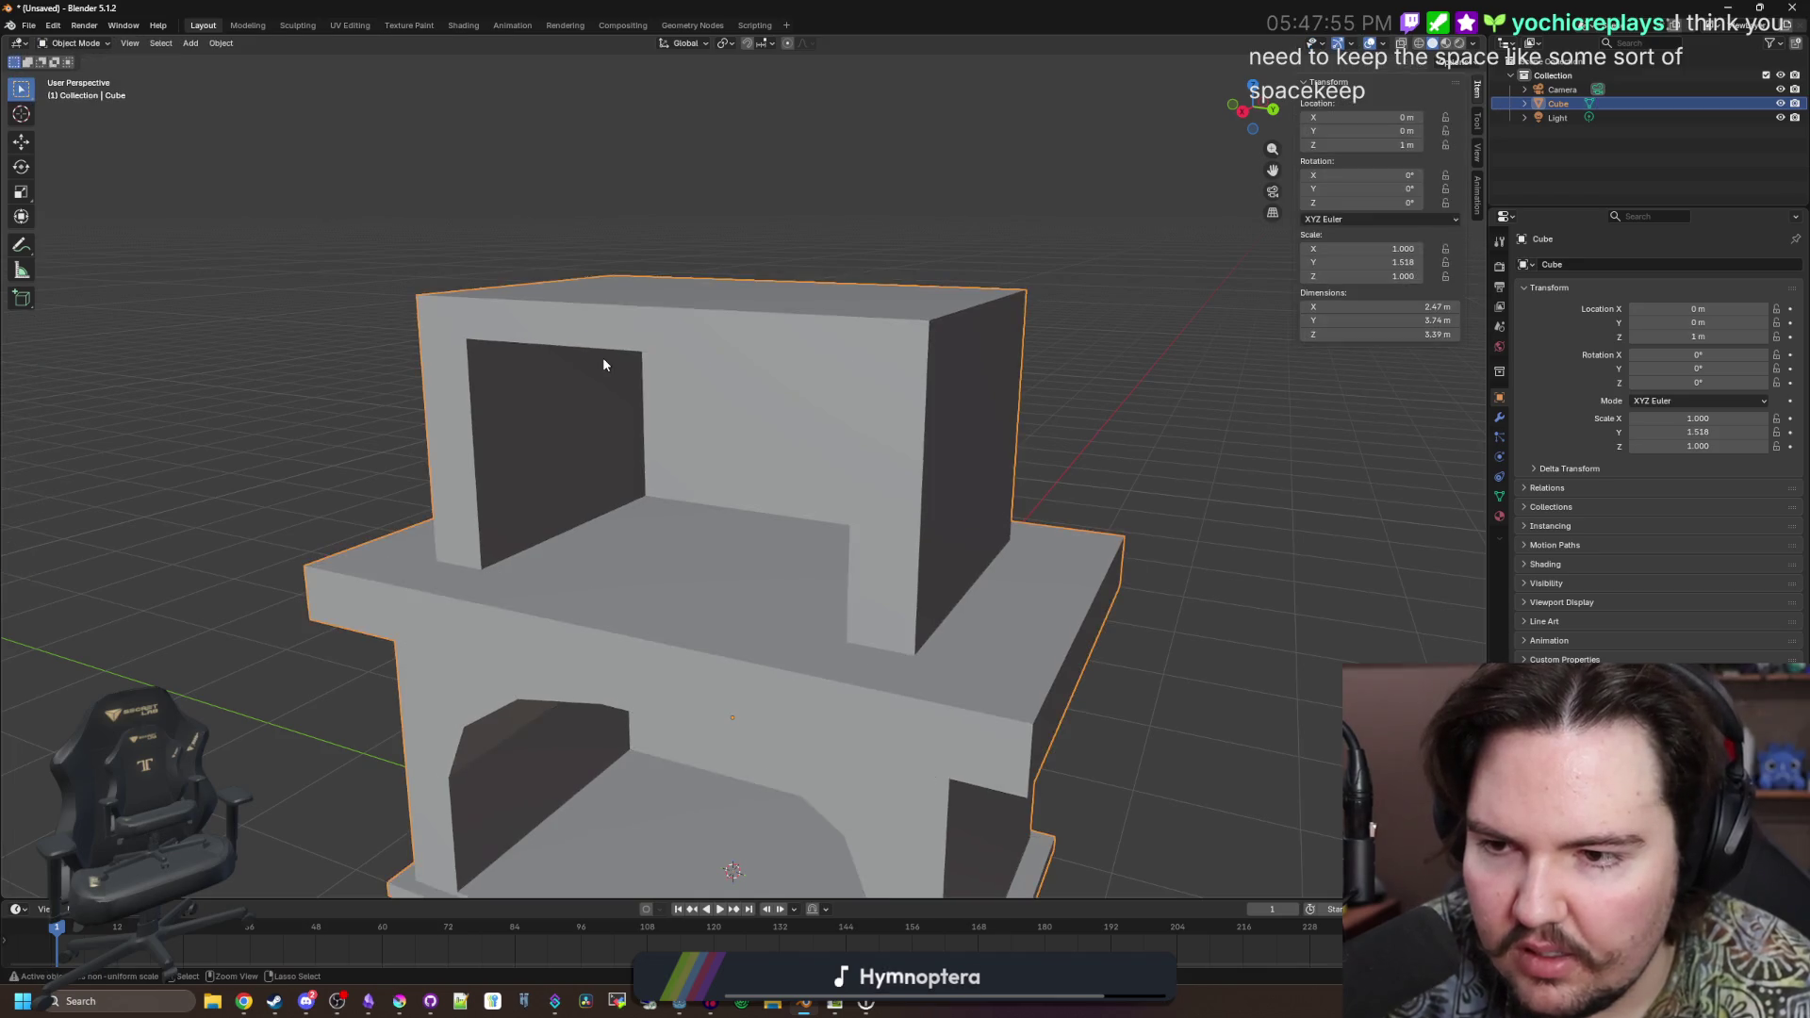
pyautogui.hotkey('ctrl', 'z')
pyautogui.hotkey('ctrl', 'z')
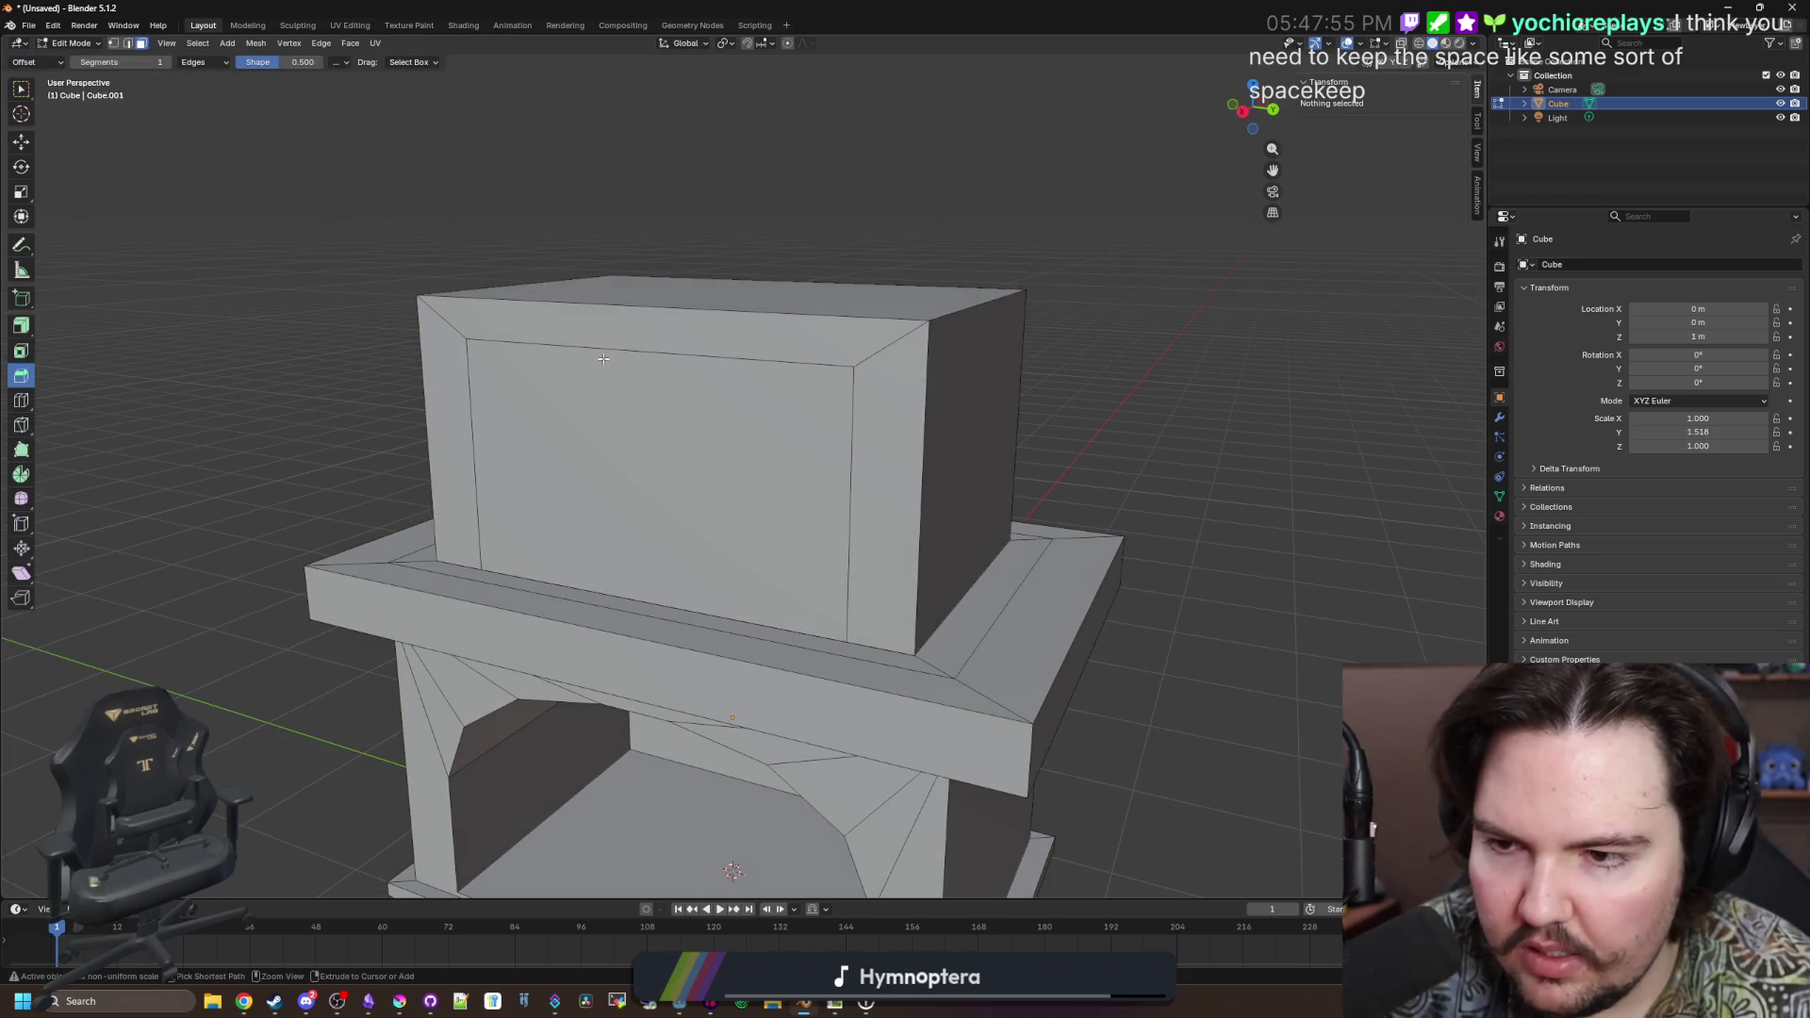
pyautogui.hotkey('ctrl', 'z')
pyautogui.hotkey('ctrl', 'z')
pyautogui.hotkey('ctrl', 'z')
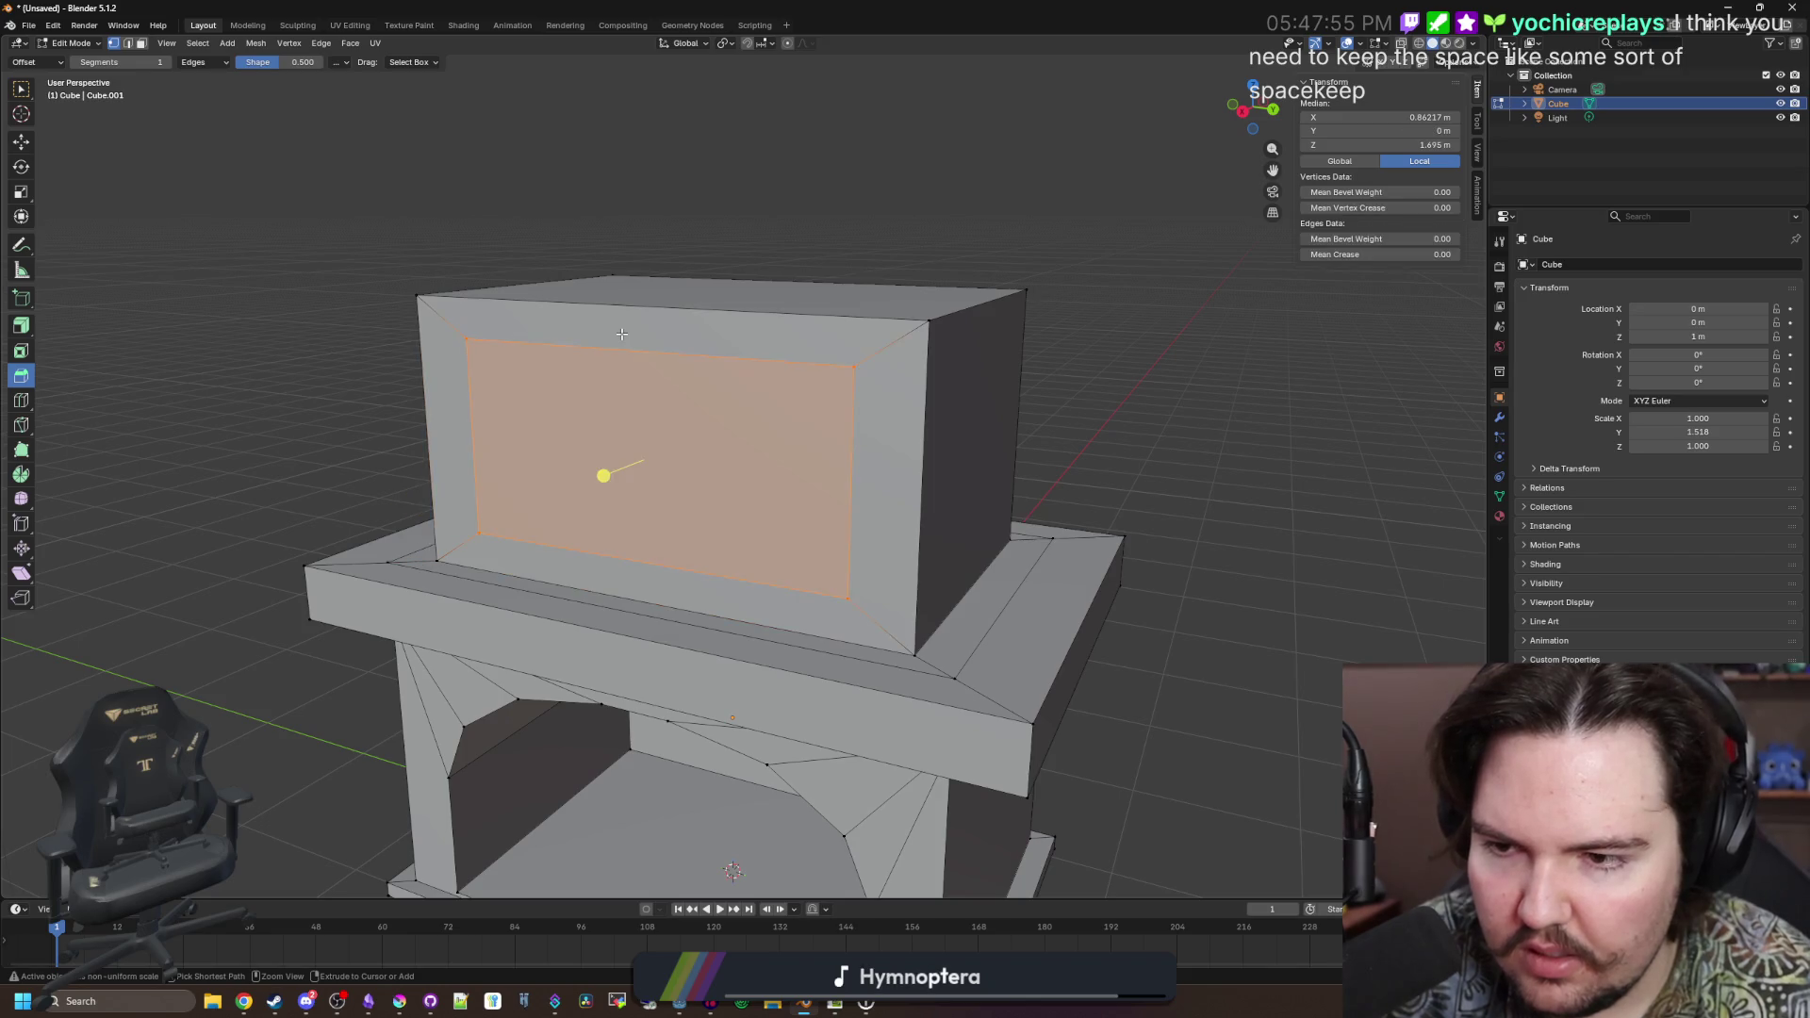
pyautogui.press('Tab')
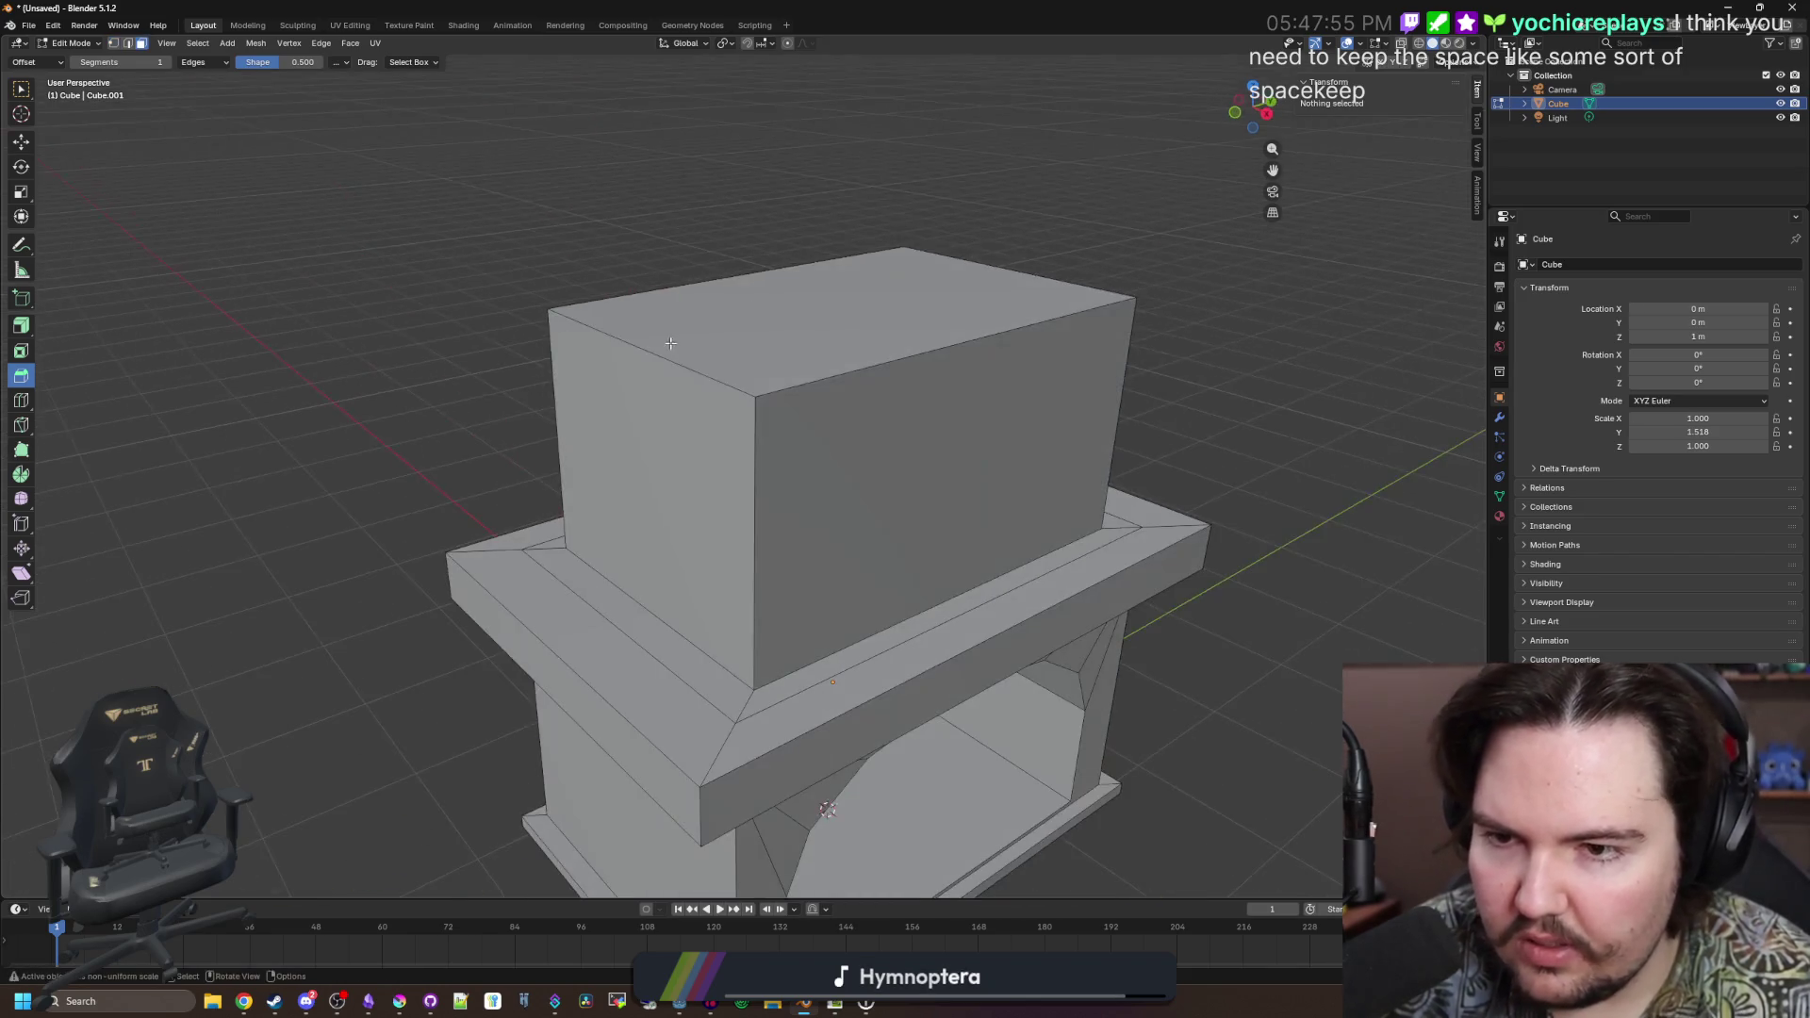
pyautogui.rightClick(841, 341)
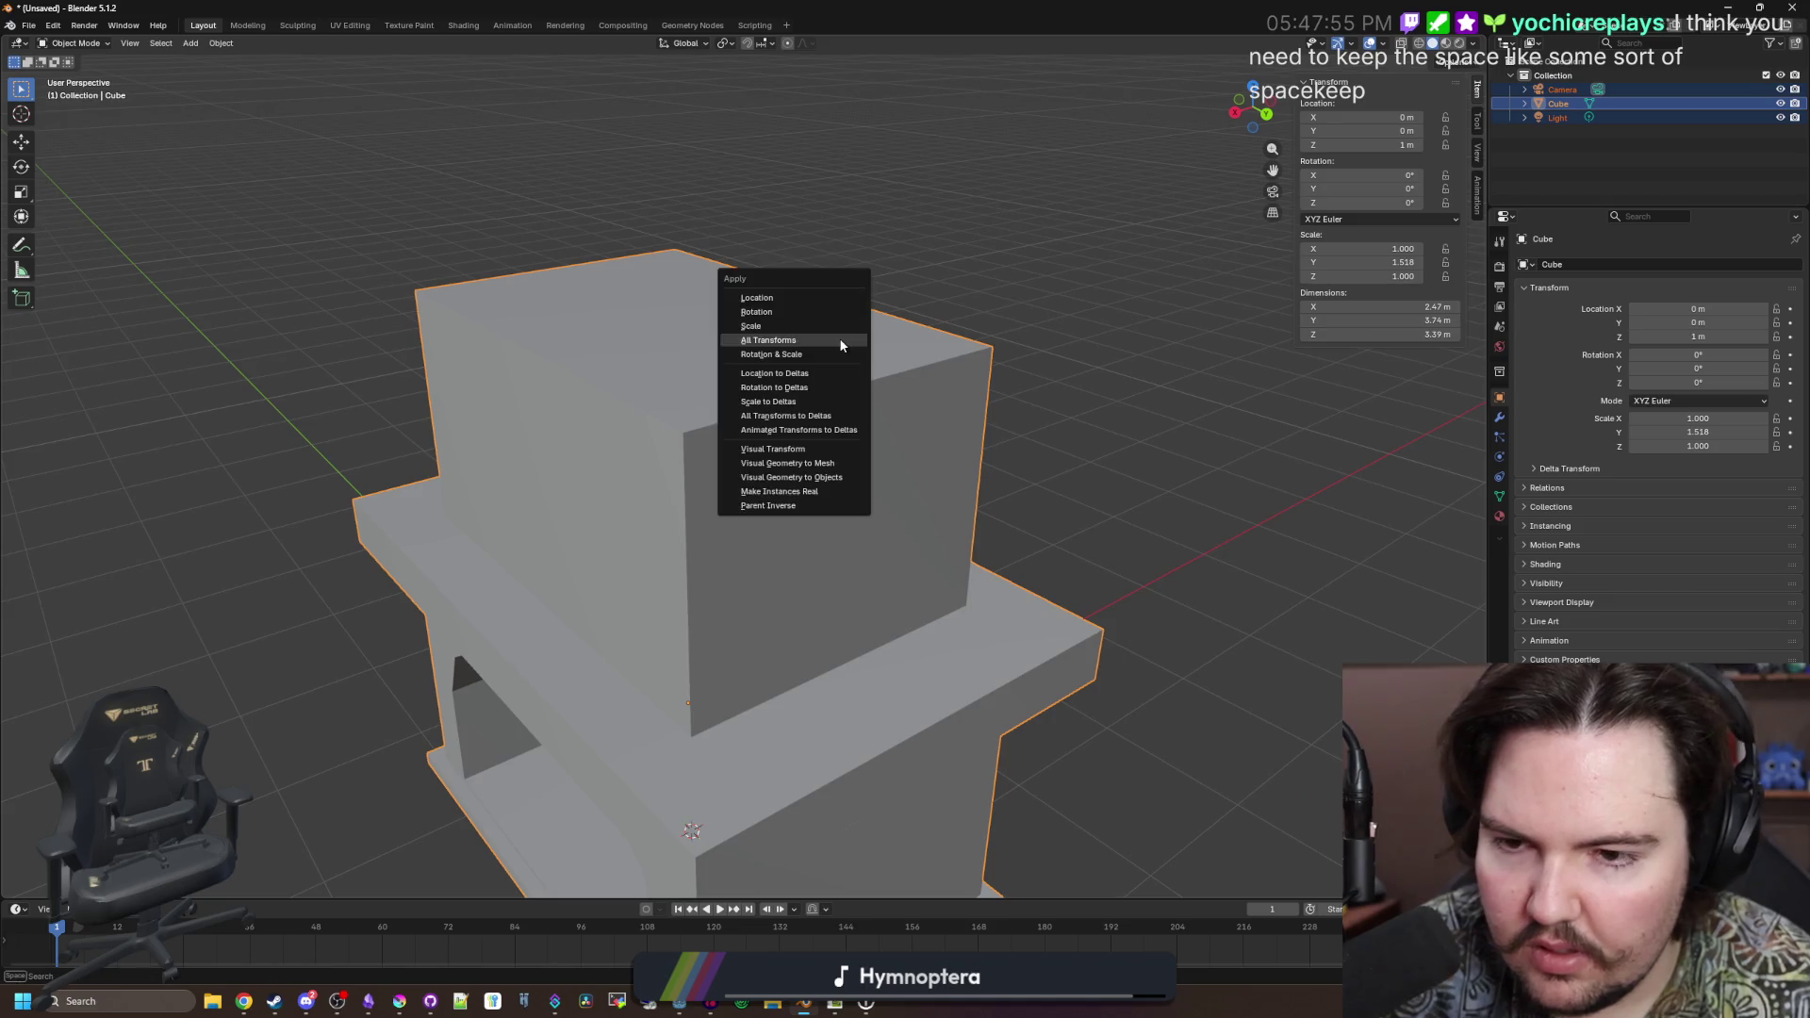
# - Select the box's top and front-top edges and bevel them into a roof
pyautogui.press('Escape')
pyautogui.press('Tab')
pyautogui.click(125, 44)
pyautogui.click(850, 387)
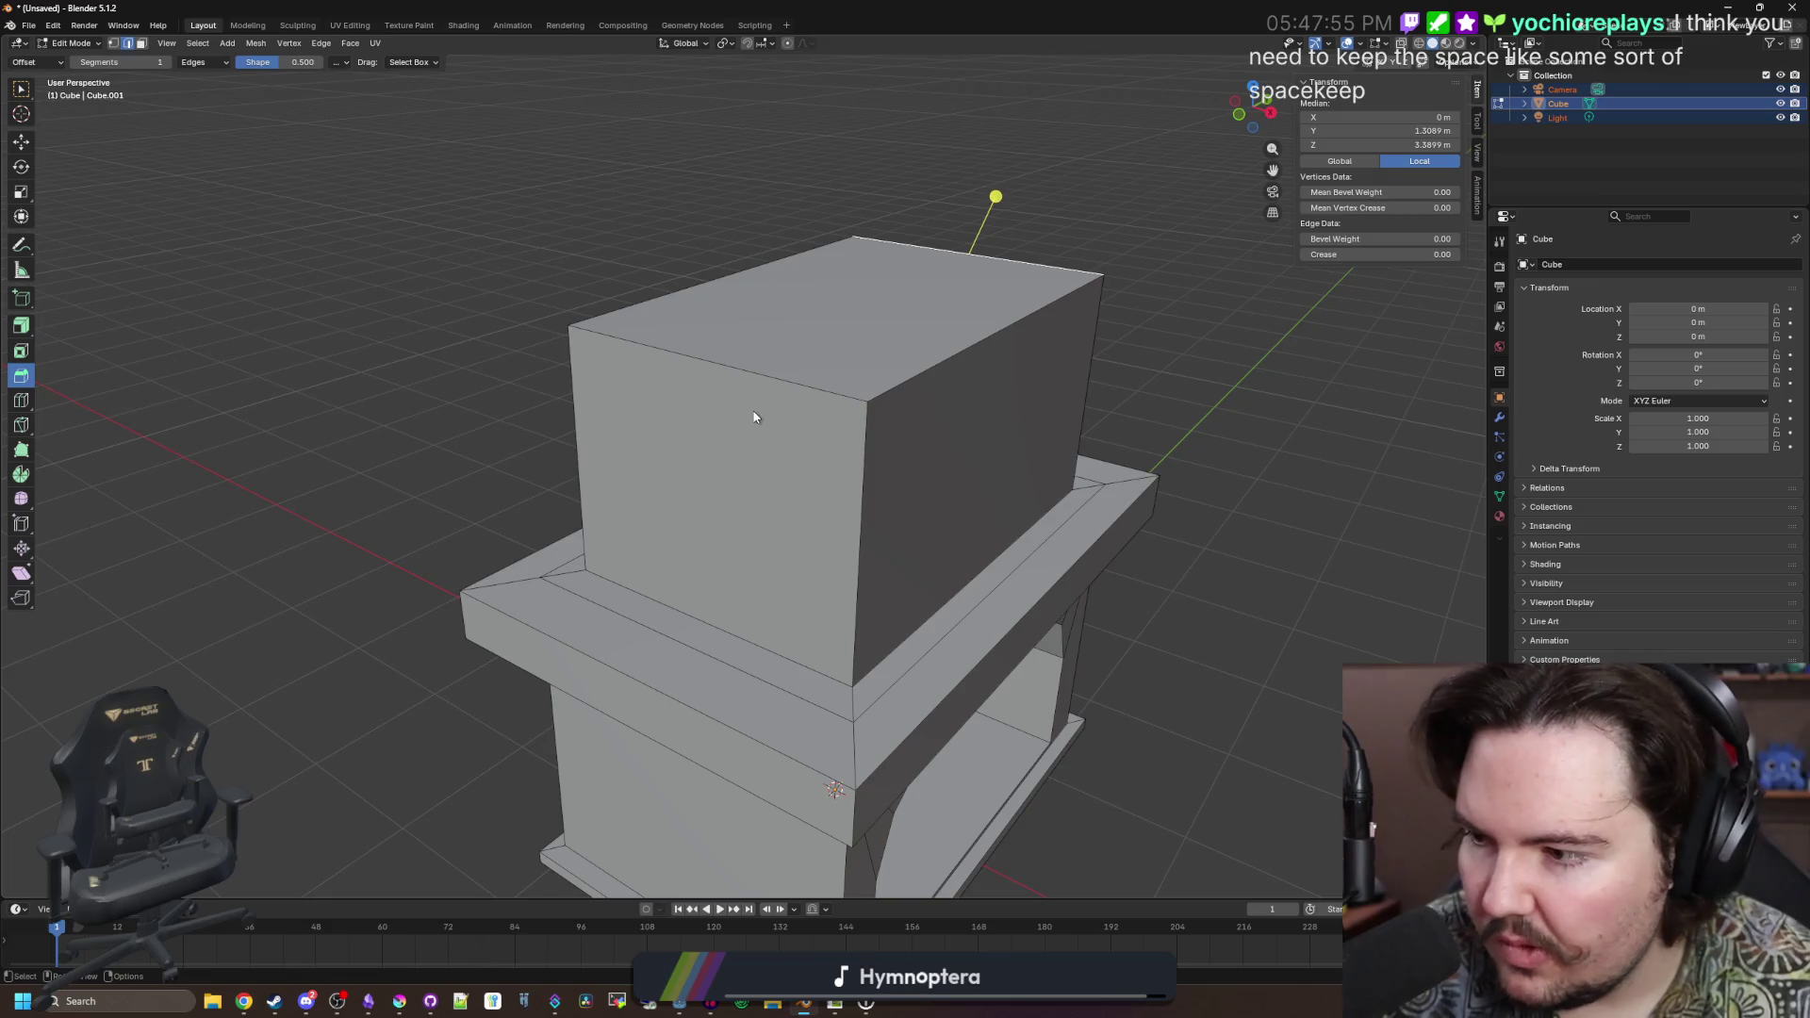
pyautogui.keyDown('shift'); pyautogui.click(754, 379); pyautogui.keyUp('shift')
pyautogui.moveTo(754, 379); pyautogui.dragTo(940, 477)
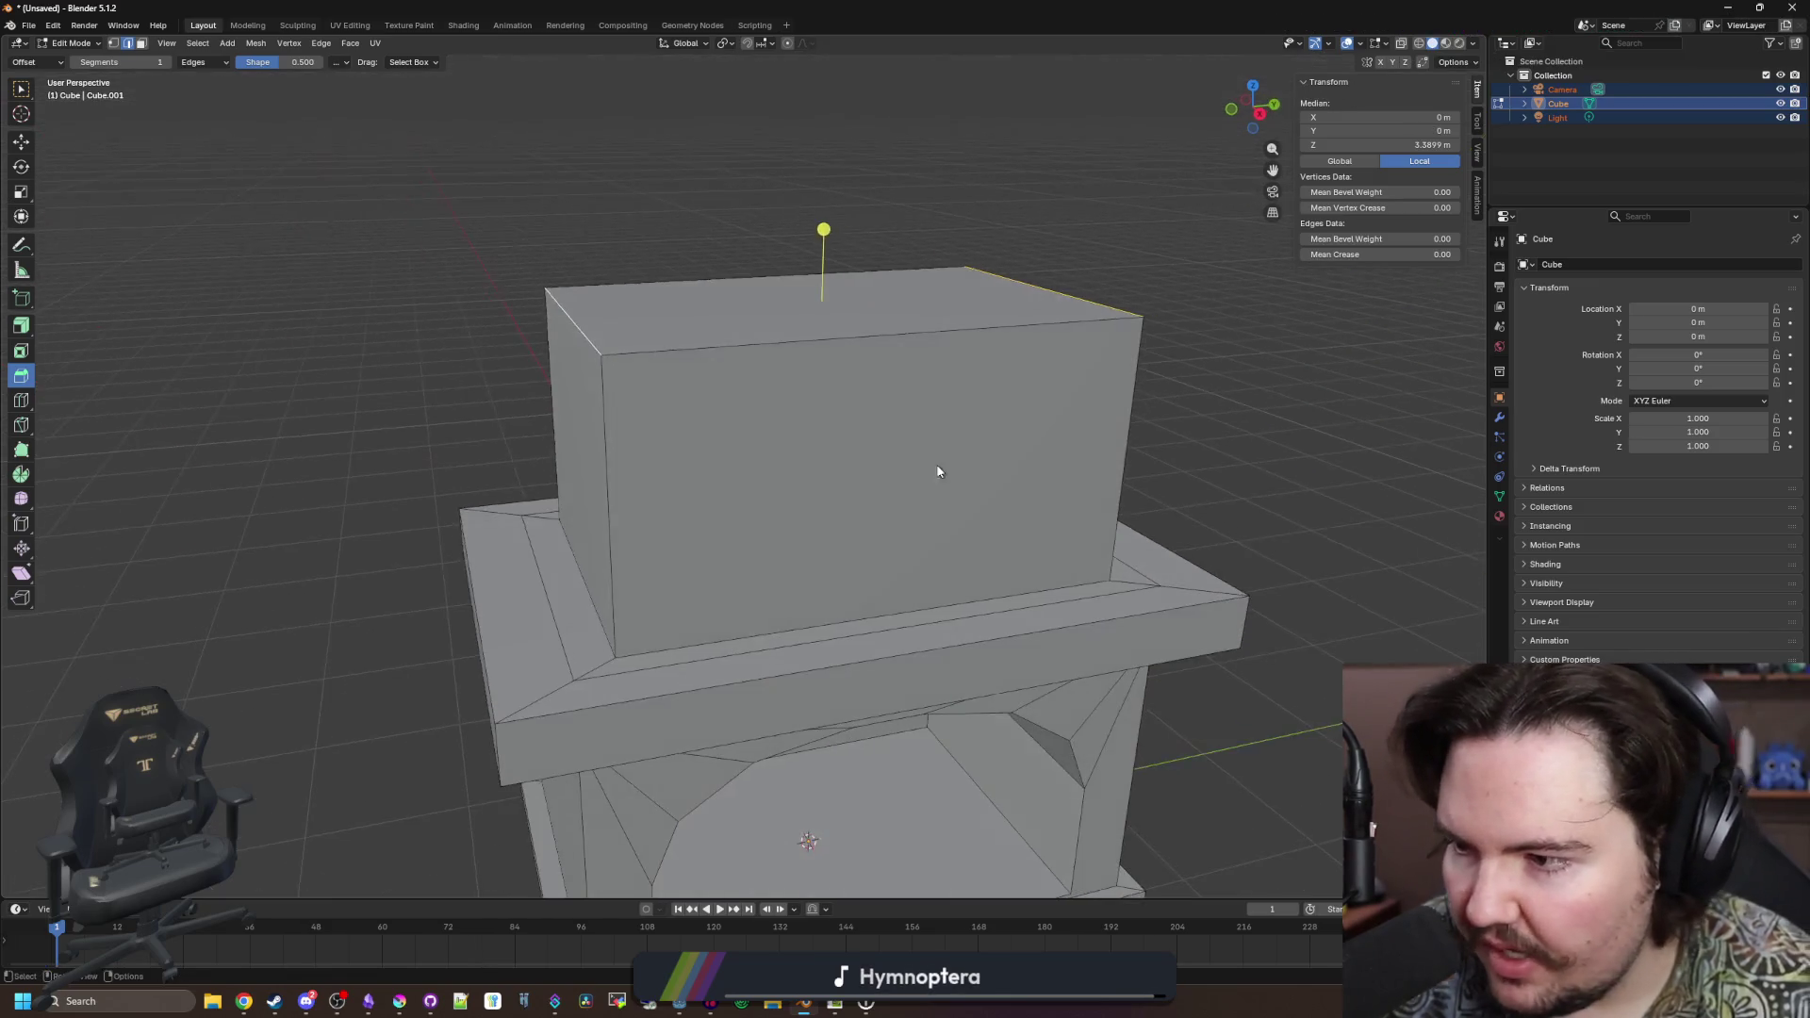
pyautogui.moveTo(830, 414)
pyautogui.mouseDown()
pyautogui.moveTo(834, 376)
pyautogui.moveTo(794, 364)
pyautogui.mouseUp()
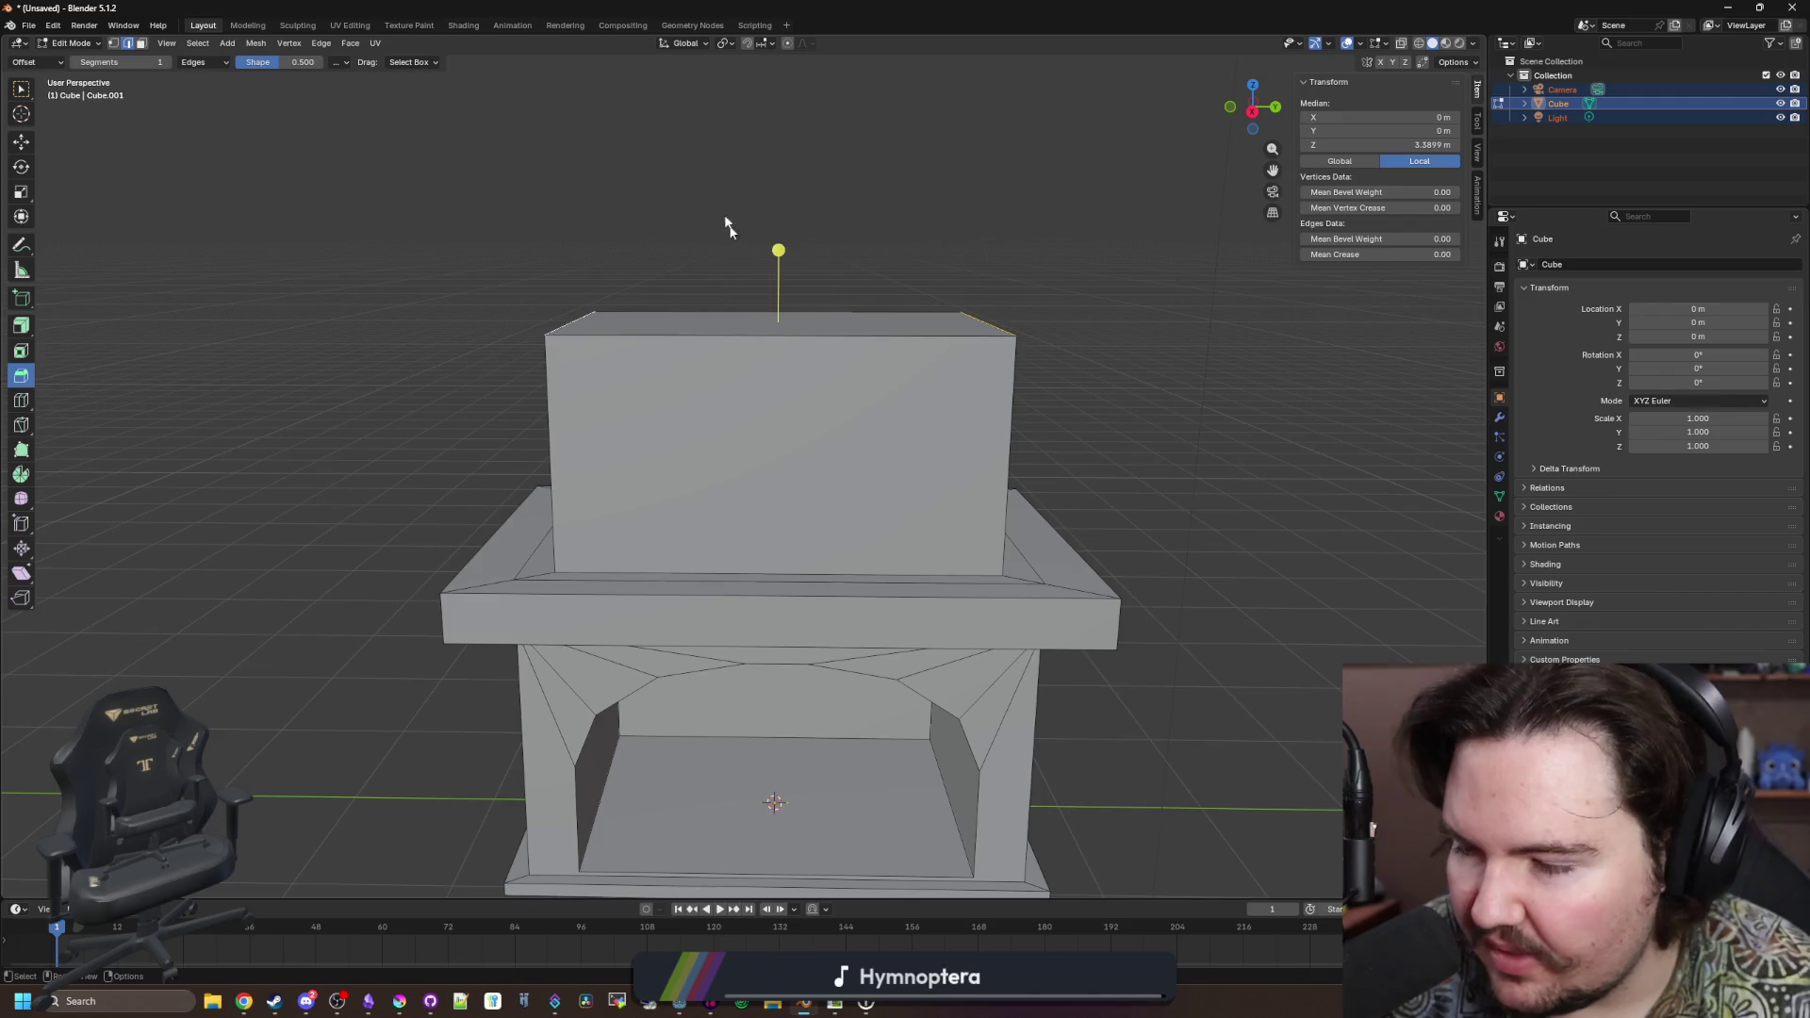
pyautogui.moveTo(777, 248); pyautogui.dragTo(1004, 168)
# - Give the roof bevel 4 segments and a width of 1.08 m
pyautogui.click(234, 682)
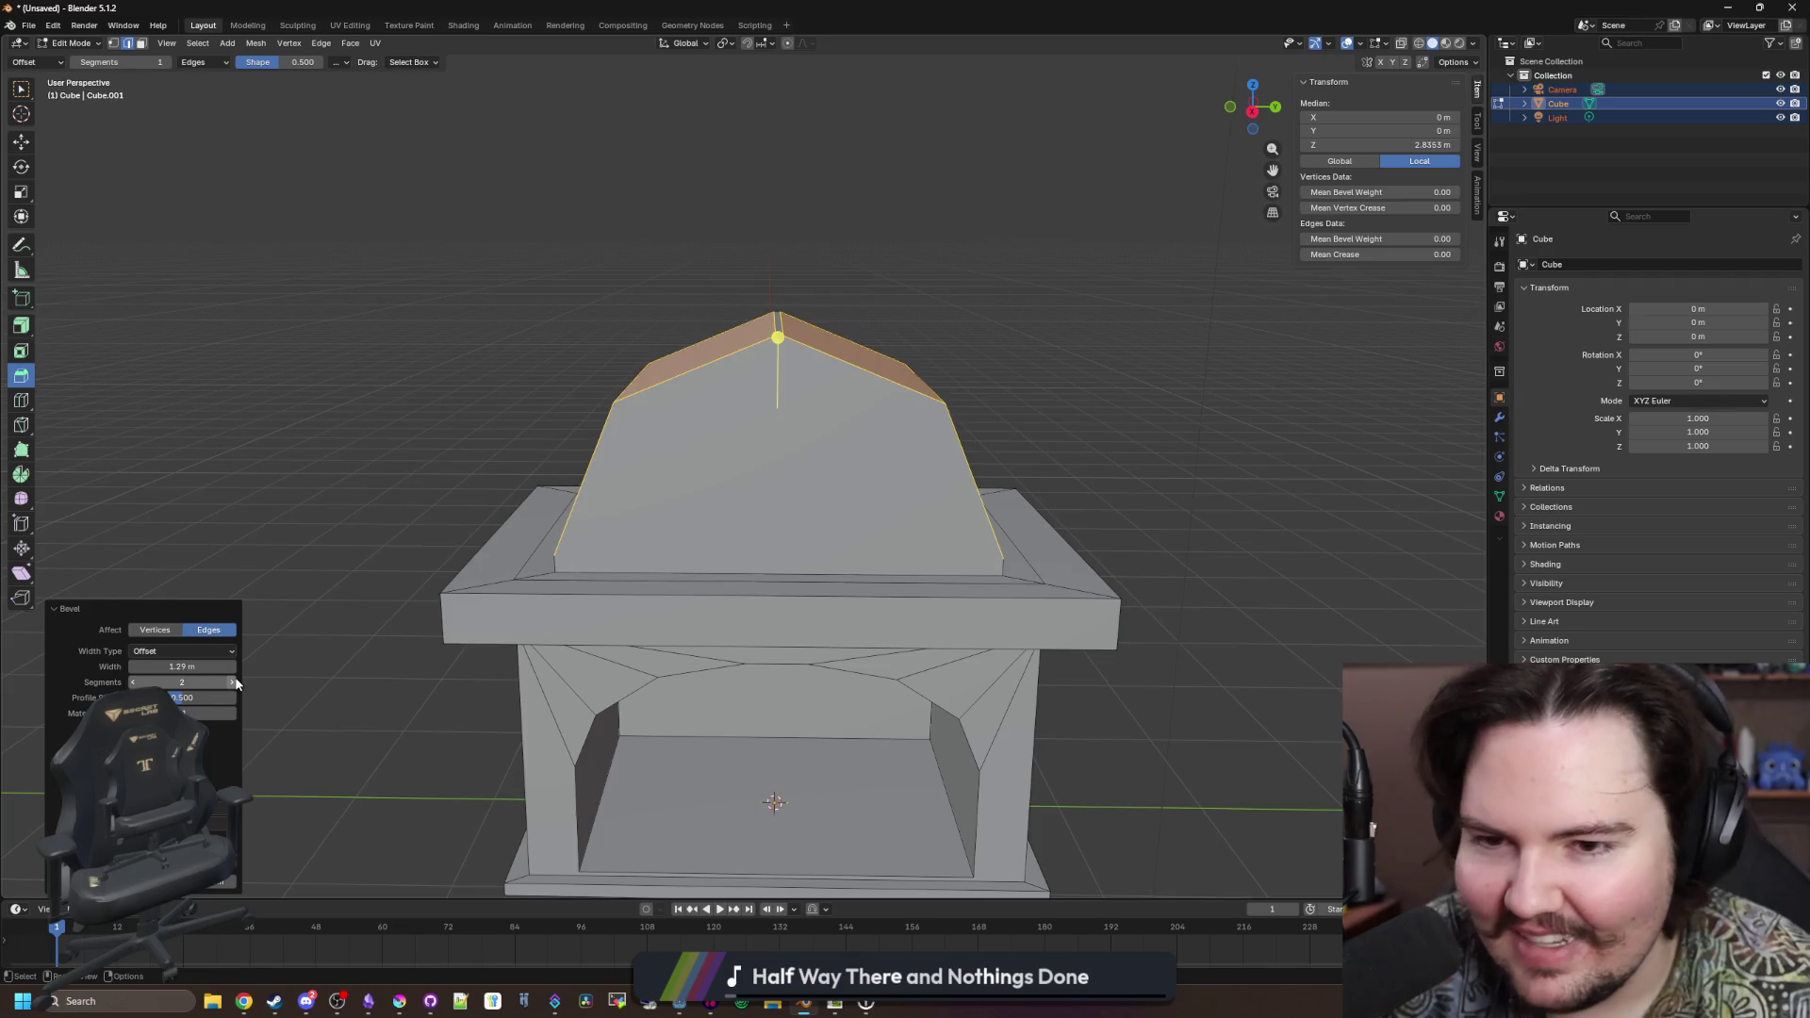
pyautogui.click(234, 682)
pyautogui.moveTo(433, 599); pyautogui.dragTo(373, 628)
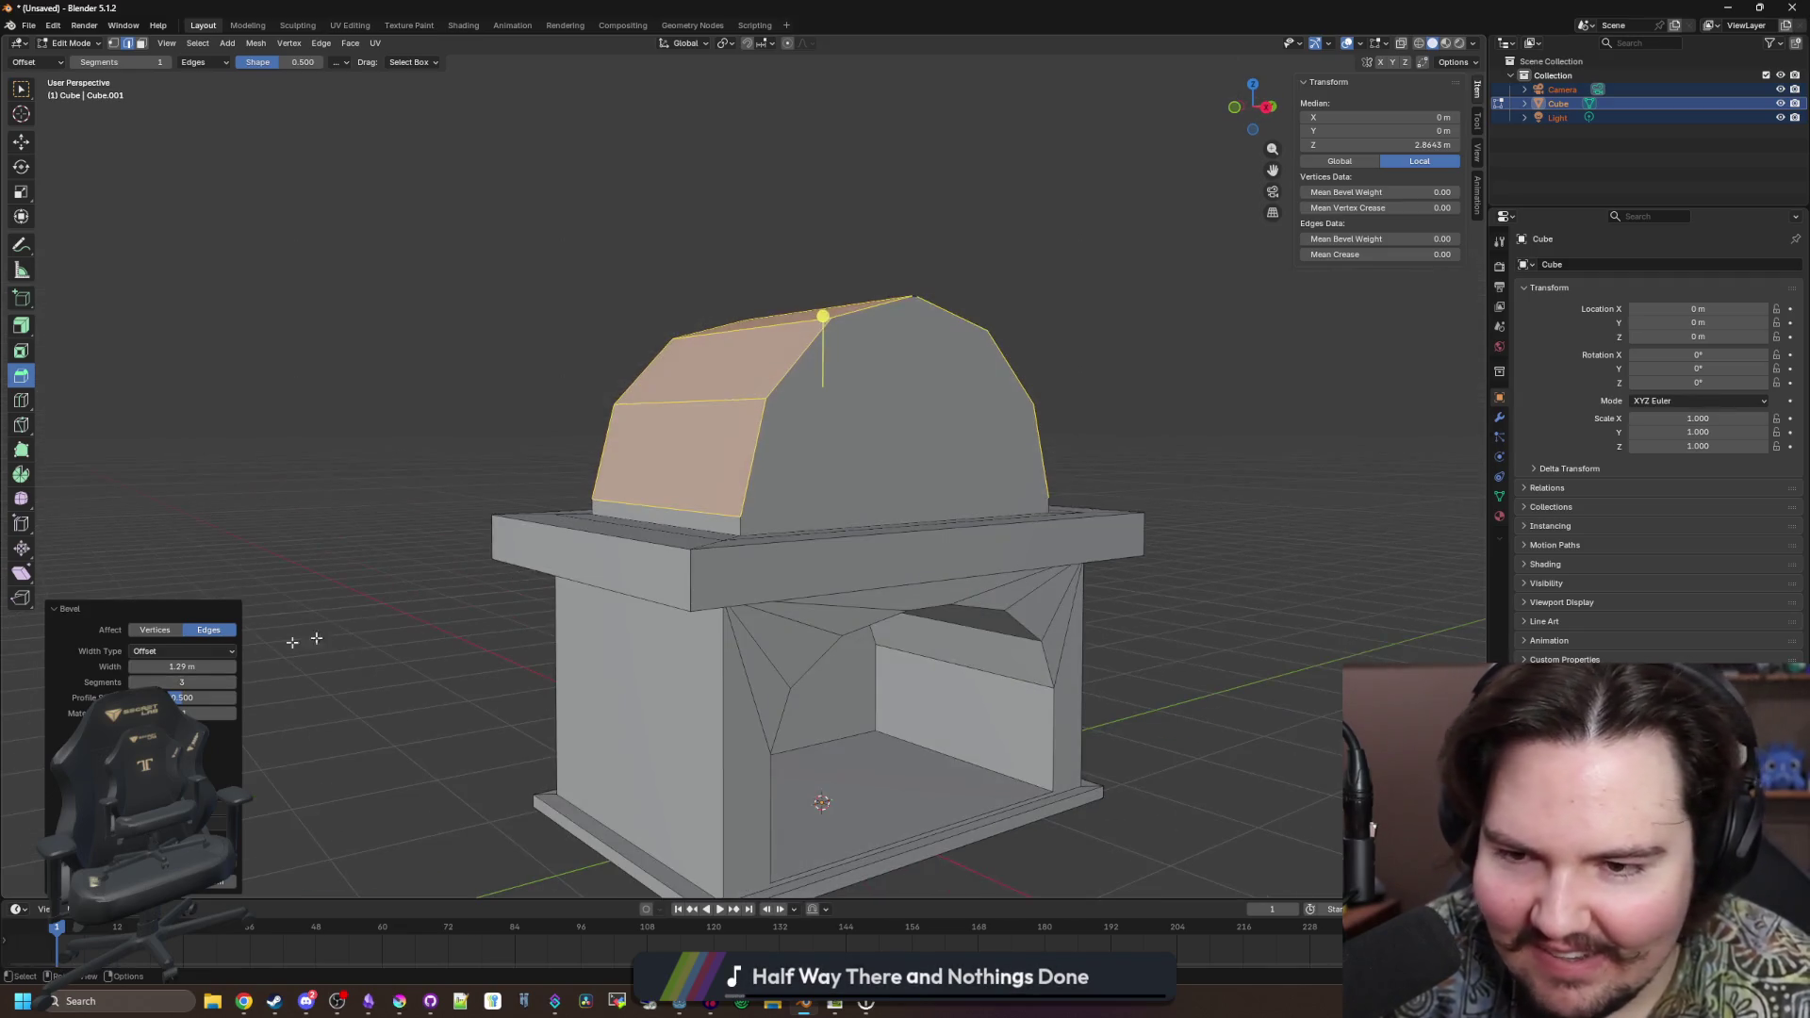
pyautogui.click(232, 682)
pyautogui.moveTo(660, 490); pyautogui.dragTo(703, 480)
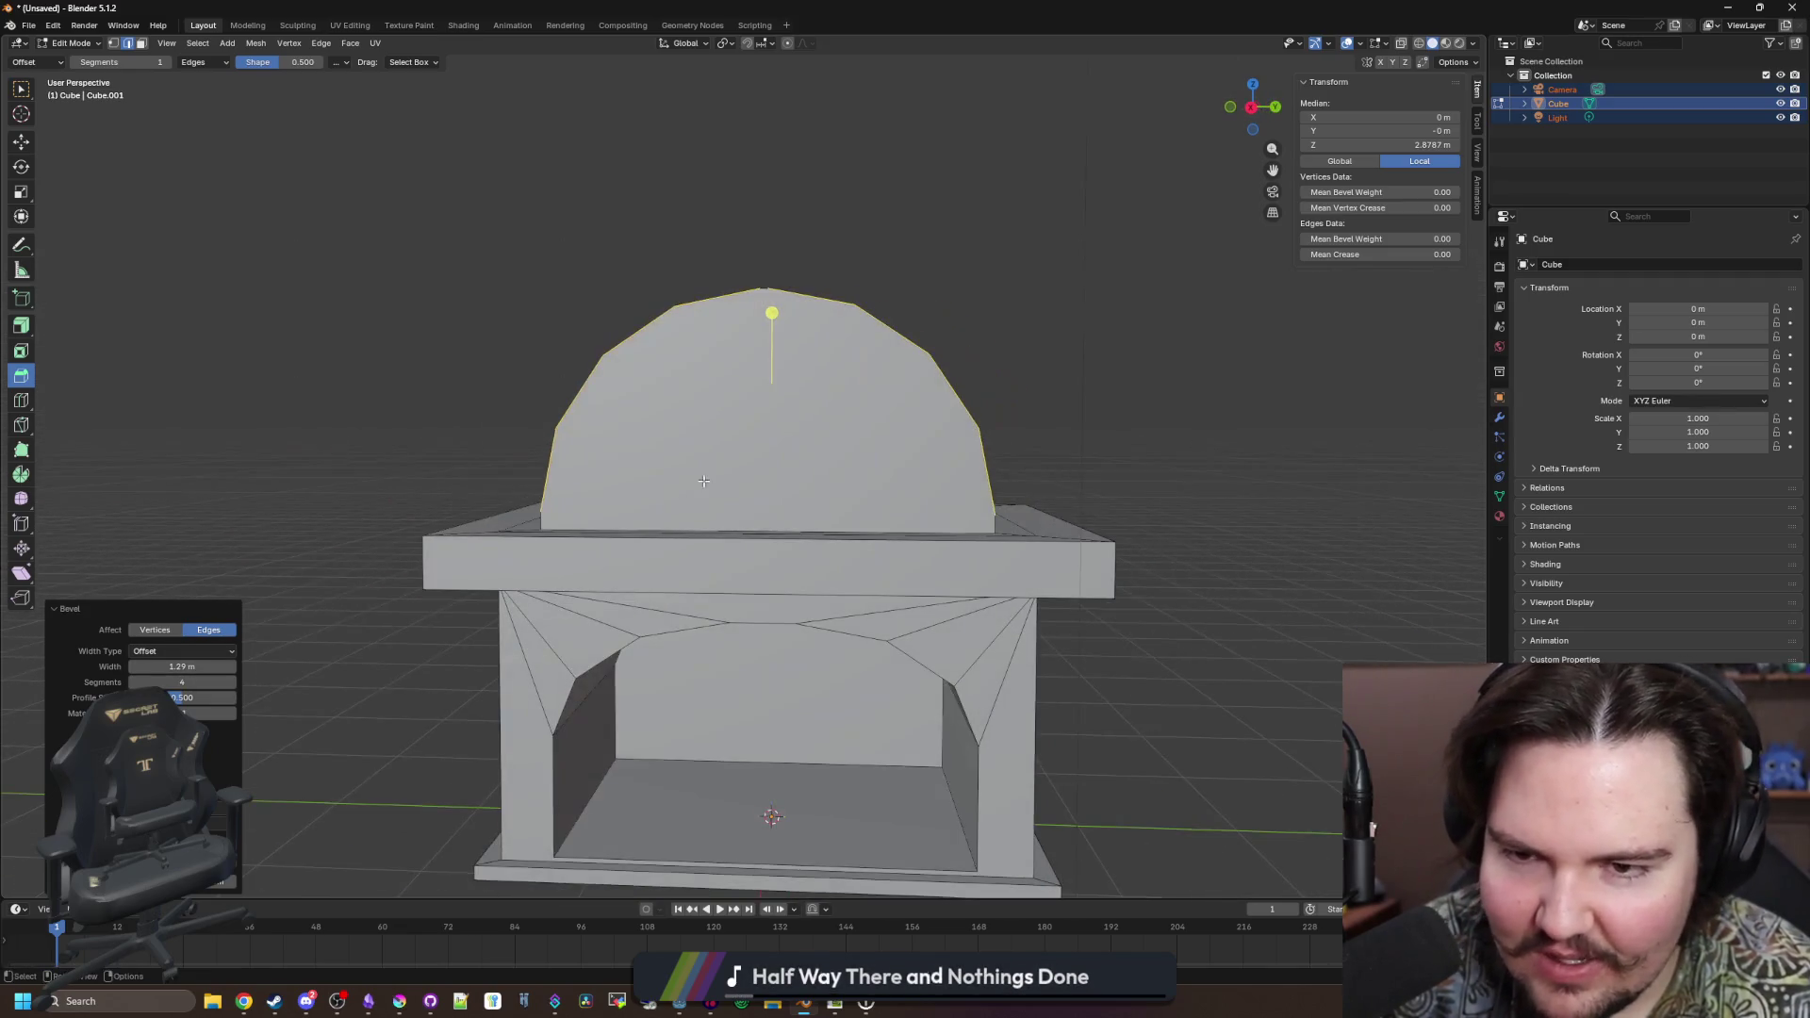
pyautogui.moveTo(211, 671); pyautogui.dragTo(187, 671)
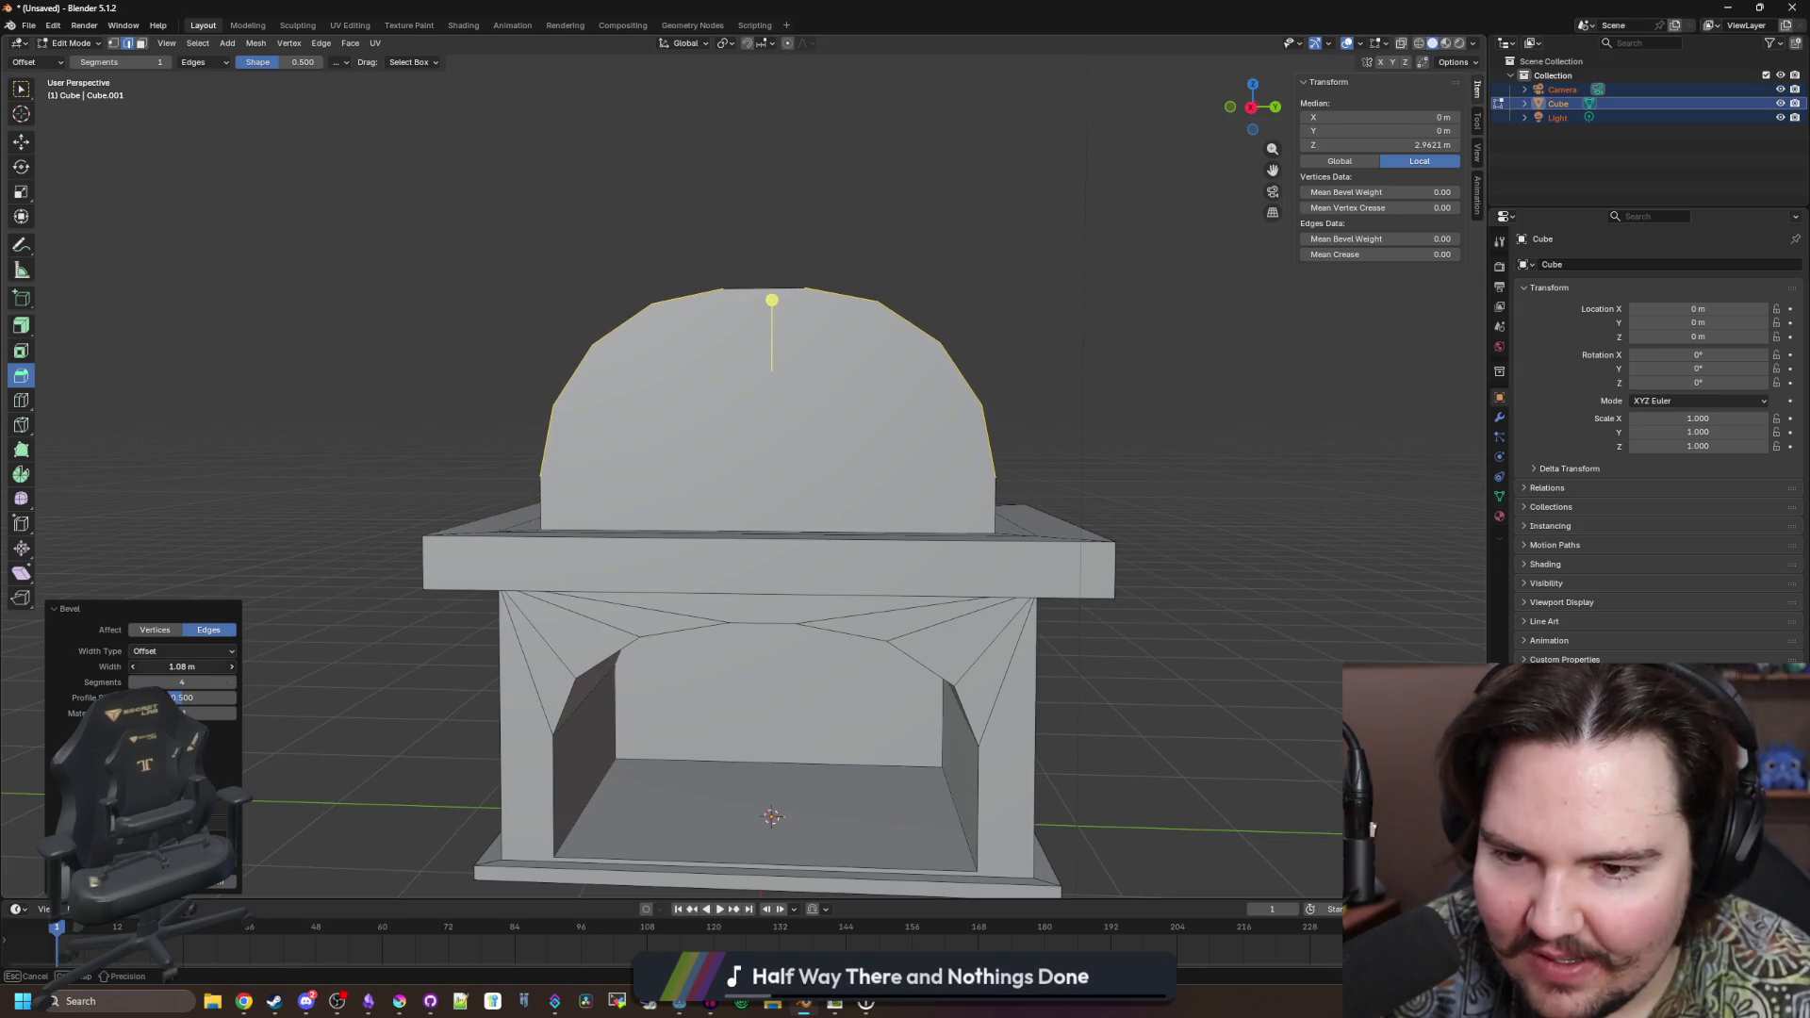
pyautogui.moveTo(187, 670); pyautogui.dragTo(181, 670)
pyautogui.click(1130, 413)
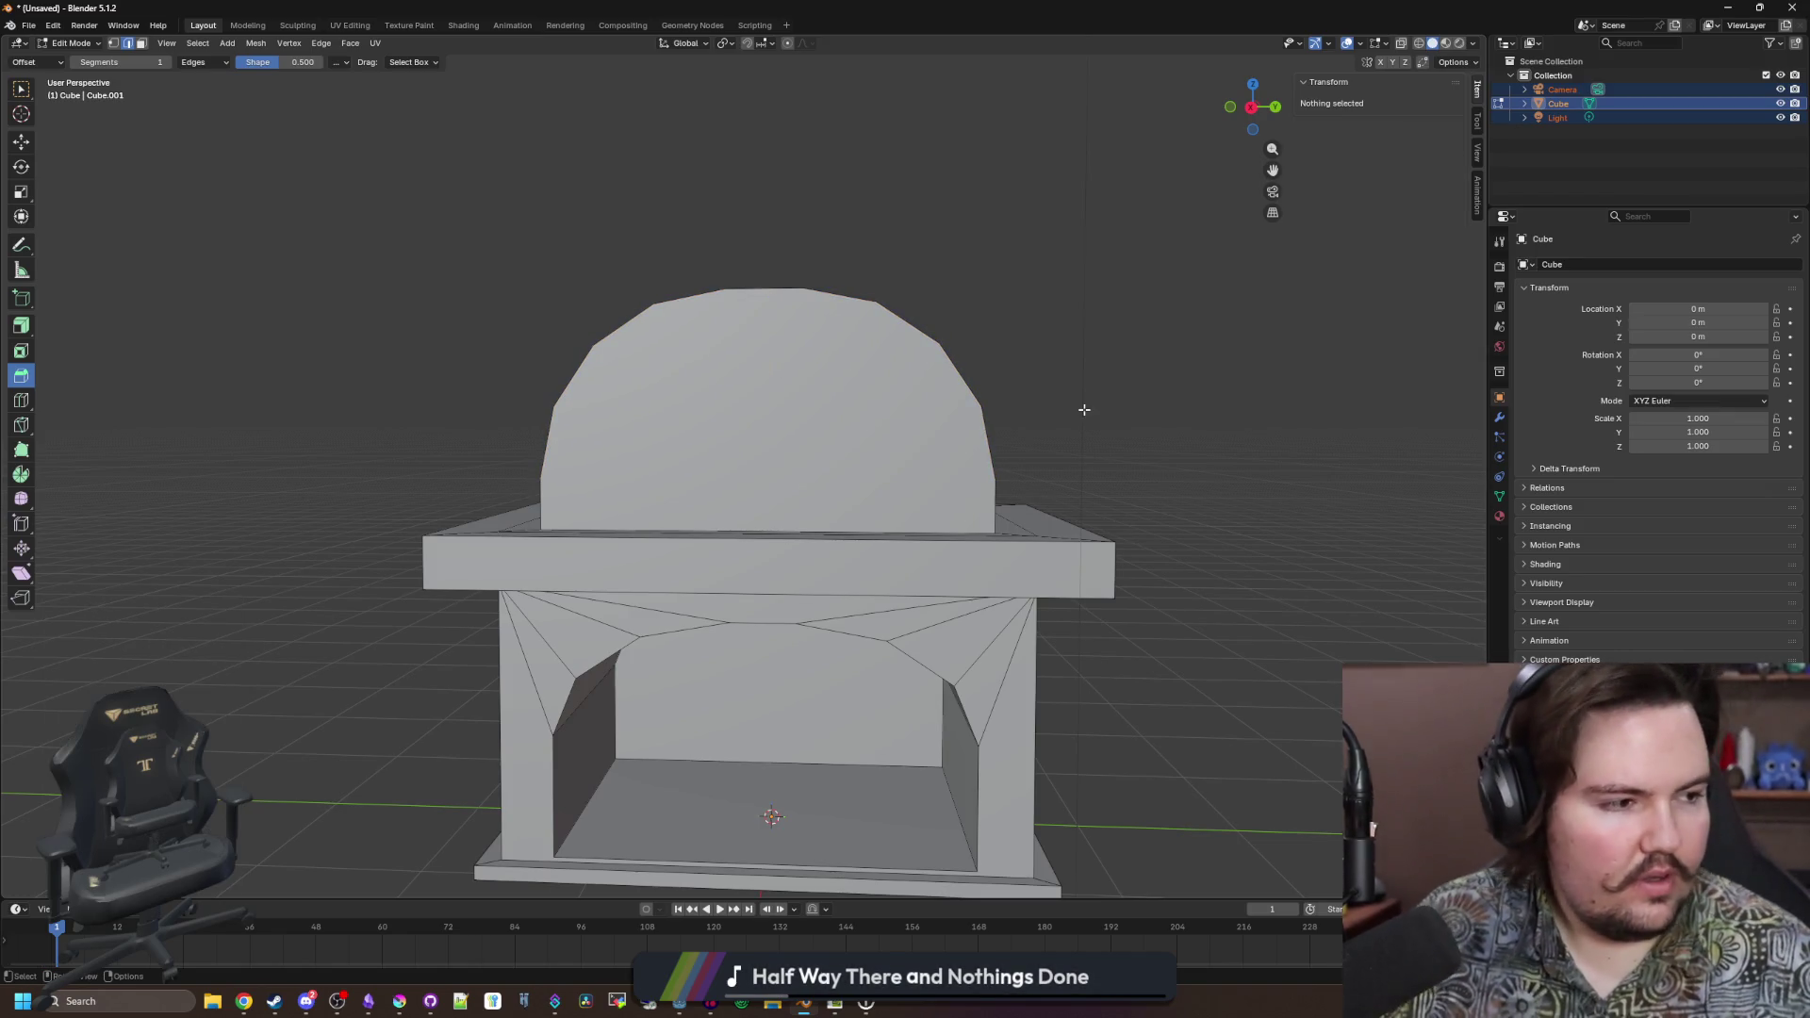
pyautogui.moveTo(865, 465); pyautogui.dragTo(692, 435)
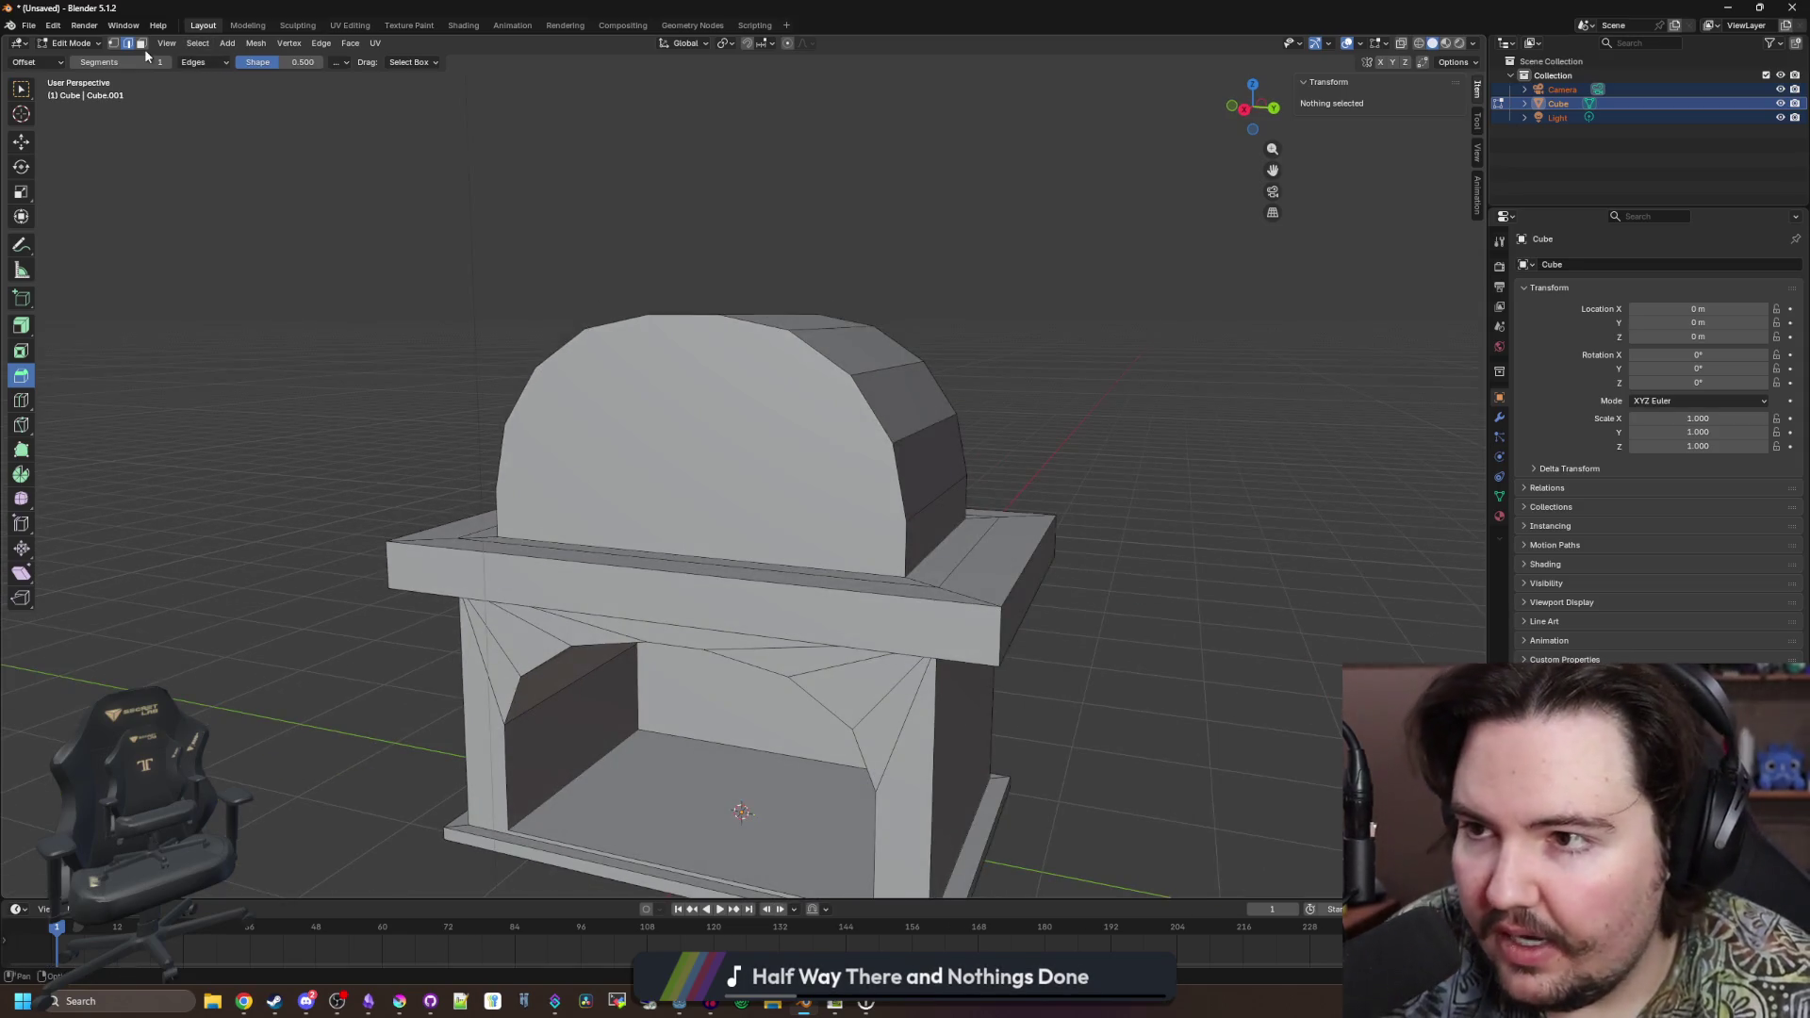
pyautogui.click(588, 408)
# - Inset the dome's front face to leave a thick rim
pyautogui.press('KP_Decimal')
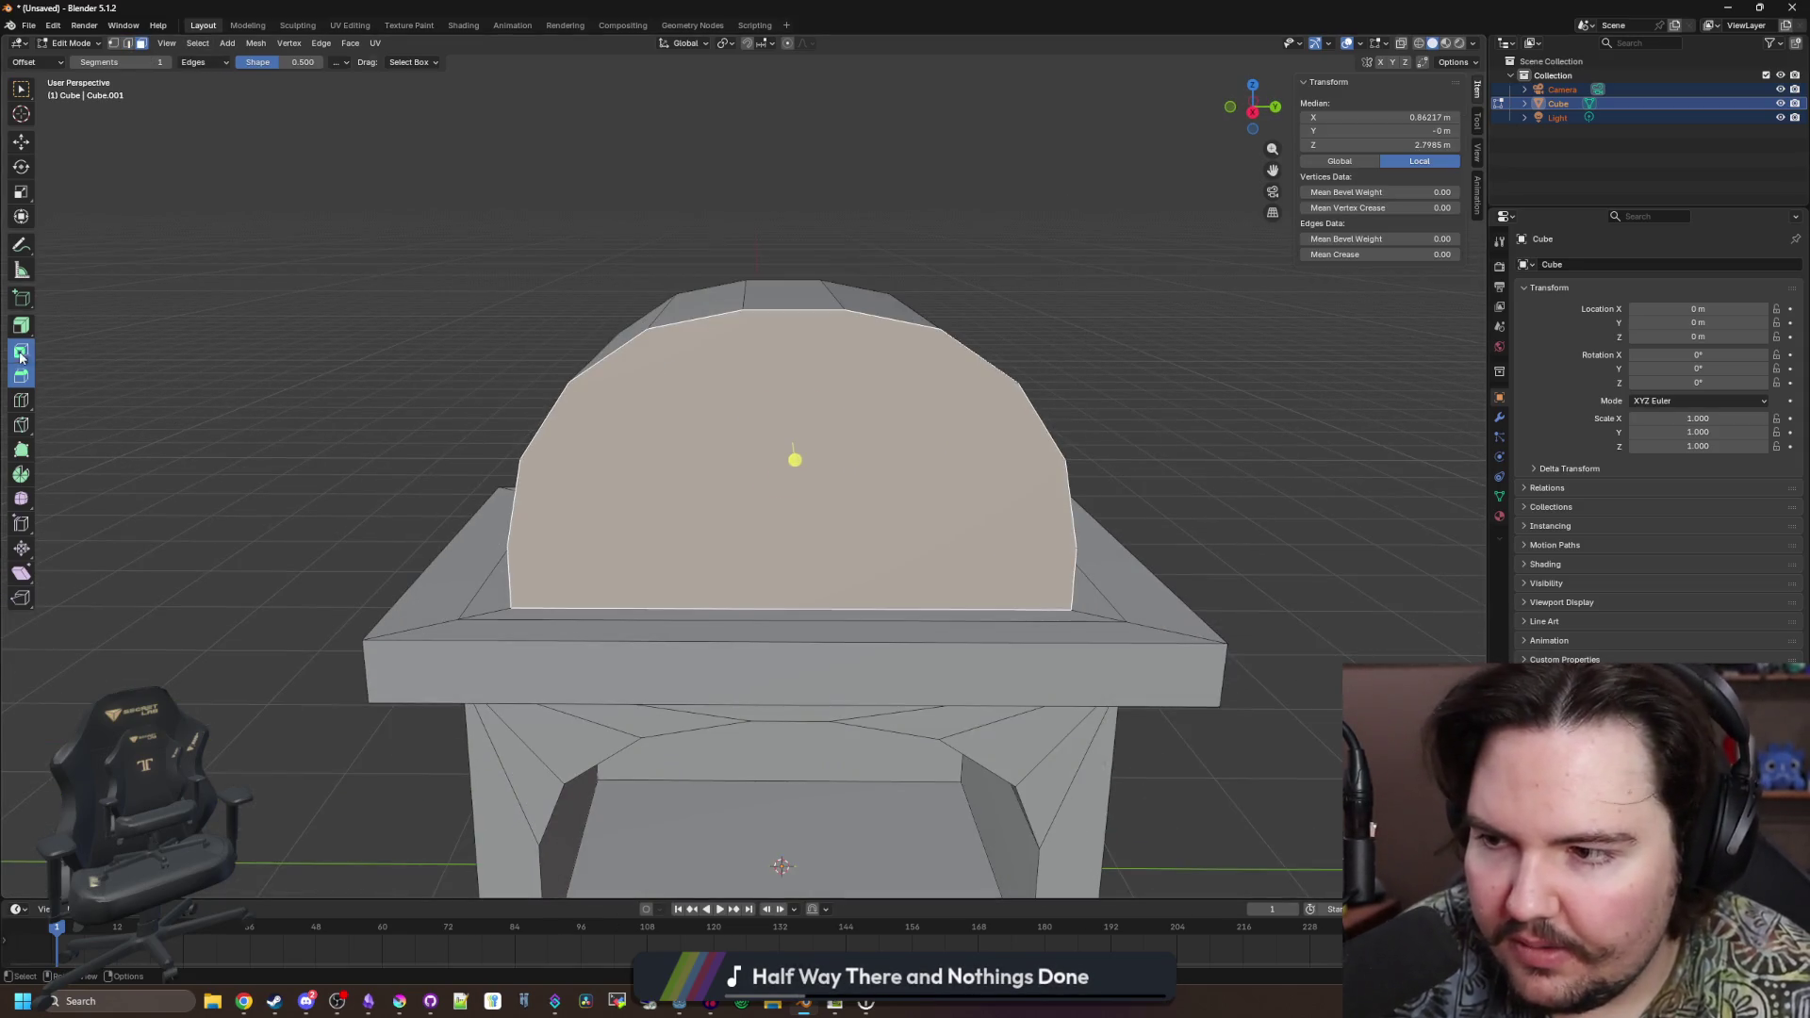
pyautogui.click(21, 357)
pyautogui.moveTo(831, 435); pyautogui.dragTo(790, 444)
pyautogui.moveTo(875, 502)
pyautogui.mouseDown()
pyautogui.moveTo(848, 506)
pyautogui.moveTo(999, 508)
pyautogui.moveTo(1029, 462)
pyautogui.moveTo(987, 482)
pyautogui.mouseUp()
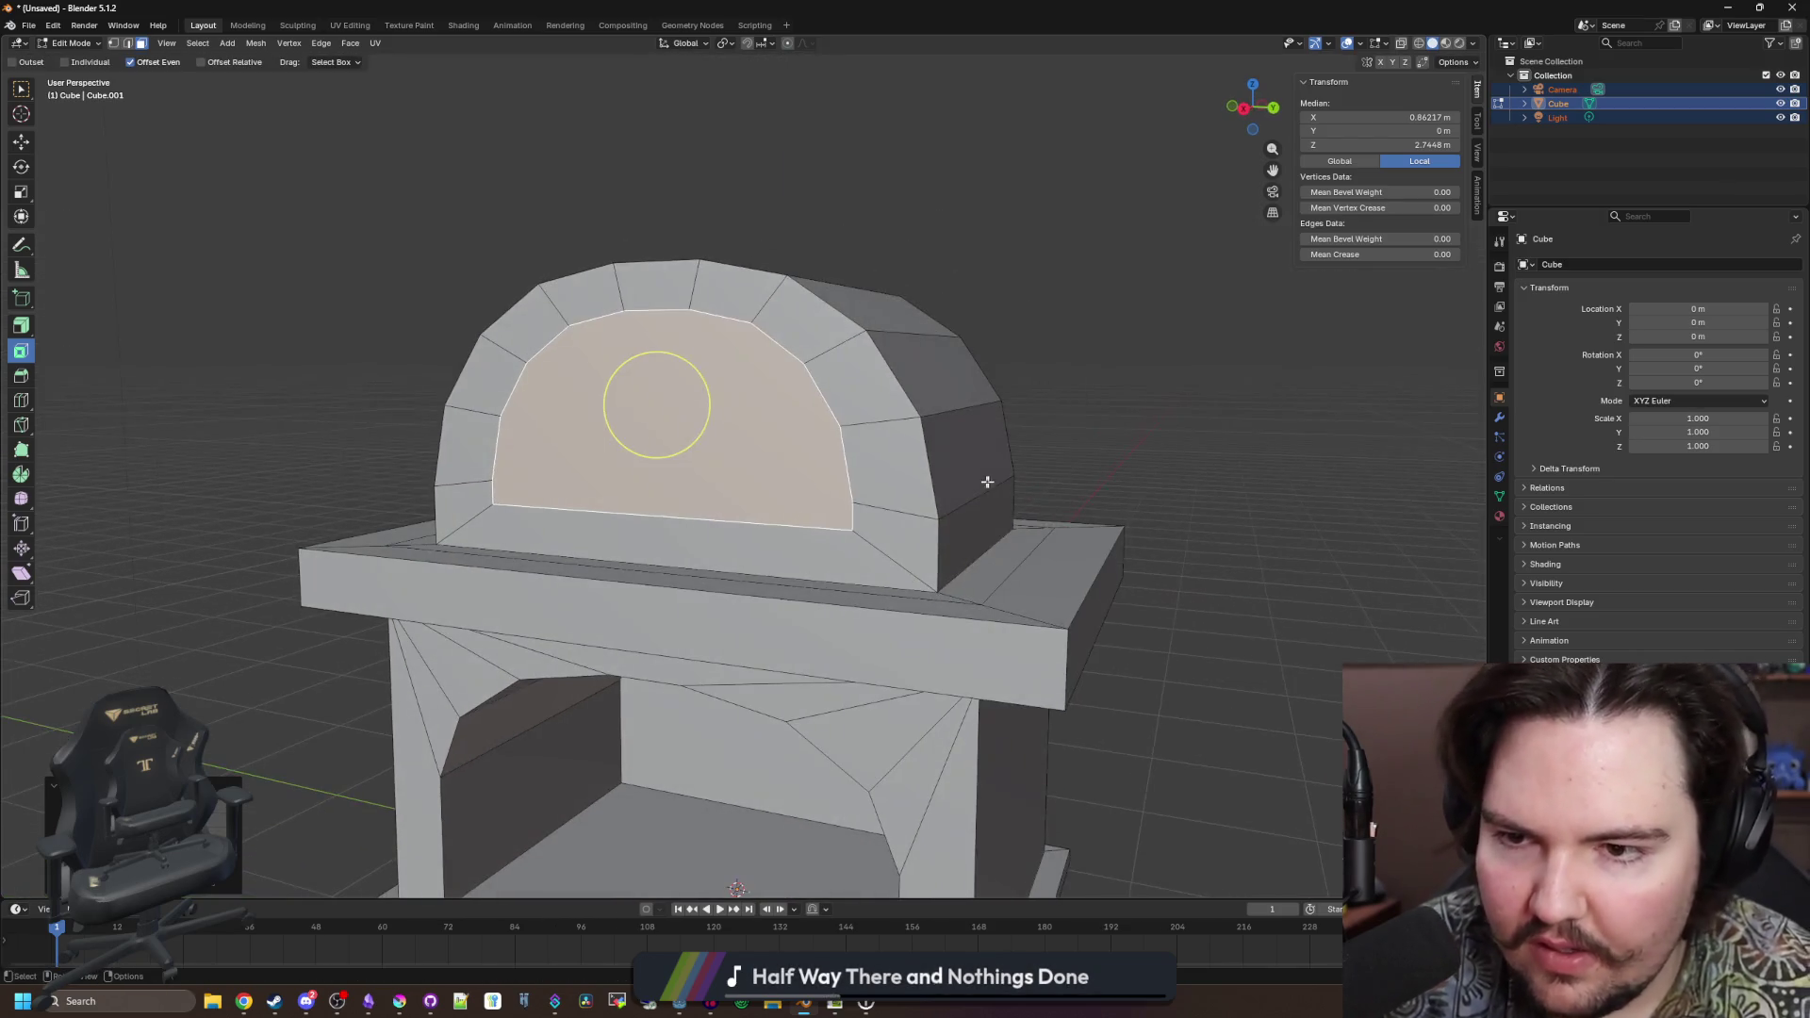
# - Lower the inset's bottom edge by setting its two bottom corner vertices' height
pyautogui.click(112, 42)
pyautogui.click(20, 87)
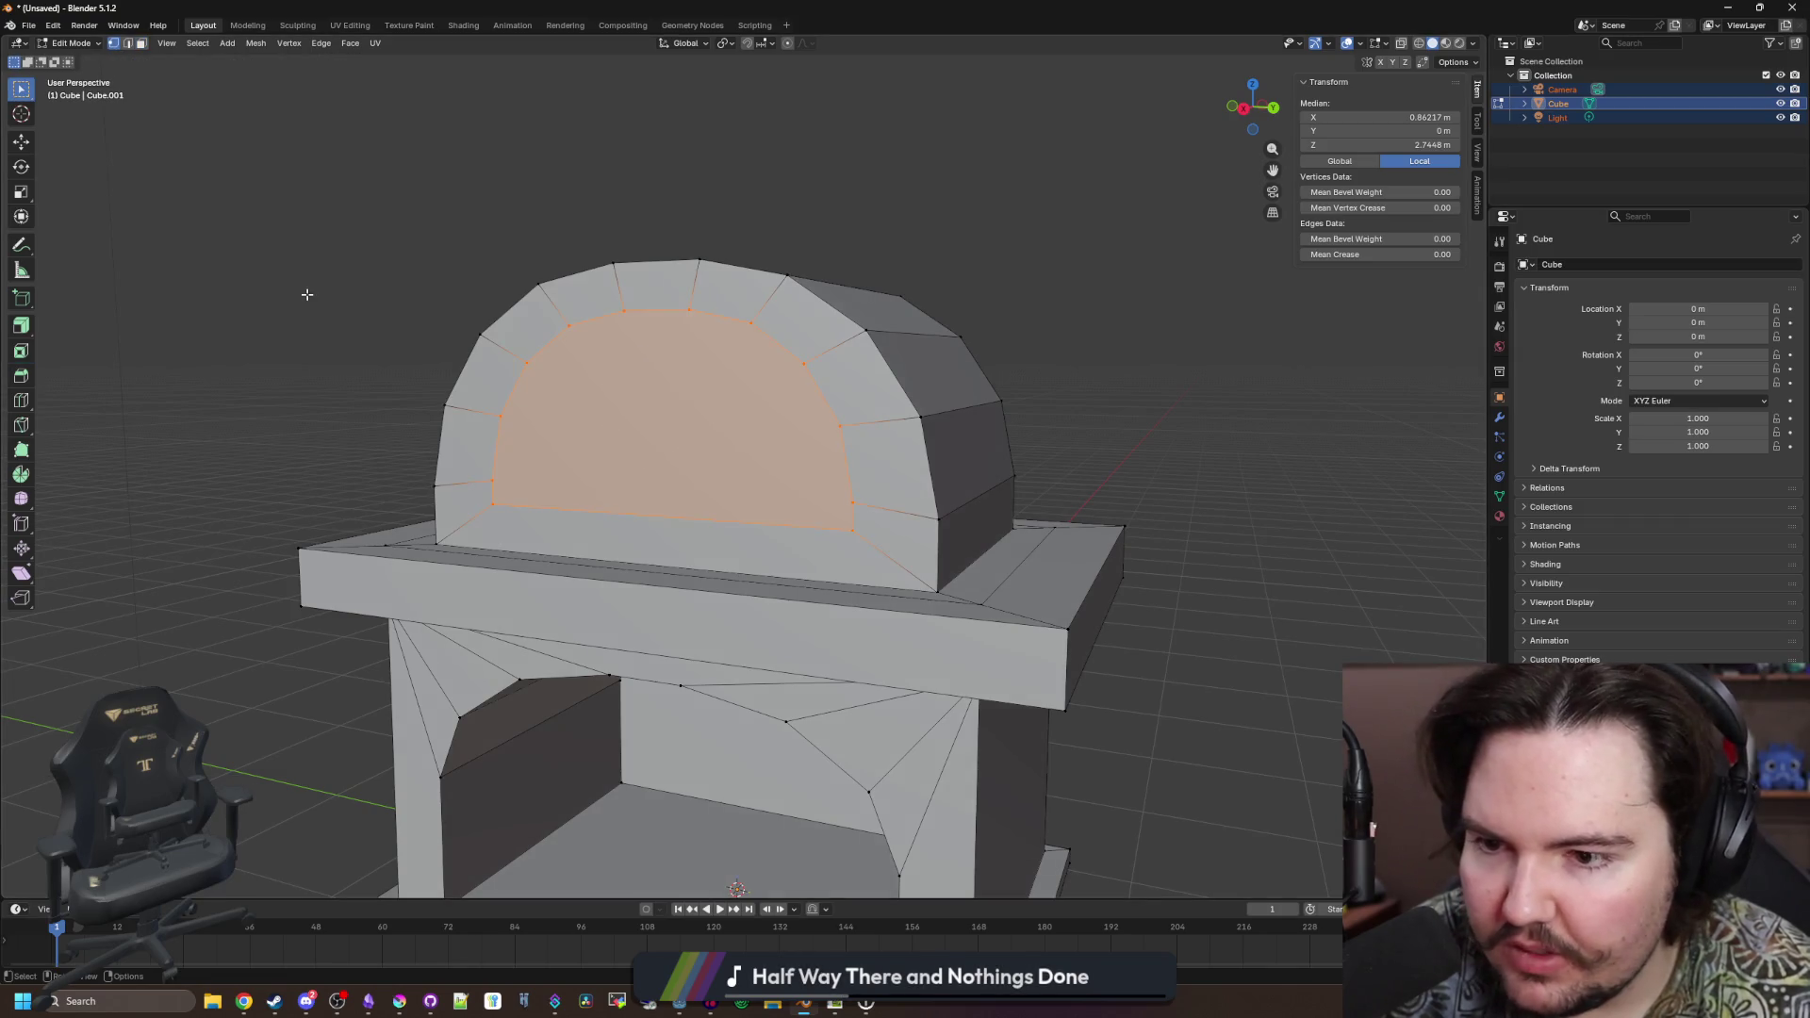
pyautogui.moveTo(303, 291); pyautogui.dragTo(530, 511)
pyautogui.click(530, 511)
pyautogui.keyDown('shift'); pyautogui.click(920, 524); pyautogui.keyUp('shift')
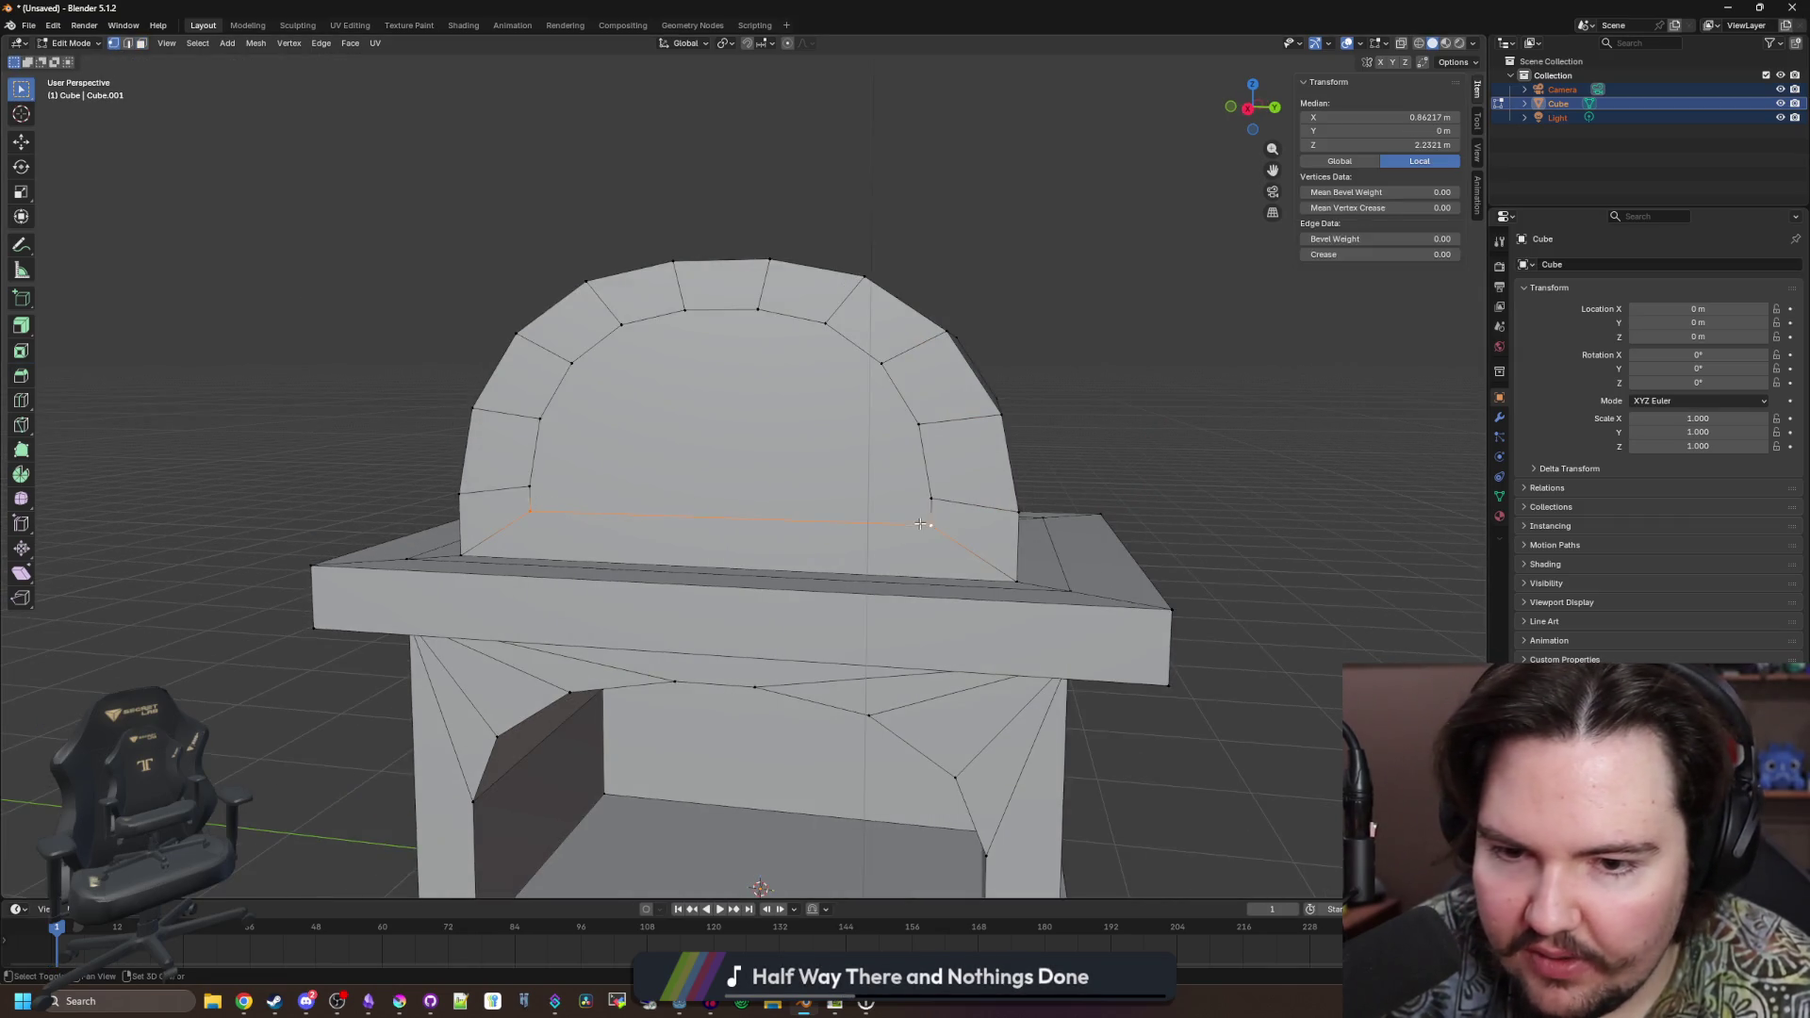
pyautogui.click(1414, 145)
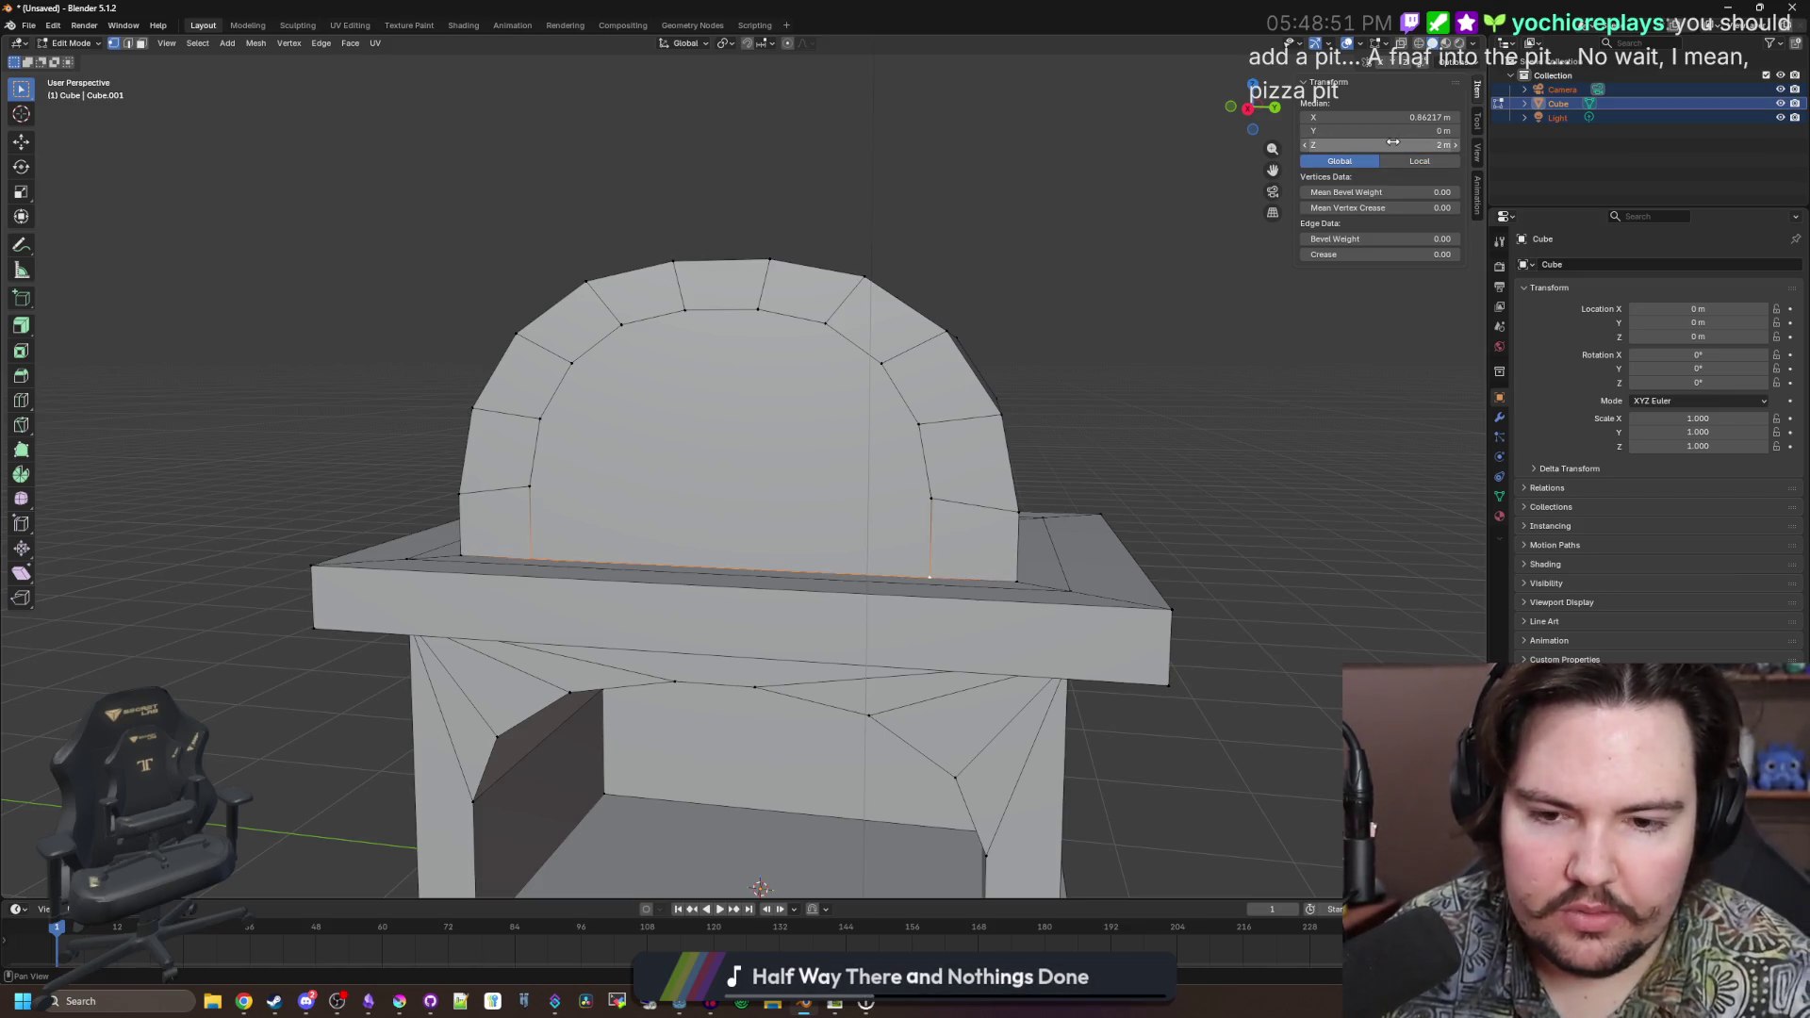
pyautogui.click(1070, 213)
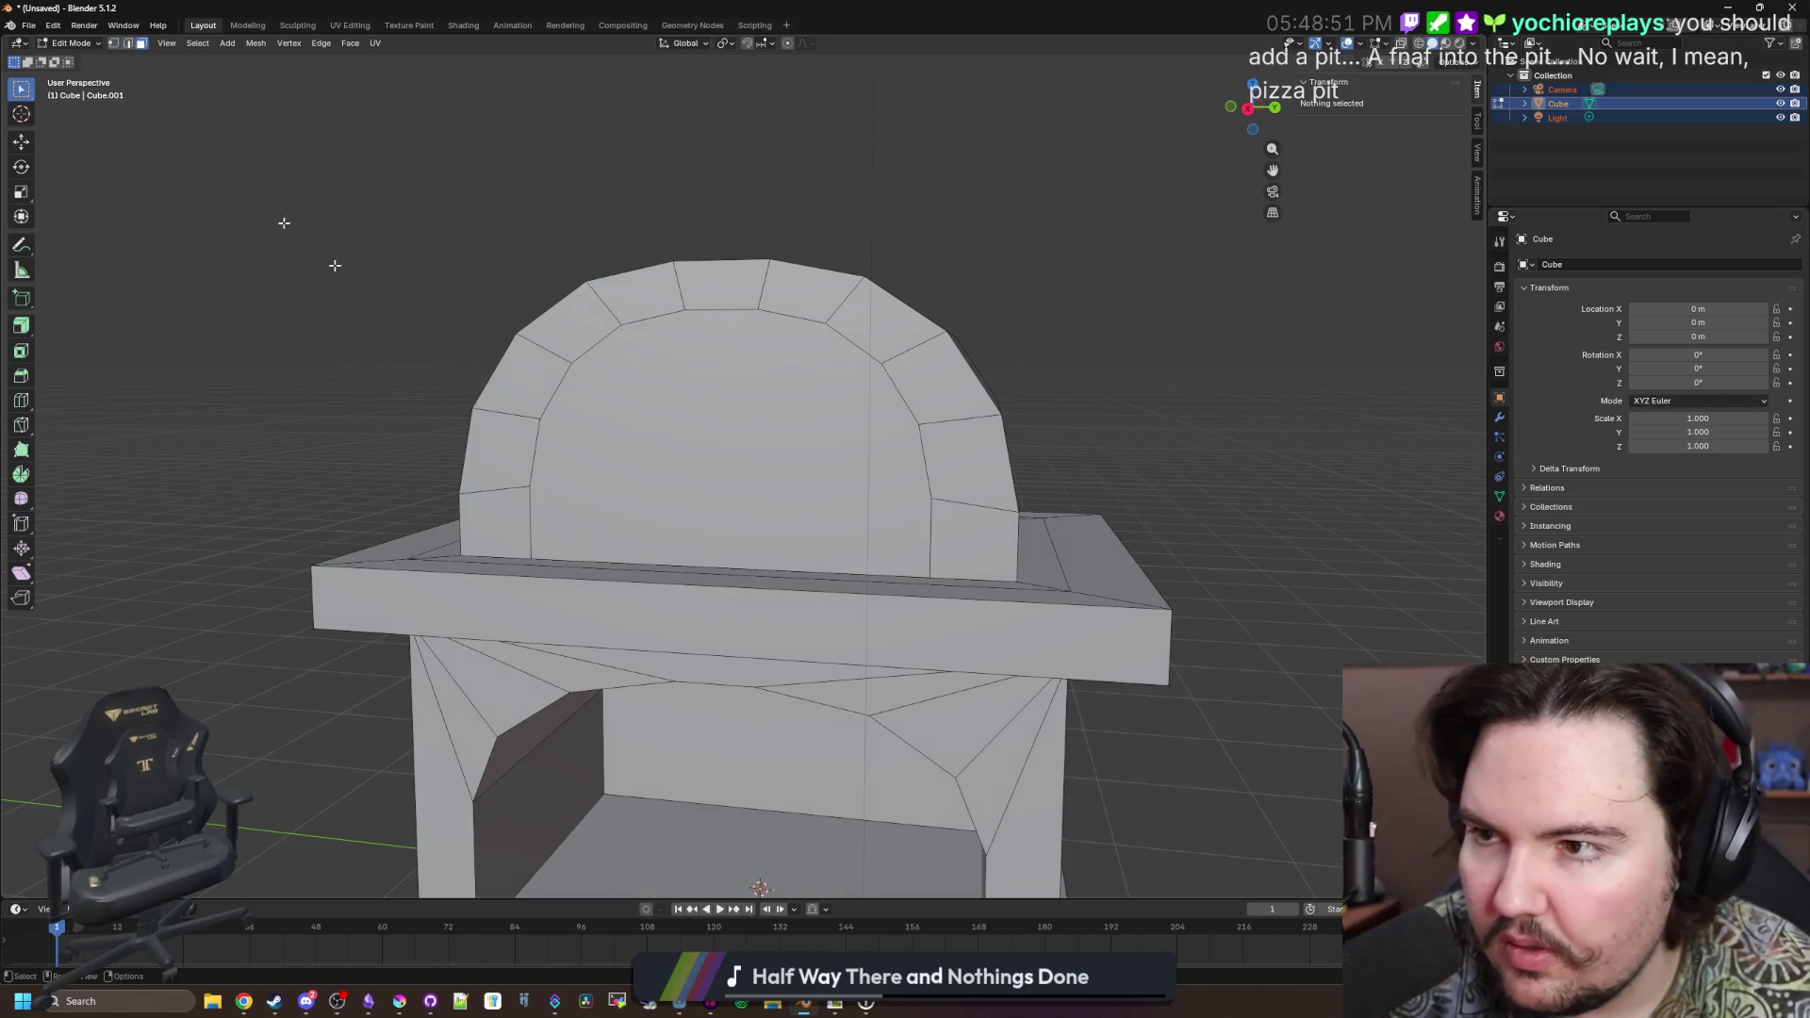
# - Push the arch face 0.97 into the oven with gx-0.97
pyautogui.click(524, 377)
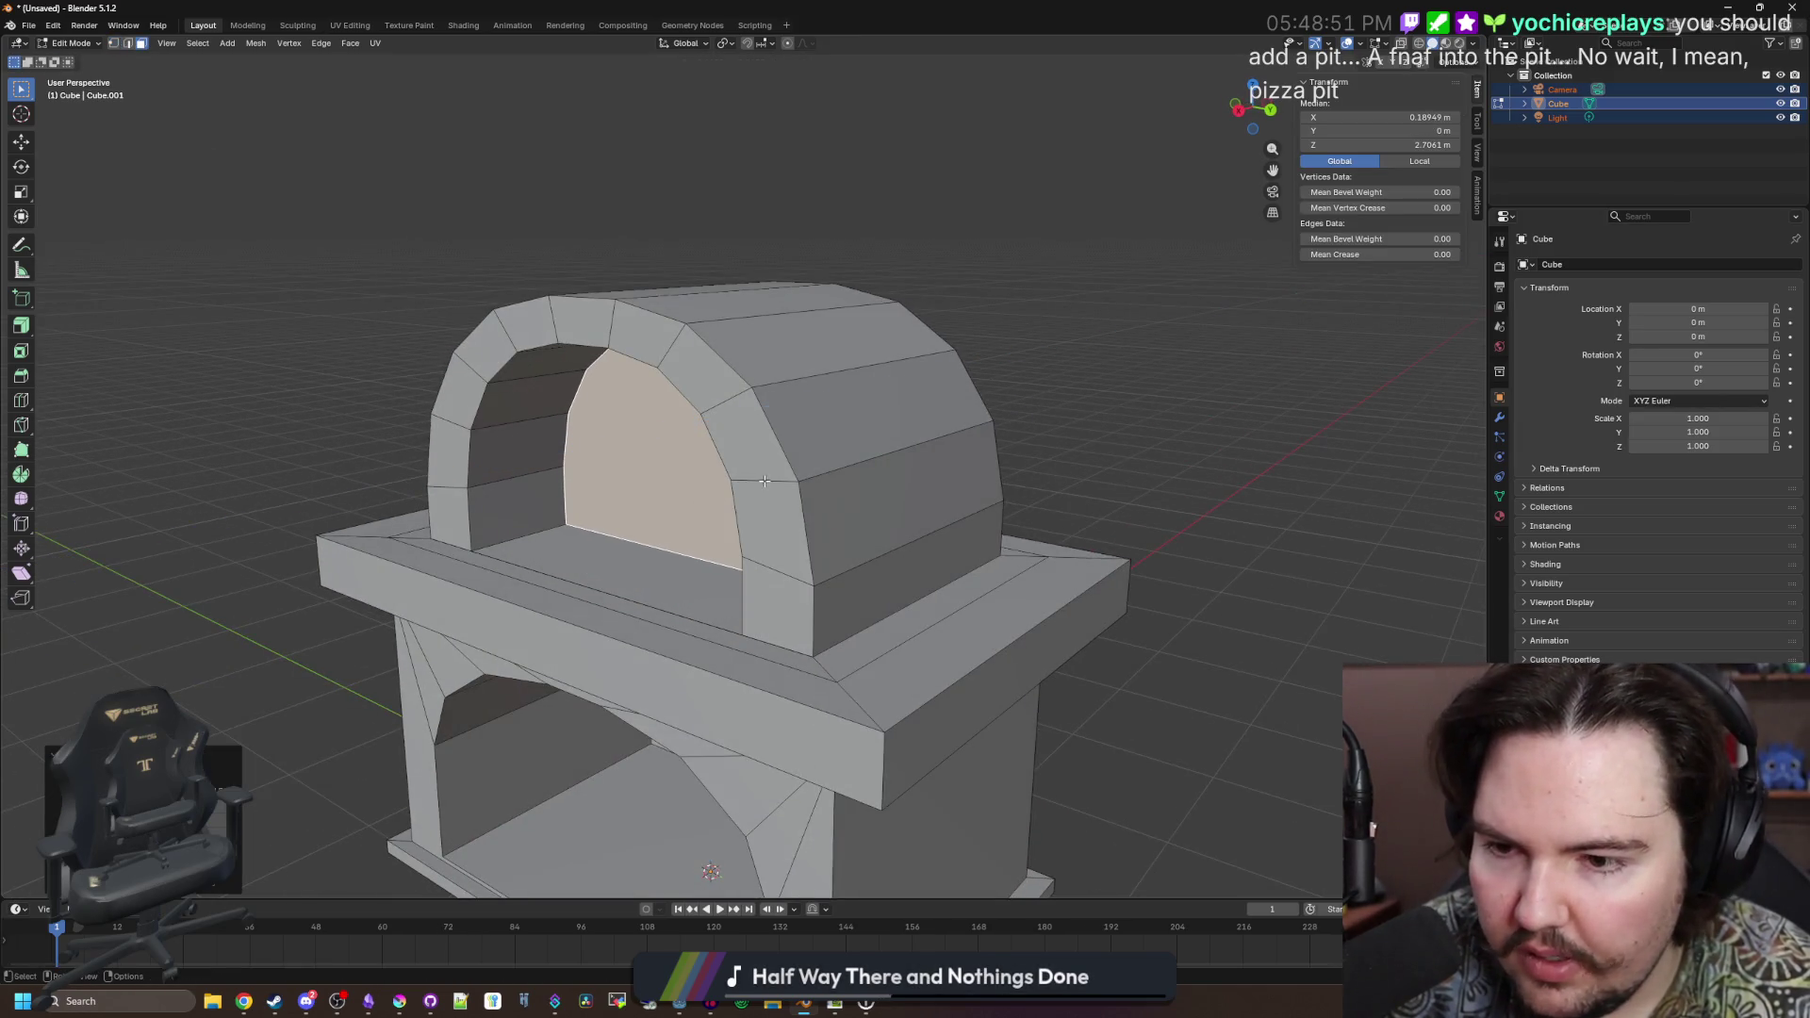
pyautogui.write('gx-0.97')
pyautogui.press('Return')
pyautogui.scroll(3, 359, 405)
pyautogui.click(364, 302)
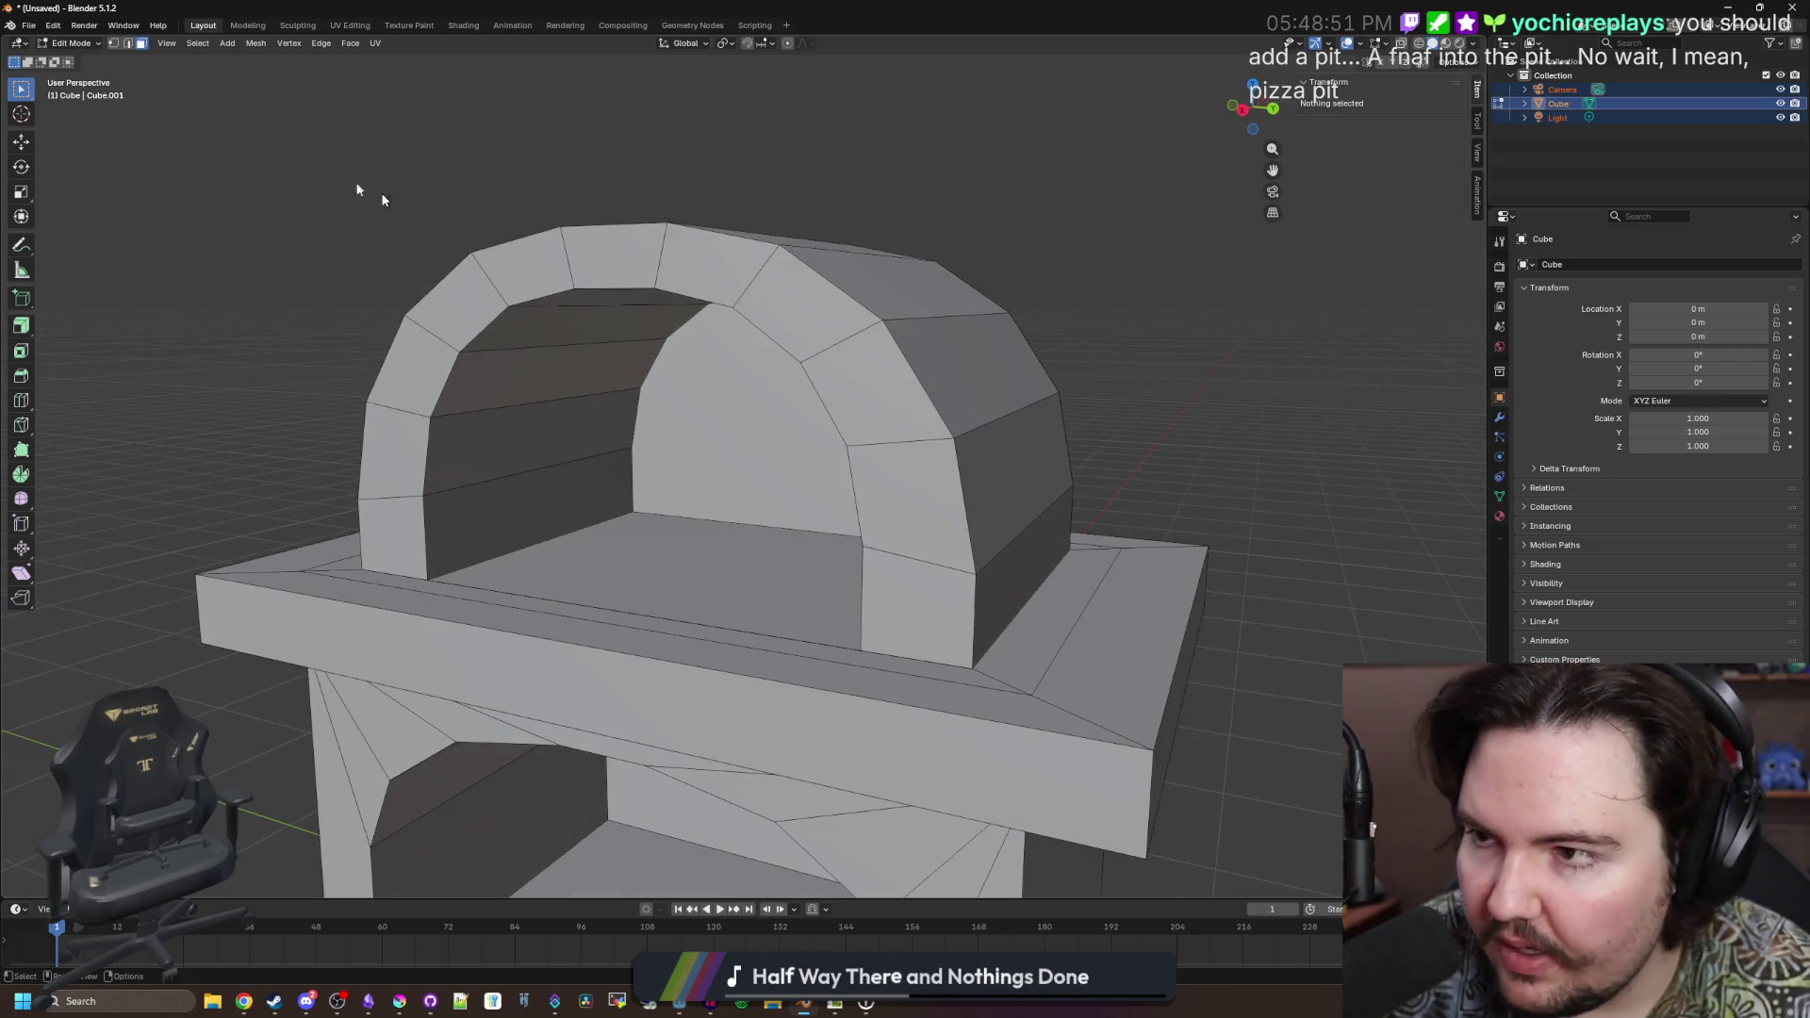
pyautogui.moveTo(570, 454); pyautogui.dragTo(577, 344)
# - Select the inner arch faces and try extruding the rim loop, then cancel and undo
pyautogui.keyDown('shift'); pyautogui.click(650, 269); pyautogui.keyUp('shift')
pyautogui.keyDown('shift'); pyautogui.click(972, 298); pyautogui.keyUp('shift')
pyautogui.keyDown('shift'); pyautogui.click(1019, 363); pyautogui.keyUp('shift')
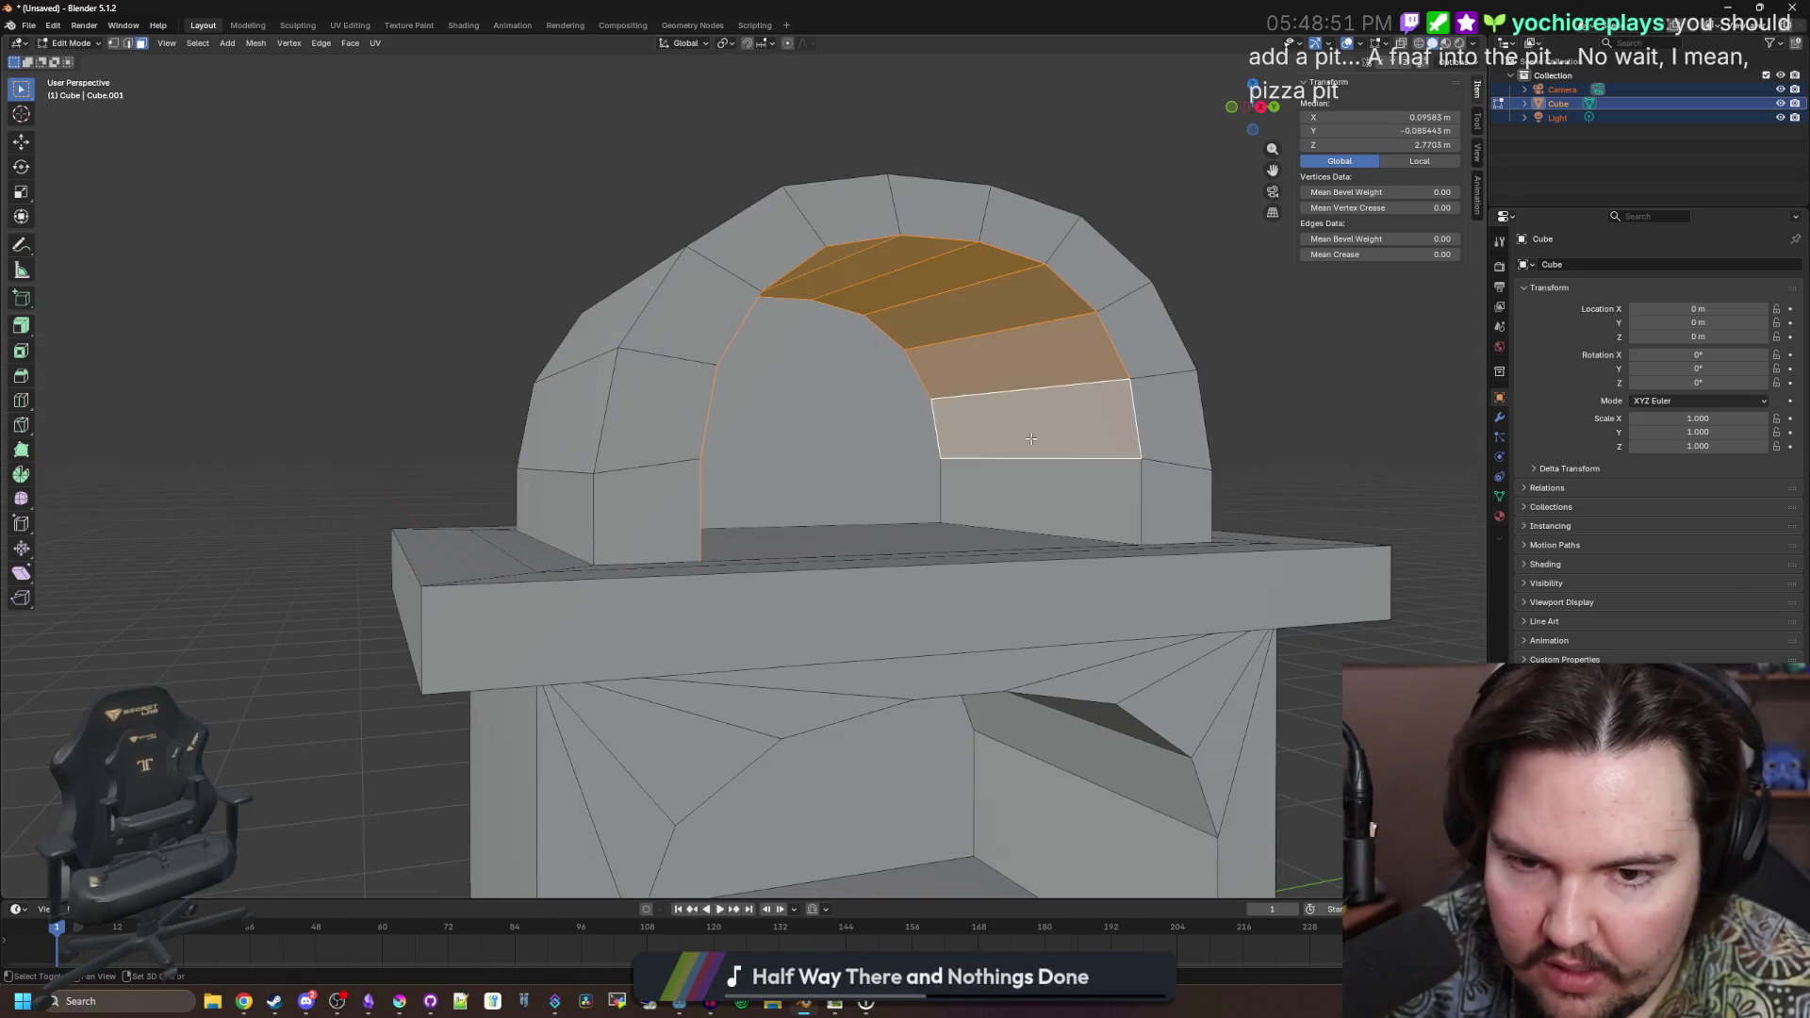
pyautogui.keyDown('shift'); pyautogui.click(1037, 500); pyautogui.keyUp('shift')
pyautogui.click(21, 325)
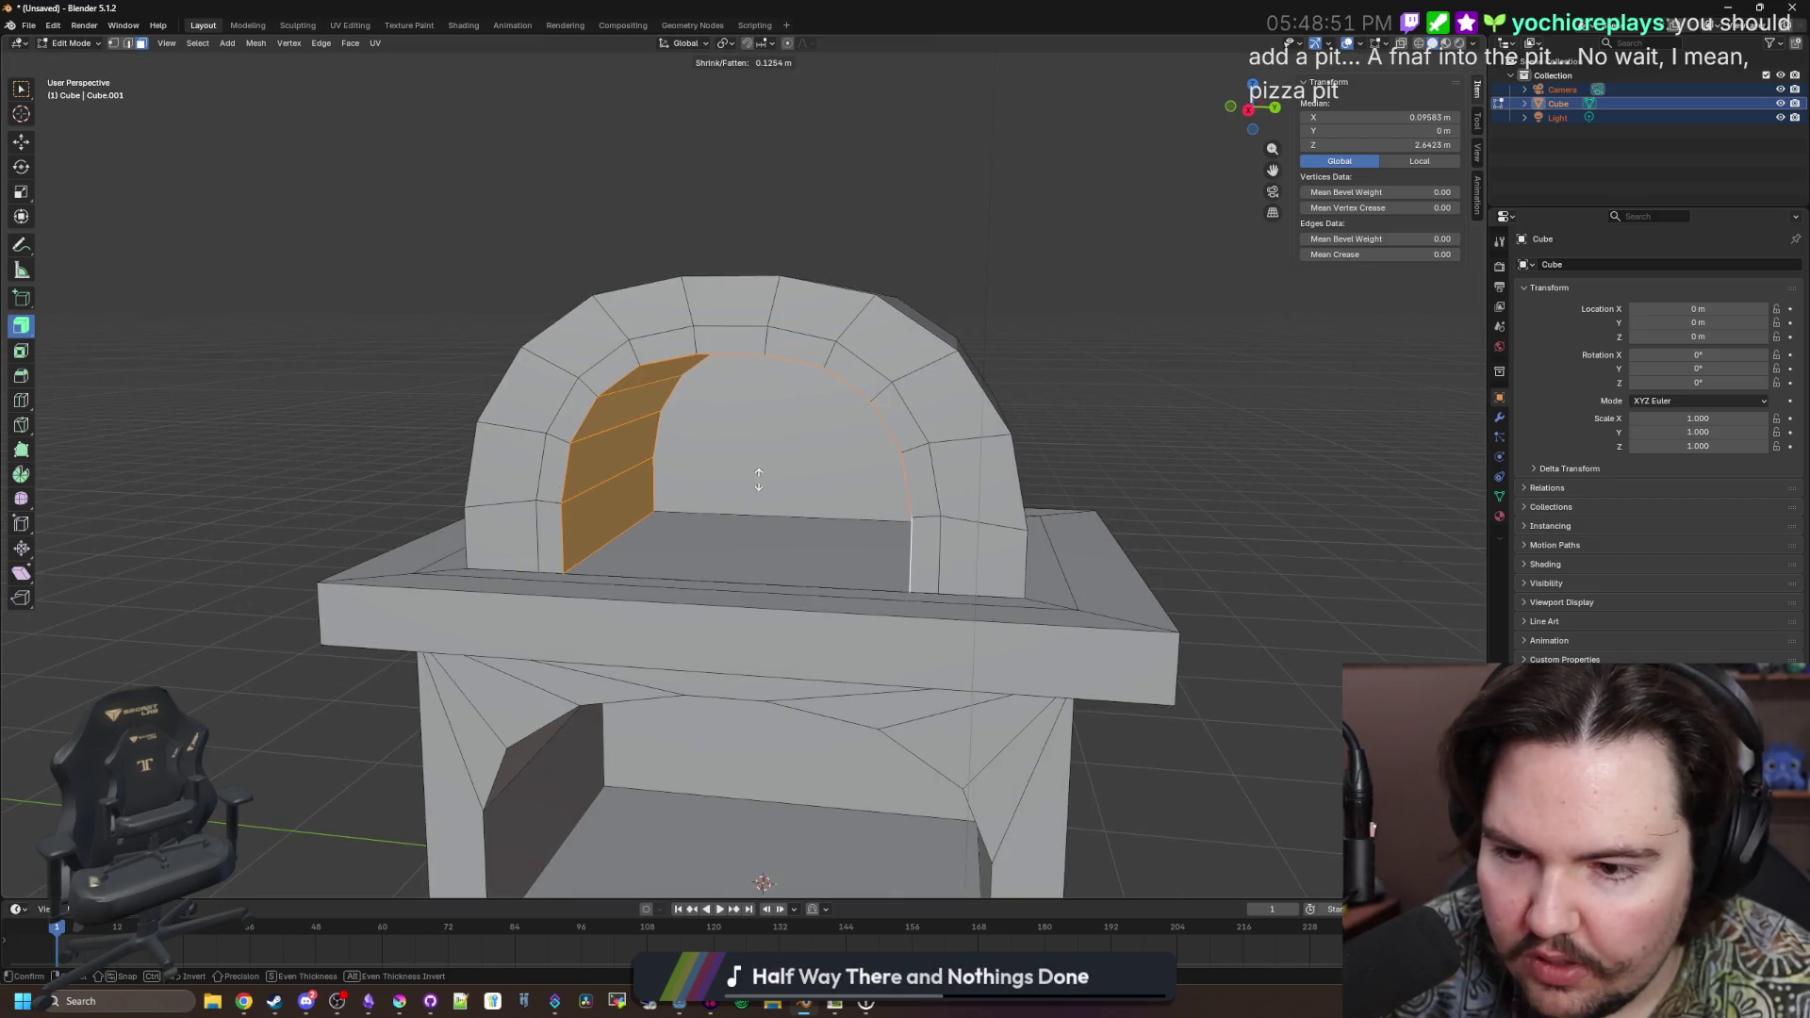
pyautogui.scroll(2, 161, 81)
pyautogui.keyDown('alt'); pyautogui.click(540, 345); pyautogui.keyUp('alt')
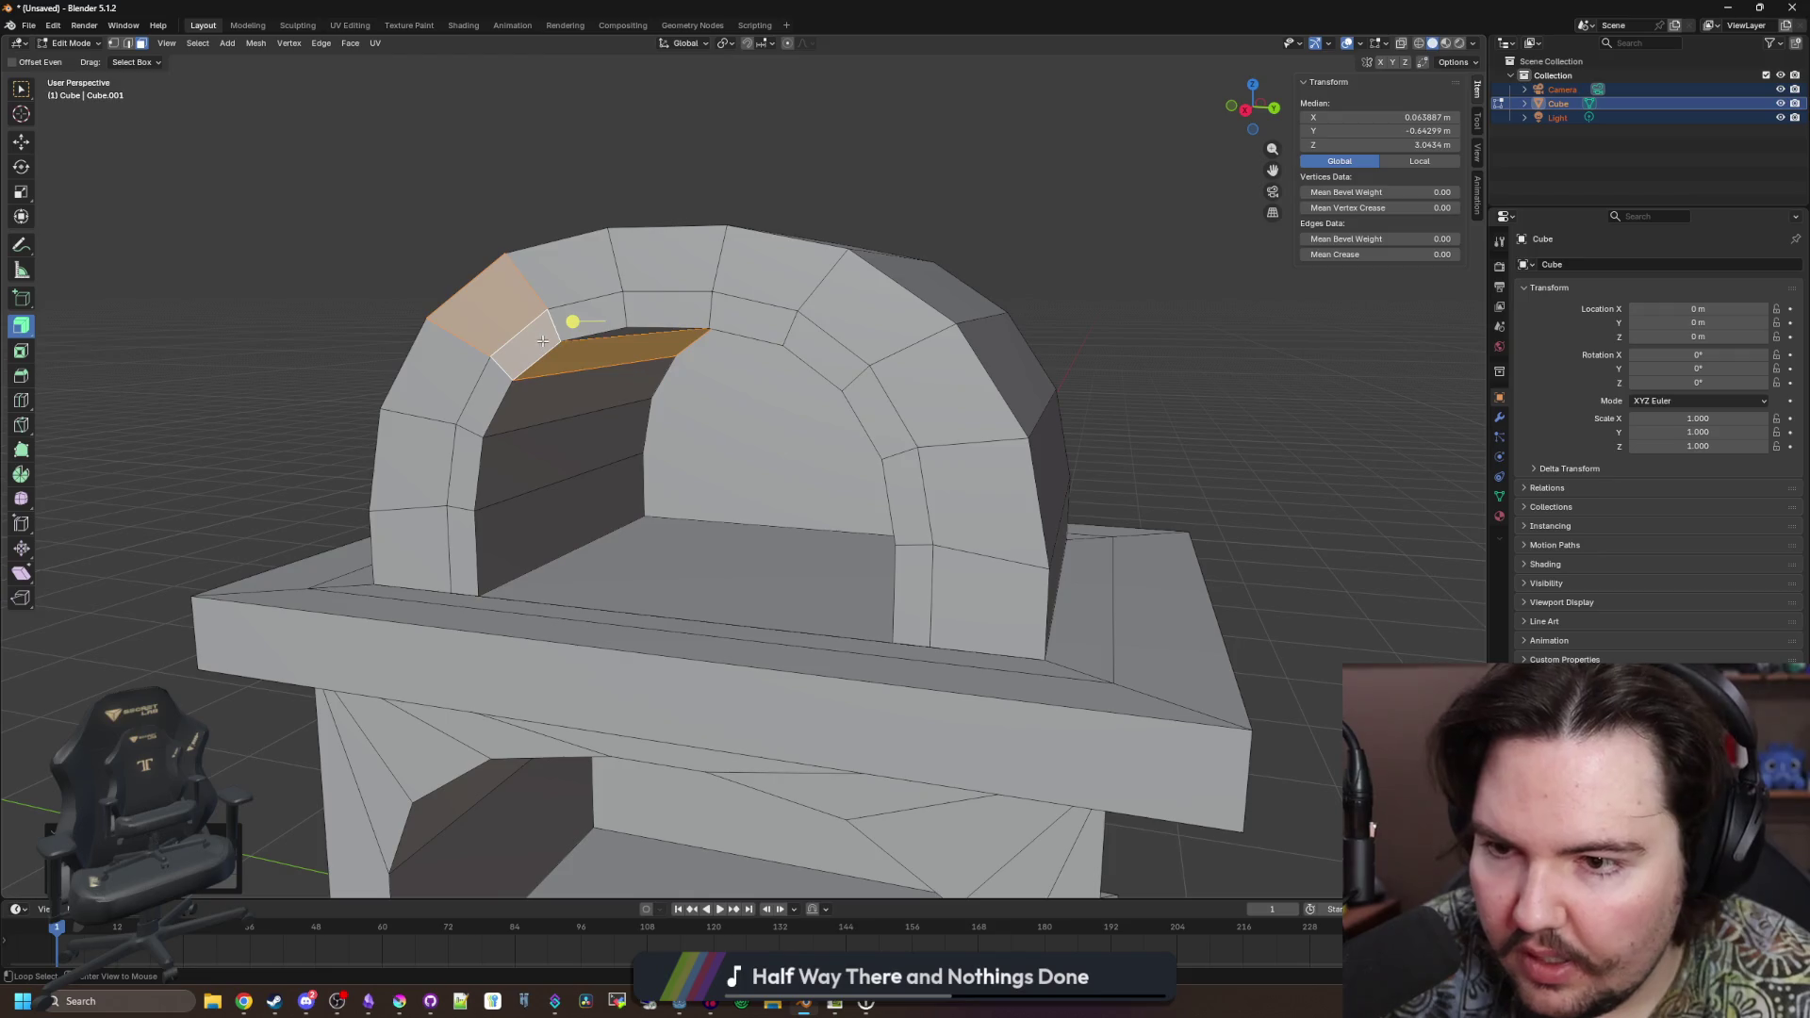
pyautogui.keyDown('alt'); pyautogui.click(545, 335); pyautogui.keyUp('alt')
pyautogui.moveTo(651, 439)
pyautogui.mouseDown()
pyautogui.moveTo(686, 509)
pyautogui.moveTo(453, 492)
pyautogui.mouseUp()
pyautogui.rightClick(414, 490)
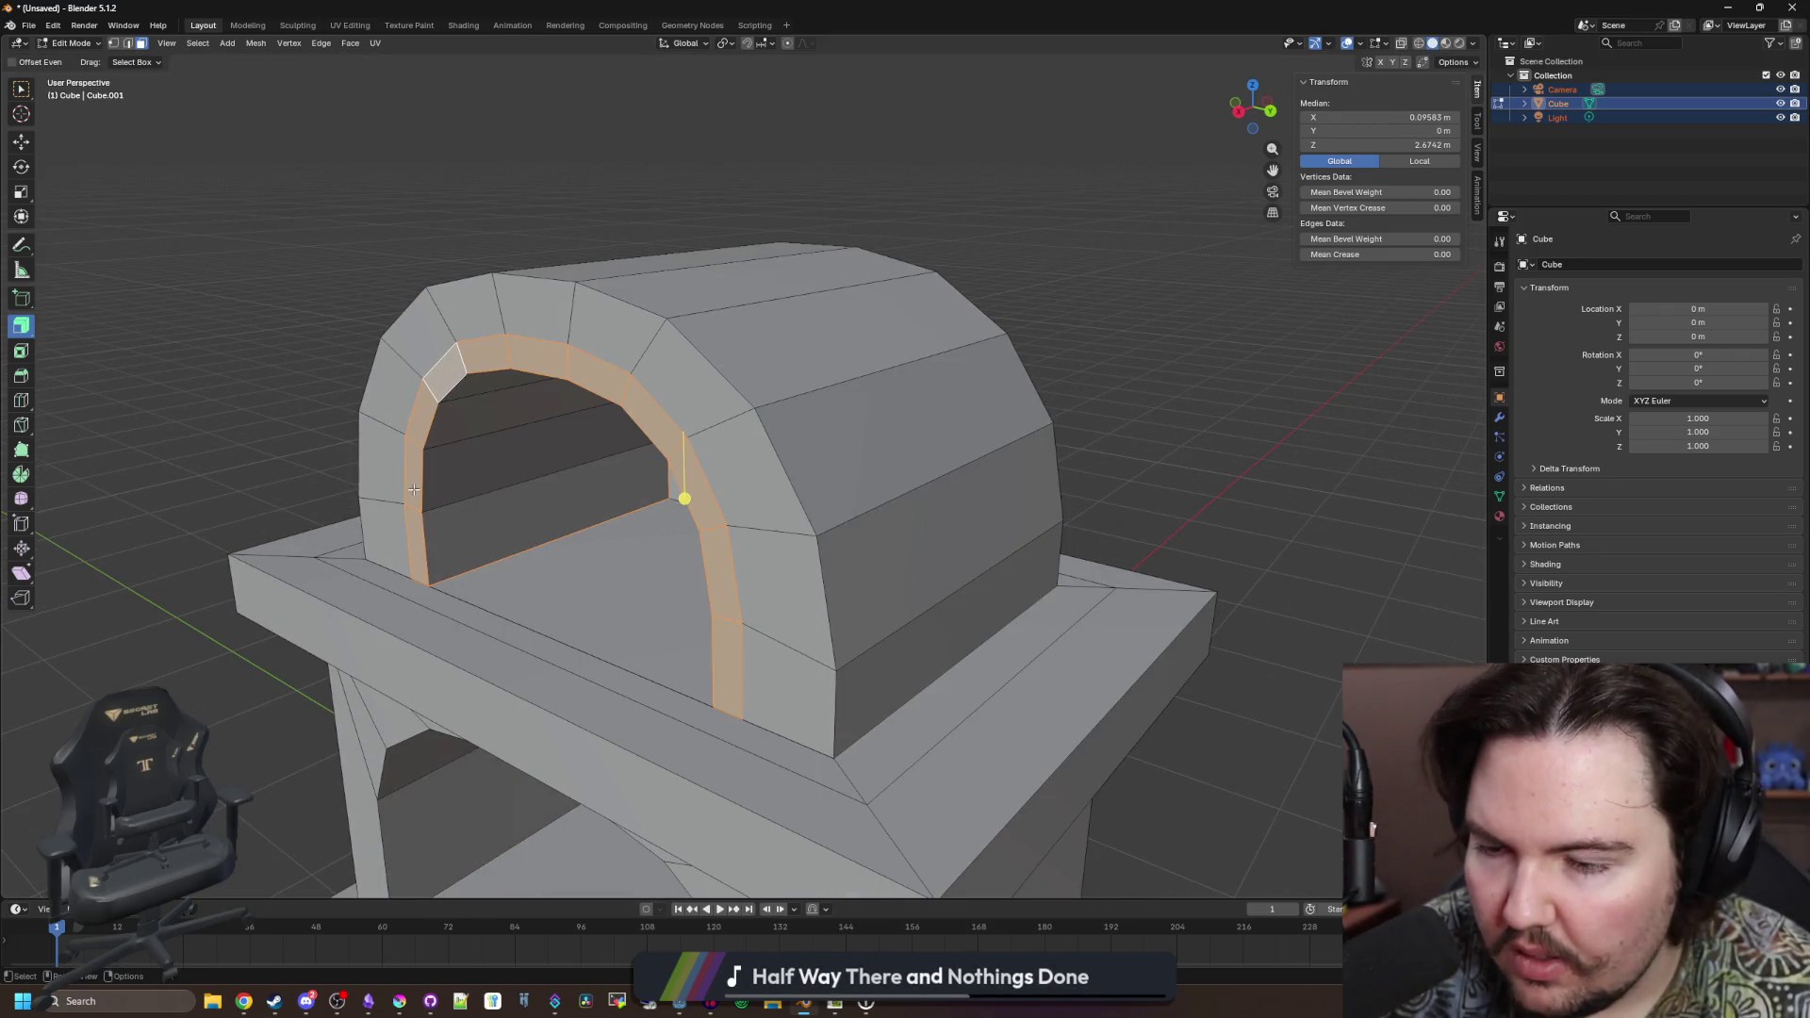
pyautogui.hotkey('ctrl', 'z')
# - Try stretching and moving the inner arch face loop inward, cancelling each attempt
pyautogui.keyDown('alt'); pyautogui.click(474, 356); pyautogui.keyUp('alt')
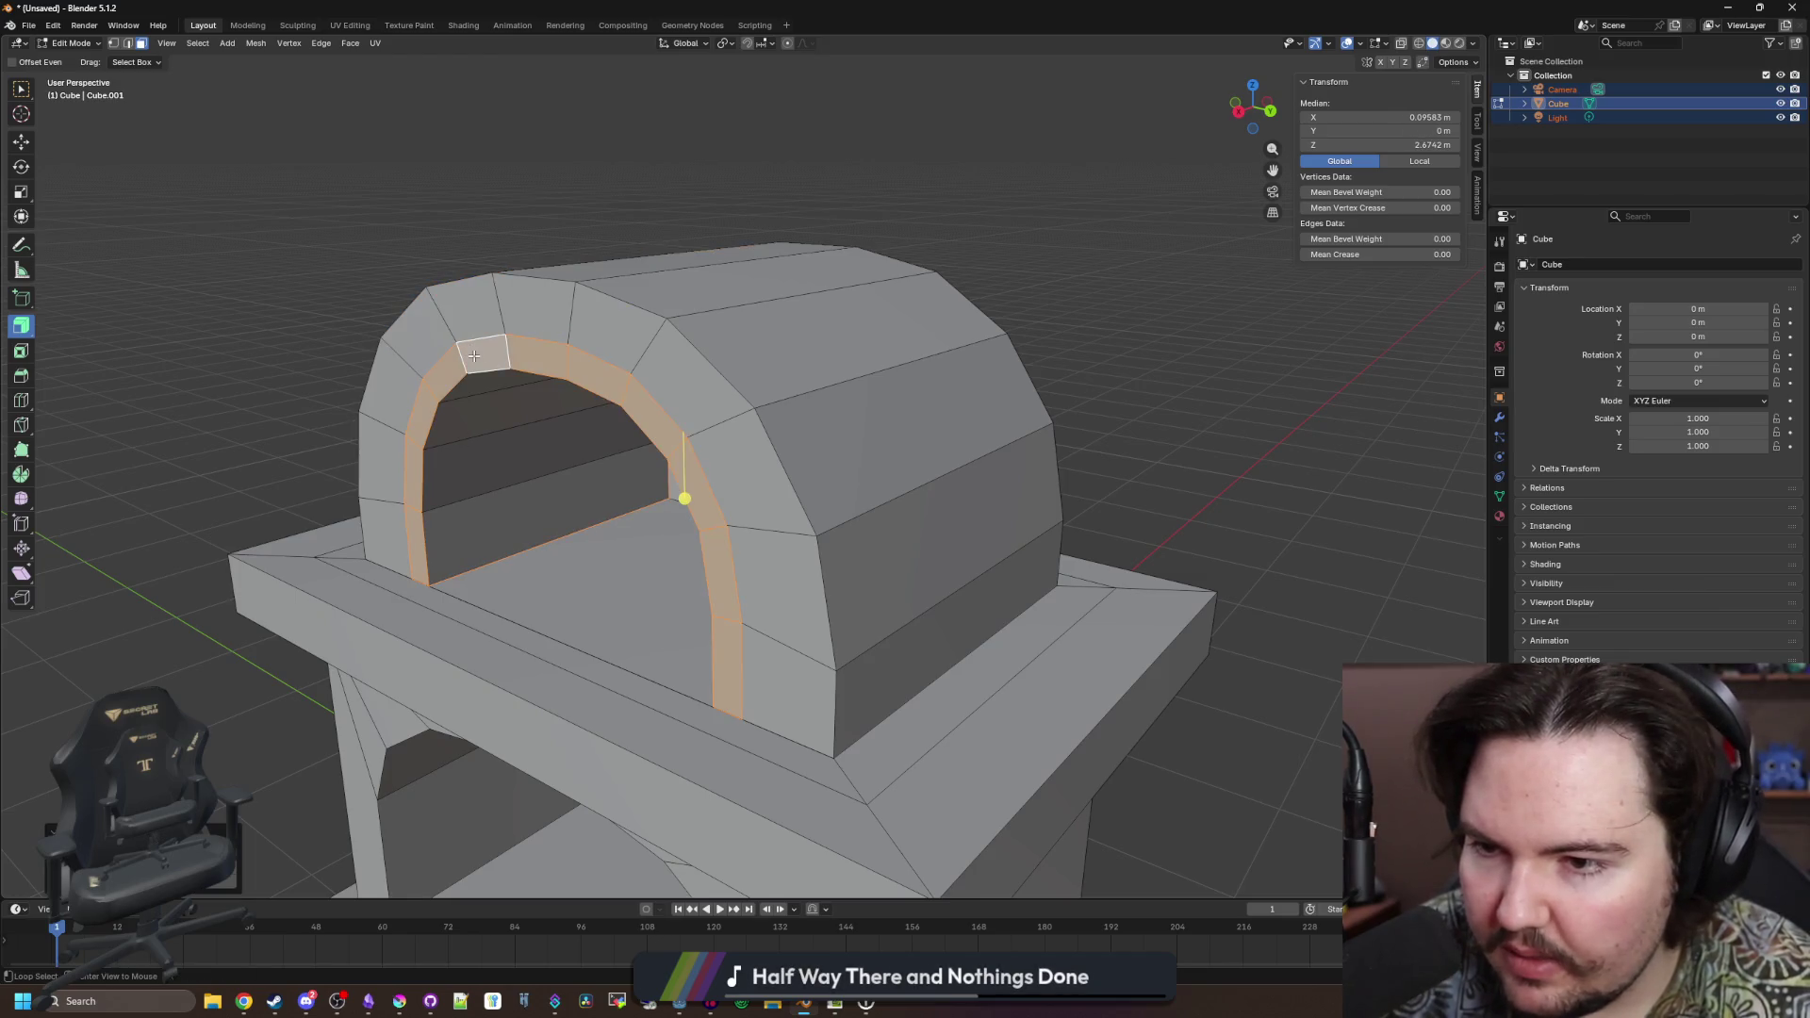
pyautogui.click(18, 327)
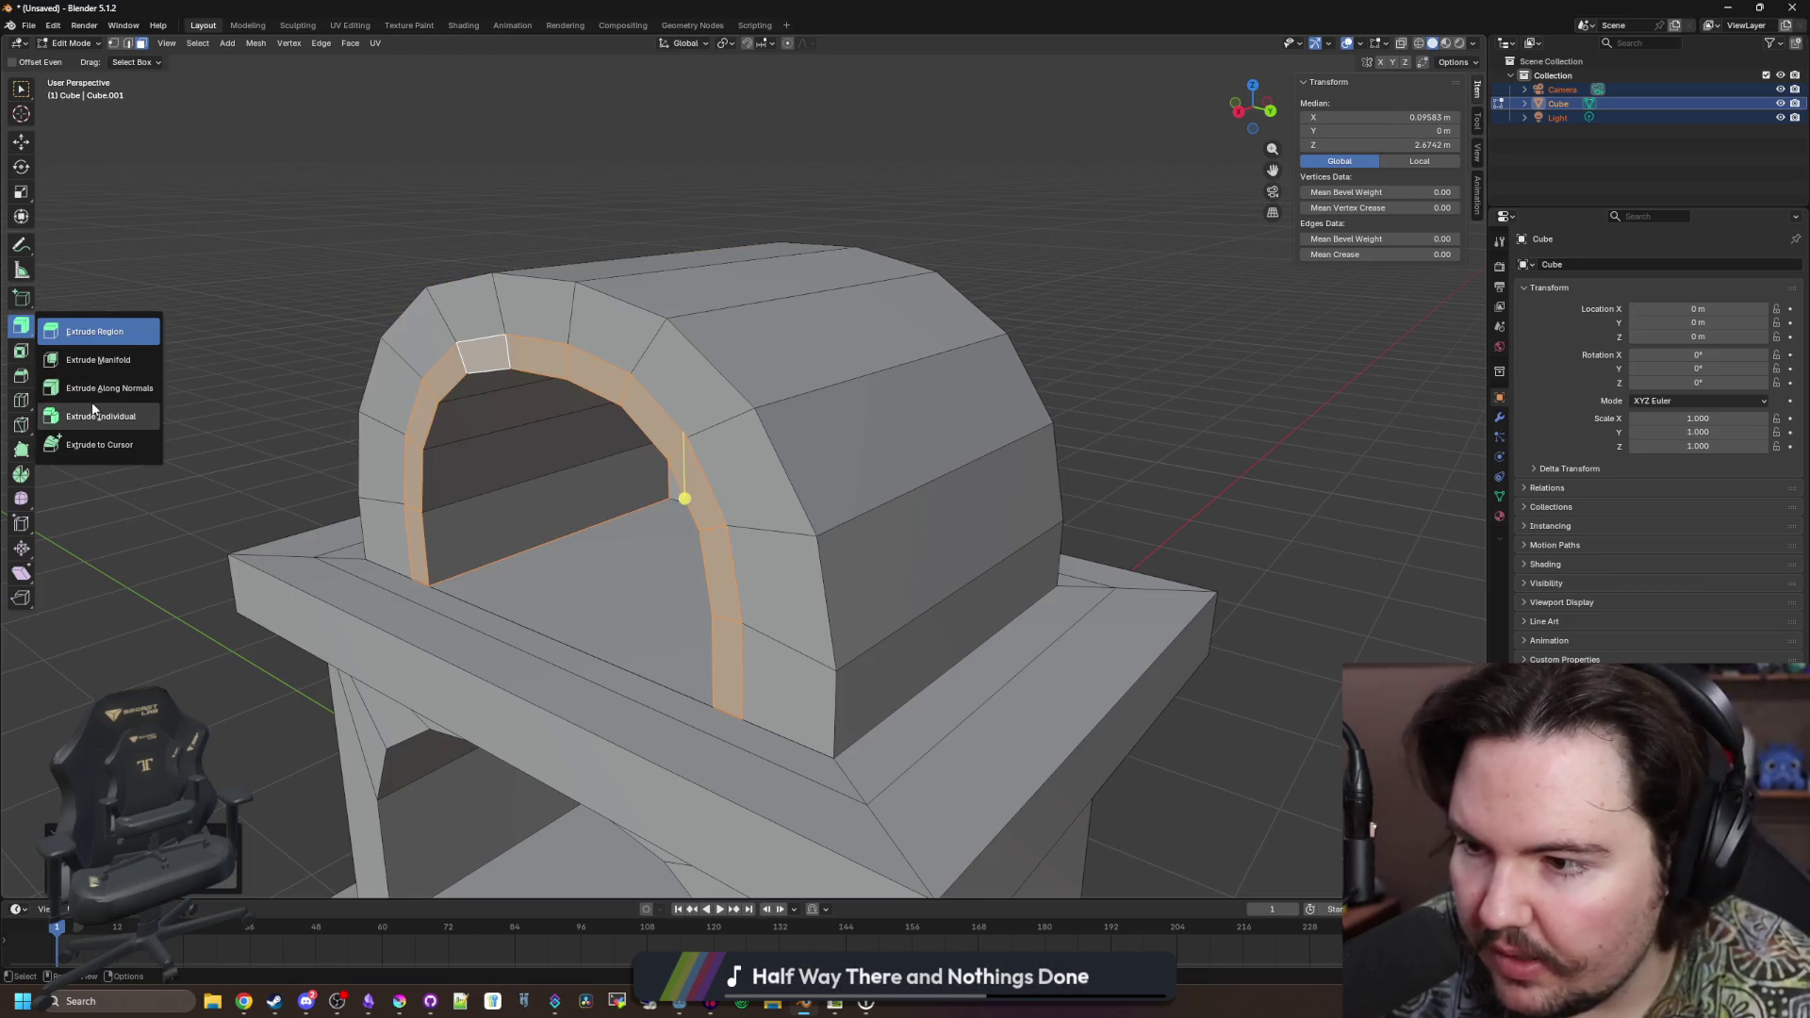
pyautogui.moveTo(685, 501)
pyautogui.mouseDown()
pyautogui.moveTo(686, 59)
pyautogui.moveTo(686, 497)
pyautogui.moveTo(339, 387)
pyautogui.moveTo(647, 466)
pyautogui.mouseUp()
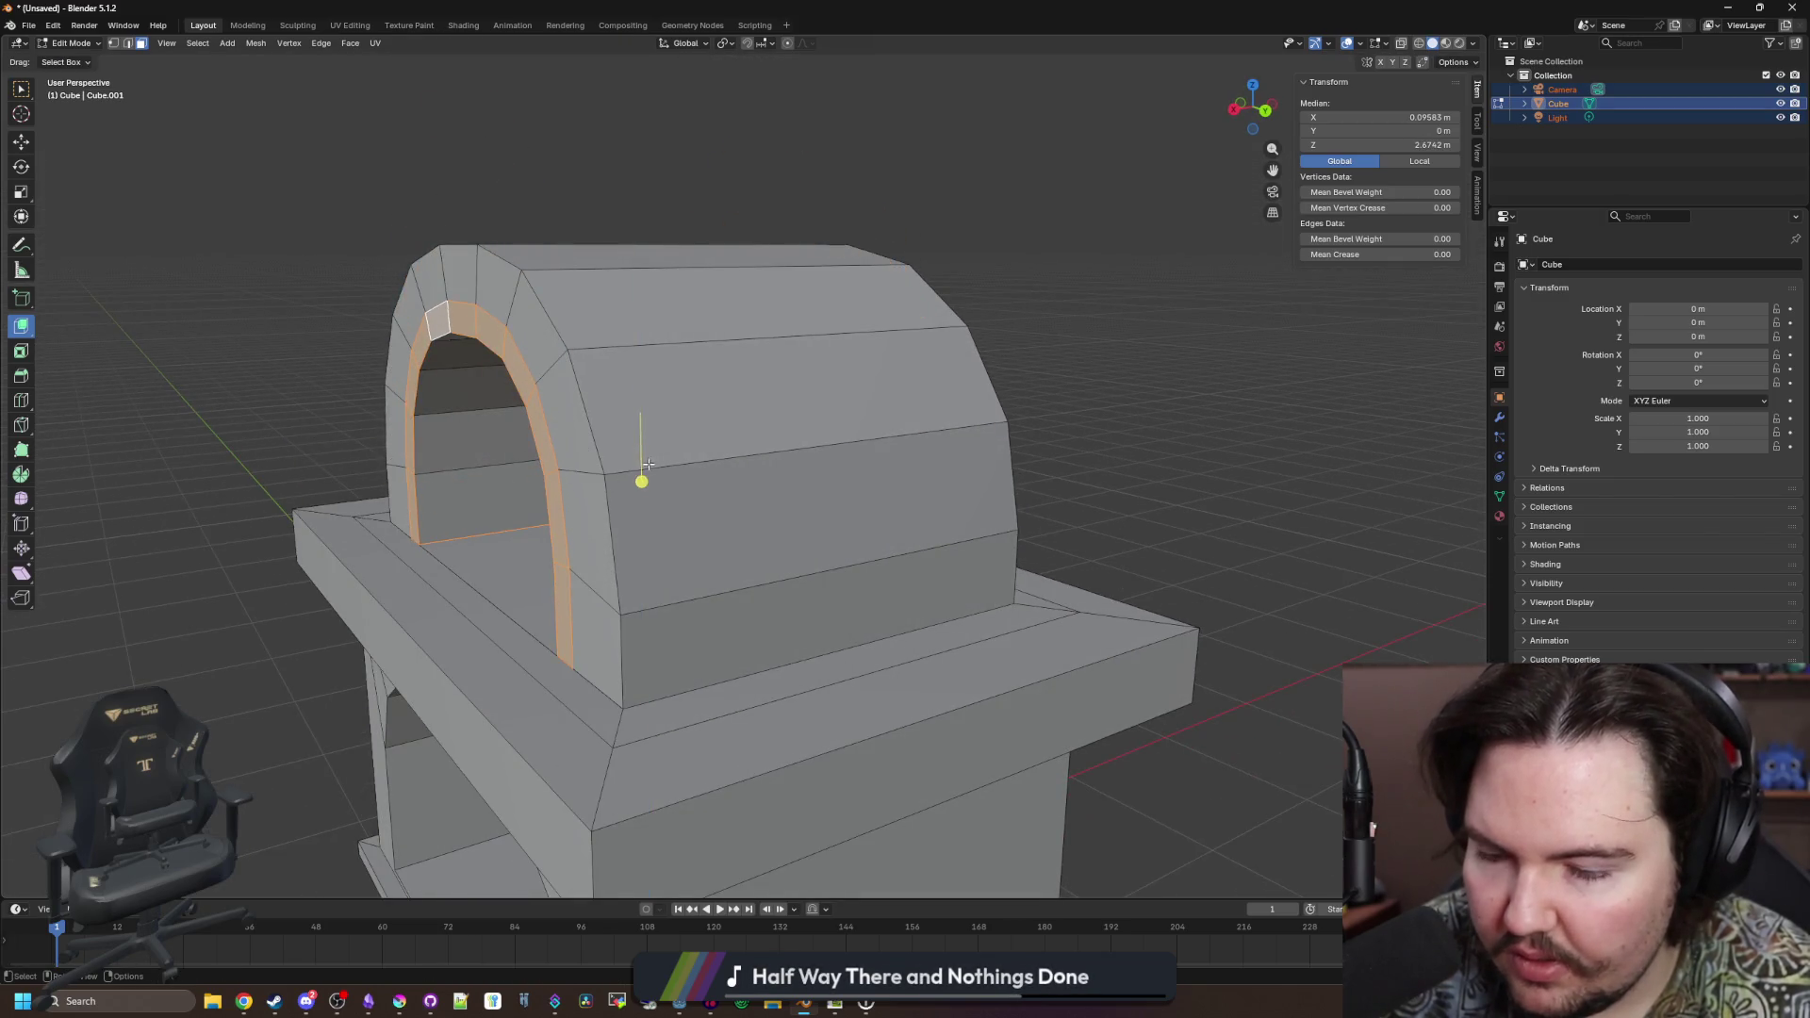
pyautogui.rightClick(648, 463)
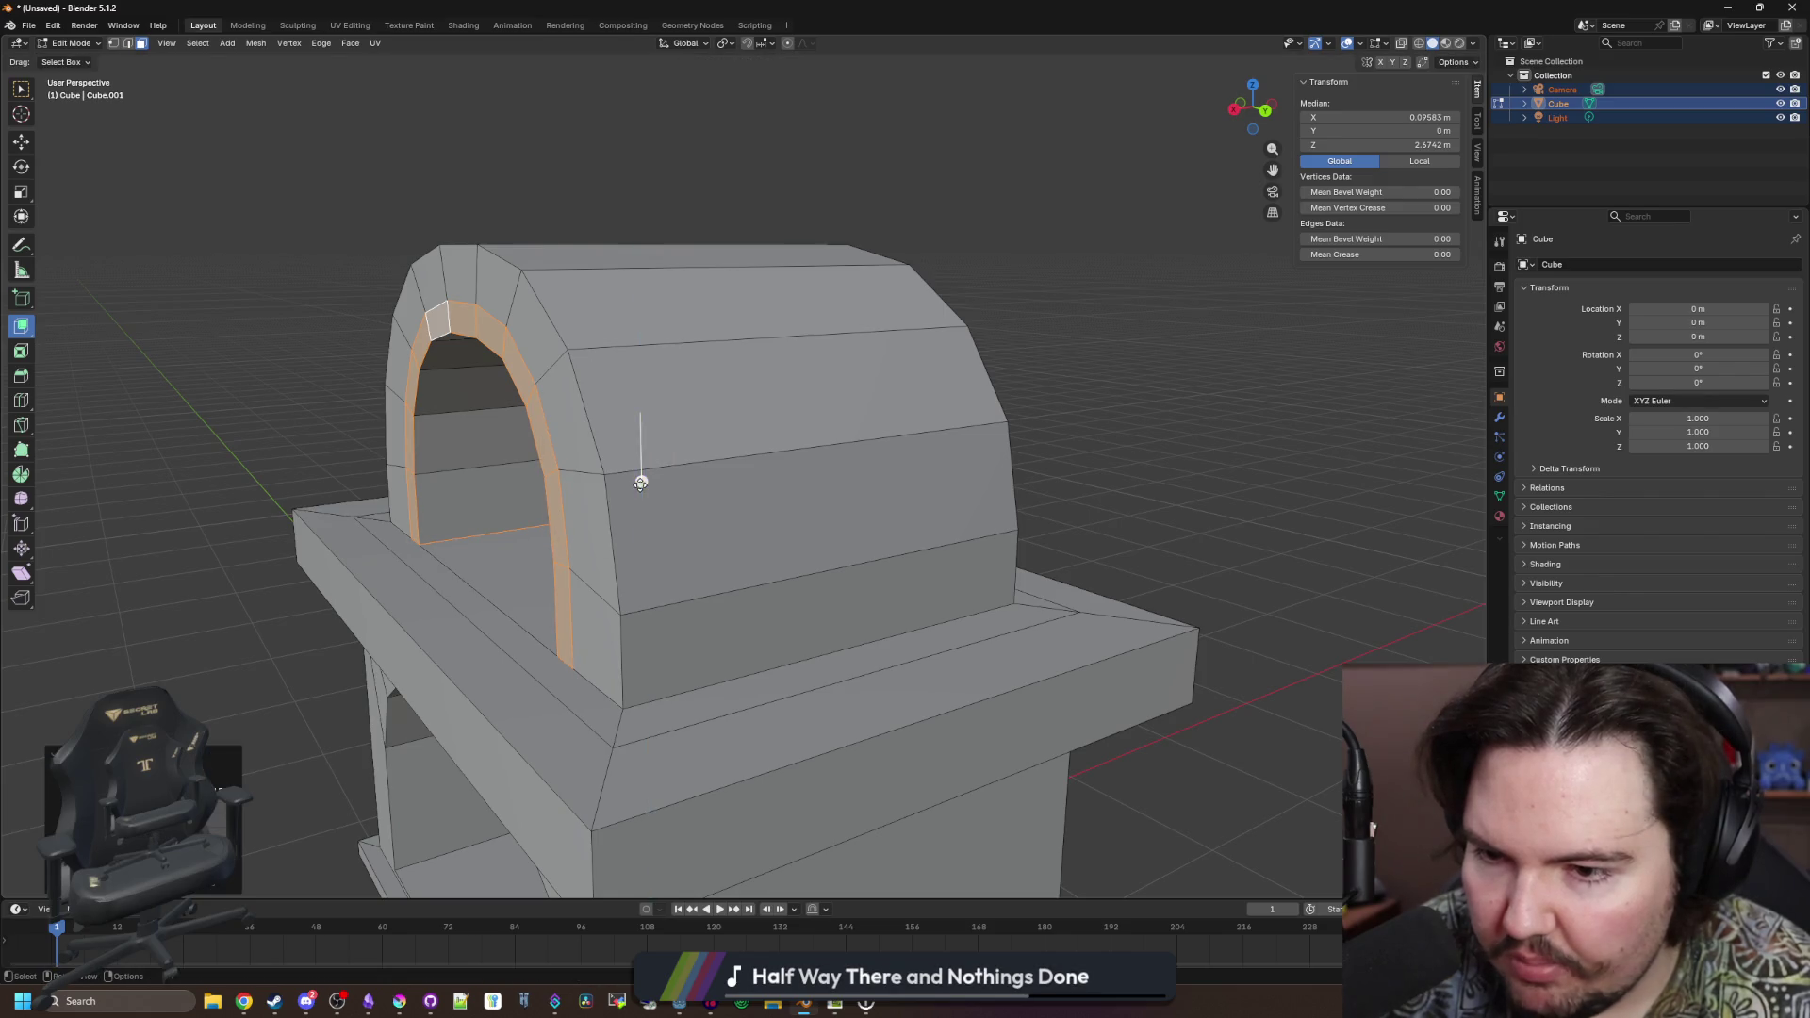
pyautogui.moveTo(641, 481)
pyautogui.mouseDown()
pyautogui.moveTo(614, 485)
pyautogui.moveTo(691, 477)
pyautogui.moveTo(659, 479)
pyautogui.mouseUp()
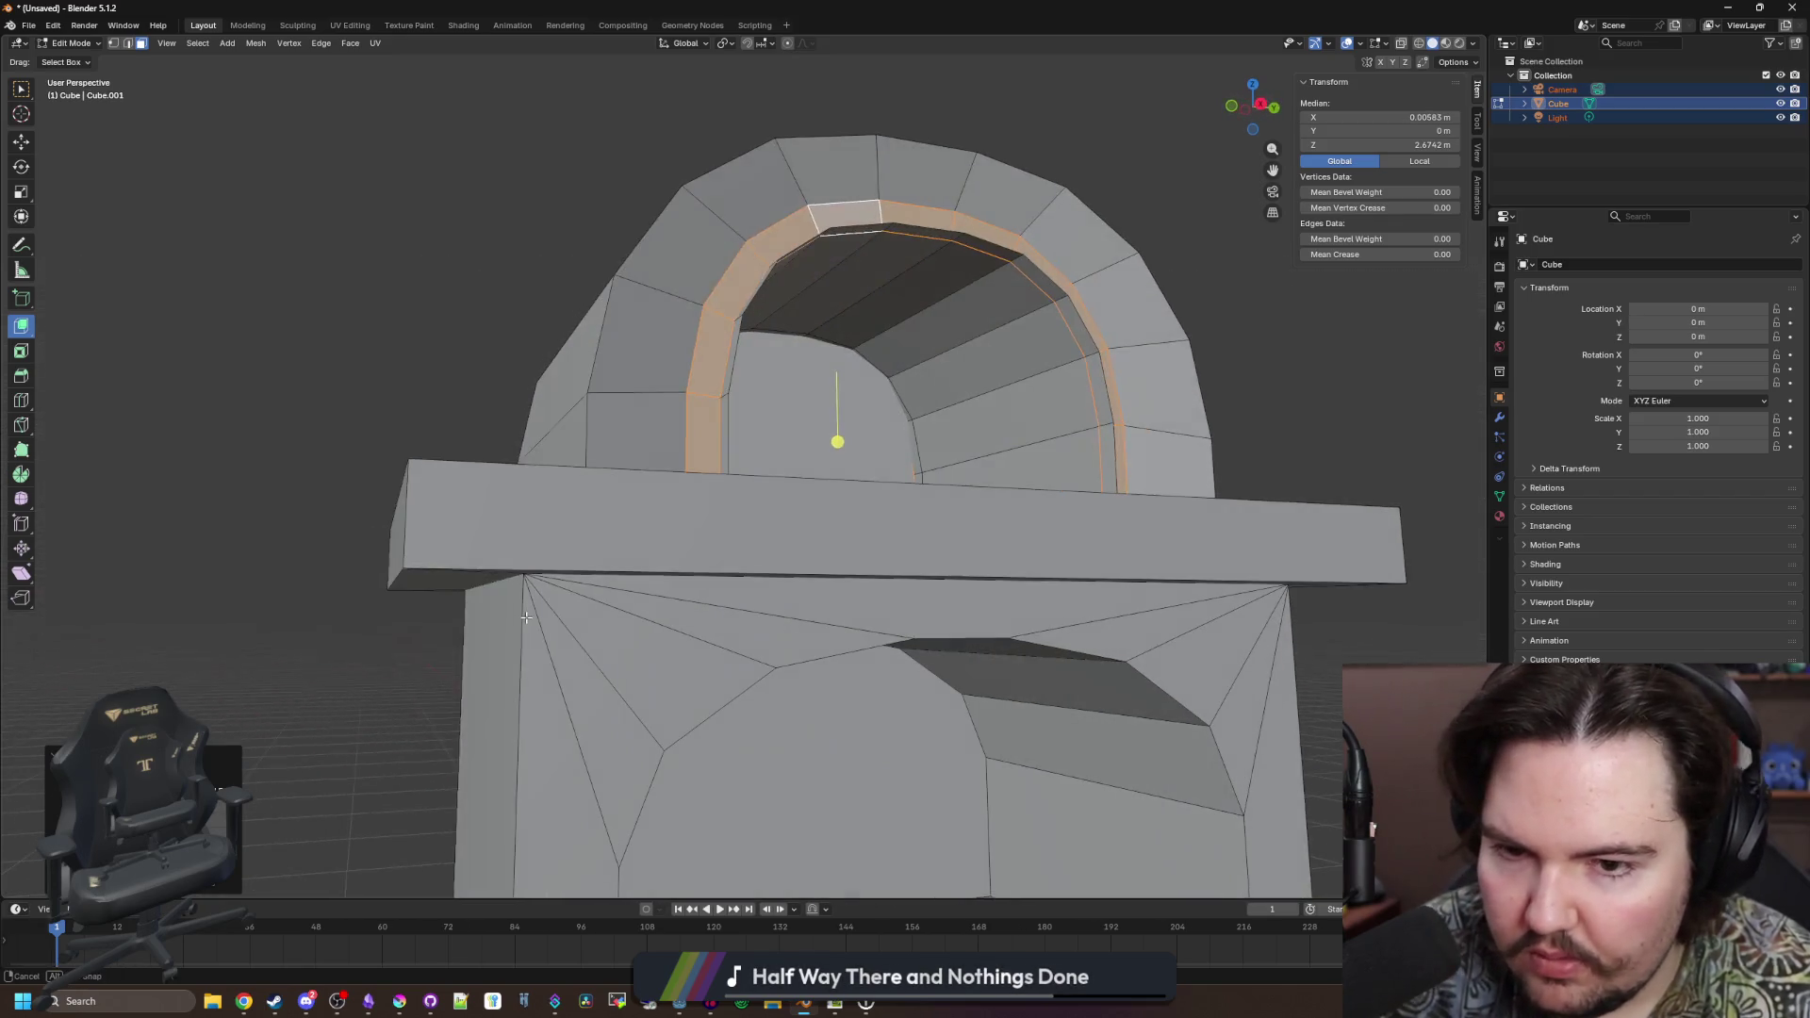
pyautogui.rightClick(542, 592)
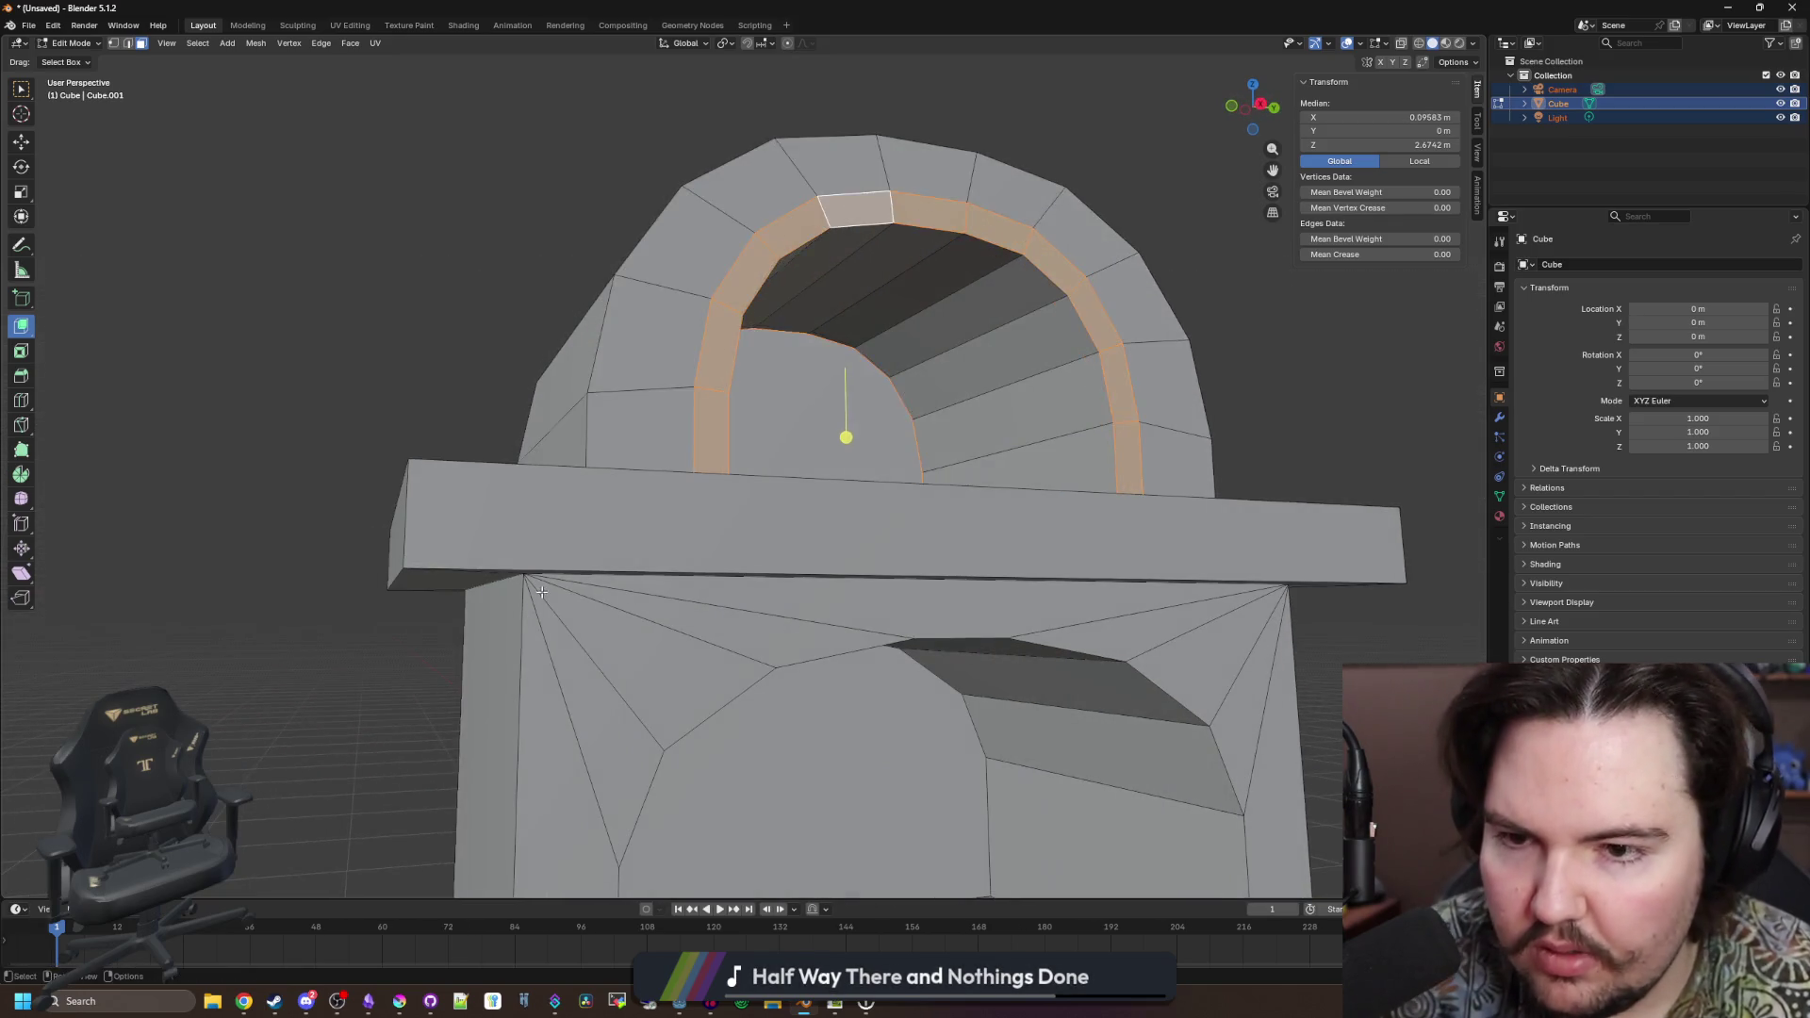
# - Select all vertices, run Clean Up > Merge by Distance, and switch to Object Mode
pyautogui.press('Tab')
pyautogui.press('Tab')
pyautogui.press('1')
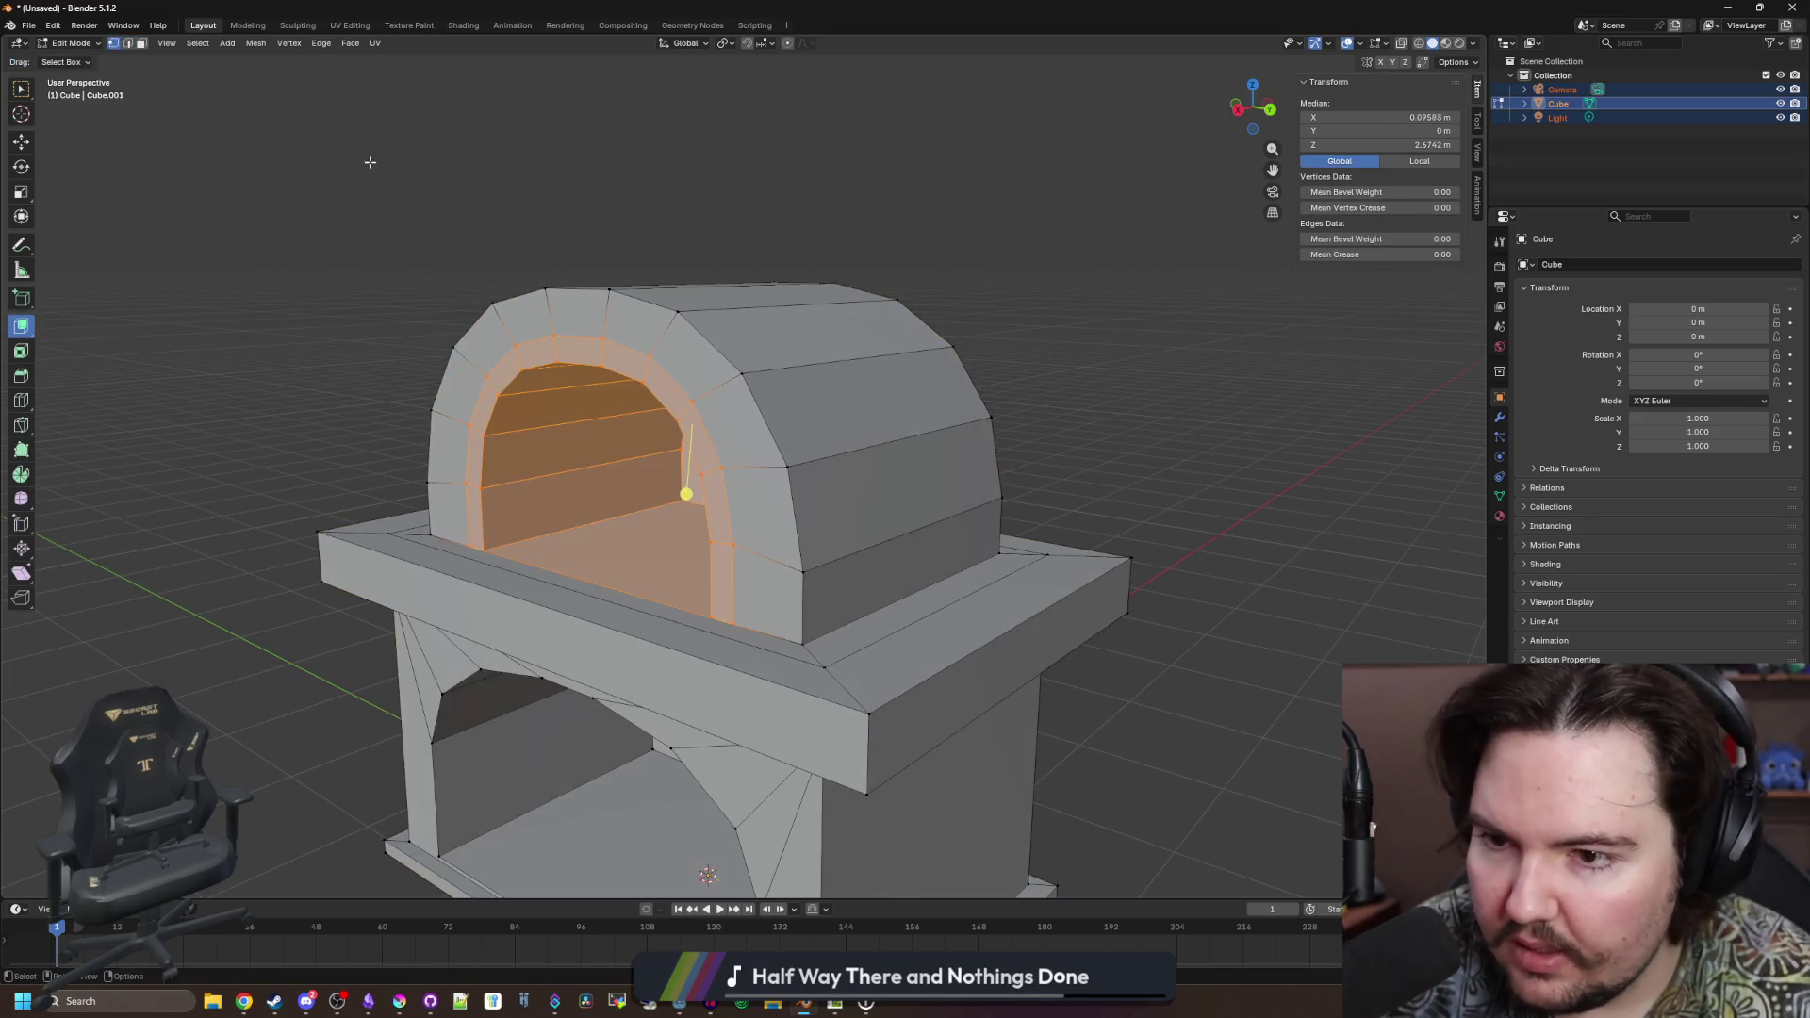
pyautogui.press('a')
pyautogui.click(255, 44)
pyautogui.moveTo(328, 371)
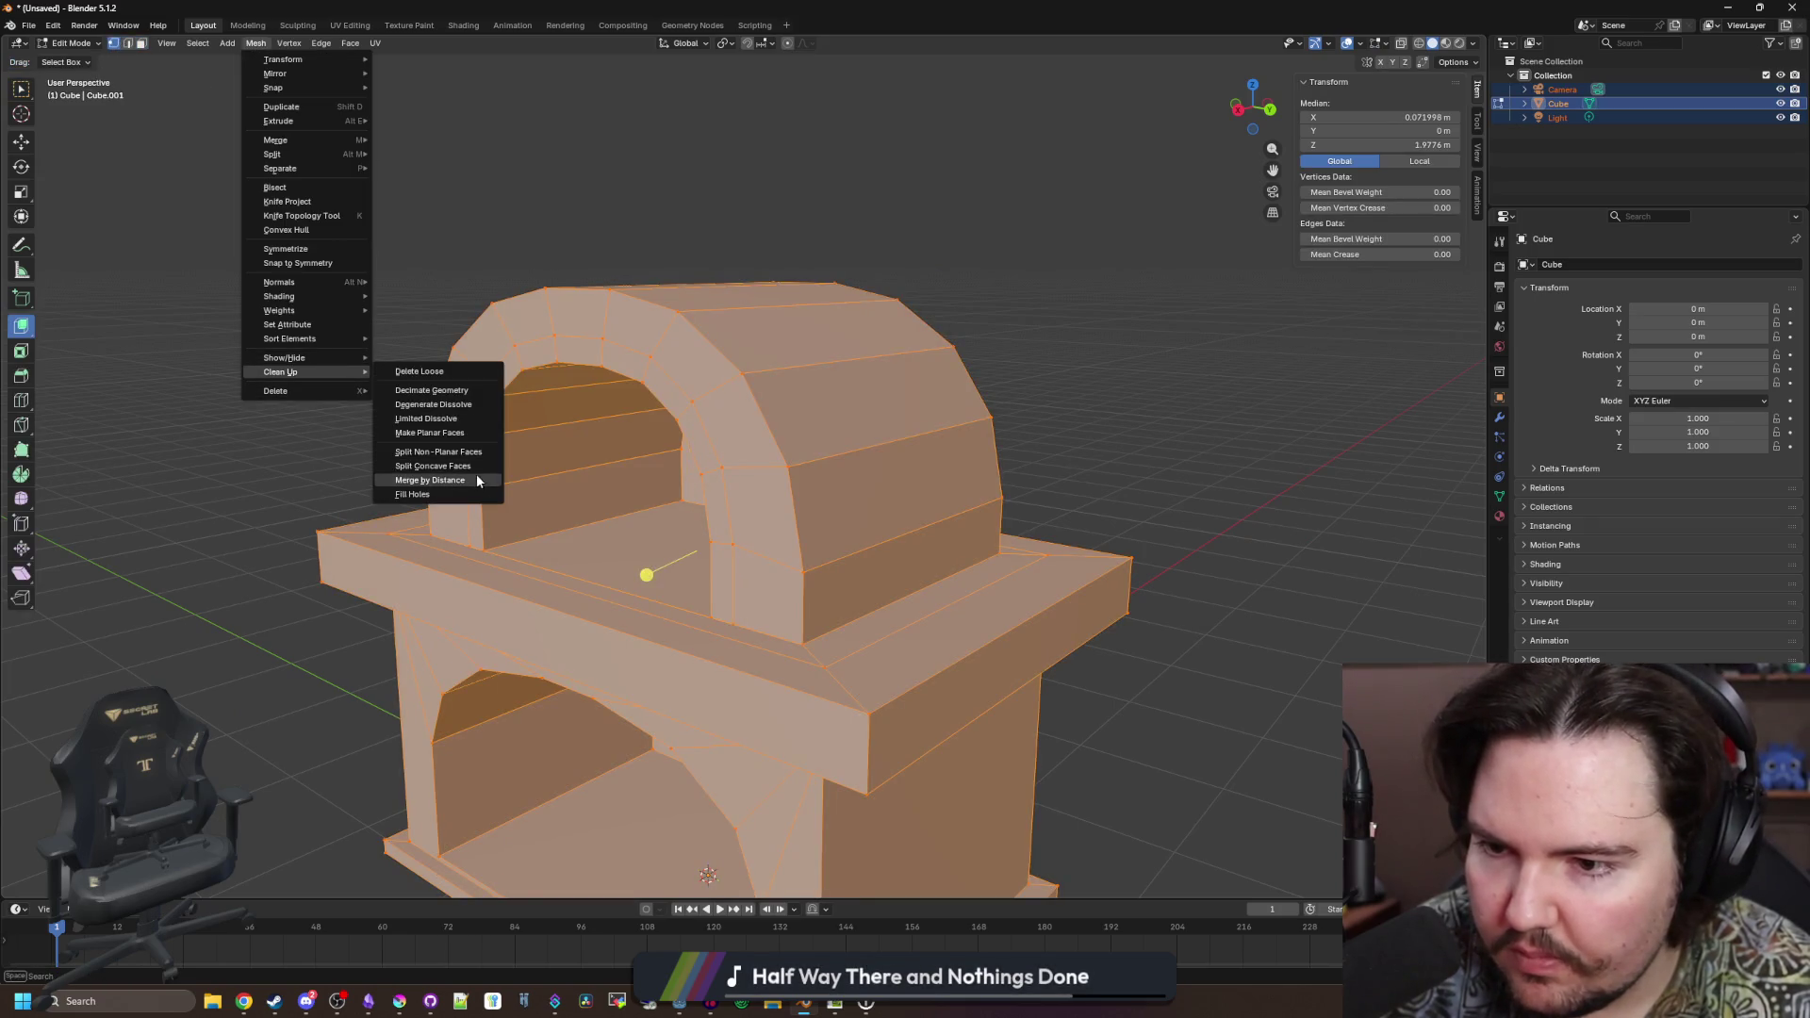
pyautogui.click(477, 473)
pyautogui.press('Tab')
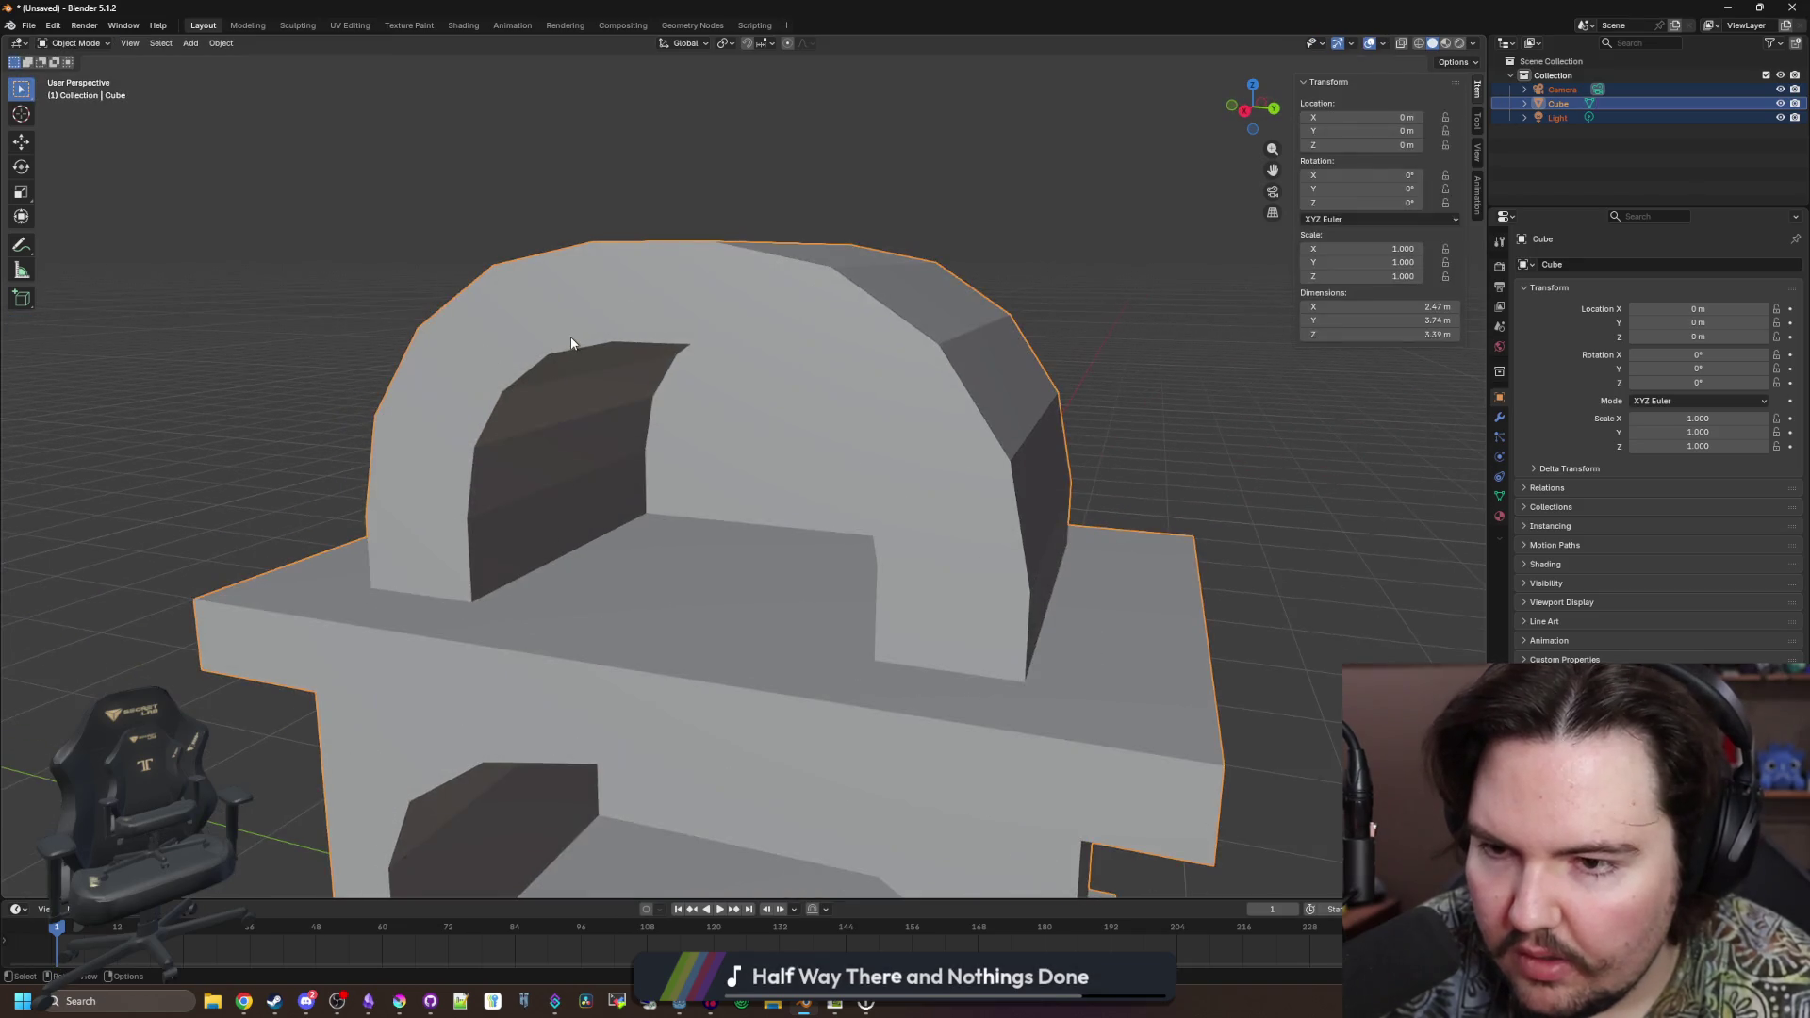
# - Select the inner arch face loop and extrude it inward along its normals
pyautogui.press('Tab')
pyautogui.click(526, 331)
pyautogui.press('3')
pyautogui.keyDown('alt'); pyautogui.click(520, 323); pyautogui.keyUp('alt')
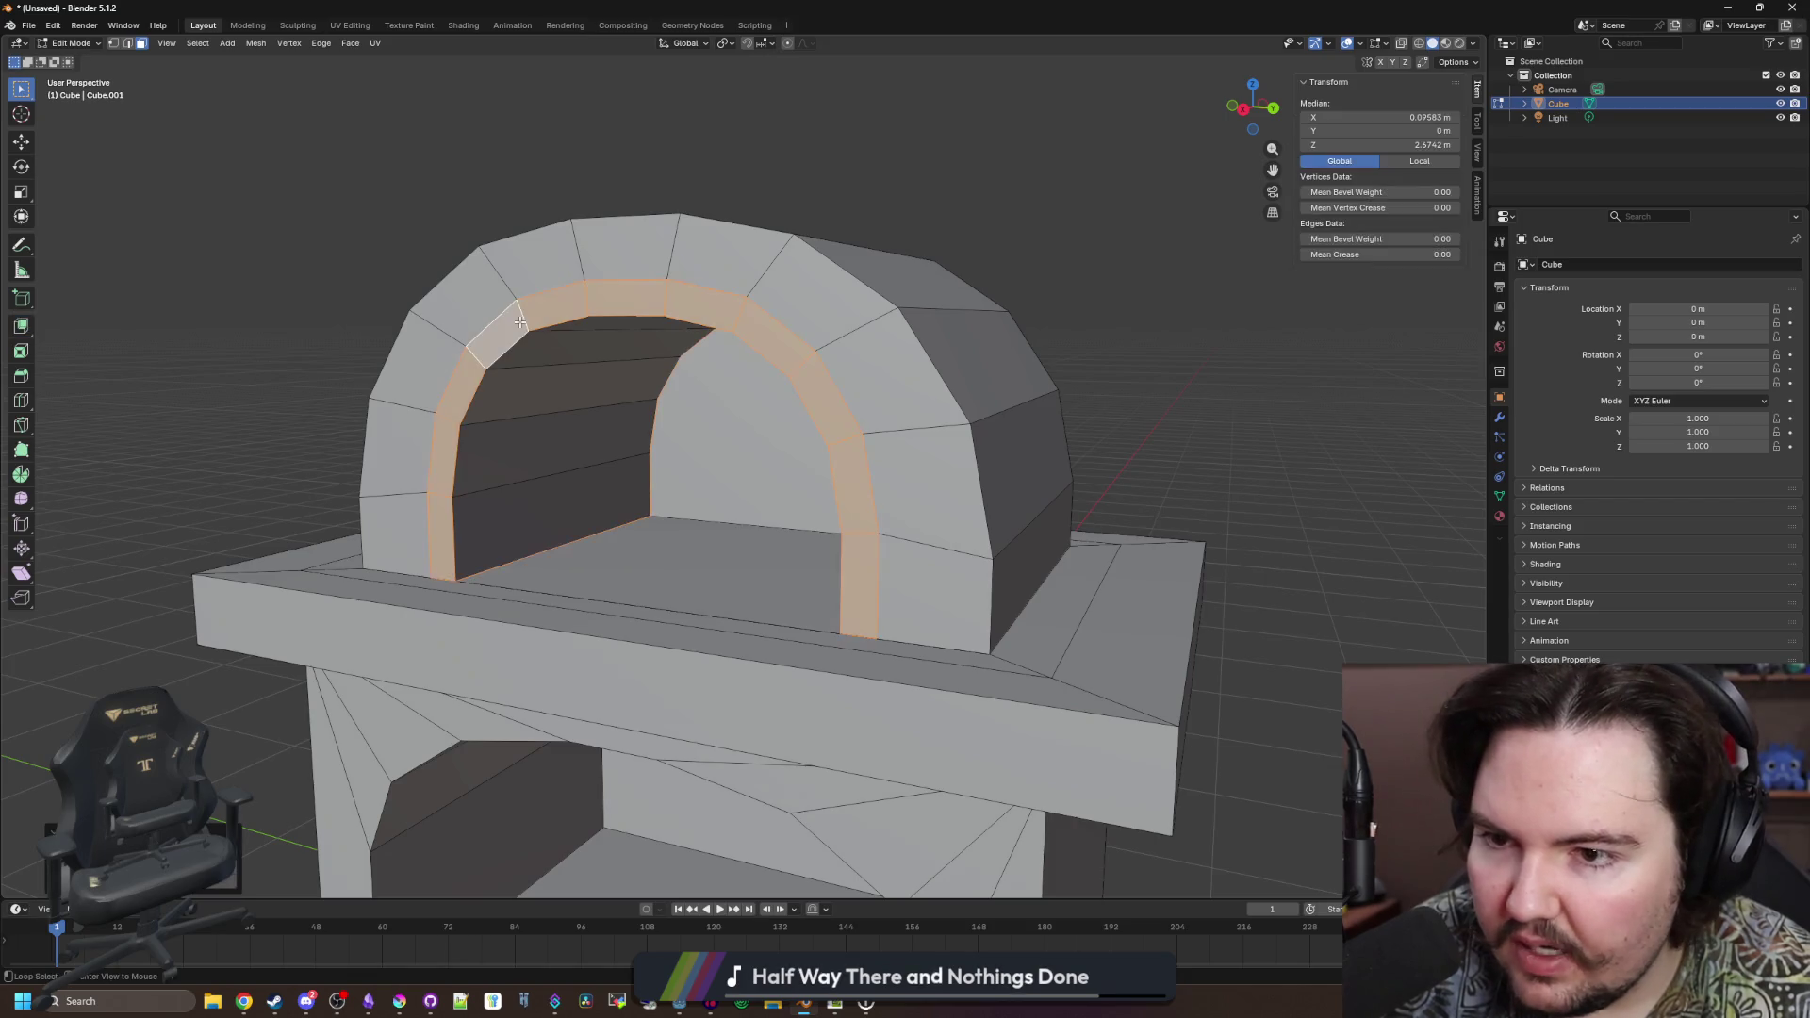
pyautogui.moveTo(26, 335); pyautogui.dragTo(113, 384)
pyautogui.moveTo(716, 468)
pyautogui.mouseDown()
pyautogui.moveTo(717, 495)
pyautogui.moveTo(217, 726)
pyautogui.mouseUp()
pyautogui.press('e')
pyautogui.press('x')
pyautogui.click(611, 545)
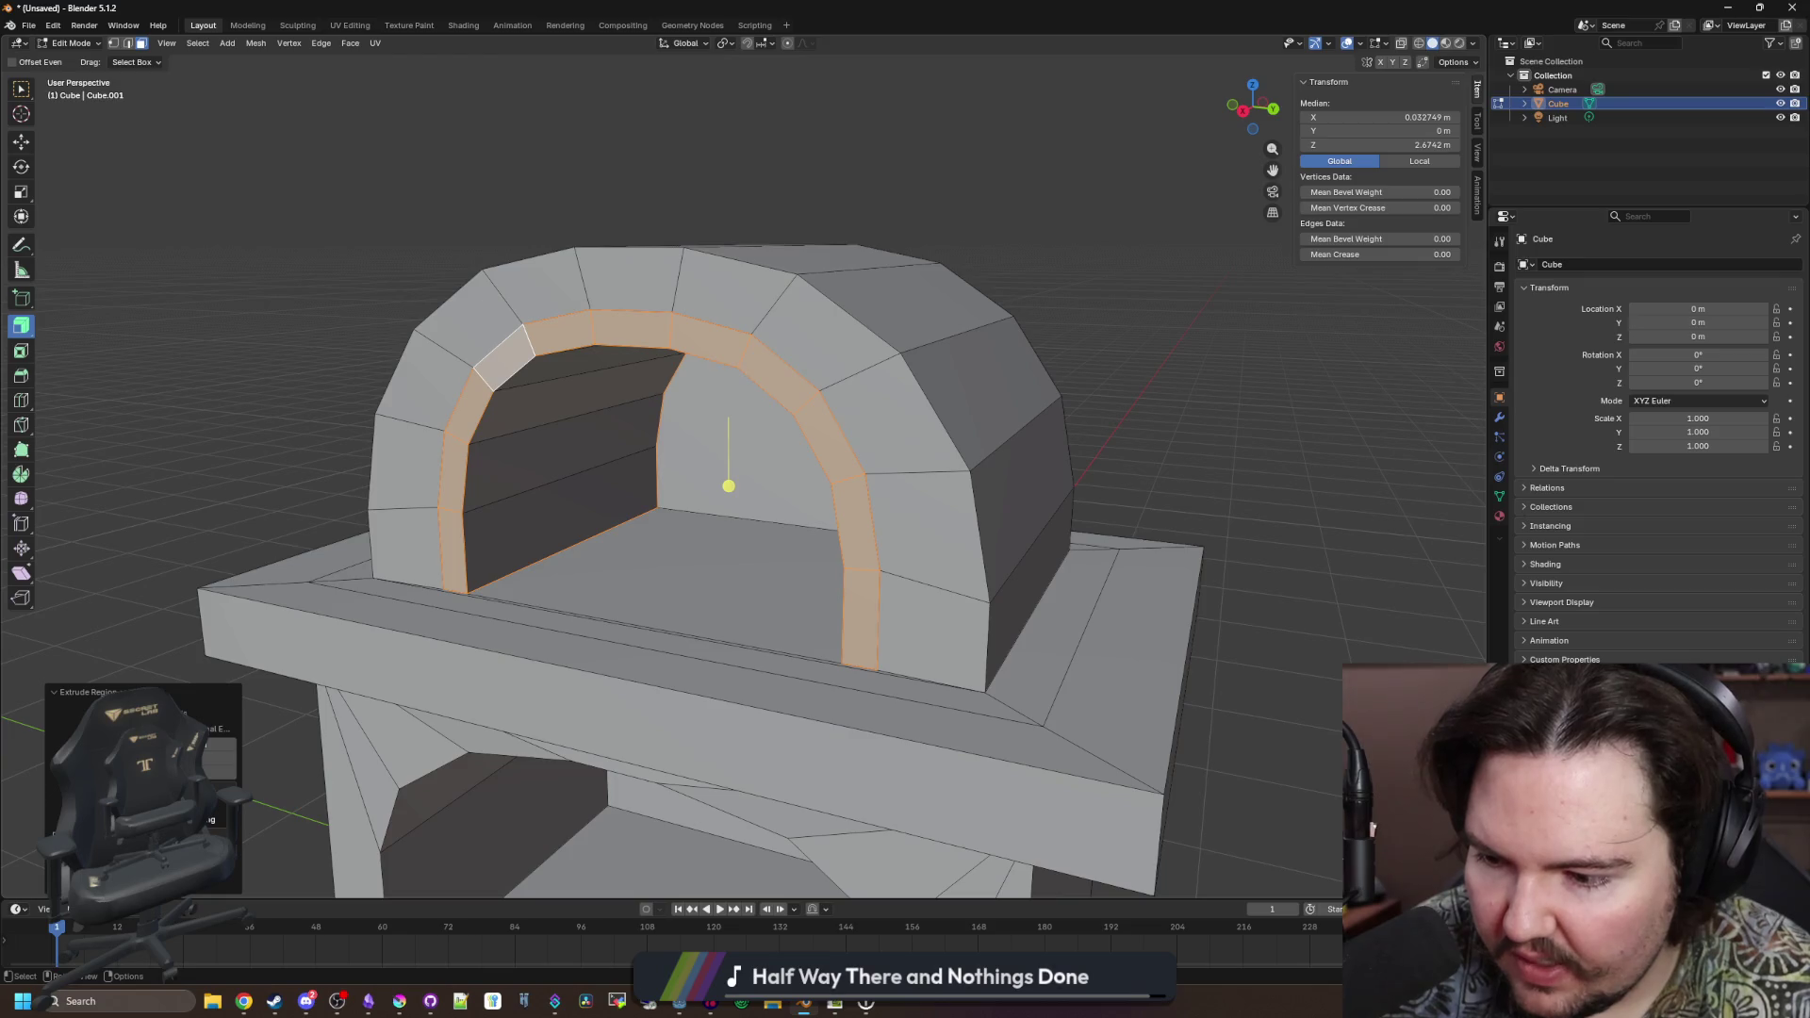
# - Slide a vertex on the arch along its edge to adjust the arch edge loop
pyautogui.moveTo(544, 573); pyautogui.dragTo(539, 538)
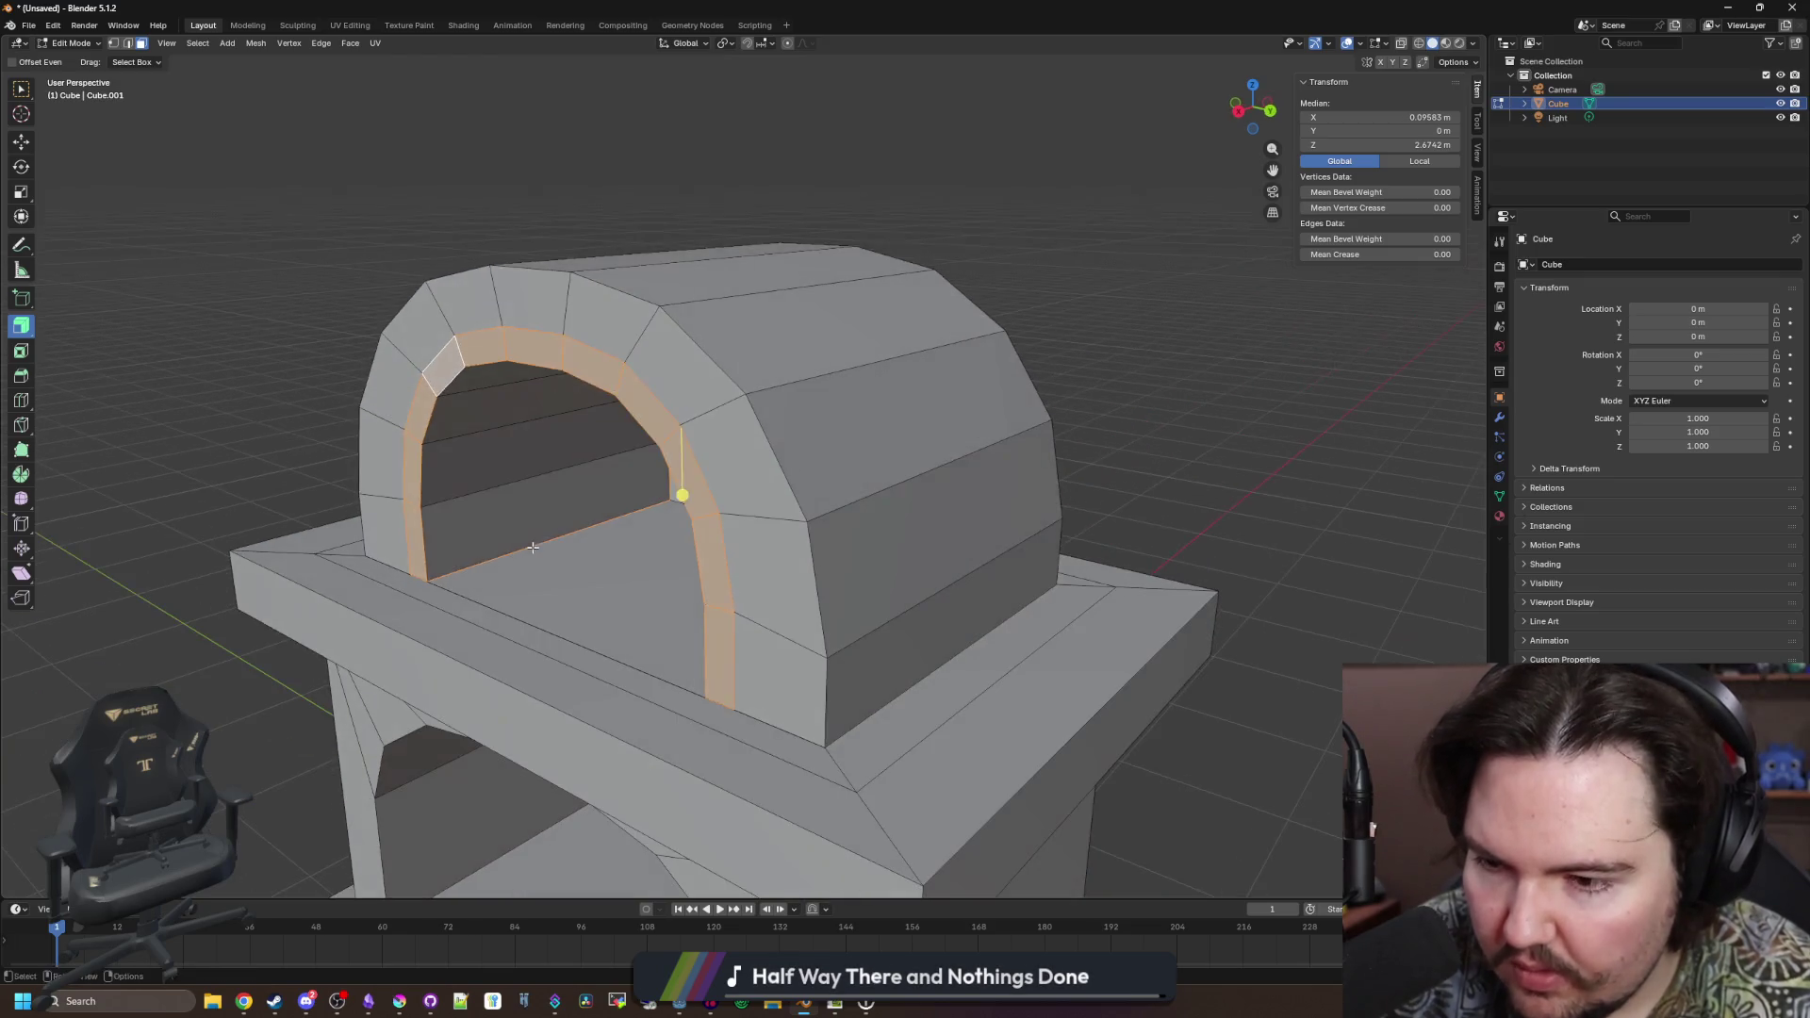
pyautogui.hotkey('alt', 'a')
pyautogui.press('1')
pyautogui.click(463, 366)
pyautogui.hotkey('shift', 'v')
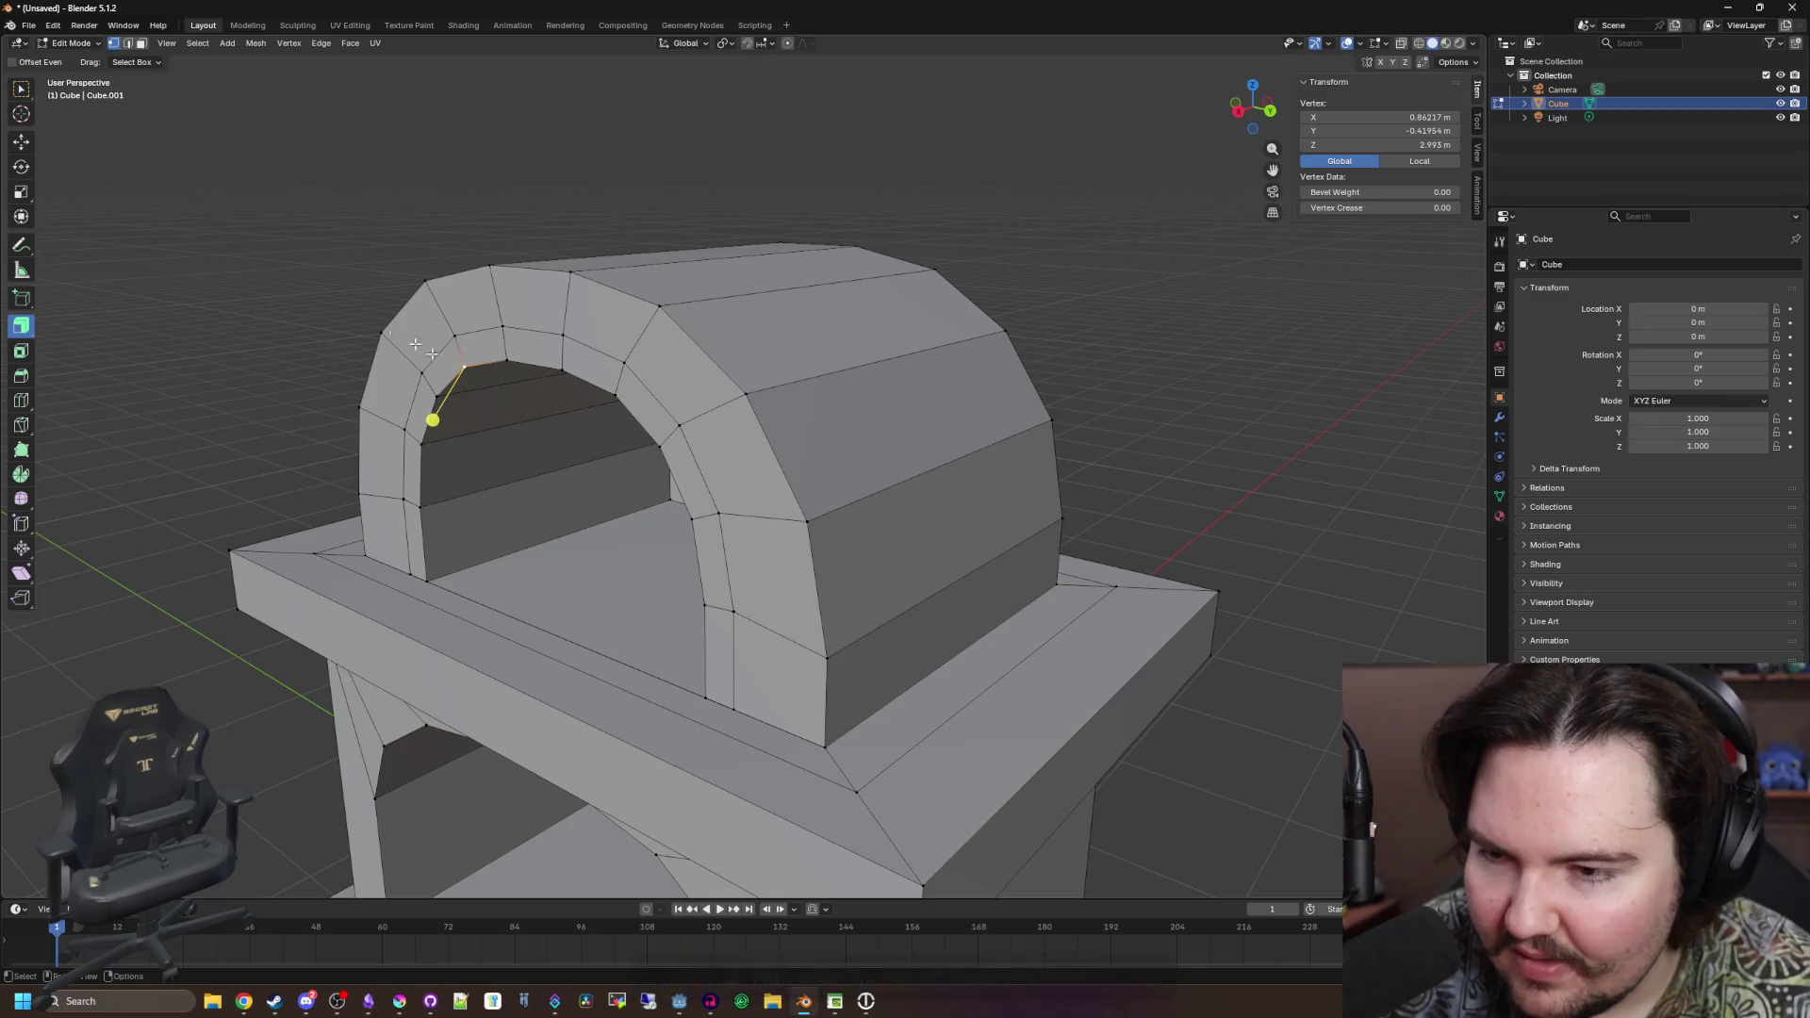
pyautogui.keyDown('alt'); pyautogui.click(452, 356); pyautogui.keyUp('alt')
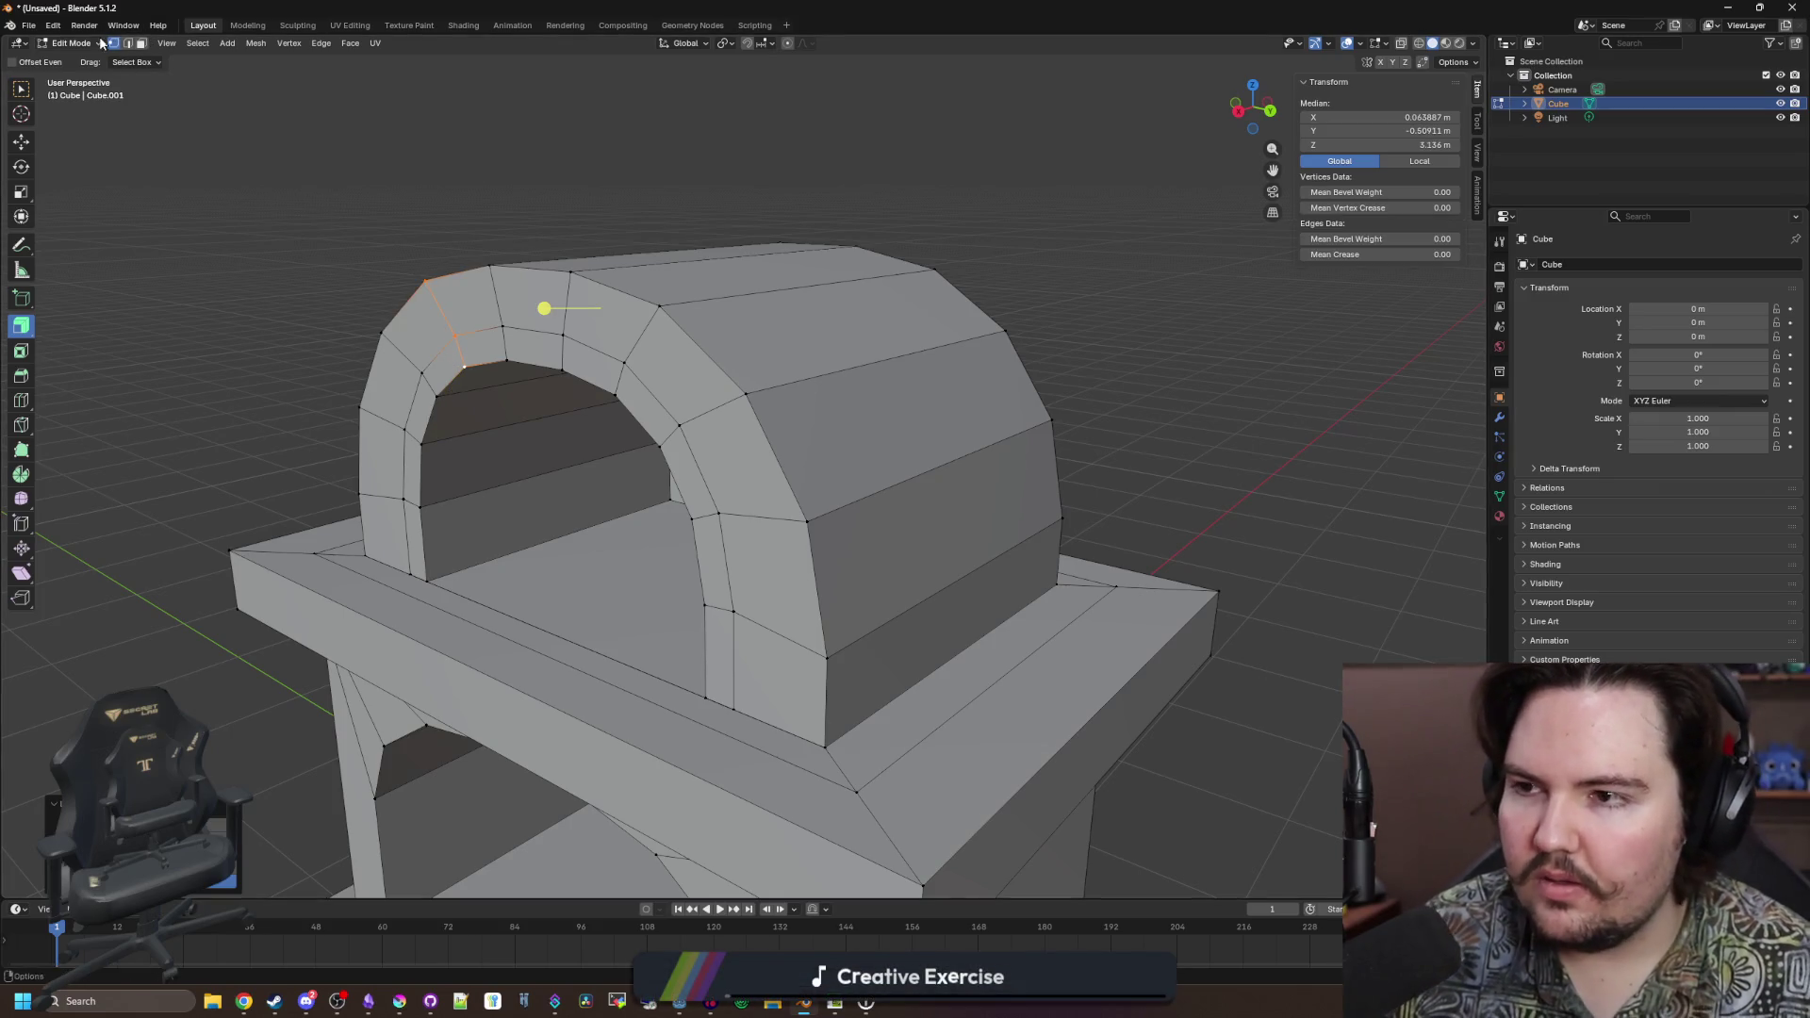
# - Reselect the ring of arch faces and push it inward to form the recessed step
pyautogui.click(143, 44)
pyautogui.click(21, 89)
pyautogui.keyDown('alt'); pyautogui.click(454, 360); pyautogui.keyUp('alt')
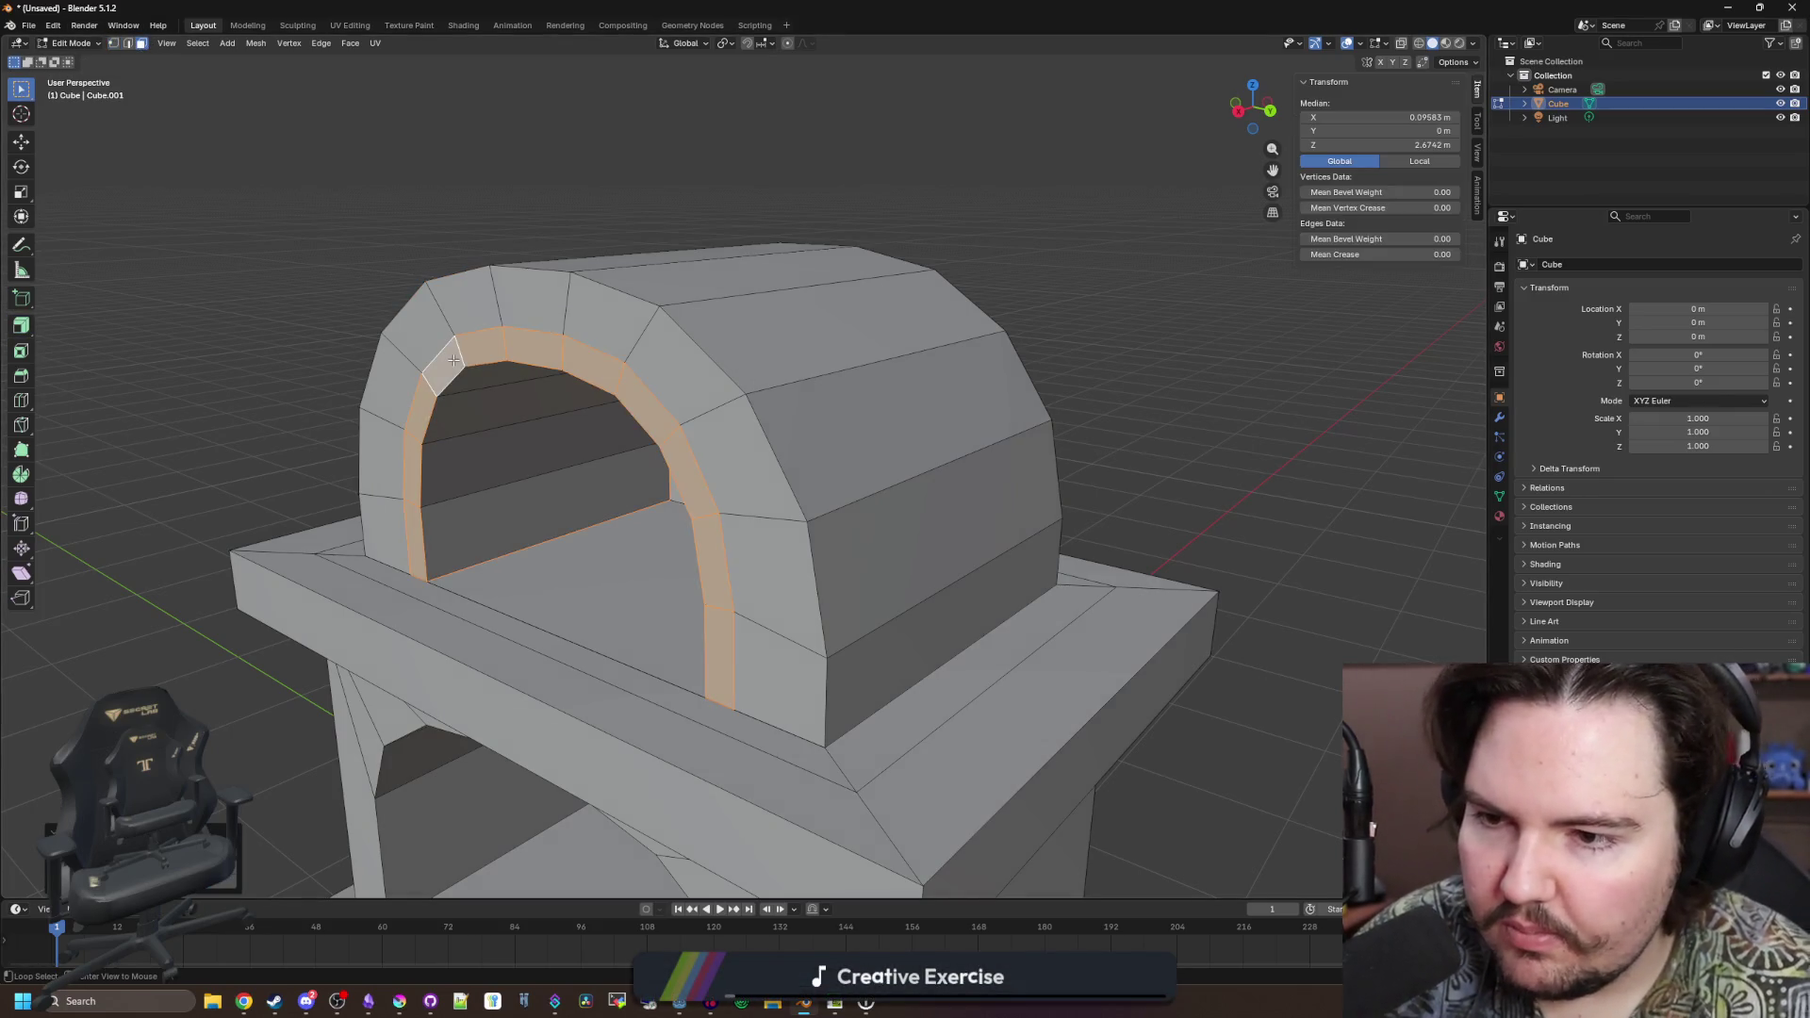
pyautogui.click(22, 324)
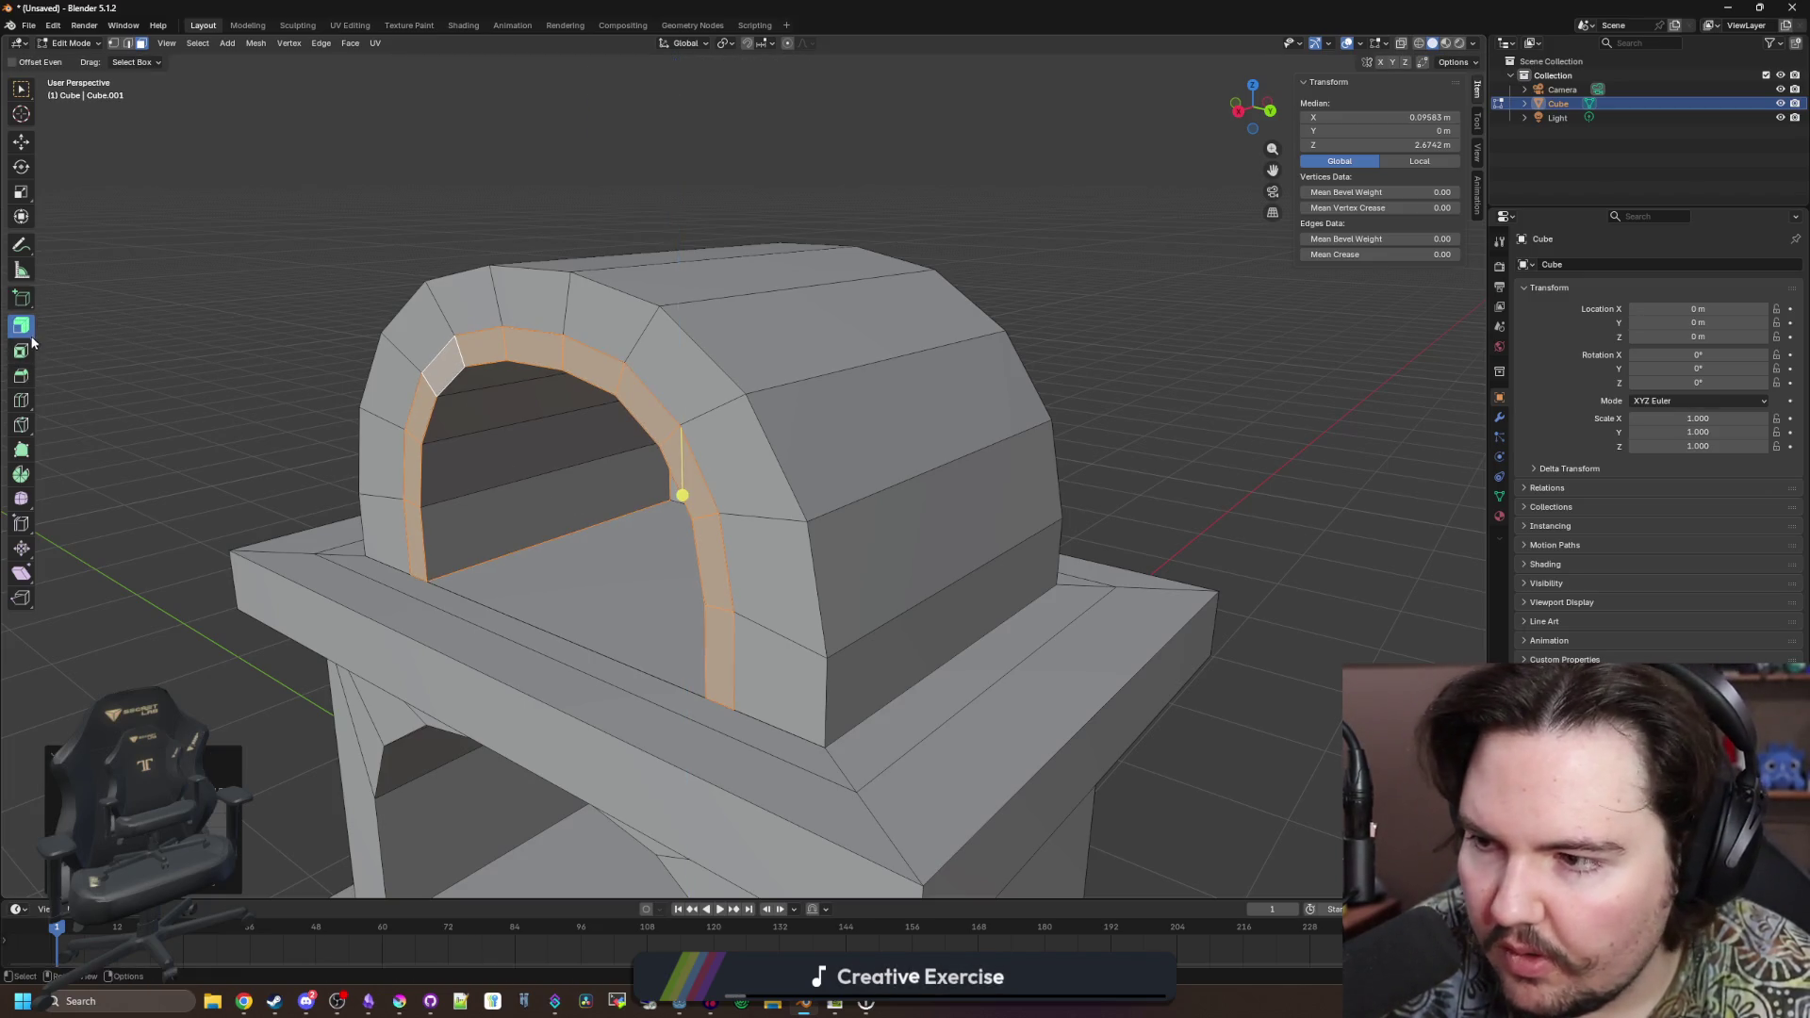
pyautogui.moveTo(29, 332); pyautogui.dragTo(90, 328)
pyautogui.moveTo(683, 476)
pyautogui.mouseDown()
pyautogui.moveTo(618, 522)
pyautogui.moveTo(679, 432)
pyautogui.moveTo(667, 478)
pyautogui.mouseUp()
pyautogui.rightClick(679, 475)
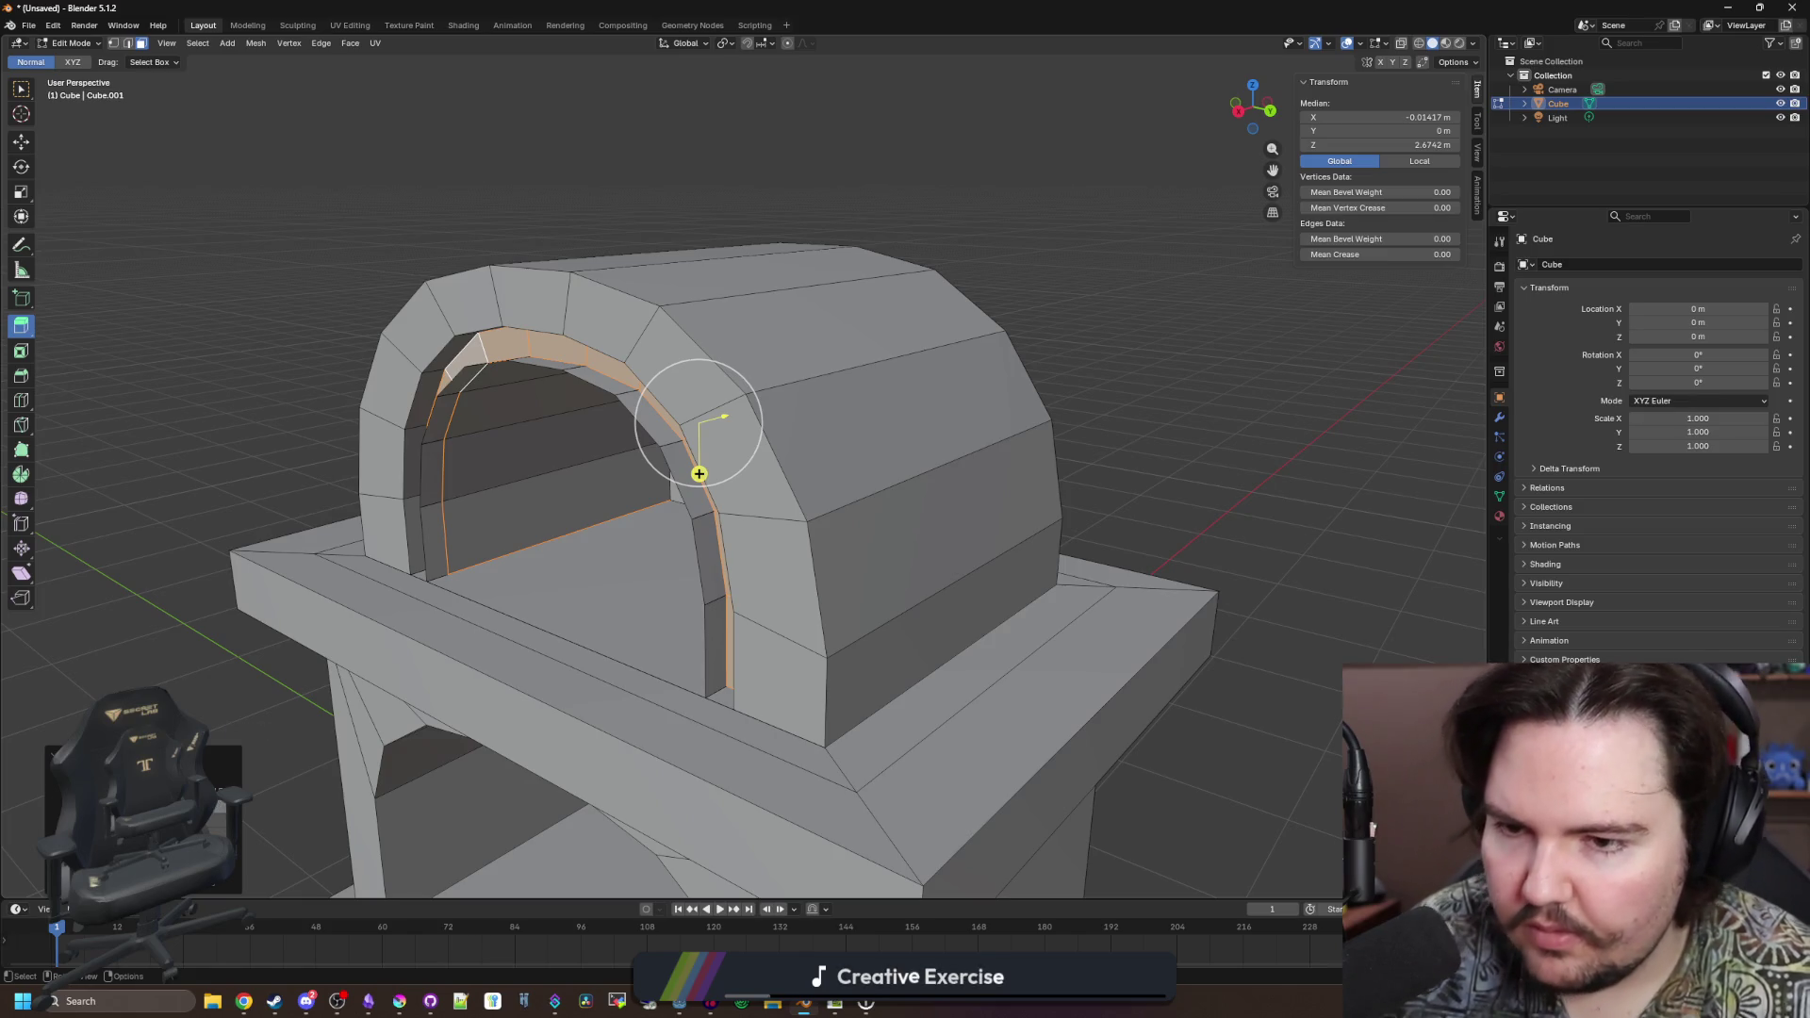
pyautogui.moveTo(699, 474); pyautogui.dragTo(697, 474)
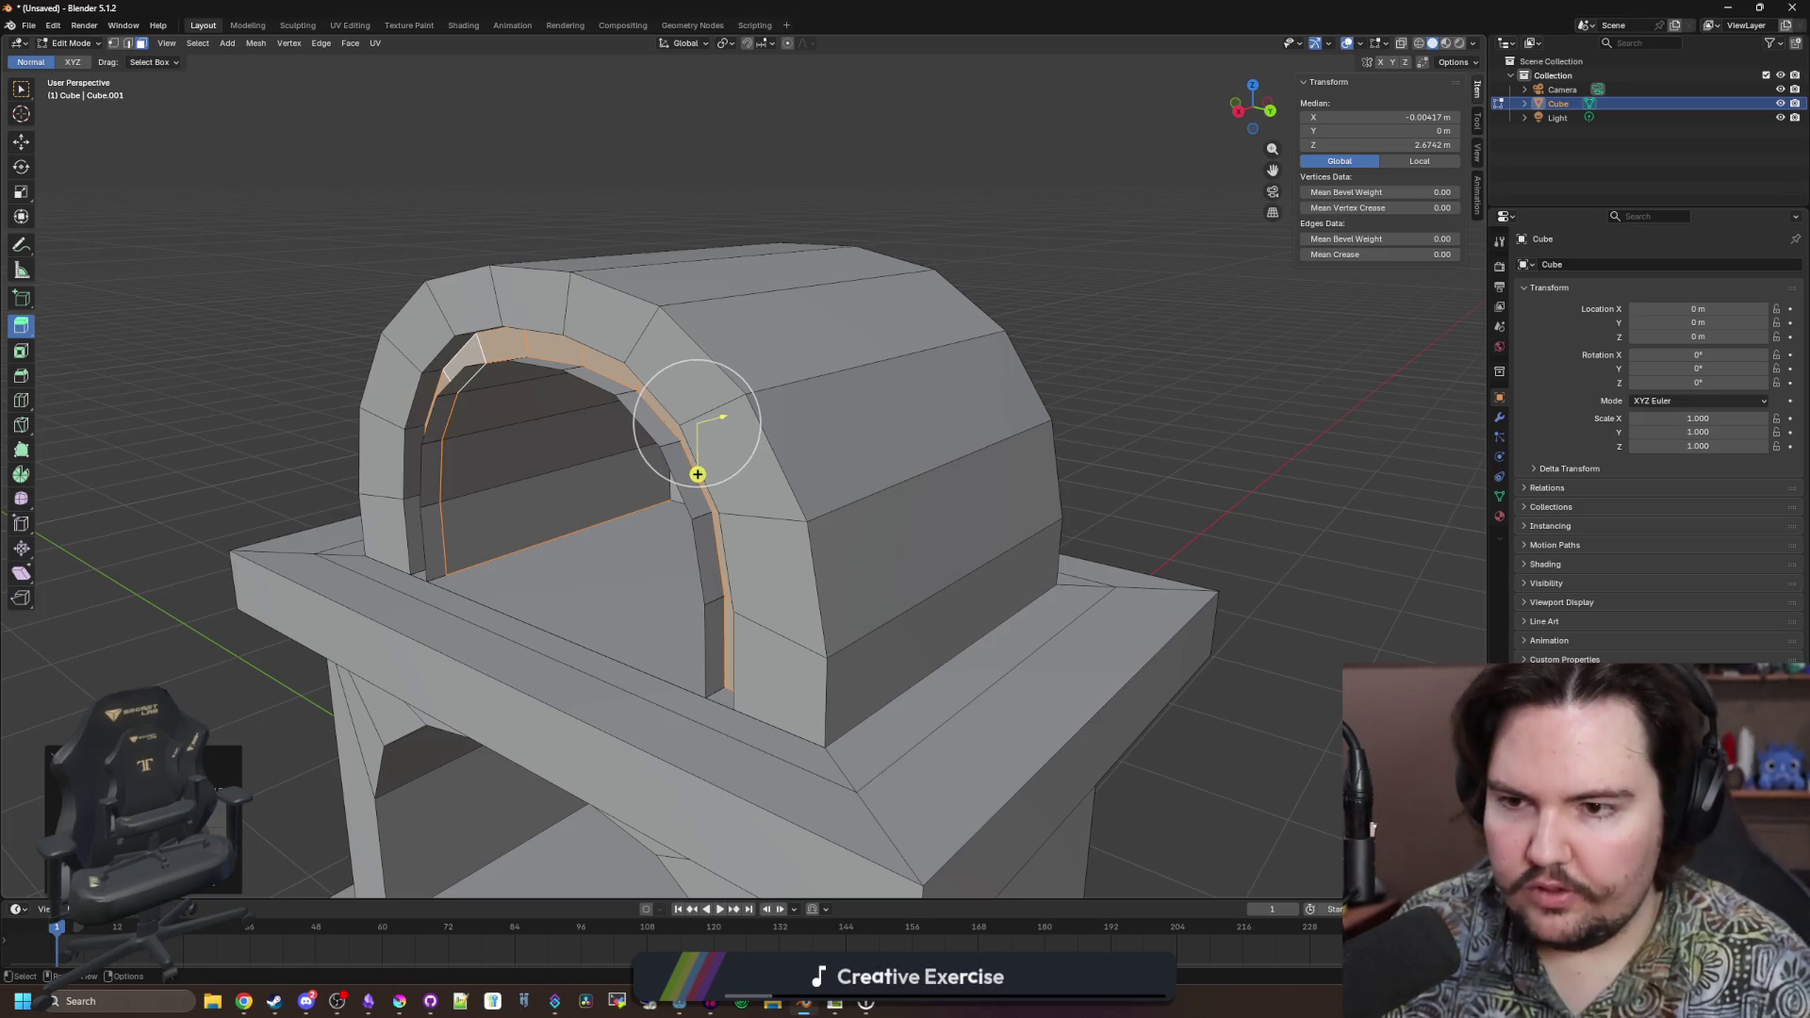
pyautogui.hotkey('alt', 'a')
pyautogui.click(114, 43)
pyautogui.click(20, 92)
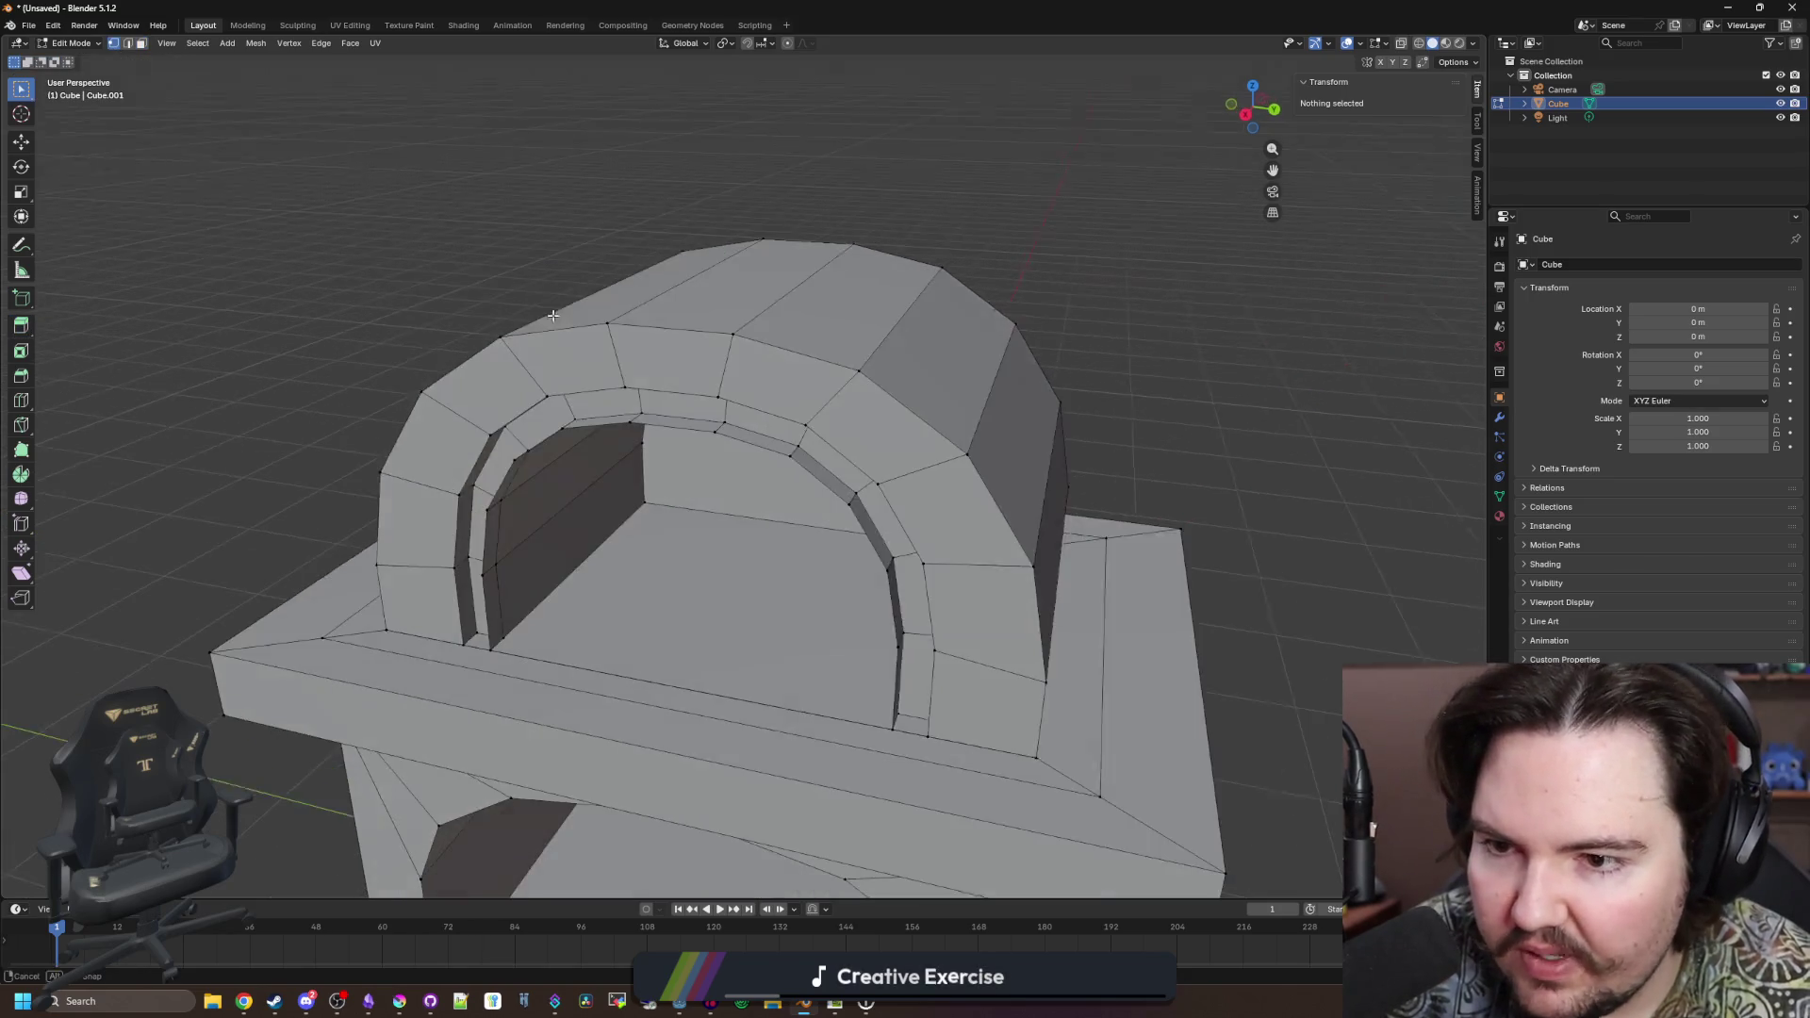
# - Merge stray vertex pairs at last, working up the left side of the arch
pyautogui.click(686, 721)
pyautogui.keyDown('shift'); pyautogui.click(670, 716); pyautogui.keyUp('shift')
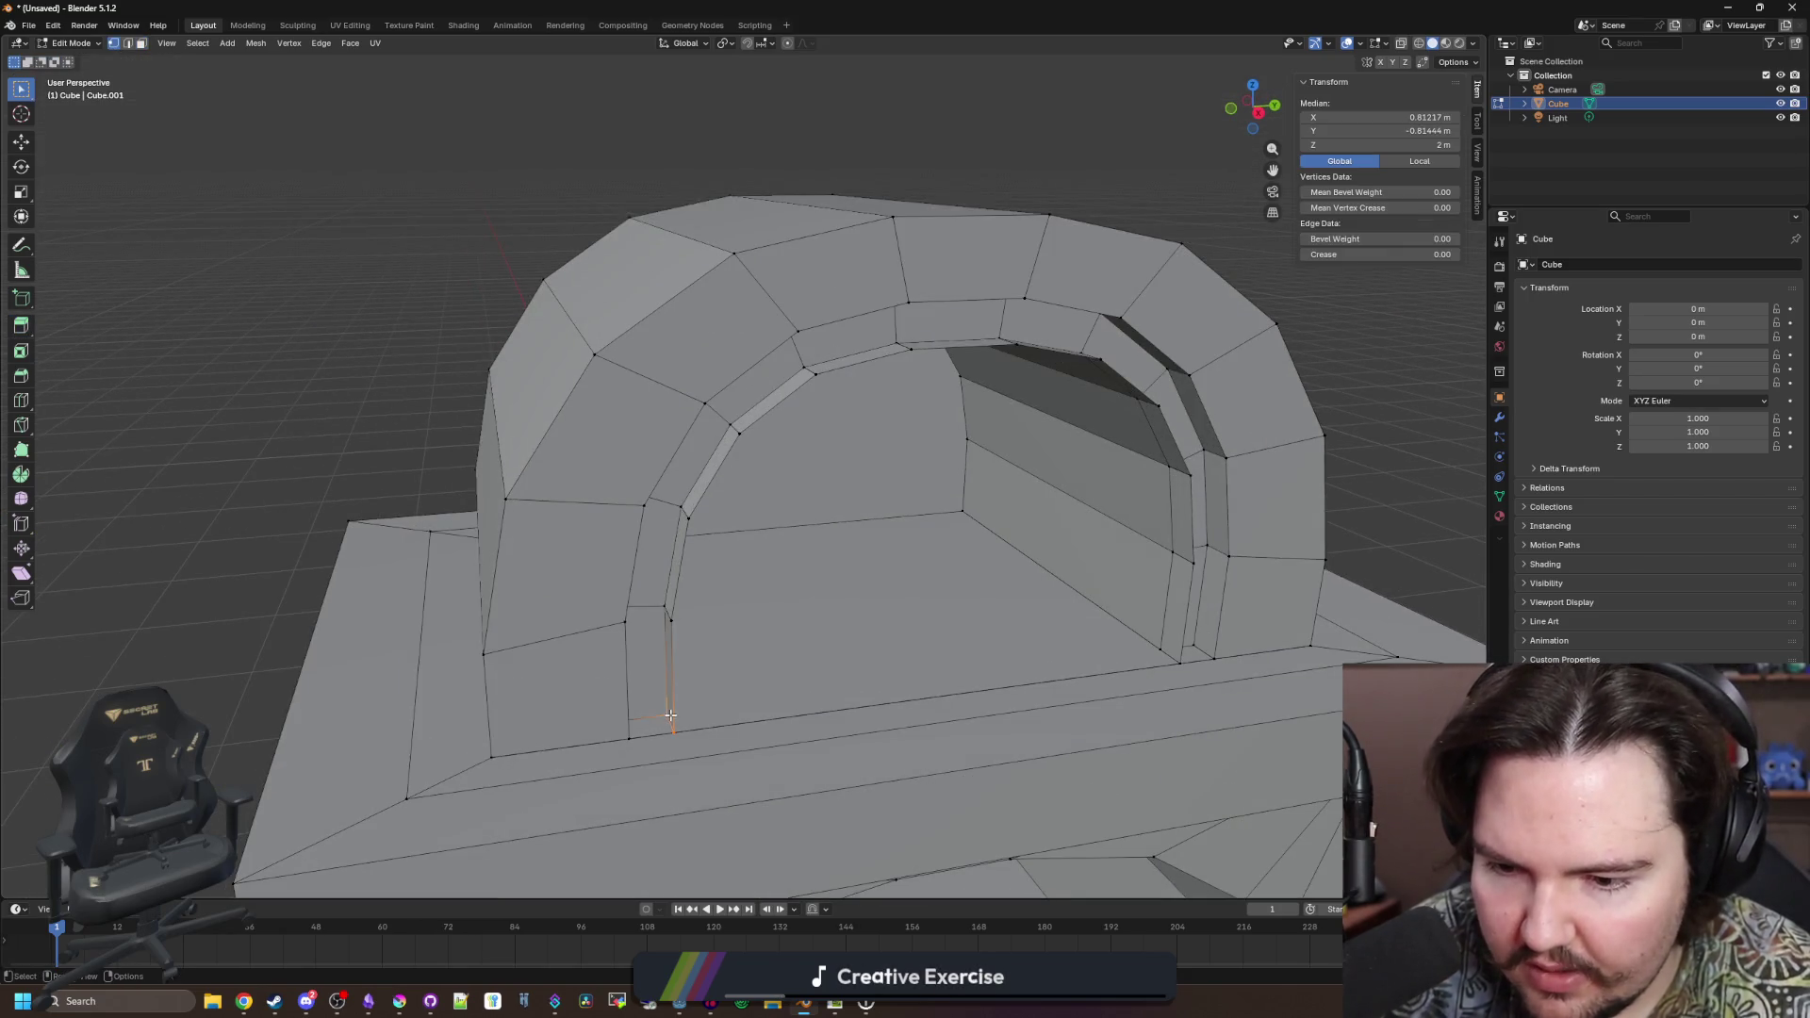
pyautogui.press('m')
pyautogui.click(657, 695)
pyautogui.keyDown('shift'); pyautogui.click(673, 620); pyautogui.keyUp('shift')
pyautogui.press('m')
pyautogui.click(665, 608)
pyautogui.keyDown('shift'); pyautogui.click(681, 507); pyautogui.keyUp('shift')
pyautogui.press('m')
pyautogui.click(693, 490)
pyautogui.keyDown('shift'); pyautogui.click(739, 432); pyautogui.keyUp('shift')
pyautogui.press('m')
pyautogui.click(731, 414)
pyautogui.press('m')
pyautogui.click(803, 369)
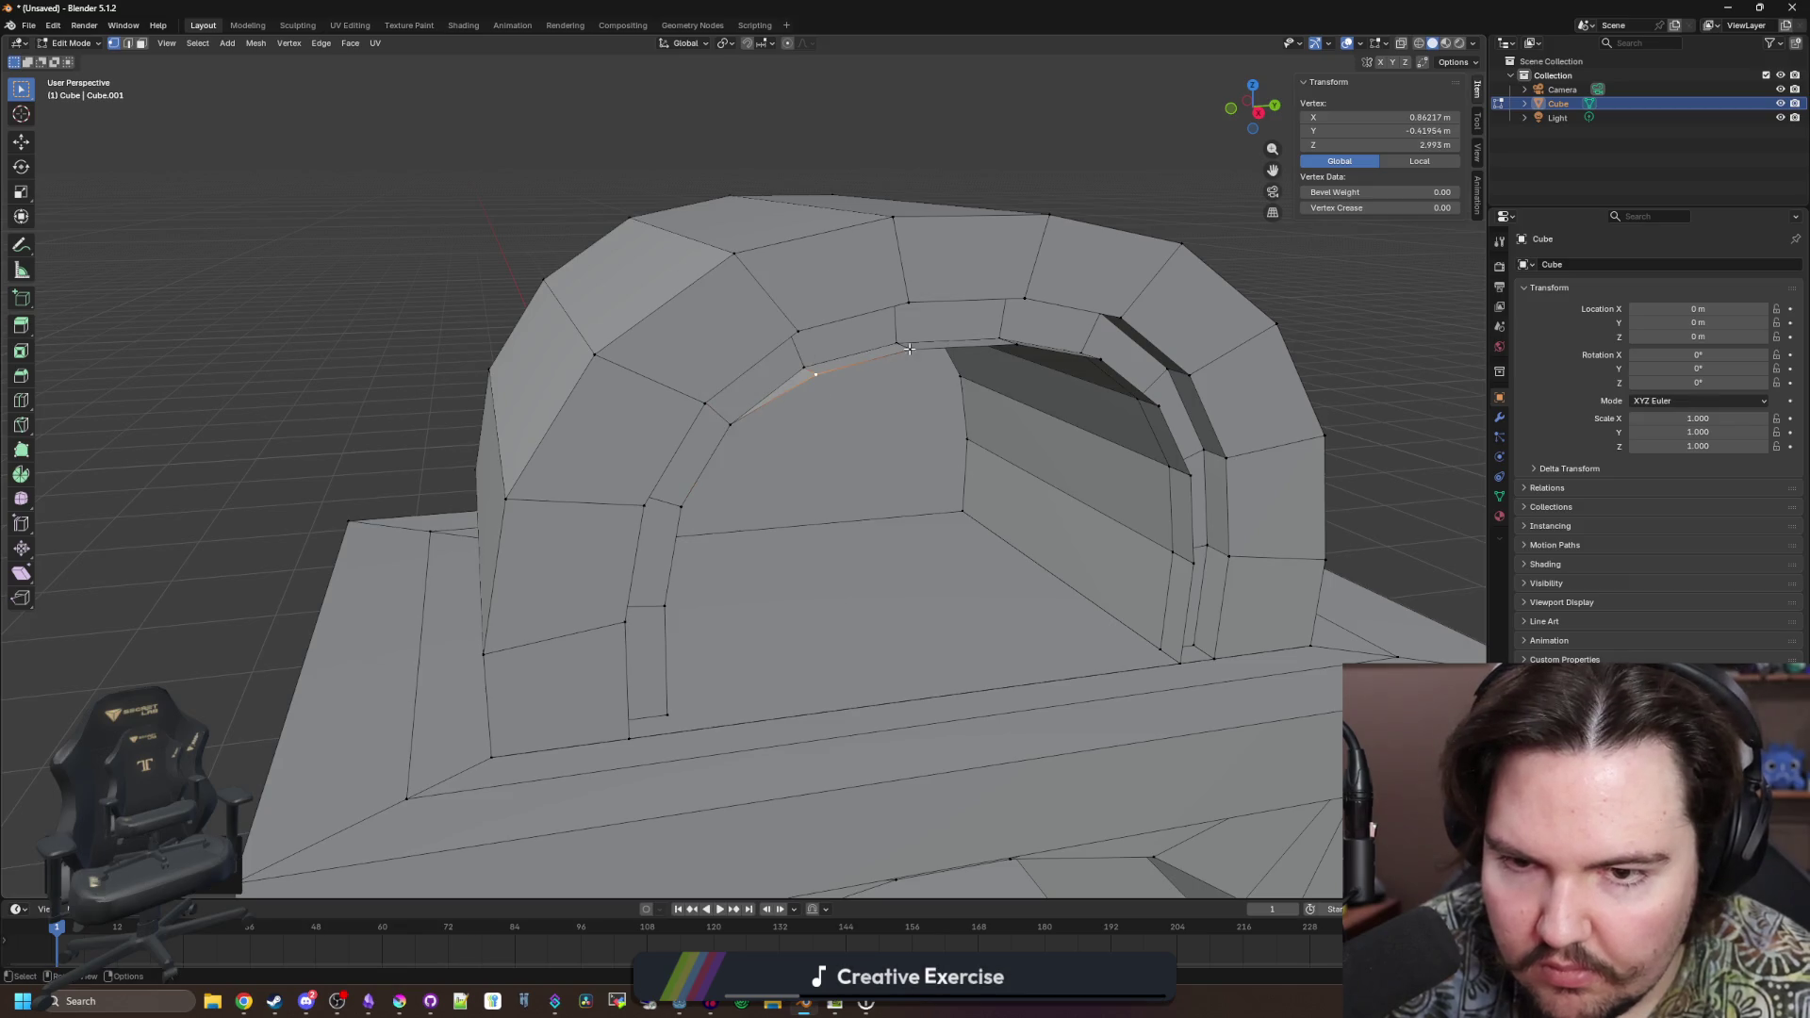
# - Merge the stray vertex pairs across the top and right side of the arch
pyautogui.click(801, 366)
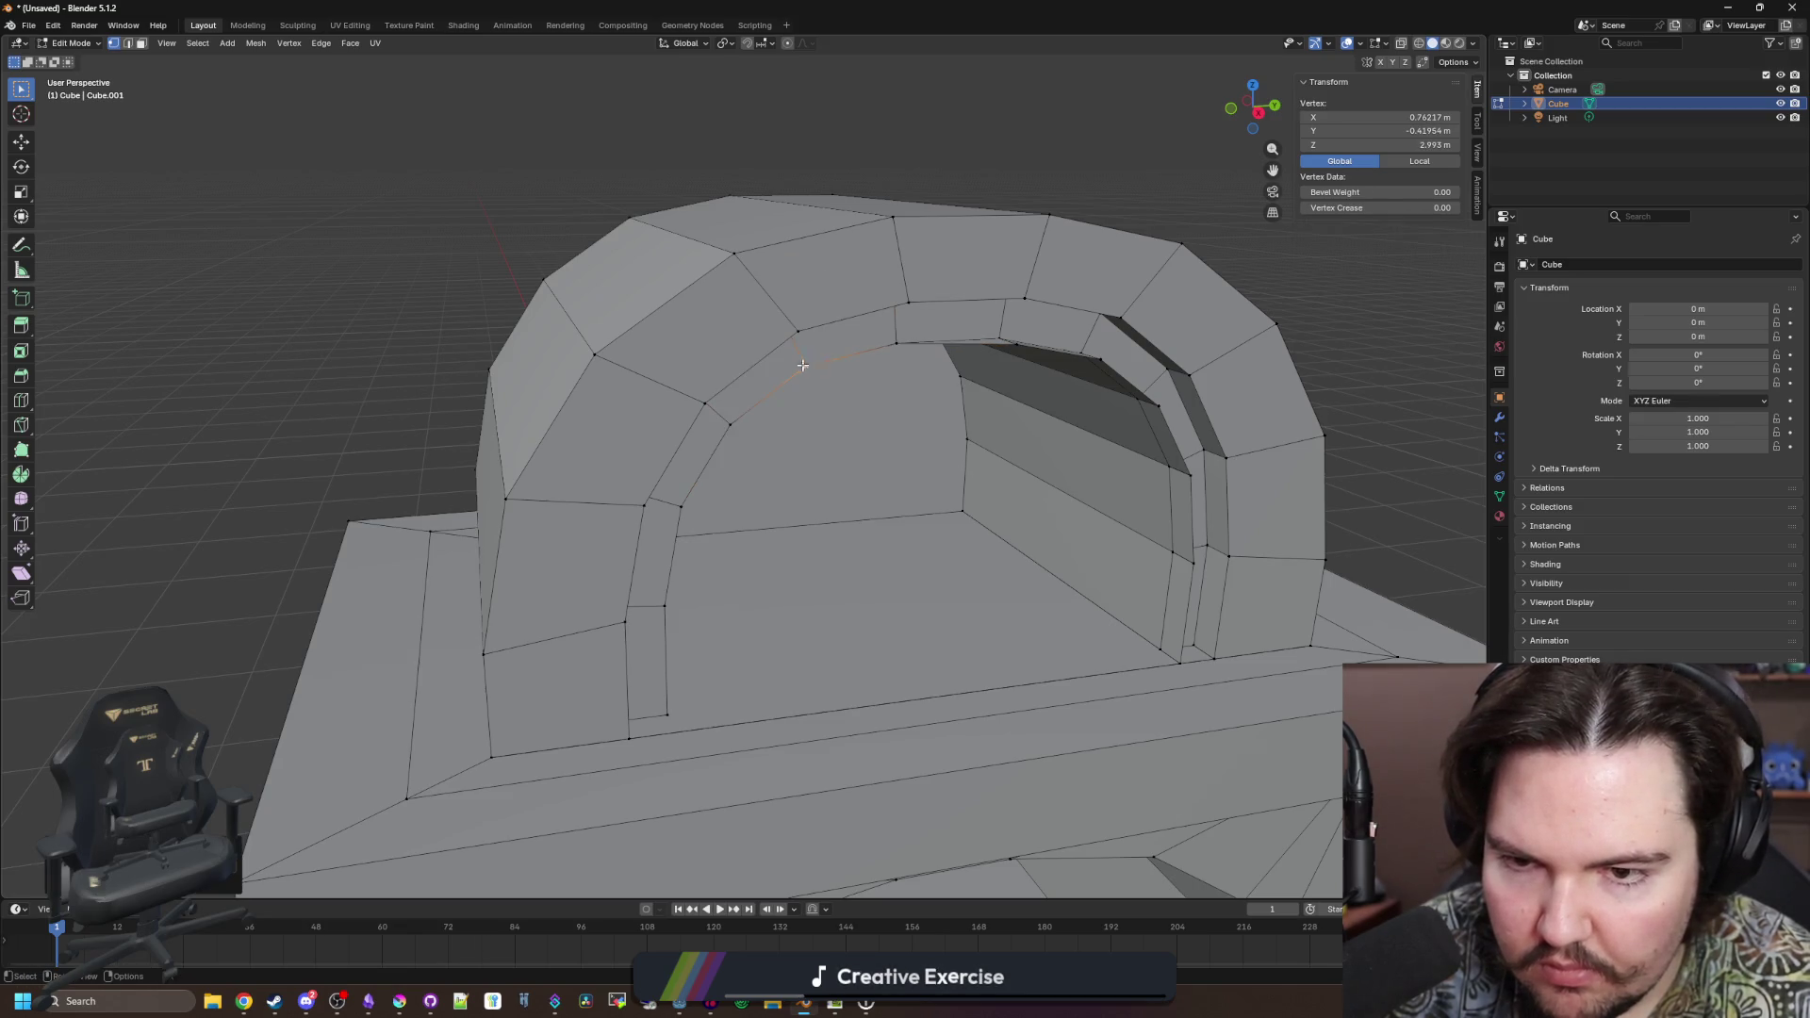
pyautogui.keyDown('shift'); pyautogui.click(1003, 338); pyautogui.keyUp('shift')
pyautogui.press('m')
pyautogui.click(1000, 351)
pyautogui.keyDown('shift'); pyautogui.click(1077, 352); pyautogui.keyUp('shift')
pyautogui.press('m')
pyautogui.click(1078, 351)
pyautogui.keyDown('shift'); pyautogui.click(1160, 405); pyautogui.keyUp('shift')
pyautogui.press('m')
pyautogui.click(1160, 405)
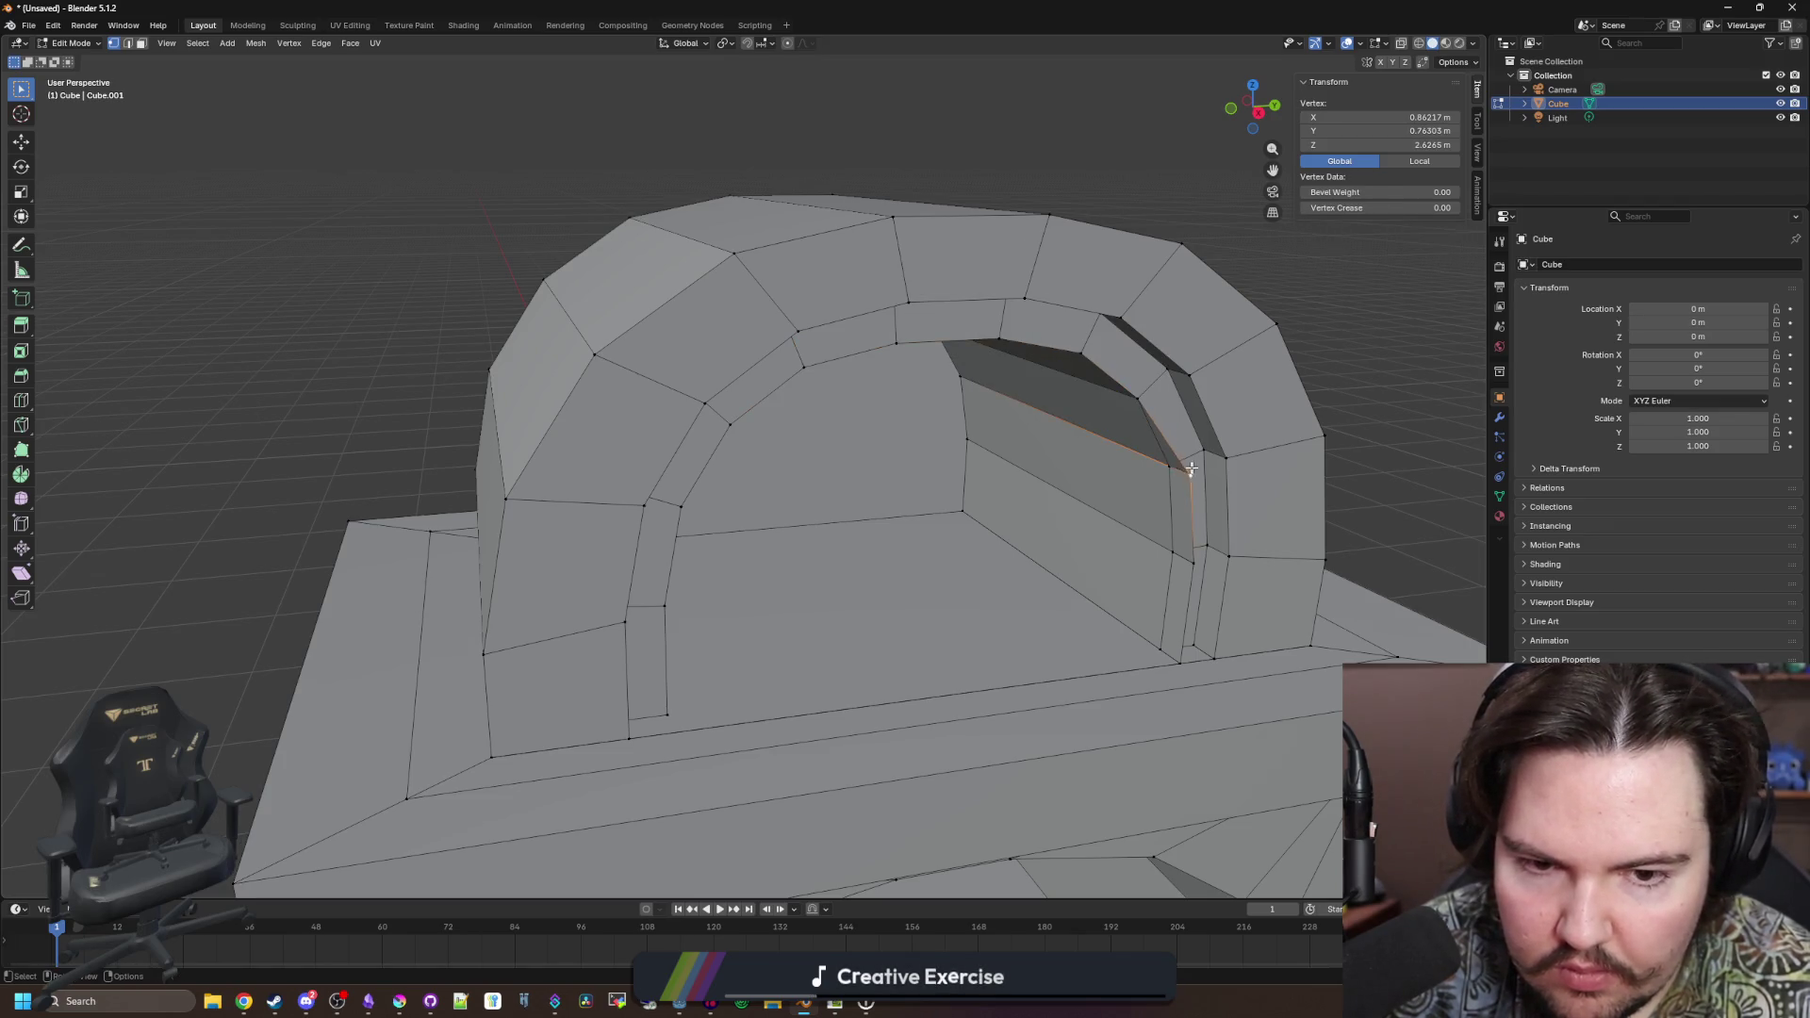
# - Merge three vertices at the right arch corner into one and return to object mode
pyautogui.click(1179, 562)
pyautogui.keyDown('shift'); pyautogui.click(1167, 559); pyautogui.keyUp('shift')
pyautogui.keyDown('shift'); pyautogui.click(1169, 660); pyautogui.keyUp('shift')
pyautogui.press('m')
pyautogui.click(1158, 650)
pyautogui.scroll(-5, 1148, 672)
pyautogui.press('Tab')
pyautogui.moveTo(1184, 594)
pyautogui.mouseDown()
pyautogui.moveTo(1188, 509)
pyautogui.moveTo(967, 545)
pyautogui.moveTo(802, 533)
pyautogui.moveTo(915, 536)
pyautogui.moveTo(820, 610)
pyautogui.moveTo(741, 596)
pyautogui.moveTo(493, 486)
pyautogui.mouseUp()
# - Add a cube above the oven, scale it to 0.476 and offset it along X
pyautogui.hotkey('shift', 'a')
pyautogui.moveTo(466, 468)
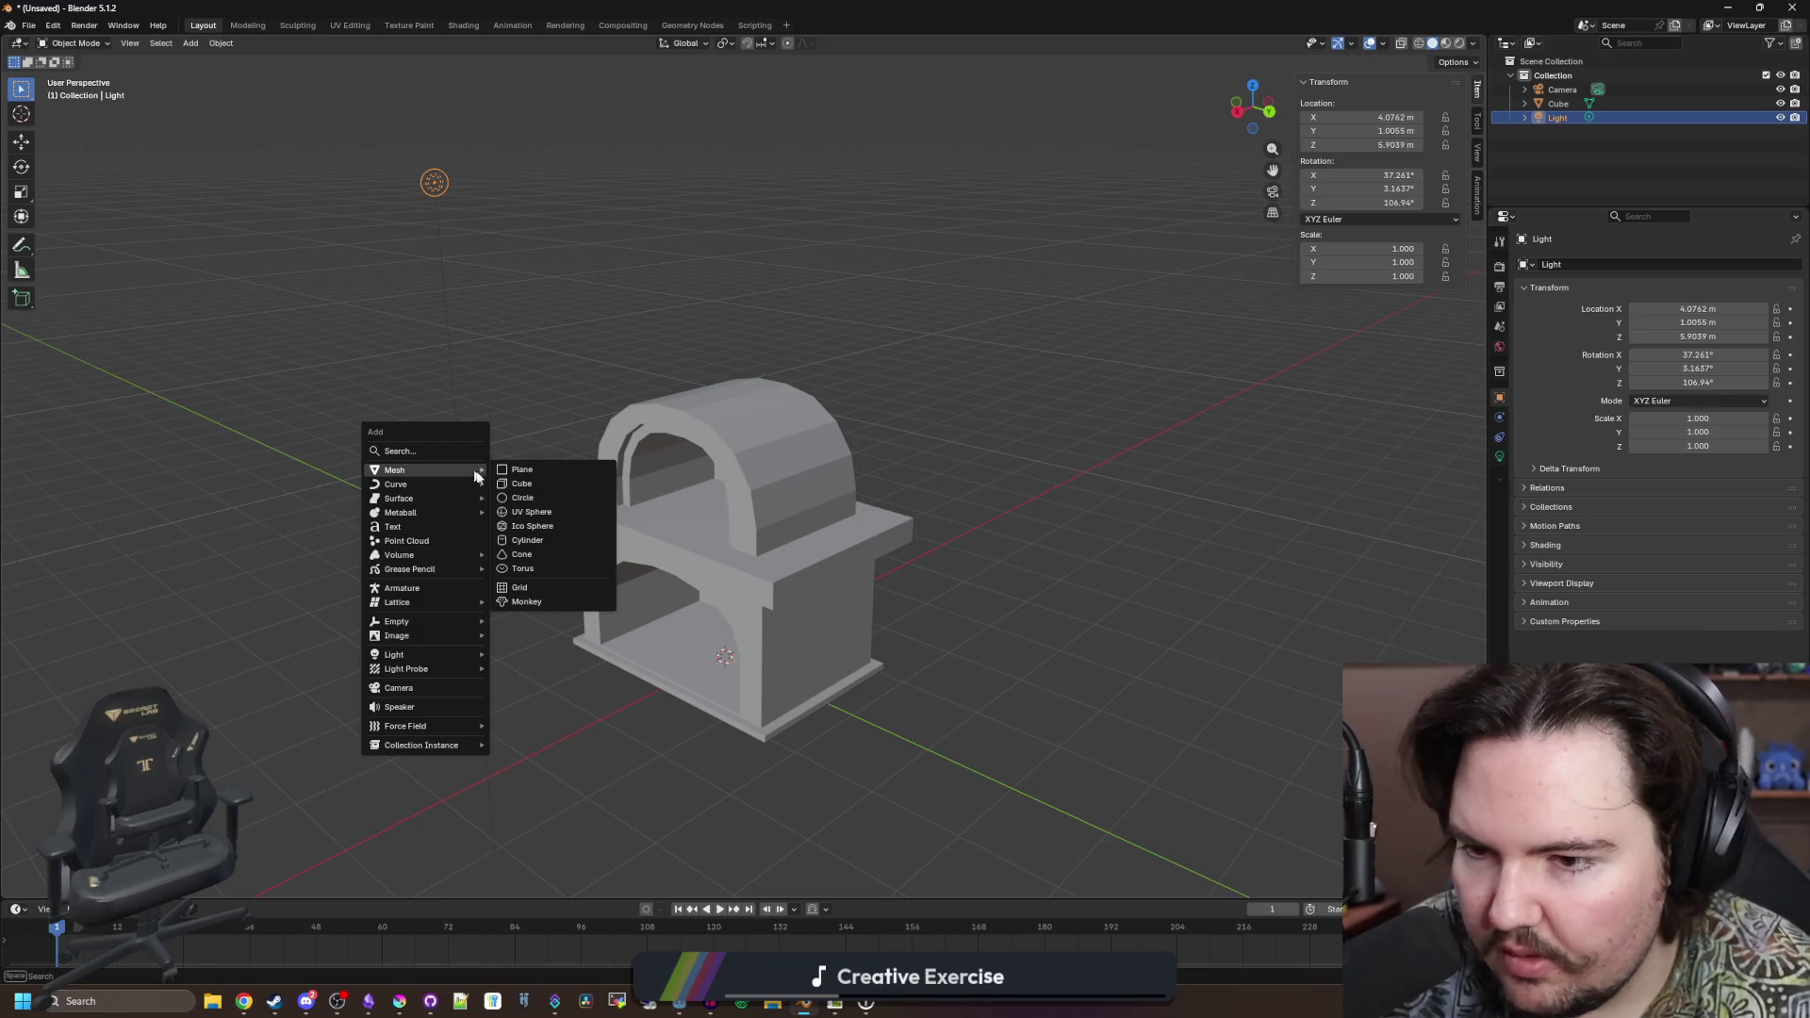
pyautogui.click(516, 483)
pyautogui.scroll(1, 954, 650)
pyautogui.press('KP_1')
pyautogui.press('g')
pyautogui.press('z')
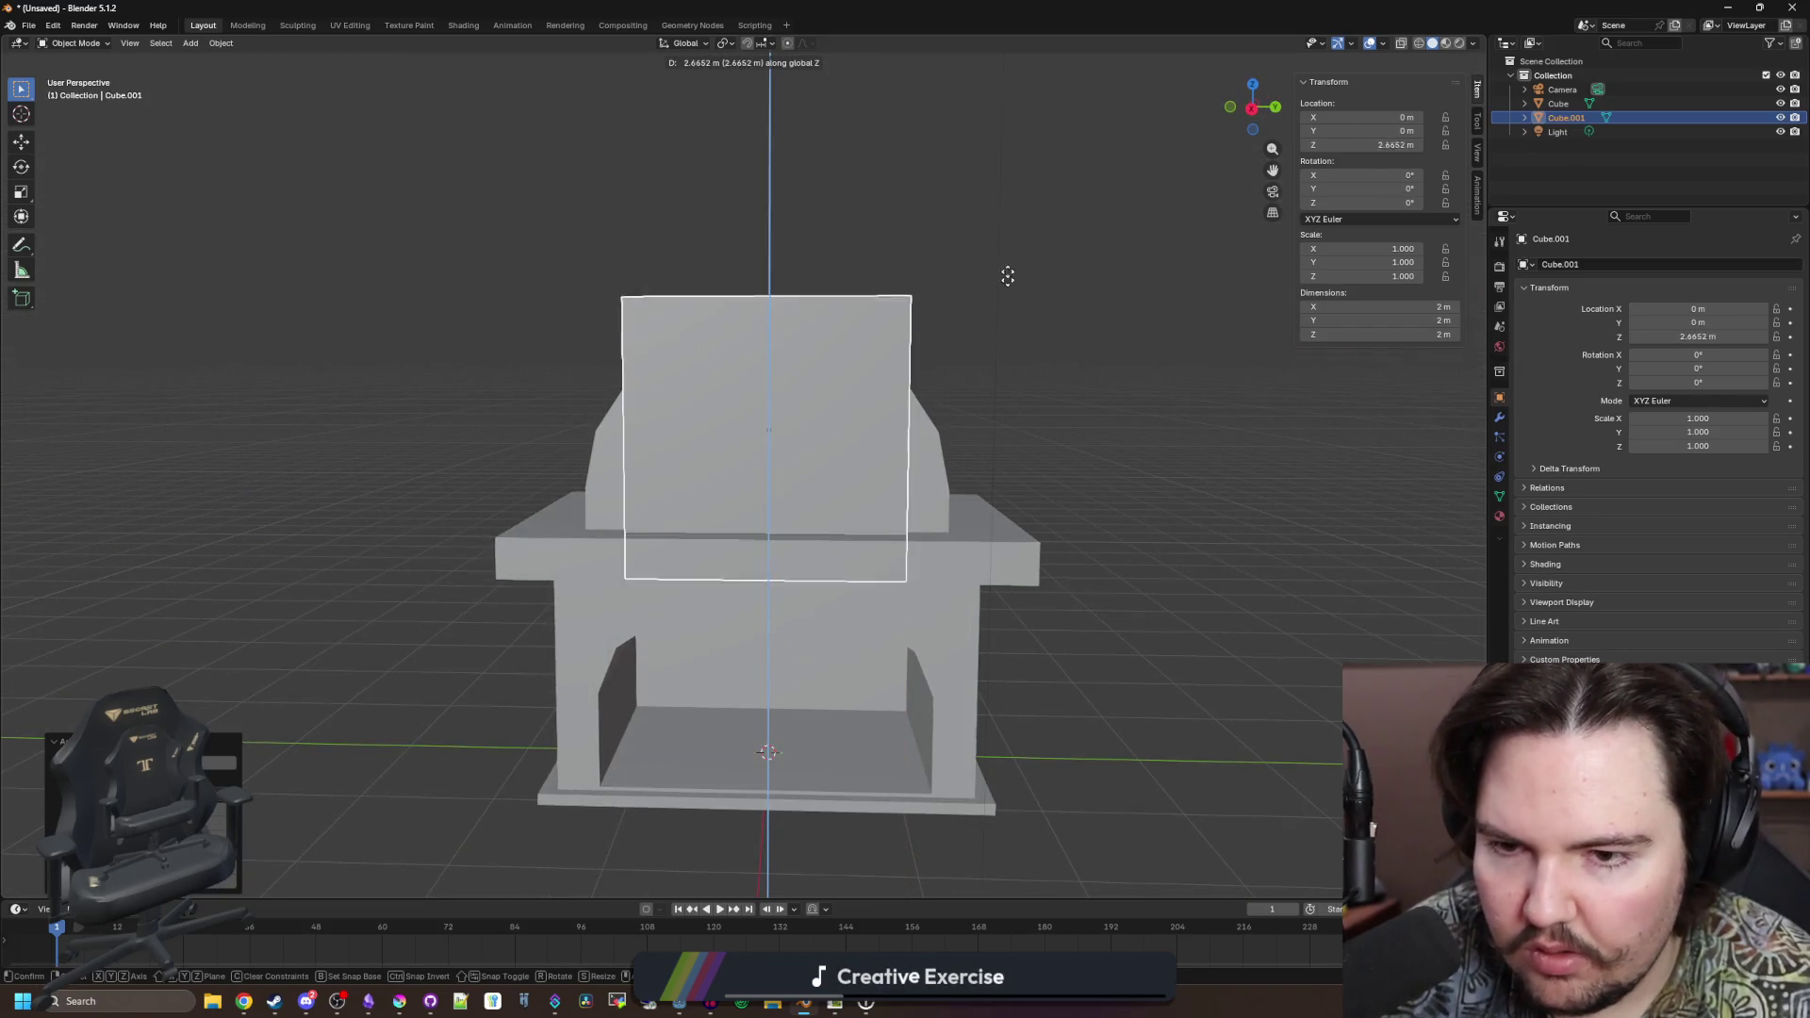
pyautogui.press('s')
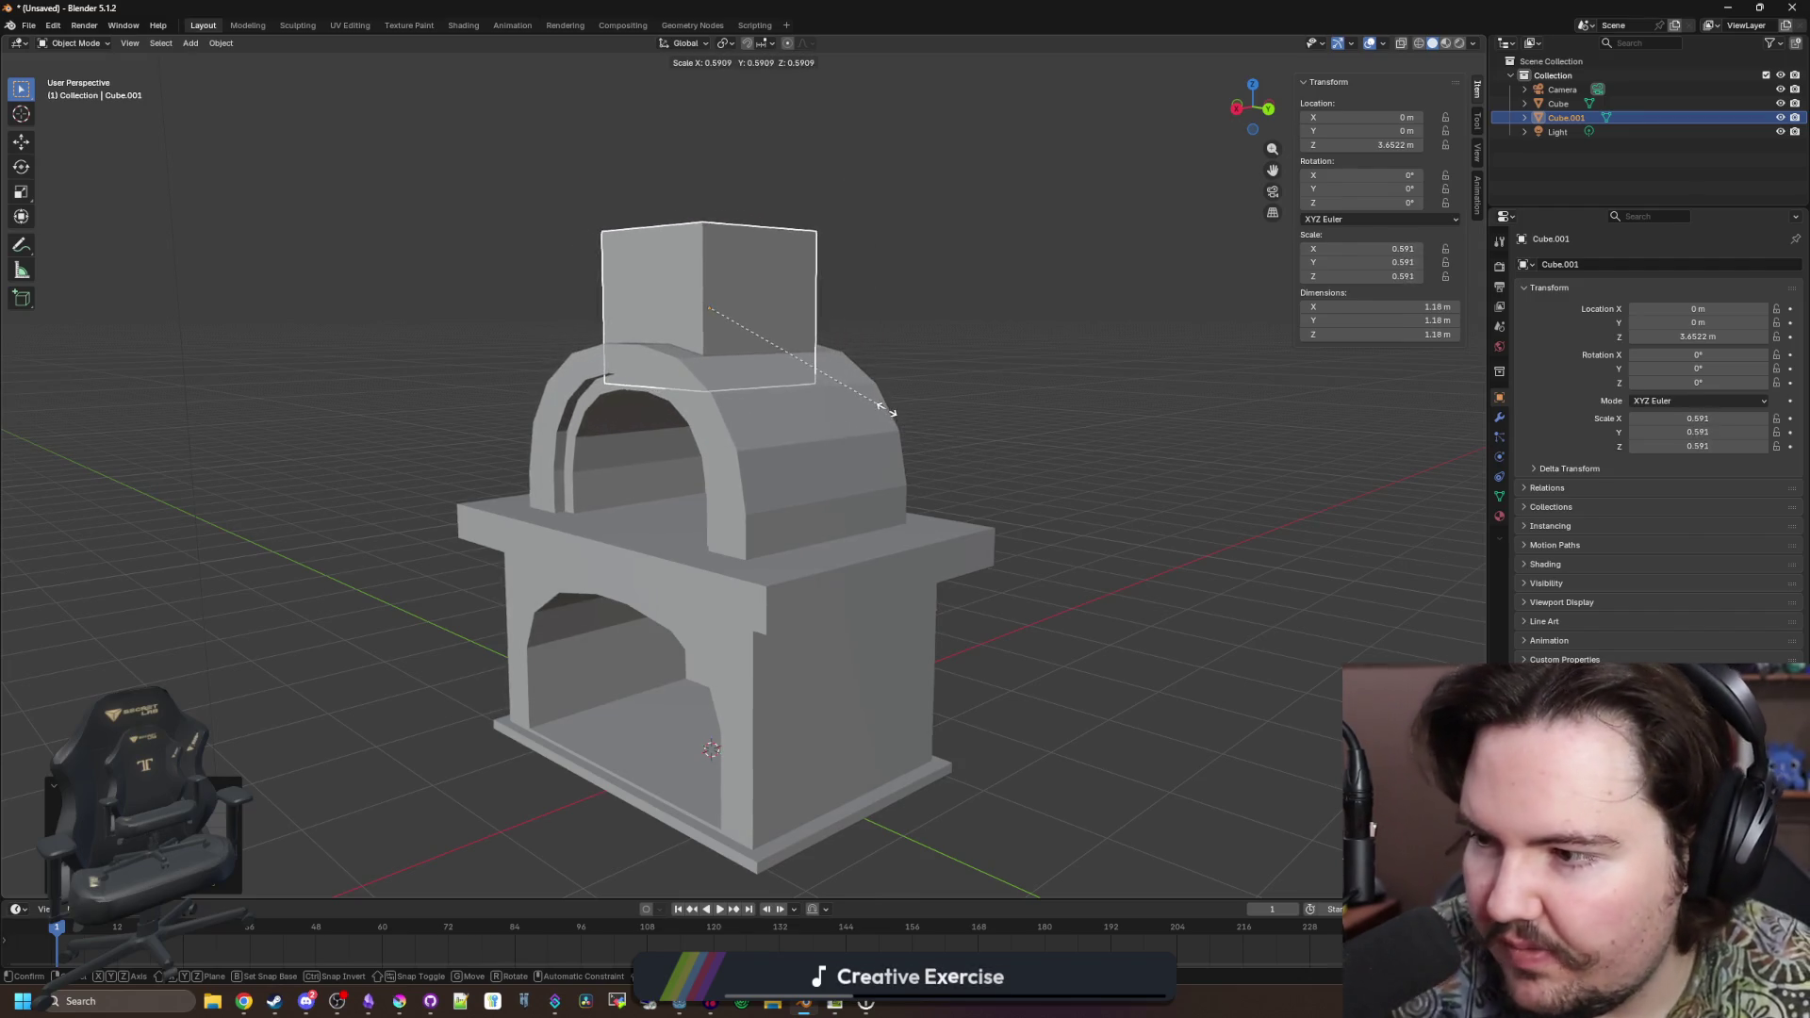
pyautogui.click(835, 411)
pyautogui.press('g')
pyautogui.press('x')
pyautogui.click(751, 453)
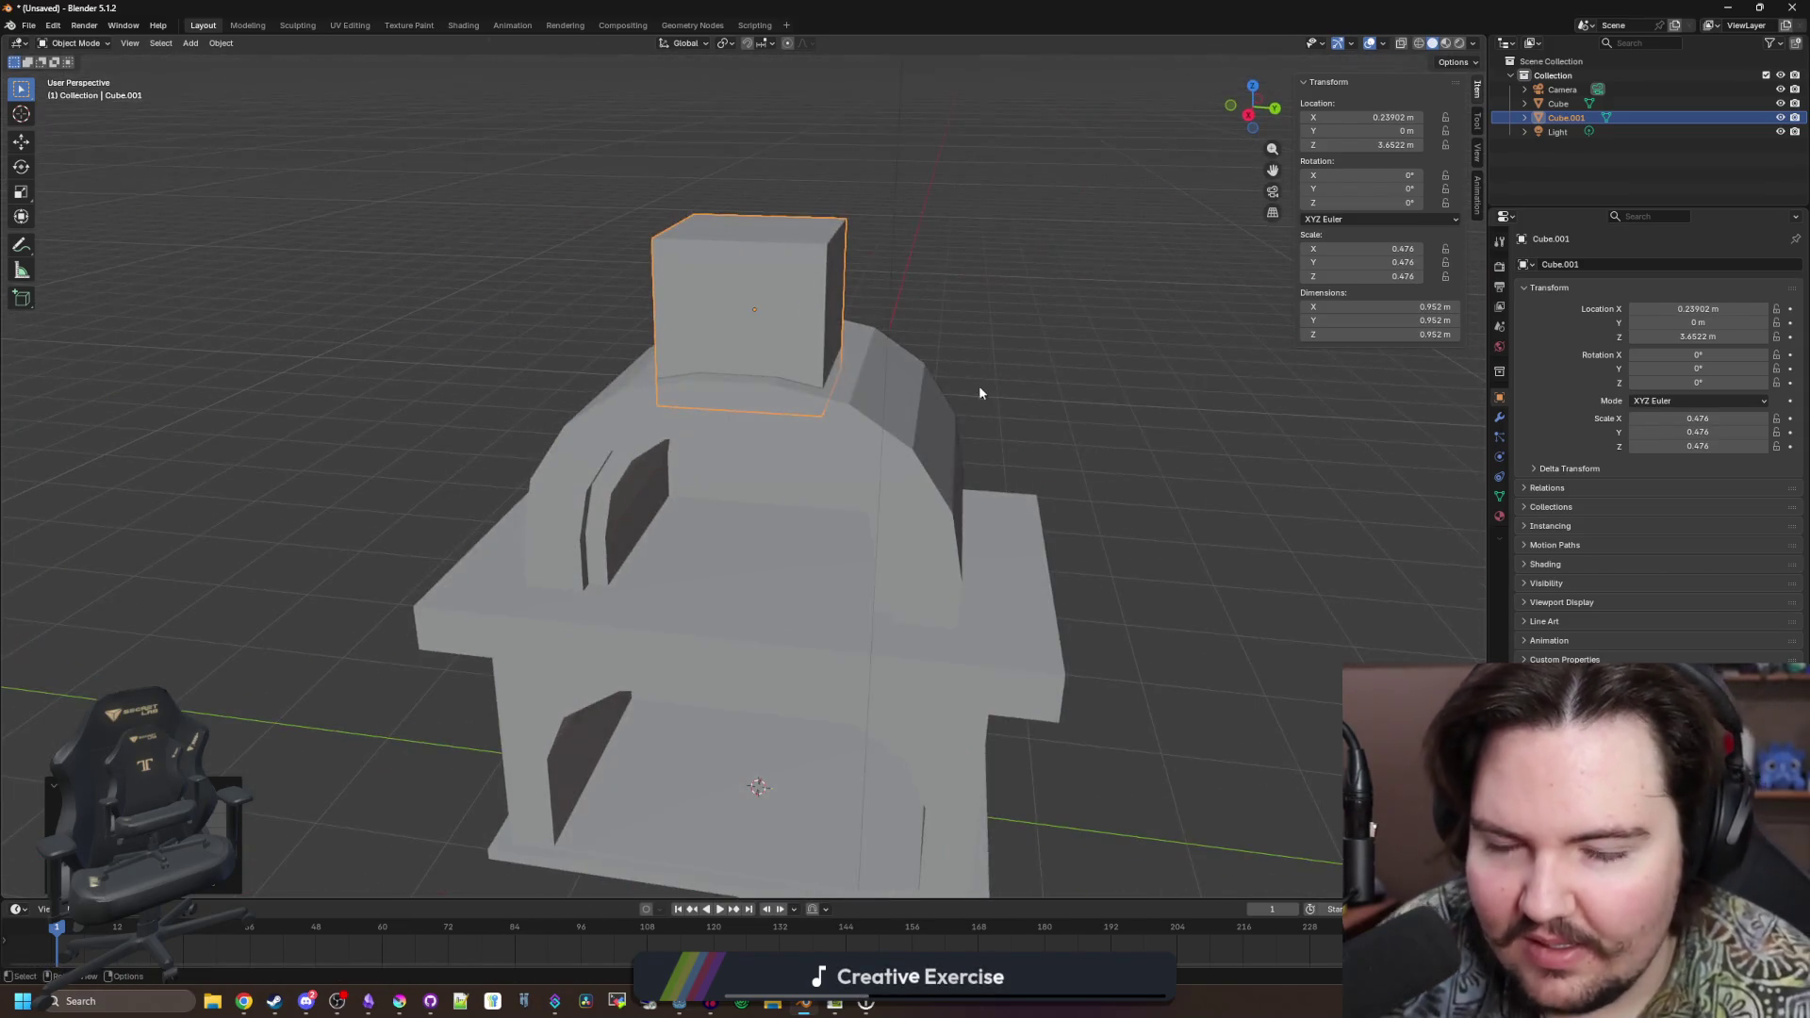
# - Pull the cube's top face straight up into a chimney about 5.17 m high
pyautogui.press('Tab')
pyautogui.hotkey('alt', 'a')
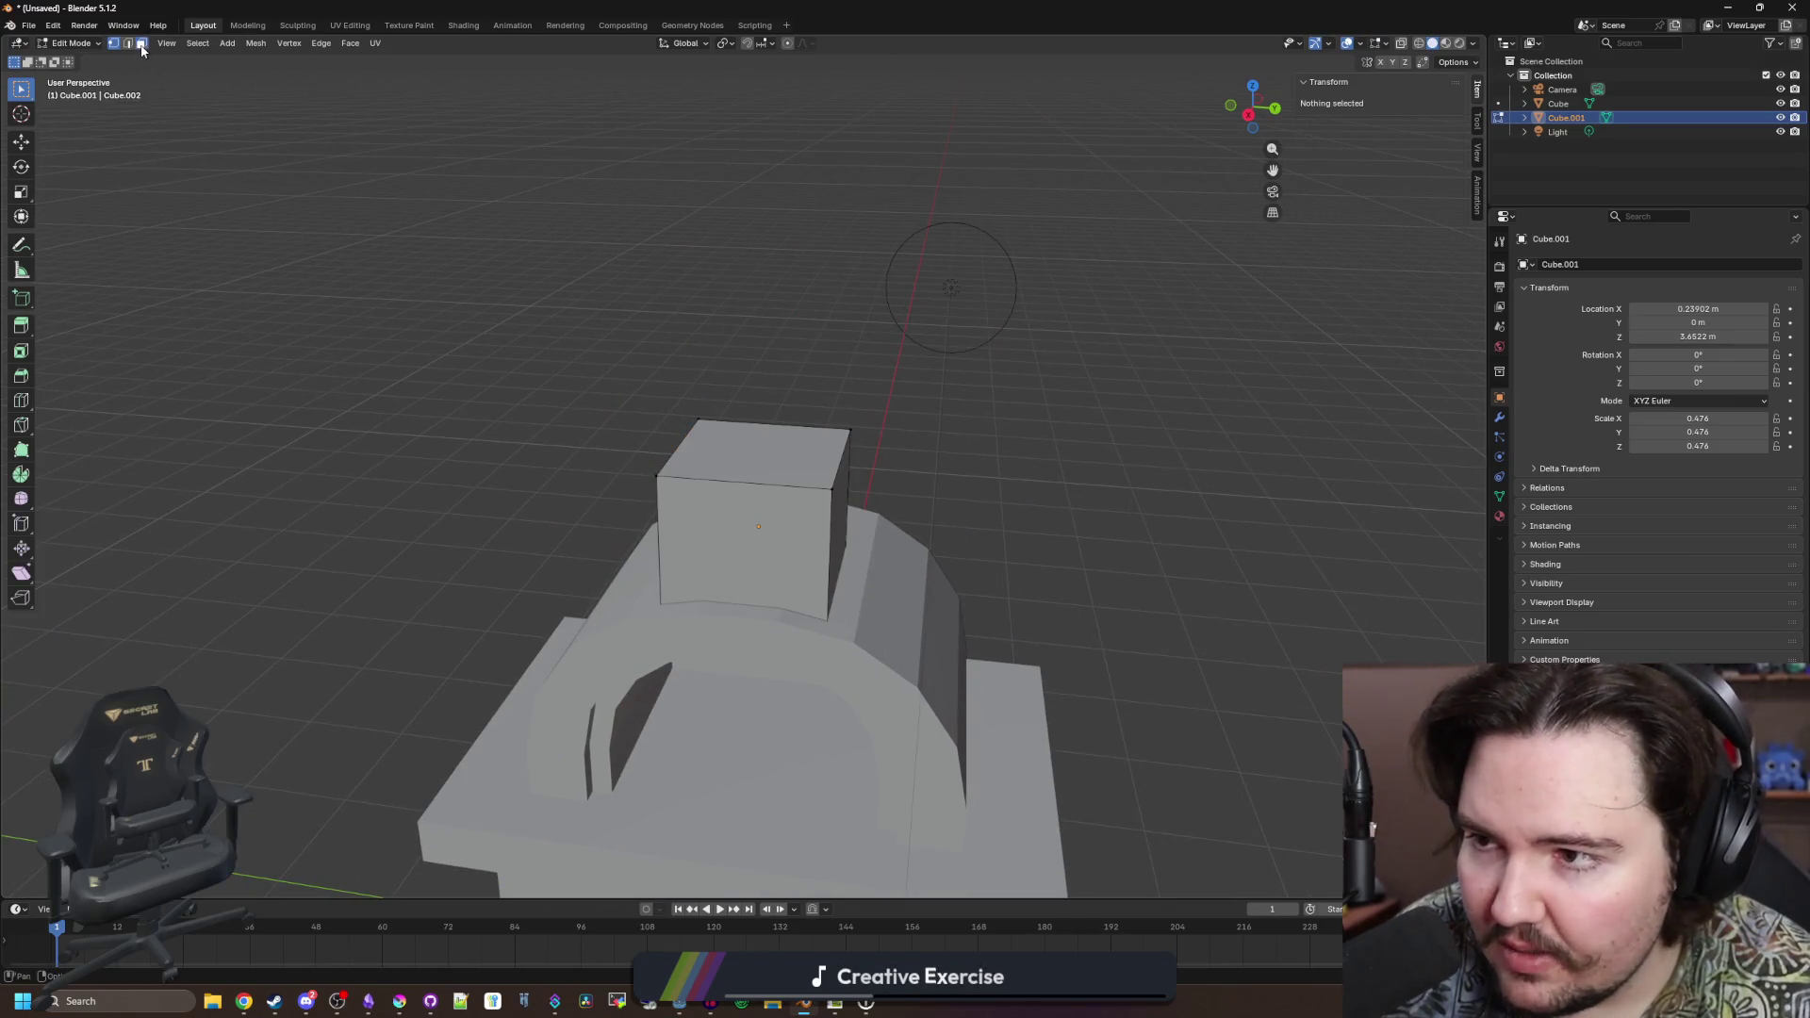
pyautogui.click(734, 437)
pyautogui.scroll(-4, 897, 529)
pyautogui.press('g')
pyautogui.press('z')
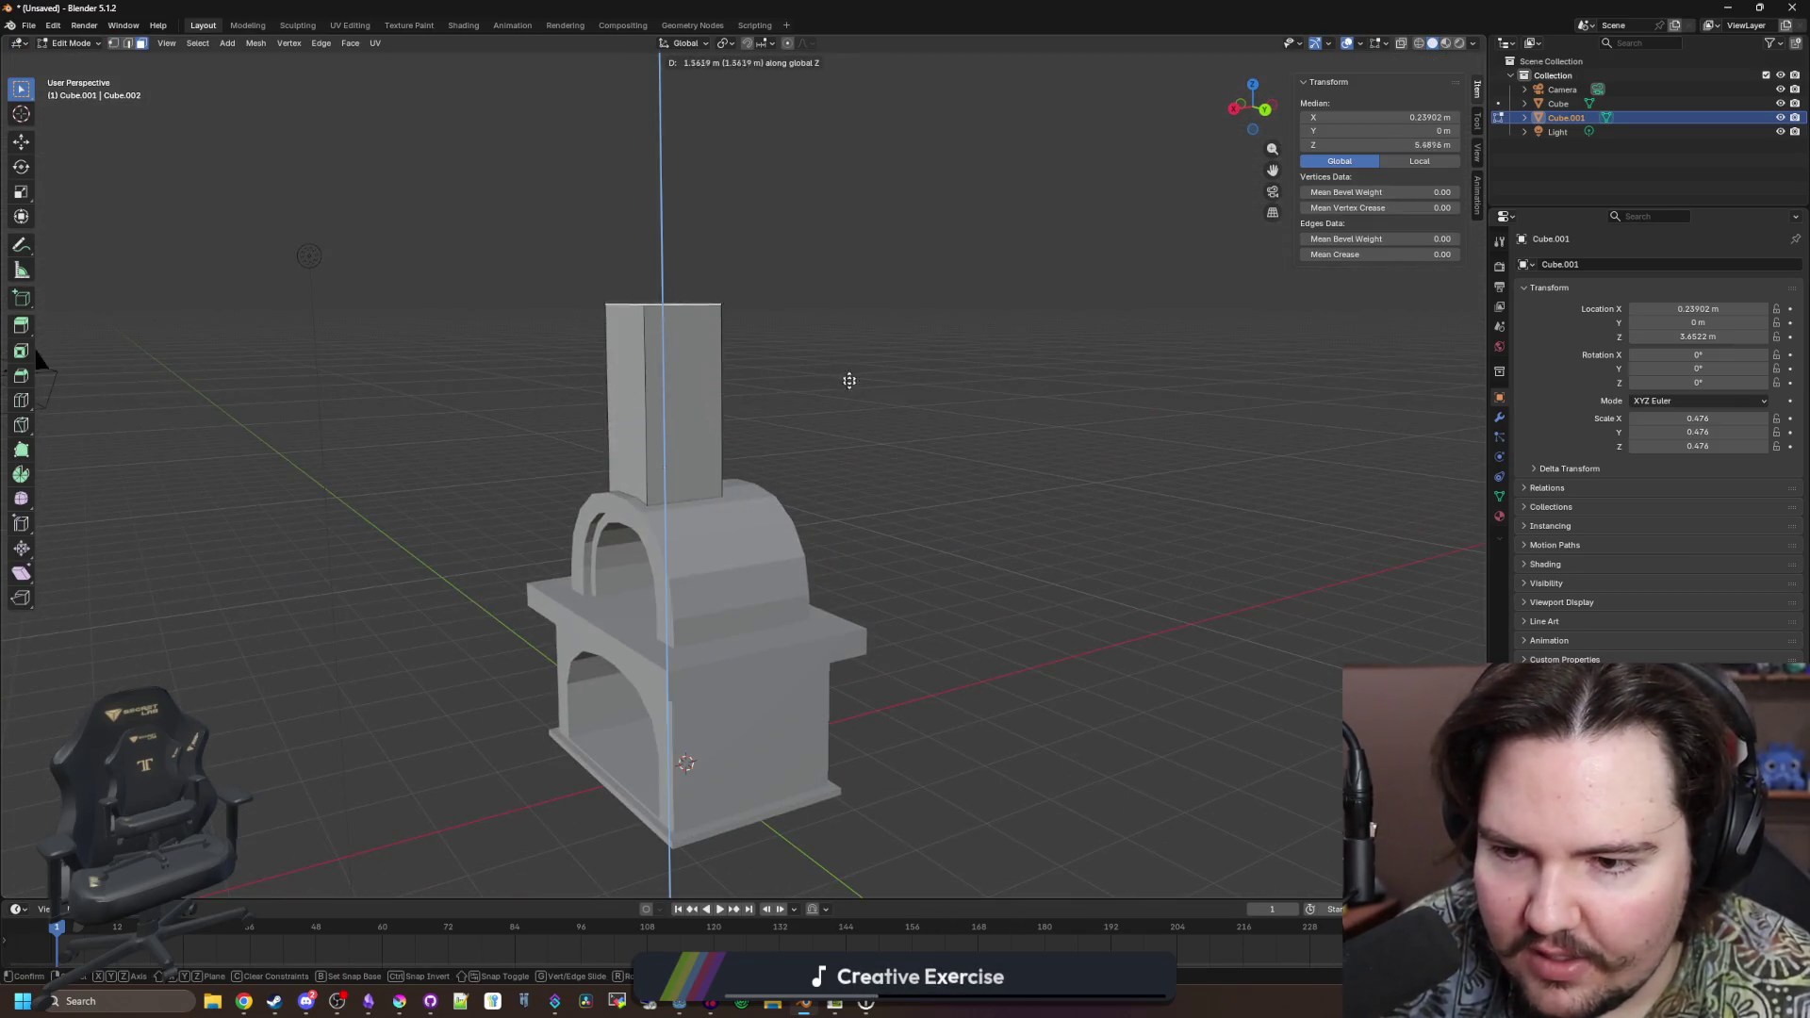
pyautogui.click(830, 365)
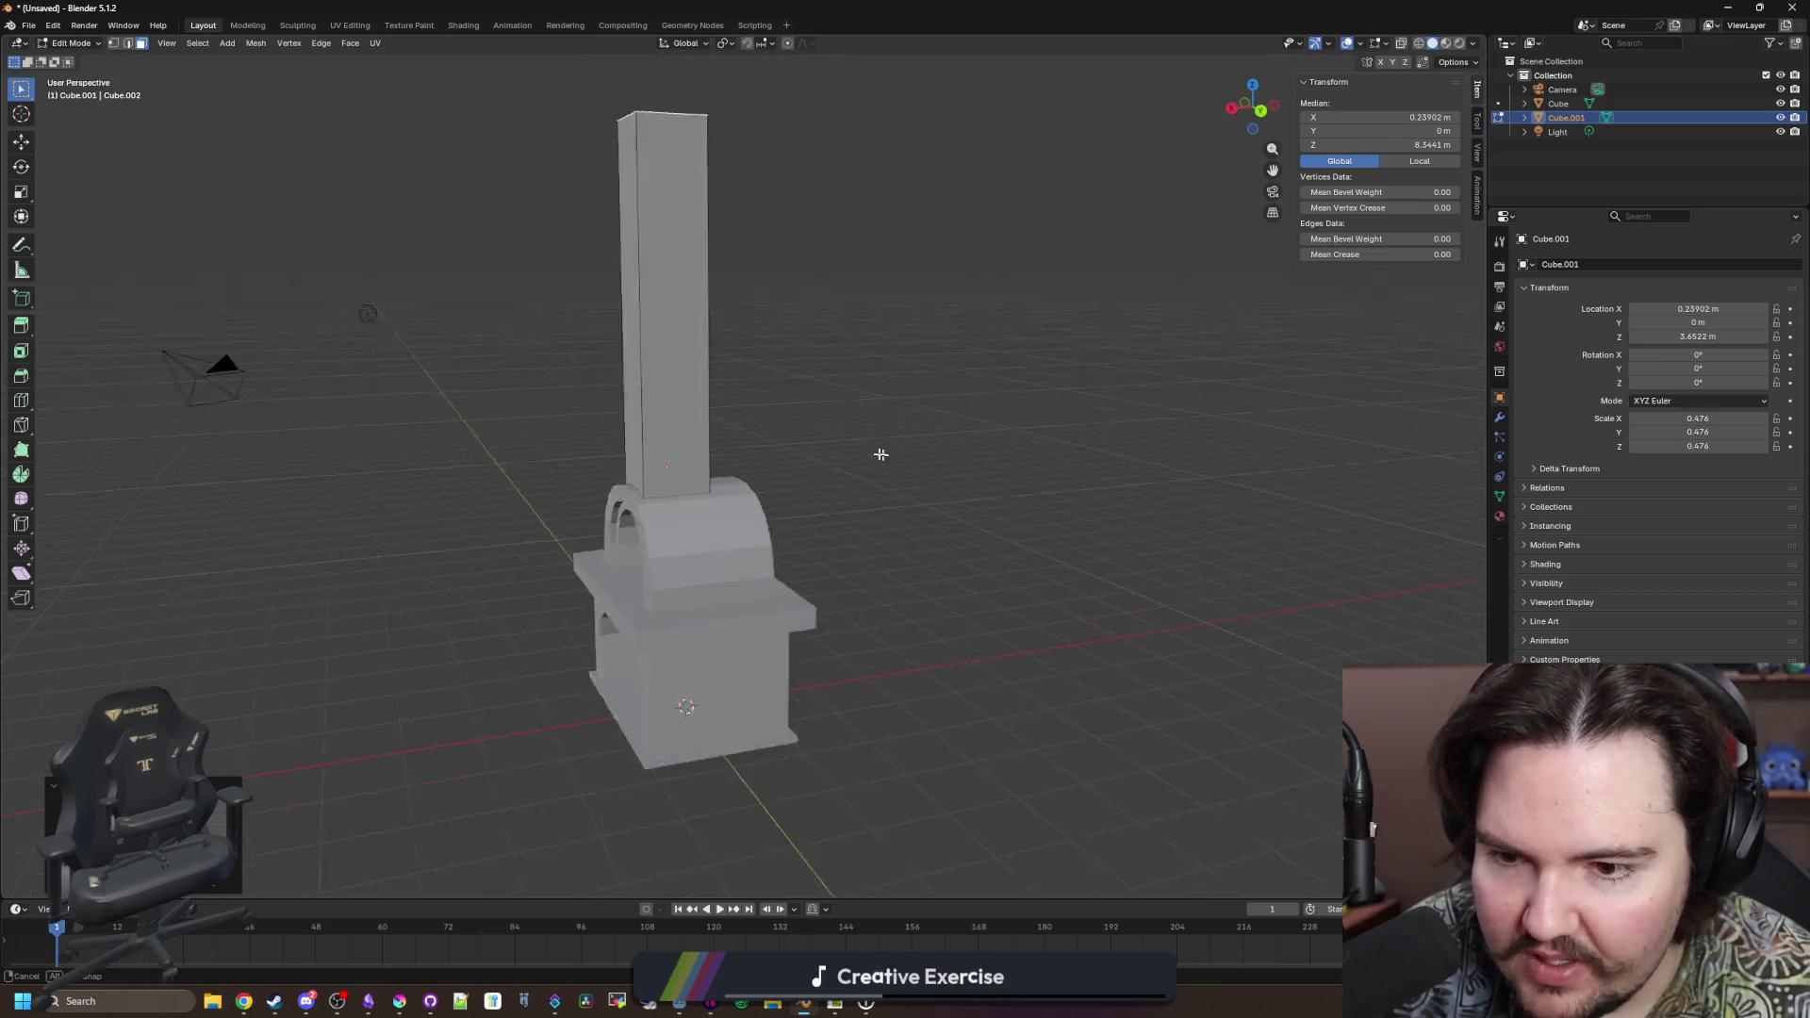
pyautogui.press('Tab')
pyautogui.hotkey('alt', 'a')
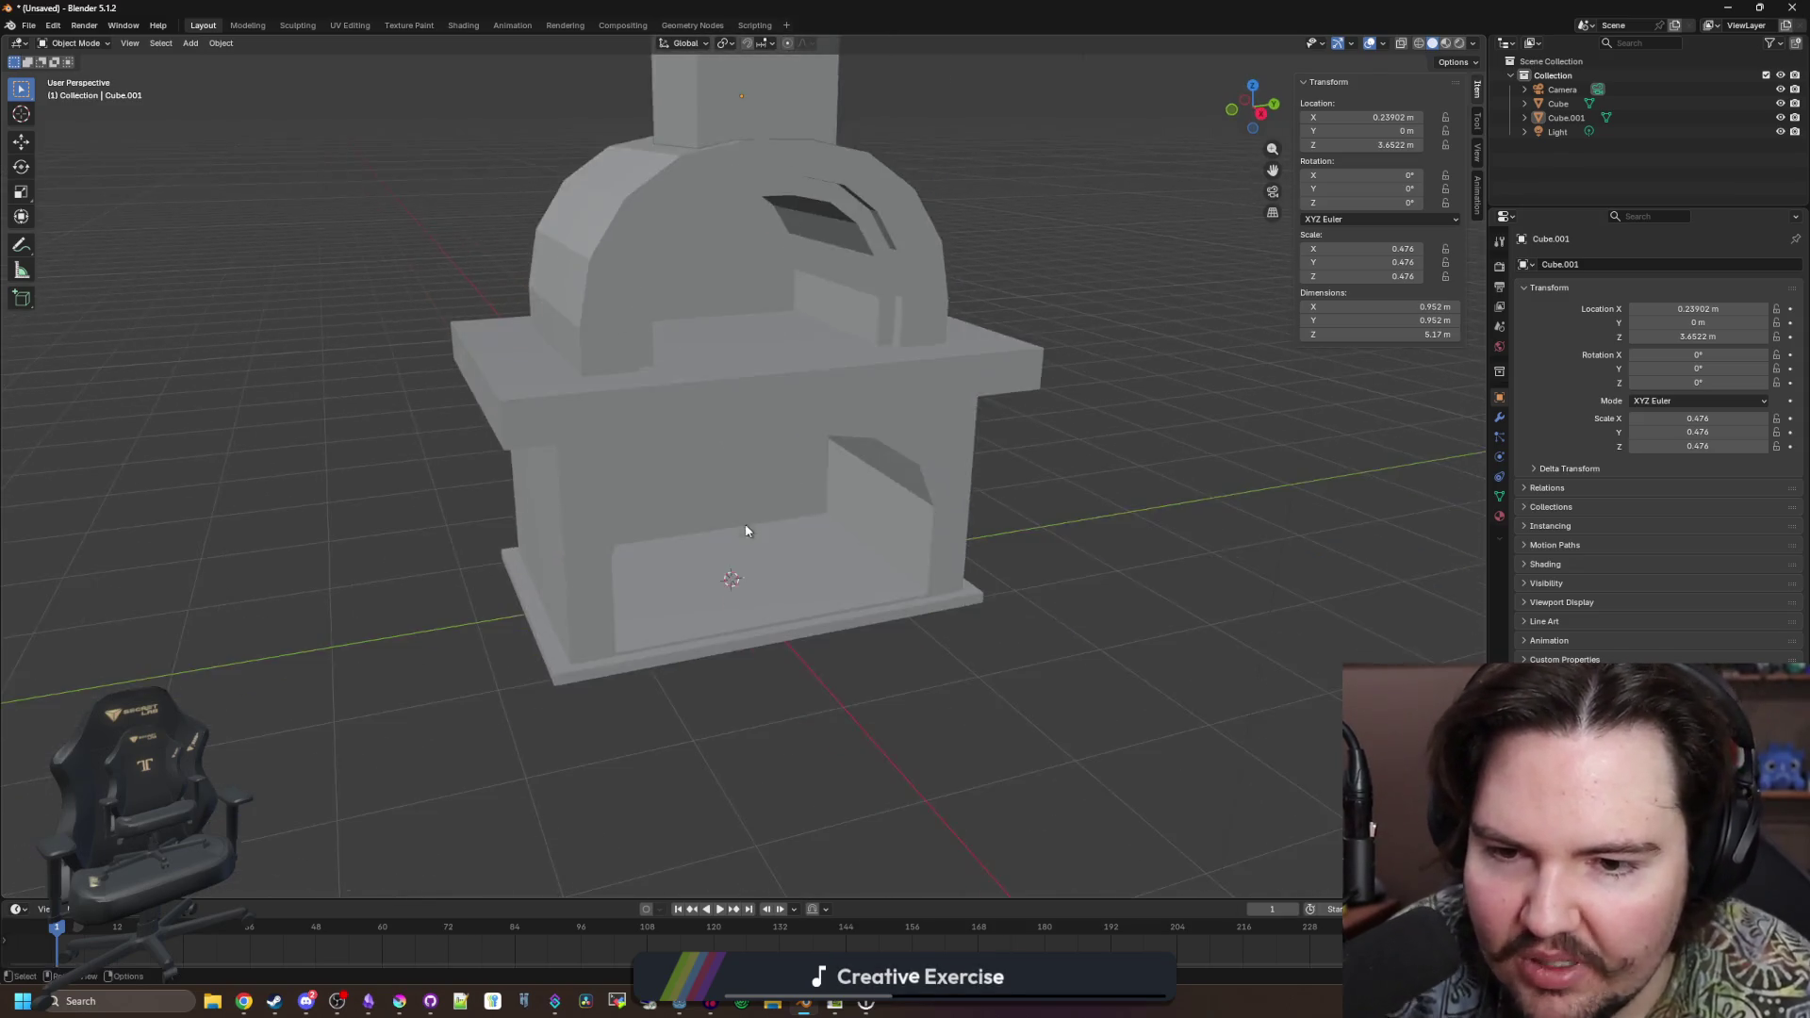
pyautogui.scroll(5, 1018, 495)
pyautogui.scroll(-3, 1019, 495)
pyautogui.moveTo(1019, 495)
pyautogui.mouseDown()
pyautogui.moveTo(903, 459)
pyautogui.moveTo(844, 414)
pyautogui.mouseUp()
# - Bevel the left edge of the oven ledge
pyautogui.click(845, 415)
pyautogui.rightClick(833, 405)
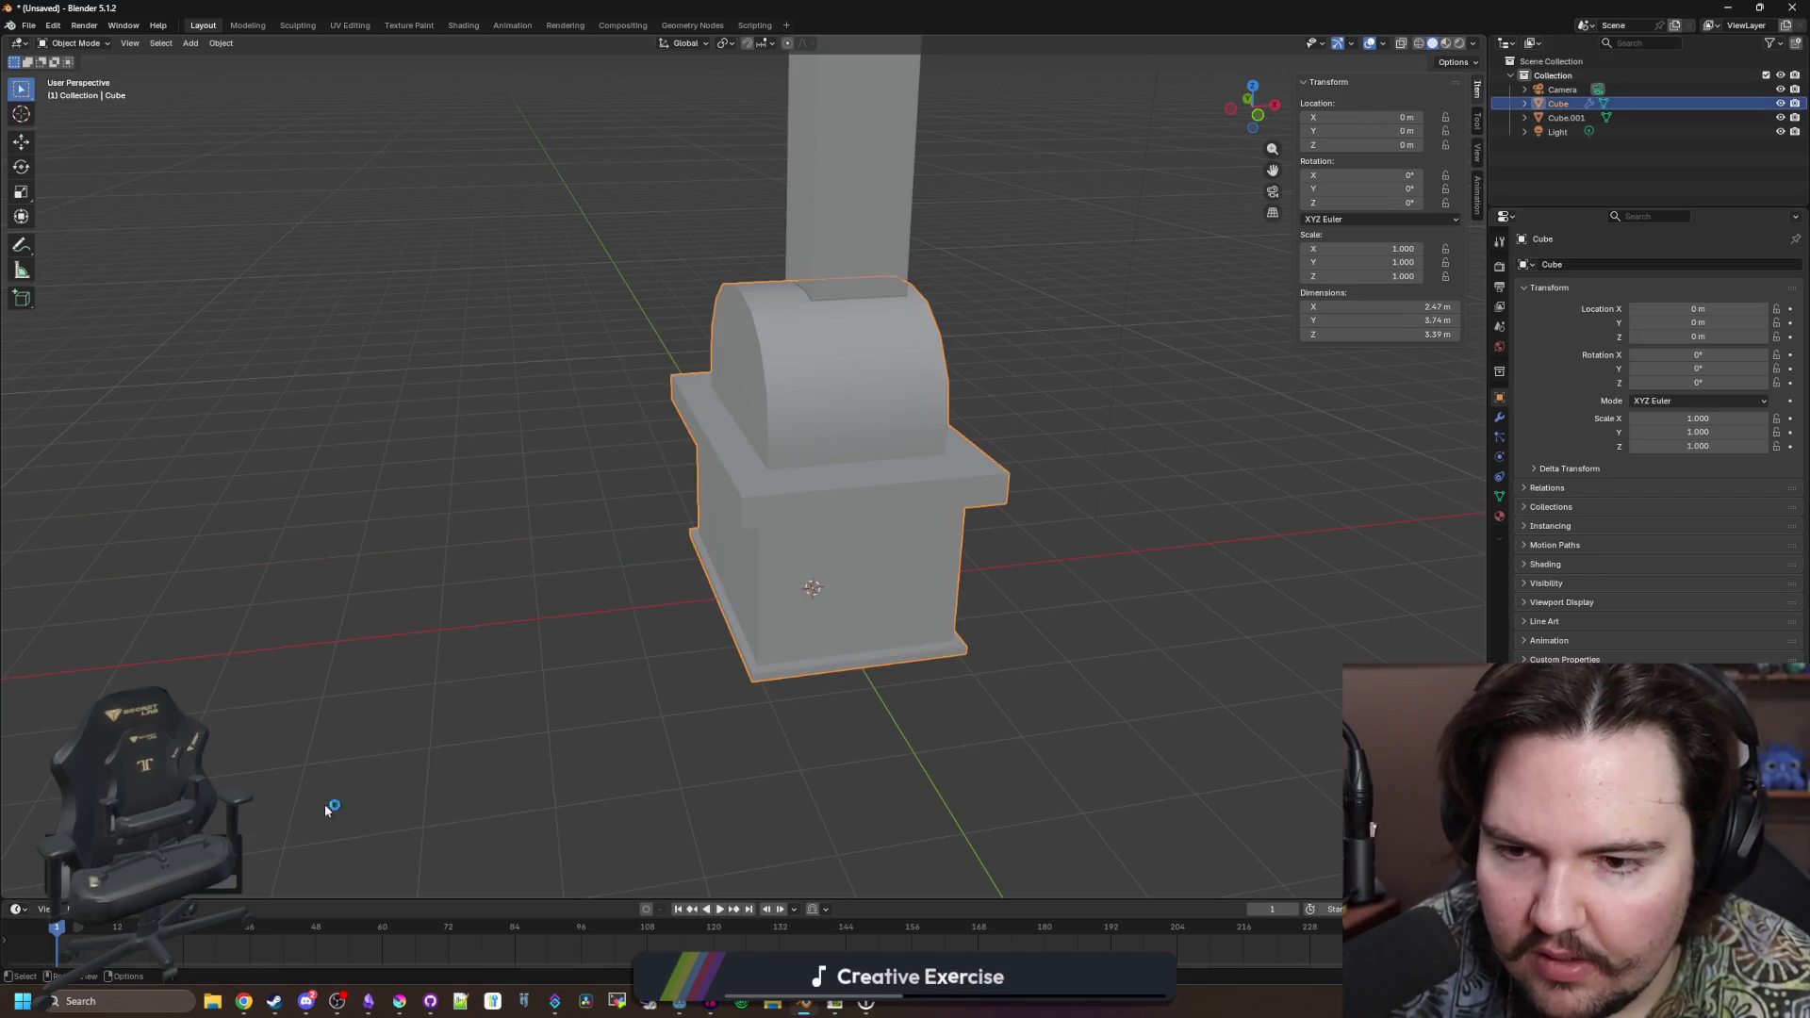
pyautogui.click(639, 550)
pyautogui.moveTo(638, 549)
pyautogui.mouseDown()
pyautogui.moveTo(506, 505)
pyautogui.moveTo(999, 647)
pyautogui.moveTo(828, 582)
pyautogui.mouseUp()
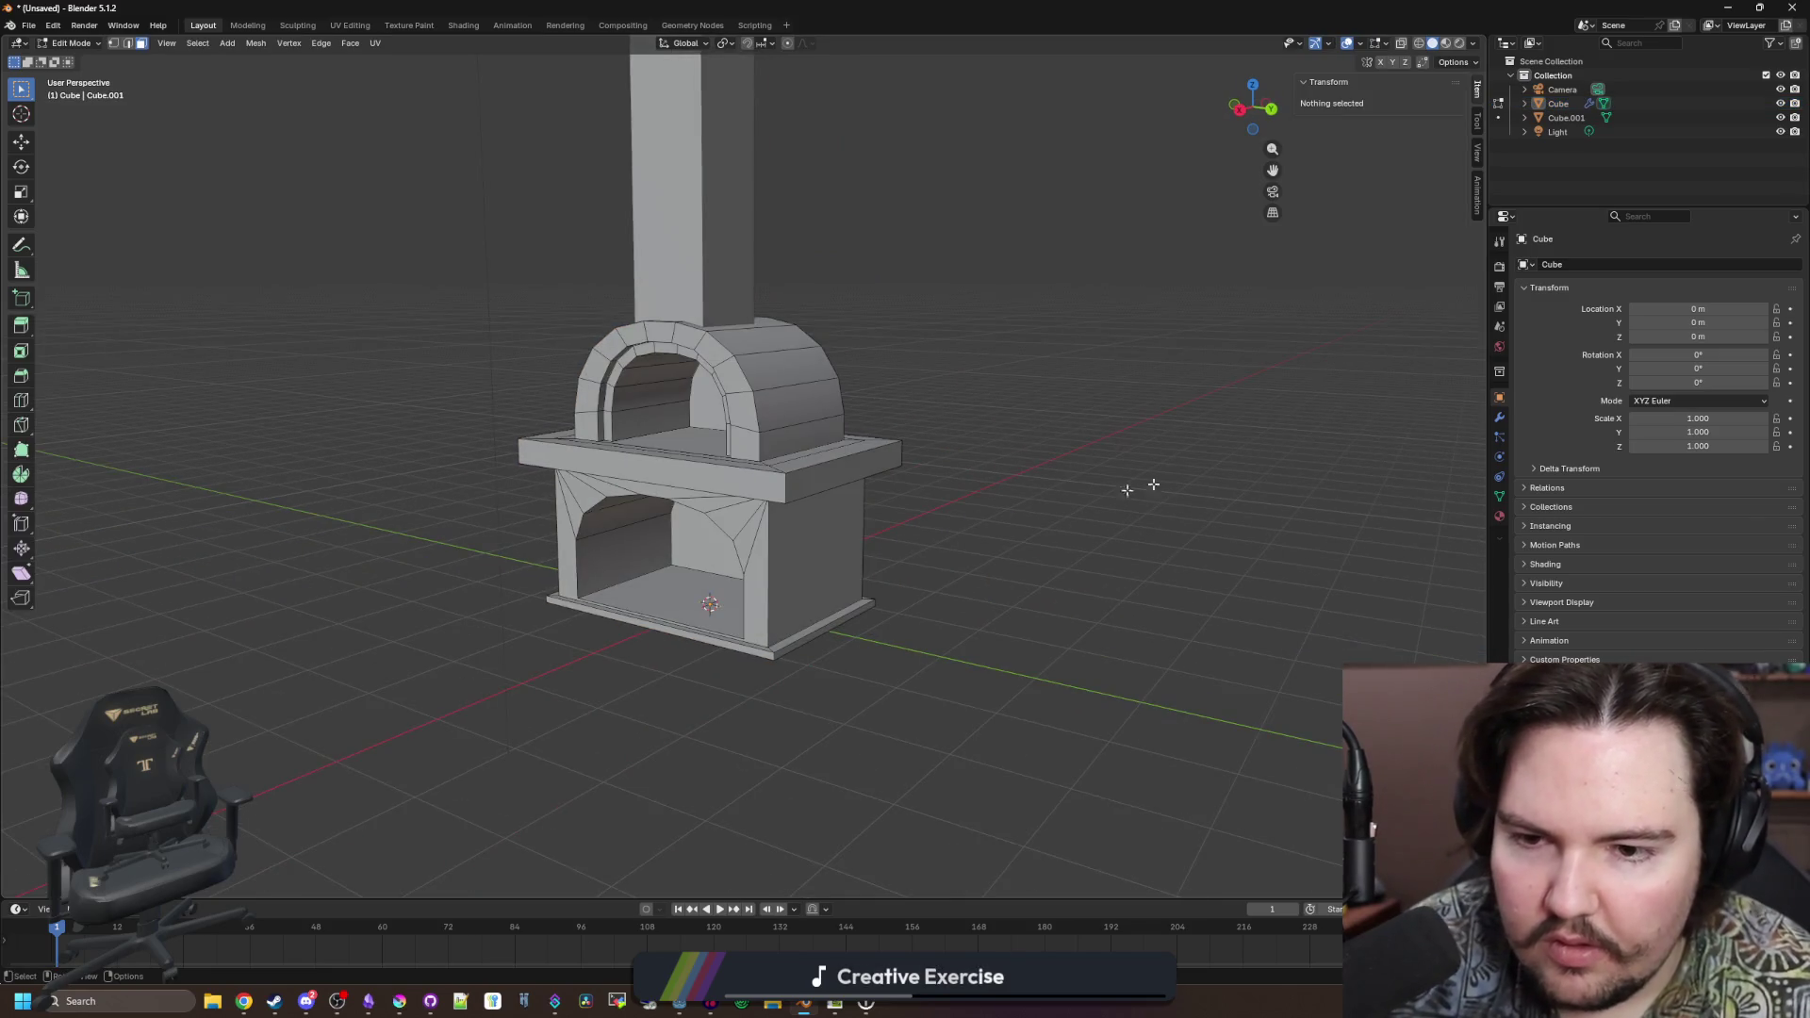
pyautogui.press('Tab')
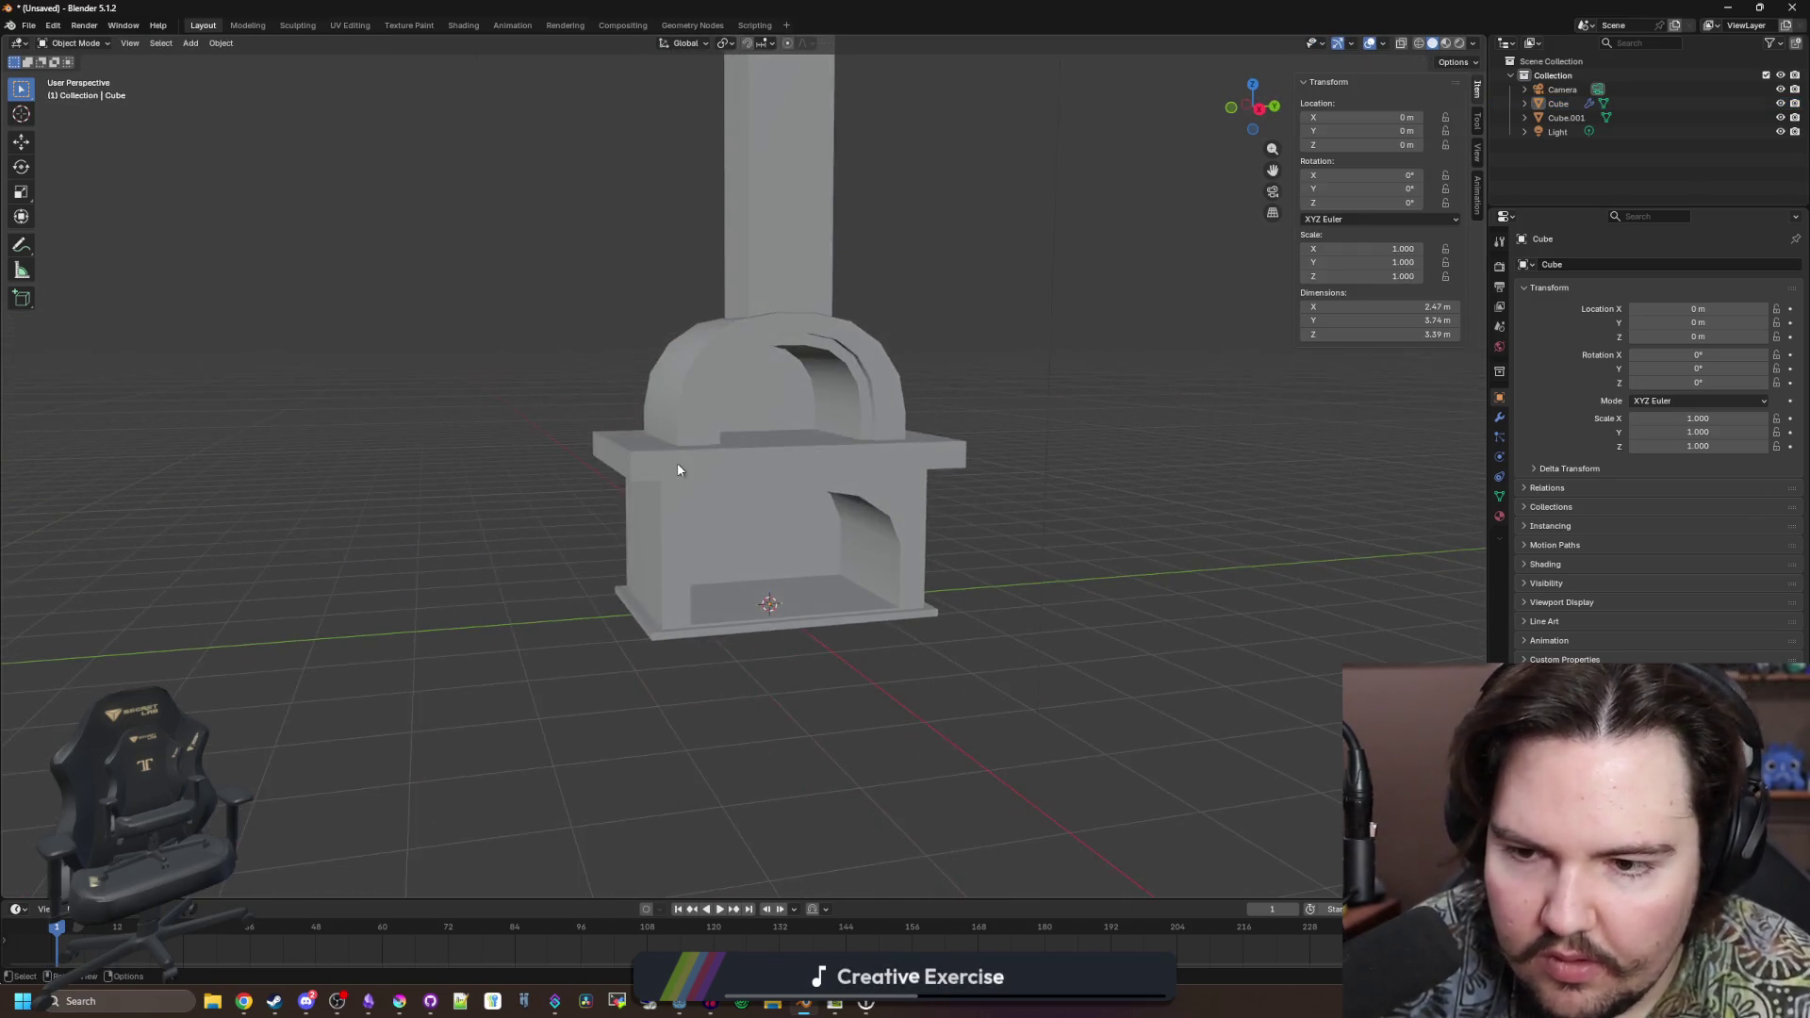
pyautogui.scroll(3, 681, 471)
pyautogui.click(507, 453)
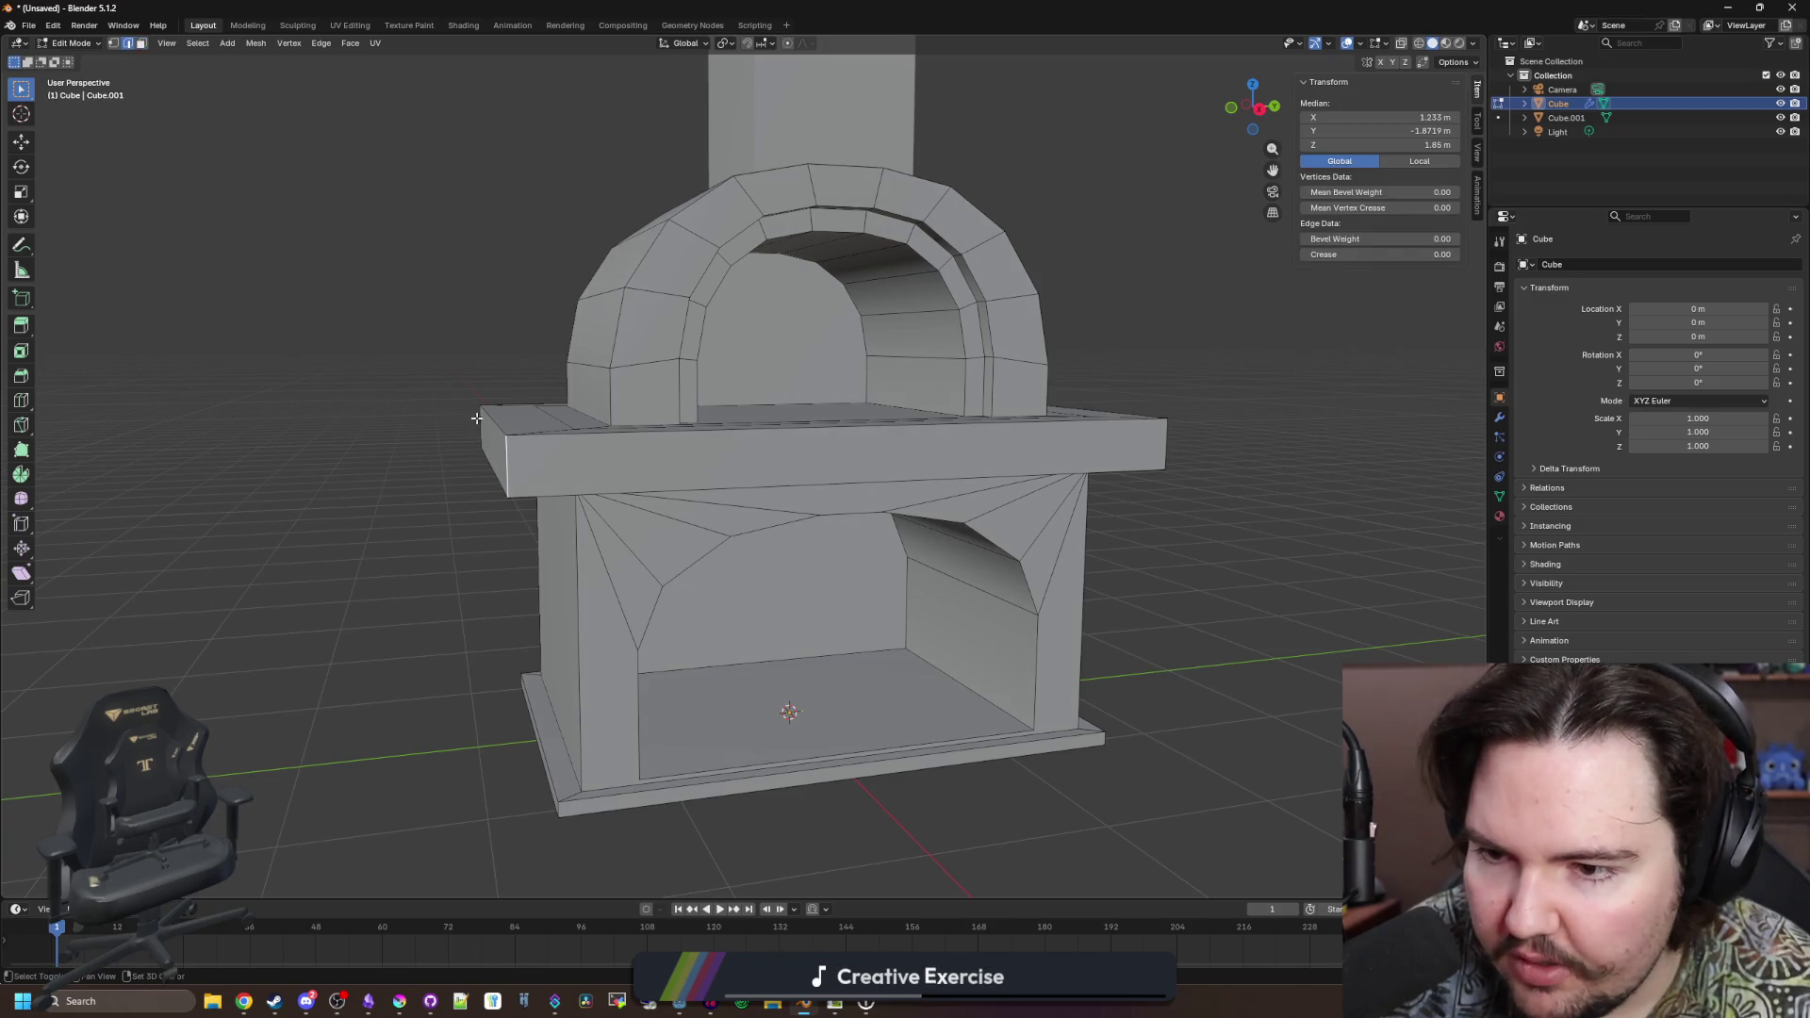
pyautogui.moveTo(507, 453); pyautogui.dragTo(724, 509)
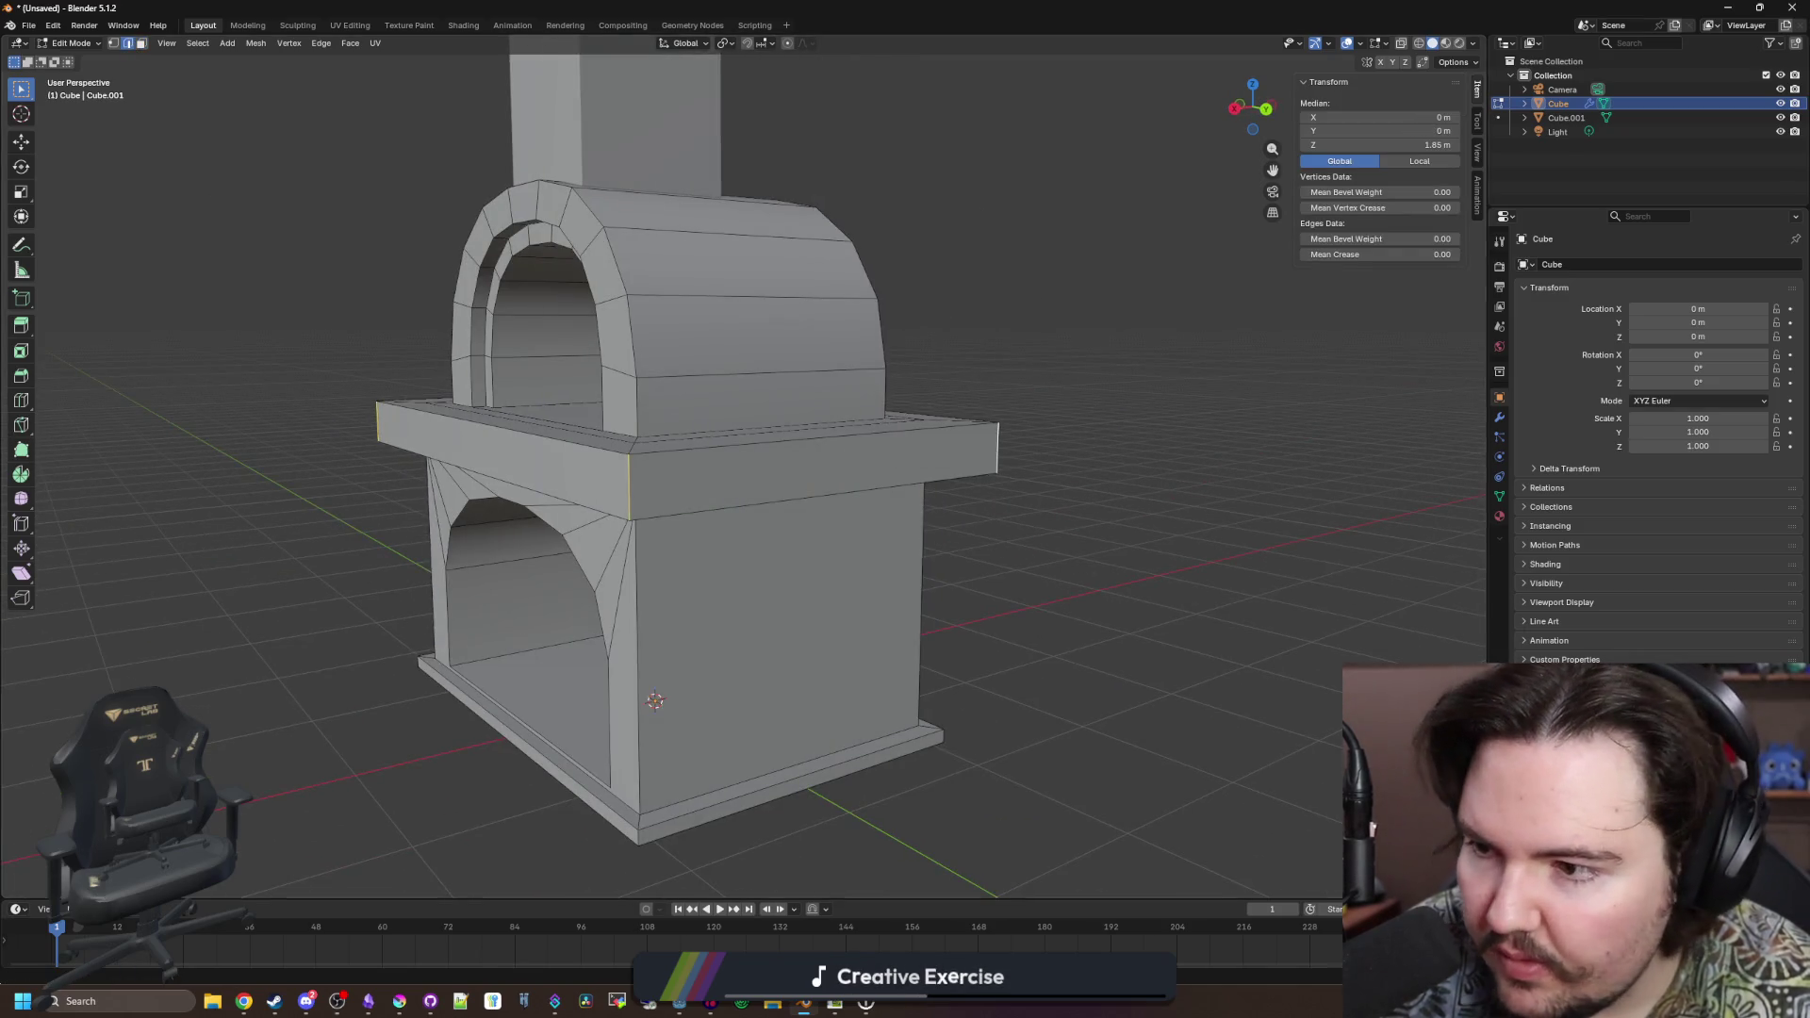
pyautogui.click(19, 377)
pyautogui.moveTo(613, 405); pyautogui.dragTo(909, 363)
pyautogui.press('Tab')
# - Select the oven body and pick vertices around the lower arched opening
pyautogui.scroll(-3, 909, 364)
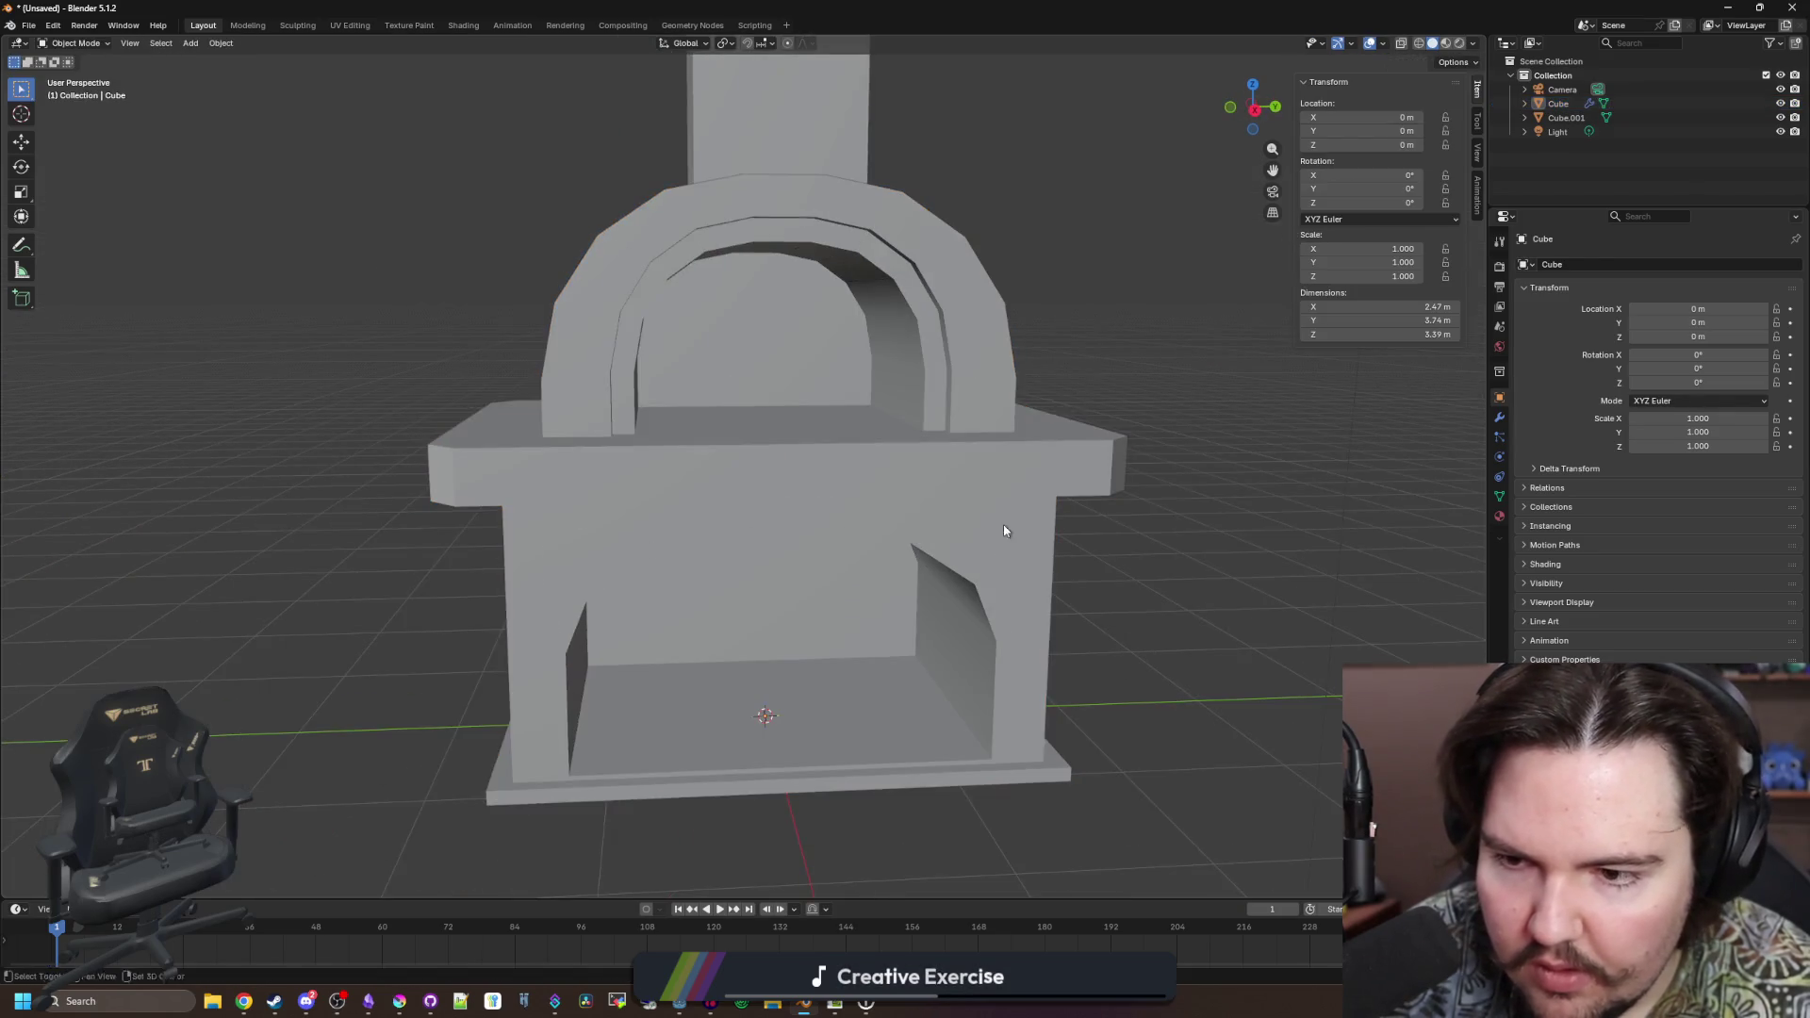
pyautogui.scroll(-2, 1010, 485)
pyautogui.scroll(3, 1009, 485)
pyautogui.moveTo(1009, 485); pyautogui.dragTo(877, 464)
pyautogui.click(733, 459)
pyautogui.moveTo(751, 461)
pyautogui.mouseDown()
pyautogui.moveTo(739, 518)
pyautogui.moveTo(792, 453)
pyautogui.moveTo(764, 400)
pyautogui.moveTo(718, 419)
pyautogui.mouseUp()
pyautogui.press('Tab')
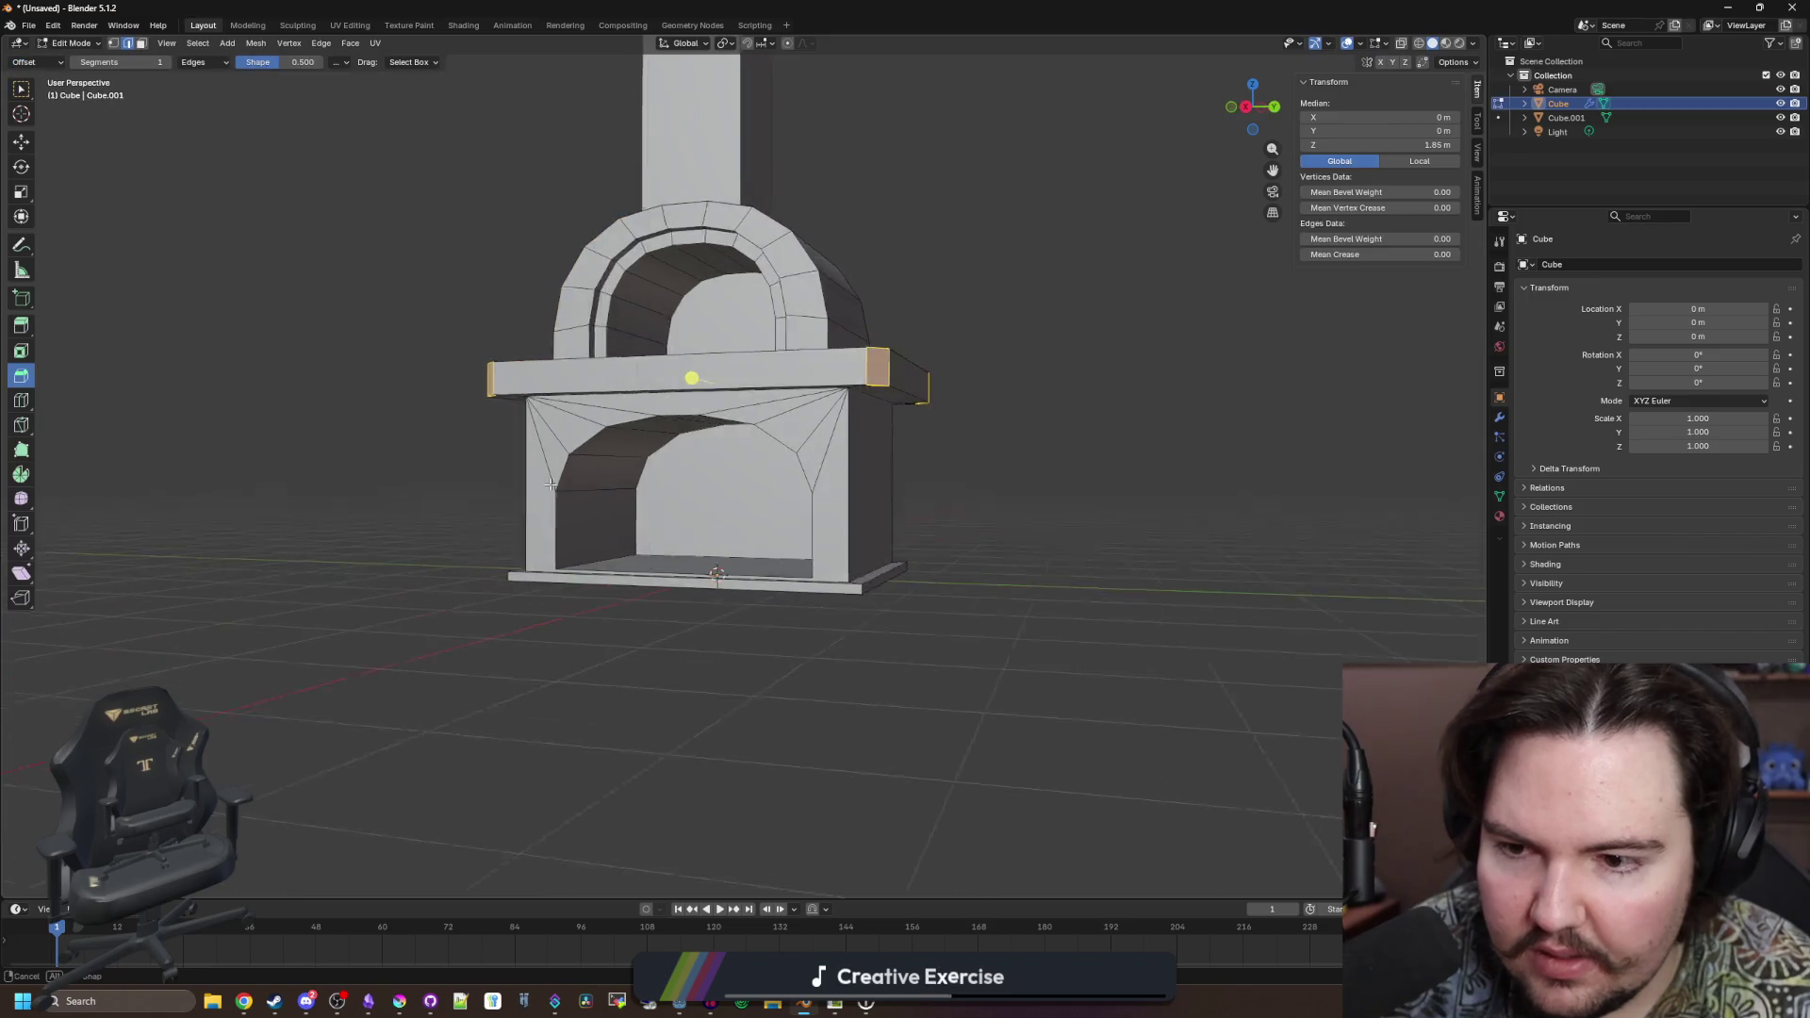
pyautogui.click(117, 44)
pyautogui.keyDown('alt'); pyautogui.click(516, 593); pyautogui.keyUp('alt')
pyautogui.keyDown('alt'); pyautogui.keyDown('shift'); pyautogui.click(514, 495); pyautogui.keyUp('shift'); pyautogui.keyUp('alt')
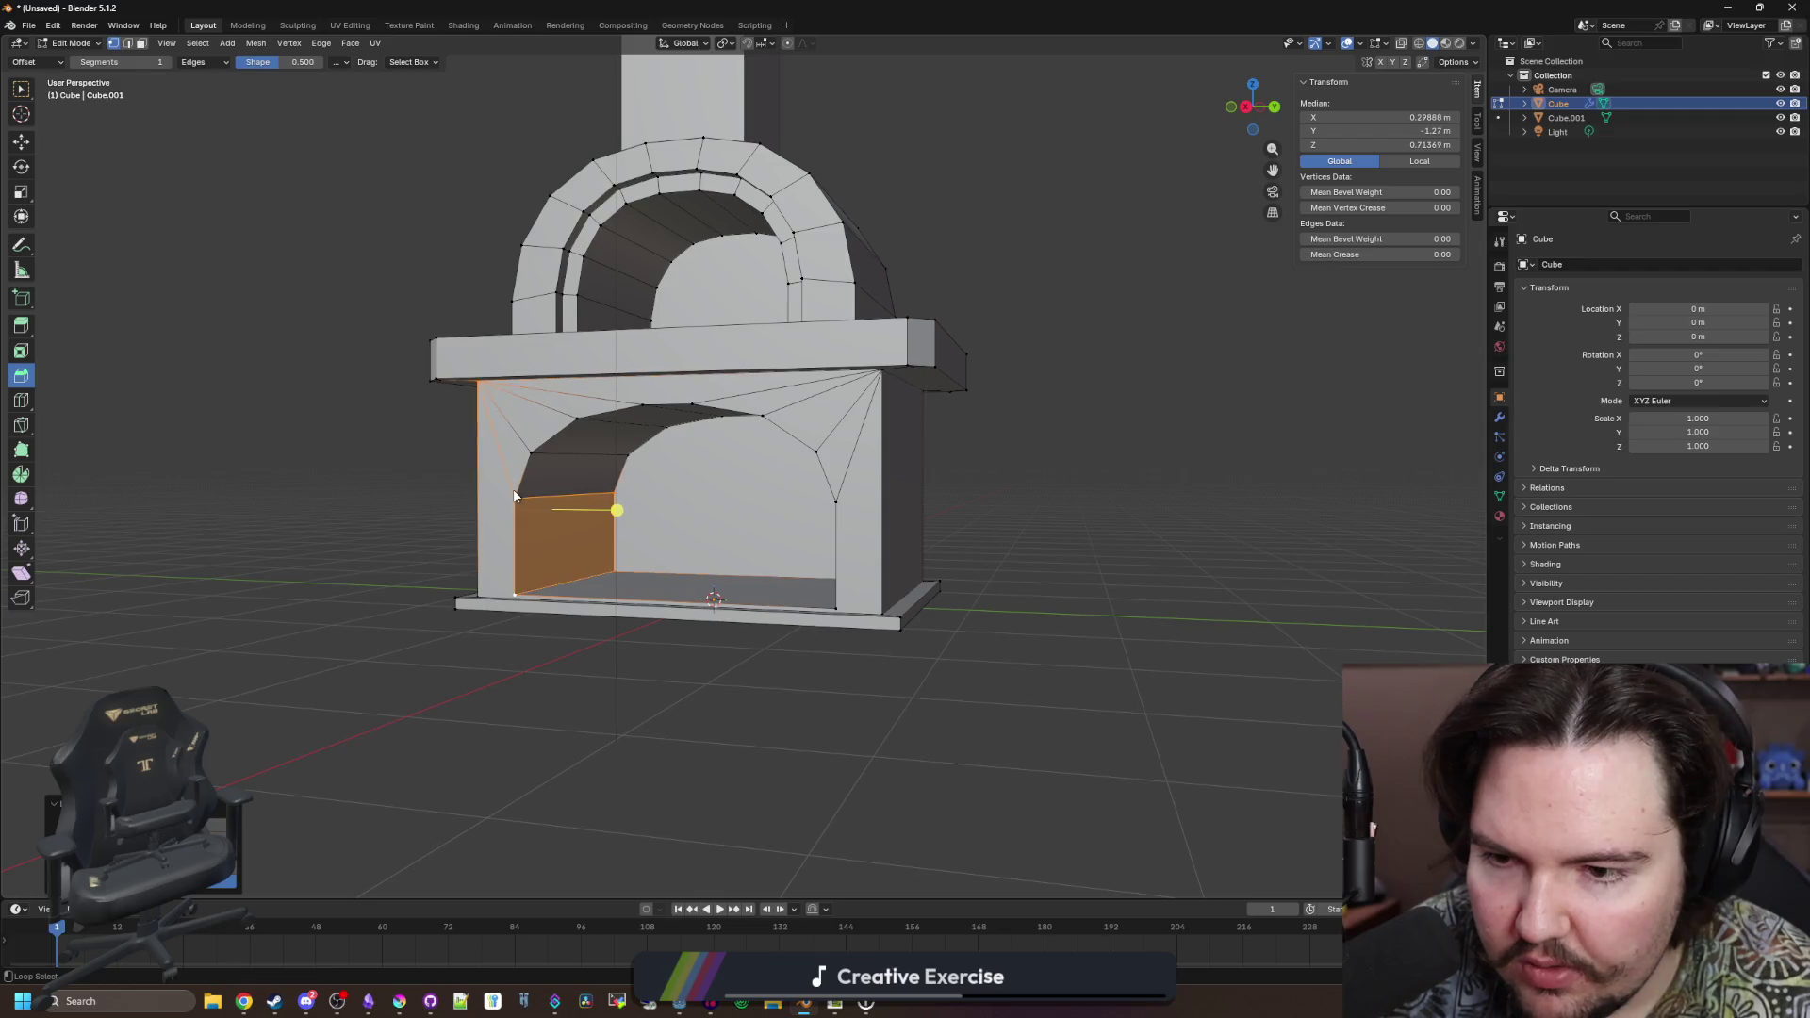
pyautogui.hotkey('alt', 'a')
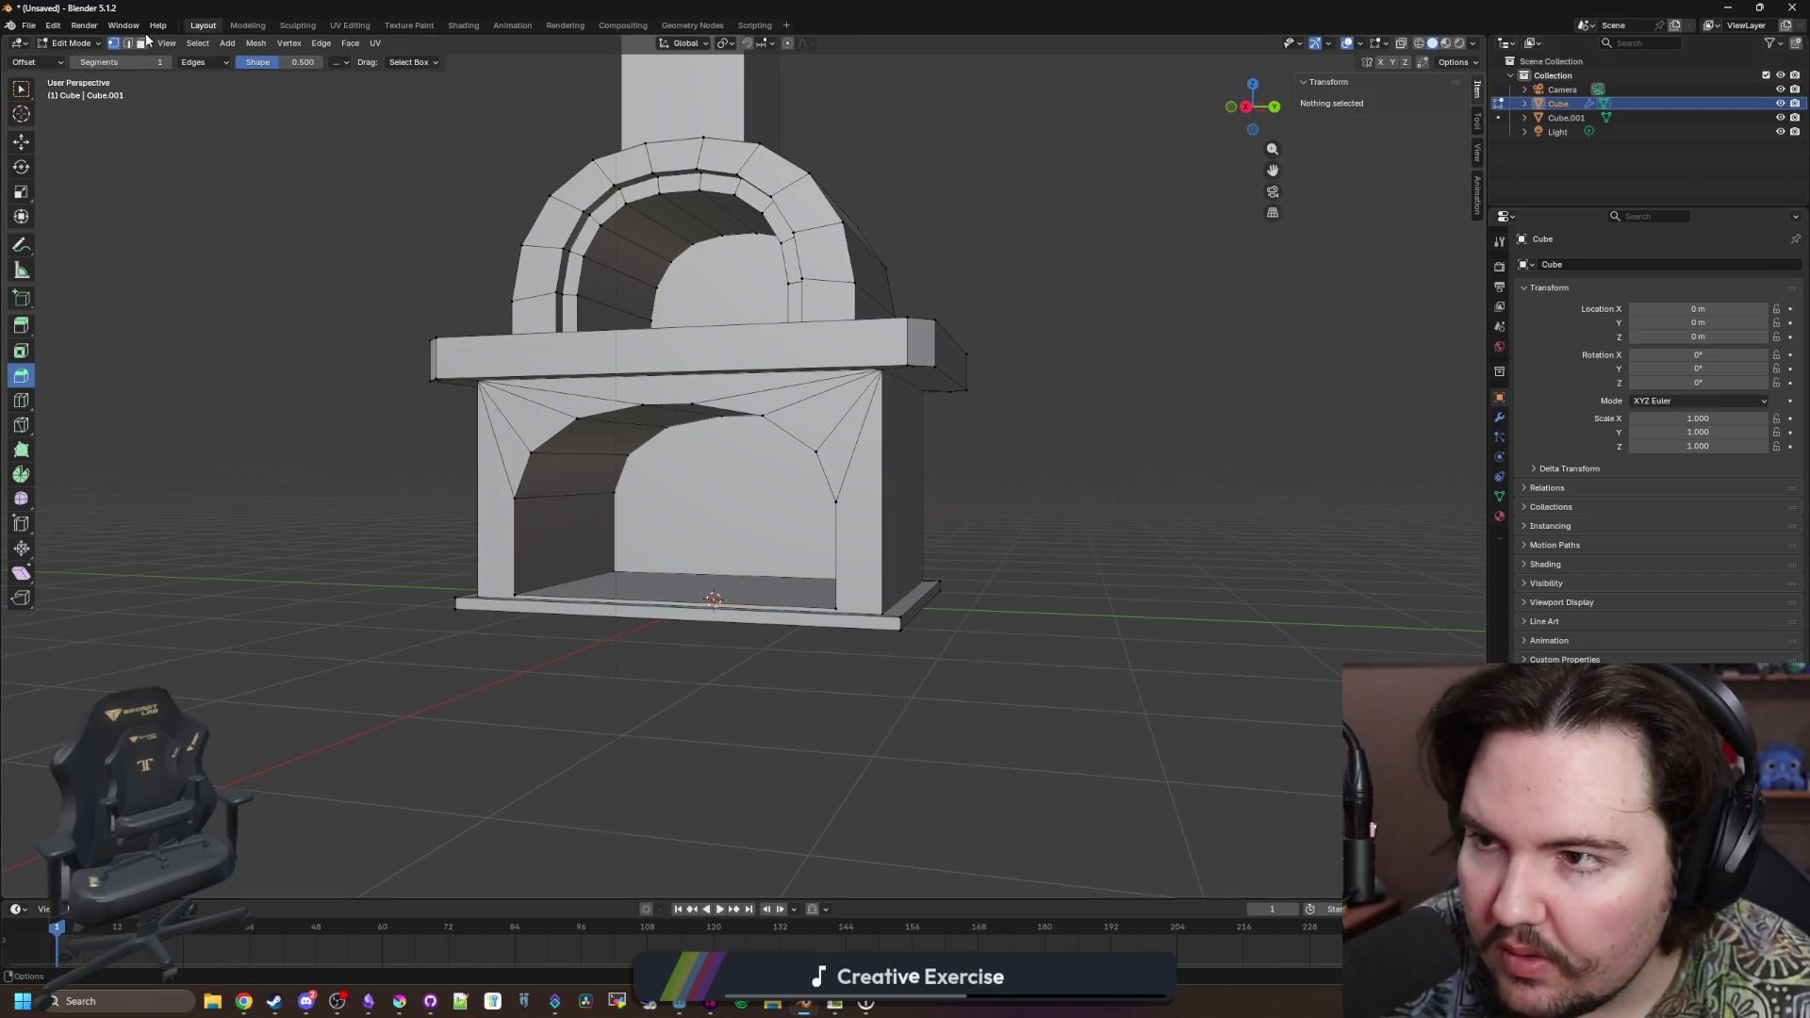
pyautogui.click(577, 419)
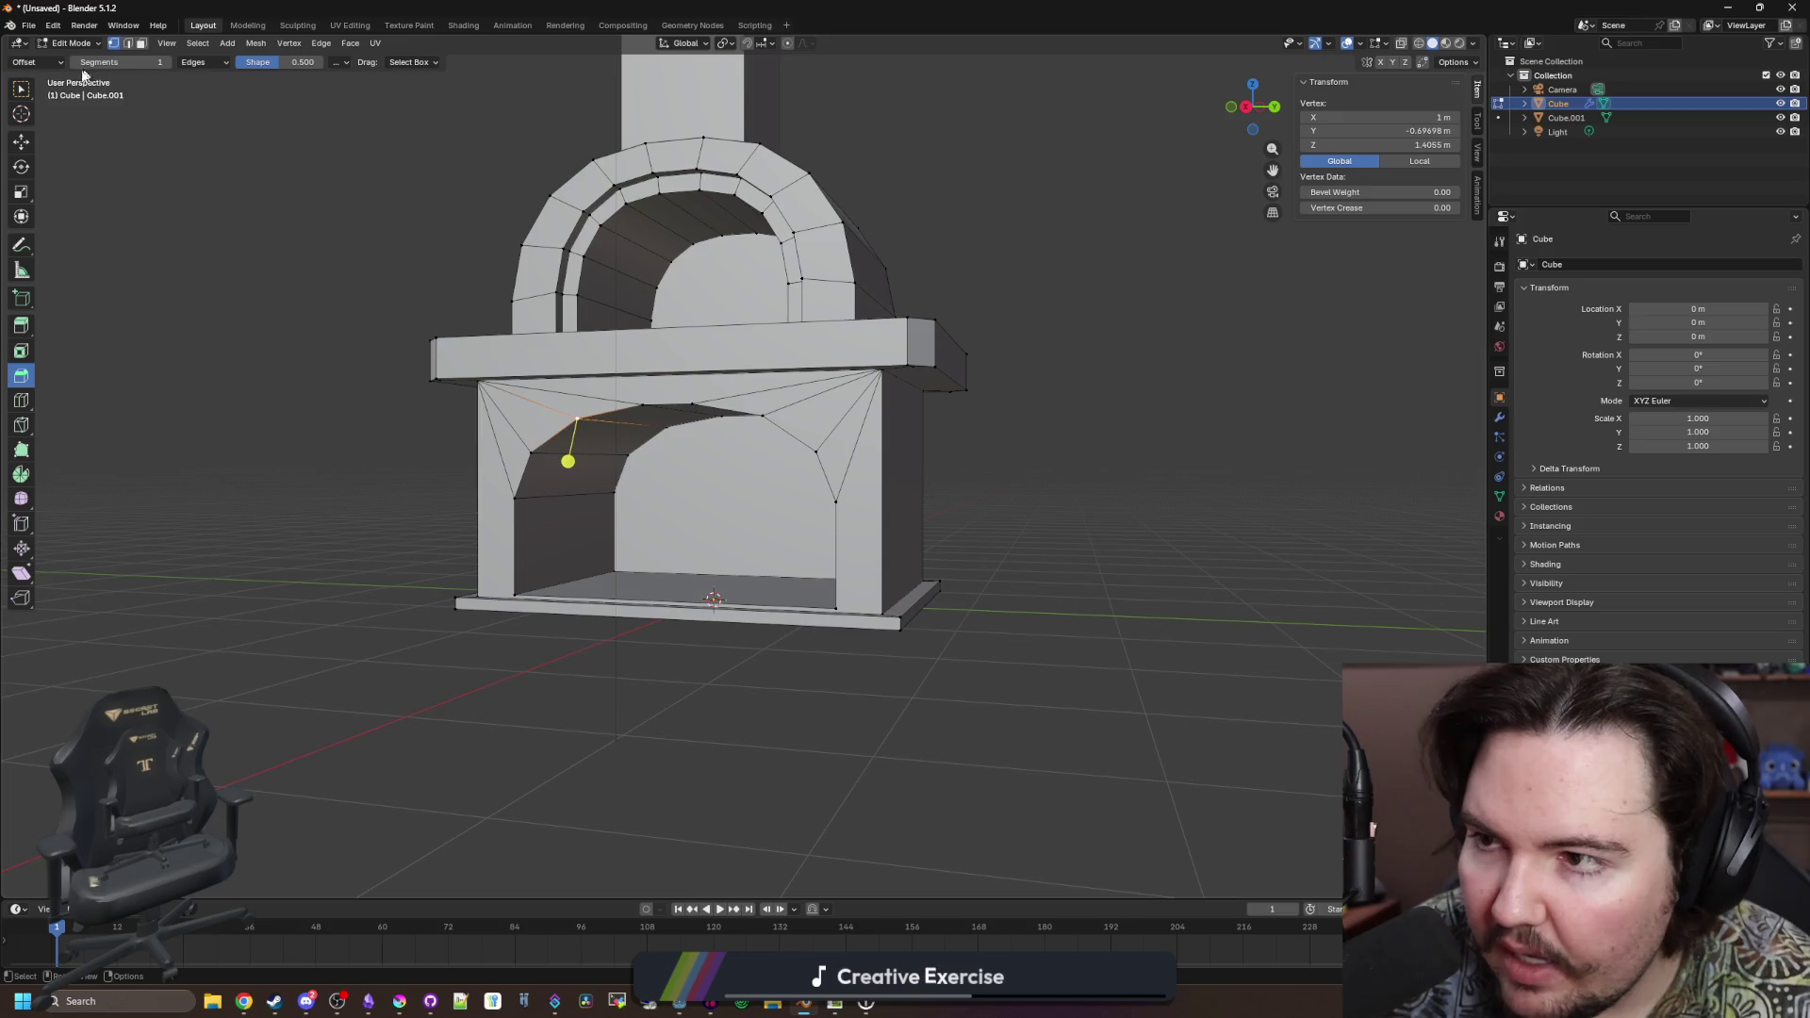
# - Scale the lower opening's six inner arch faces to about 0.98 along Y
pyautogui.click(22, 89)
pyautogui.click(141, 43)
pyautogui.click(564, 537)
pyautogui.keyDown('shift'); pyautogui.click(628, 443); pyautogui.keyUp('shift')
pyautogui.keyDown('shift'); pyautogui.click(698, 377); pyautogui.keyUp('shift')
pyautogui.keyDown('shift'); pyautogui.click(783, 373); pyautogui.keyUp('shift')
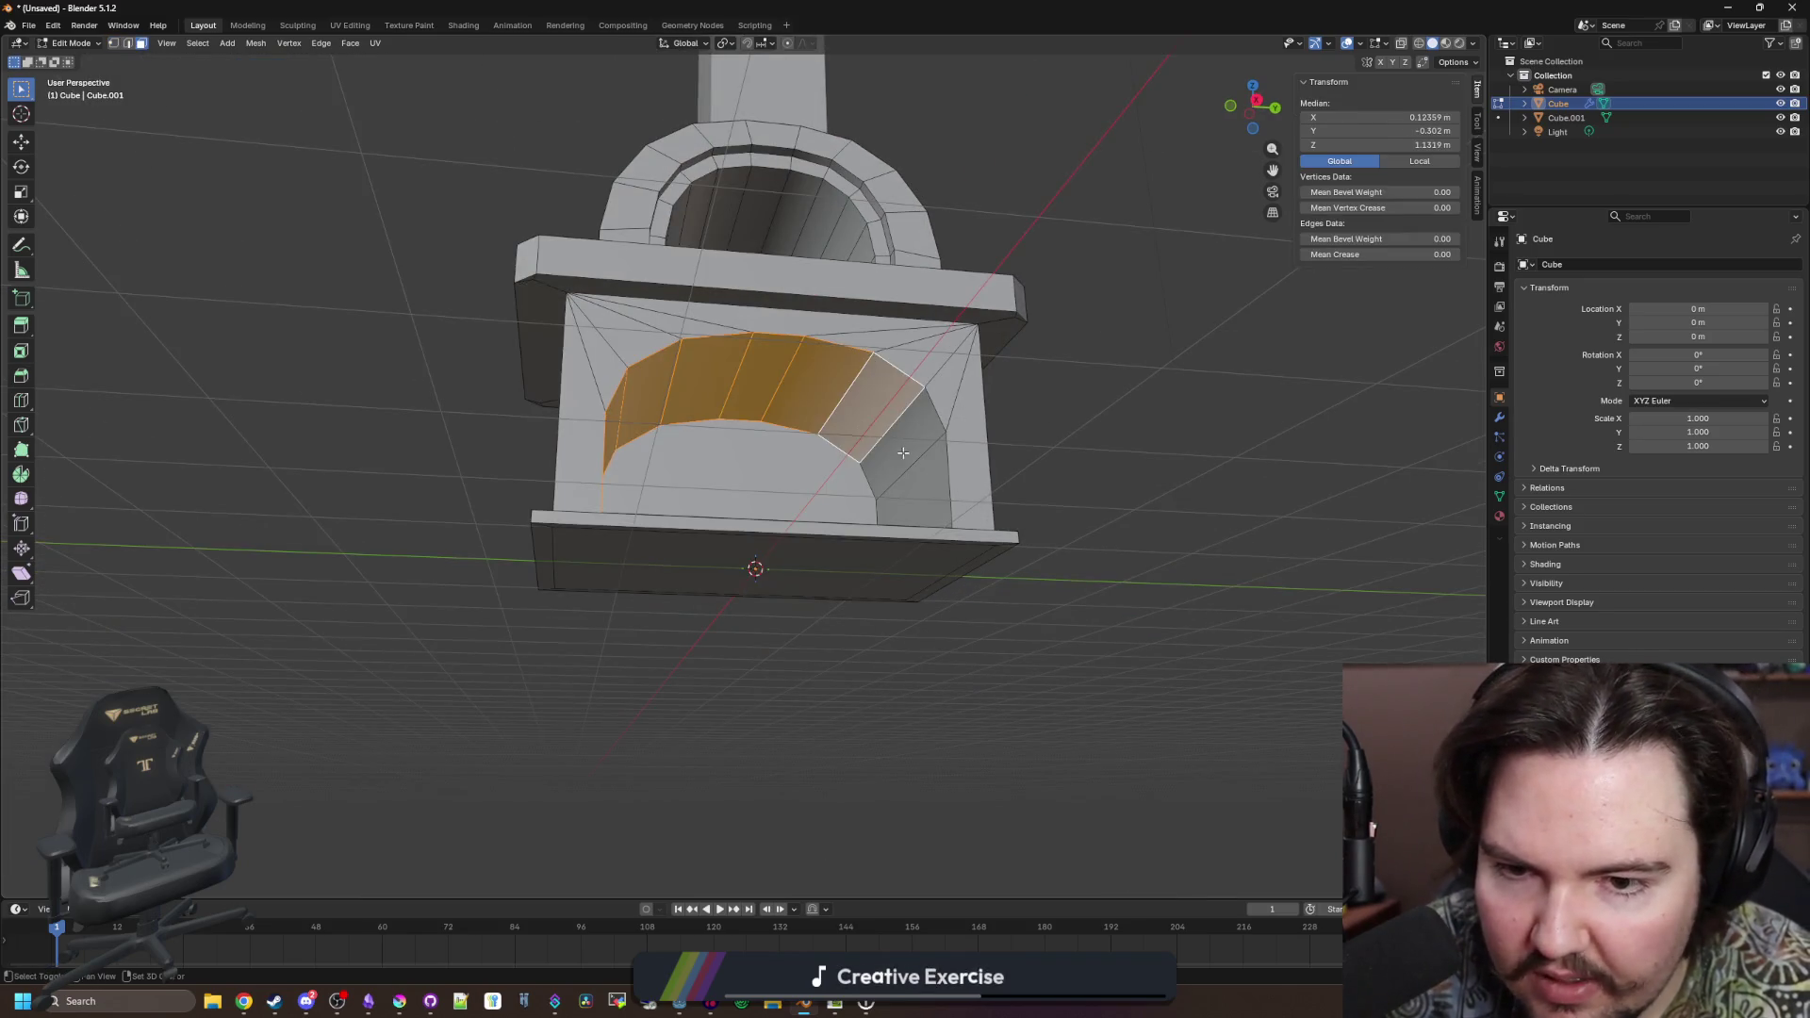
pyautogui.keyDown('shift'); pyautogui.click(886, 405); pyautogui.keyUp('shift')
pyautogui.keyDown('shift'); pyautogui.click(920, 495); pyautogui.keyUp('shift')
pyautogui.press('s')
pyautogui.press('y')
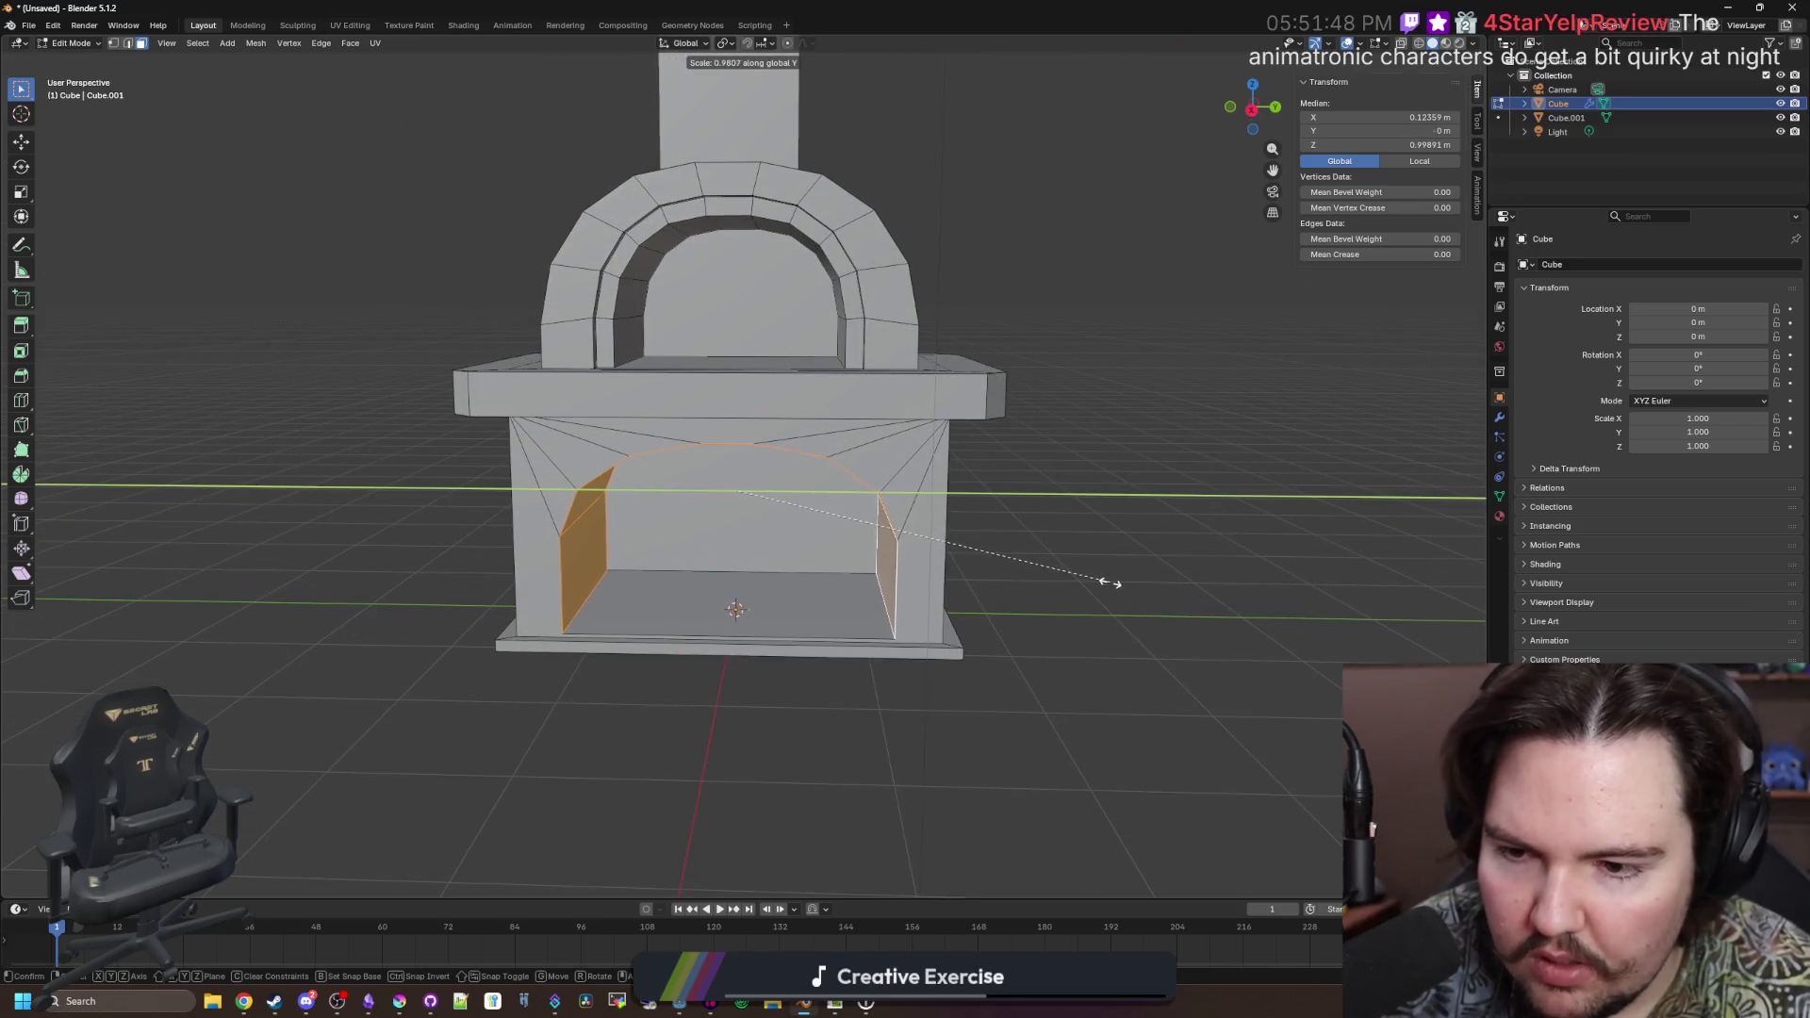
pyautogui.click(1092, 589)
pyautogui.press('Tab')
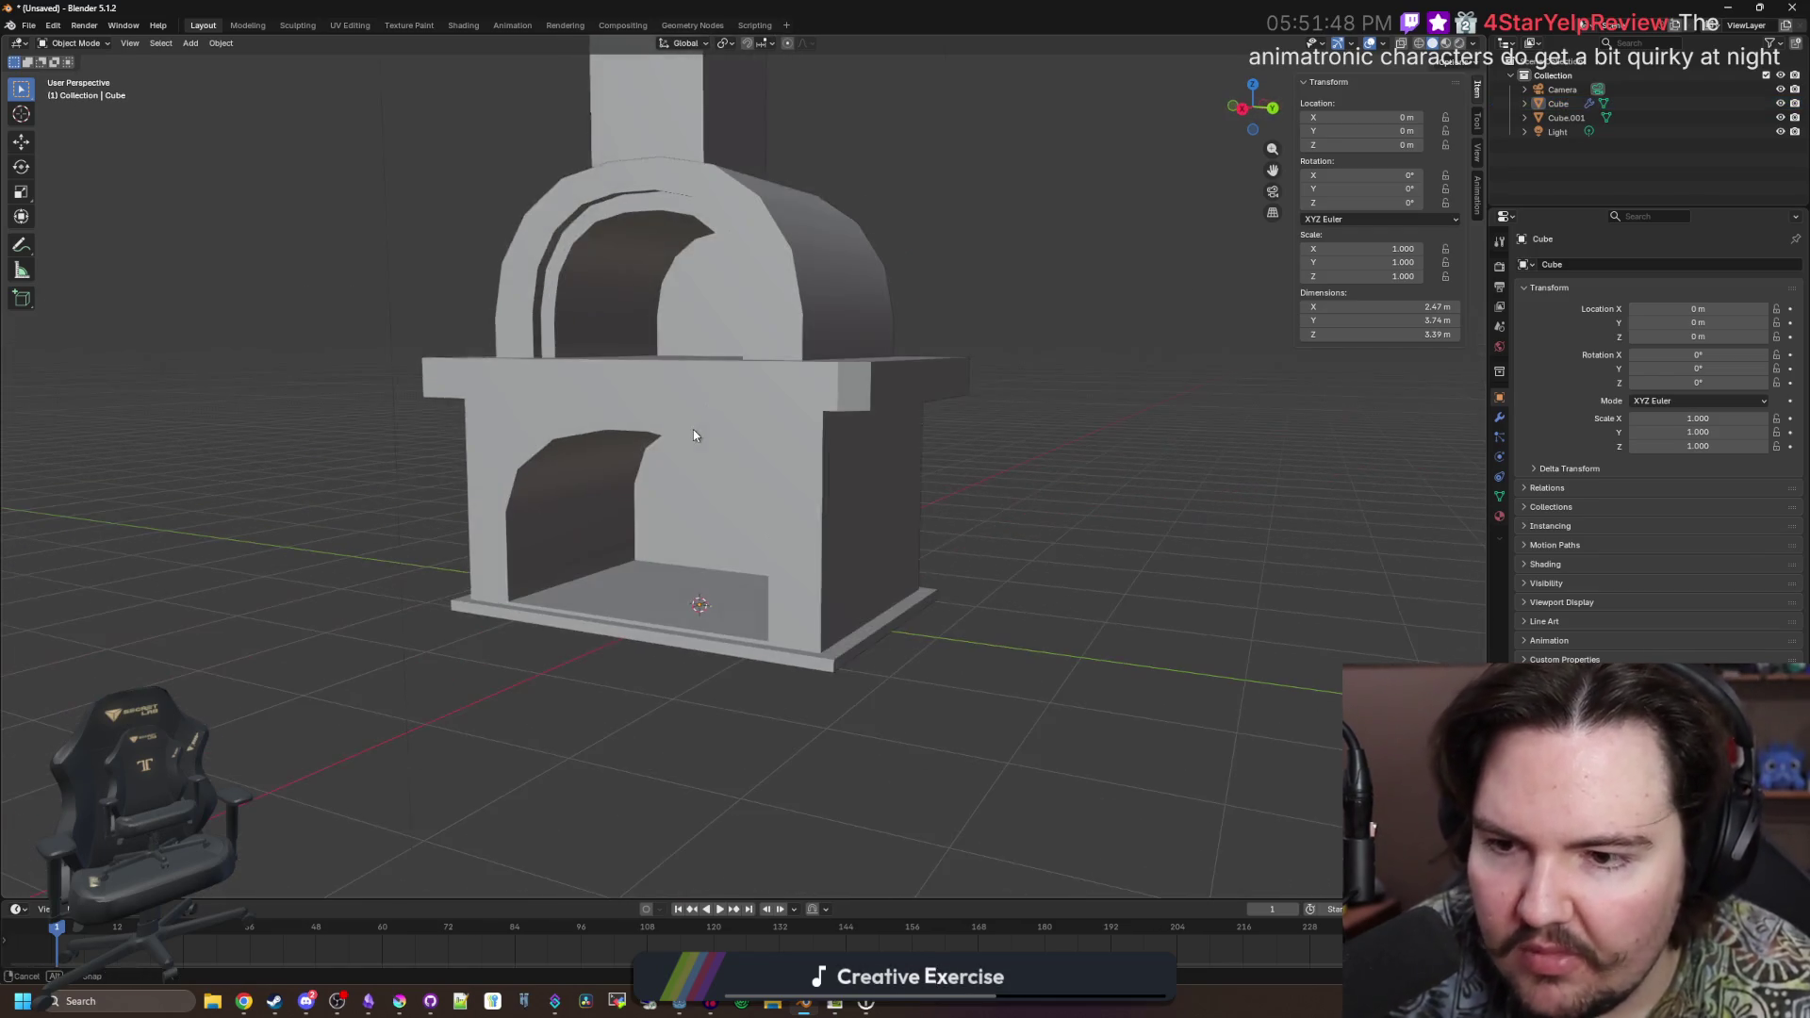
pyautogui.click(725, 405)
pyautogui.press('Tab')
# - Box-select the oven's upper section in Edit Mode and move it along Z to adjust its height
pyautogui.scroll(-3, 118, 69)
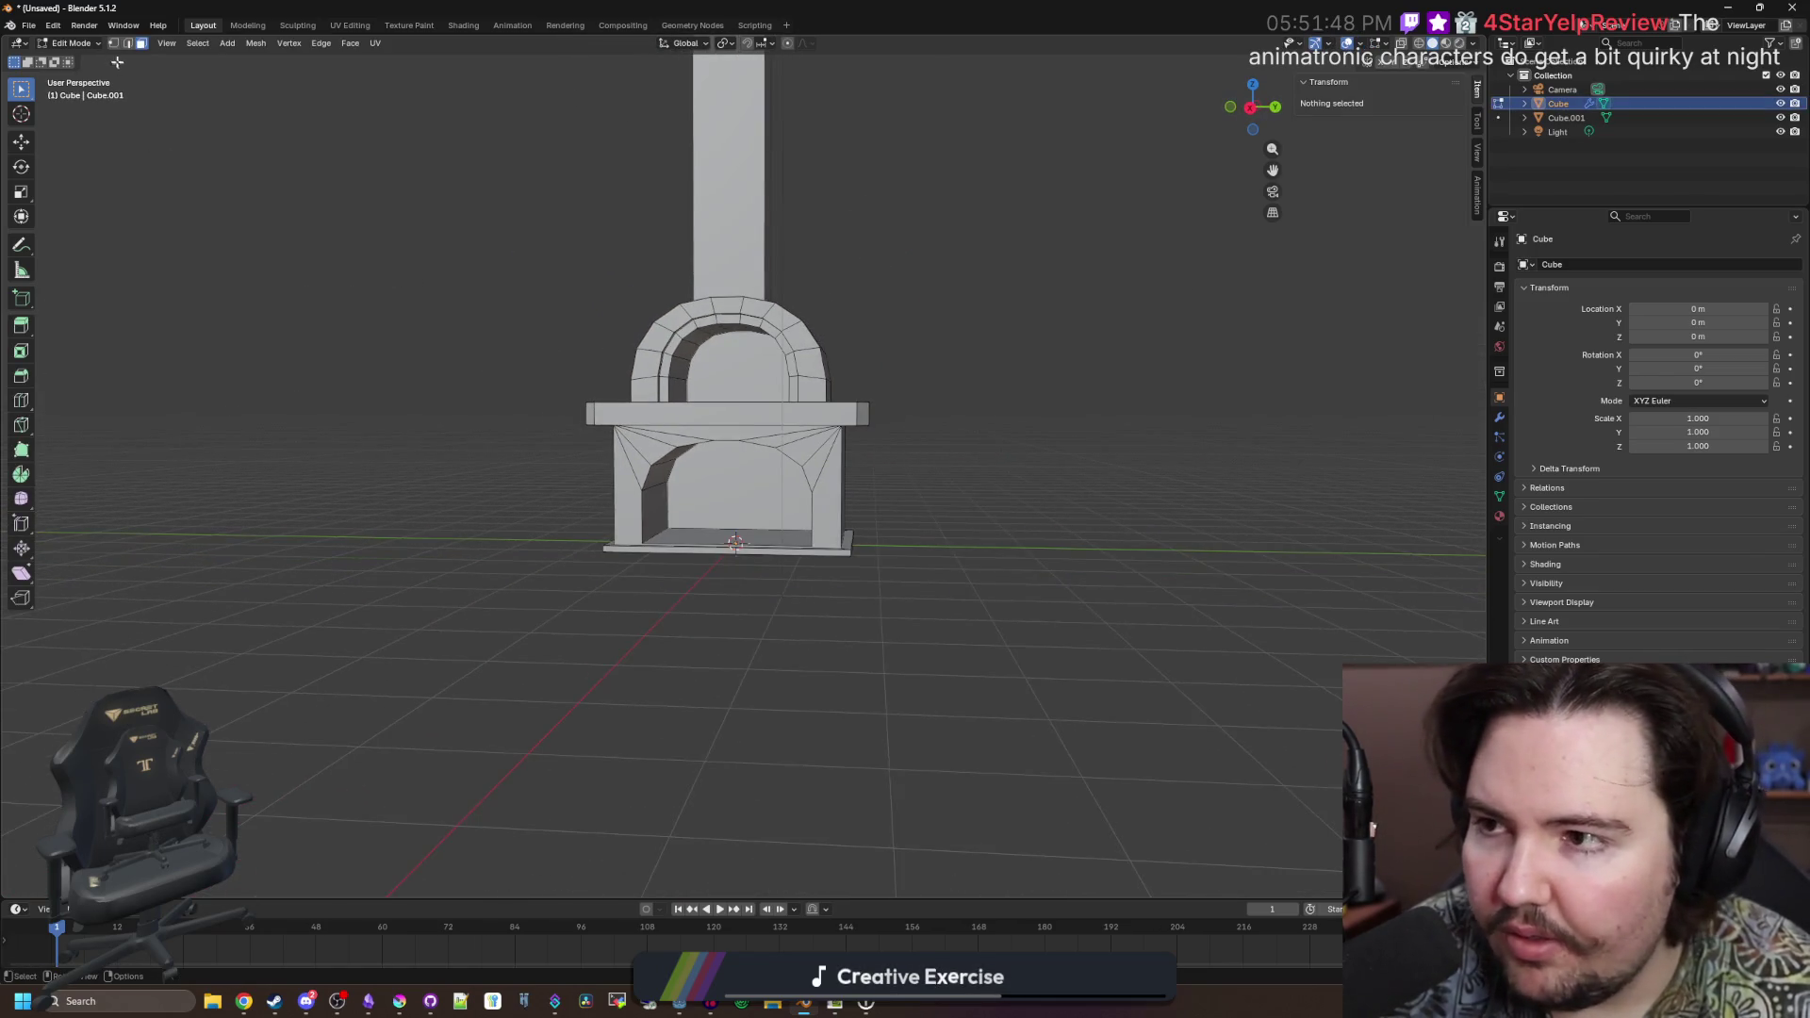
pyautogui.click(1401, 44)
pyautogui.moveTo(453, 229)
pyautogui.mouseDown()
pyautogui.moveTo(986, 383)
pyautogui.moveTo(1015, 493)
pyautogui.mouseUp()
pyautogui.scroll(3, 810, 356)
pyautogui.press('g')
pyautogui.press('z')
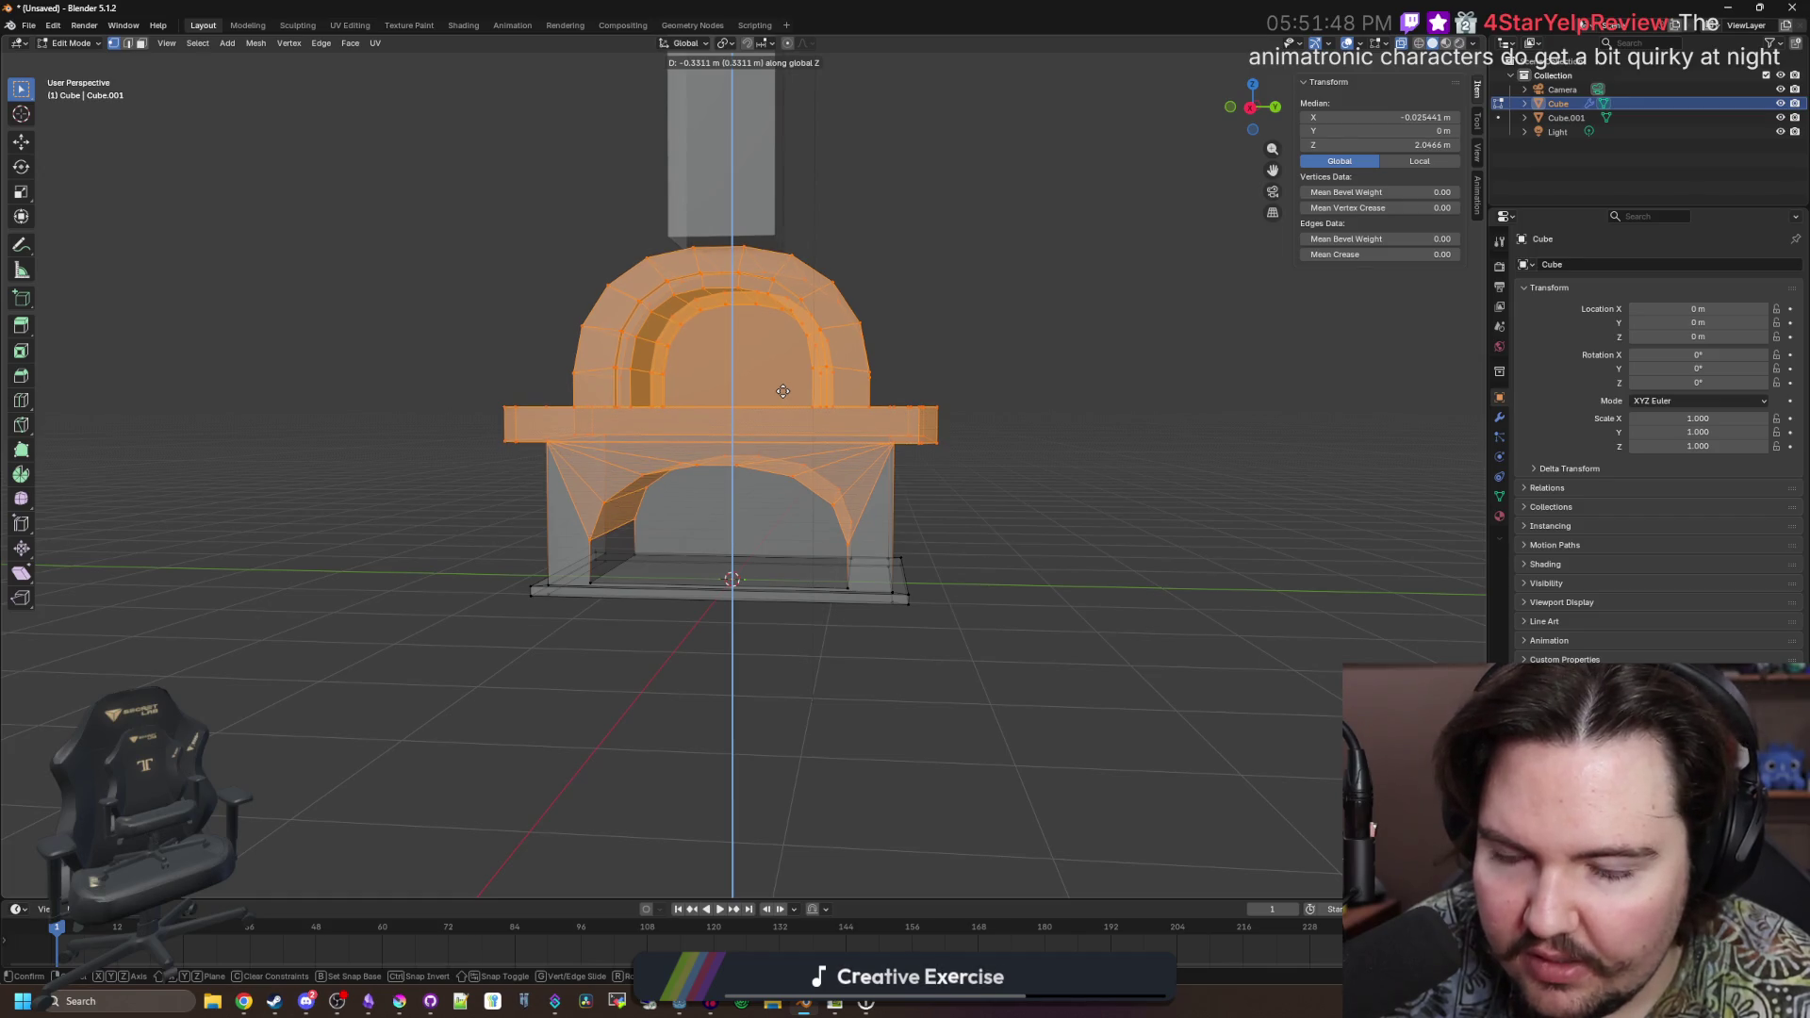
pyautogui.click(783, 387)
pyautogui.moveTo(783, 387)
pyautogui.mouseDown()
pyautogui.moveTo(869, 401)
pyautogui.moveTo(654, 346)
pyautogui.mouseUp()
# - Lower the chimney pillar along Z so it sits on the dome
pyautogui.press('Tab')
pyautogui.press('Tab')
pyautogui.press('Tab')
pyautogui.hotkey('alt', 'a')
pyautogui.click(671, 279)
pyautogui.press('g')
pyautogui.press('z')
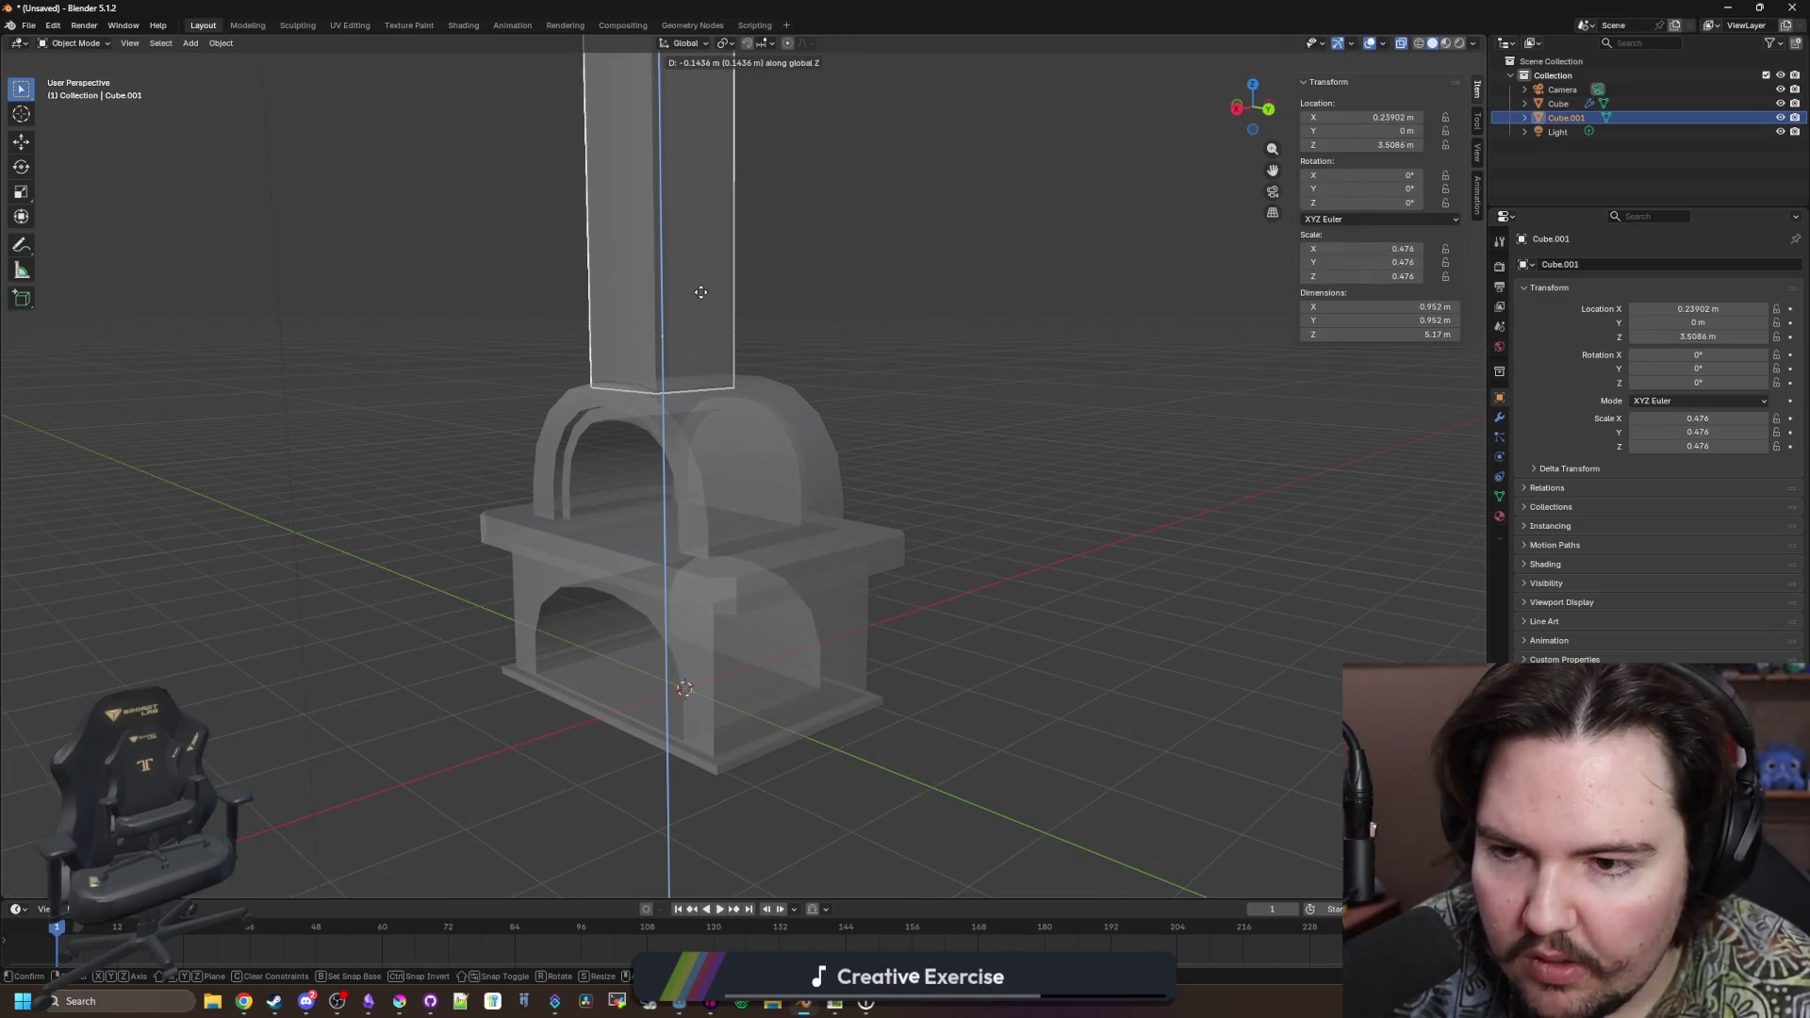
pyautogui.click(701, 292)
pyautogui.hotkey('alt', 'a')
# - Join the chimney into the oven body with Ctrl+J as one object
pyautogui.click(1419, 44)
pyautogui.click(1432, 44)
pyautogui.click(1402, 43)
pyautogui.click(611, 335)
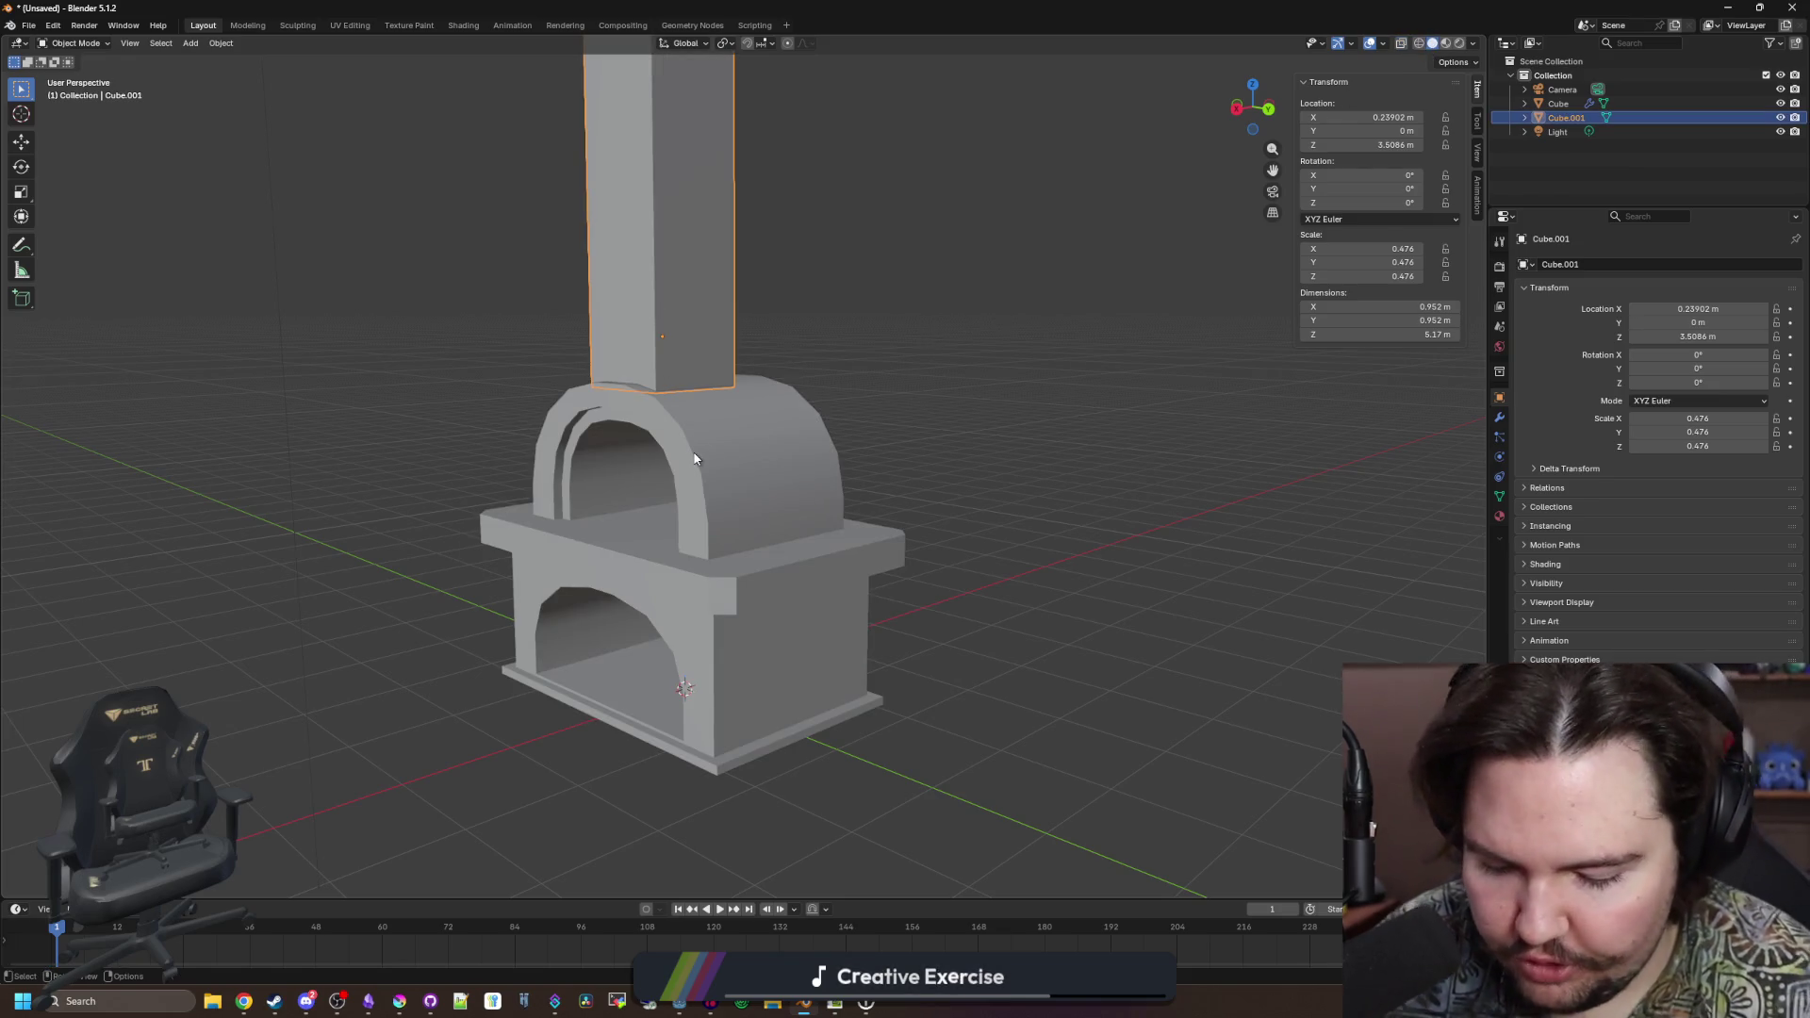
pyautogui.keyDown('shift'); pyautogui.click(695, 459); pyautogui.keyUp('shift')
pyautogui.hotkey('ctrl', 'j')
pyautogui.hotkey('alt', 'a')
pyautogui.moveTo(739, 440)
pyautogui.mouseDown()
pyautogui.moveTo(958, 376)
pyautogui.moveTo(1022, 436)
pyautogui.moveTo(925, 461)
pyautogui.moveTo(1041, 460)
pyautogui.moveTo(941, 403)
pyautogui.moveTo(897, 586)
pyautogui.moveTo(929, 484)
pyautogui.mouseUp()
# - In the oven's Edit Mode, delete the chamber floor face
pyautogui.scroll(4, 803, 470)
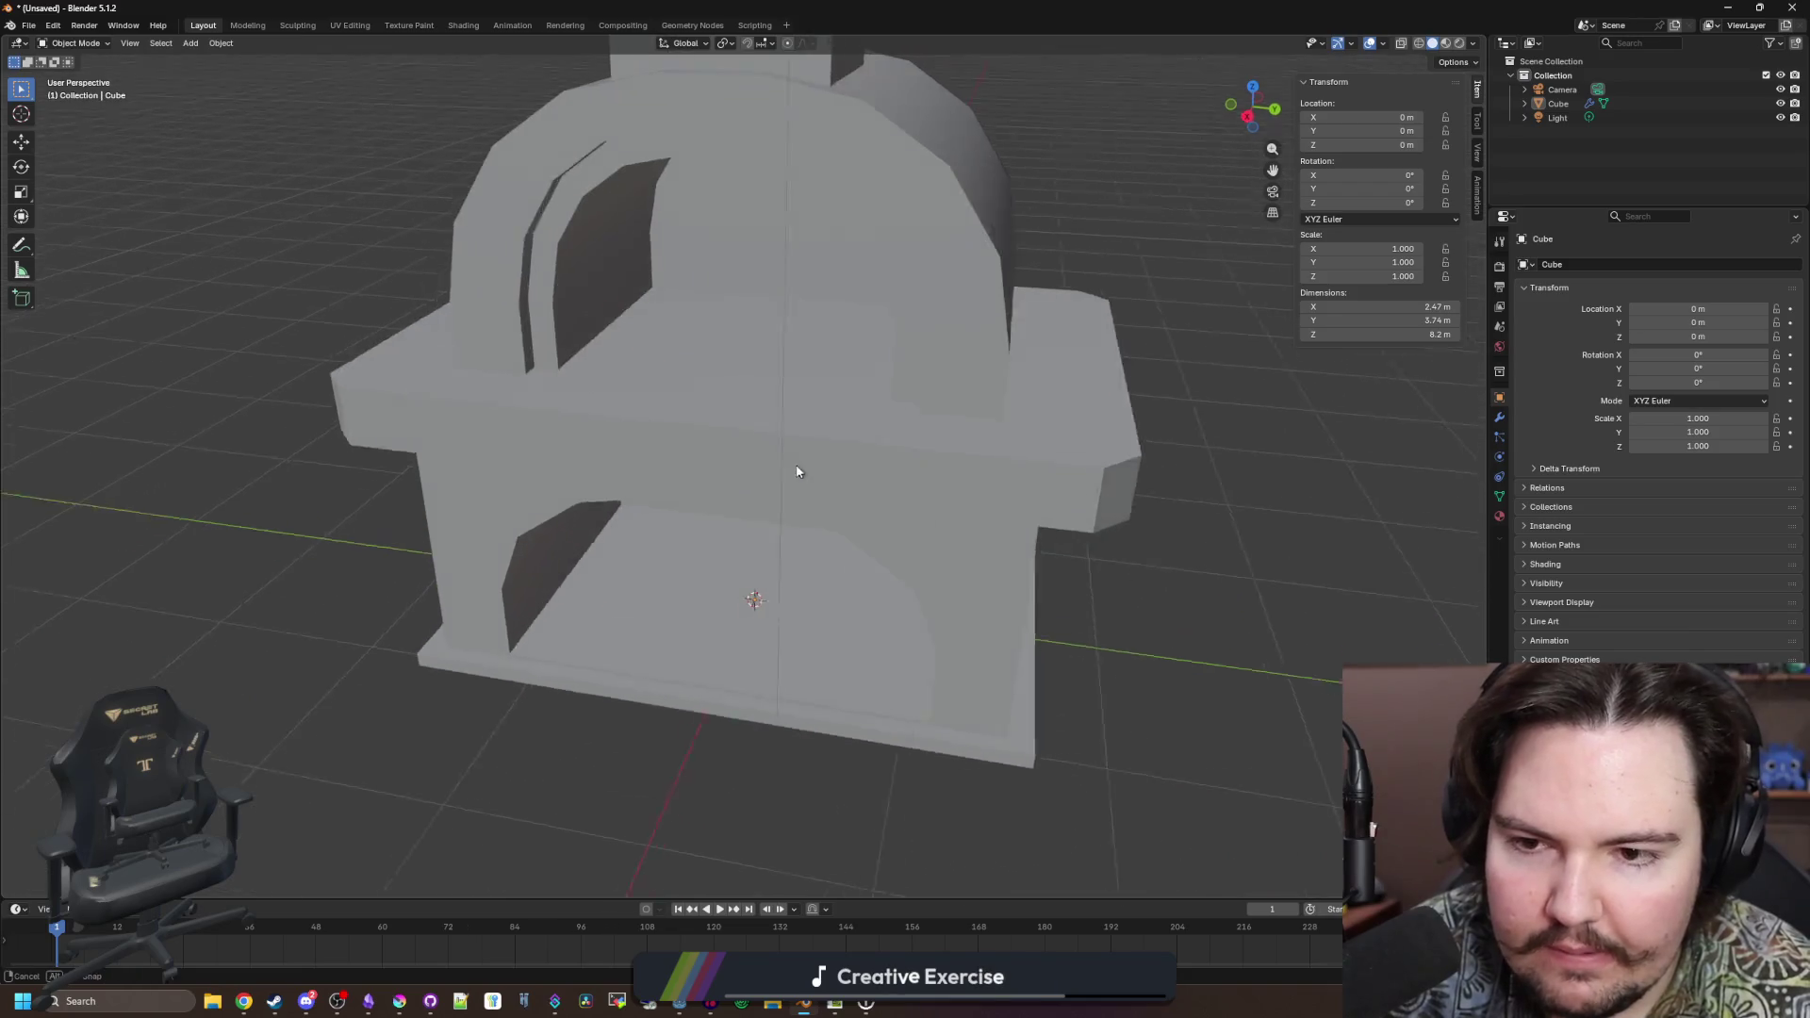
pyautogui.click(802, 470)
pyautogui.scroll(-4, 802, 470)
pyautogui.moveTo(739, 424); pyautogui.dragTo(788, 432)
pyautogui.press('Tab')
pyautogui.scroll(3, 789, 514)
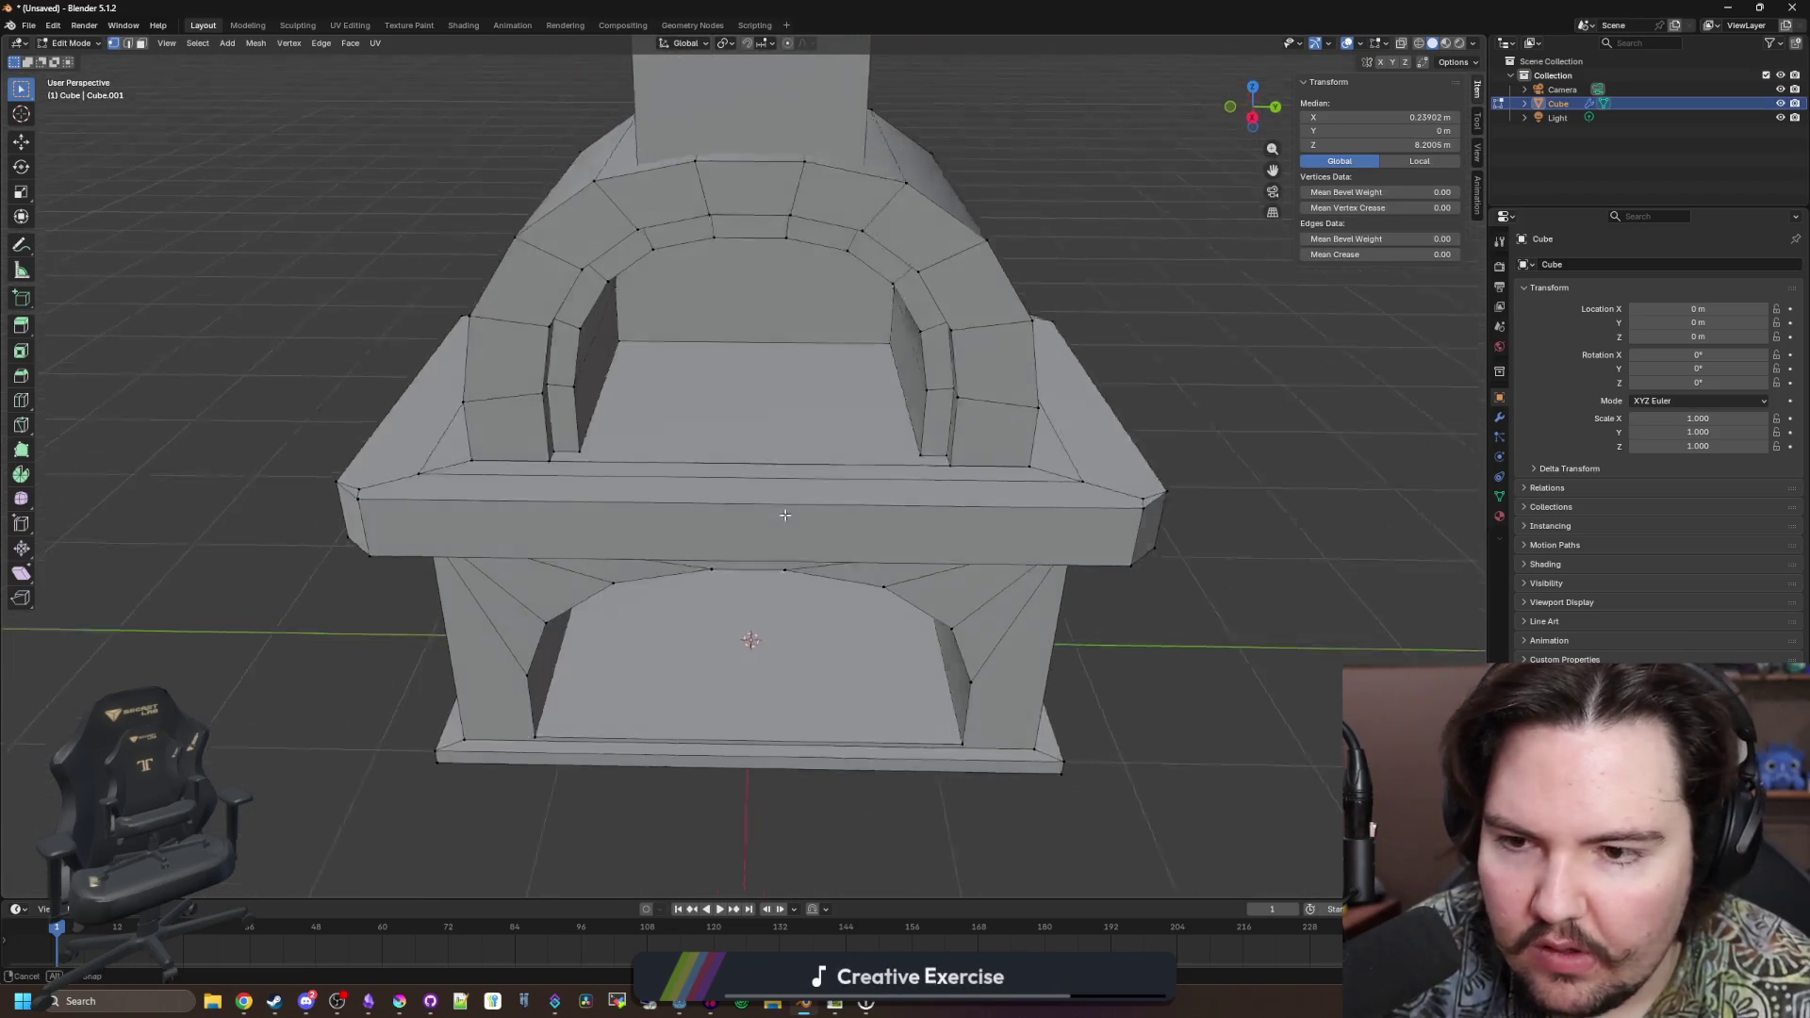
pyautogui.moveTo(789, 515); pyautogui.dragTo(588, 497)
pyautogui.click(716, 478)
pyautogui.scroll(2, 692, 474)
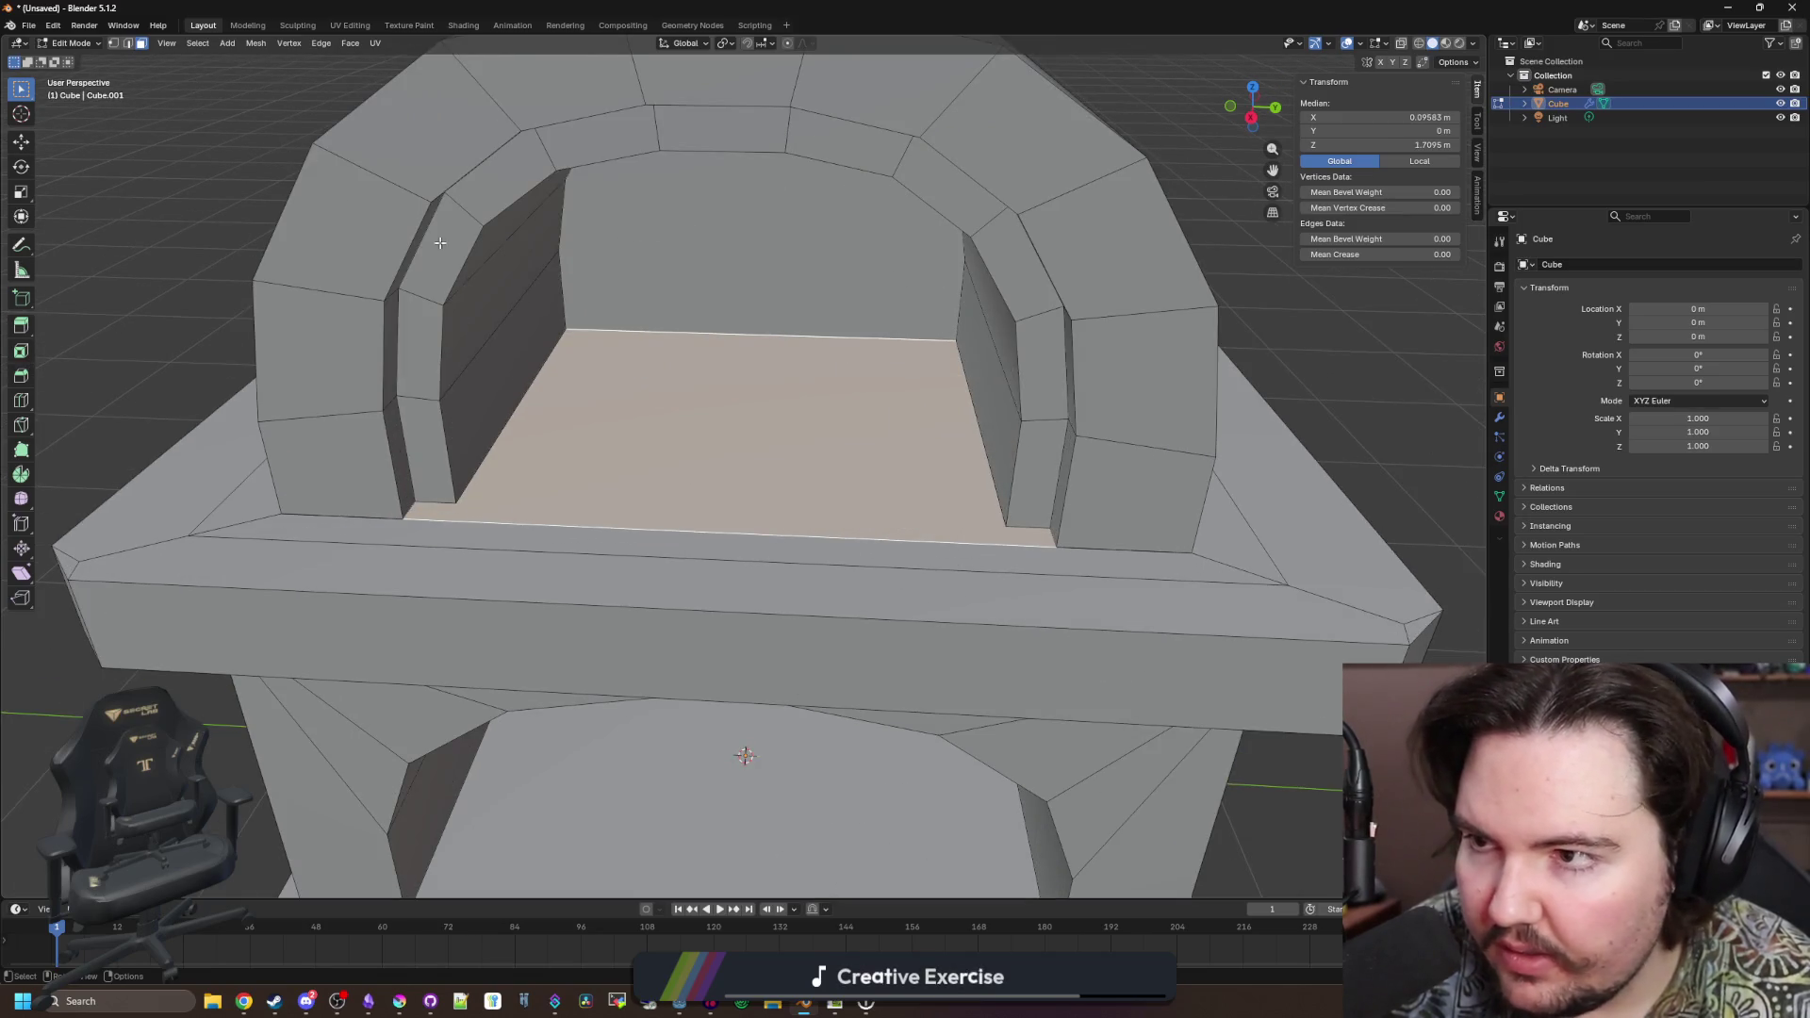
pyautogui.press('x')
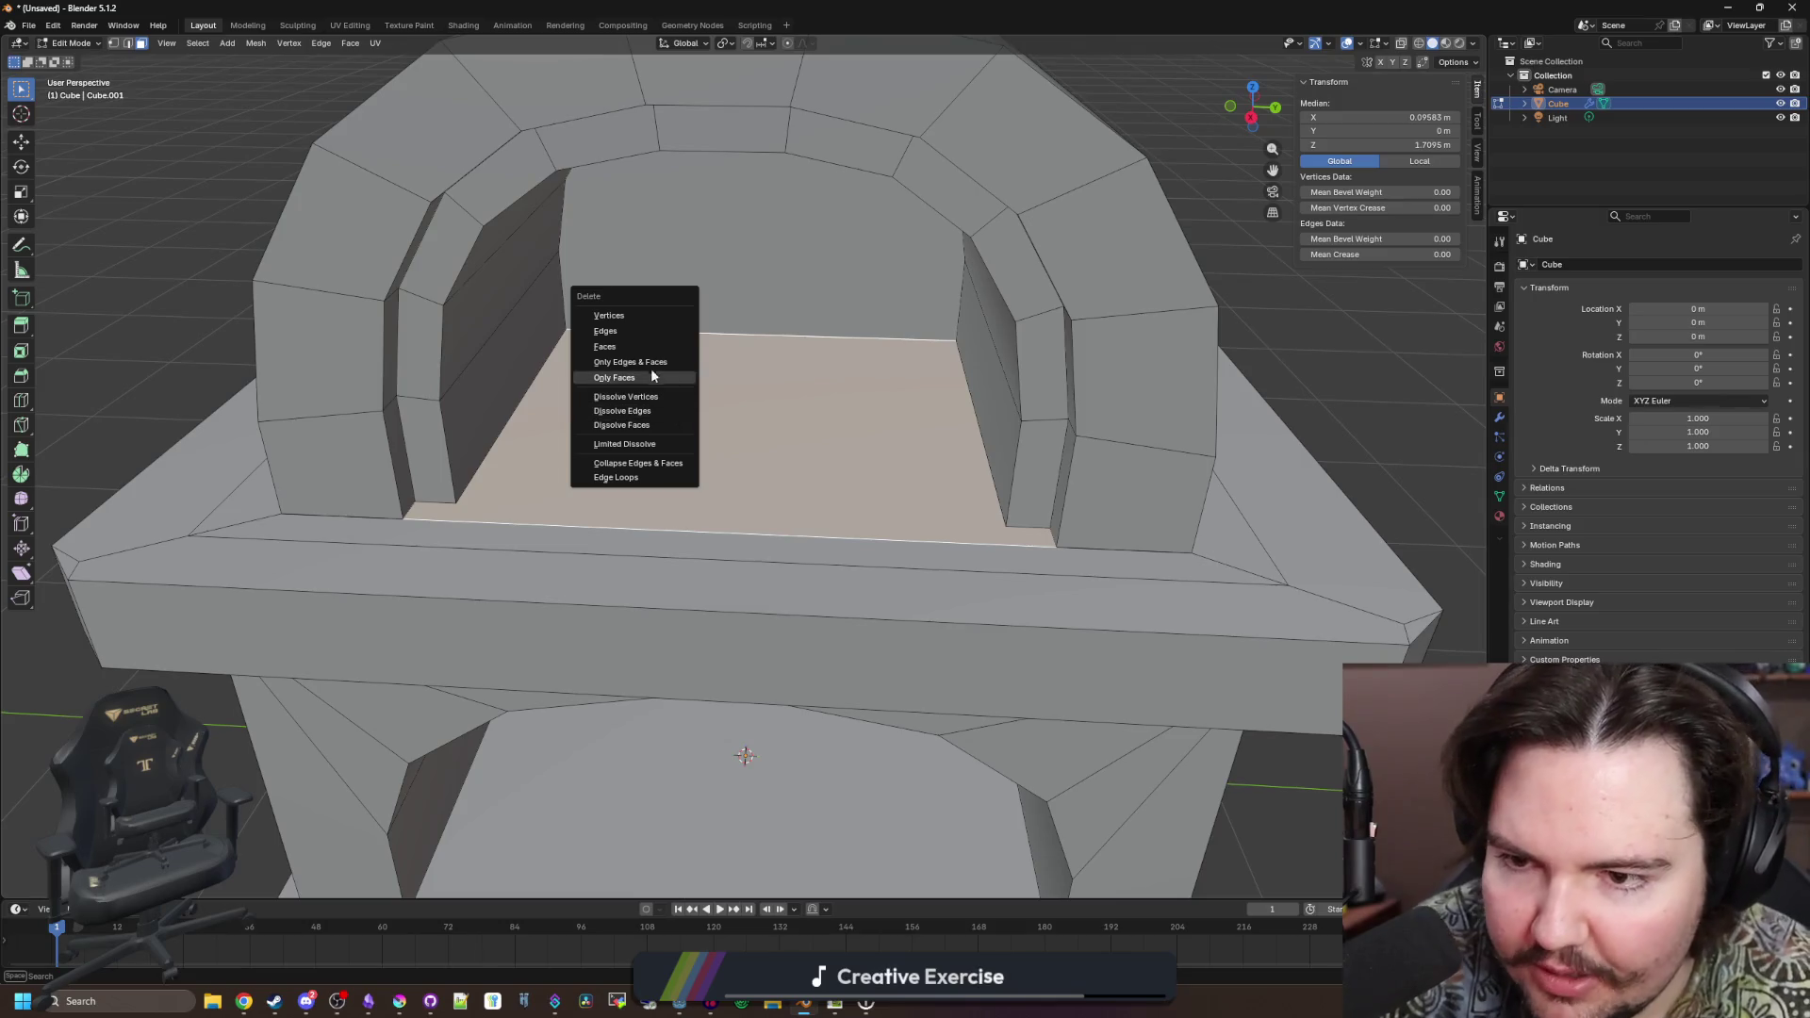
pyautogui.click(659, 353)
# - Delete the ledge's top face, a small leftover face and the ledge edge loop
pyautogui.moveTo(471, 508)
pyautogui.mouseDown()
pyautogui.moveTo(434, 512)
pyautogui.moveTo(210, 387)
pyautogui.moveTo(375, 456)
pyautogui.mouseUp()
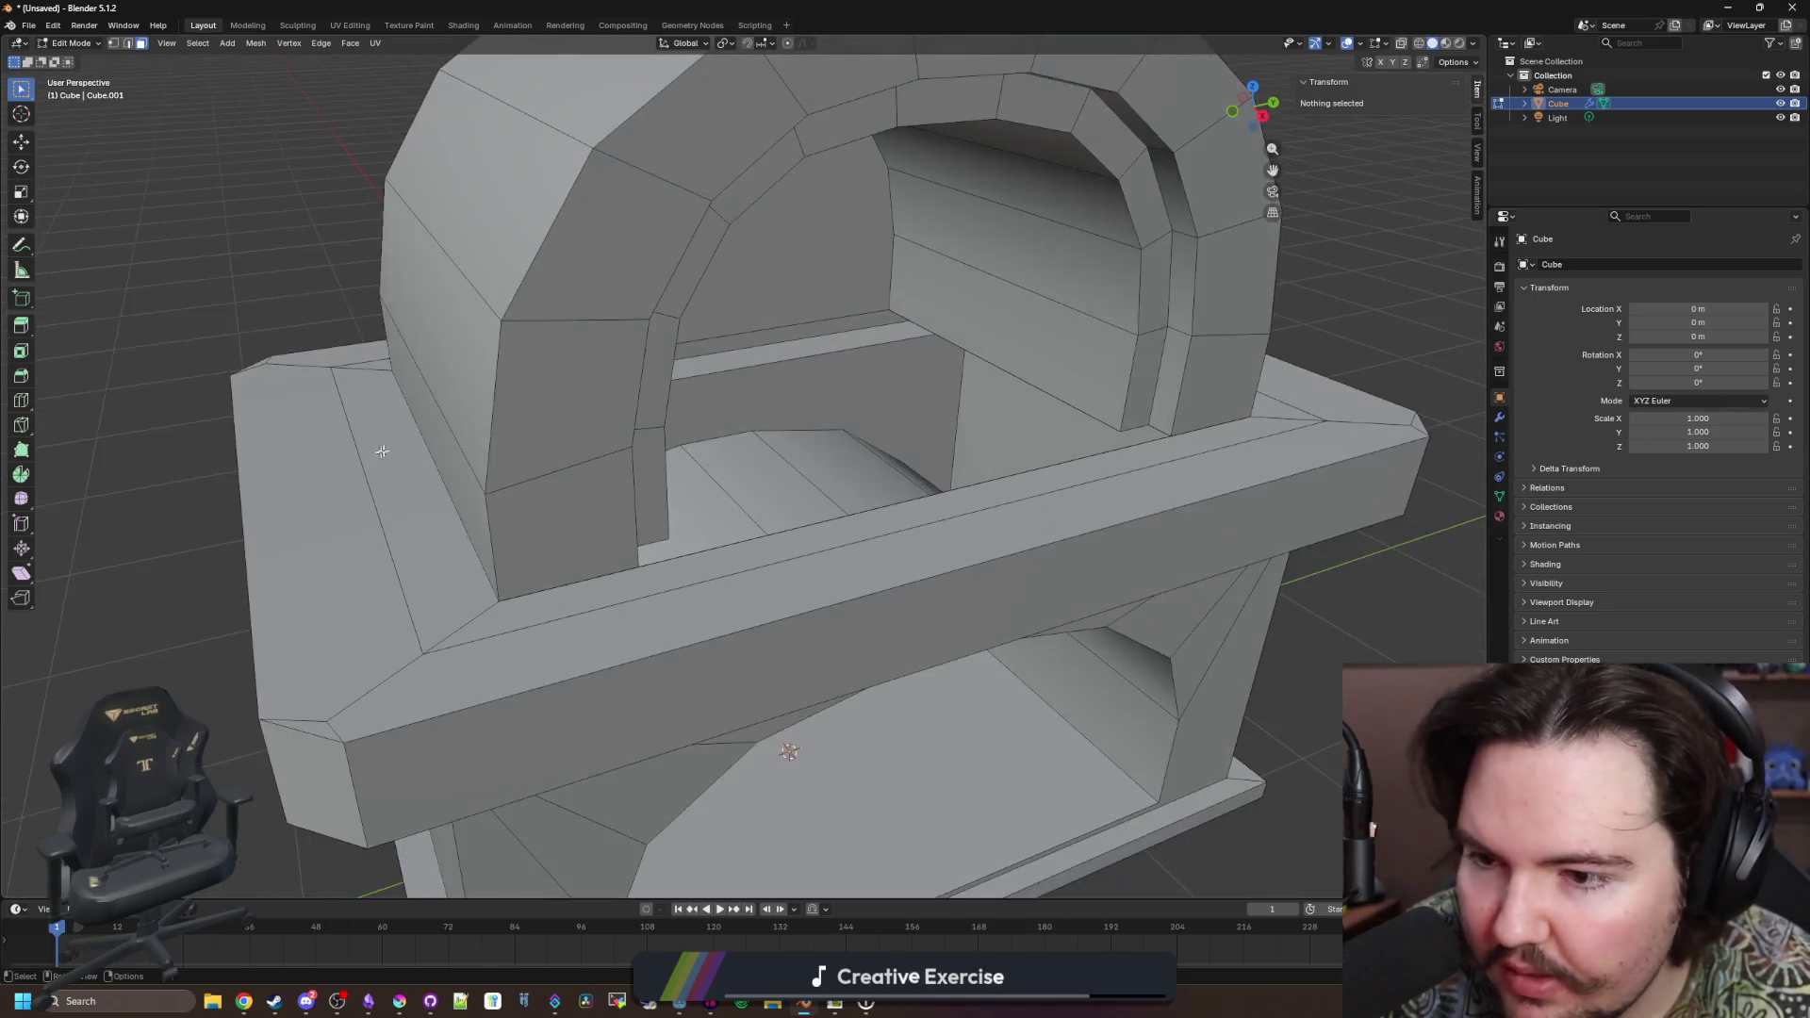
pyautogui.click(671, 566)
pyautogui.press('x')
pyautogui.click(669, 566)
pyautogui.moveTo(668, 566); pyautogui.dragTo(382, 349)
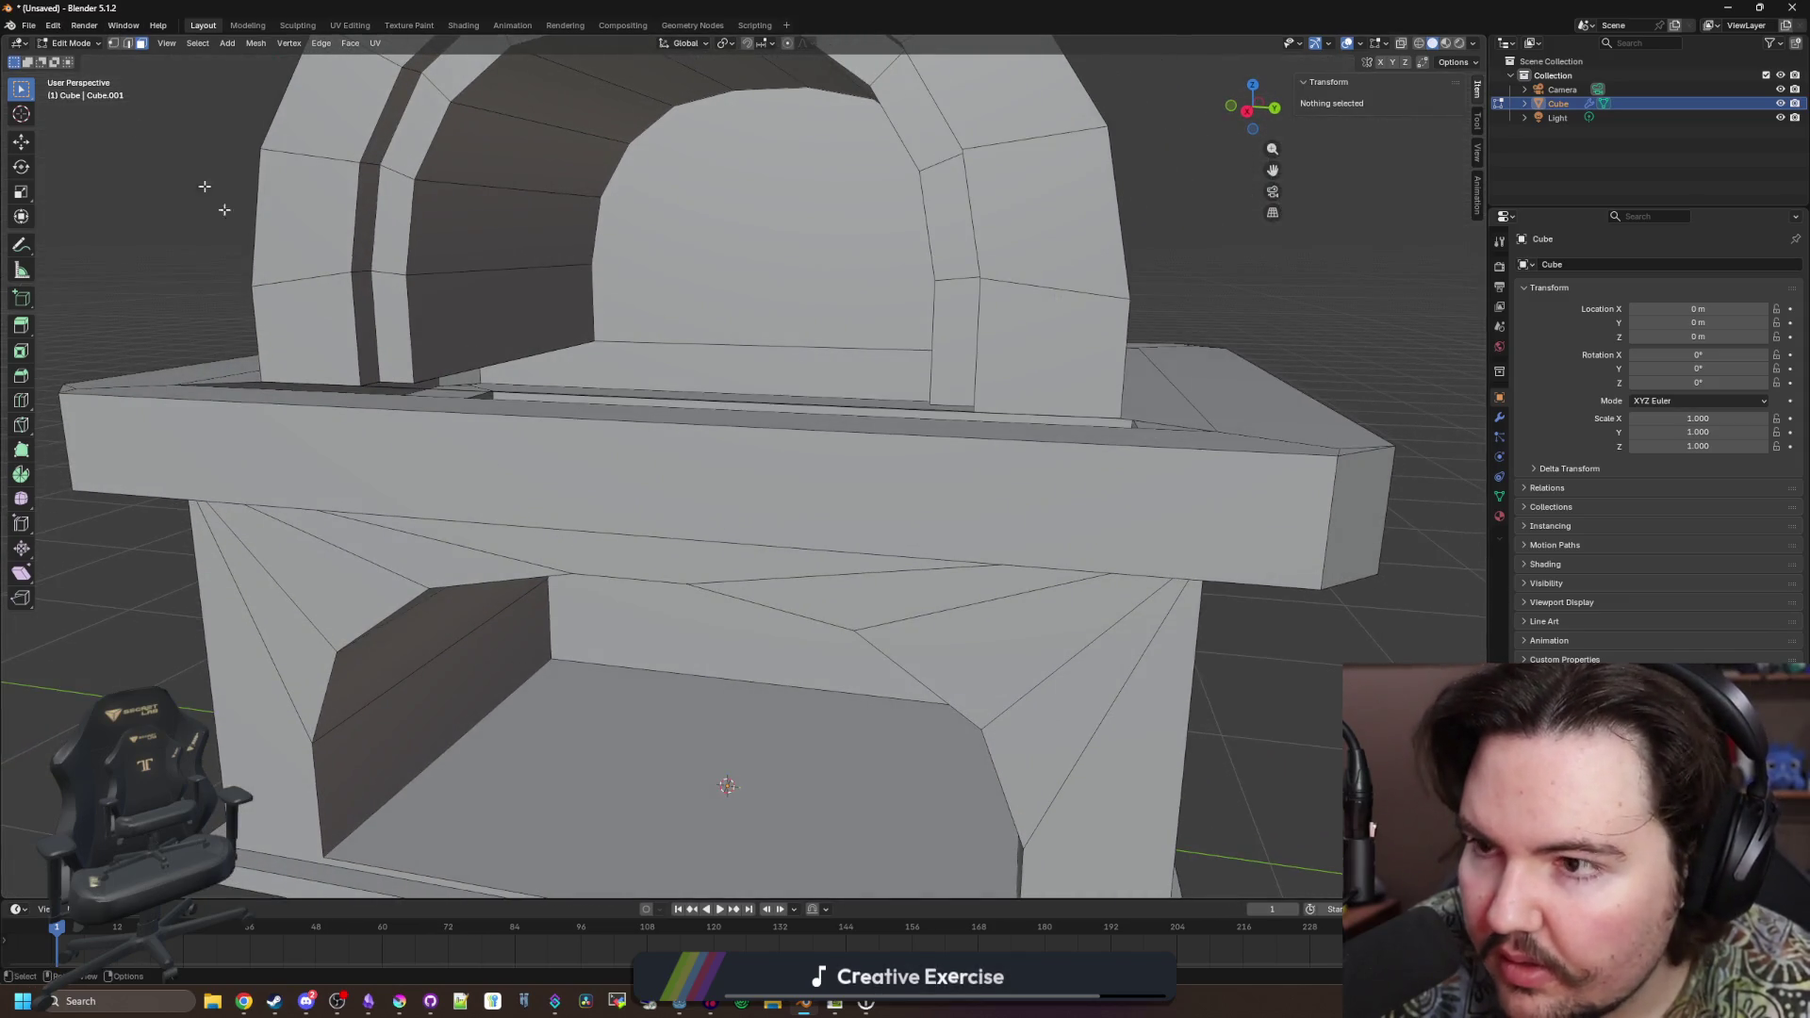
pyautogui.moveTo(188, 164); pyautogui.dragTo(110, 122)
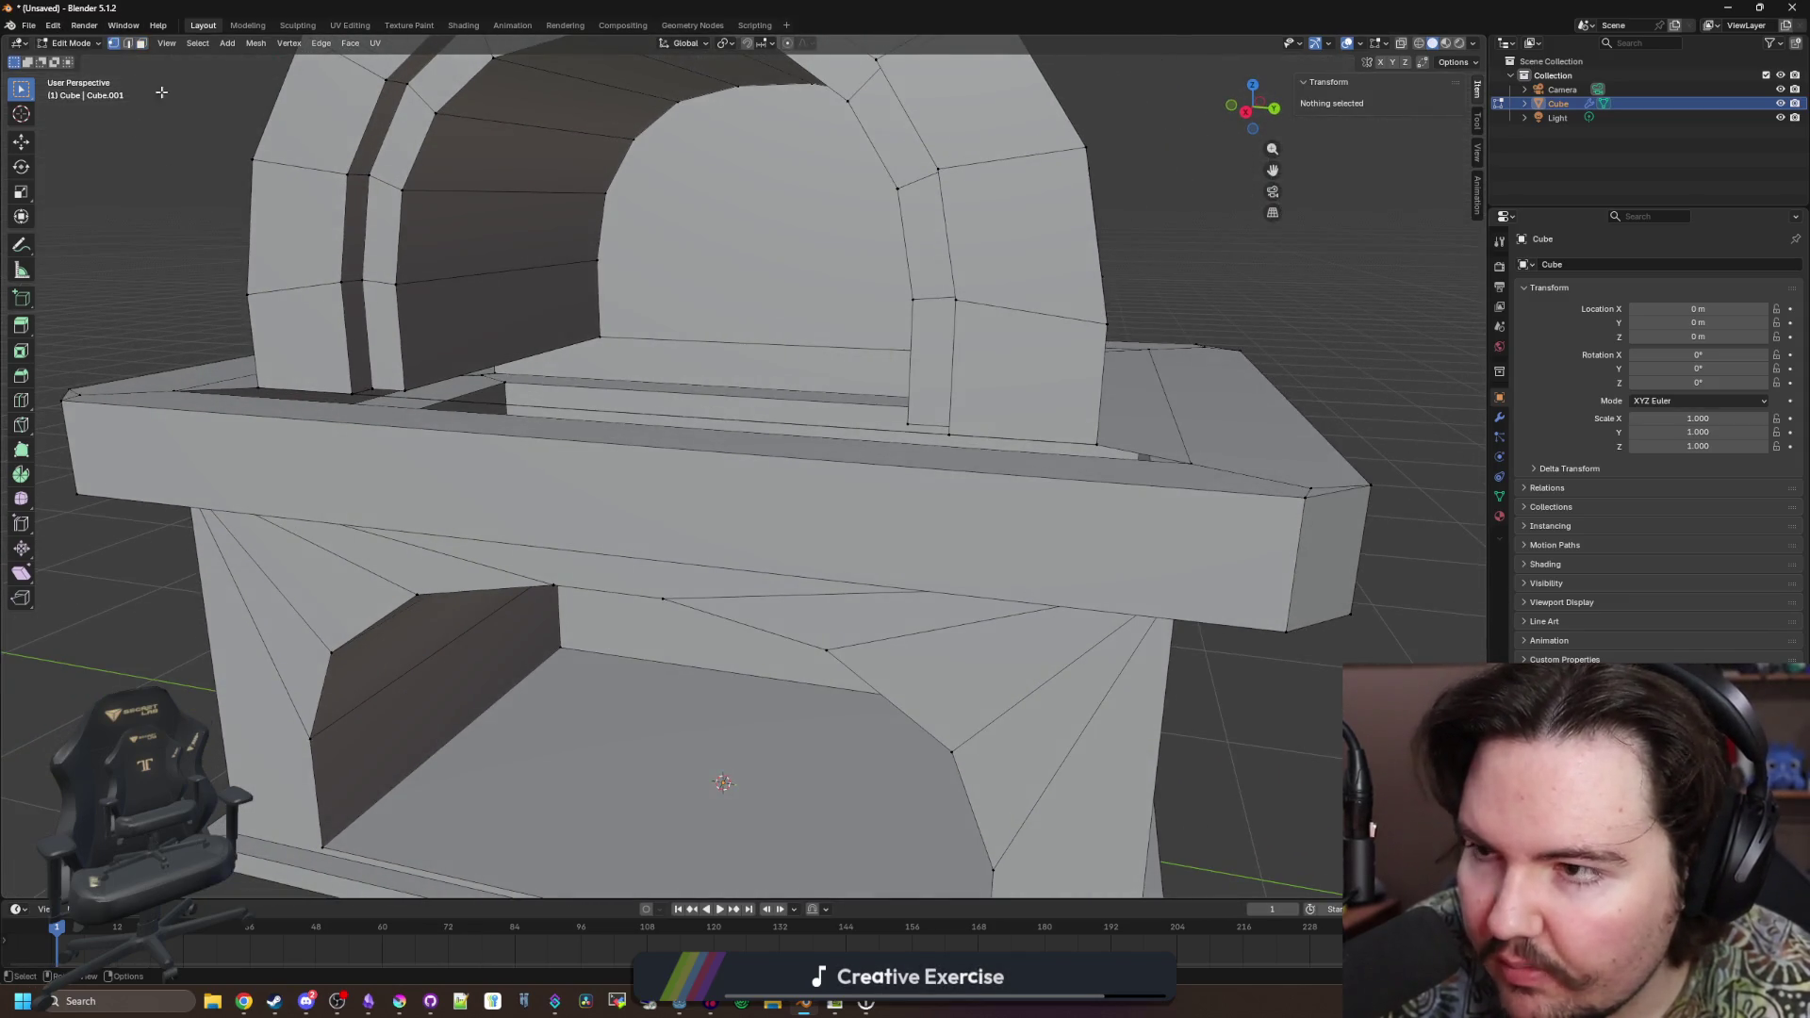
pyautogui.click(486, 402)
pyautogui.press('x')
pyautogui.click(471, 387)
pyautogui.moveTo(471, 388); pyautogui.dragTo(521, 528)
pyautogui.keyDown('alt'); pyautogui.click(511, 520); pyautogui.keyUp('alt')
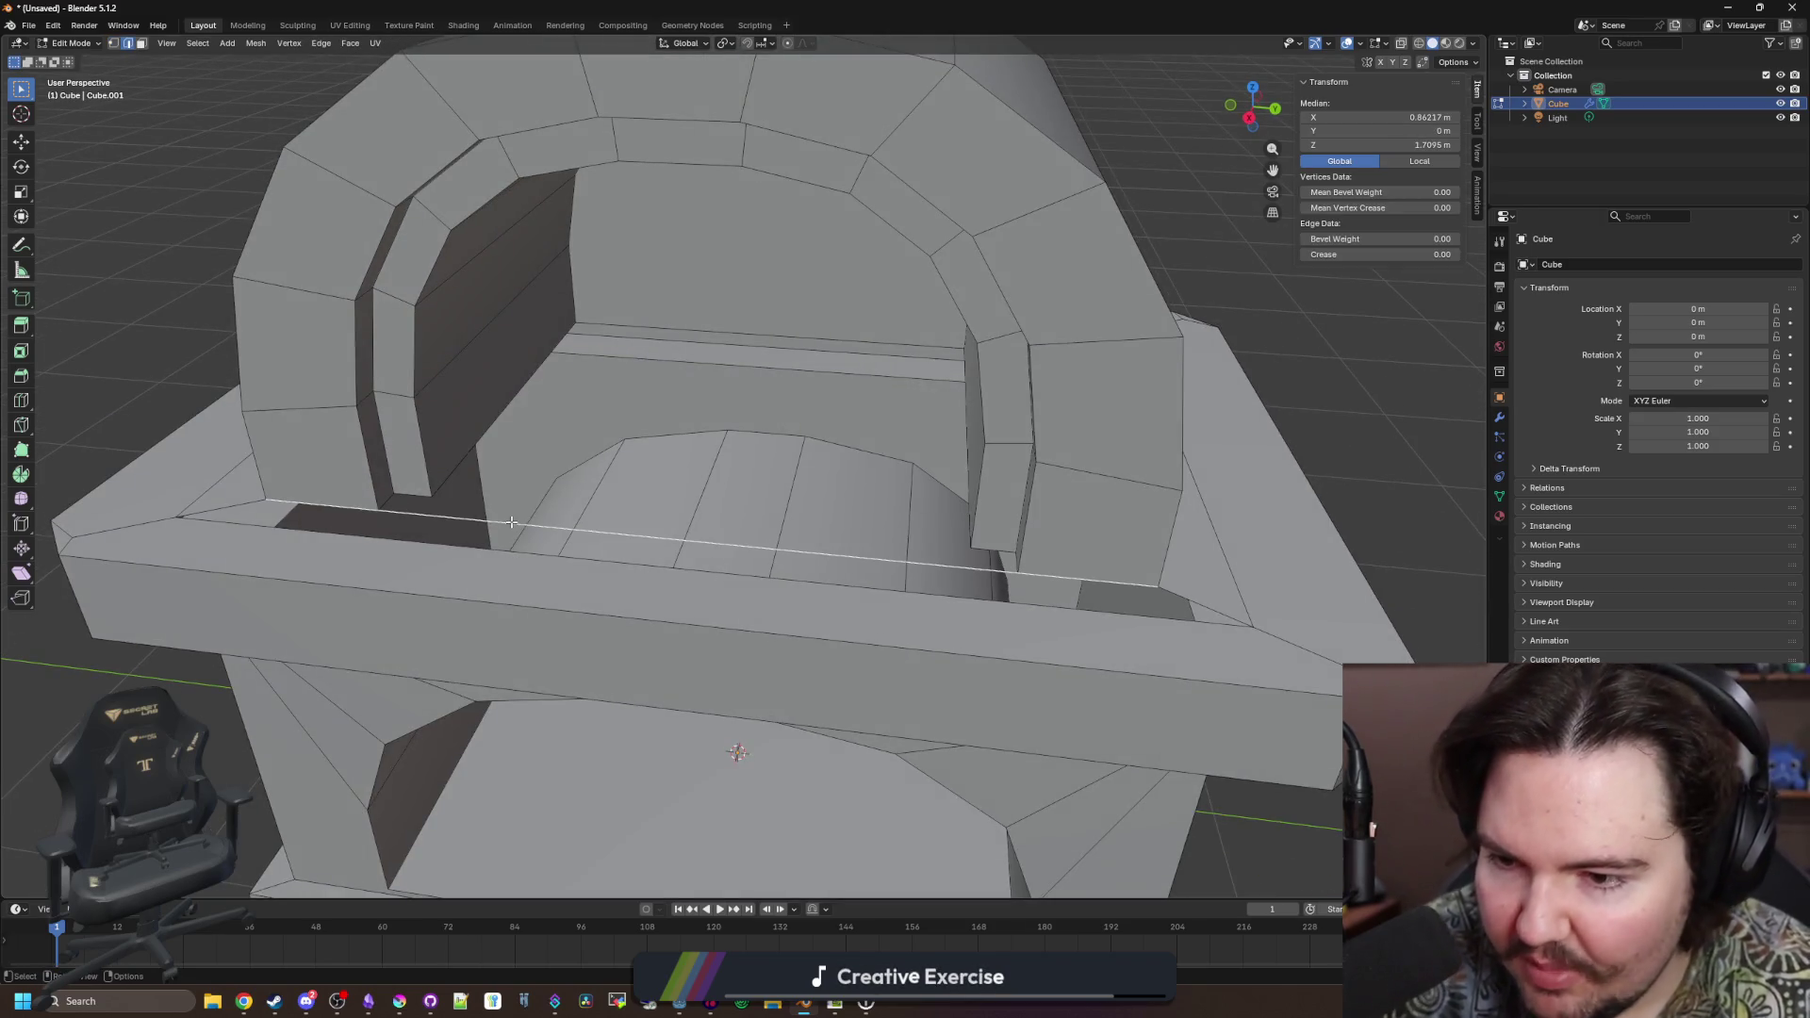
pyautogui.press('x')
pyautogui.click(511, 520)
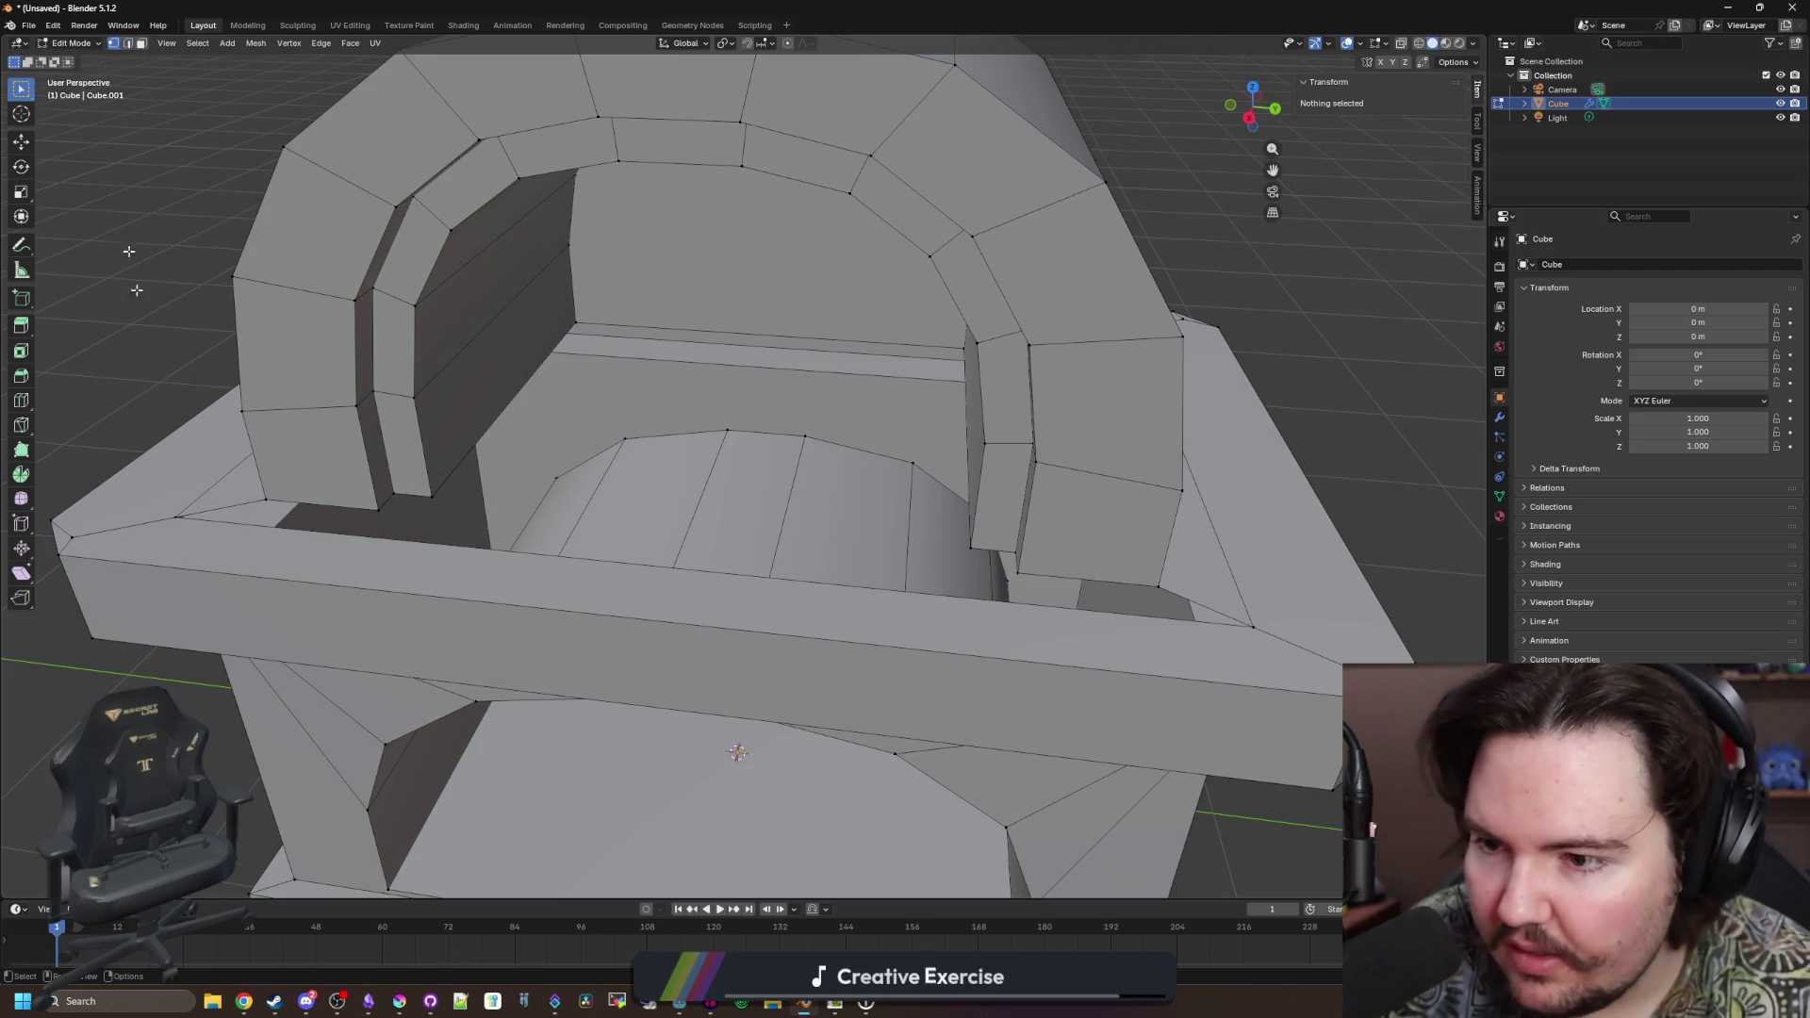
# - Select the border edges all around the floor opening, including inside the arches
pyautogui.keyDown('alt'); pyautogui.click(175, 523); pyautogui.keyUp('alt')
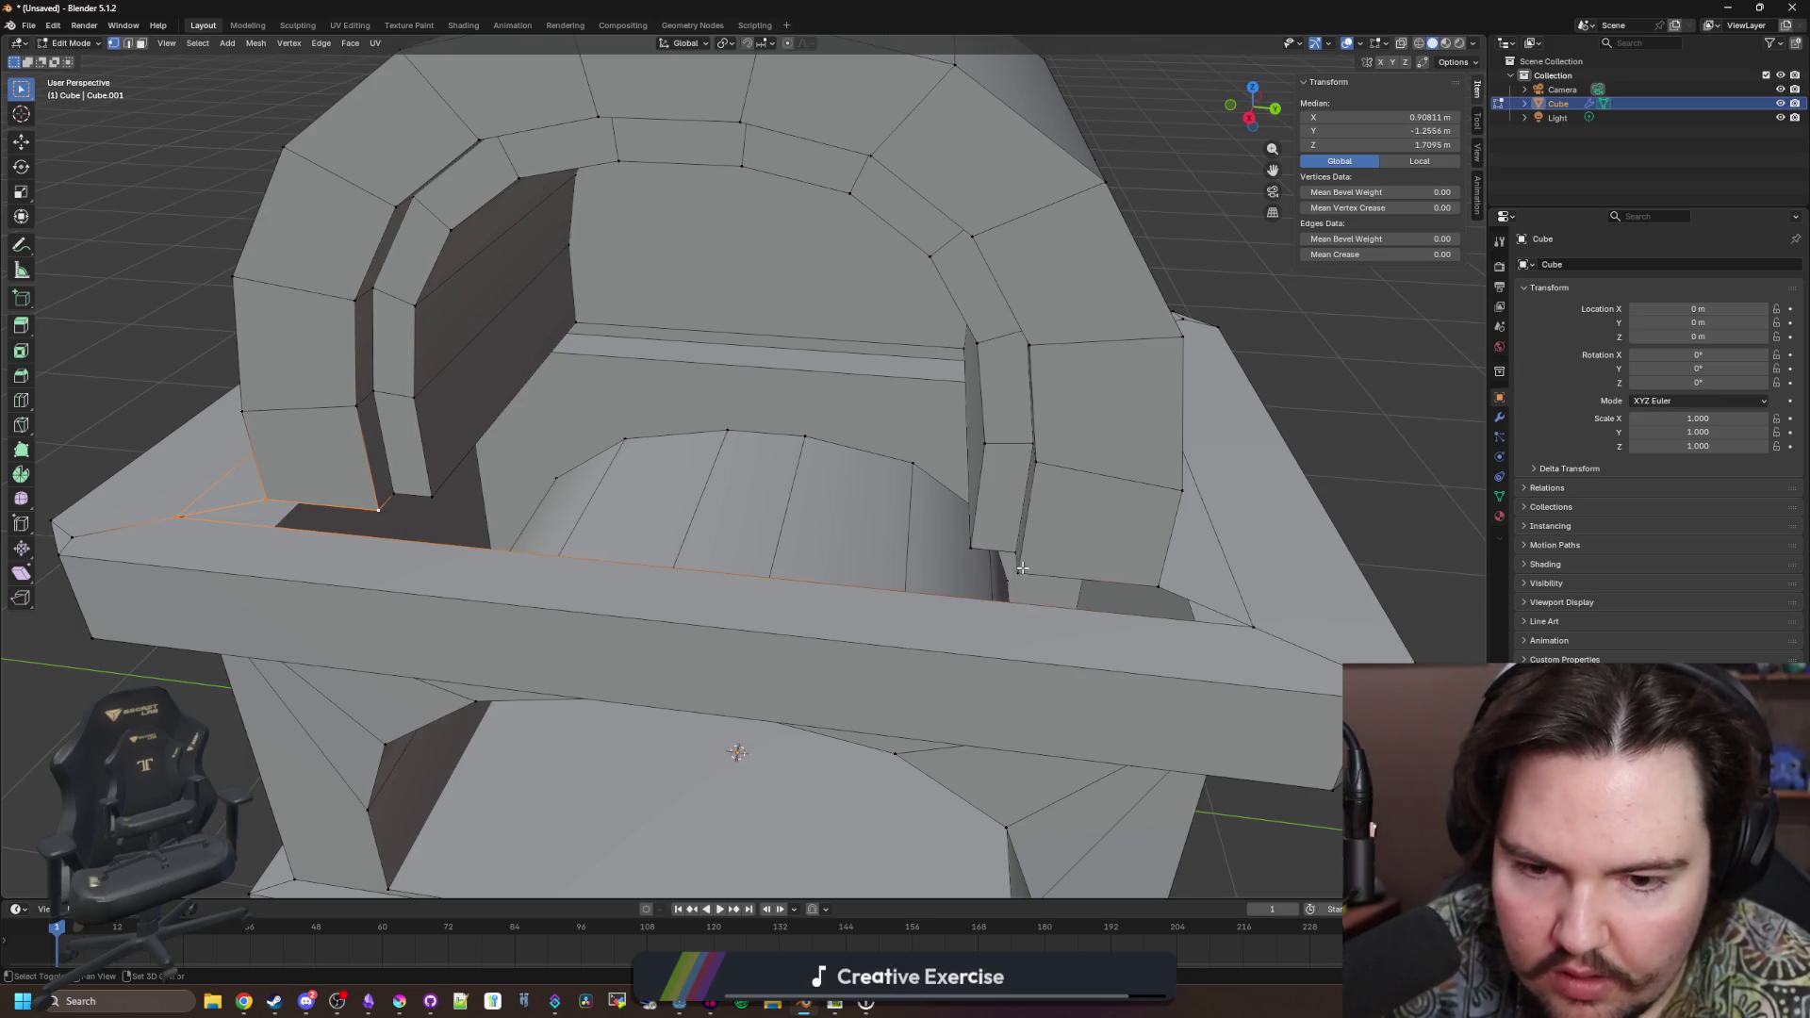
pyautogui.keyDown('alt'); pyautogui.keyDown('shift'); pyautogui.click(1249, 625); pyautogui.keyUp('shift'); pyautogui.keyUp('alt')
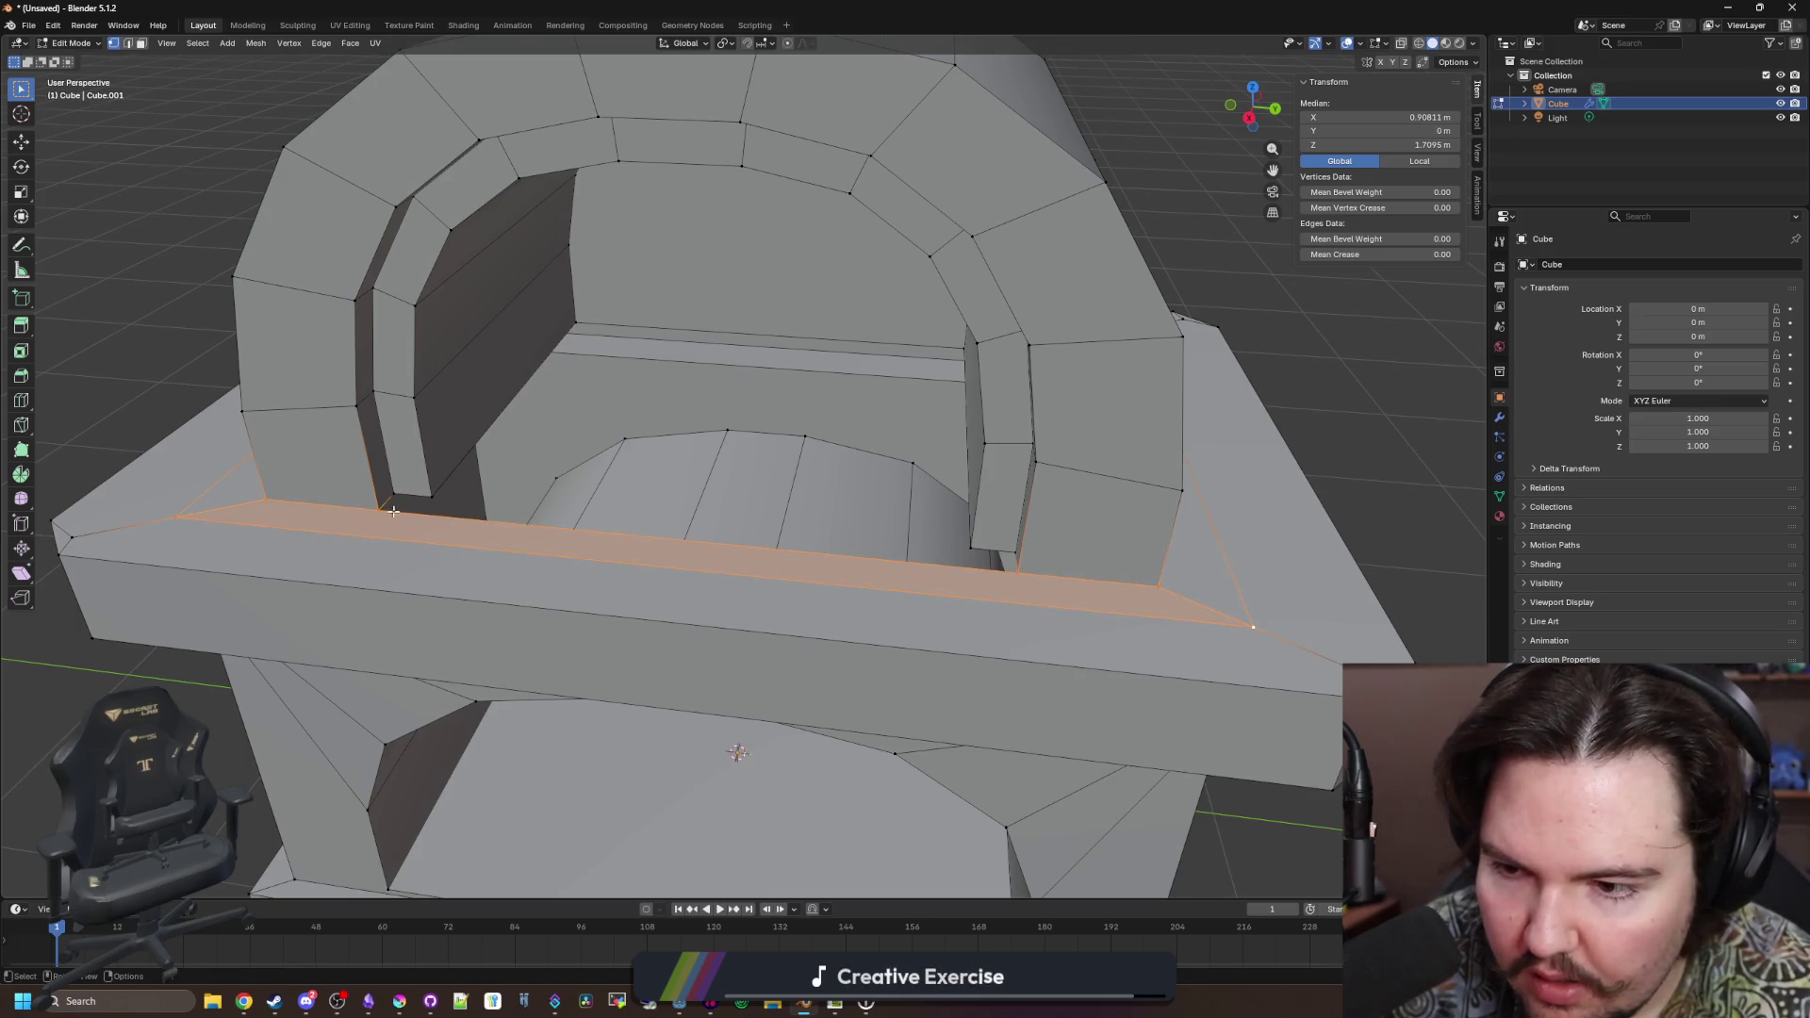
pyautogui.click(378, 508)
pyautogui.hotkey('ctrl', 'z')
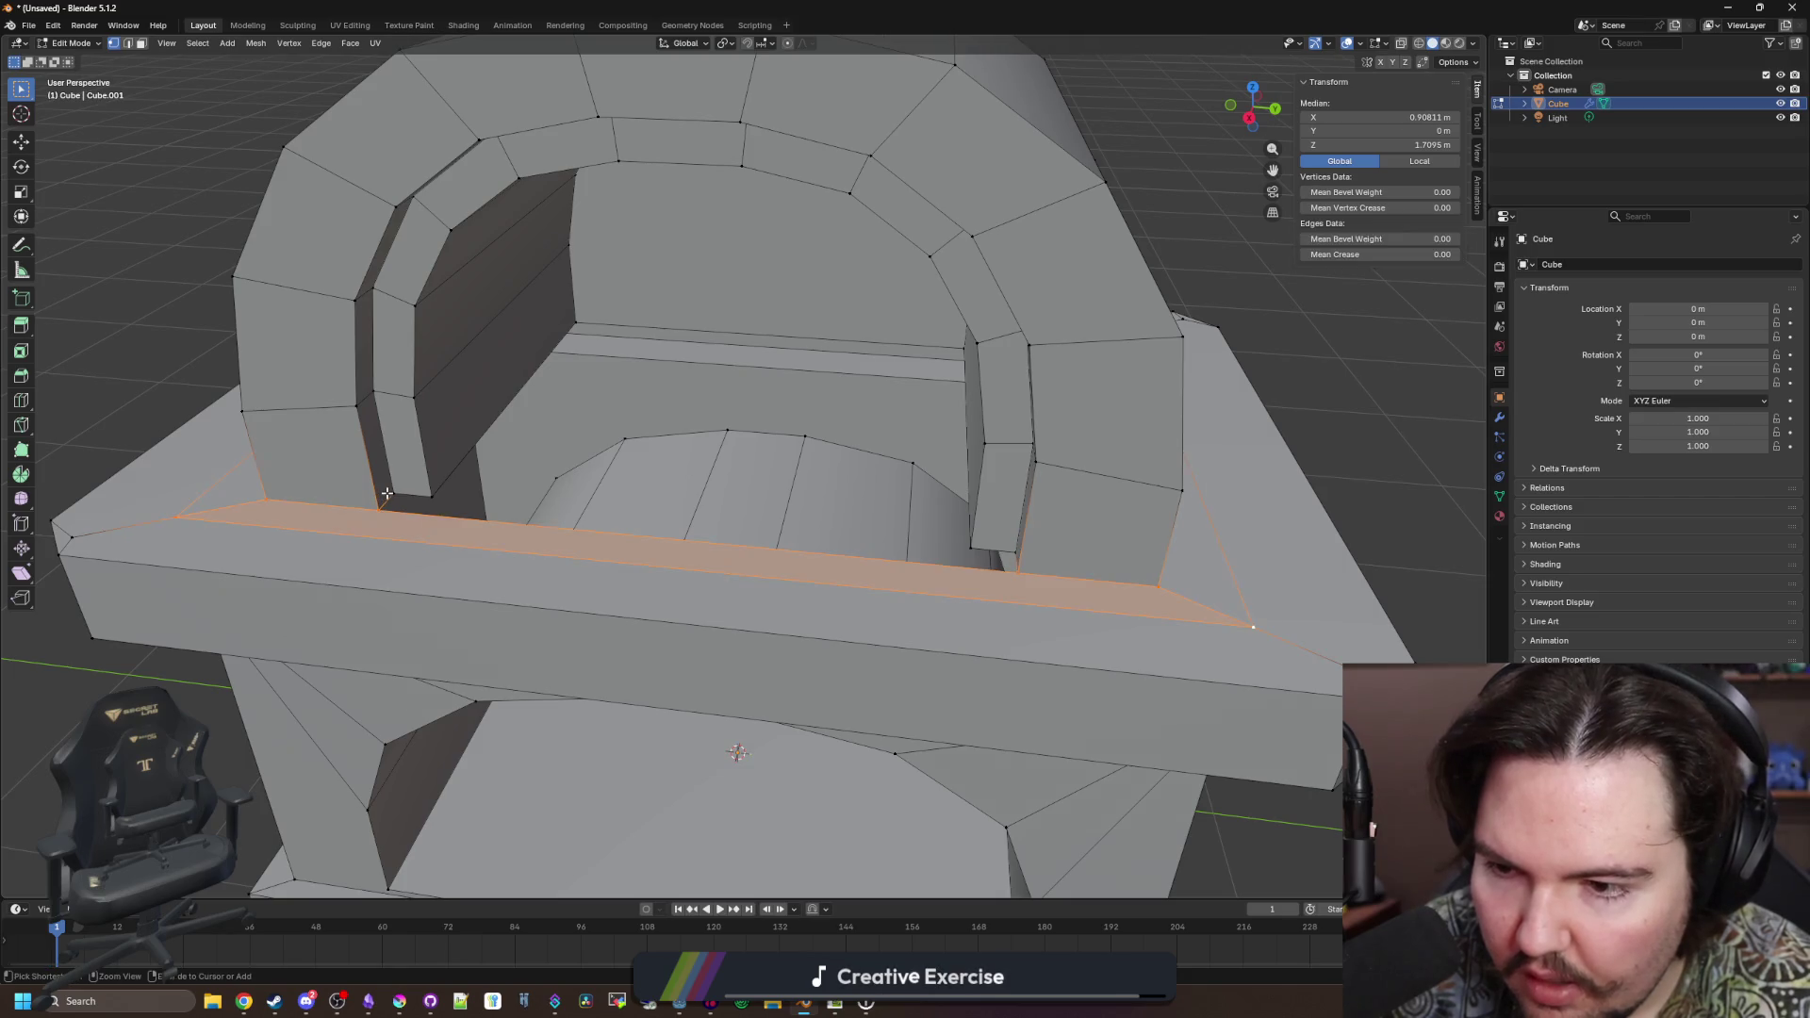
pyautogui.hotkey('ctrl', 'z')
pyautogui.hotkey('ctrl', 'z')
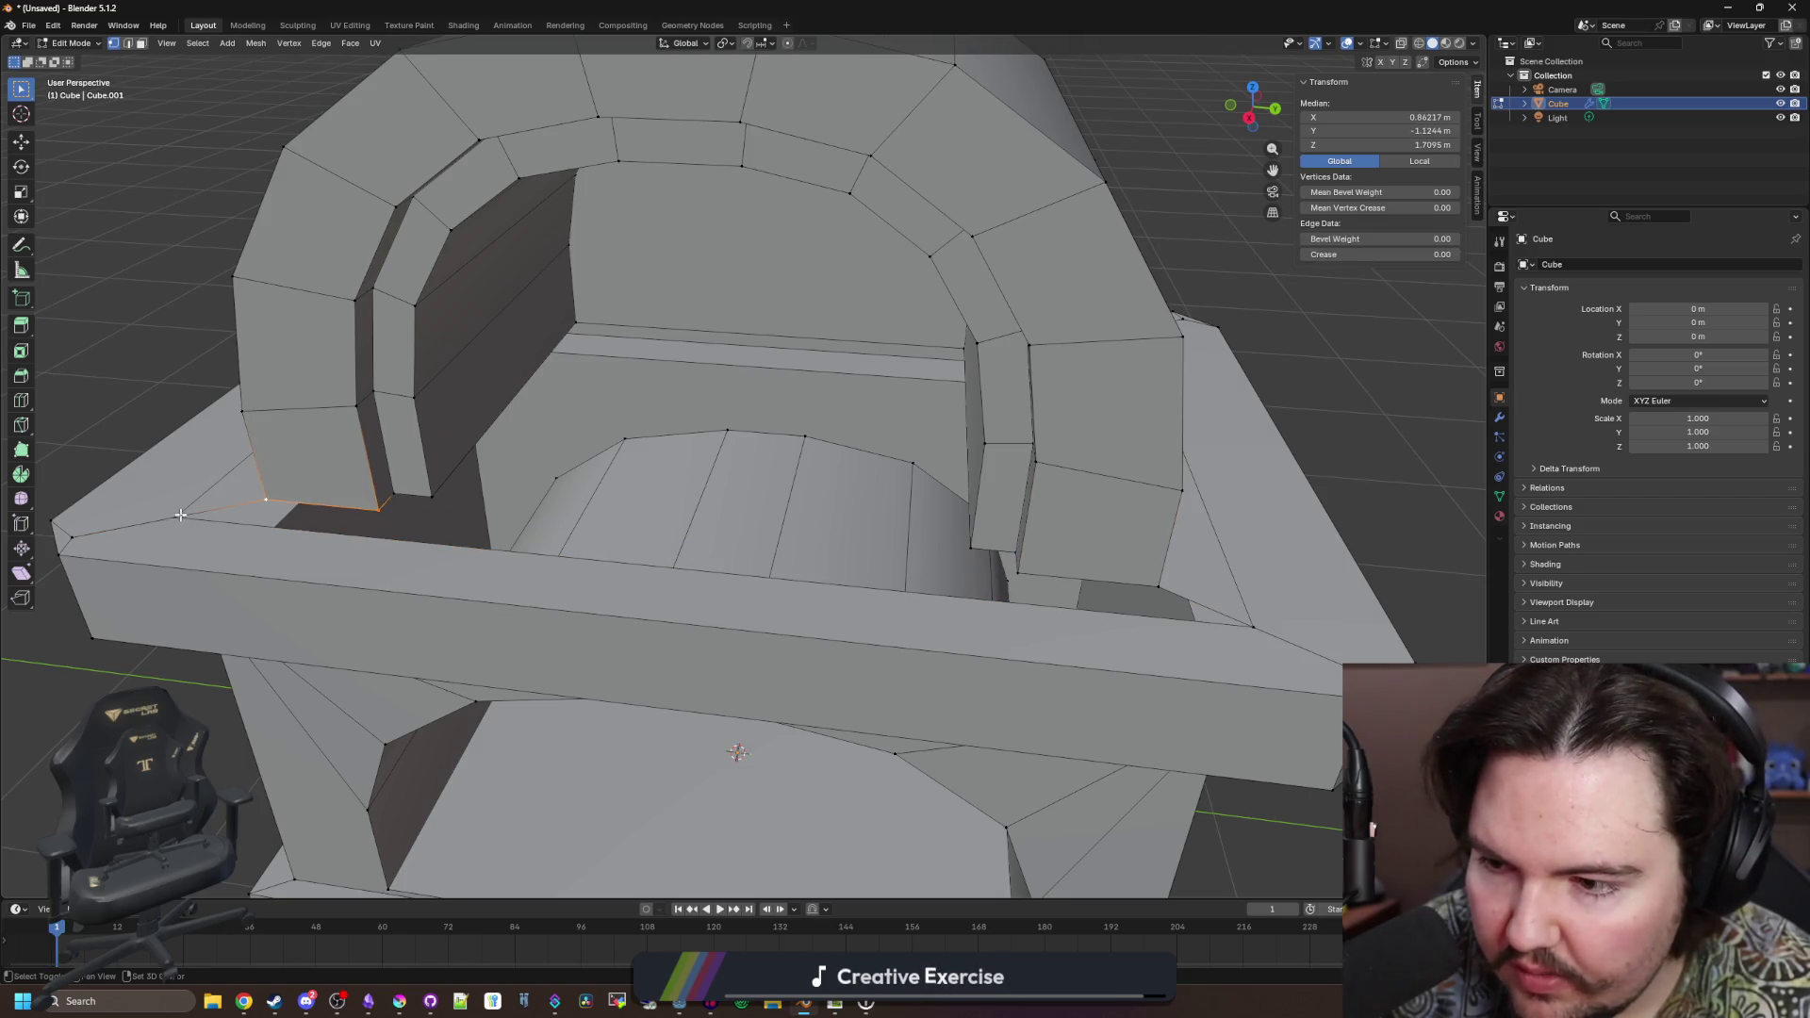
pyautogui.click(1259, 627)
pyautogui.keyDown('shift'); pyautogui.click(1159, 586); pyautogui.keyUp('shift')
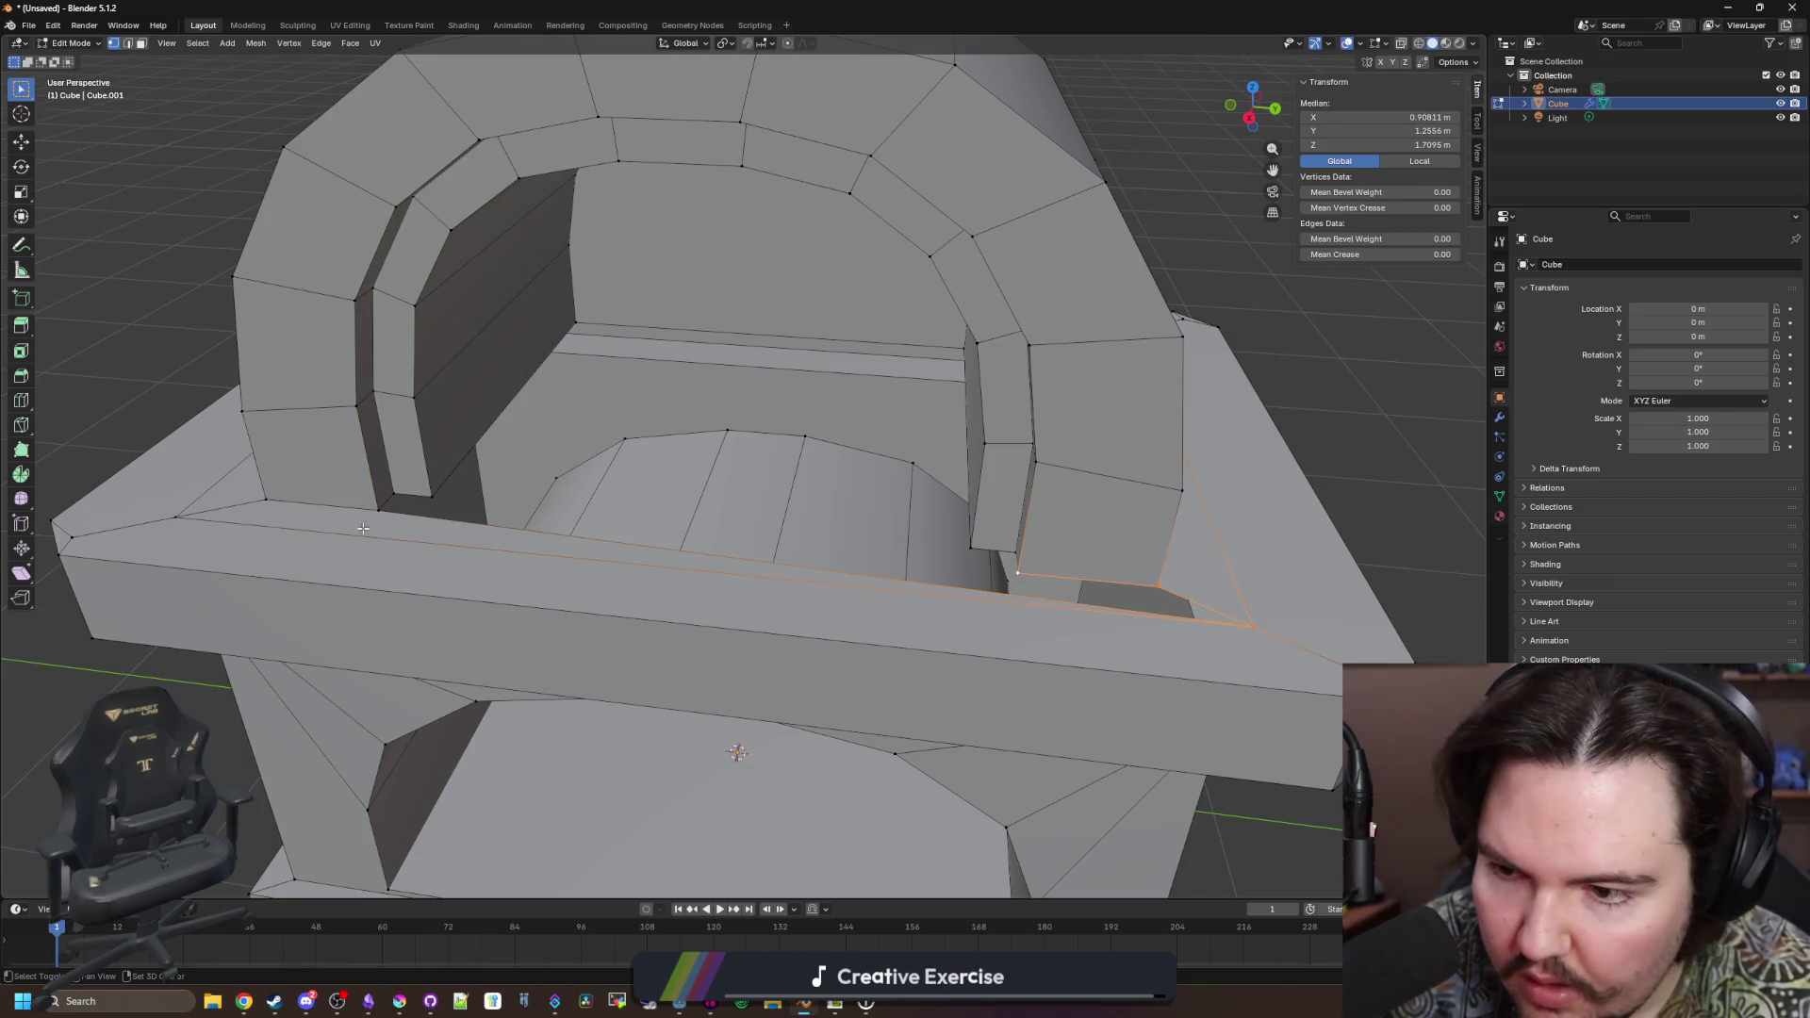
pyautogui.keyDown('shift'); pyautogui.click(510, 527); pyautogui.keyUp('shift')
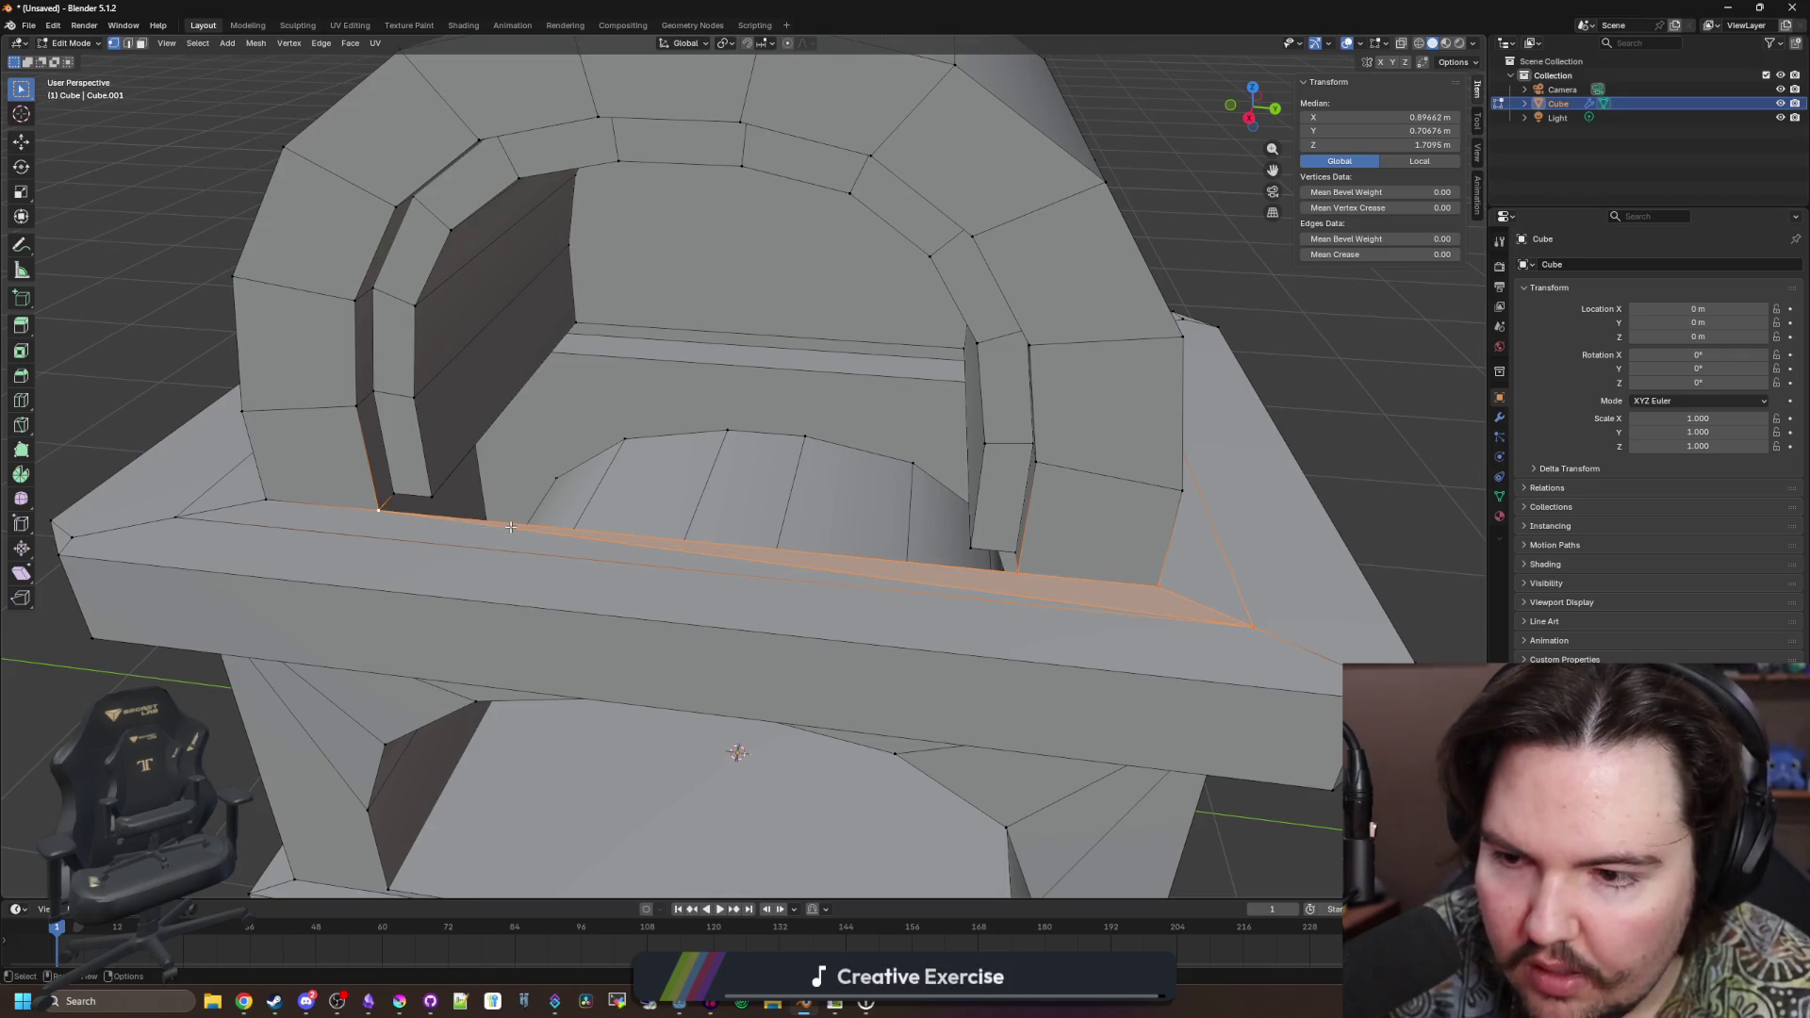
pyautogui.moveTo(446, 531); pyautogui.dragTo(456, 531)
pyautogui.keyDown('shift'); pyautogui.click(424, 510); pyautogui.keyUp('shift')
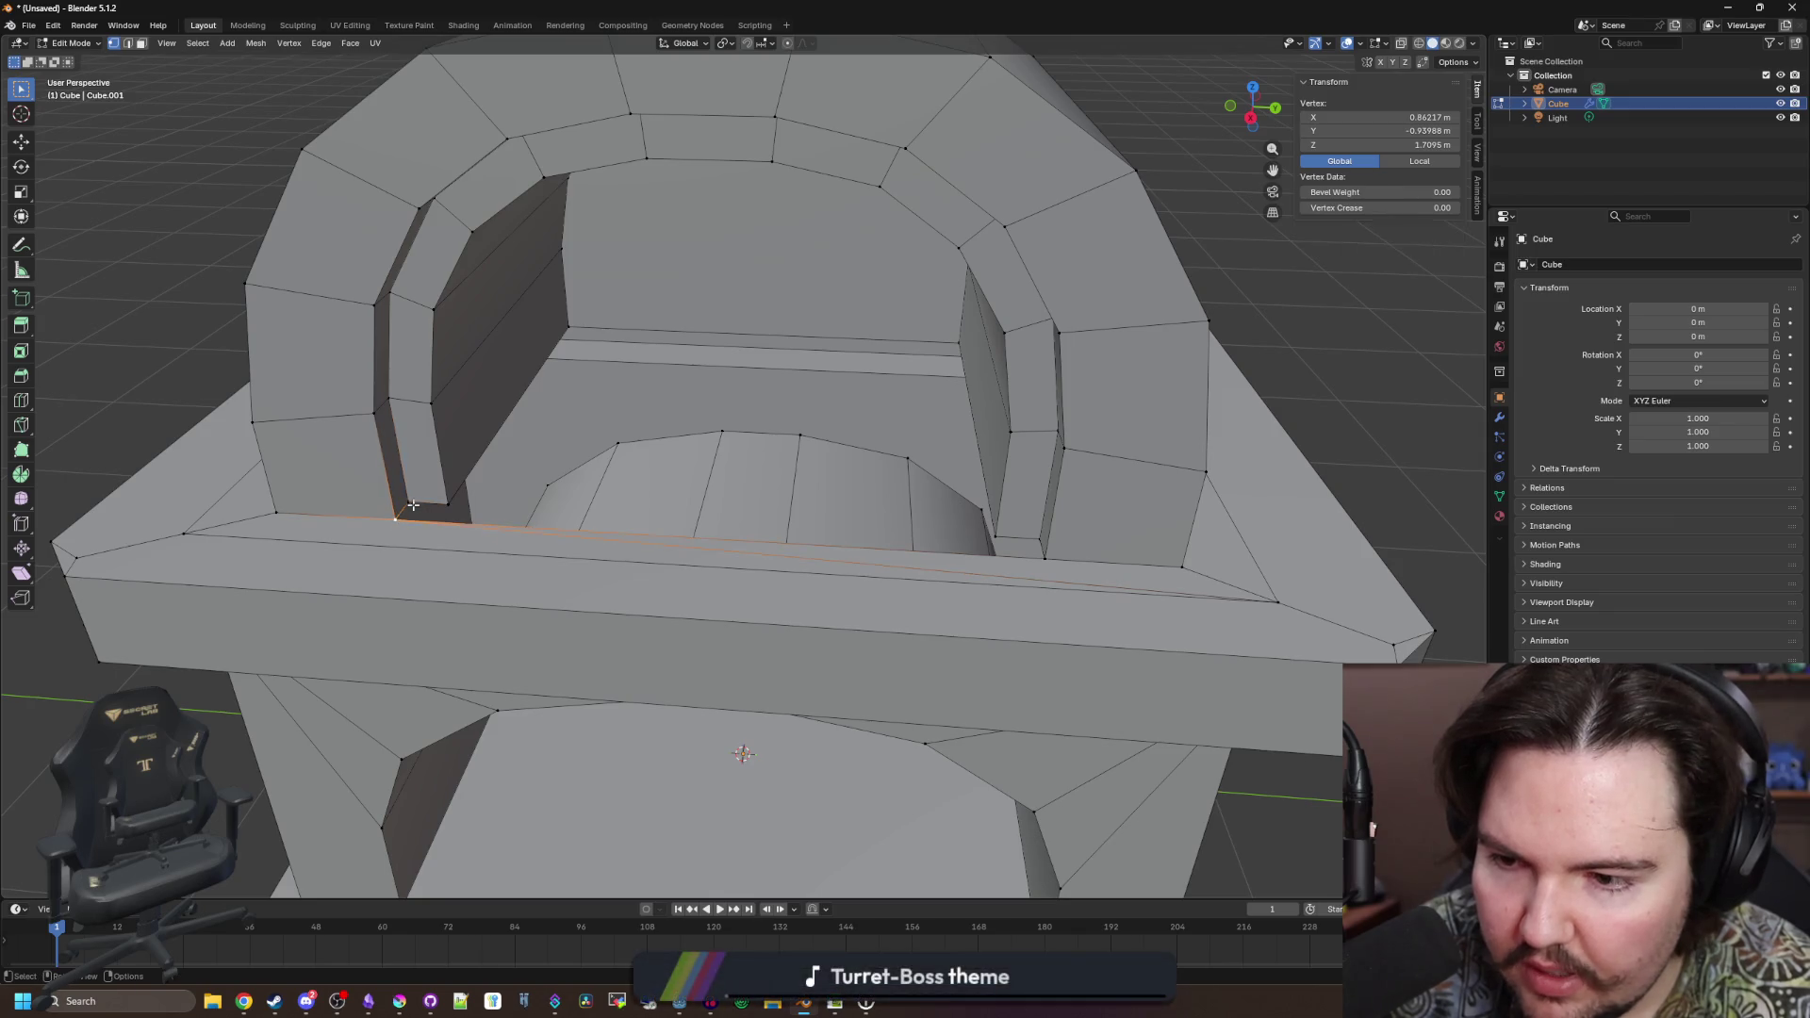
pyautogui.keyDown('shift'); pyautogui.click(426, 507); pyautogui.keyUp('shift')
pyautogui.keyDown('shift'); pyautogui.click(1016, 534); pyautogui.keyUp('shift')
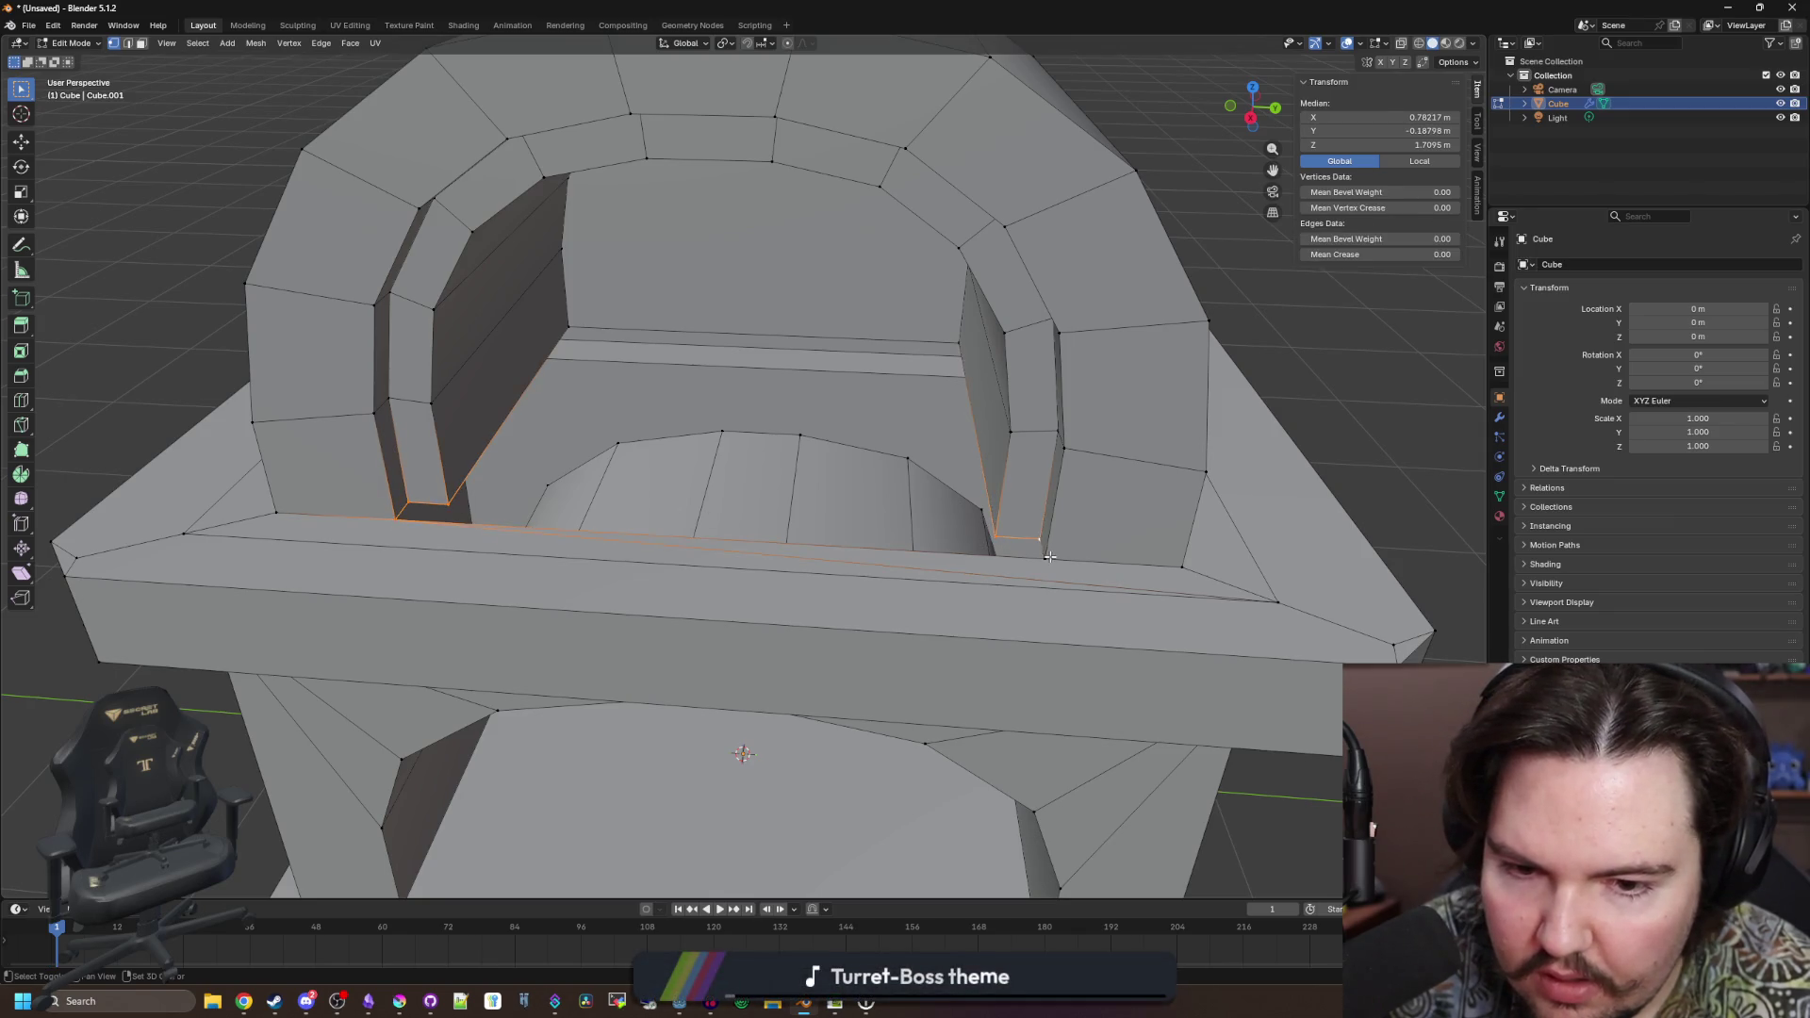
pyautogui.keyDown('shift'); pyautogui.click(1049, 556); pyautogui.keyUp('shift')
pyautogui.keyDown('shift'); pyautogui.click(1002, 544); pyautogui.keyUp('shift')
pyautogui.keyDown('shift'); pyautogui.click(565, 297); pyautogui.keyUp('shift')
# - Fill the border with a new face and extrude it about 0.05 m down along Z
pyautogui.press('f')
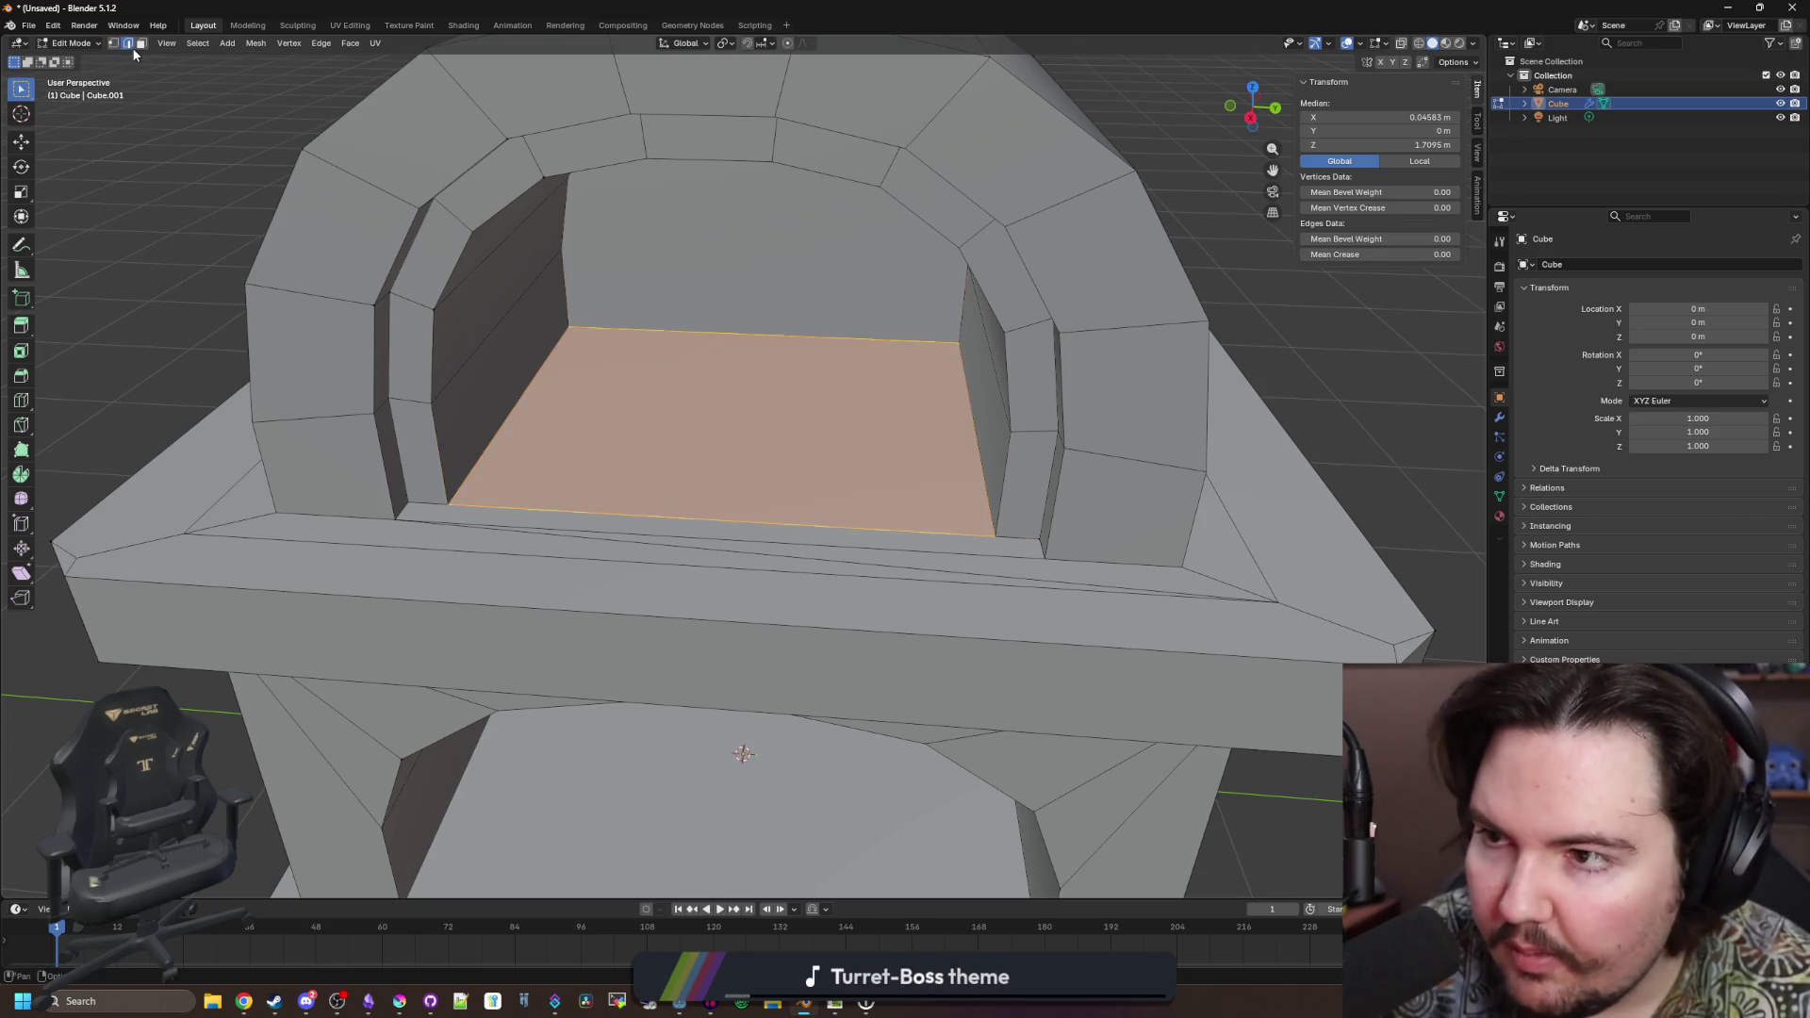
pyautogui.press('3')
pyautogui.press('e')
pyautogui.press('z')
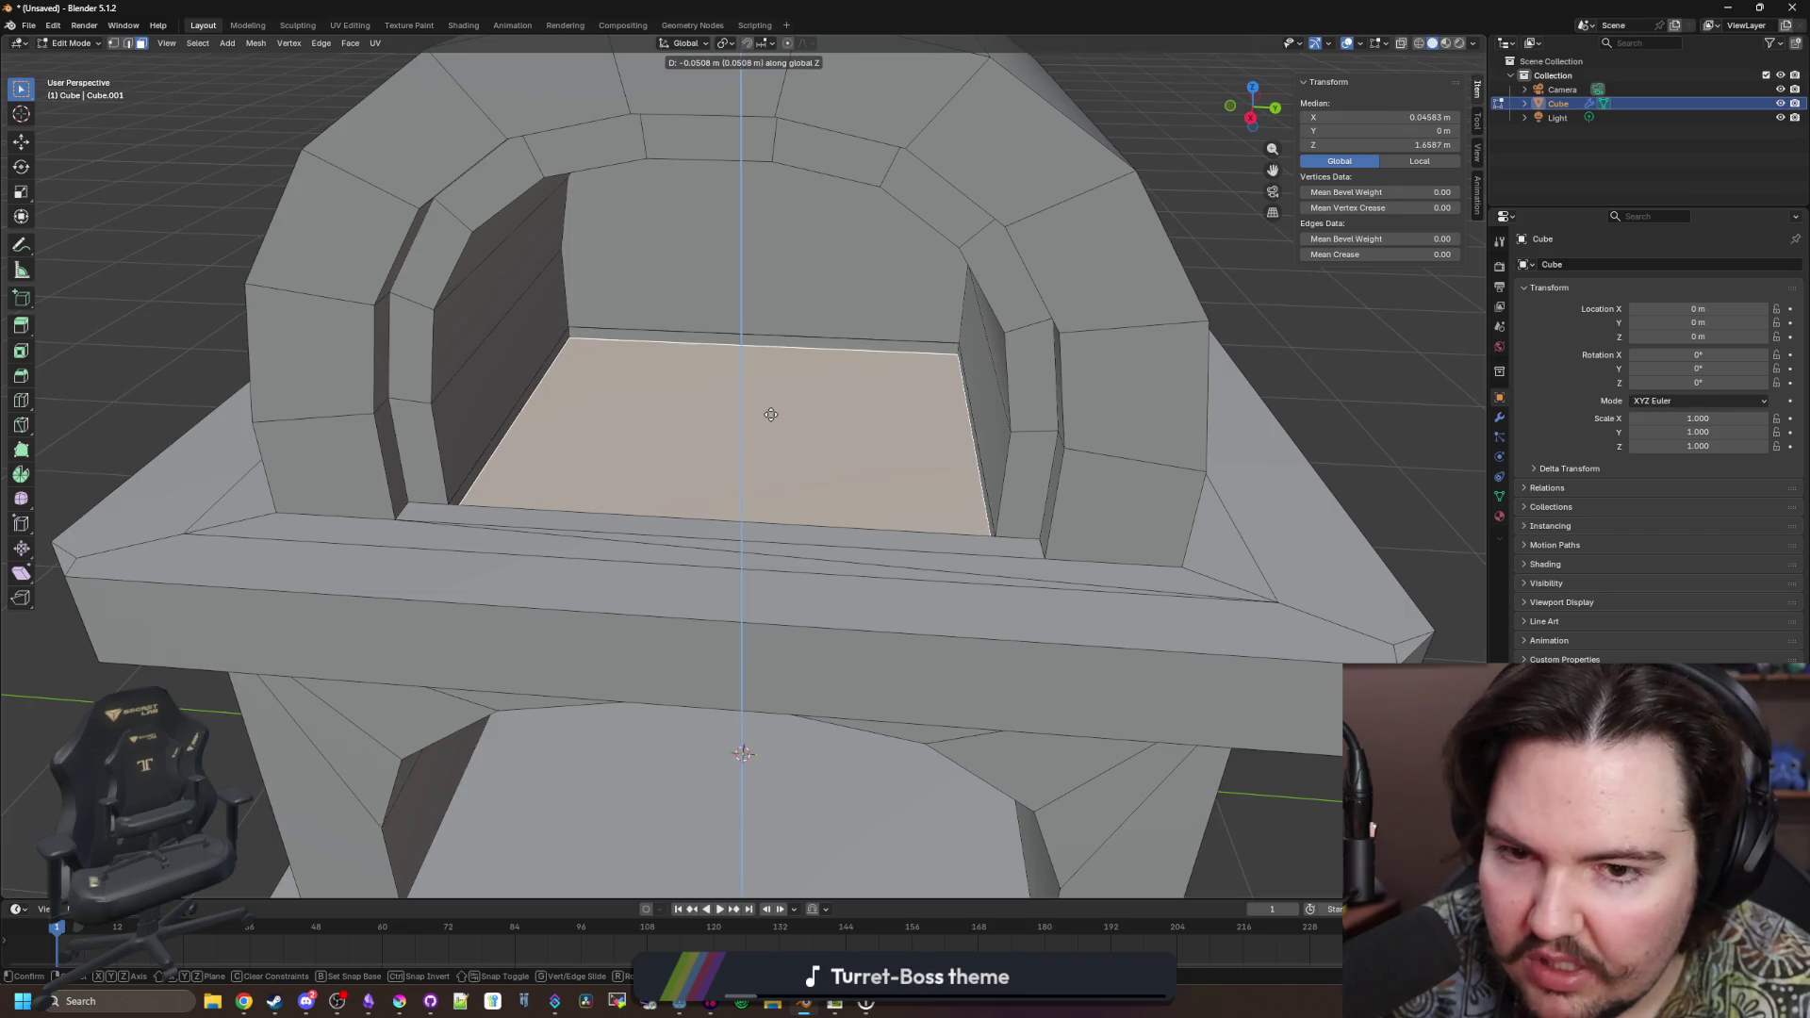
pyautogui.click(772, 421)
pyautogui.press('Tab')
pyautogui.scroll(-5, 773, 421)
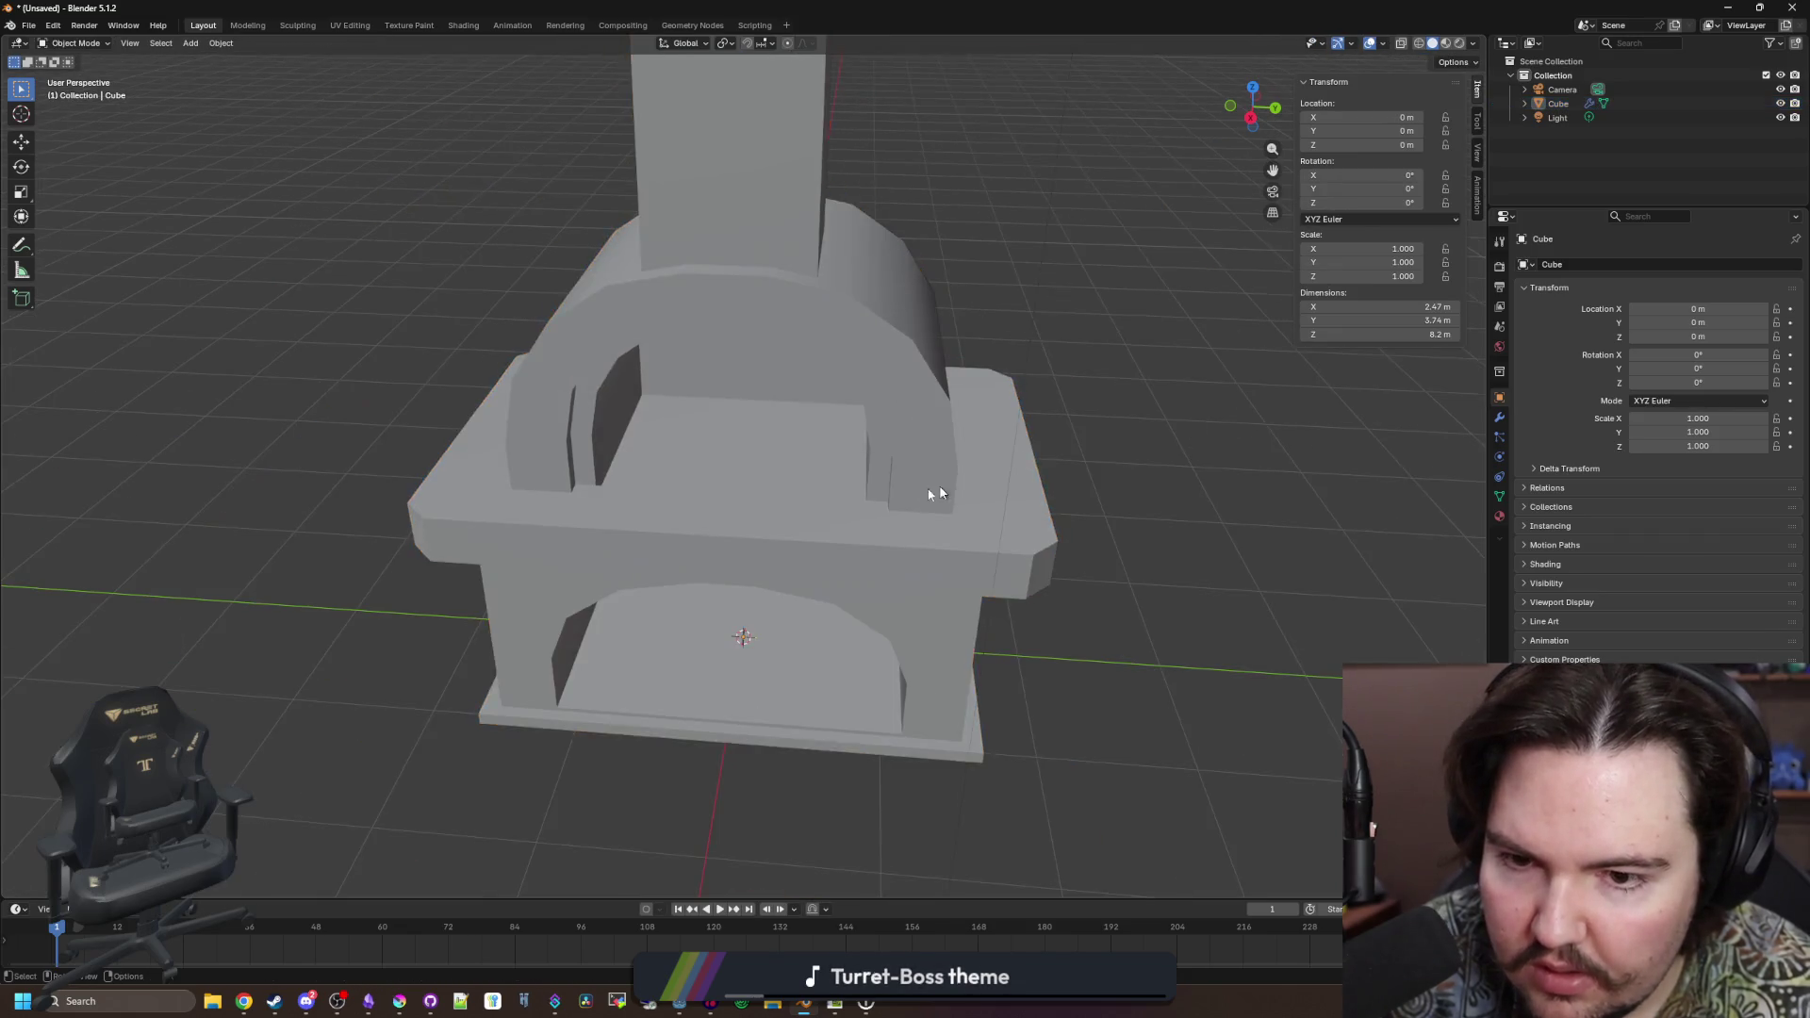
# - Check the new floor in Edit Mode, then return to Object Mode with the oven deselected
pyautogui.scroll(6, 783, 472)
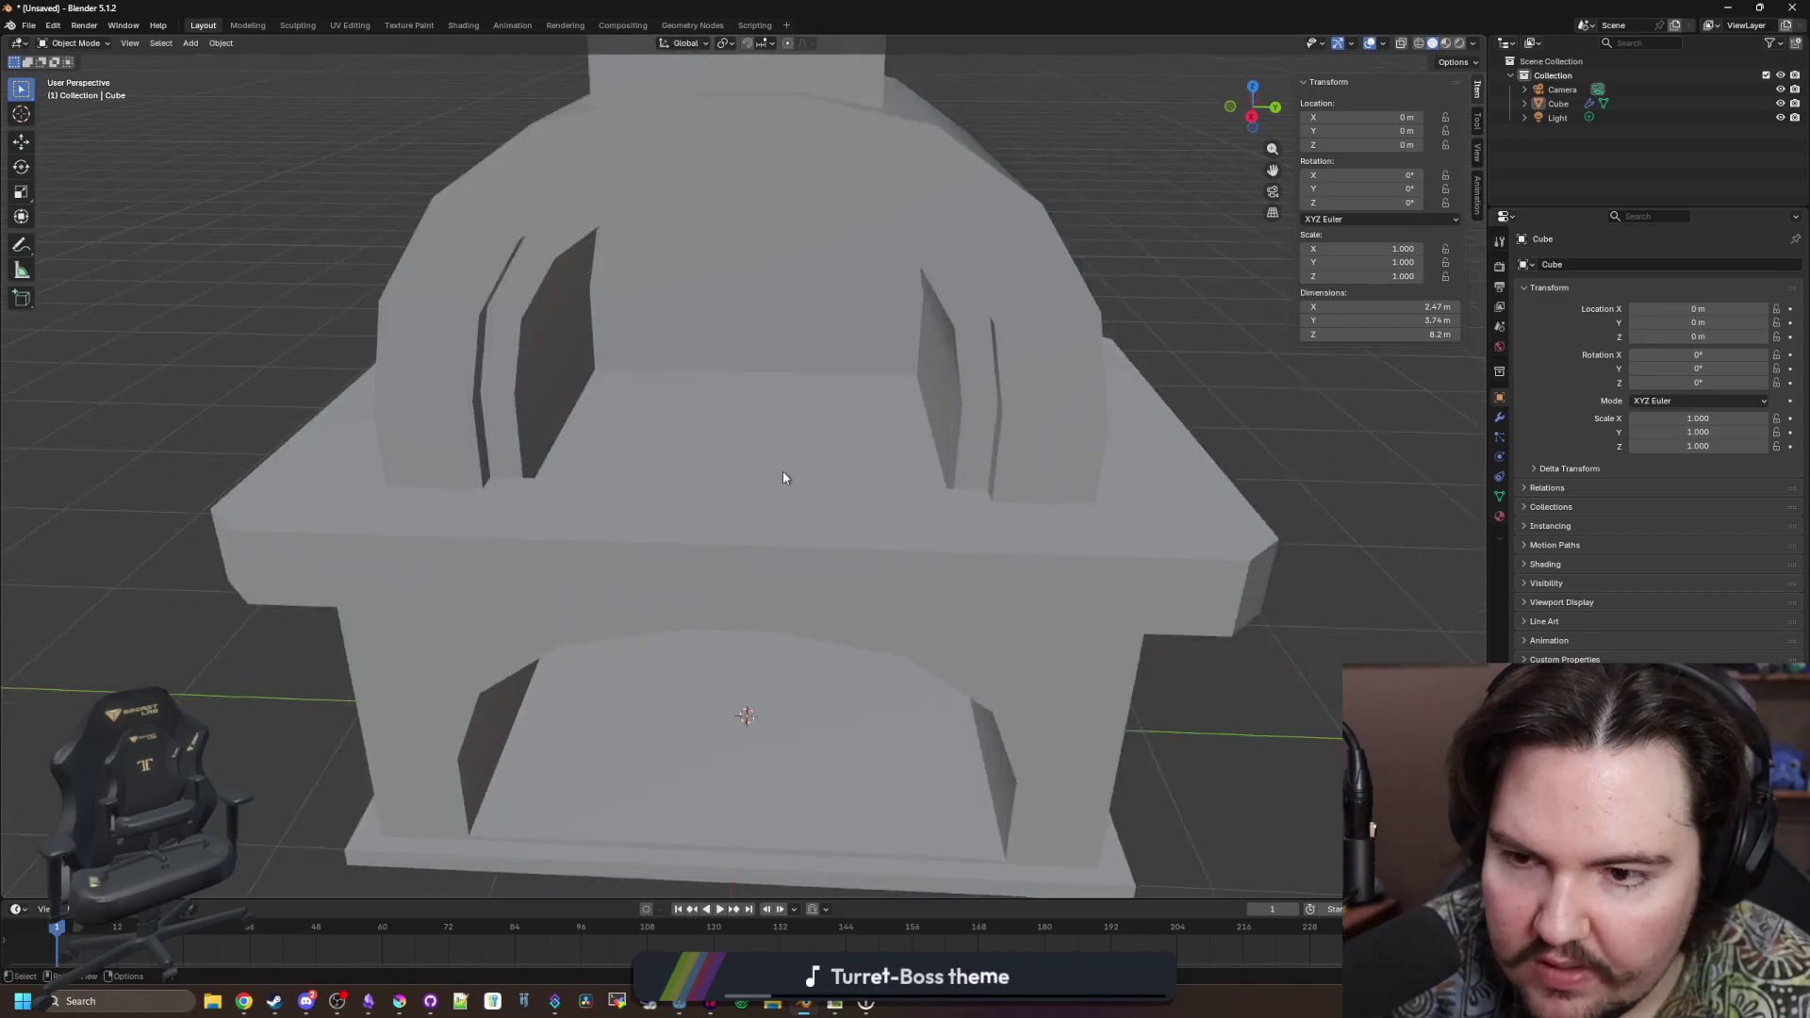
pyautogui.click(756, 469)
pyautogui.press('Tab')
pyautogui.scroll(-4, 756, 469)
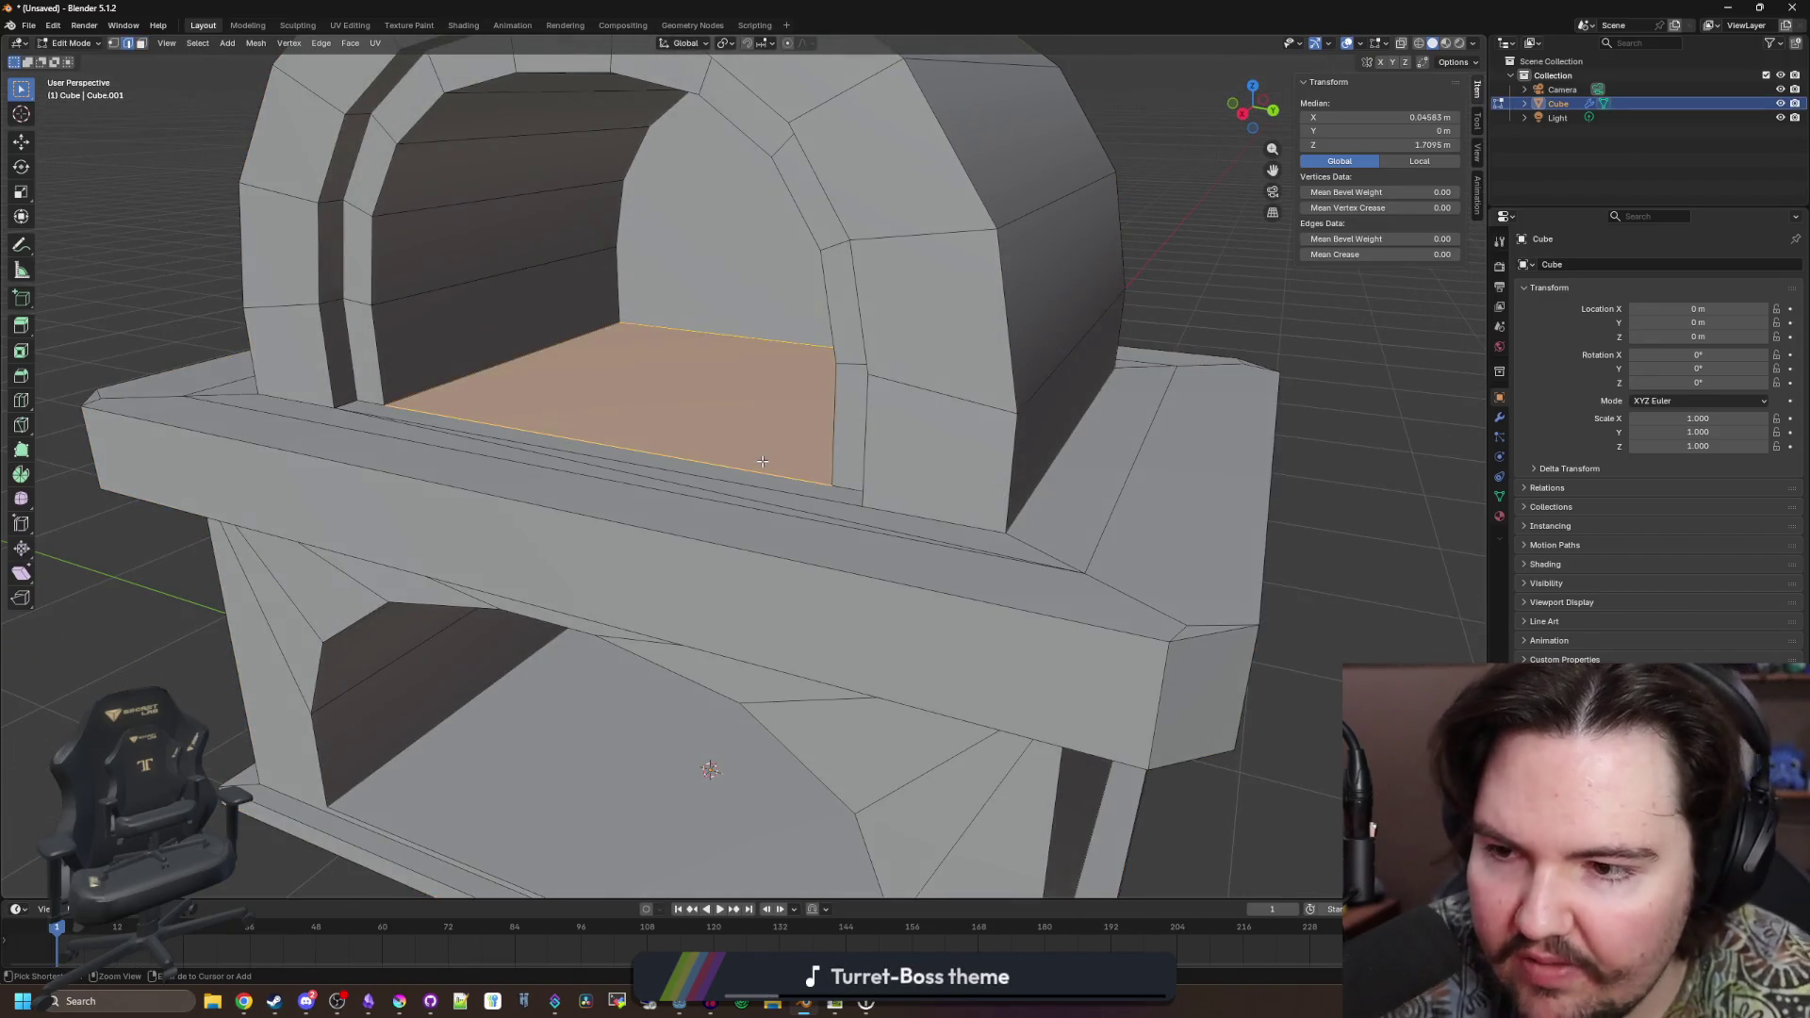
pyautogui.scroll(-6, 838, 469)
pyautogui.press('Tab')
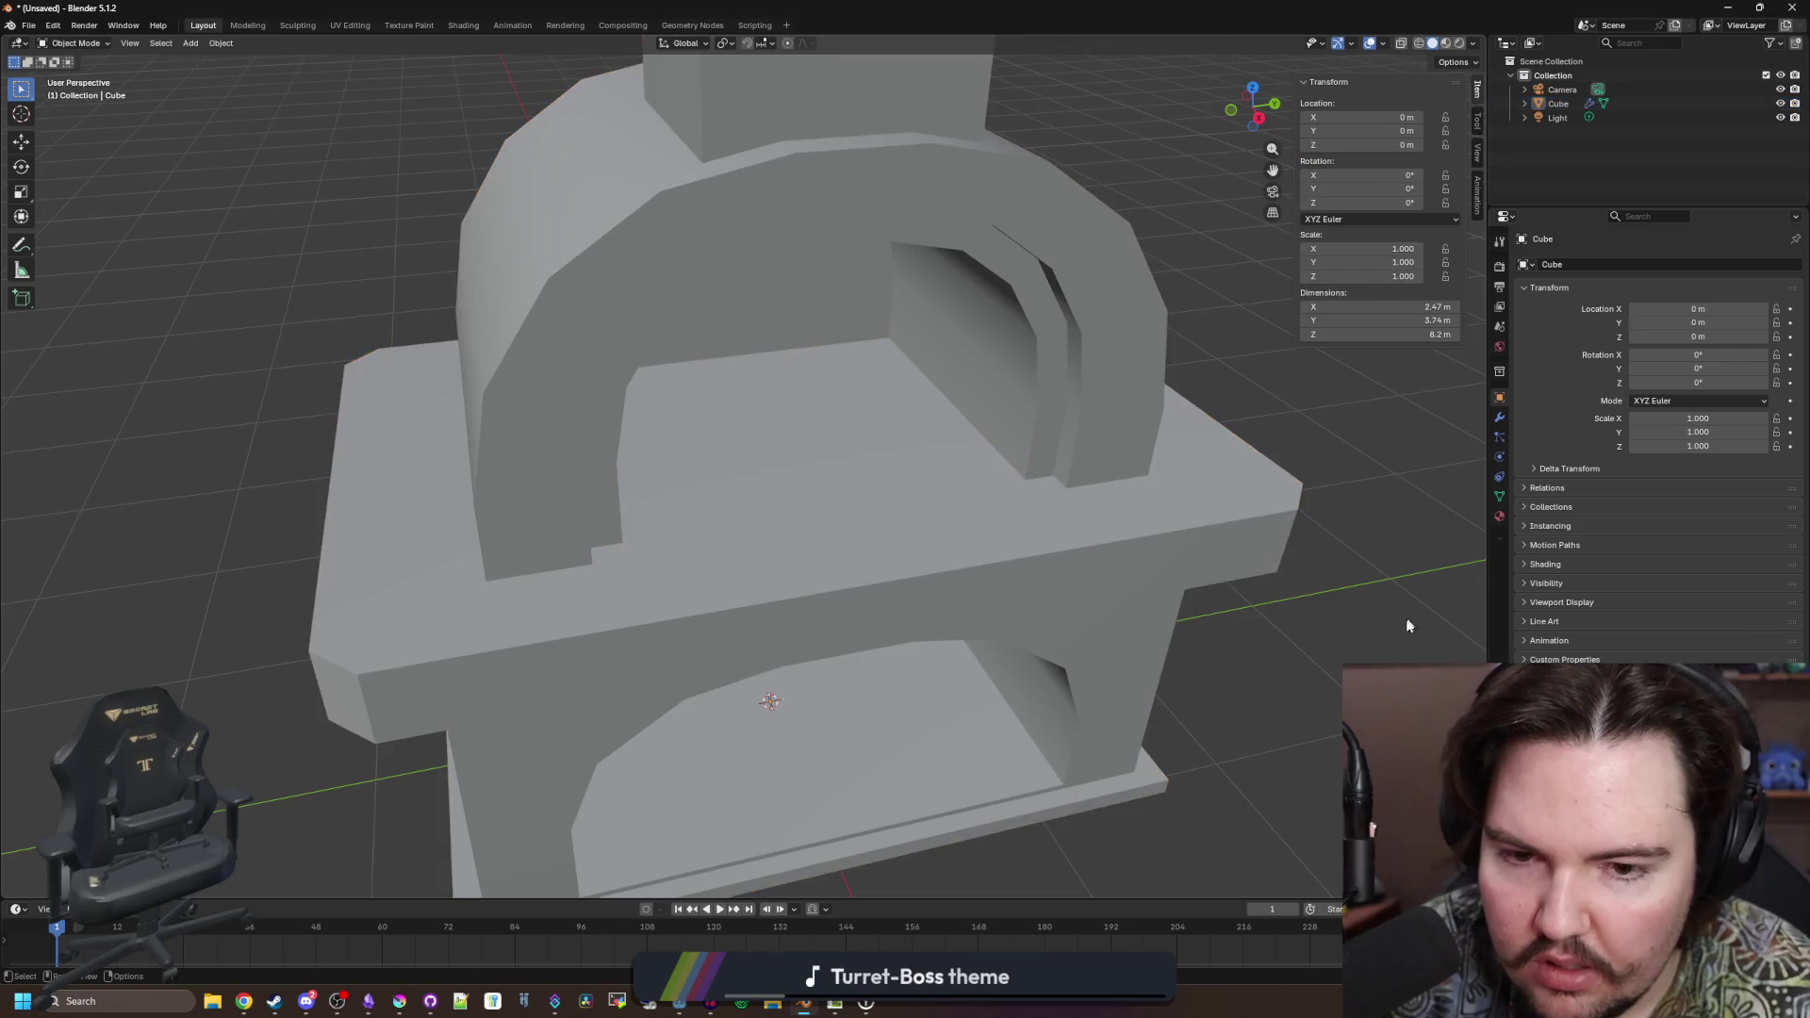
pyautogui.click(910, 534)
pyautogui.moveTo(911, 534)
pyautogui.mouseDown()
pyautogui.moveTo(1038, 522)
pyautogui.moveTo(930, 554)
pyautogui.moveTo(594, 529)
pyautogui.moveTo(905, 504)
pyautogui.mouseUp()
# - Delete the Light from the Outliner and select the Camera
pyautogui.click(1570, 115)
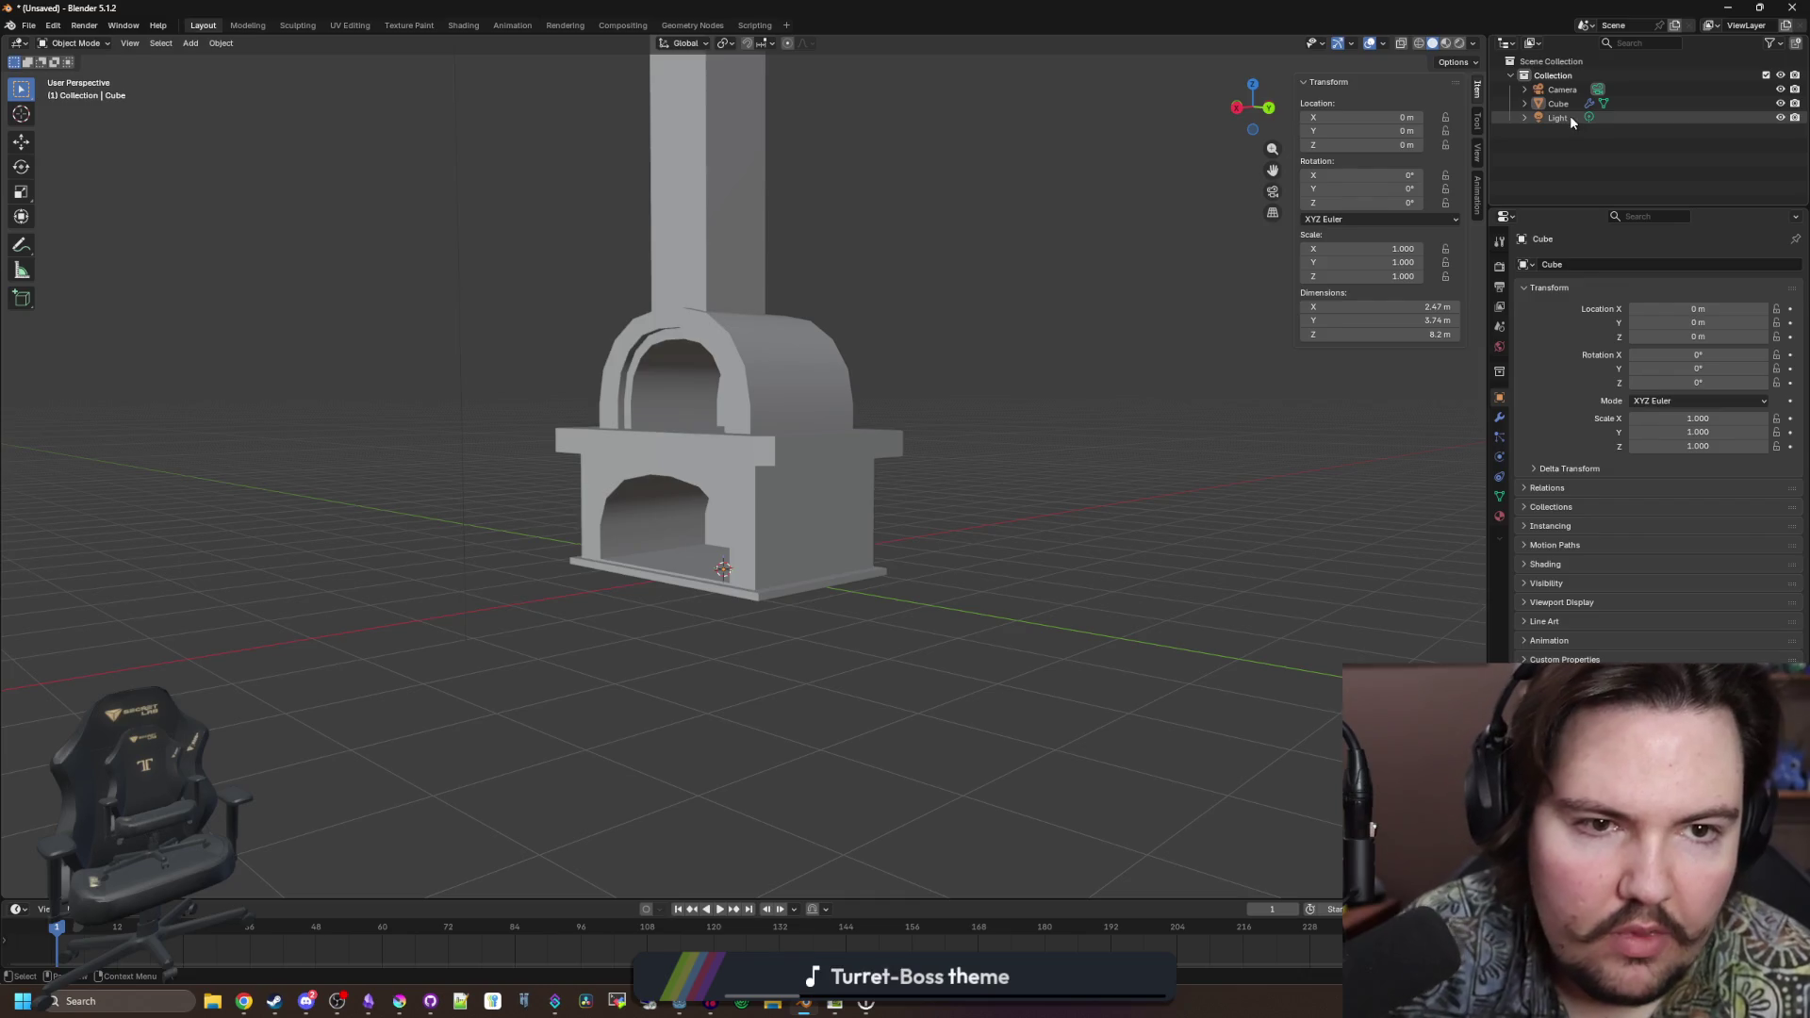
pyautogui.press('x')
pyautogui.click(1561, 89)
# - Delete the camera and save the file as pizza_oven.blend in the Models folder
pyautogui.press('x')
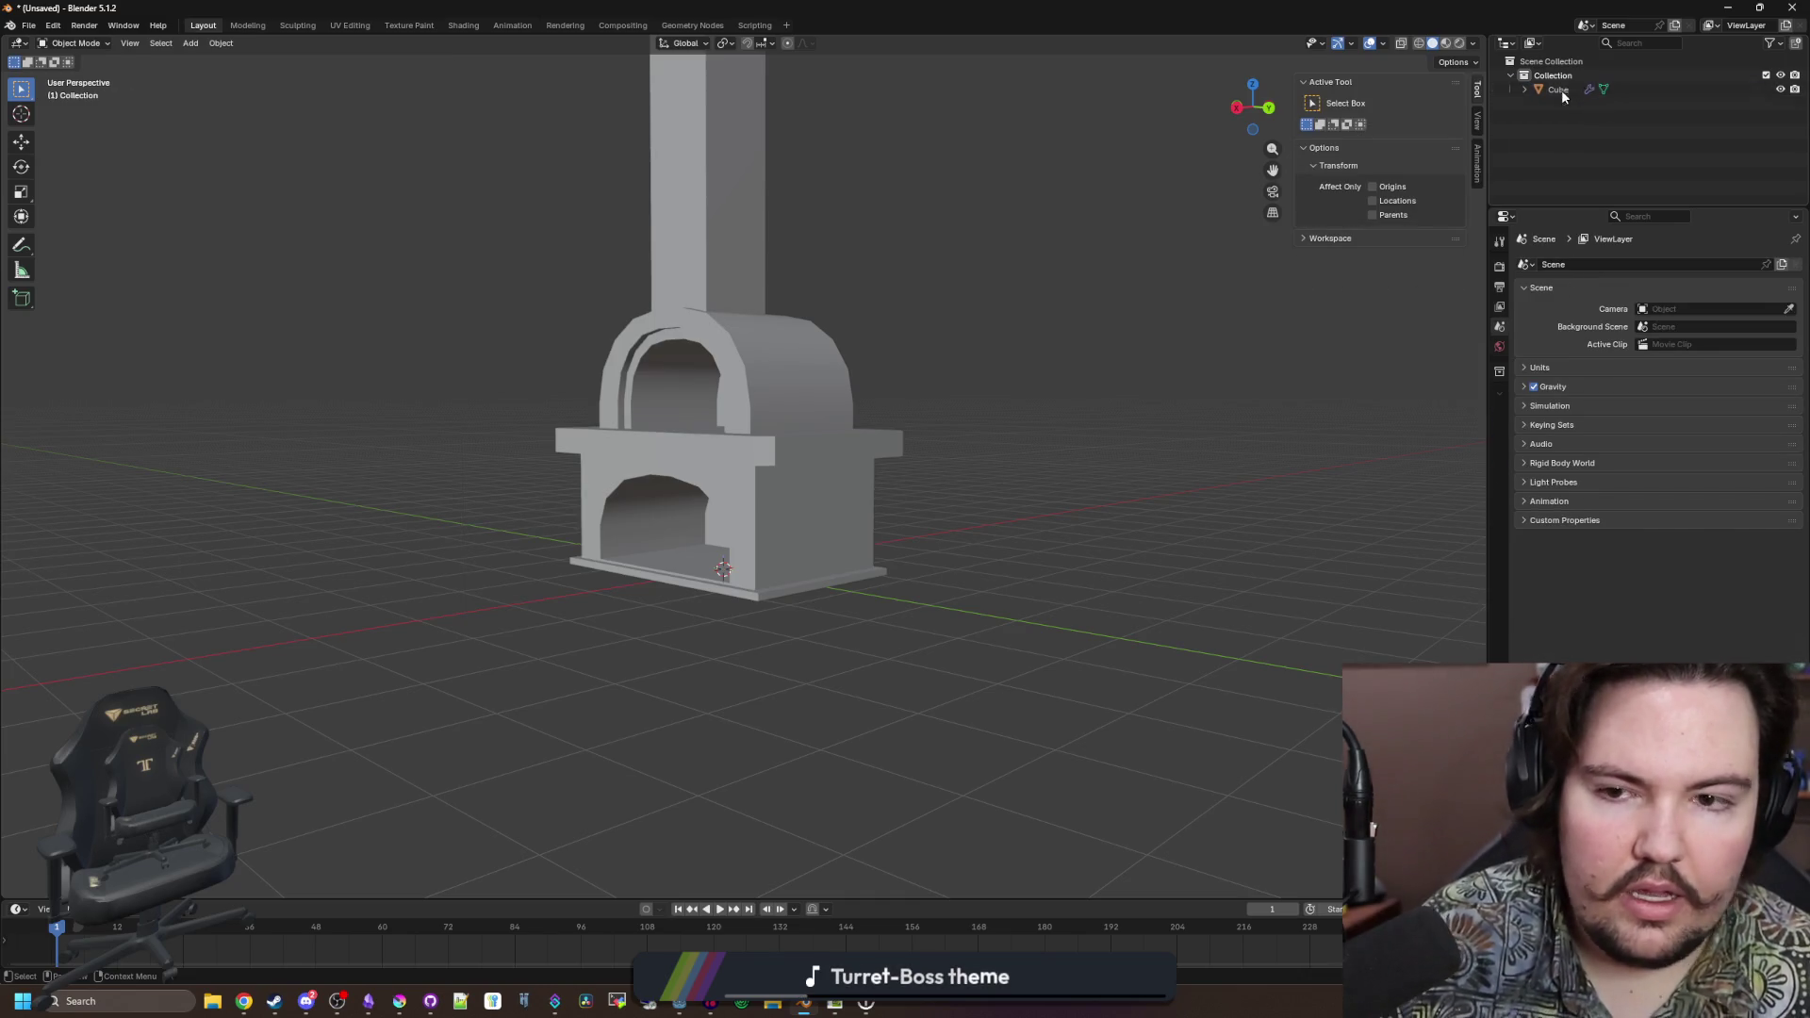
pyautogui.hotkey('ctrl', 's')
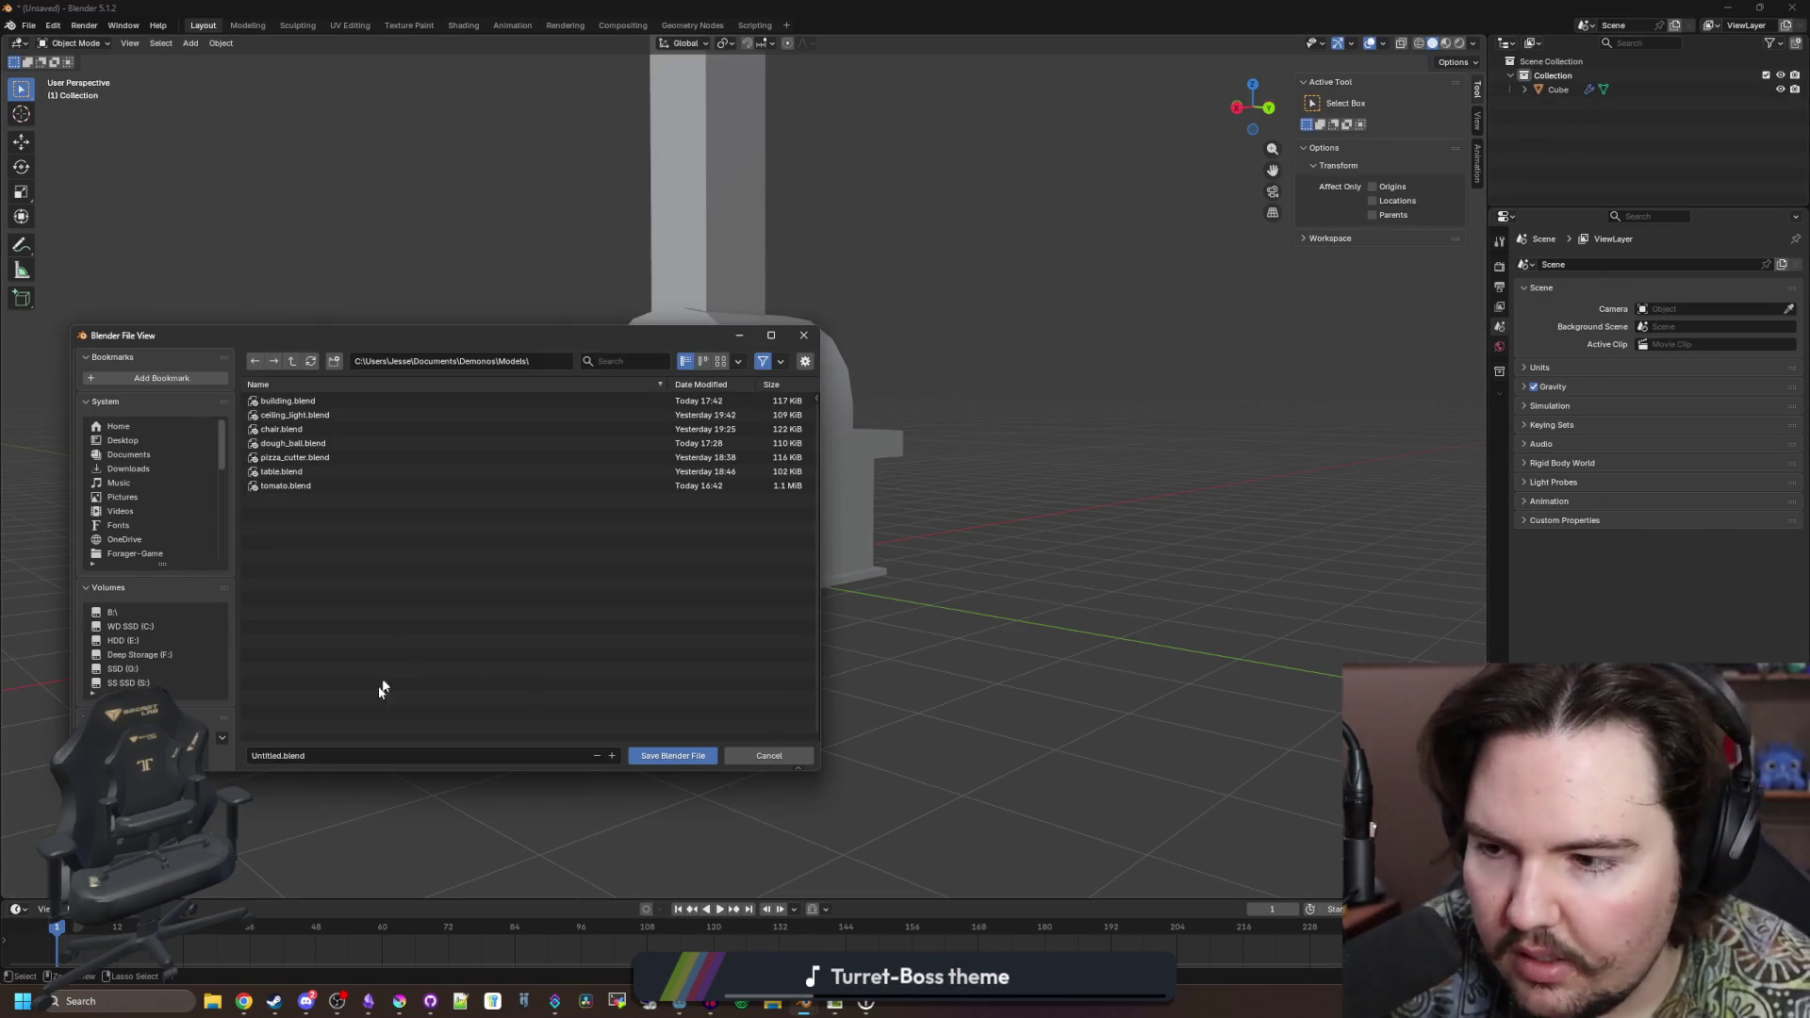
pyautogui.click(361, 755)
pyautogui.write('pizza_ove')
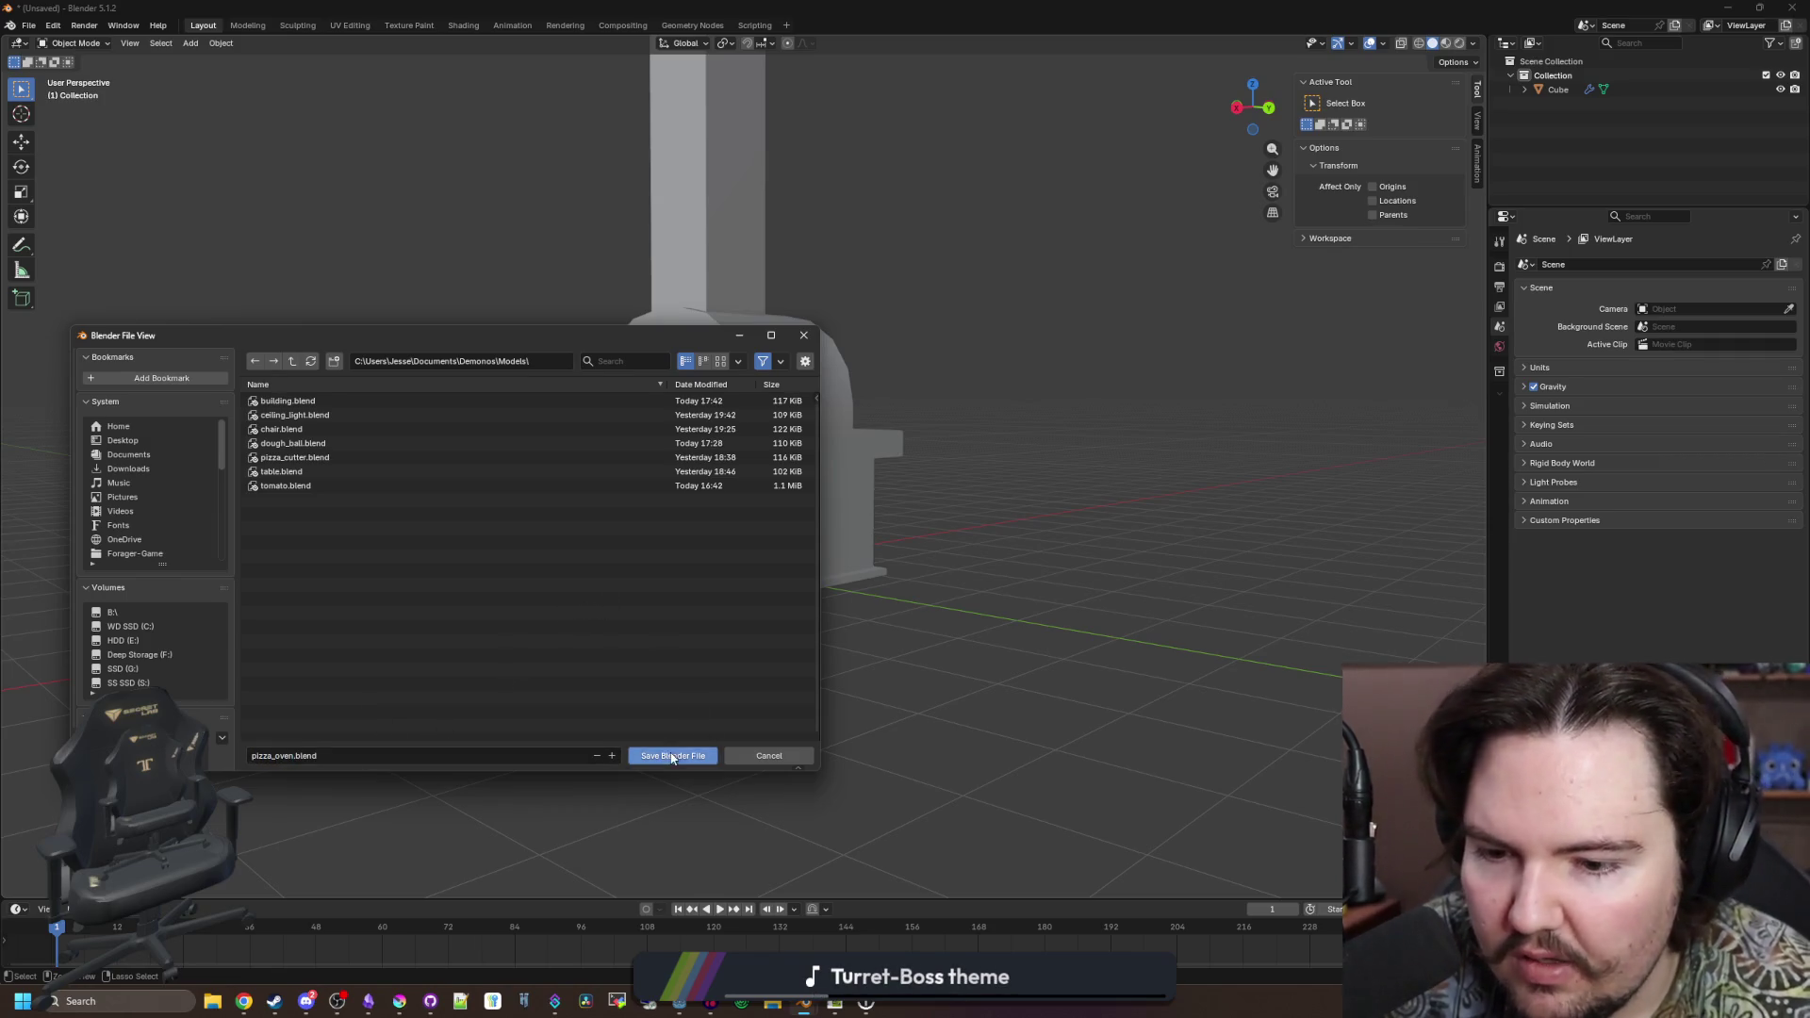
pyautogui.click(672, 756)
# - Select the oven and enter Edit Mode
pyautogui.click(698, 565)
pyautogui.press('Tab')
pyautogui.scroll(5, 1037, 471)
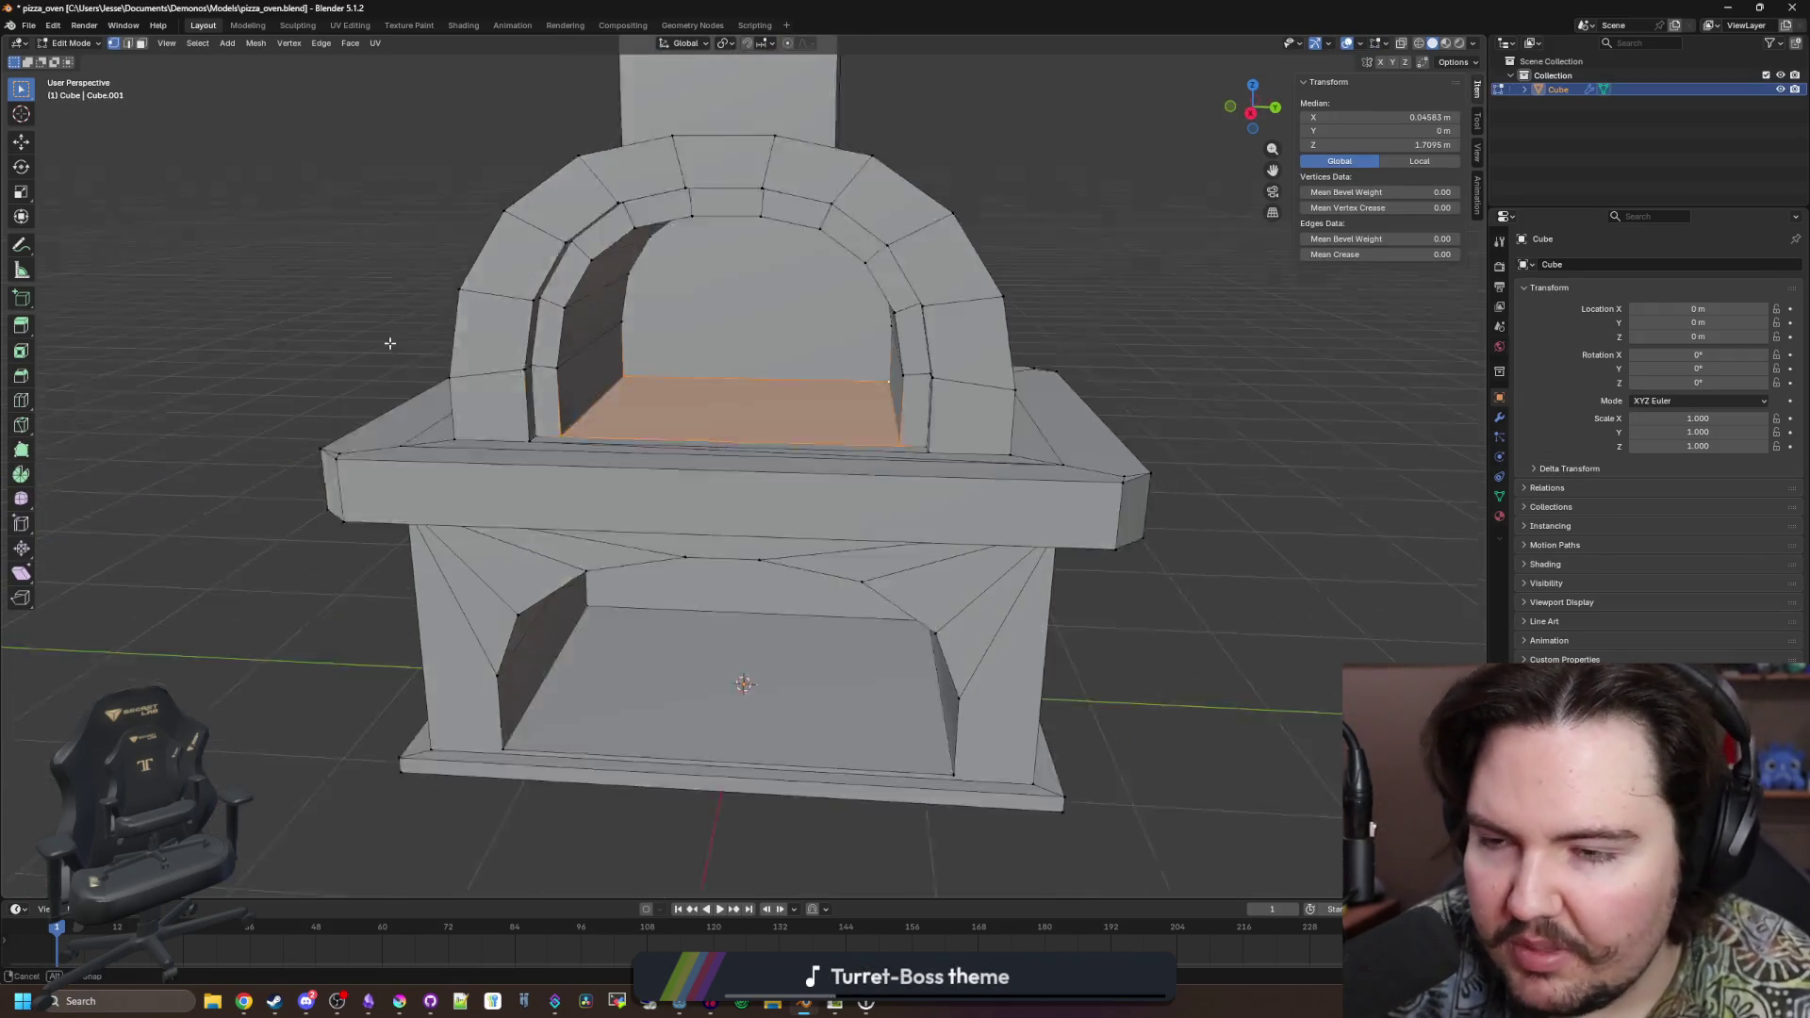
# - Assign a new red 'brick' material to the whole oven mesh and show material colours
pyautogui.click(1499, 516)
pyautogui.press('a')
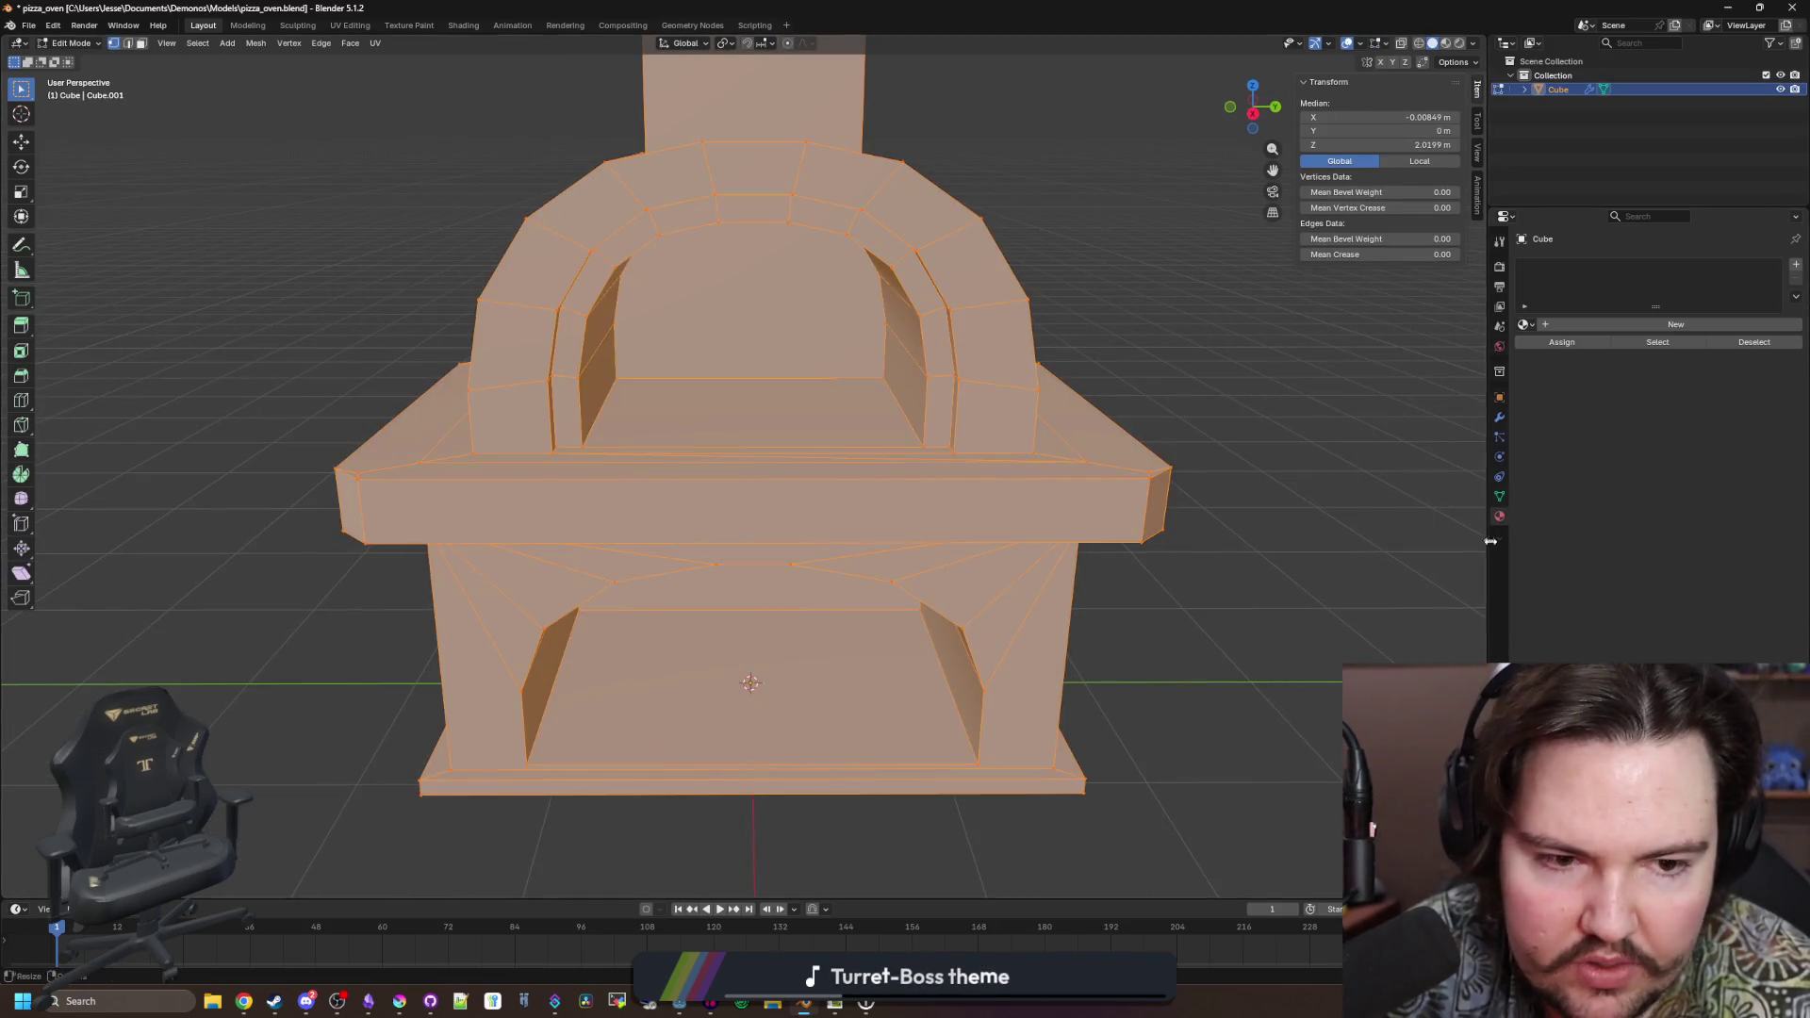
pyautogui.click(1569, 326)
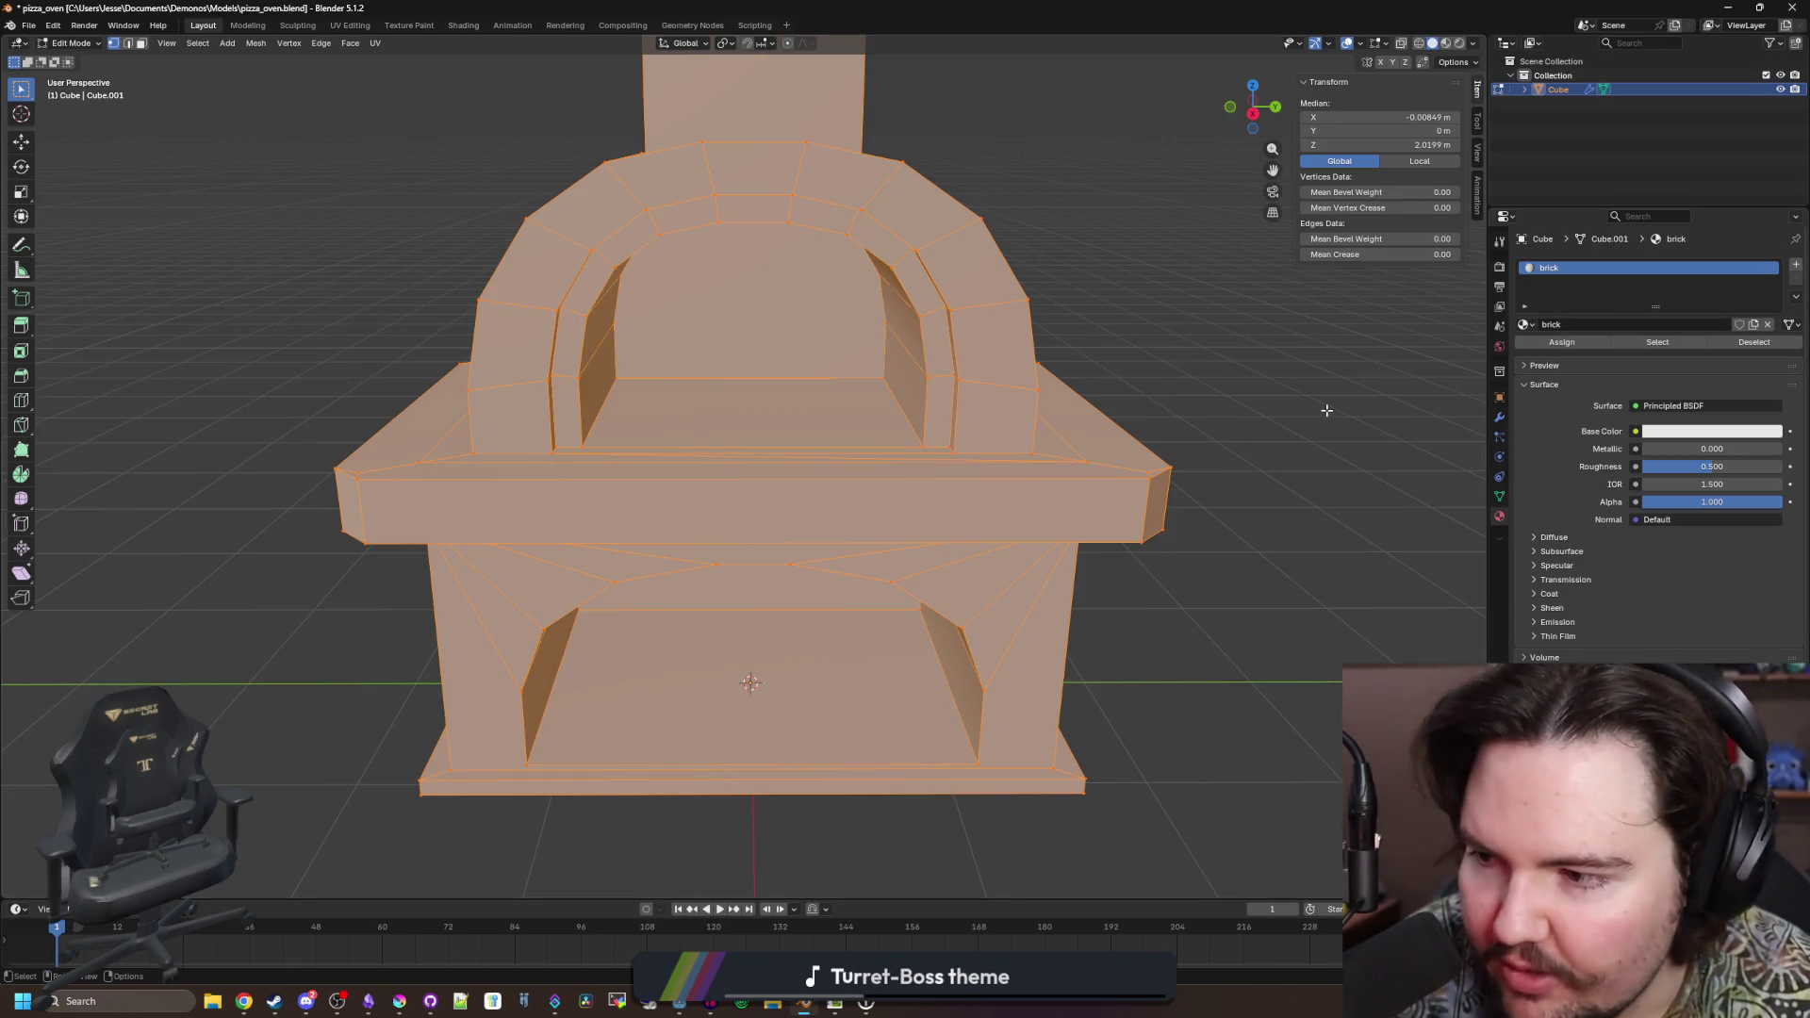
pyautogui.click(1692, 433)
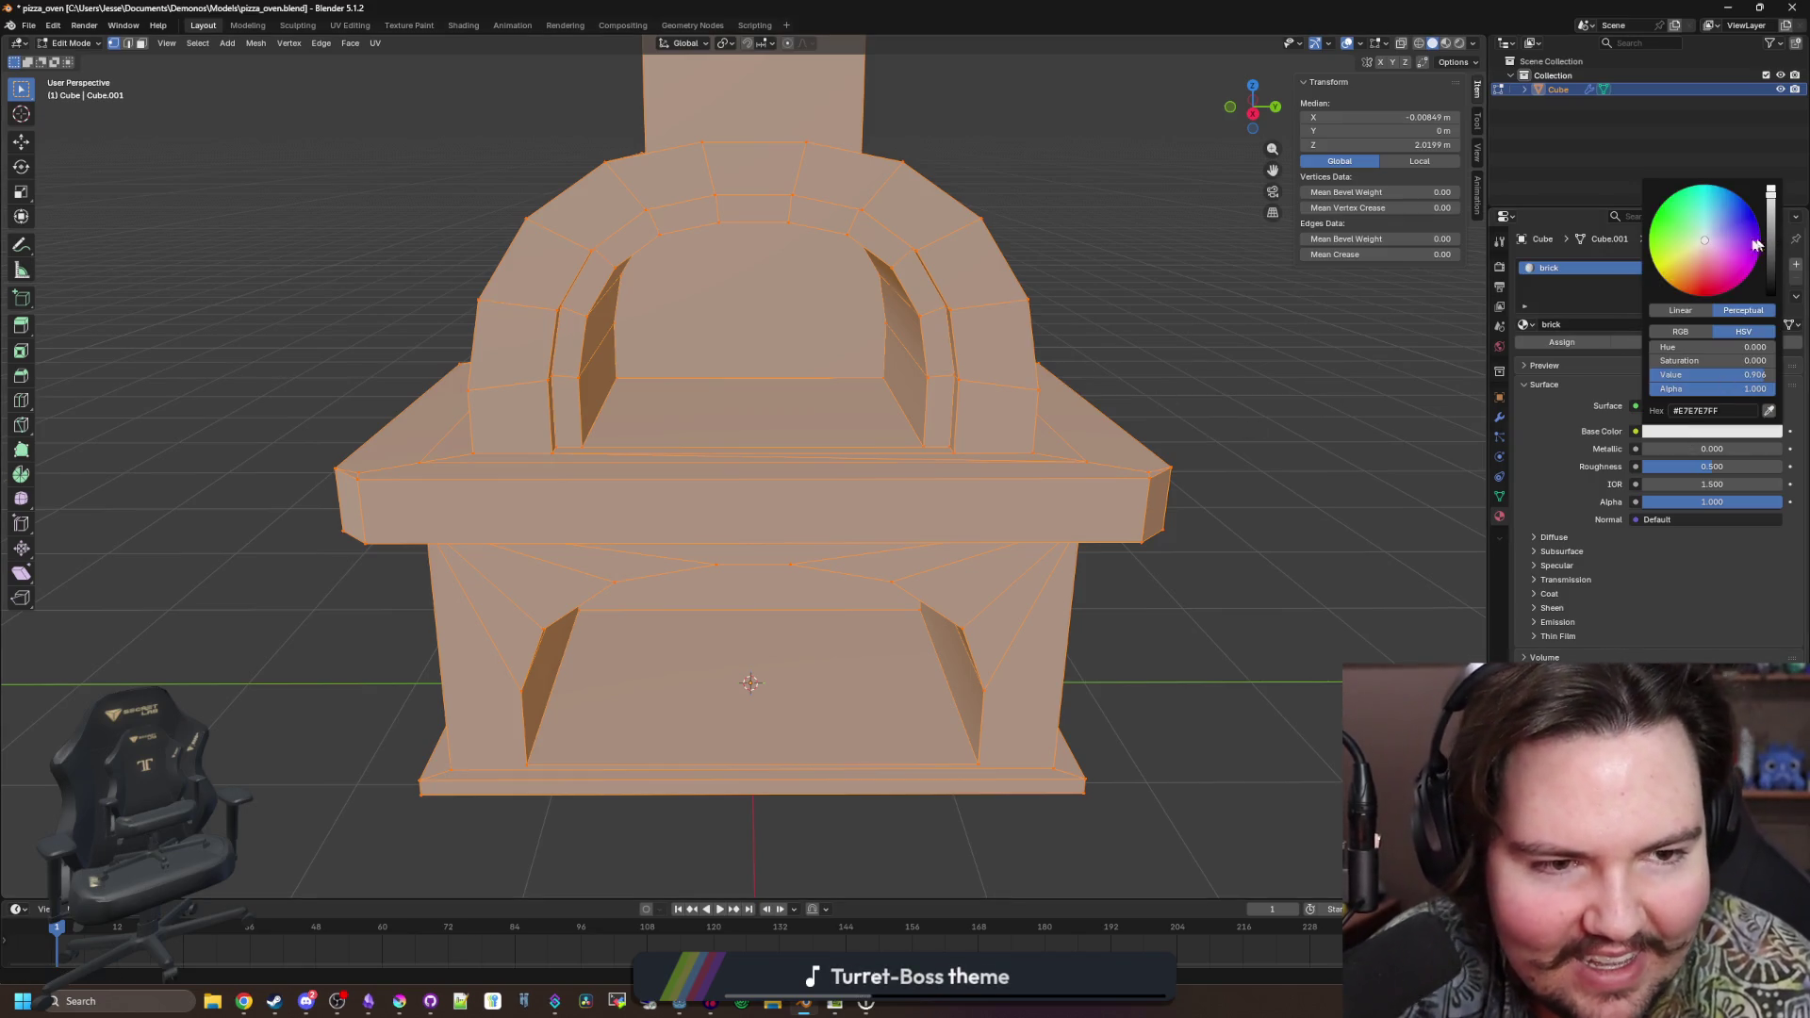
pyautogui.click(1752, 269)
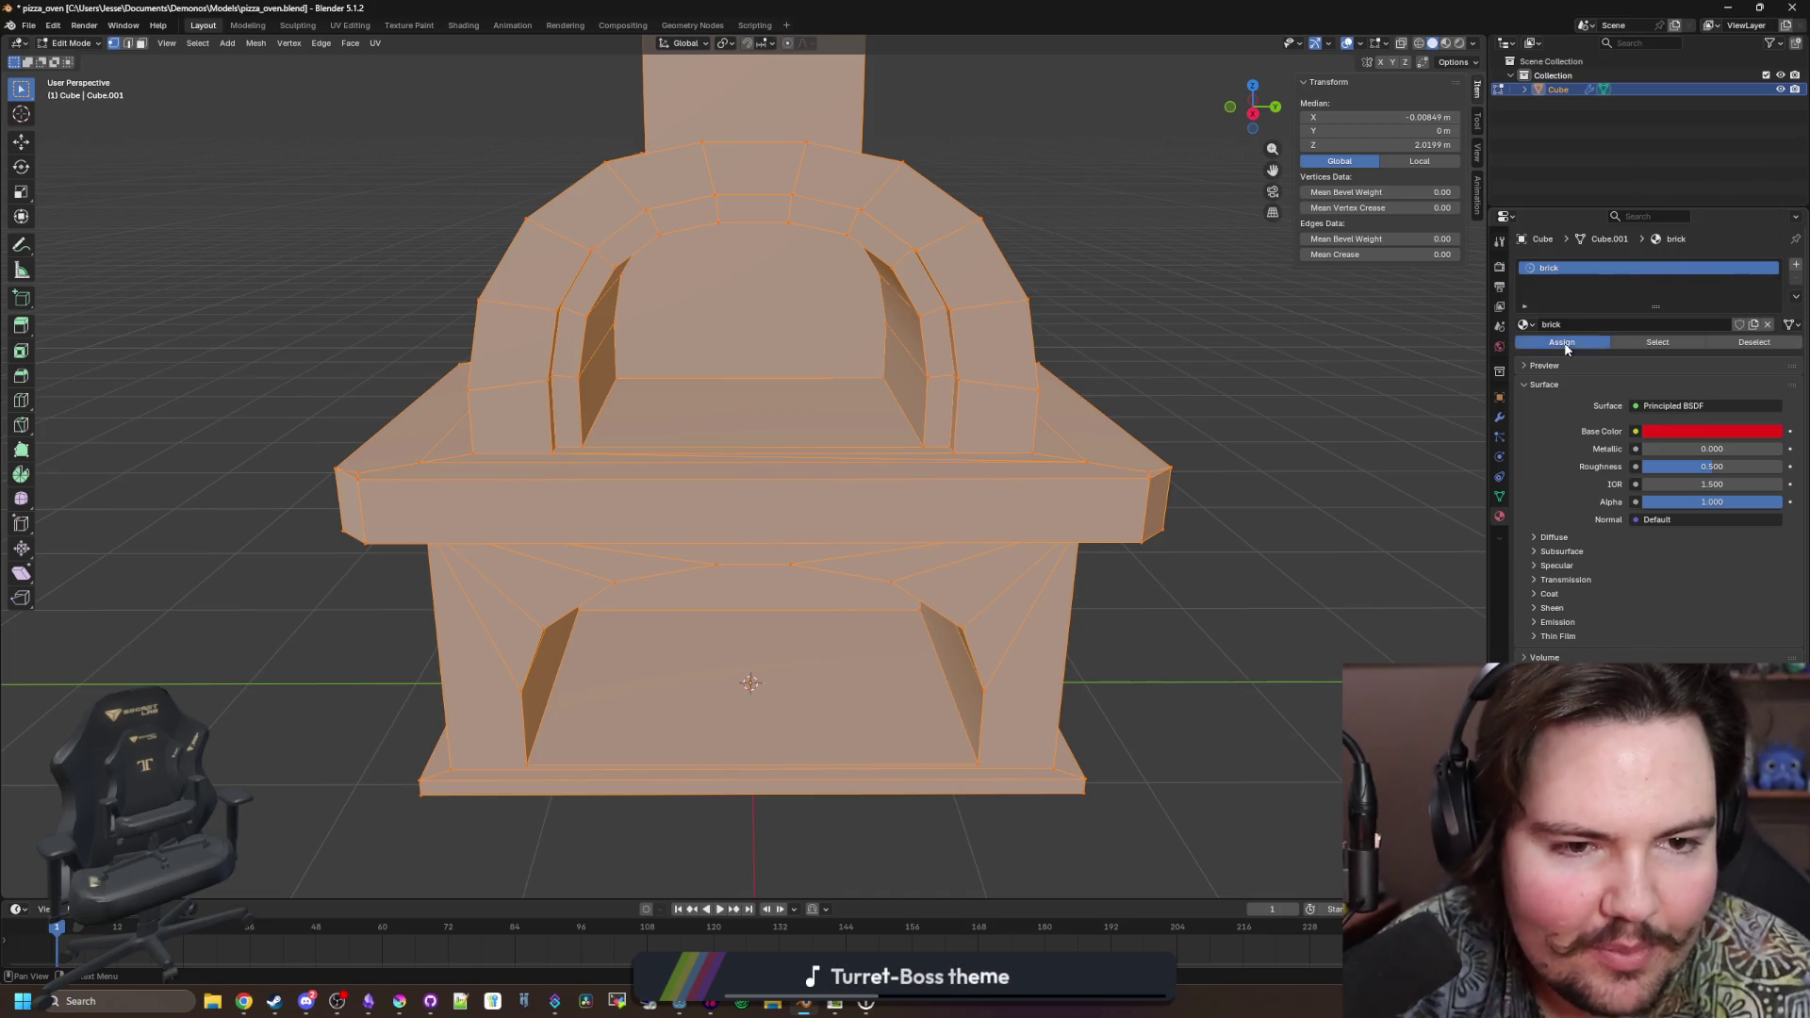
pyautogui.moveTo(1252, 105); pyautogui.dragTo(1226, 99)
pyautogui.click(1445, 43)
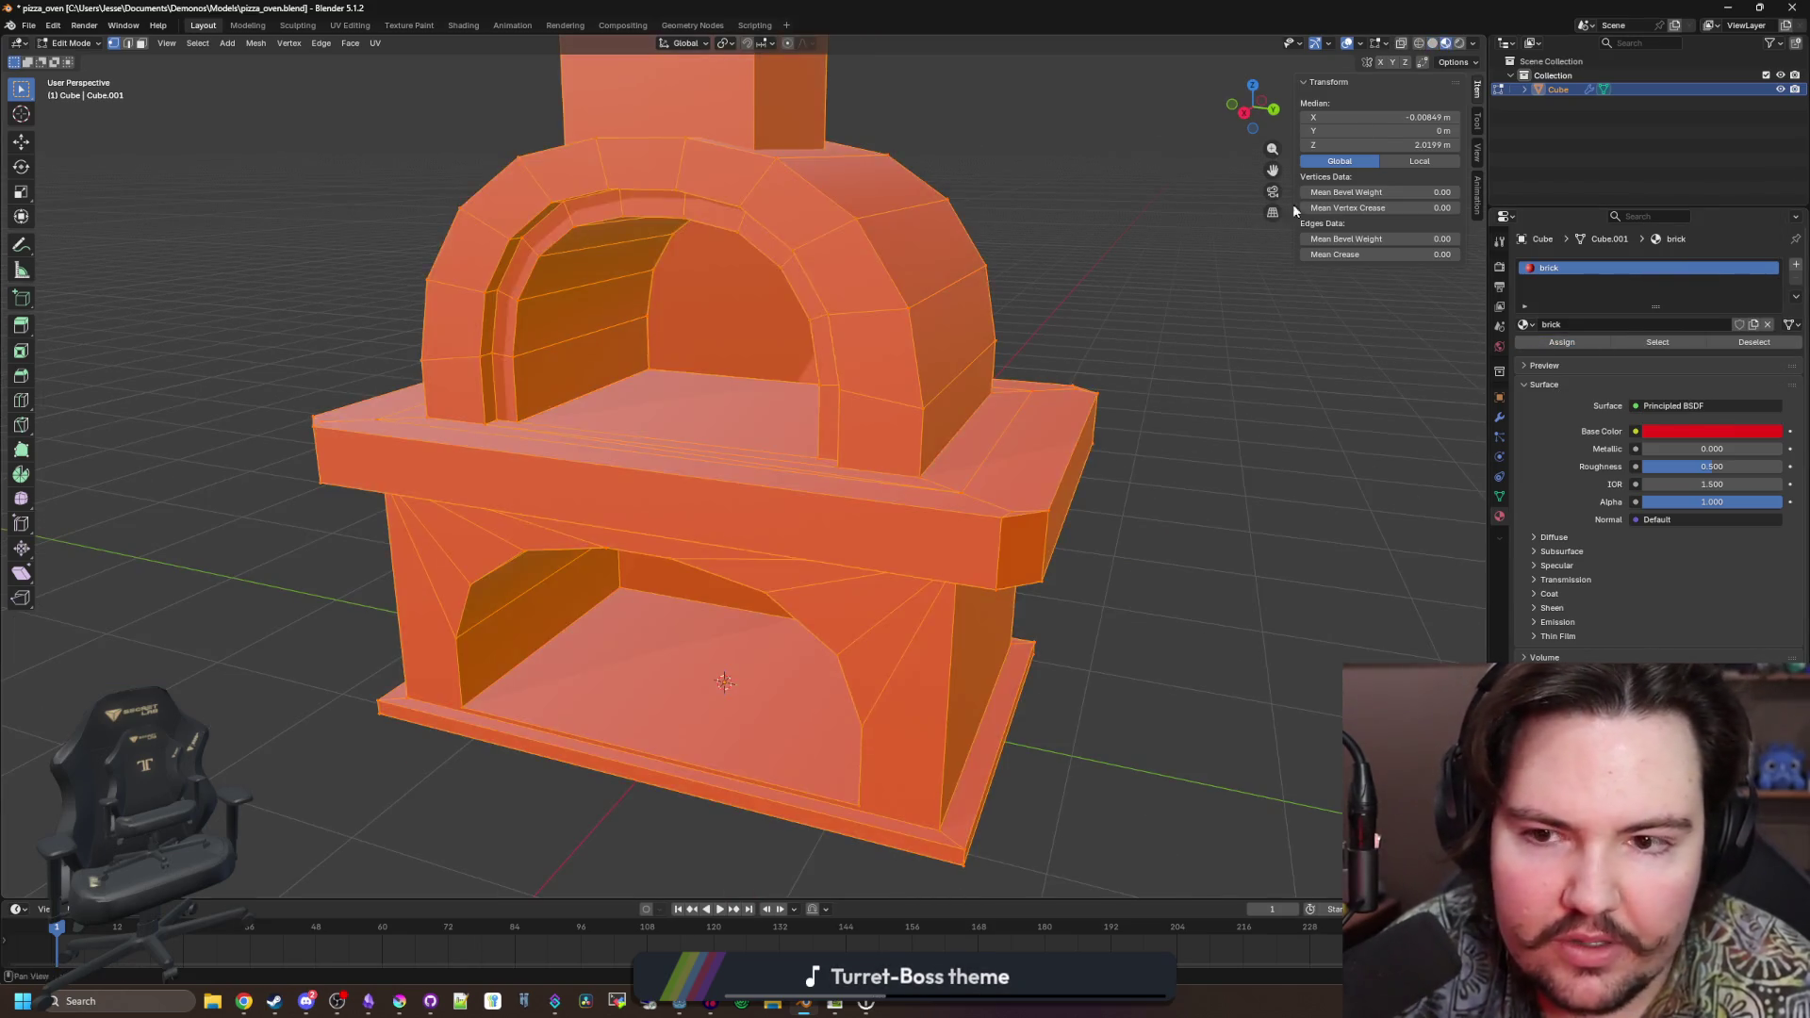
pyautogui.press('Tab')
pyautogui.press('Tab')
# - Select the inner ring of arch faces in face mode and add a second material slot
pyautogui.moveTo(804, 433)
pyautogui.mouseDown()
pyautogui.moveTo(585, 377)
pyautogui.moveTo(527, 312)
pyautogui.mouseUp()
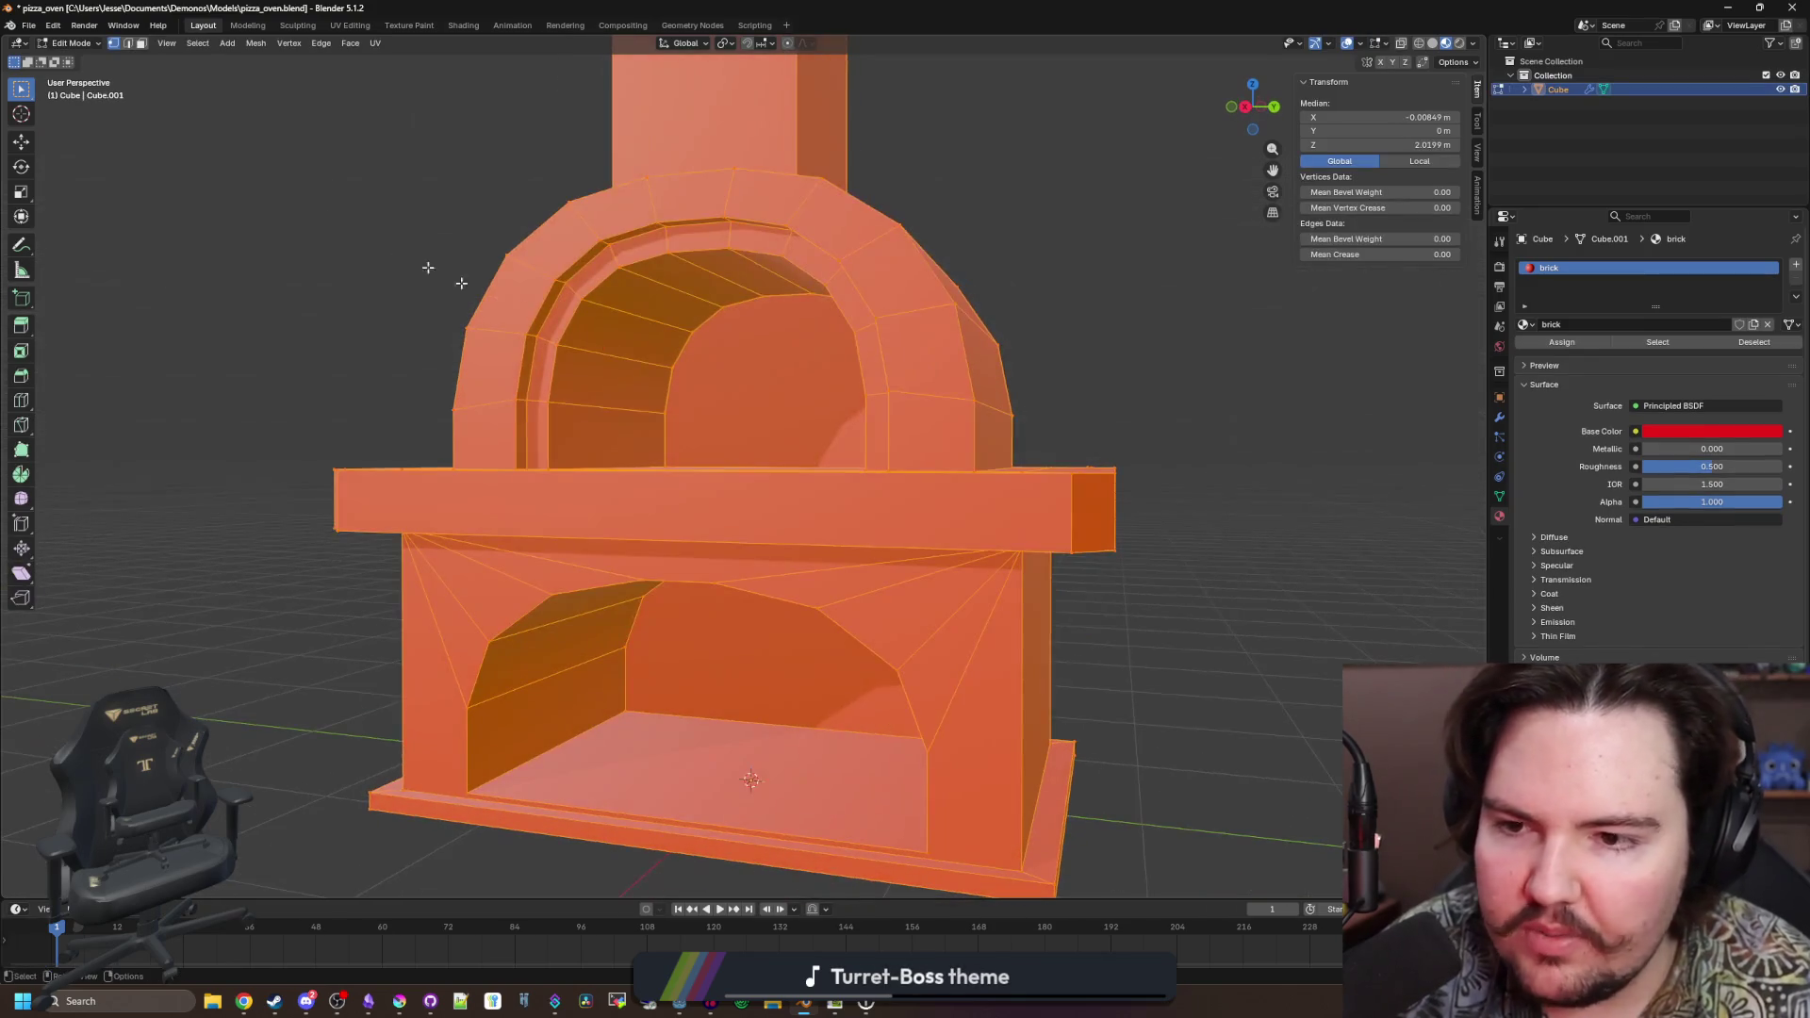
pyautogui.hotkey('alt', 'a')
pyautogui.click(140, 44)
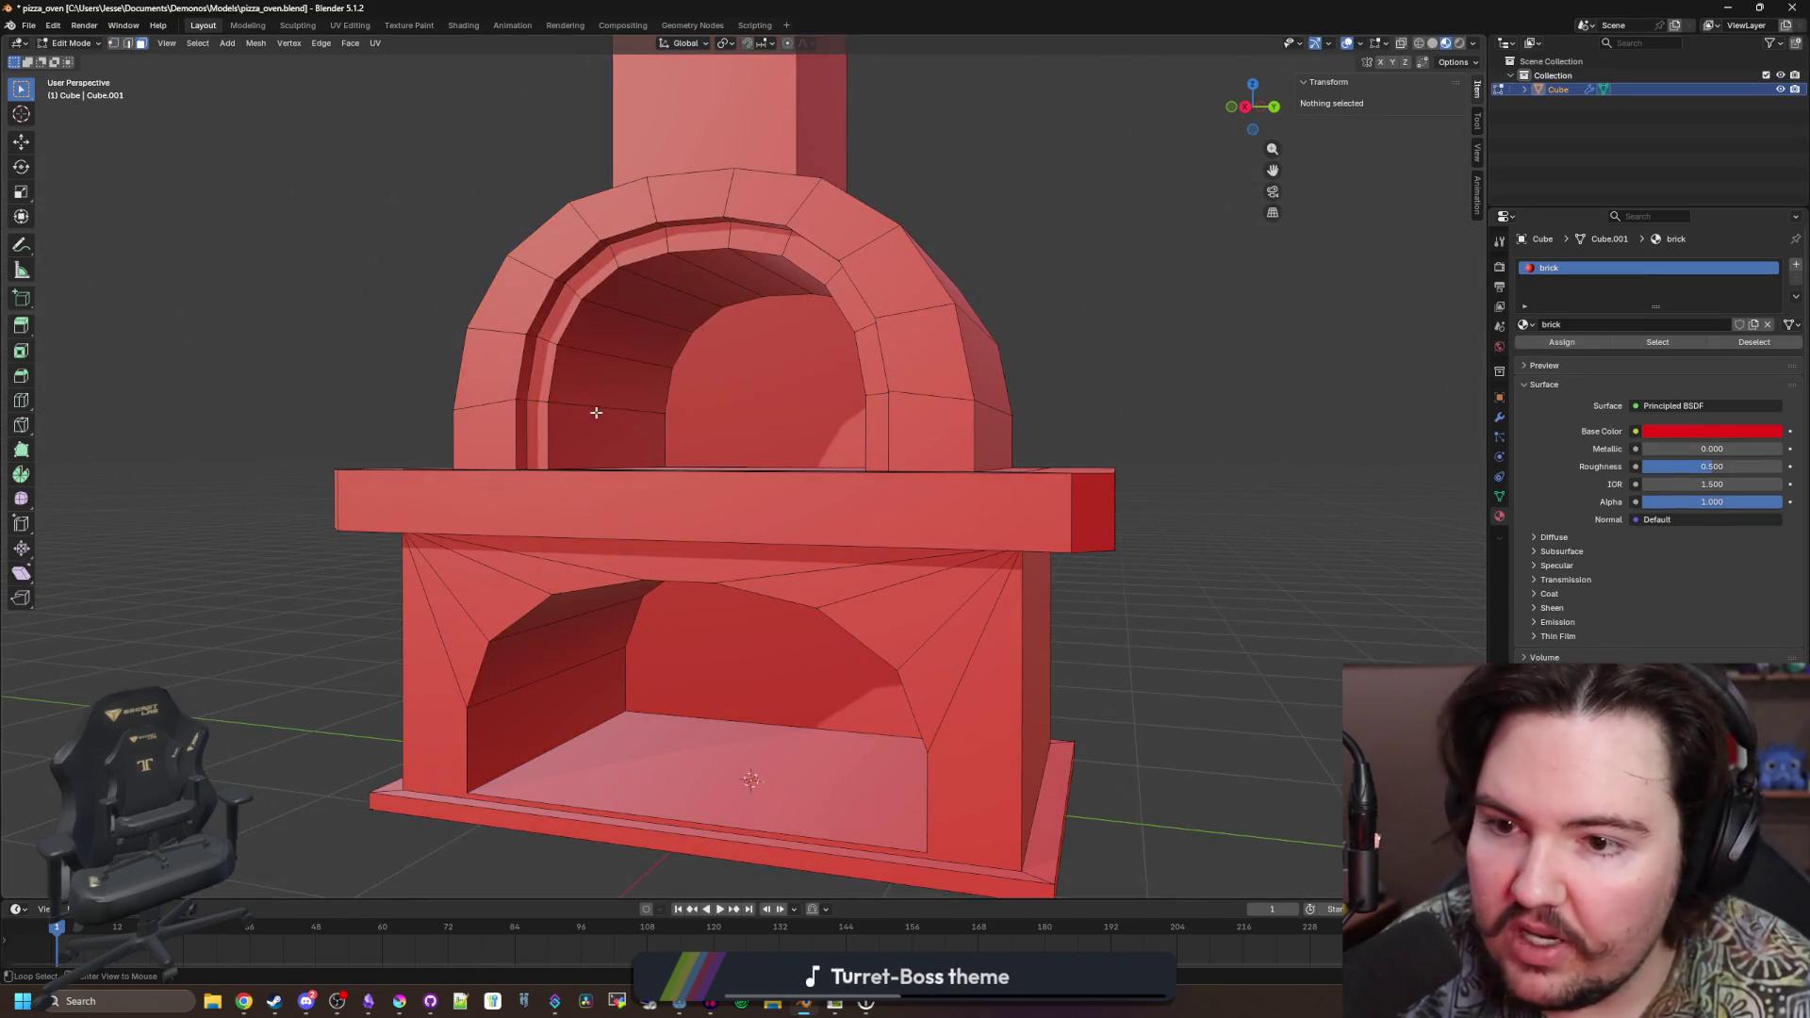
pyautogui.keyDown('alt'); pyautogui.click(626, 420); pyautogui.keyUp('alt')
pyautogui.click(553, 358)
pyautogui.hotkey('ctrl', 'z')
pyautogui.keyDown('shift'); pyautogui.click(566, 372); pyautogui.keyUp('shift')
pyautogui.keyDown('shift'); pyautogui.click(546, 364); pyautogui.keyUp('shift')
pyautogui.keyDown('alt'); pyautogui.keyDown('shift'); pyautogui.click(554, 346); pyautogui.keyUp('shift'); pyautogui.keyUp('alt')
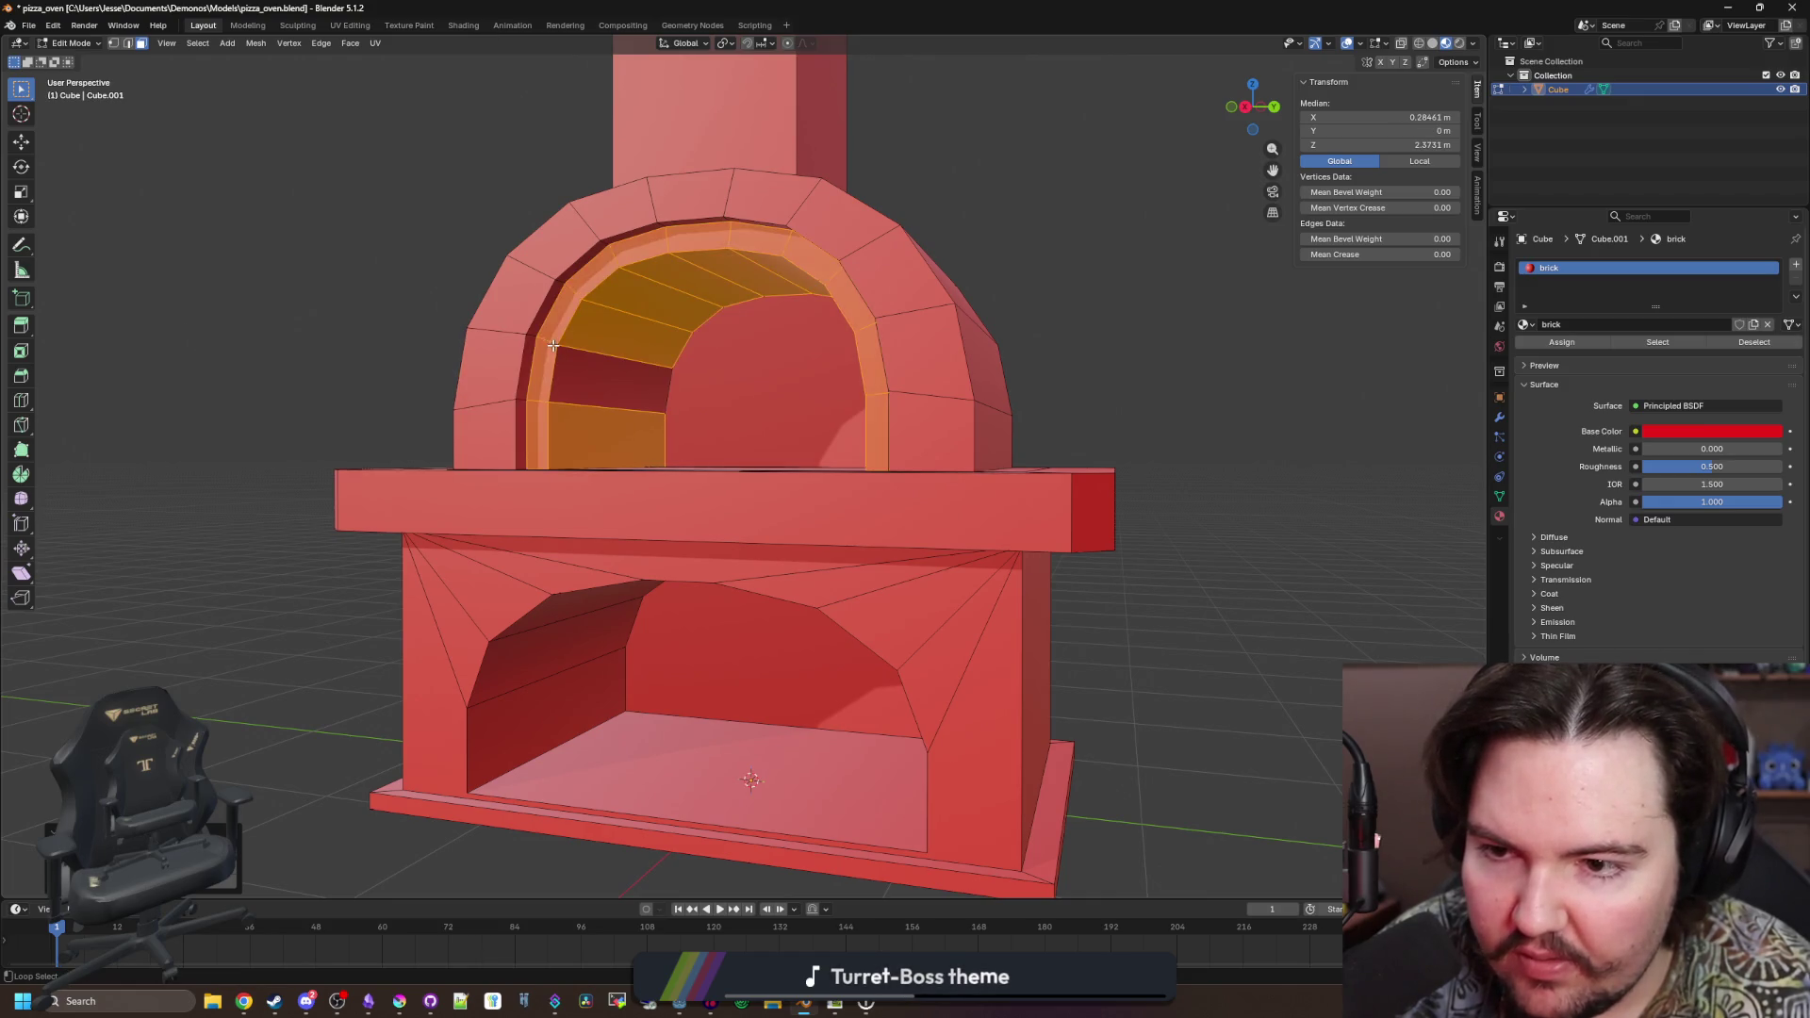
pyautogui.keyDown('alt'); pyautogui.keyDown('shift'); pyautogui.click(575, 356); pyautogui.keyUp('shift'); pyautogui.keyUp('alt')
pyautogui.keyDown('alt'); pyautogui.keyDown('shift'); pyautogui.click(577, 363); pyautogui.keyUp('shift'); pyautogui.keyUp('alt')
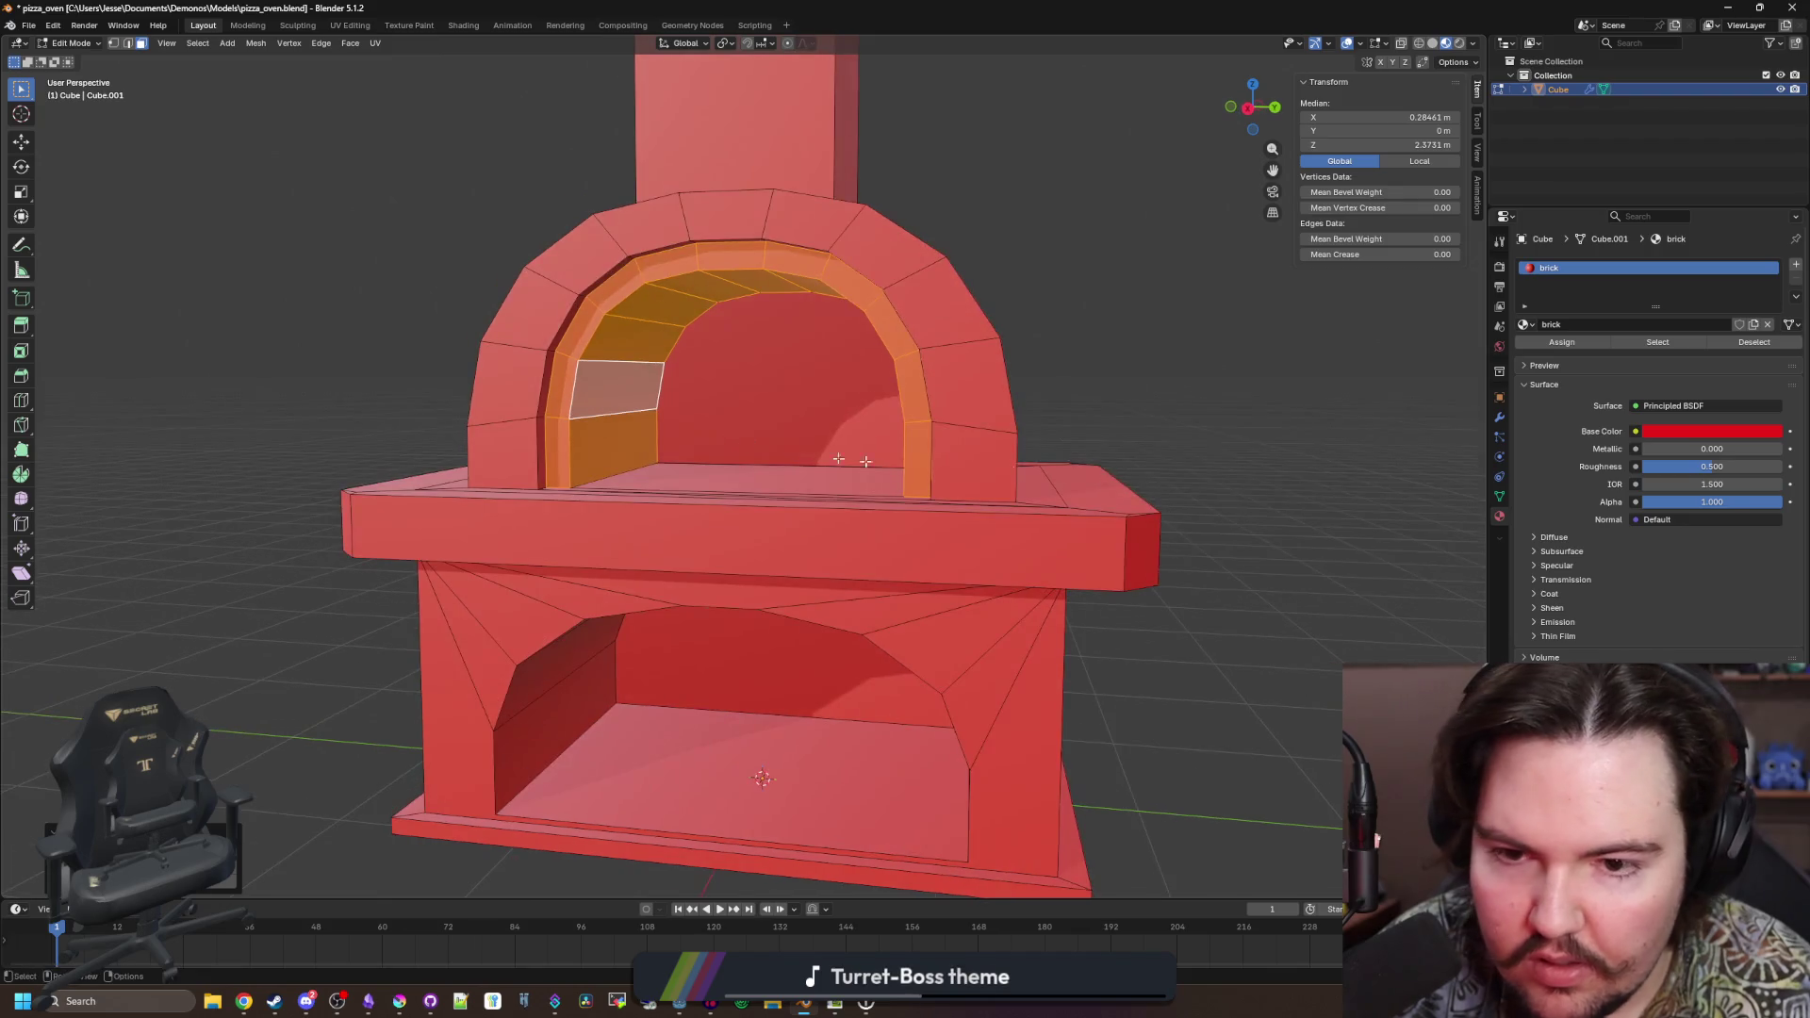
pyautogui.click(1796, 265)
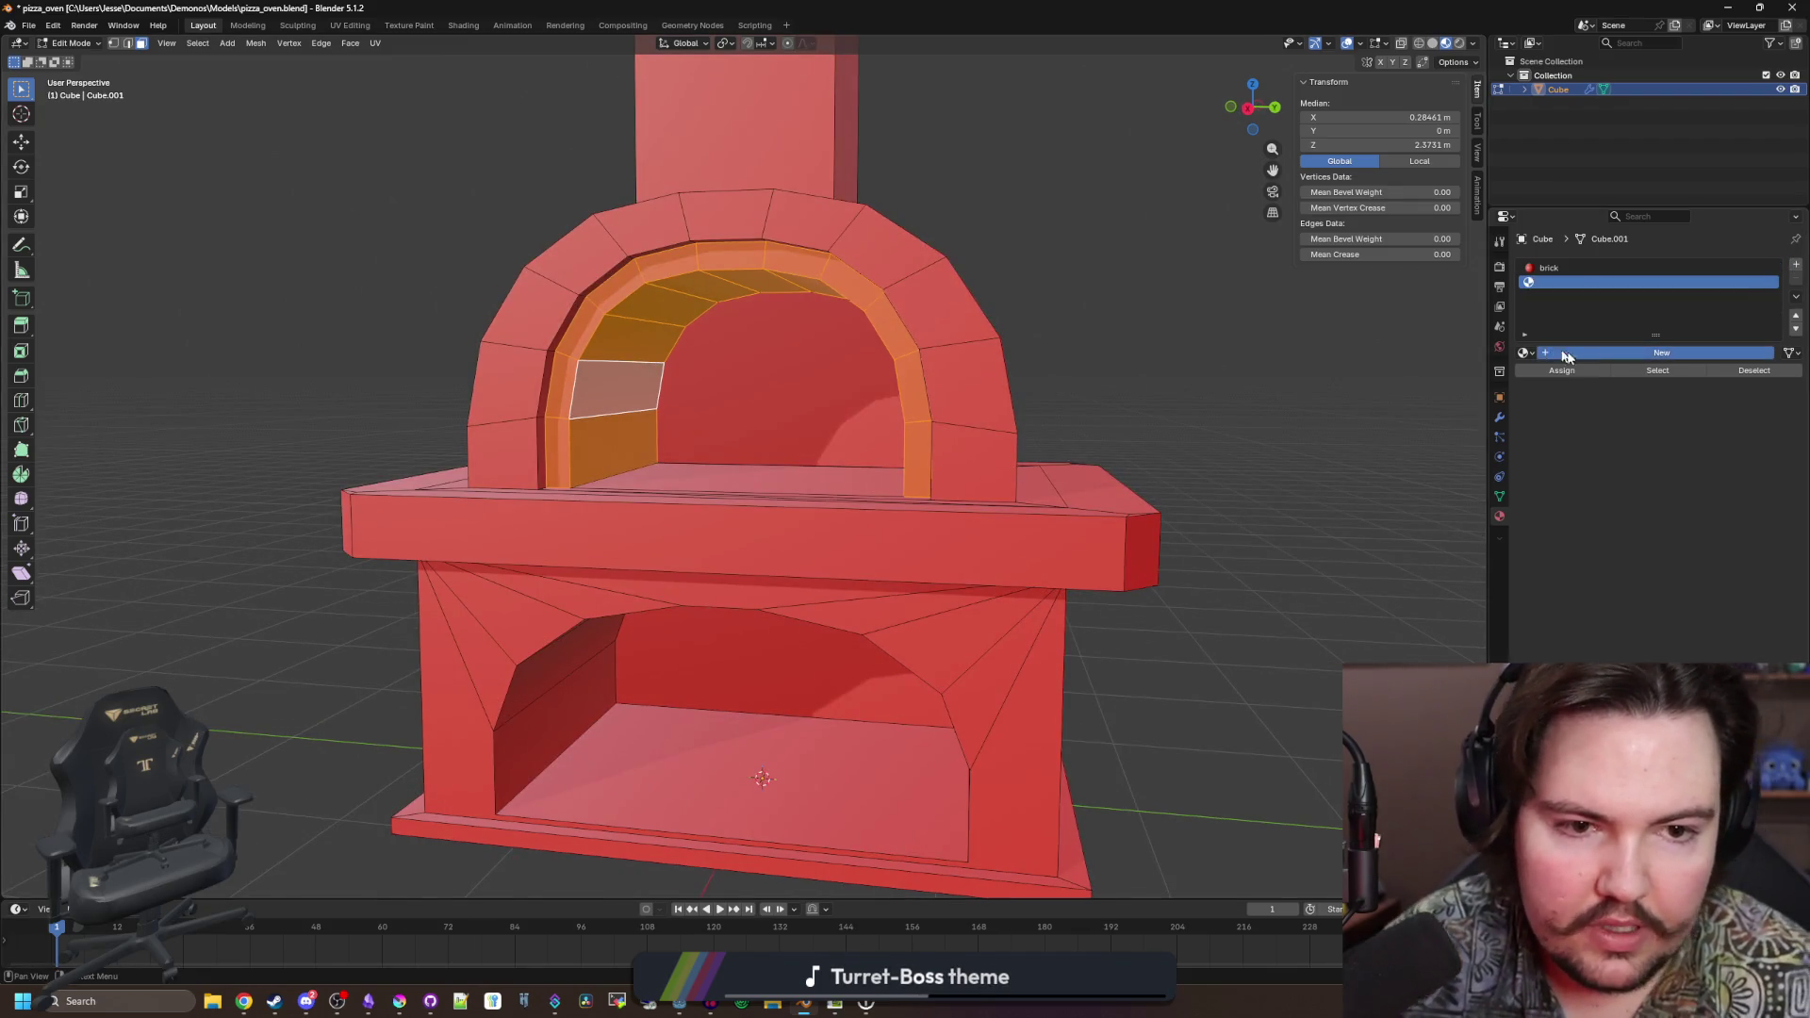
# - Create a 'stone' material, assign it to the arch ring, and darken it to grey
pyautogui.click(1592, 354)
pyautogui.click(1617, 351)
pyautogui.write('ne')
pyautogui.press('Return')
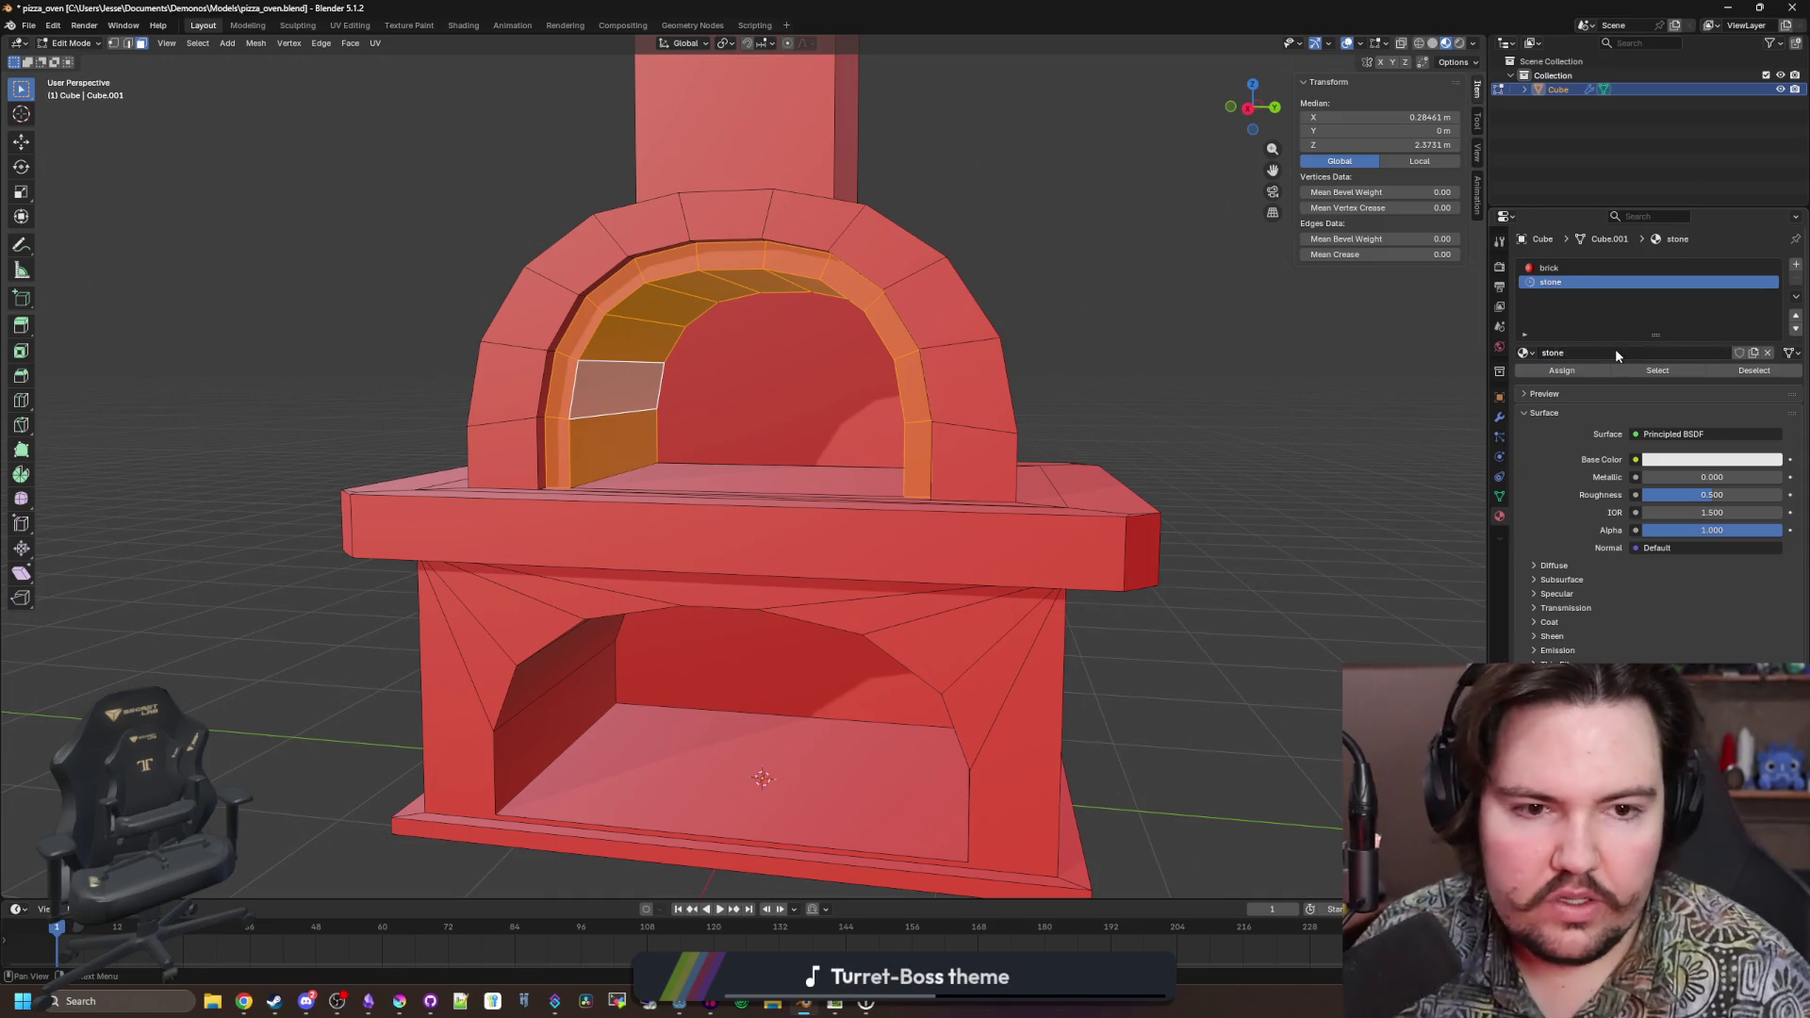
pyautogui.click(1576, 370)
pyautogui.click(1702, 459)
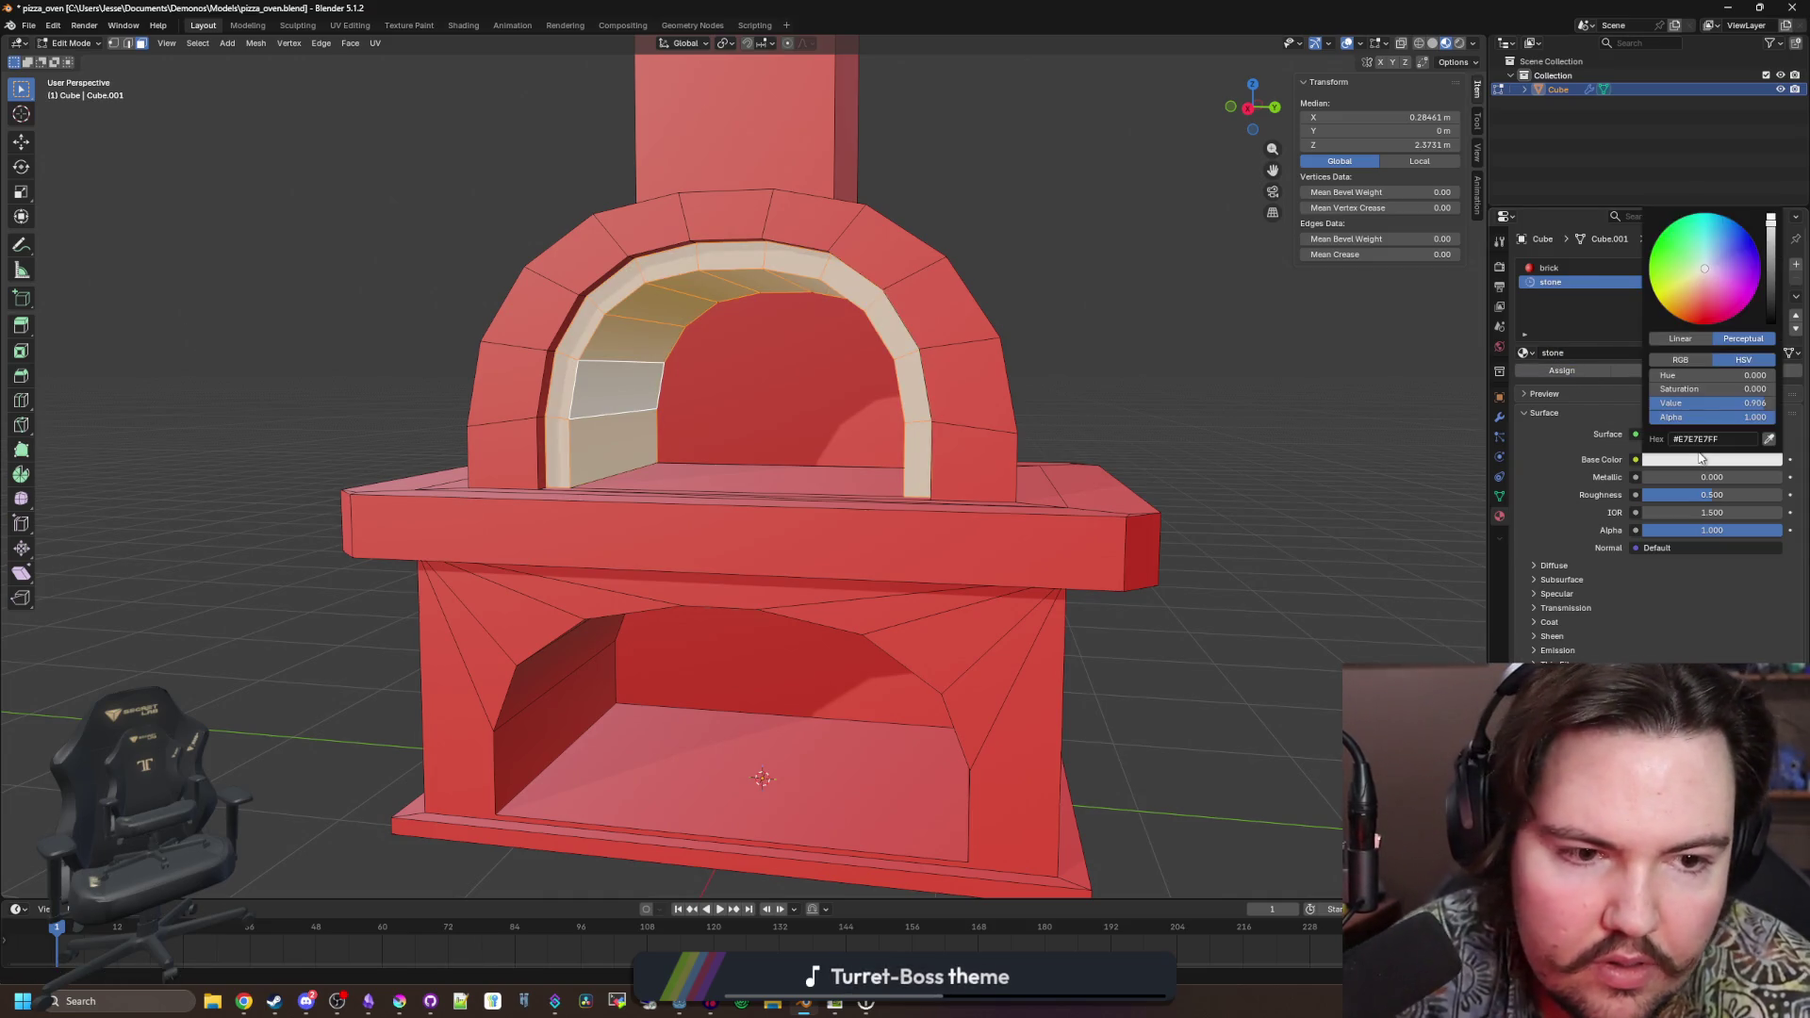
pyautogui.moveTo(1766, 264); pyautogui.dragTo(1769, 279)
# - Assign stone to the upper oven floor face and the front strip at the mouth
pyautogui.moveTo(750, 437)
pyautogui.mouseDown()
pyautogui.moveTo(707, 505)
pyautogui.moveTo(739, 492)
pyautogui.moveTo(687, 516)
pyautogui.mouseUp()
pyautogui.click(686, 517)
pyautogui.scroll(3, 526, 561)
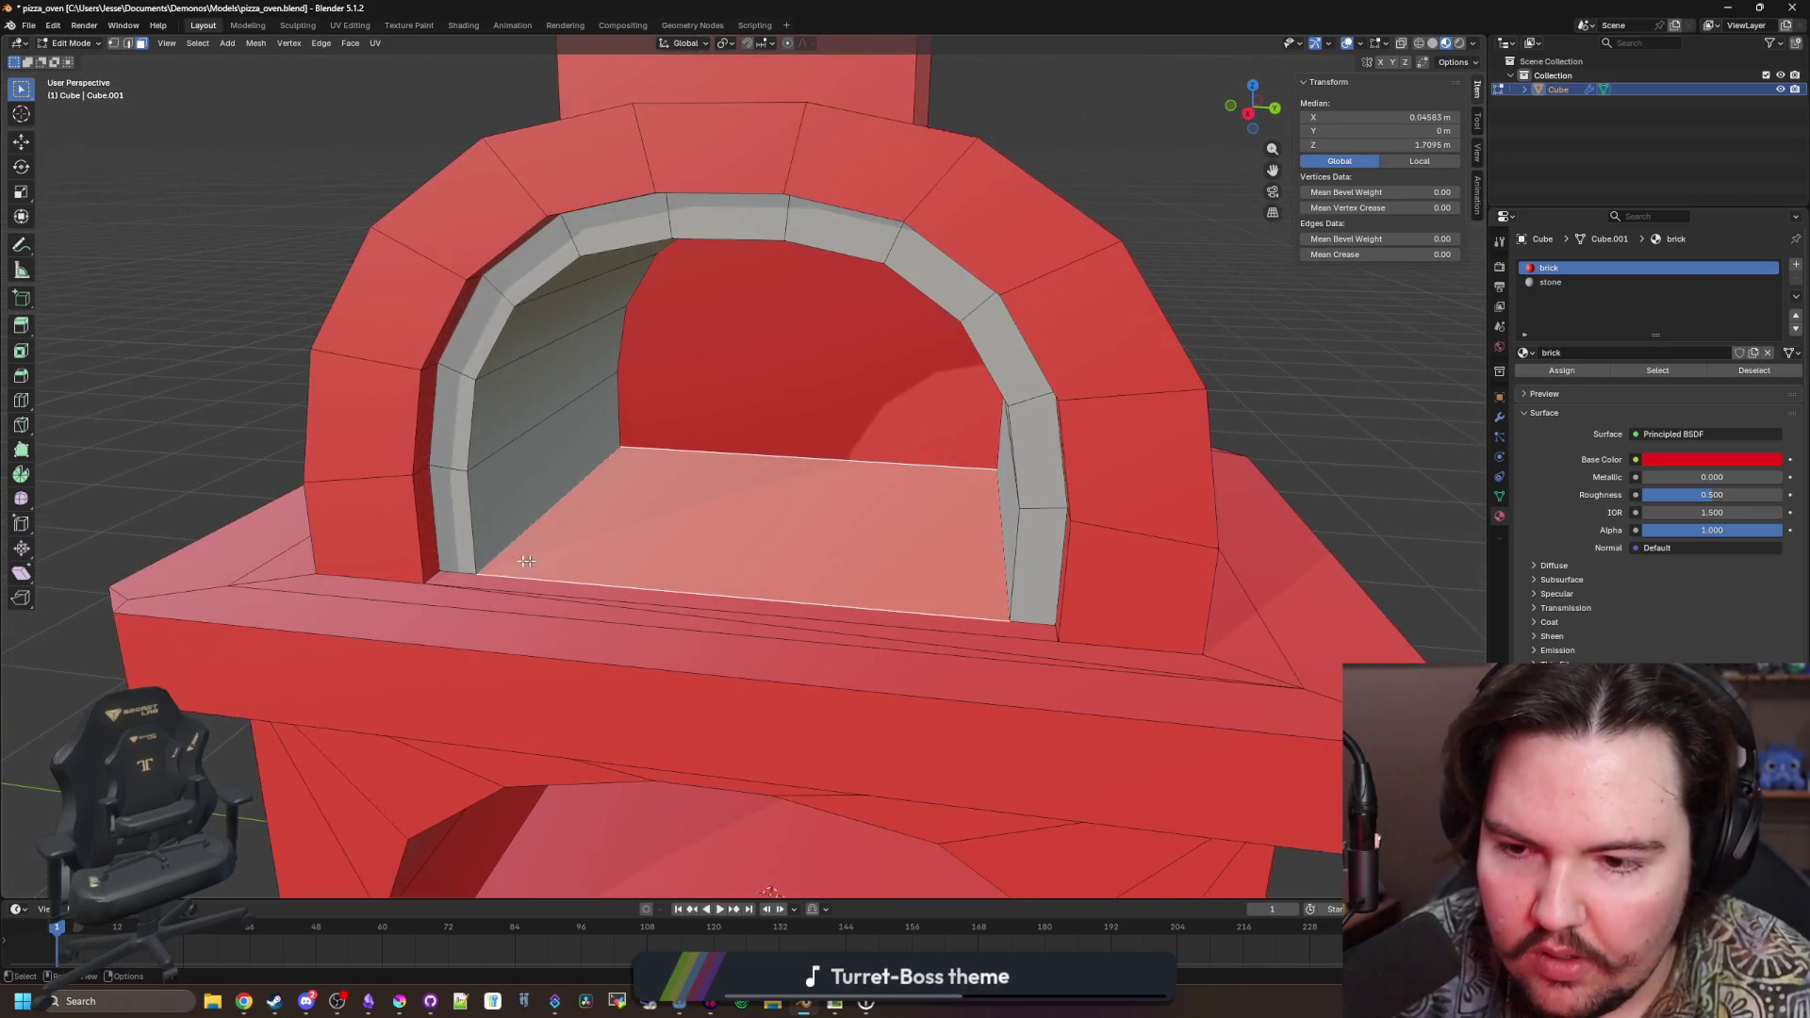
pyautogui.keyDown('shift'); pyautogui.click(452, 573); pyautogui.keyUp('shift')
pyautogui.click(1554, 282)
pyautogui.click(1562, 370)
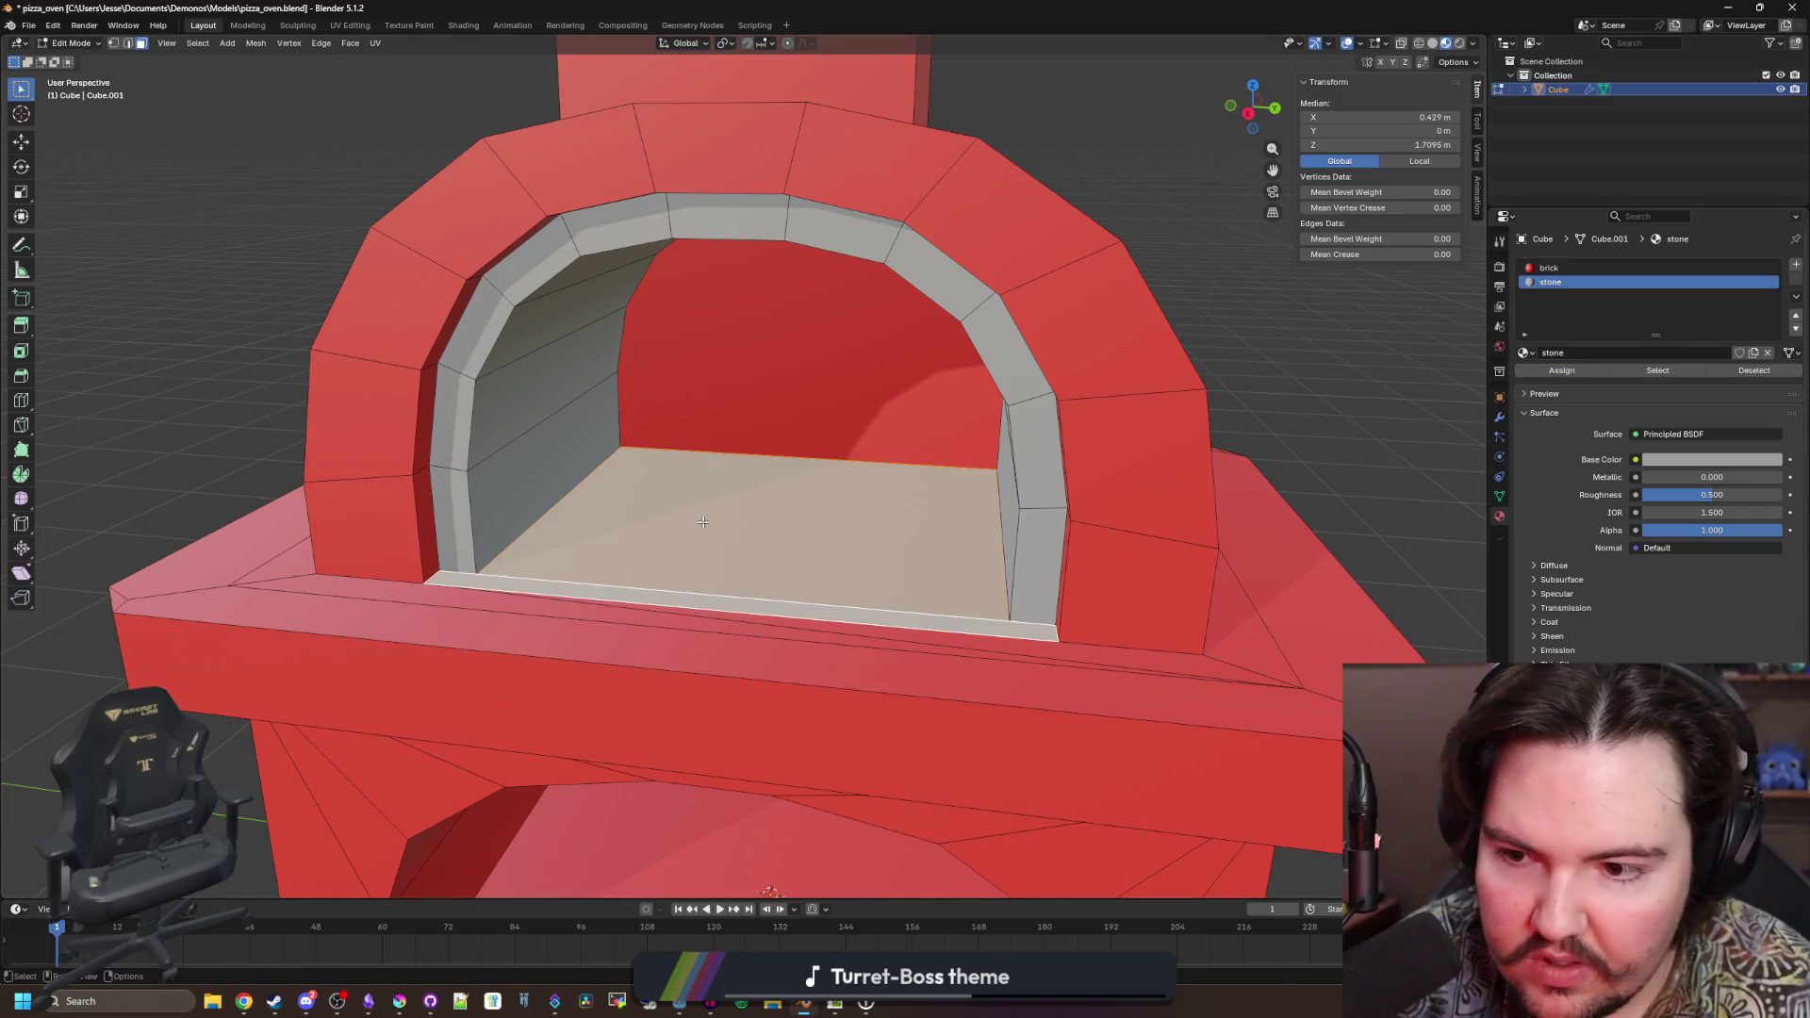
pyautogui.scroll(-2, 630, 565)
# - Inspect the oven from the side, then select the lower cavity floor face in Edit Mode
pyautogui.press('Tab')
pyautogui.moveTo(1229, 427)
pyautogui.mouseDown()
pyautogui.moveTo(902, 546)
pyautogui.moveTo(856, 512)
pyautogui.moveTo(732, 493)
pyautogui.moveTo(776, 745)
pyautogui.mouseUp()
pyautogui.scroll(2, 796, 551)
pyautogui.press('Tab')
pyautogui.click(777, 745)
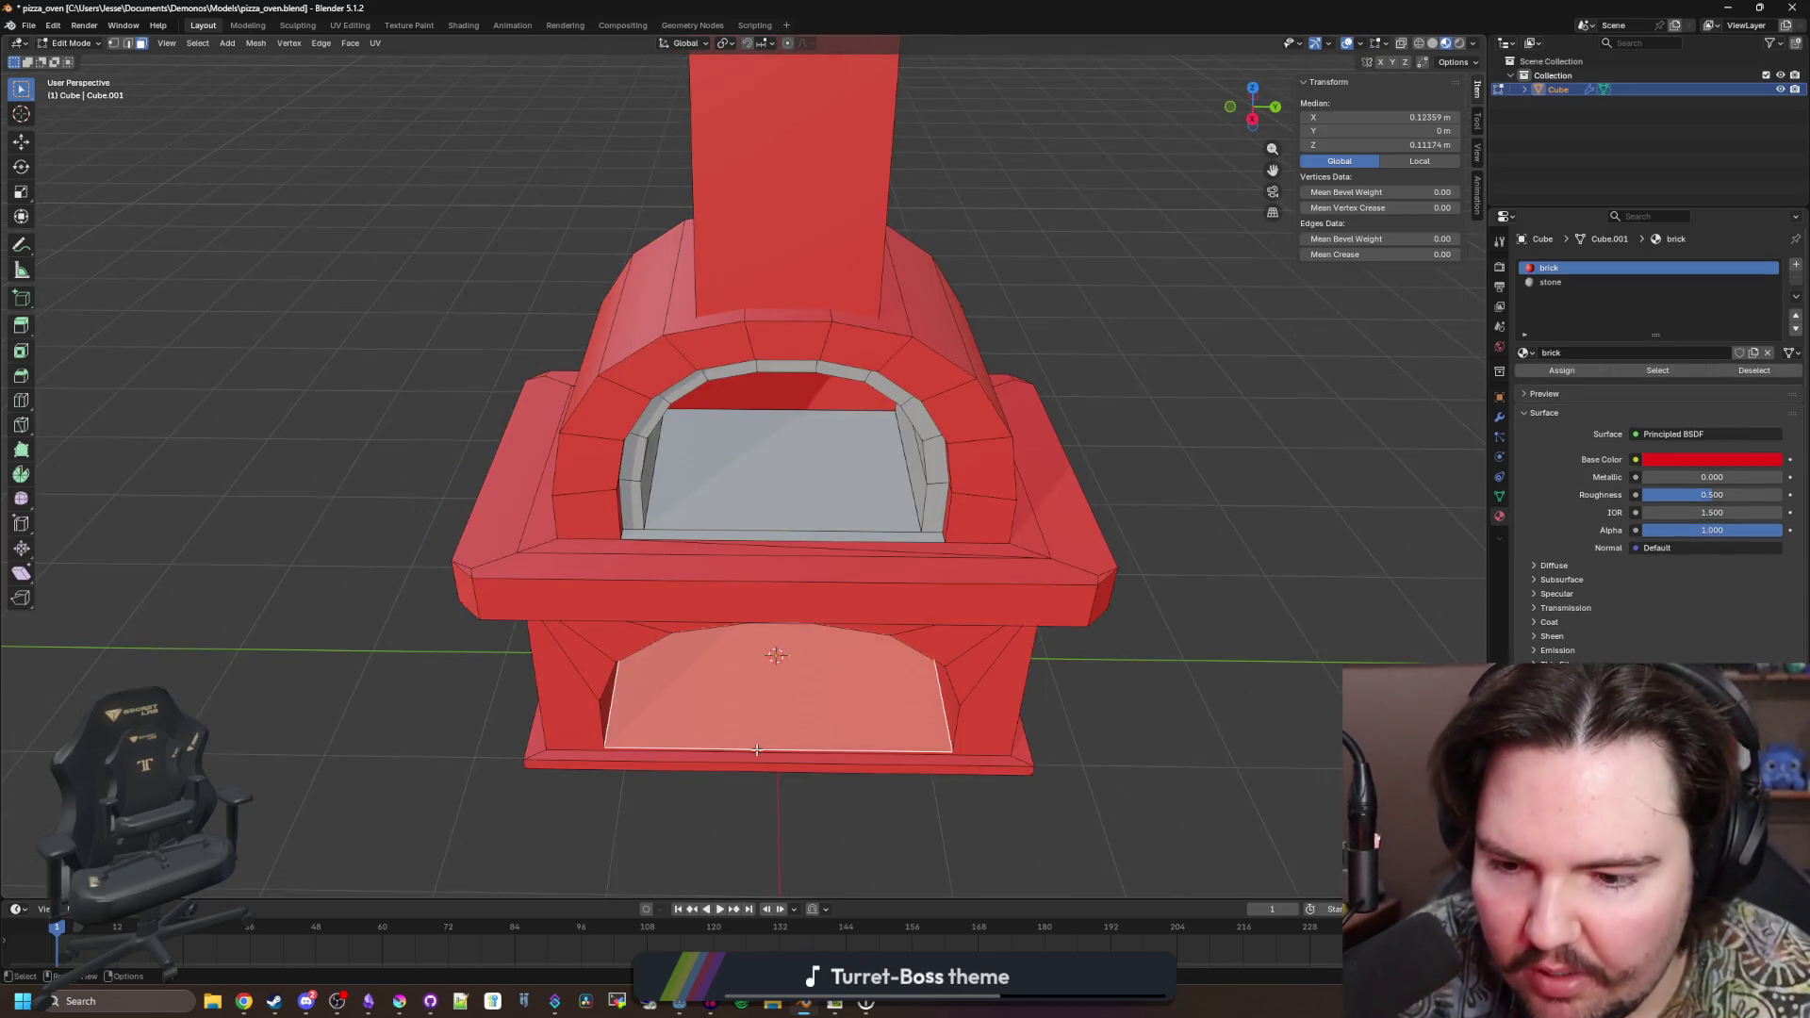
# - Delete the floor face of the oven's lower cavity
pyautogui.scroll(3, 764, 679)
pyautogui.keyDown('alt'); pyautogui.keyDown('shift'); pyautogui.click(658, 701); pyautogui.keyUp('shift'); pyautogui.keyUp('alt')
pyautogui.click(728, 638)
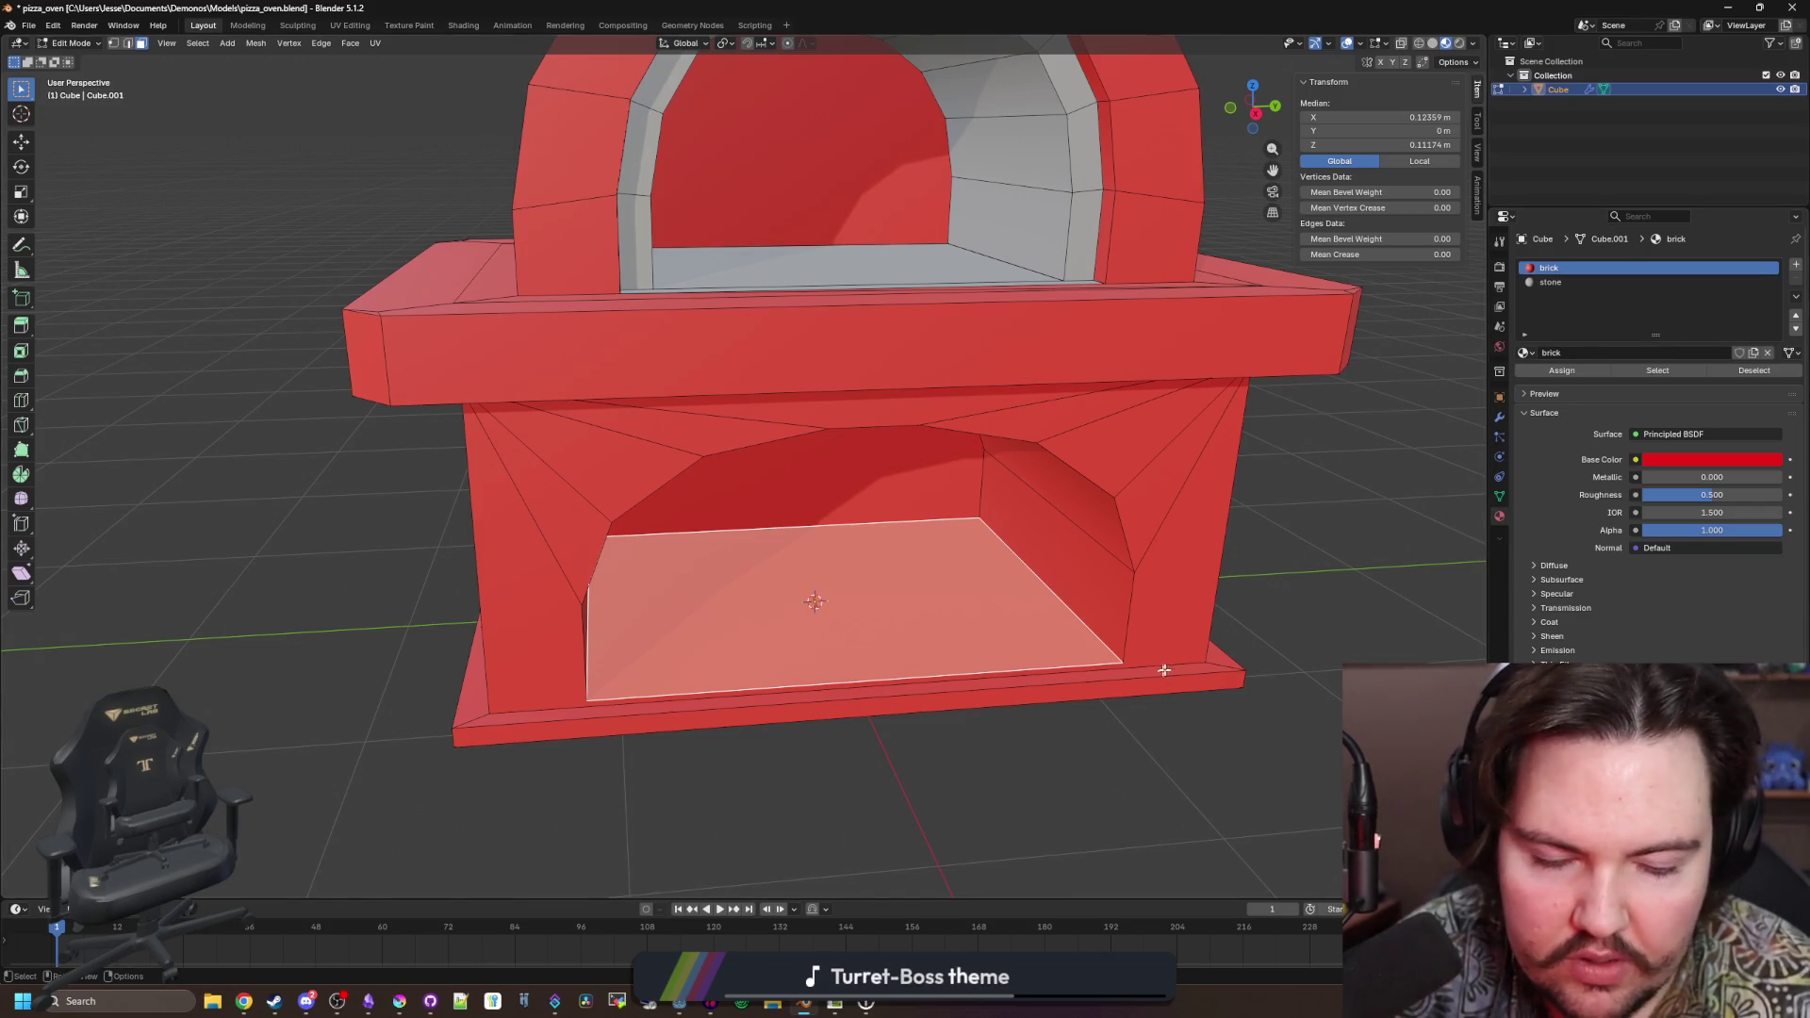
pyautogui.scroll(4, 820, 605)
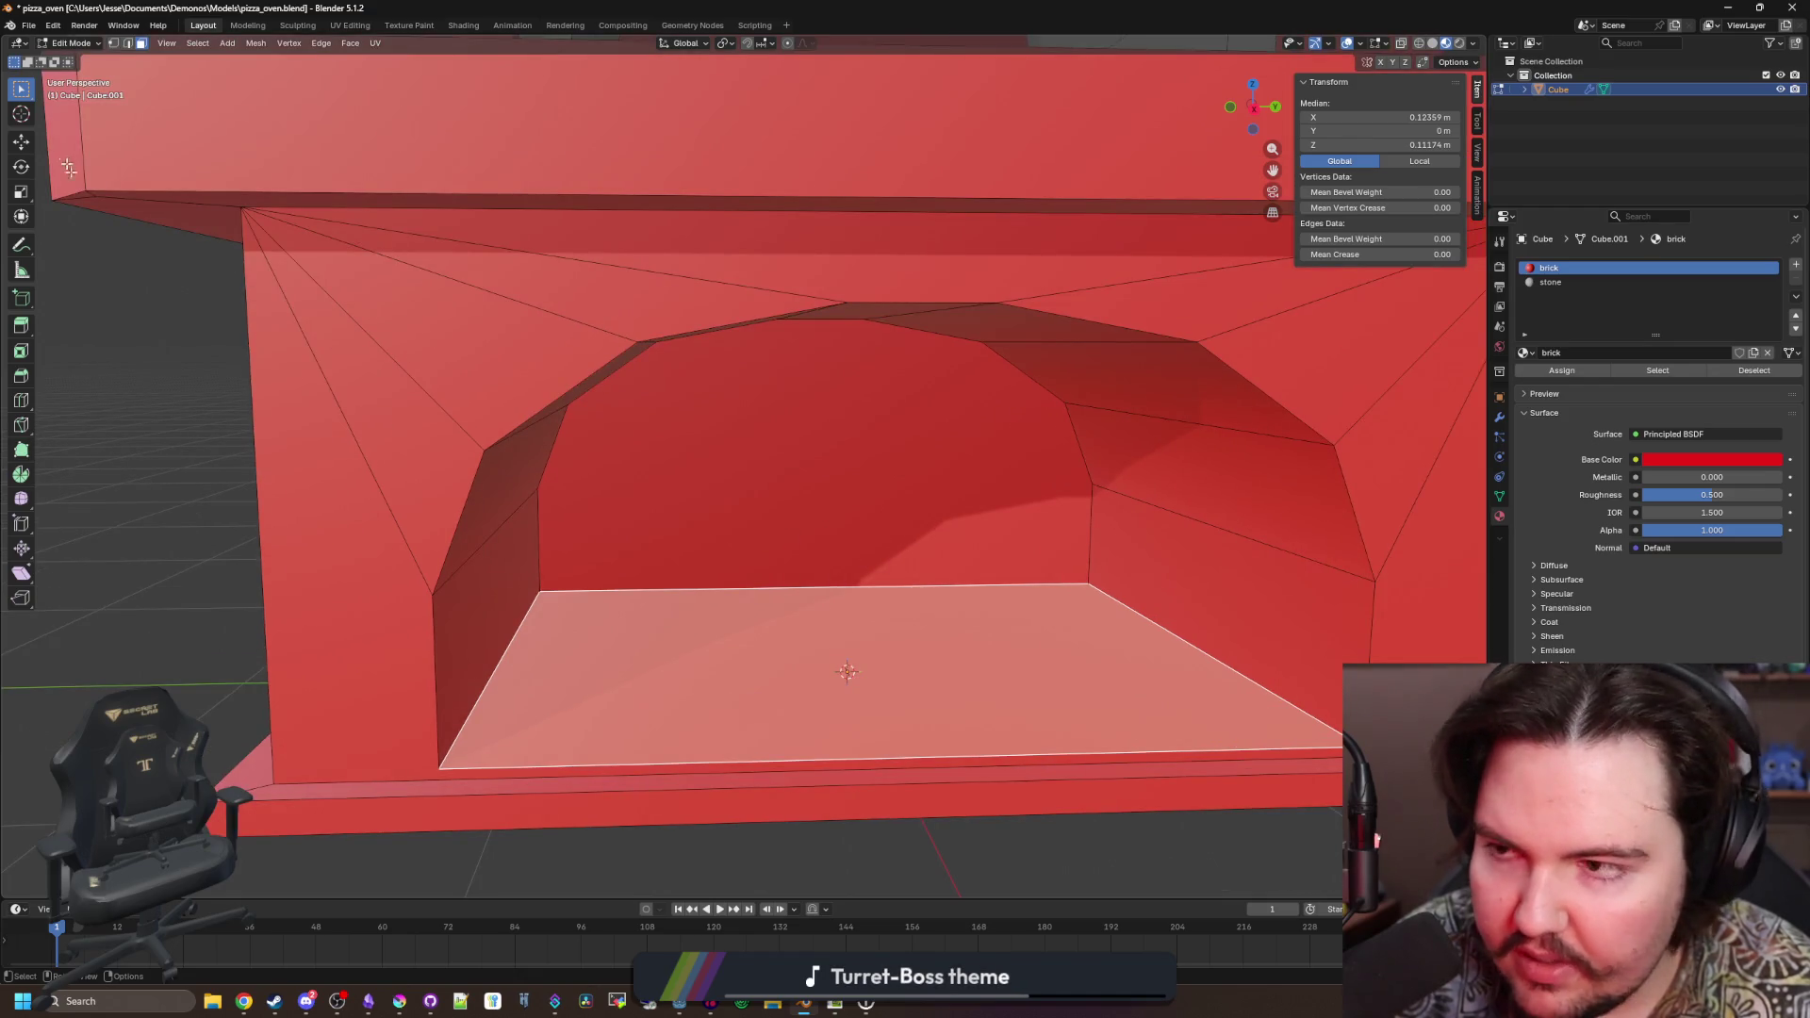
pyautogui.click(113, 43)
pyautogui.click(488, 724)
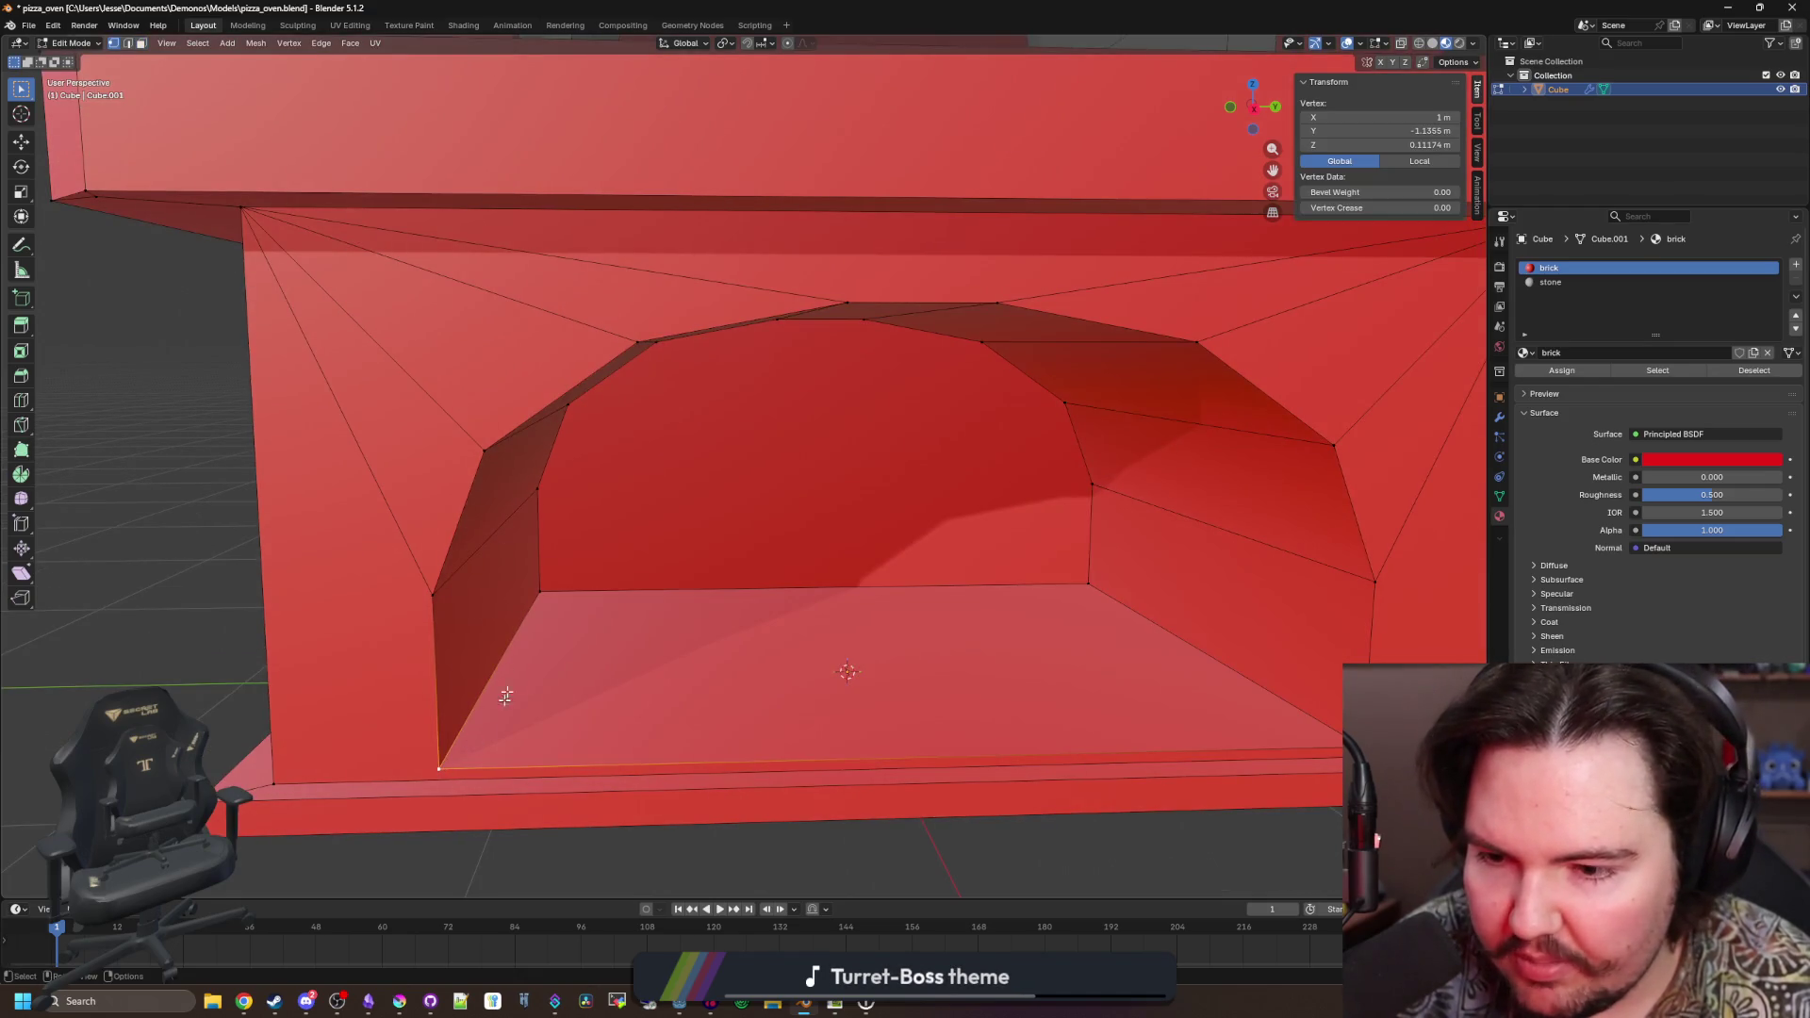
pyautogui.hotkey('alt', 'a')
pyautogui.click(142, 43)
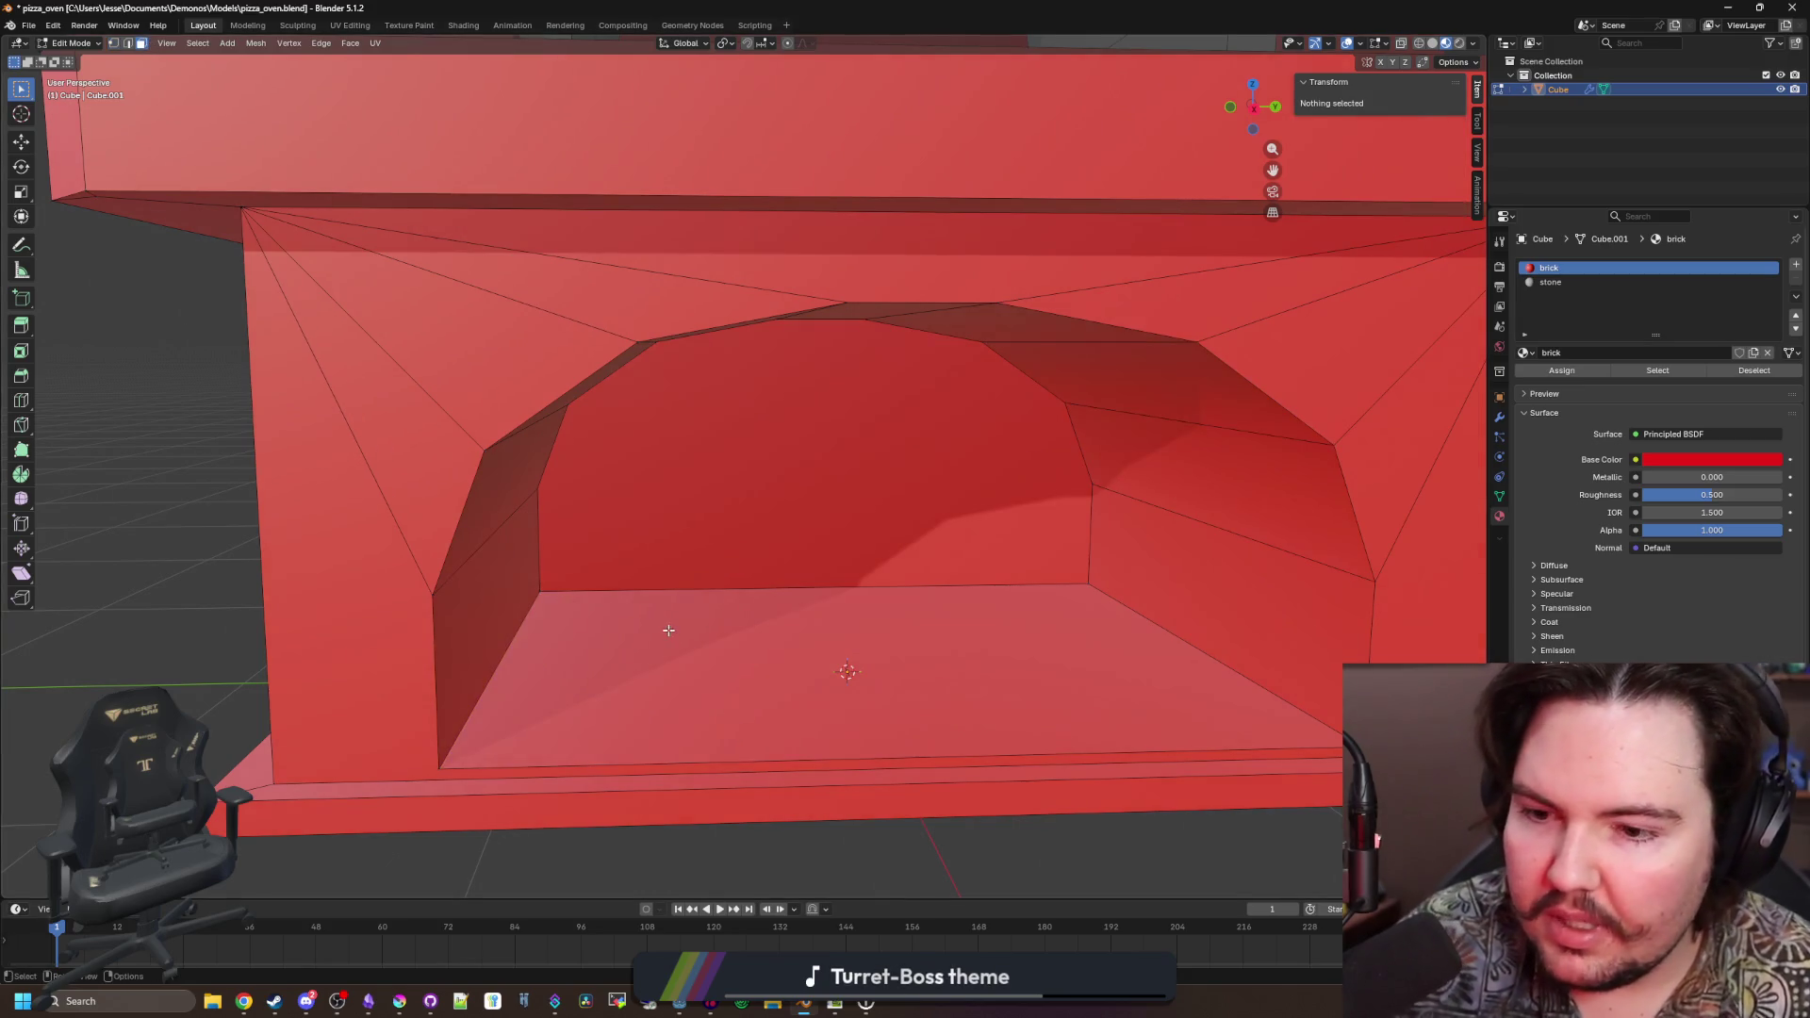
pyautogui.click(668, 632)
pyautogui.press('x')
pyautogui.click(636, 646)
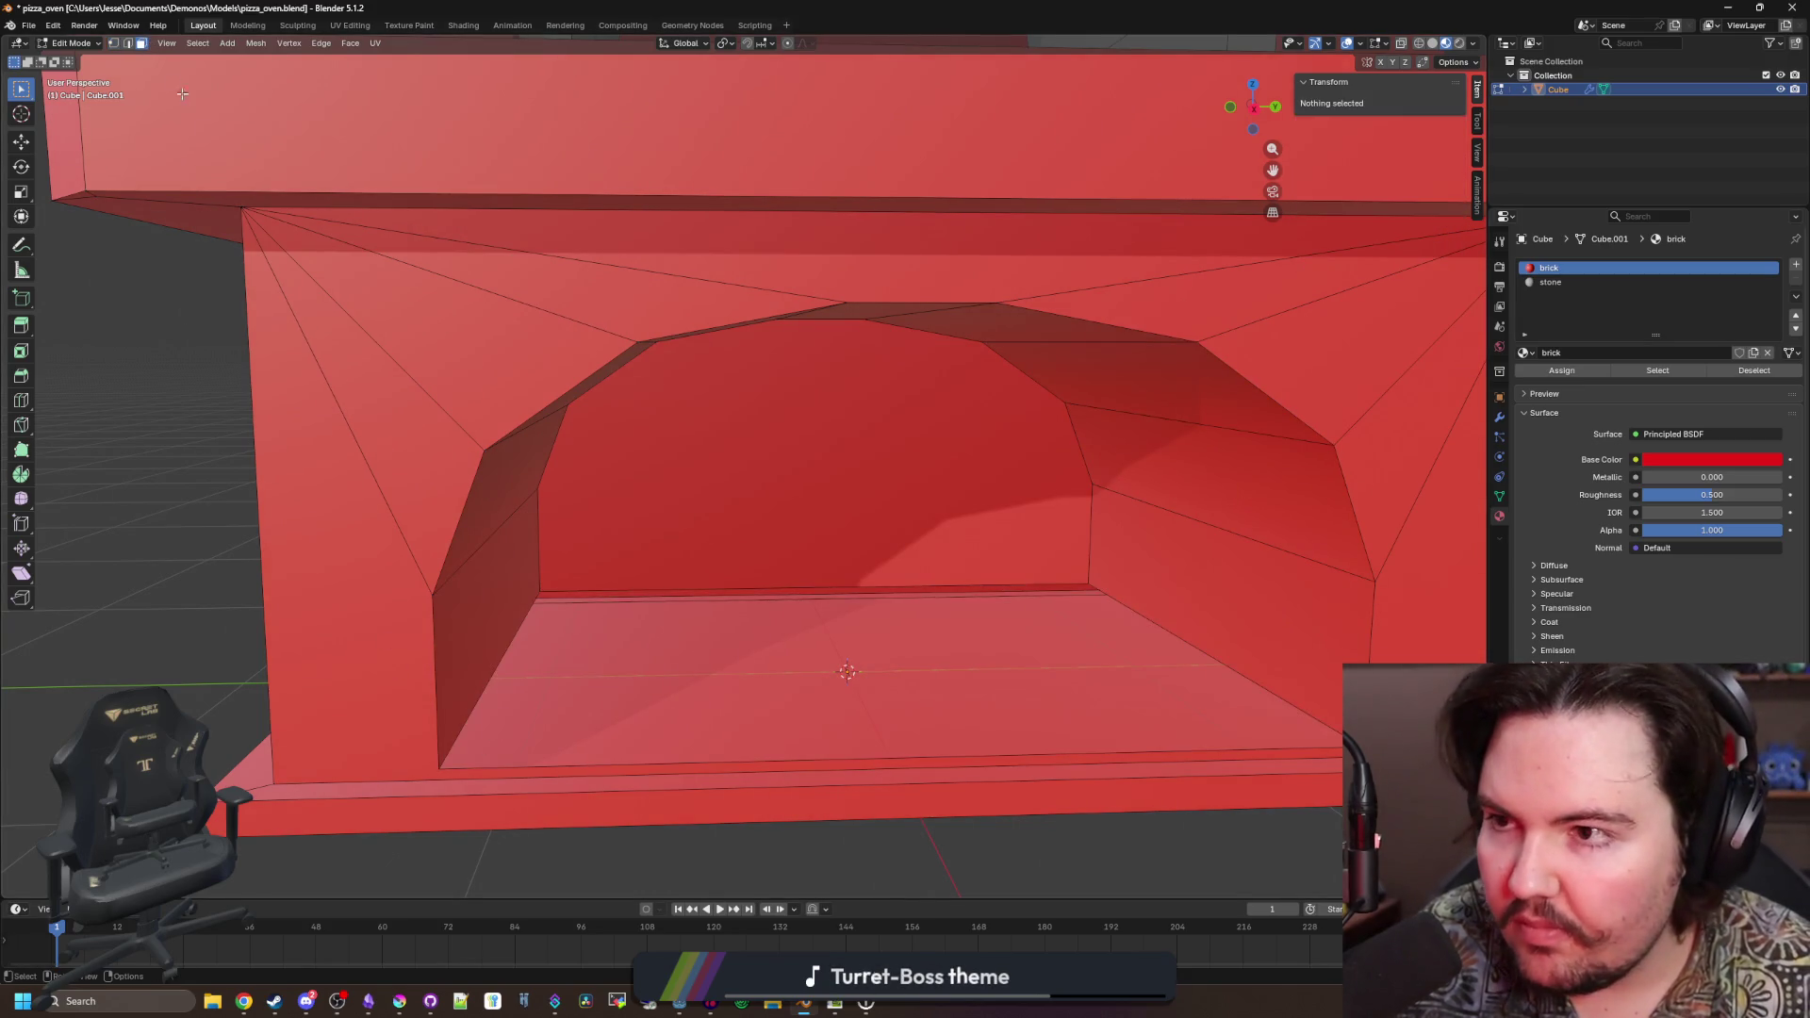
# - Delete the bottom front lip face and raise the hole's boundary edges along Z
pyautogui.click(412, 782)
pyautogui.press('x')
pyautogui.click(411, 781)
pyautogui.keyDown('alt'); pyautogui.click(442, 745); pyautogui.keyUp('alt')
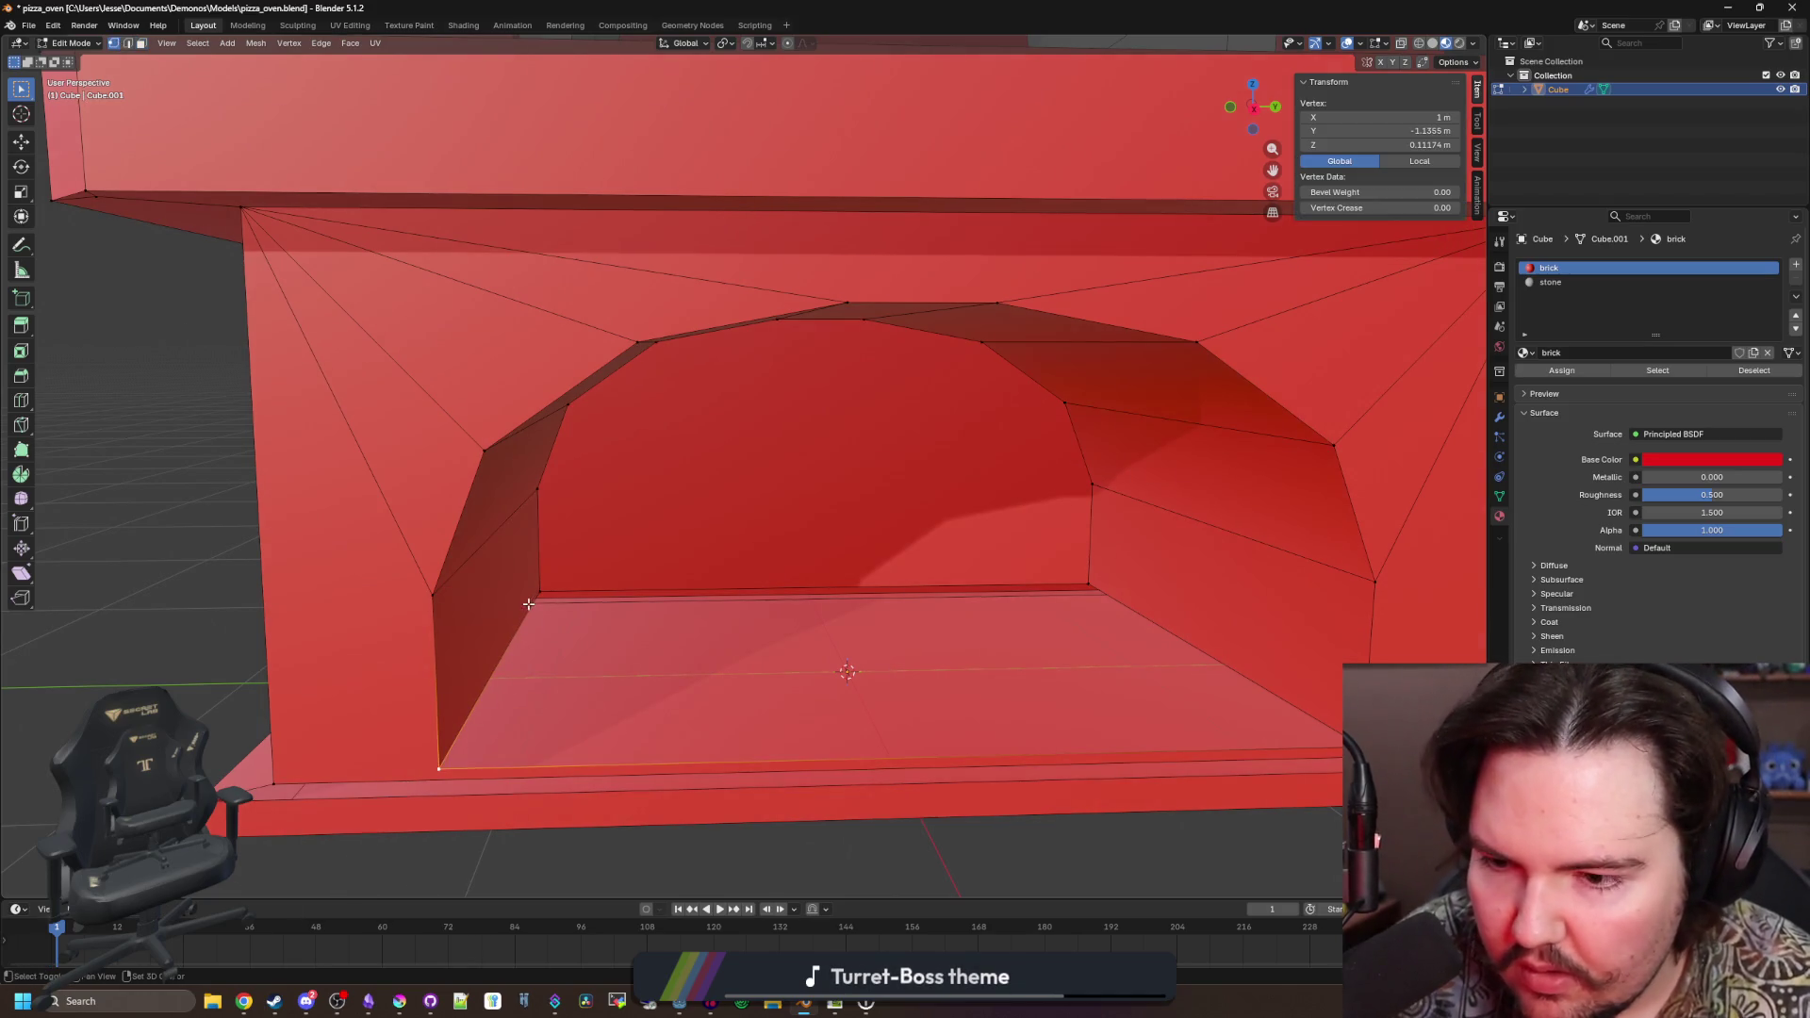
pyautogui.keyDown('alt'); pyautogui.keyDown('shift'); pyautogui.click(1178, 631); pyautogui.keyUp('shift'); pyautogui.keyUp('alt')
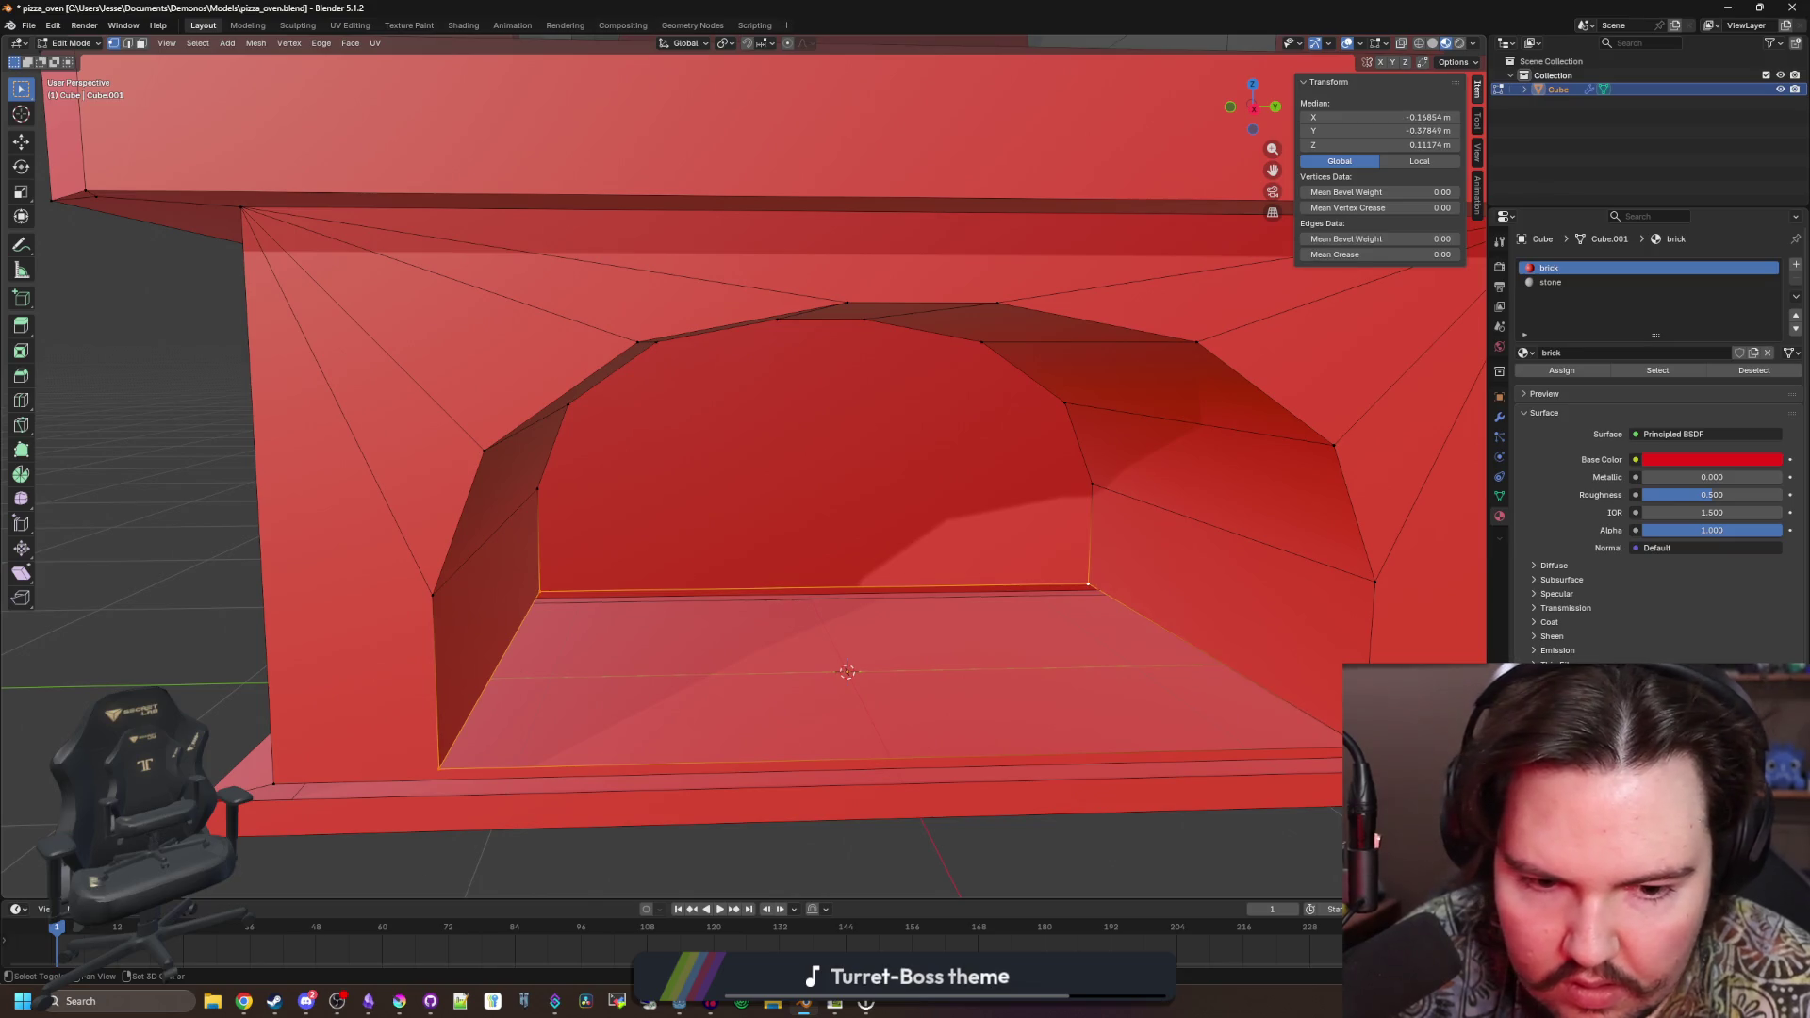
pyautogui.press('g')
pyautogui.press('z')
pyautogui.click(907, 567)
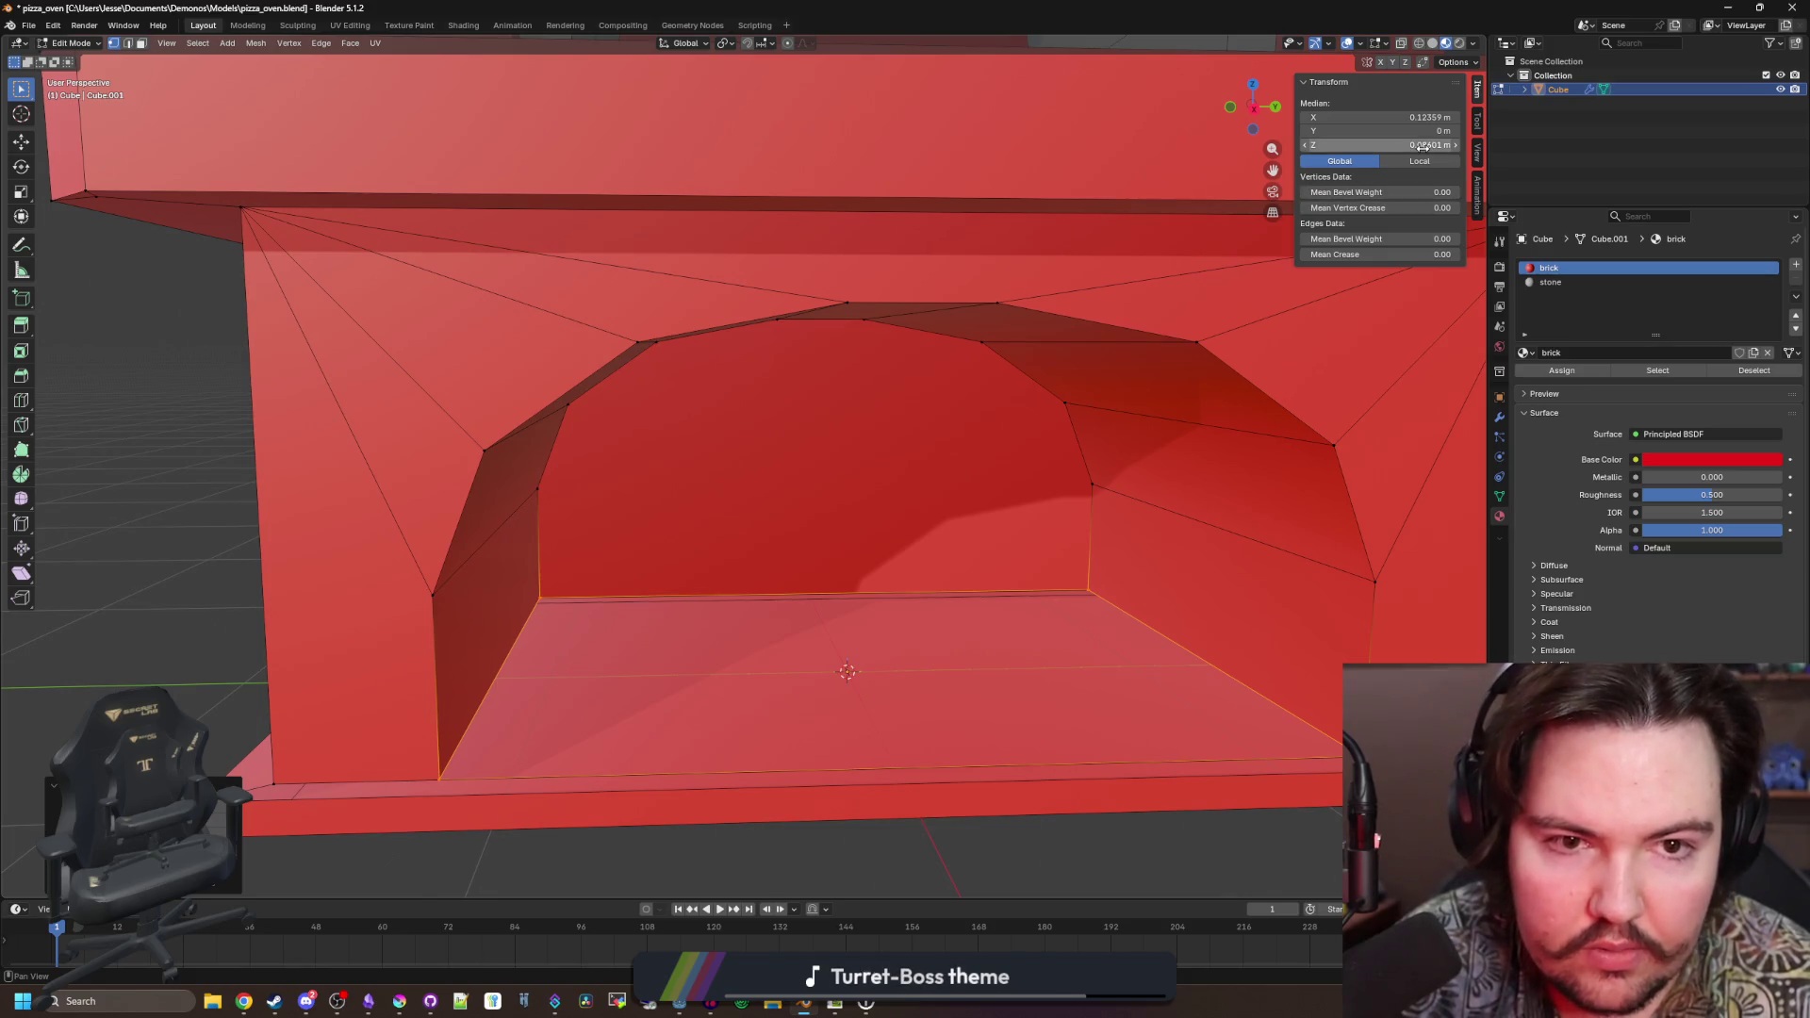
# - Dissolve the stray floor edges, including the front floor edge
pyautogui.click(274, 783)
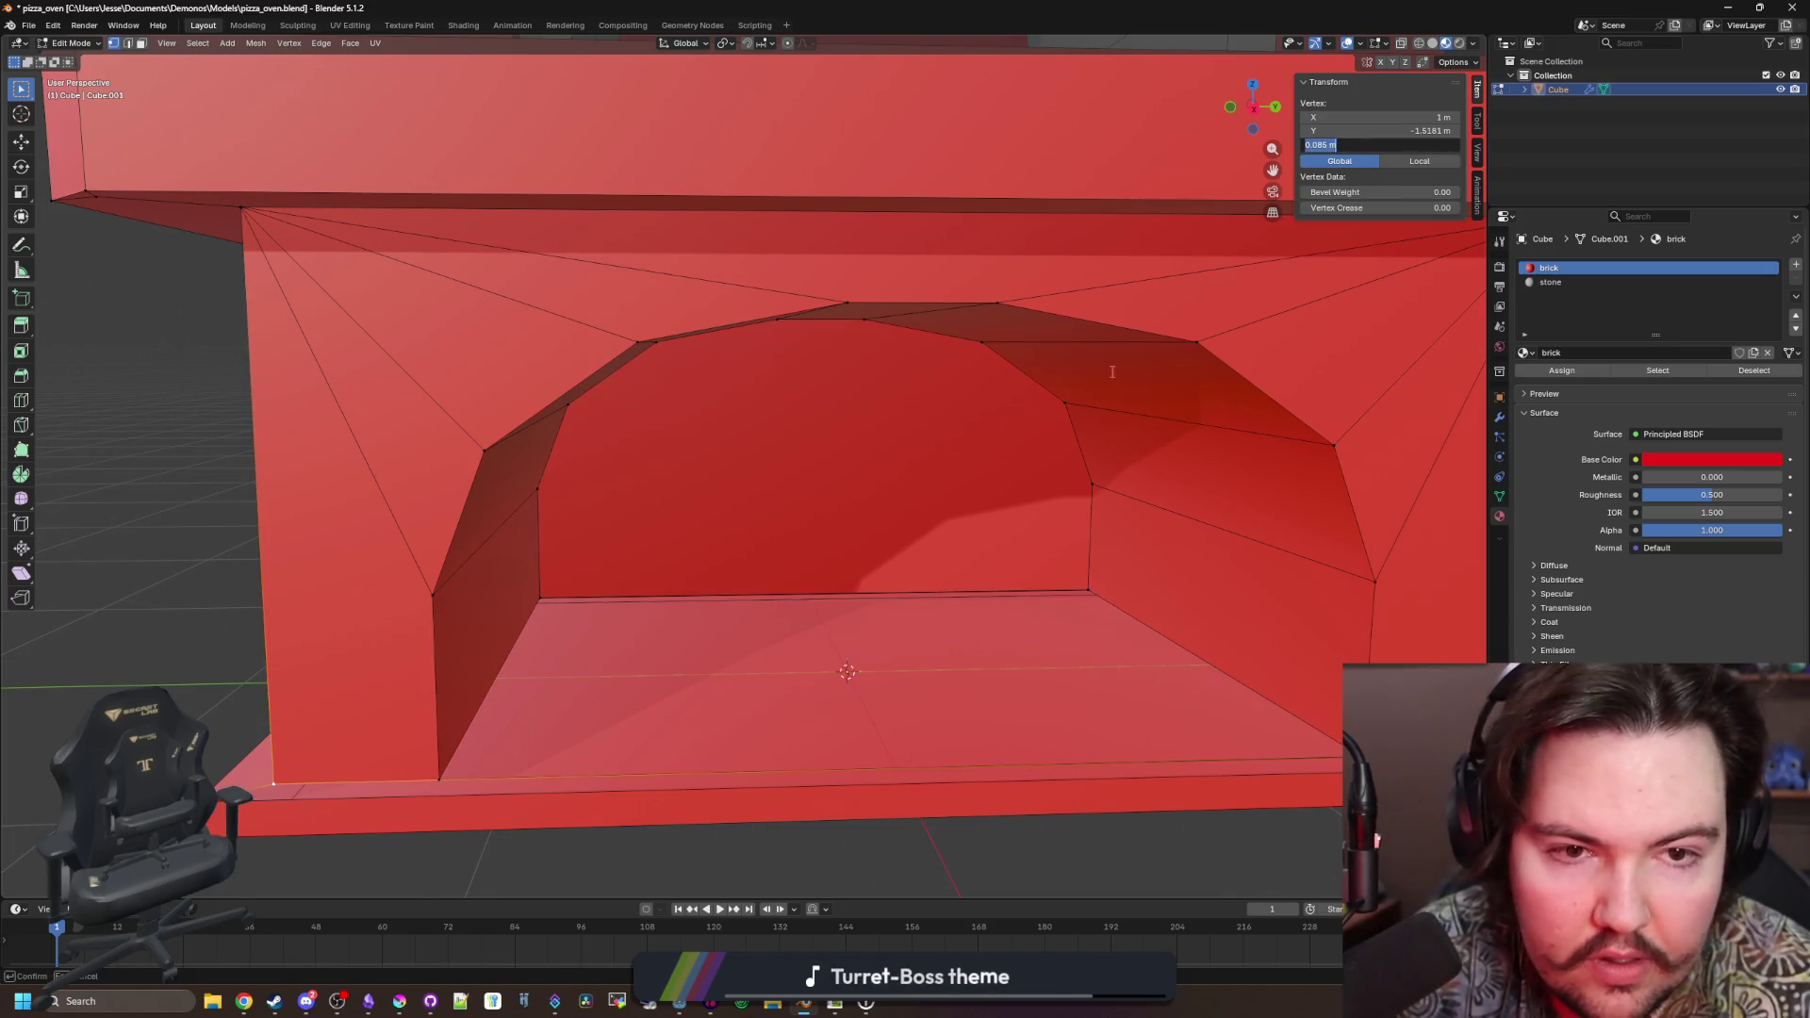
pyautogui.click(439, 780)
pyautogui.keyDown('ctrl'); pyautogui.click(1355, 754); pyautogui.keyUp('ctrl')
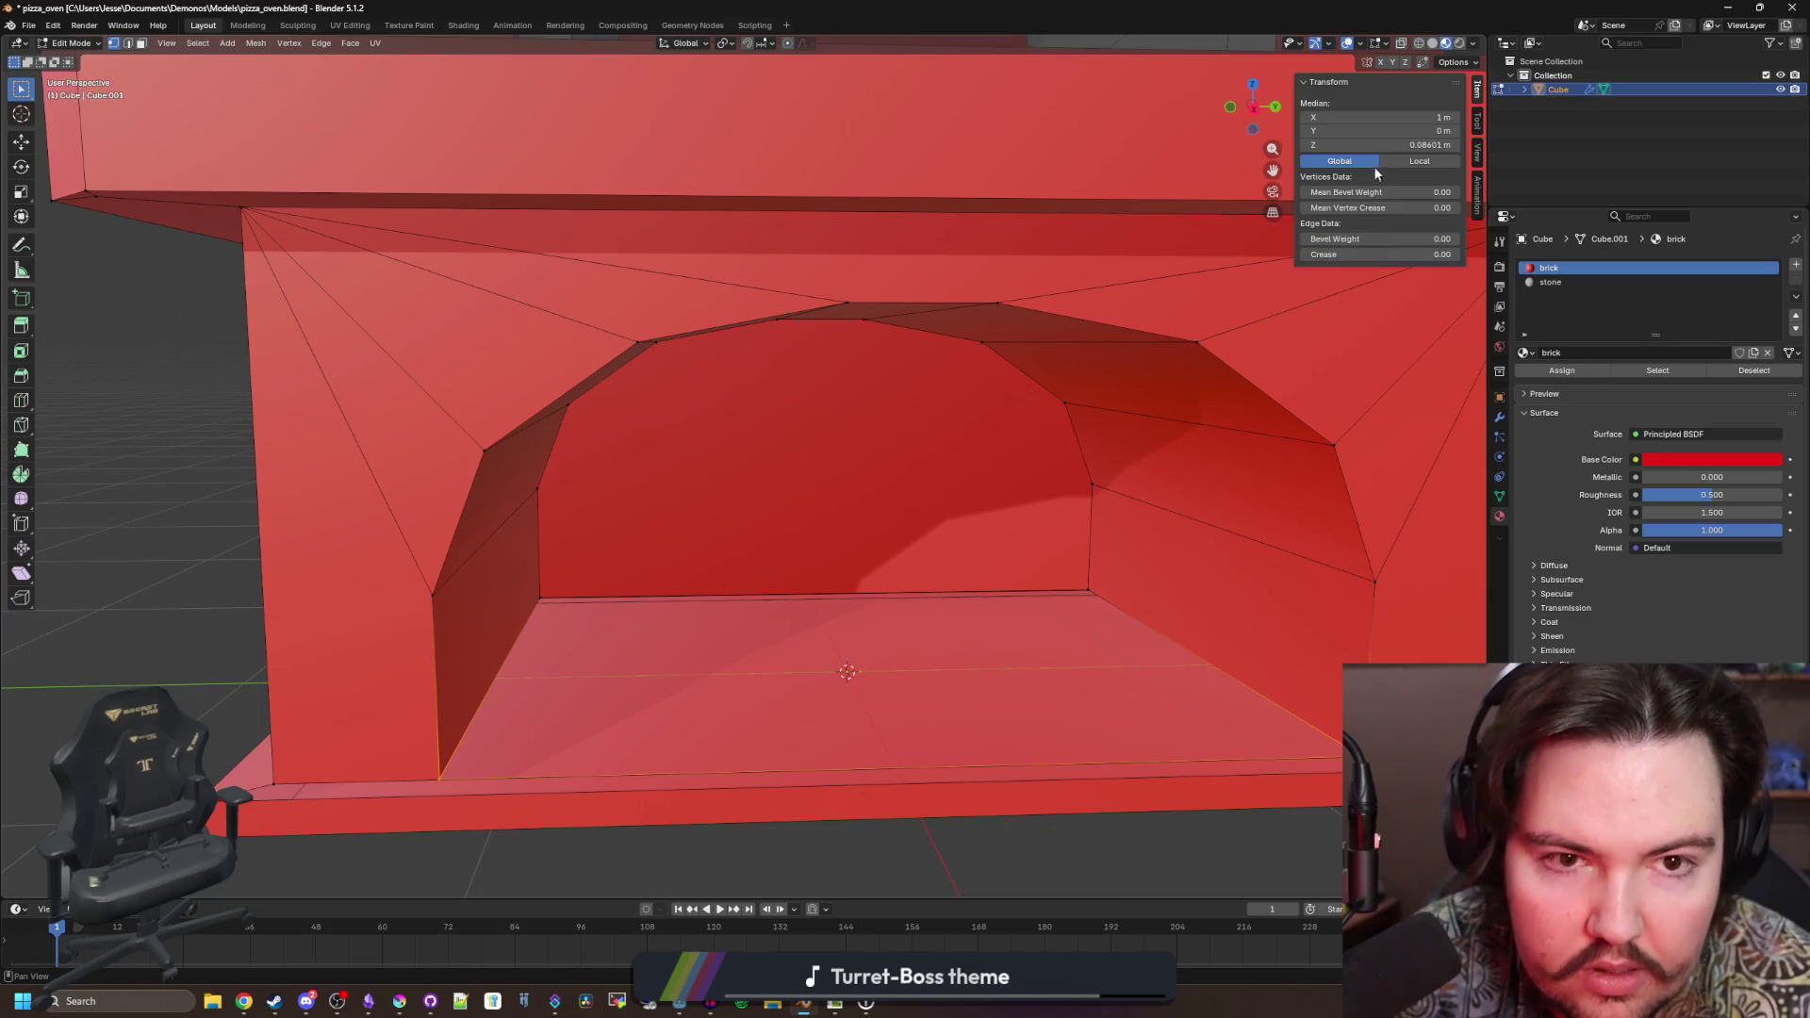
pyautogui.press('2')
pyautogui.press('x')
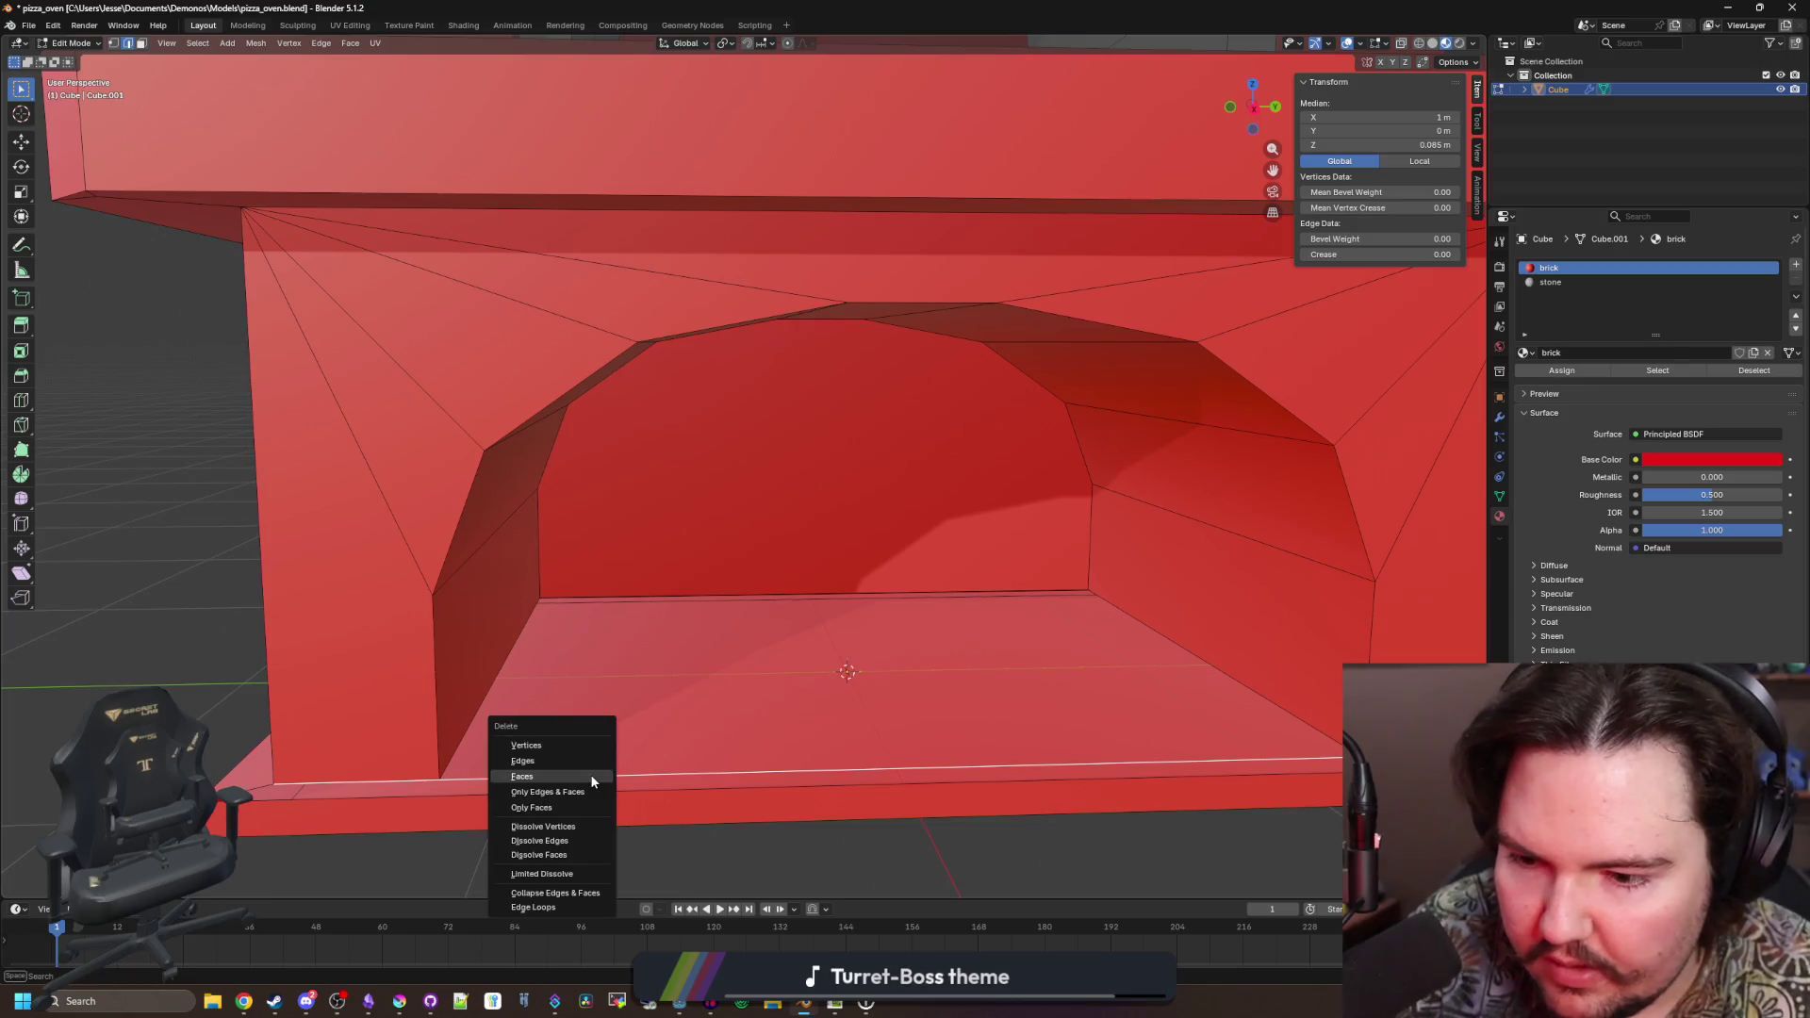
pyautogui.click(577, 777)
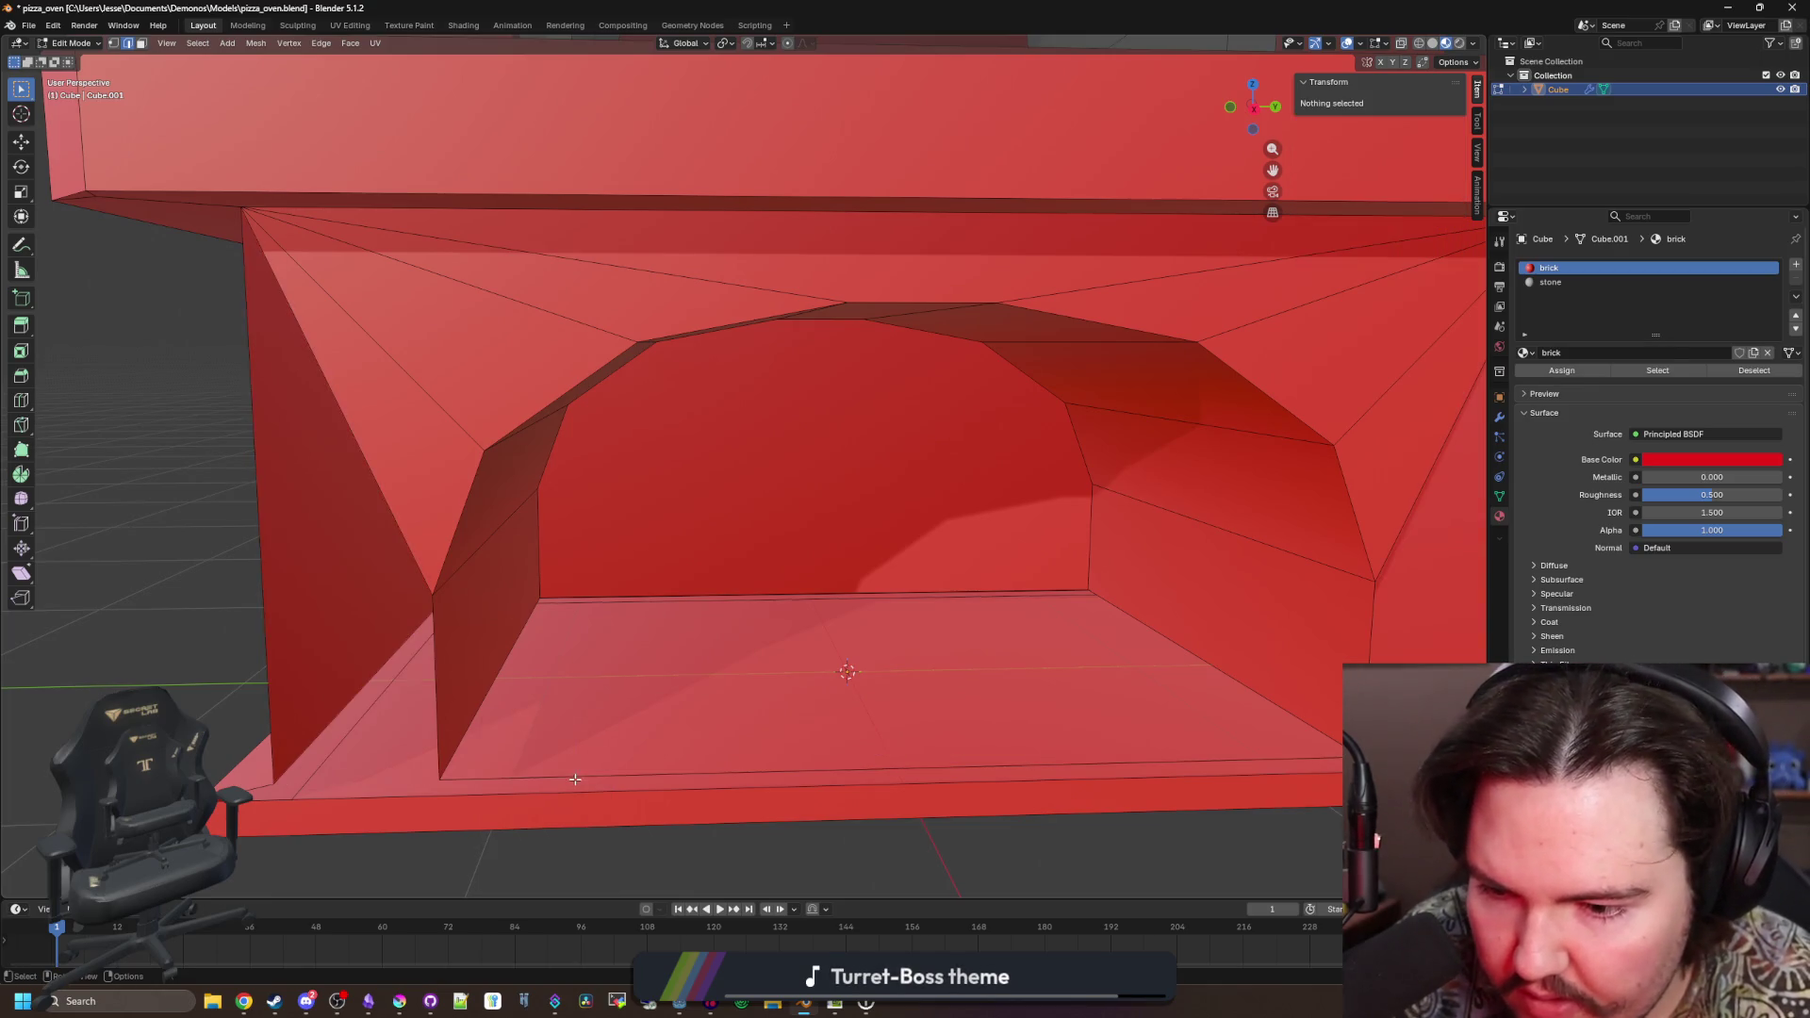
pyautogui.click(575, 779)
pyautogui.press('x')
pyautogui.click(582, 777)
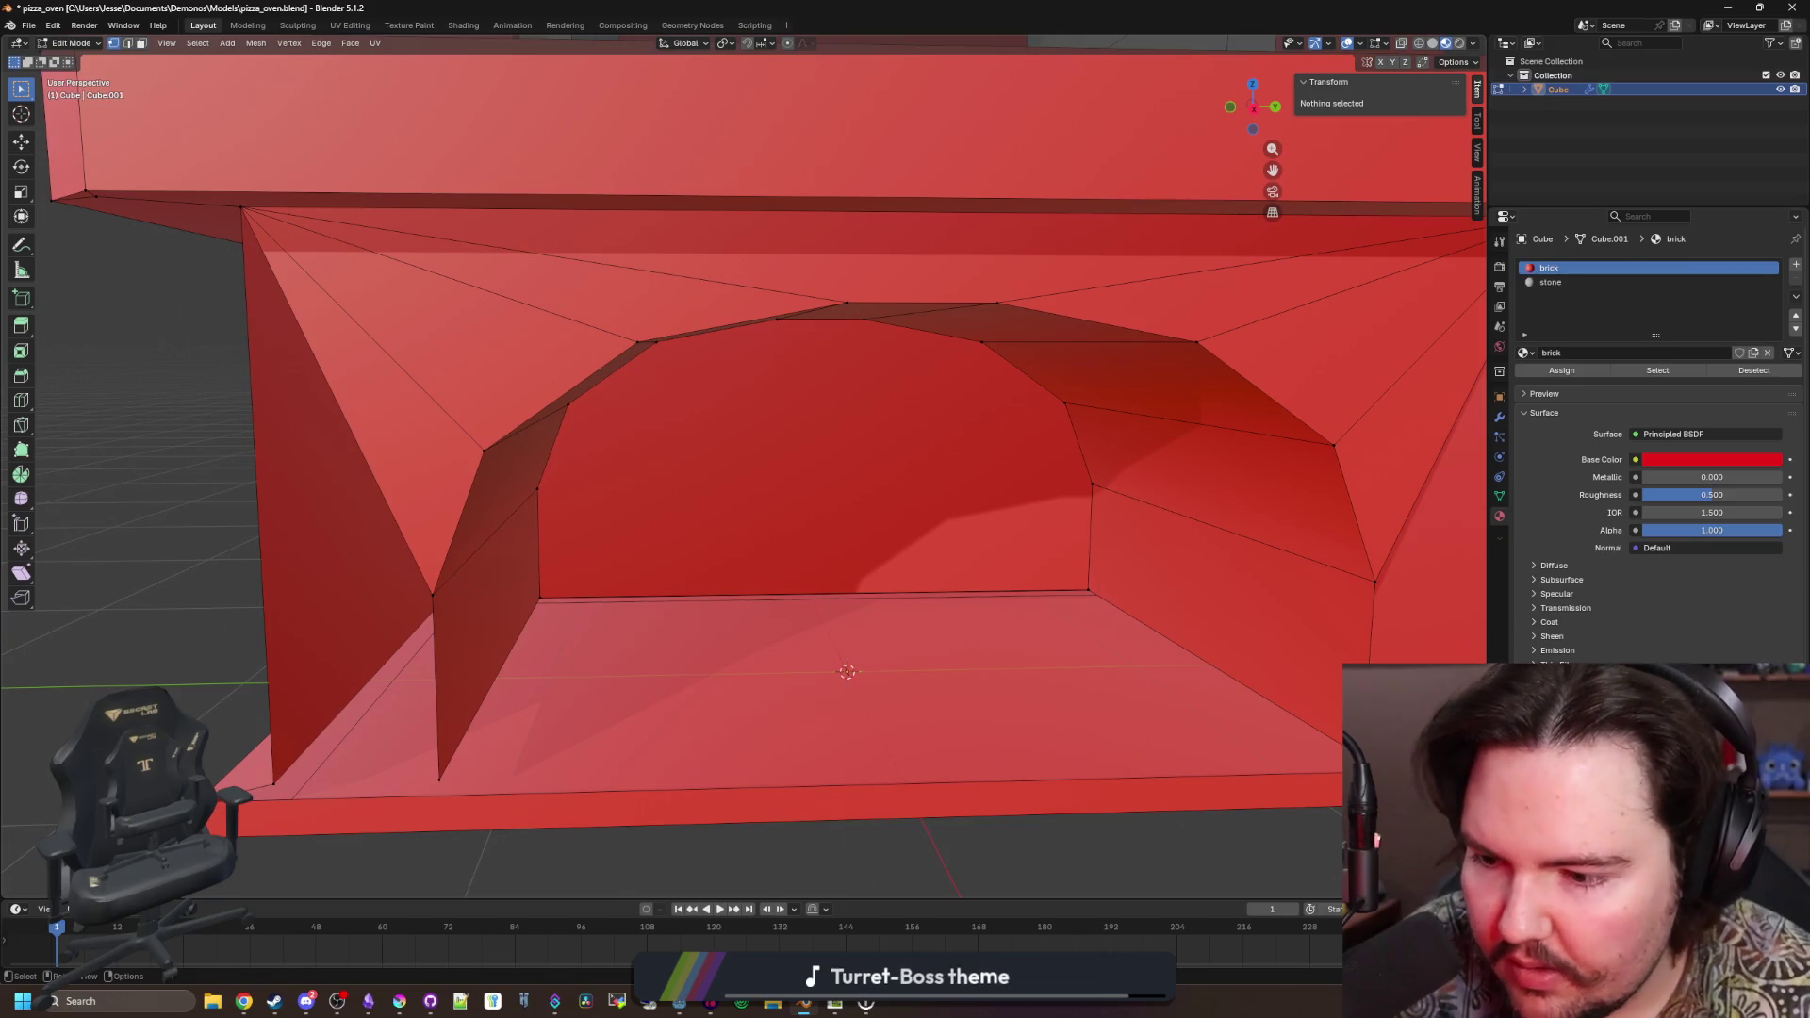
# - Select the front, back and right-corner floor edges around the opening
pyautogui.click(436, 788)
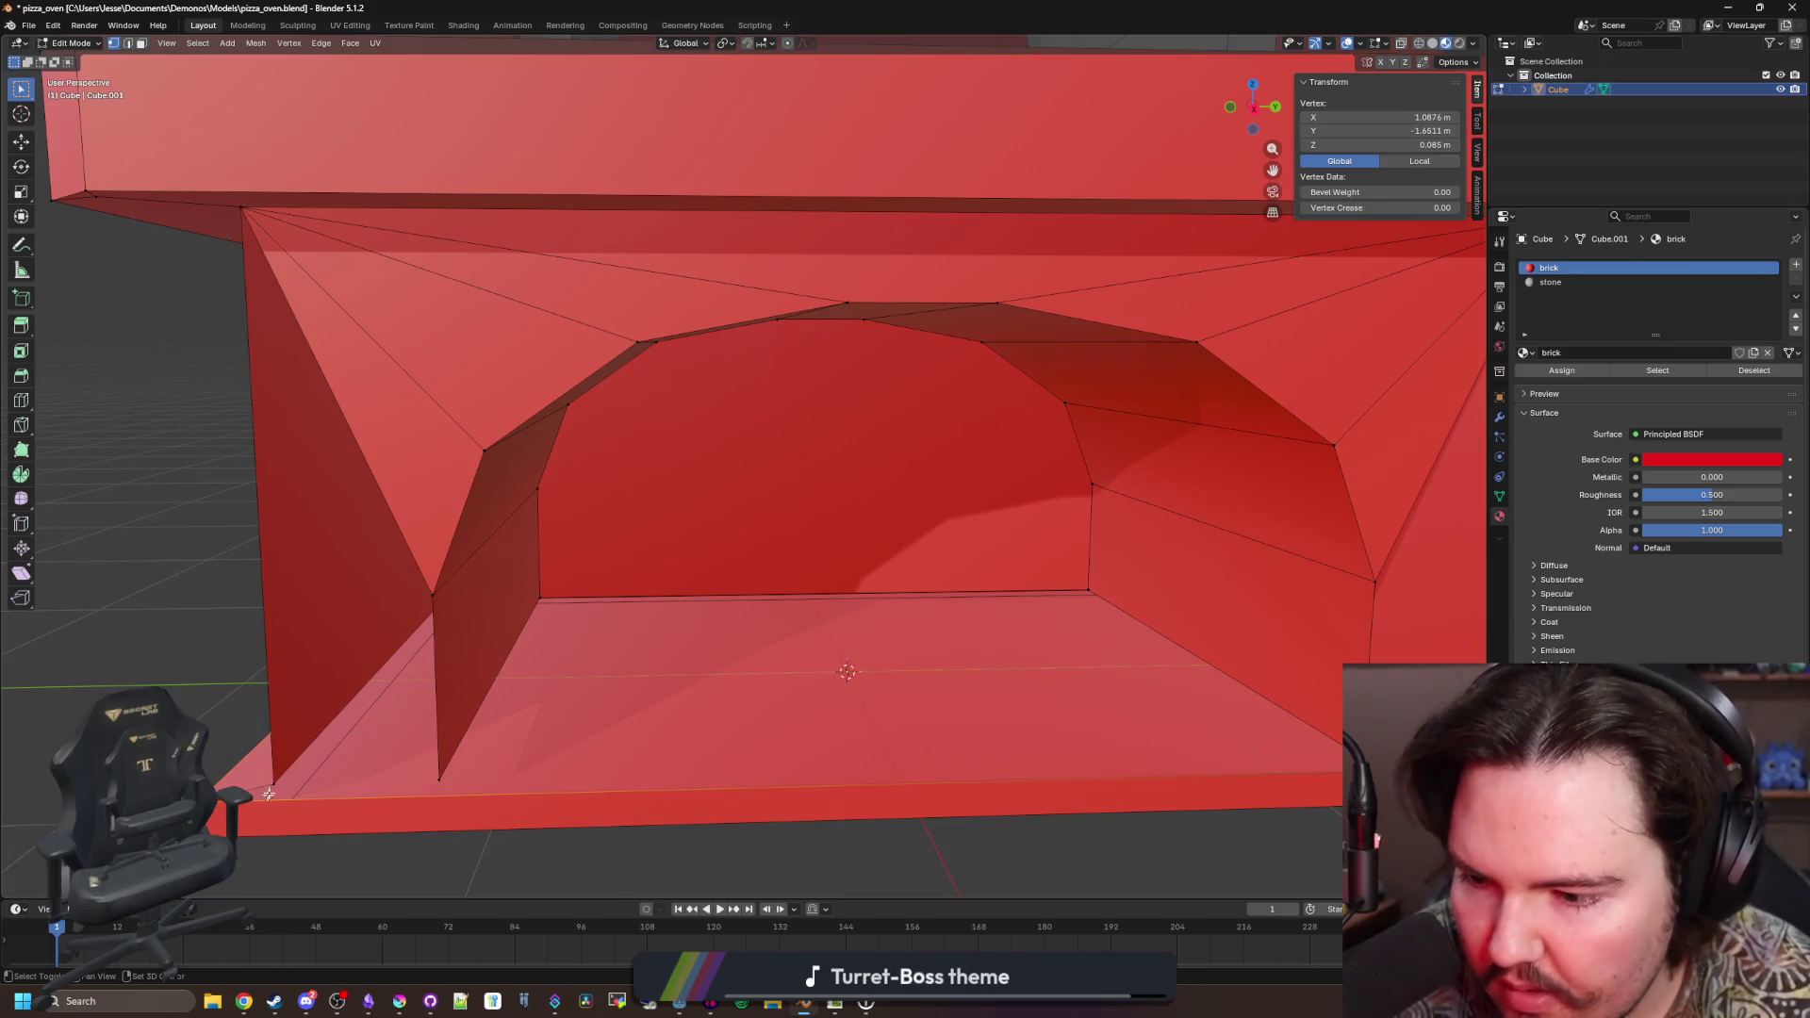
pyautogui.click(534, 596)
pyautogui.keyDown('shift'); pyautogui.click(1160, 627); pyautogui.keyUp('shift')
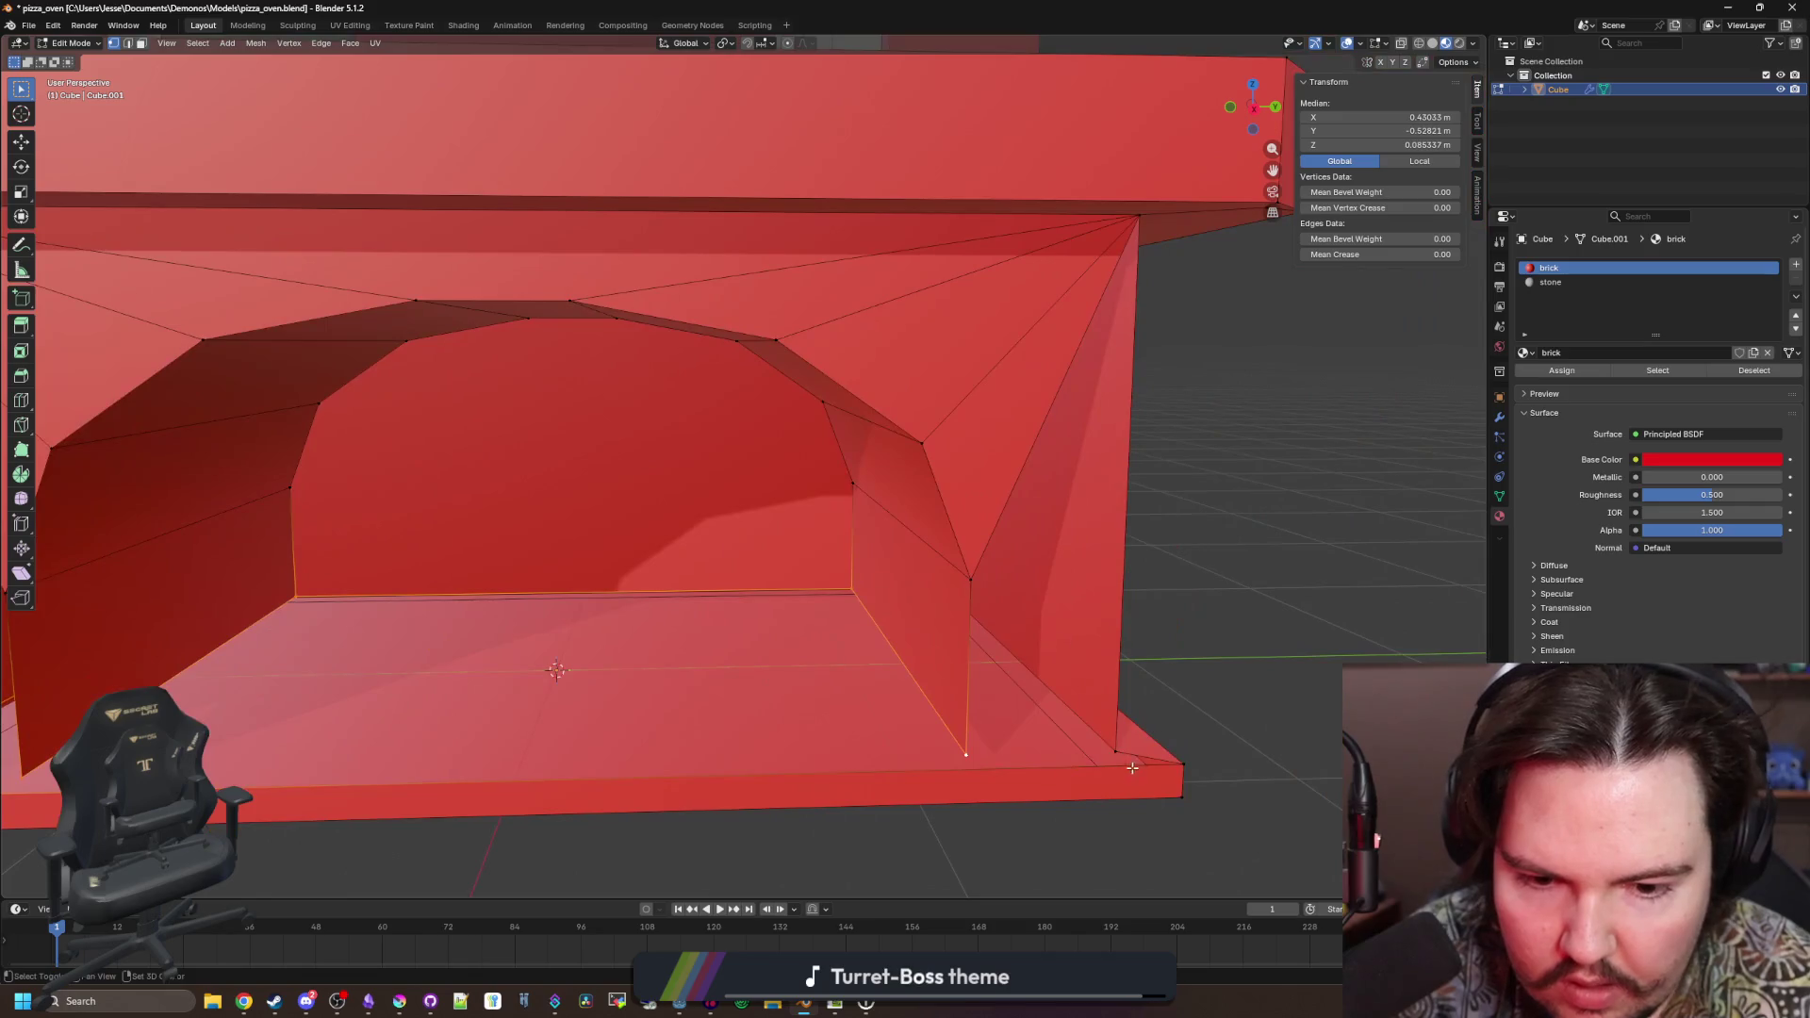
pyautogui.keyDown('shift'); pyautogui.click(1133, 768); pyautogui.keyUp('shift')
pyautogui.keyDown('shift'); pyautogui.click(924, 771); pyautogui.keyUp('shift')
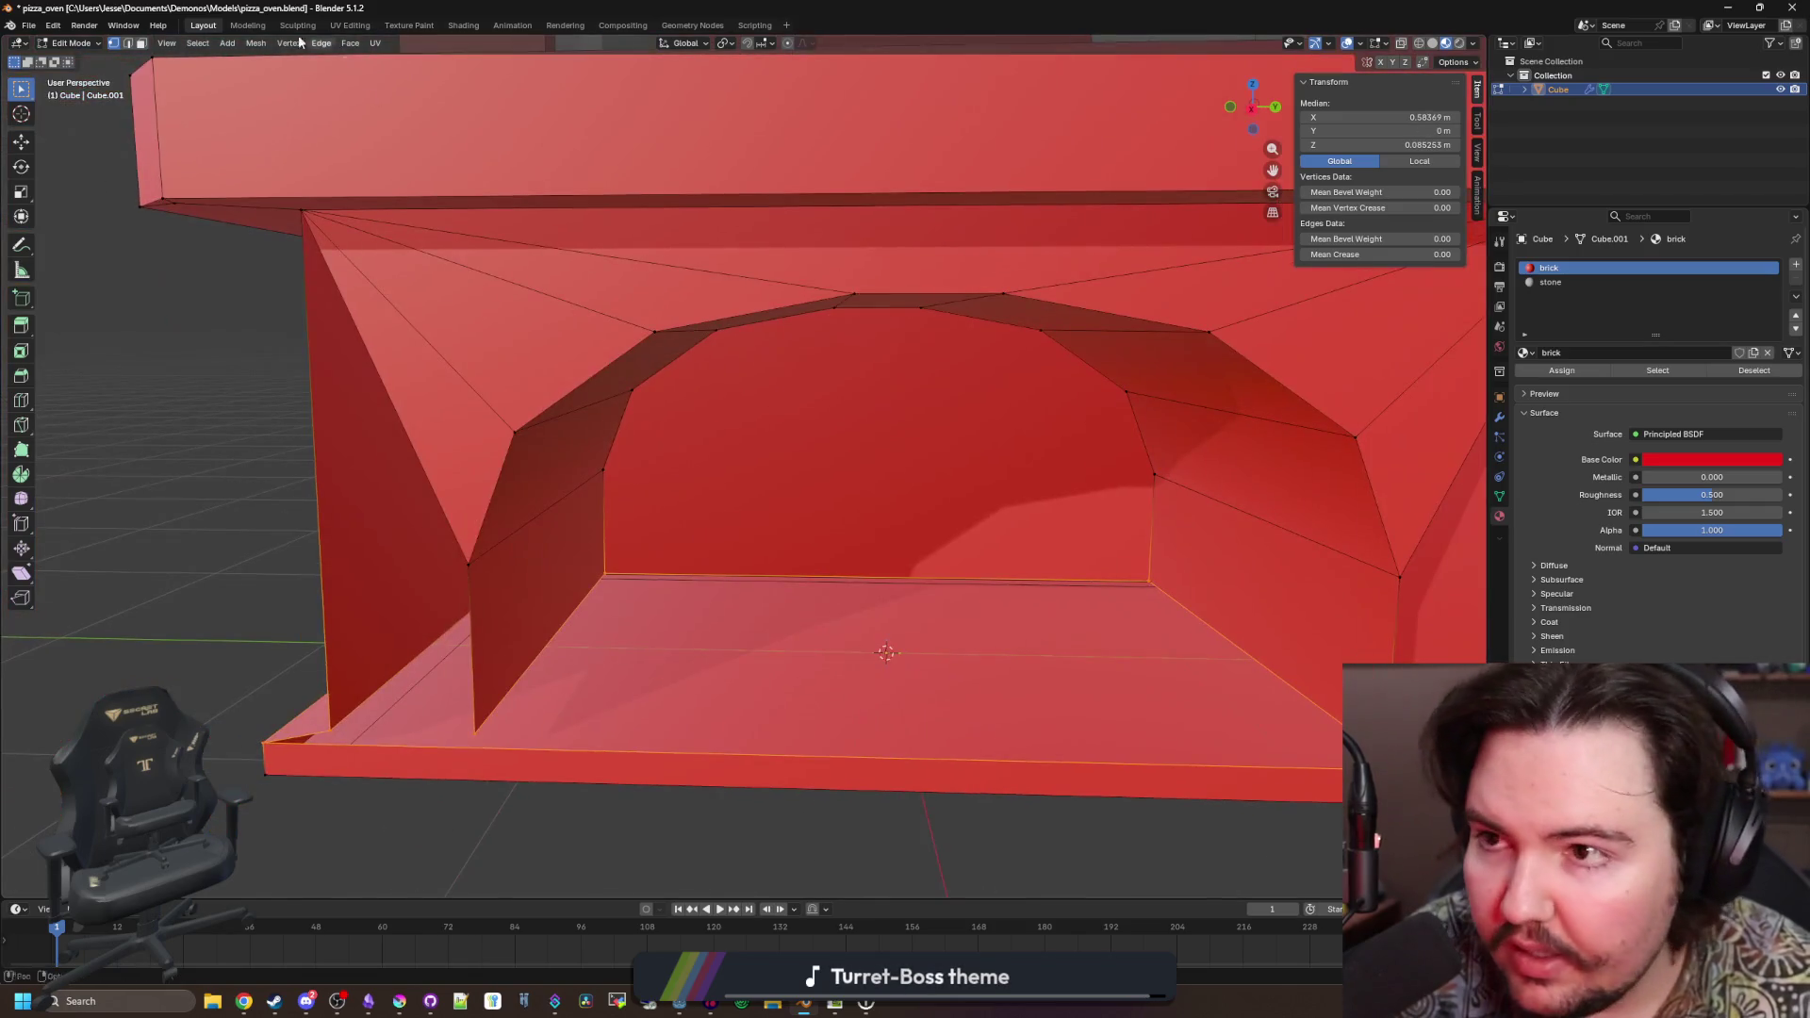
pyautogui.click(256, 43)
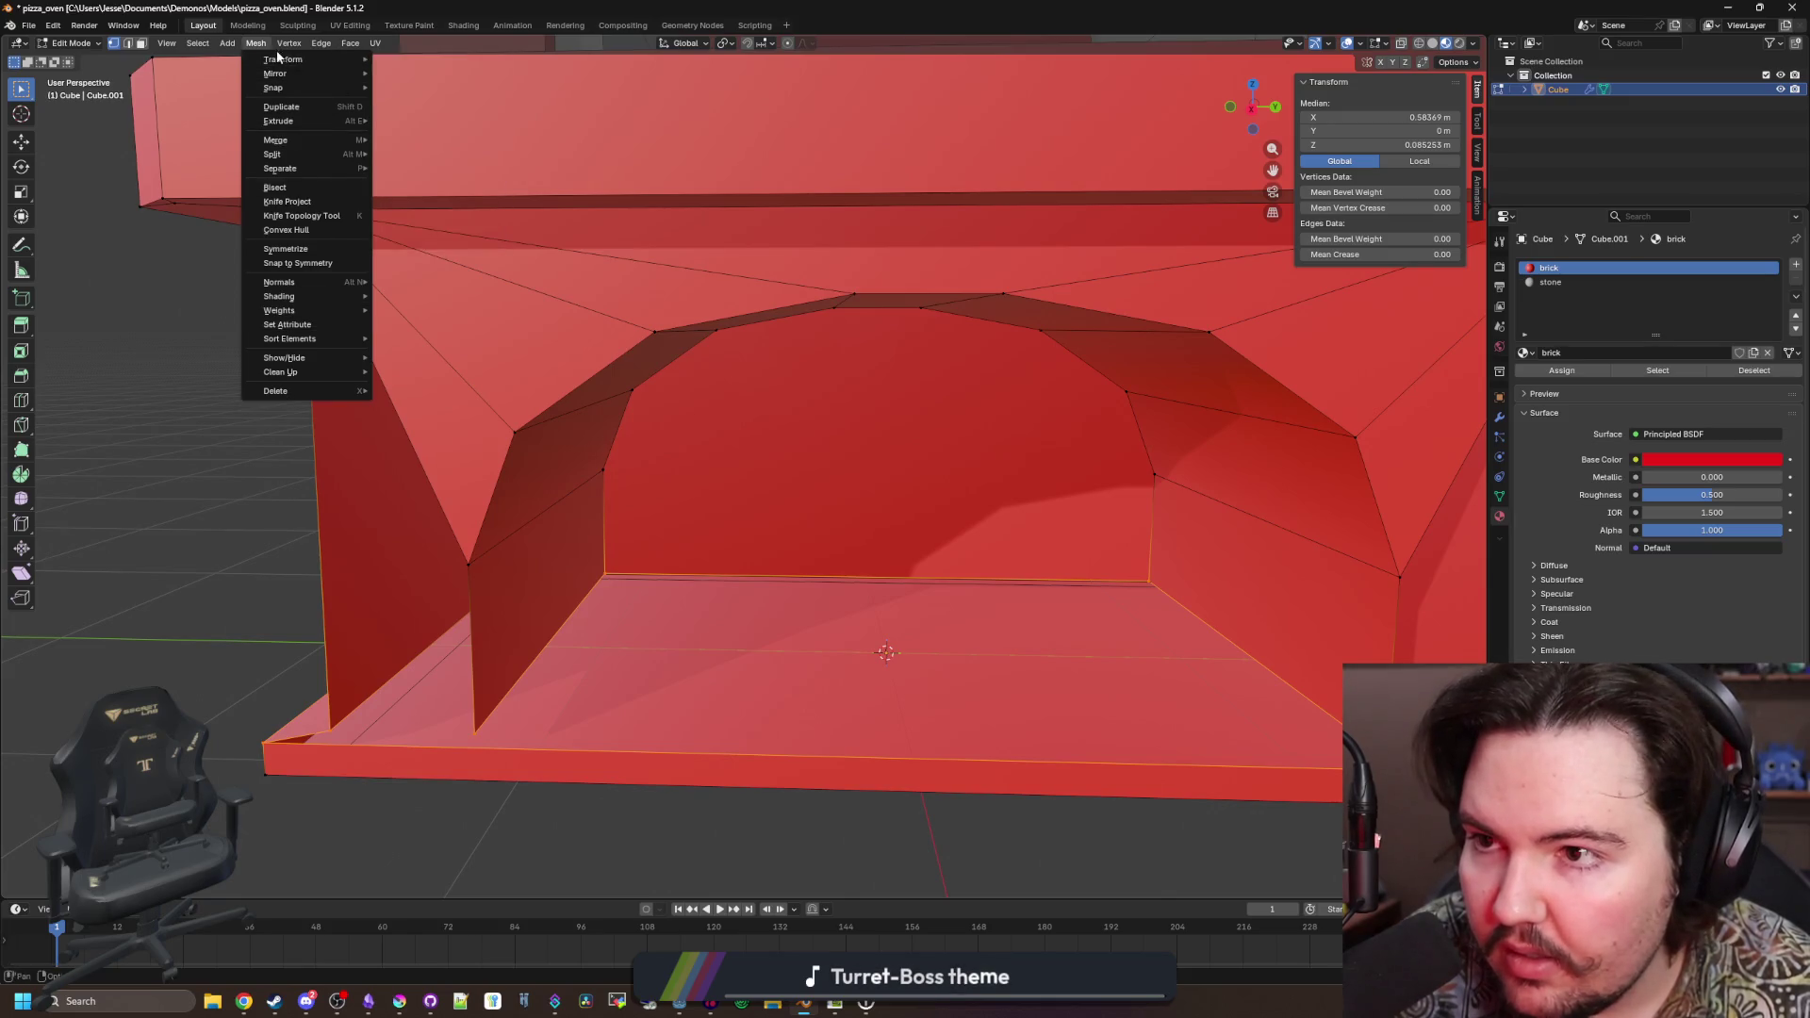
# - Select the vertices along the left and right sides of the floor opening
pyautogui.moveTo(376, 41)
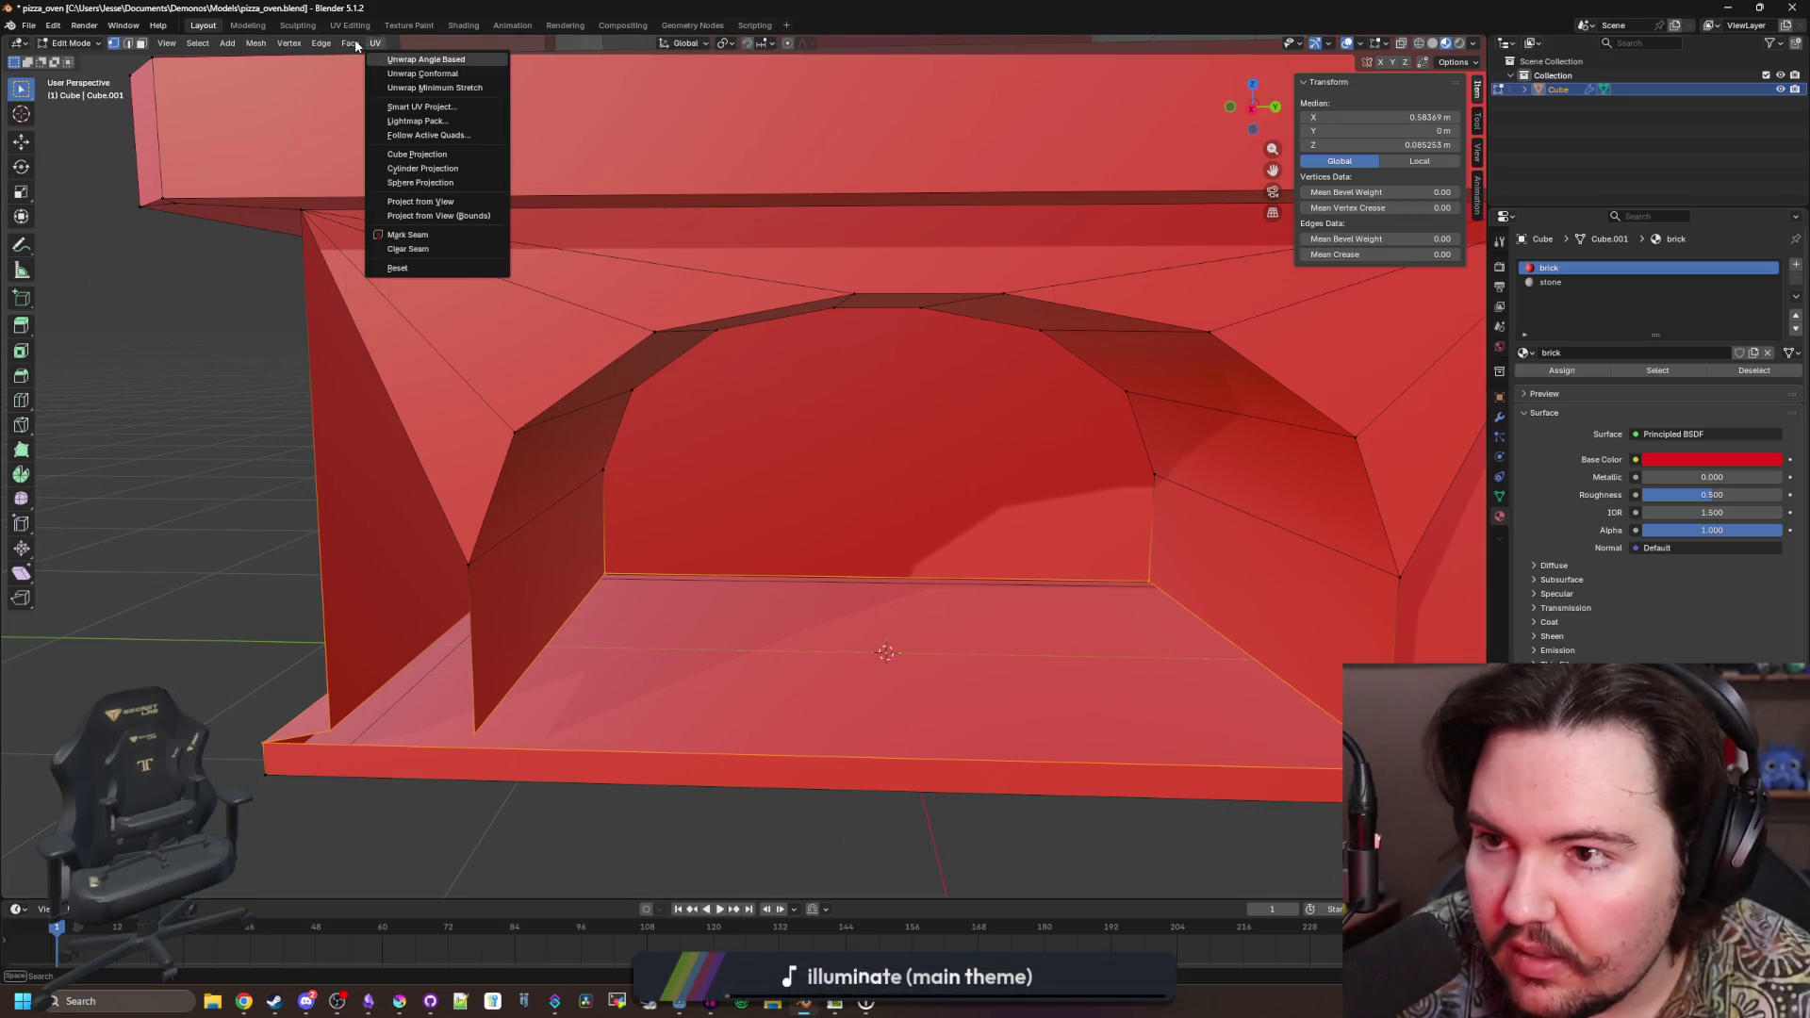
pyautogui.click(390, 191)
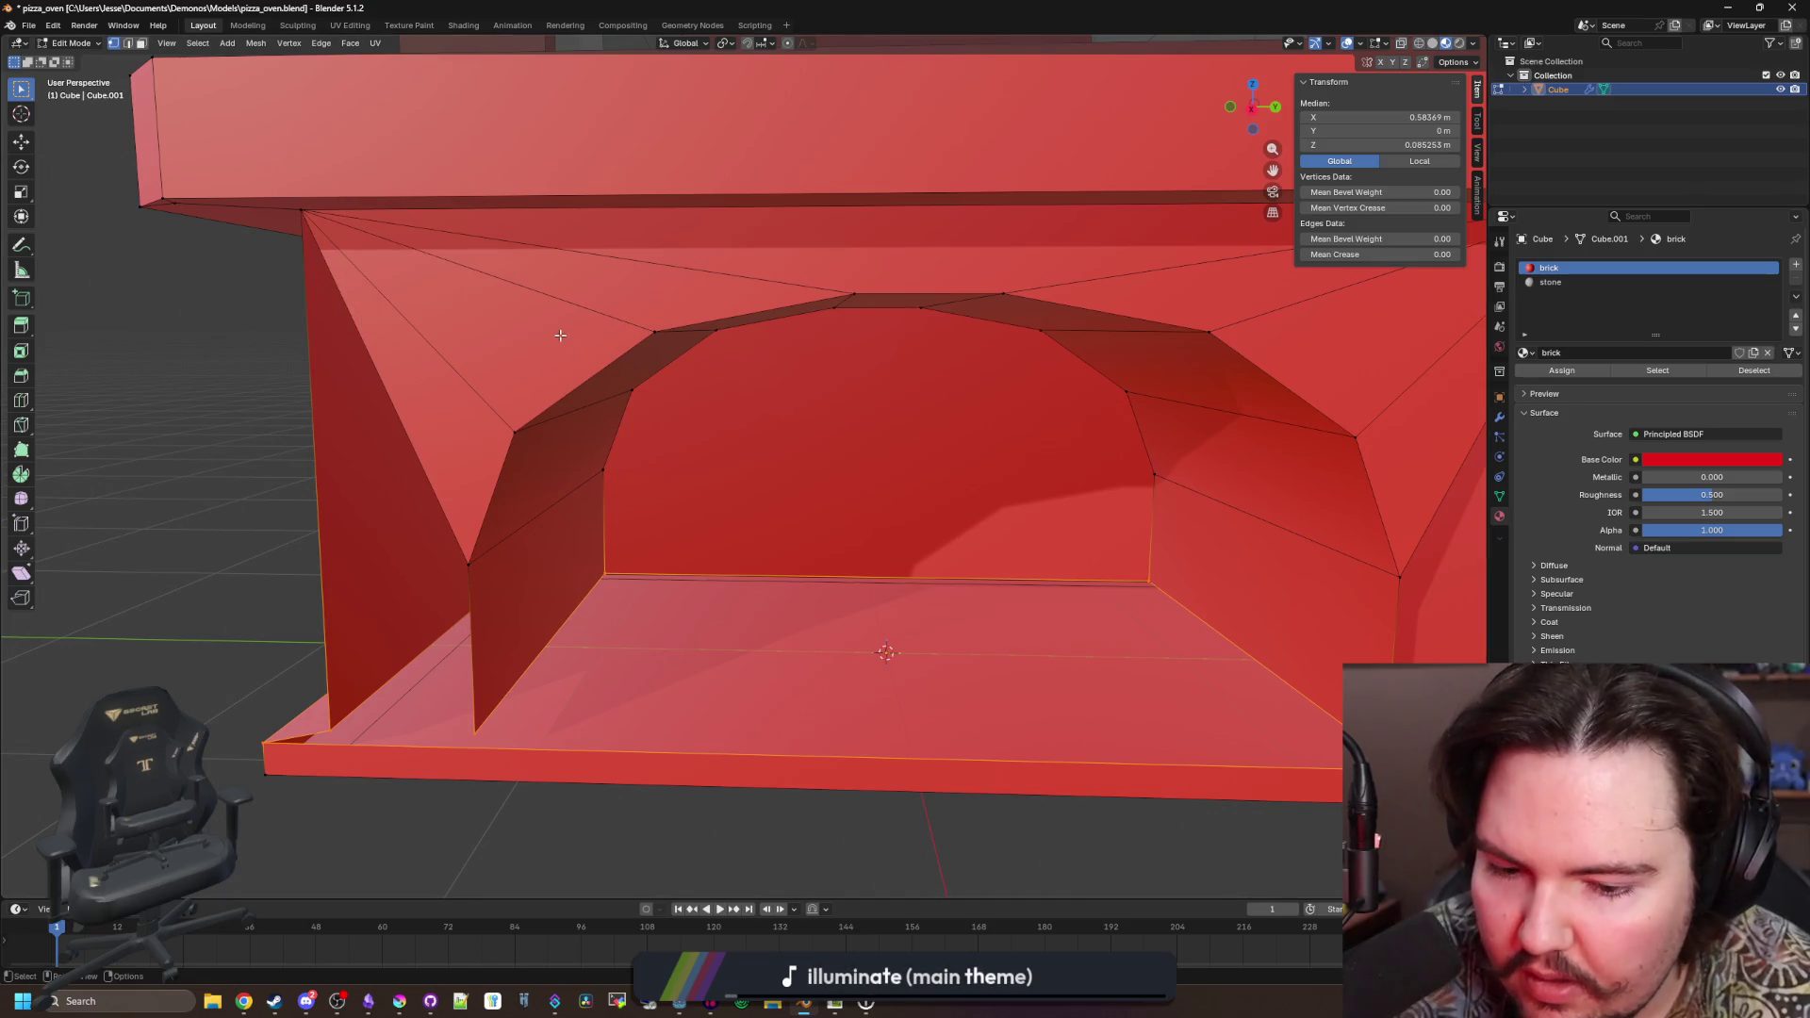
pyautogui.scroll(-3, 603, 476)
pyautogui.click(537, 679)
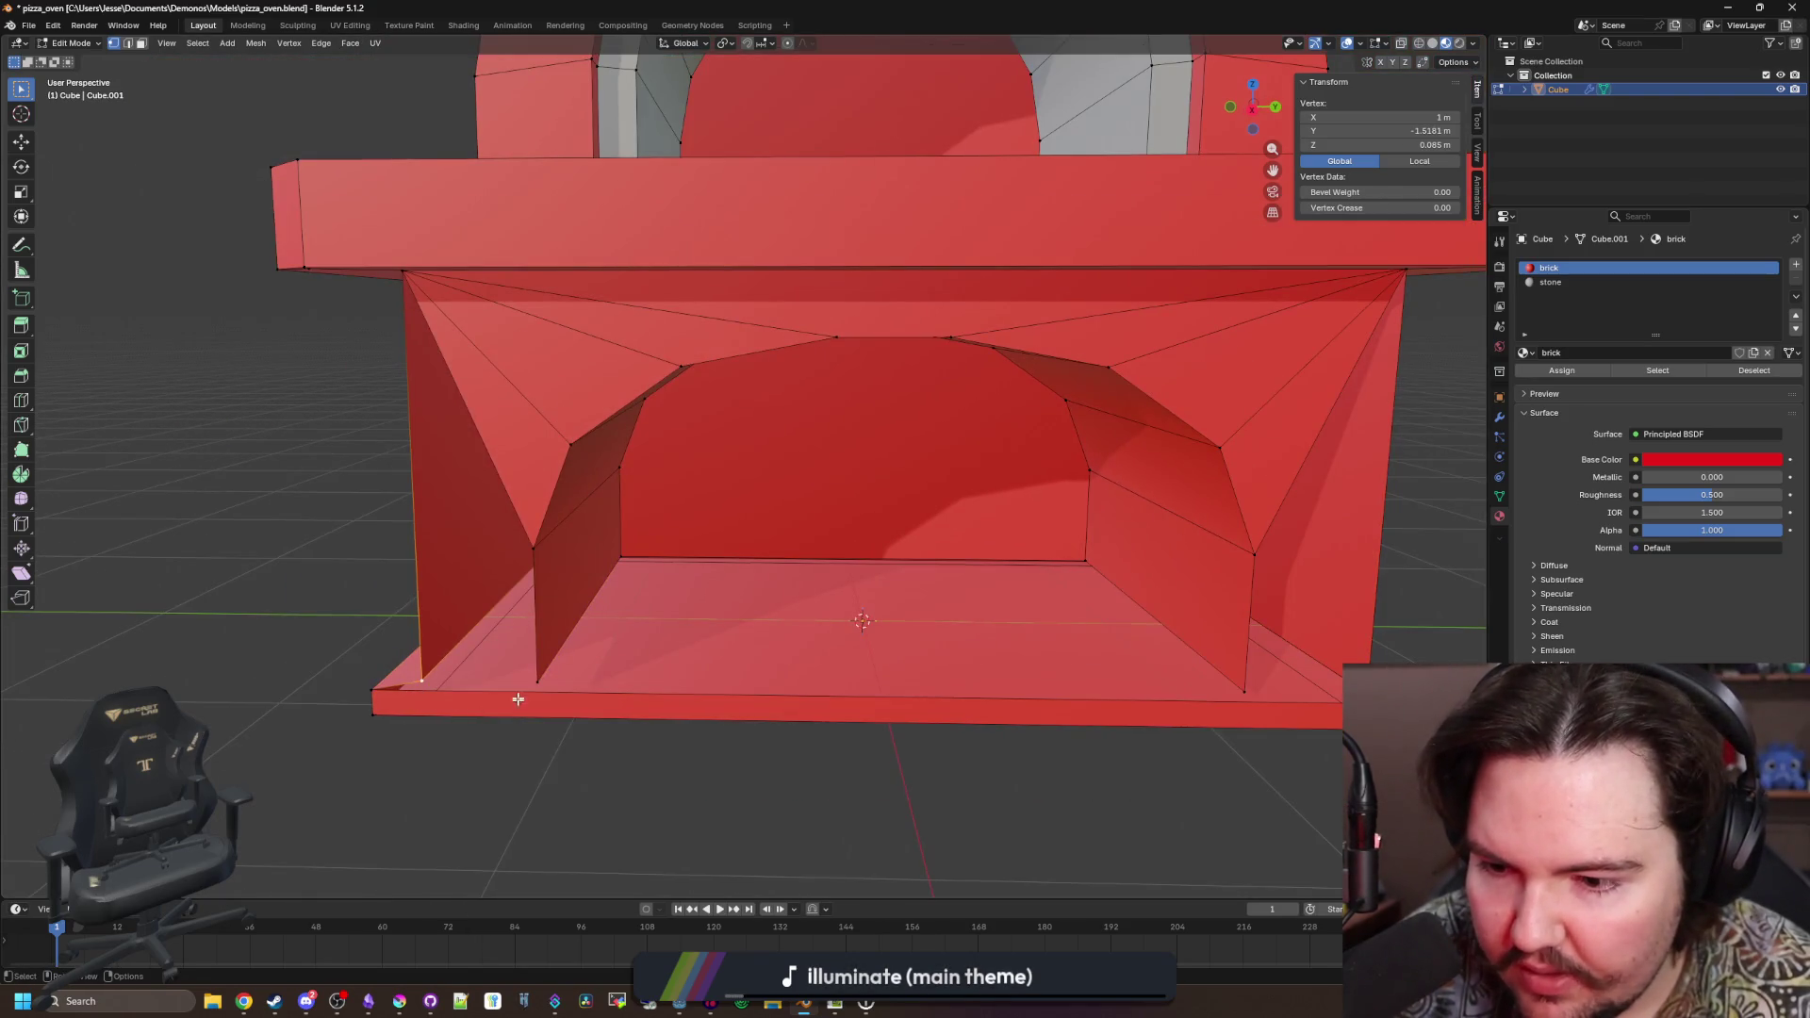
pyautogui.keyDown('shift'); pyautogui.click(534, 552); pyautogui.keyUp('shift')
pyautogui.keyDown('shift'); pyautogui.click(403, 275); pyautogui.keyUp('shift')
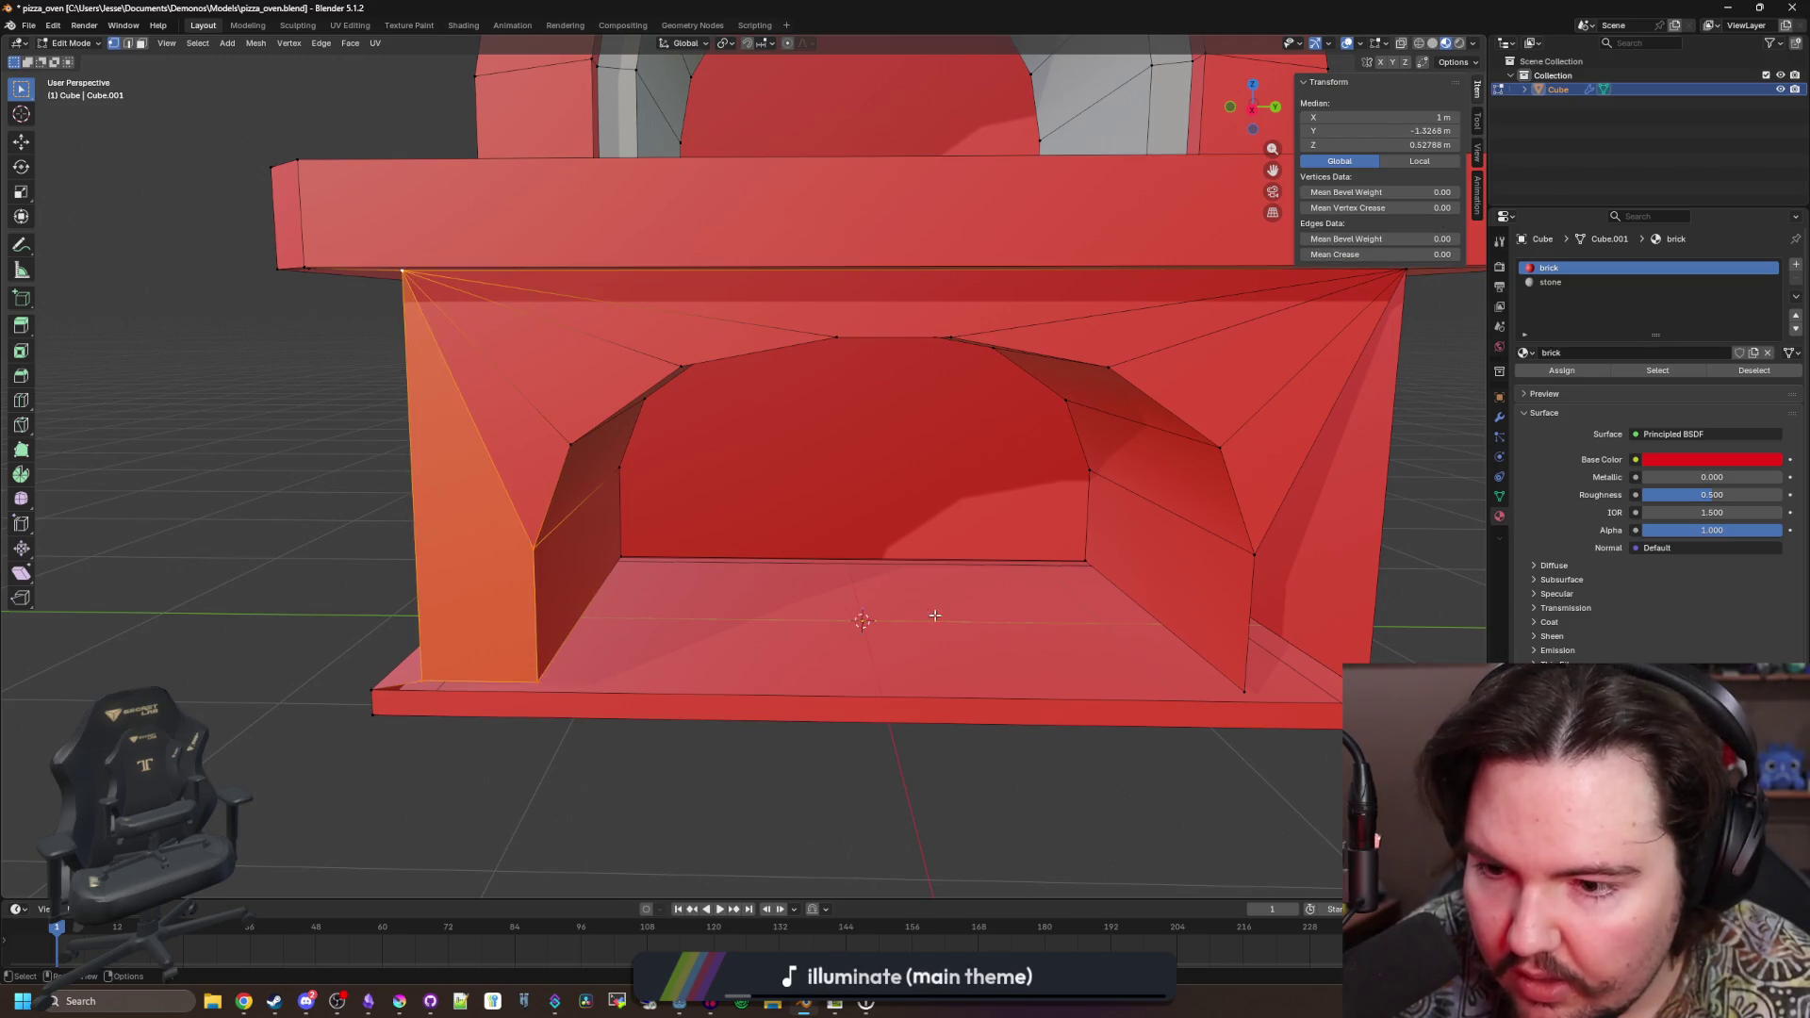
pyautogui.scroll(3, 865, 641)
pyautogui.click(808, 663)
pyautogui.keyDown('shift'); pyautogui.click(929, 670); pyautogui.keyUp('shift')
pyautogui.keyDown('shift'); pyautogui.click(808, 531); pyautogui.keyUp('shift')
pyautogui.keyDown('shift'); pyautogui.click(940, 247); pyautogui.keyUp('shift')
# - Add the front and back floor vertices and fill the opening with new faces
pyautogui.keyDown('shift'); pyautogui.click(971, 679); pyautogui.keyUp('shift')
pyautogui.click(928, 669)
pyautogui.keyDown('shift'); pyautogui.click(808, 667); pyautogui.keyUp('shift')
pyautogui.keyDown('shift'); pyautogui.click(924, 530); pyautogui.keyUp('shift')
pyautogui.keyDown('shift'); pyautogui.click(462, 523); pyautogui.keyUp('shift')
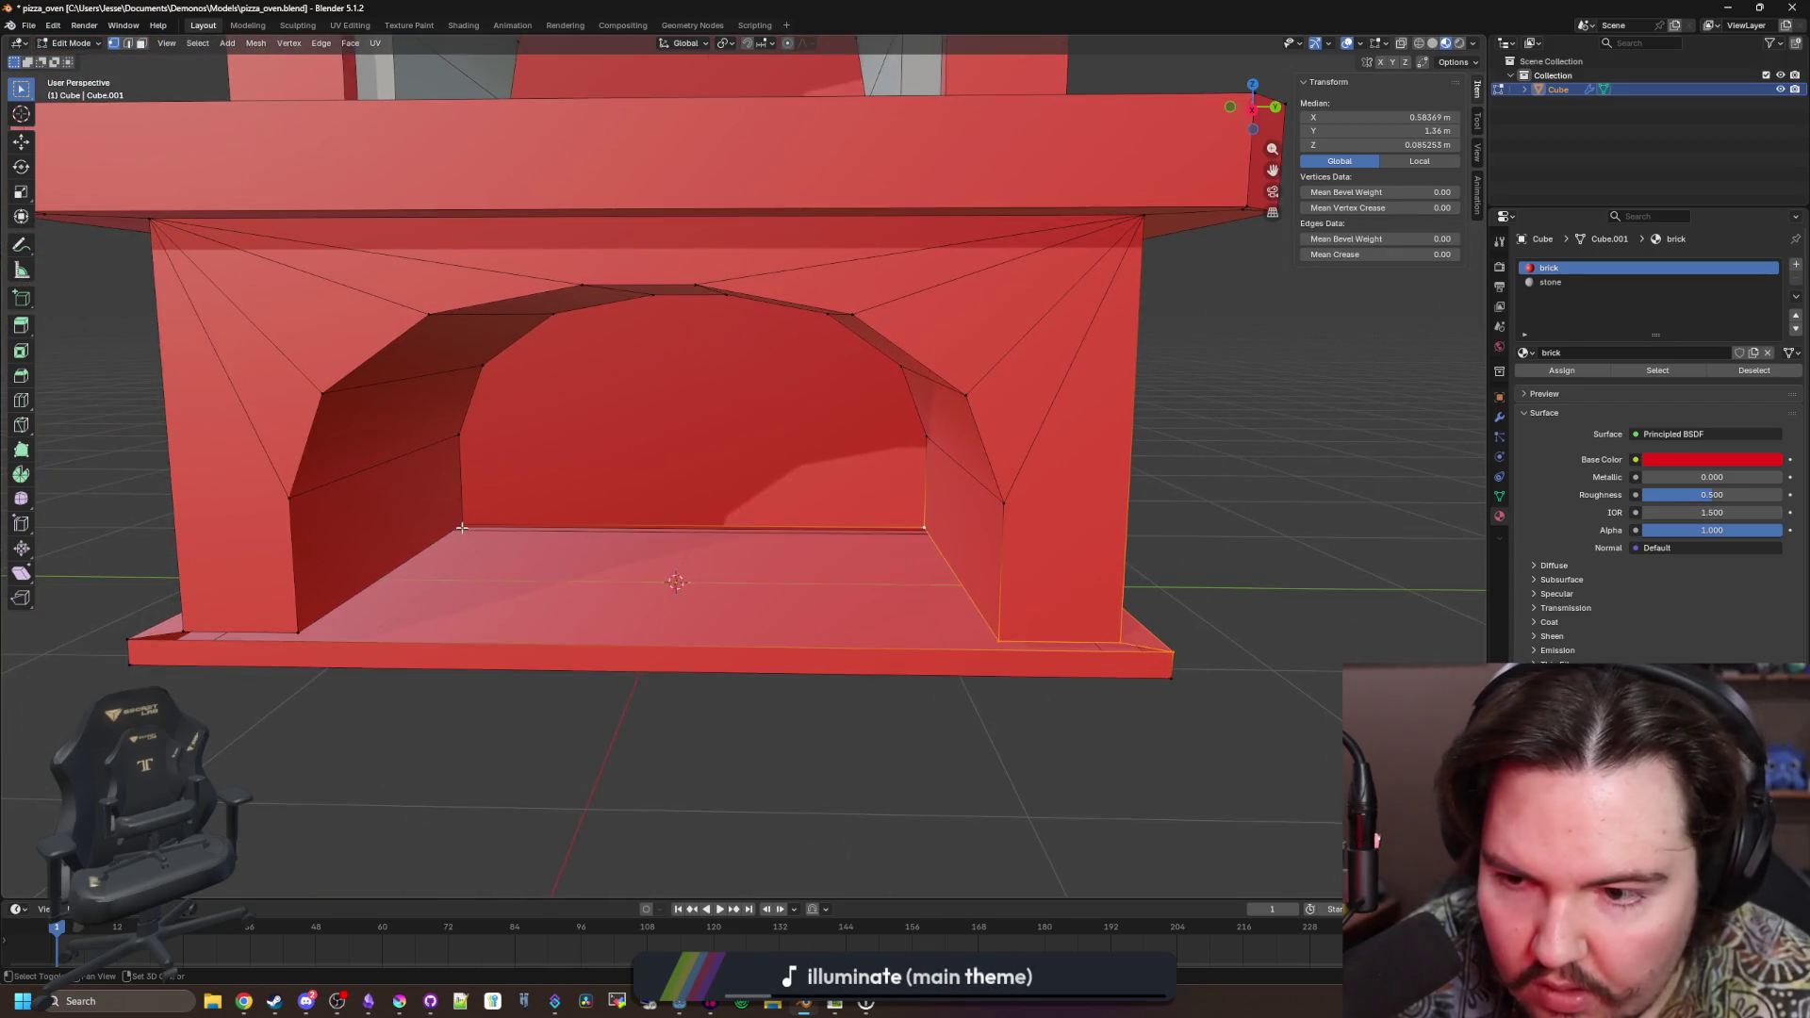
pyautogui.keyDown('shift'); pyautogui.click(298, 631); pyautogui.keyUp('shift')
pyautogui.keyDown('shift'); pyautogui.click(179, 635); pyautogui.keyUp('shift')
pyautogui.keyDown('shift'); pyautogui.click(130, 638); pyautogui.keyUp('shift')
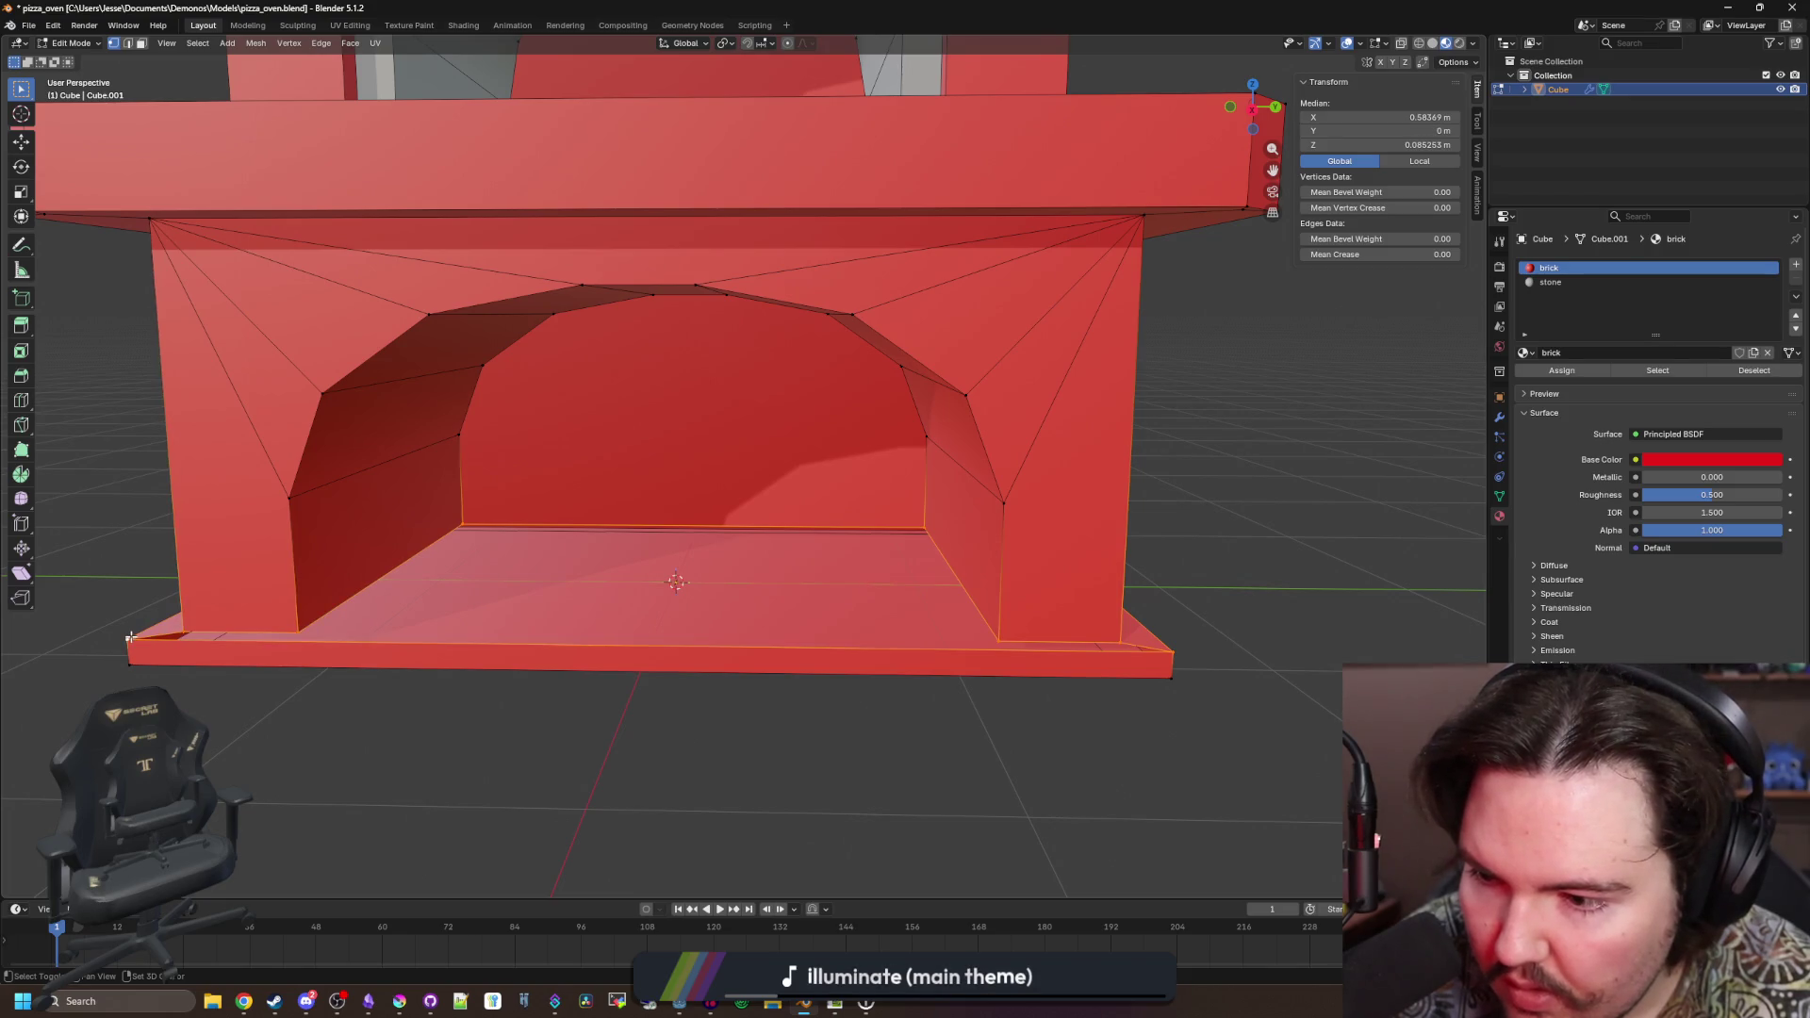
pyautogui.click(349, 43)
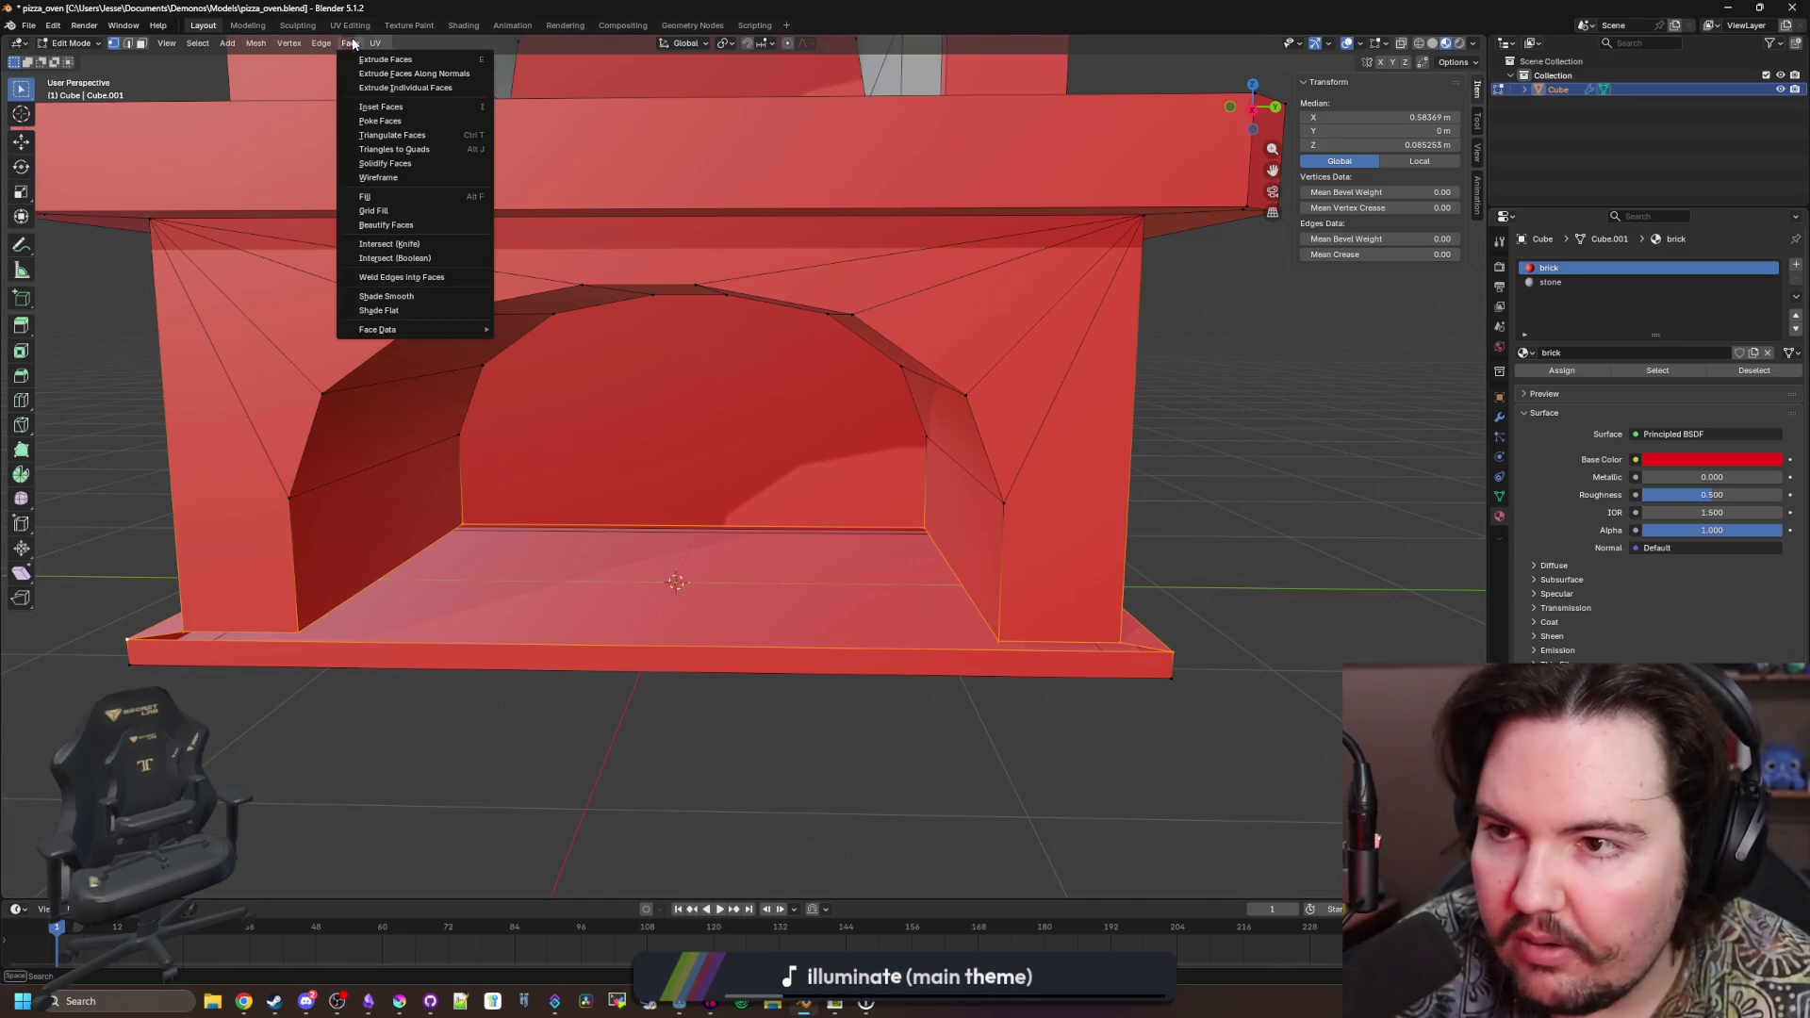
pyautogui.click(409, 190)
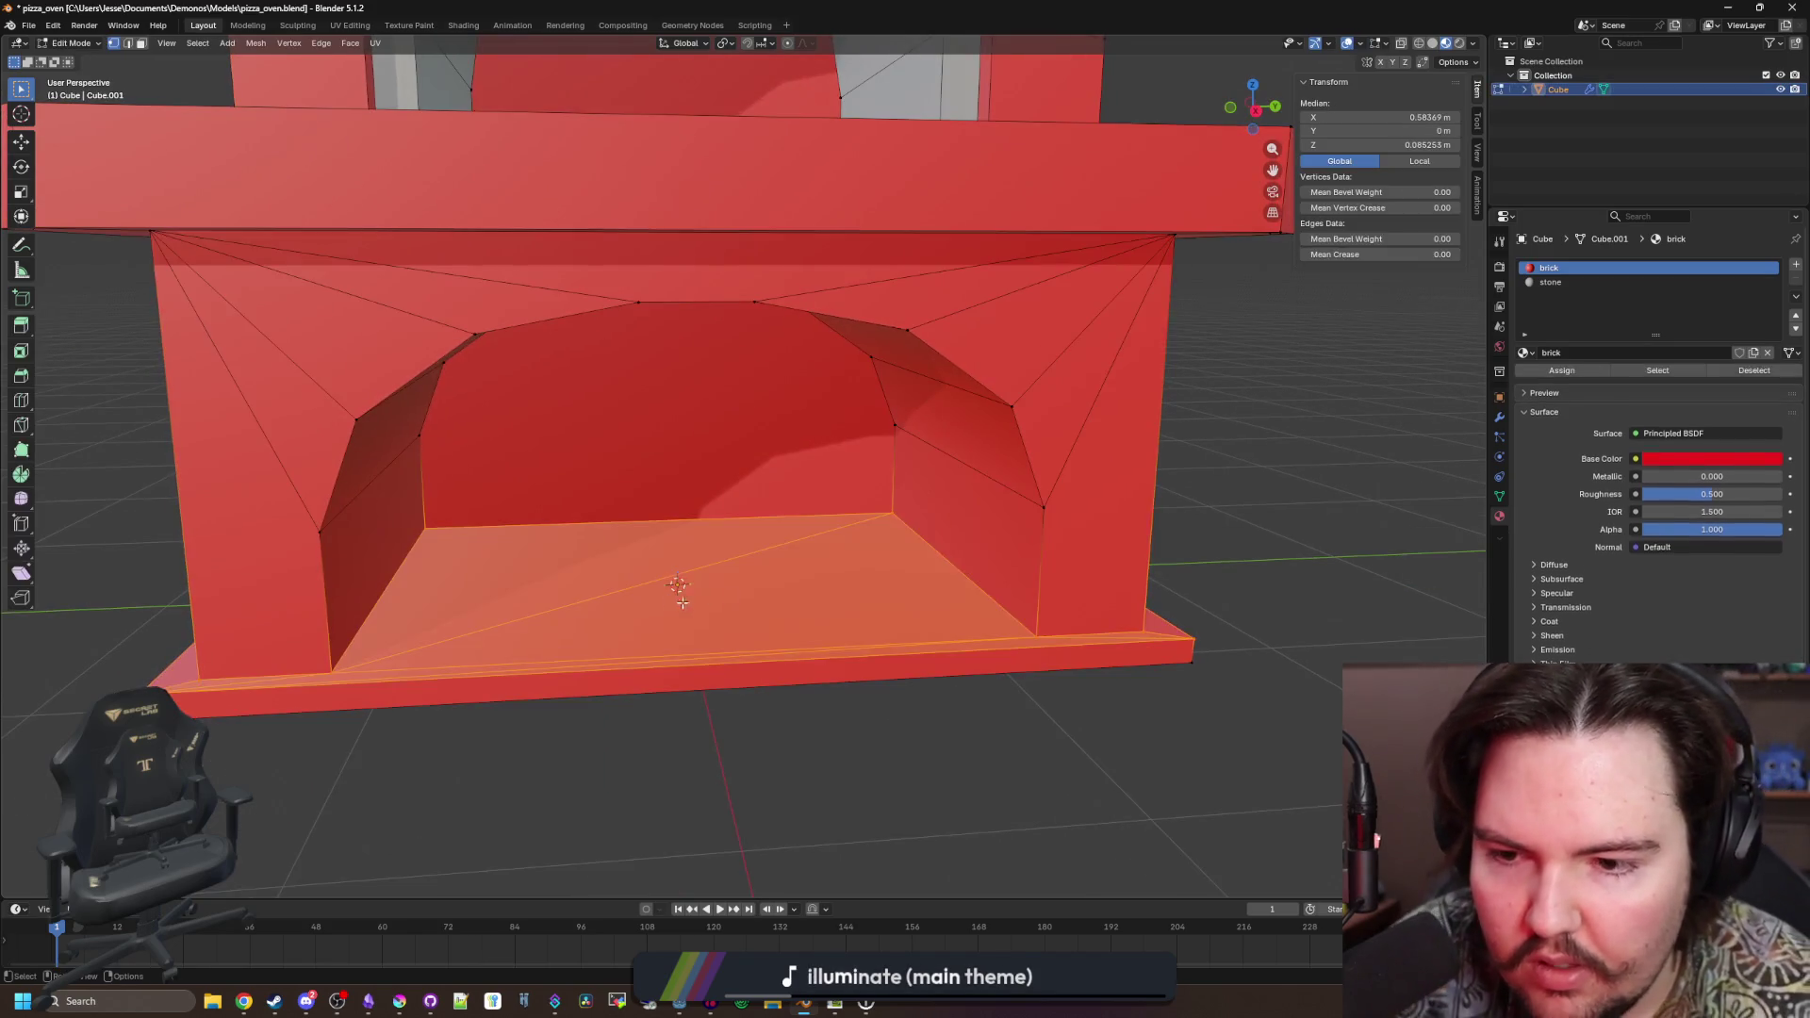
# - Assign the stone material to the base slab strips and oven floor faces
pyautogui.click(687, 623)
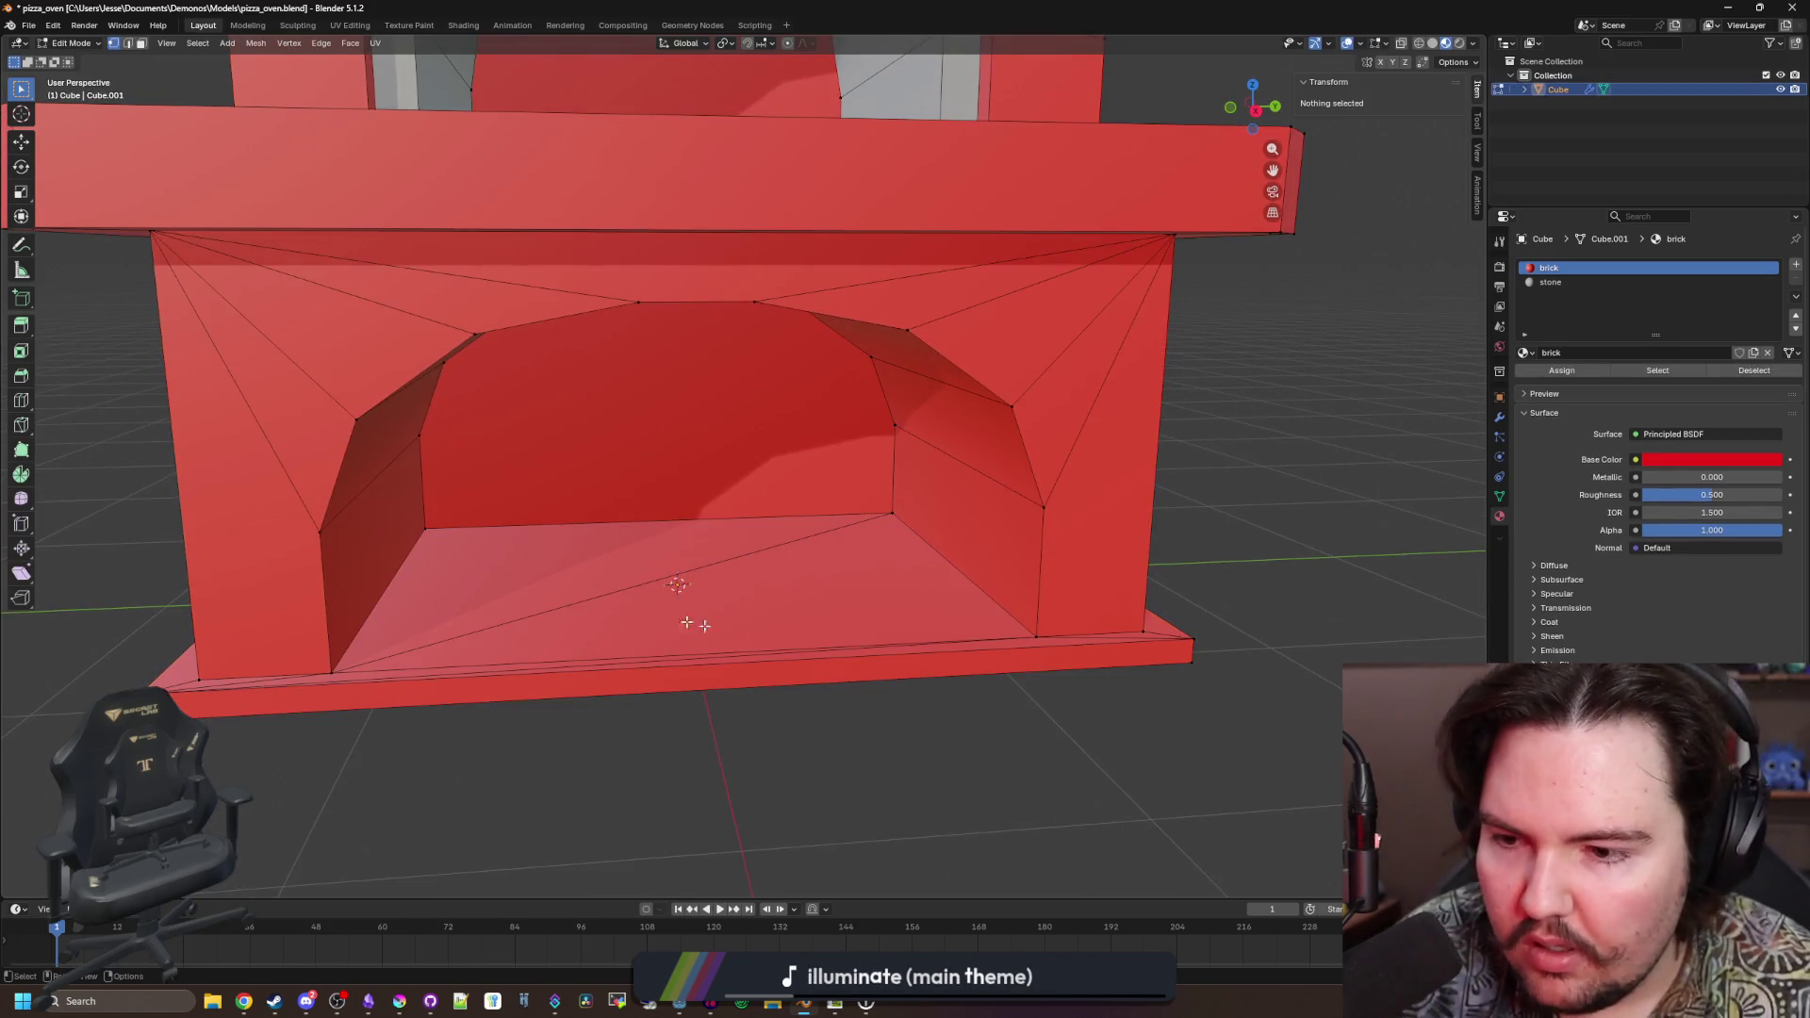
pyautogui.keyDown('alt'); pyautogui.click(173, 664); pyautogui.keyUp('alt')
pyautogui.keyDown('alt'); pyautogui.keyDown('shift'); pyautogui.click(447, 741); pyautogui.keyUp('shift'); pyautogui.keyUp('alt')
pyautogui.keyDown('alt'); pyautogui.keyDown('shift'); pyautogui.click(443, 745); pyautogui.keyUp('shift'); pyautogui.keyUp('alt')
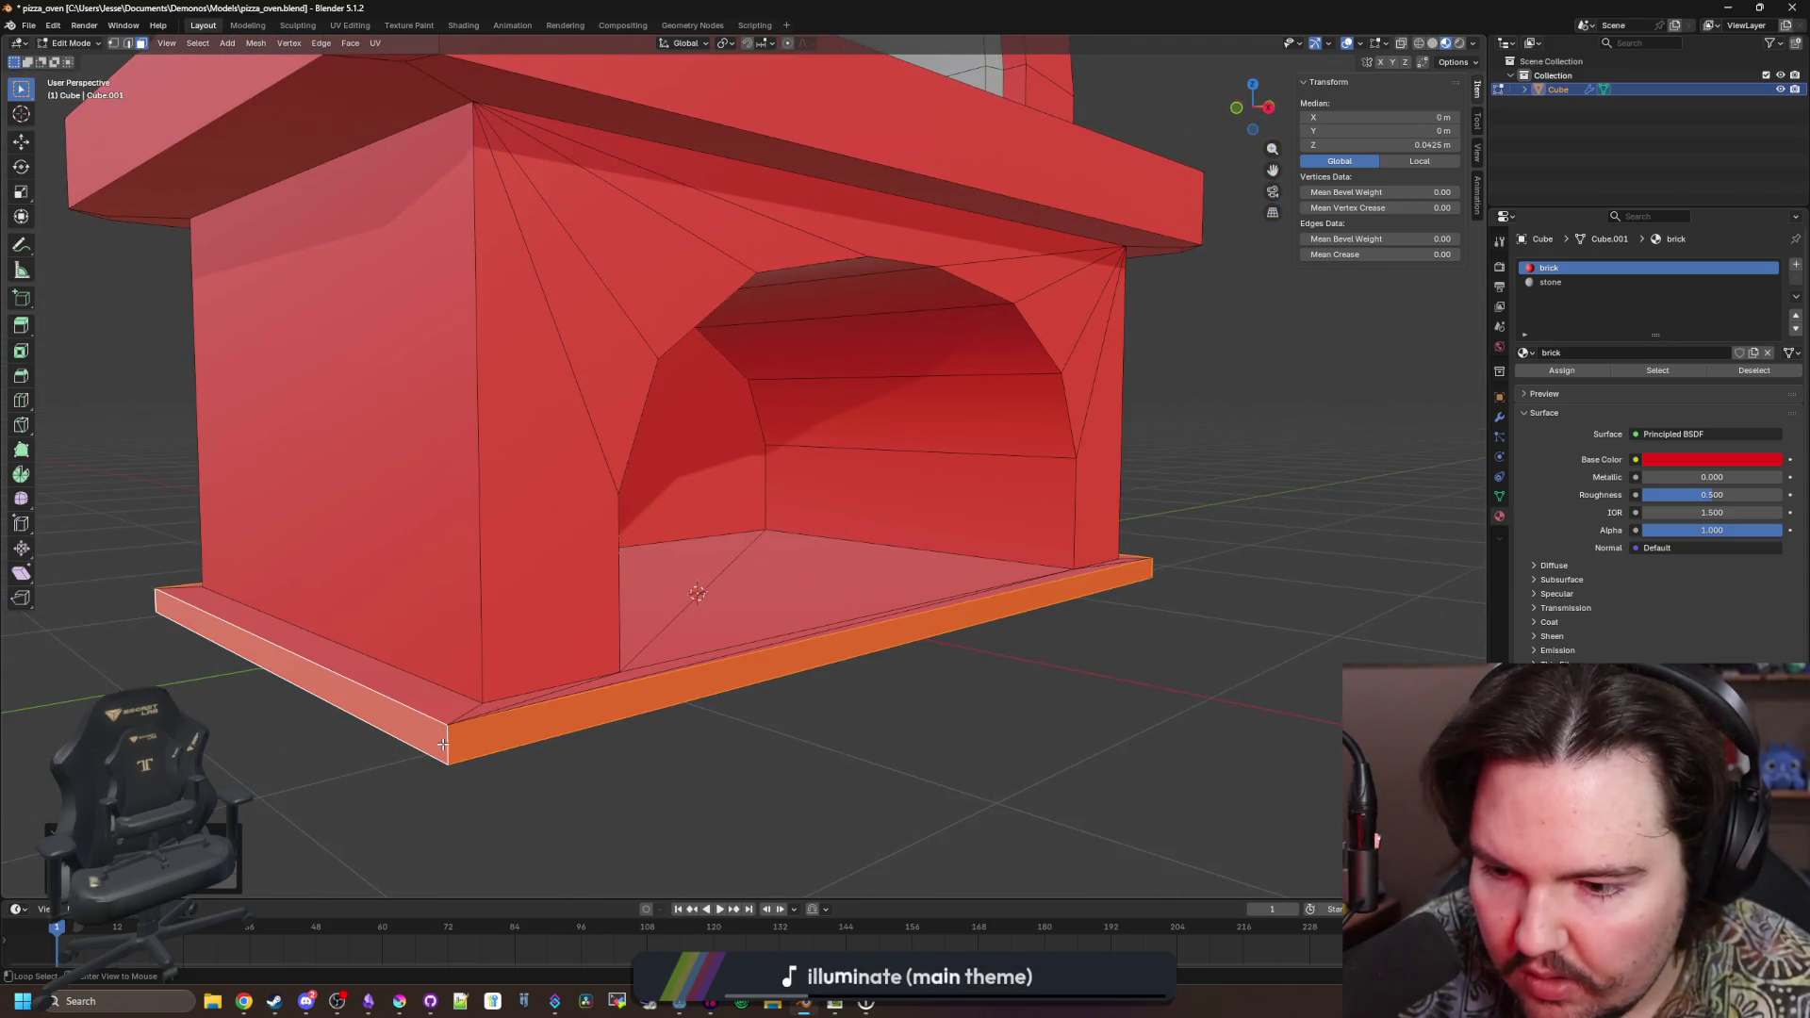
pyautogui.keyDown('shift'); pyautogui.click(690, 648); pyautogui.keyUp('shift')
pyautogui.scroll(2, 471, 707)
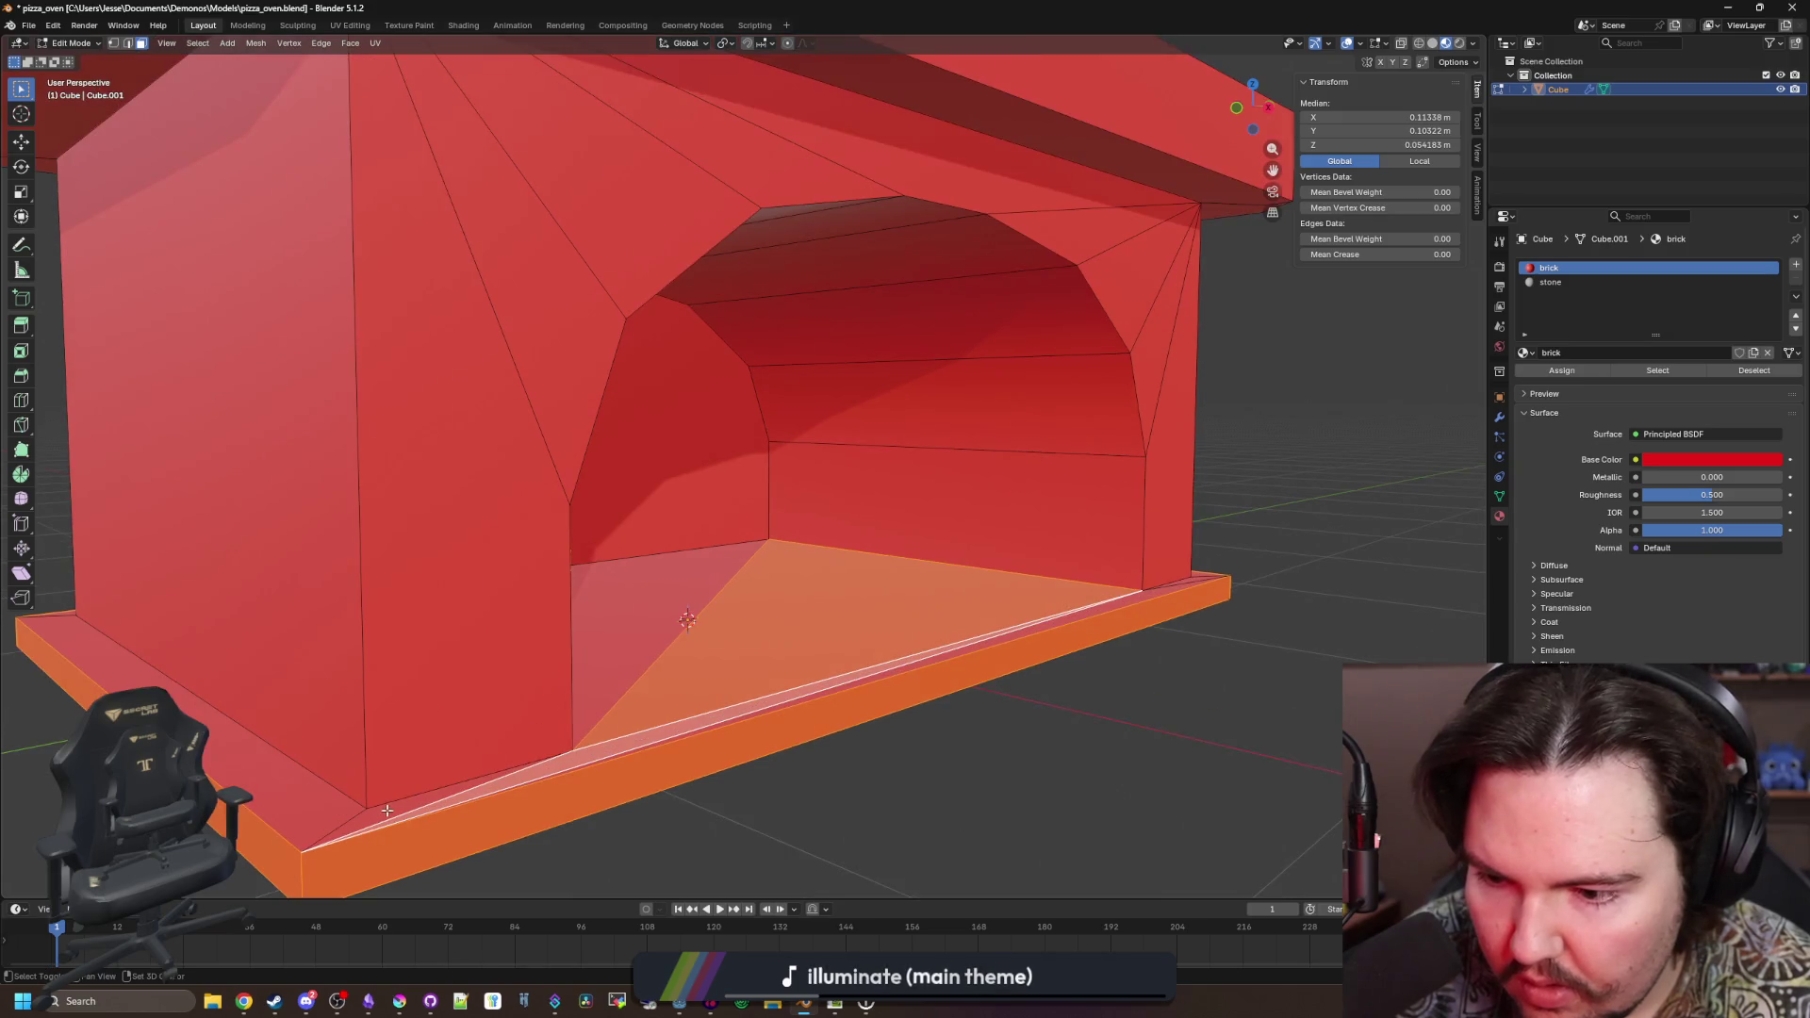
pyautogui.keyDown('shift'); pyautogui.click(643, 617); pyautogui.keyUp('shift')
pyautogui.keyDown('shift'); pyautogui.click(1169, 589); pyautogui.keyUp('shift')
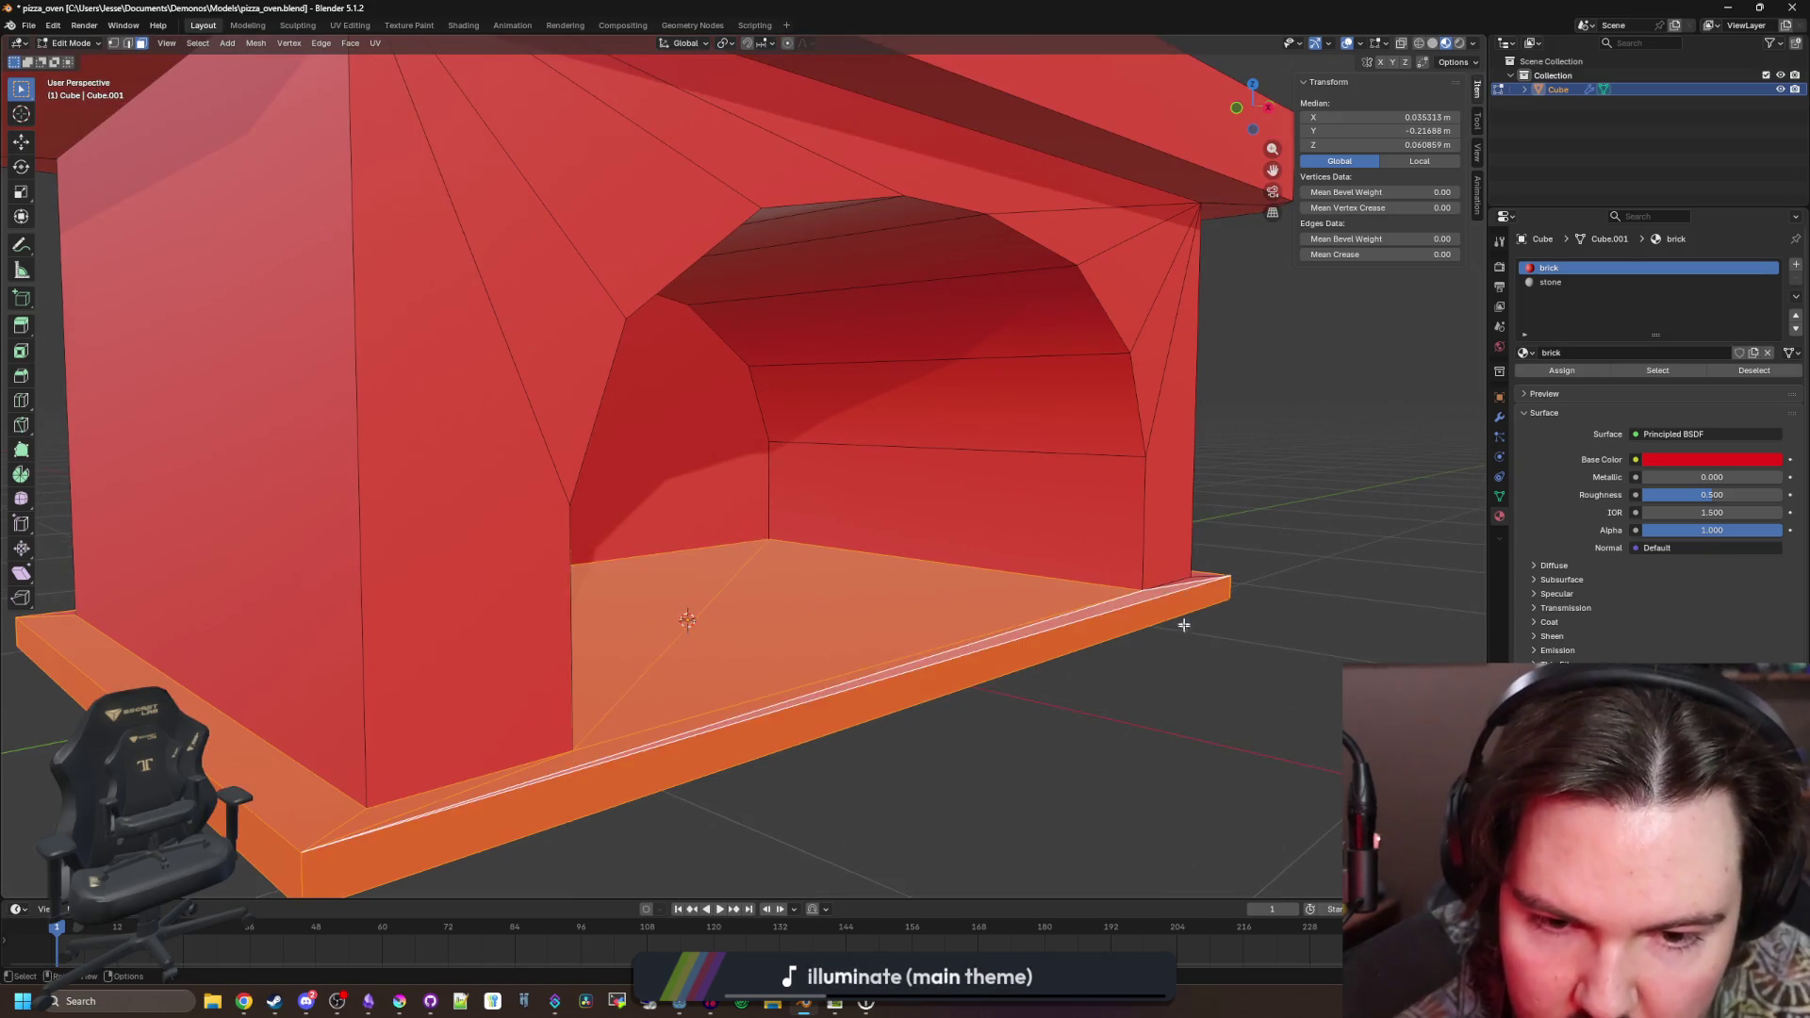
pyautogui.scroll(-3, 901, 804)
pyautogui.keyDown('shift'); pyautogui.click(897, 867); pyautogui.keyUp('shift')
pyautogui.keyDown('shift'); pyautogui.click(896, 868); pyautogui.keyUp('shift')
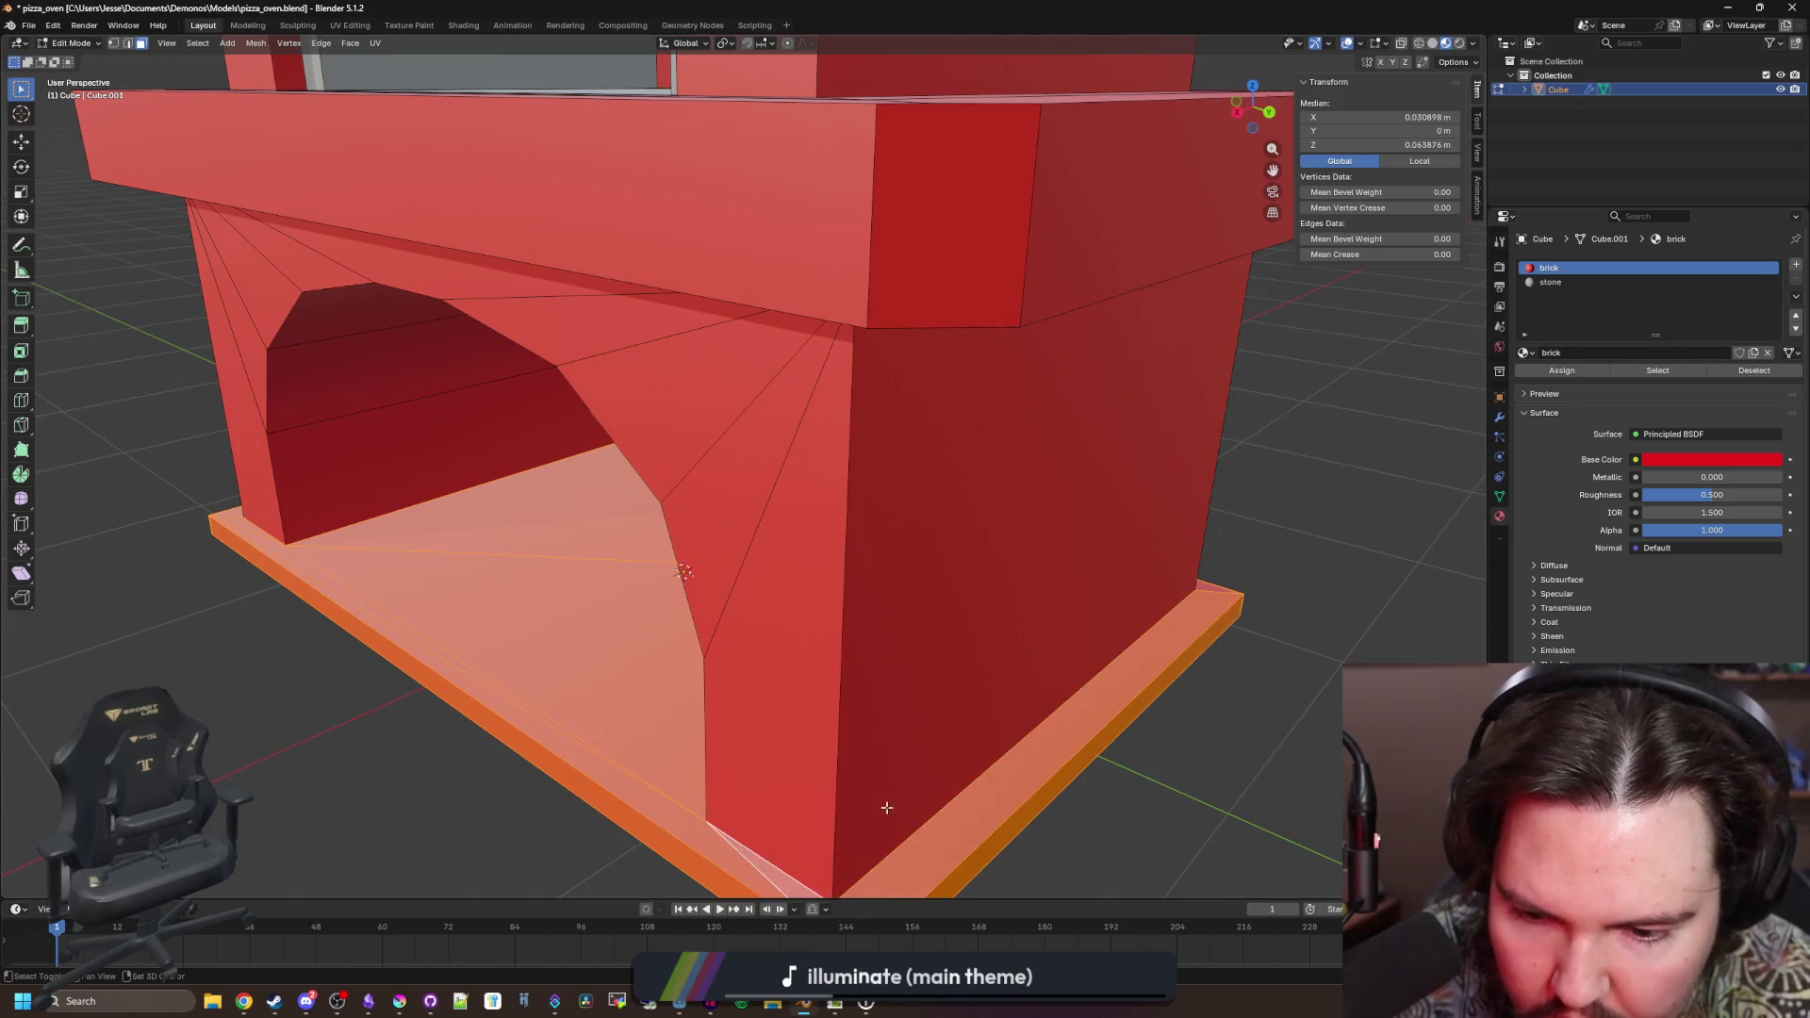
pyautogui.scroll(3, 893, 714)
pyautogui.scroll(-2, 956, 766)
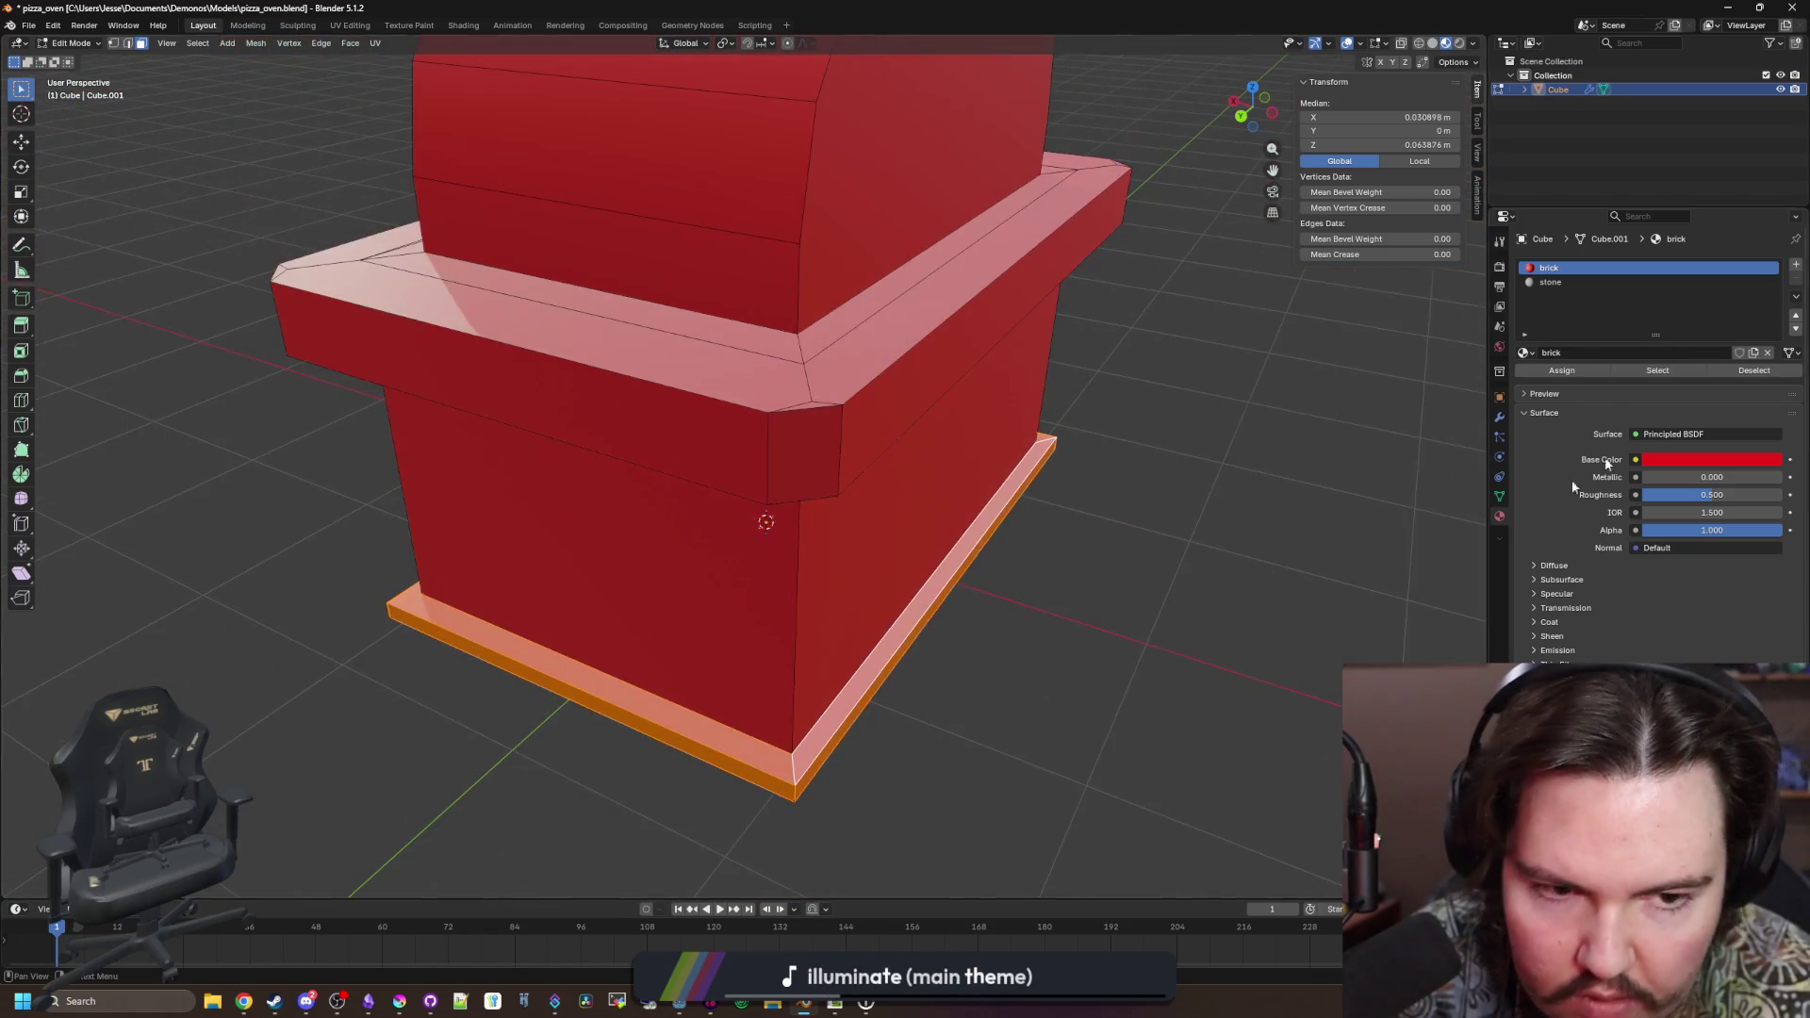
pyautogui.click(1551, 282)
pyautogui.click(1561, 370)
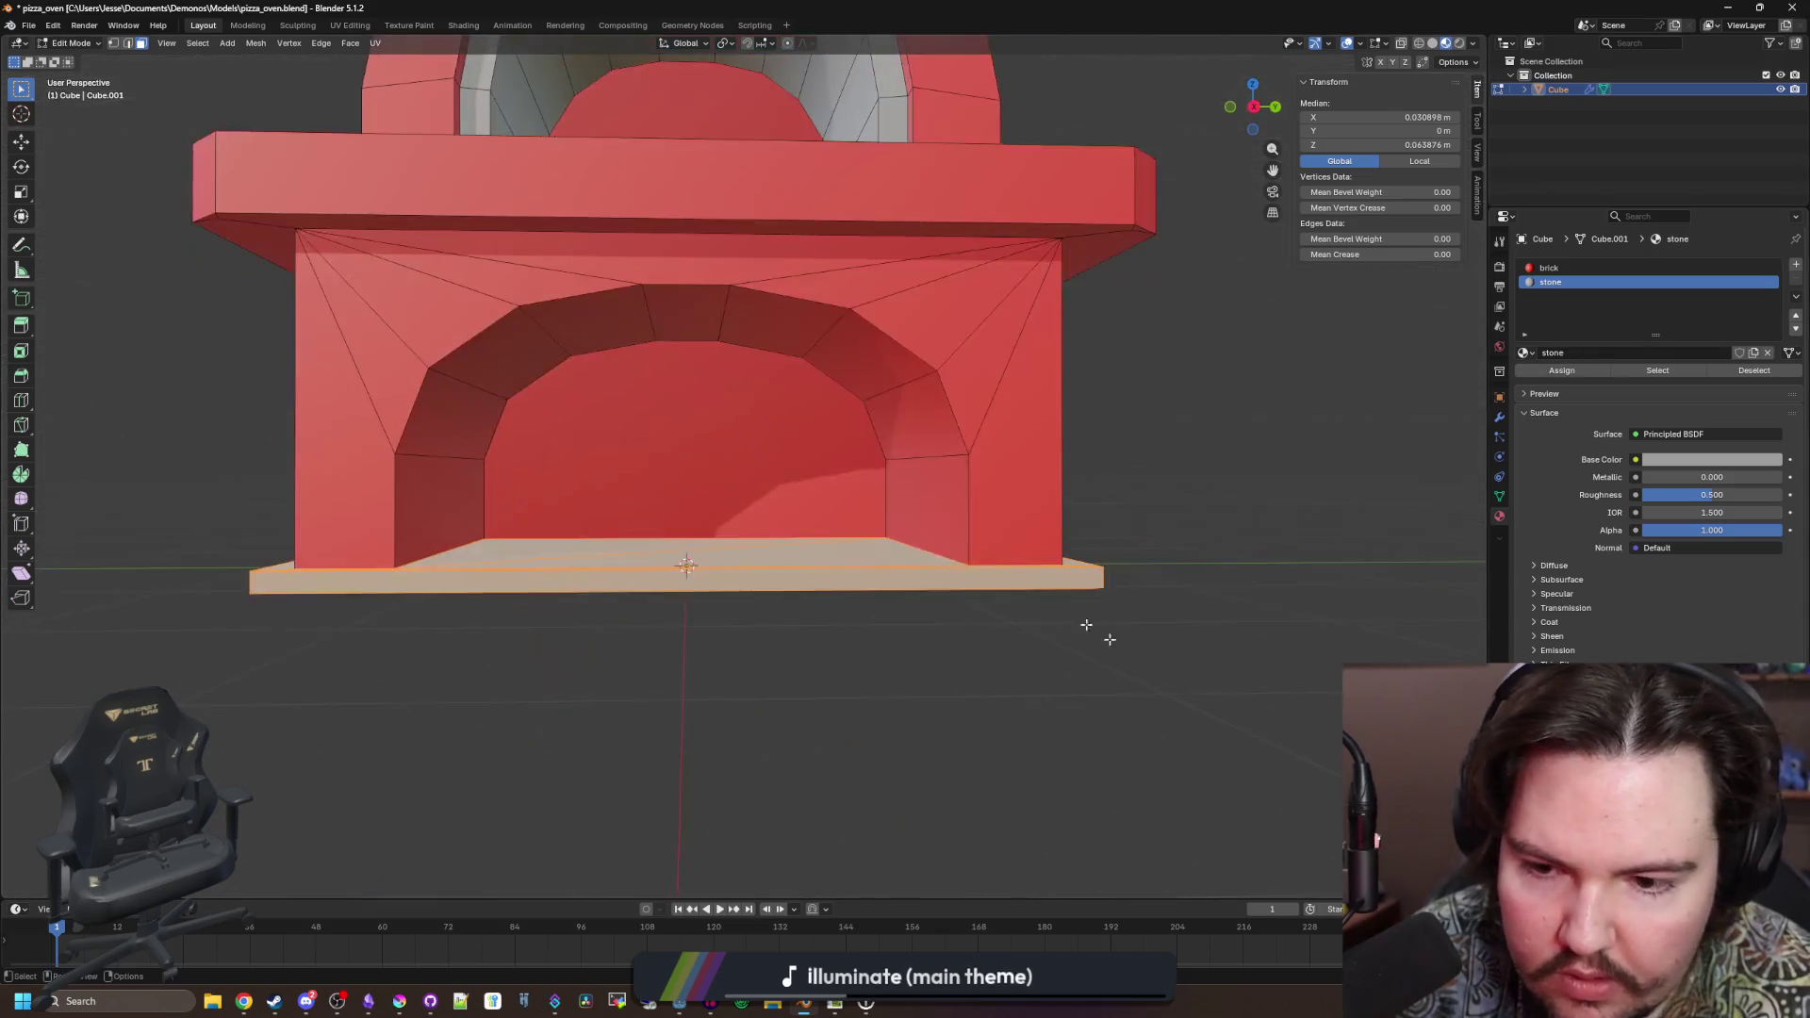
# - Return to Object Mode, look over the oven and save the file
pyautogui.press('Tab')
pyautogui.scroll(-5, 759, 696)
pyautogui.moveTo(861, 707)
pyautogui.mouseDown()
pyautogui.moveTo(1018, 553)
pyautogui.moveTo(737, 531)
pyautogui.moveTo(677, 505)
pyautogui.moveTo(632, 560)
pyautogui.mouseUp()
pyautogui.click(611, 462)
pyautogui.moveTo(597, 363)
pyautogui.mouseDown()
pyautogui.moveTo(626, 443)
pyautogui.moveTo(691, 401)
pyautogui.moveTo(614, 393)
pyautogui.moveTo(778, 445)
pyautogui.mouseUp()
pyautogui.click(954, 562)
pyautogui.moveTo(954, 563)
pyautogui.mouseDown()
pyautogui.moveTo(869, 513)
pyautogui.moveTo(393, 522)
pyautogui.moveTo(780, 533)
pyautogui.moveTo(792, 506)
pyautogui.mouseUp()
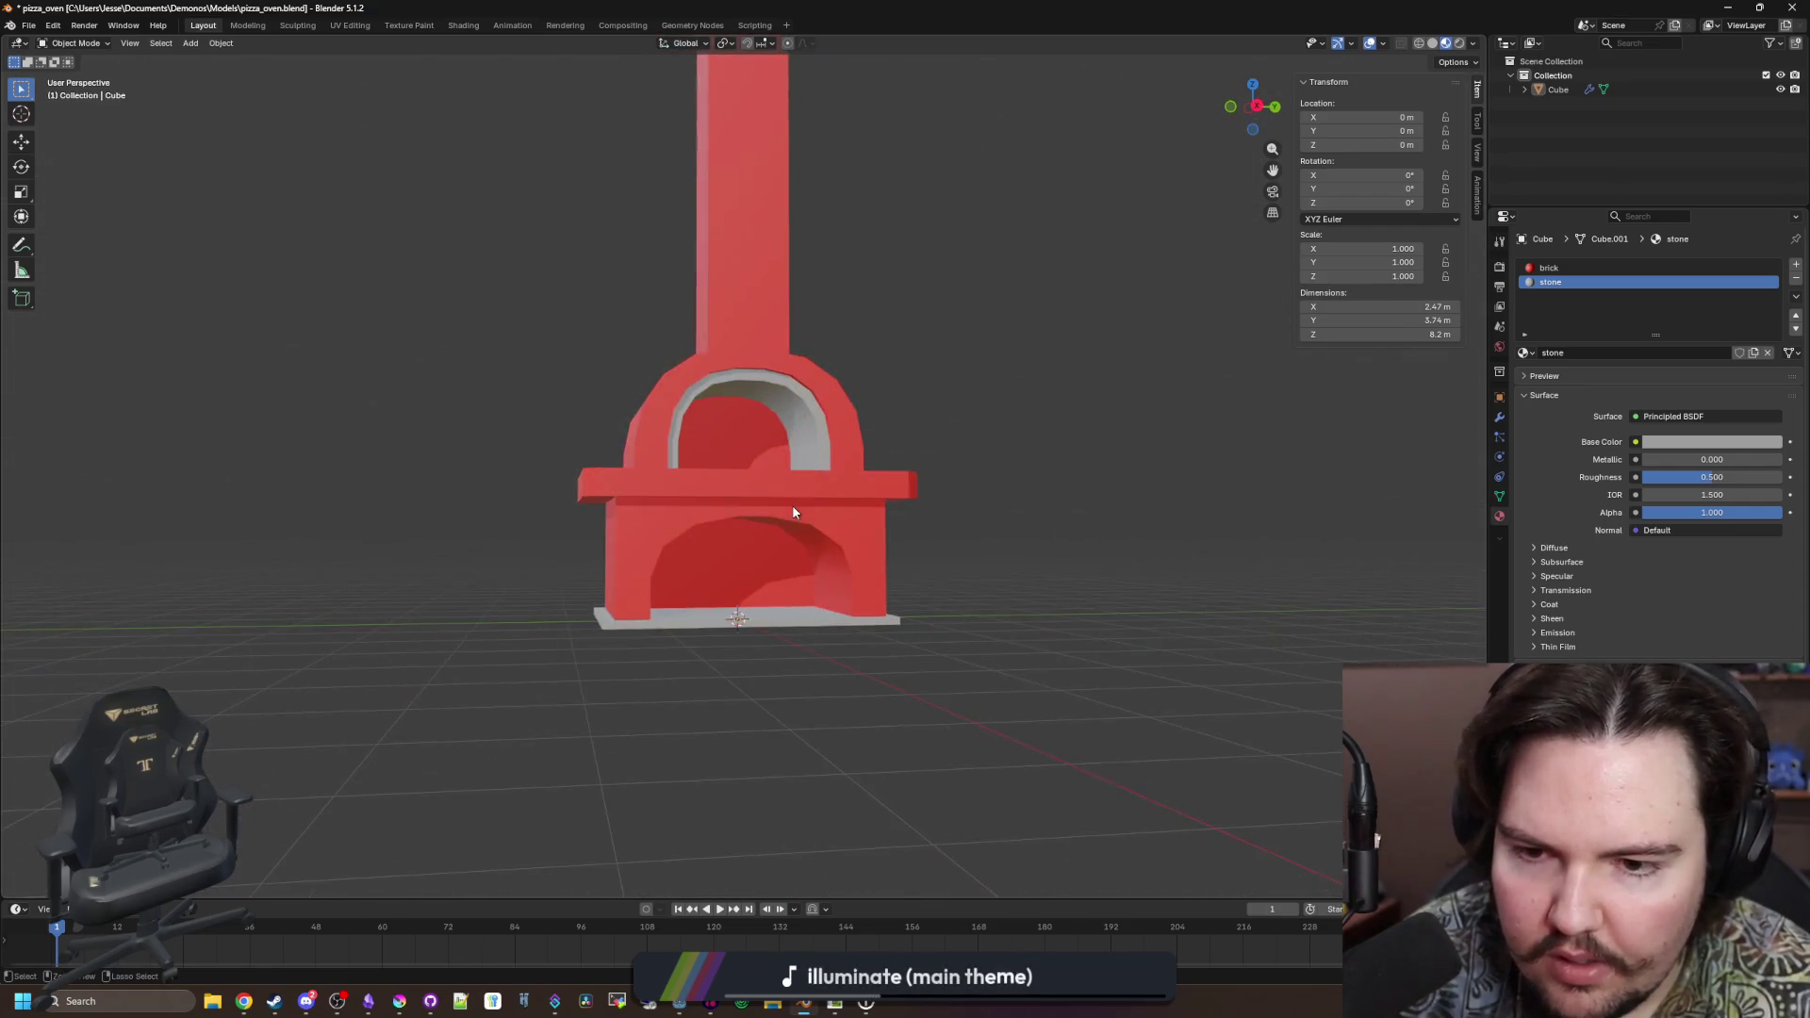
pyautogui.hotkey('ctrl', 's')
pyautogui.hotkey('alt', 'Tab')
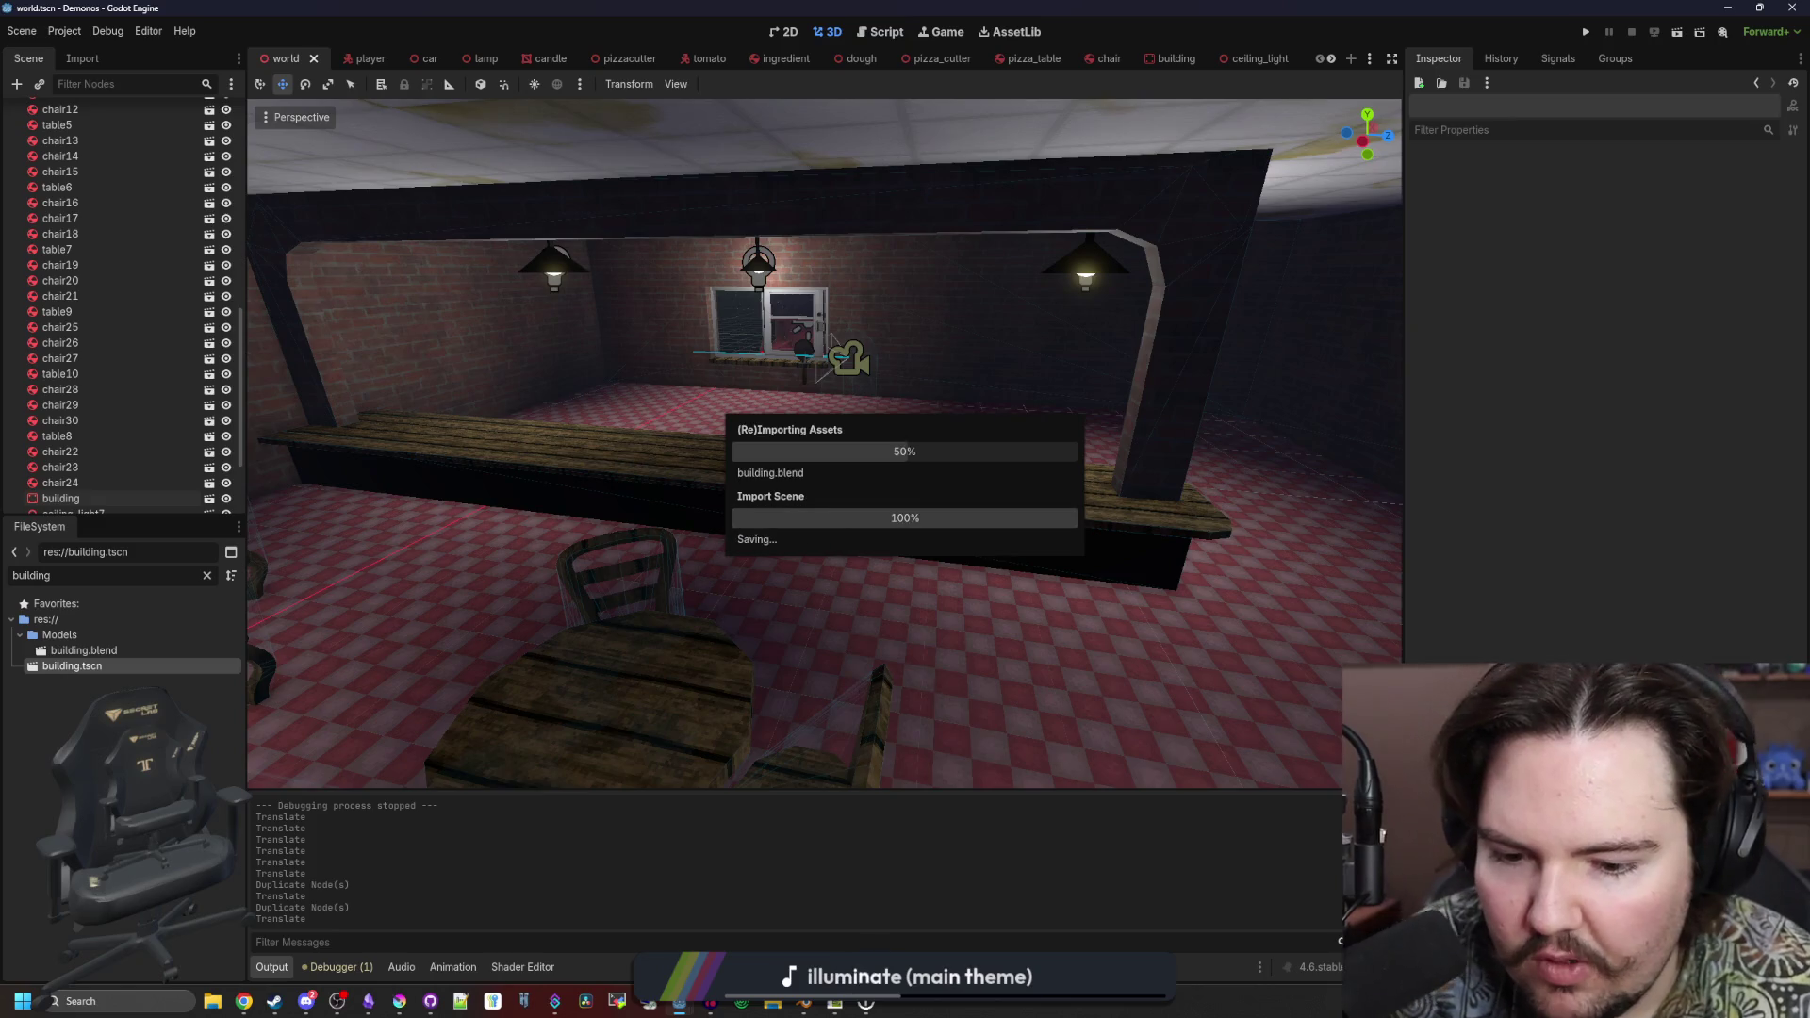
# - Filter the project files for 'pizza' and drag pizza_oven.blend into the scene
pyautogui.click(804, 1001)
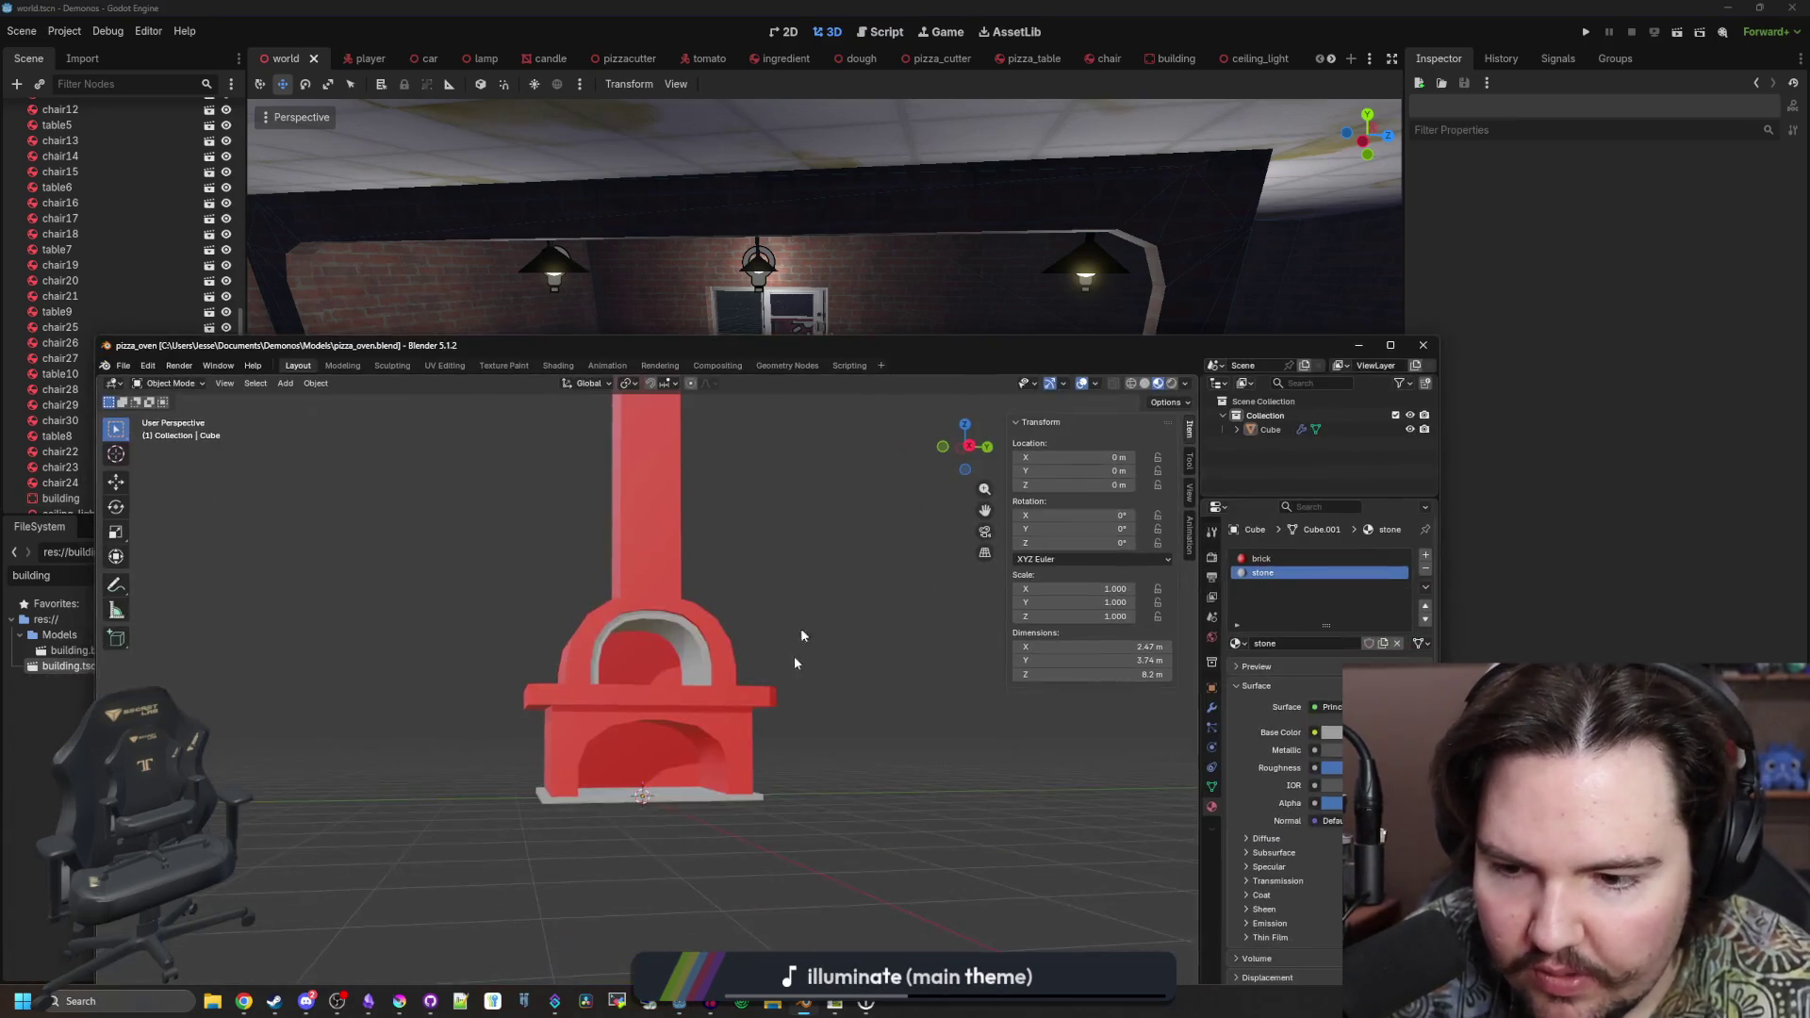
pyautogui.click(1361, 345)
pyautogui.scroll(3, 835, 379)
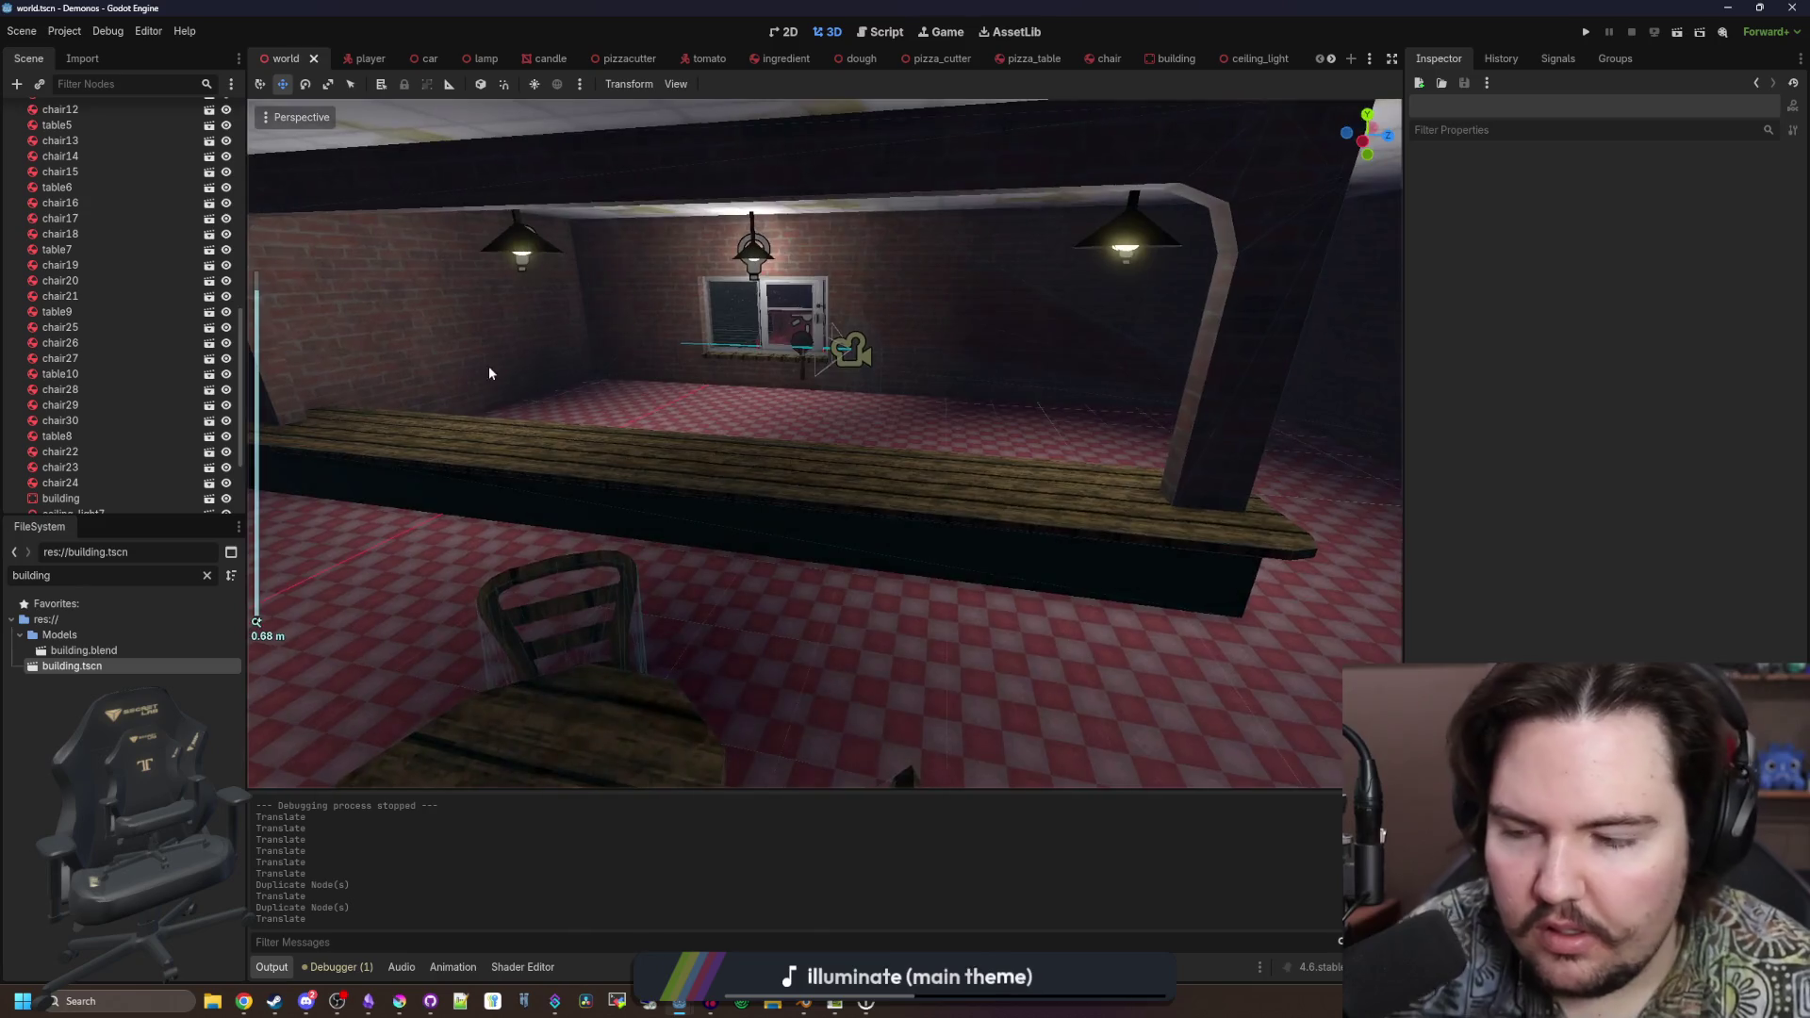
pyautogui.scroll(-3, 123, 452)
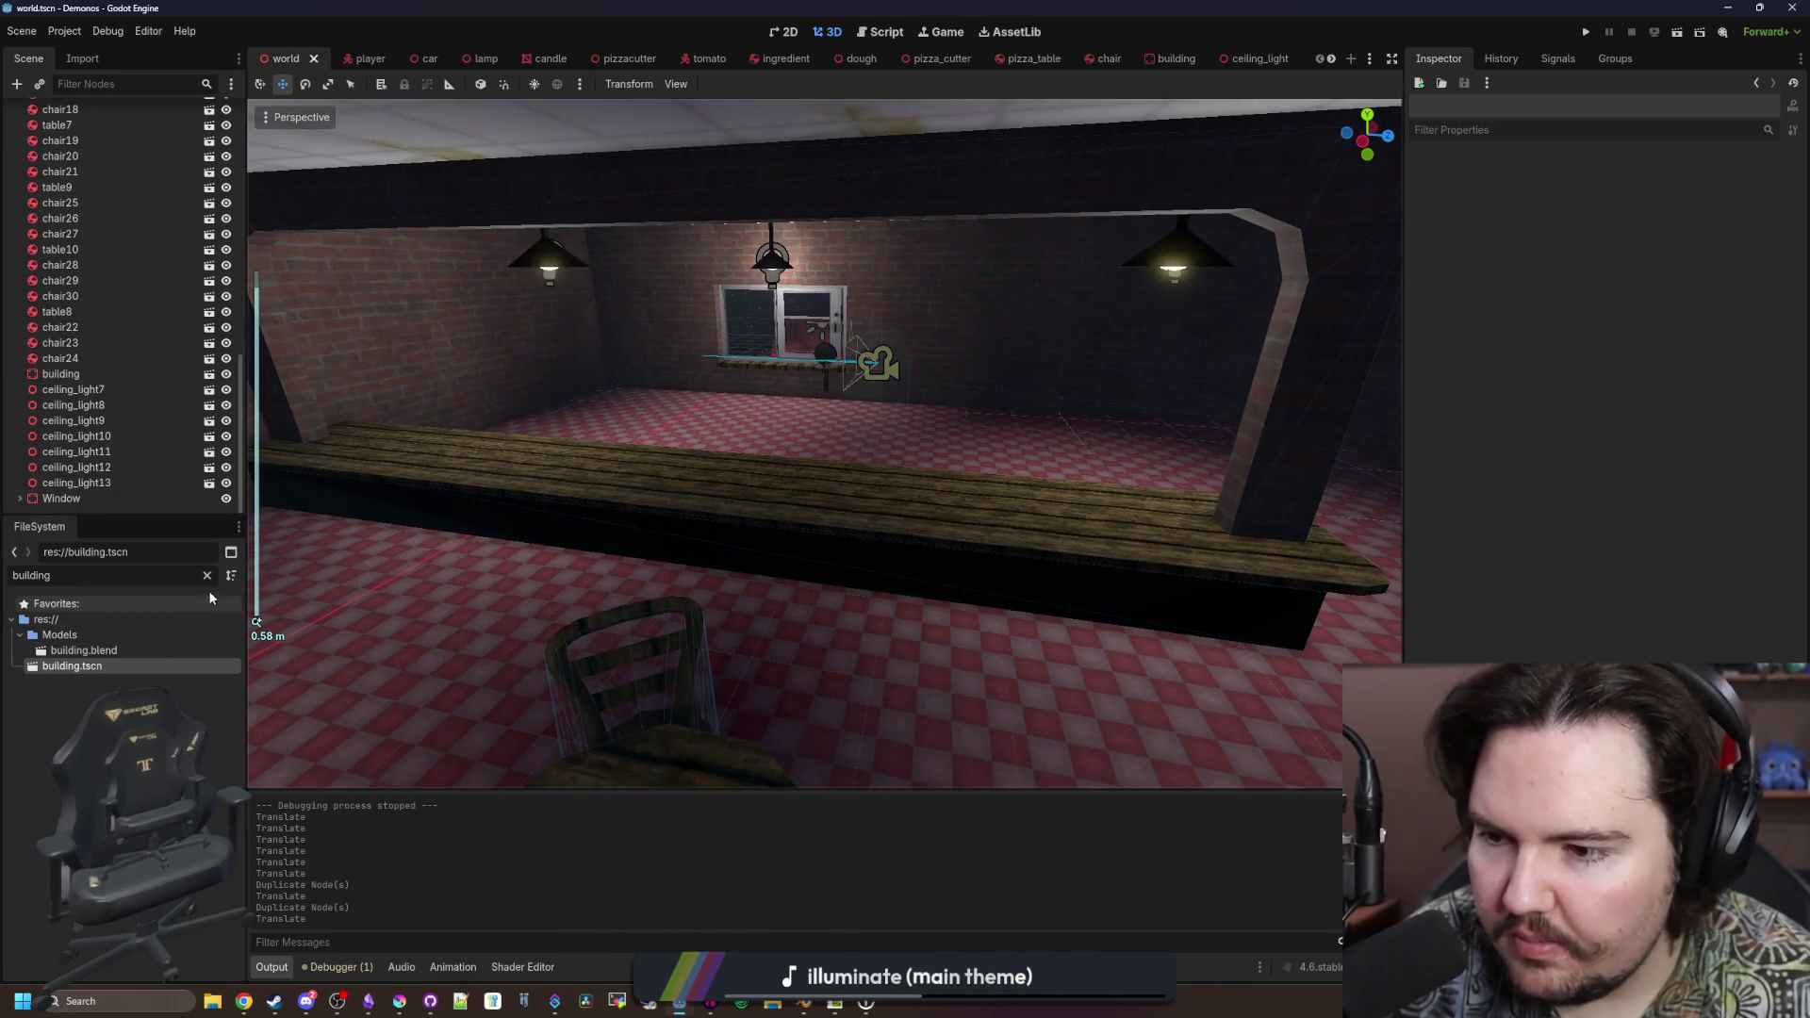
pyautogui.click(207, 576)
pyautogui.write('pizza')
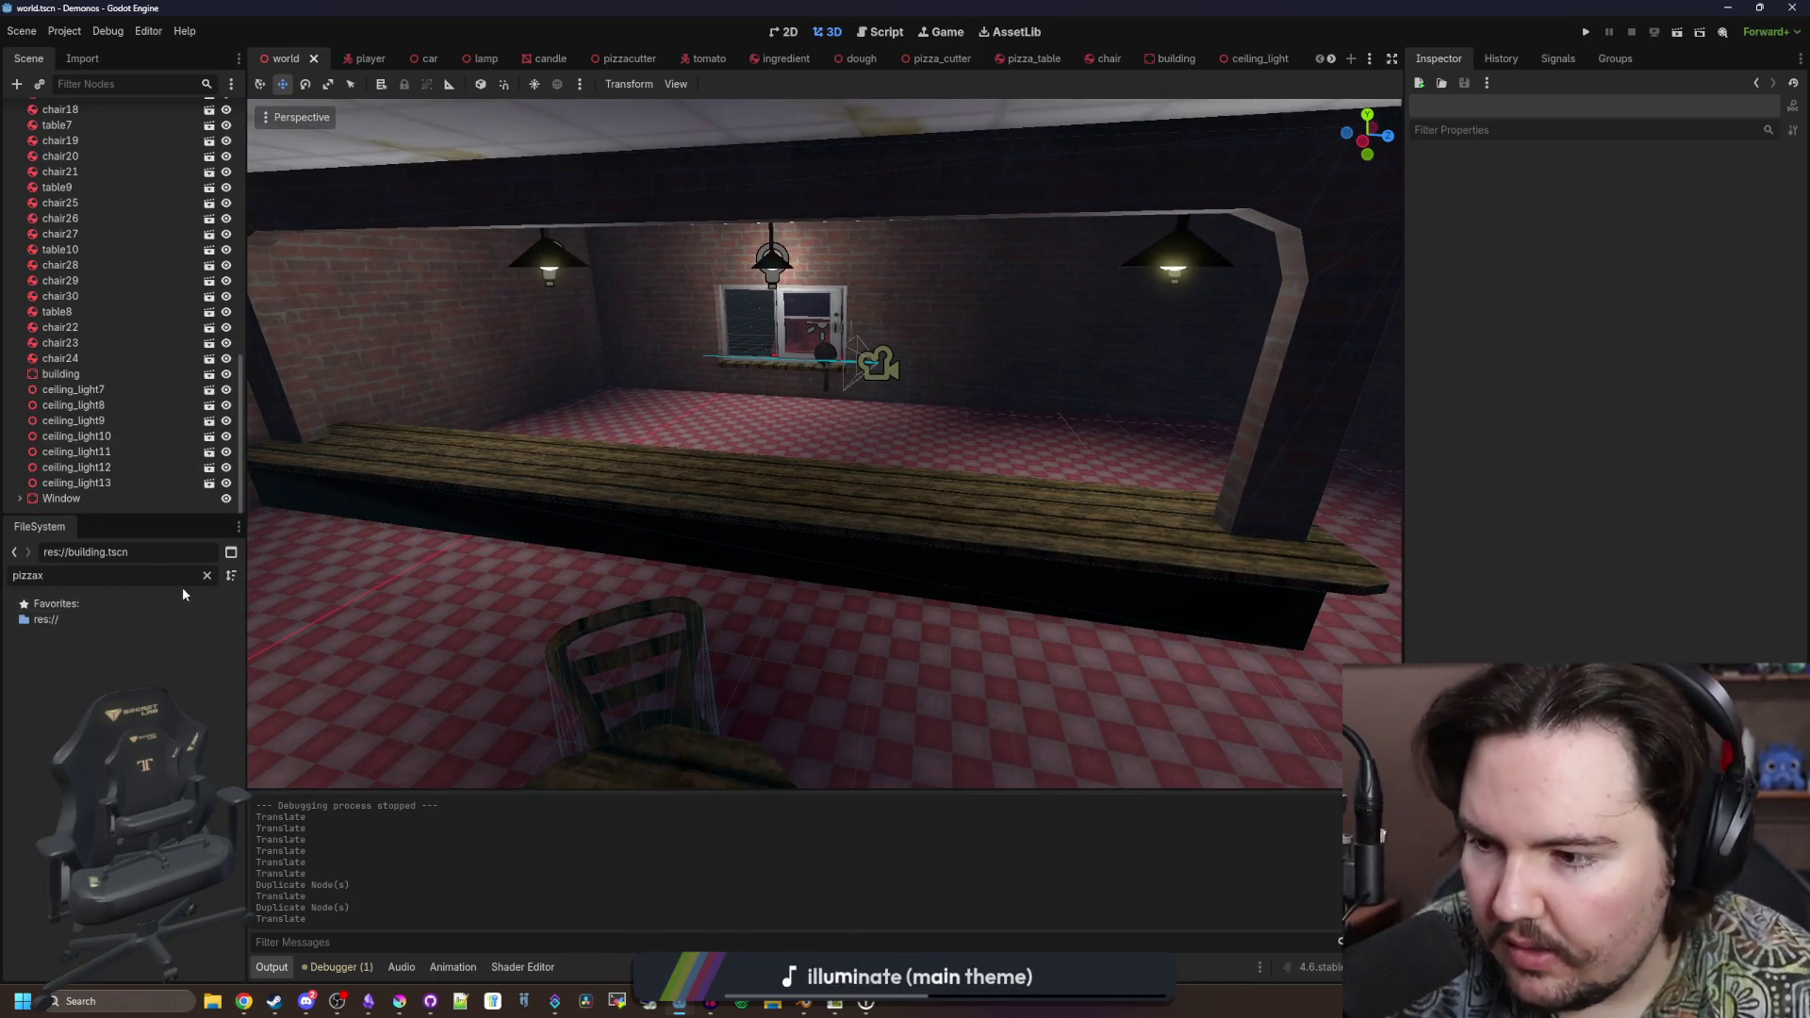
pyautogui.click(132, 667)
pyautogui.moveTo(118, 674)
pyautogui.mouseDown()
pyautogui.moveTo(791, 471)
pyautogui.moveTo(896, 452)
pyautogui.moveTo(935, 491)
pyautogui.mouseUp()
pyautogui.press('d')
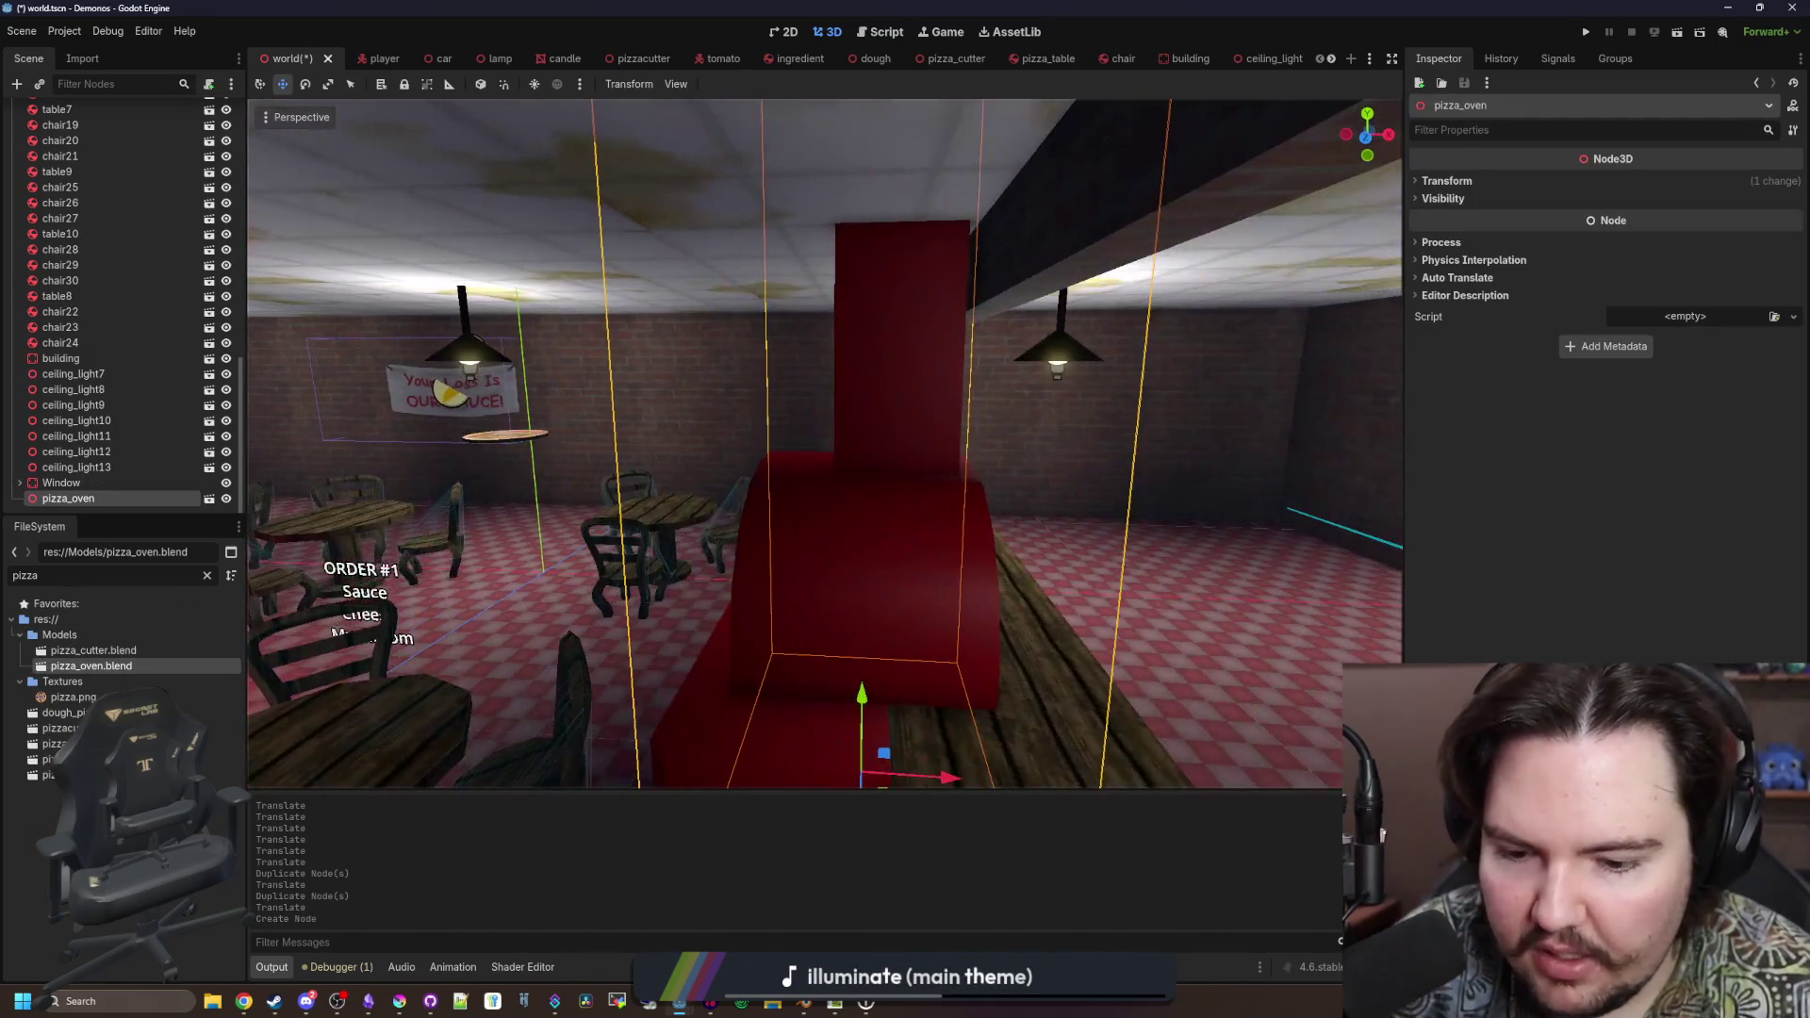
# - Scale the oven to 0.5 in Blender, save, and move it to the room's far end
pyautogui.click(813, 1005)
pyautogui.press('a')
pyautogui.press('s')
pyautogui.click(792, 751)
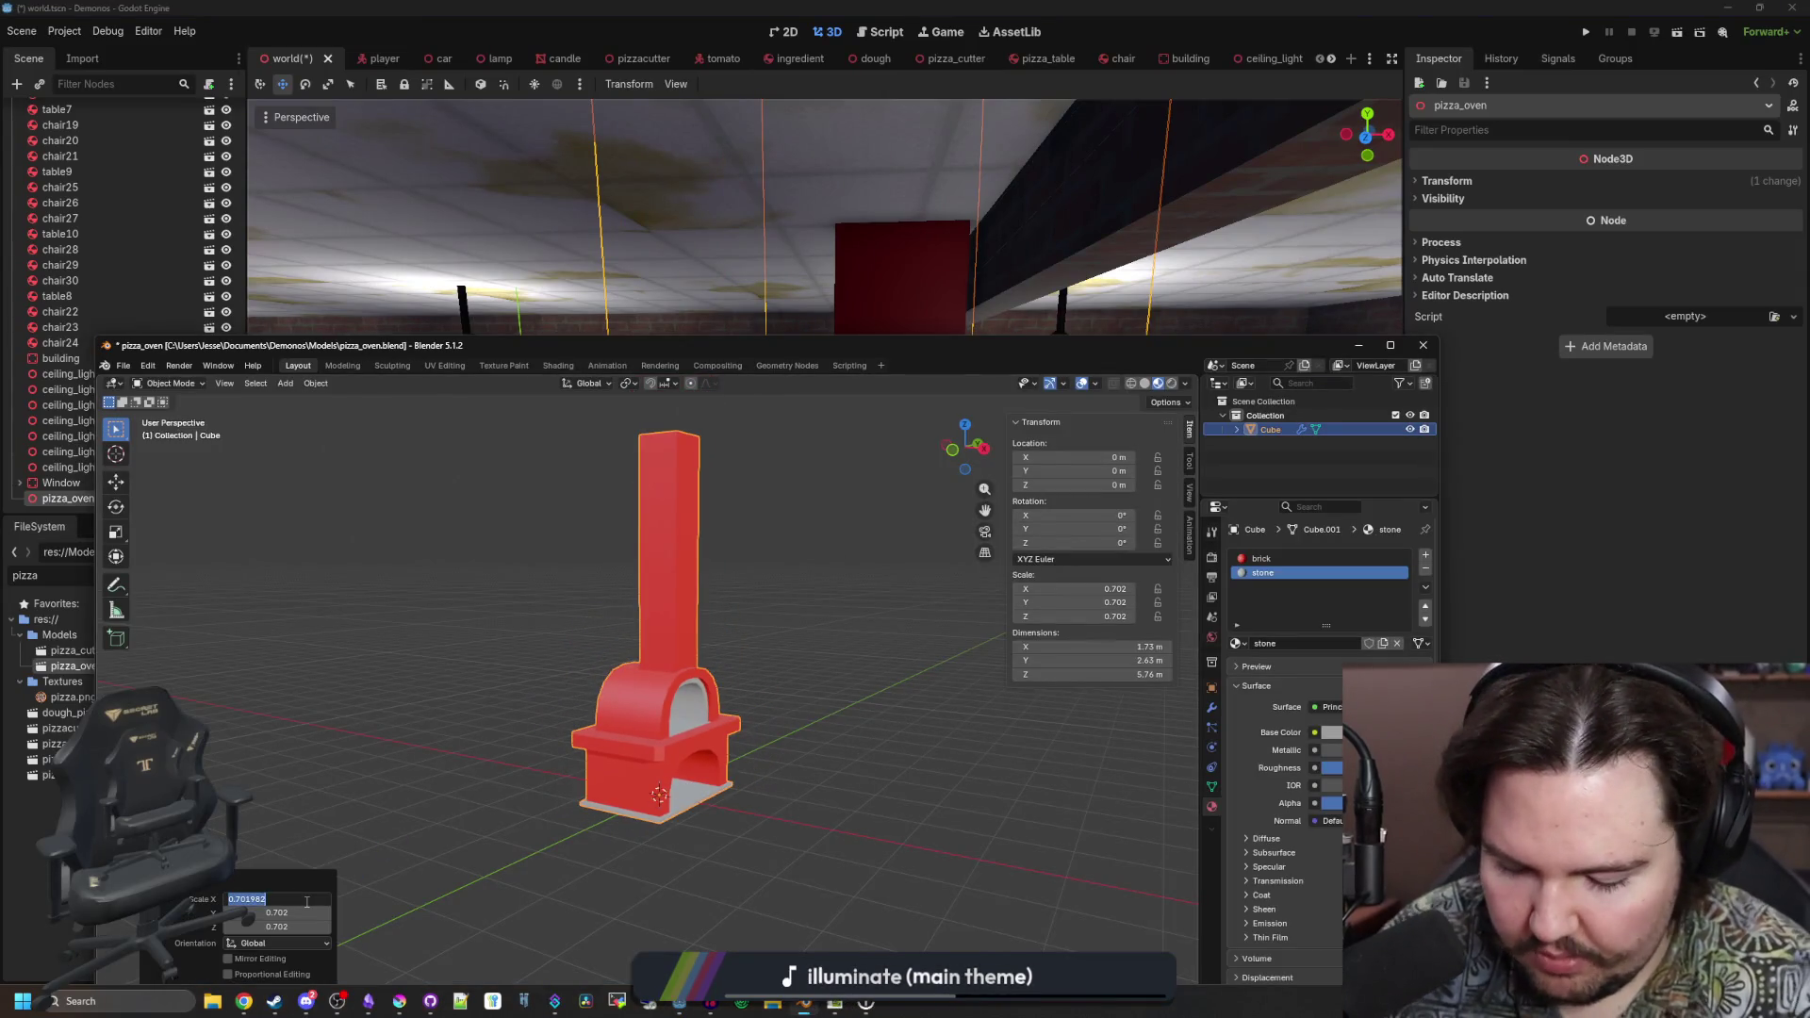
pyautogui.write('0.5')
pyautogui.press('Return')
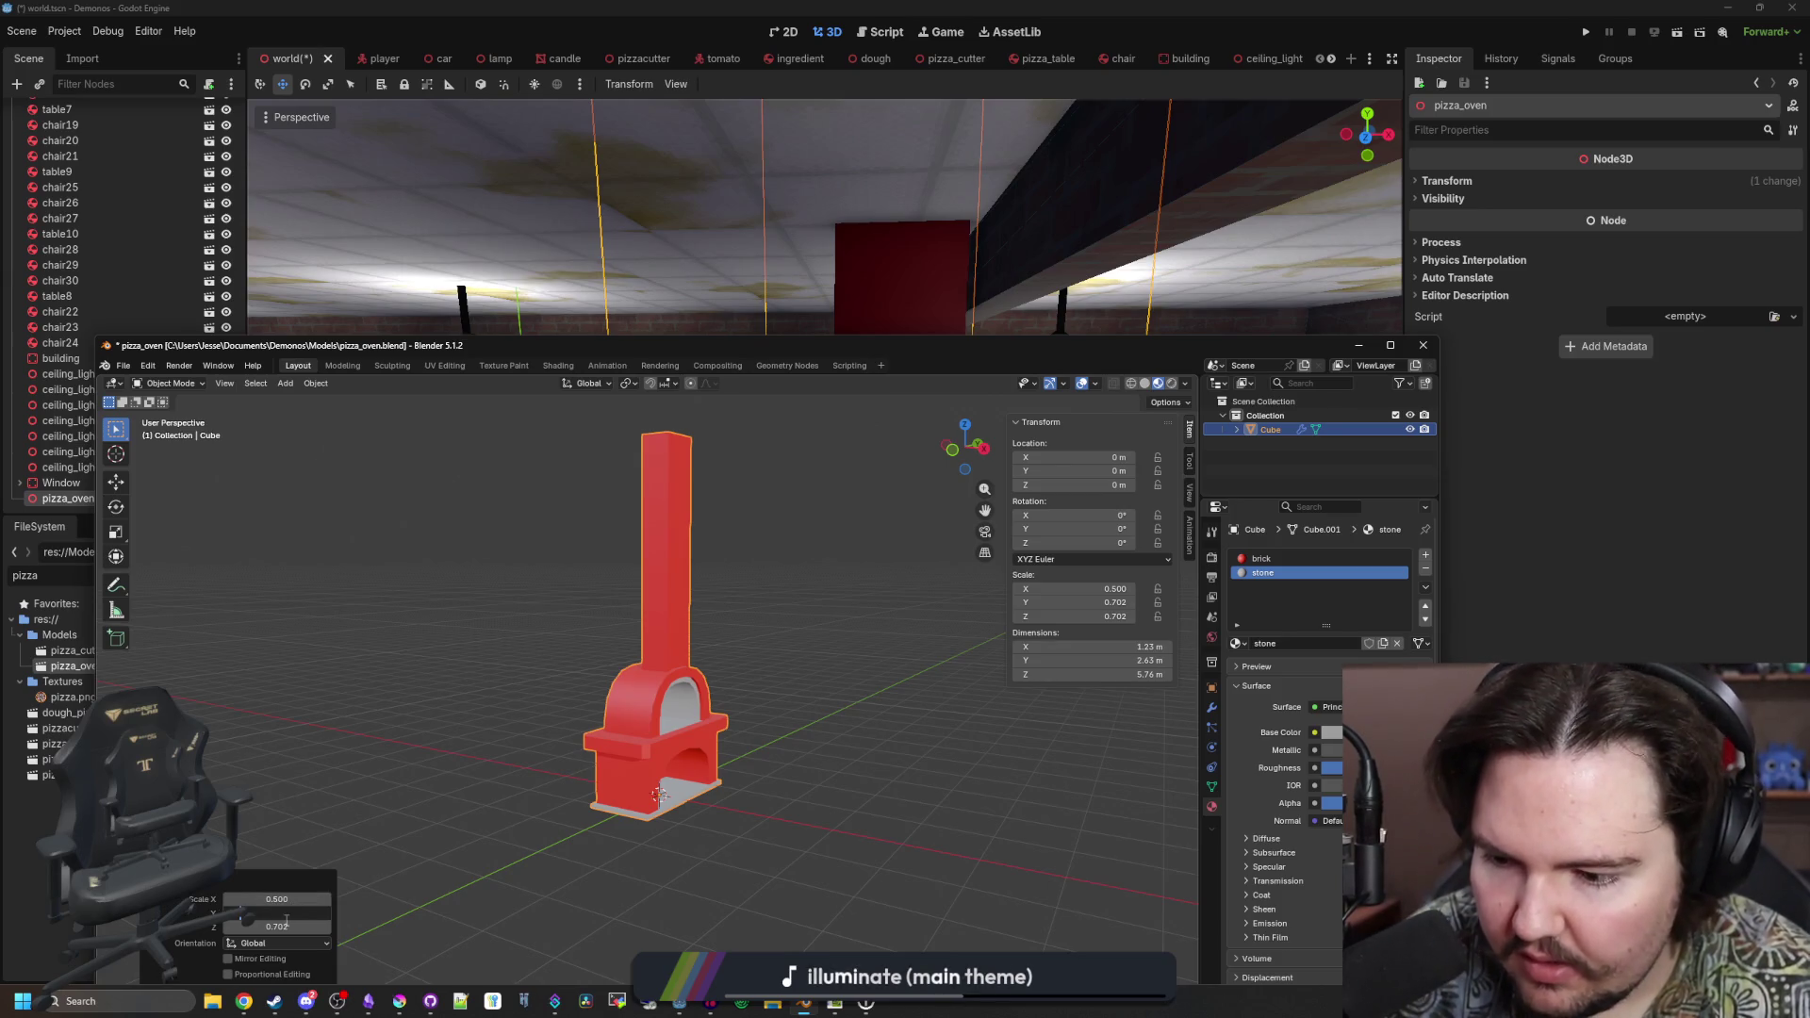
pyautogui.moveTo(288, 919); pyautogui.dragTo(283, 929)
pyautogui.click(524, 705)
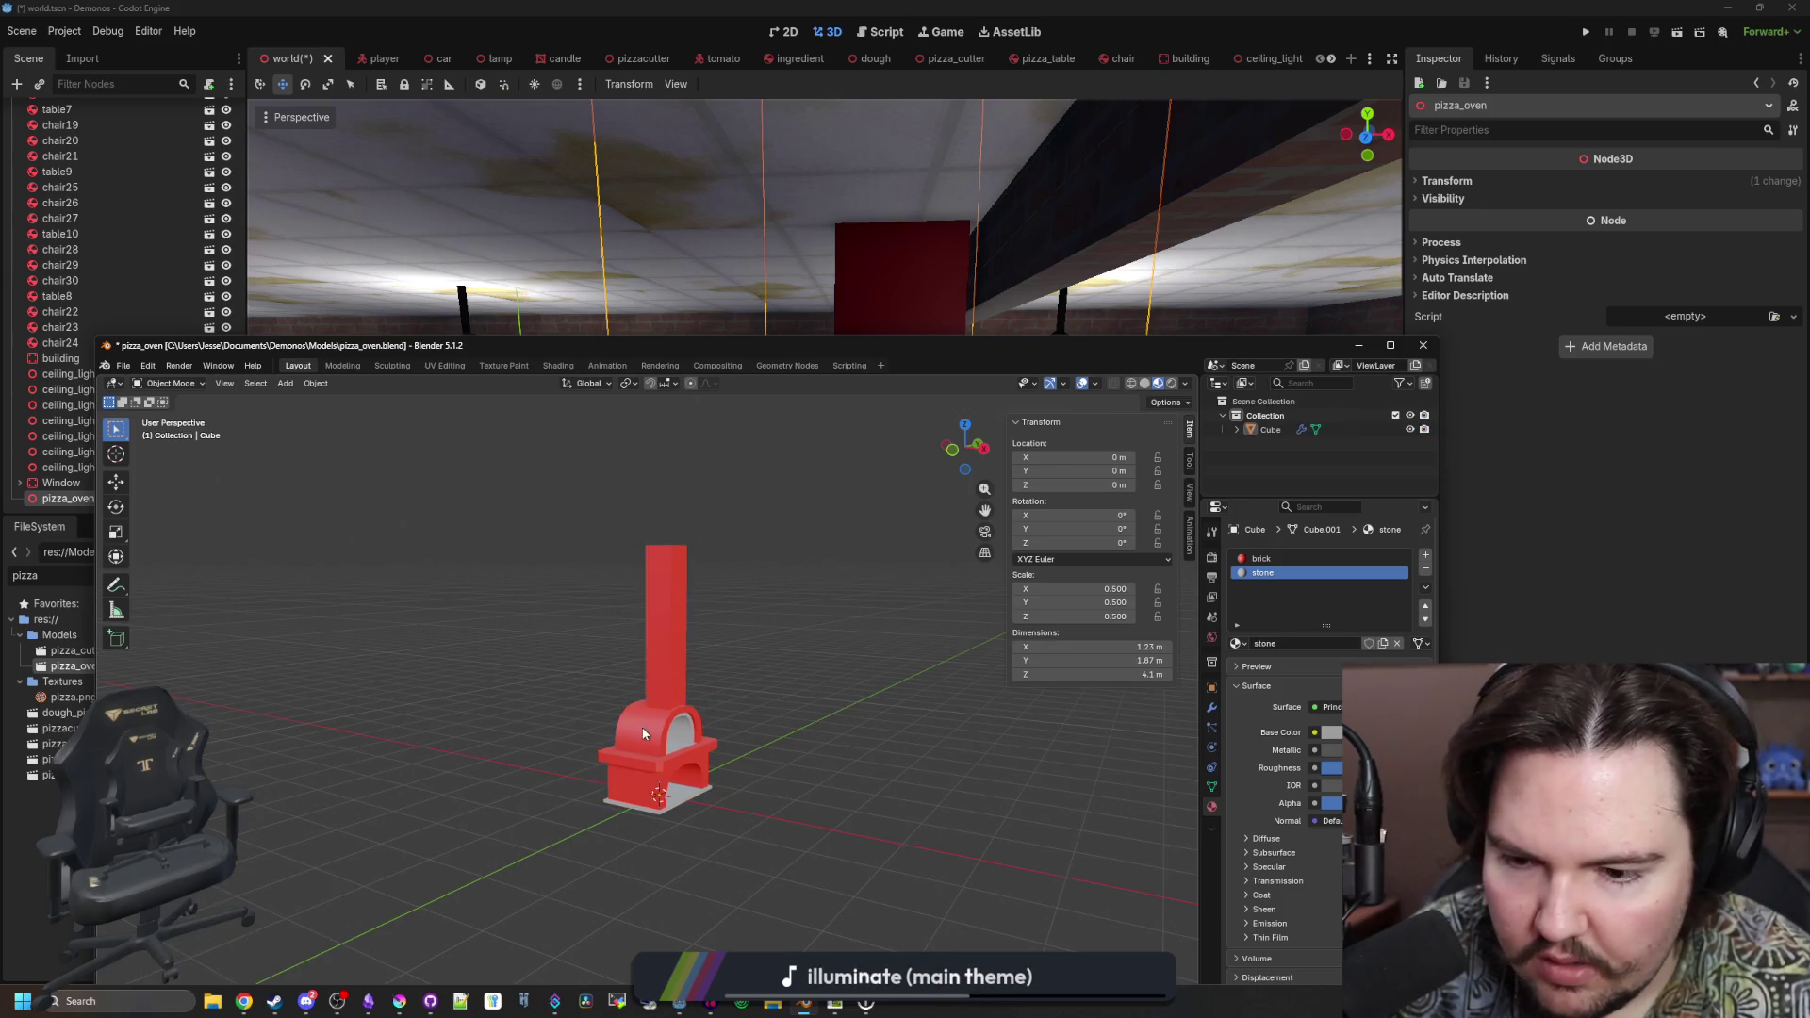
pyautogui.rightClick(647, 728)
pyautogui.hotkey('ctrl', 's')
pyautogui.click(1358, 345)
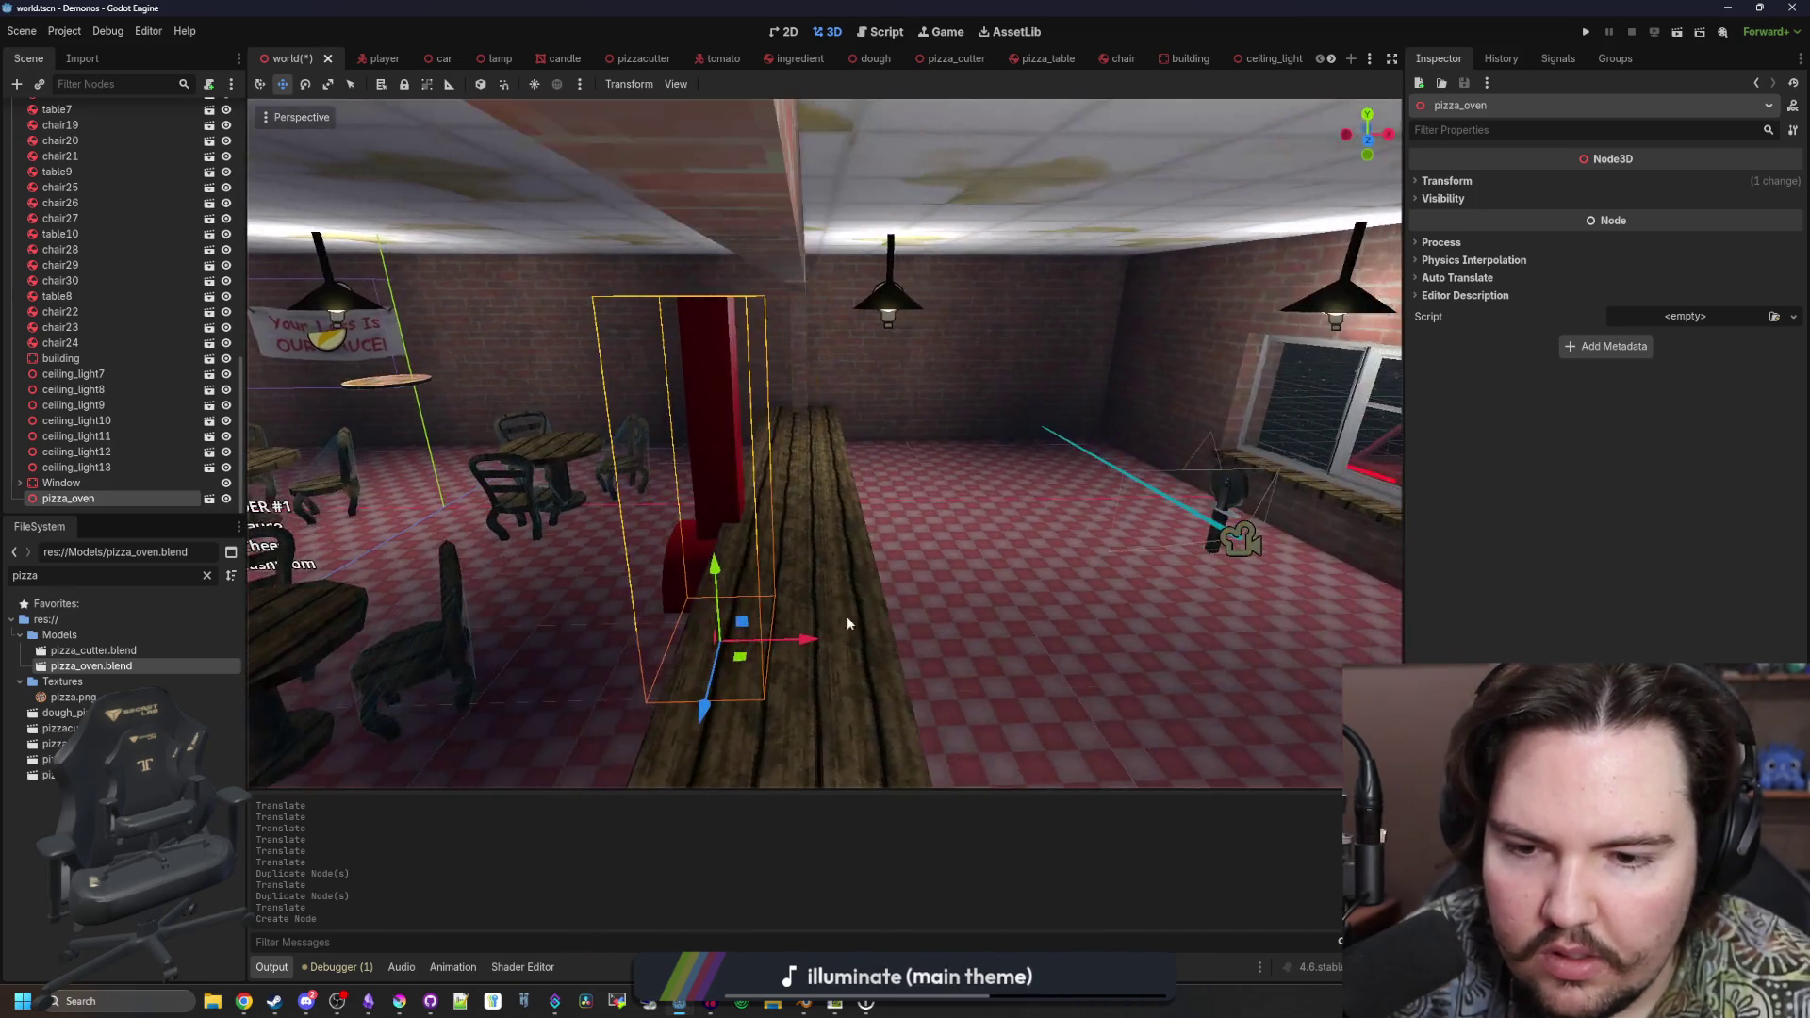
pyautogui.moveTo(846, 615); pyautogui.dragTo(801, 564)
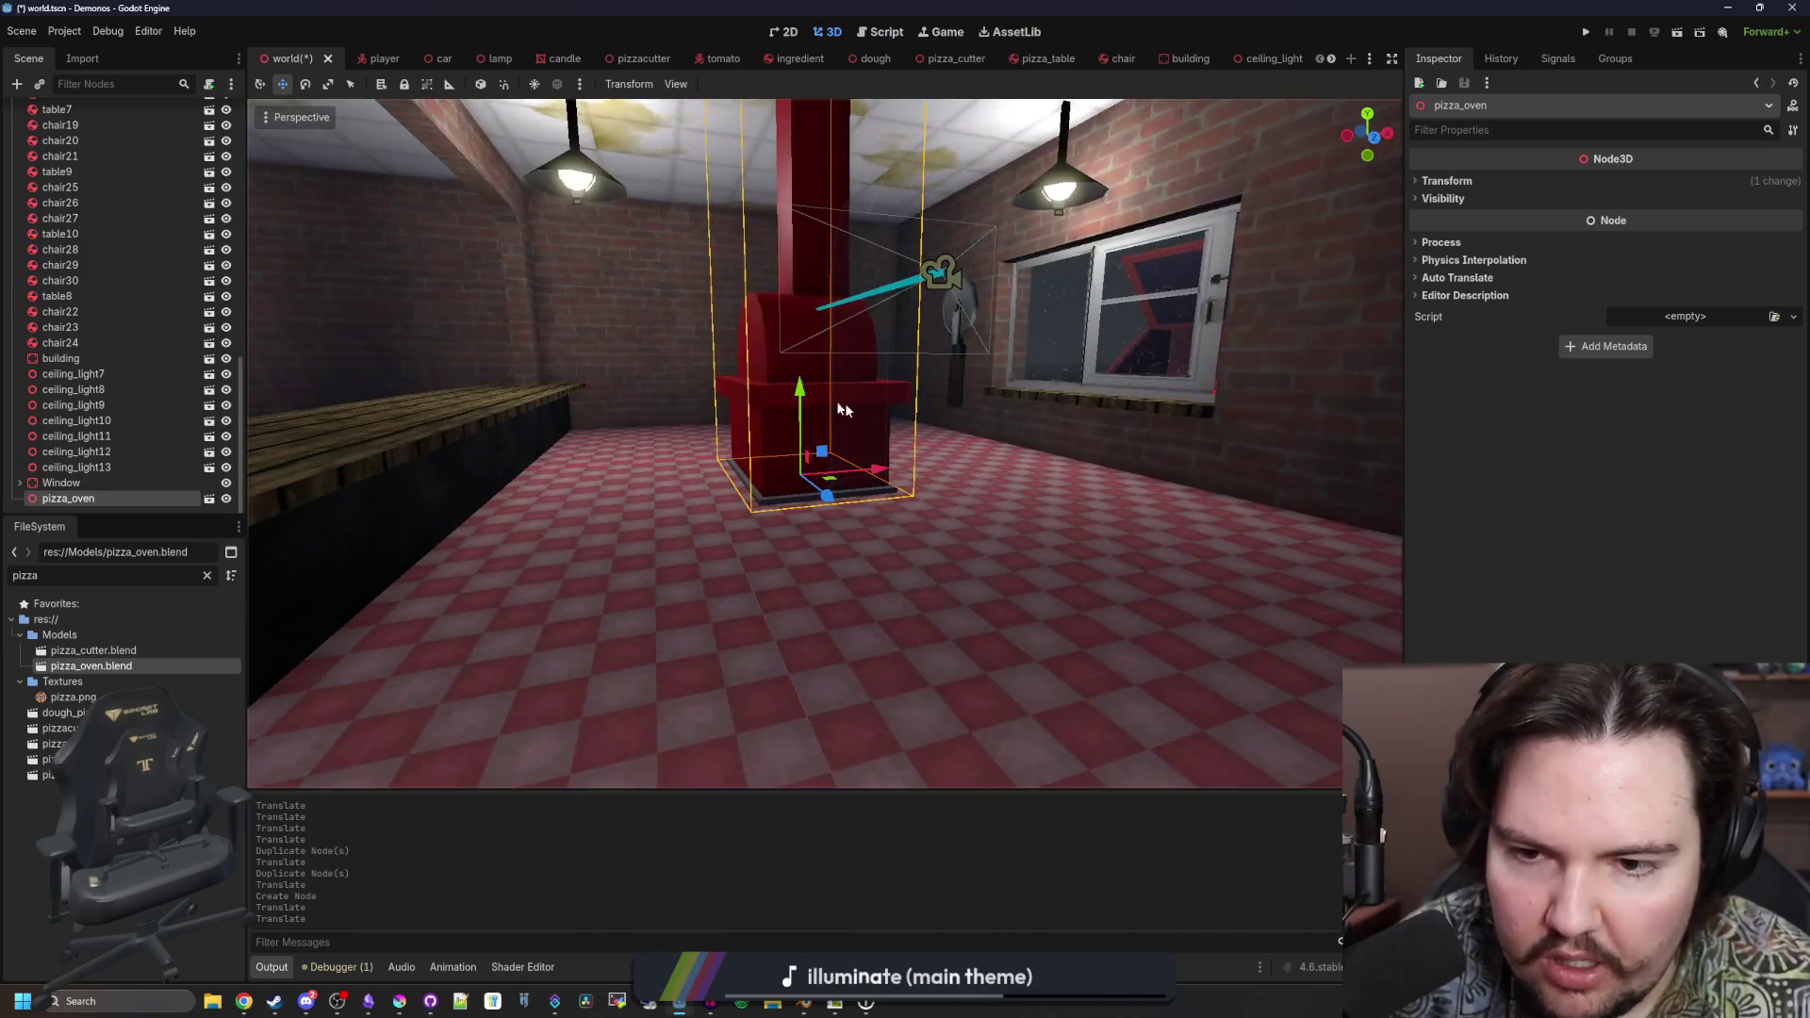
pyautogui.moveTo(802, 406); pyautogui.dragTo(763, 422)
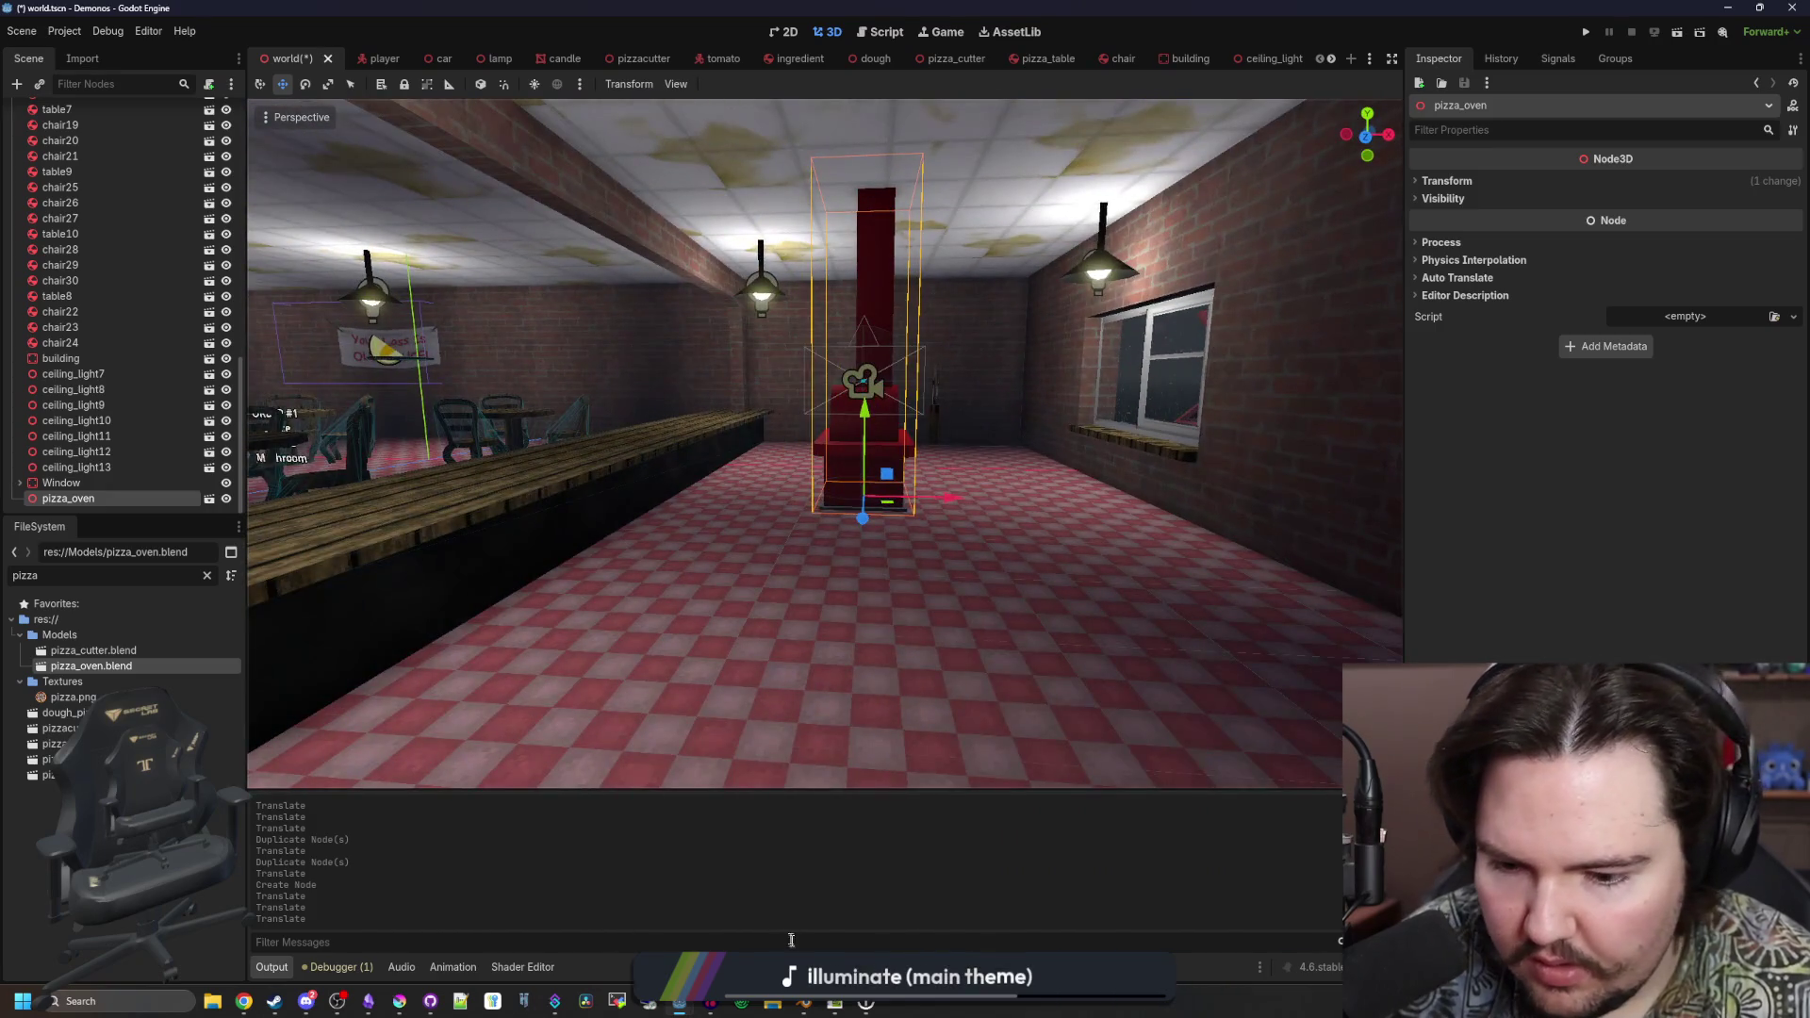
# - Rescale the oven by 1.5 on X, Y and Z, apply the scale and save
pyautogui.click(809, 1003)
pyautogui.press('s')
pyautogui.click(778, 773)
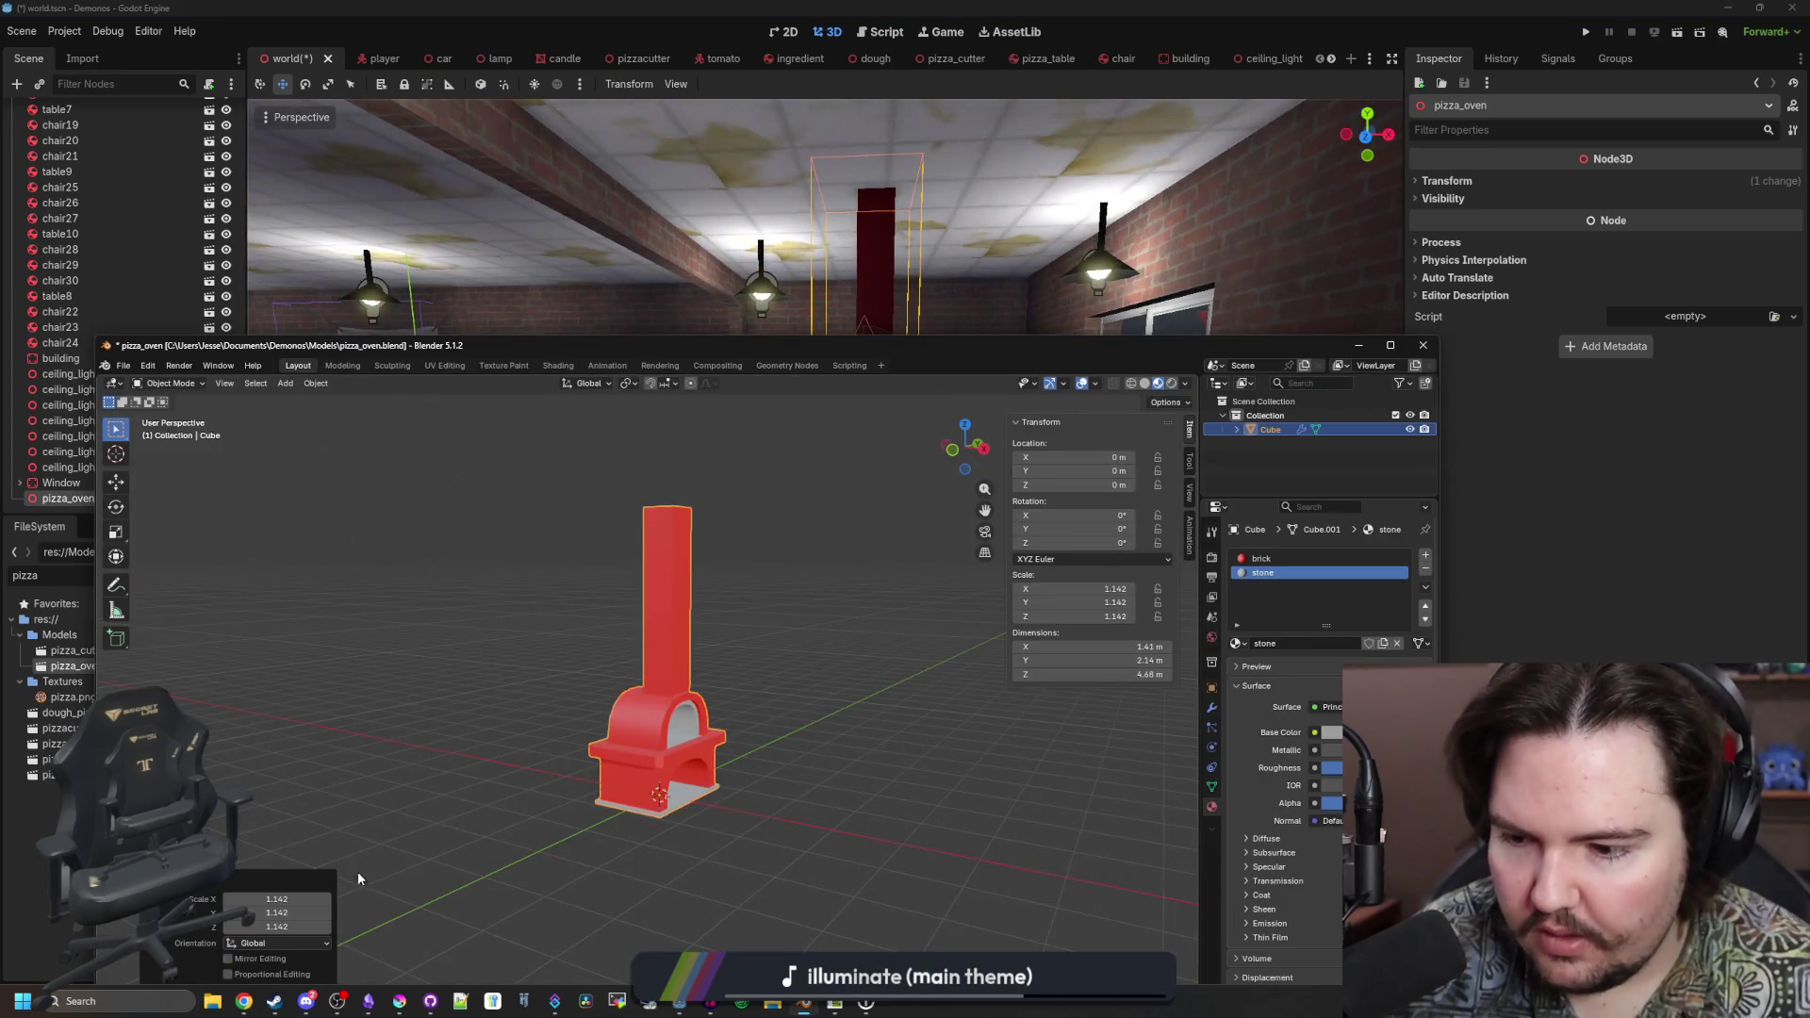
pyautogui.write('1.5')
pyautogui.press('Return')
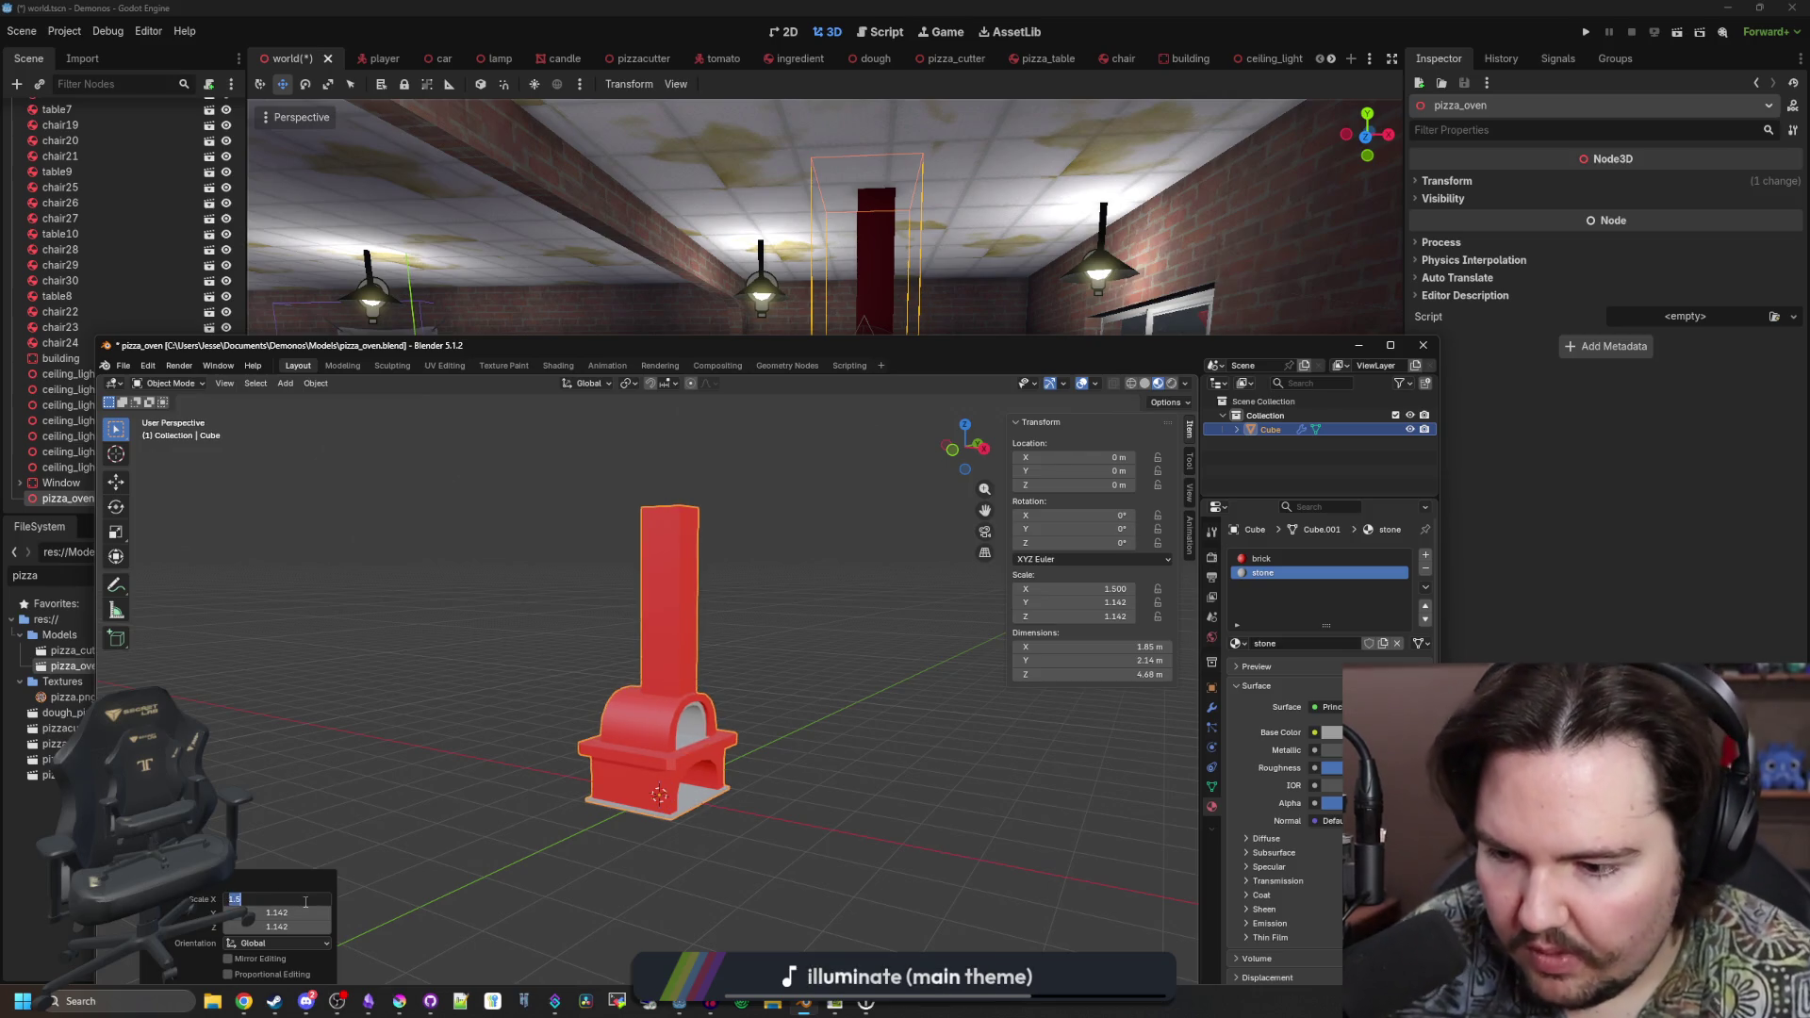
pyautogui.hotkey('ctrl', 'c')
pyautogui.press('Return')
pyautogui.hotkey('ctrl', 'v')
pyautogui.press('Return')
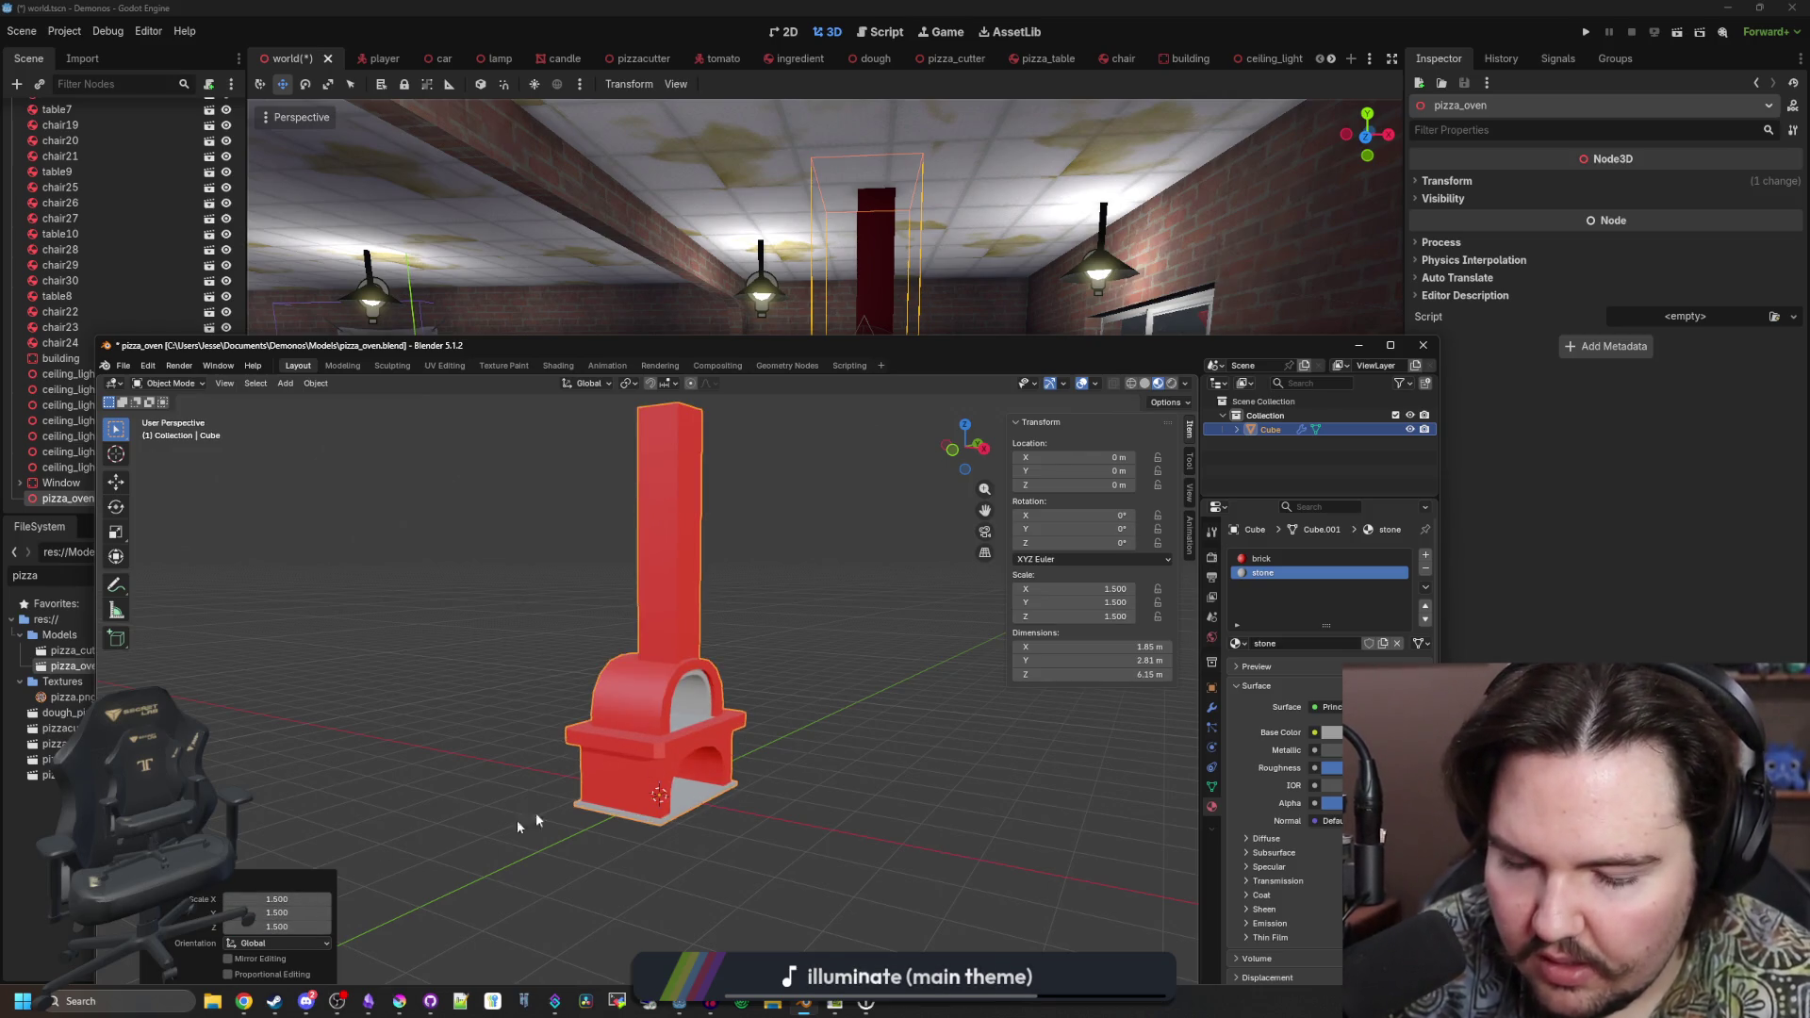
pyautogui.click(777, 754)
pyautogui.click(686, 724)
pyautogui.hotkey('ctrl', 'a')
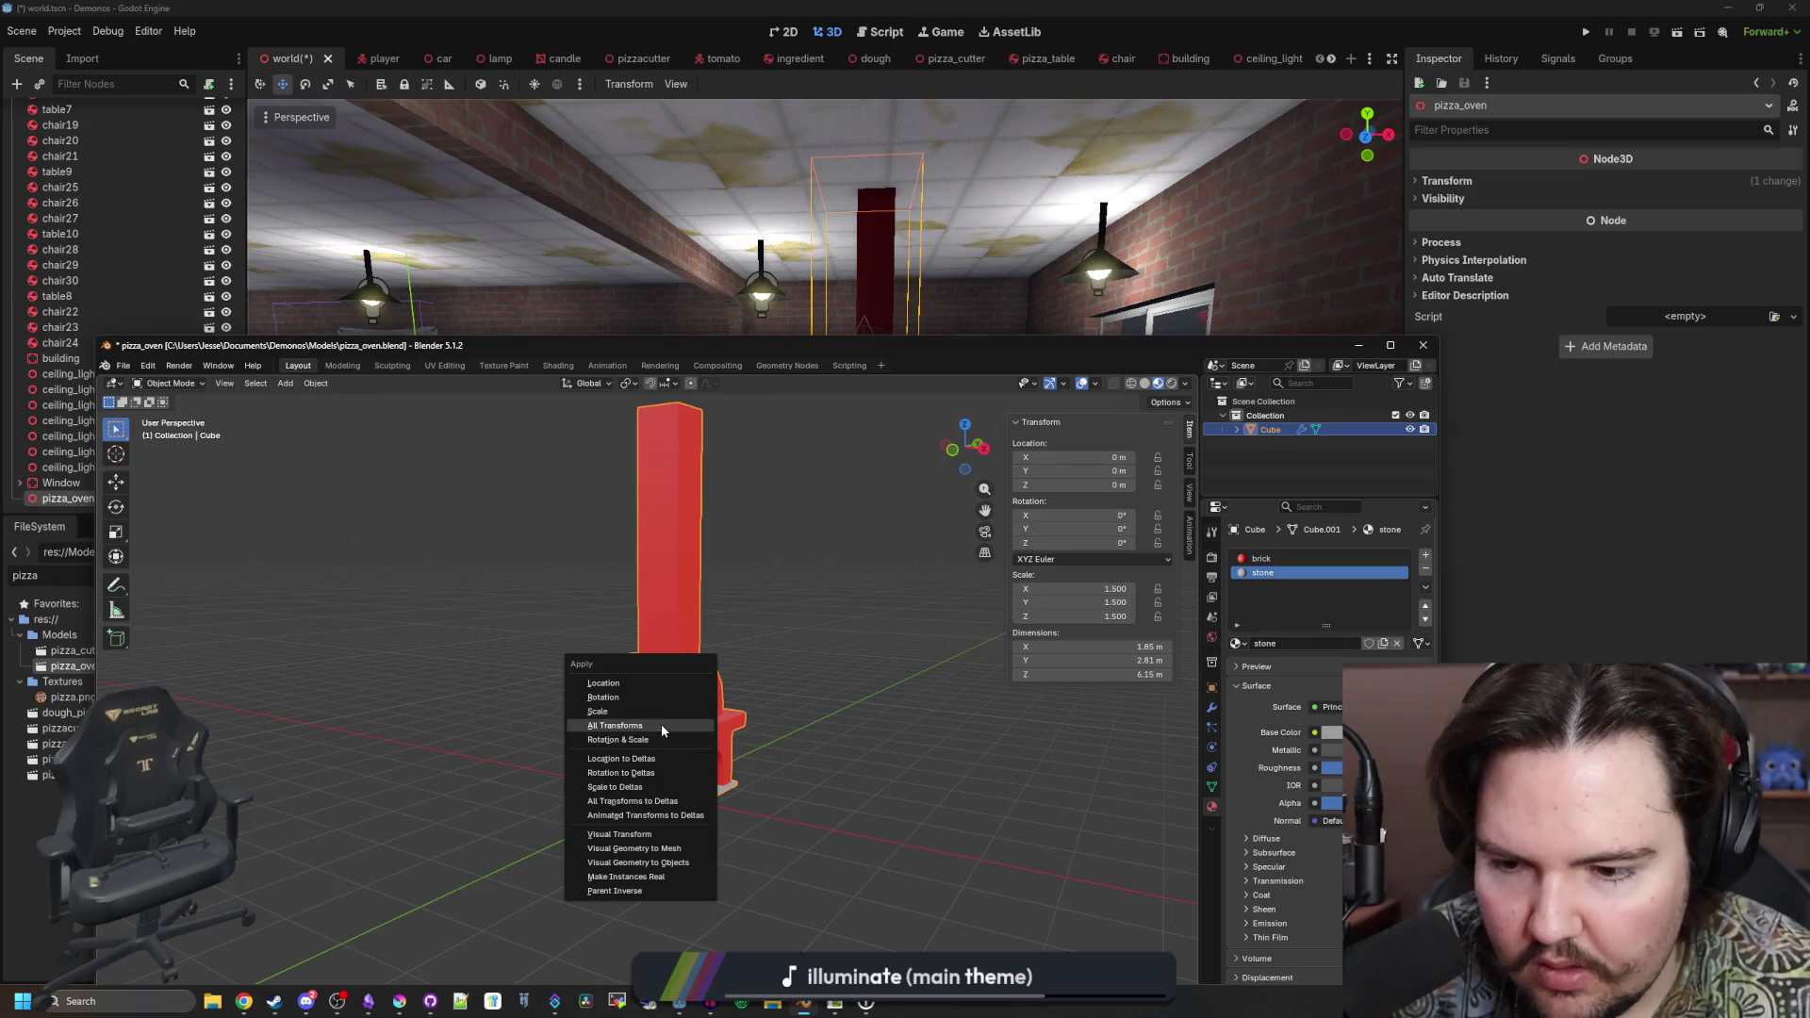
pyautogui.click(660, 724)
pyautogui.hotkey('ctrl', 's')
pyautogui.hotkey('alt', 'Tab')
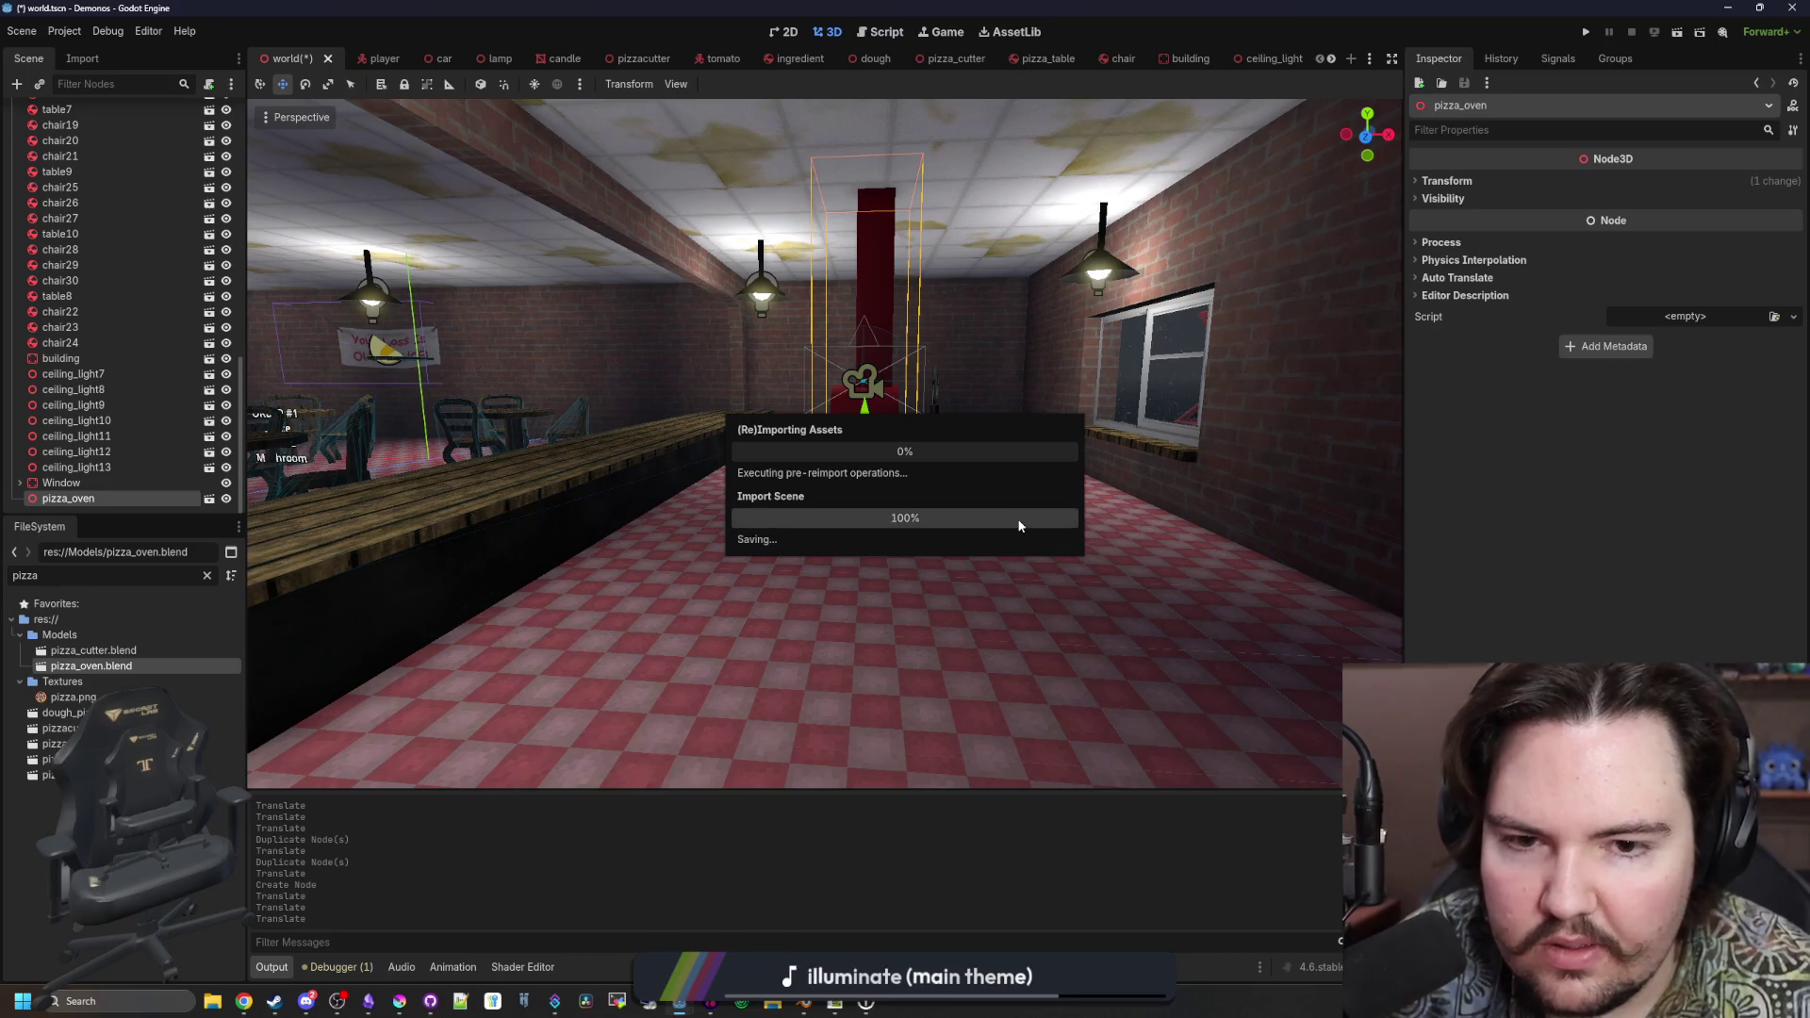
# - Rotate the oven 180° around Z, apply the rotation and save the model
pyautogui.moveTo(1048, 595)
pyautogui.mouseDown()
pyautogui.moveTo(848, 575)
pyautogui.moveTo(990, 557)
pyautogui.moveTo(849, 565)
pyautogui.mouseUp()
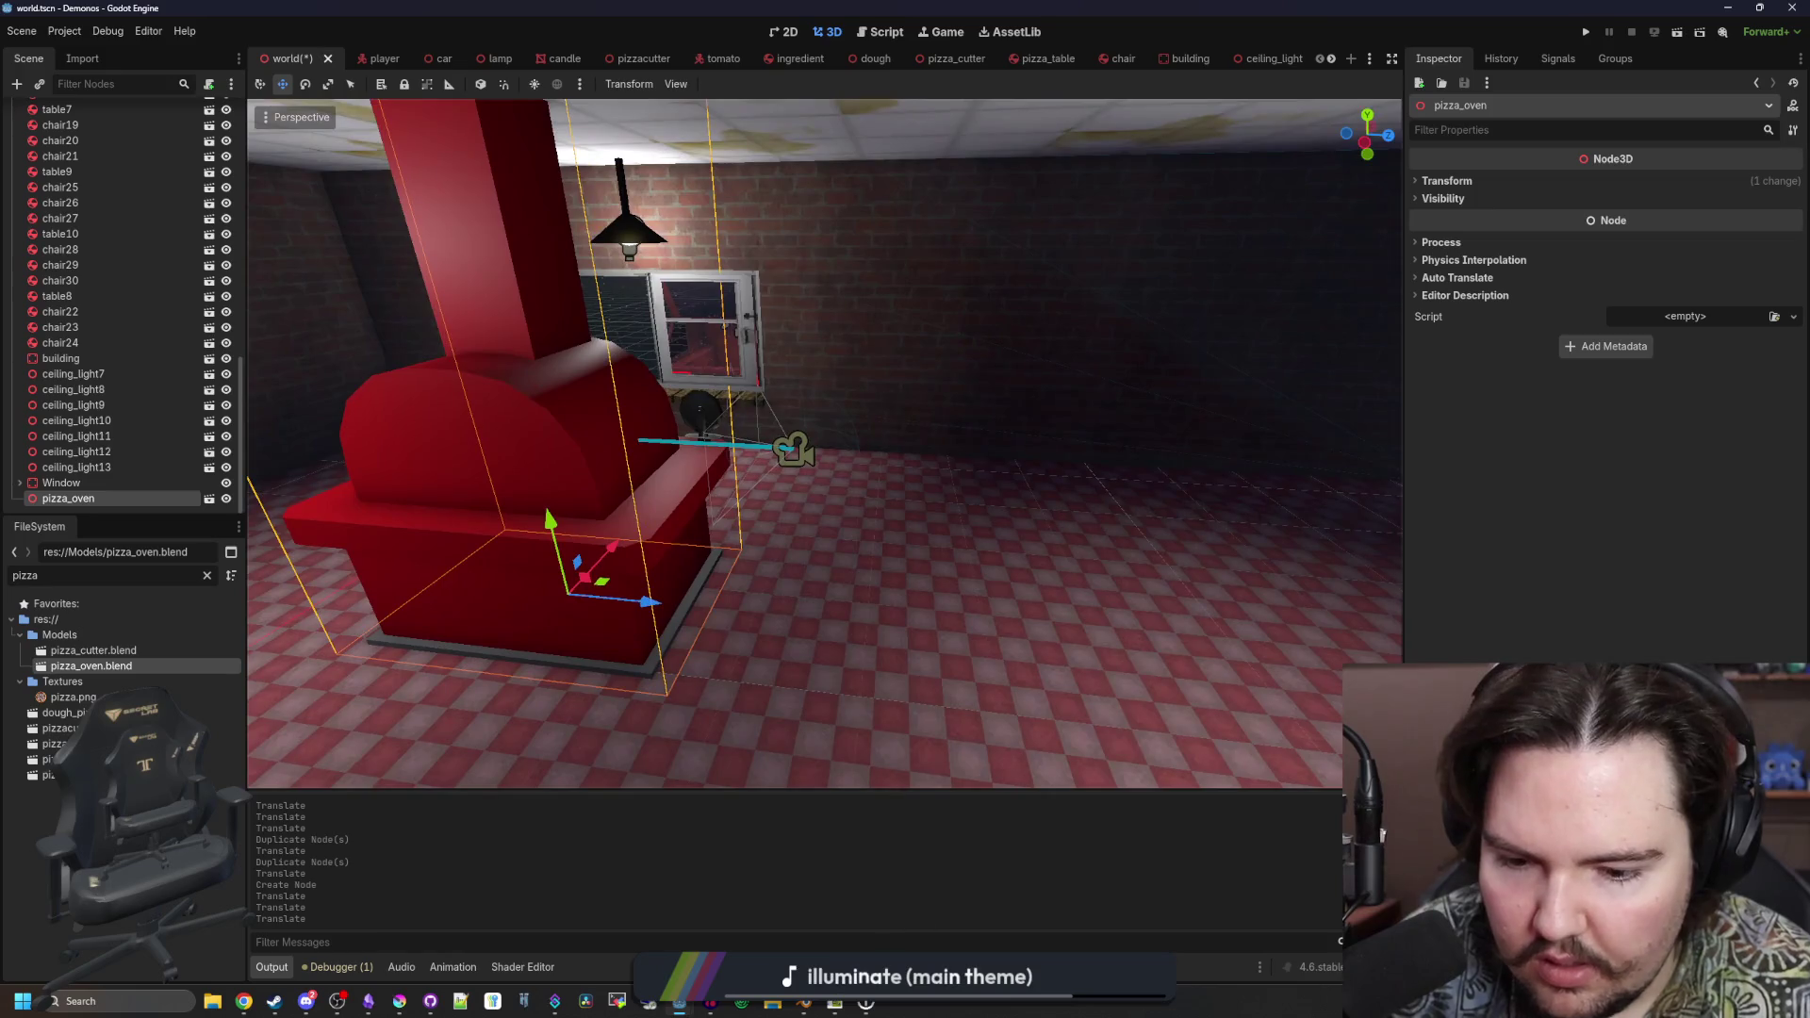
pyautogui.hotkey('alt', 'Tab')
pyautogui.click(731, 726)
pyautogui.rightClick(669, 566)
pyautogui.press('Escape')
pyautogui.press('r')
pyautogui.press('z')
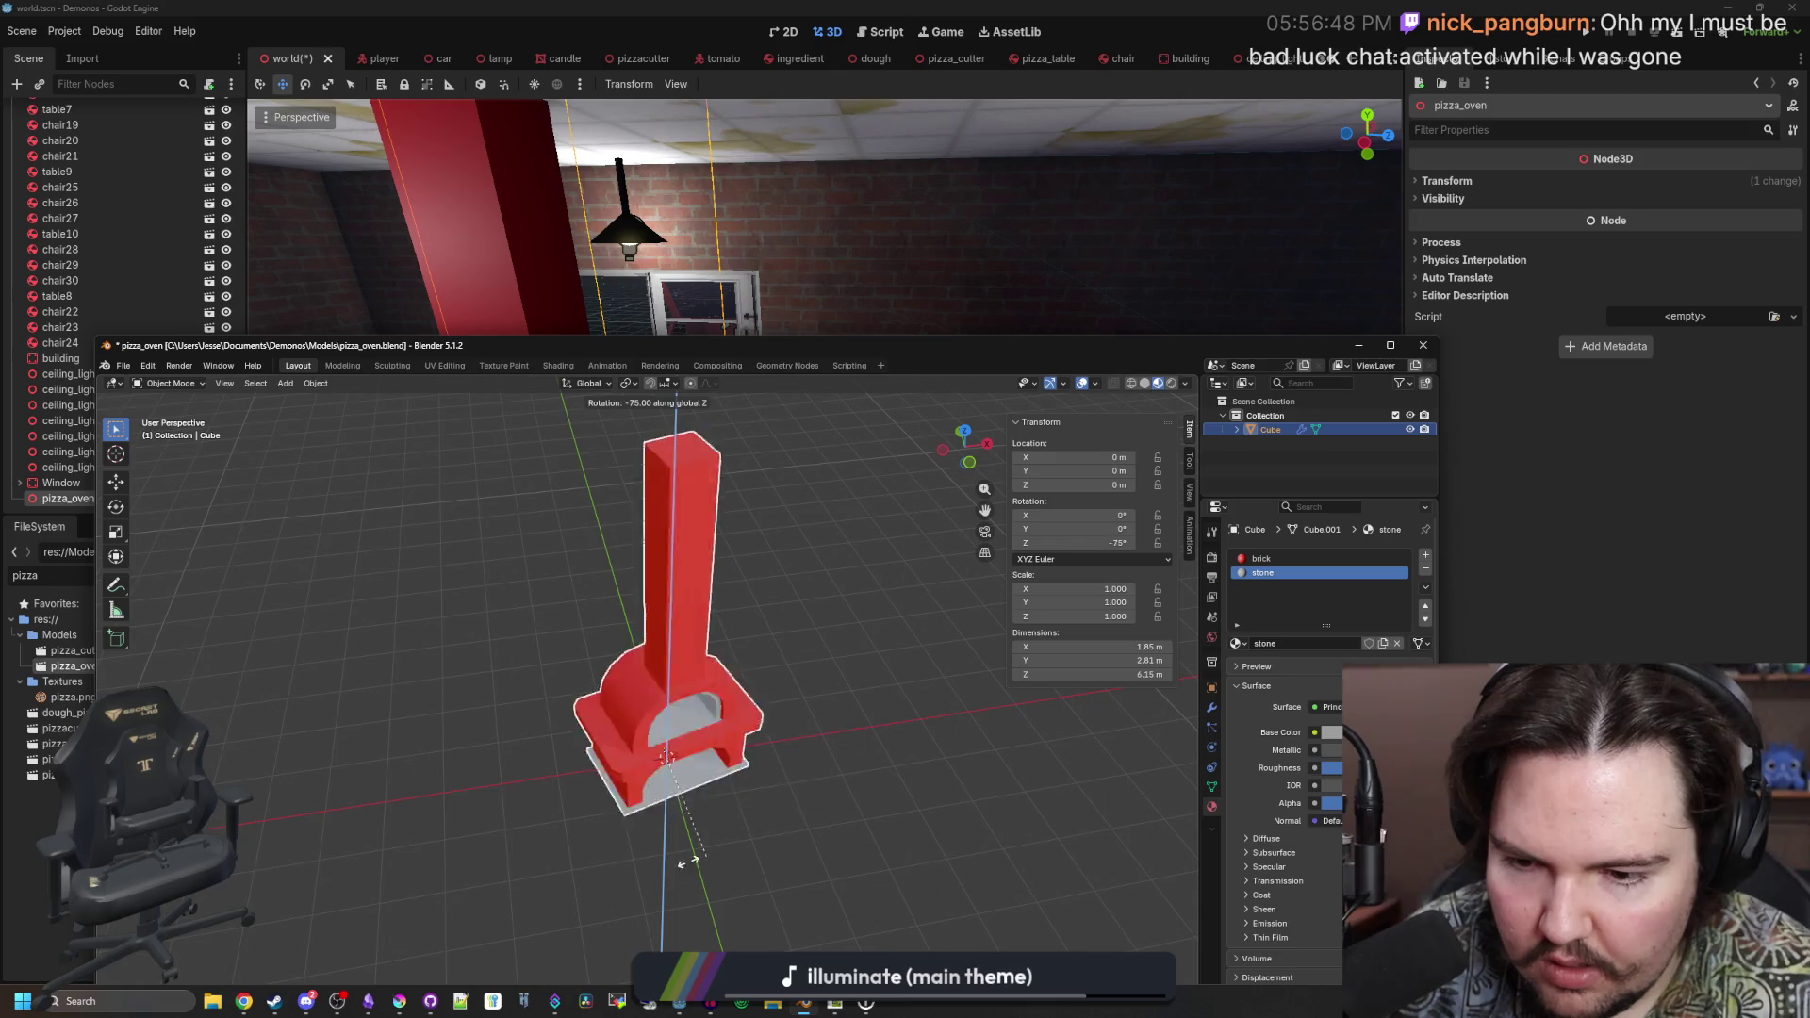
pyautogui.click(493, 772)
pyautogui.click(432, 761)
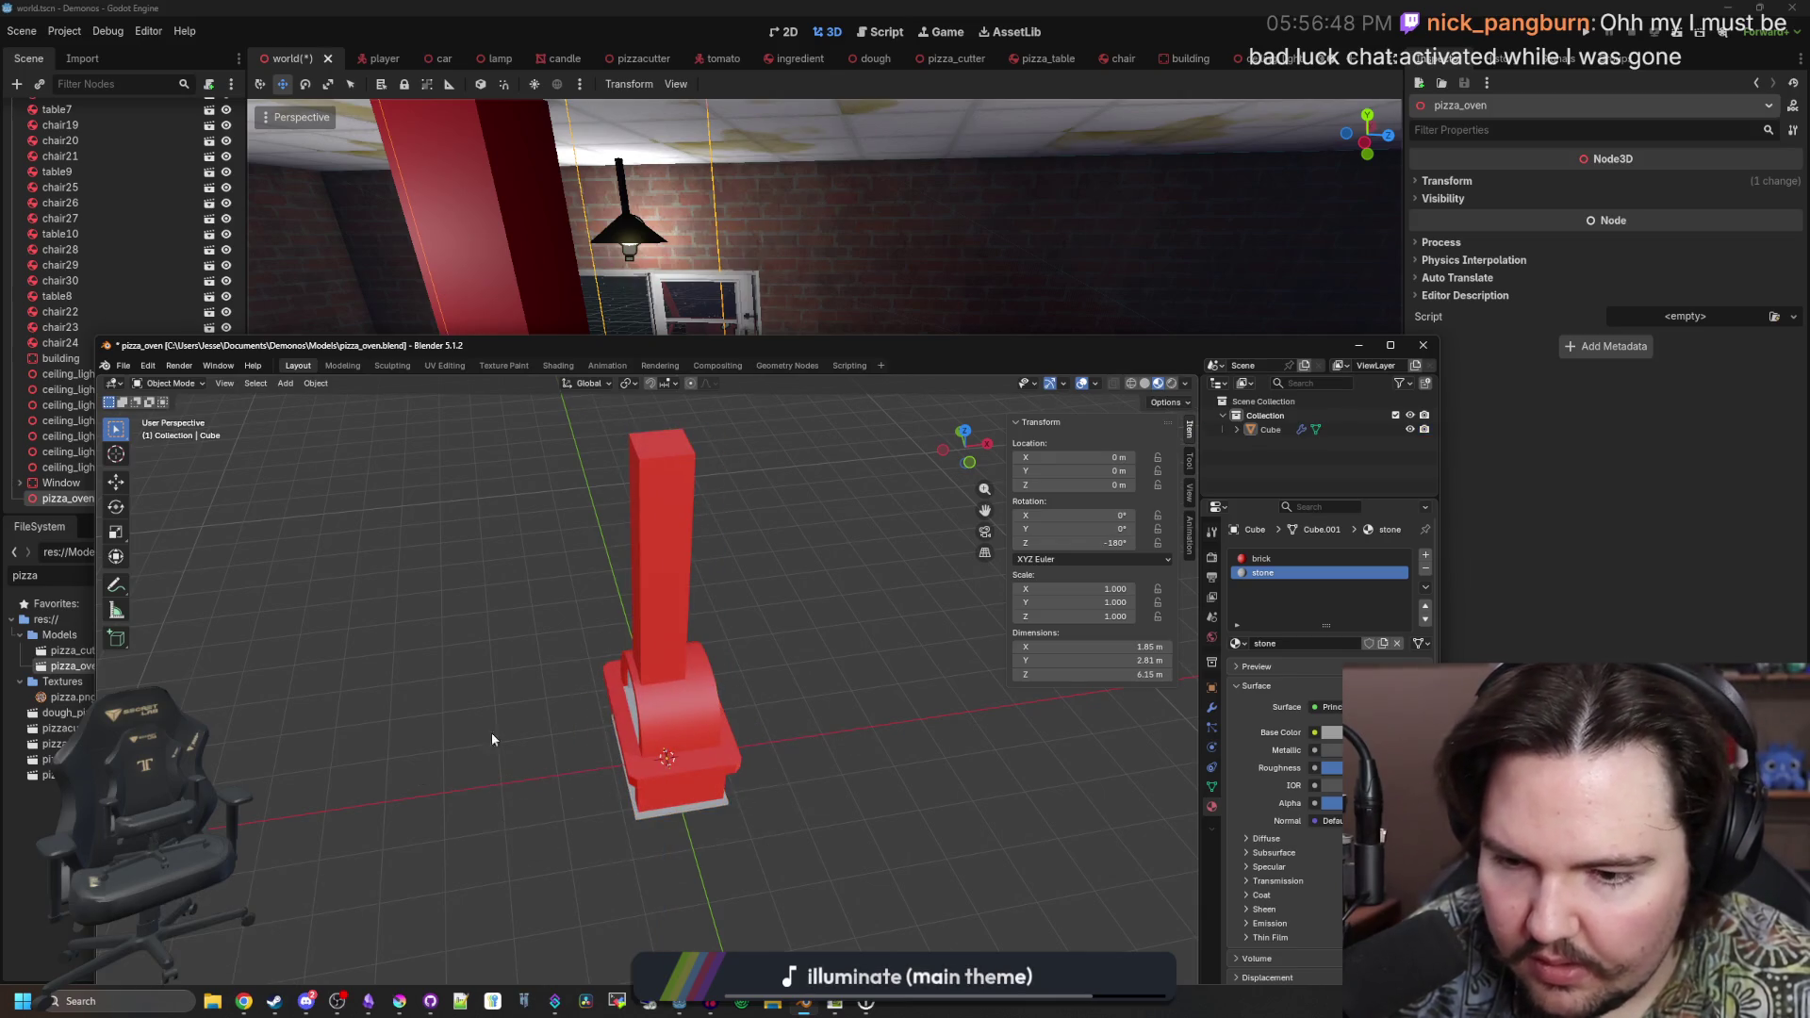
pyautogui.click(679, 679)
pyautogui.hotkey('ctrl', 'a')
pyautogui.click(696, 683)
pyautogui.hotkey('ctrl', 's')
# - Slide the oven along X and adjust its height to sit beside the window
pyautogui.click(1520, 609)
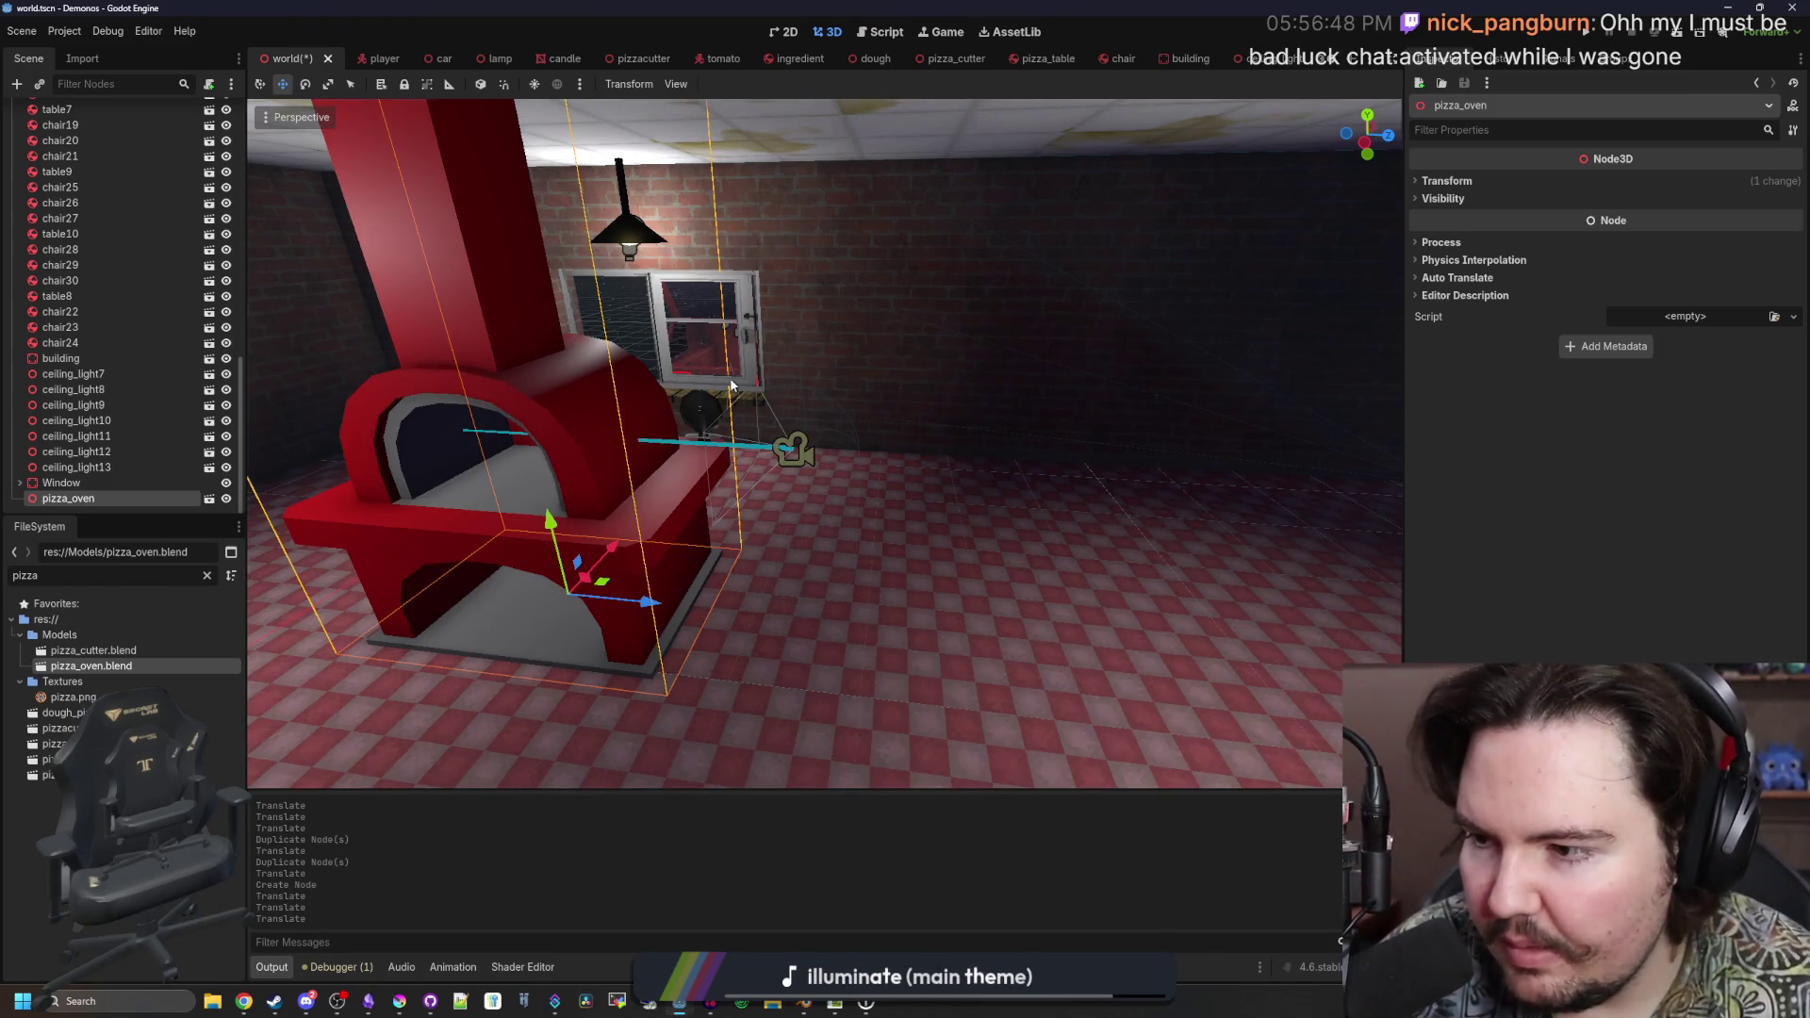
pyautogui.scroll(1, 829, 471)
pyautogui.scroll(1, 930, 568)
pyautogui.scroll(-3, 929, 568)
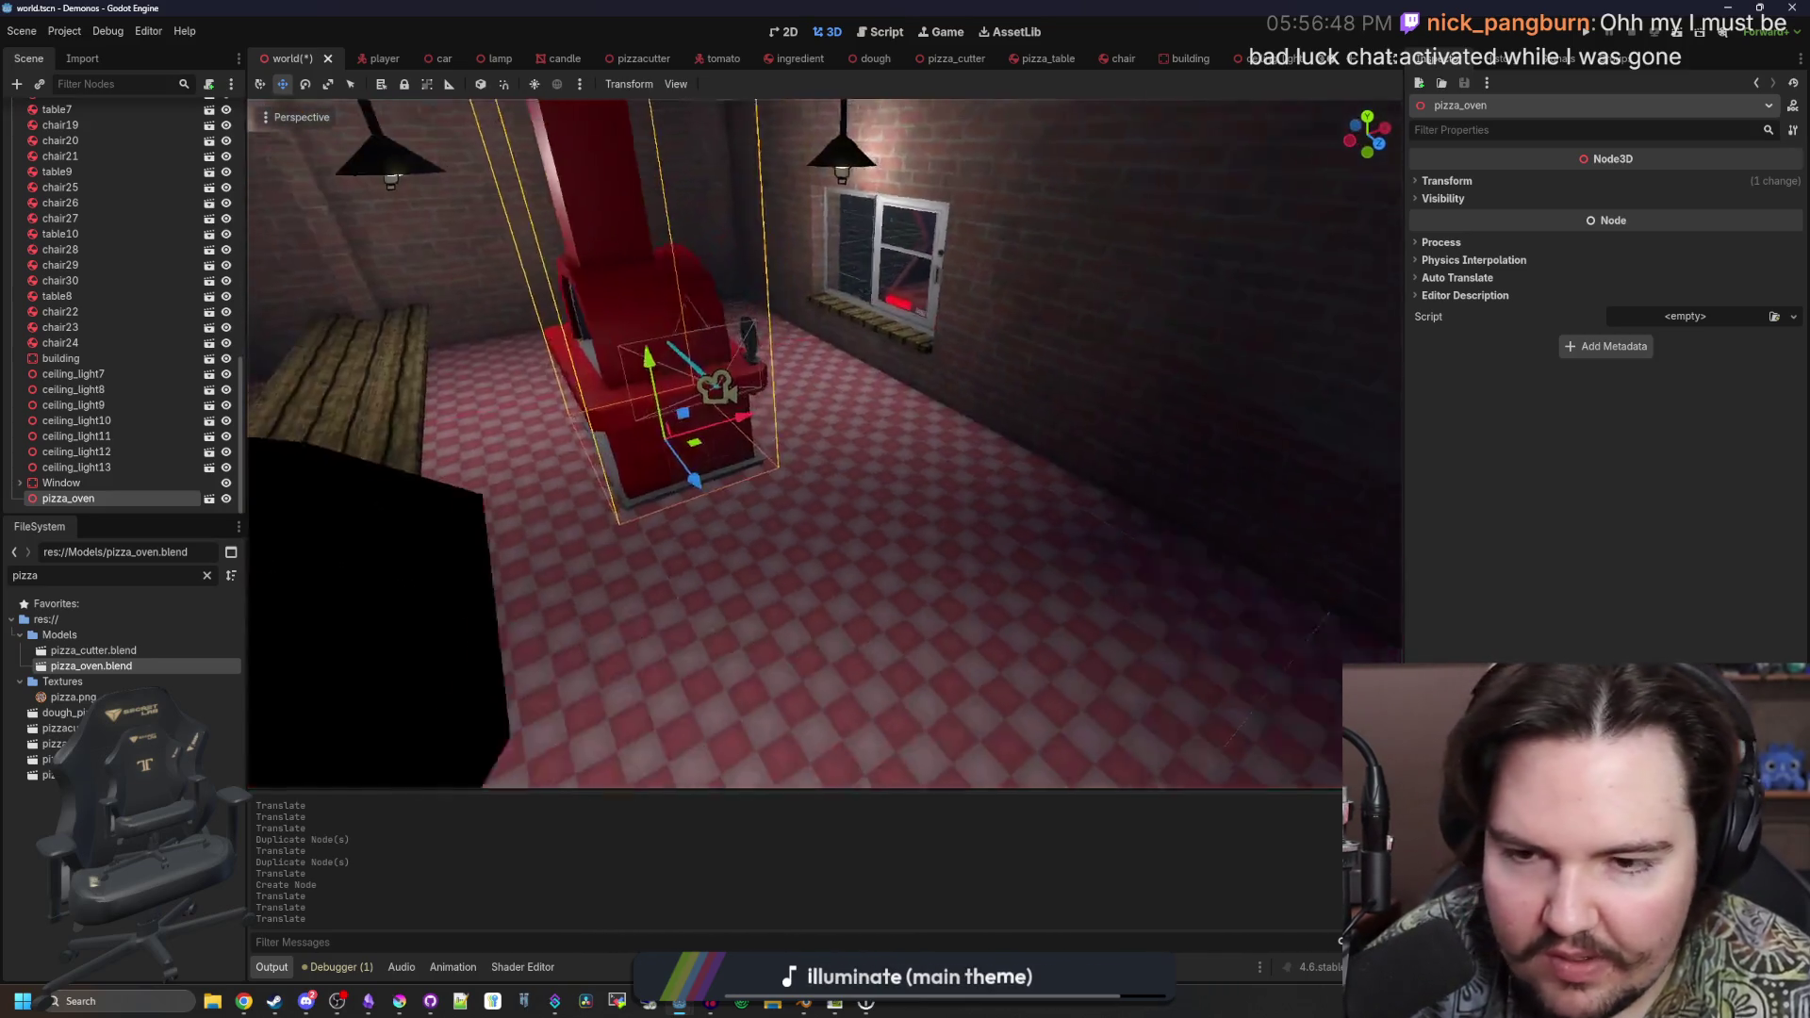
pyautogui.moveTo(641, 429)
pyautogui.mouseDown()
pyautogui.moveTo(862, 412)
pyautogui.moveTo(830, 448)
pyautogui.moveTo(844, 460)
pyautogui.mouseUp()
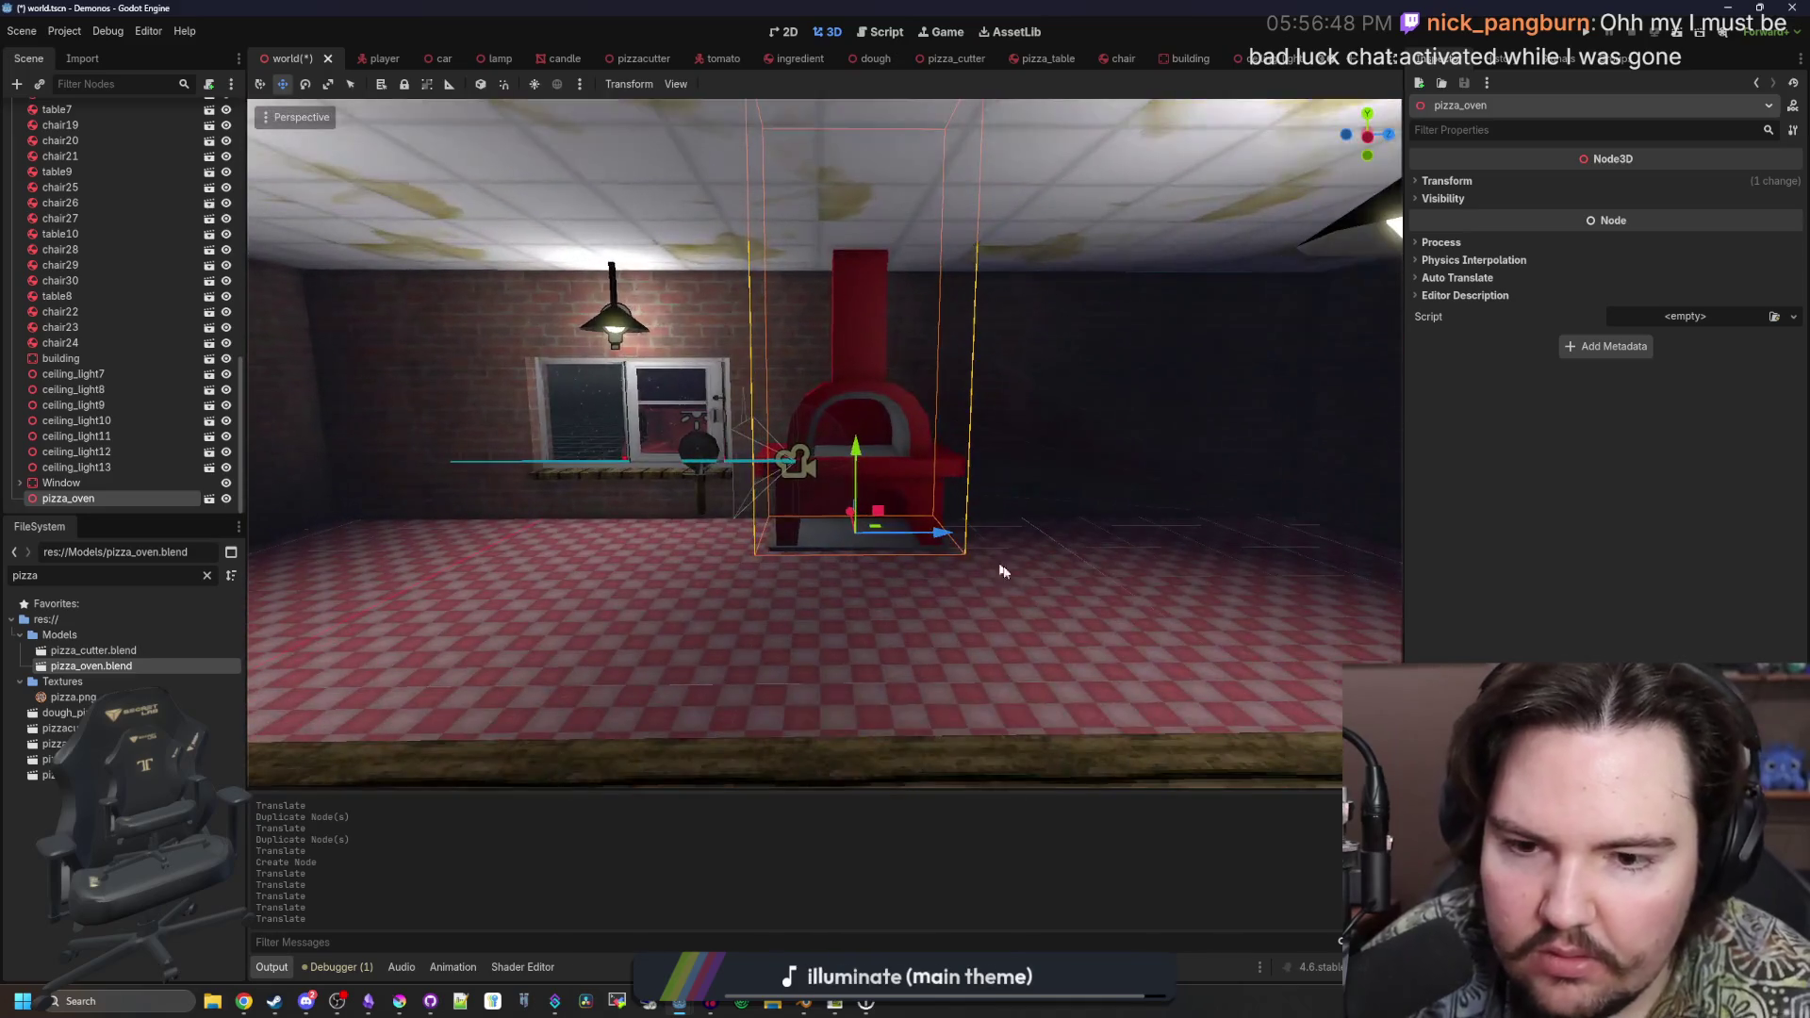
pyautogui.moveTo(928, 533); pyautogui.dragTo(949, 529)
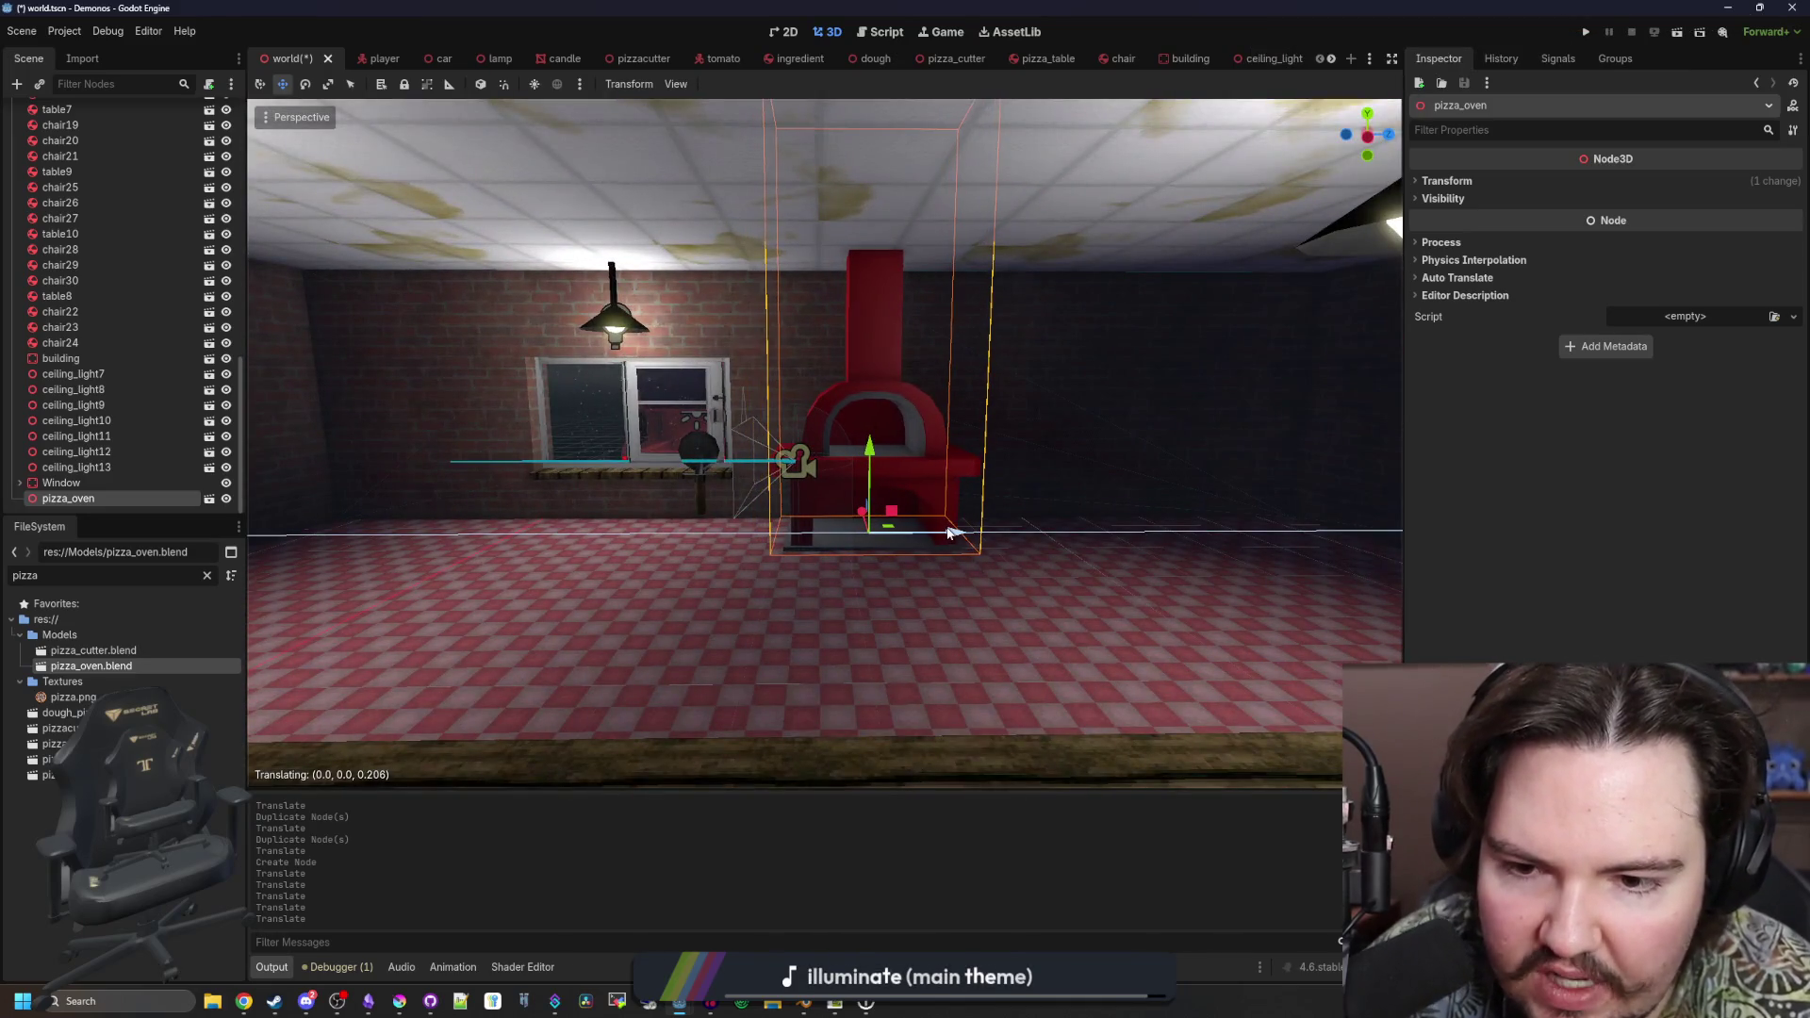
pyautogui.click(982, 607)
pyautogui.moveTo(981, 607)
pyautogui.mouseDown()
pyautogui.moveTo(811, 585)
pyautogui.moveTo(905, 603)
pyautogui.mouseUp()
pyautogui.rightClick(731, 458)
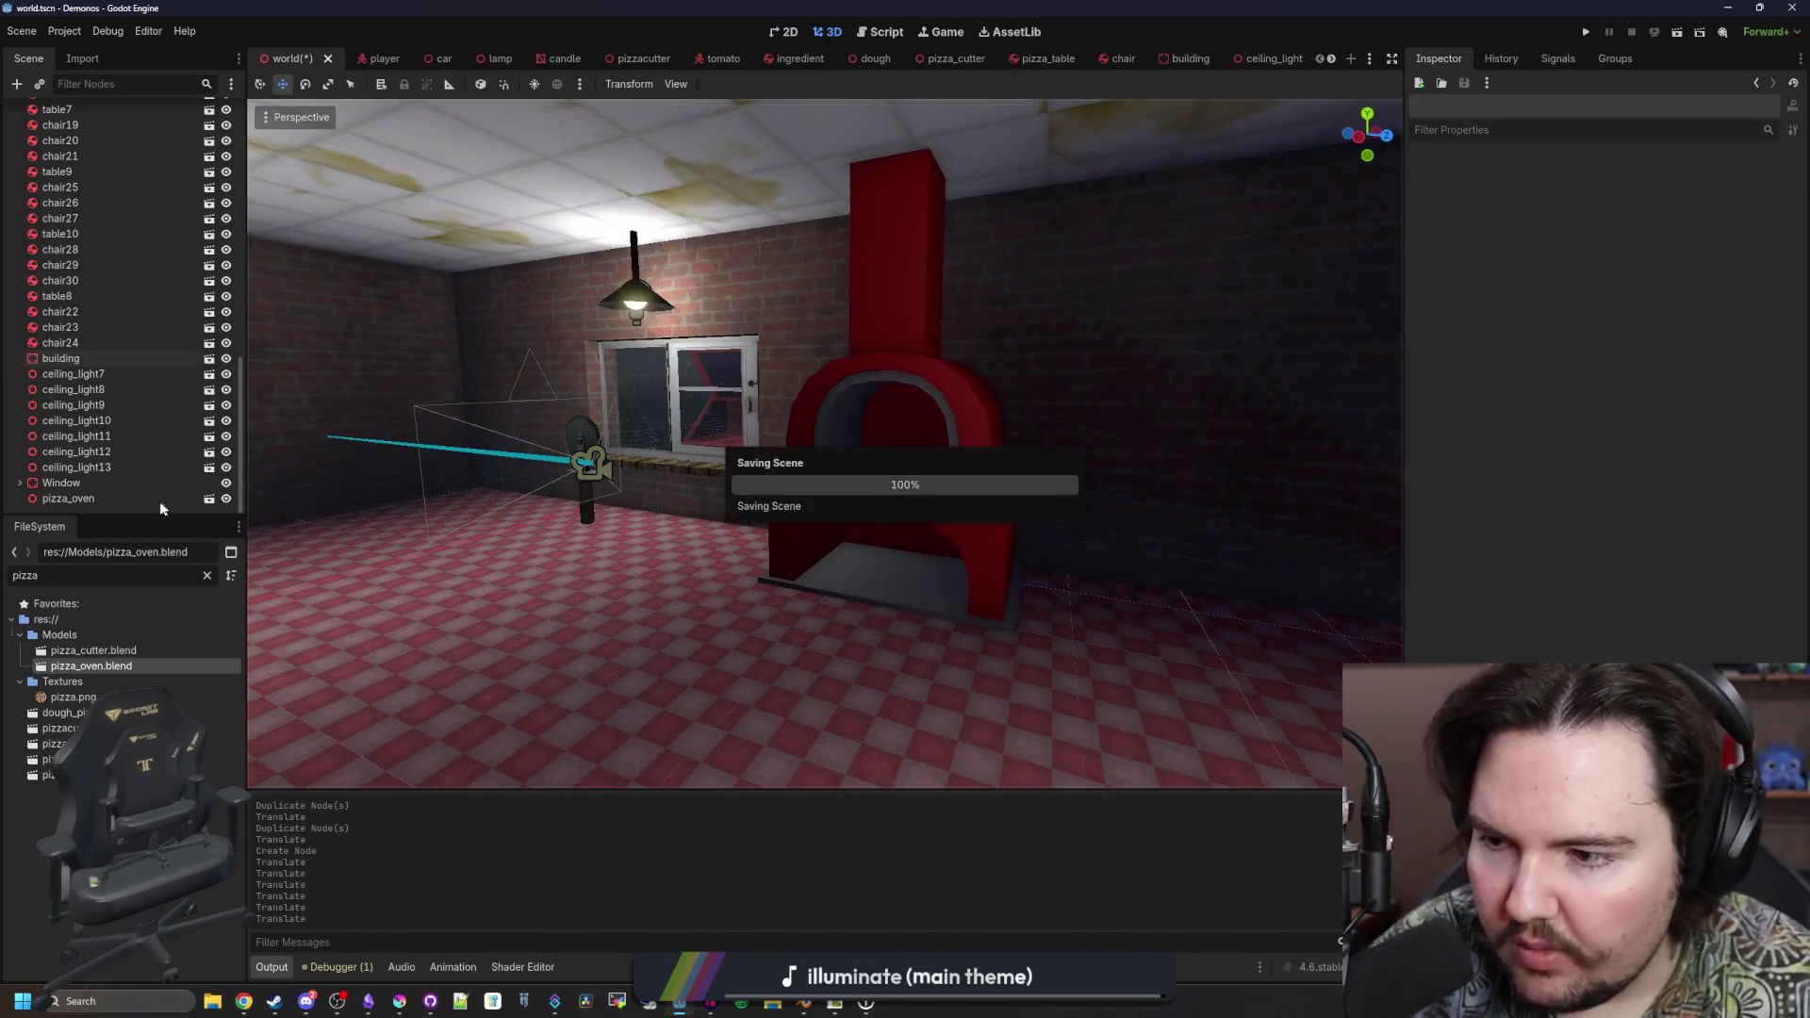
# - Create a new inherited scene from the oven model and save it as res://pizza_oven.tscn
pyautogui.click(848, 486)
pyautogui.click(210, 498)
pyautogui.click(790, 529)
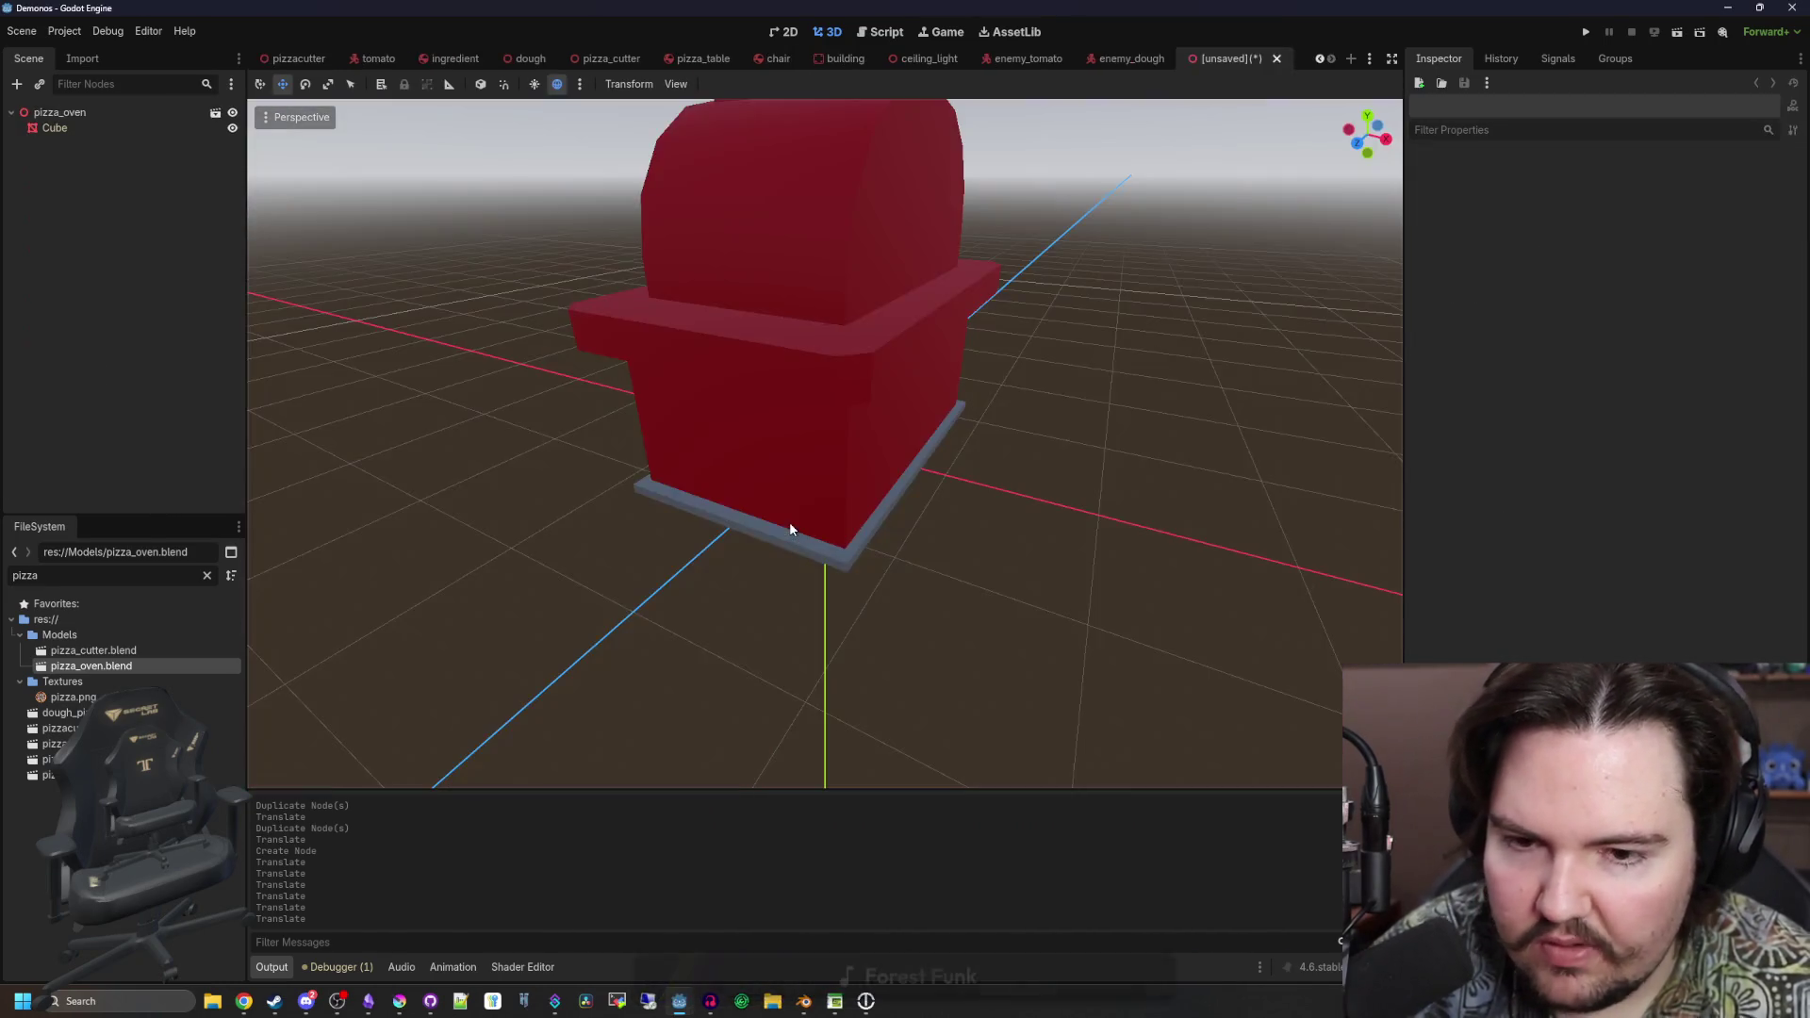
pyautogui.hotkey('ctrl', 's')
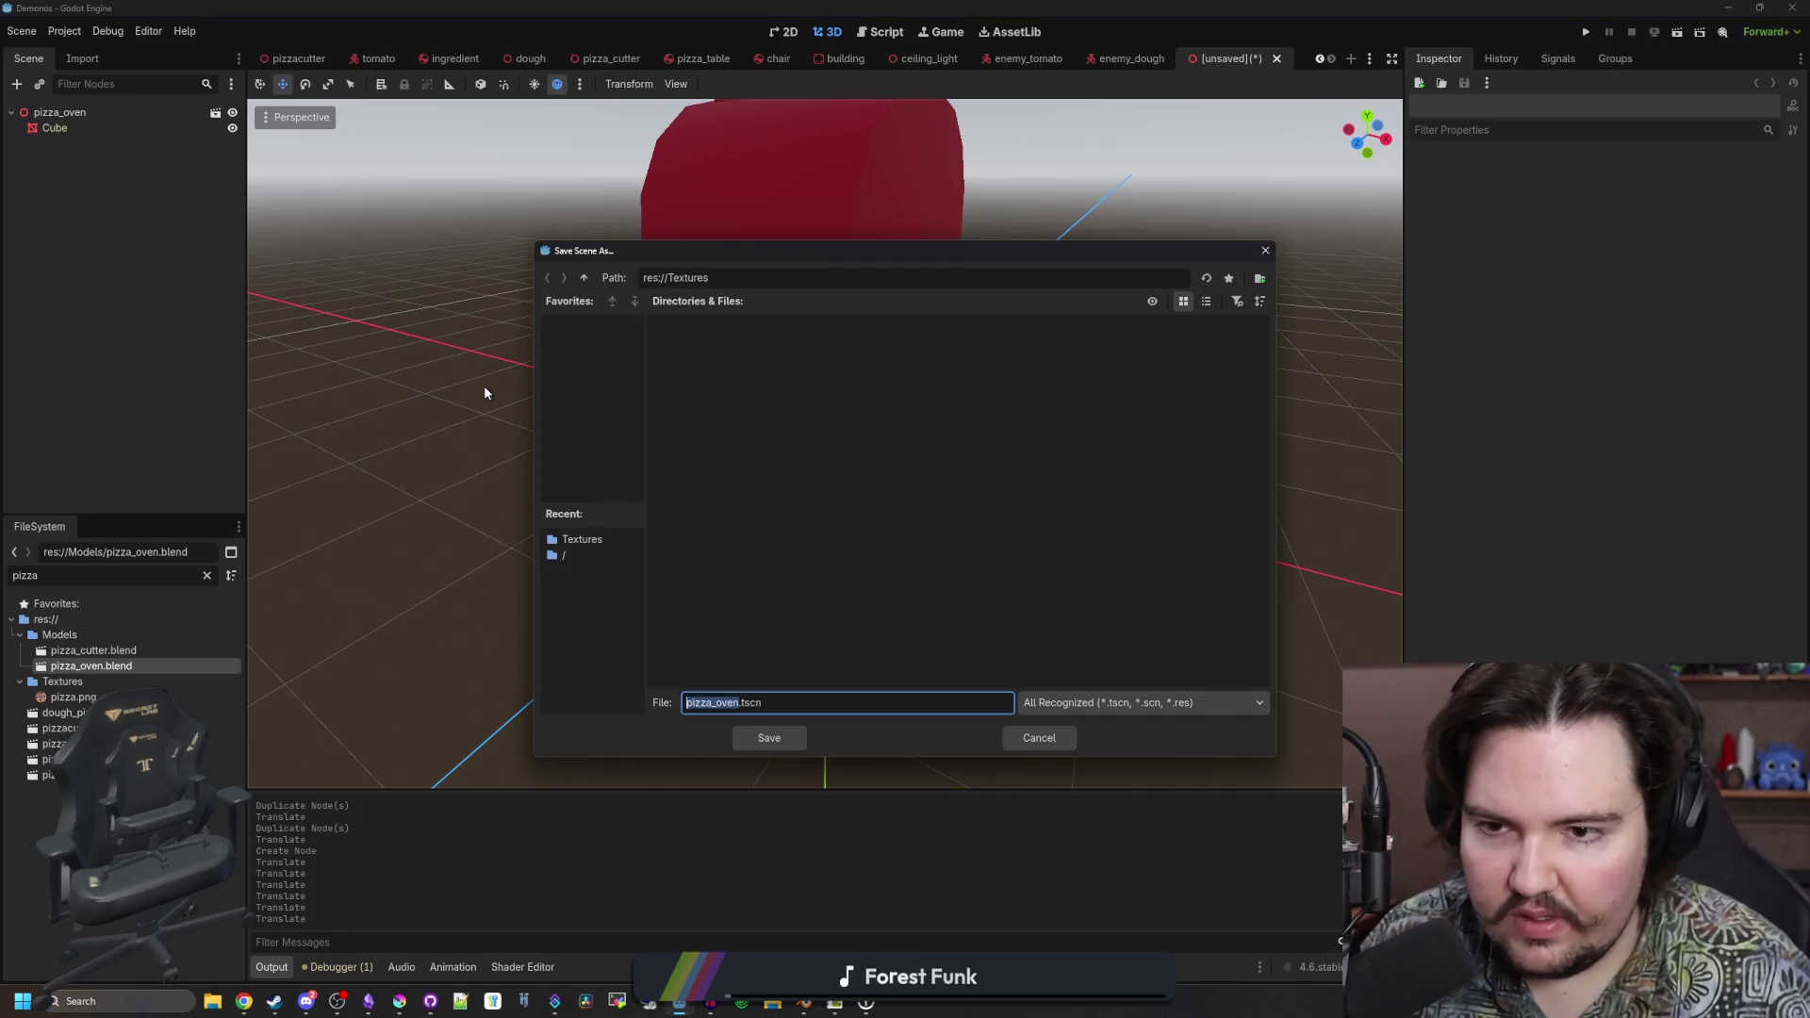
pyautogui.click(583, 278)
pyautogui.click(759, 738)
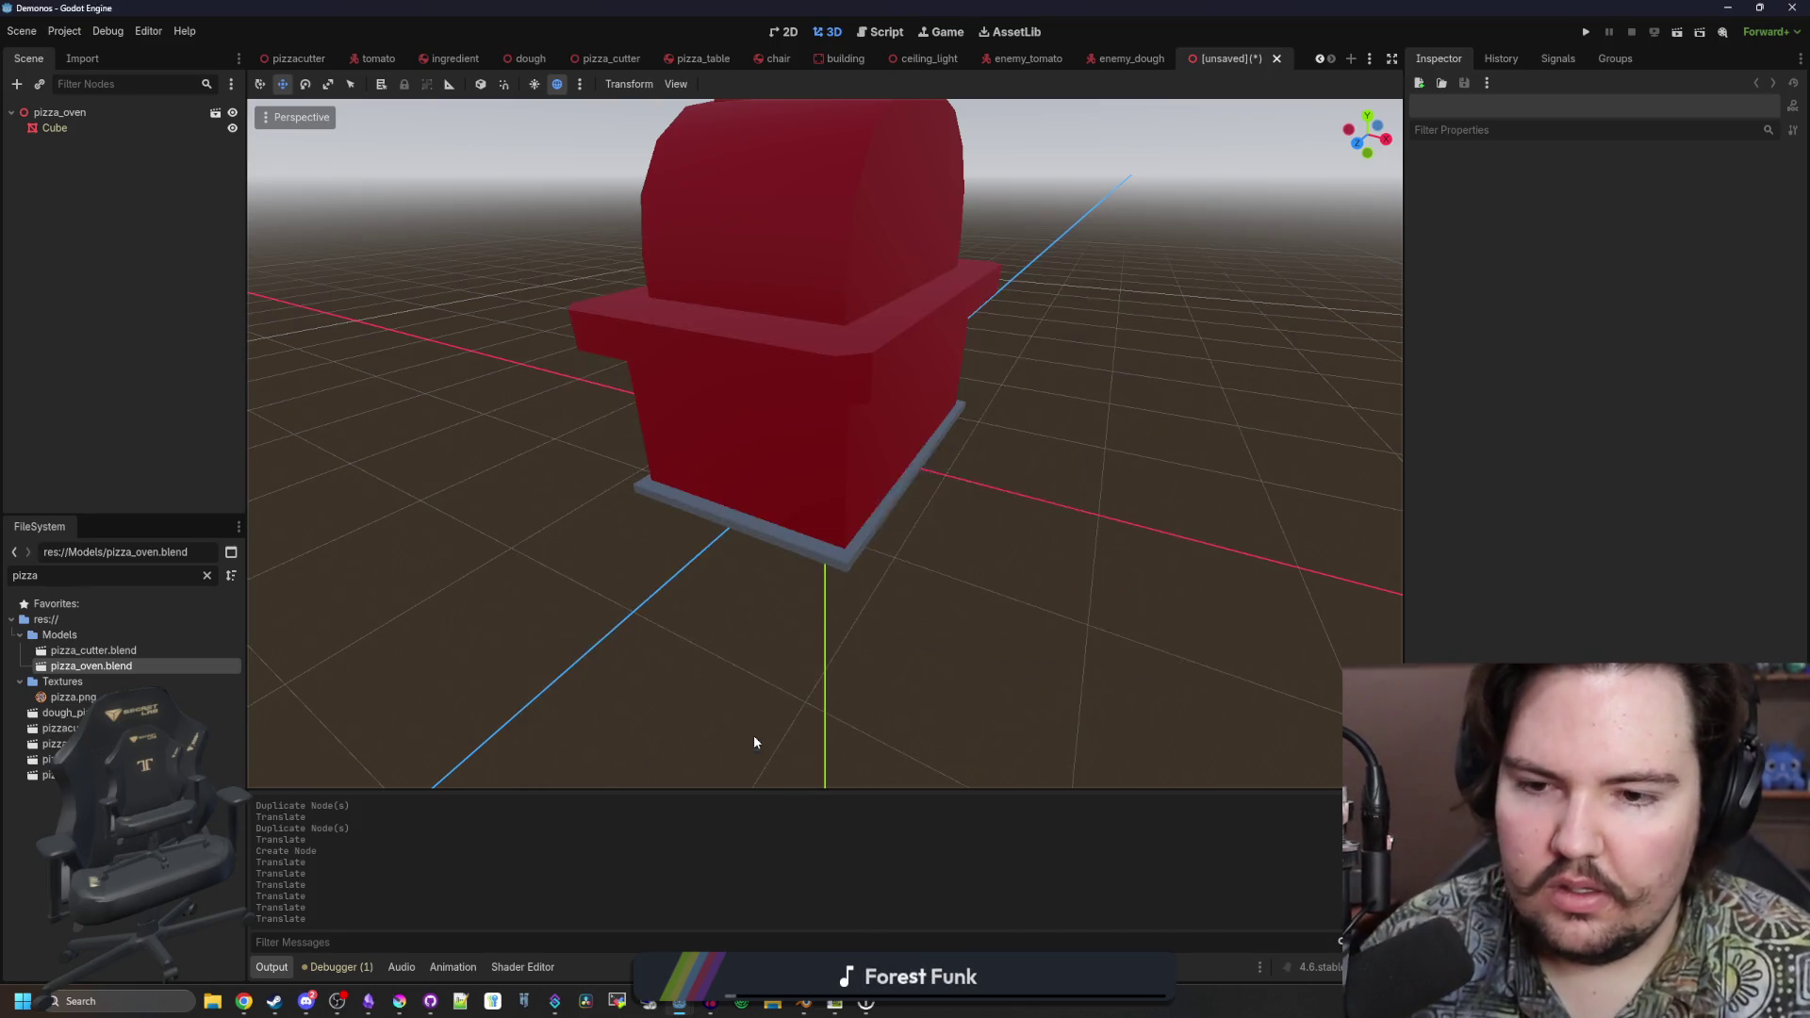
# - Open the world.tscn pizzeria scene and delete the old pizza_oven node
pyautogui.click(208, 575)
pyautogui.write('world')
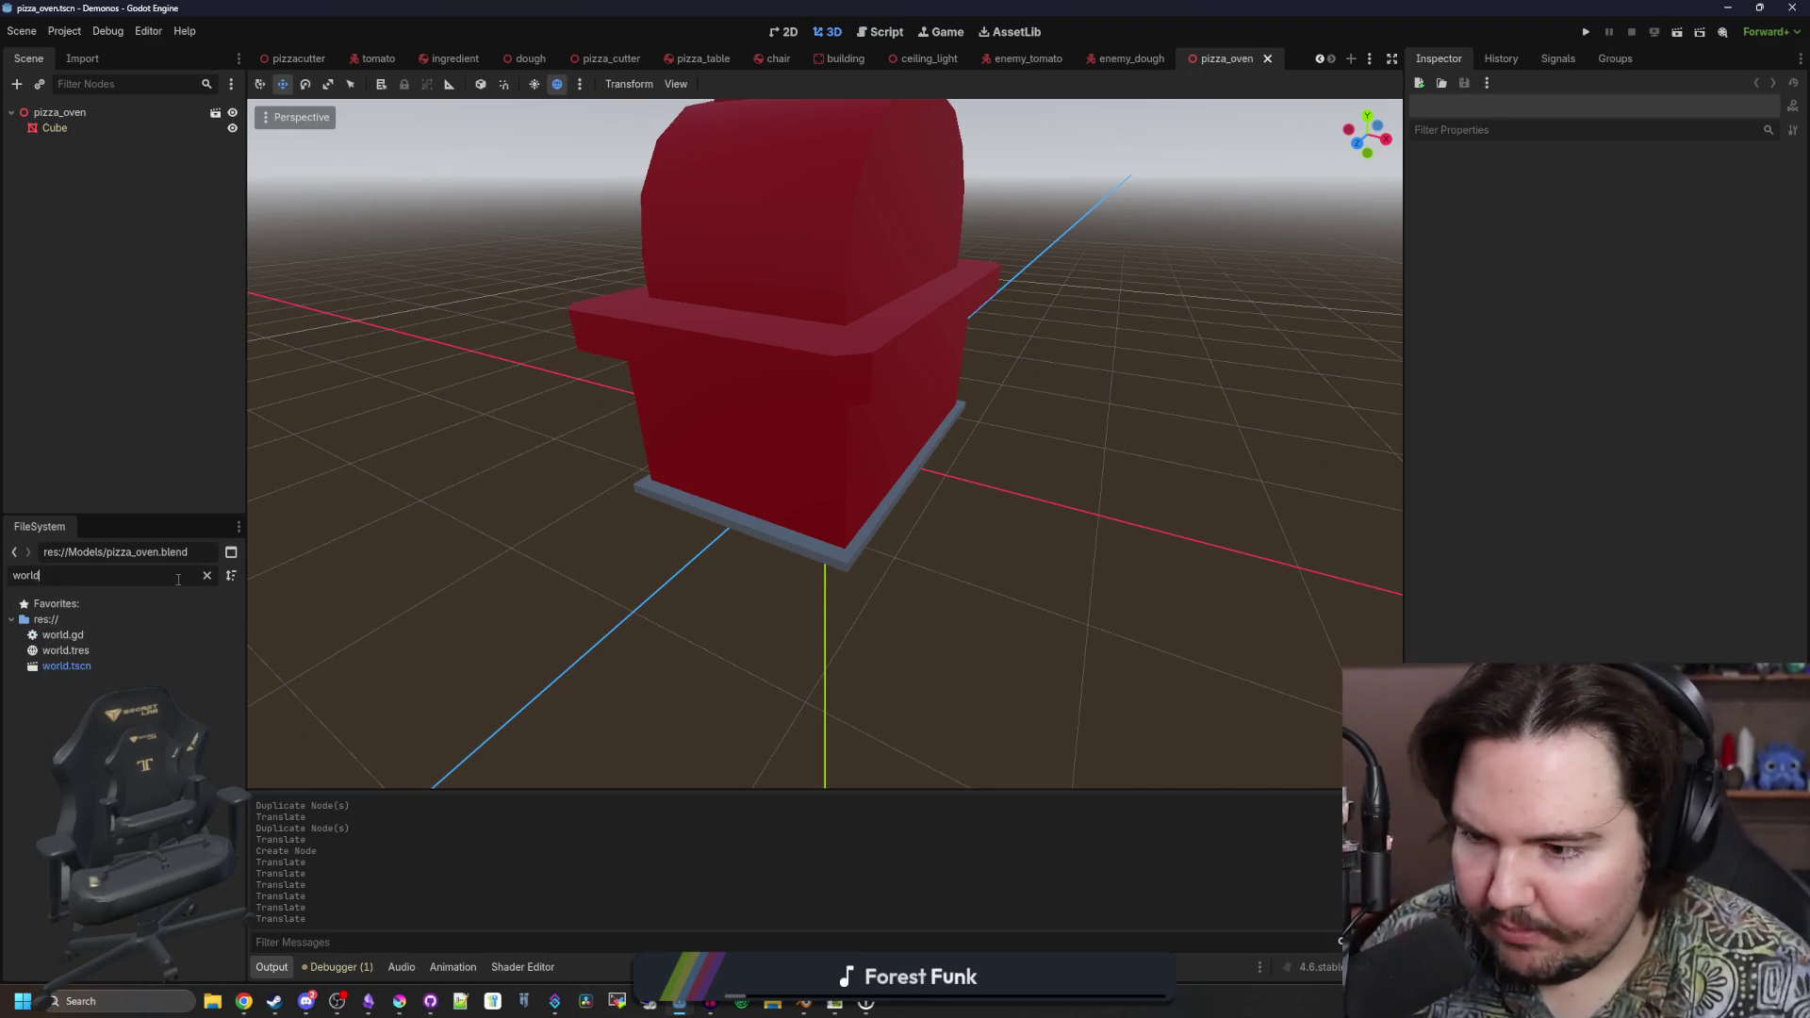
pyautogui.click(121, 655)
pyautogui.doubleClick(102, 664)
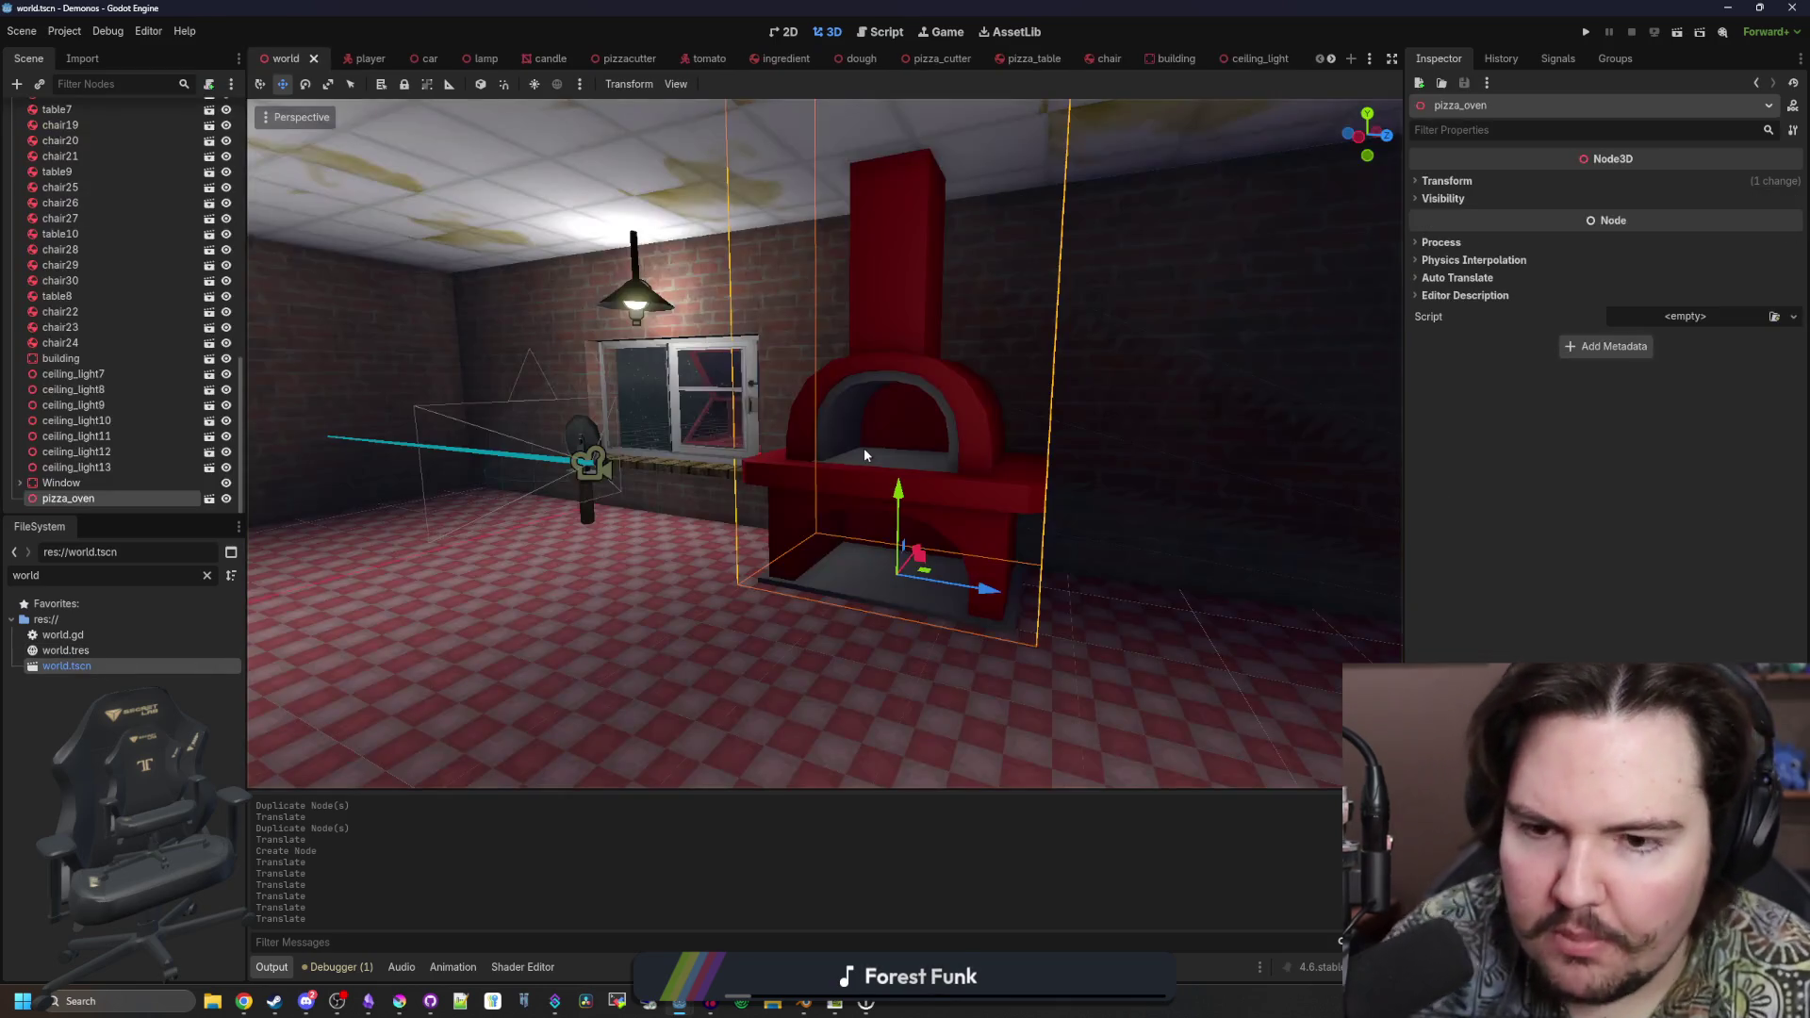
pyautogui.click(83, 499)
pyautogui.press('Delete')
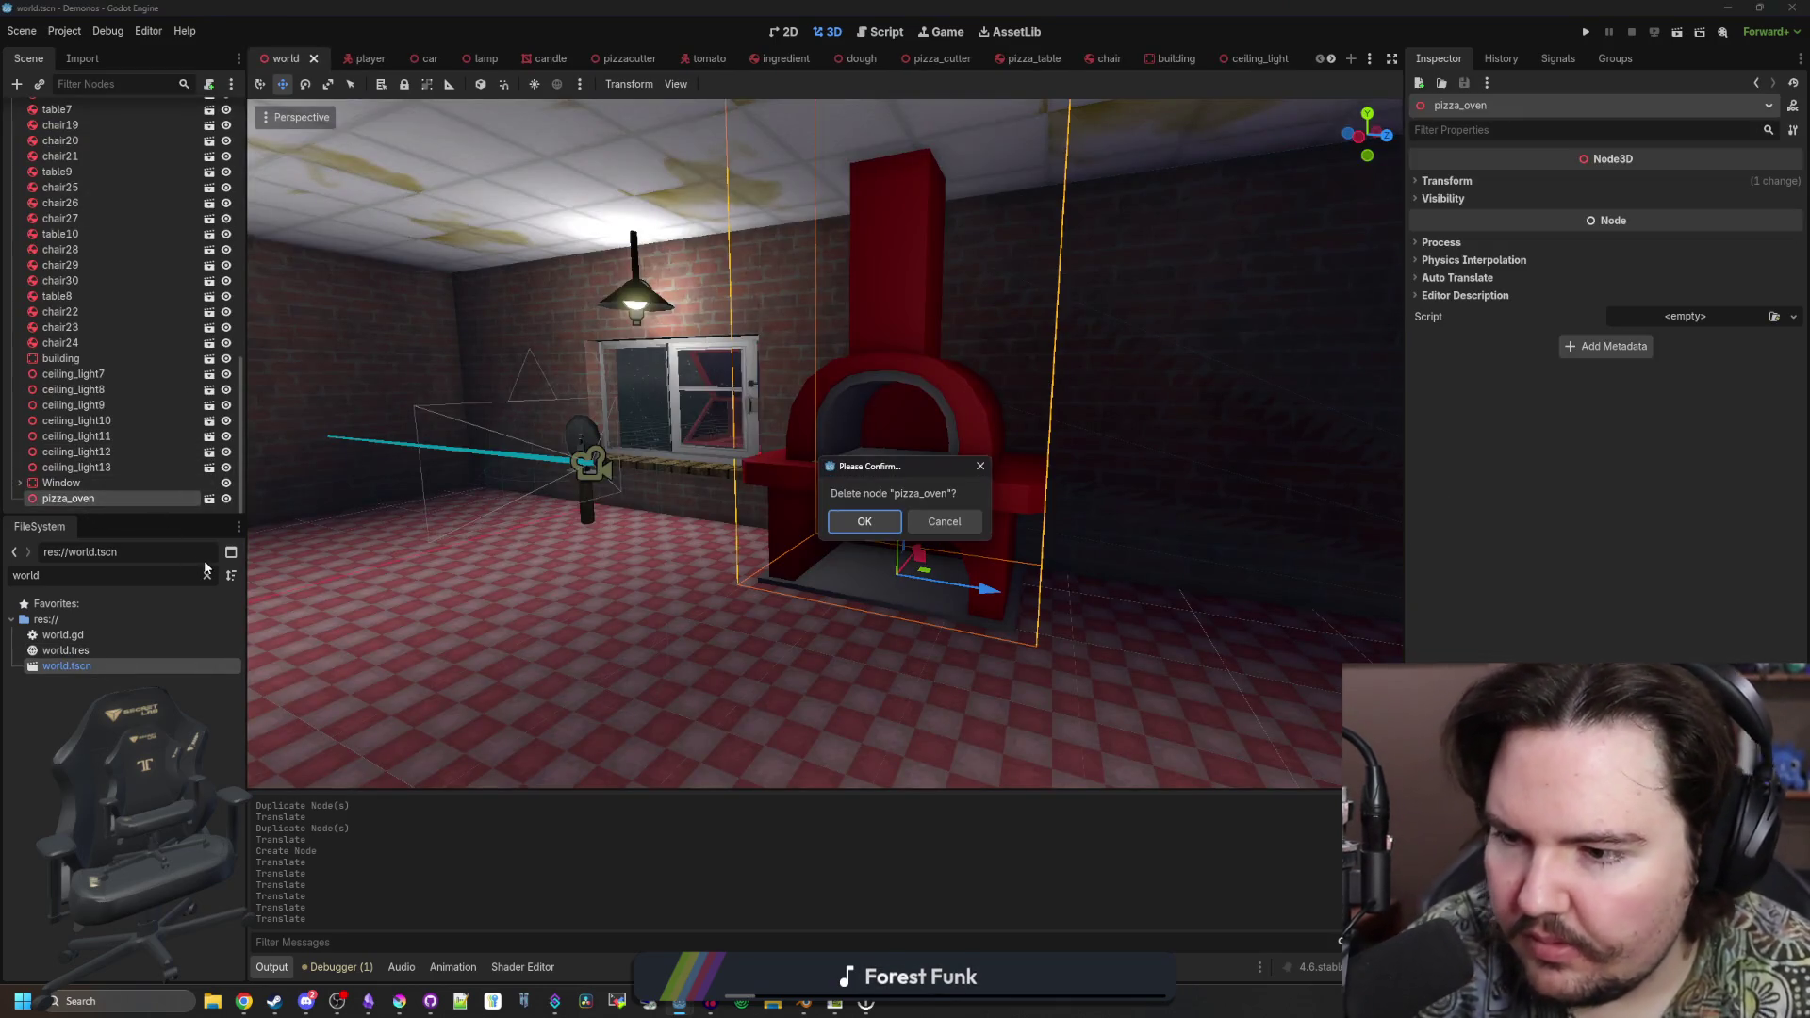
pyautogui.click(857, 526)
# - Drop pizza_oven.tscn into the pizzeria beside the window, nudge it along X, and open its scene
pyautogui.click(207, 575)
pyautogui.write('pizza')
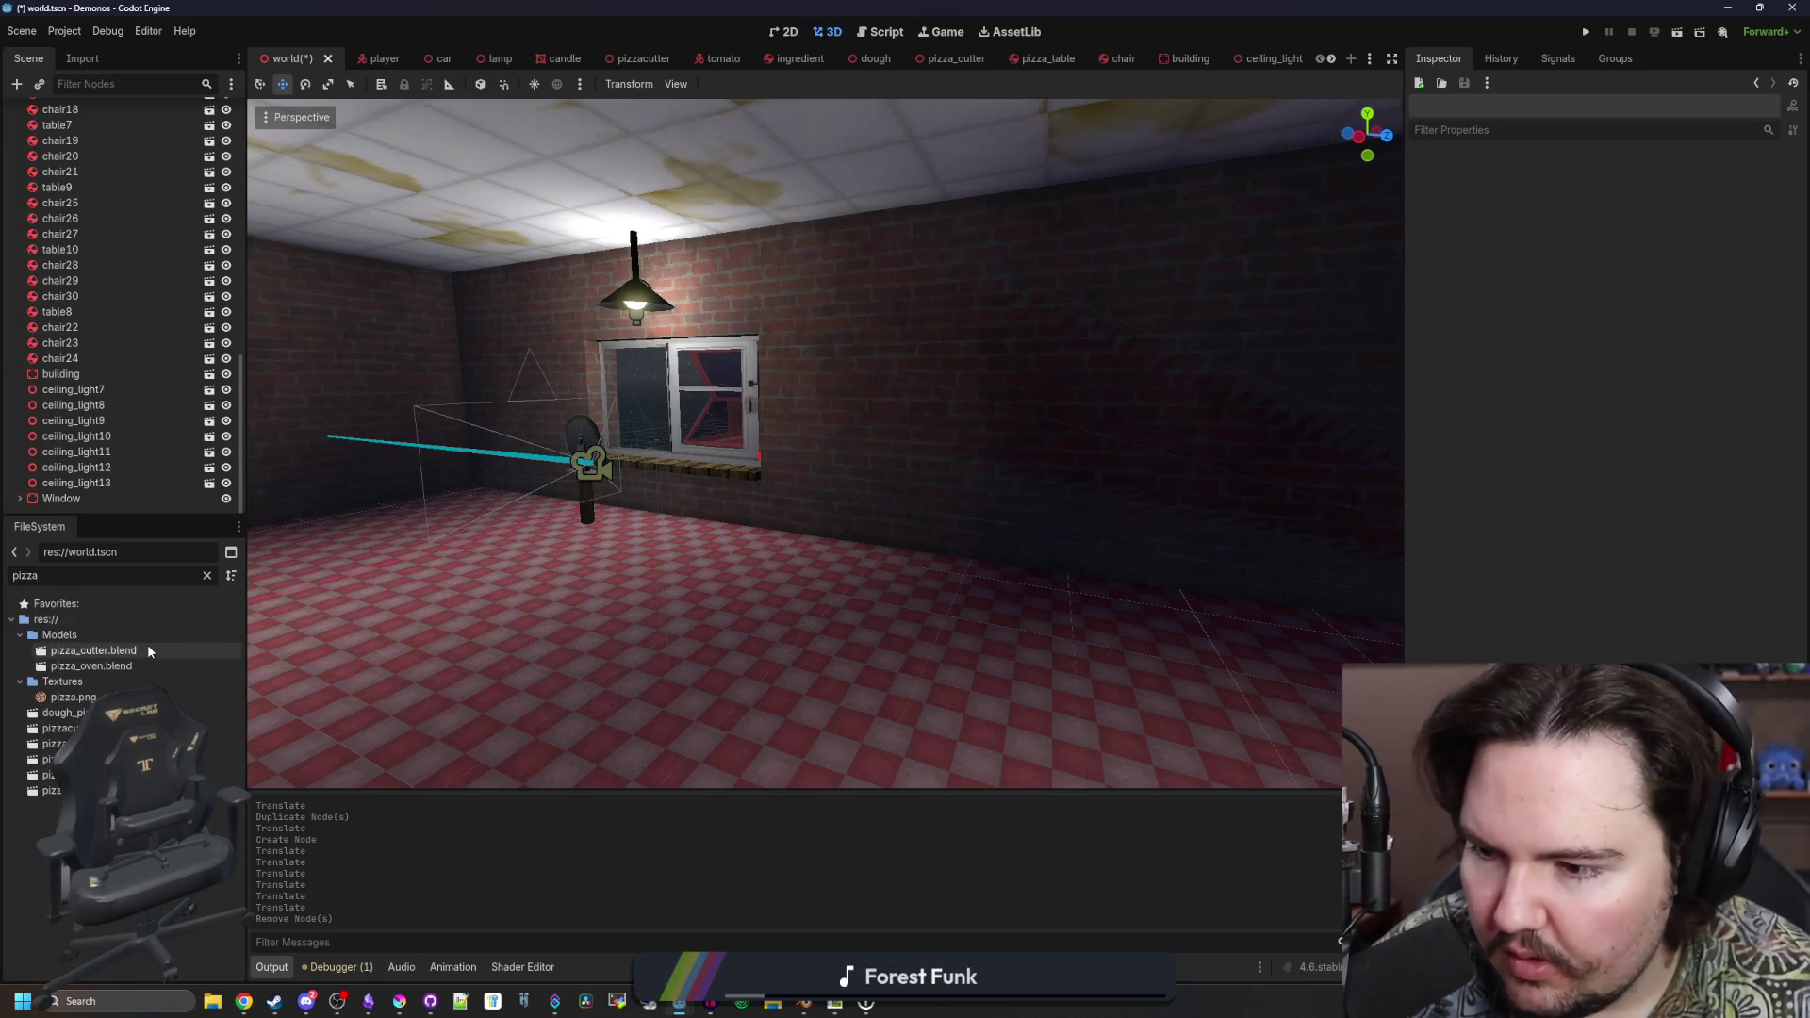
pyautogui.moveTo(47, 775)
pyautogui.mouseDown()
pyautogui.moveTo(801, 627)
pyautogui.moveTo(889, 561)
pyautogui.moveTo(897, 575)
pyautogui.moveTo(886, 552)
pyautogui.moveTo(660, 561)
pyautogui.mouseUp()
pyautogui.press('f')
pyautogui.moveTo(870, 606)
pyautogui.mouseDown()
pyautogui.moveTo(613, 603)
pyautogui.moveTo(875, 575)
pyautogui.mouseUp()
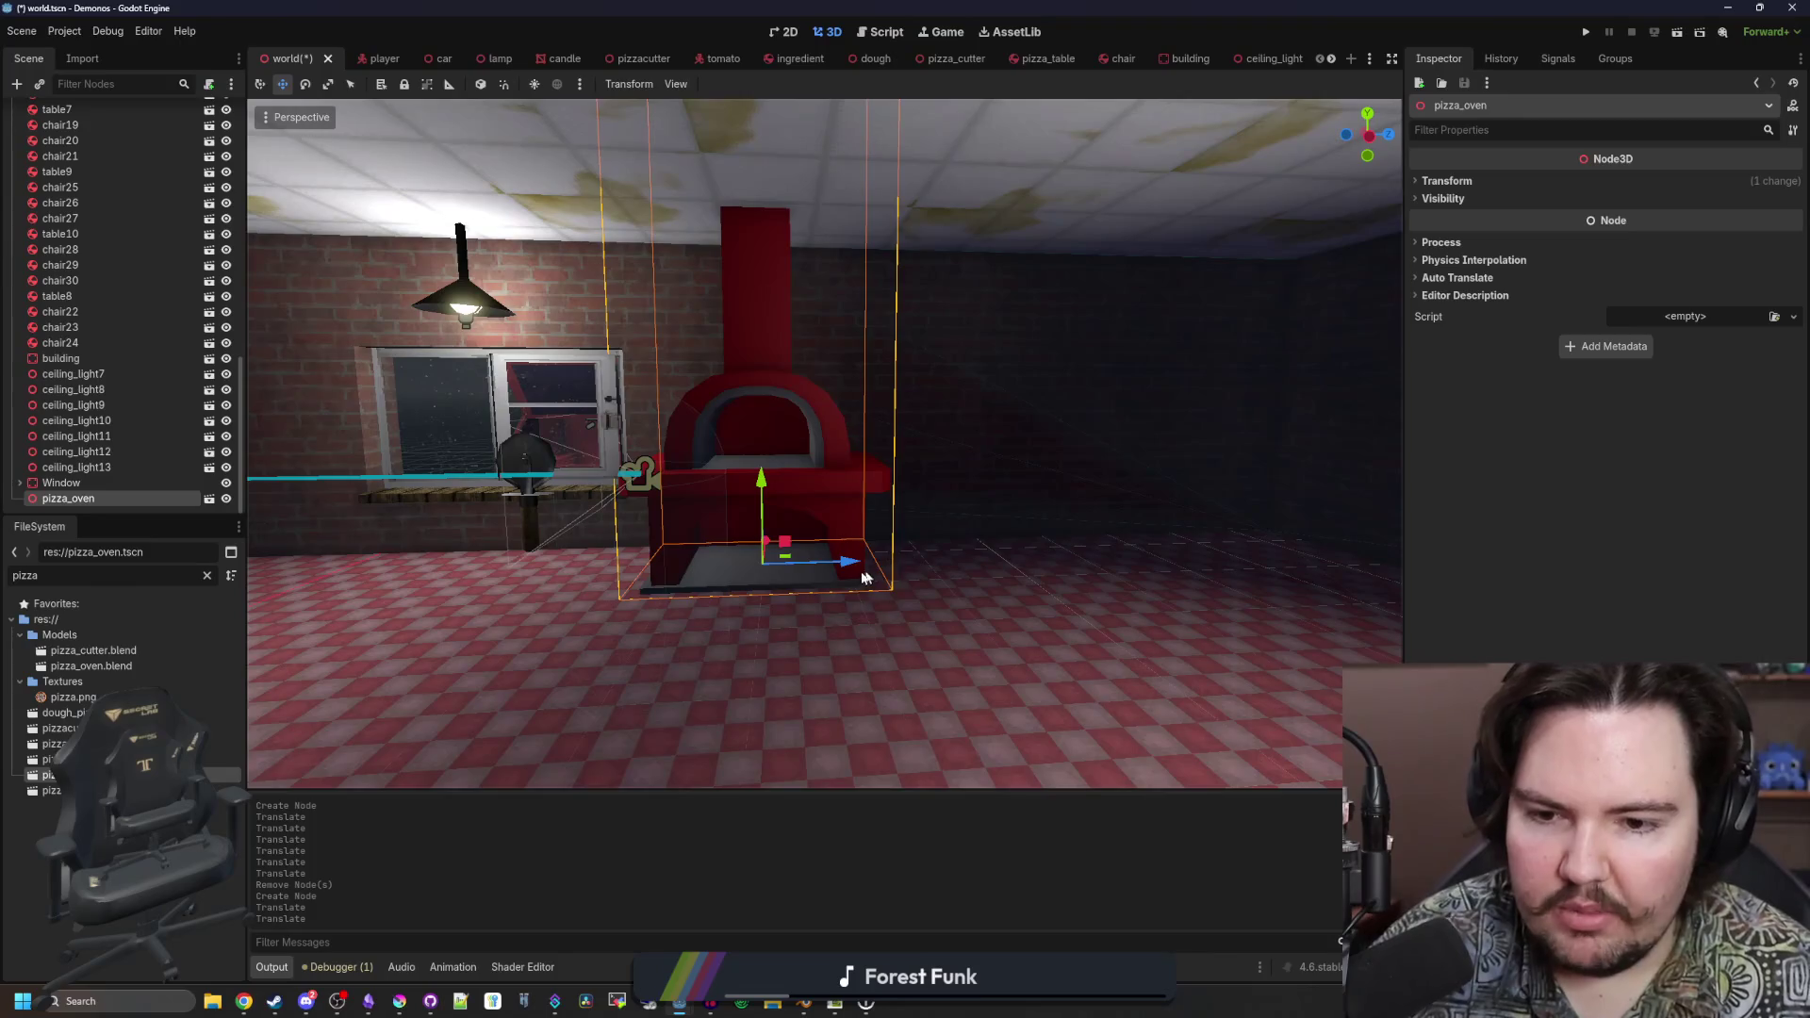
pyautogui.scroll(3, 862, 555)
pyautogui.click(210, 498)
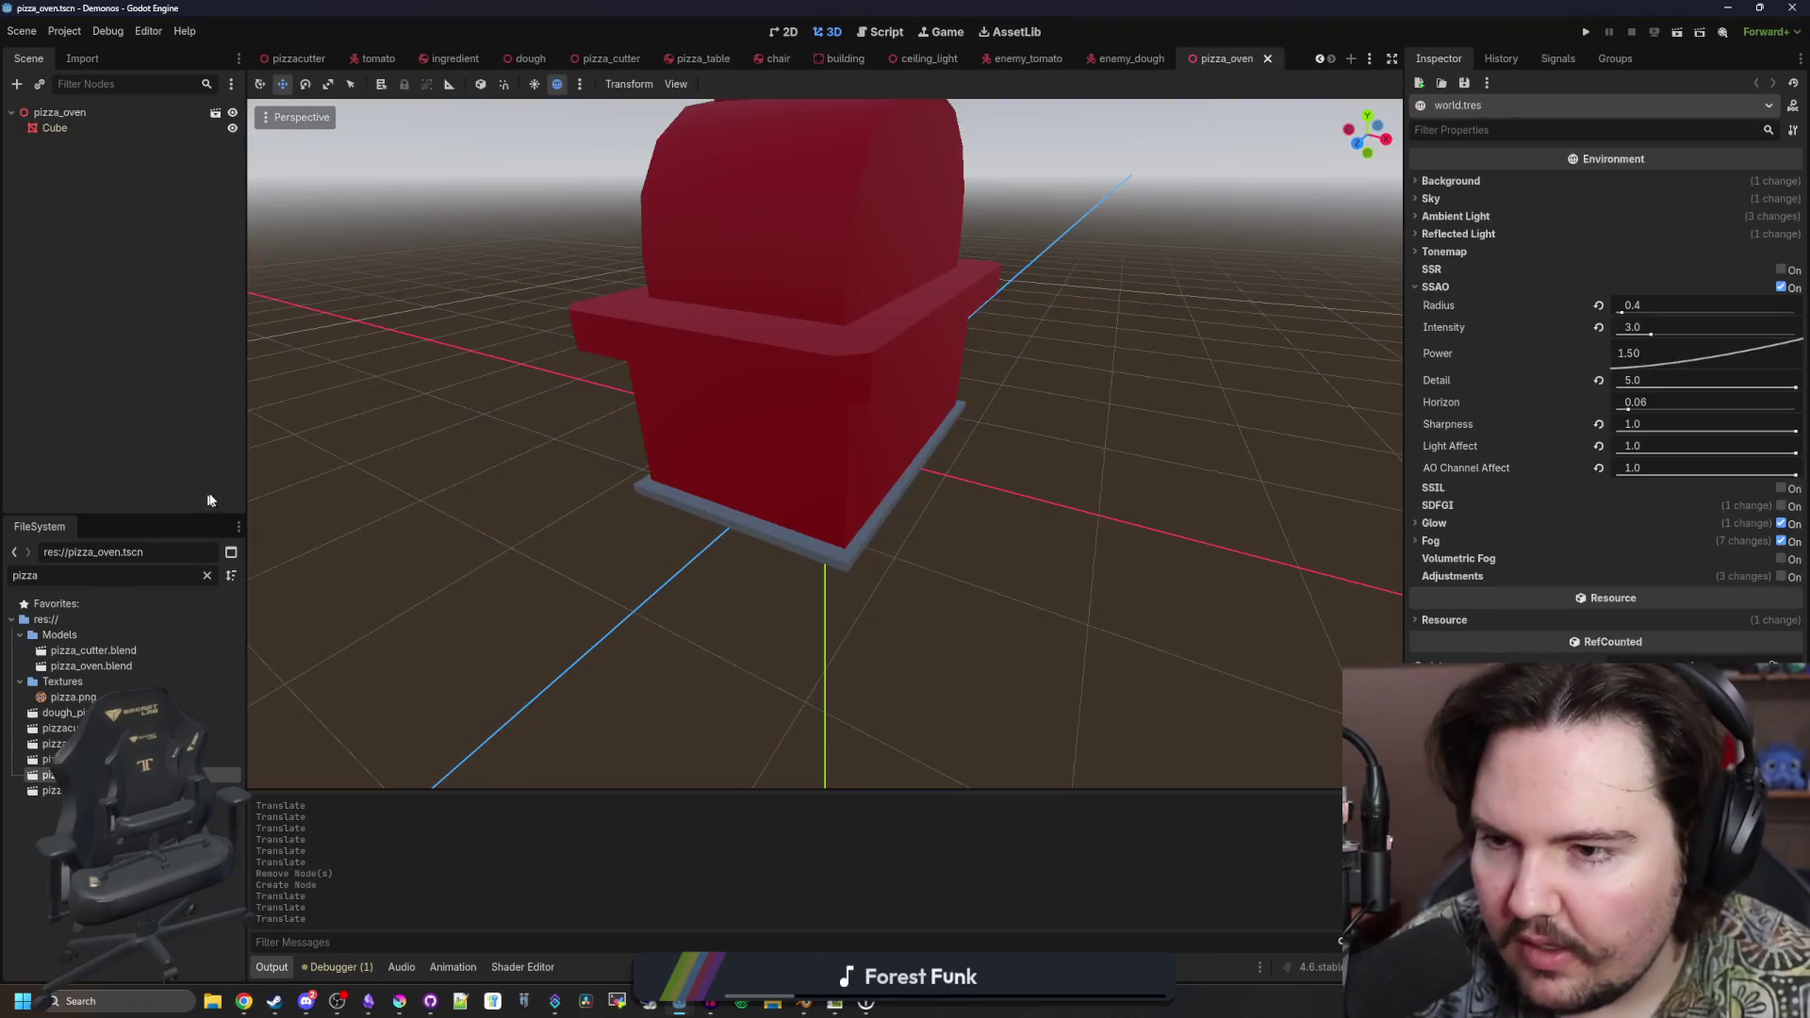
# - Select the oven's Cube mesh and expand its Surface Material Override slots
pyautogui.click(113, 129)
pyautogui.press('f')
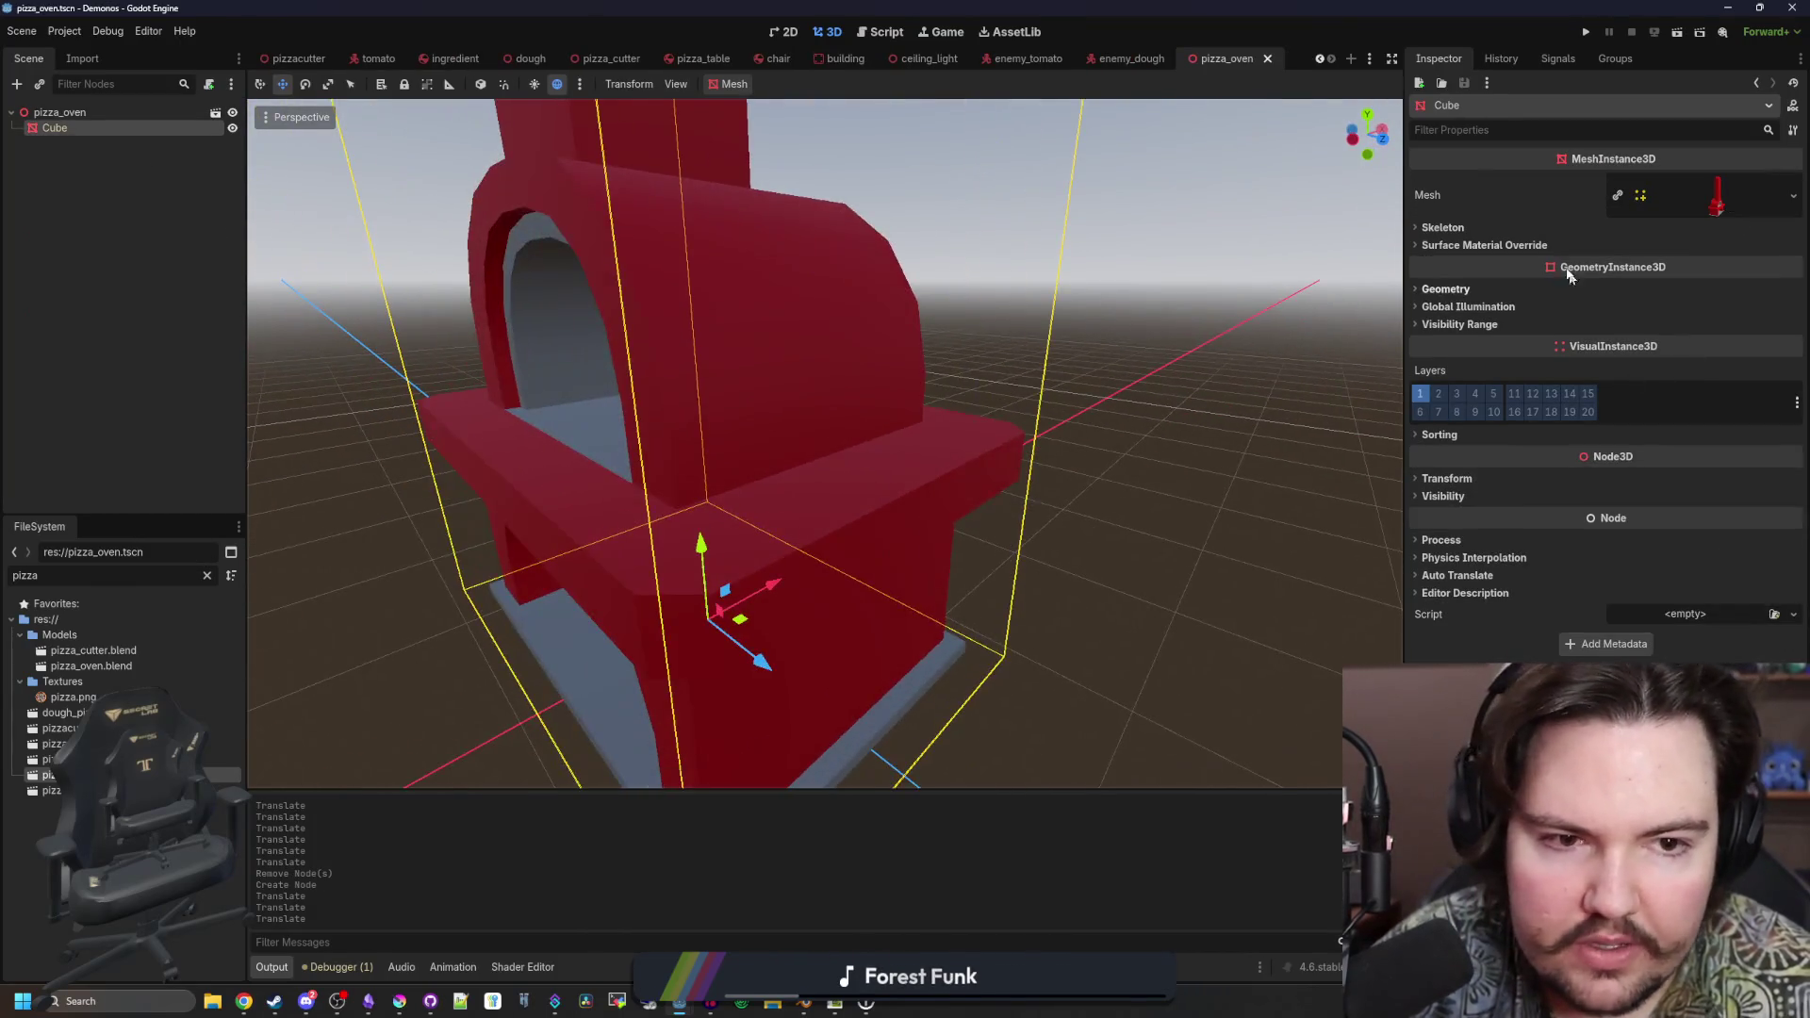
pyautogui.click(1557, 247)
pyautogui.moveTo(923, 429); pyautogui.dragTo(1020, 443)
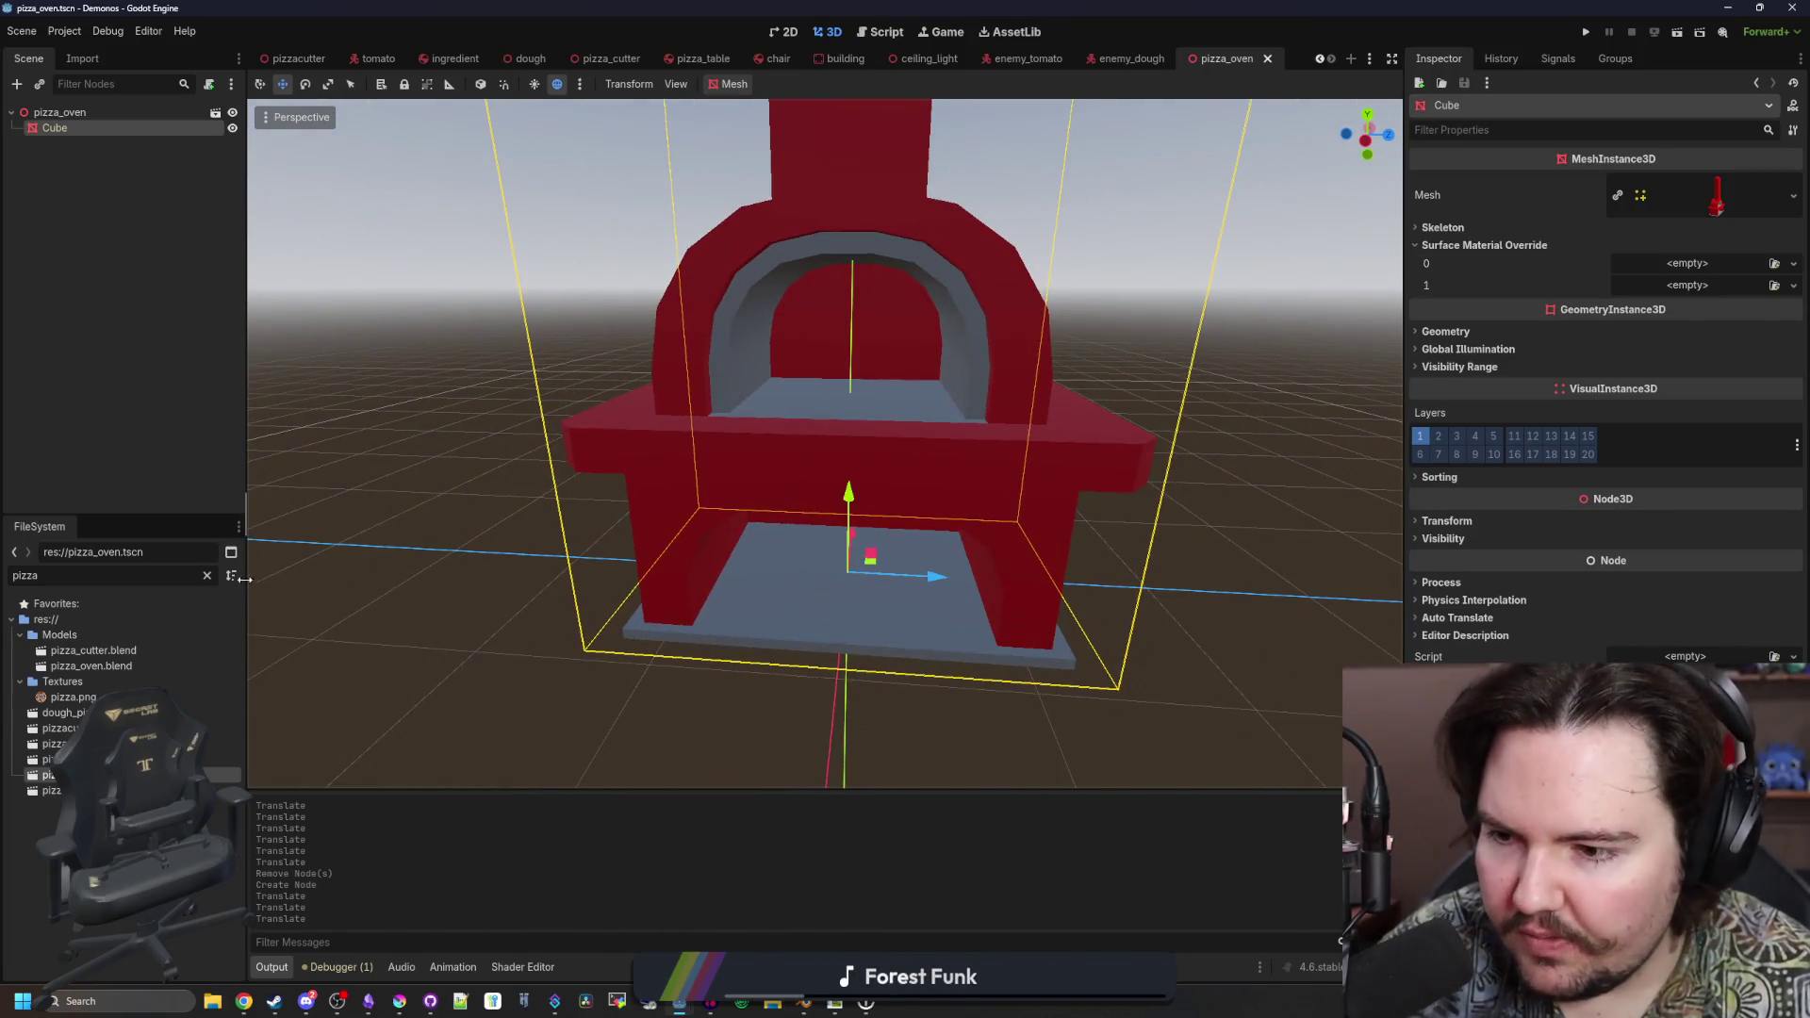
# - Assign brick.tres to surface material slot 0, save the oven scene, and switch to Filter Forge
pyautogui.click(207, 575)
pyautogui.write('brick')
pyautogui.moveTo(72, 650)
pyautogui.mouseDown()
pyautogui.moveTo(928, 517)
pyautogui.moveTo(1650, 295)
pyautogui.moveTo(1660, 267)
pyautogui.mouseUp()
pyautogui.moveTo(1310, 398); pyautogui.dragTo(1037, 415)
pyautogui.hotkey('ctrl', 's')
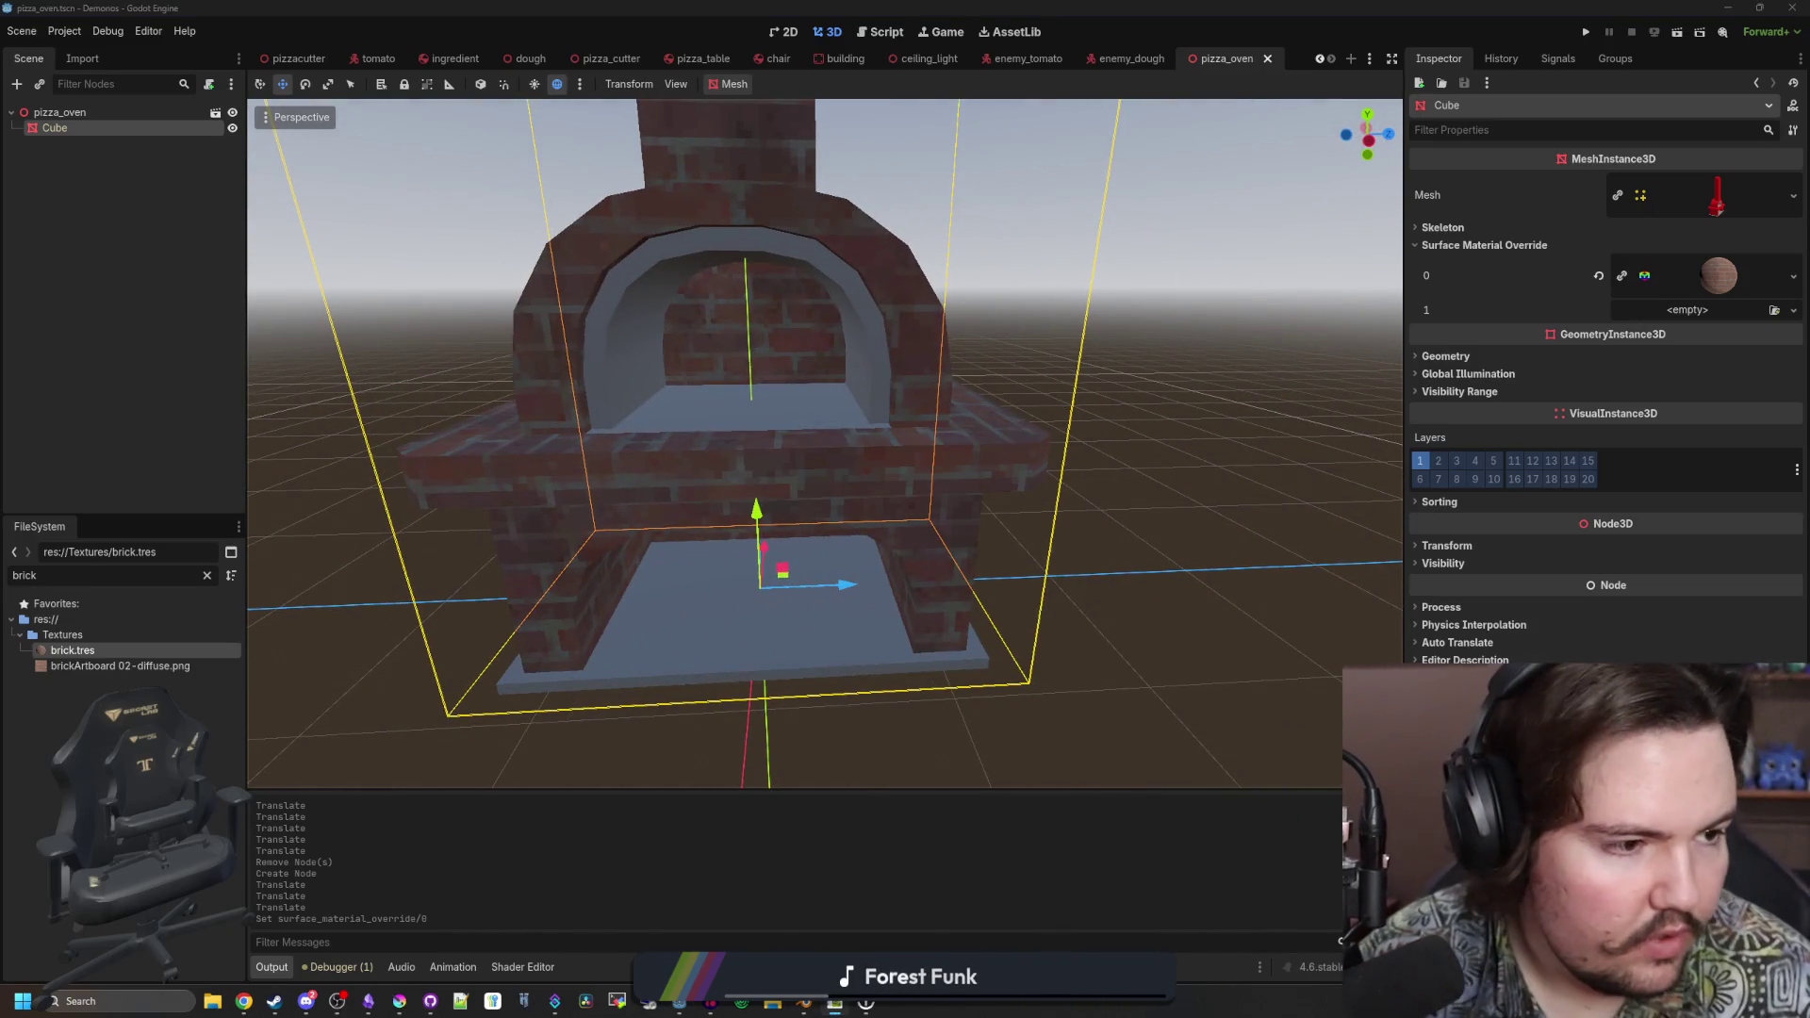
pyautogui.hotkey('alt', 'Tab')
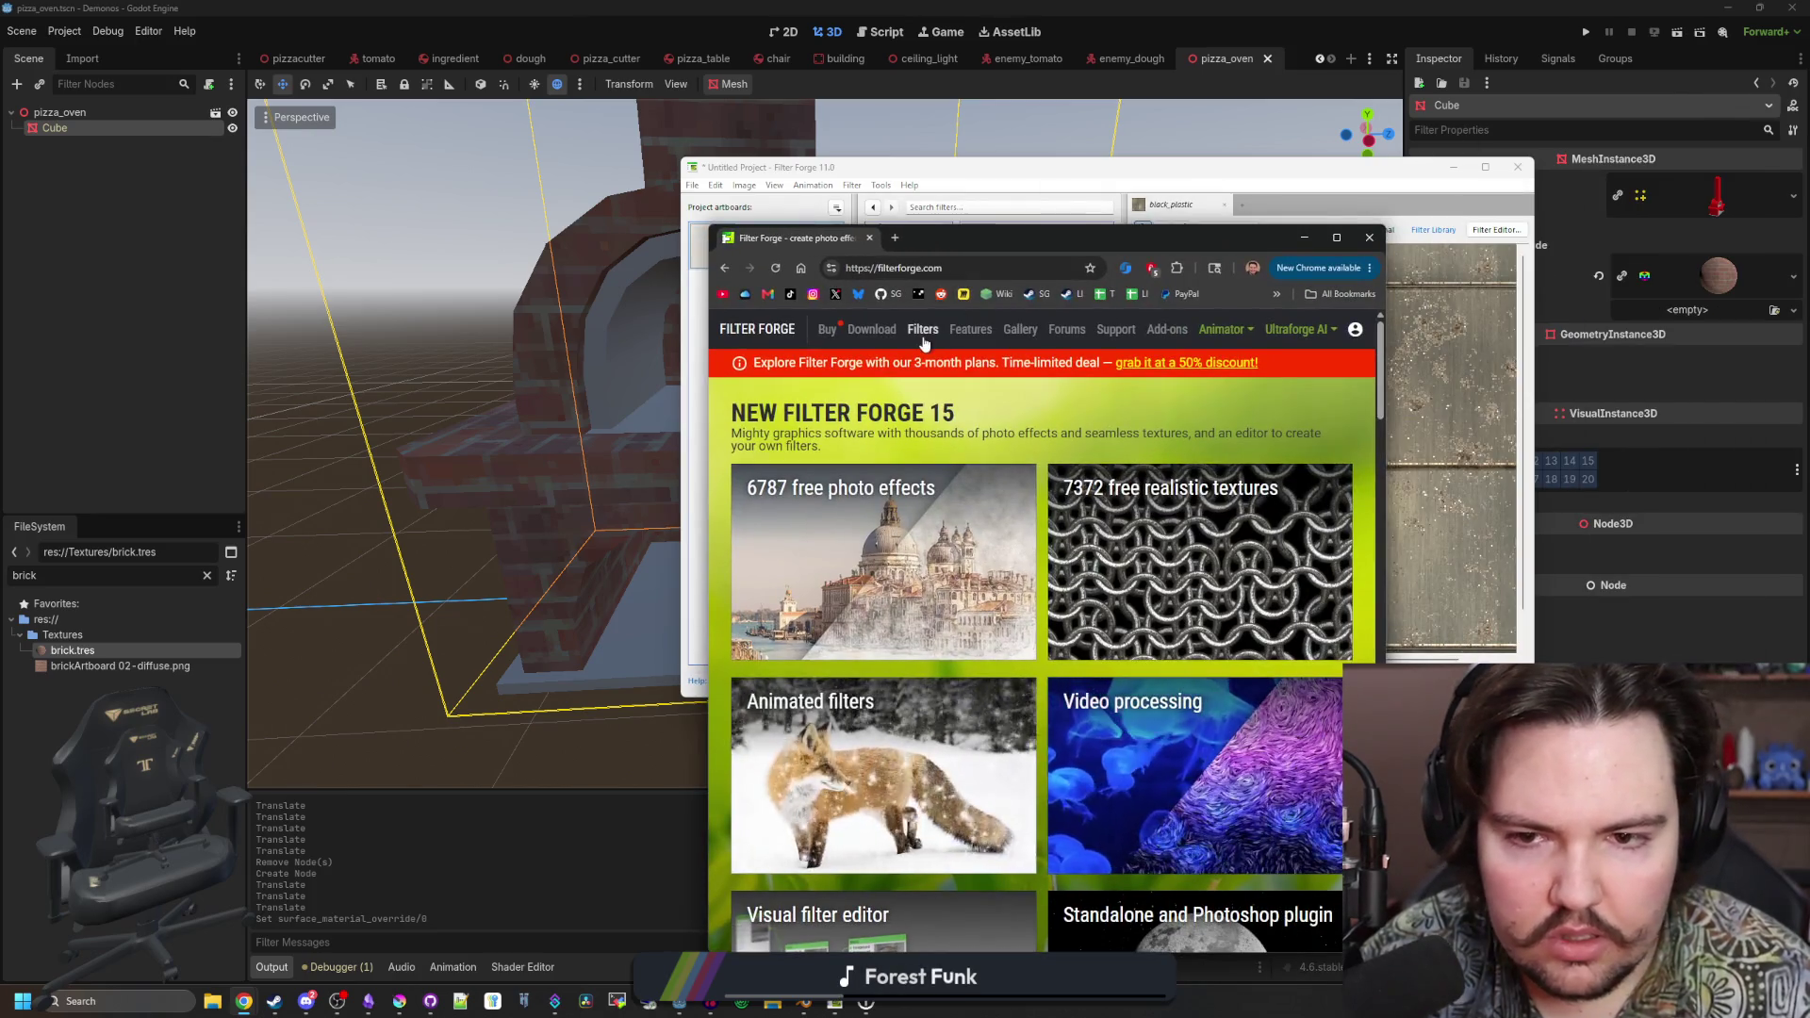
# - Find the Shpritz 2 Nir stucco filter in the online library and send it to Filter Forge
pyautogui.click(939, 330)
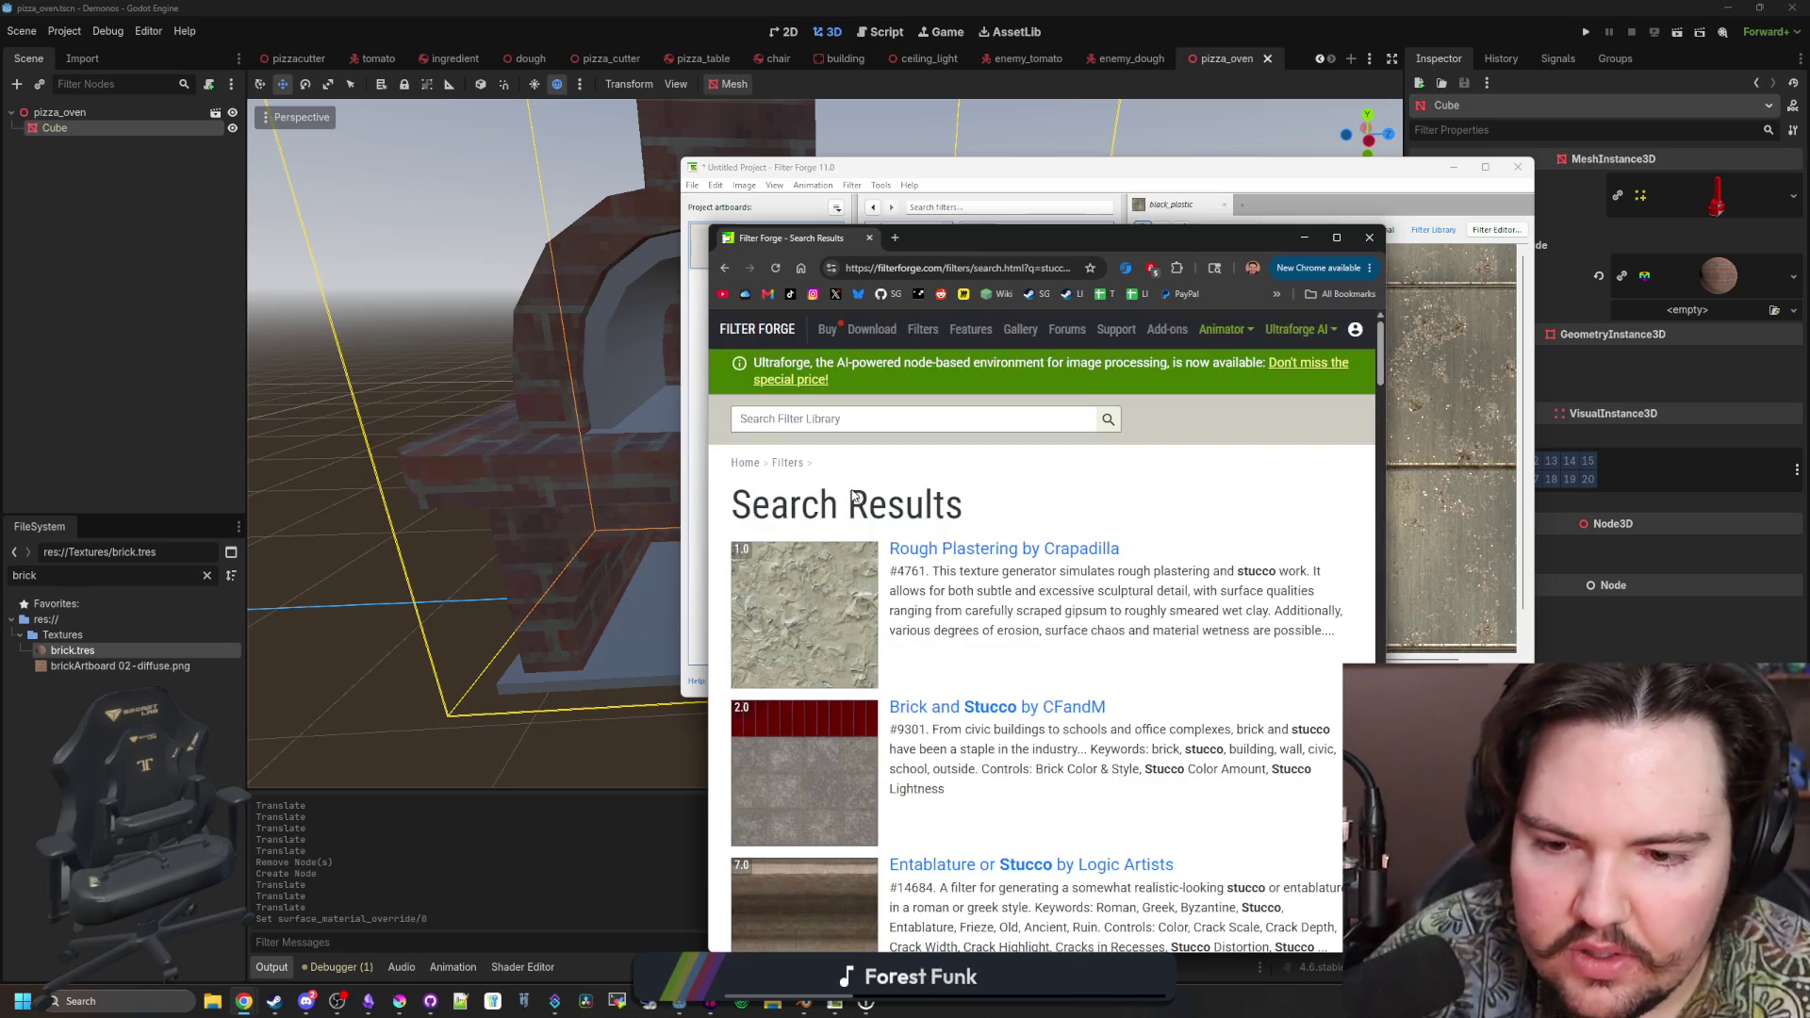
pyautogui.scroll(-7, 957, 670)
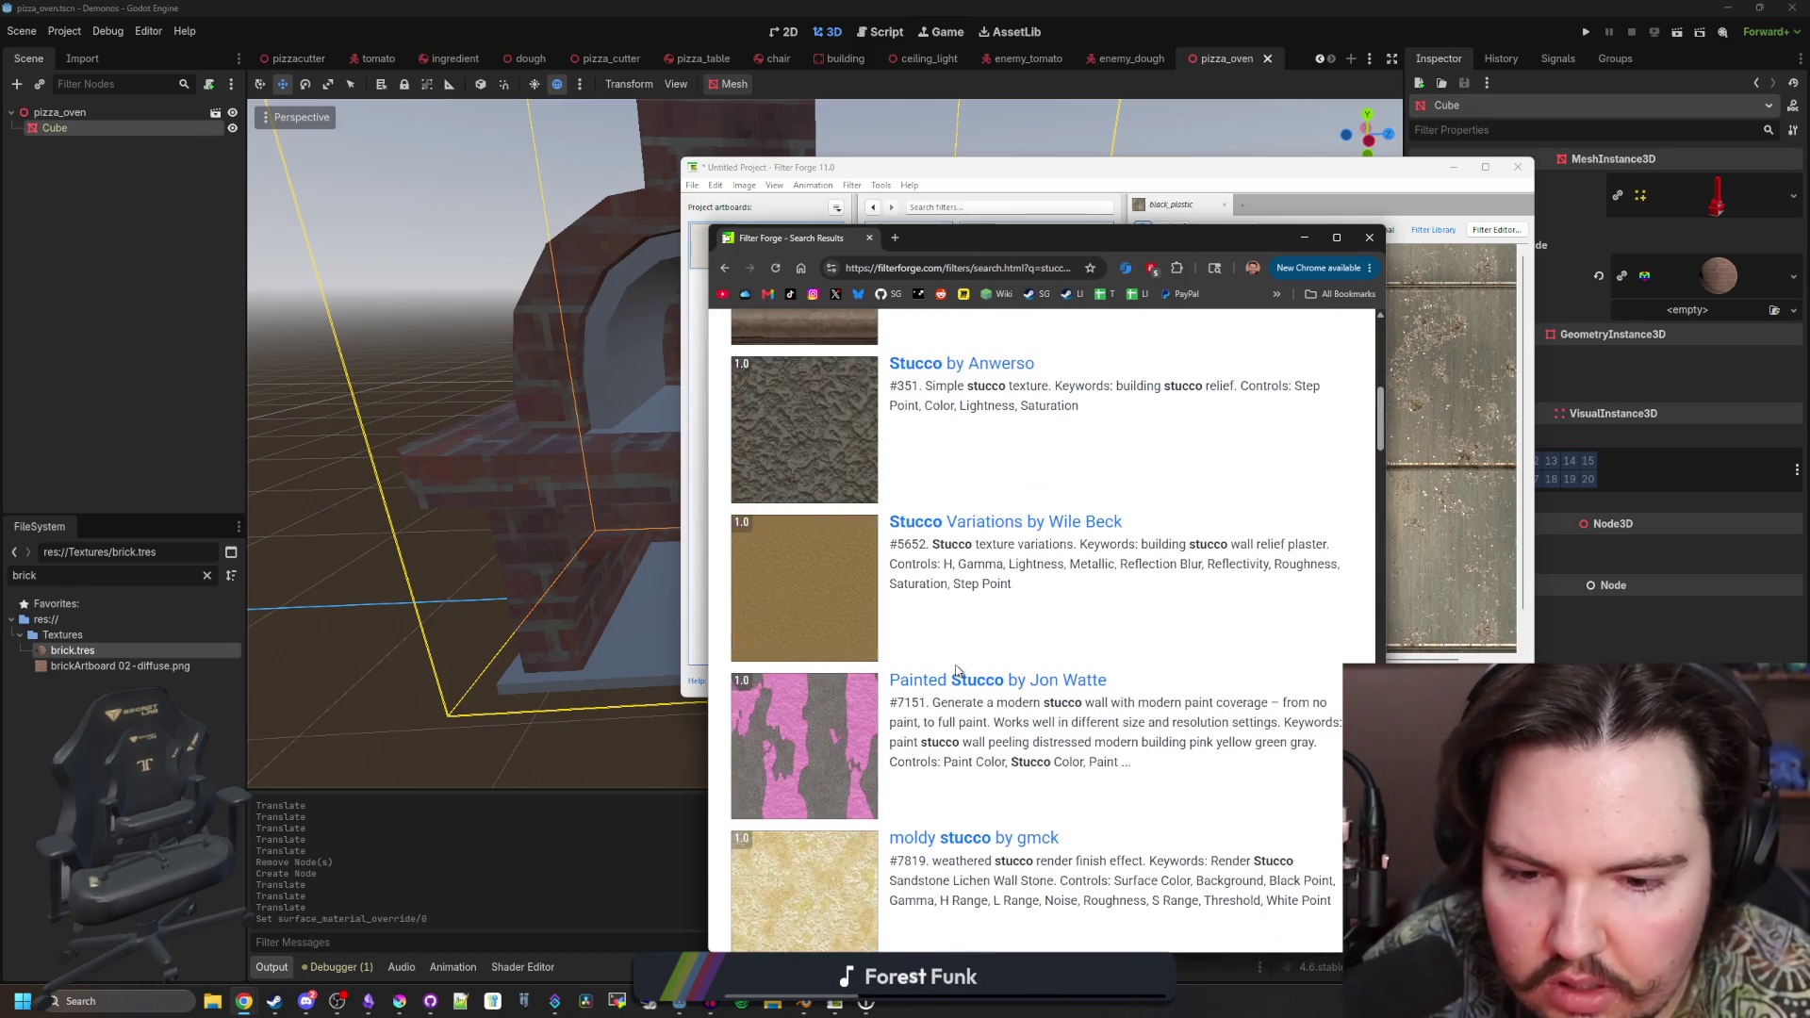
pyautogui.scroll(-4, 838, 608)
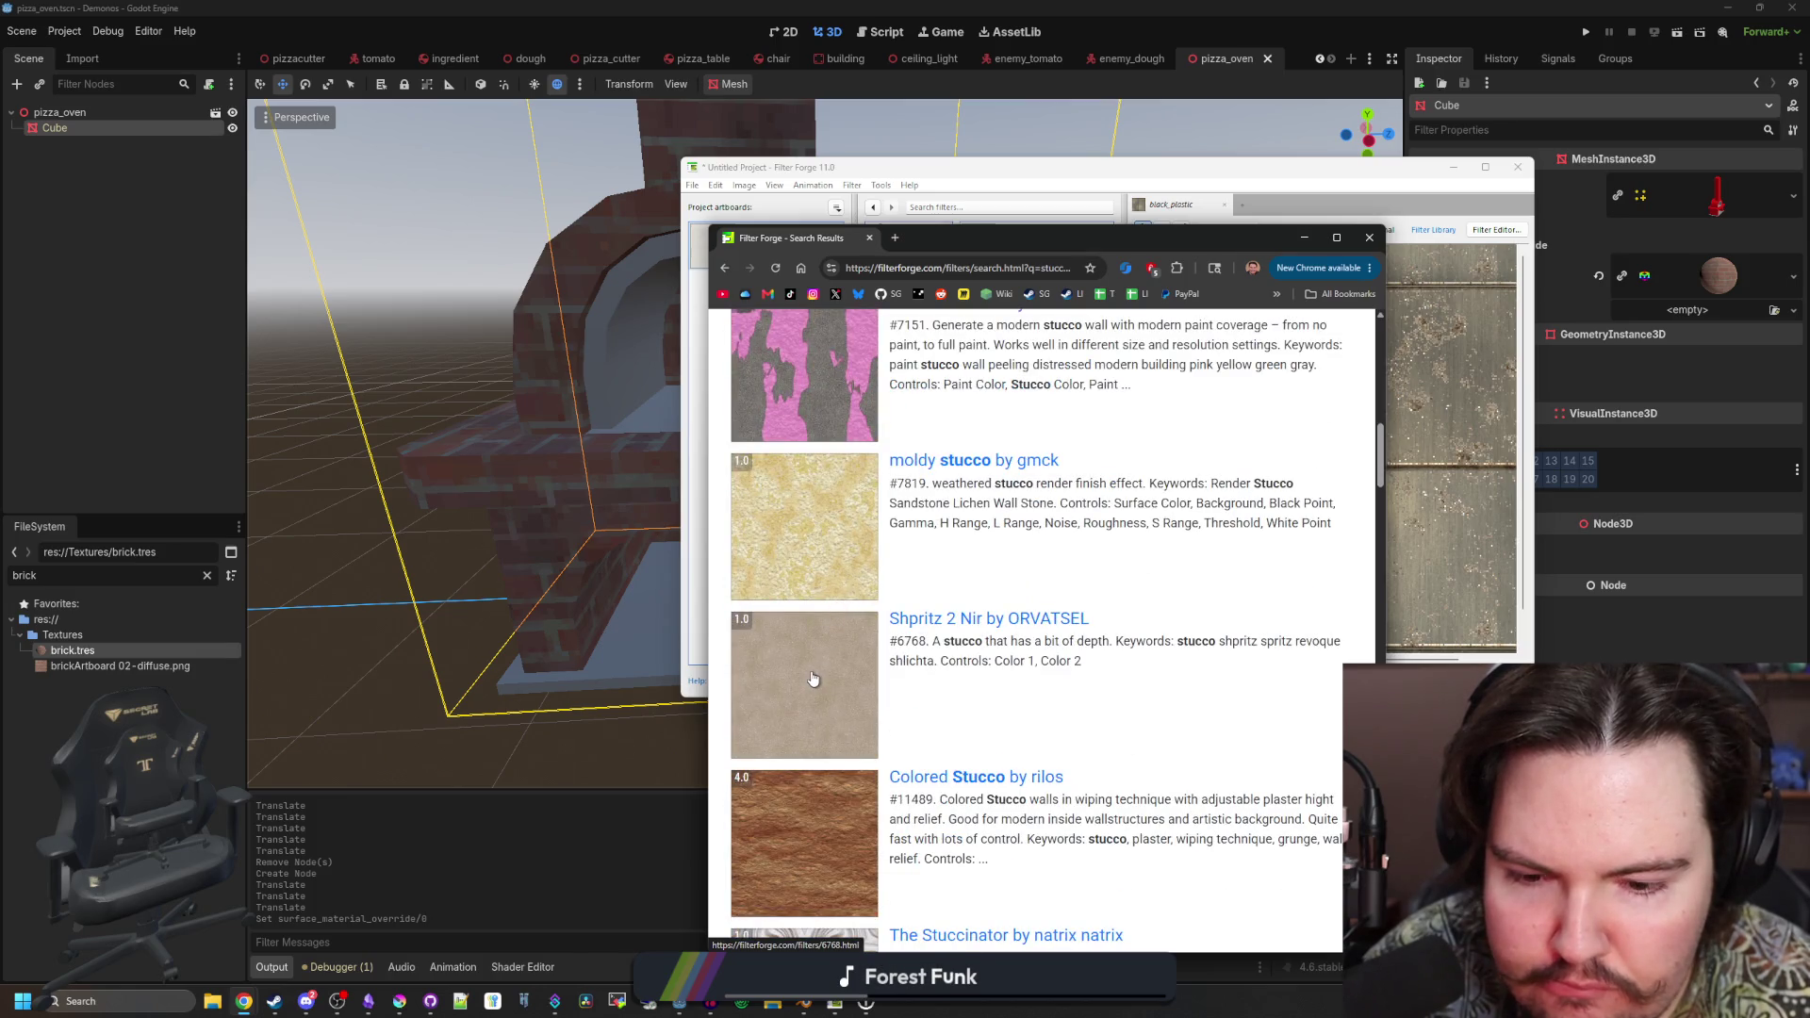
pyautogui.scroll(-5, 813, 678)
pyautogui.scroll(3, 813, 679)
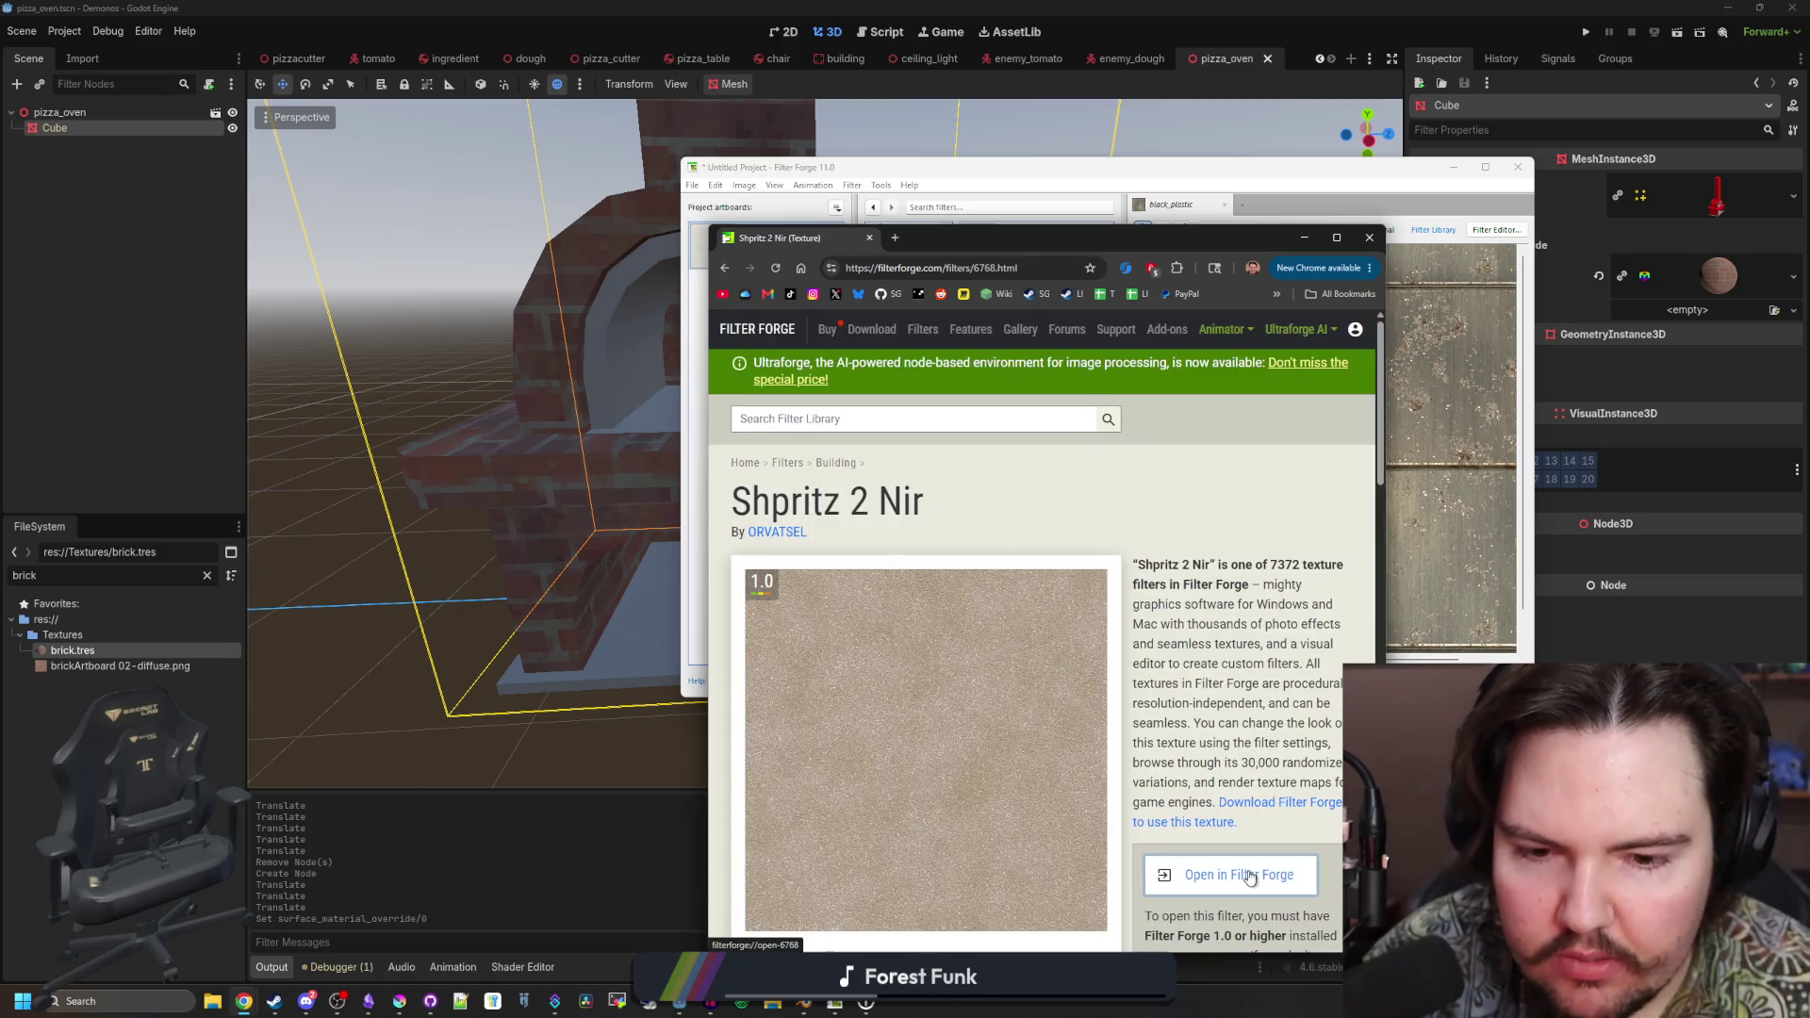
pyautogui.click(1215, 871)
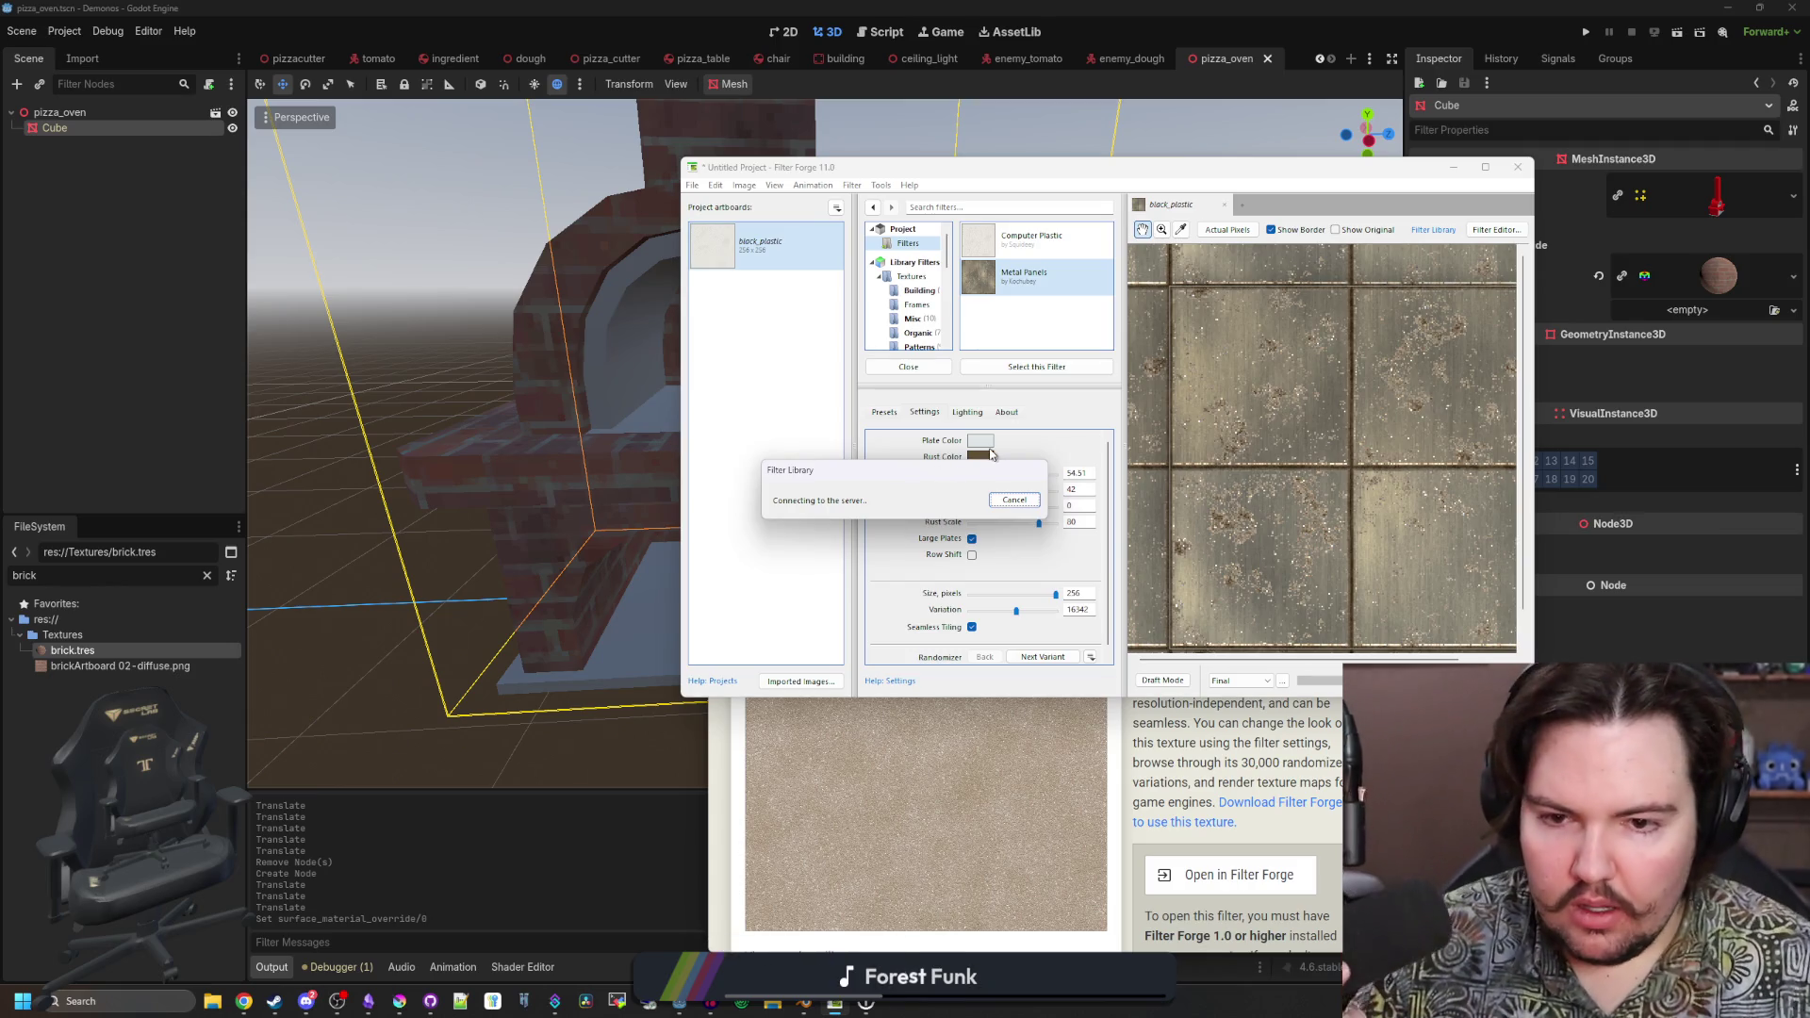
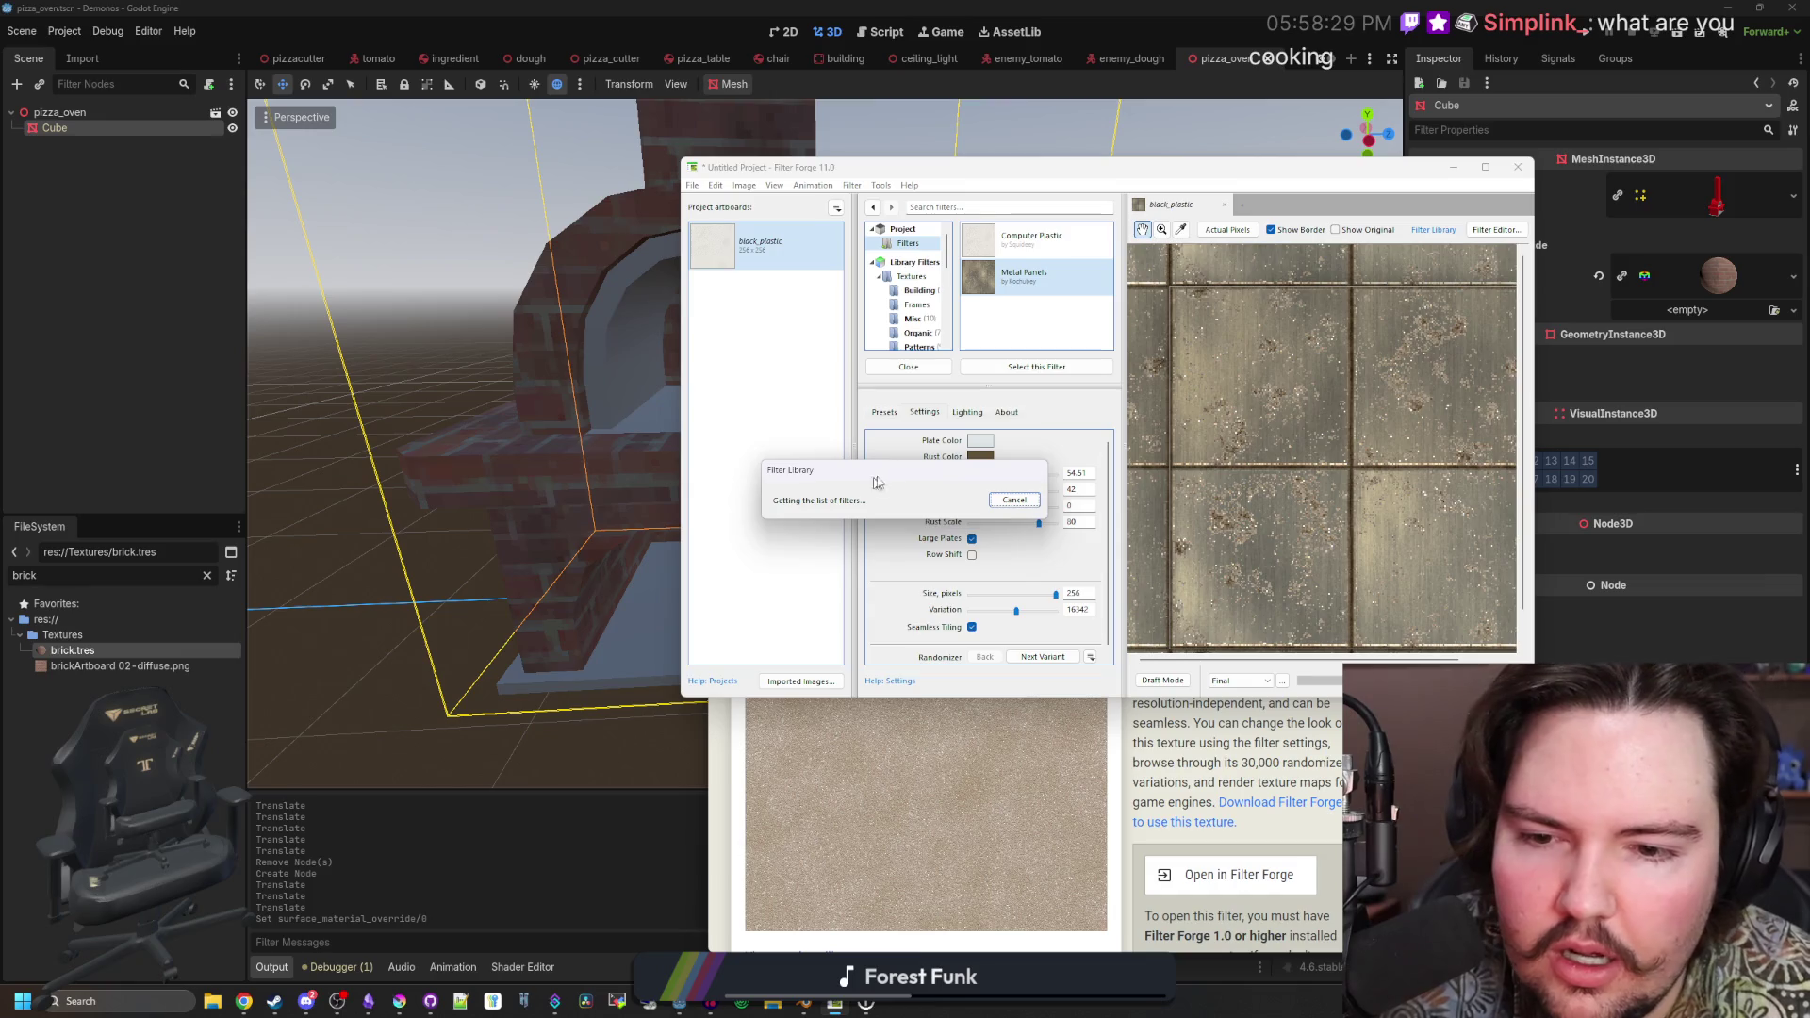
# - Move the first Filter Library loading dialog aside and cancel it
pyautogui.moveTo(896, 468); pyautogui.dragTo(693, 443)
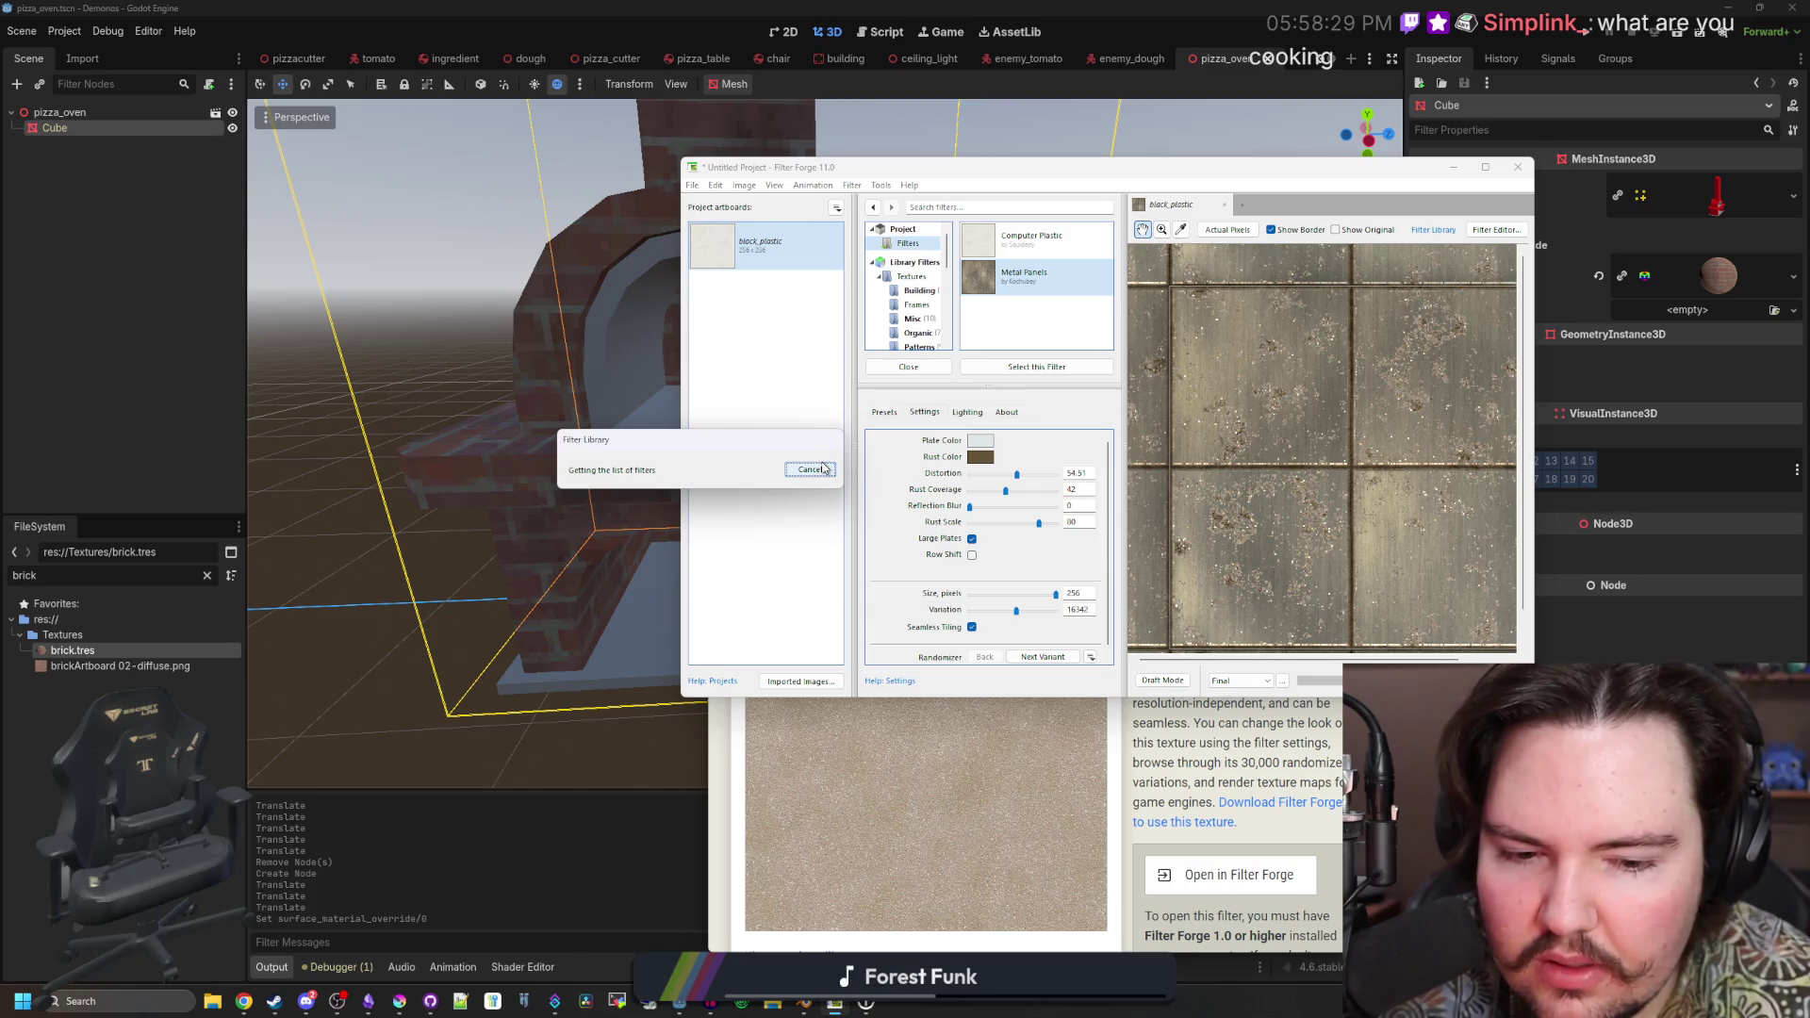
pyautogui.click(811, 469)
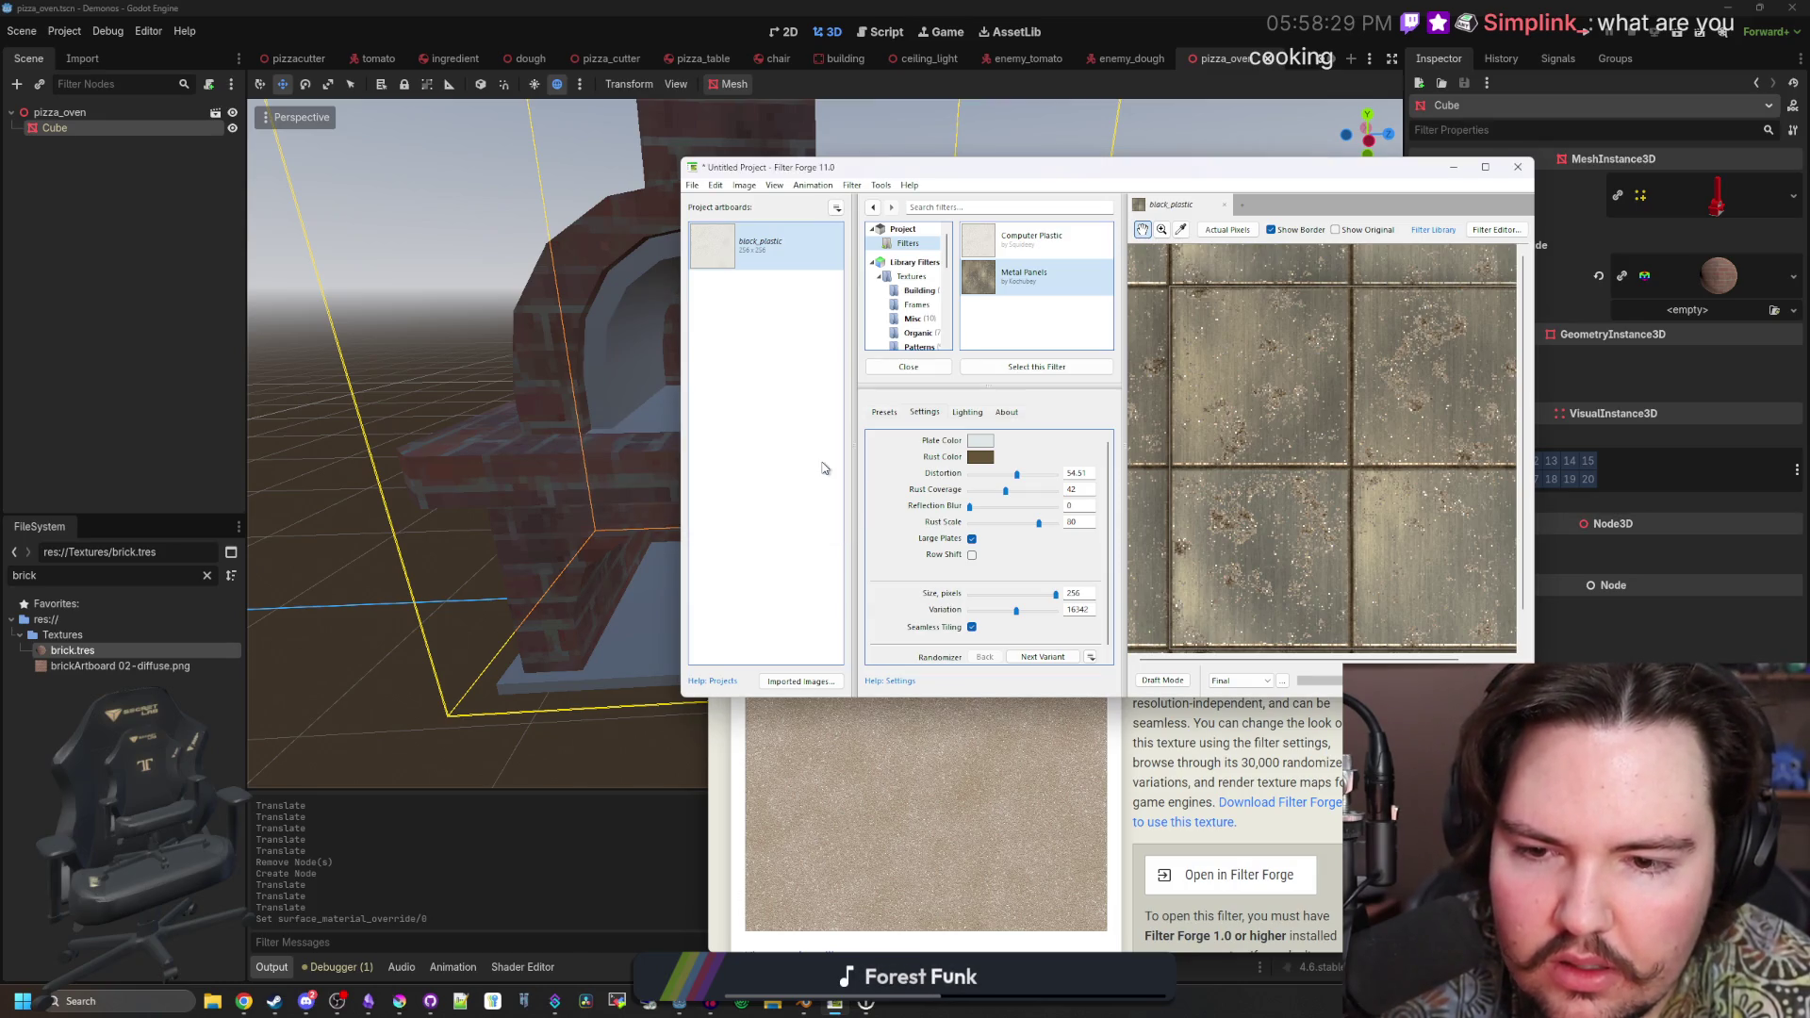
pyautogui.click(1026, 326)
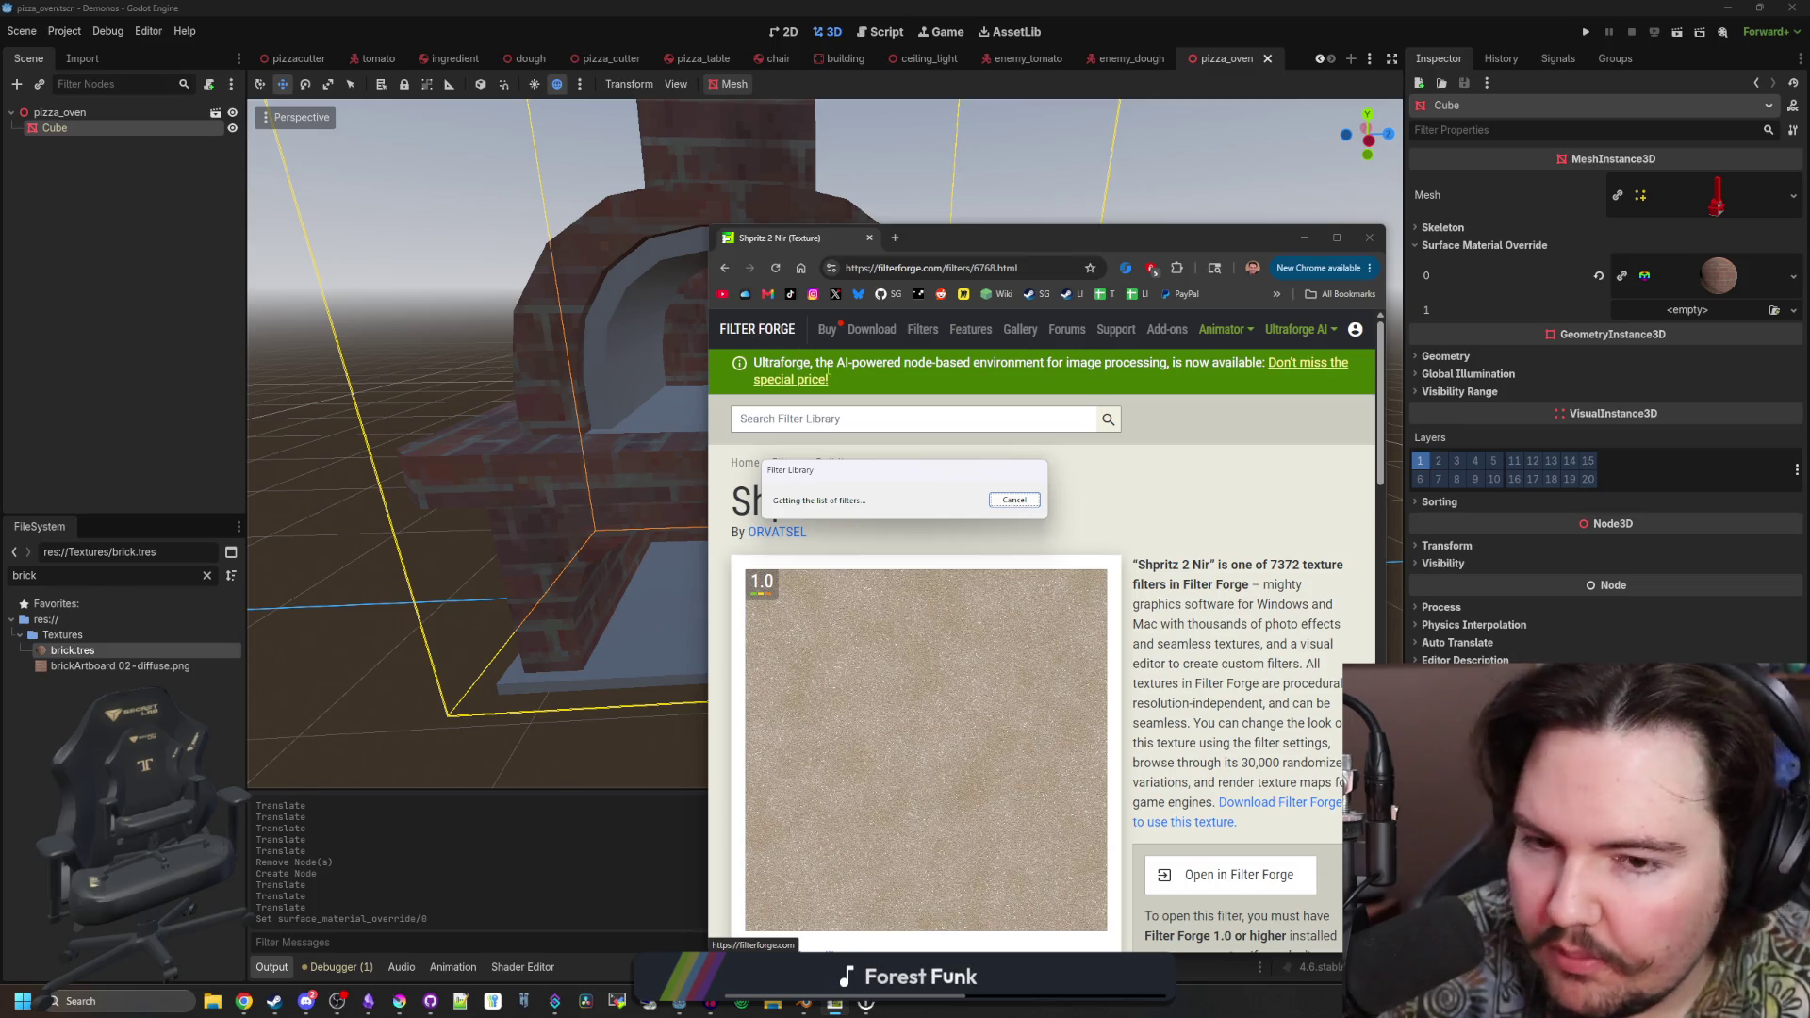
# - Cancel the second Filter Library dialog over the Shpritz 2 Nir page, then start a new browser tab
pyautogui.moveTo(903, 490); pyautogui.dragTo(915, 429)
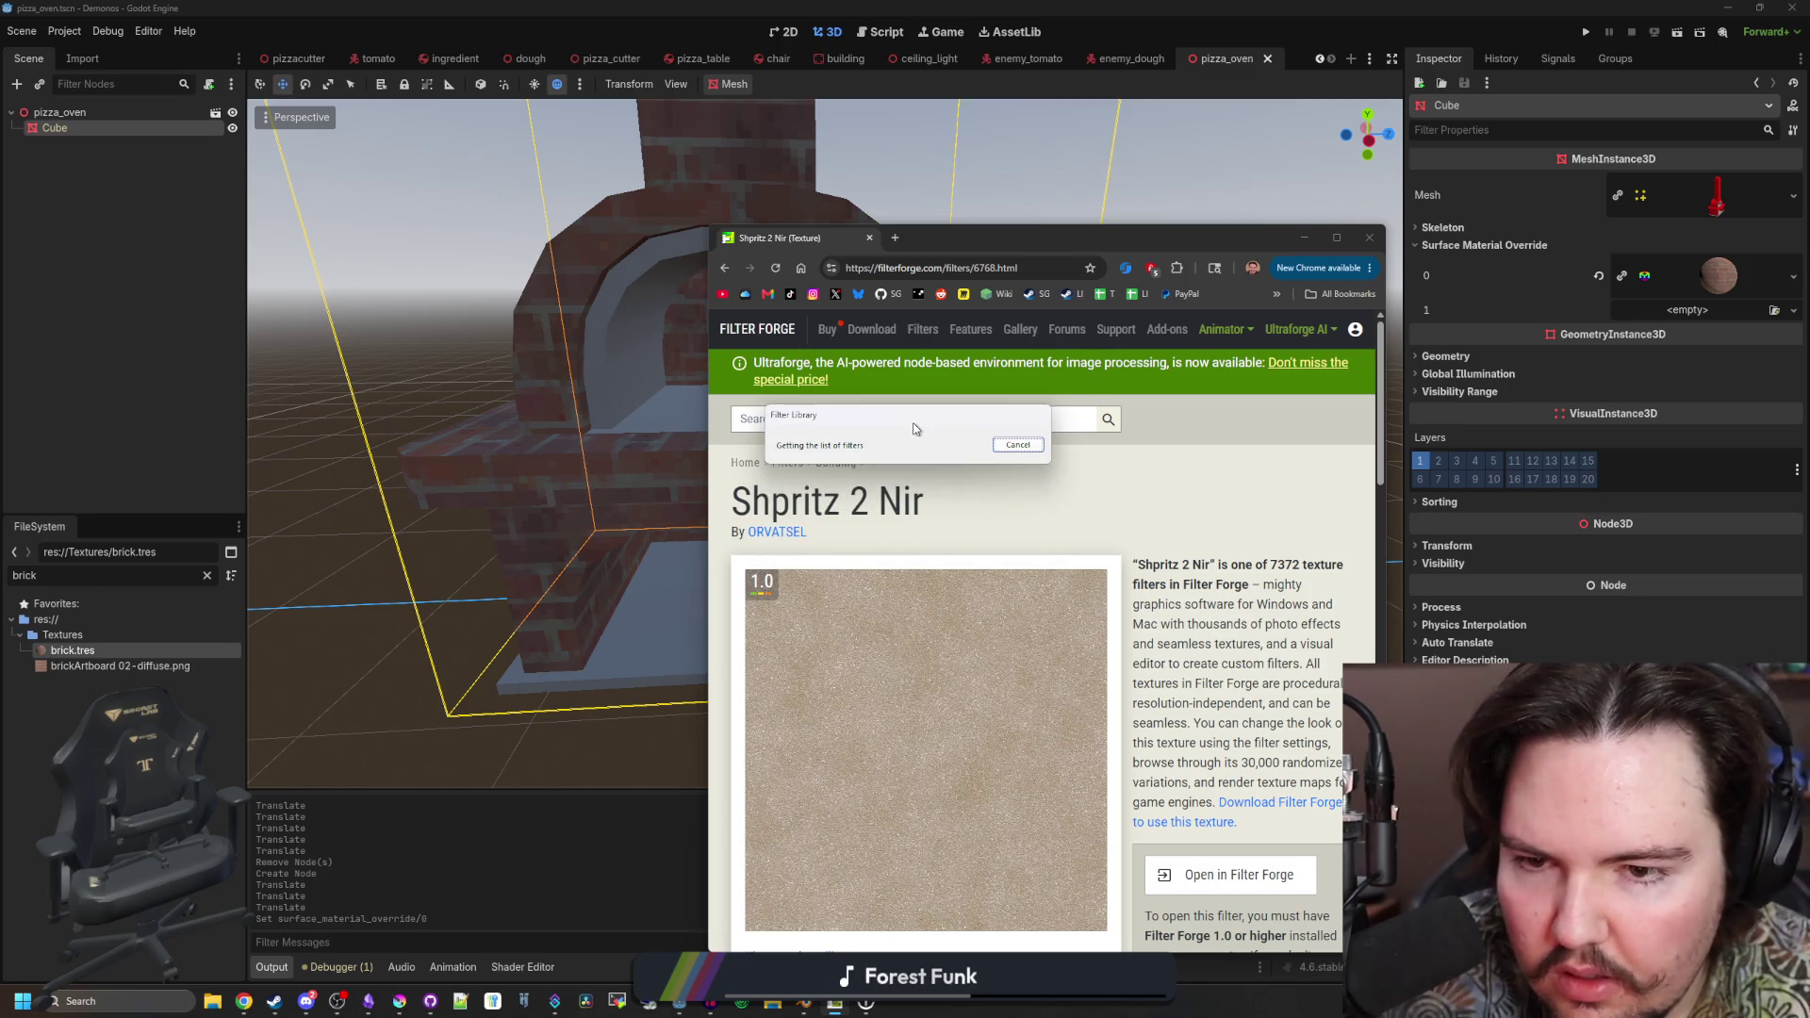
pyautogui.click(1008, 447)
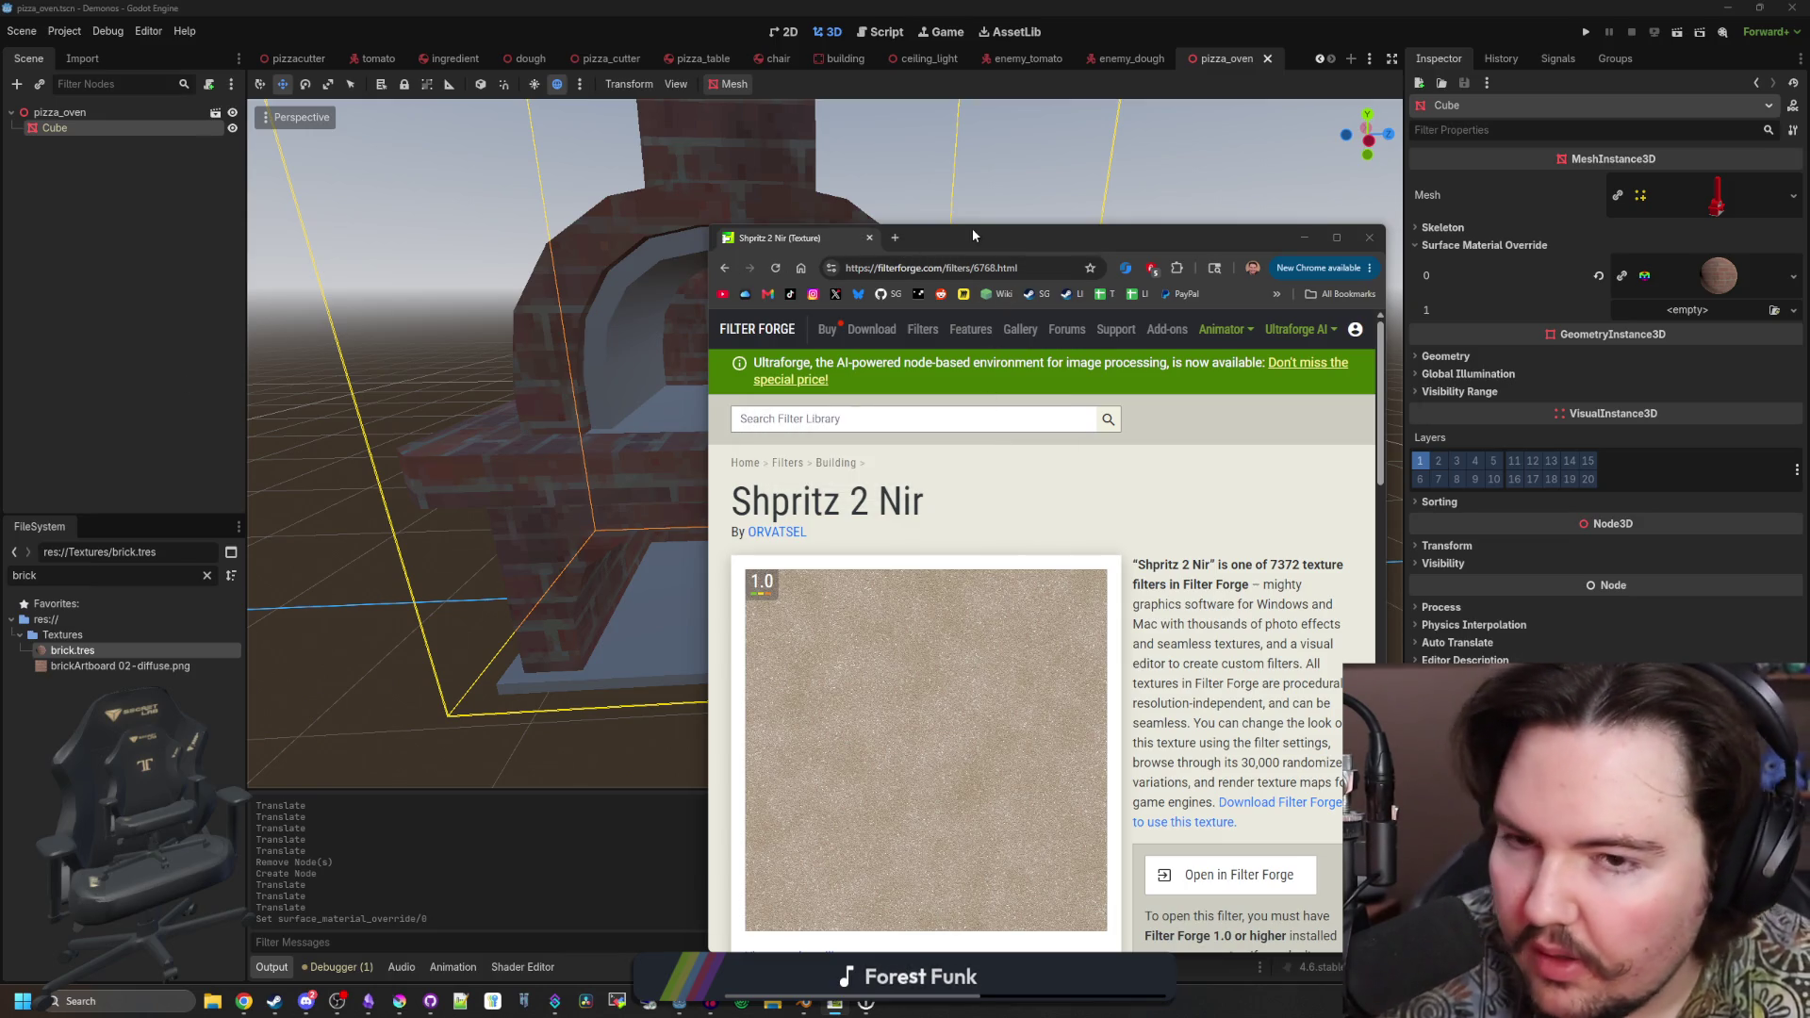
pyautogui.click(904, 240)
# - Search Google Images for 'stucco textures' and maximize the browser window
pyautogui.write('stucco textu')
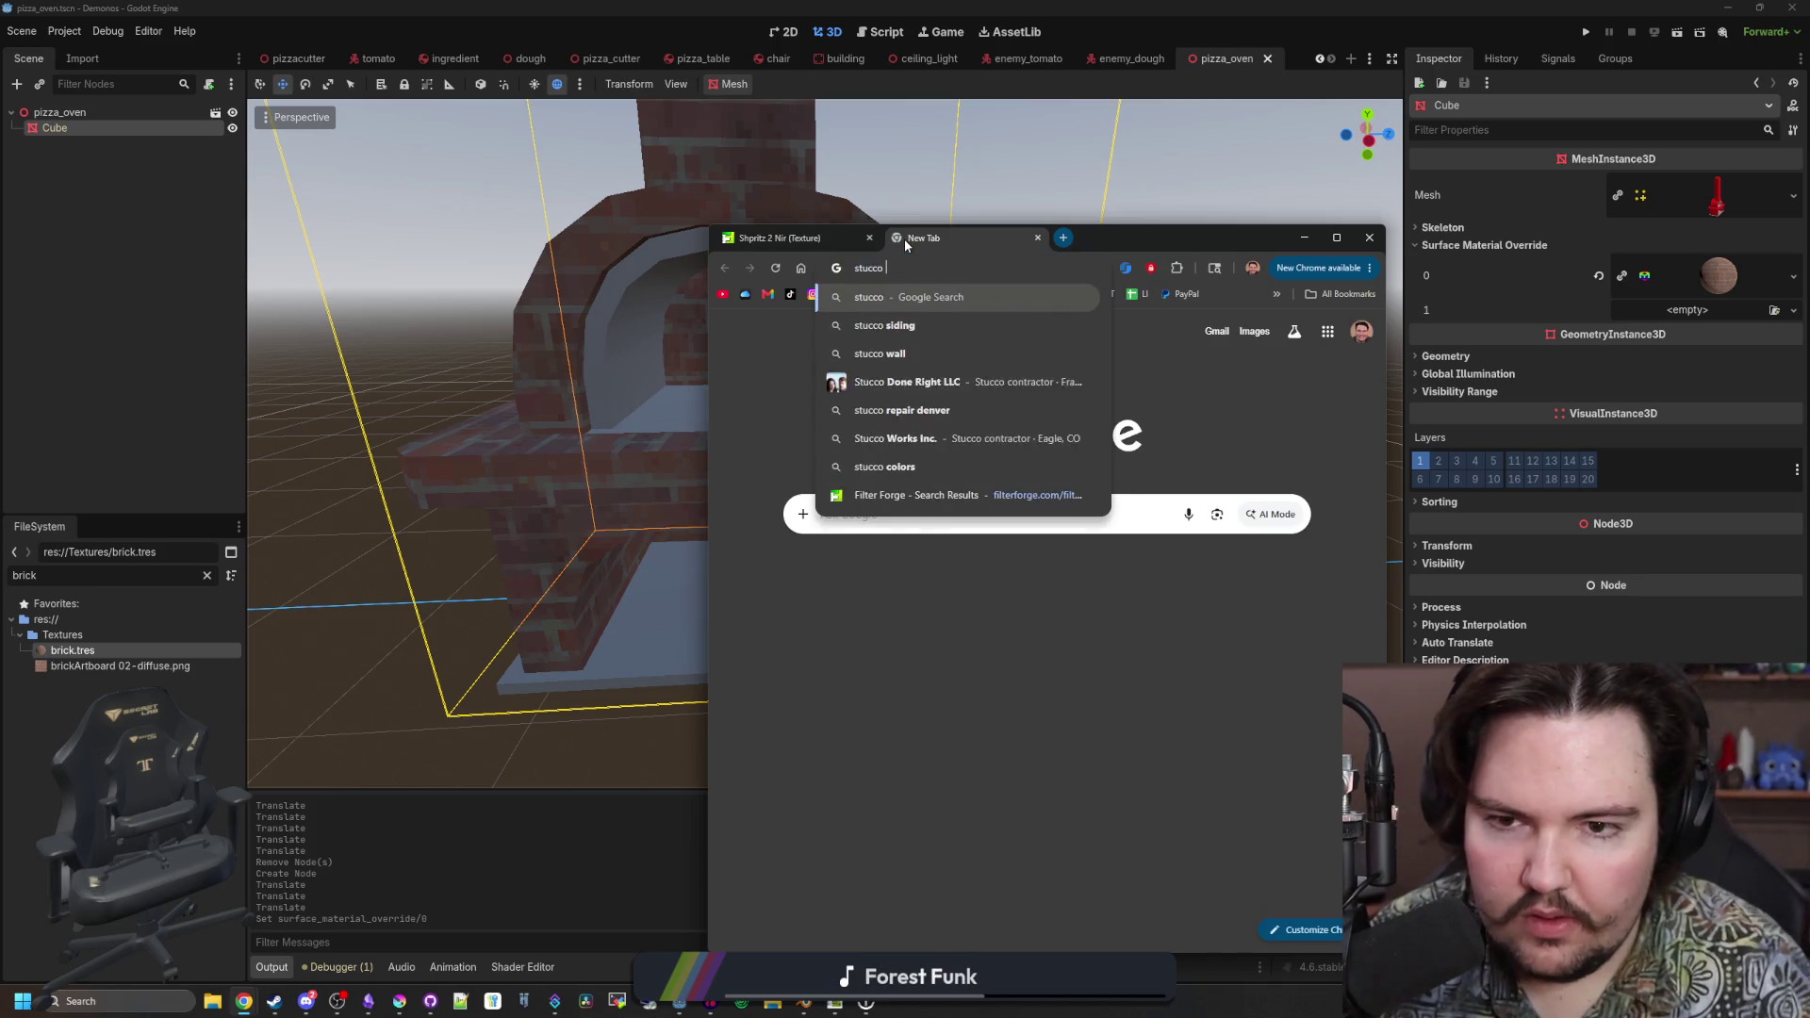
pyautogui.press('Return')
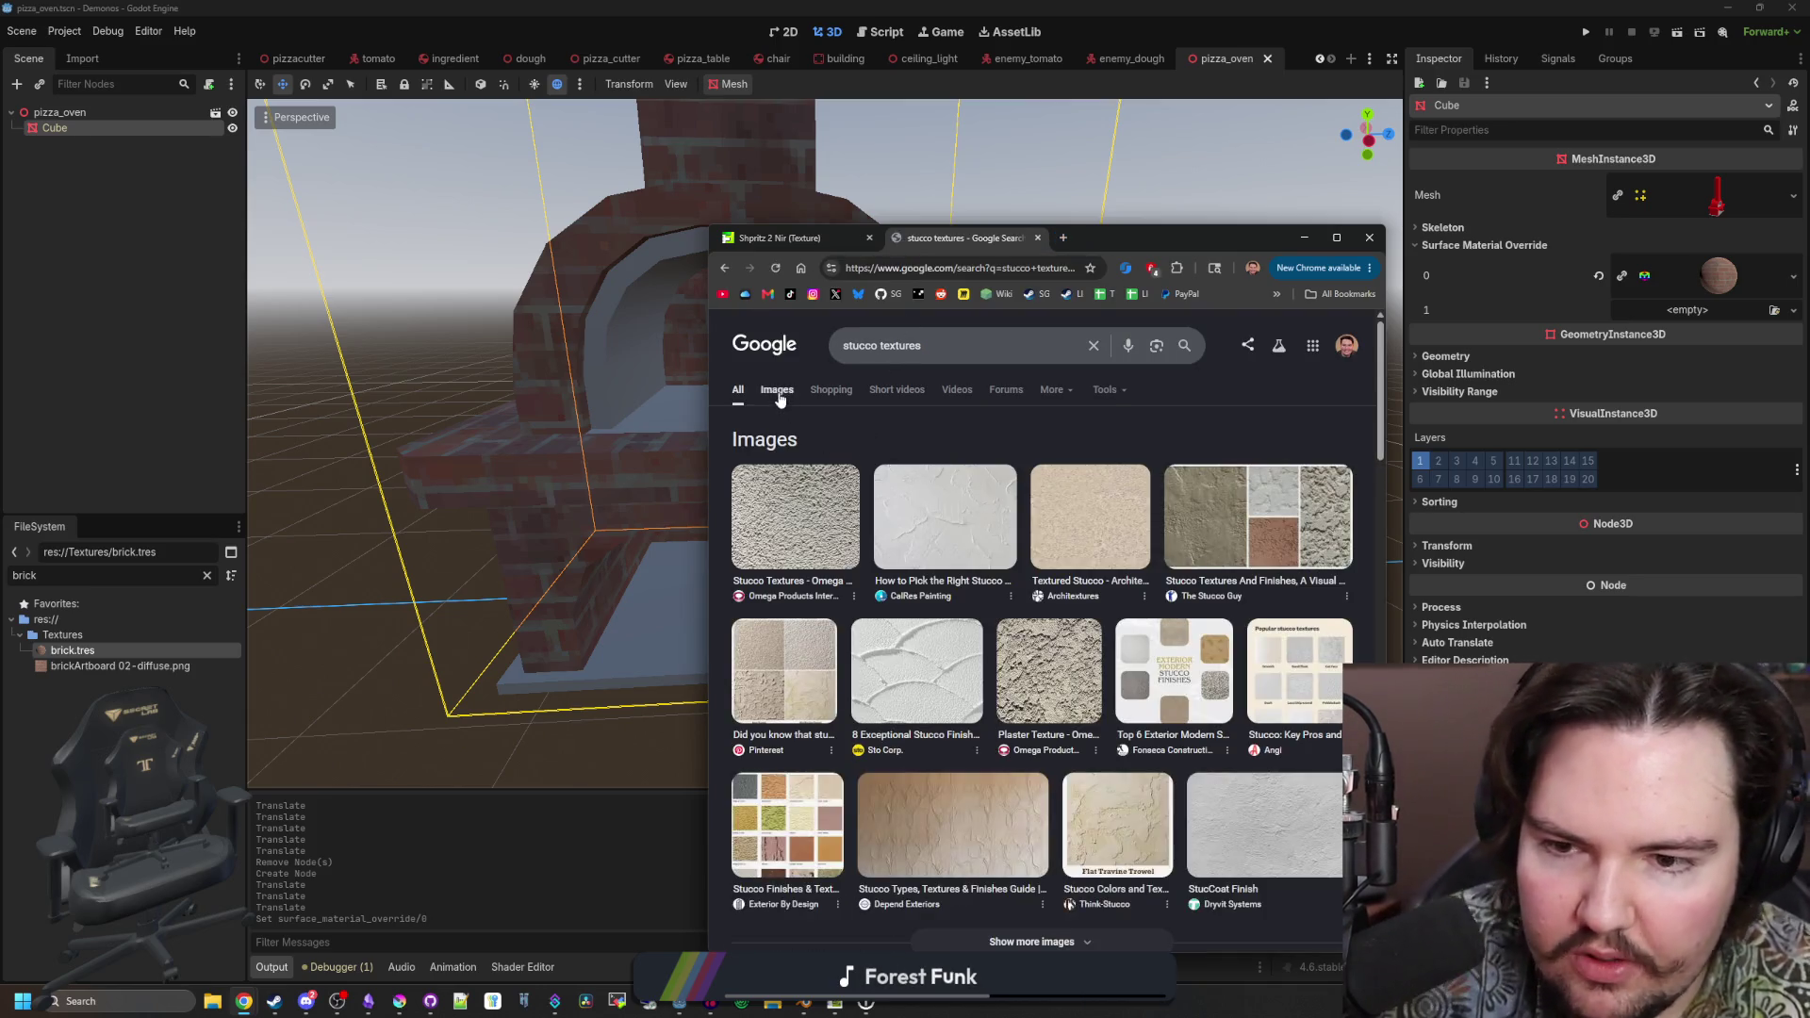
pyautogui.click(778, 394)
pyautogui.click(797, 528)
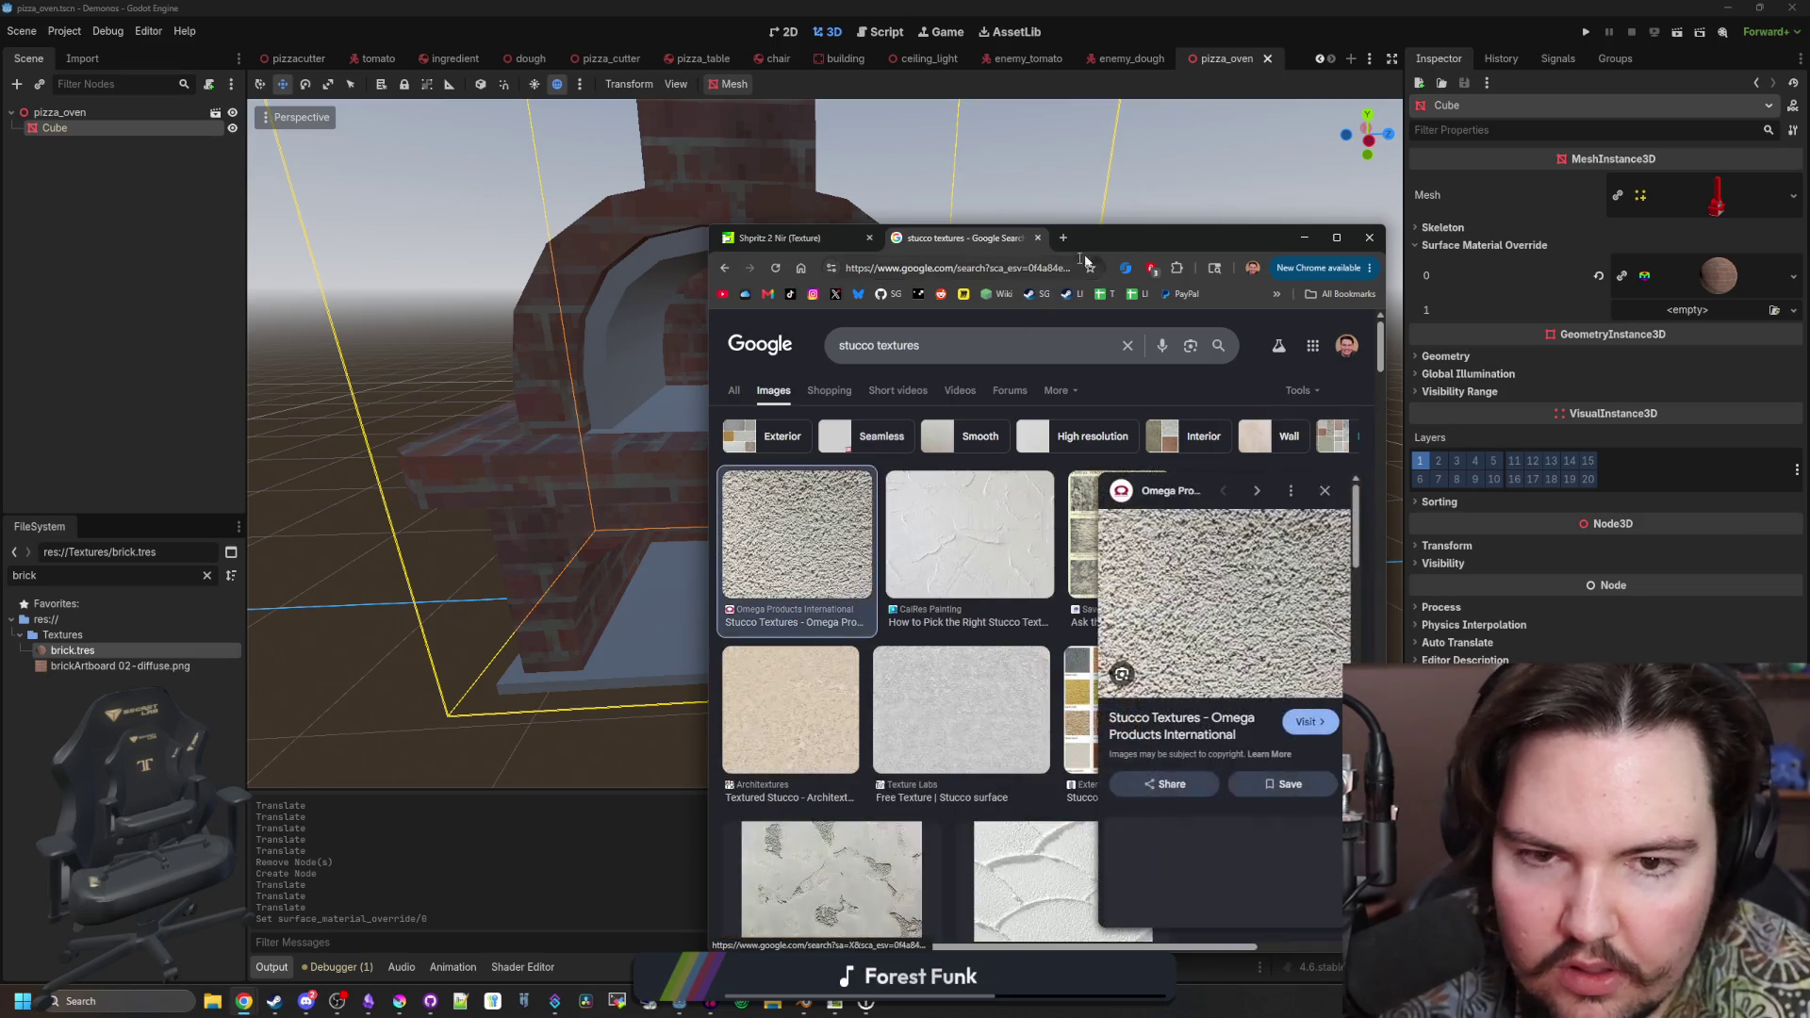
pyautogui.moveTo(1127, 240); pyautogui.dragTo(995, 7)
pyautogui.doubleClick(995, 6)
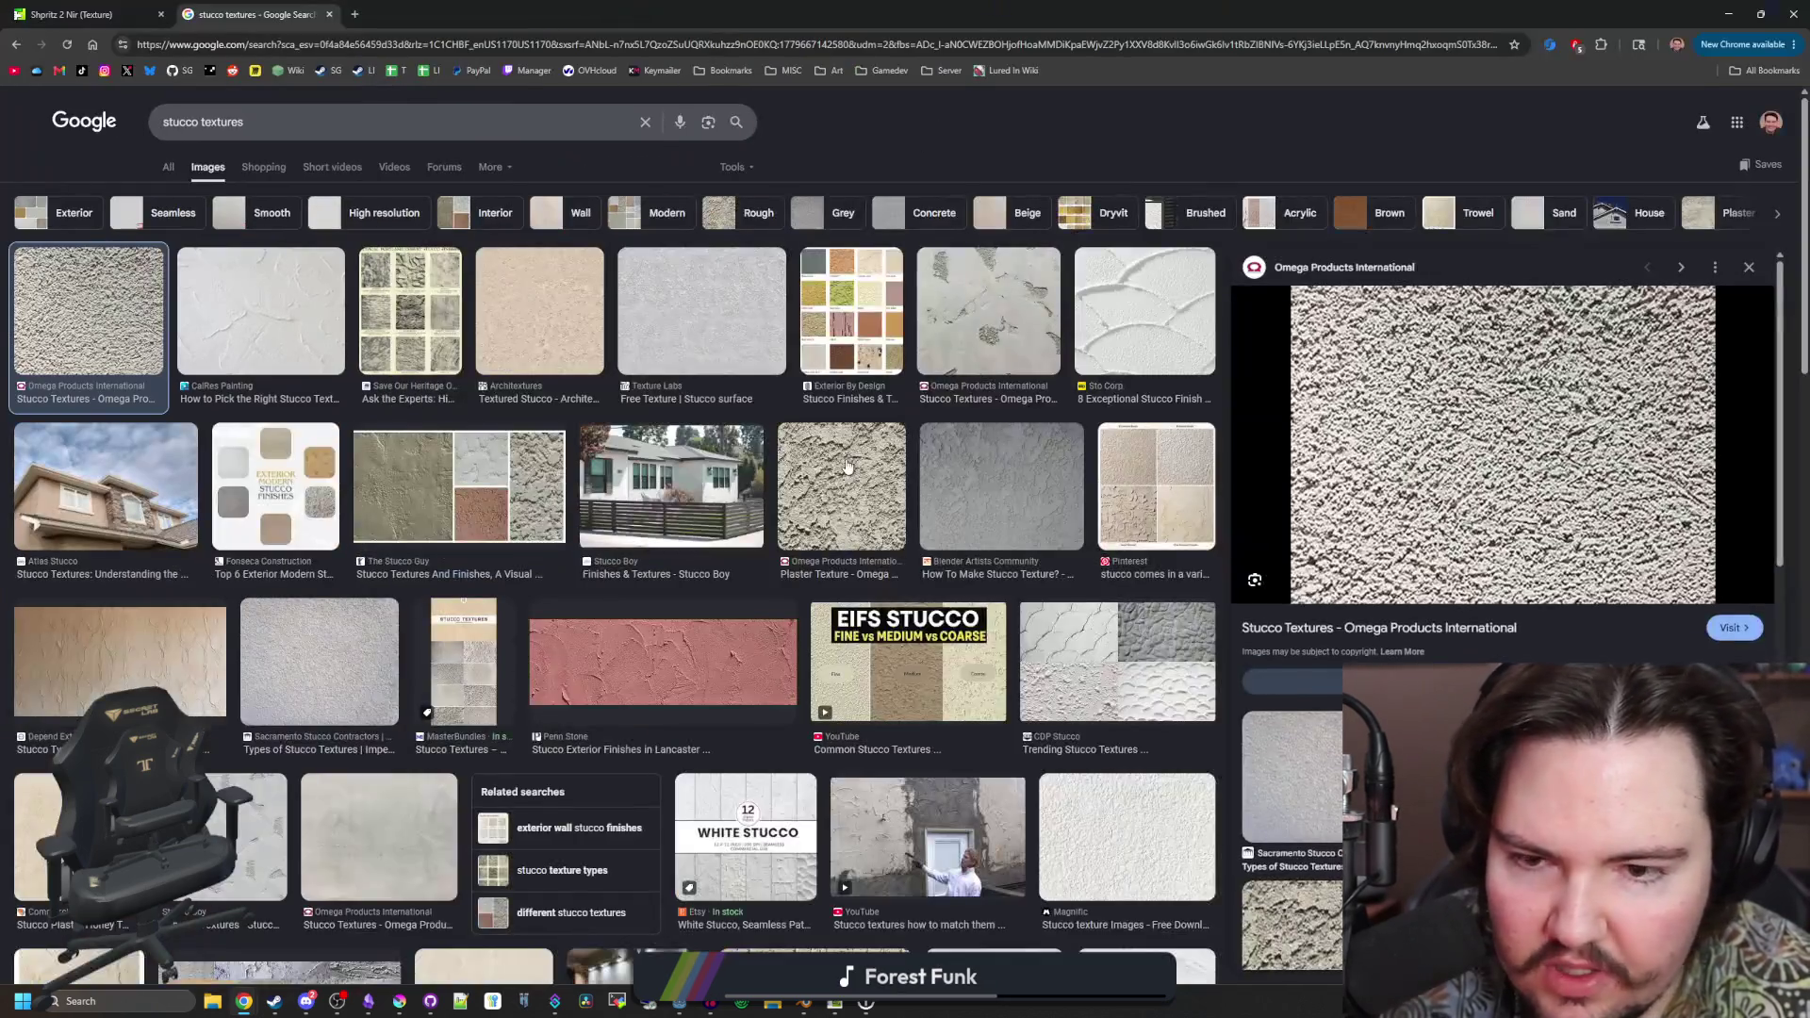
# - Copy the beige Textured Stucco image from Architextures to the clipboard
pyautogui.rightClick(1536, 471)
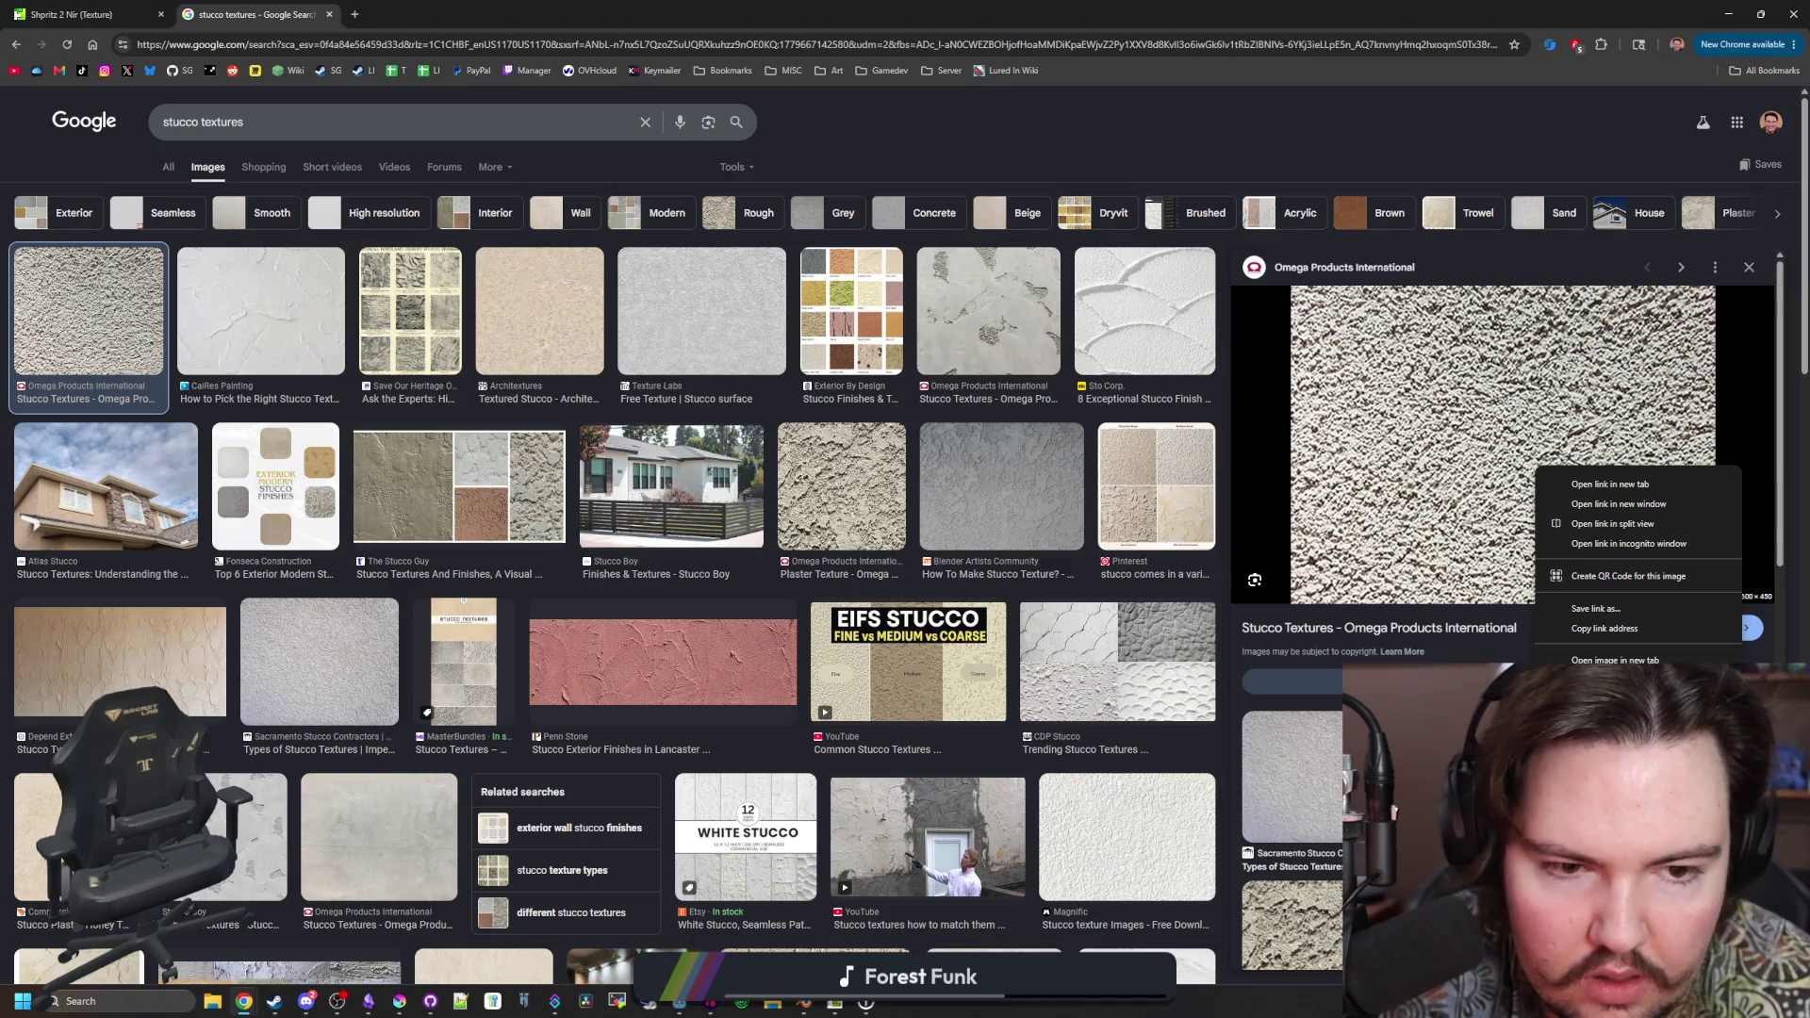
pyautogui.click(575, 307)
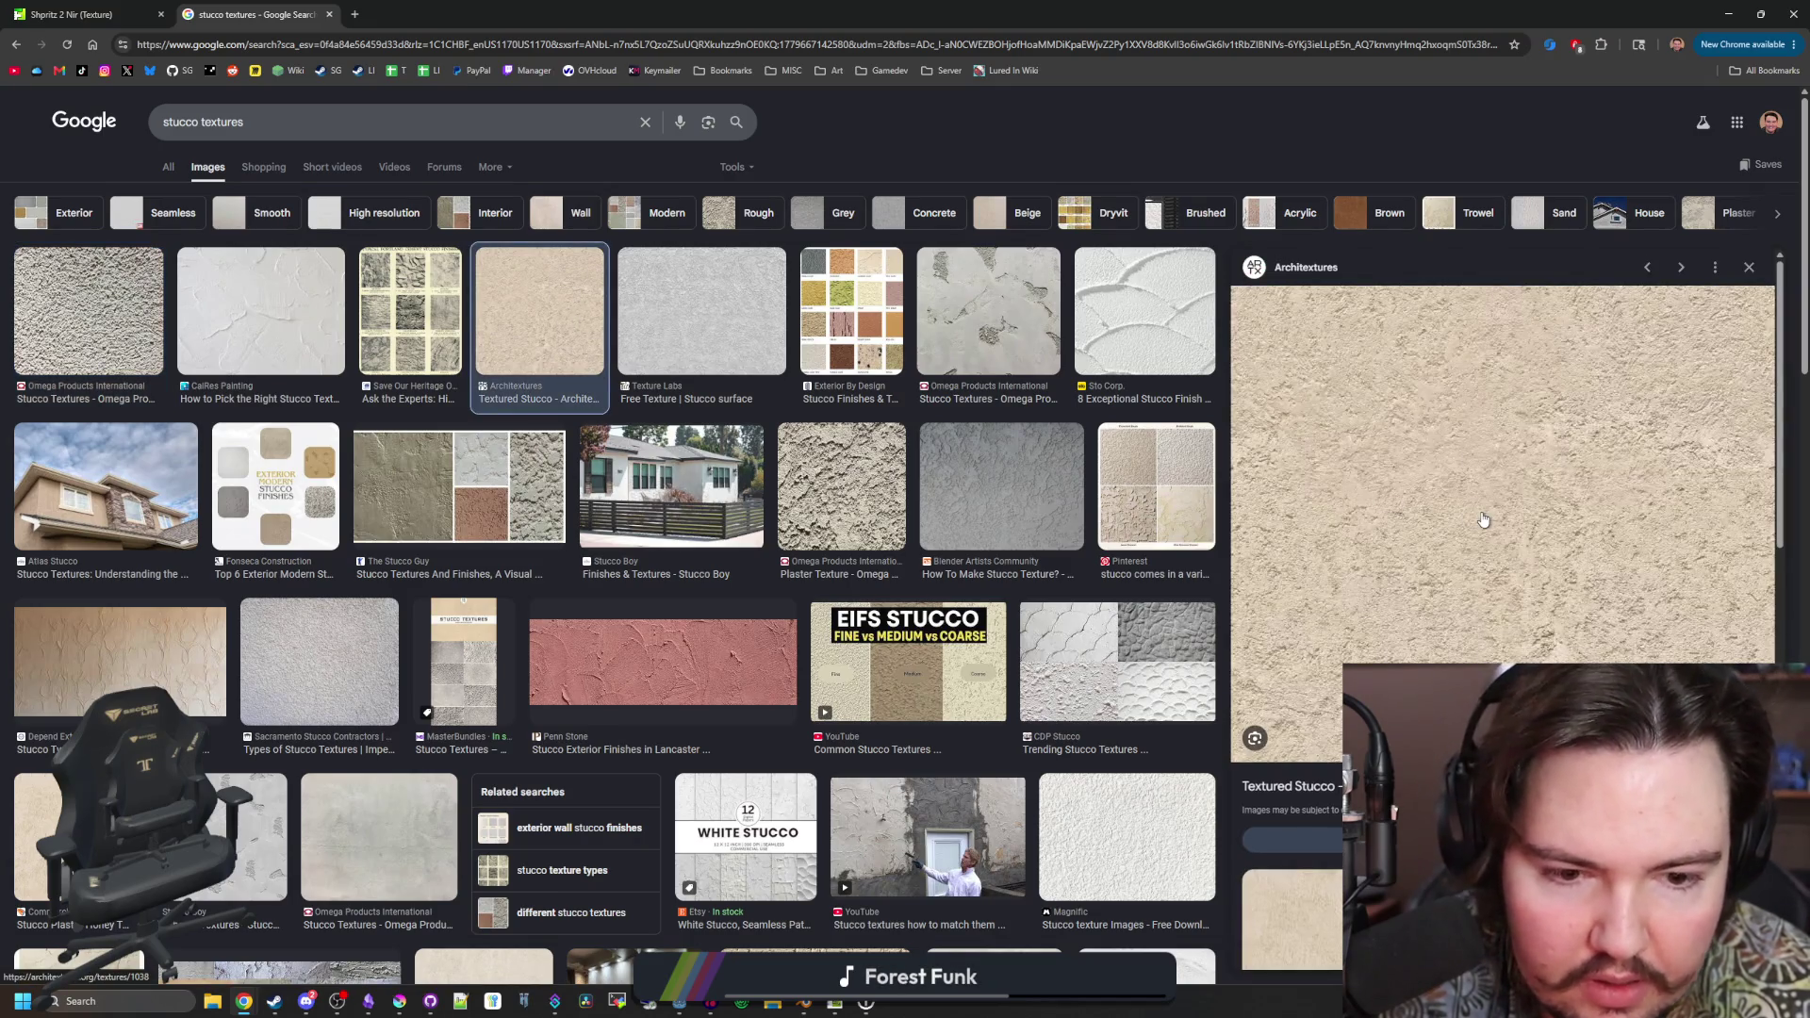
pyautogui.rightClick(1482, 520)
pyautogui.click(1555, 746)
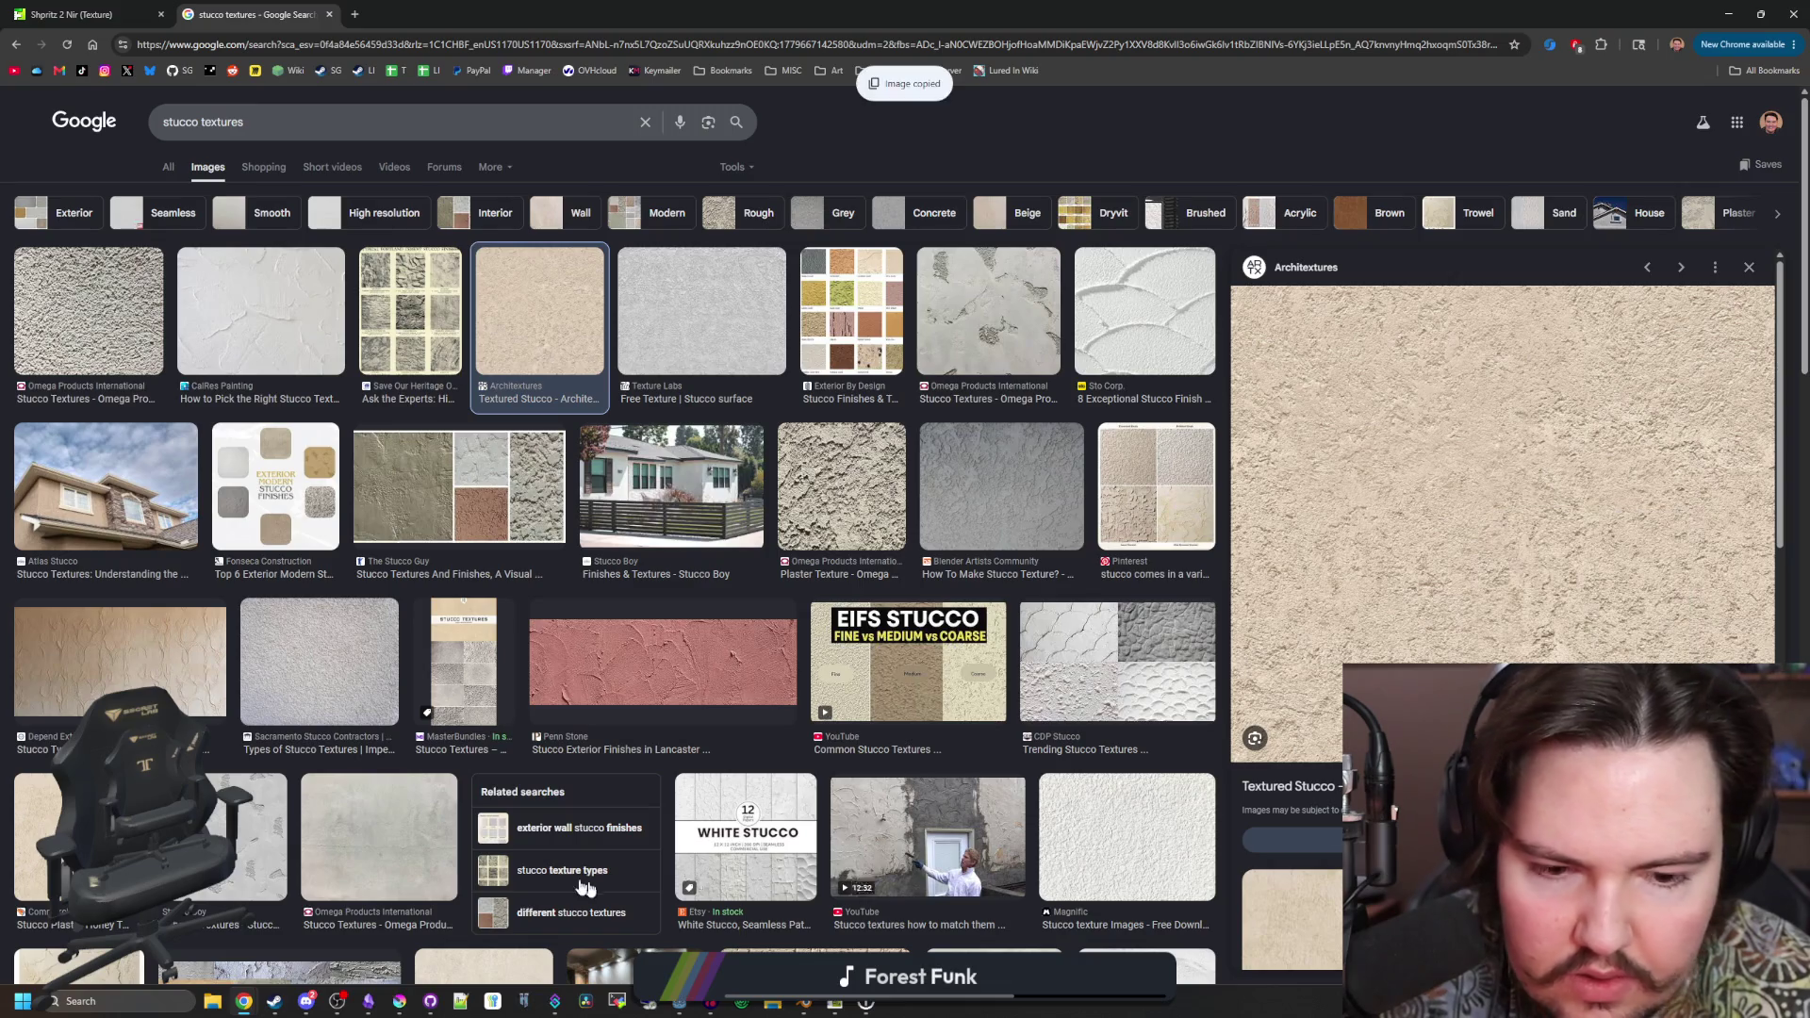
# - Switch to Krita and start a new image from the File menu
pyautogui.moveTo(688, 1007)
pyautogui.click(400, 1001)
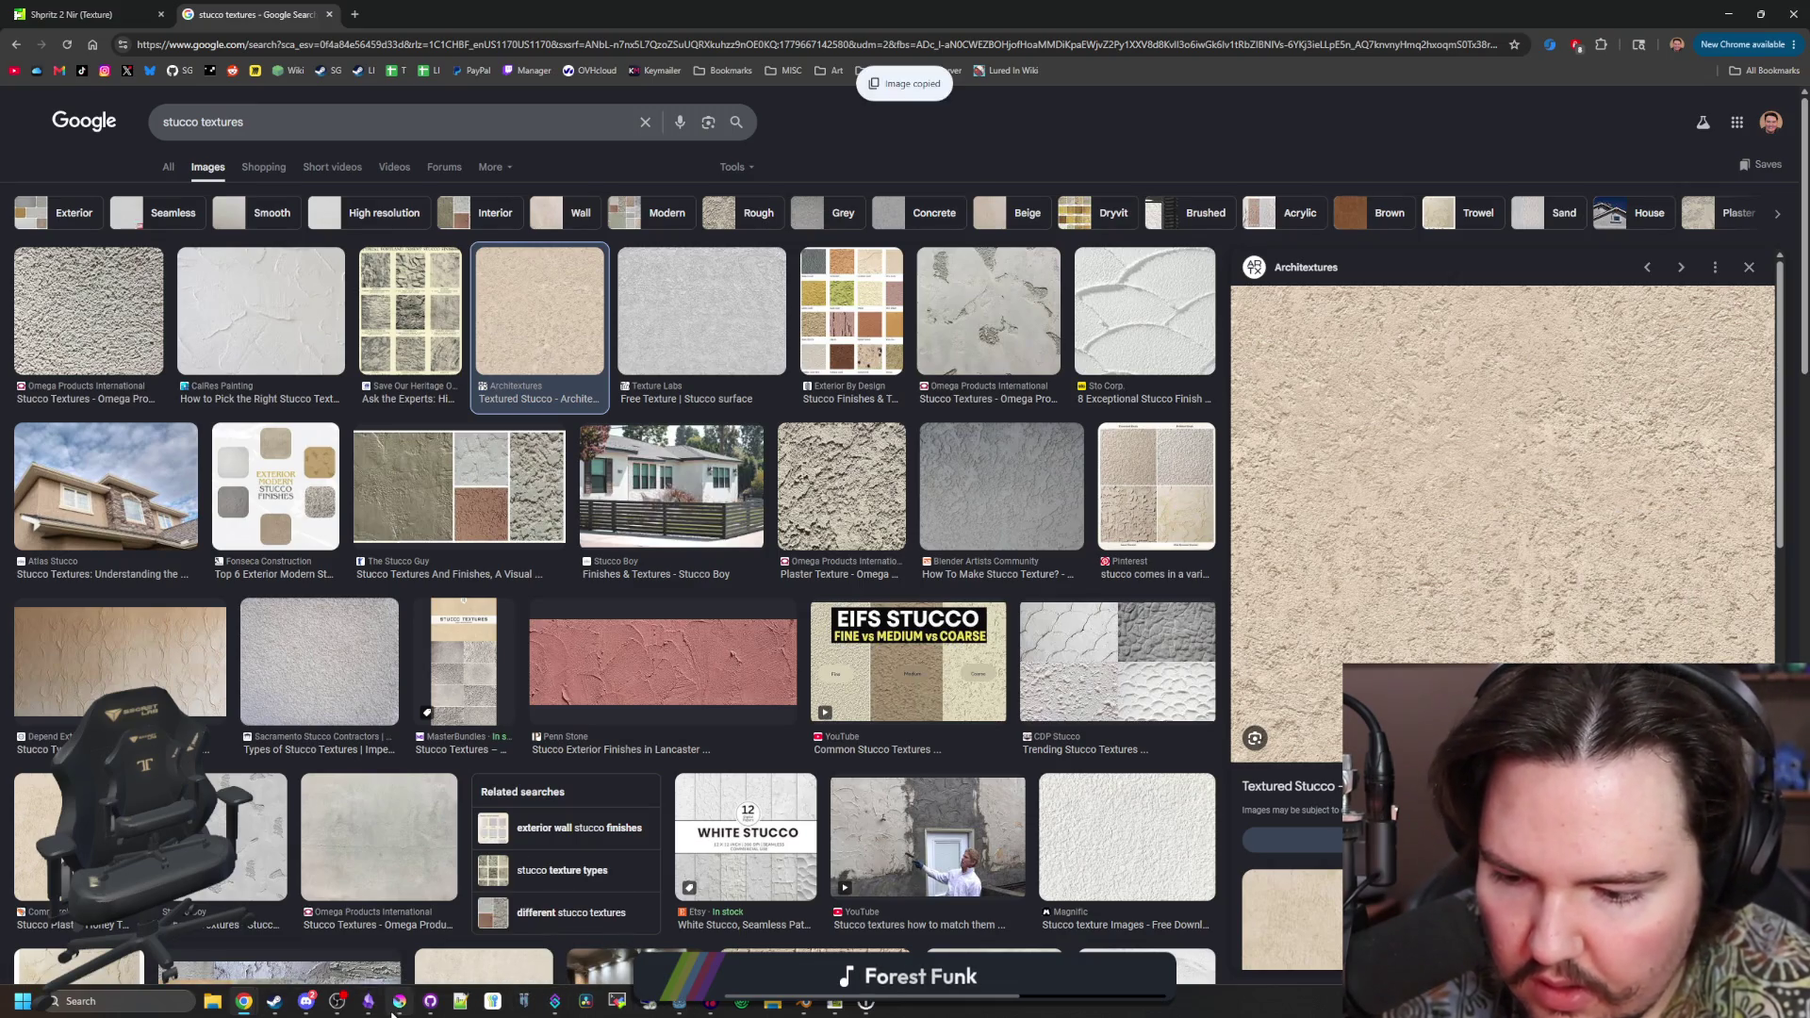
pyautogui.click(14, 23)
pyautogui.click(23, 43)
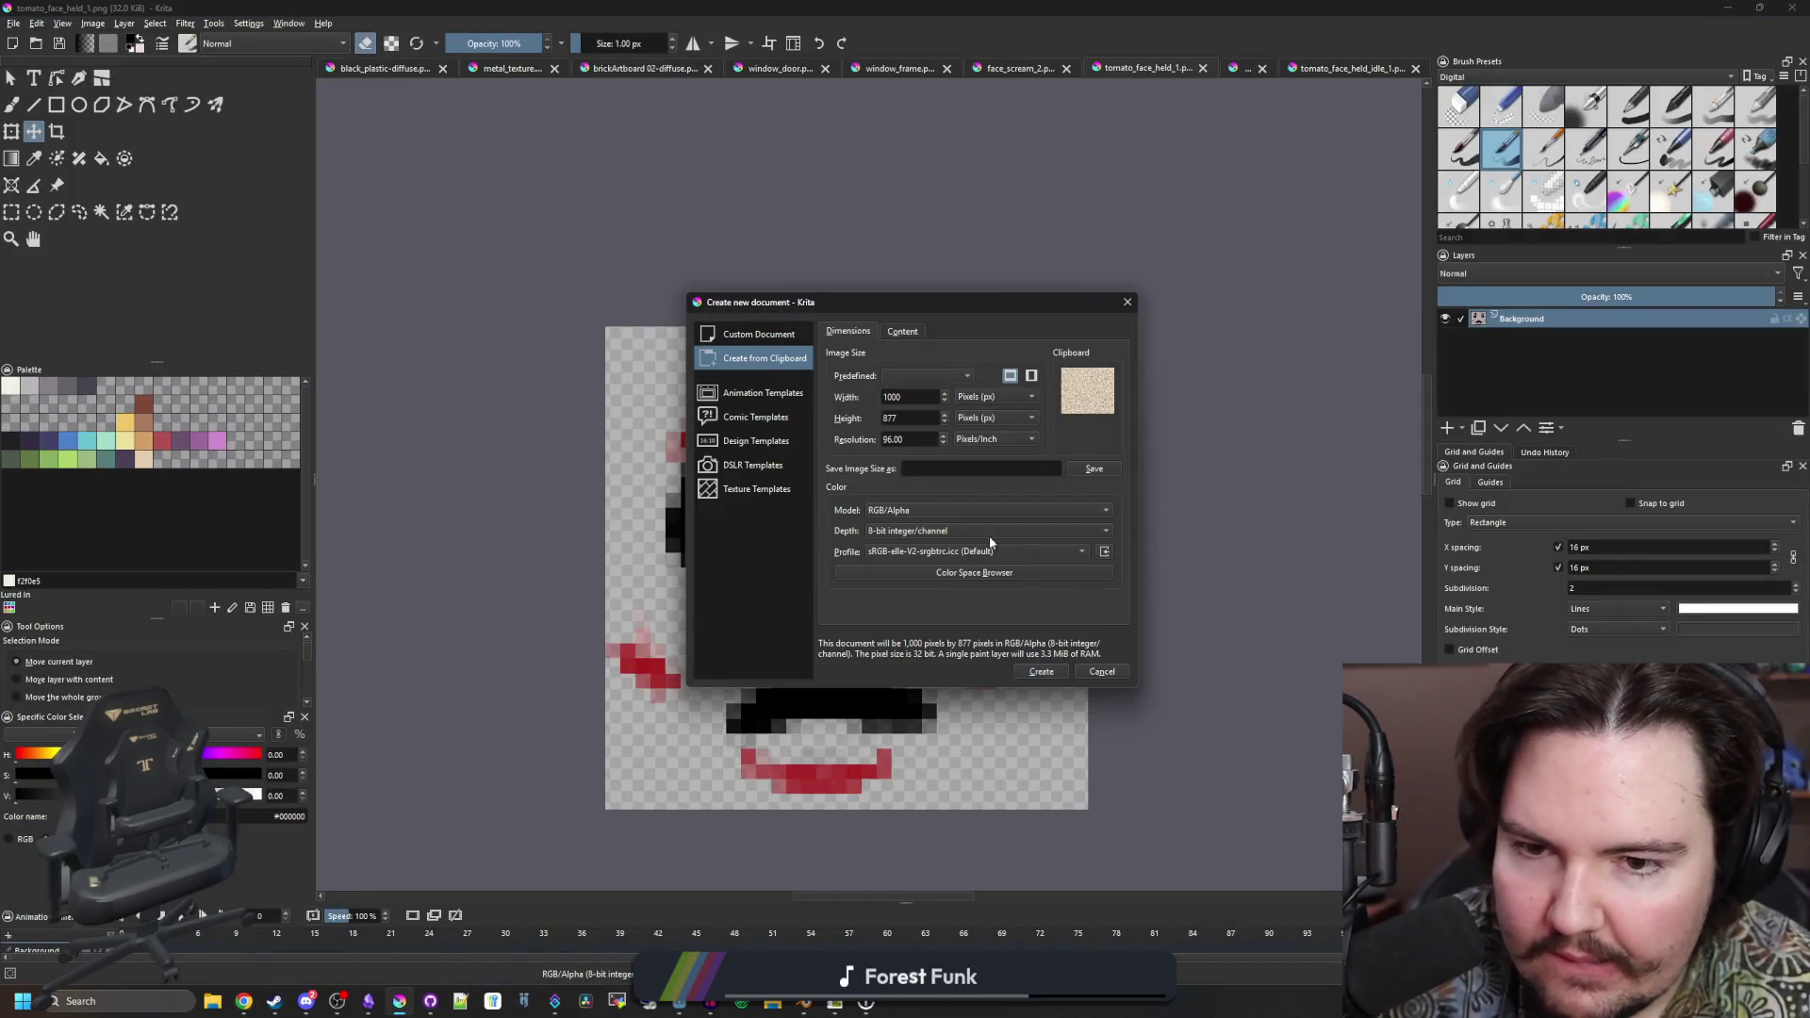
# - Create a new image from the clipboard stucco texture and check its tiling
pyautogui.click(1040, 673)
pyautogui.click(903, 524)
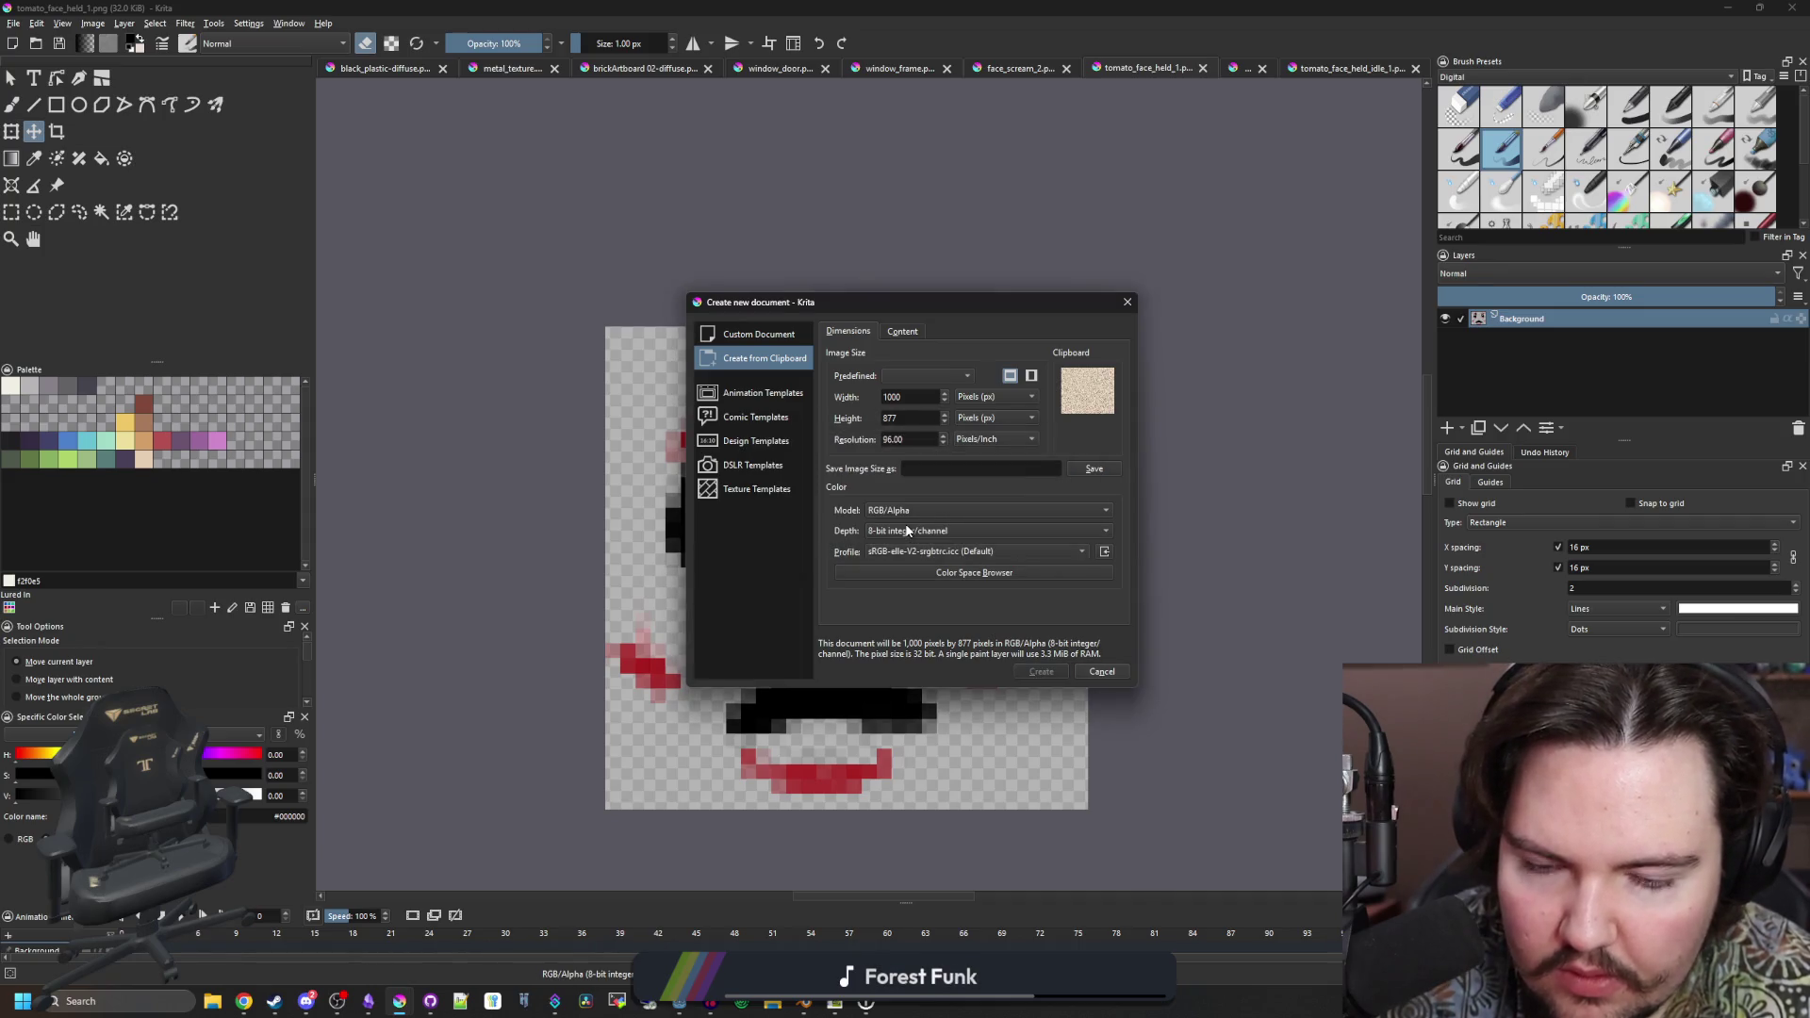
pyautogui.press('-')
pyautogui.press('w')
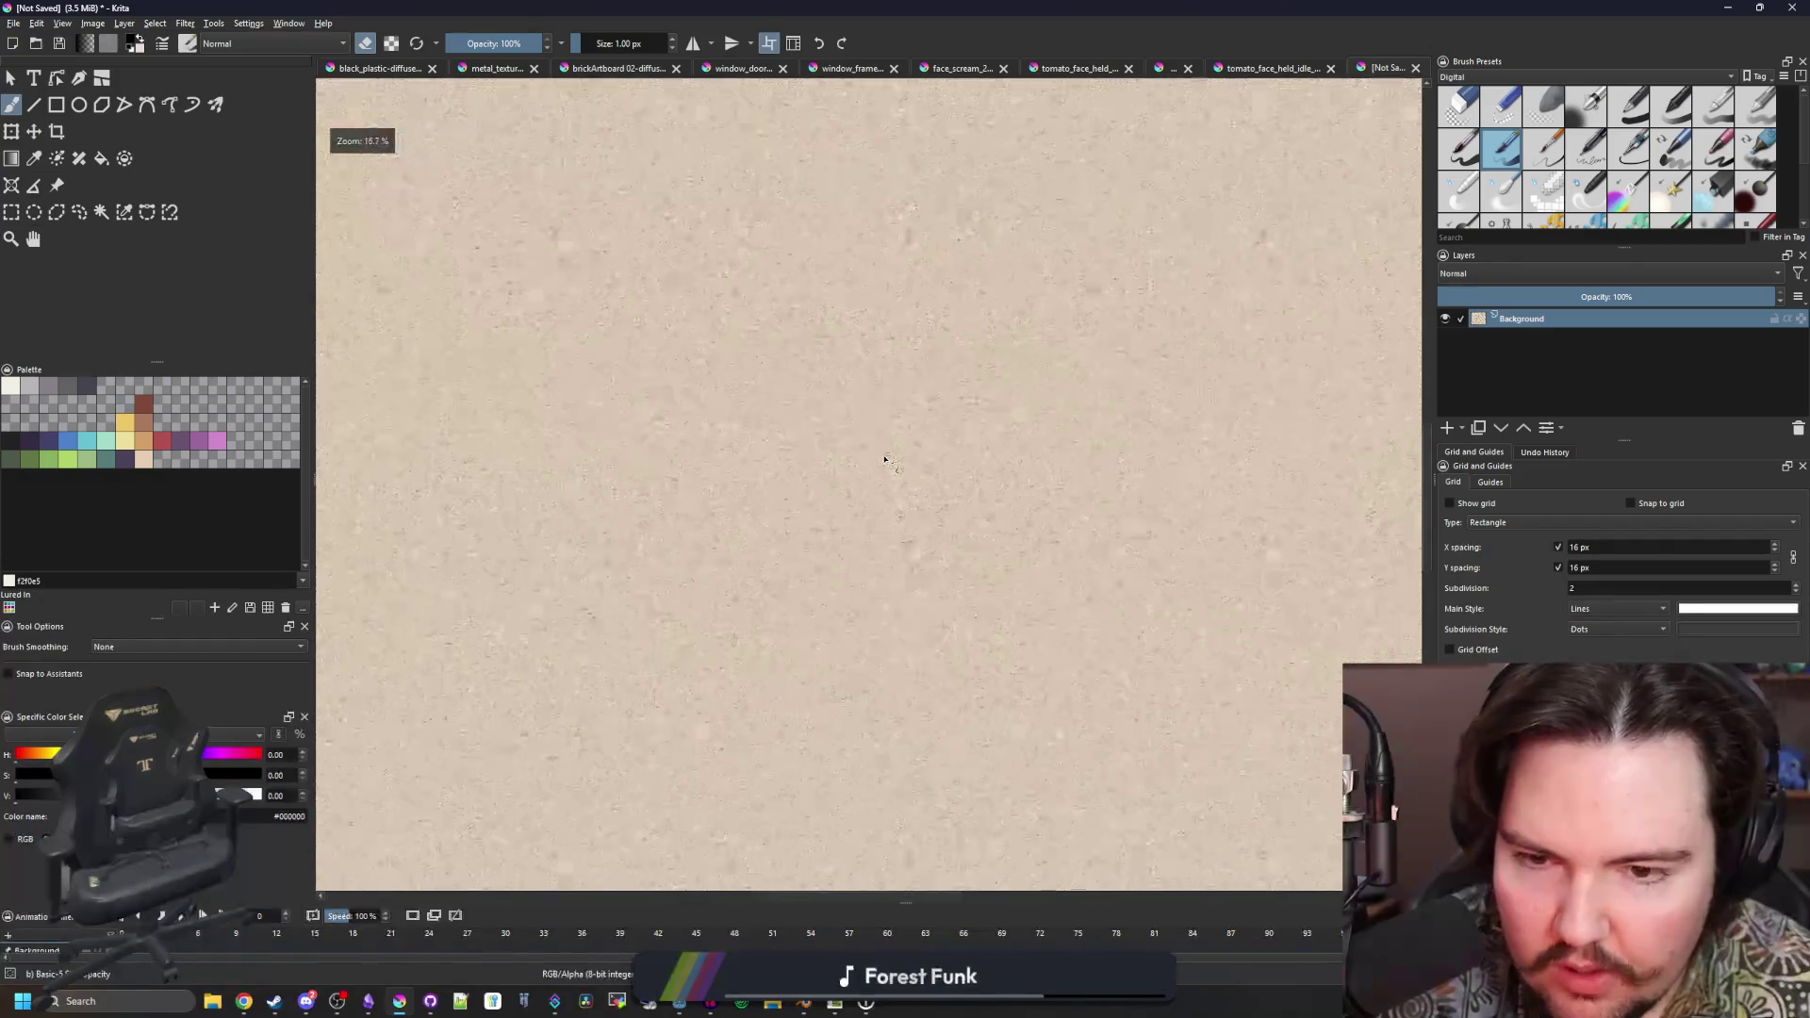
pyautogui.press('w')
pyautogui.press('2')
pyautogui.press('1')
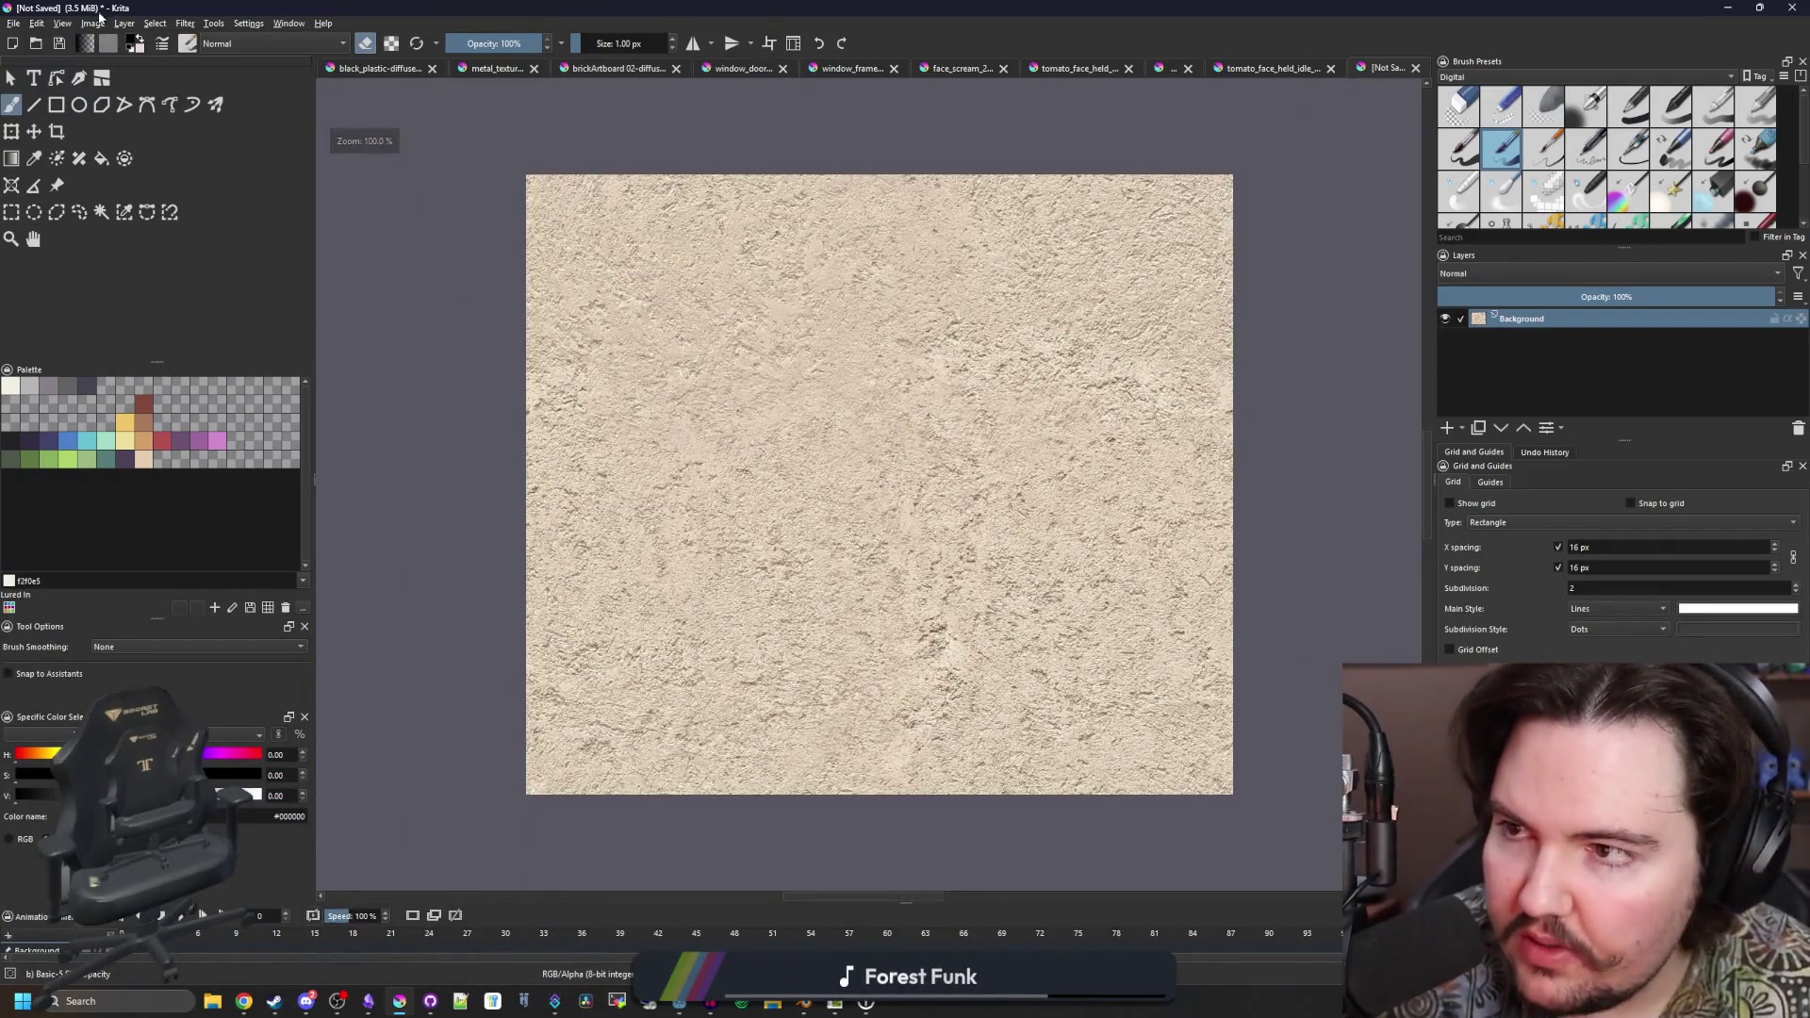
# - Scale the image to 200×175 pixels
pyautogui.click(93, 23)
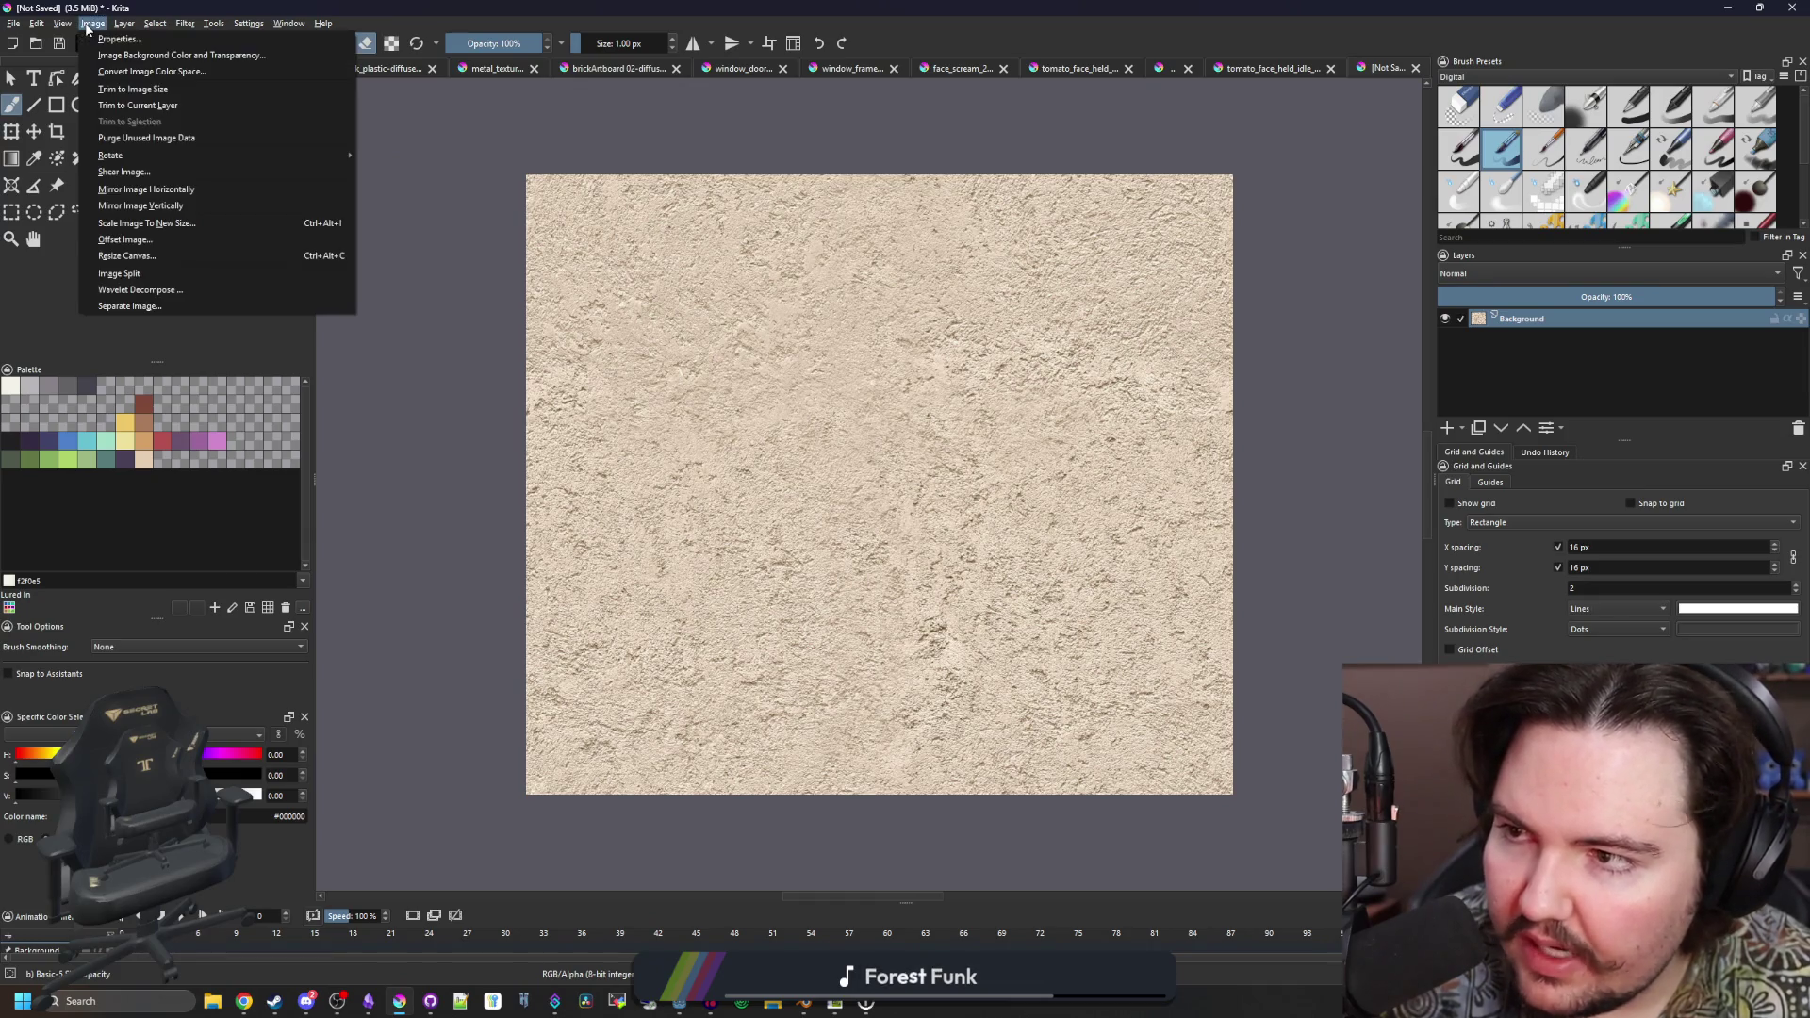
pyautogui.click(191, 221)
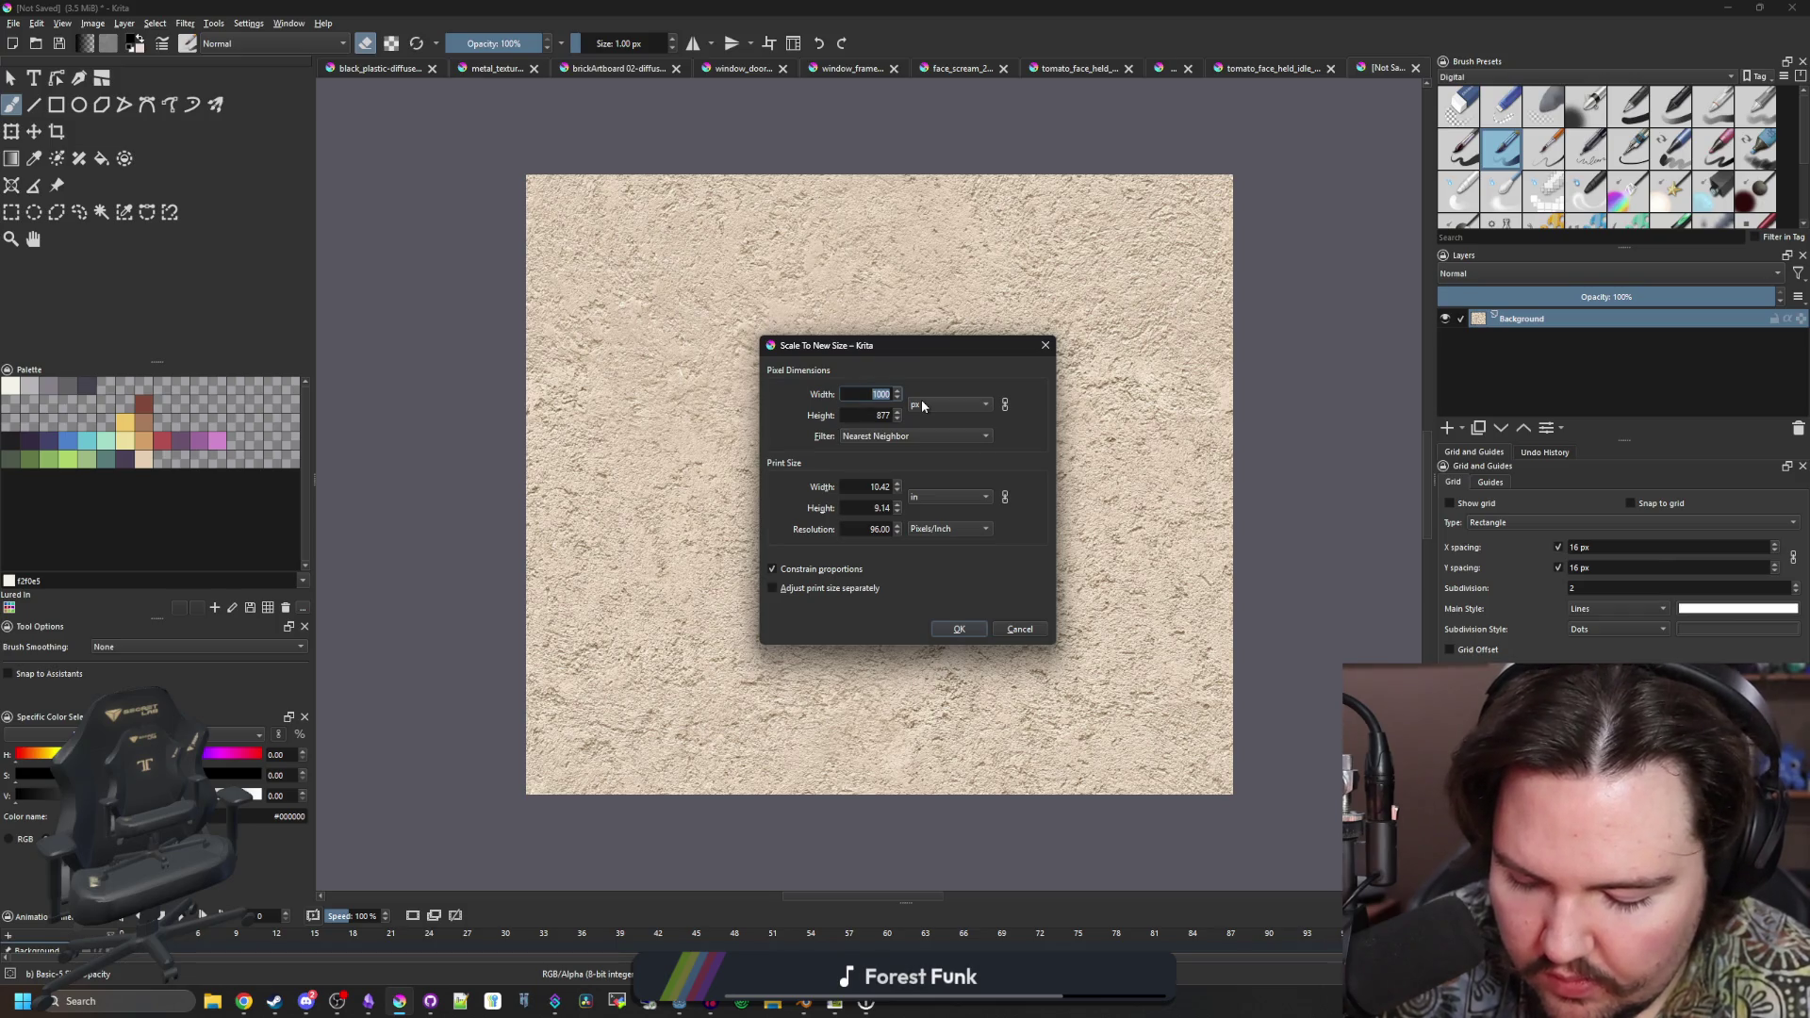
pyautogui.click(954, 627)
pyautogui.scroll(5, 881, 456)
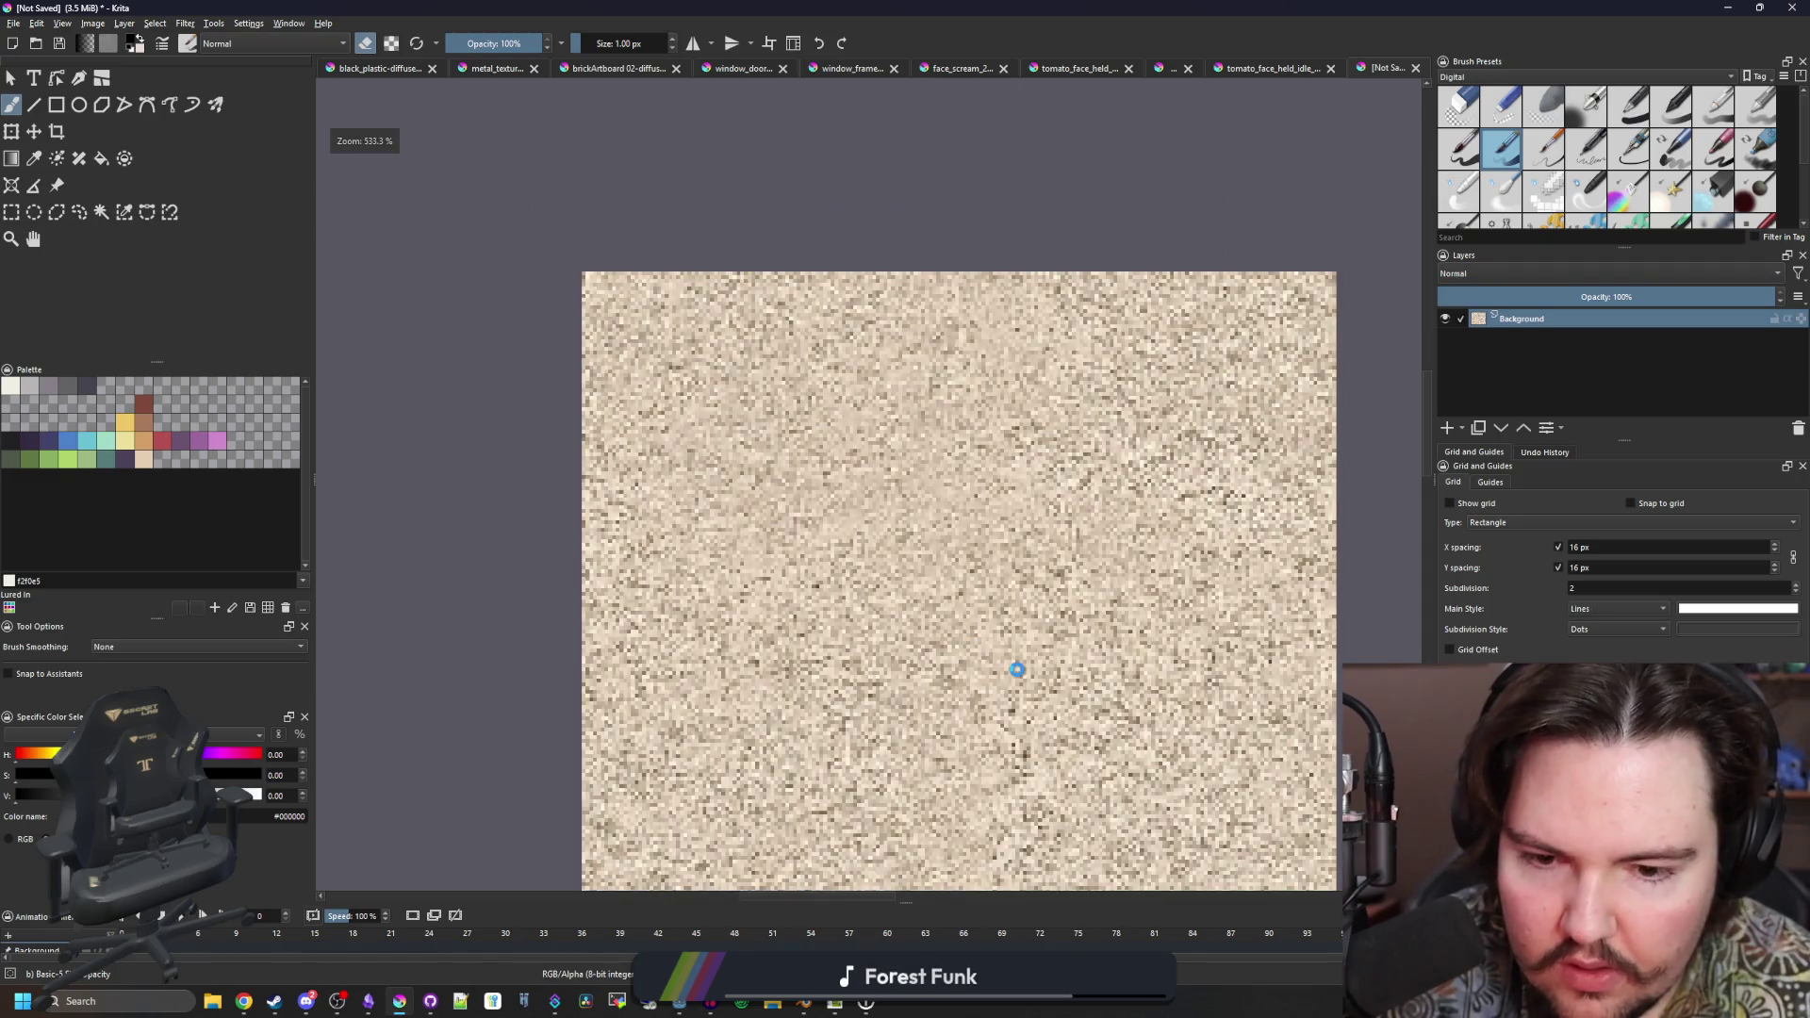
# - Save the image as stucco.png, then hide Krita and reveal Godot
pyautogui.hotkey('ctrl', 's')
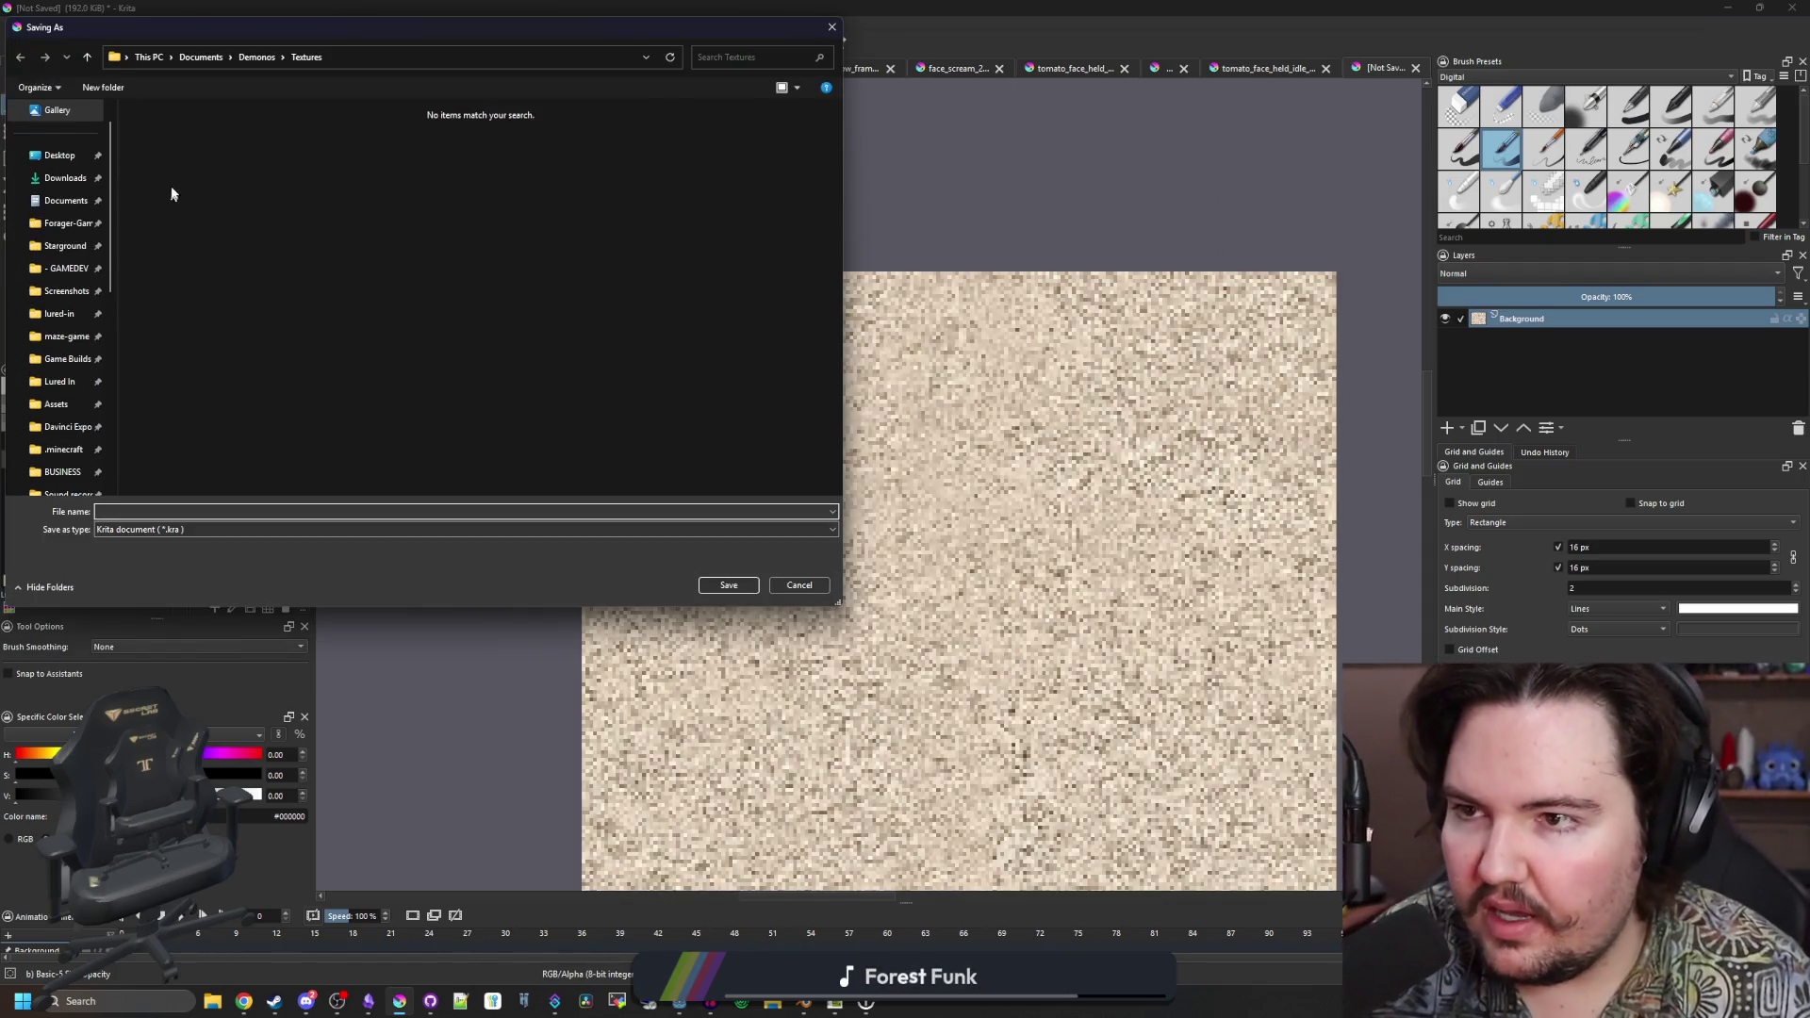
pyautogui.write('stucco')
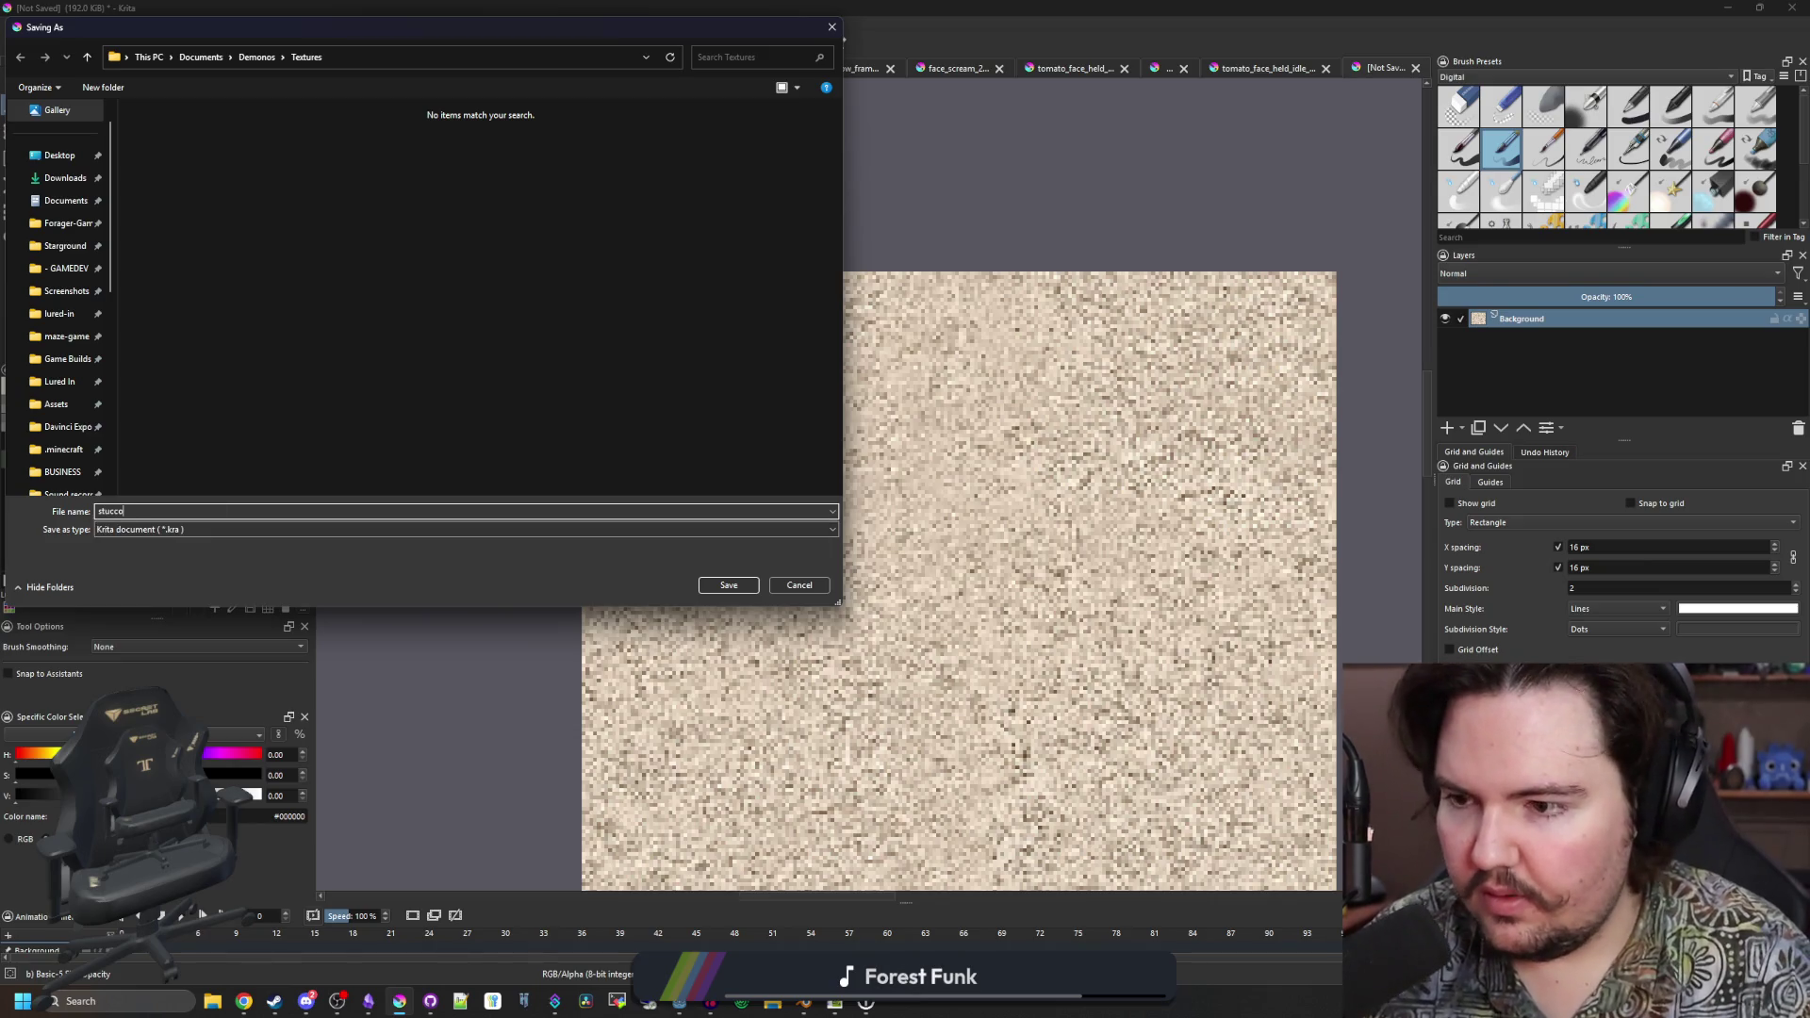
pyautogui.click(171, 531)
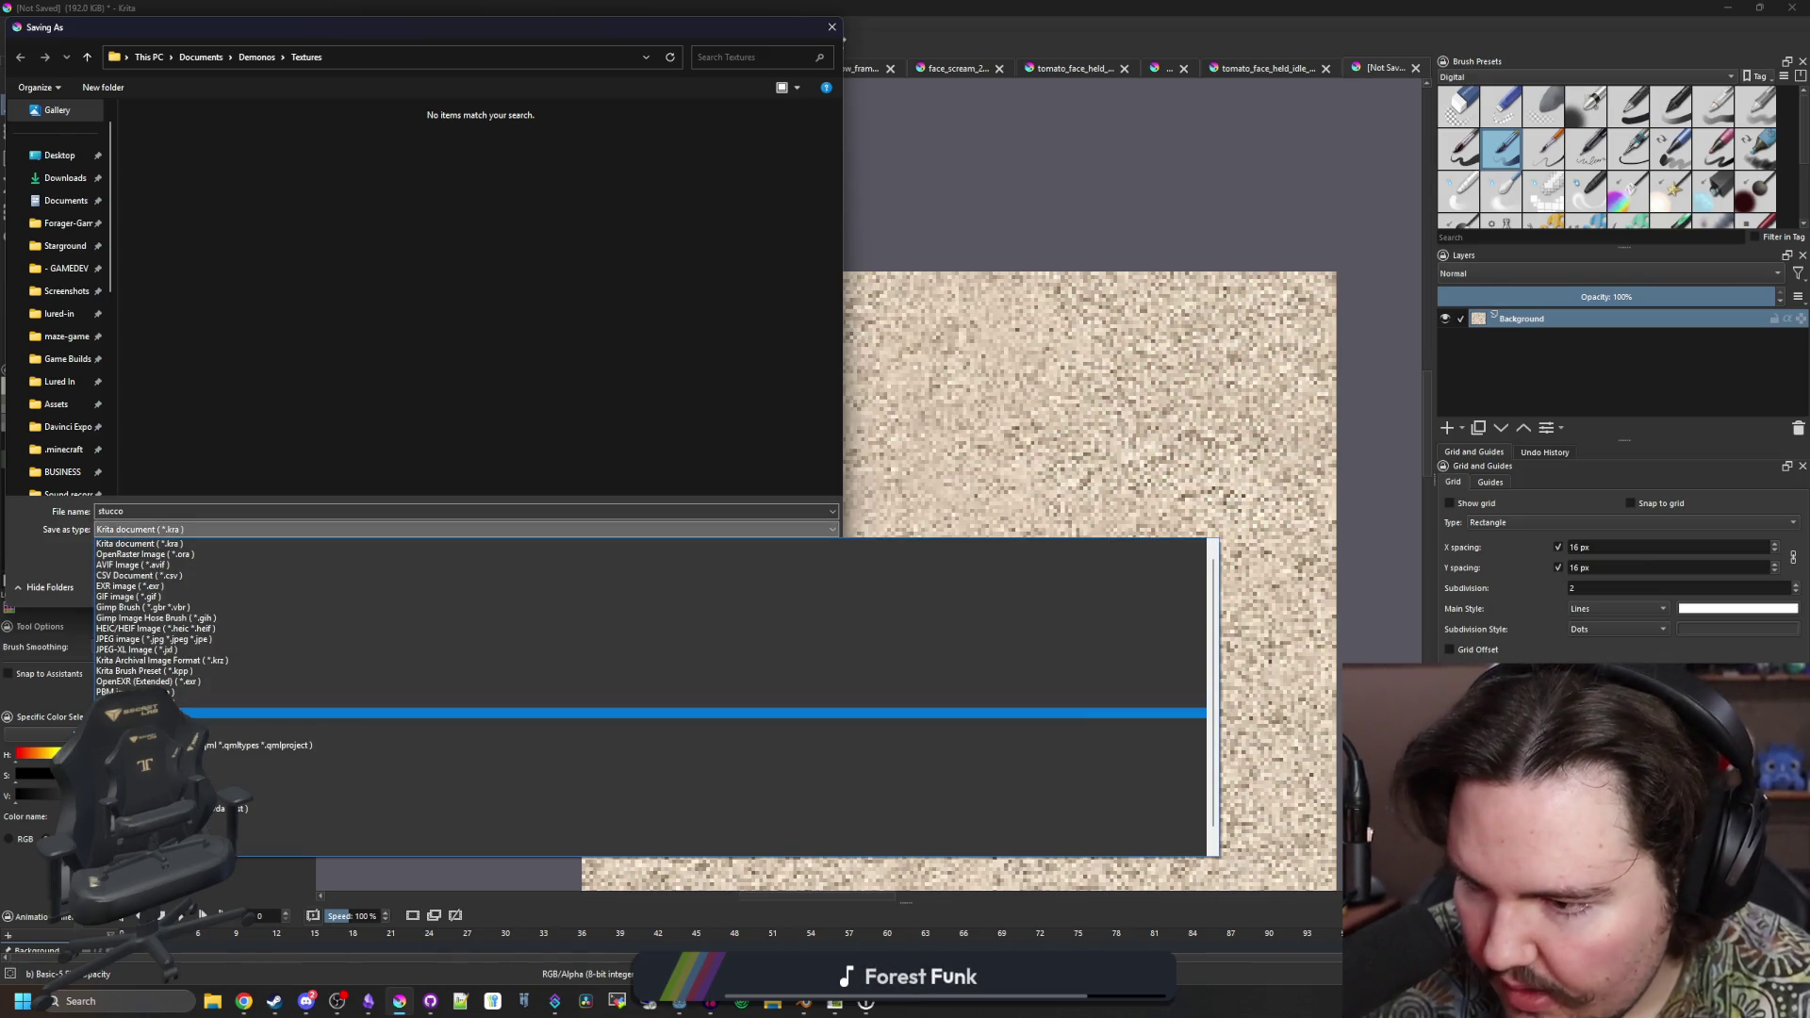
pyautogui.click(596, 713)
pyautogui.click(727, 587)
pyautogui.click(975, 634)
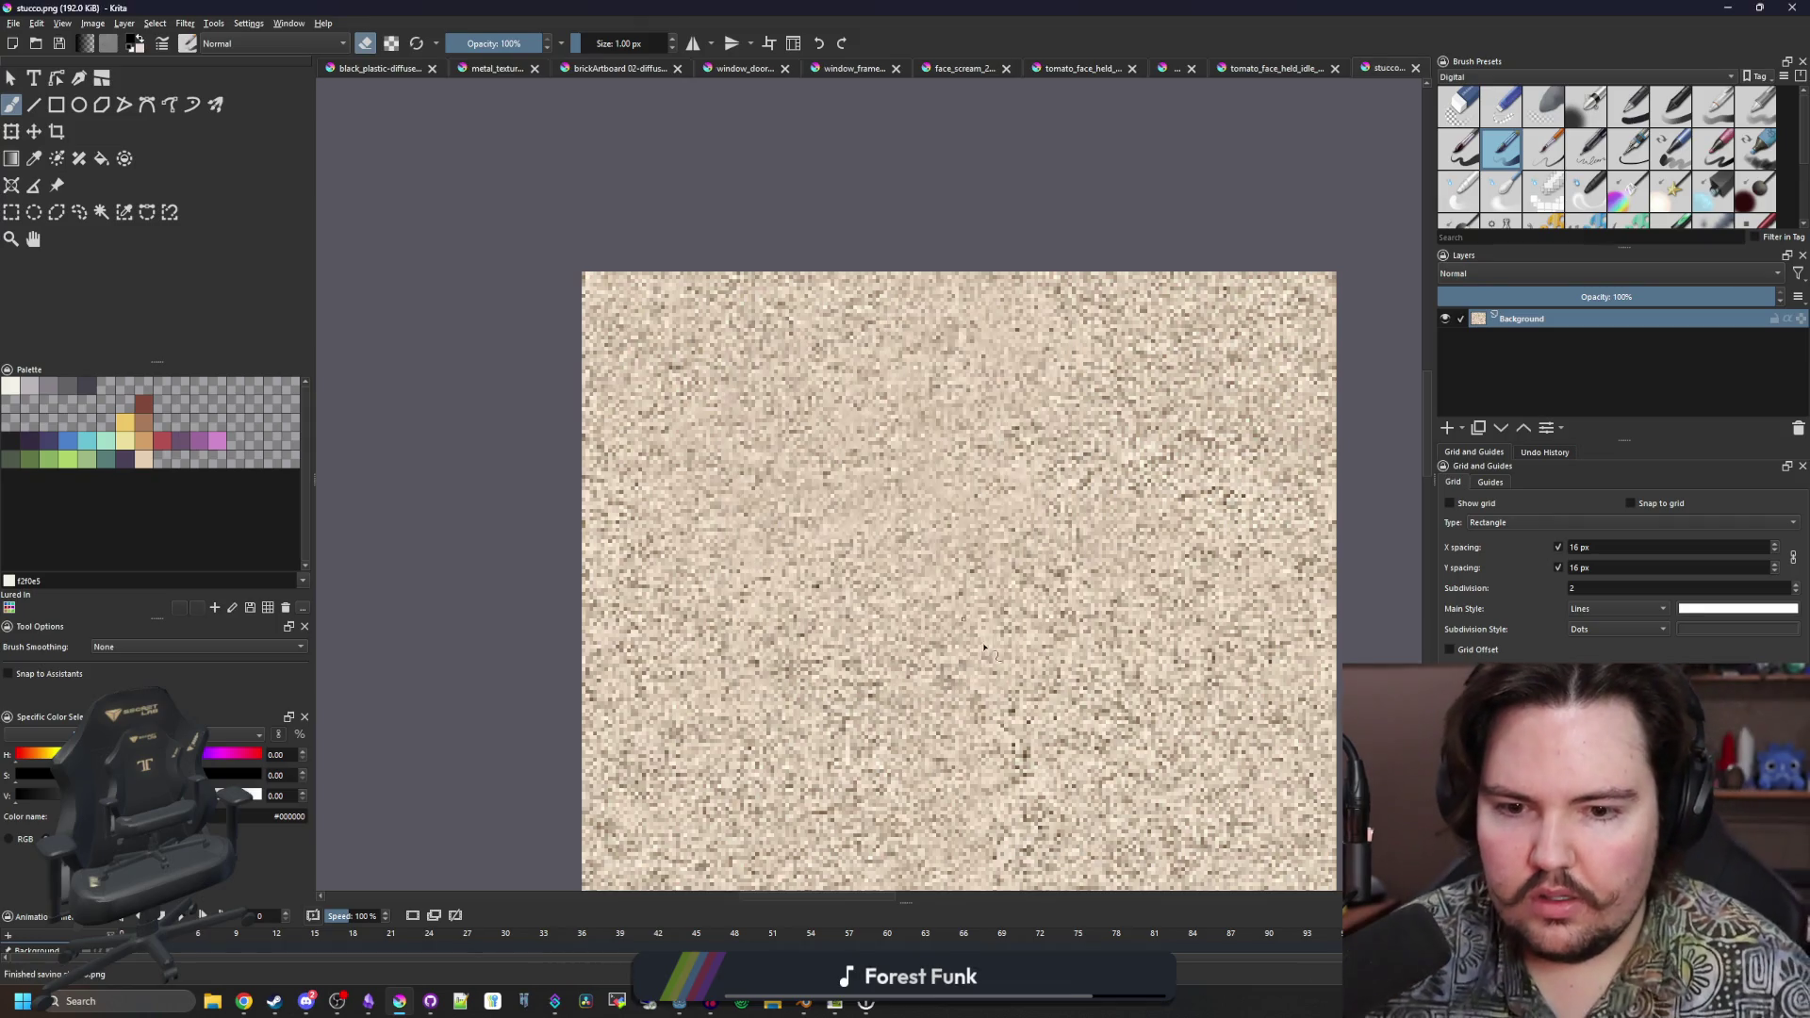
pyautogui.click(1725, 8)
pyautogui.doubleClick(507, 7)
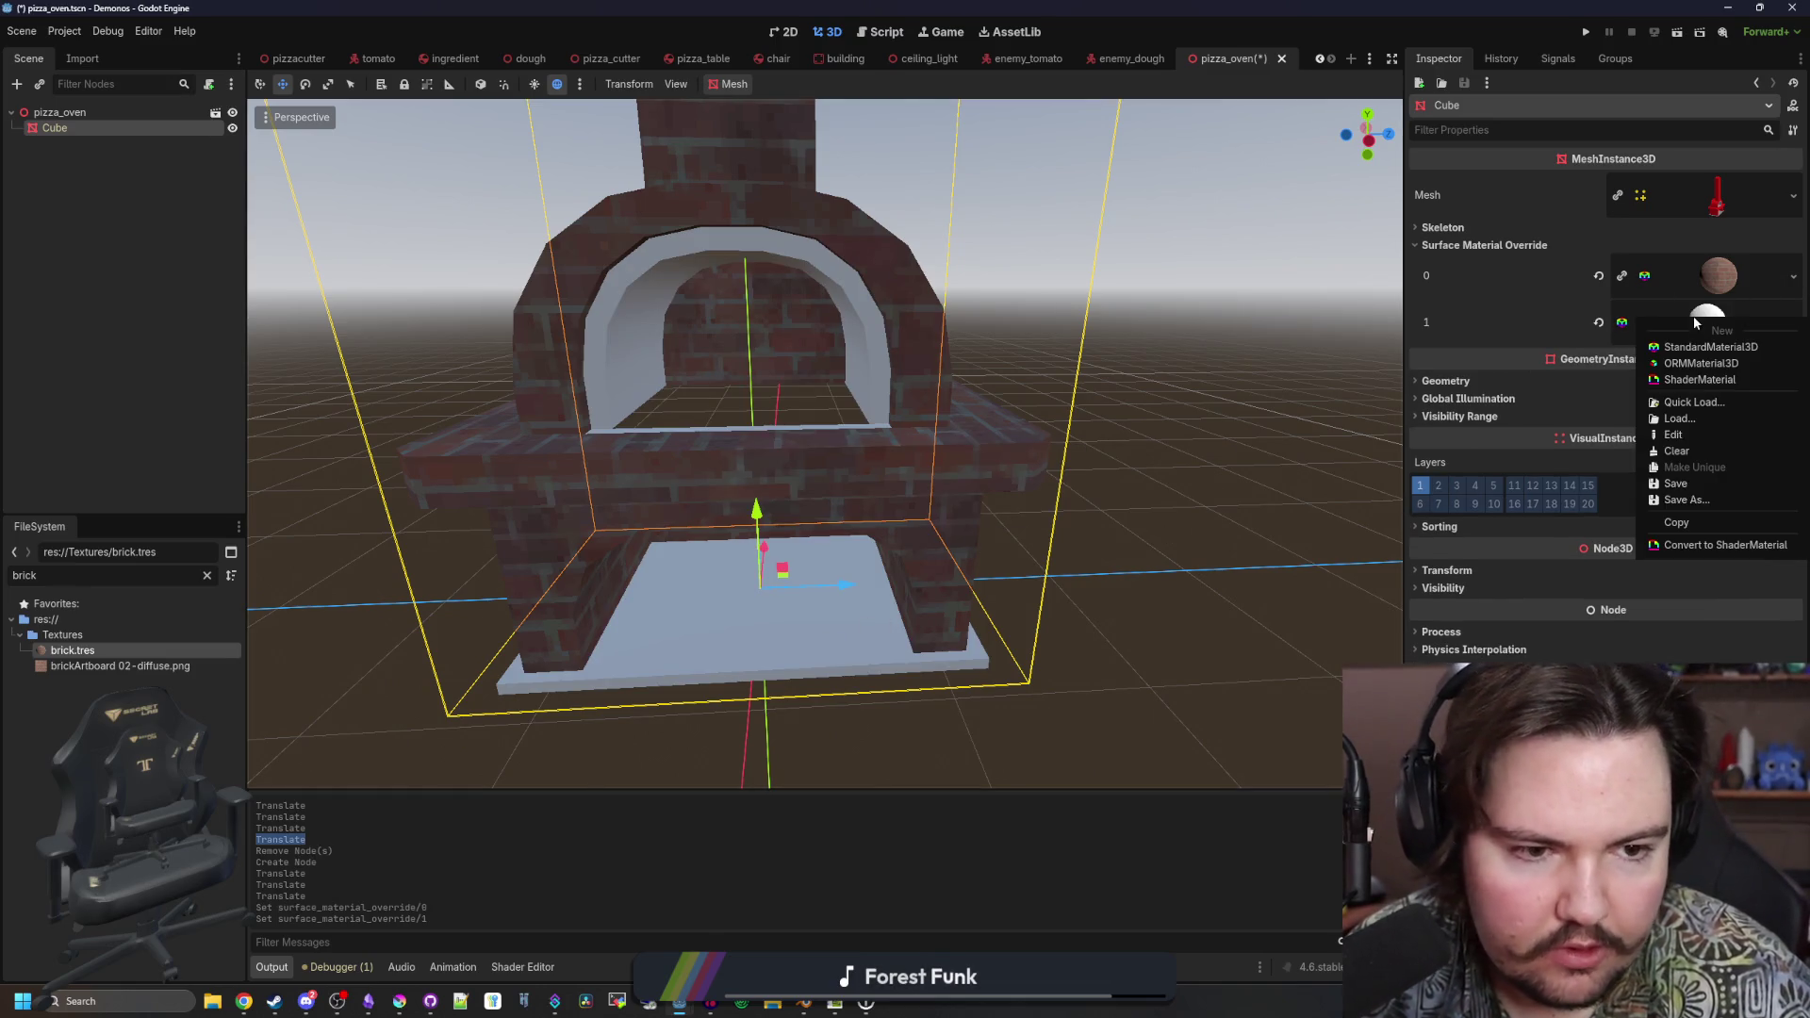
# - Save the new surface material as stucco.tres and frame the oven's Cube node
pyautogui.click(1705, 501)
pyautogui.write('co')
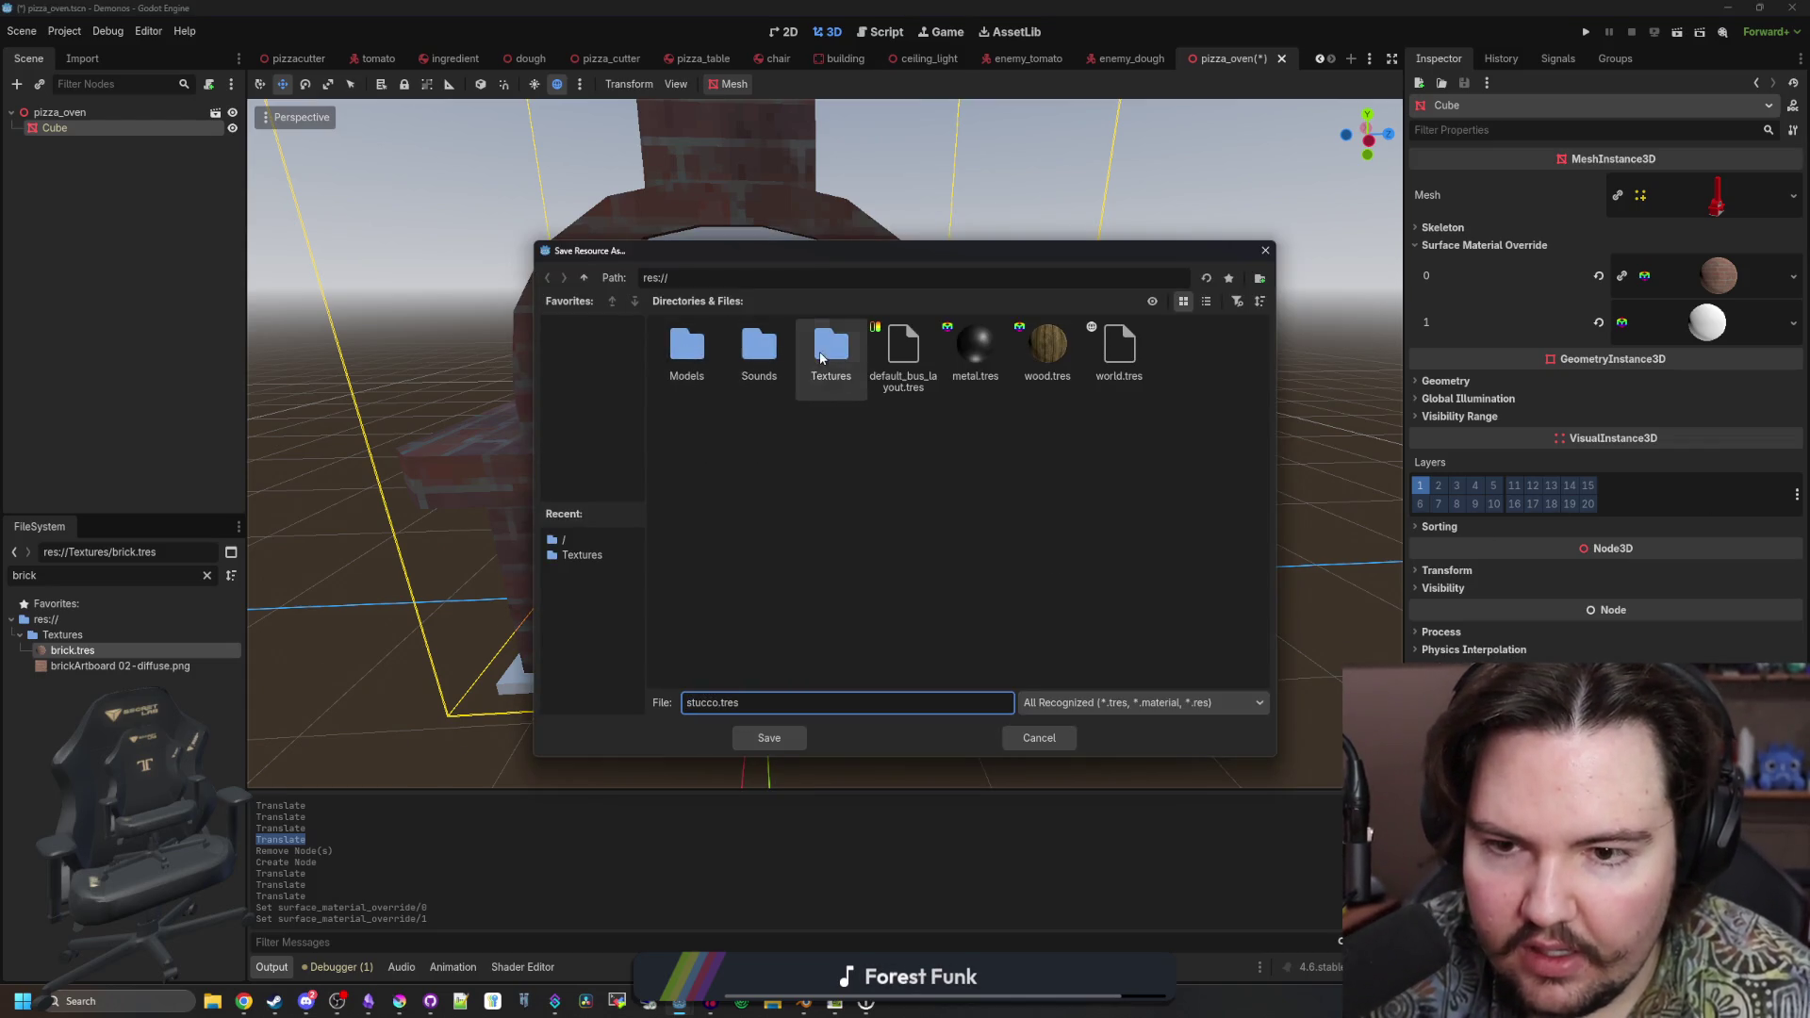
pyautogui.click(769, 738)
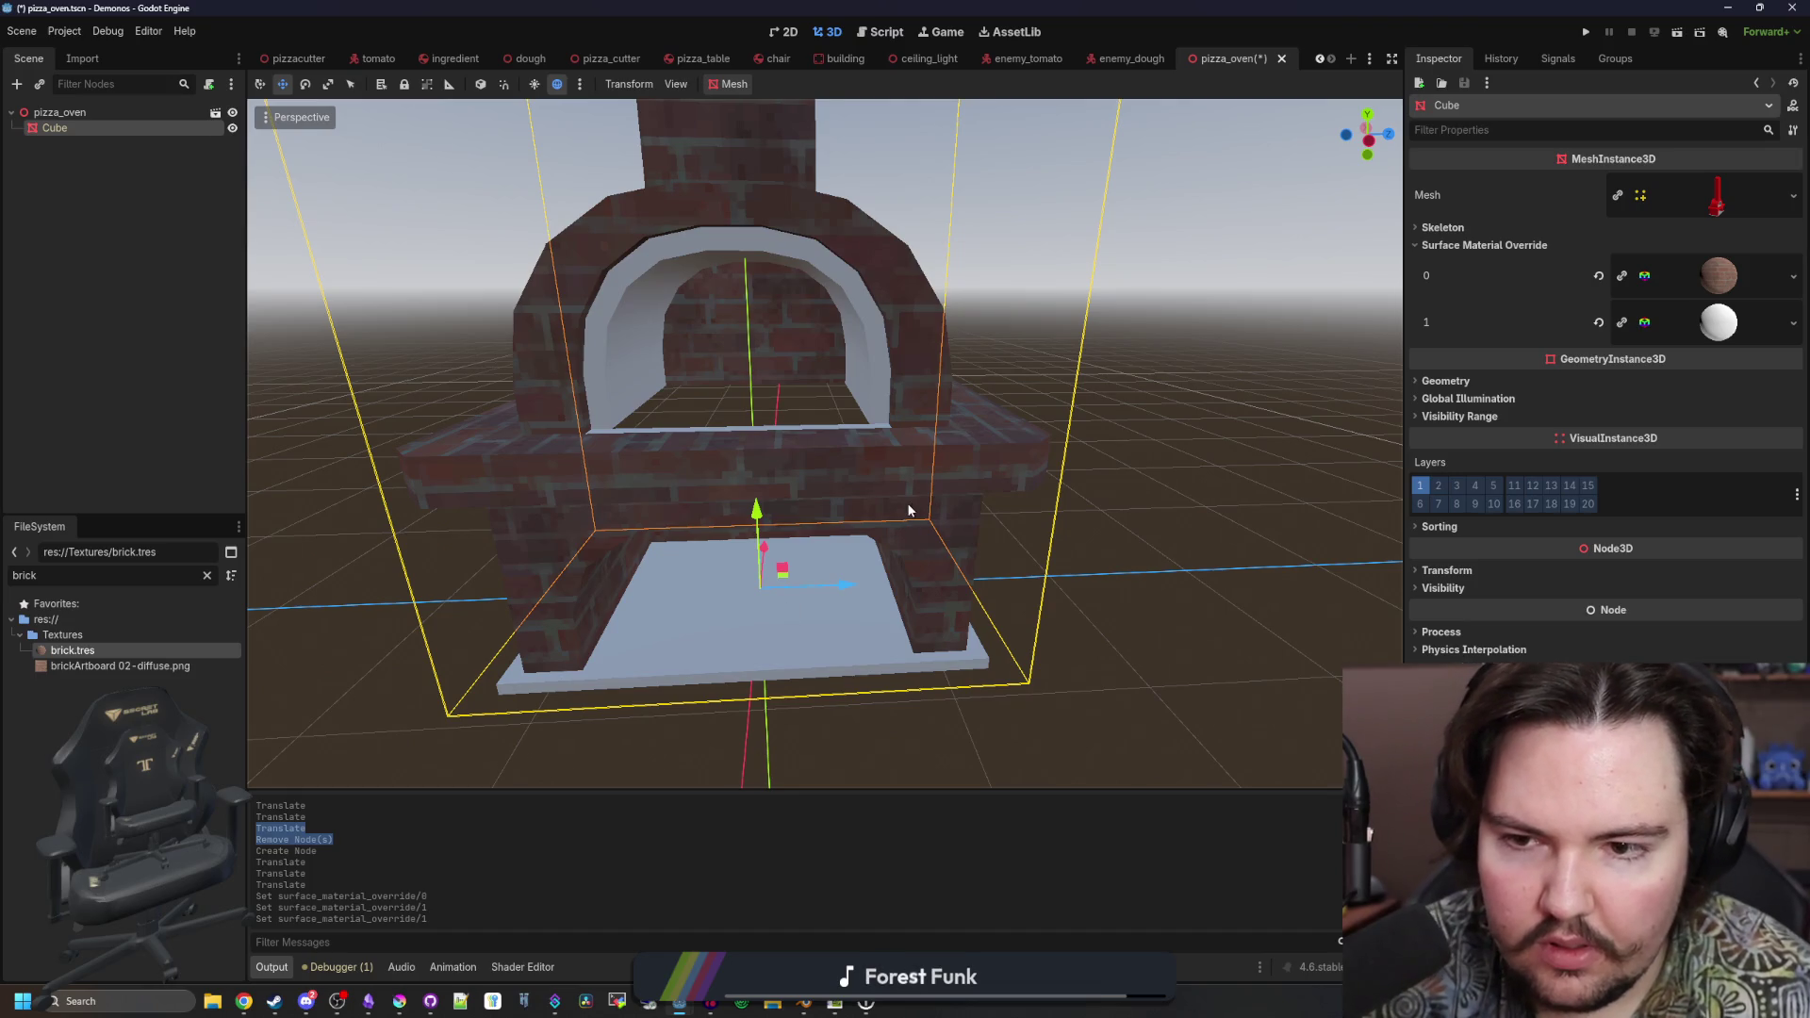
pyautogui.scroll(5, 908, 510)
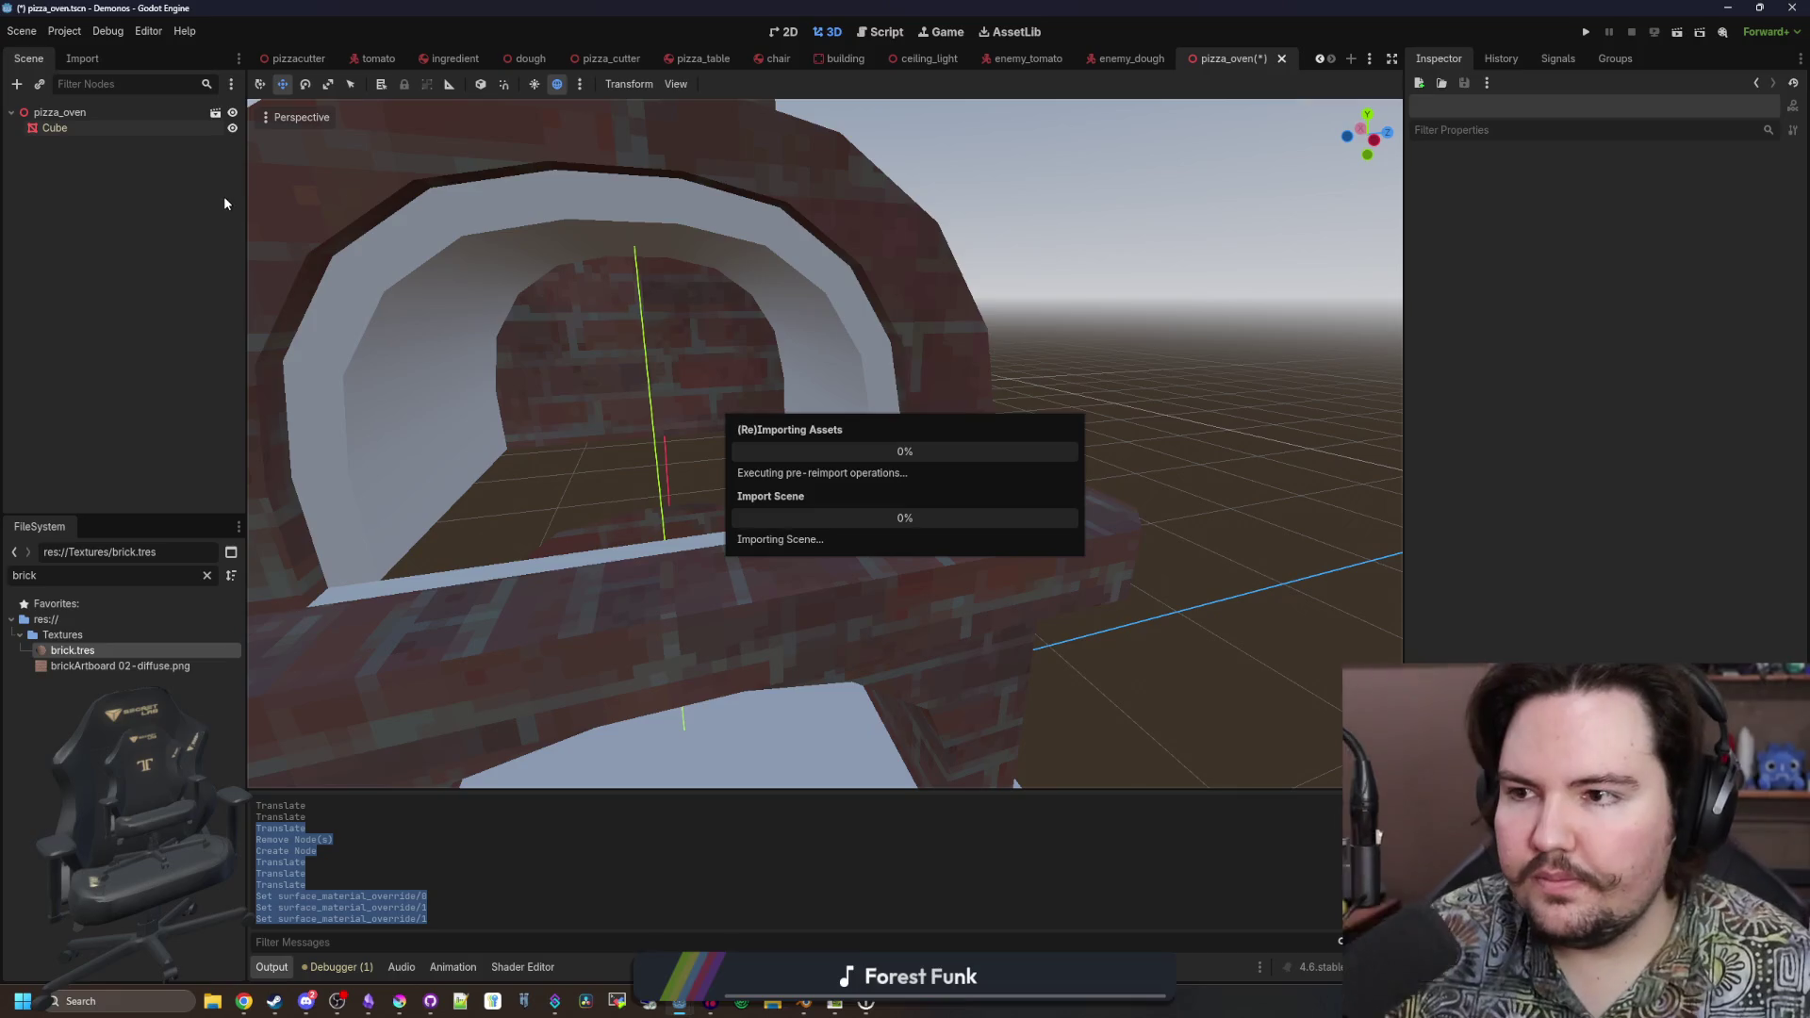
pyautogui.click(129, 132)
pyautogui.press('f')
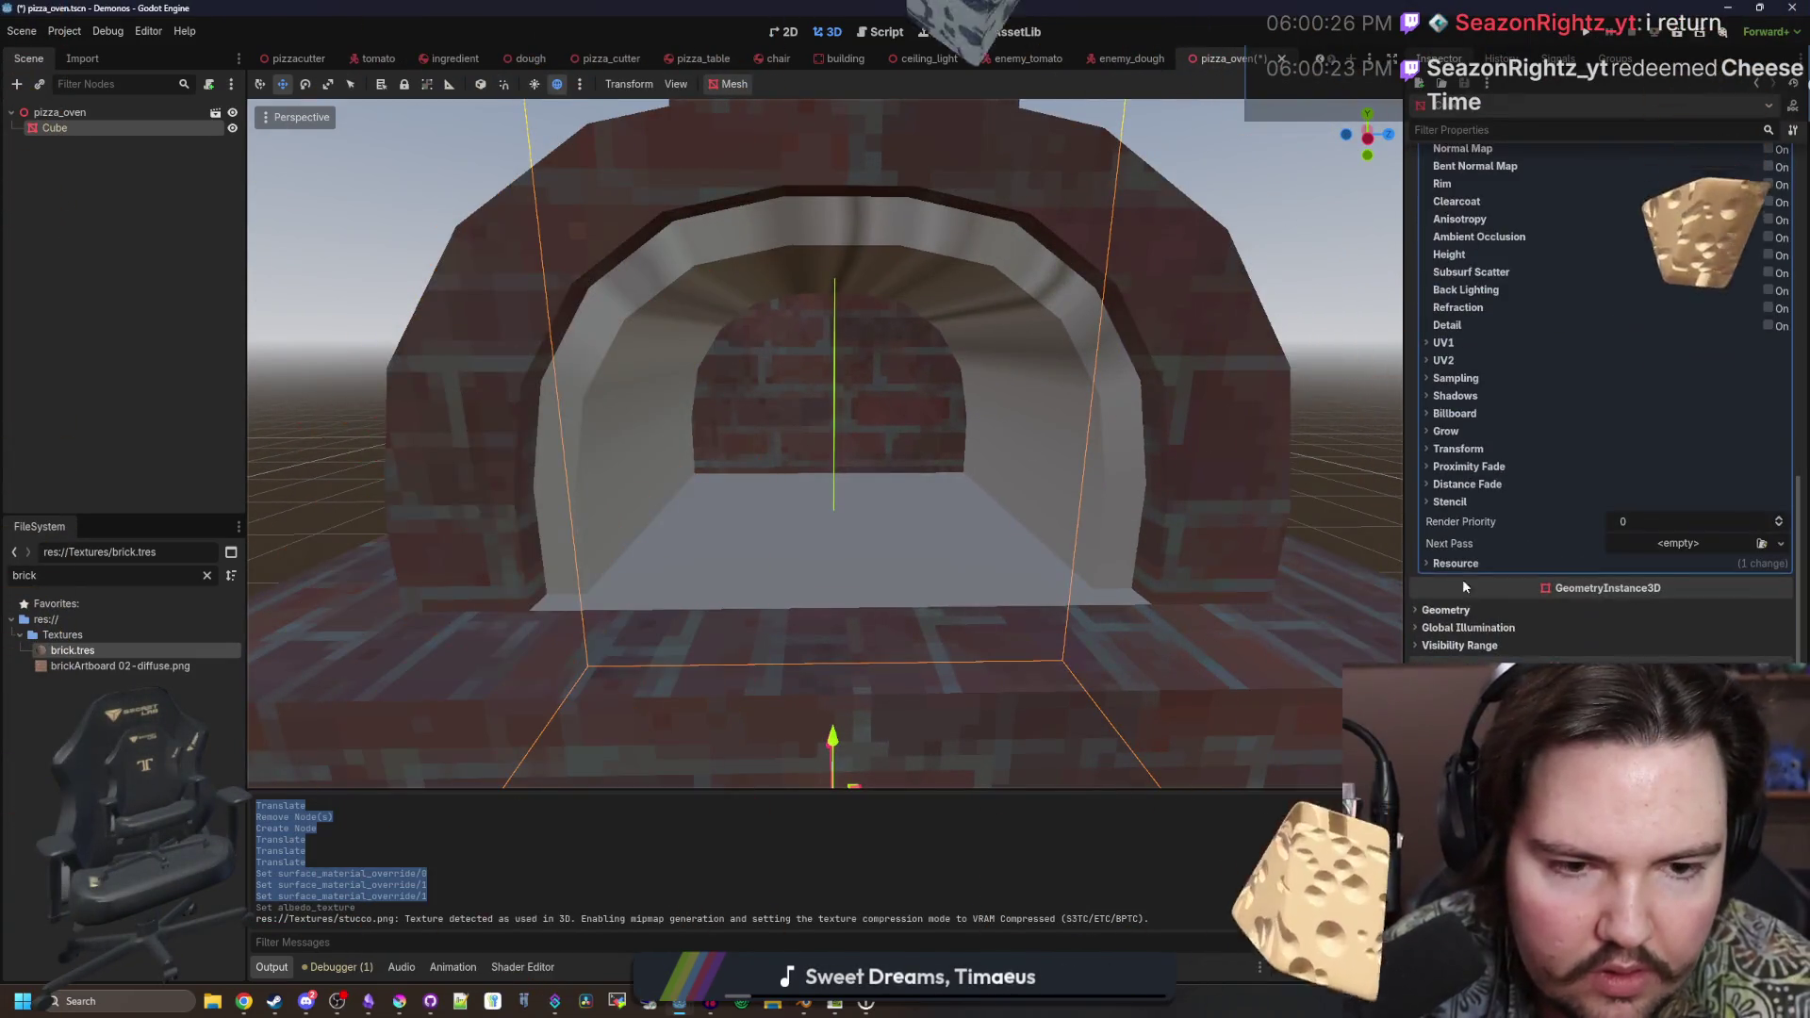
# - Turn on triplanar UV1 mapping and set UV1 Scale y to 0.5
pyautogui.click(1461, 343)
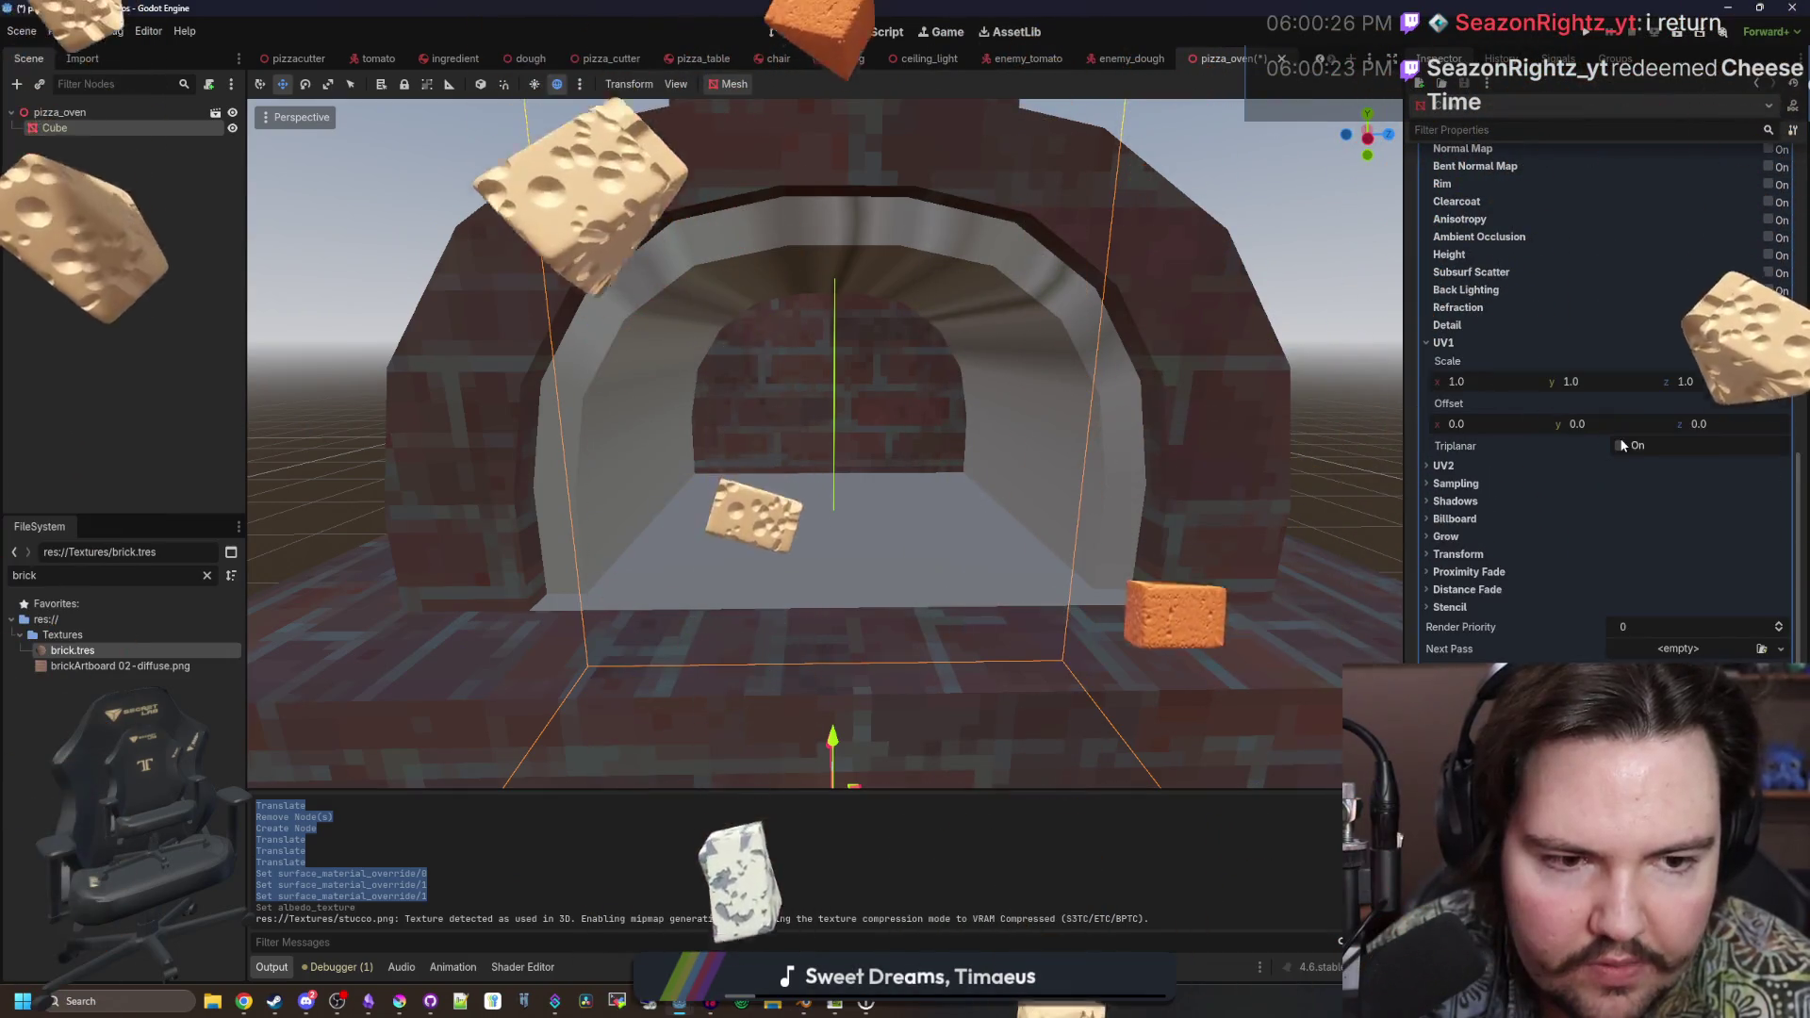
pyautogui.click(1621, 445)
pyautogui.scroll(-5, 1204, 525)
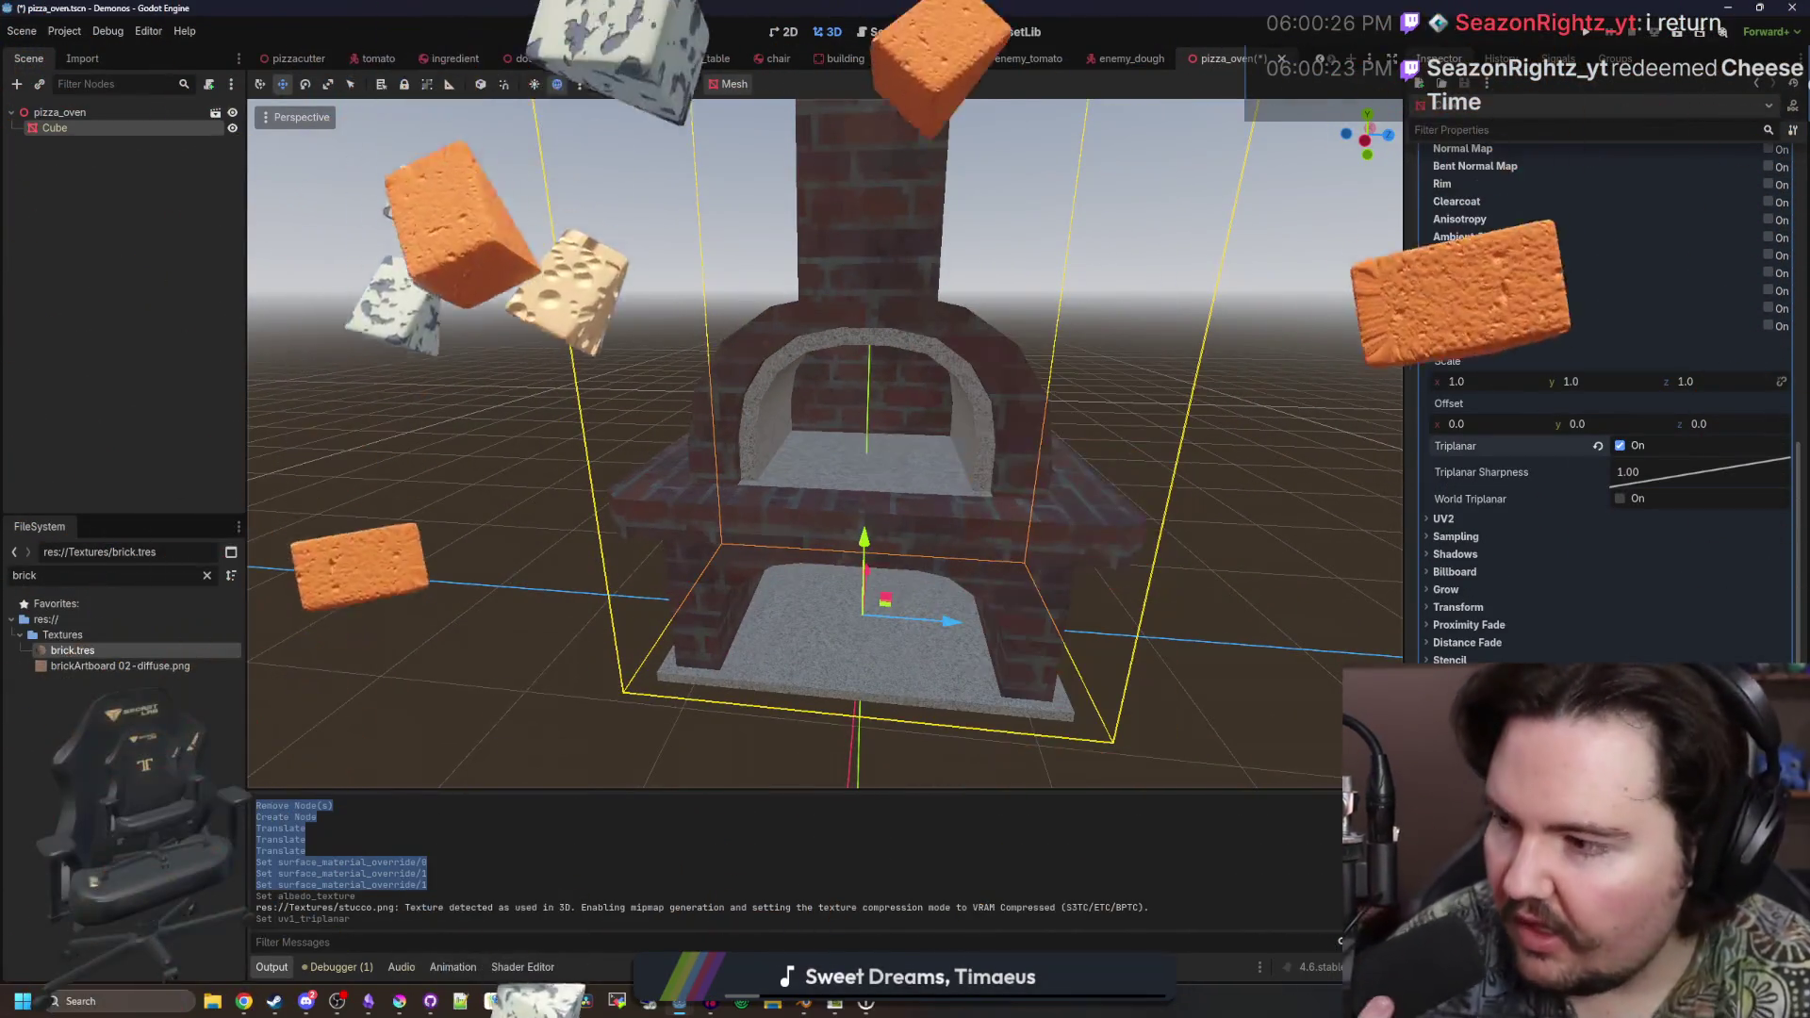
pyautogui.scroll(5, 632, 453)
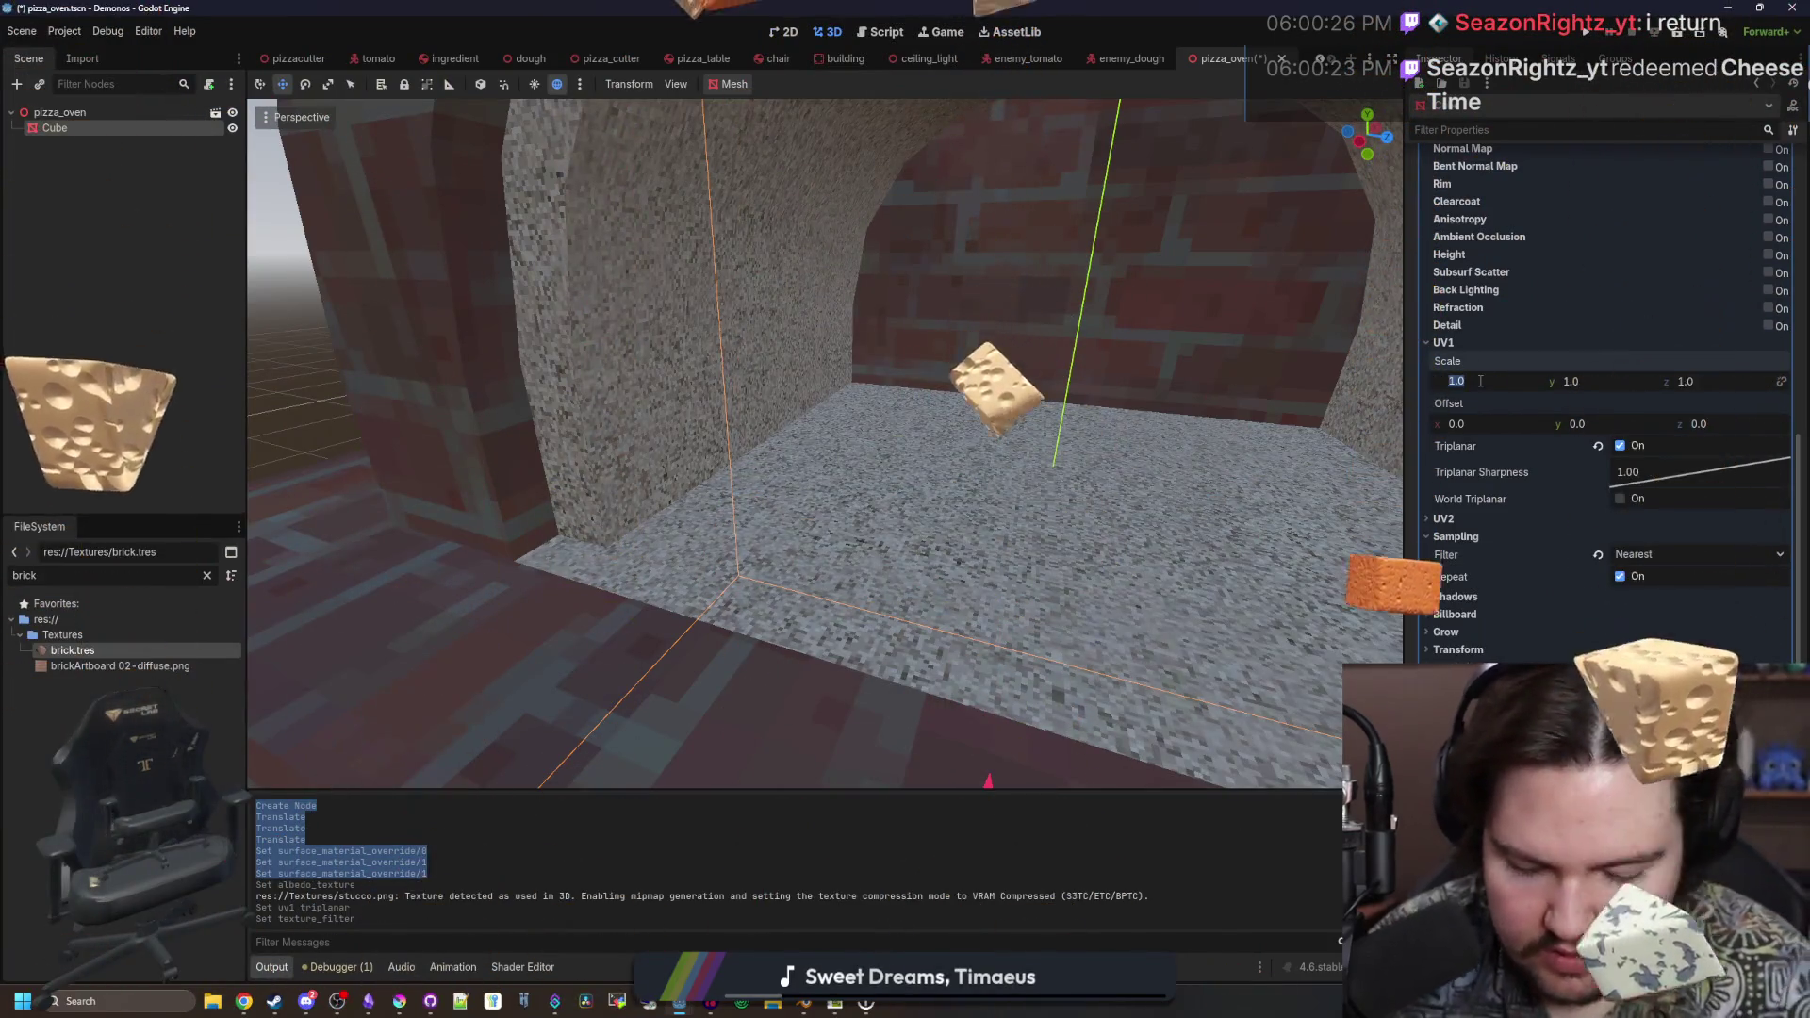
pyautogui.write('0.5')
pyautogui.press('Tab')
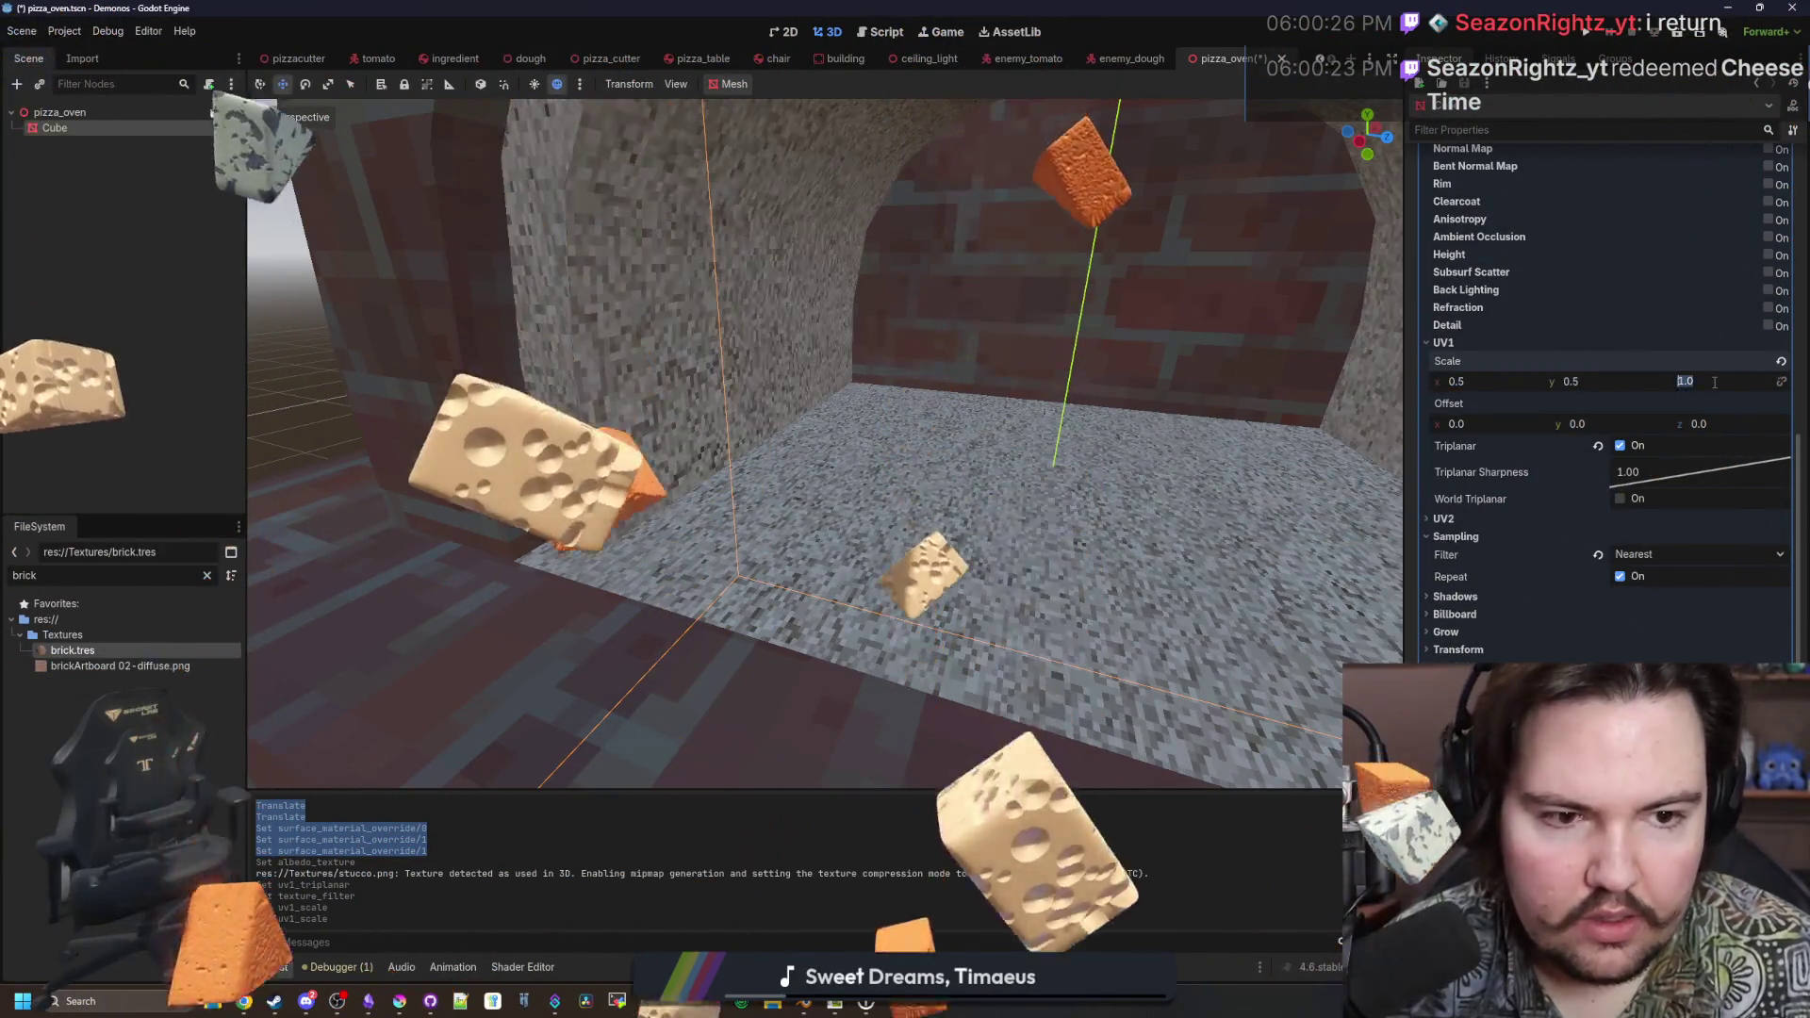
# - Set the UV1 Scale values to 0.3
pyautogui.scroll(-3, 1389, 384)
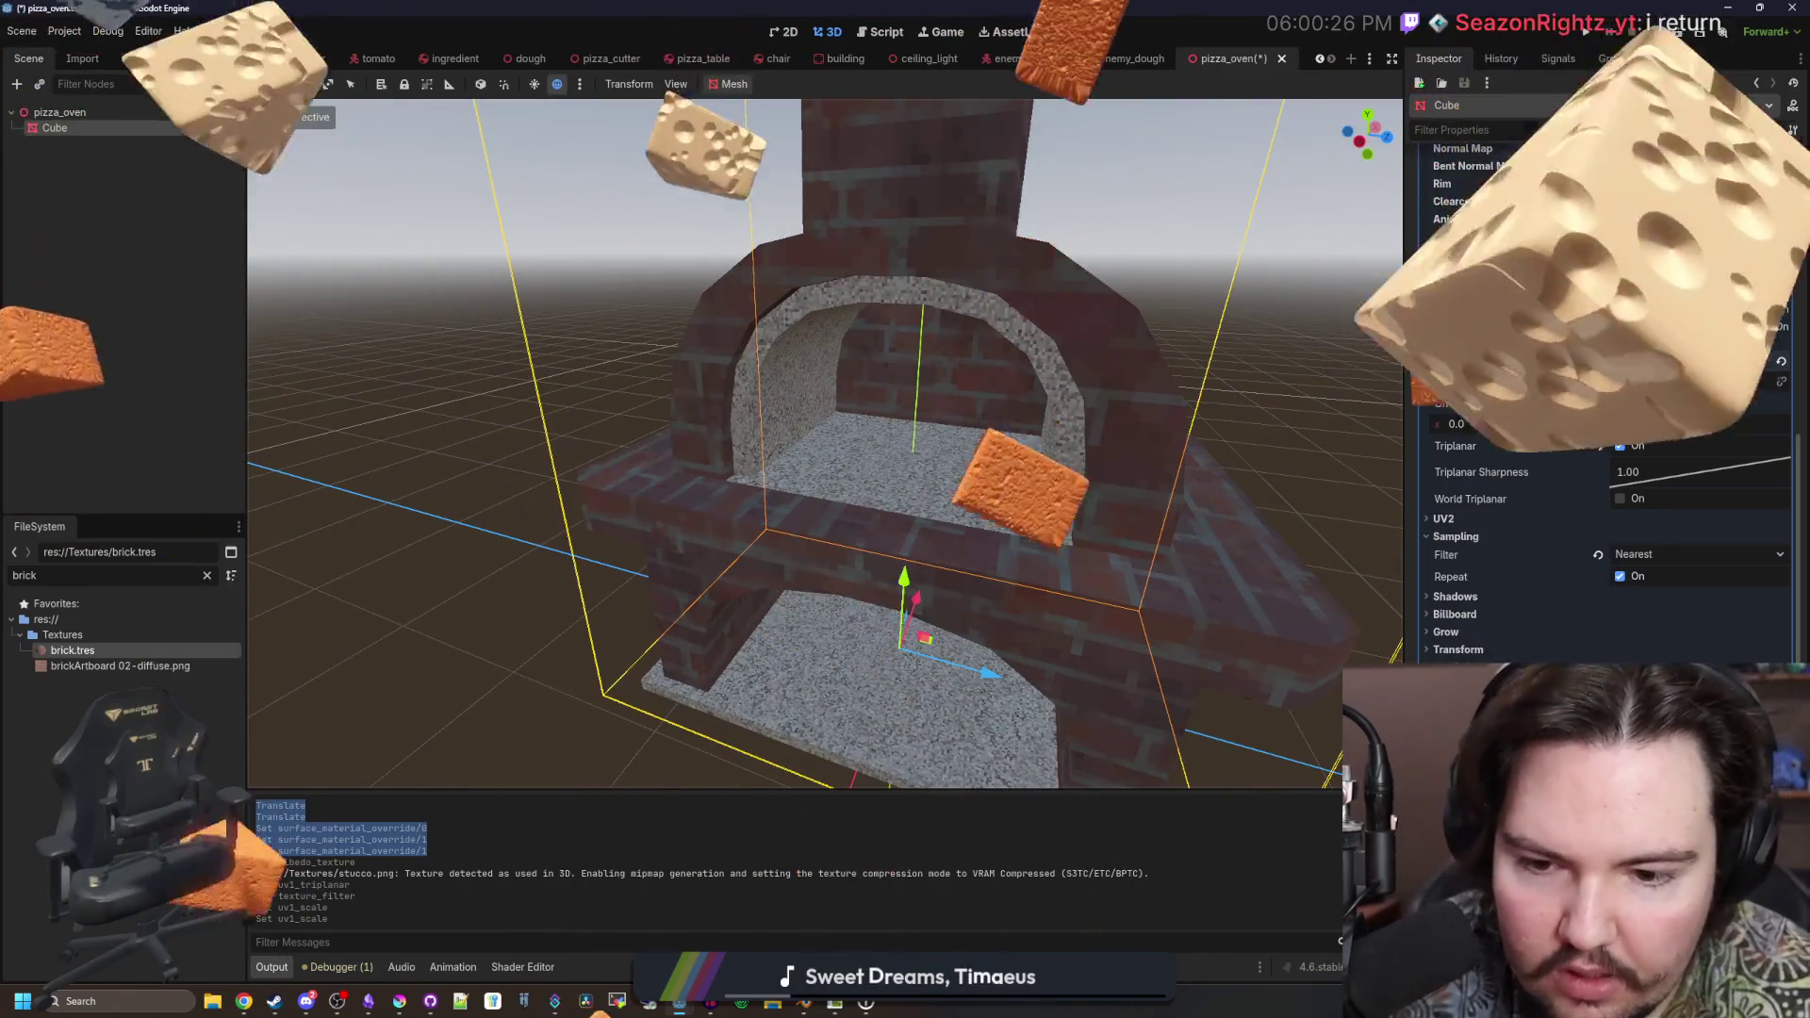
pyautogui.scroll(4, 1389, 383)
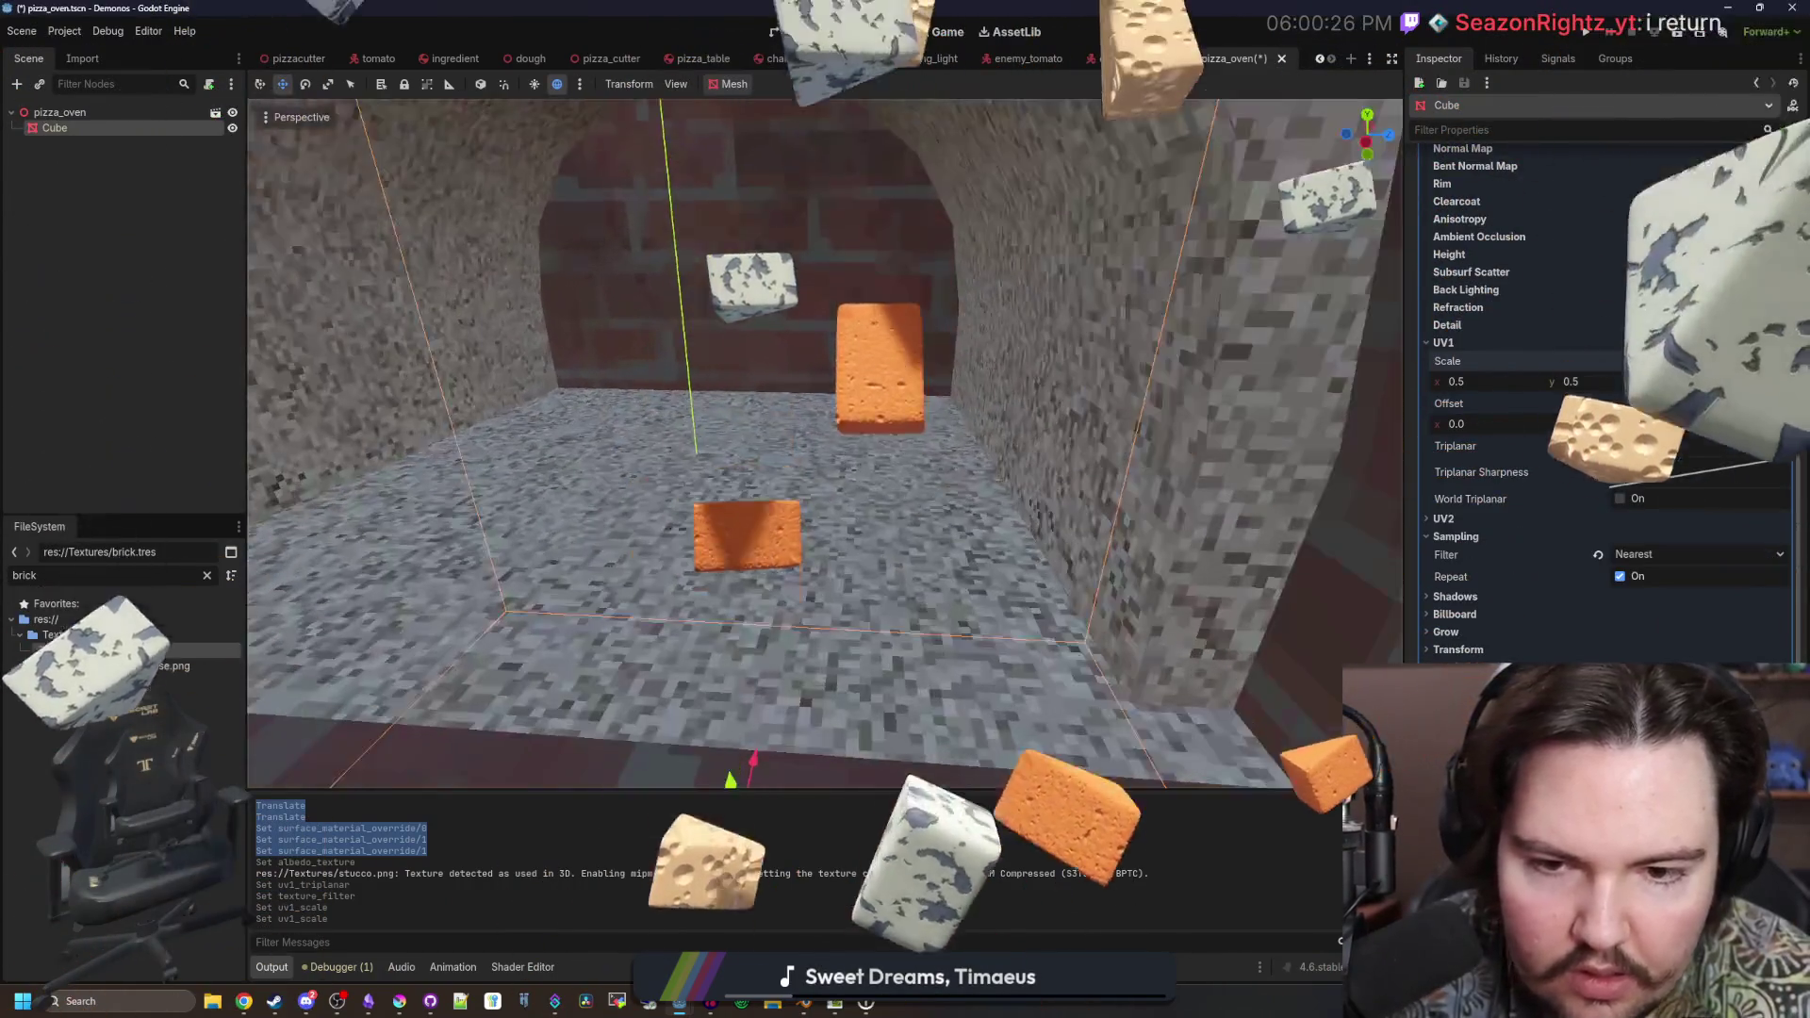
pyautogui.scroll(-3, 1389, 383)
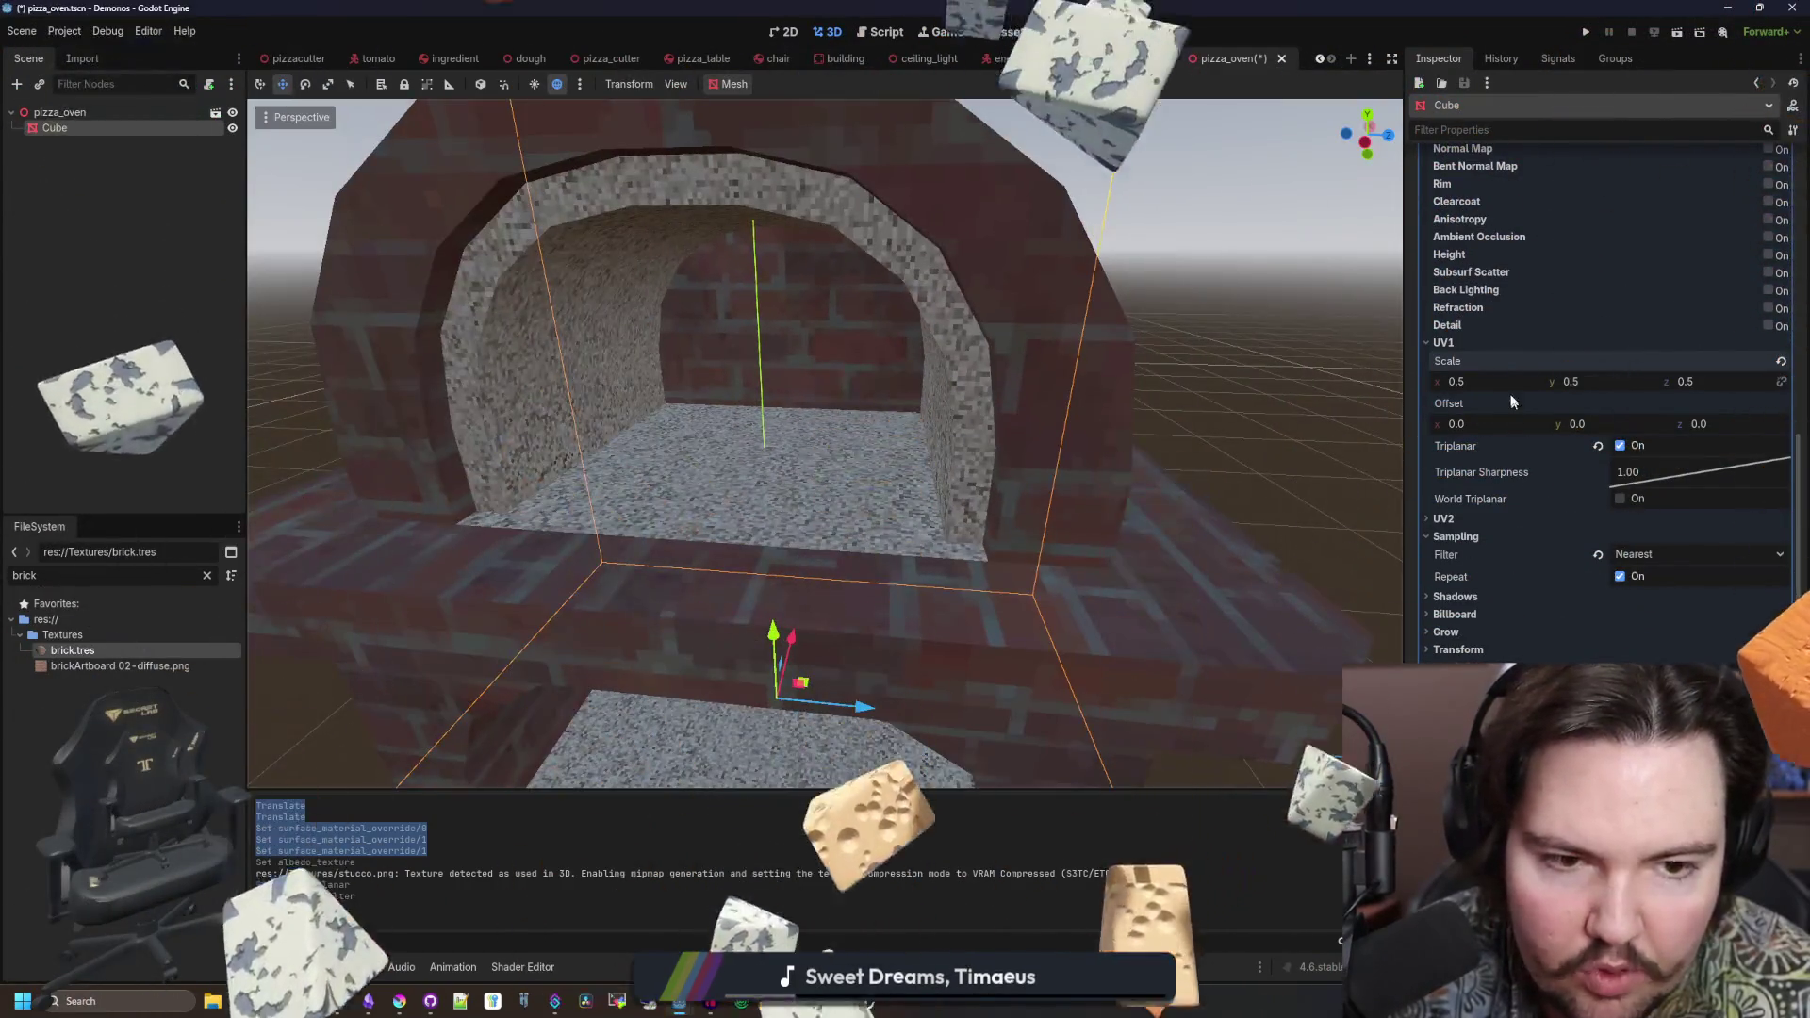
pyautogui.click(1505, 382)
pyautogui.write('0.3')
pyautogui.press('Return')
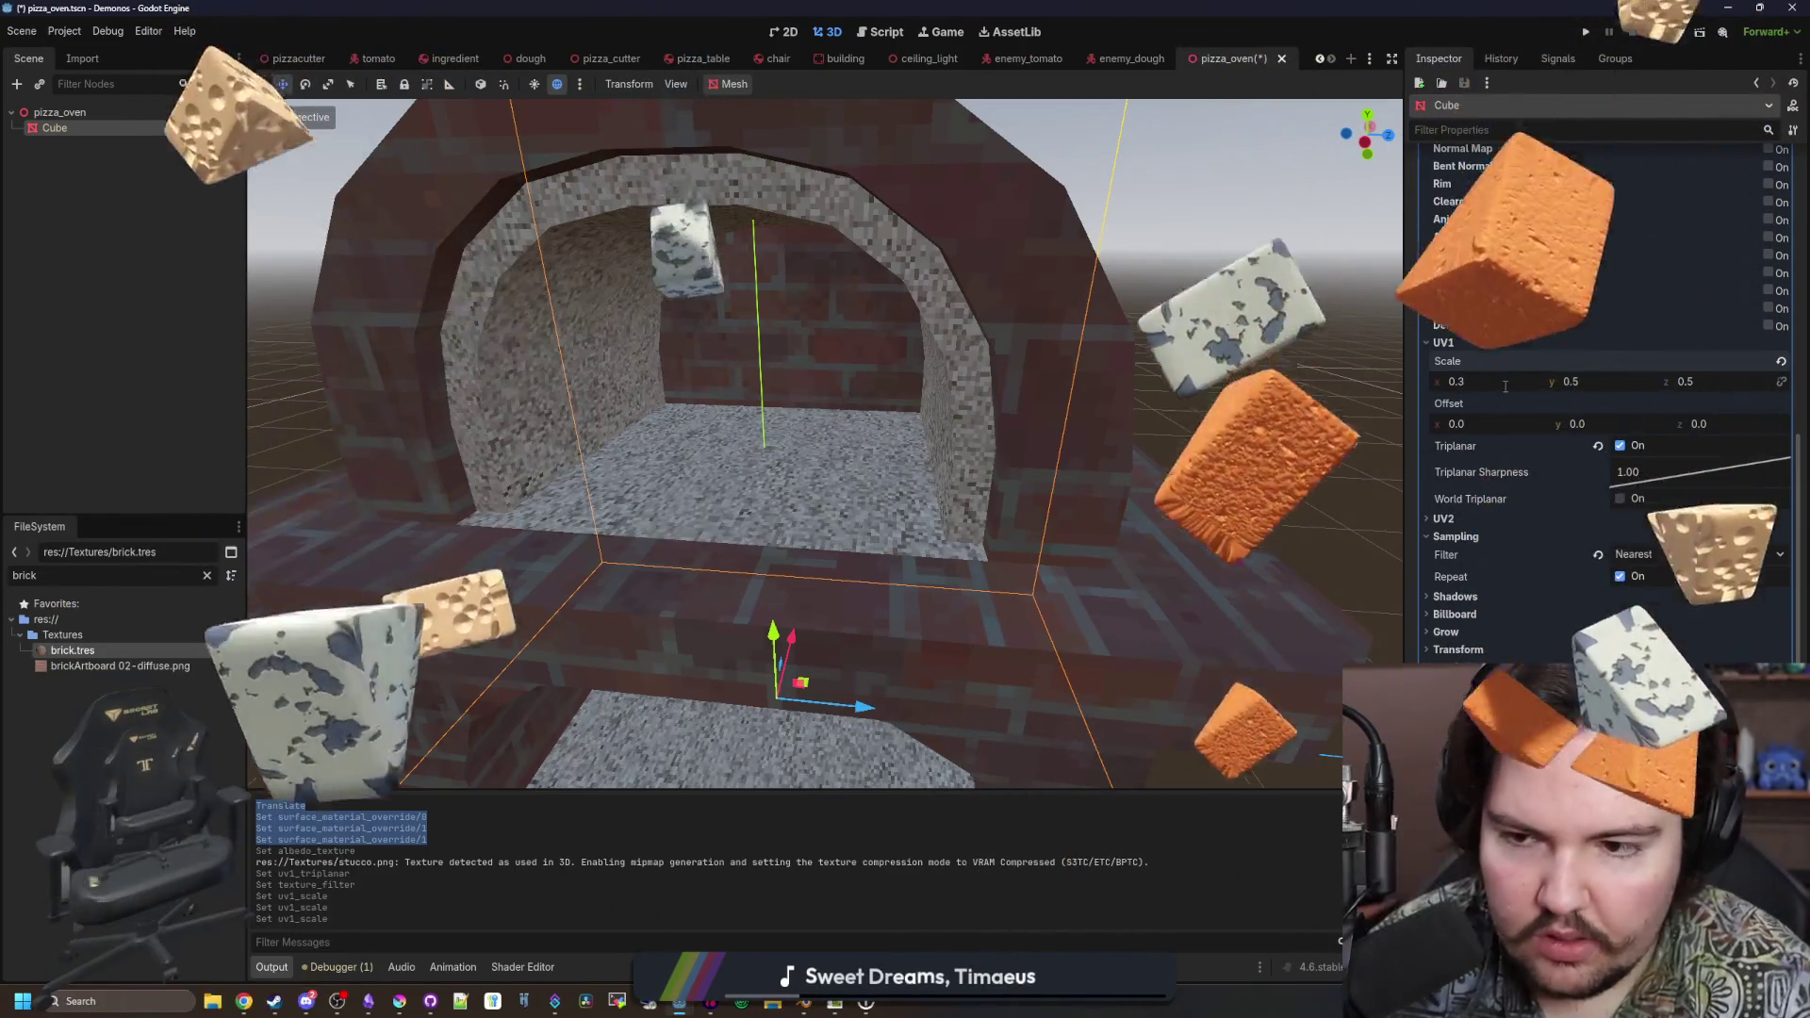
pyautogui.write('0.3')
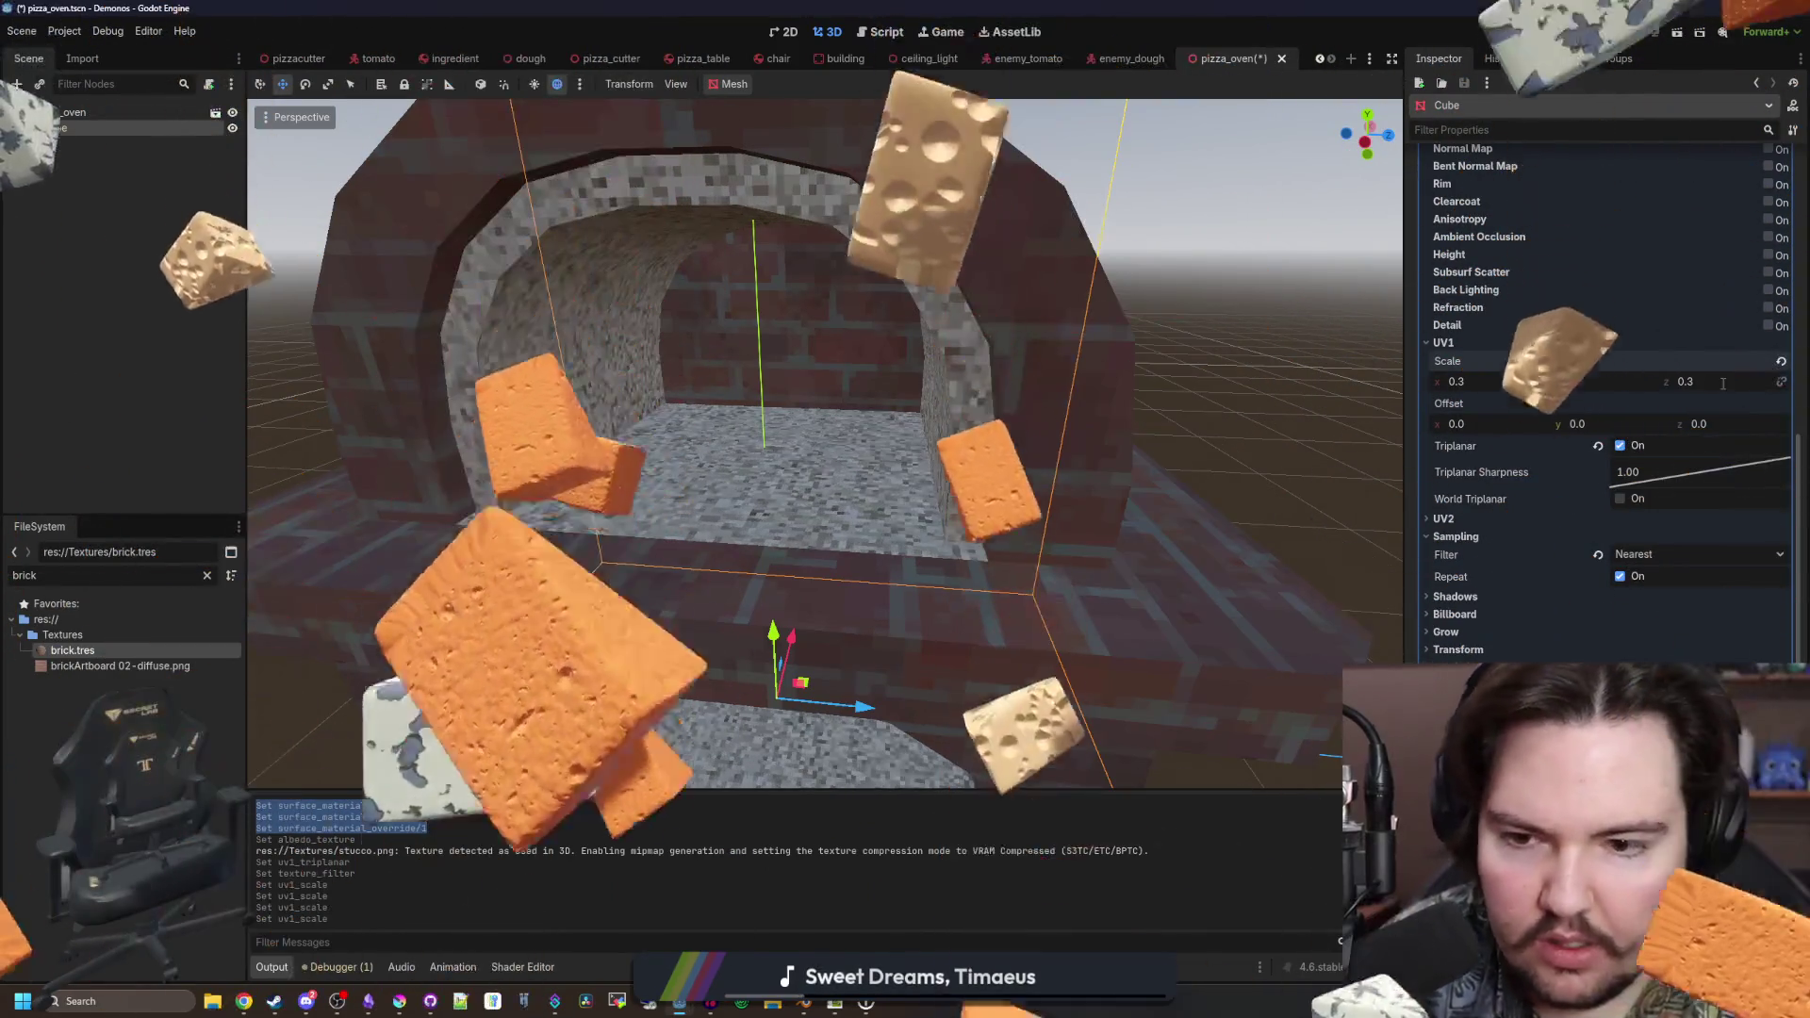
# - Drag the UV1 Scale down to 0.2 on all axes
pyautogui.scroll(-5, 1111, 407)
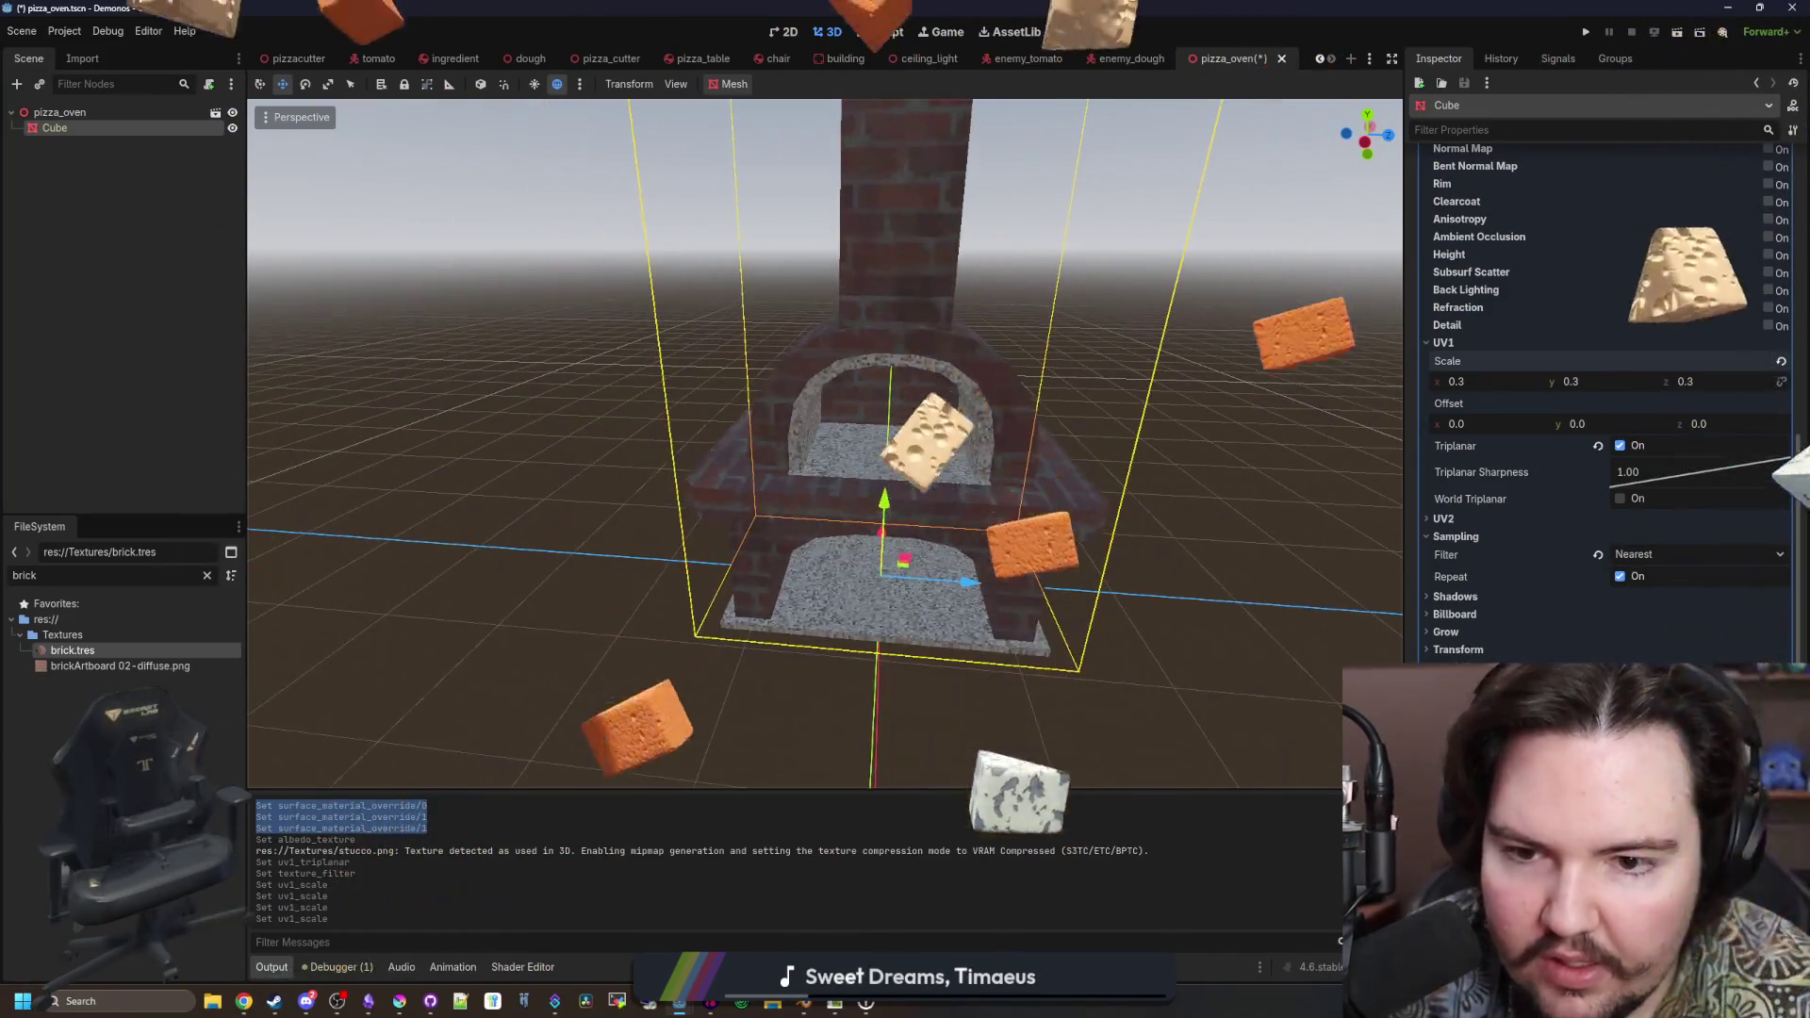
pyautogui.scroll(5, 1110, 412)
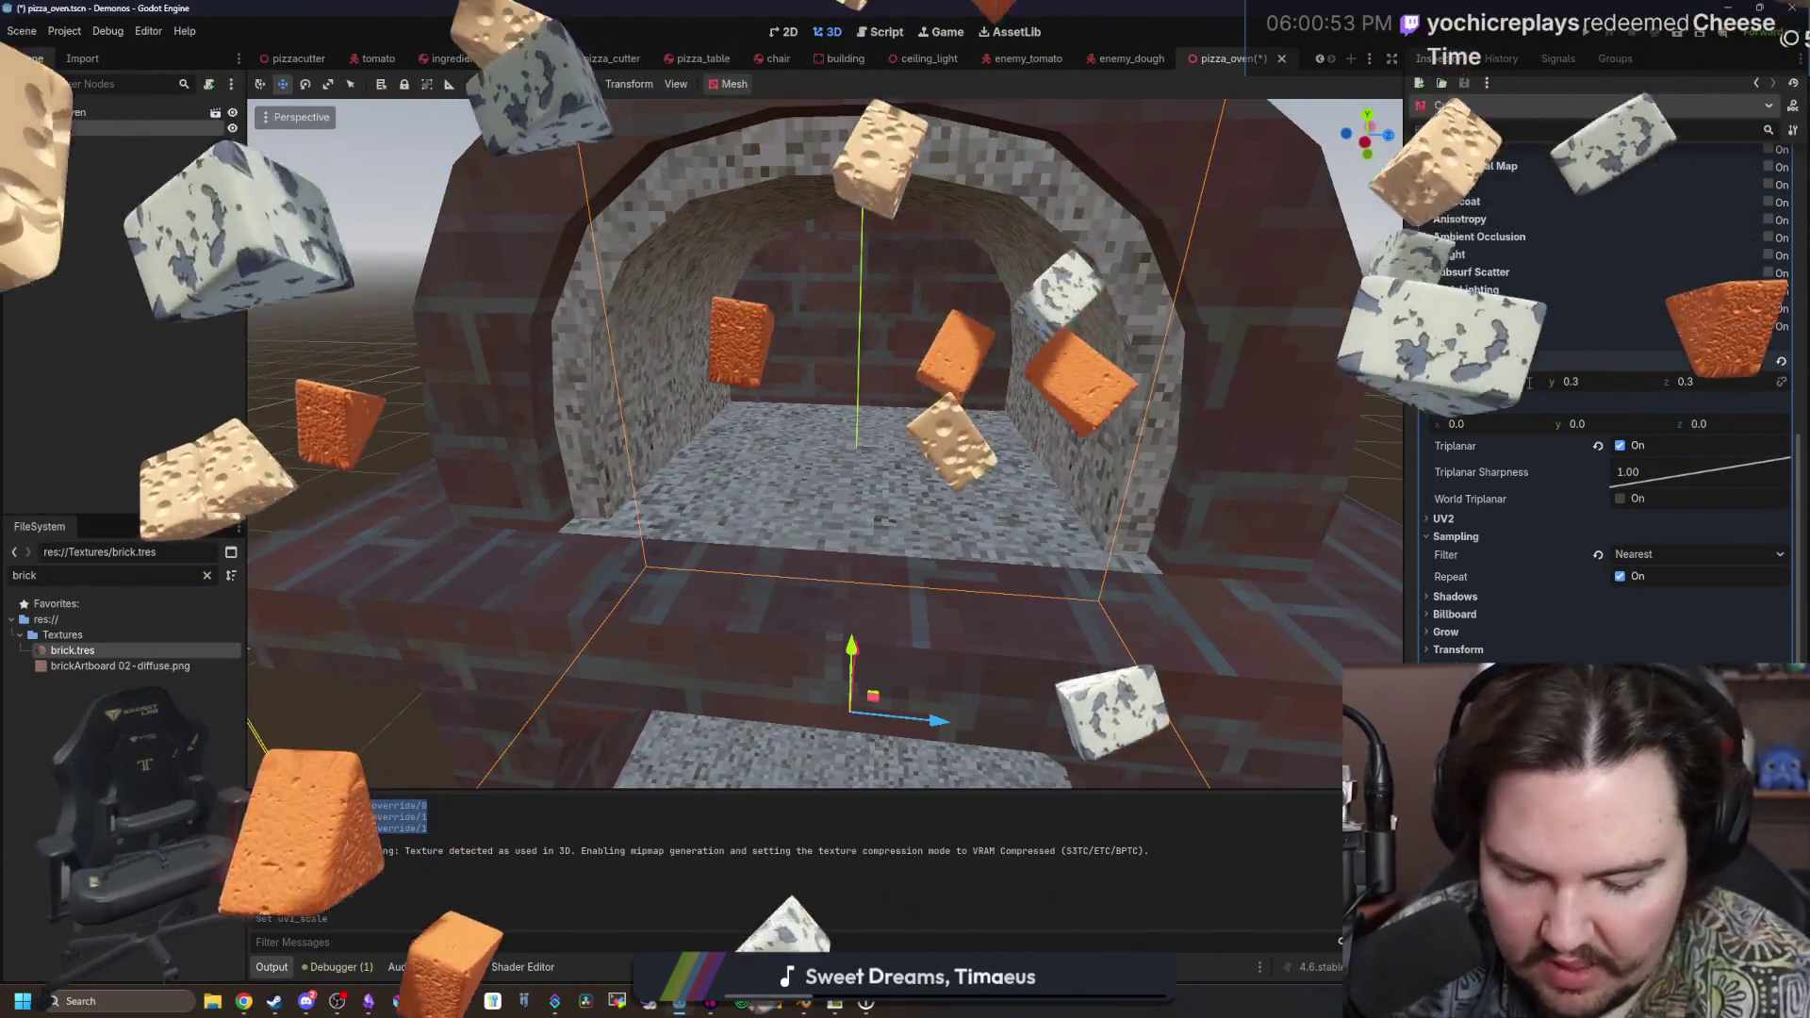
pyautogui.moveTo(1603, 382); pyautogui.dragTo(1584, 383)
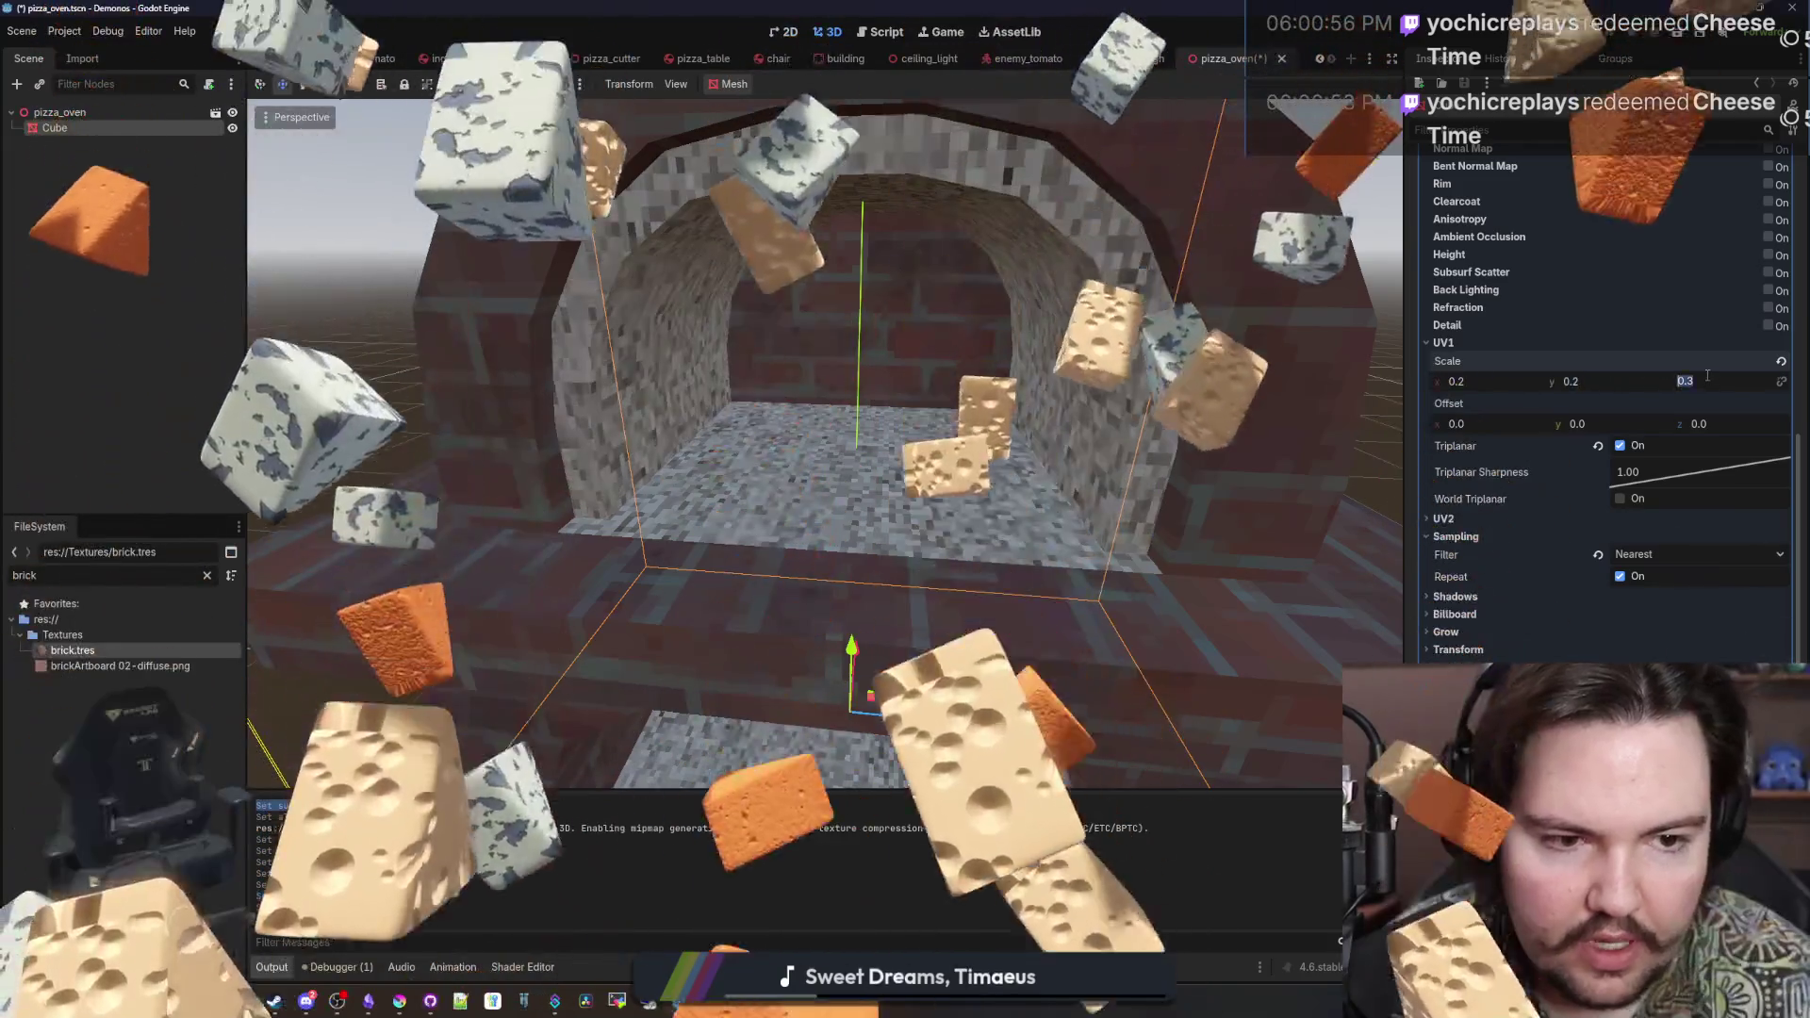
pyautogui.scroll(-4, 848, 424)
pyautogui.scroll(4, 830, 424)
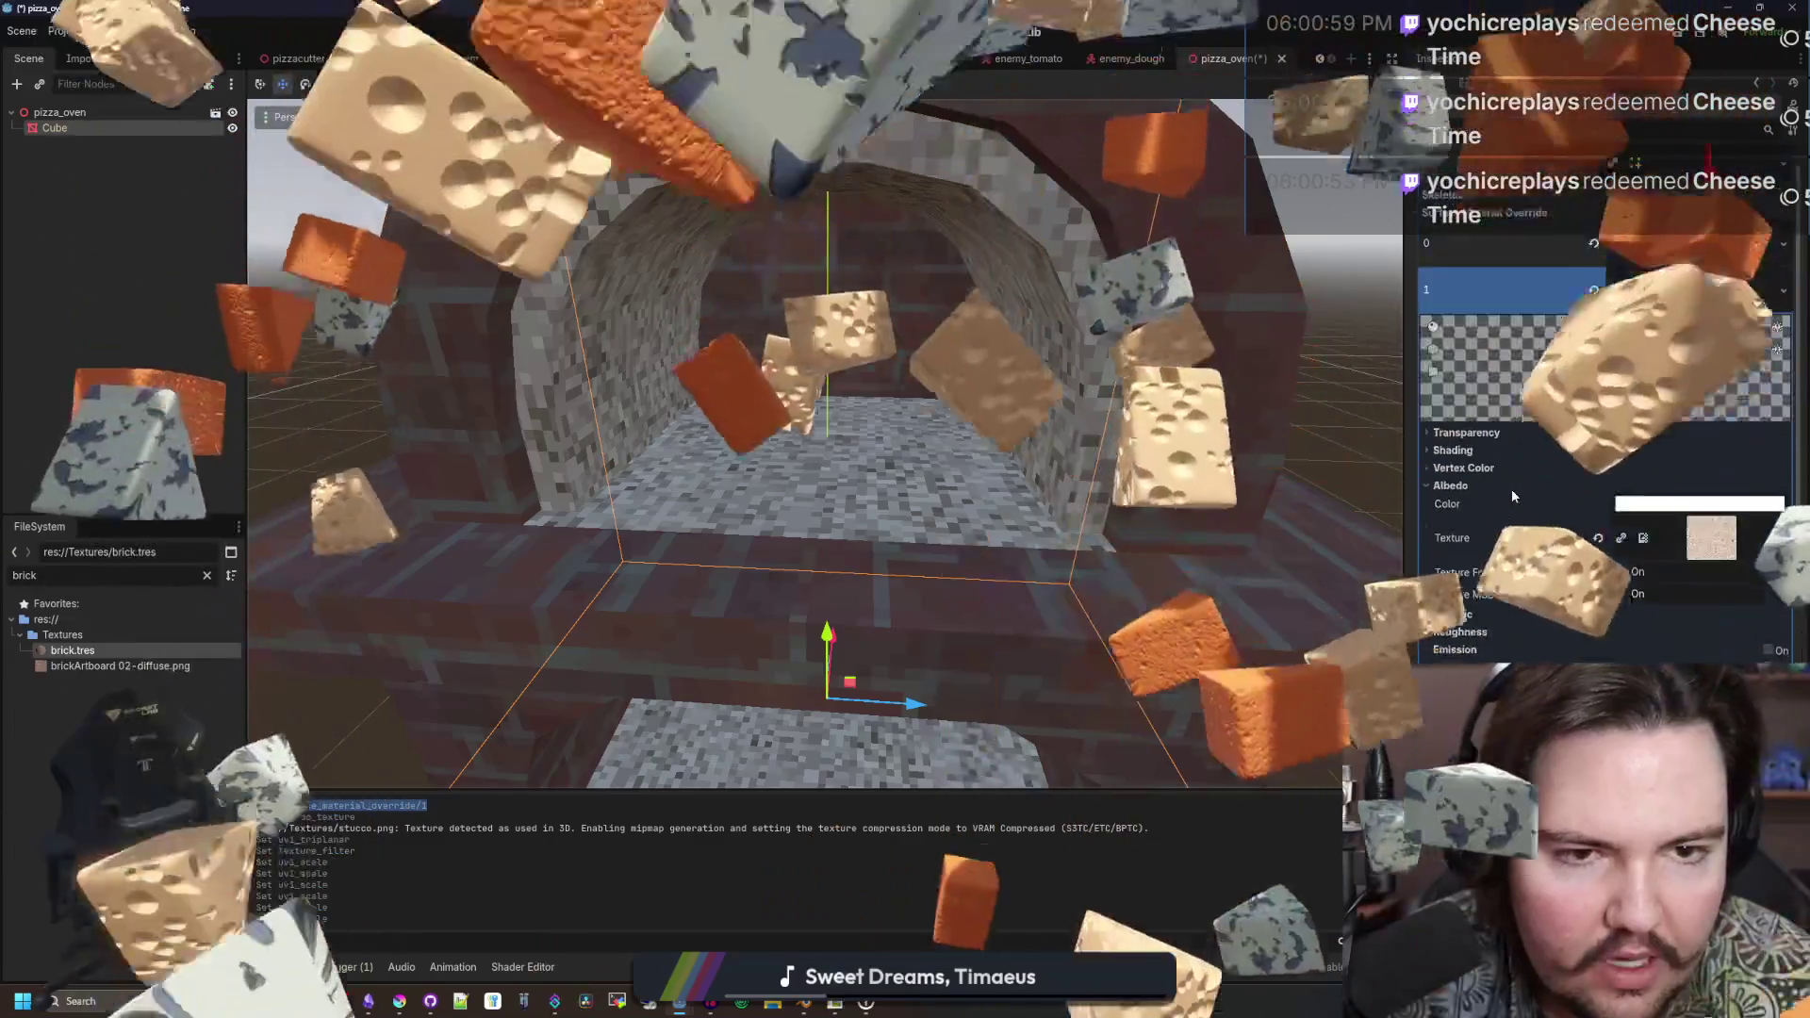
pyautogui.scroll(5, 1546, 514)
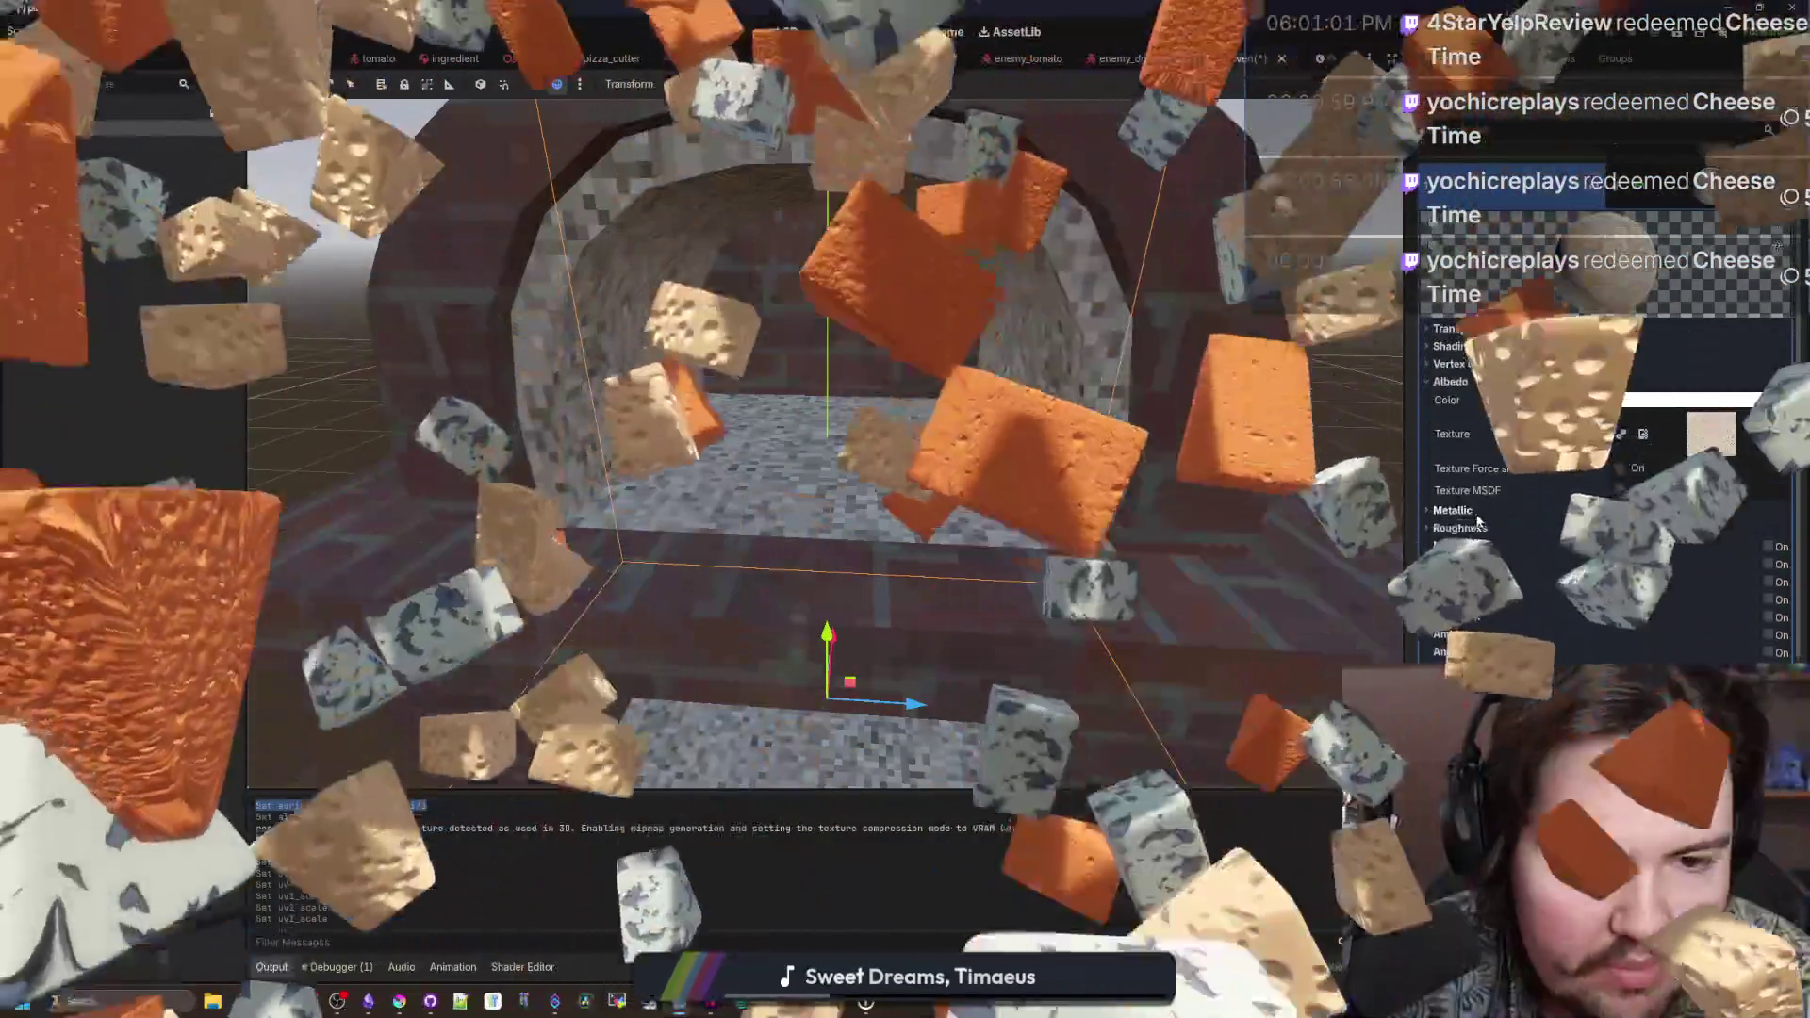
# - Assign stucco.png as the material's Roughness texture
pyautogui.click(1509, 530)
pyautogui.click(1688, 547)
pyautogui.press('Return')
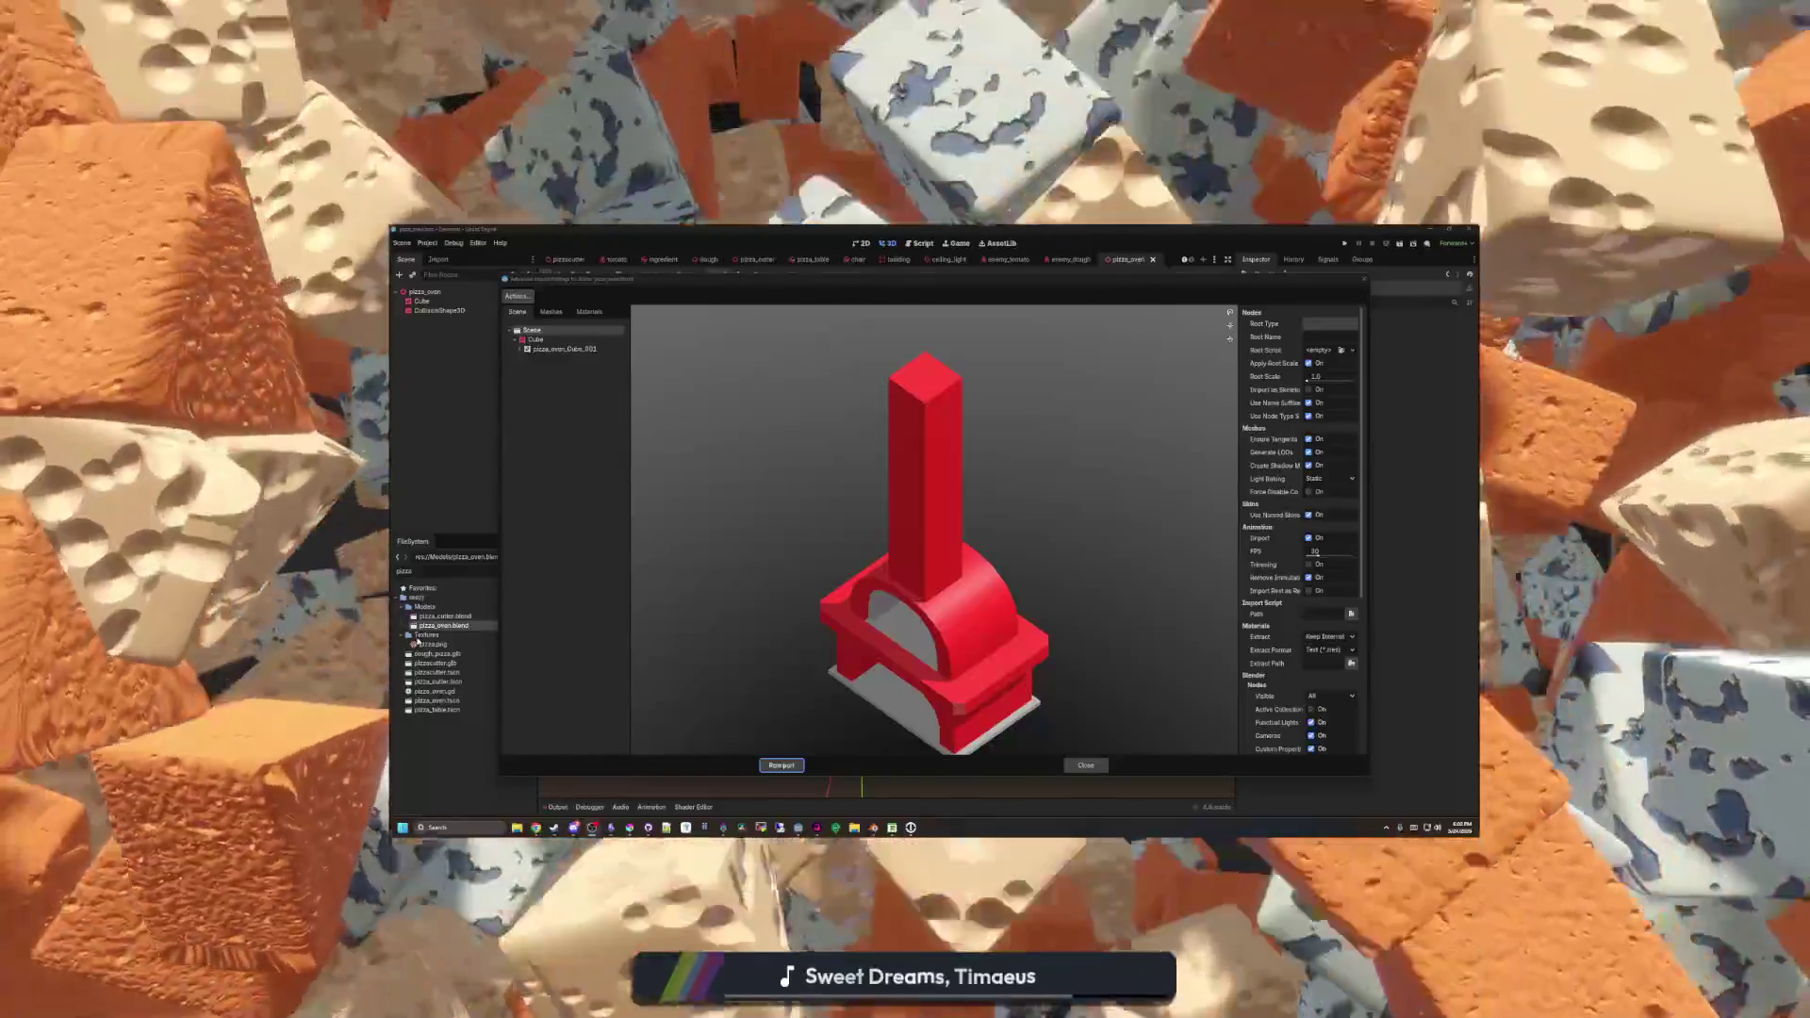
# - Search 'st' in the type picker to make StaticBody3D the root type
pyautogui.write('static')
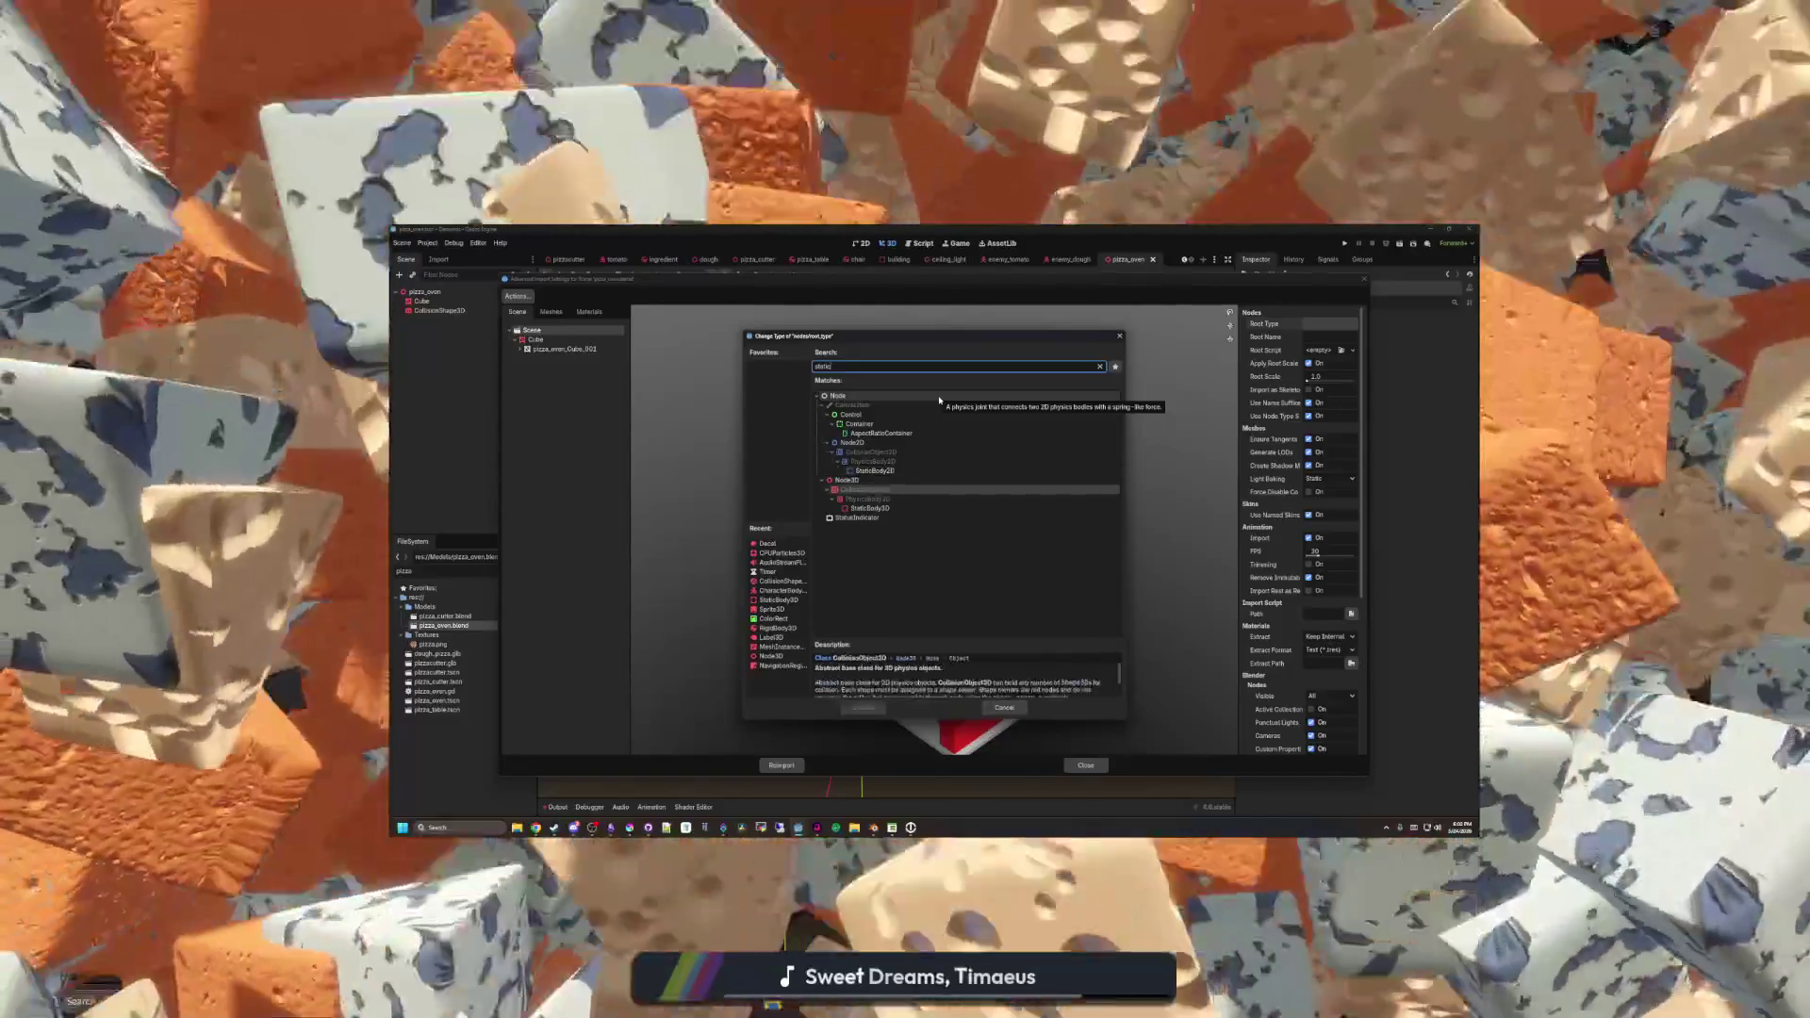
pyautogui.press('Escape')
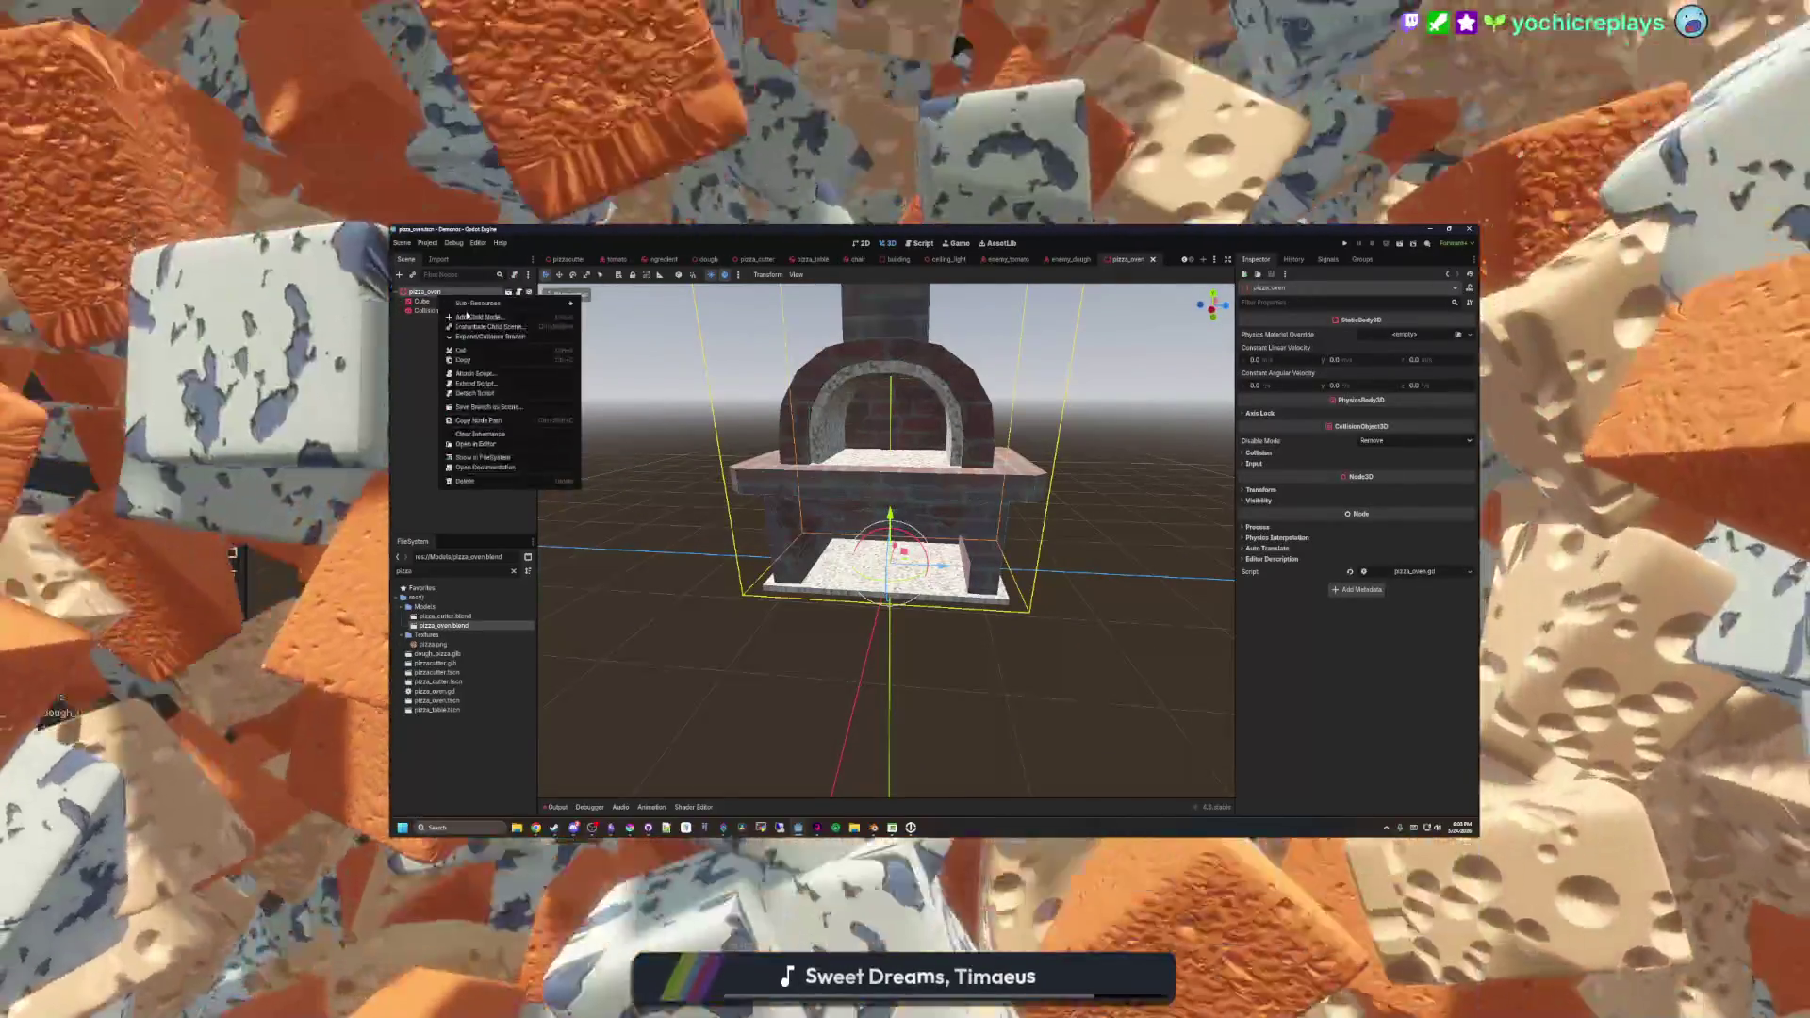
# - Add an Area3D child with a CollisionShape3D using a BoxShape3D
pyautogui.click(468, 317)
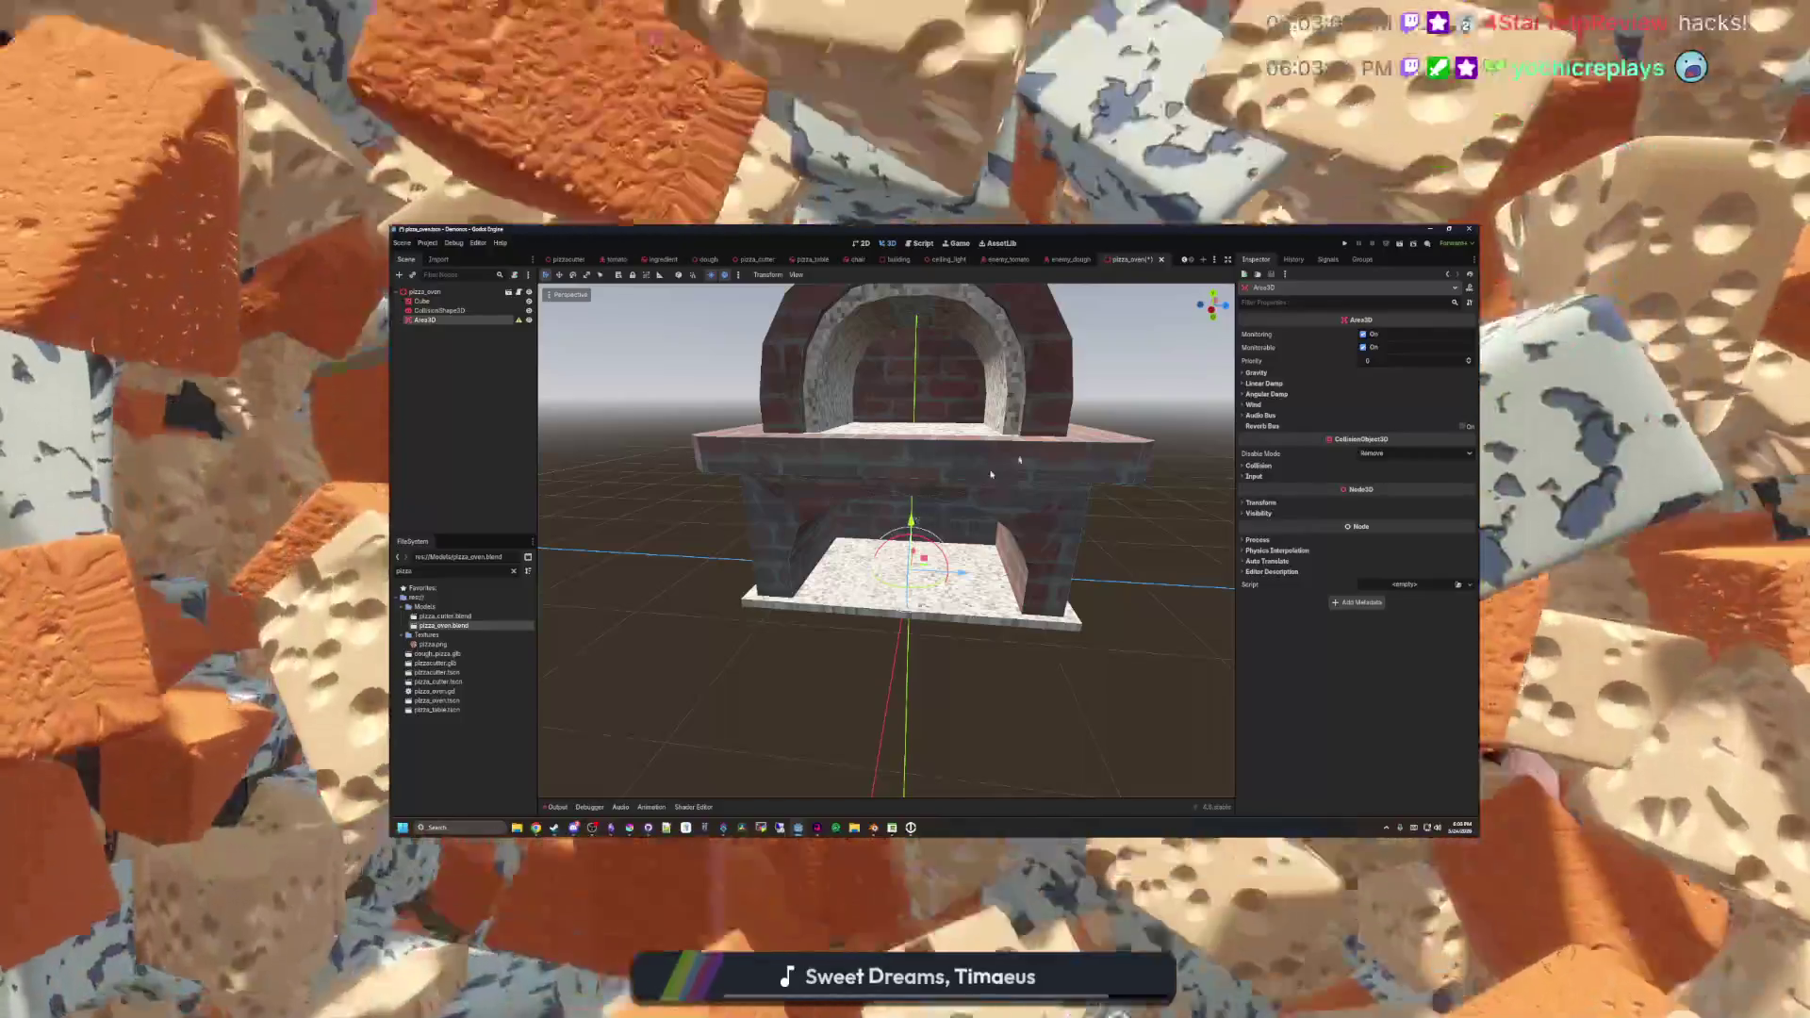
pyautogui.hotkey('ctrl', 'a')
pyautogui.write('collisionshape')
pyautogui.press('Return')
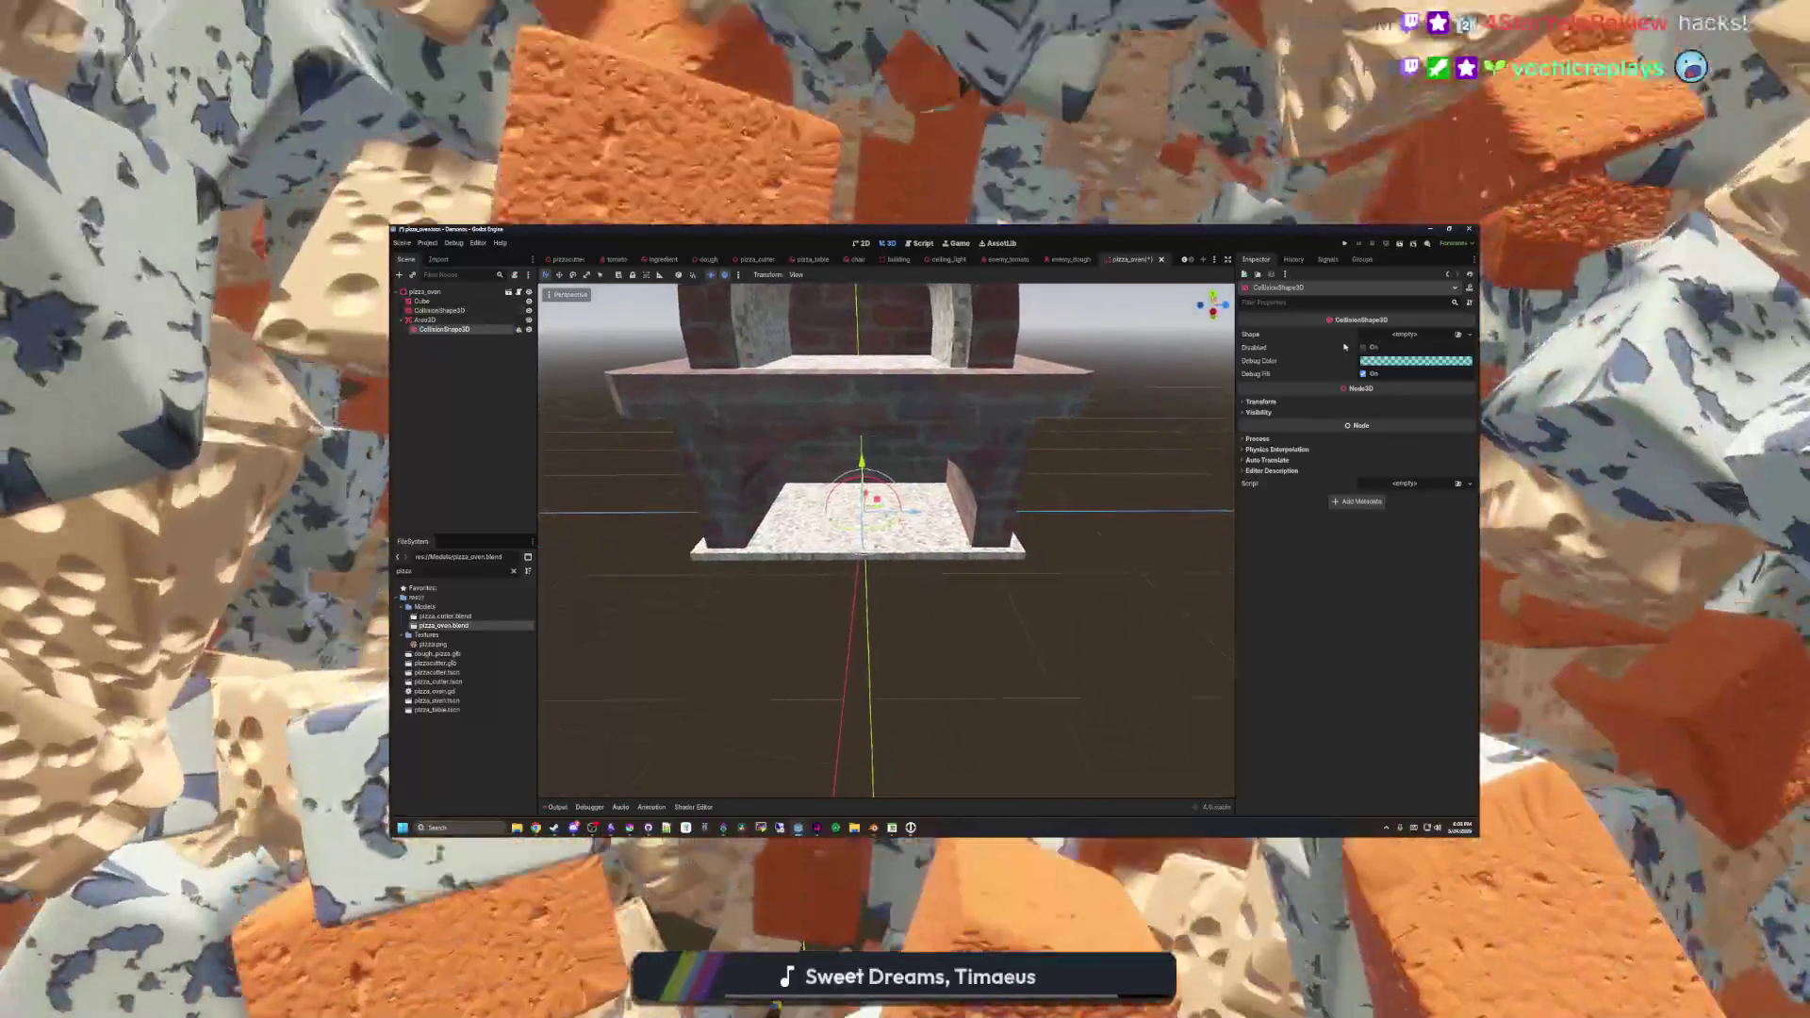
pyautogui.click(1404, 335)
pyautogui.click(1412, 368)
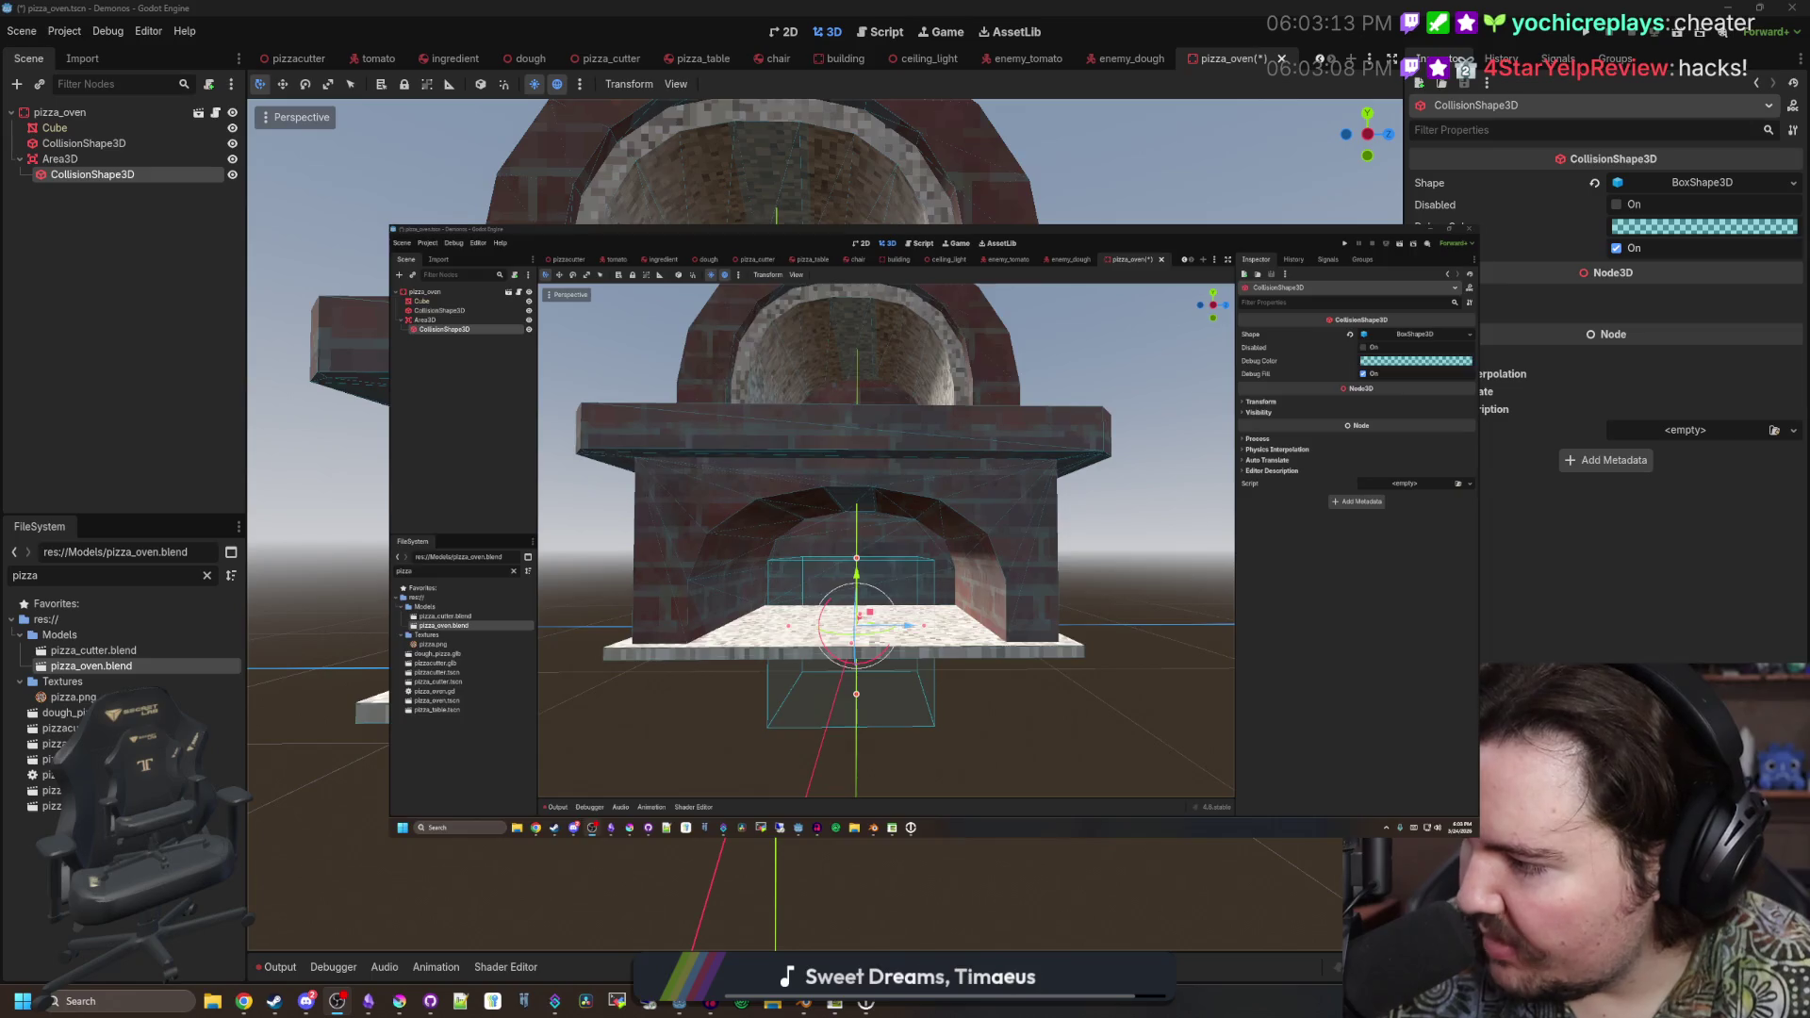
# - Resize the collision box to about 1.23 × 0.87 × 1.76 to fill the firebox opening
pyautogui.moveTo(776, 553); pyautogui.dragTo(776, 460)
pyautogui.moveTo(775, 779); pyautogui.dragTo(776, 660)
pyautogui.moveTo(663, 564); pyautogui.dragTo(579, 564)
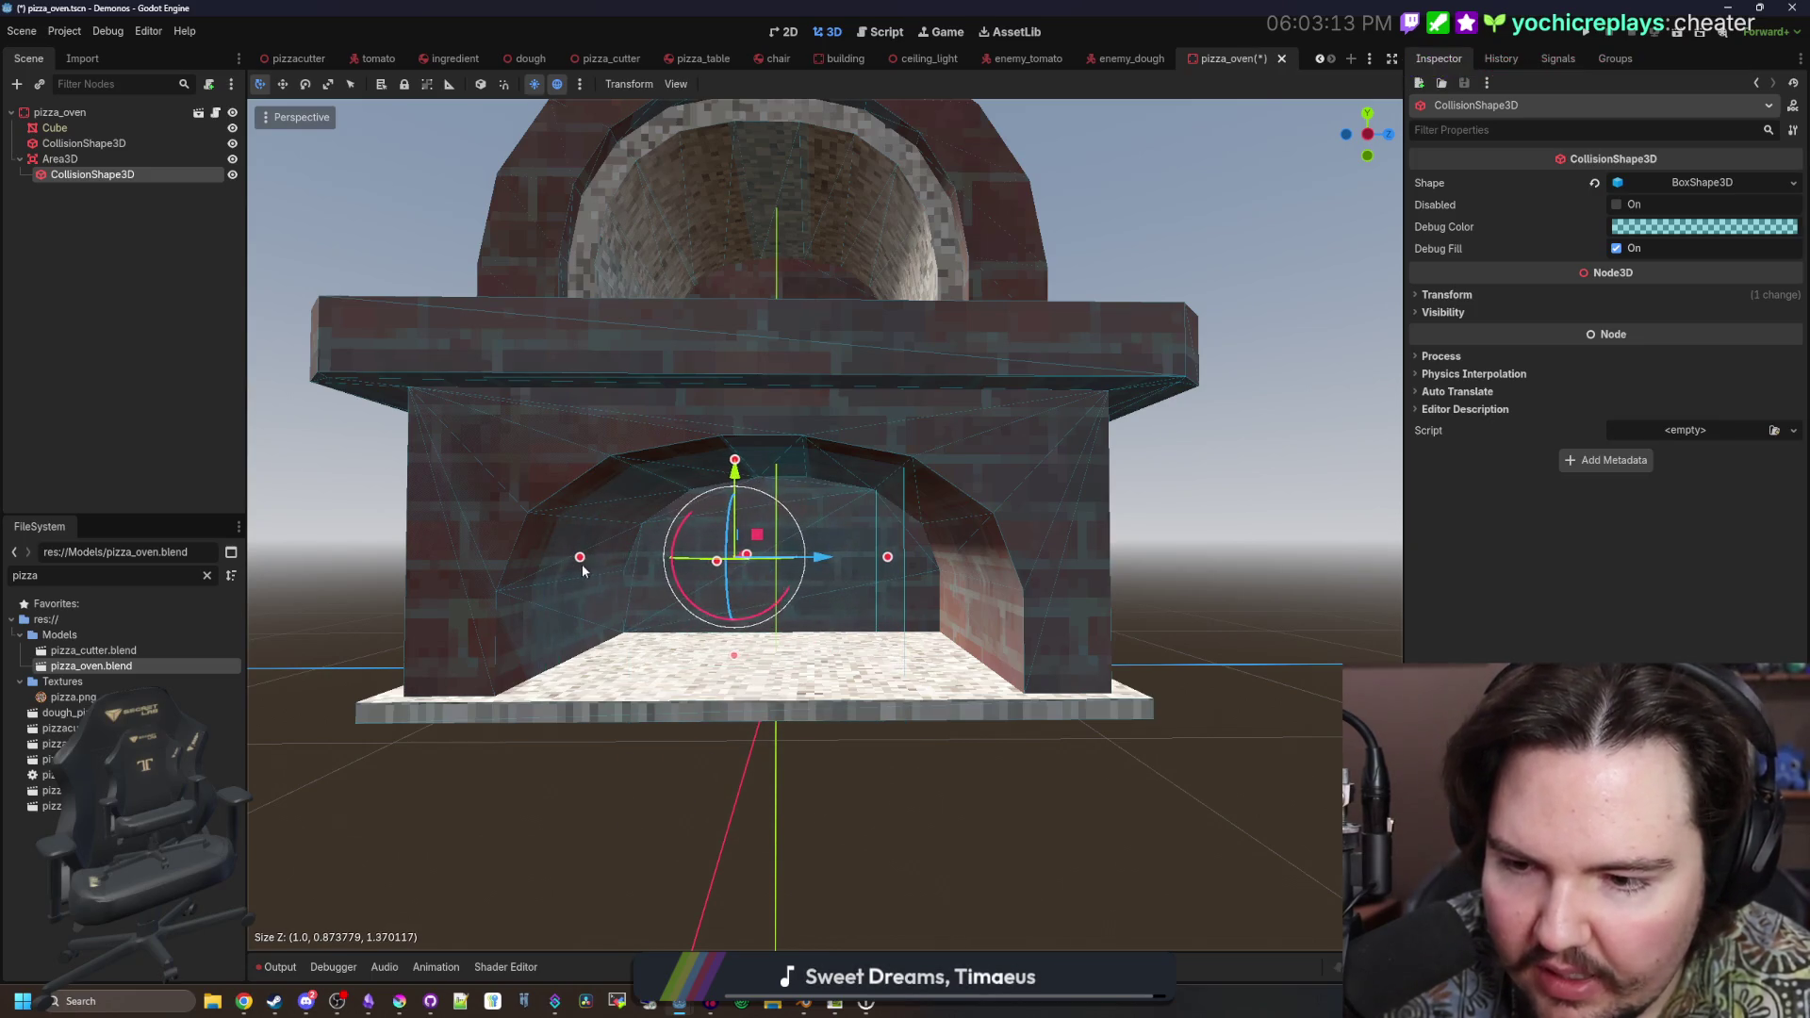
pyautogui.moveTo(888, 558)
pyautogui.mouseDown()
pyautogui.moveTo(970, 562)
pyautogui.moveTo(1014, 532)
pyautogui.mouseUp()
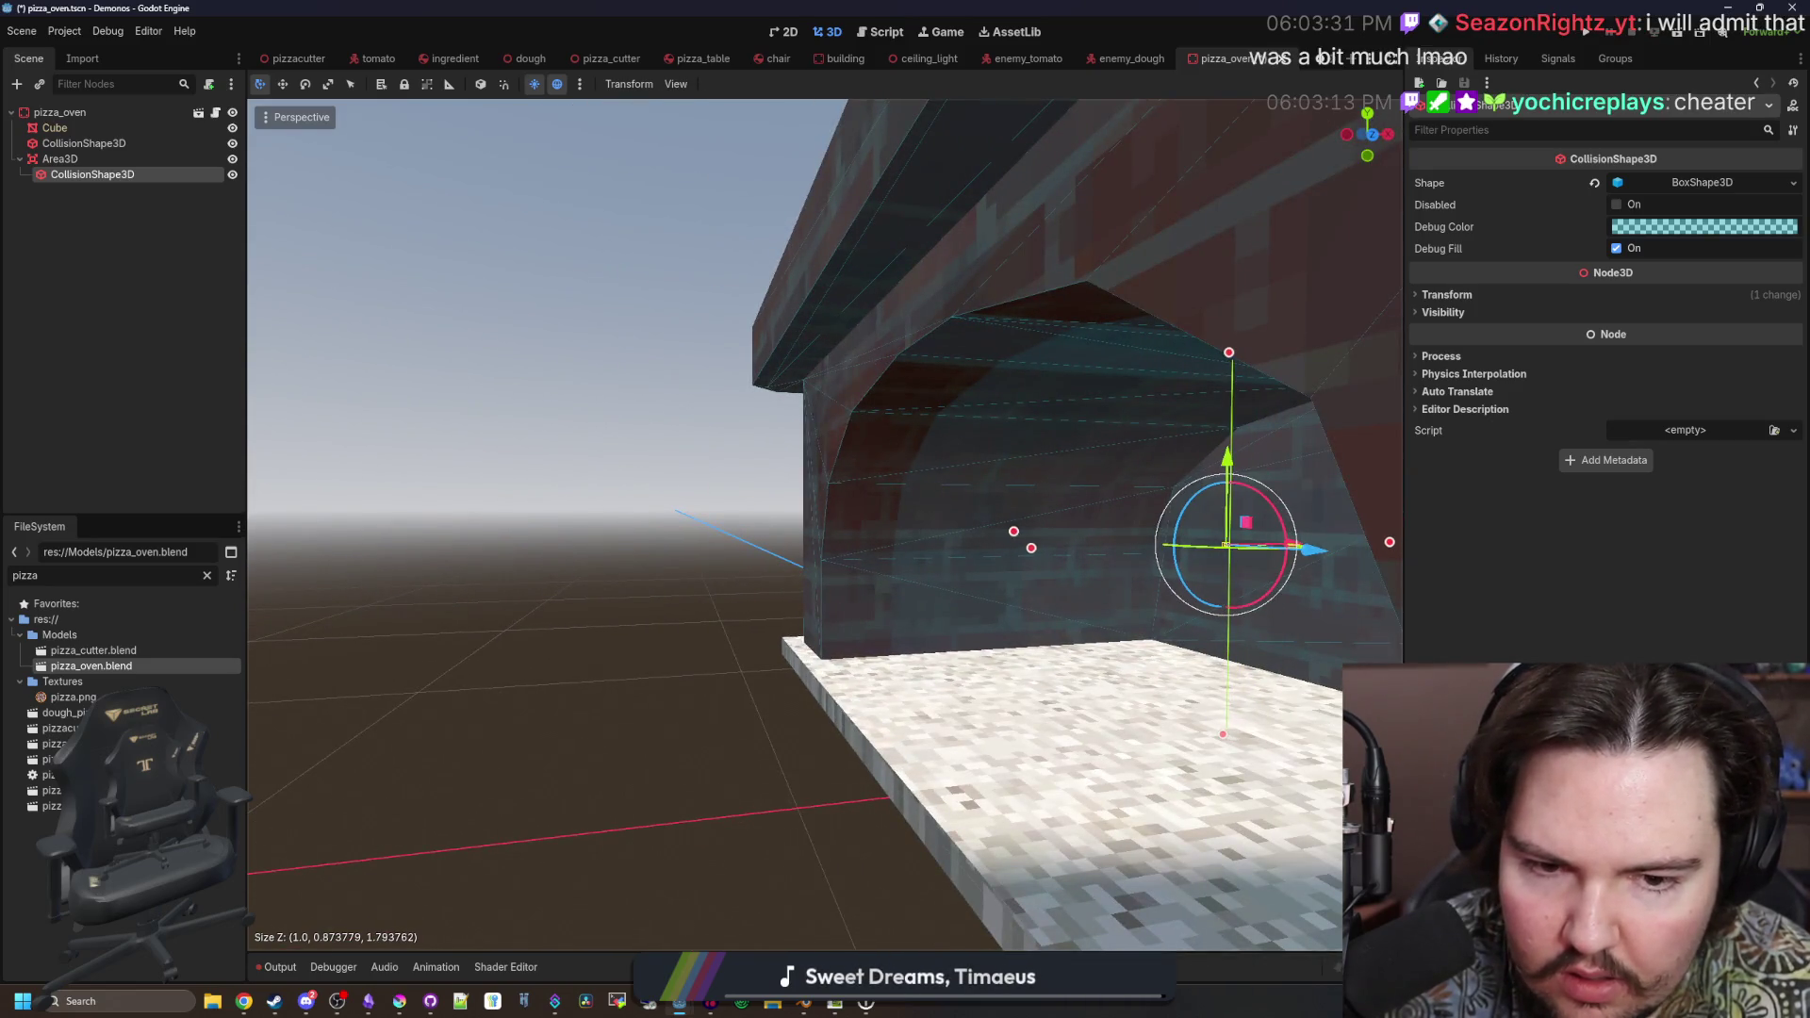
pyautogui.press('f')
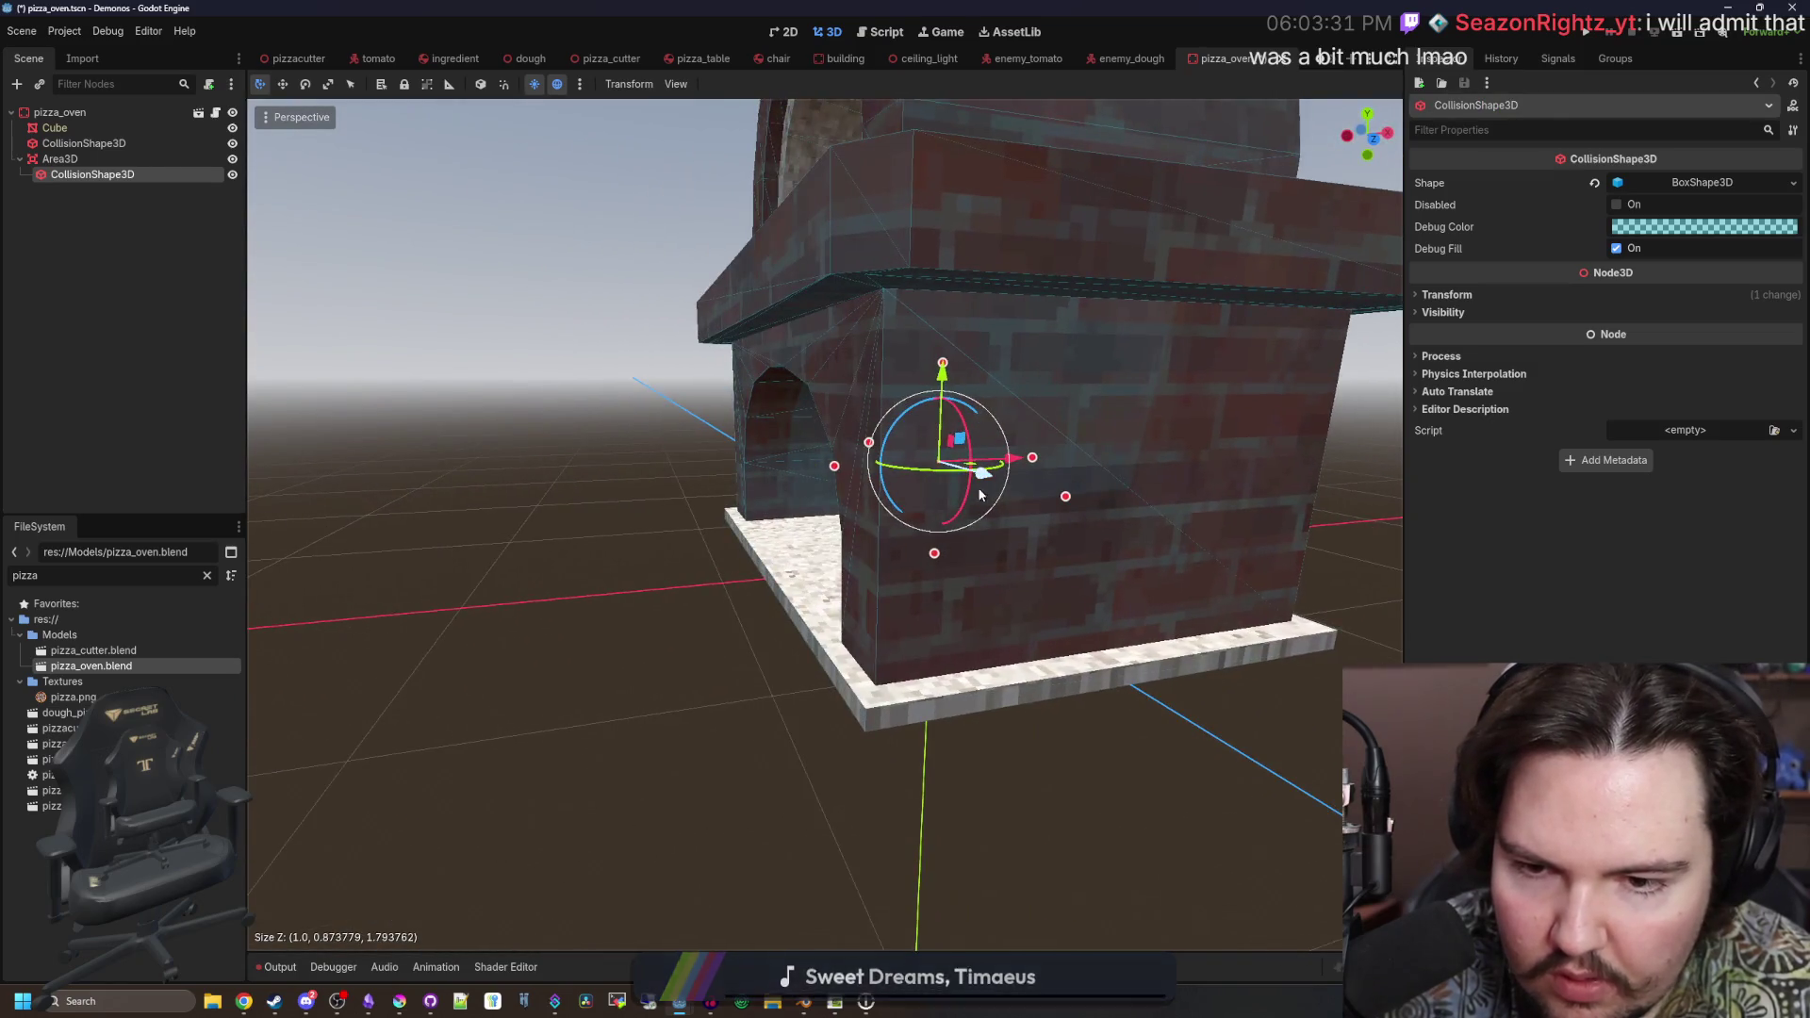
pyautogui.hotkey('ctrl', 'z')
pyautogui.moveTo(818, 469); pyautogui.dragTo(781, 469)
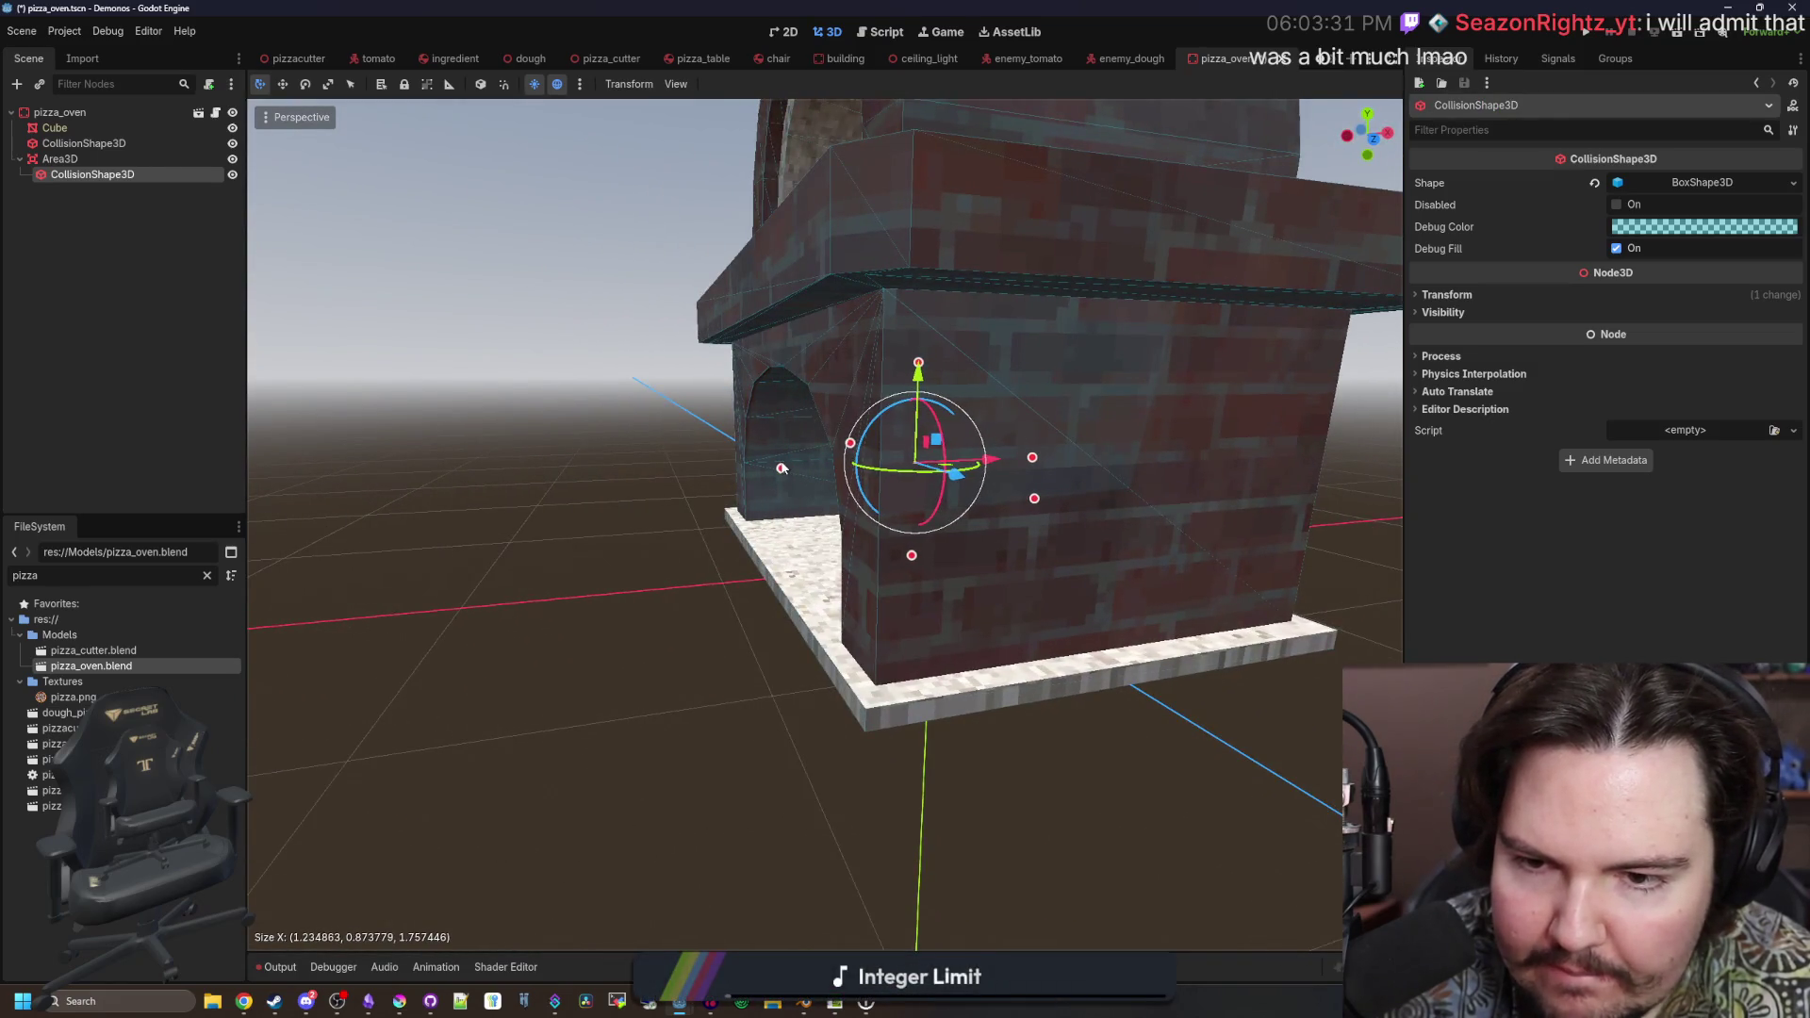
# - Duplicate the Area3D and rename the original to FuelArea
pyautogui.press('w')
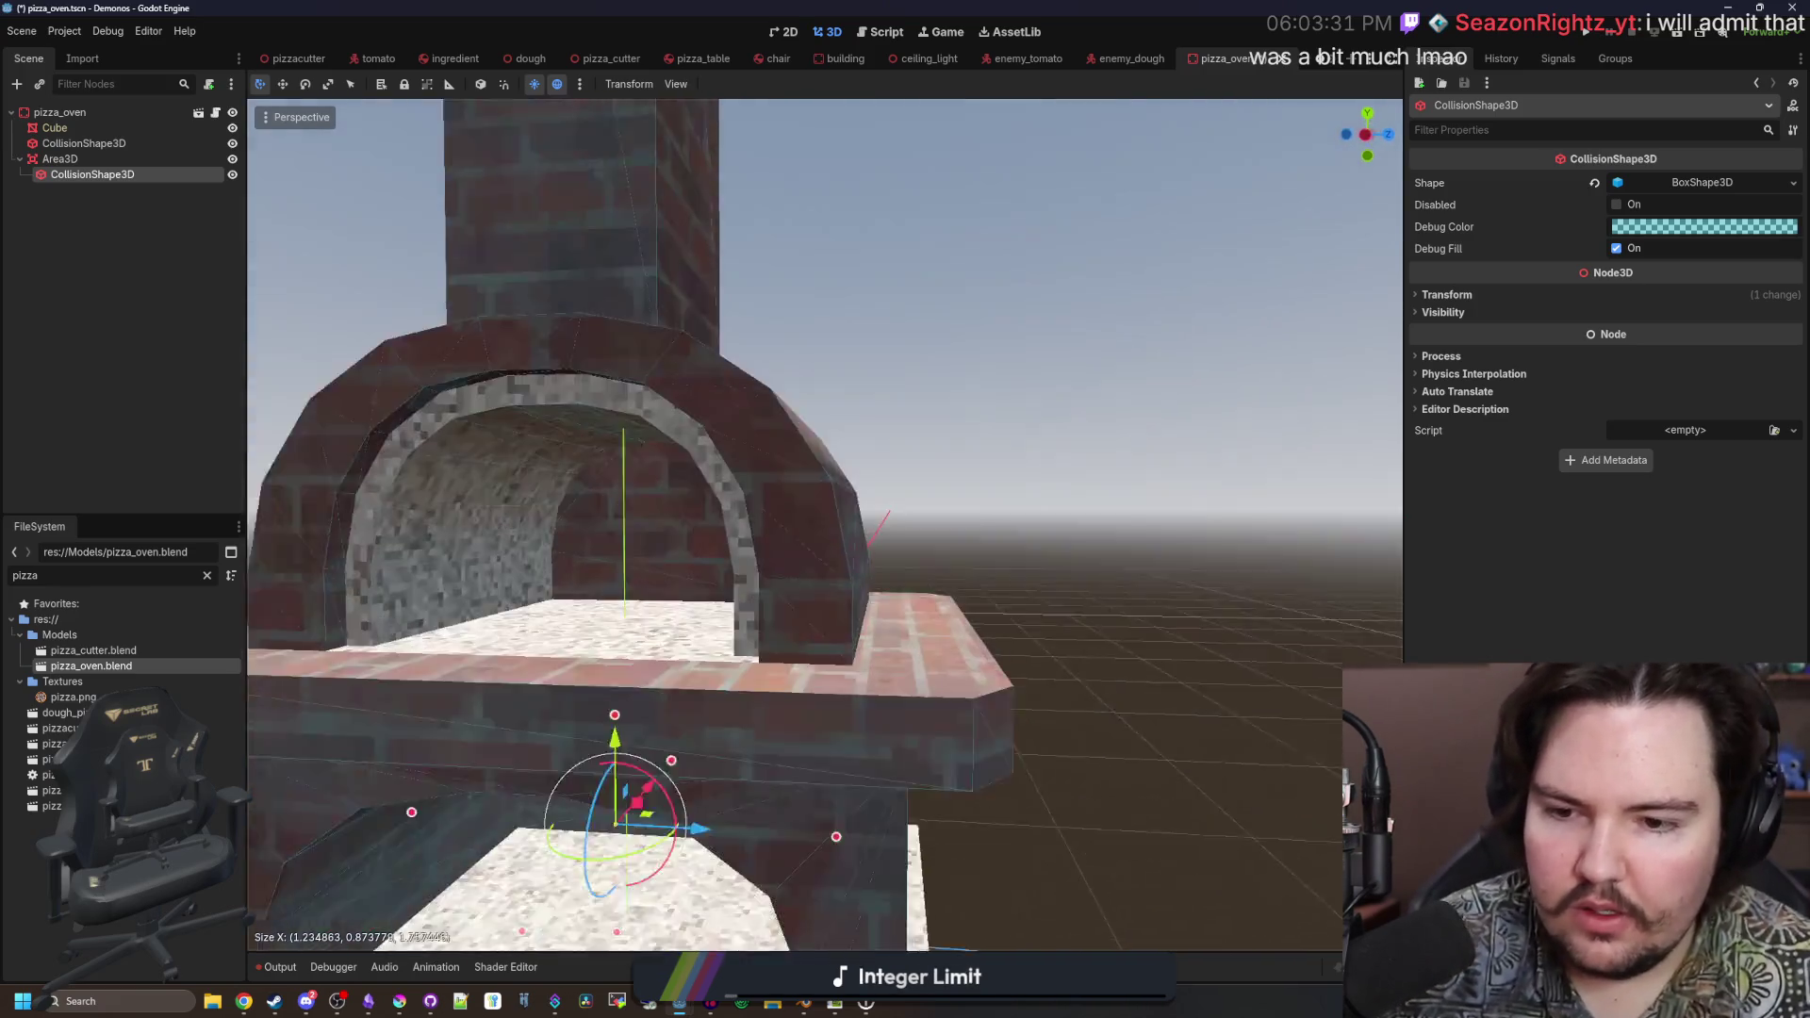
pyautogui.press('s')
pyautogui.hotkey('ctrl', 's')
pyautogui.click(104, 161)
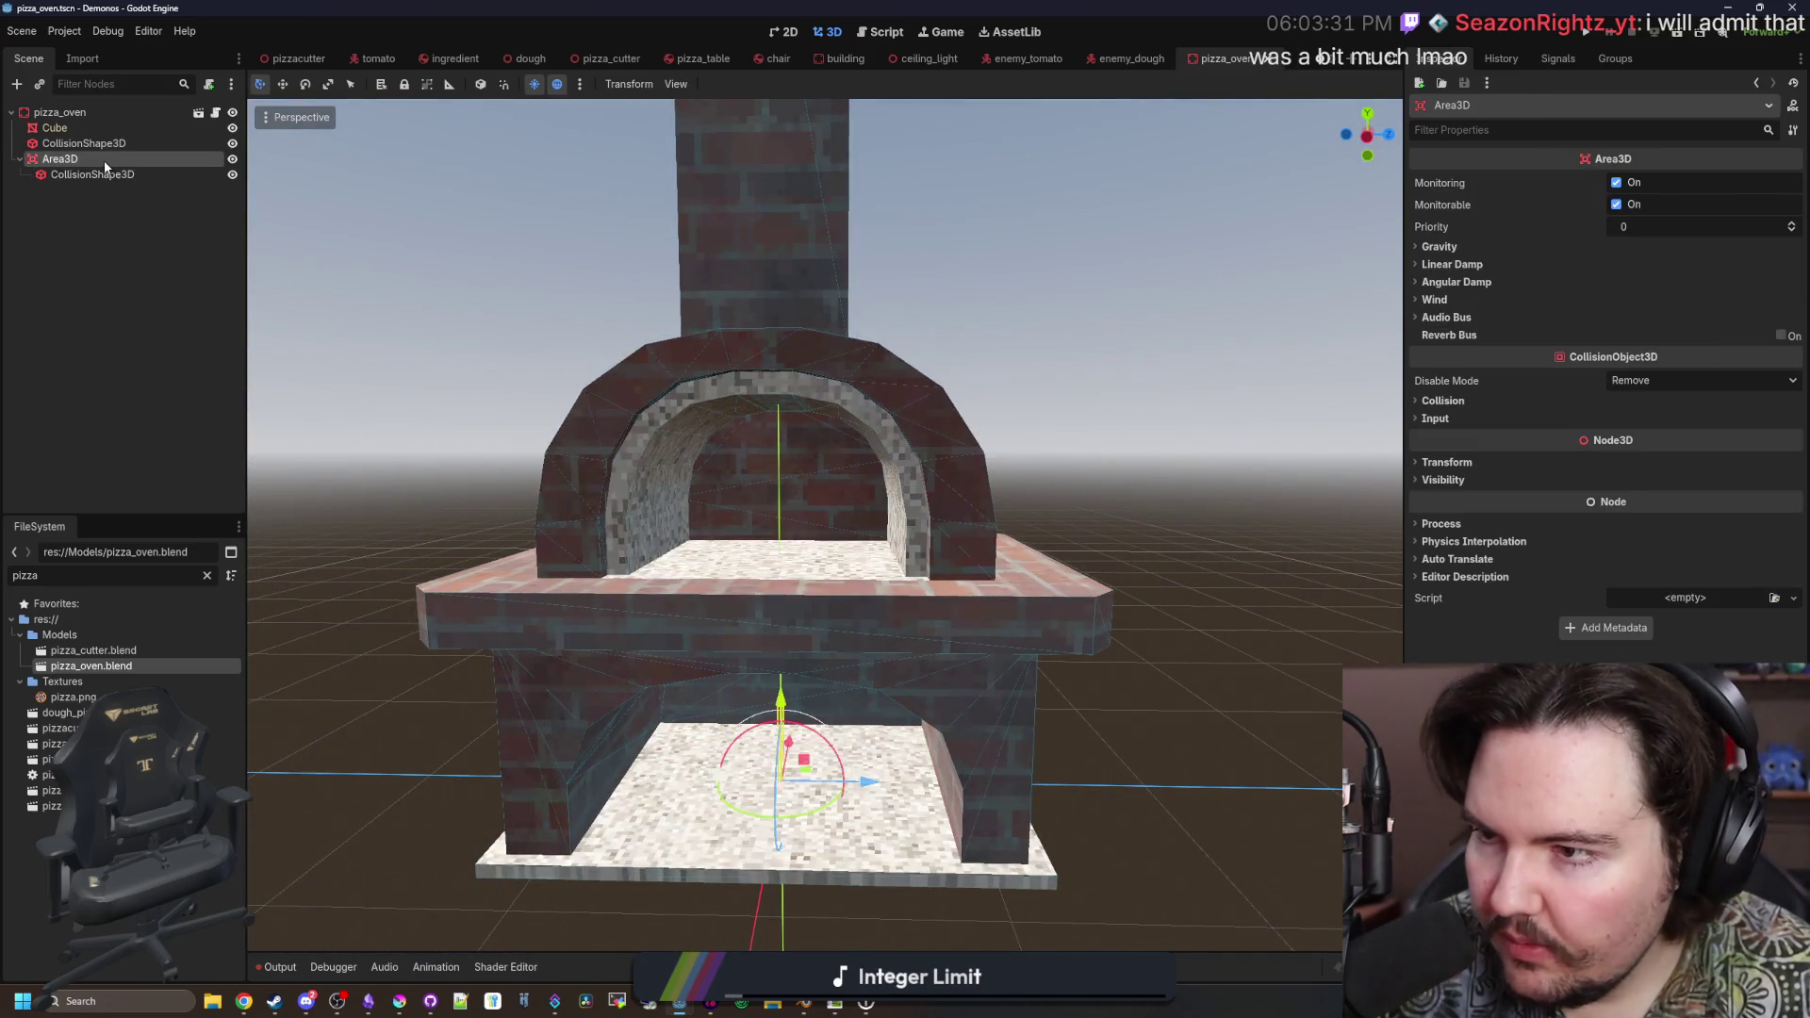
pyautogui.hotkey('ctrl', 'd')
pyautogui.click(77, 164)
pyautogui.doubleClick(77, 164)
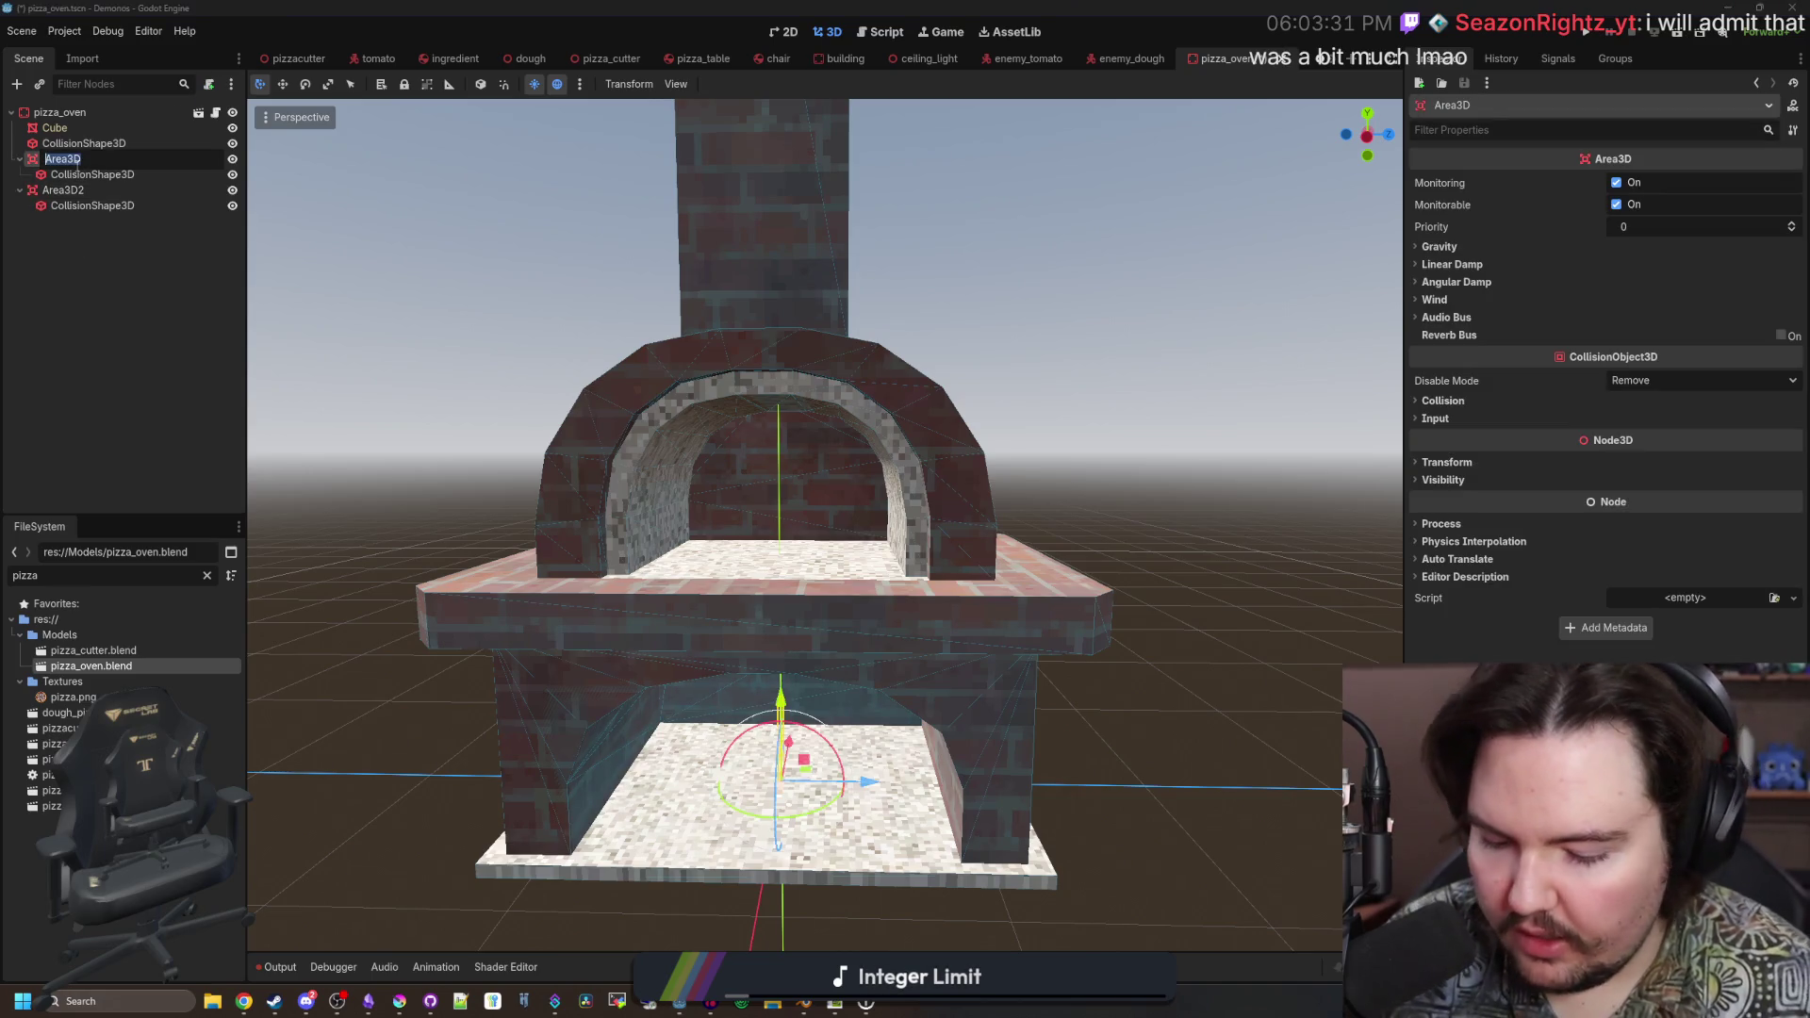
pyautogui.write('fUEL')
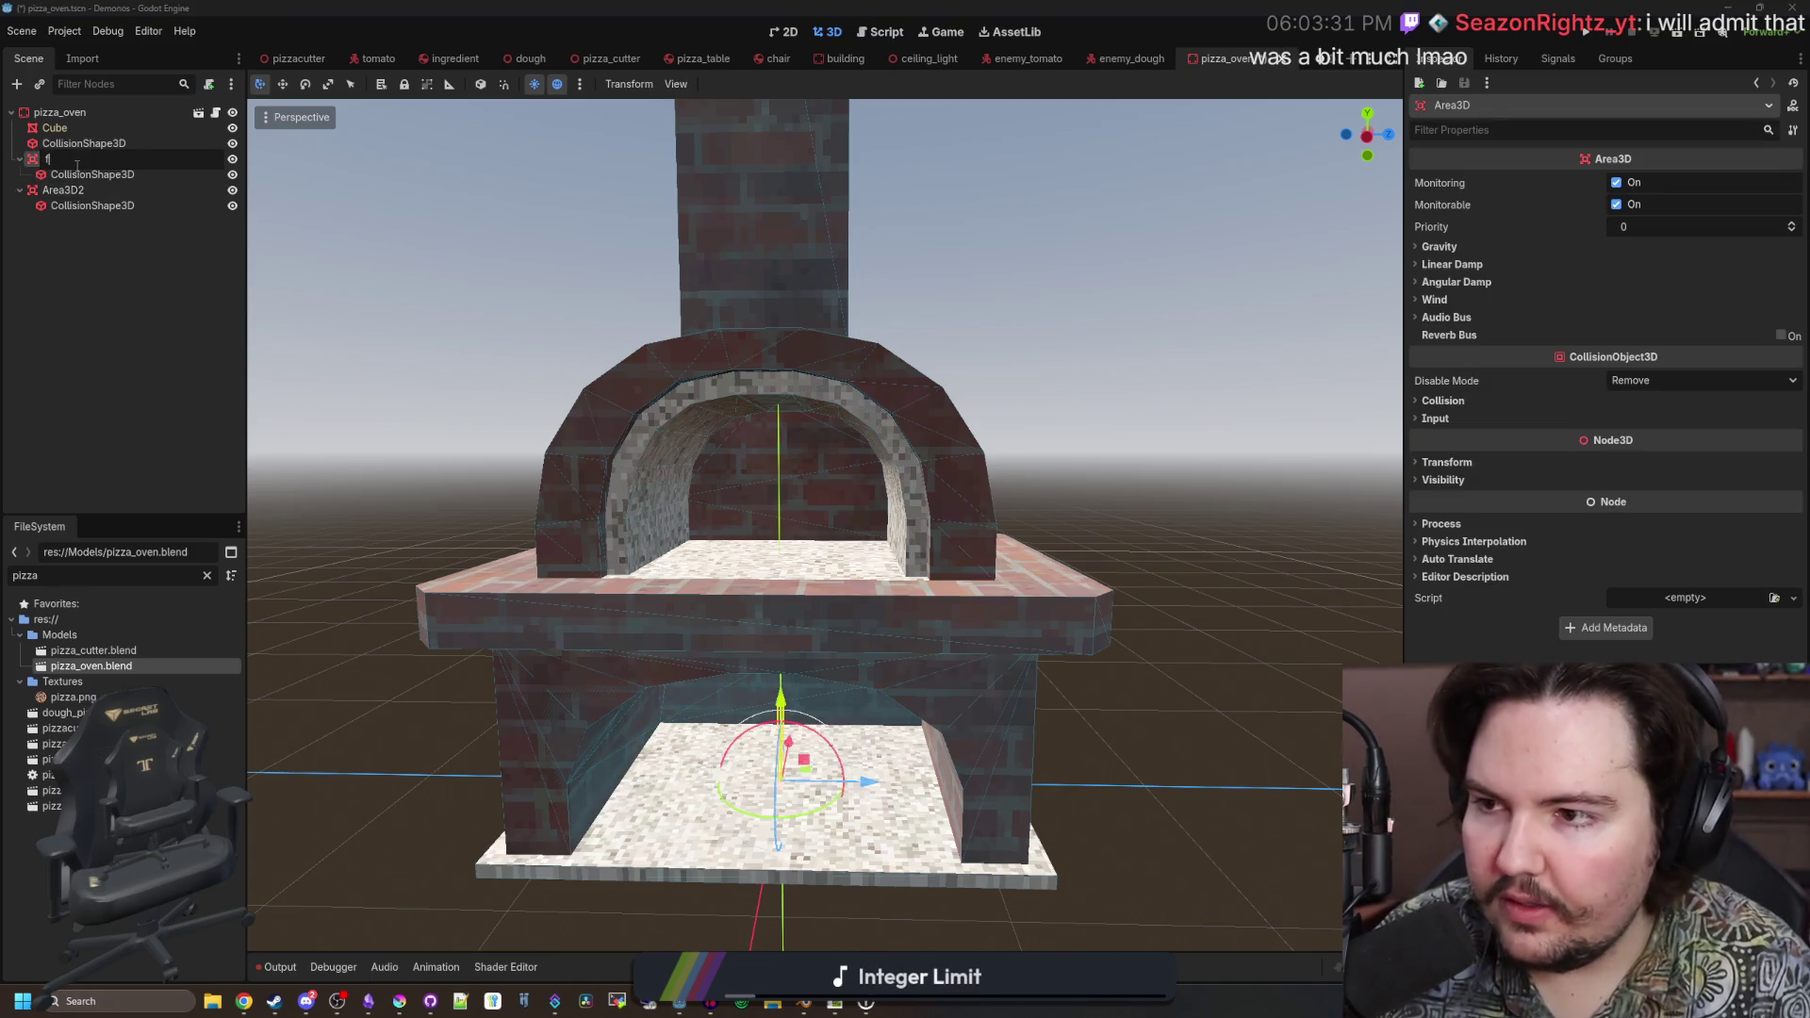
pyautogui.write('a')
pyautogui.press('Return')
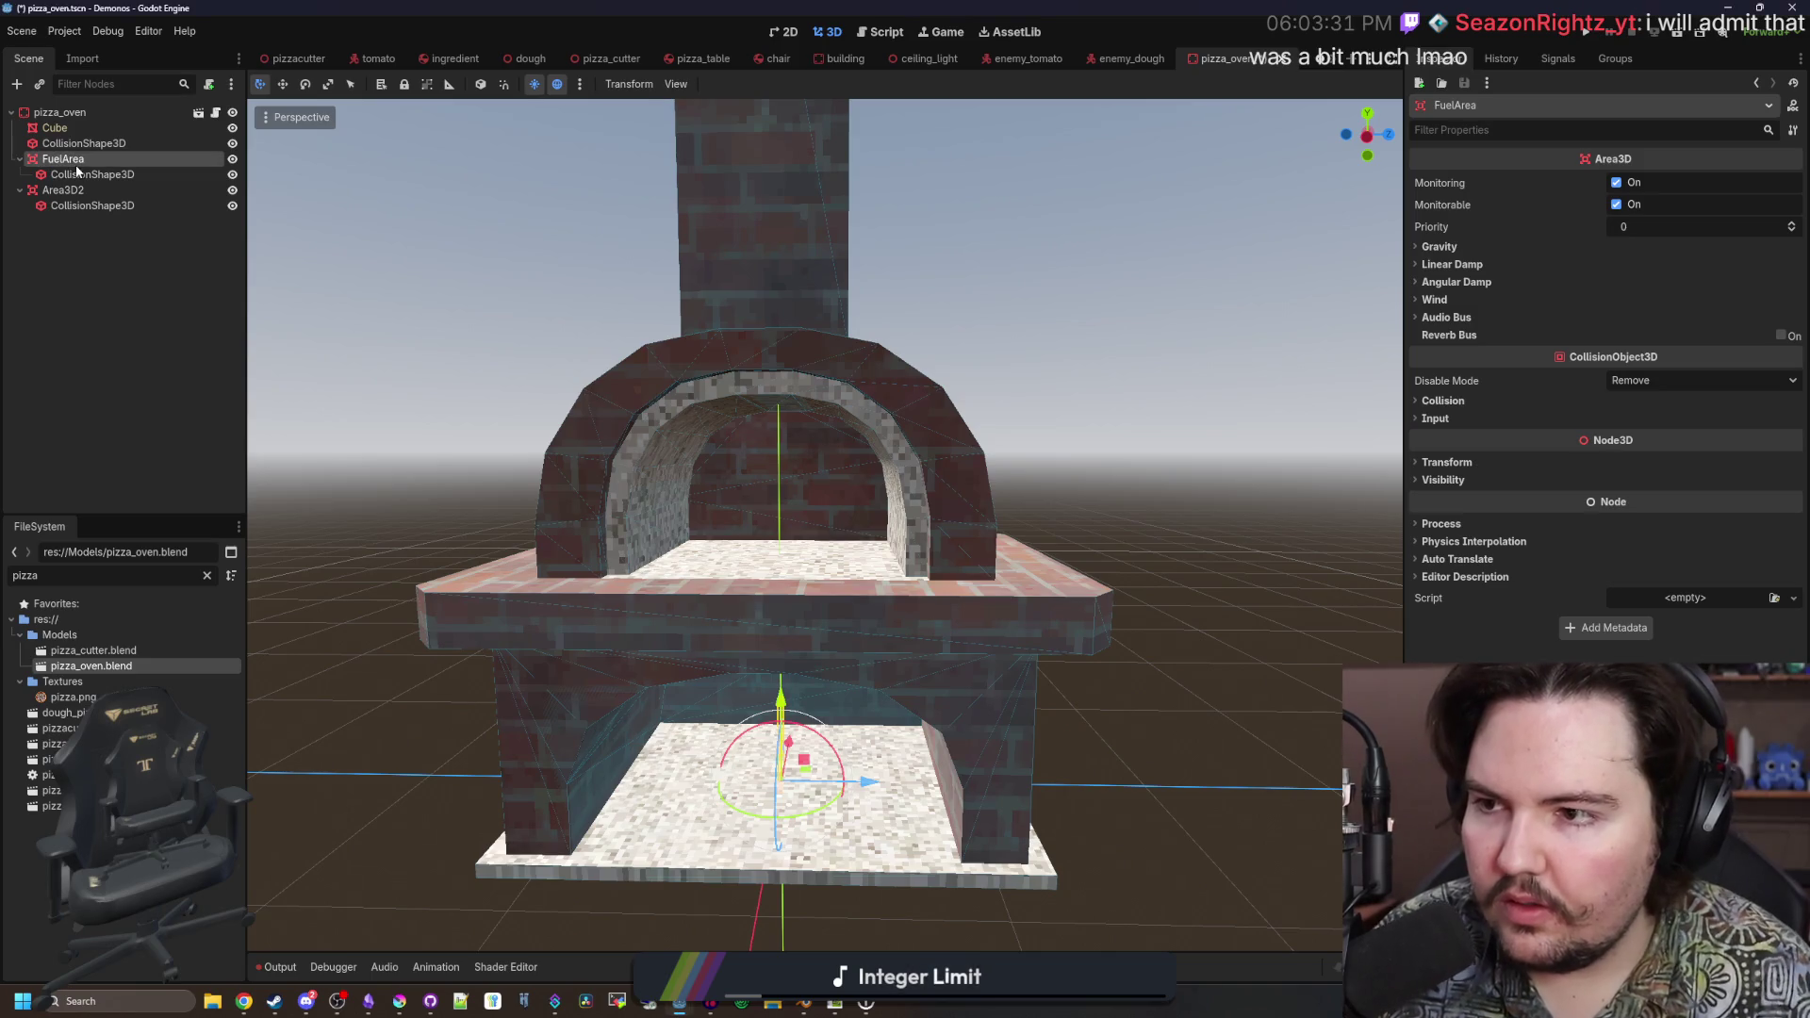
# - Rename the duplicate Area3D to PizzaArea and save the scene
pyautogui.doubleClick(68, 189)
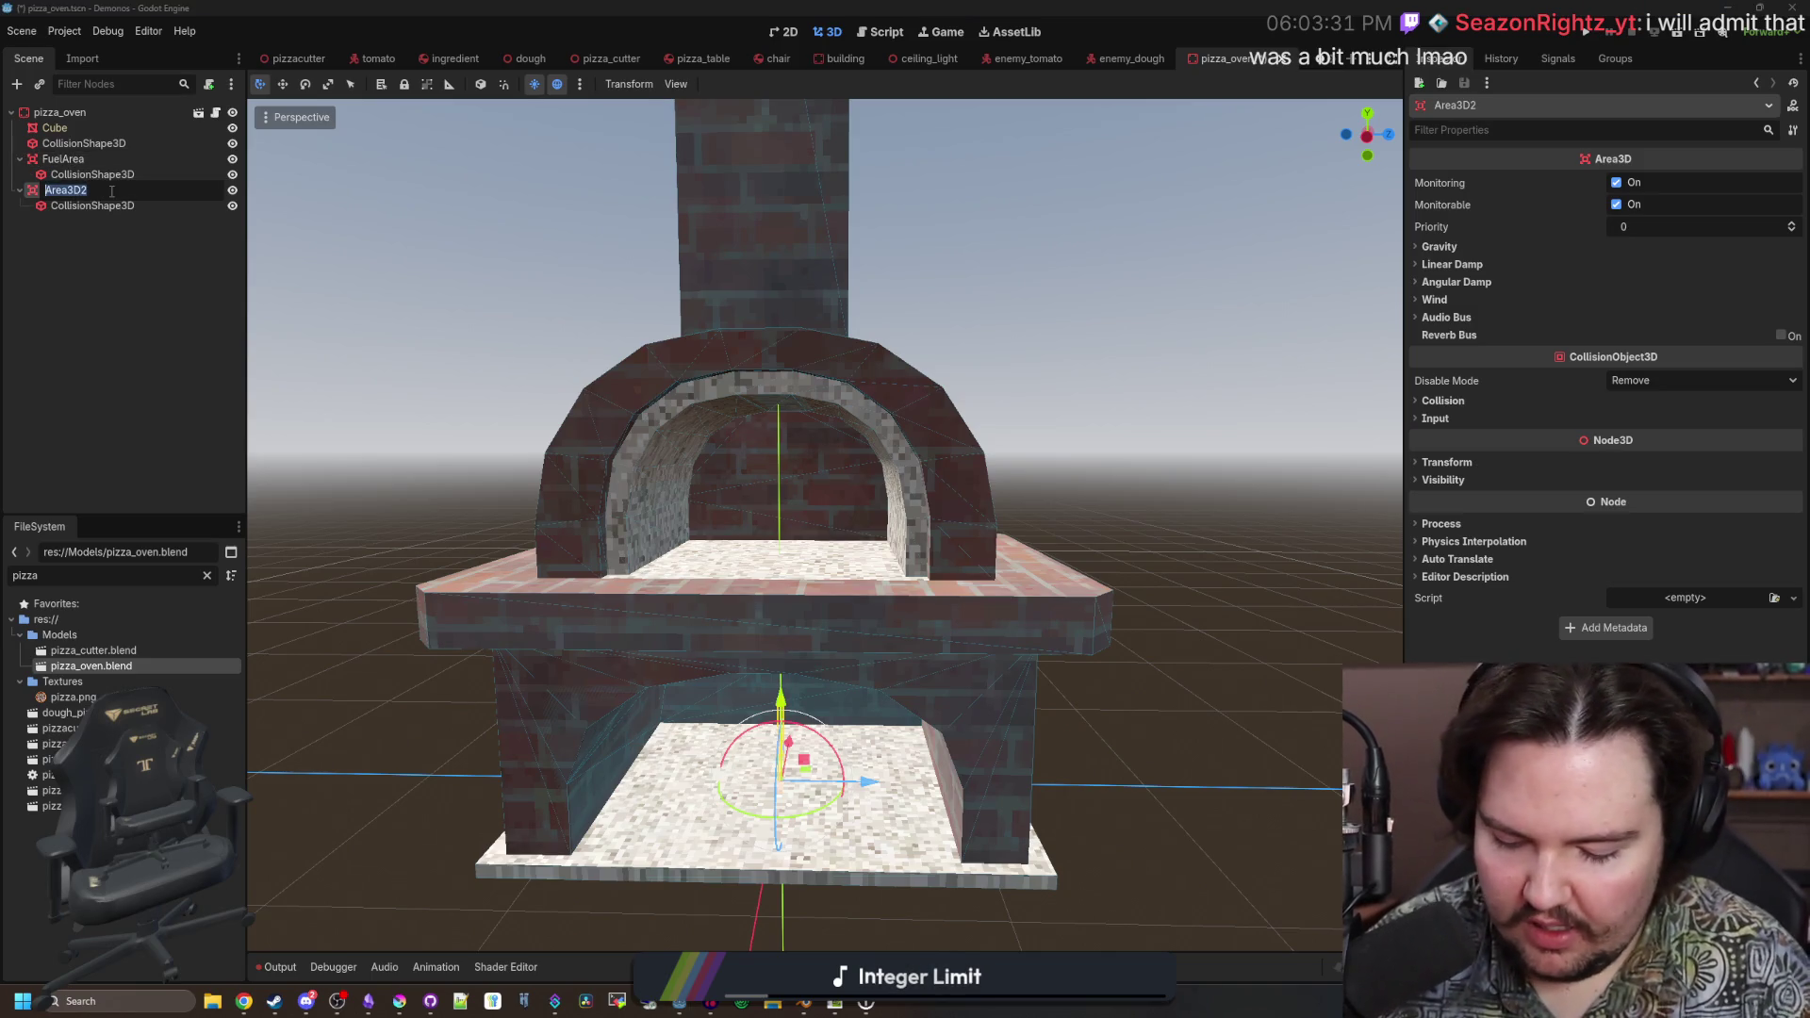
pyautogui.write('PizzaAre')
pyautogui.press('Return')
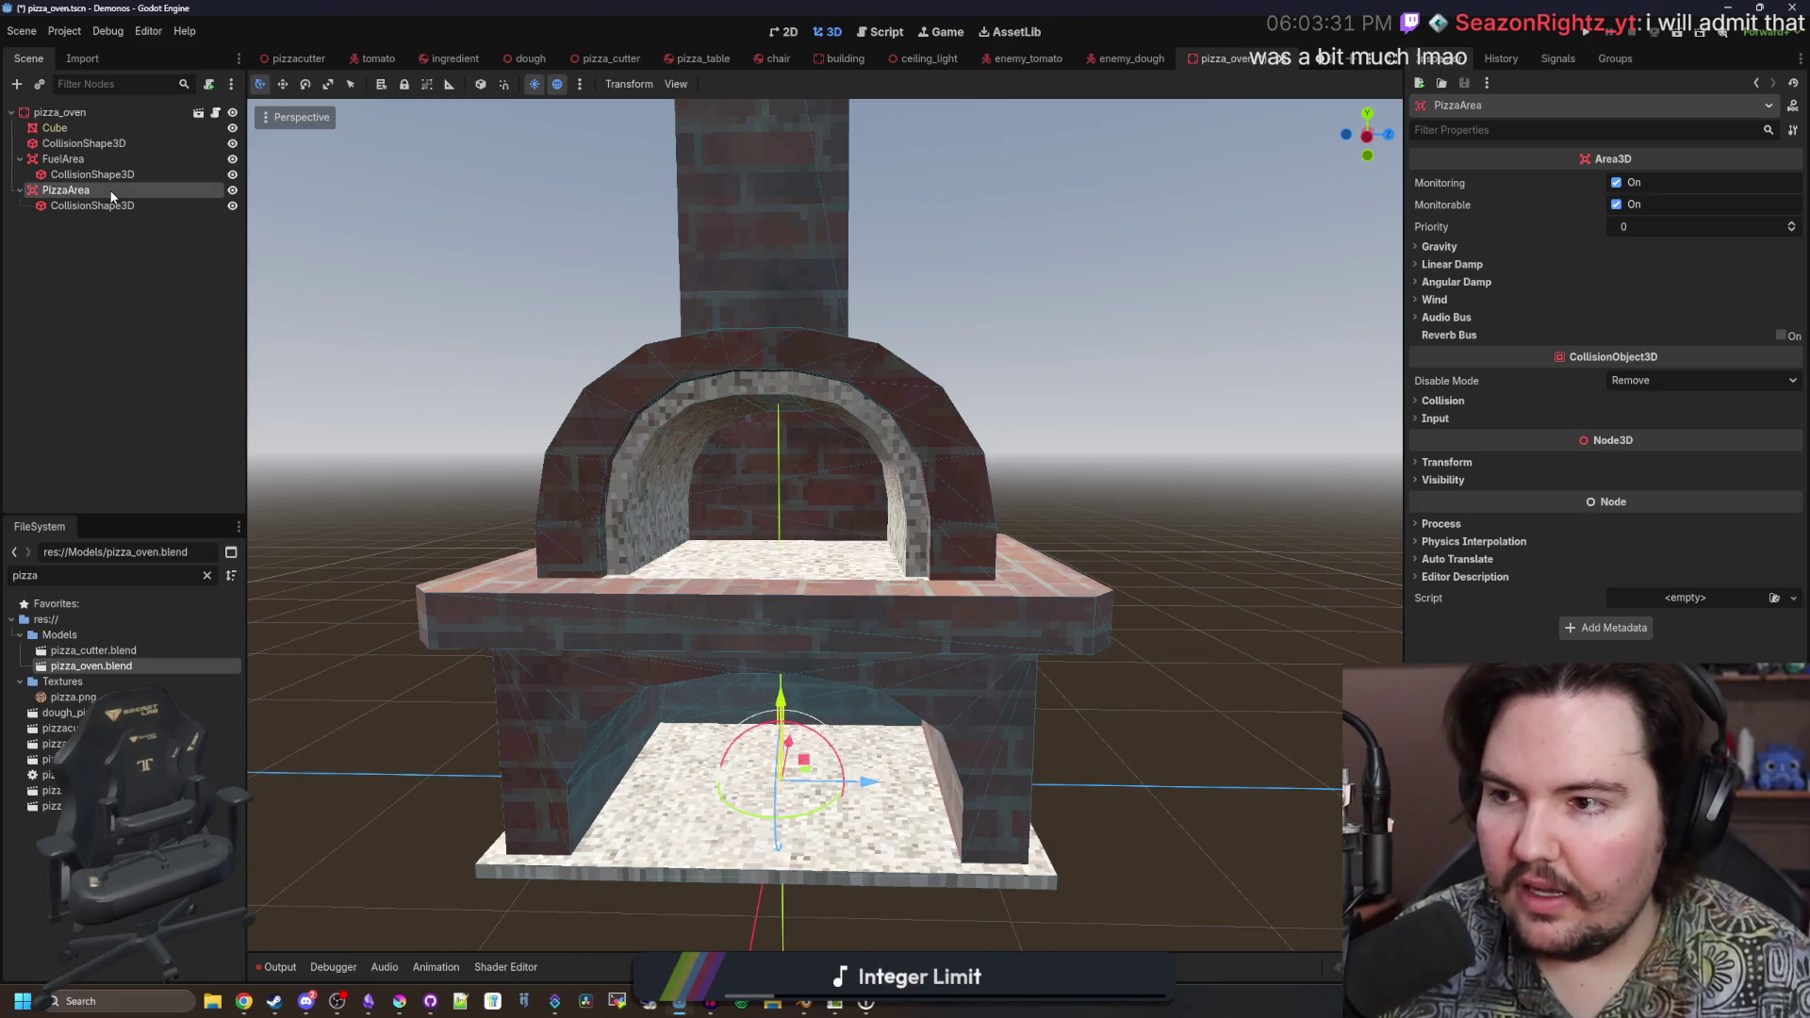
pyautogui.click(81, 176)
pyautogui.click(73, 190)
pyautogui.hotkey('ctrl', 's')
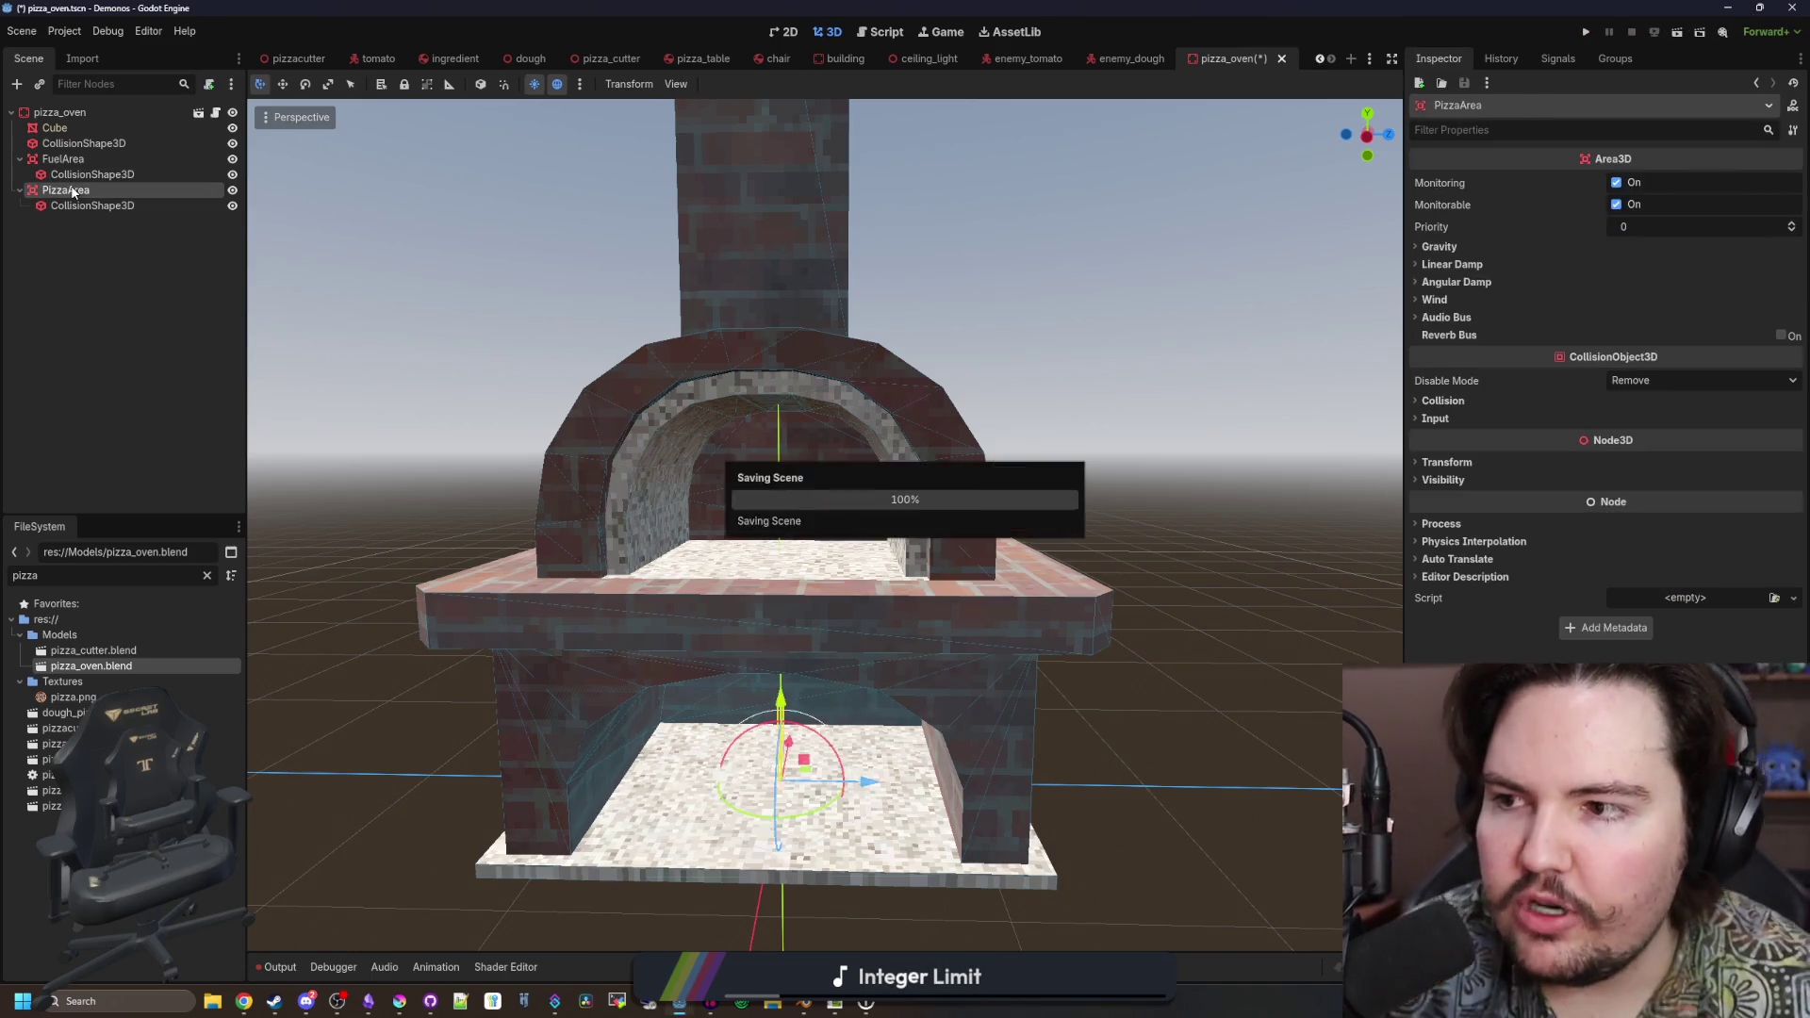
pyautogui.hotkey('ctrl', 's')
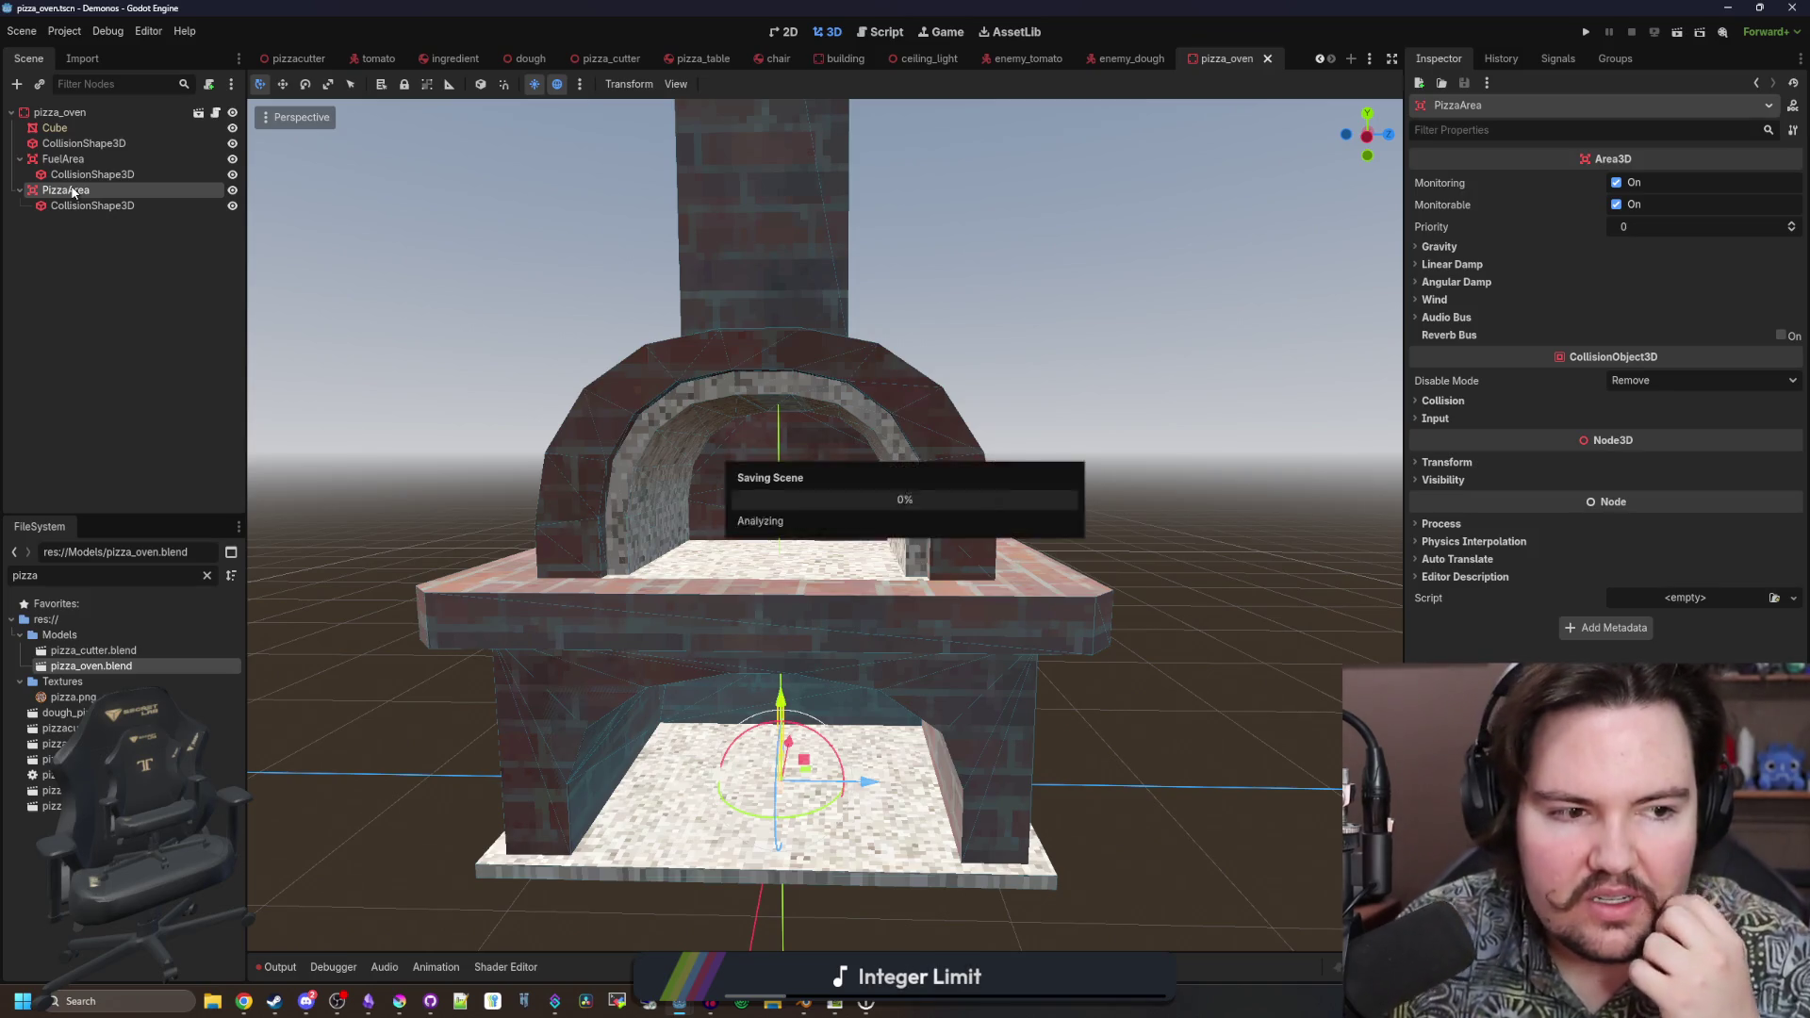
# - Move PizzaArea up into the oven chamber, narrow its collision box, and save
pyautogui.moveTo(509, 236)
pyautogui.mouseDown()
pyautogui.moveTo(555, 237)
pyautogui.moveTo(276, 279)
pyautogui.mouseUp()
pyautogui.moveTo(834, 674)
pyautogui.mouseDown()
pyautogui.moveTo(837, 386)
pyautogui.moveTo(836, 443)
pyautogui.mouseUp()
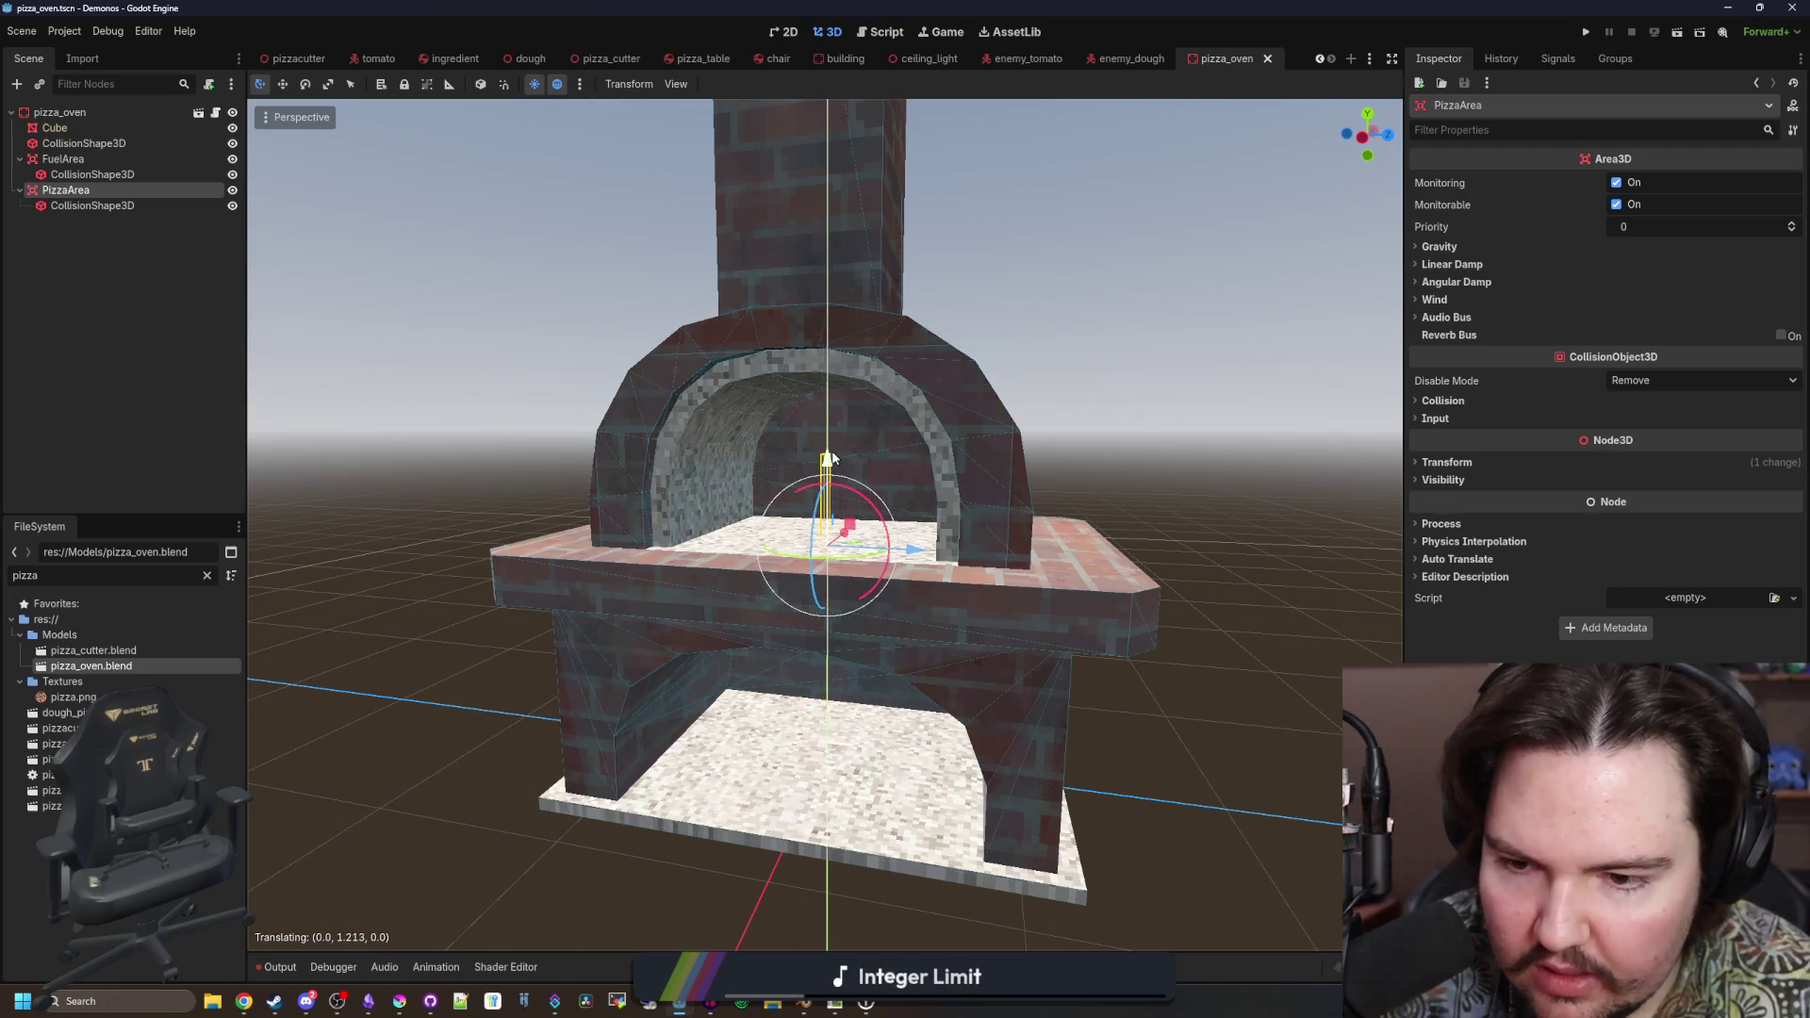
pyautogui.doubleClick(93, 205)
pyautogui.moveTo(849, 547)
pyautogui.mouseDown()
pyautogui.moveTo(1052, 549)
pyautogui.moveTo(1044, 586)
pyautogui.moveTo(993, 587)
pyautogui.mouseUp()
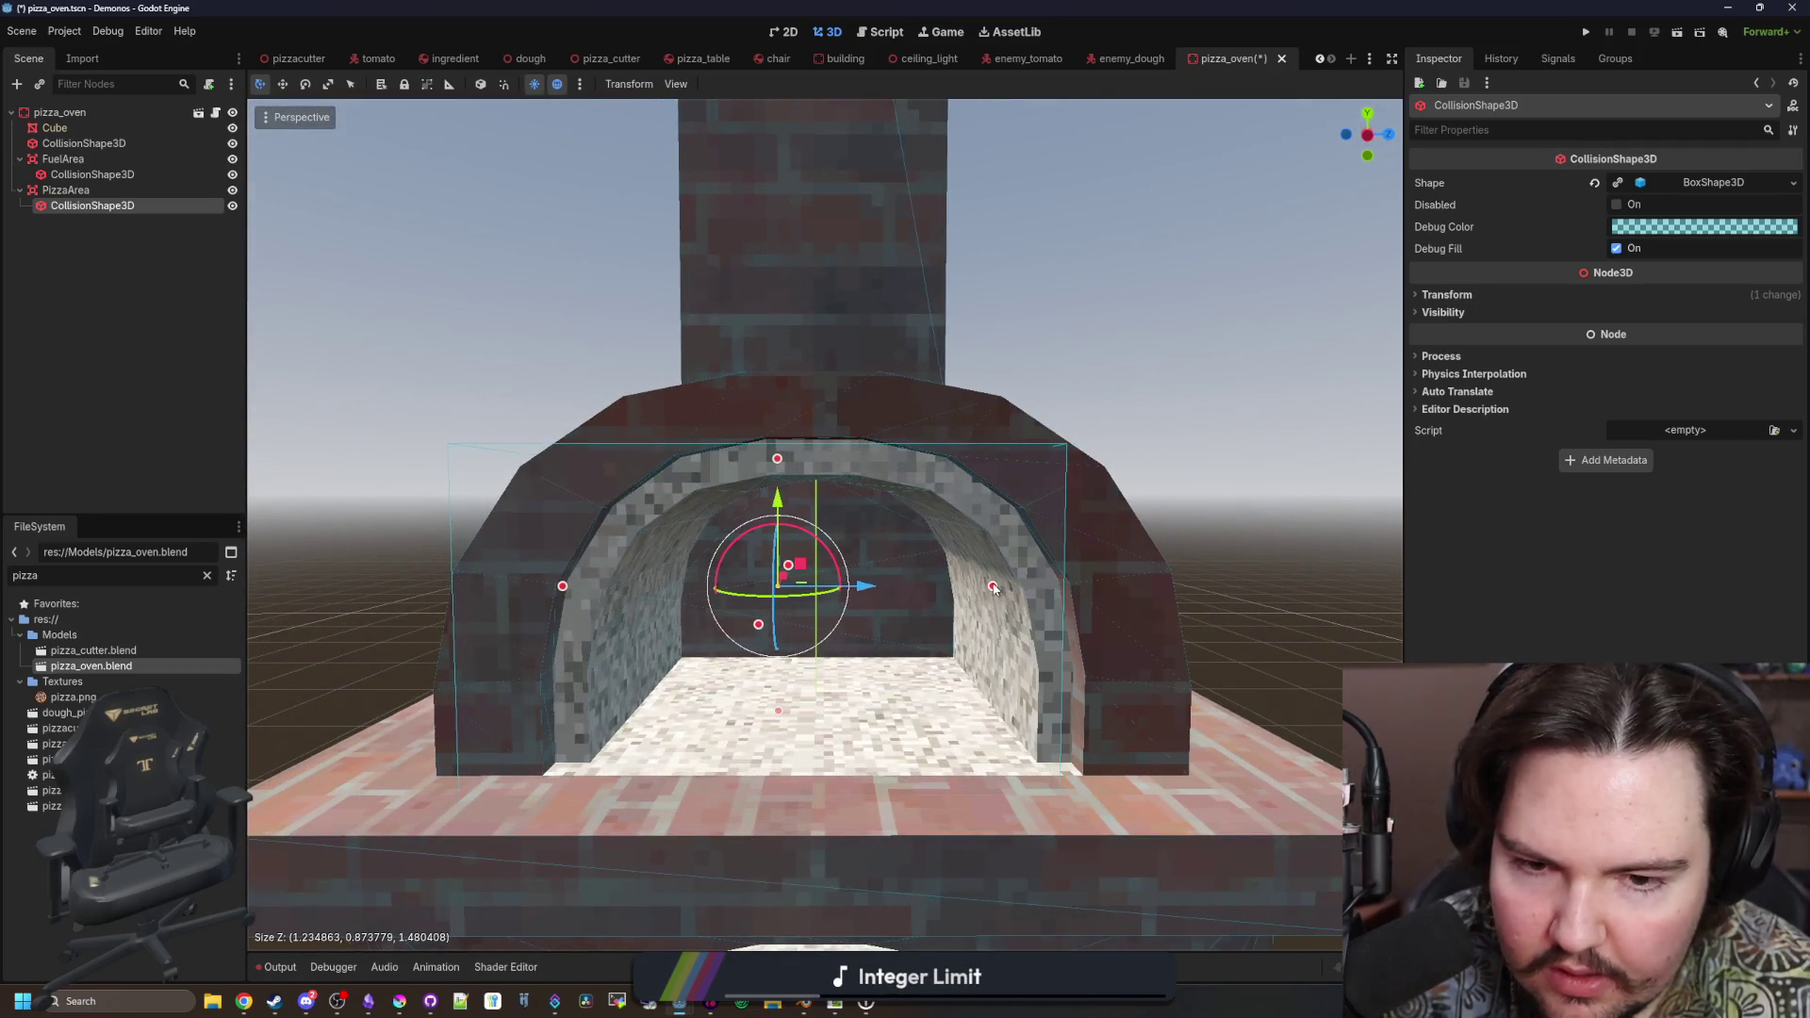
pyautogui.click(775, 461)
pyautogui.moveTo(559, 584)
pyautogui.mouseDown()
pyautogui.moveTo(663, 587)
pyautogui.moveTo(686, 644)
pyautogui.moveTo(788, 634)
pyautogui.moveTo(647, 394)
pyautogui.moveTo(706, 418)
pyautogui.mouseUp()
pyautogui.scroll(-5, 706, 418)
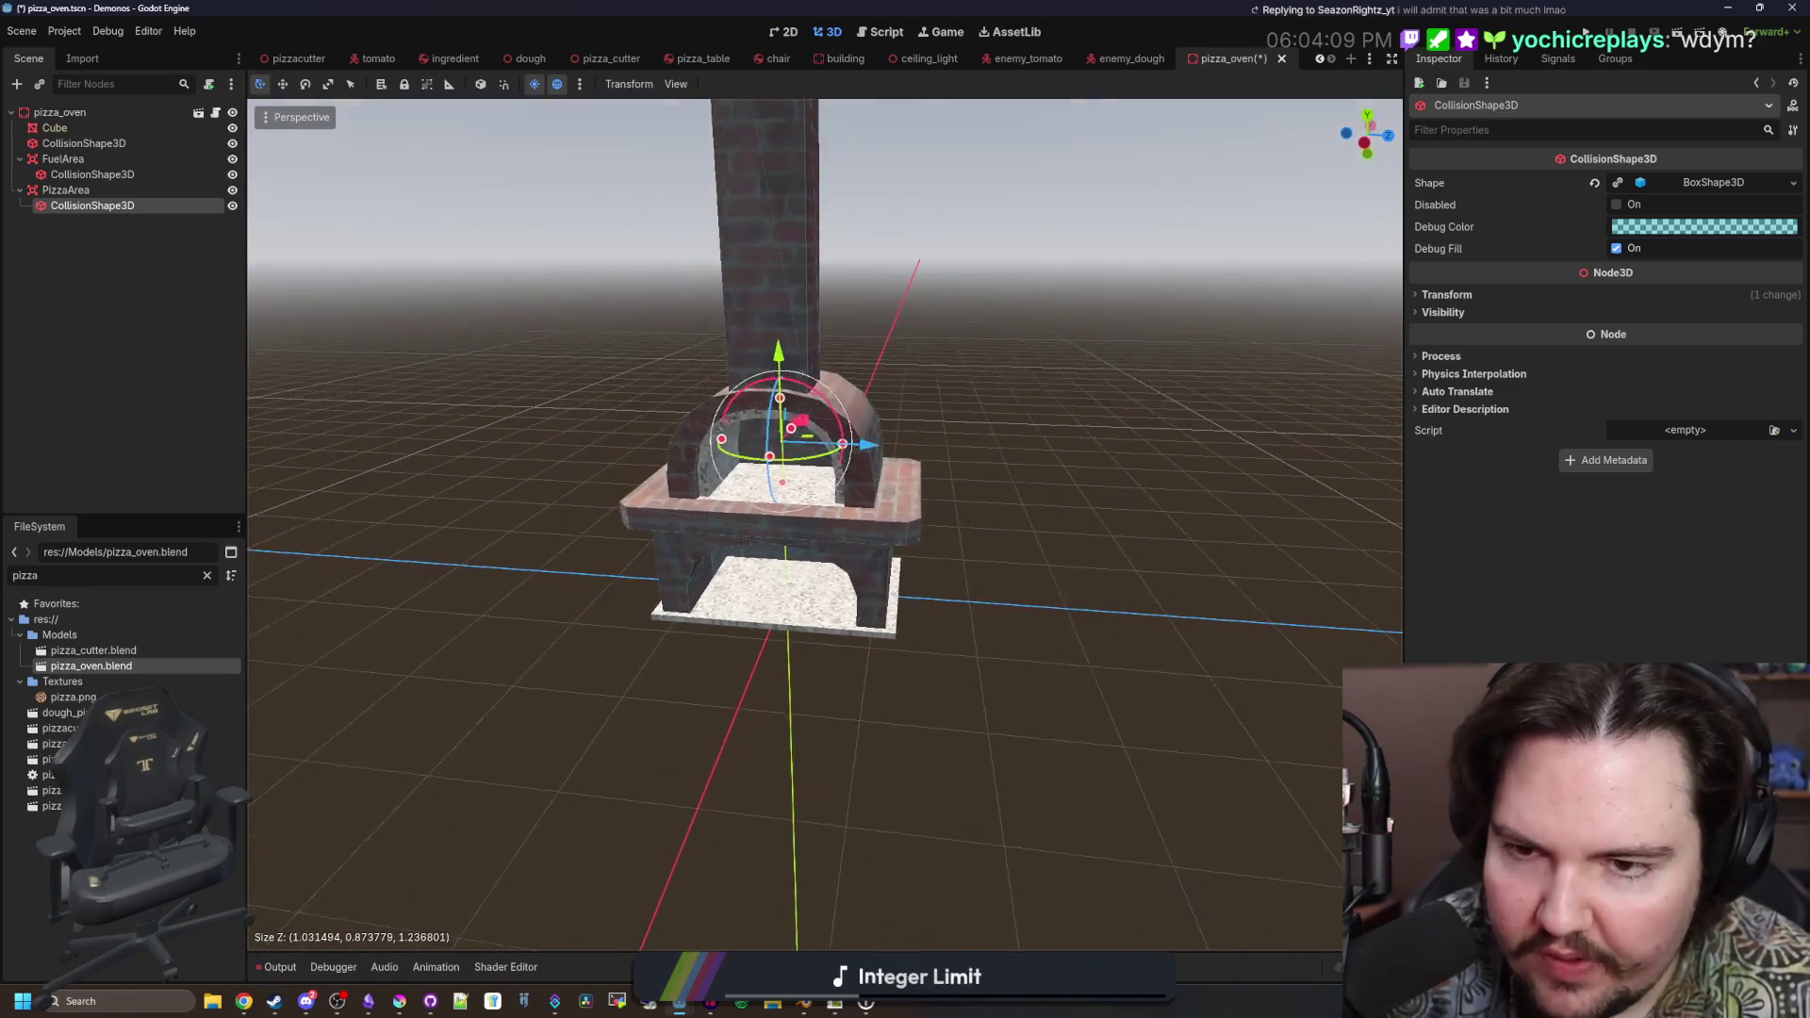
pyautogui.hotkey('ctrl', 's')
pyautogui.scroll(10, 1010, 456)
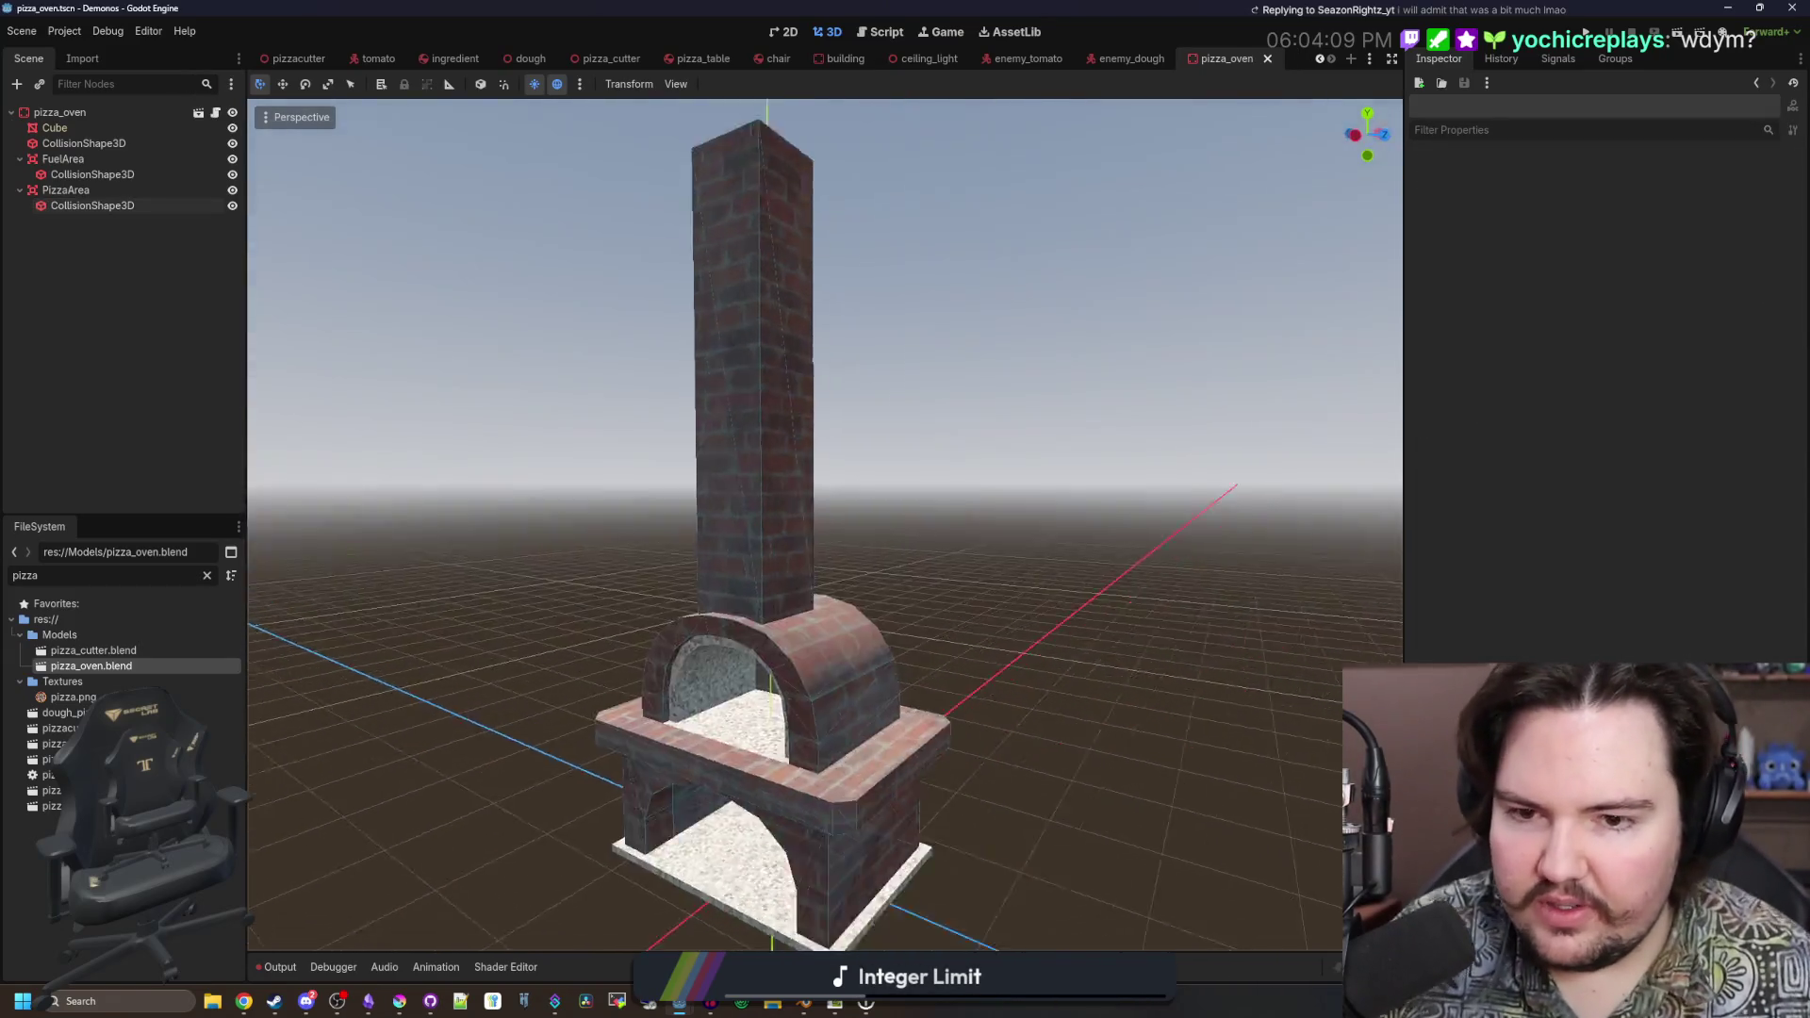
pyautogui.hotkey('ctrl', 's')
pyautogui.hotkey('ctrl', 's')
pyautogui.hotkey('ctrl', 's')
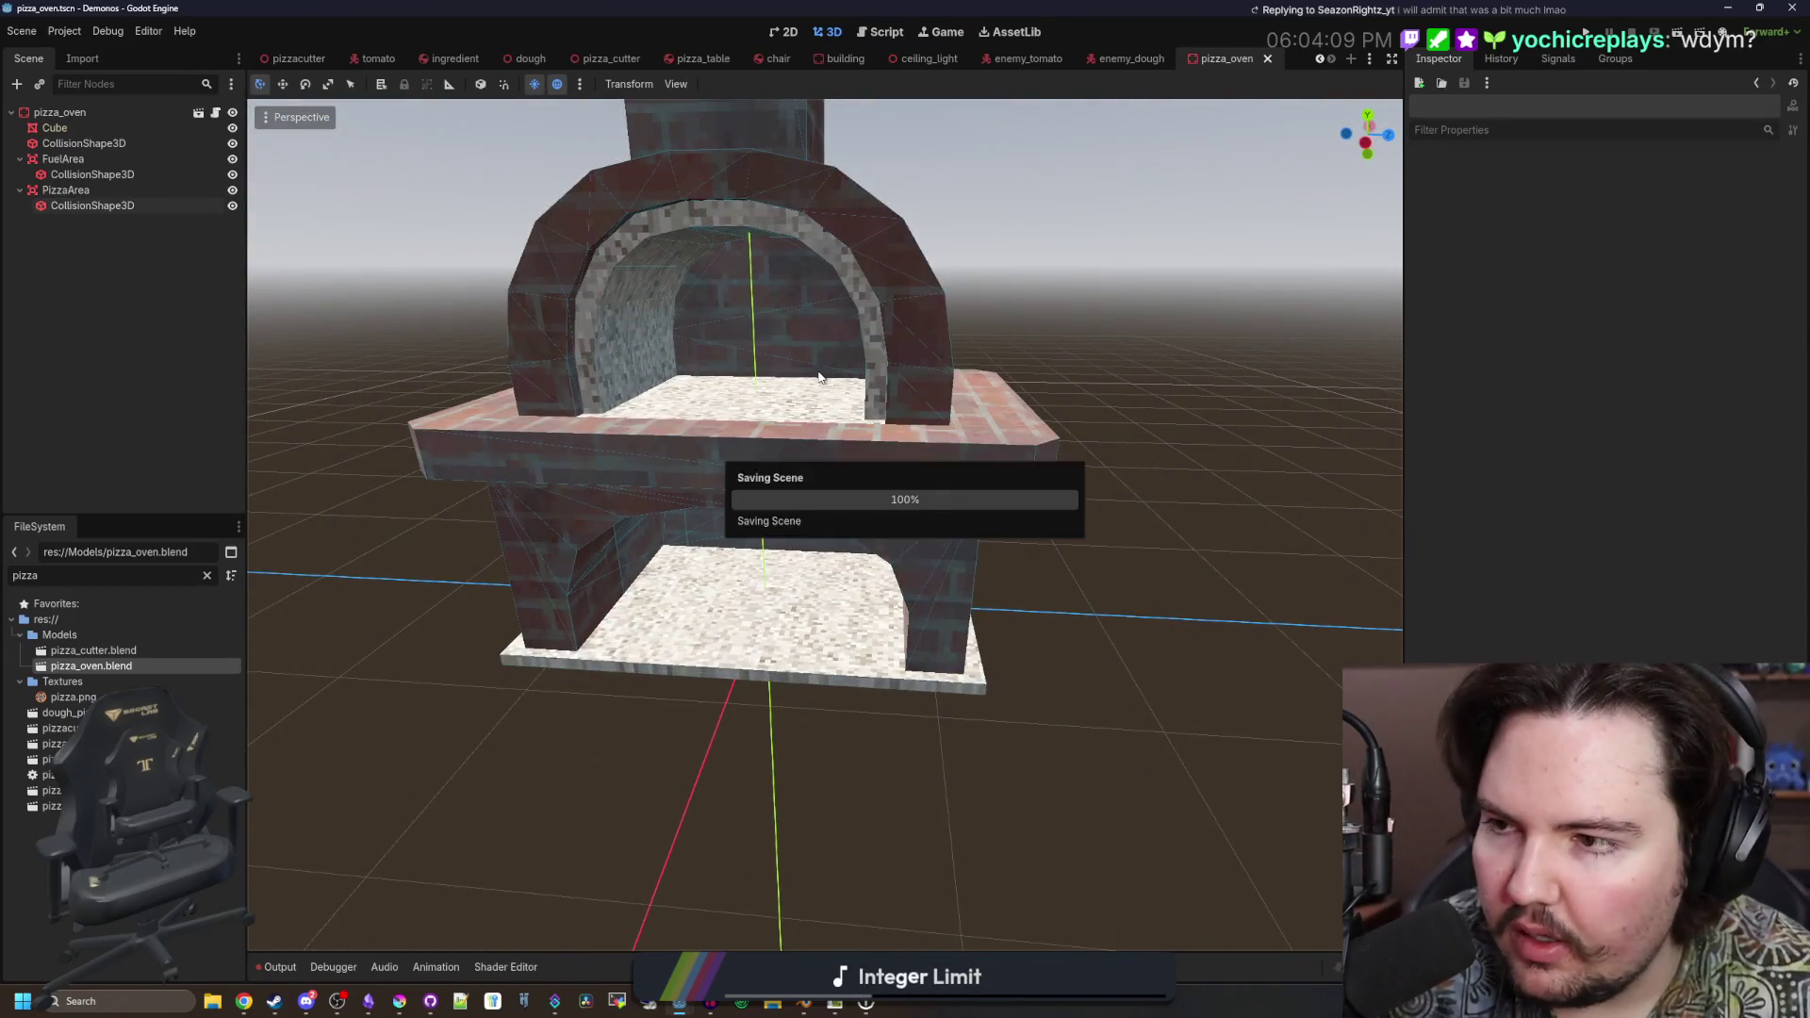
pyautogui.hotkey('ctrl', 's')
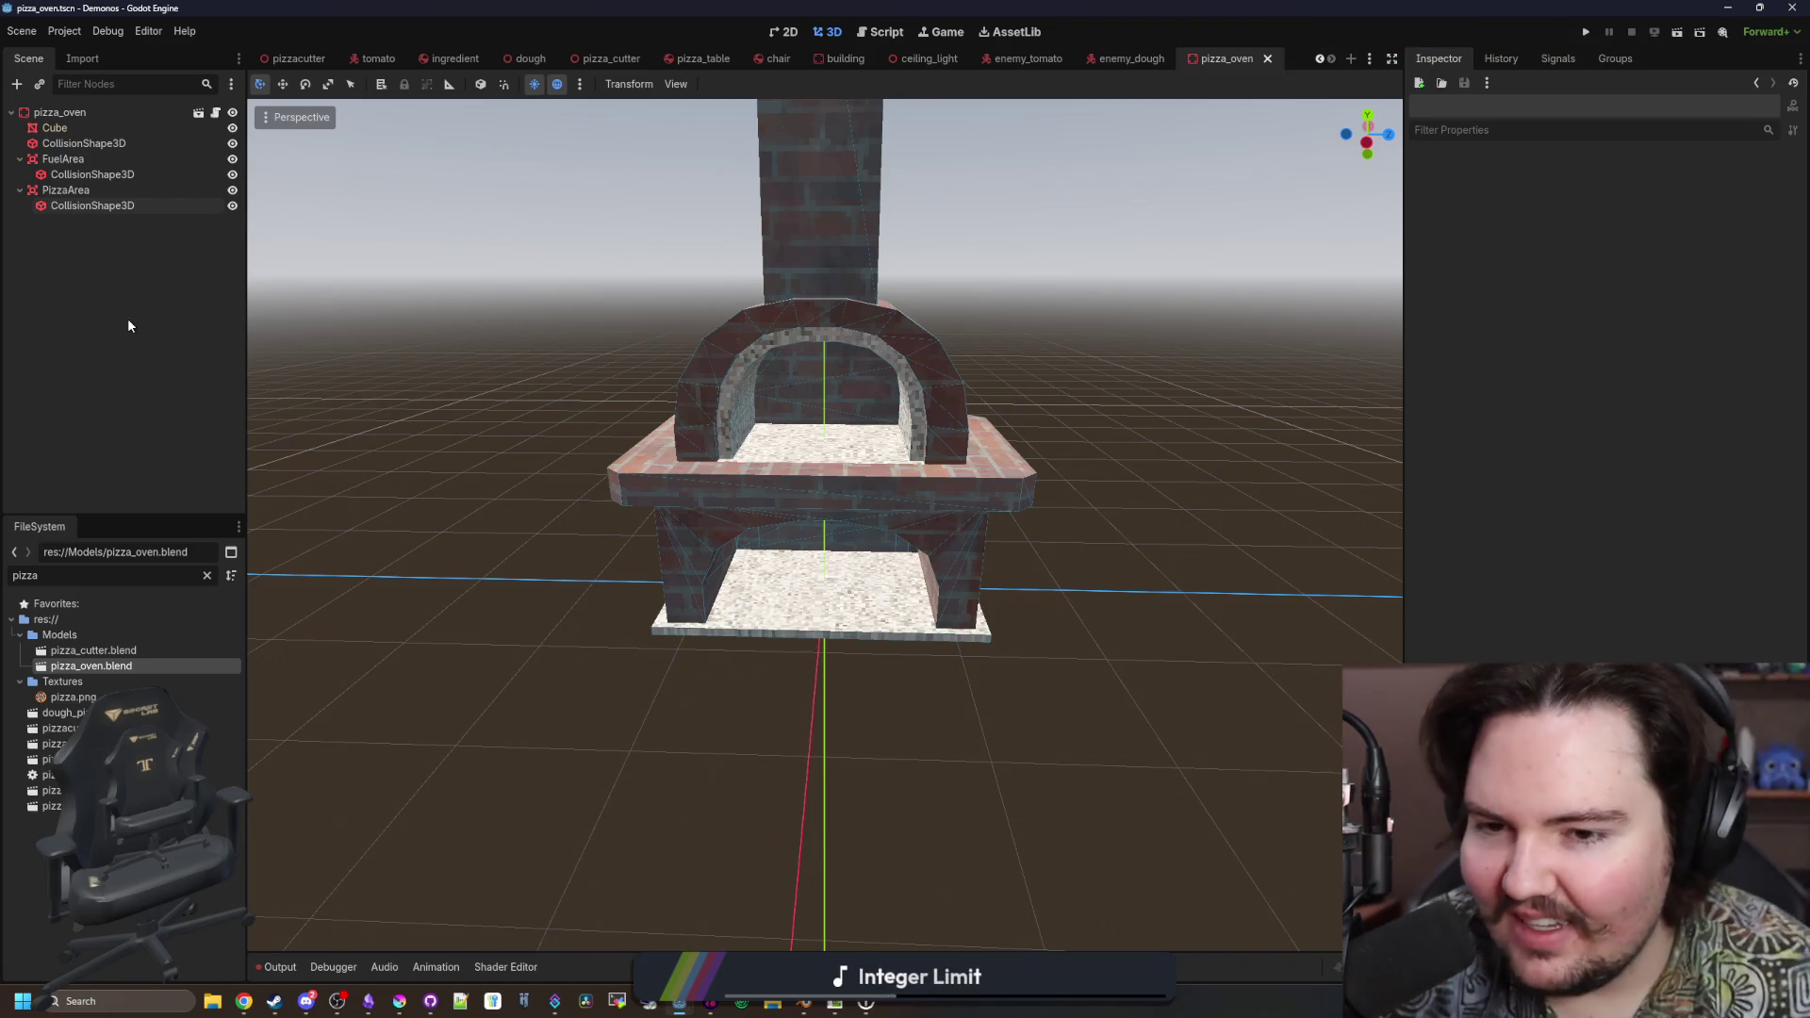
# - Open pizza_oven.gd in the Script editor with the caret on line 2
pyautogui.scroll(2, 603, 324)
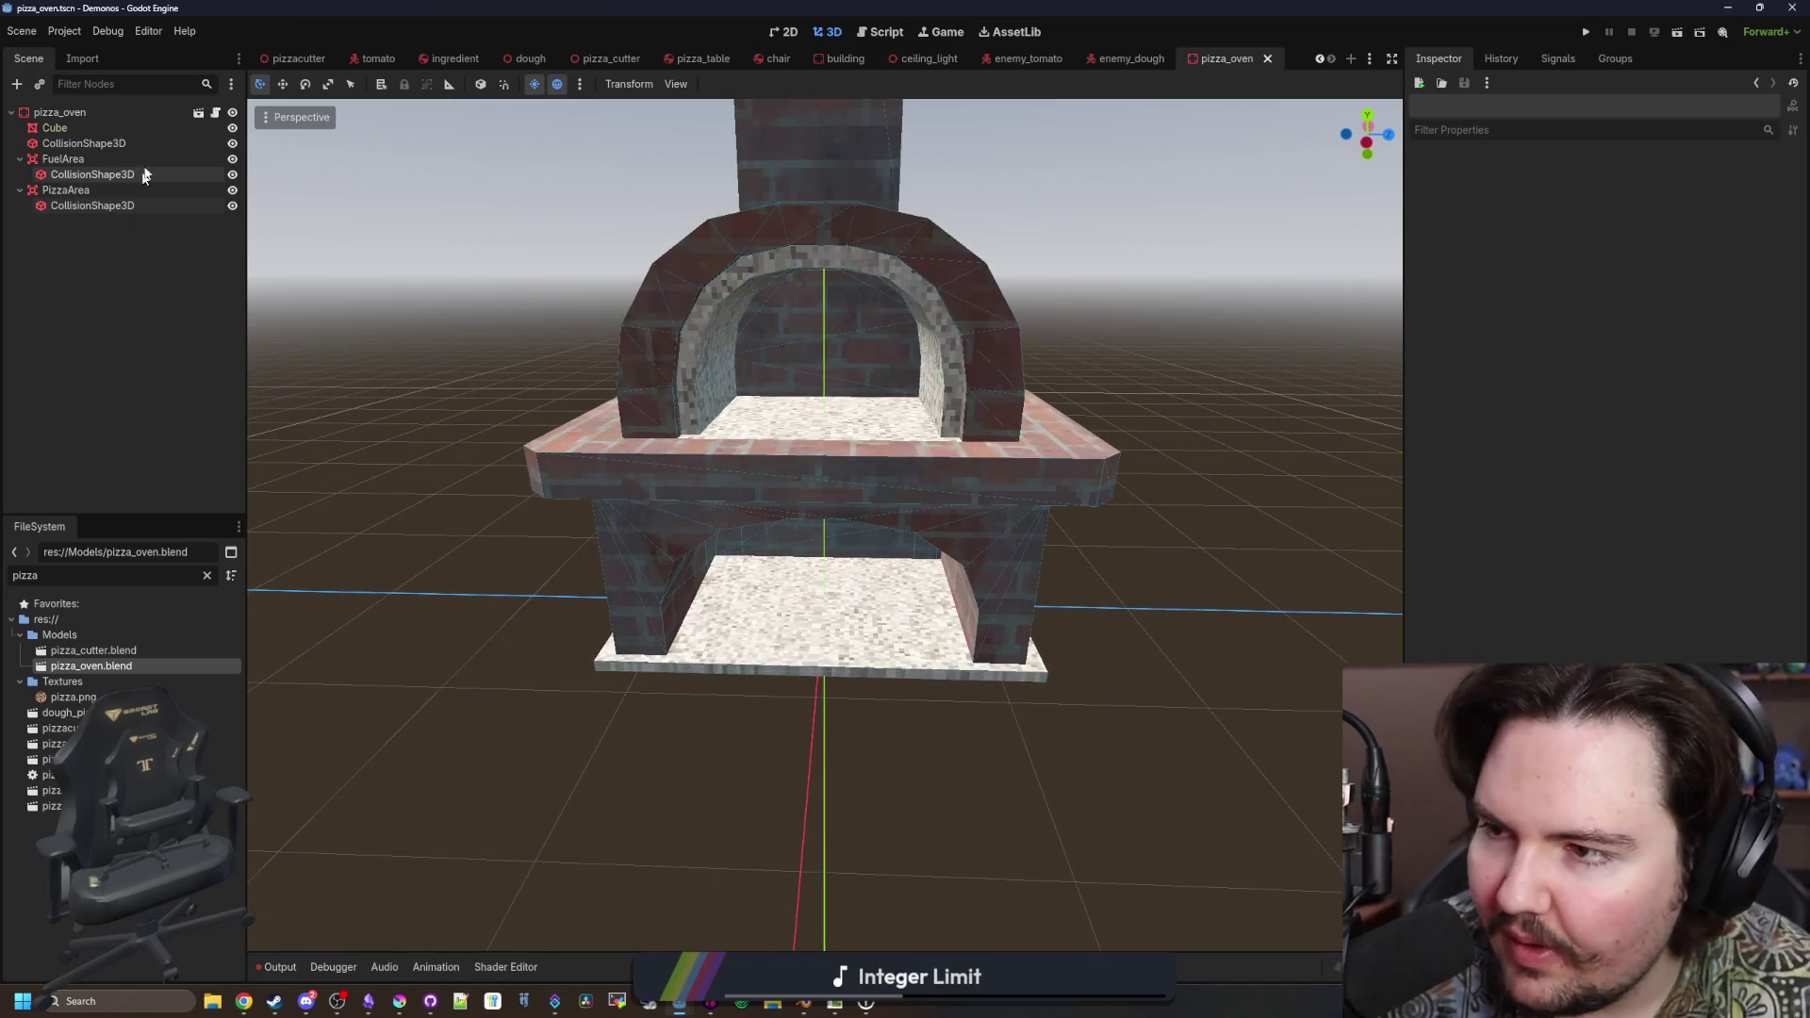
pyautogui.click(215, 113)
pyautogui.click(565, 181)
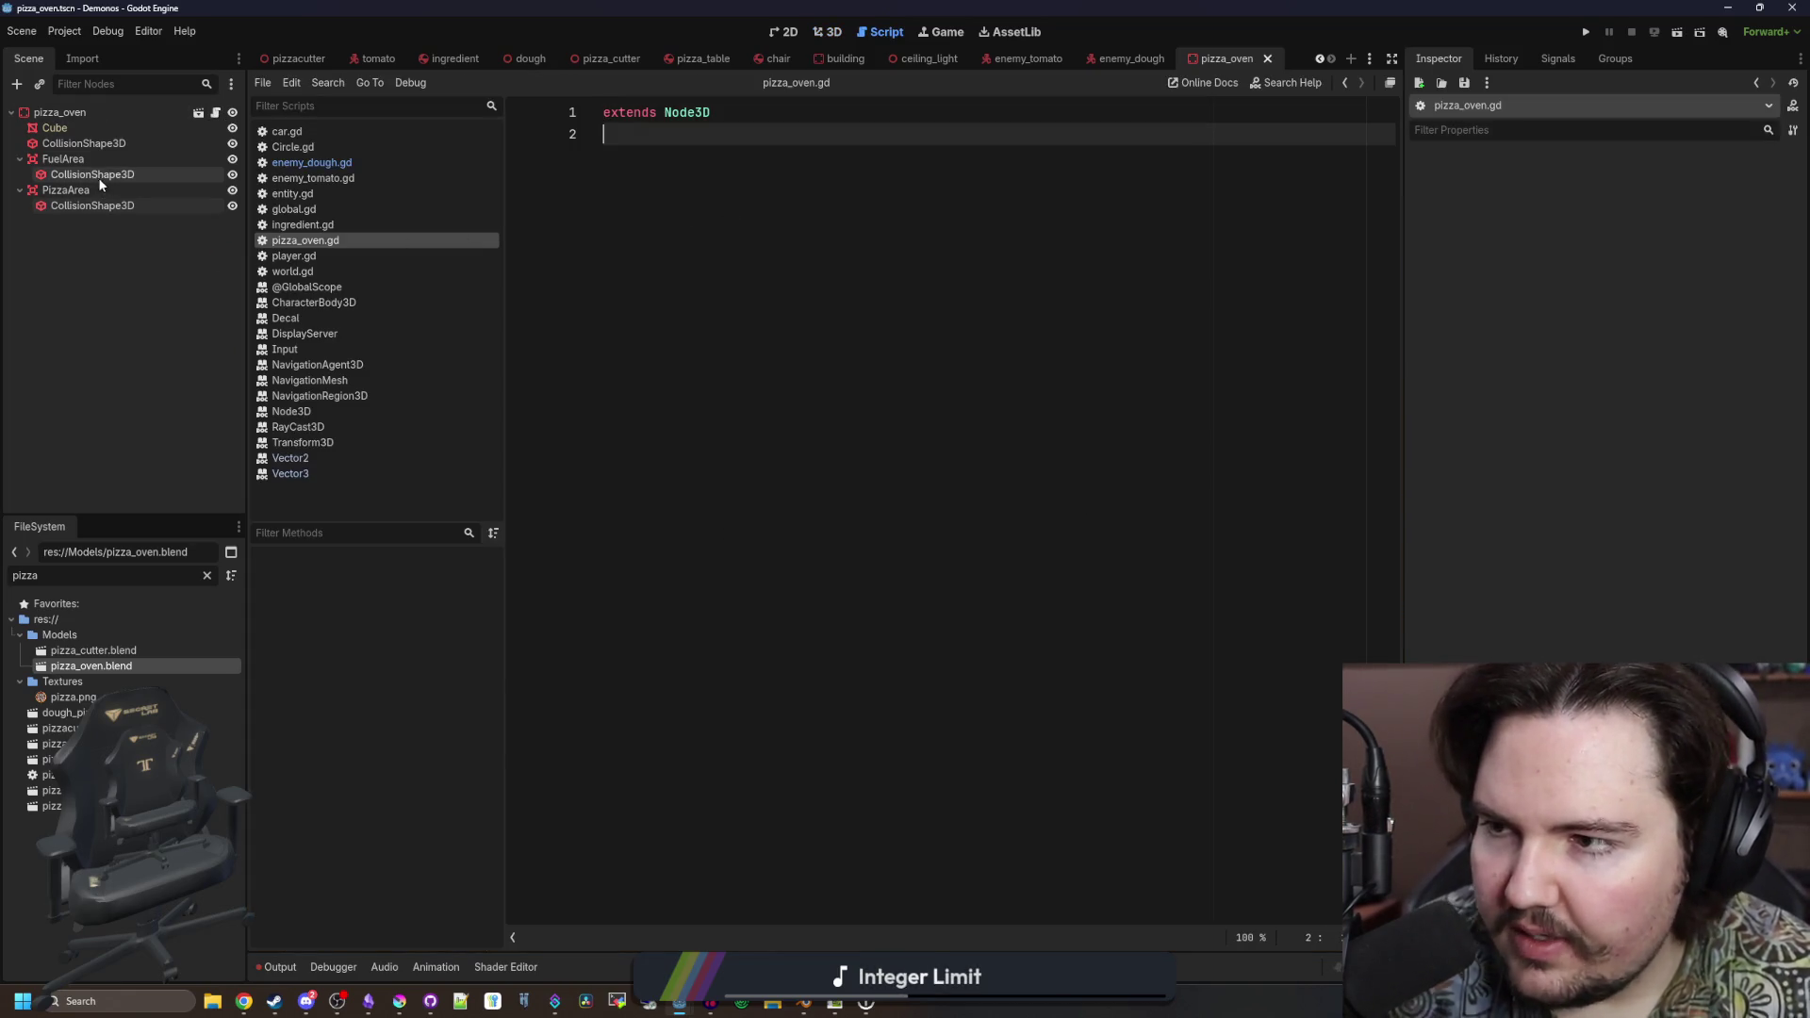
# - Select FuelArea, view its signals, then cancel connecting body_entered
pyautogui.click(94, 161)
pyautogui.click(1558, 58)
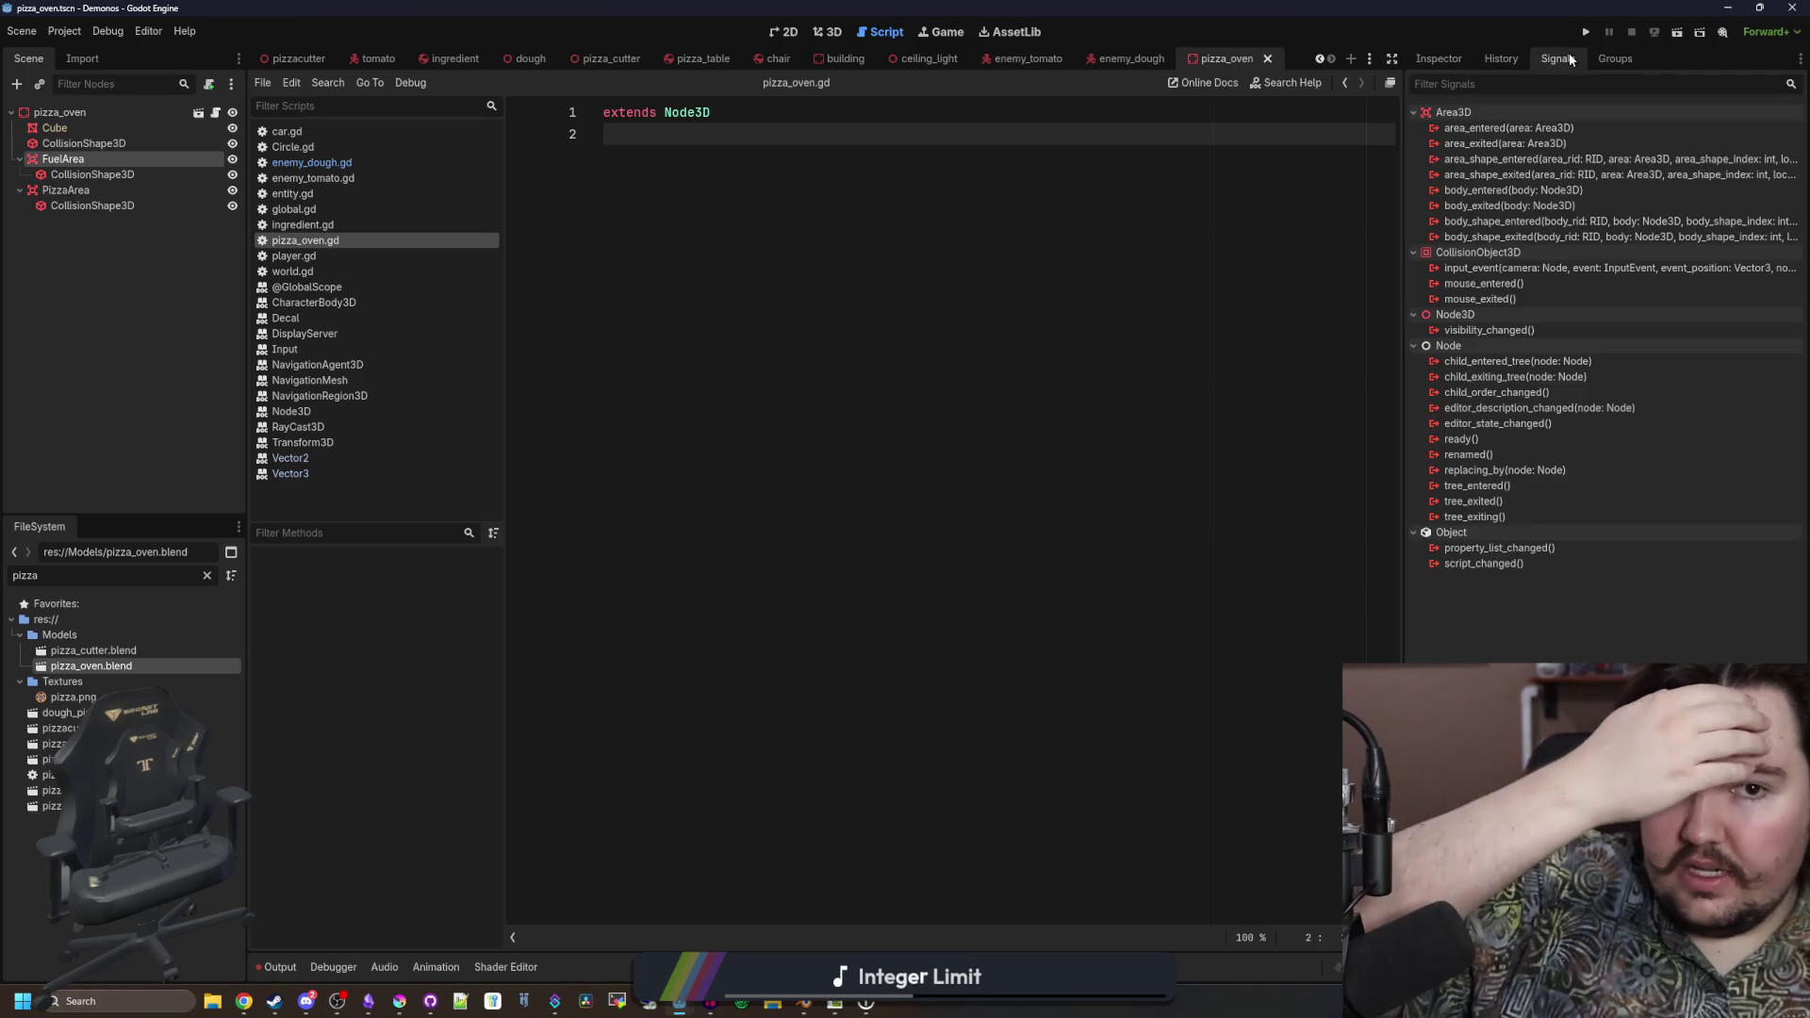
pyautogui.doubleClick(1514, 190)
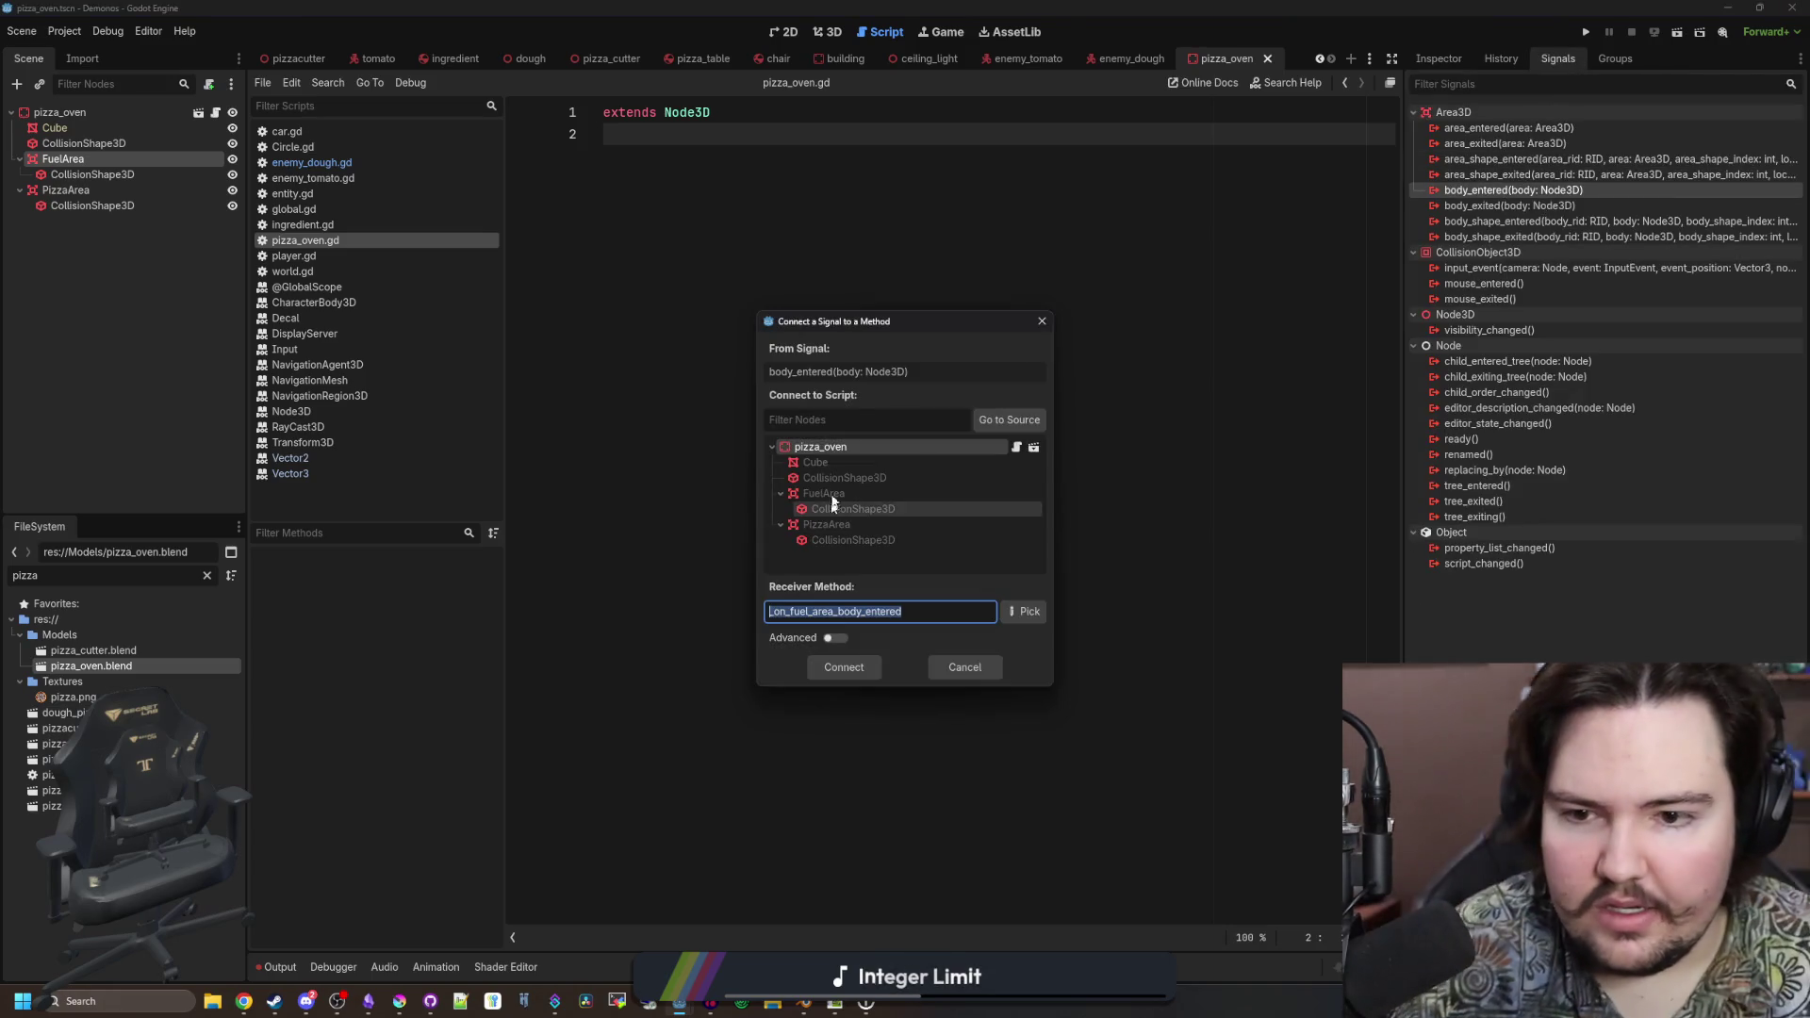
pyautogui.click(969, 669)
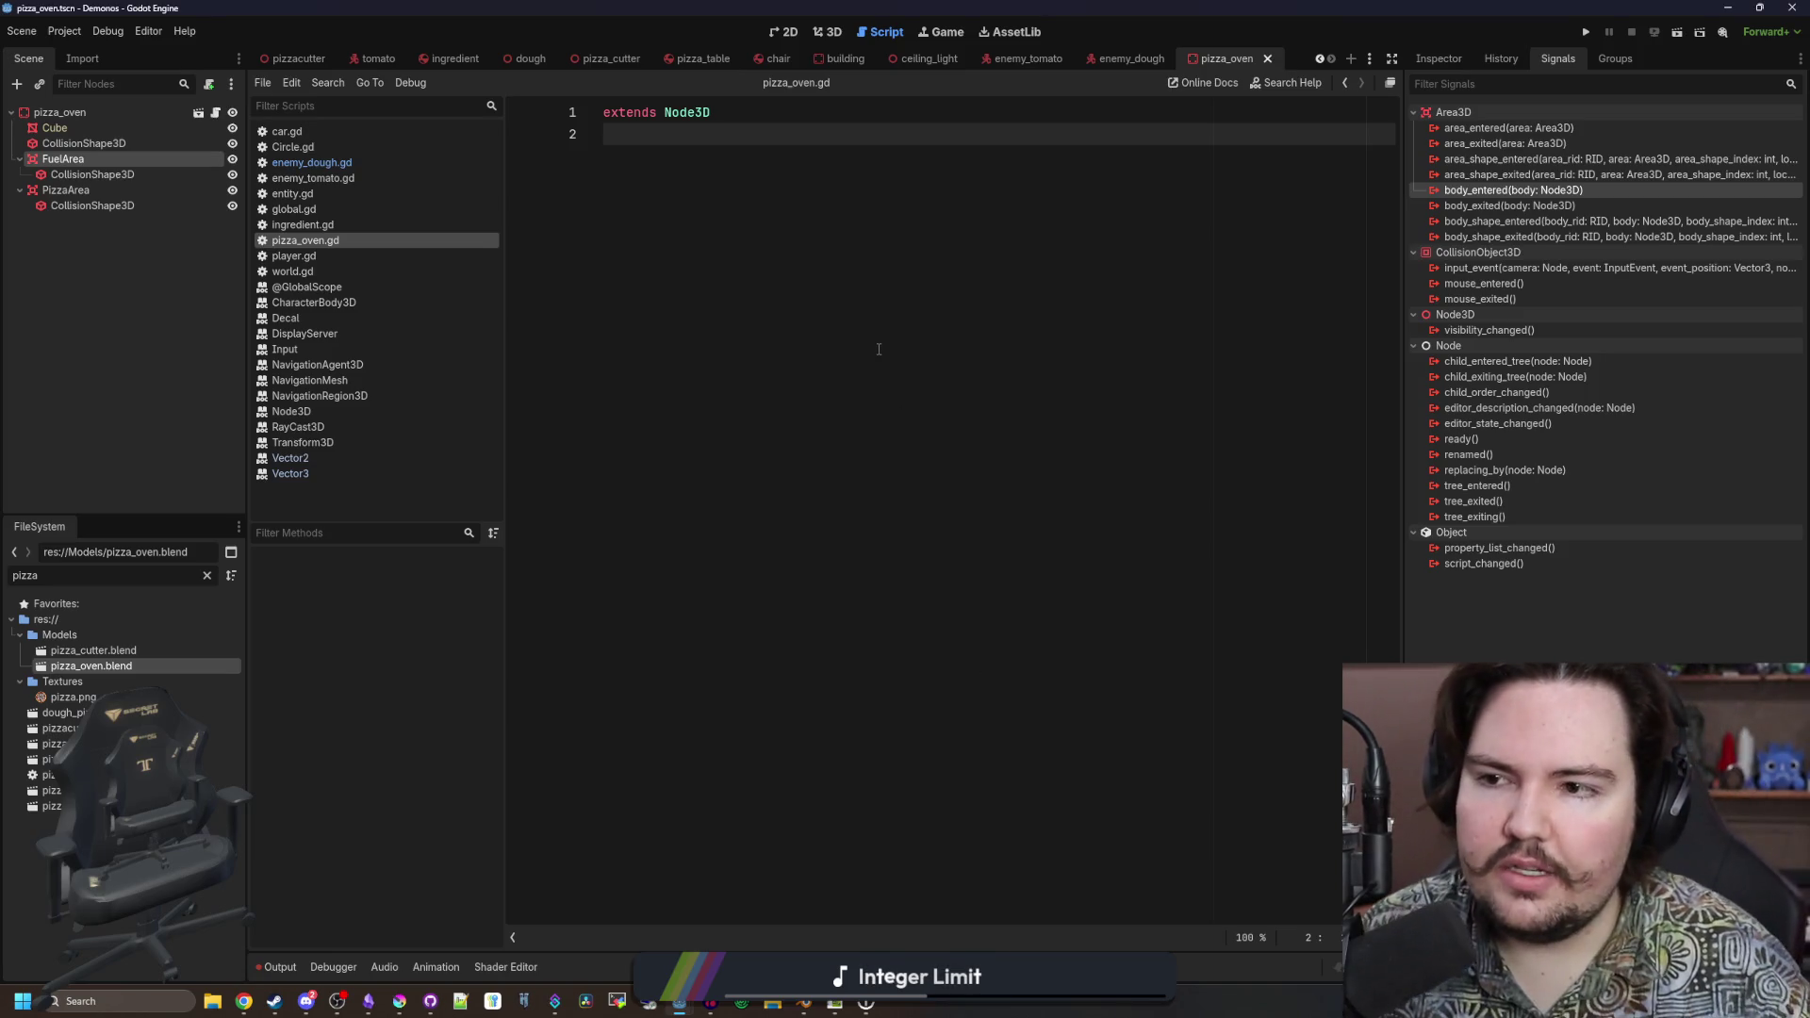
# - Add a _physics_process with a for-loop over $FuelArea.get_overlapping_bodies() containing pass
pyautogui.press('Return')
pyautogui.write('func _ph')
pyautogui.press('Return')
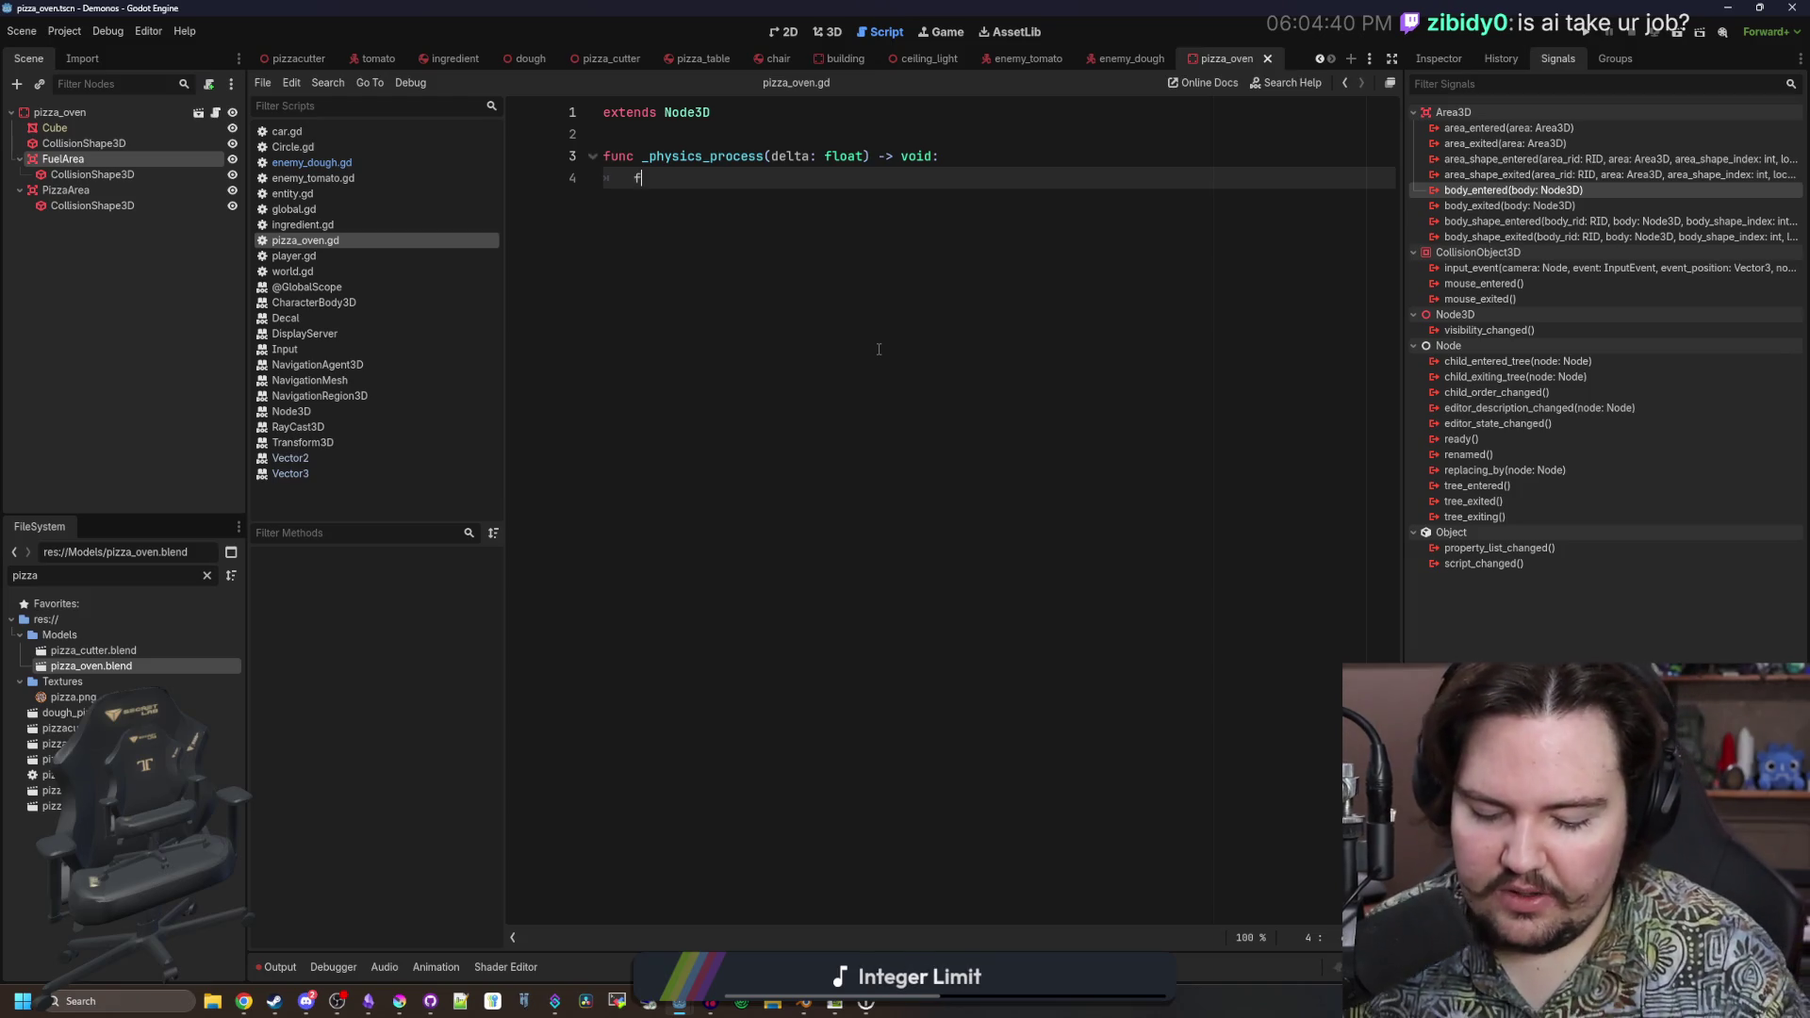
pyautogui.write('or i in $FuelArea.get')
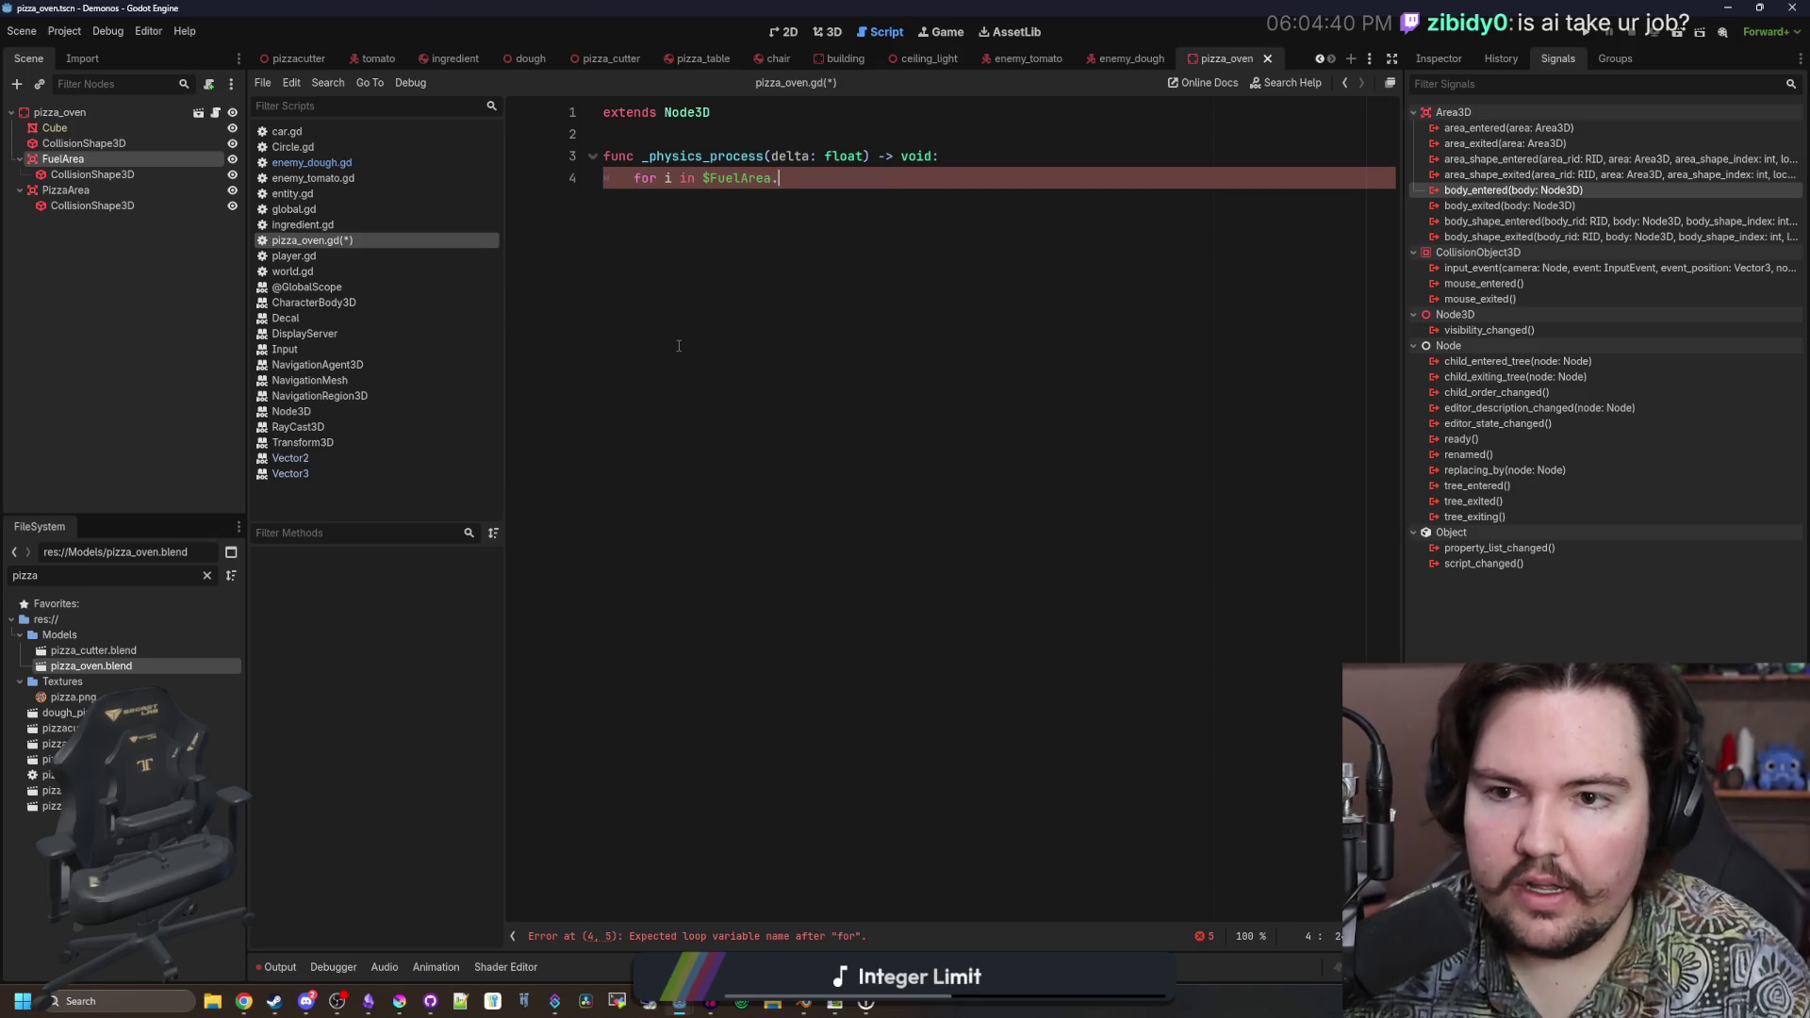
pyautogui.write('_over')
pyautogui.press('Down')
pyautogui.press('Return')
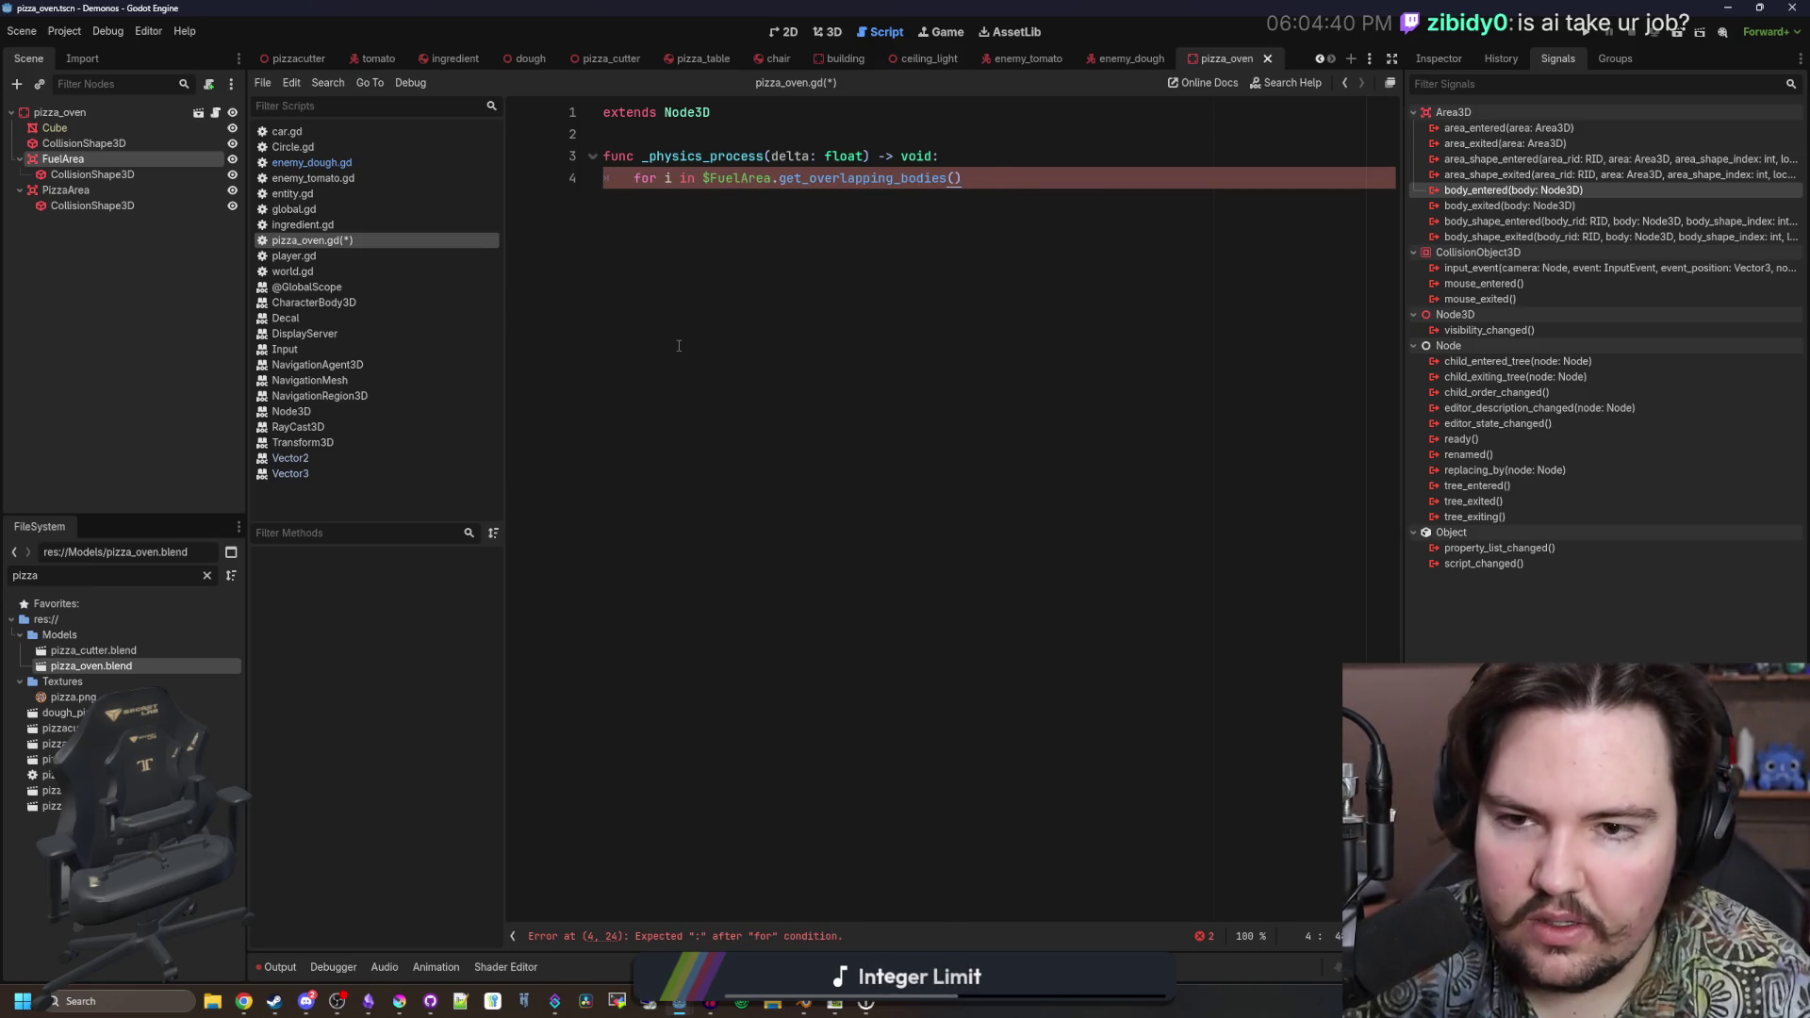
pyautogui.write(':')
pyautogui.press('Return')
pyautogui.write('pass')
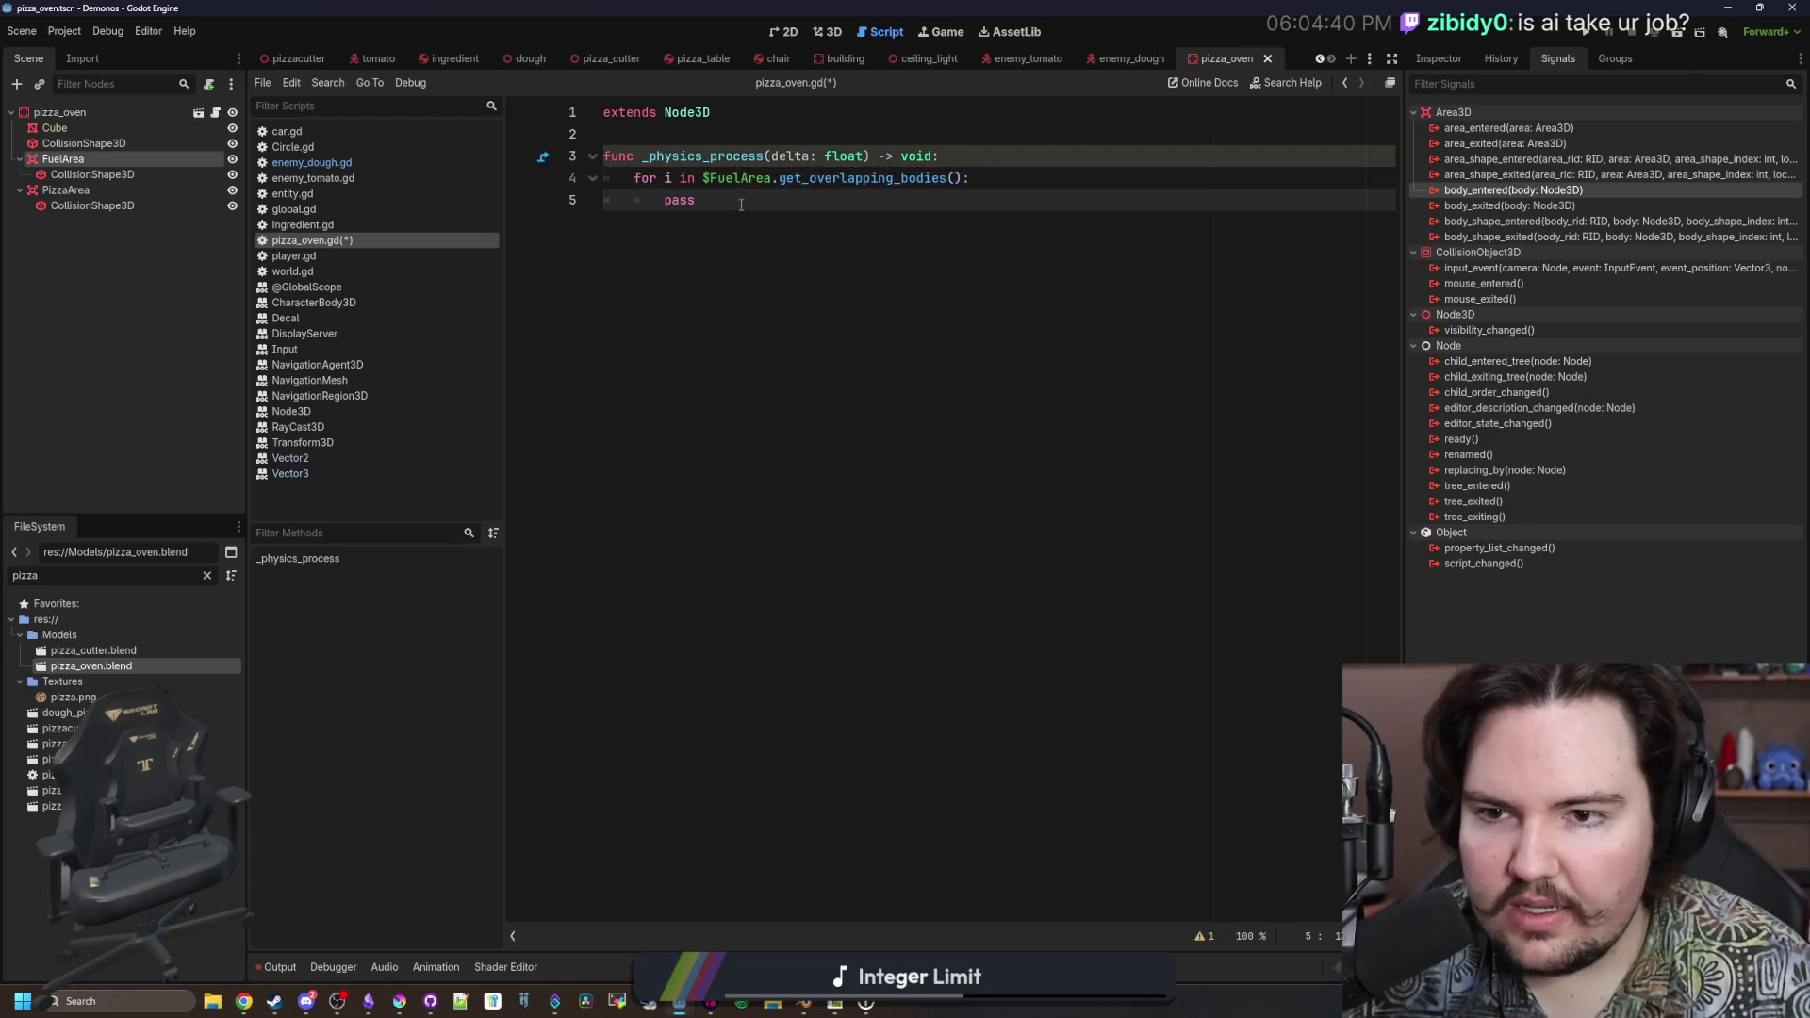
# - Duplicate the loop for PizzaArea's overlapping bodies and save the script
pyautogui.moveTo(606, 178); pyautogui.dragTo(778, 245)
pyautogui.hotkey('ctrl', 'c')
pyautogui.click(778, 245)
pyautogui.press('Return')
pyautogui.press('Return')
pyautogui.hotkey('ctrl', 'v')
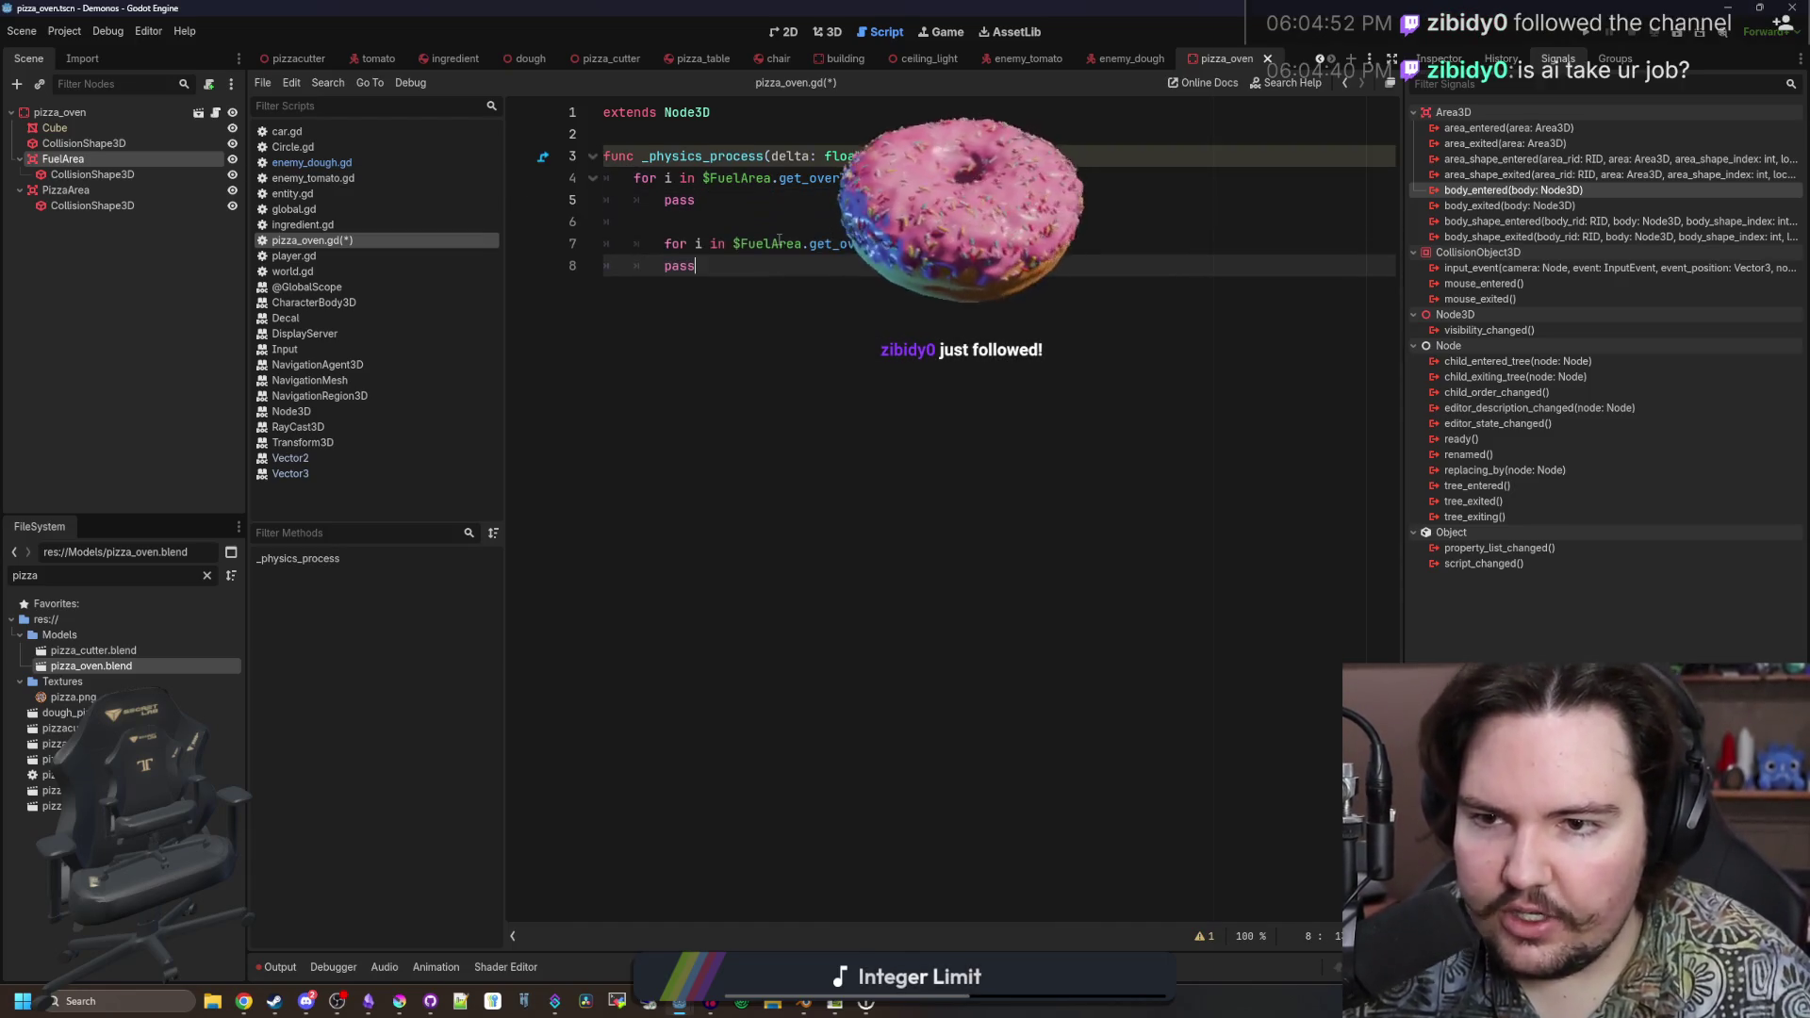
pyautogui.click(683, 226)
pyautogui.hotkey('shift', 'Tab')
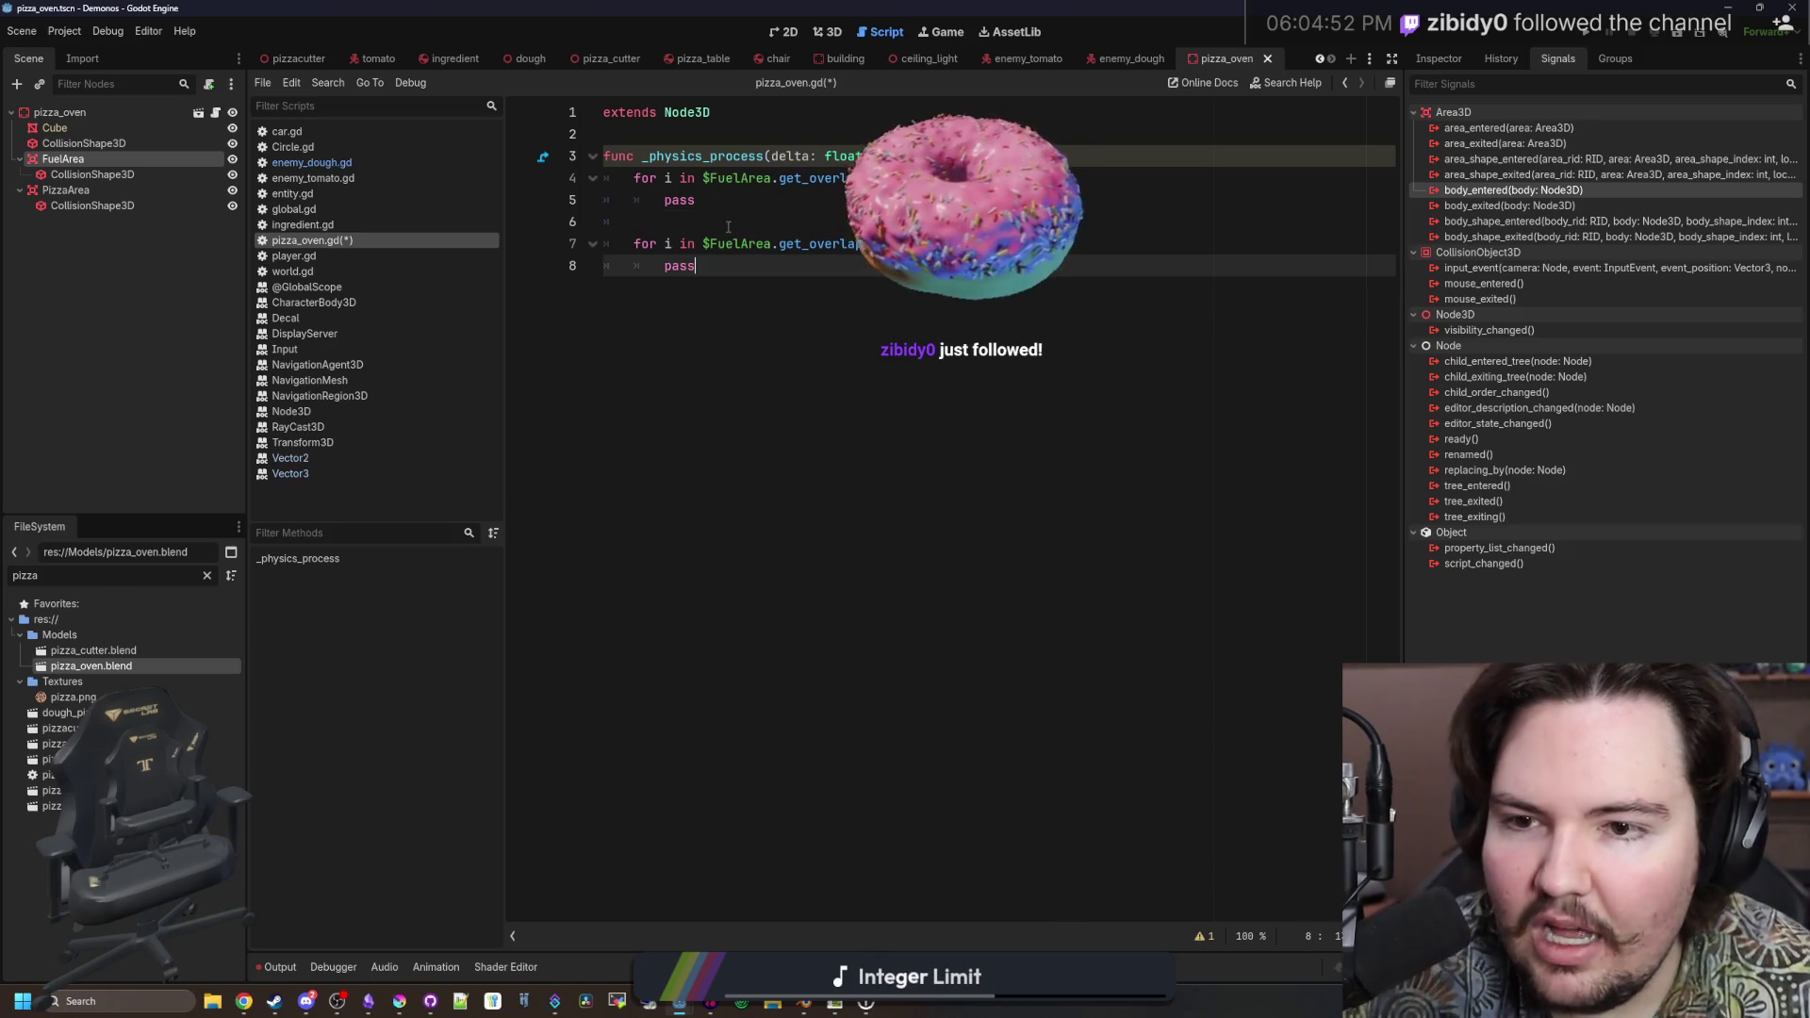
pyautogui.doubleClick(765, 243)
pyautogui.write('PizzaA')
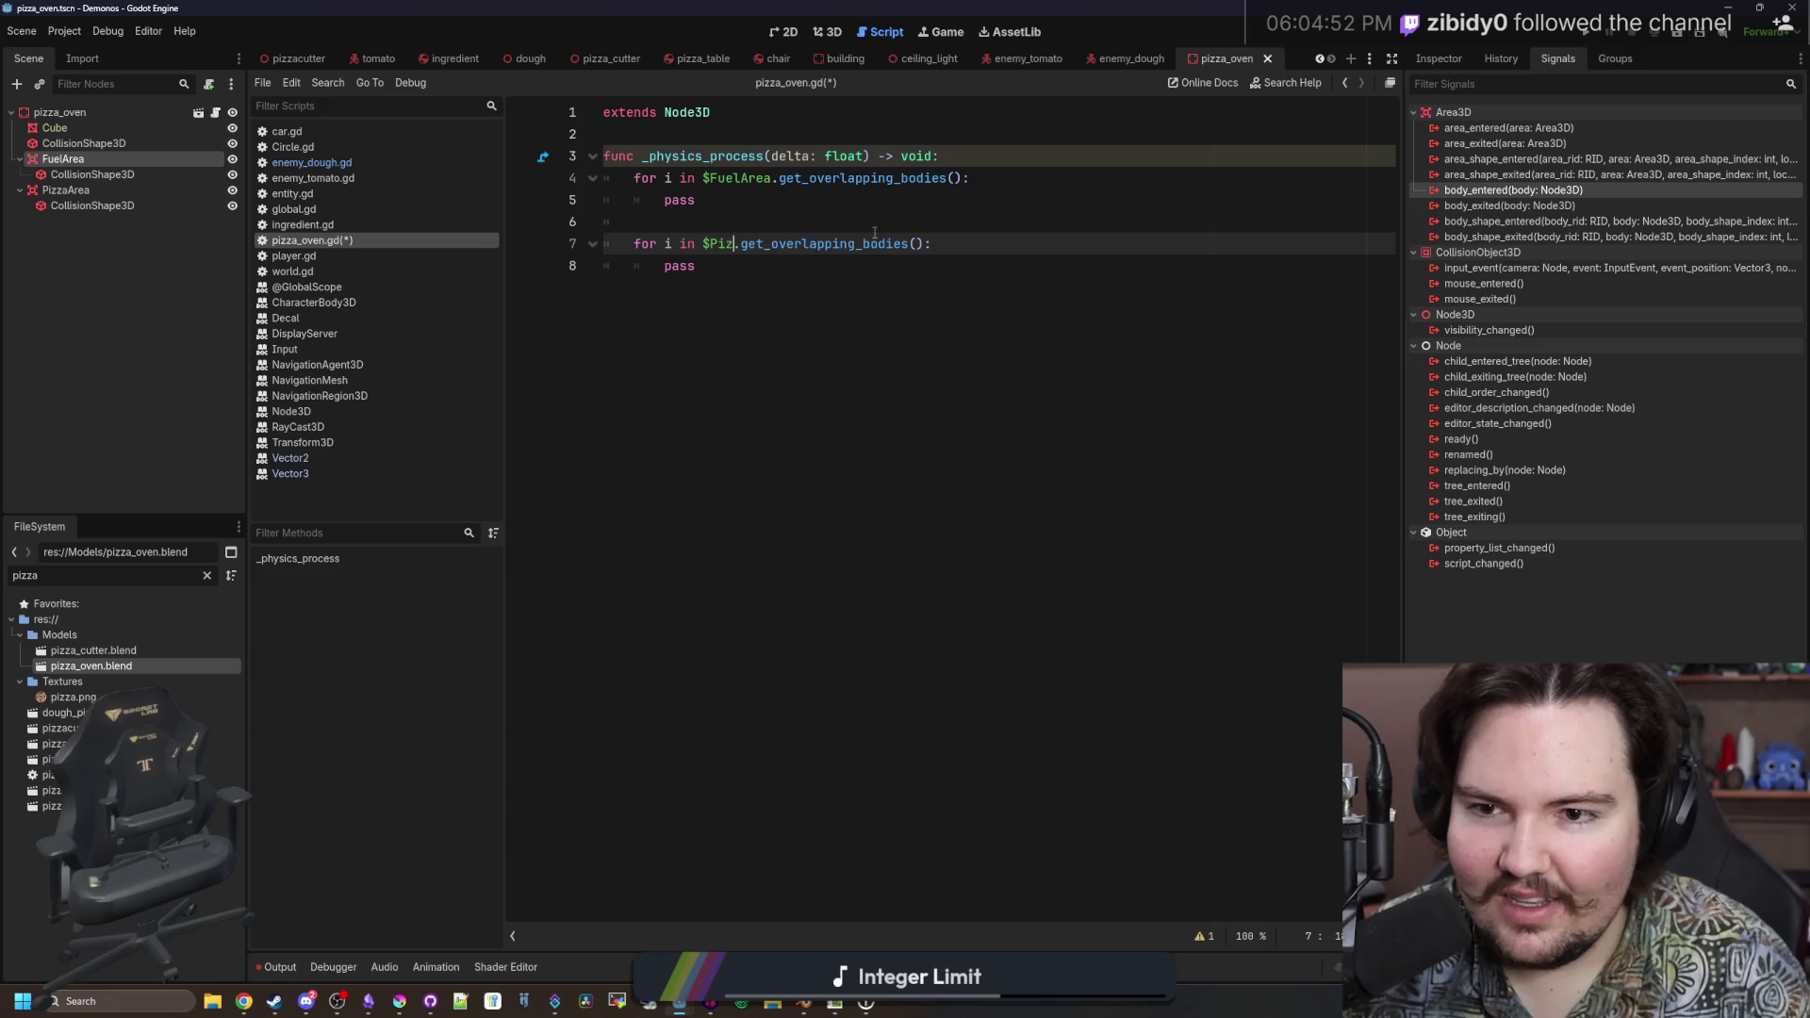
pyautogui.hotkey('ctrl', 's')
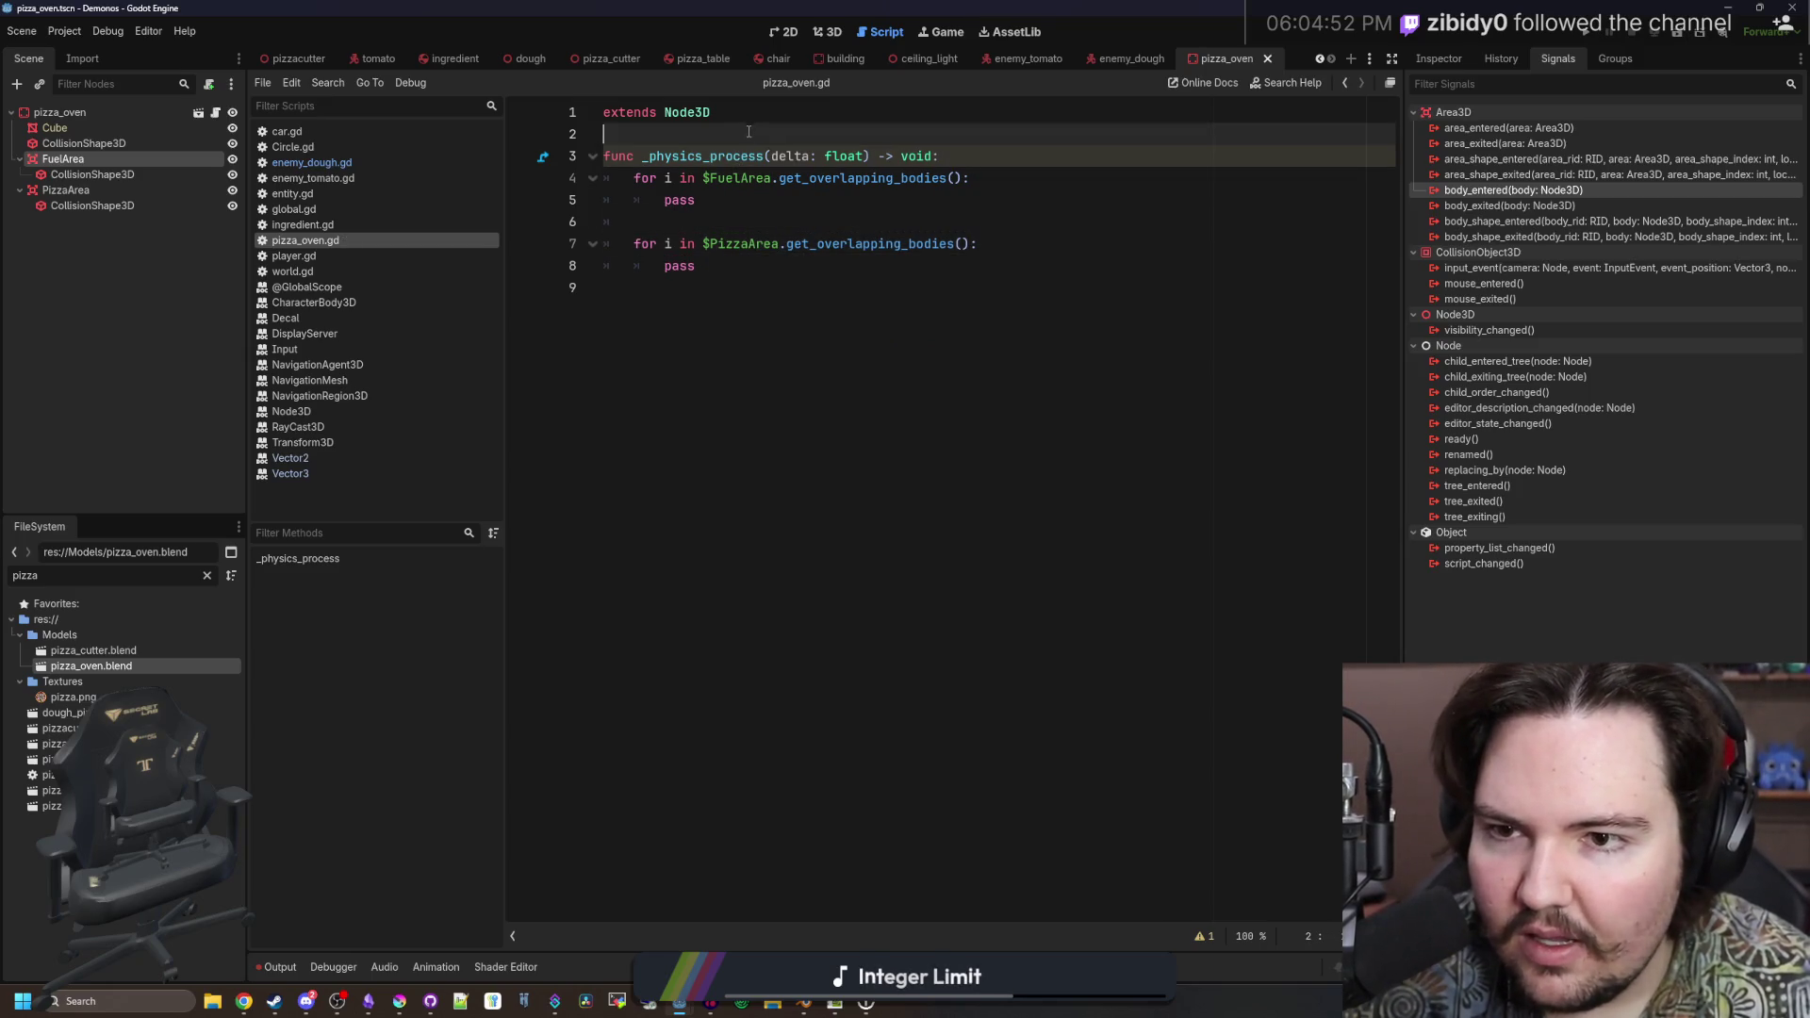
# - Check the two loops line by line and save the script again
pyautogui.click(711, 219)
pyautogui.press('Up')
pyautogui.press('Down')
pyautogui.press('Down')
pyautogui.press('Down')
pyautogui.press('Down')
pyautogui.press('Up')
pyautogui.press('Up')
pyautogui.press('Up')
pyautogui.hotkey('ctrl', 's')
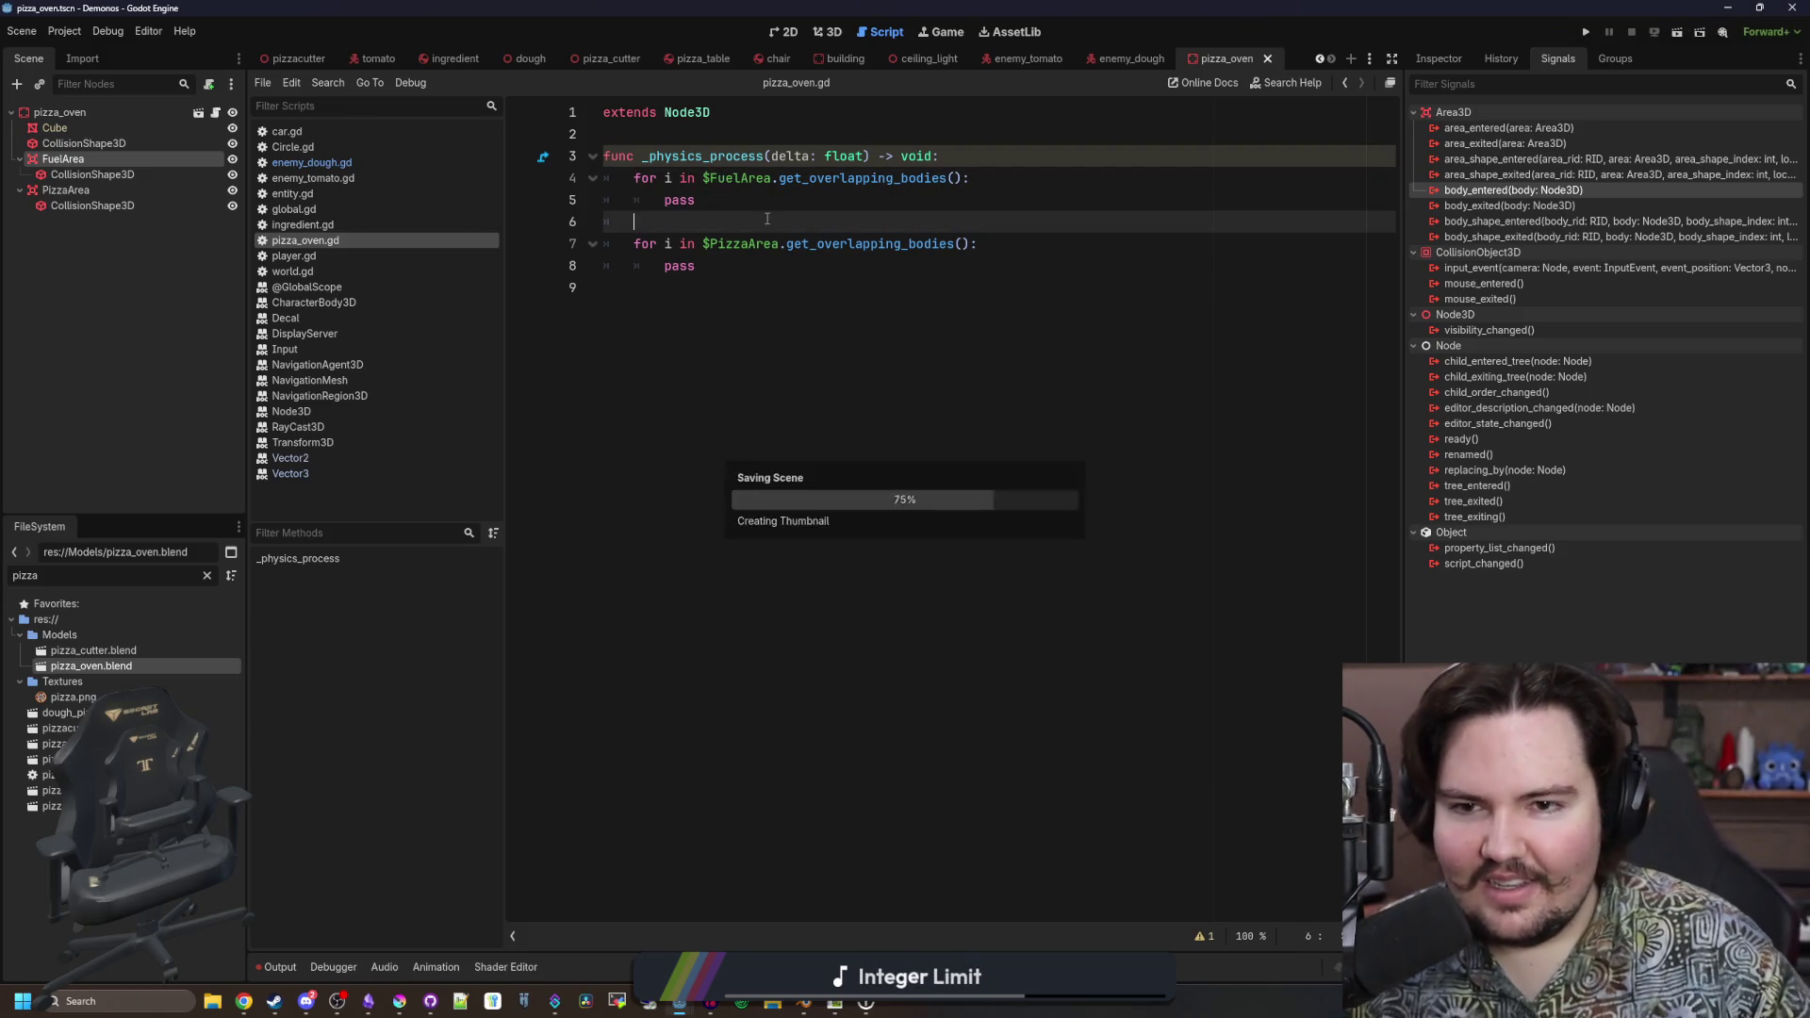
pyautogui.press('Down')
pyautogui.click(713, 265)
pyautogui.click(742, 220)
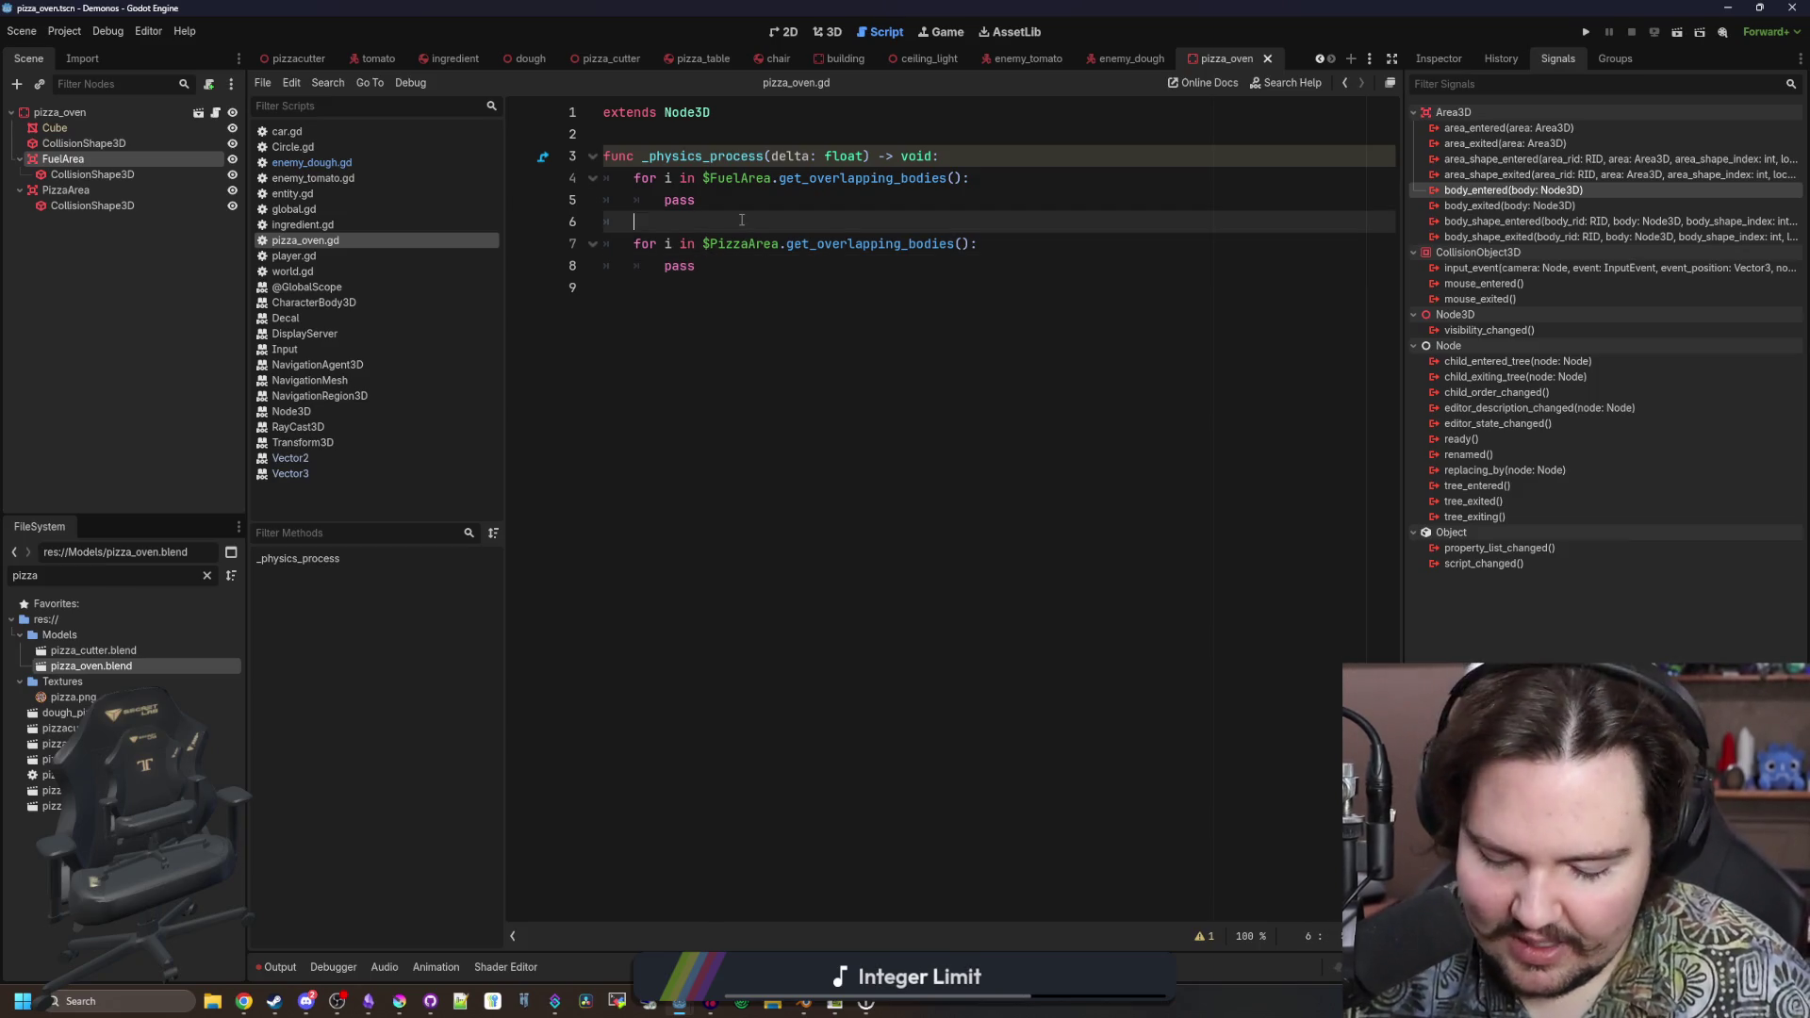
pyautogui.press('Up')
pyautogui.press('Down')
pyautogui.press('Down')
pyautogui.press('Down')
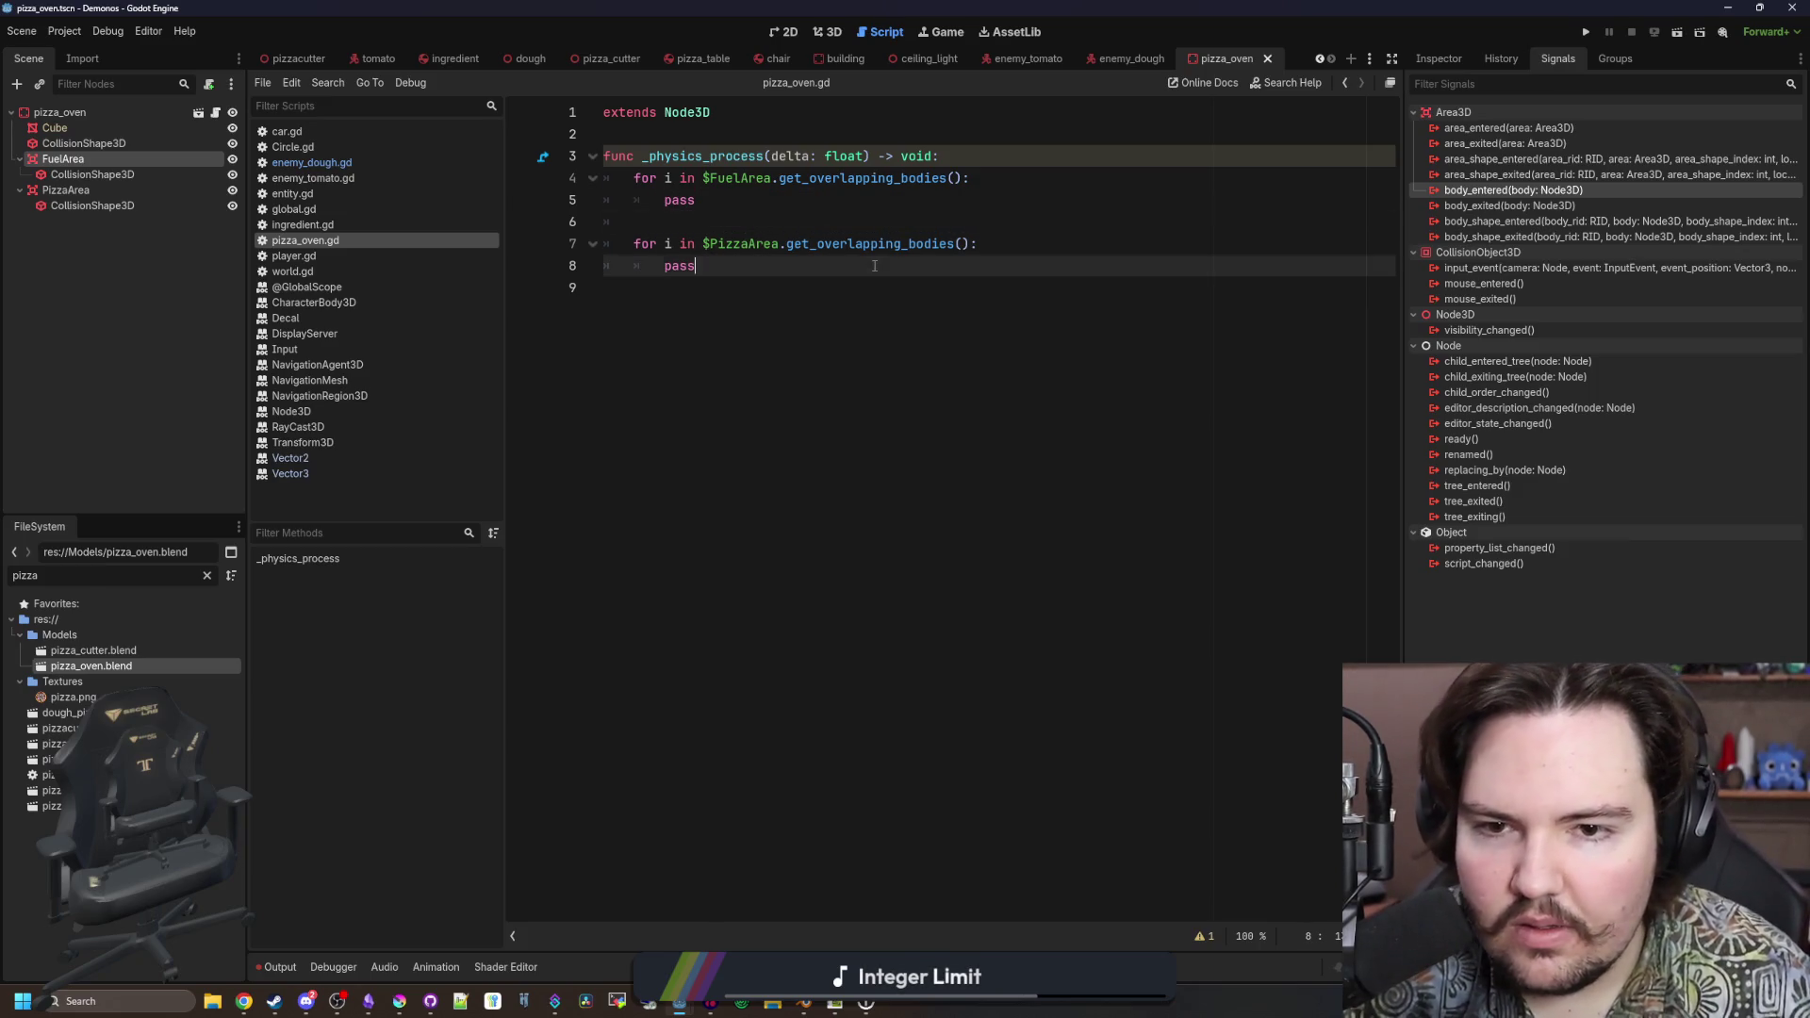
# - Remove the pass placeholder from the FuelArea loop, leaving an indented line, and save
pyautogui.doubleClick(691, 261)
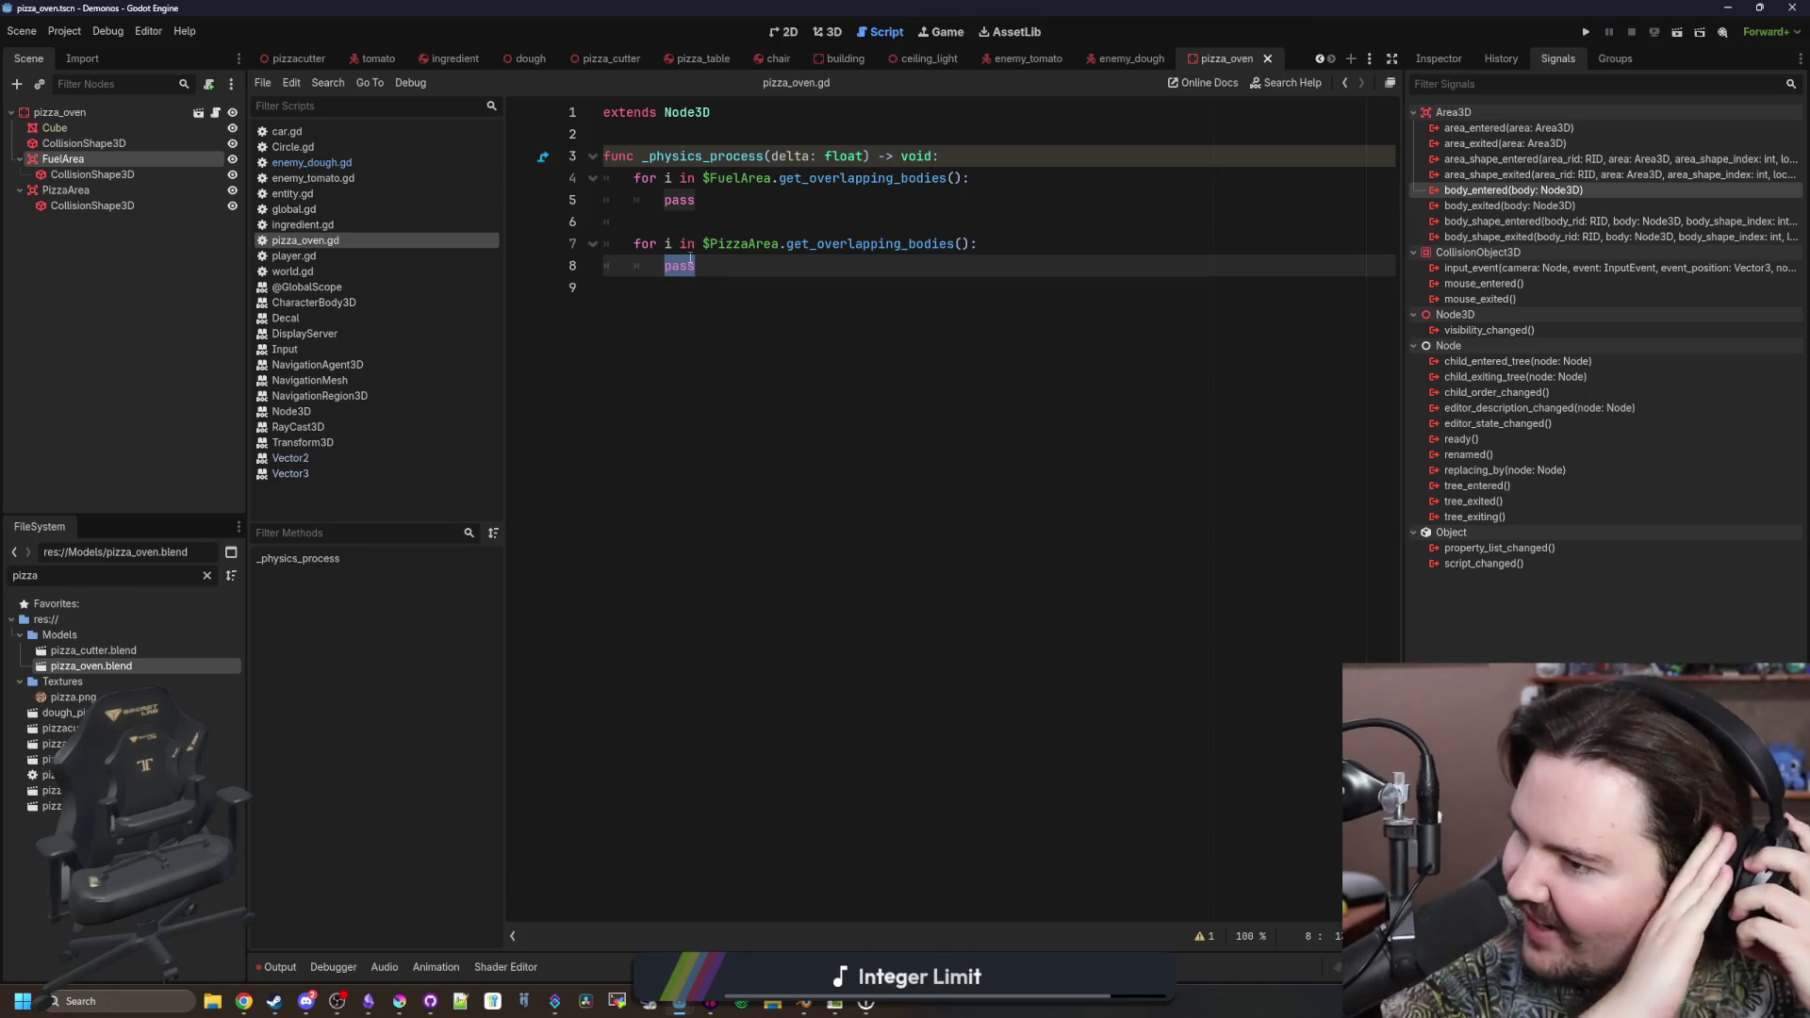
pyautogui.click(692, 259)
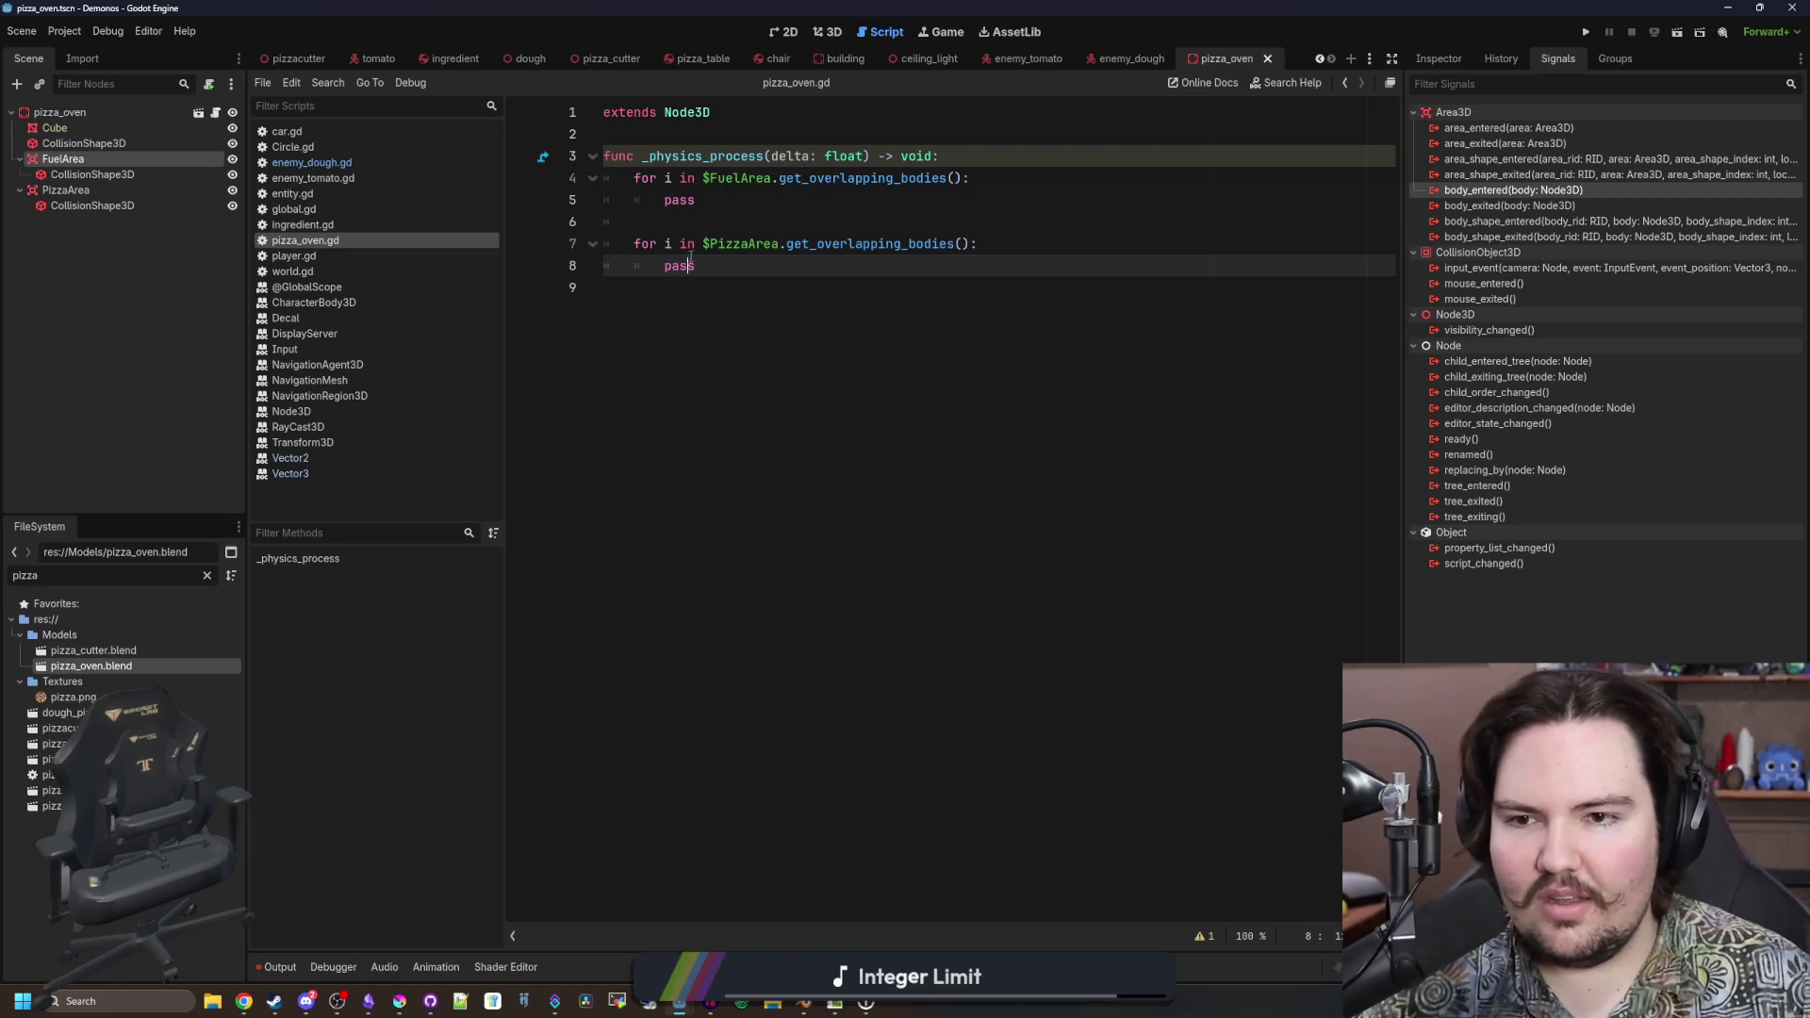
pyautogui.press('Up')
pyautogui.press('Up')
pyautogui.press('Up')
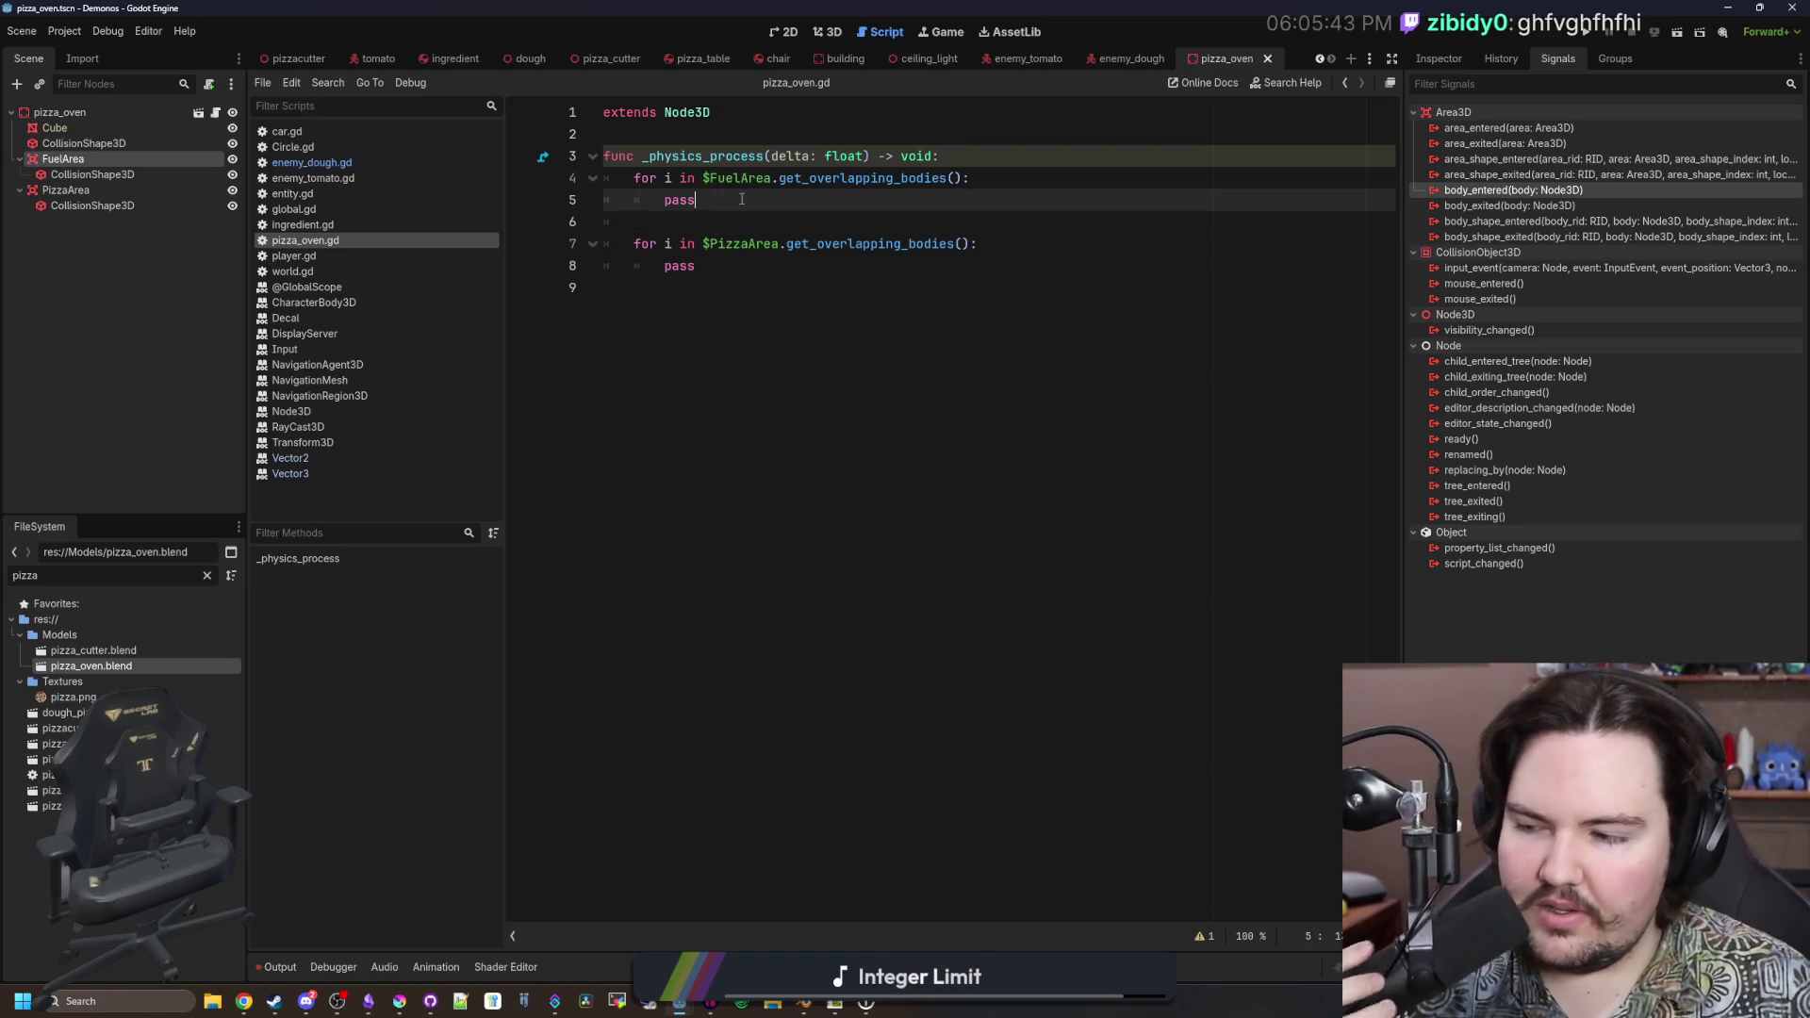
pyautogui.press('BackSpace')
pyautogui.press('BackSpace')
pyautogui.press('BackSpace')
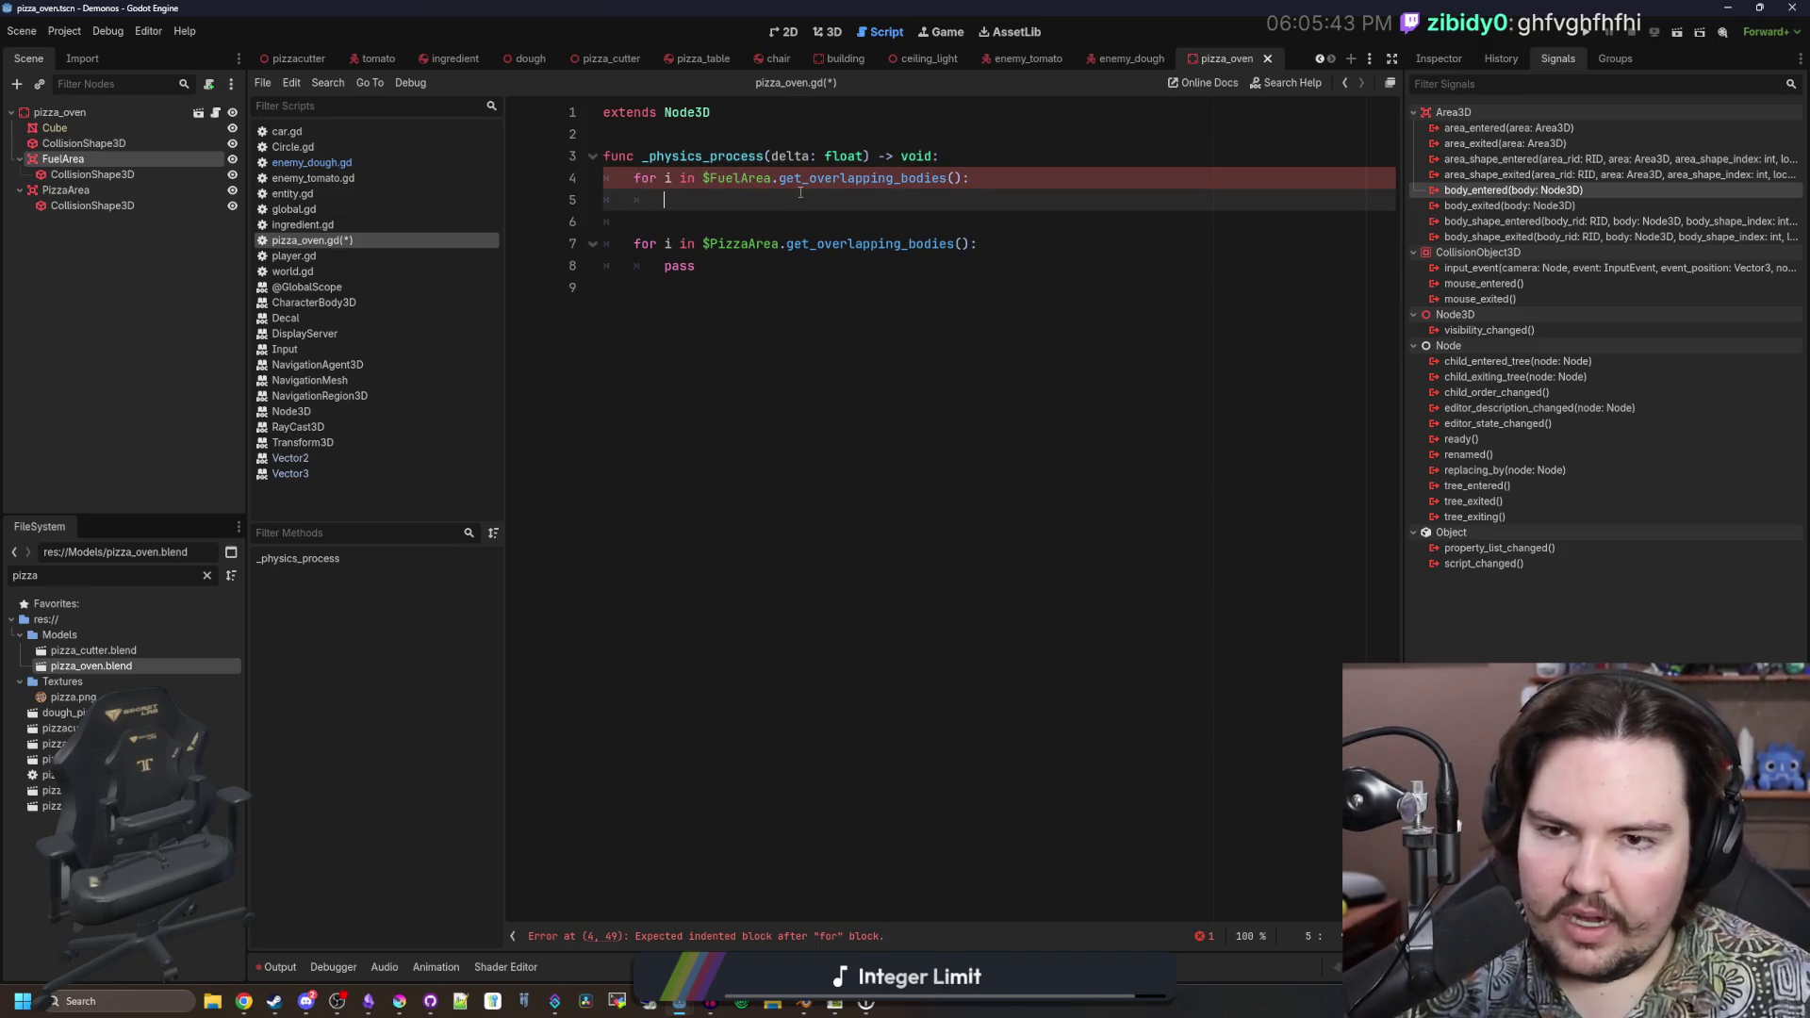
pyautogui.press('Return')
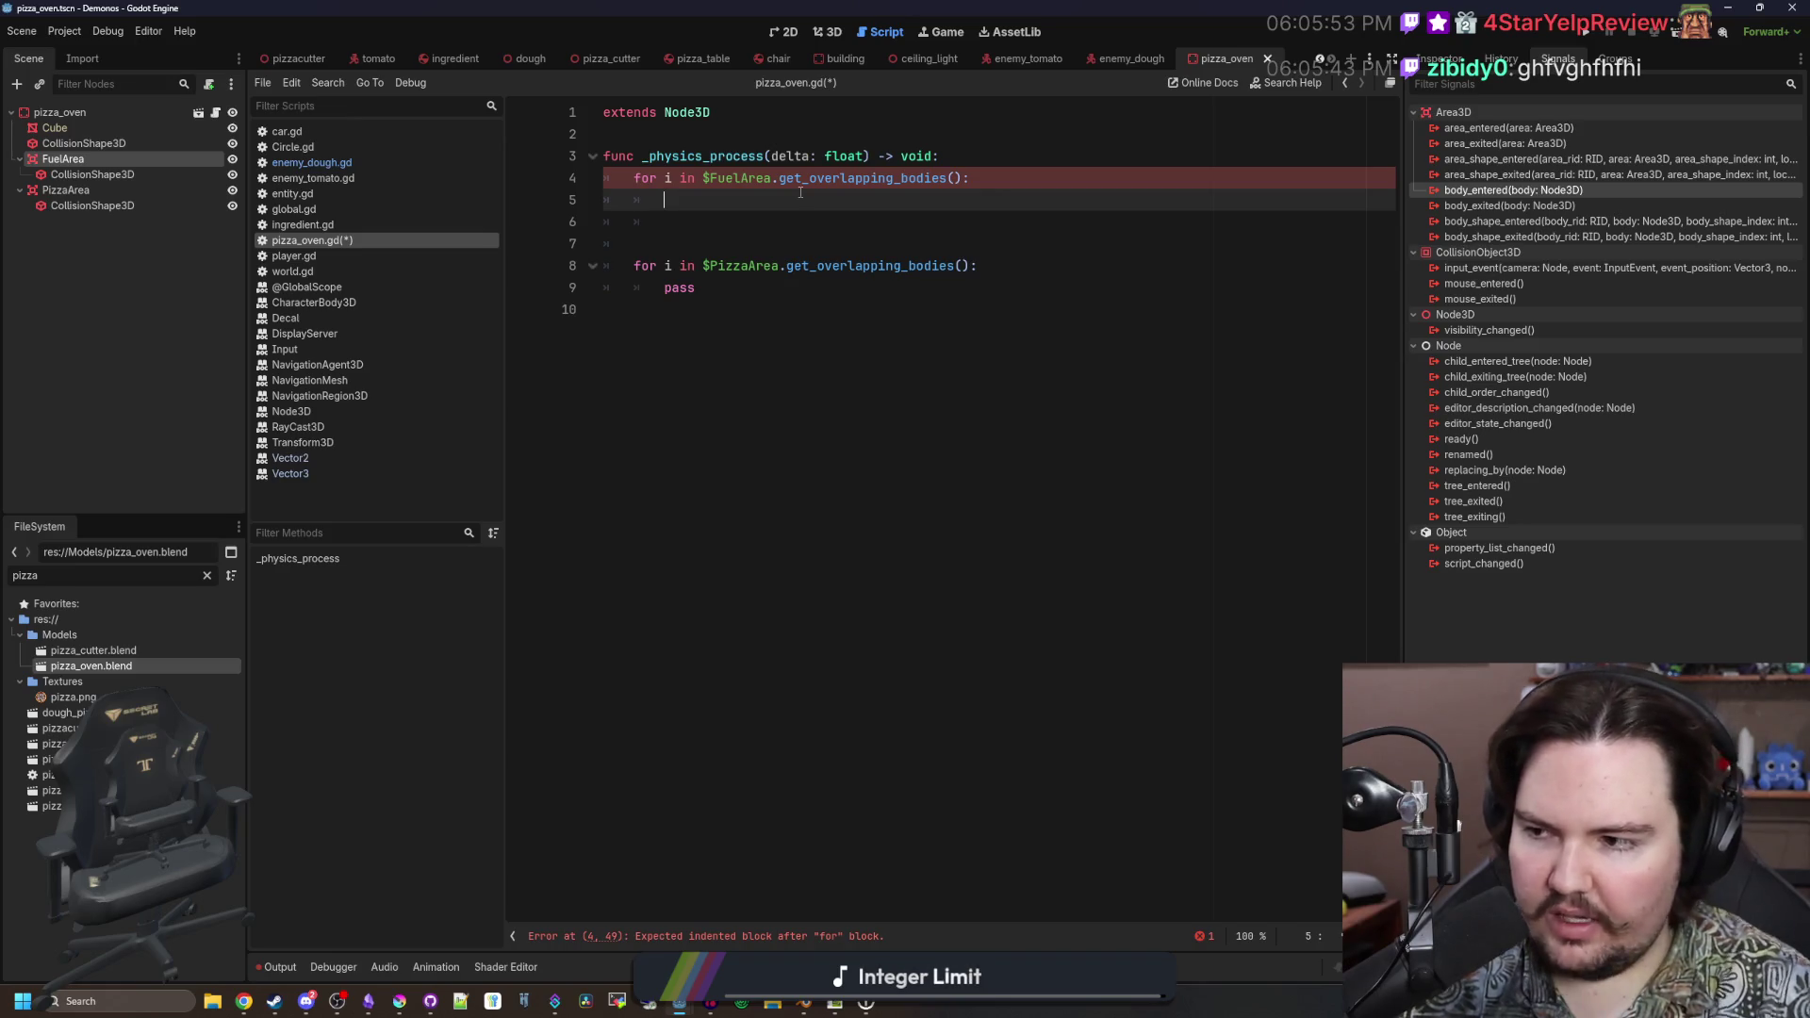
pyautogui.hotkey('ctrl', 's')
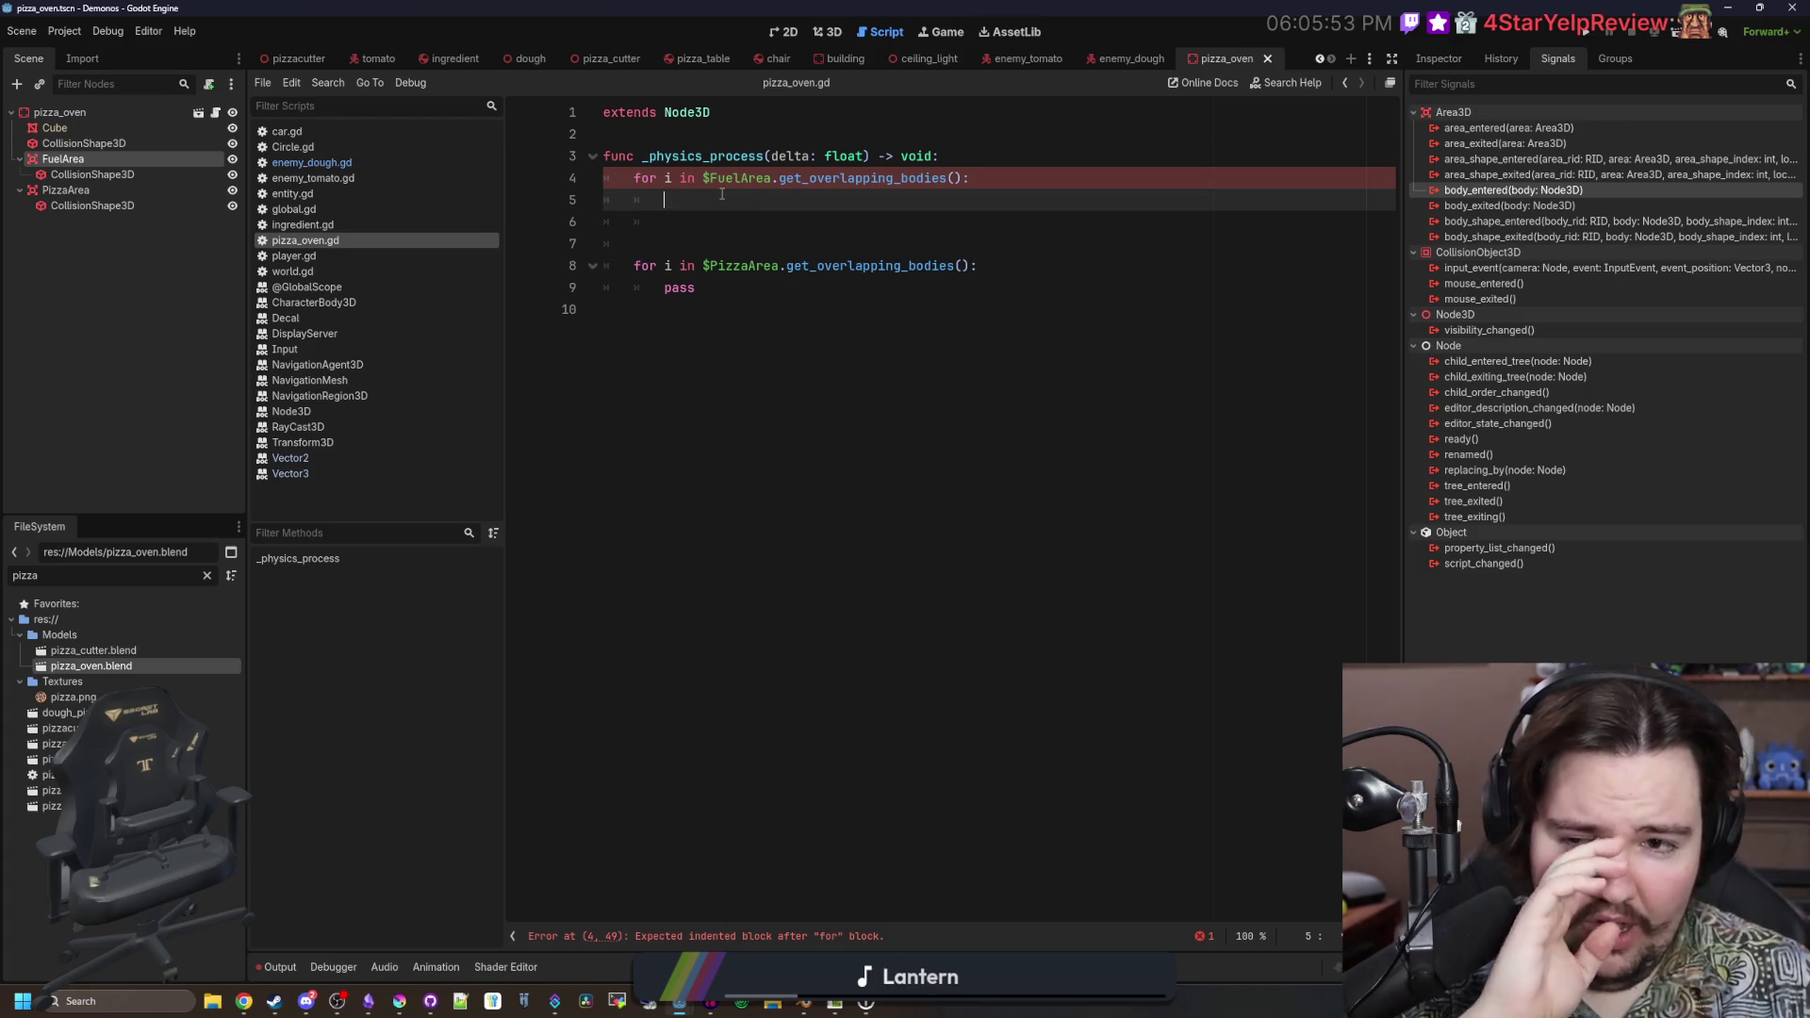
# - Add a commented '#if i' line with pass in the FuelArea loop, save, and clear the file filter
pyautogui.write('f i')
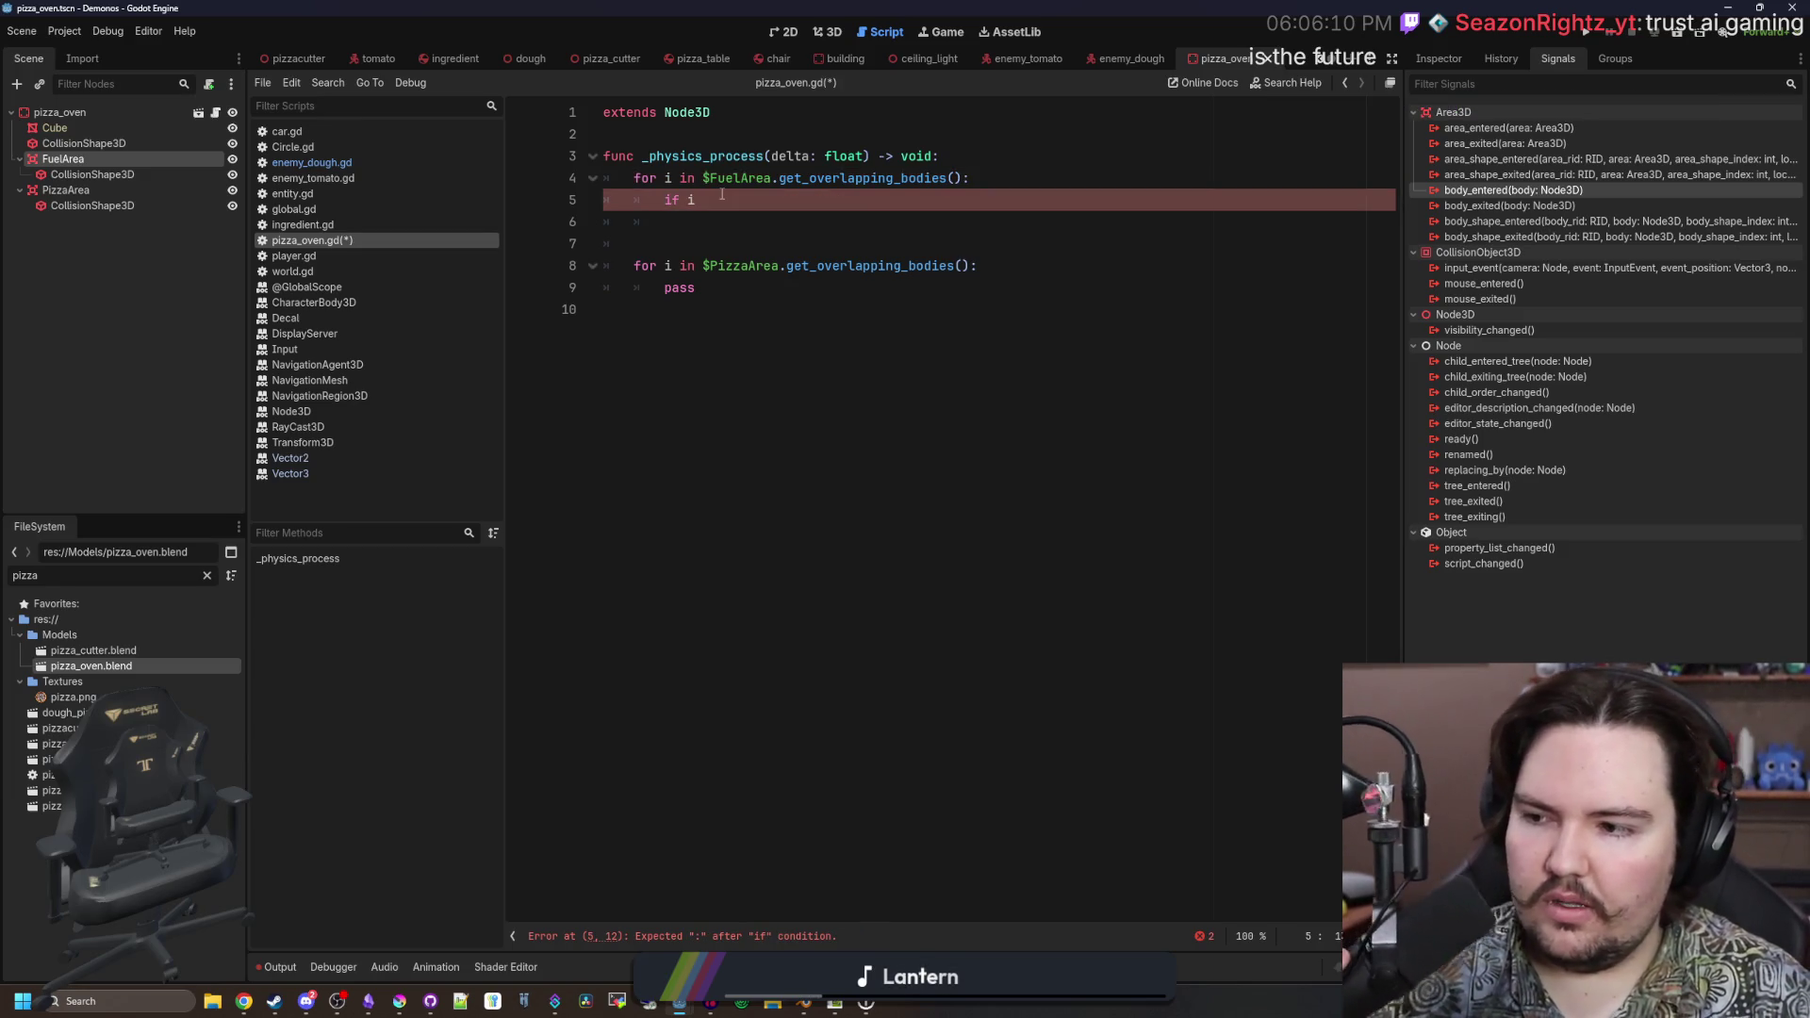
pyautogui.hotkey('ctrl', 'k')
pyautogui.click(1016, 185)
pyautogui.press('Return')
pyautogui.write('pass')
pyautogui.hotkey('ctrl', 's')
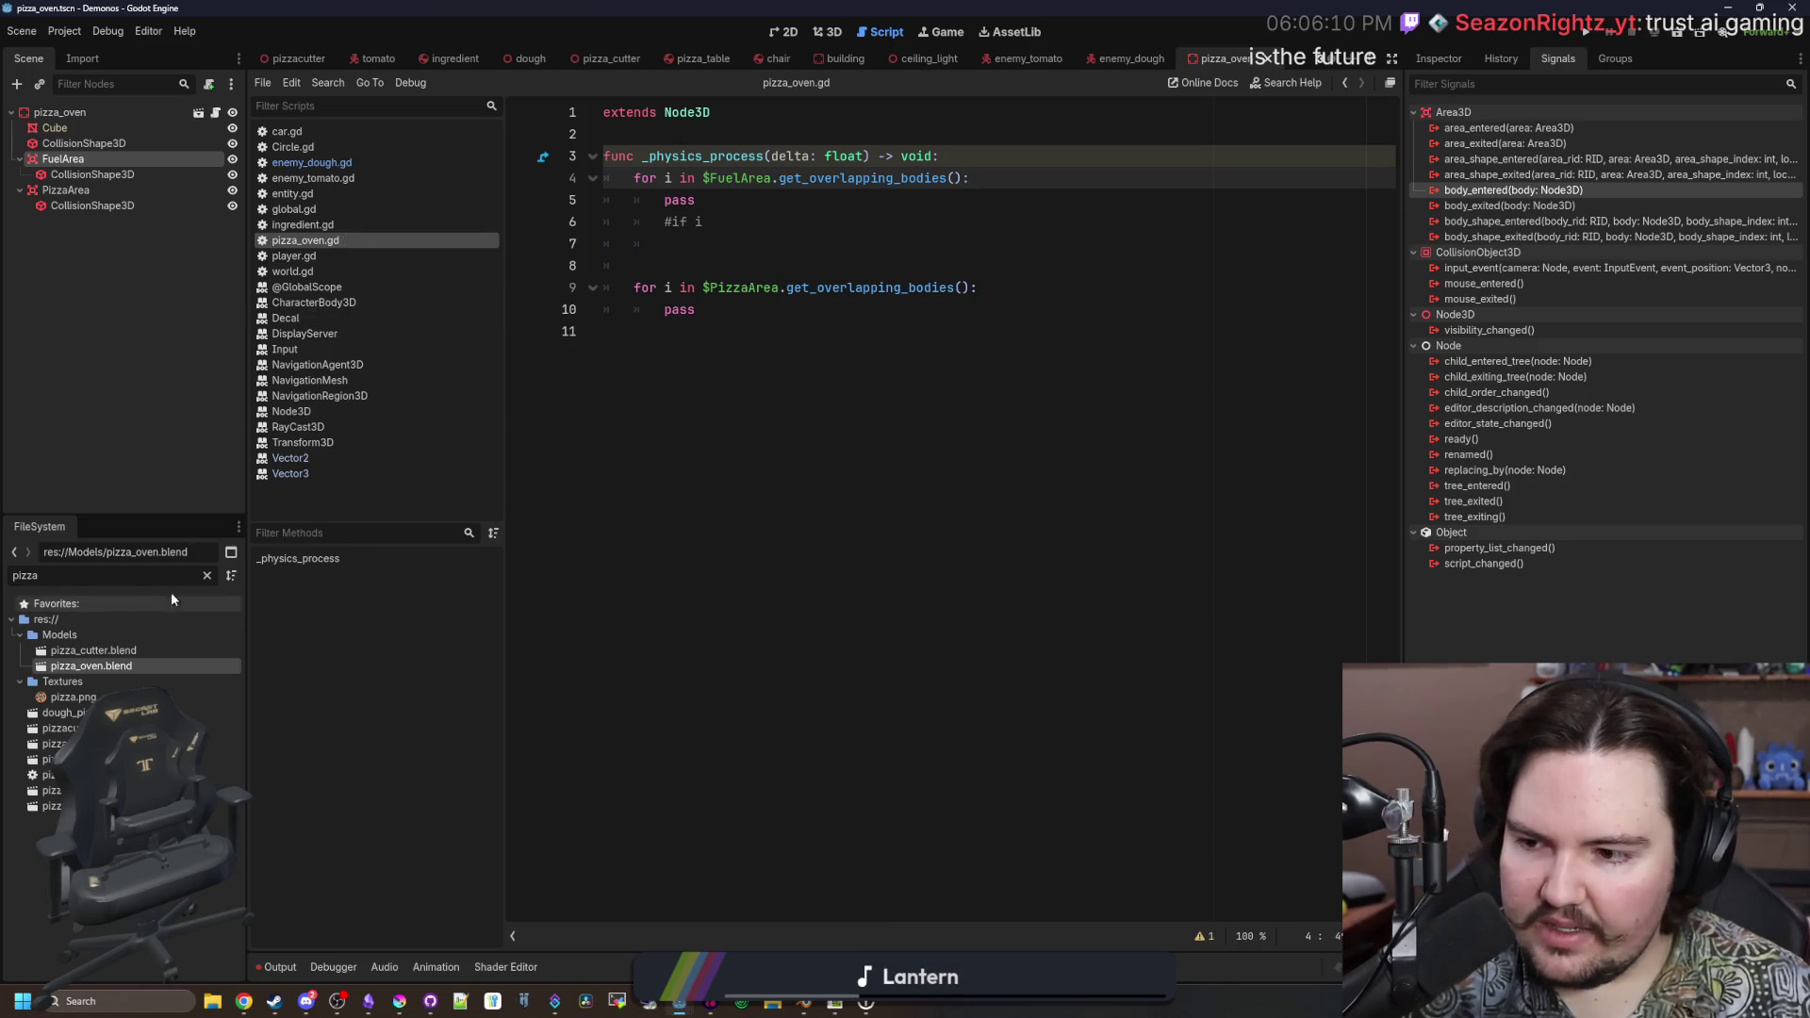
pyautogui.click(208, 575)
pyautogui.click(59, 604)
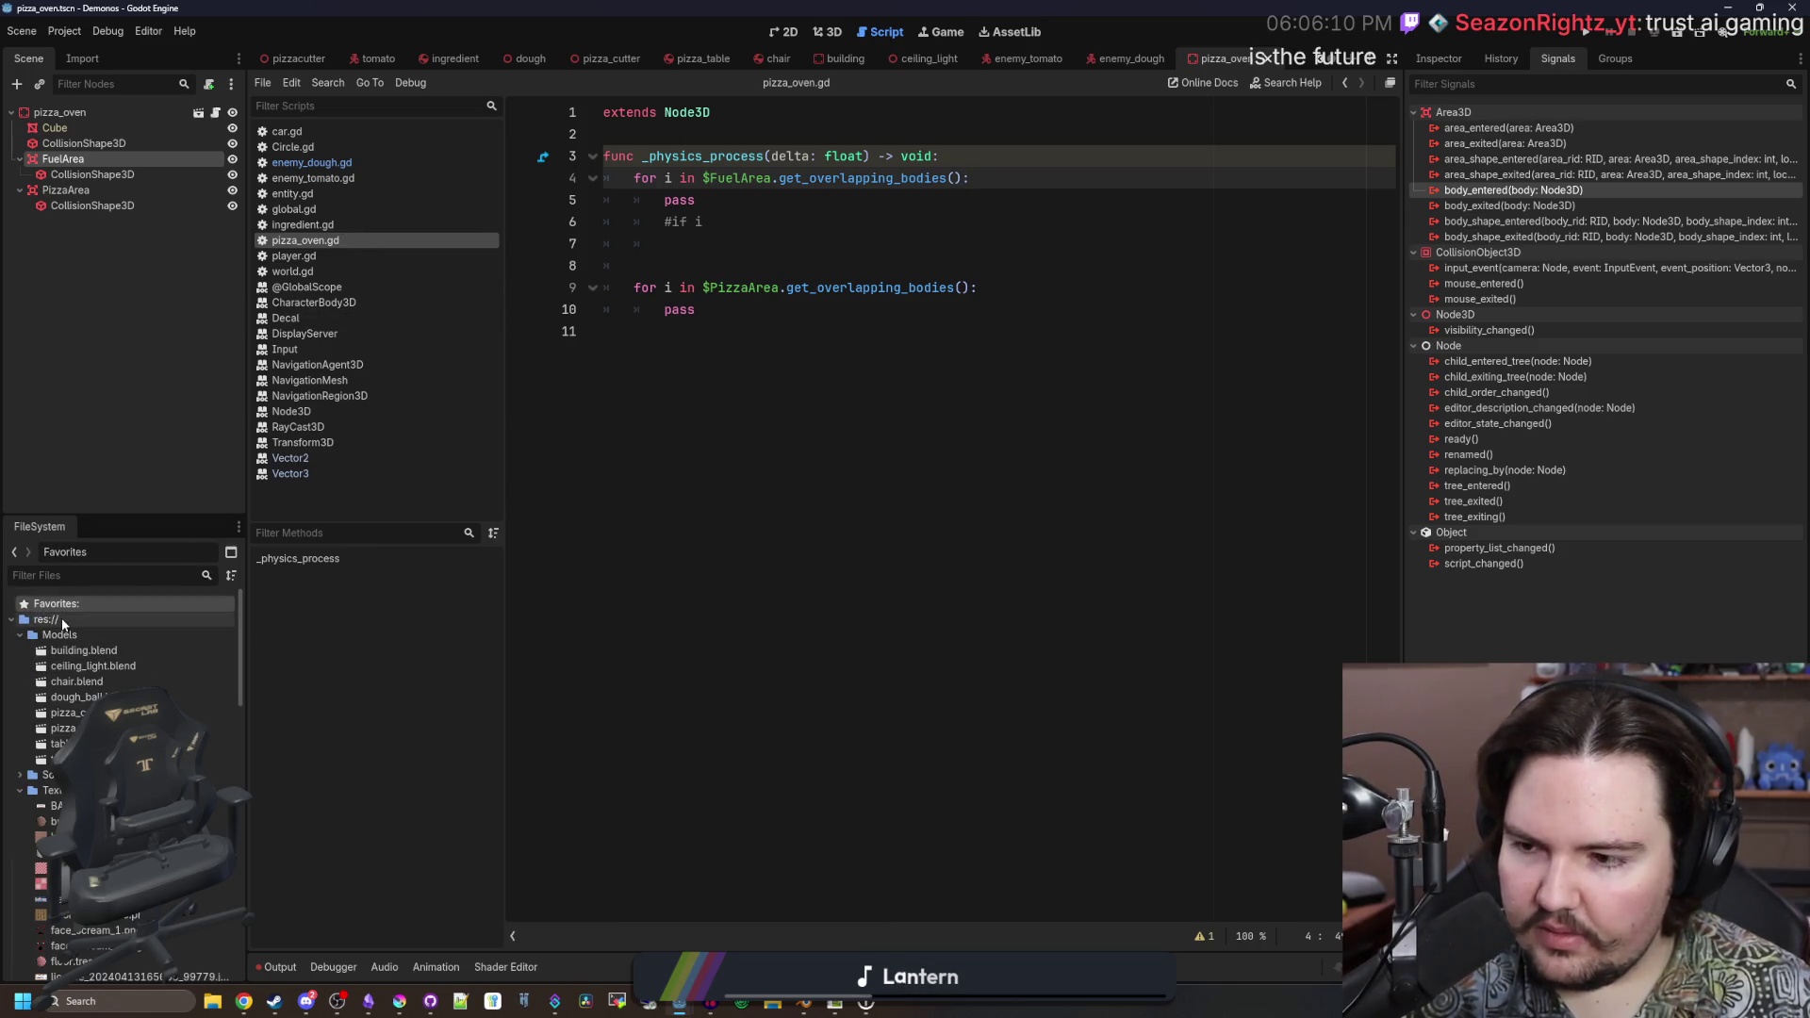
# - Create a new script entities_table.gd in the project root
pyautogui.rightClick(64, 623)
pyautogui.moveTo(173, 630)
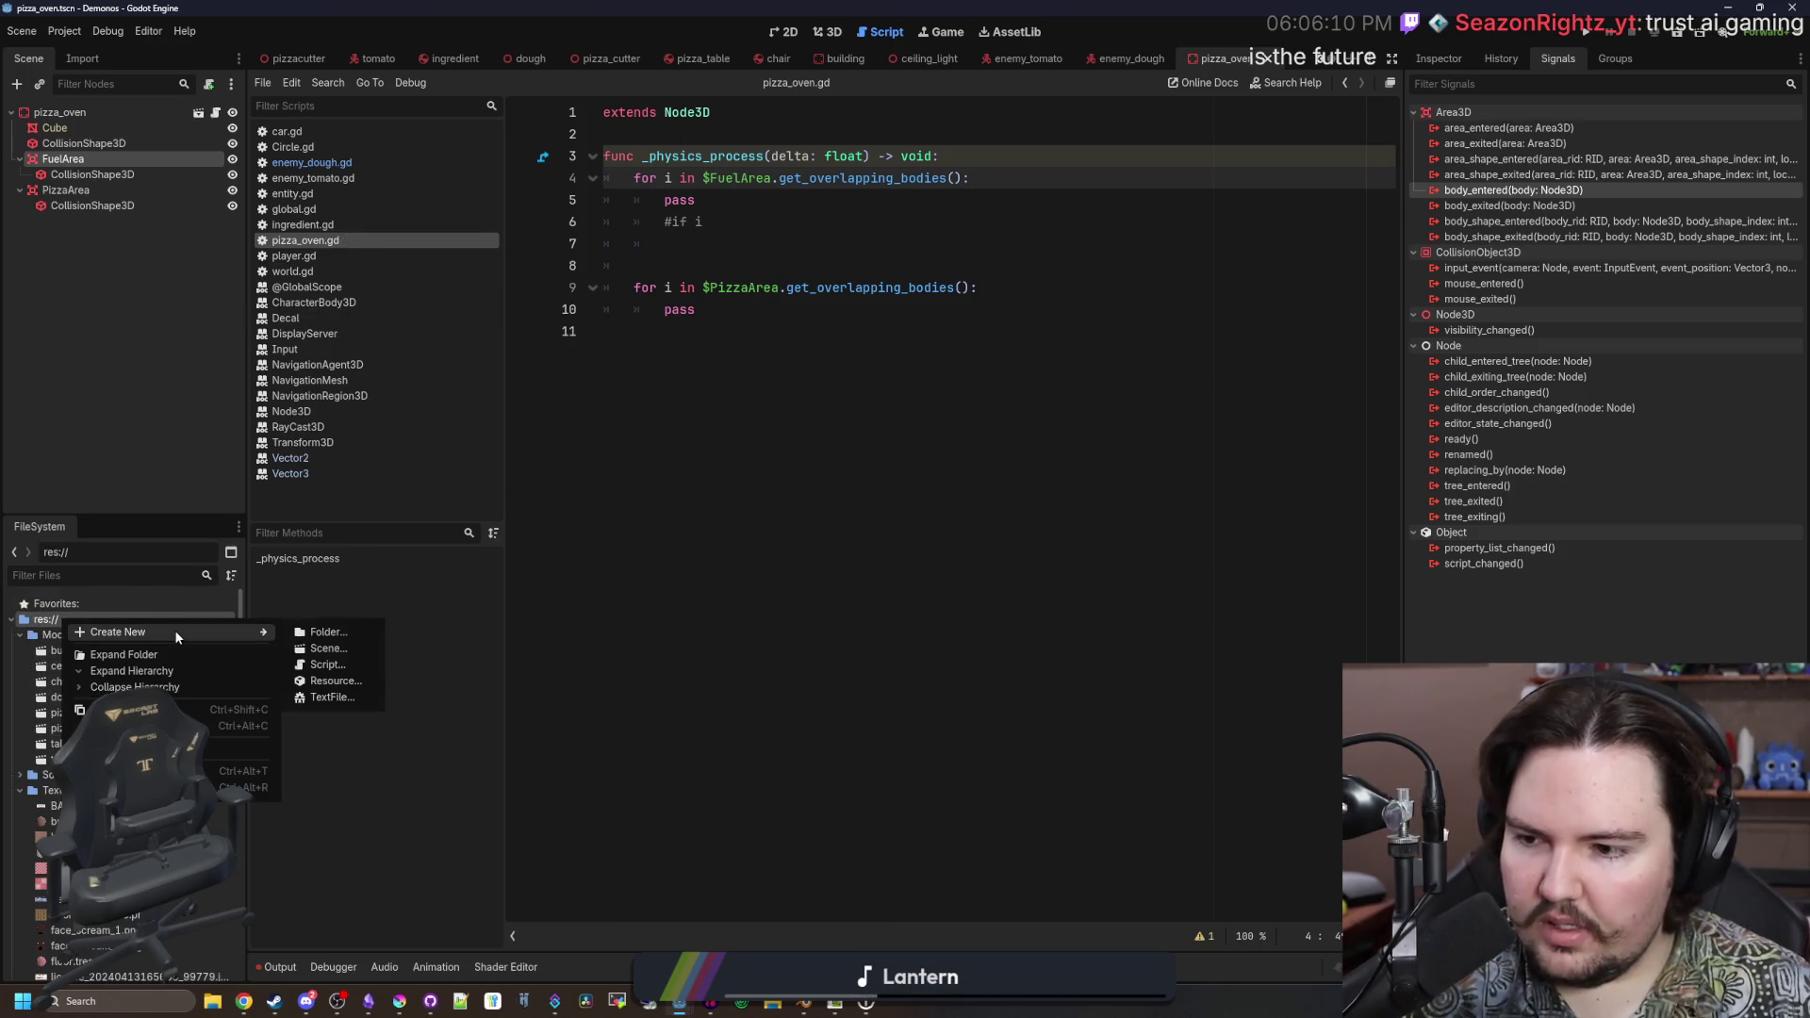
pyautogui.click(328, 665)
pyautogui.write('entities_table.gd')
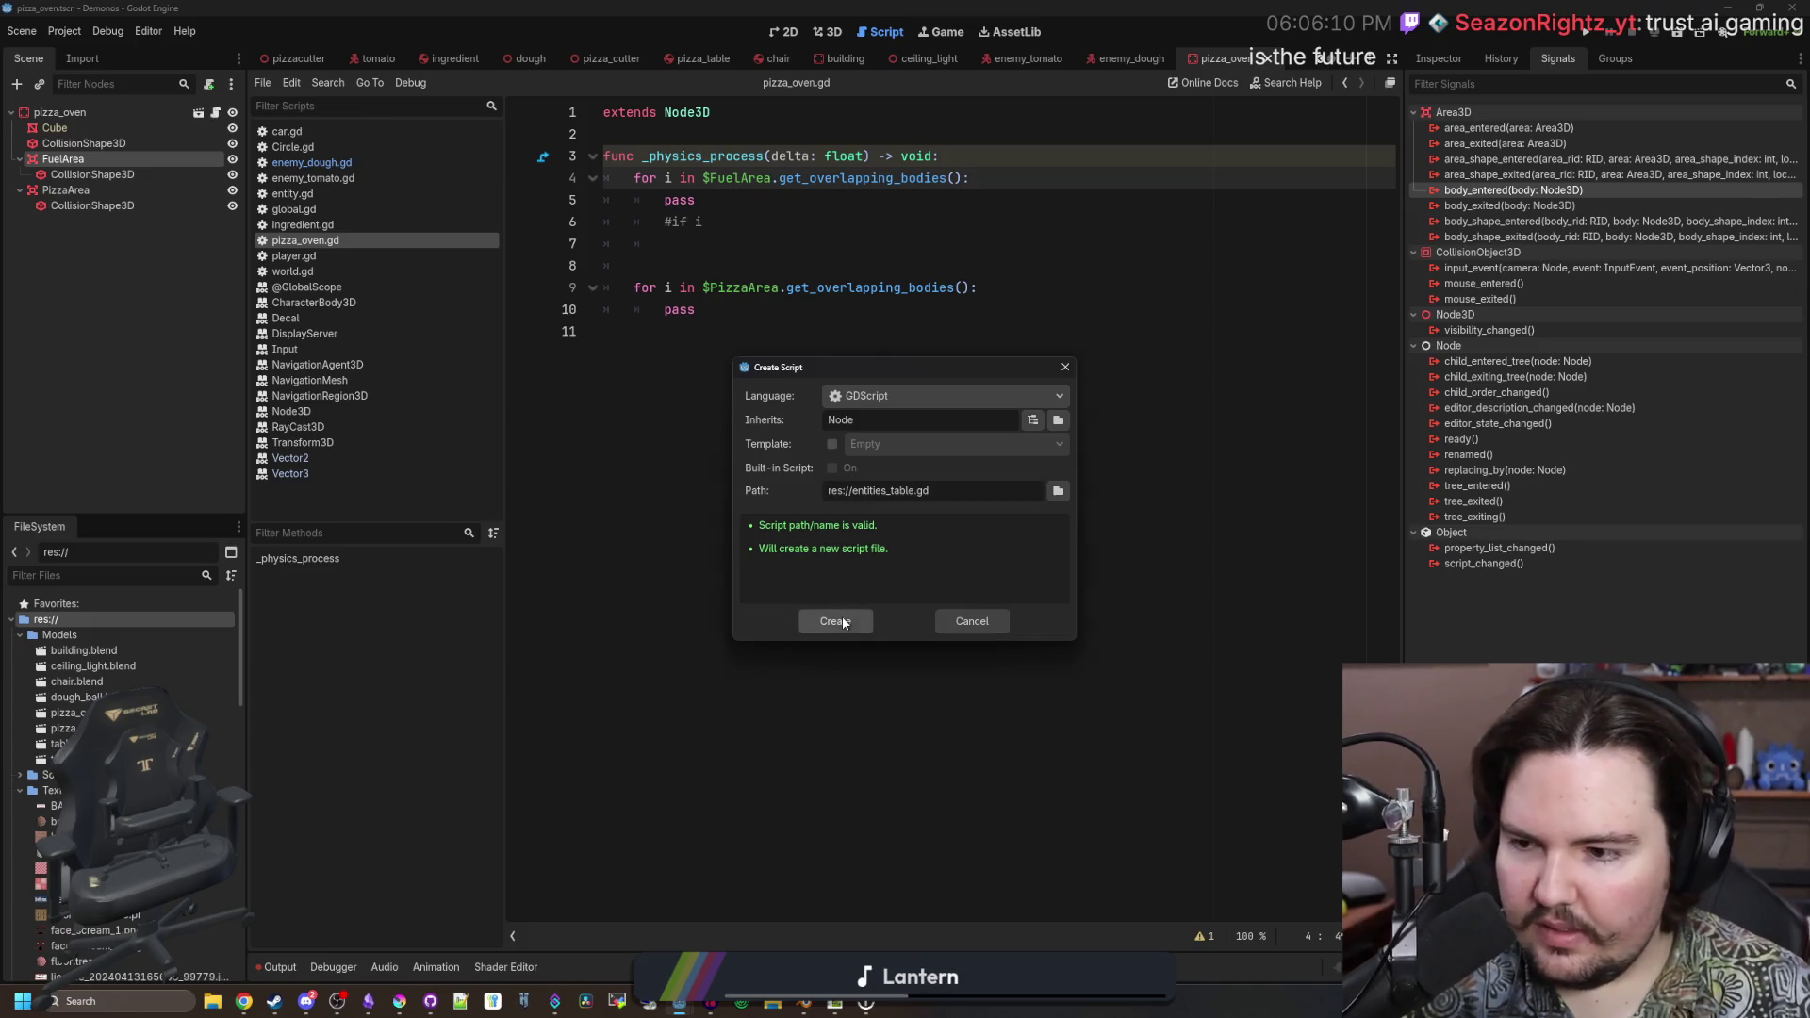
pyautogui.click(838, 619)
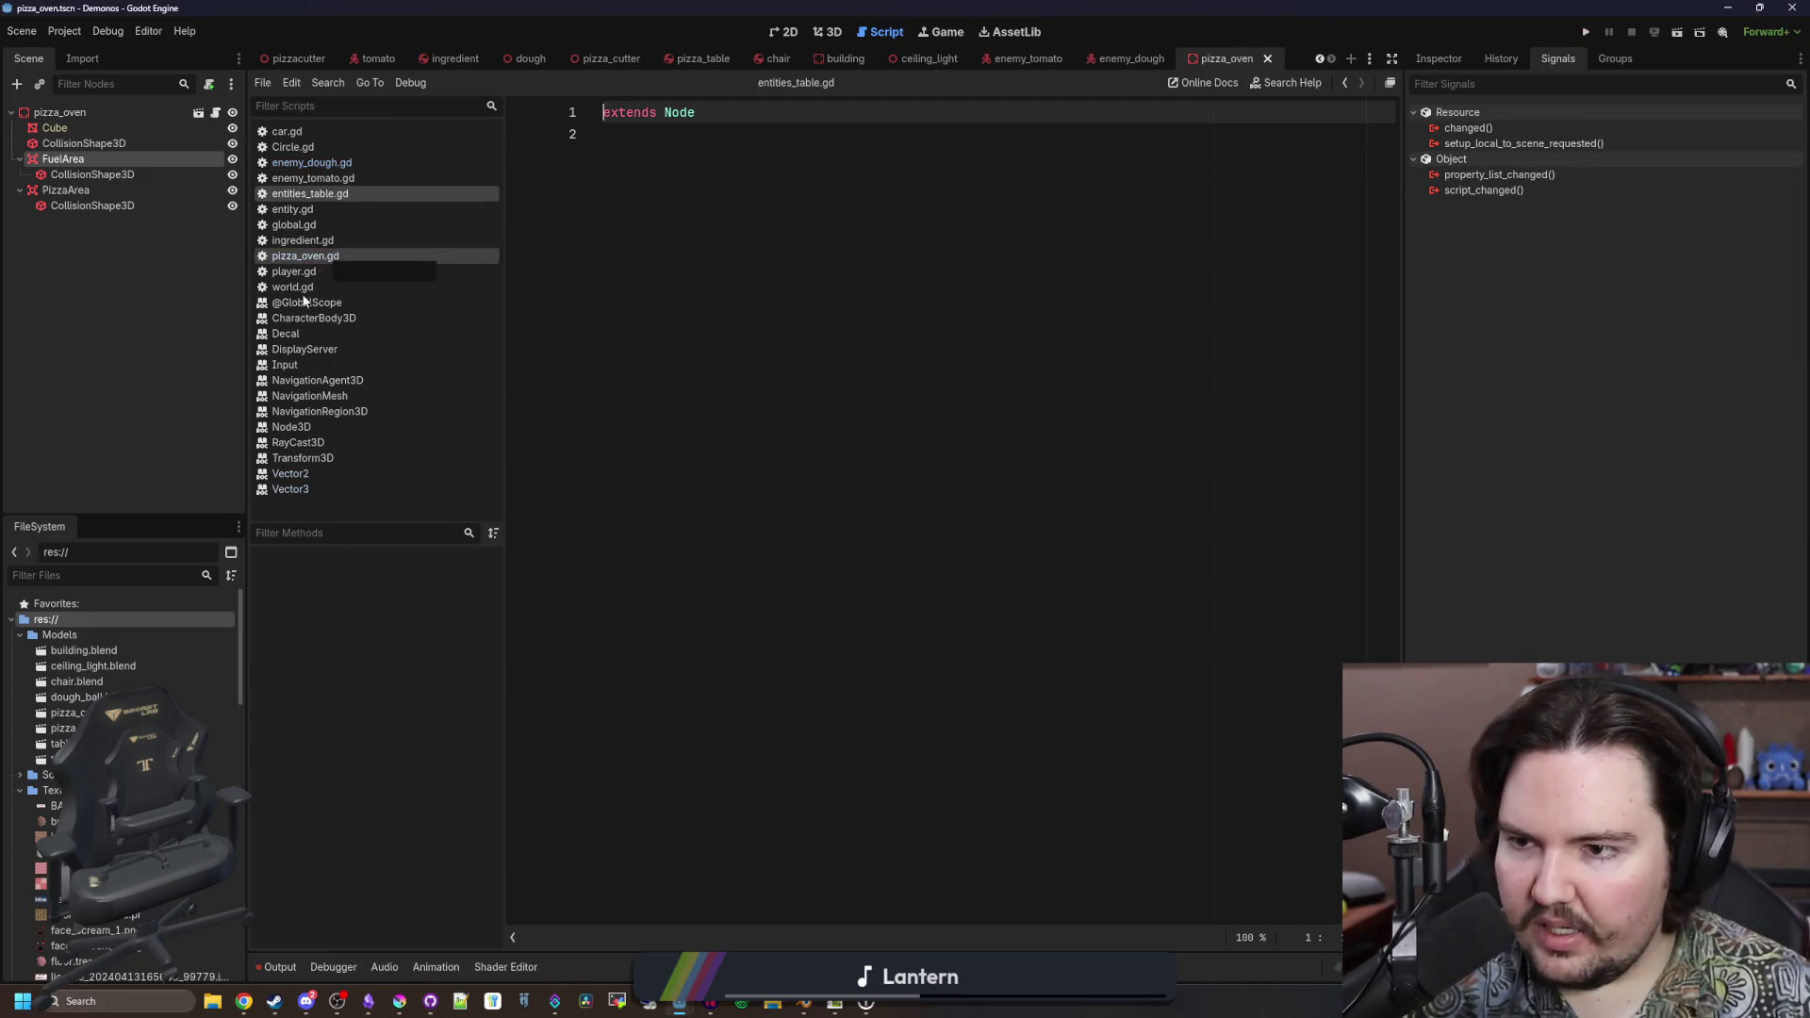
# - Create a plain Resource in res:// saved as entities_table.tres
pyautogui.rightClick(68, 620)
pyautogui.moveTo(137, 639)
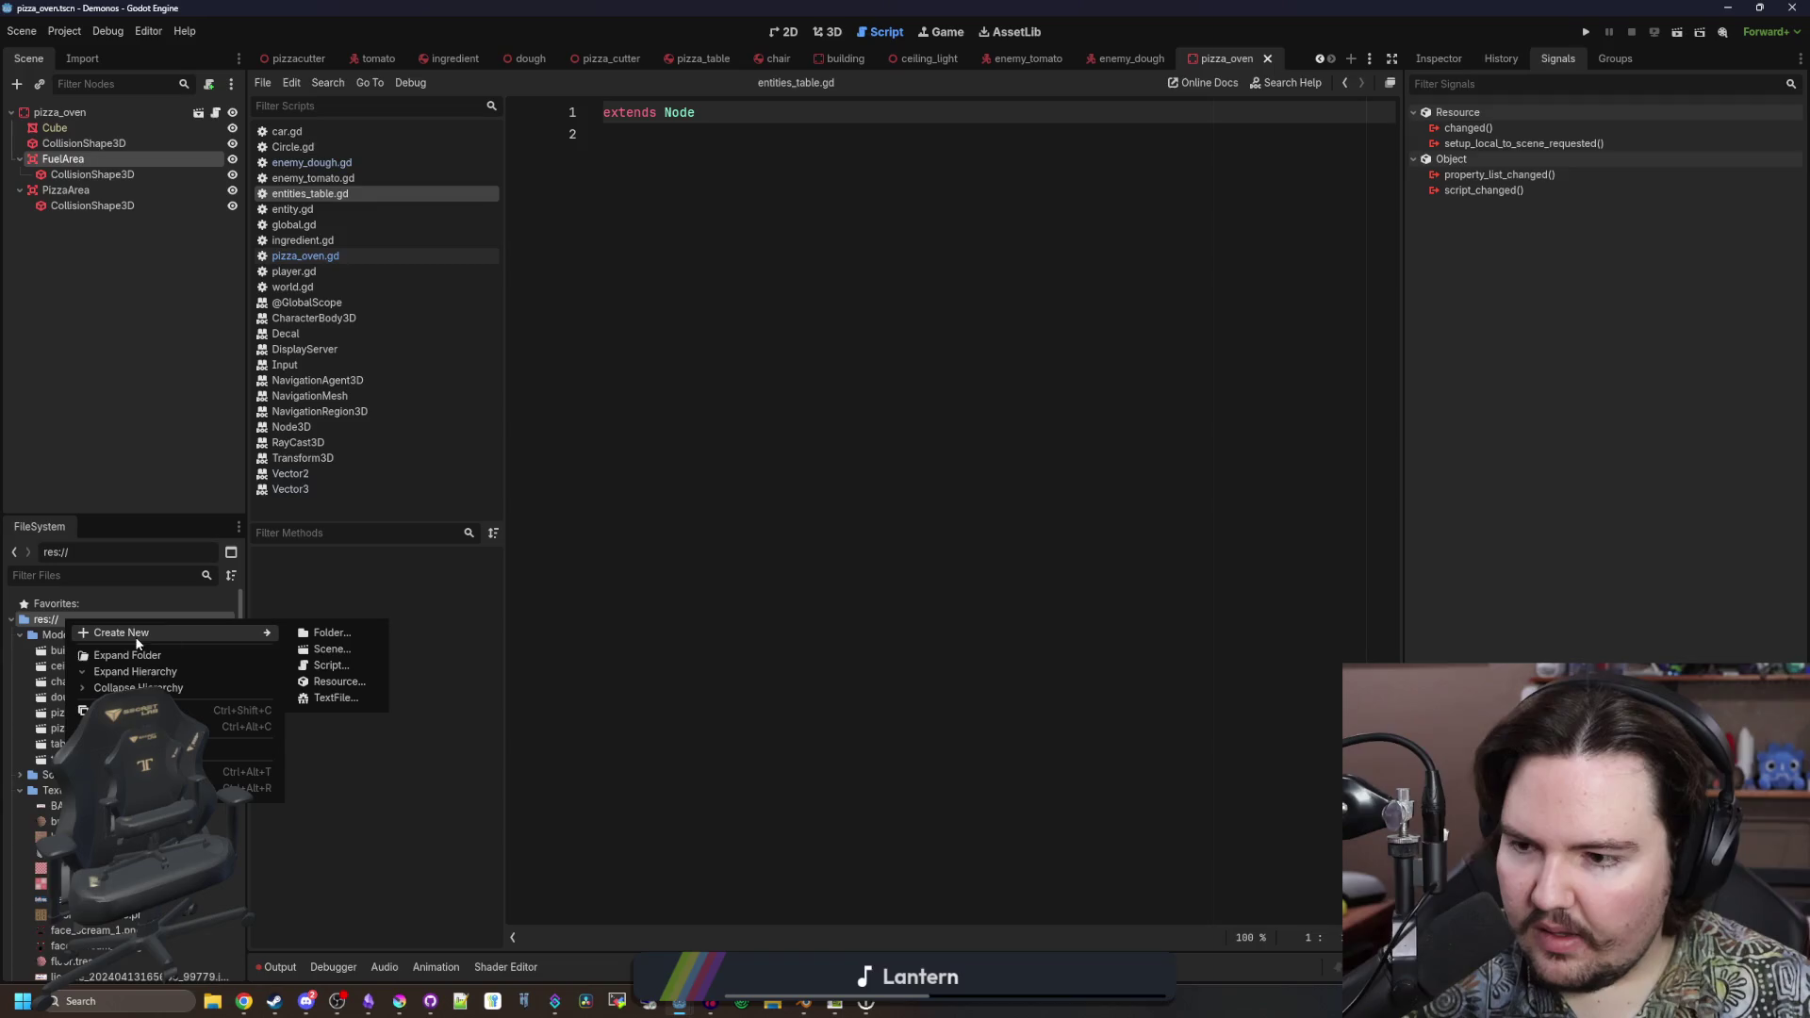
pyautogui.click(337, 682)
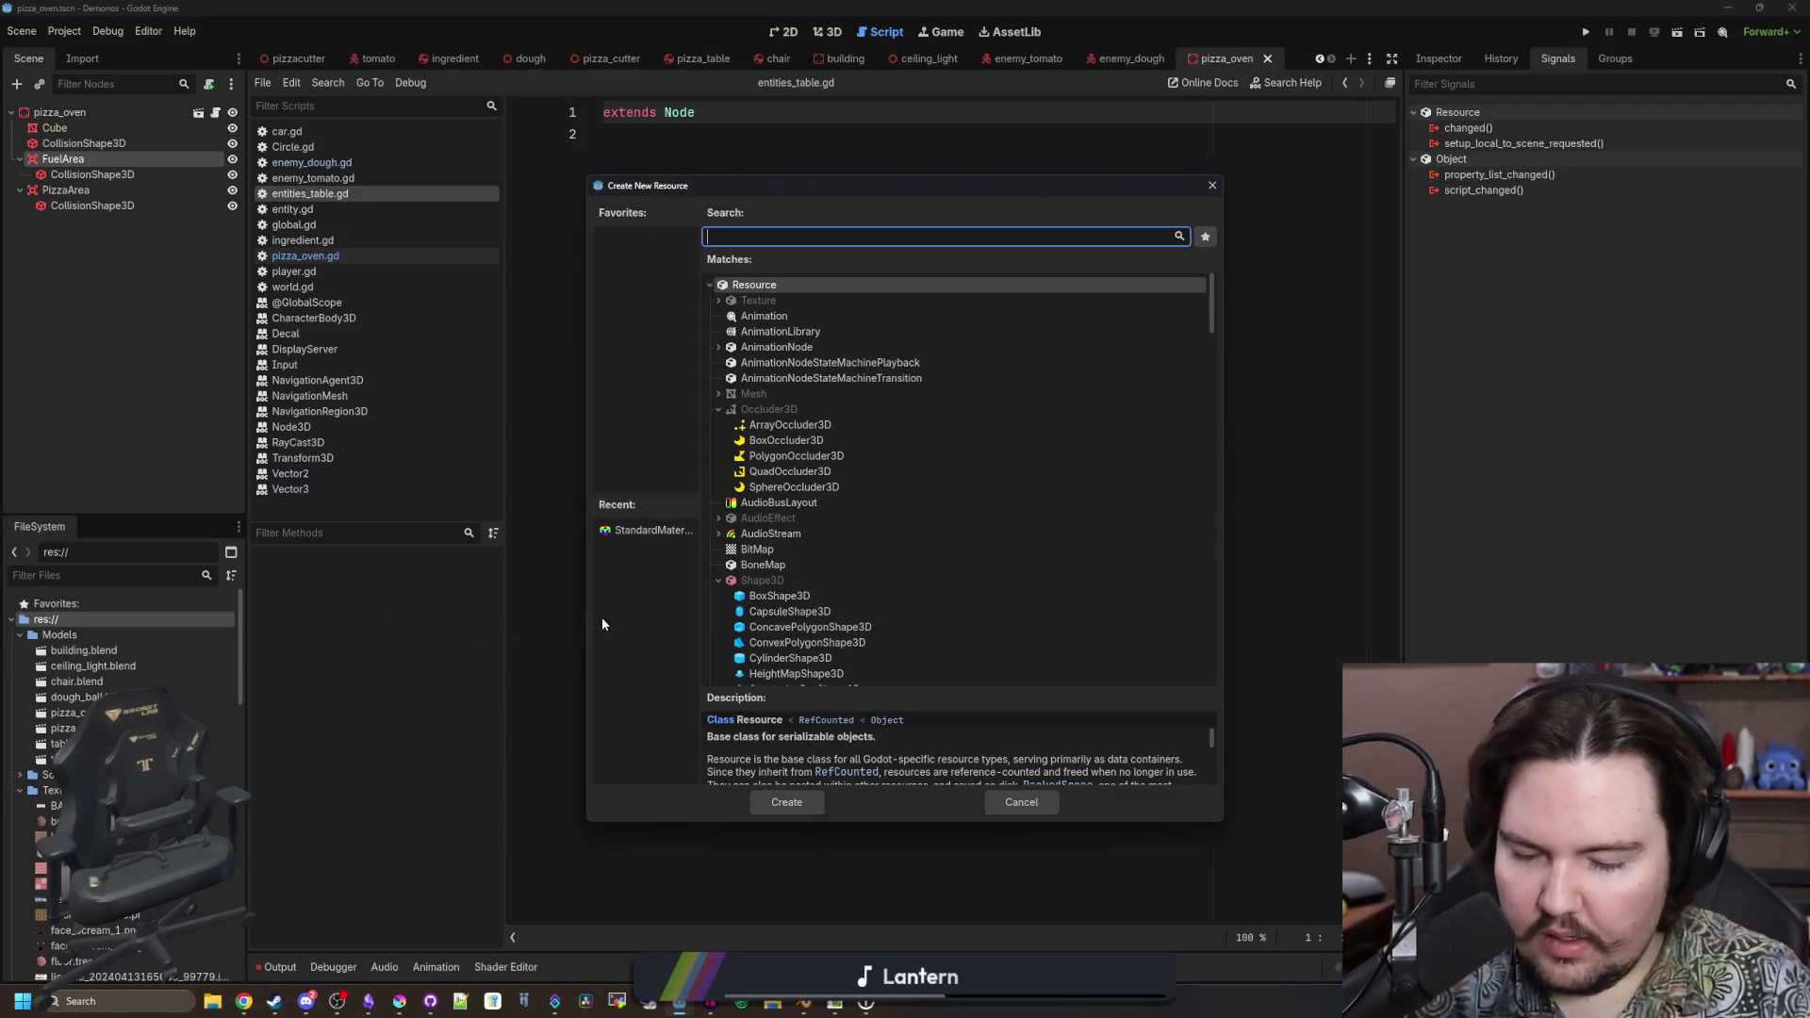
pyautogui.write('resourc')
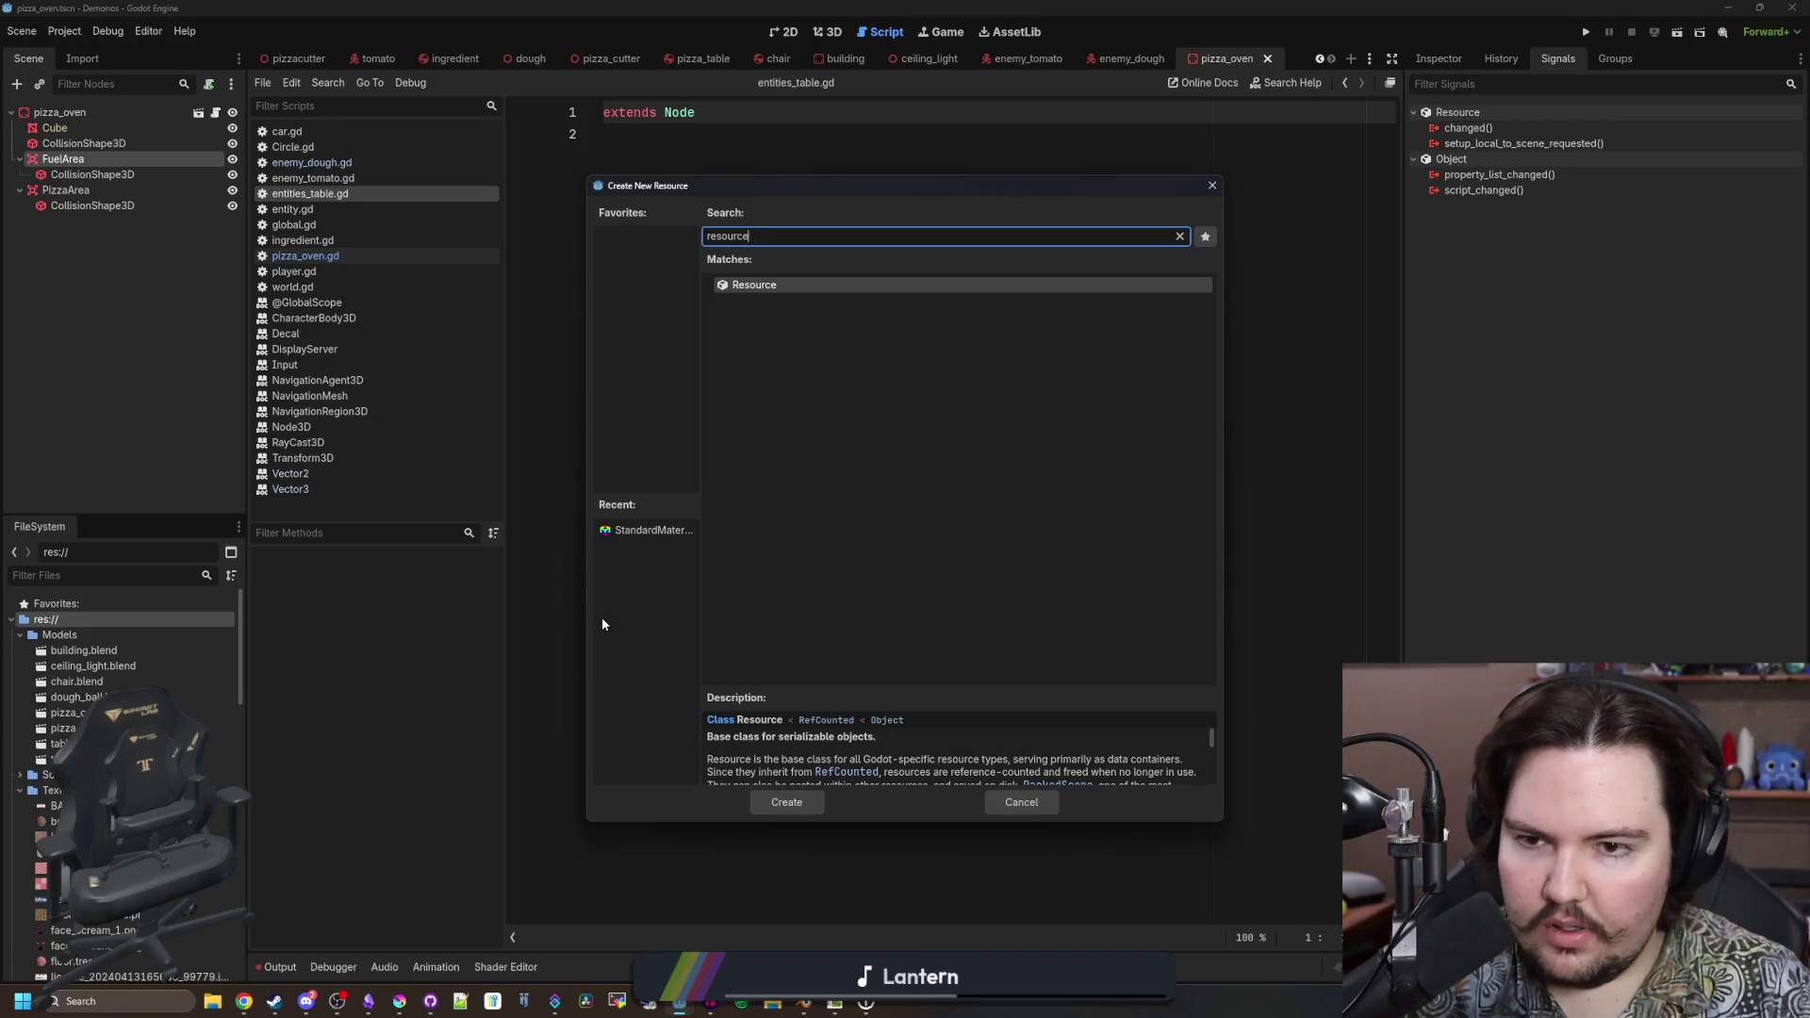
pyautogui.press('Return')
pyautogui.write('entities_table')
pyautogui.press('Return')
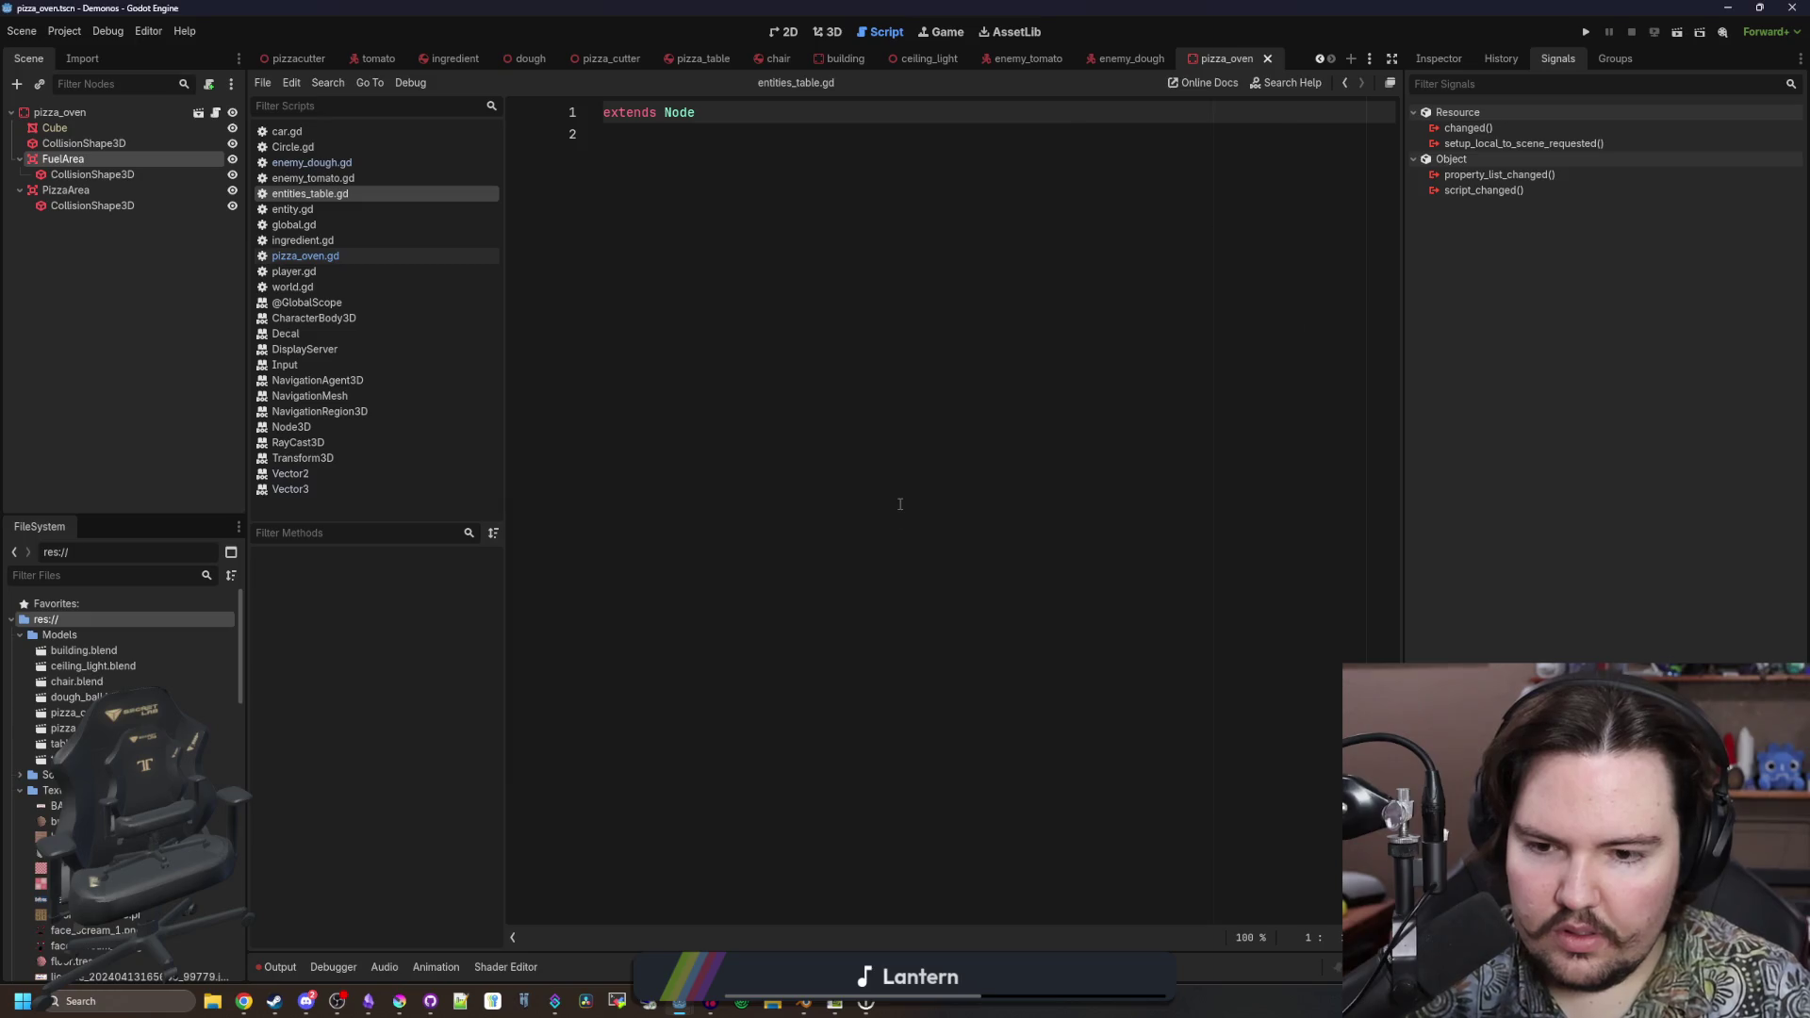
# - Set entities_table.gd as the Script of entities_table.tres and save
pyautogui.click(179, 571)
pyautogui.write('entit')
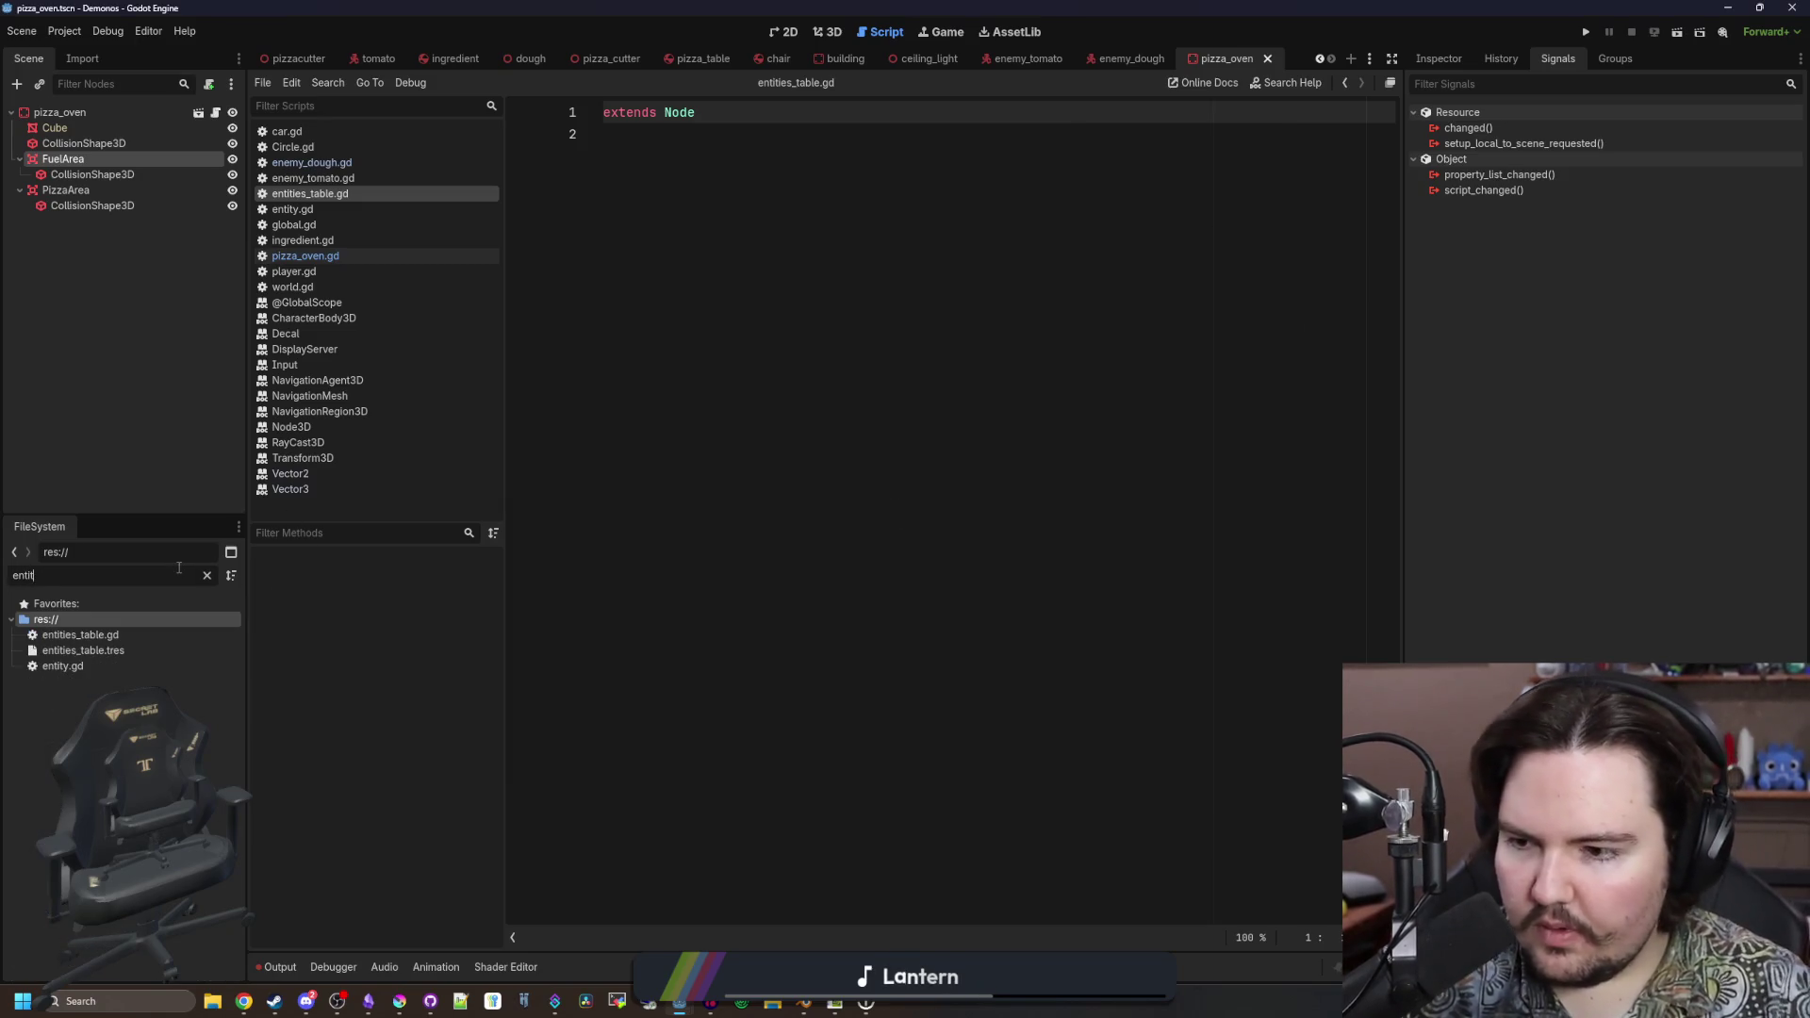
pyautogui.click(94, 651)
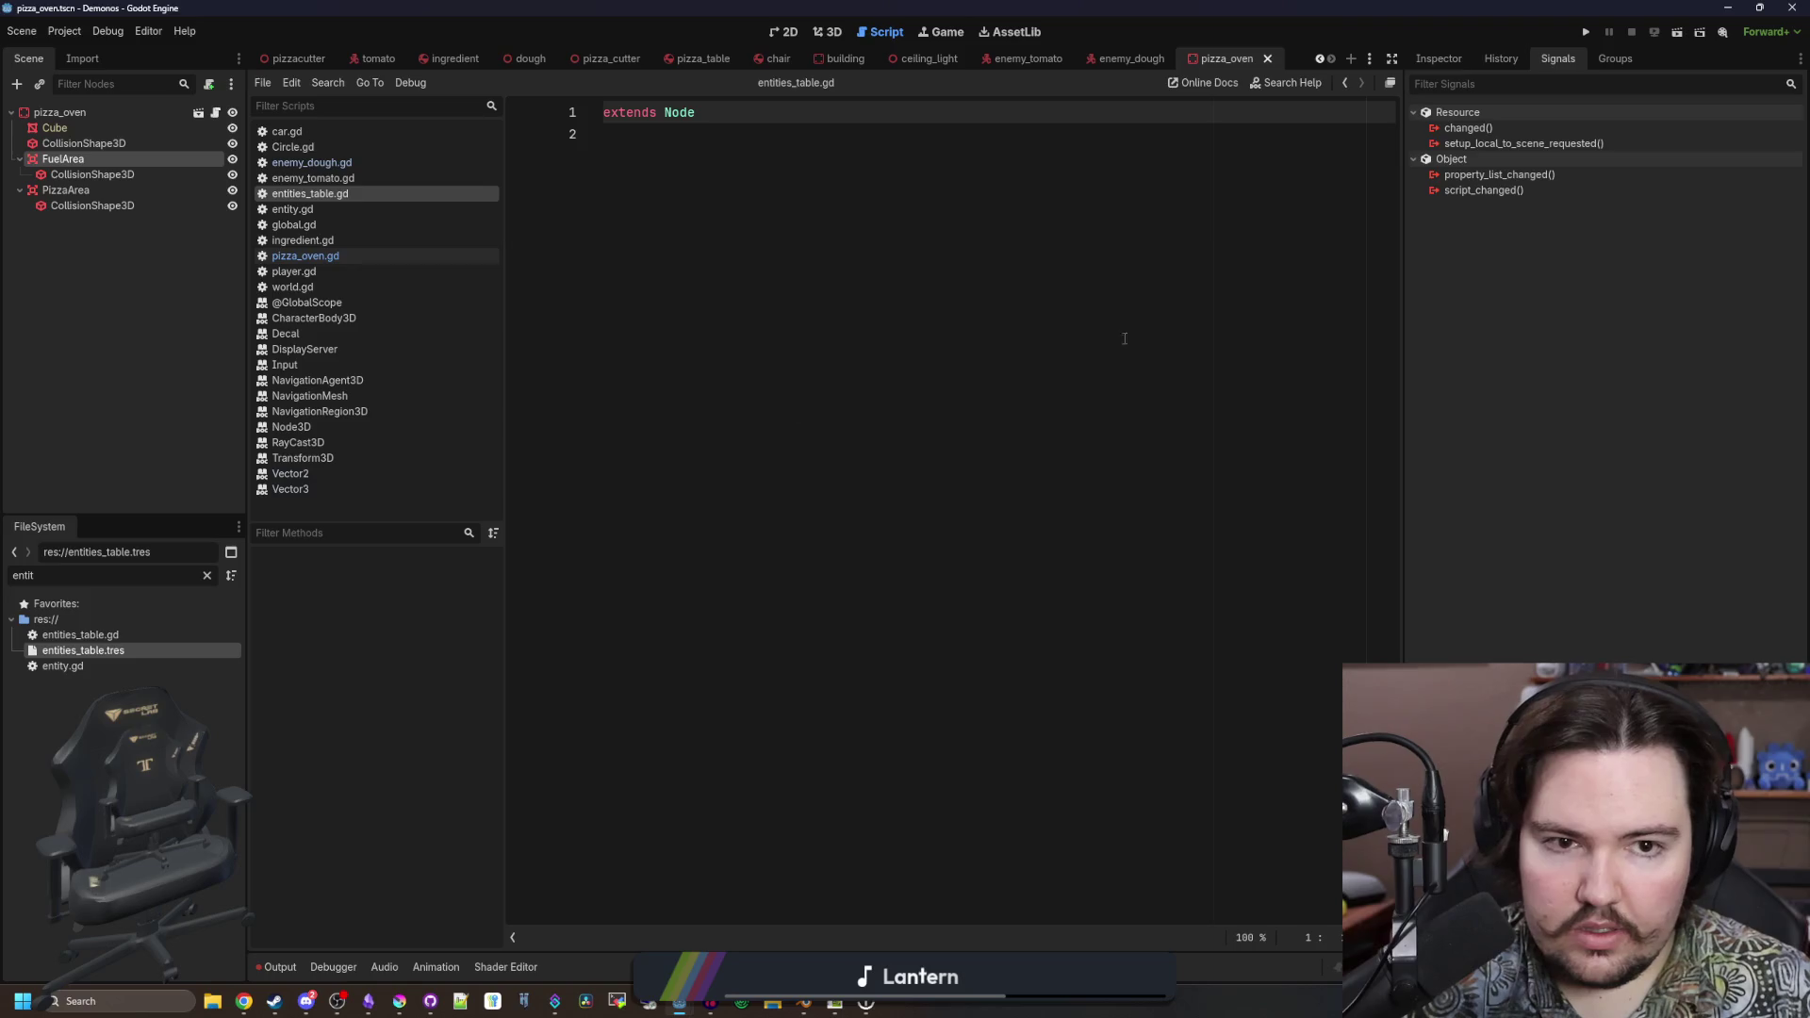
pyautogui.moveTo(81, 634); pyautogui.dragTo(1730, 236)
pyautogui.click(669, 479)
pyautogui.hotkey('ctrl', 's')
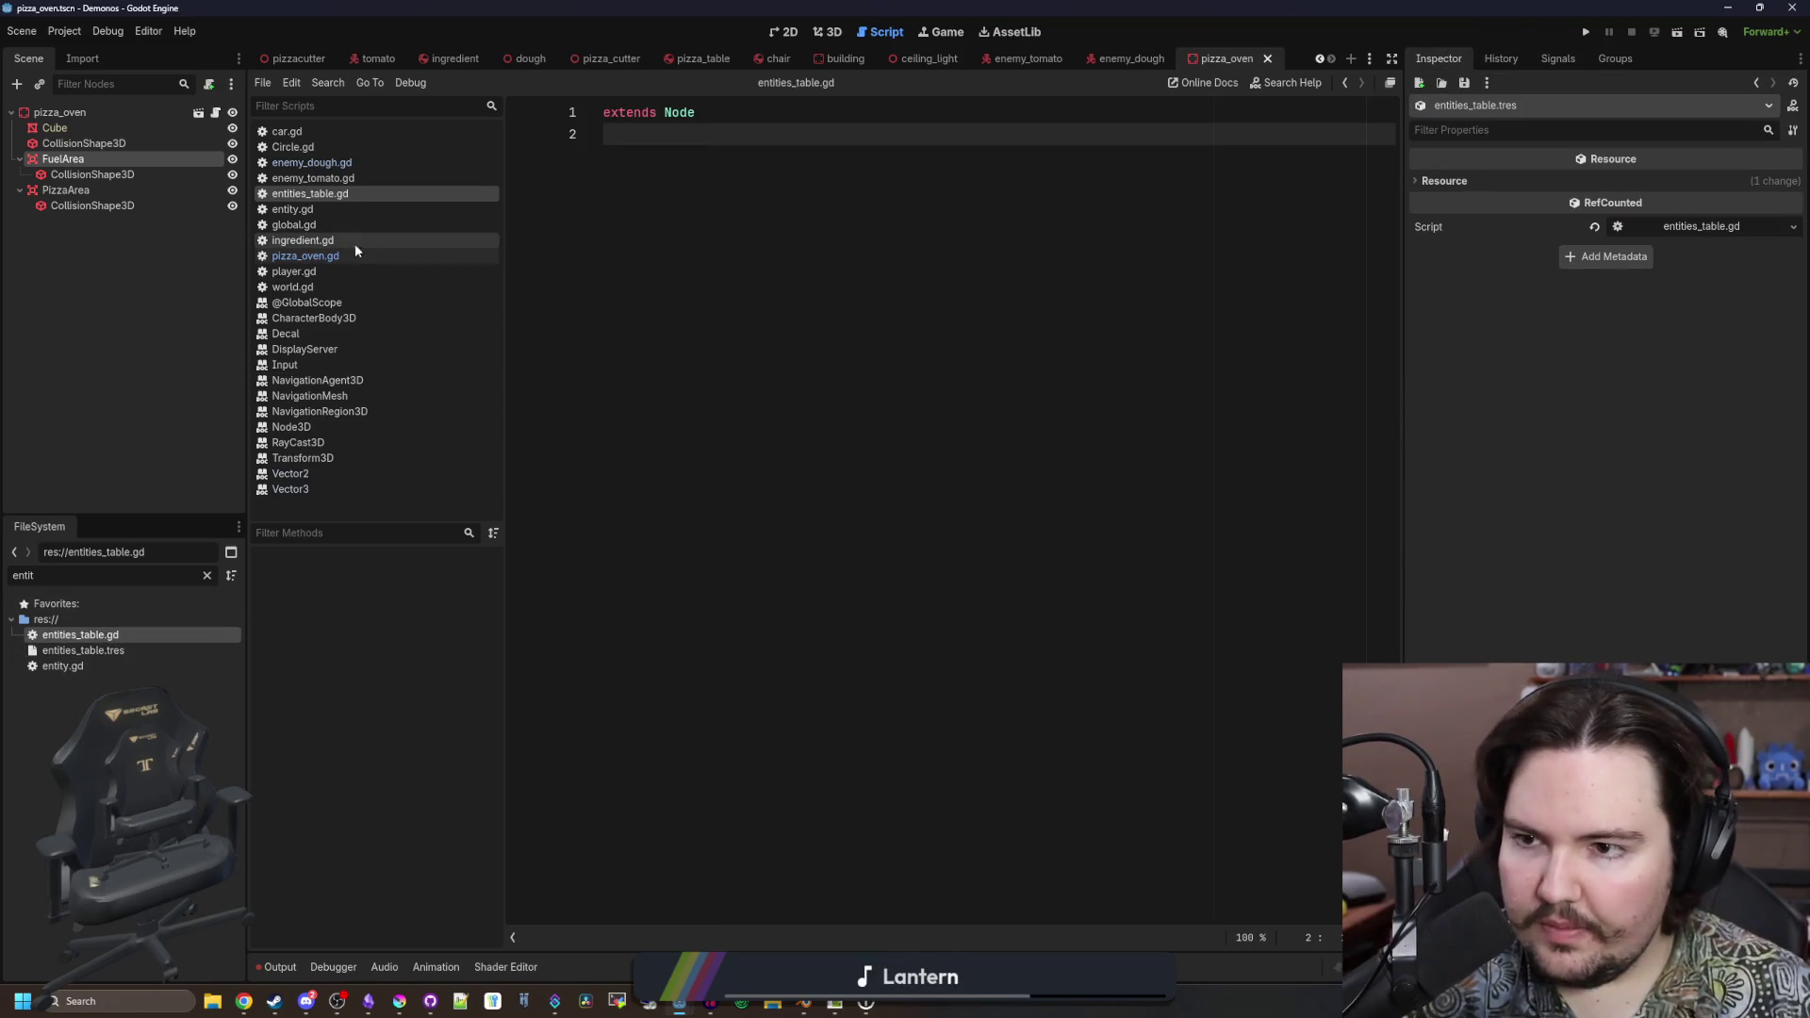
pyautogui.doubleClick(185, 578)
# - In global.gd, declare var entitiesTable : Dictionary[String, Dictionary]
pyautogui.write('glob')
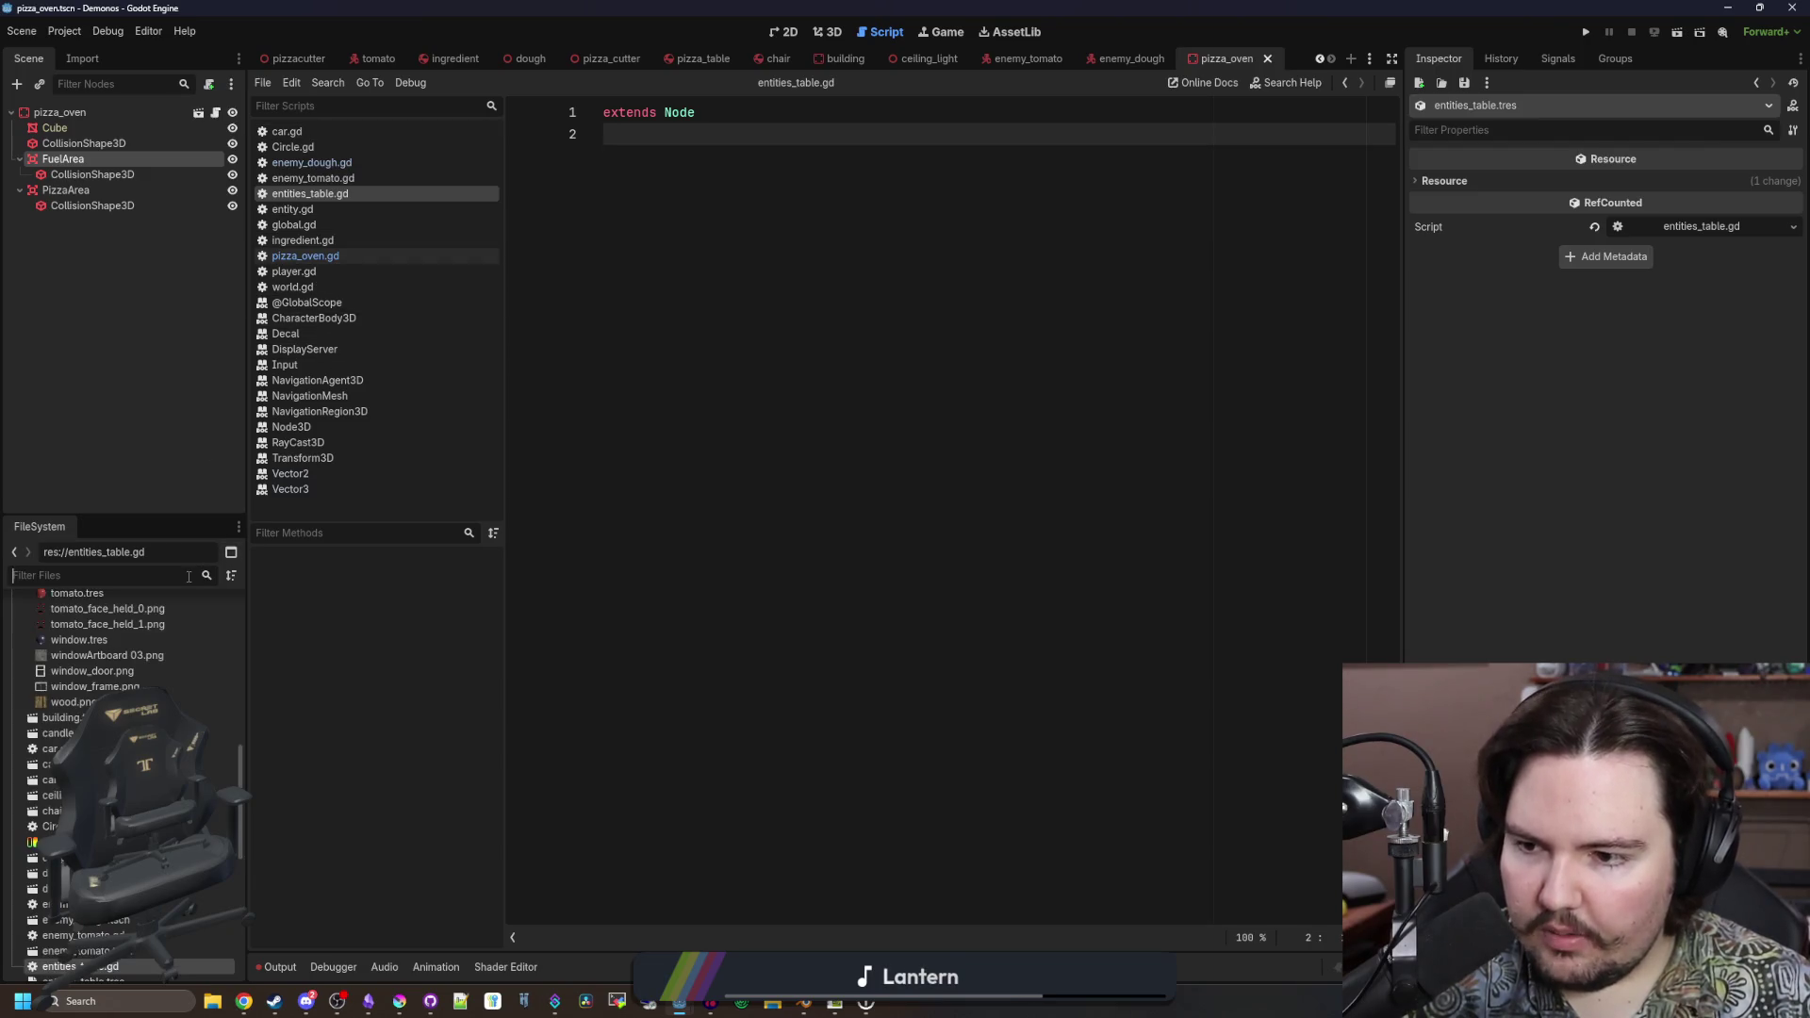
pyautogui.doubleClick(83, 634)
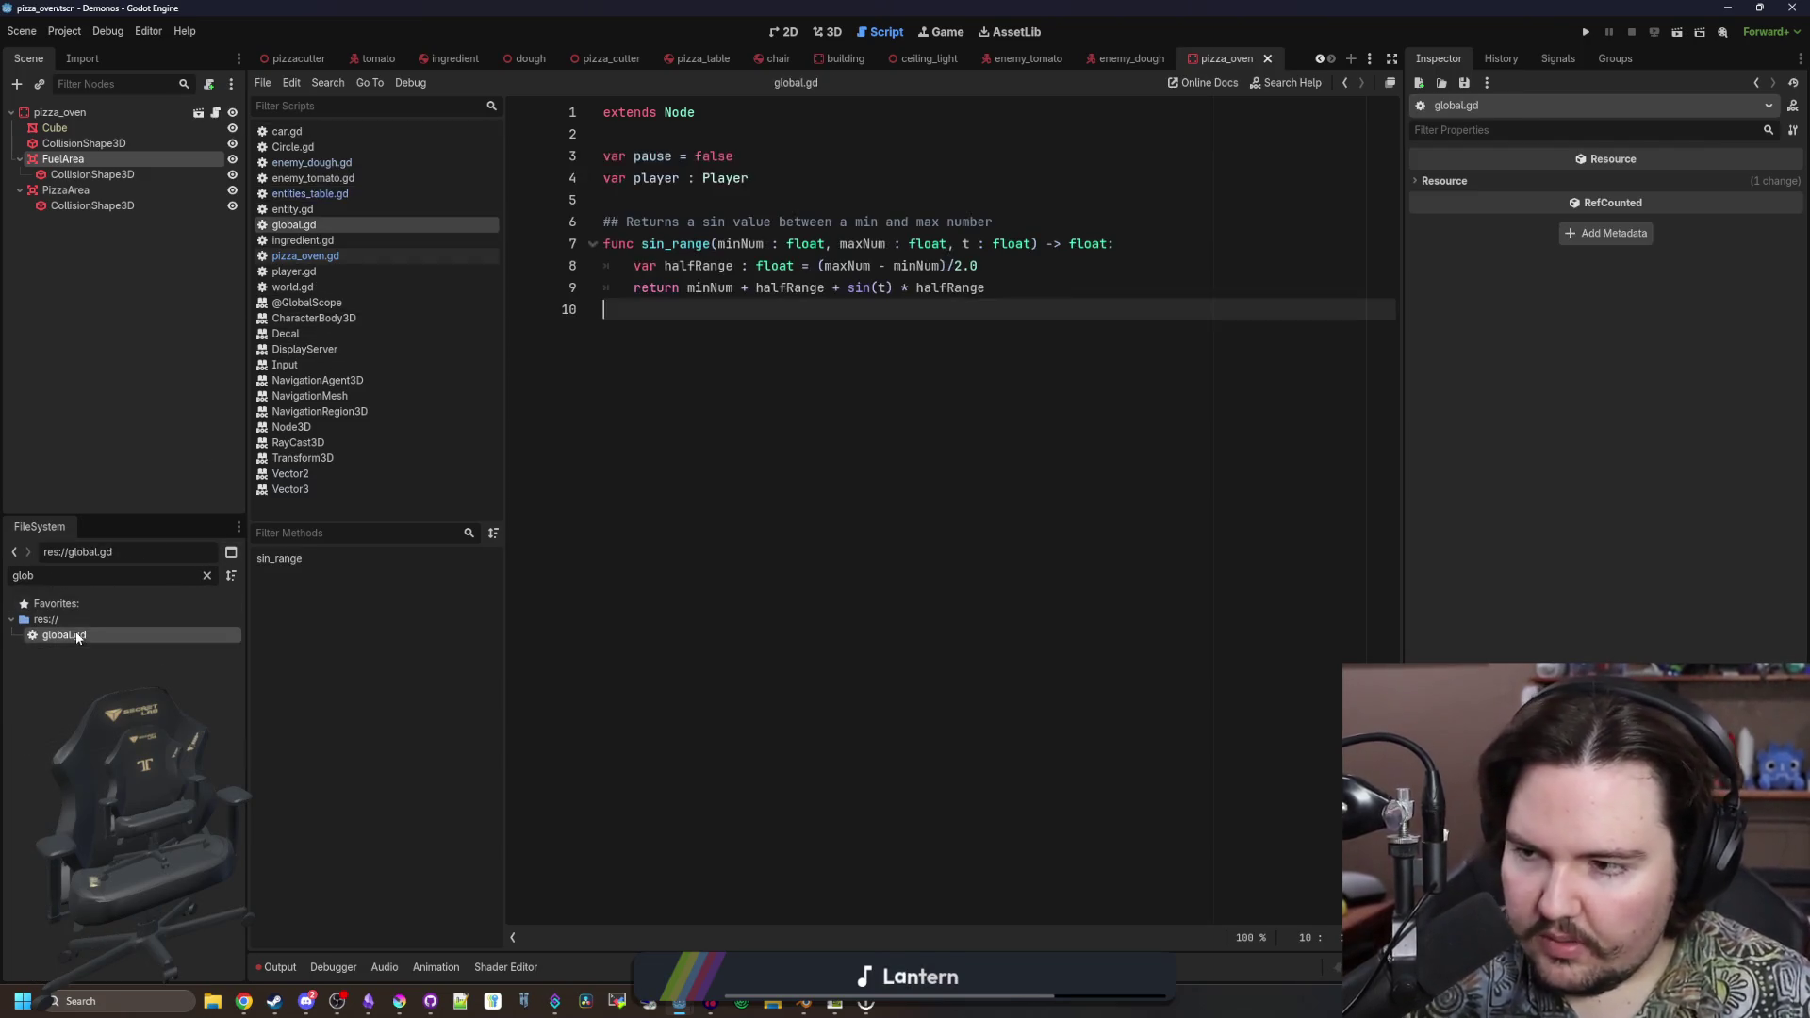
pyautogui.click(698, 222)
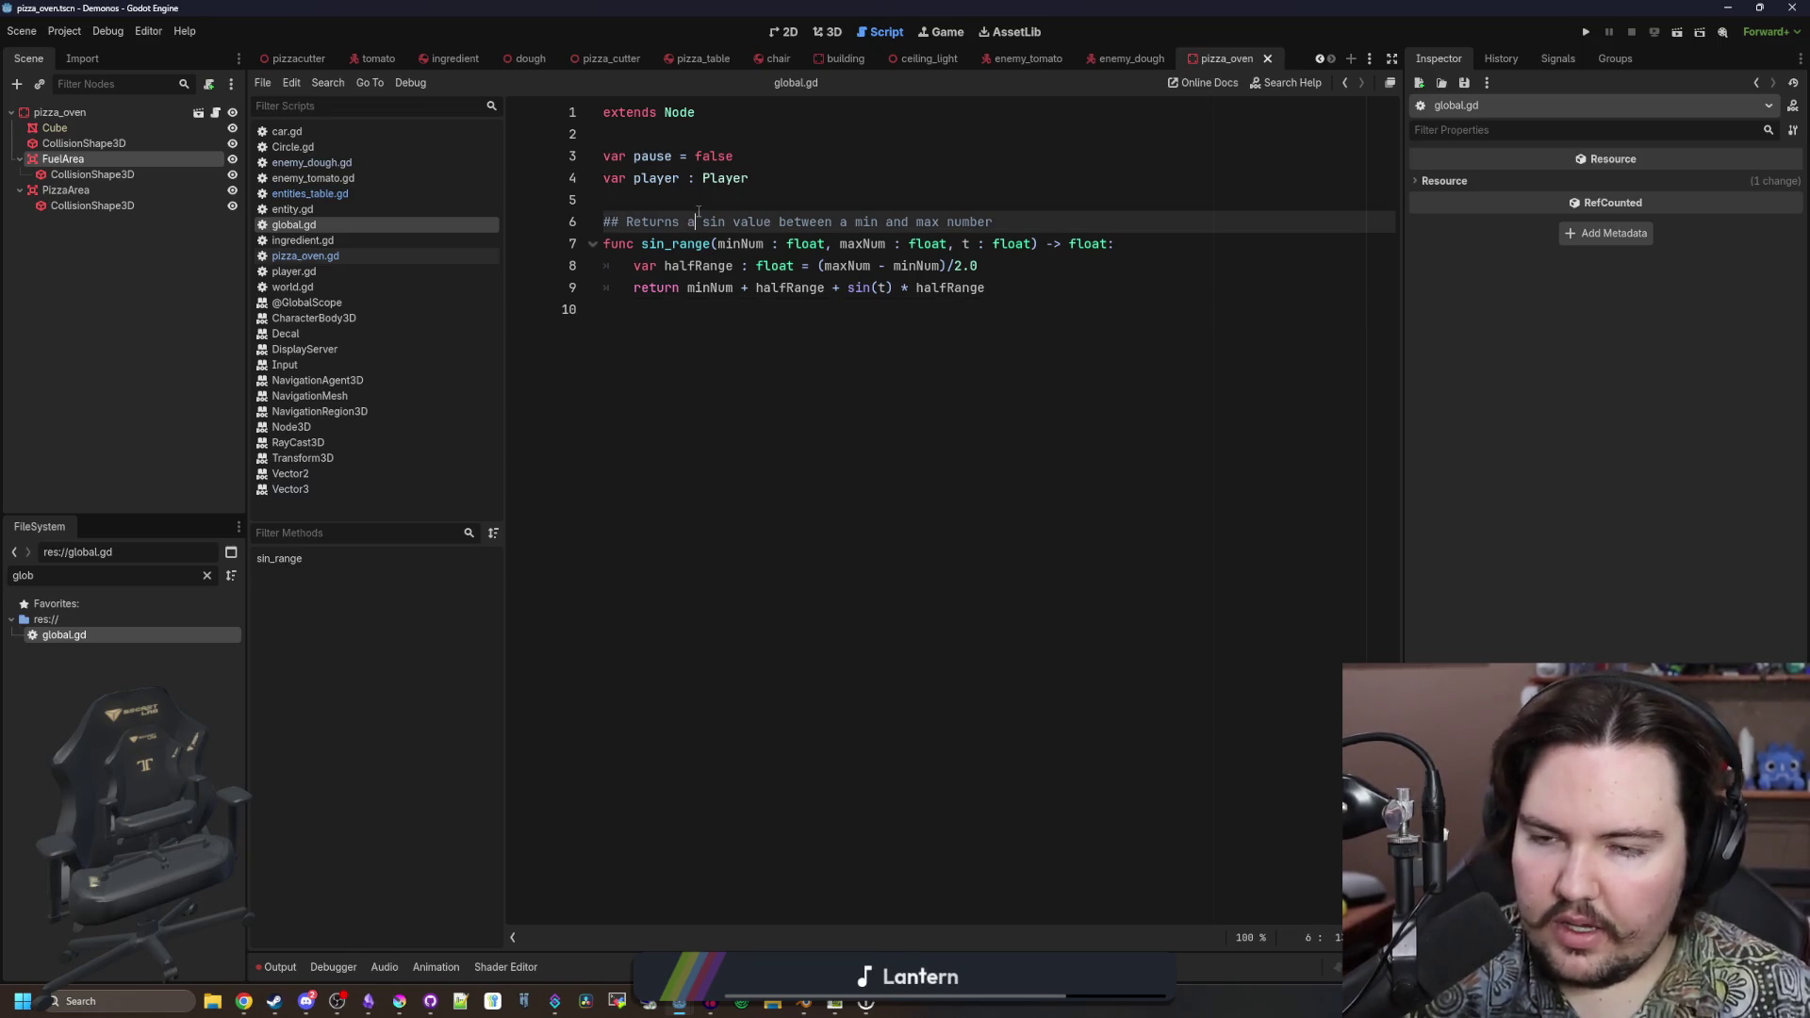
pyautogui.press('Up')
pyautogui.press('Return')
pyautogui.press('Return')
pyautogui.press('Up')
pyautogui.write('var entitiesTable : ')
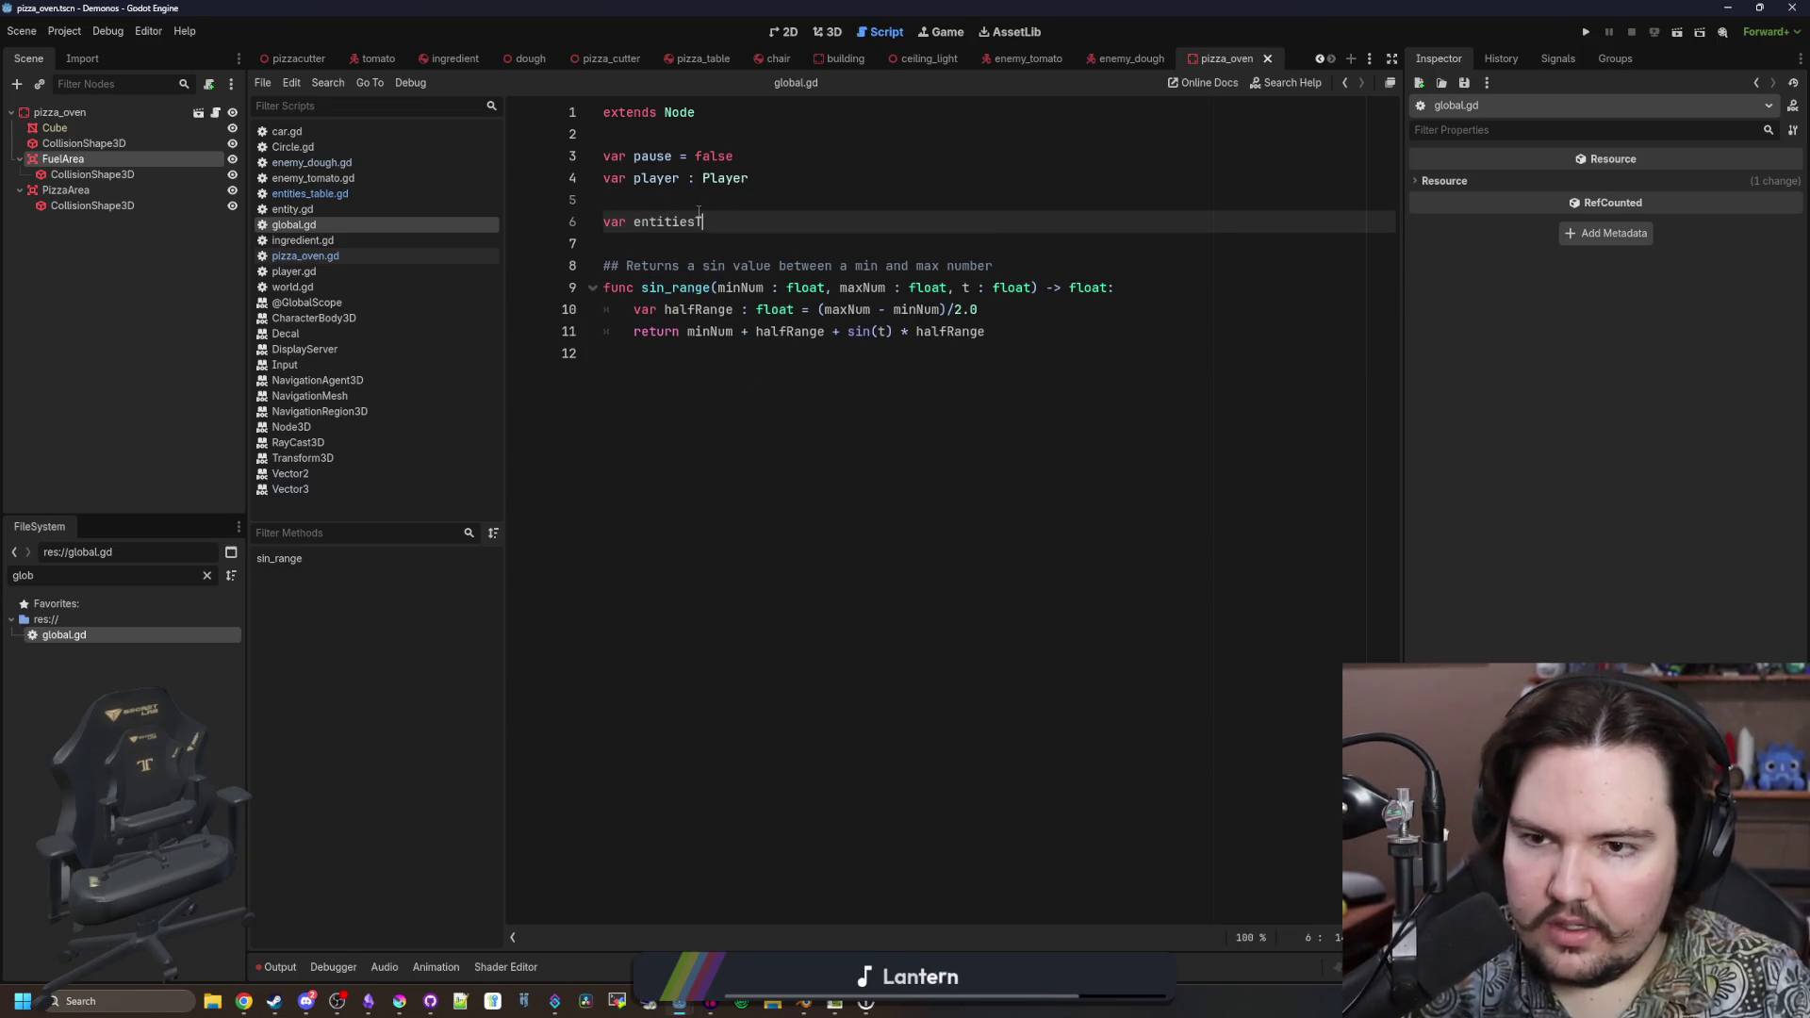
pyautogui.write('Dictionary[S')
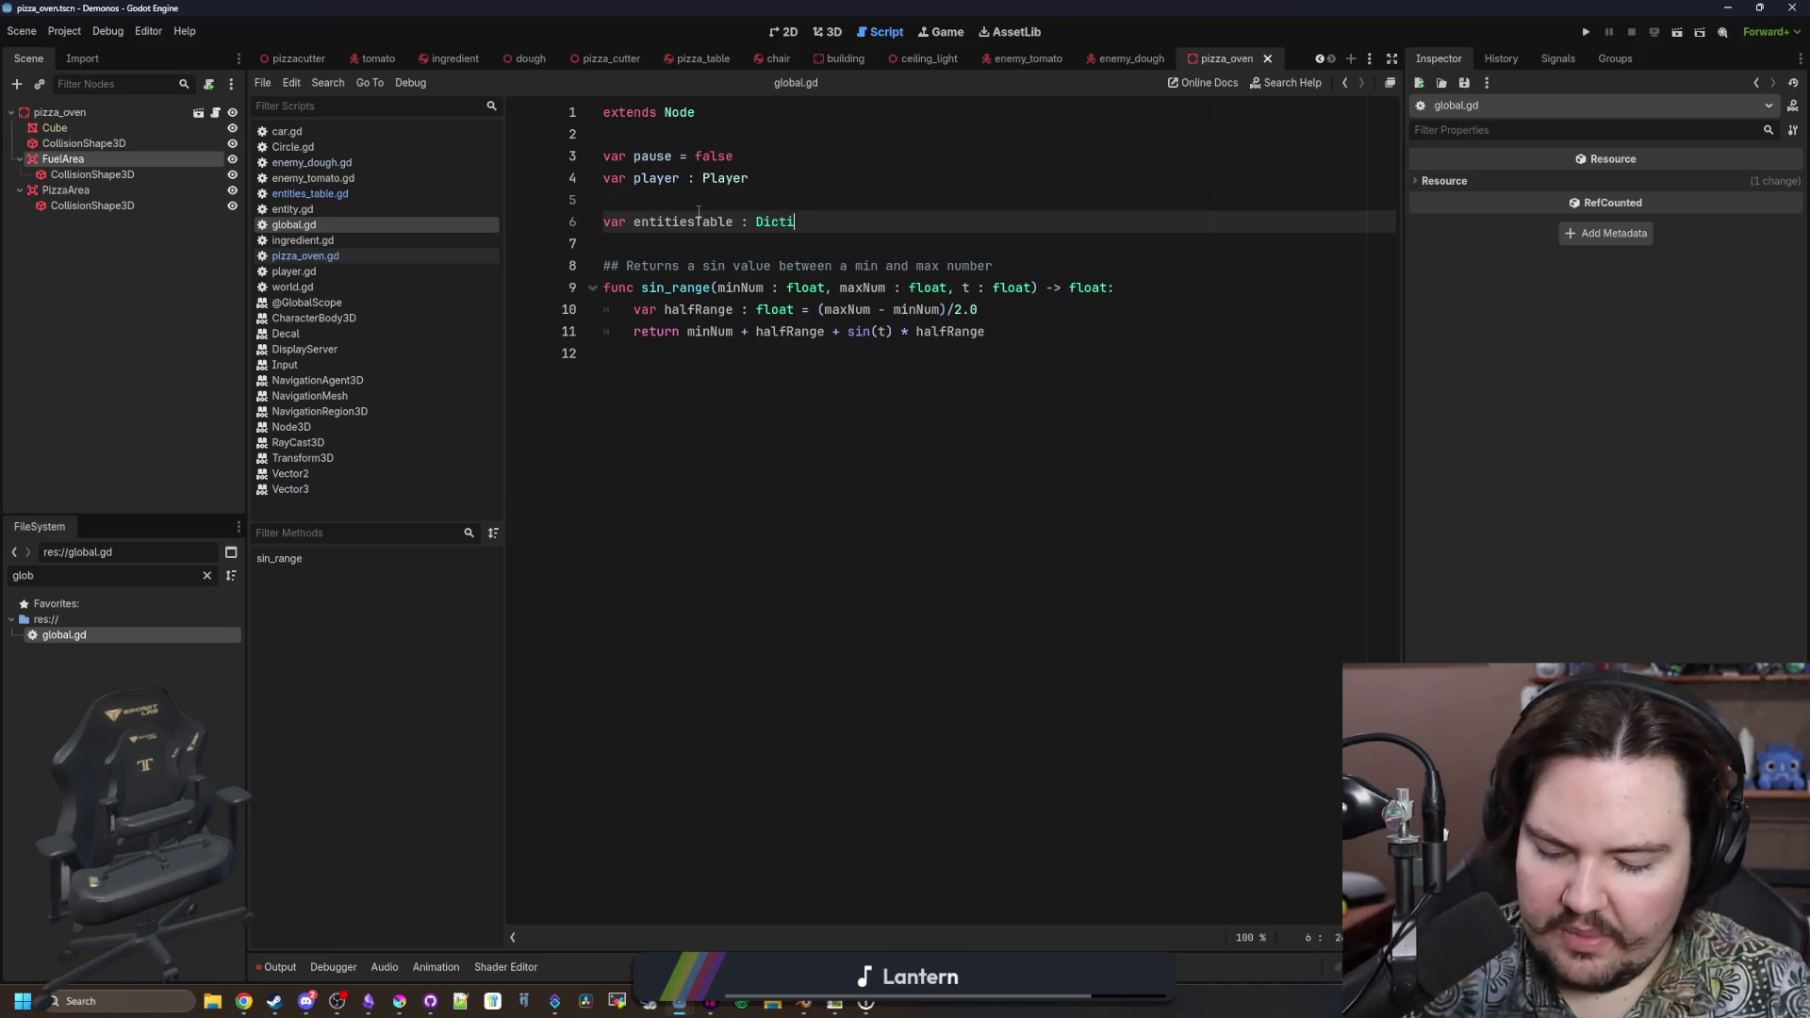
pyautogui.write('tring, Dictiona')
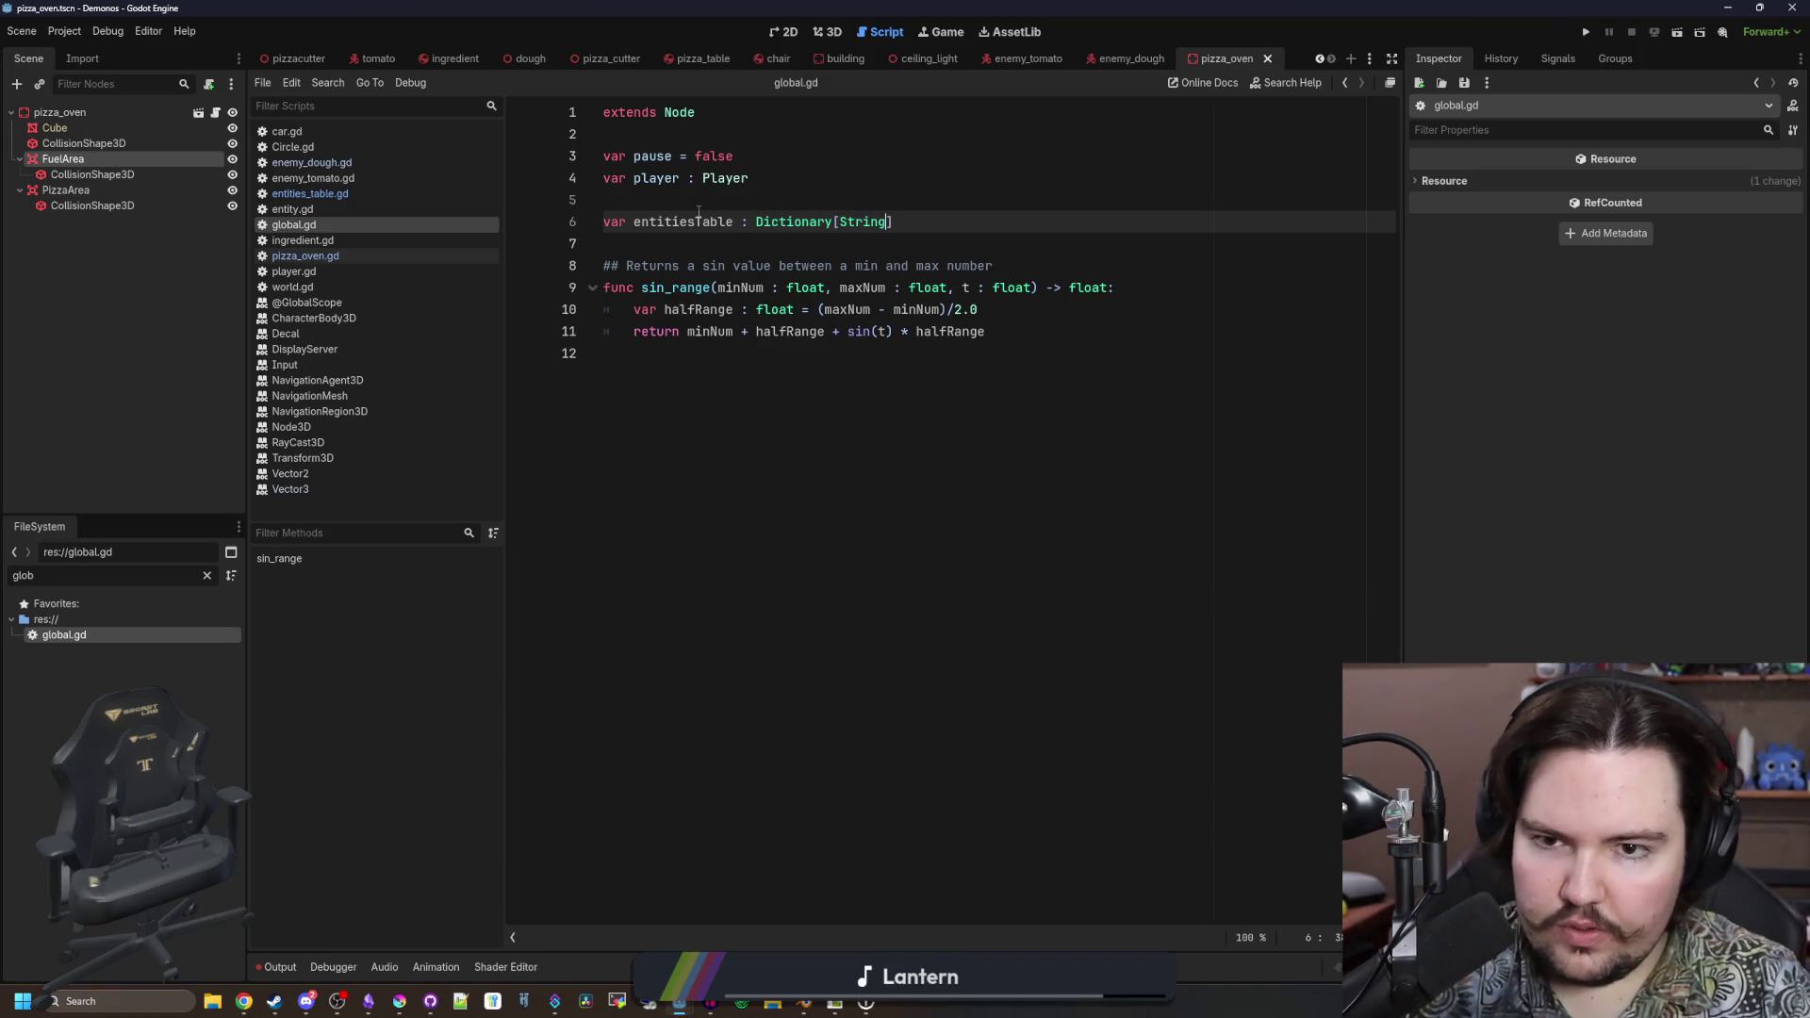
pyautogui.press('Return')
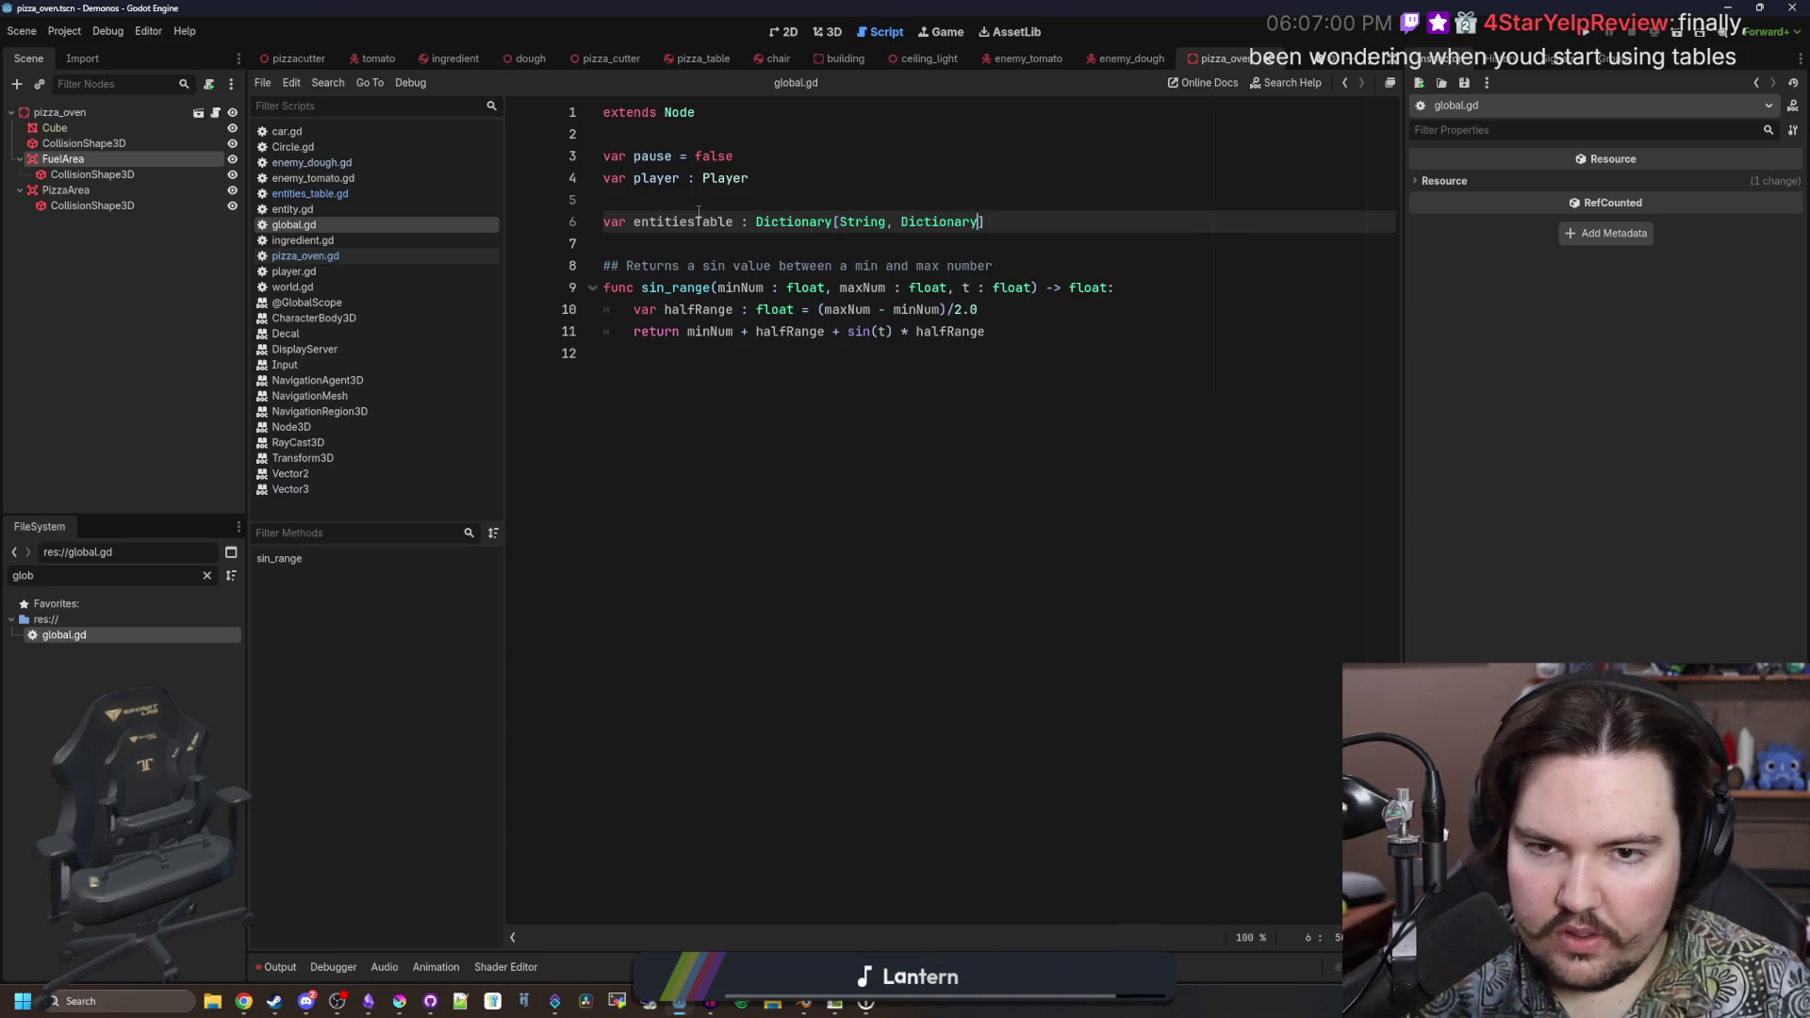
pyautogui.write('= {')
pyautogui.press('BackSpace')
pyautogui.press('BackSpace')
pyautogui.press('BackSpace')
# - Add a _ready() assigning preload("res://entities_table.tres").data to entitiesTable and save global.gd
pyautogui.press('Return')
pyautogui.press('Return')
pyautogui.write('func _')
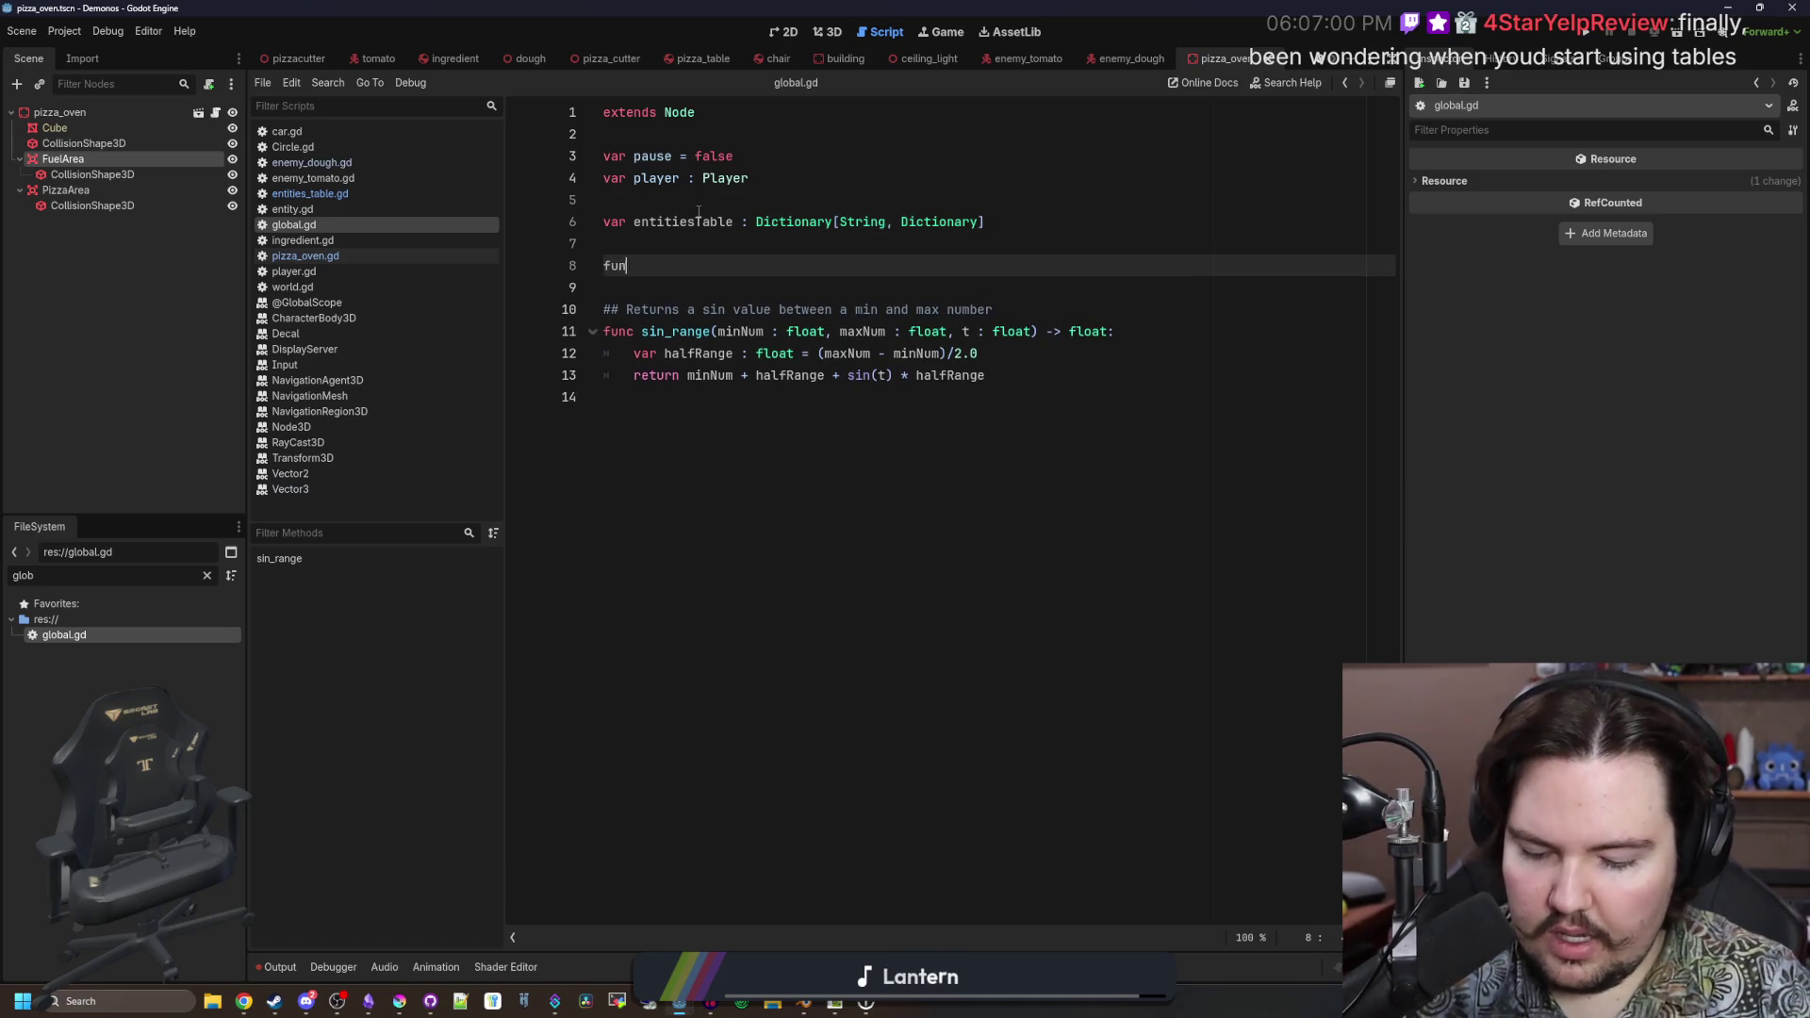
pyautogui.write('r')
pyautogui.press('Return')
pyautogui.write('entitiesTable = ')
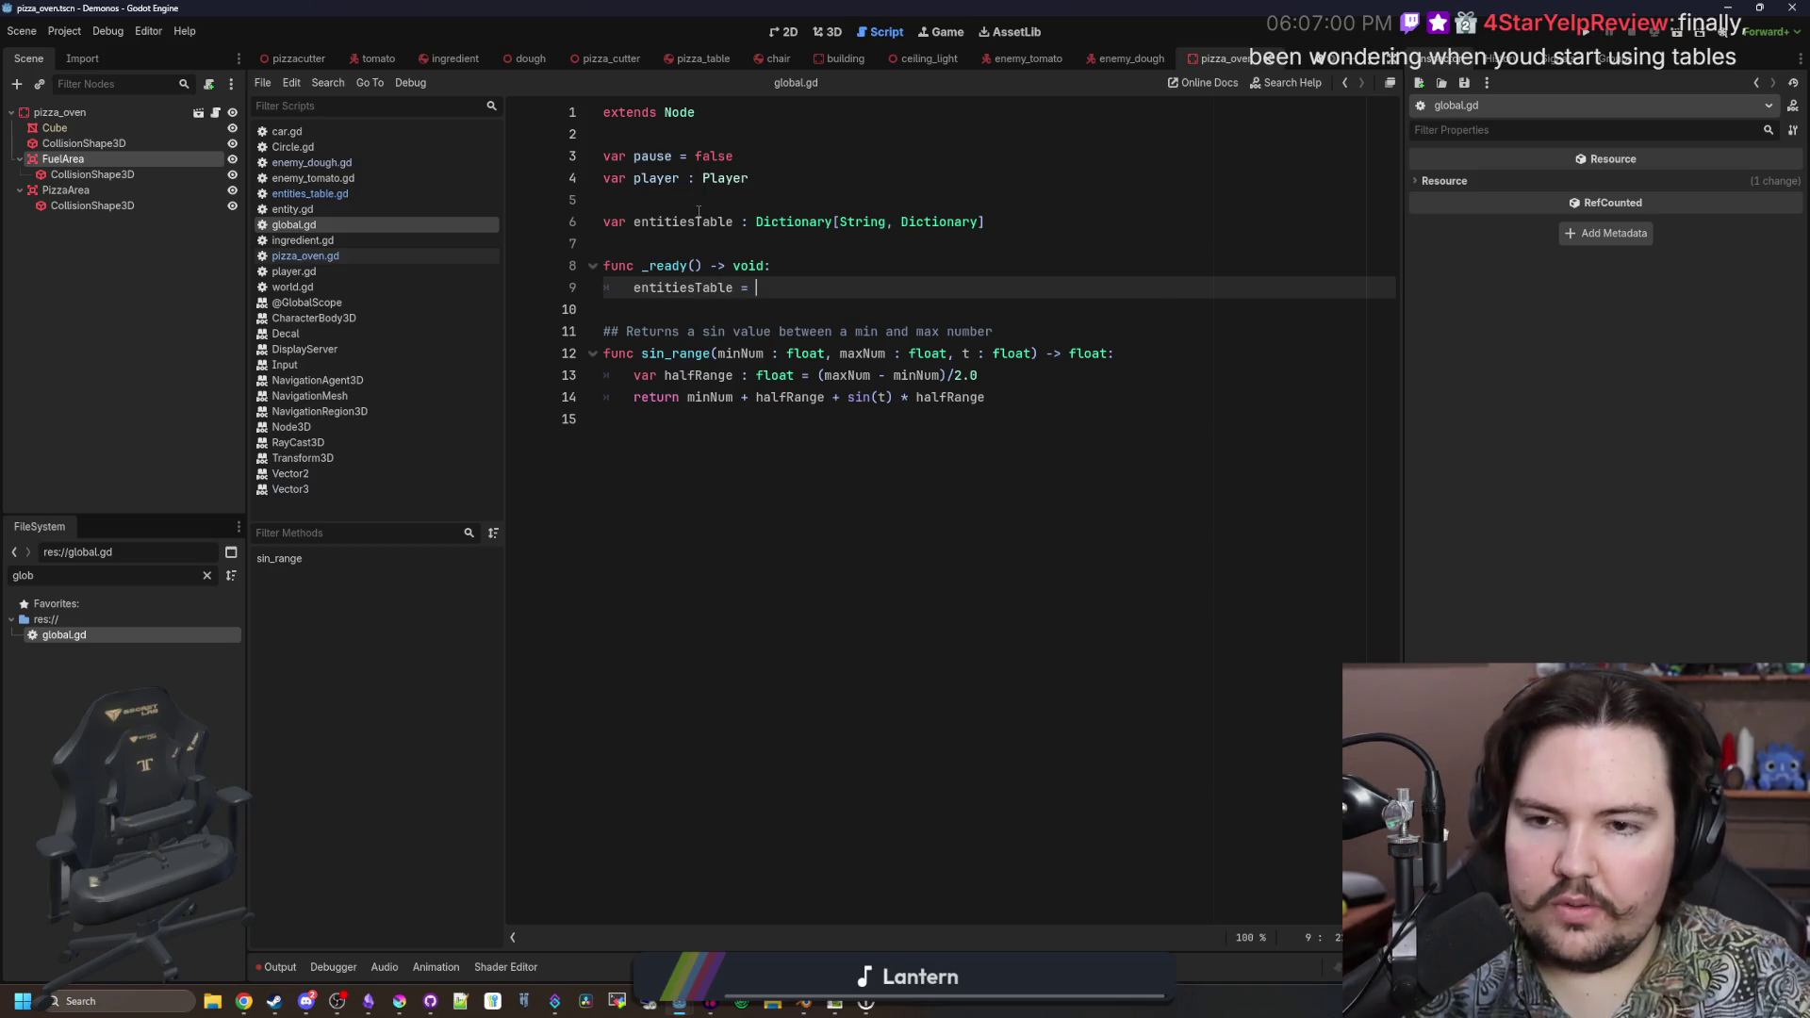
pyautogui.write('prel')
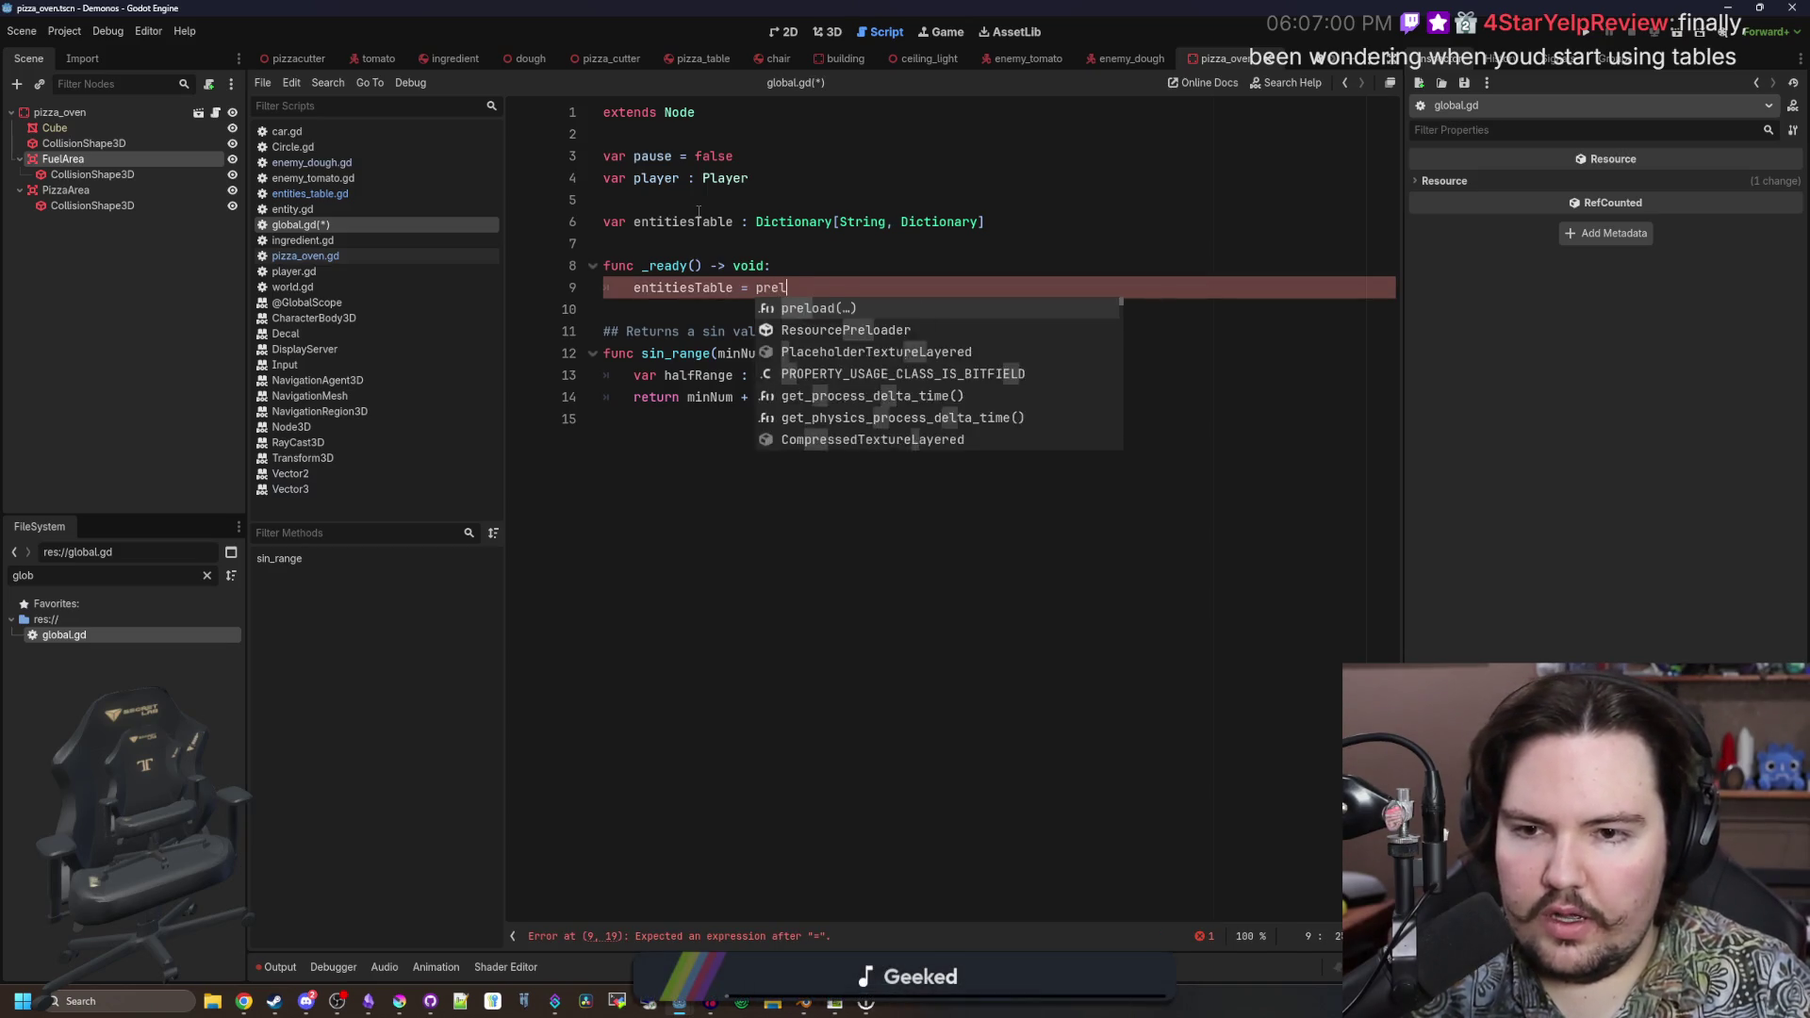
pyautogui.press('Return')
pyautogui.write('"entiti')
pyautogui.press('Down')
pyautogui.press('Return')
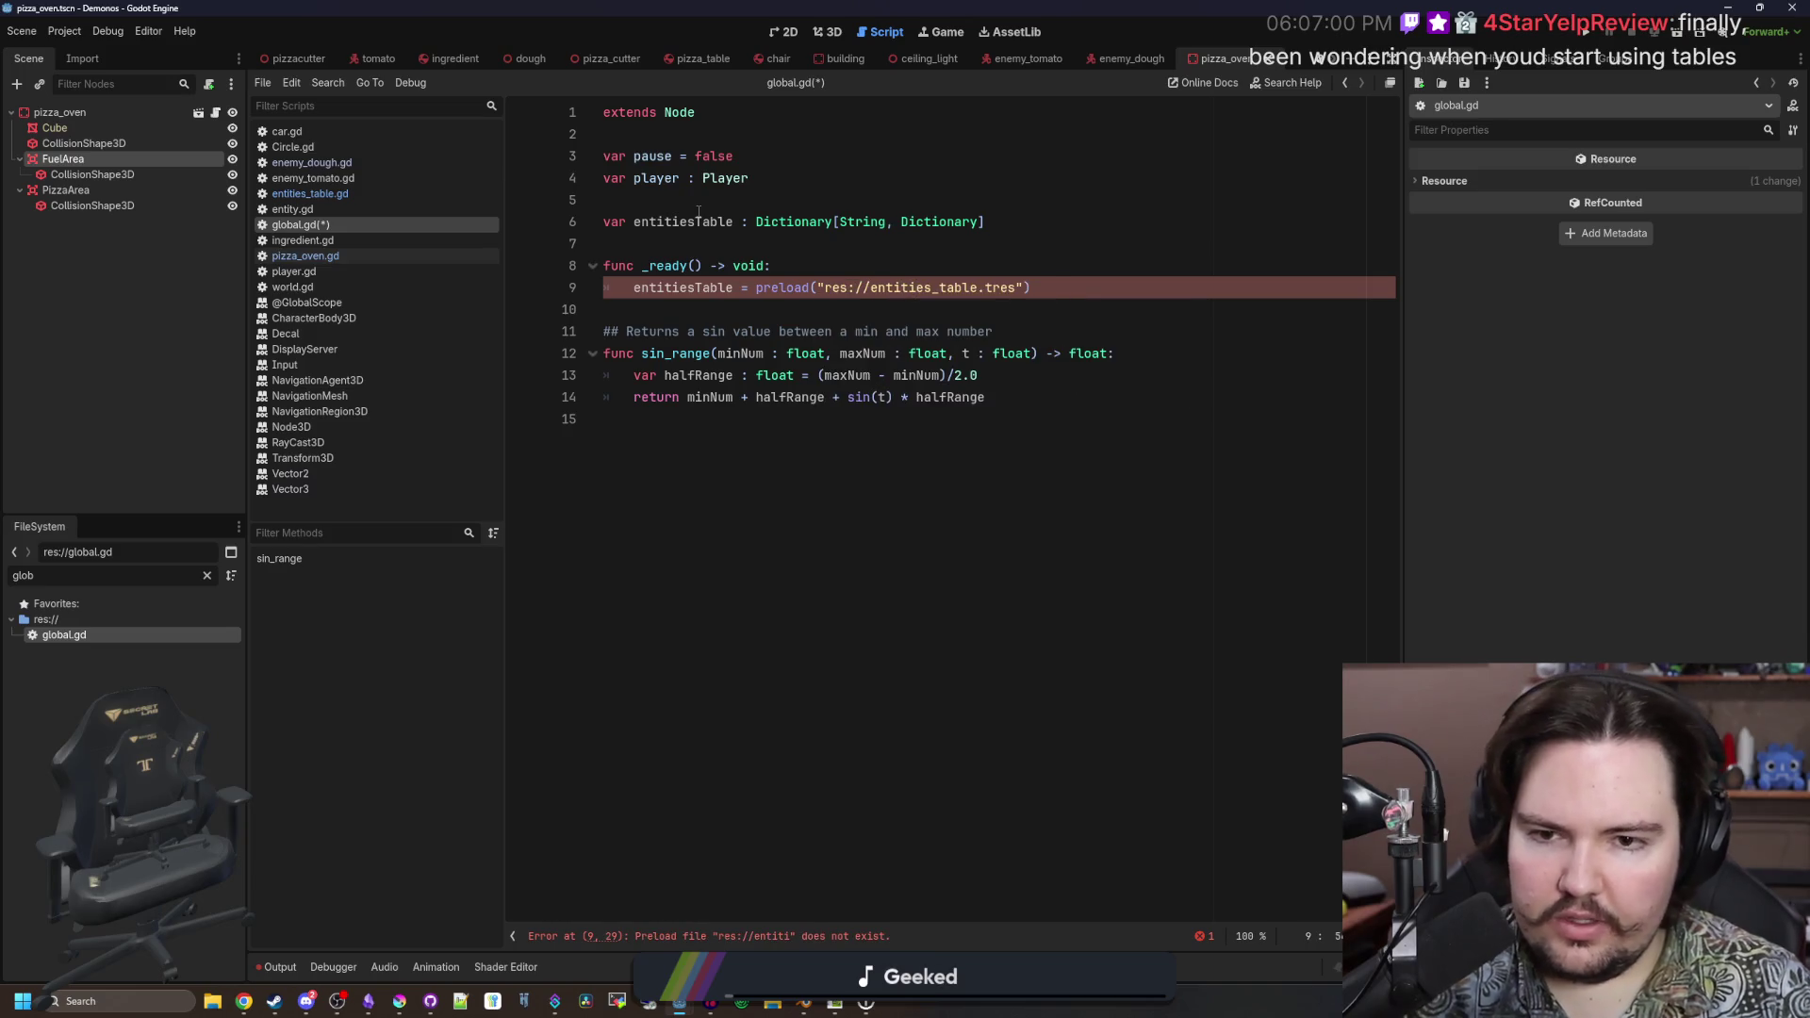
pyautogui.write('data')
pyautogui.click(655, 307)
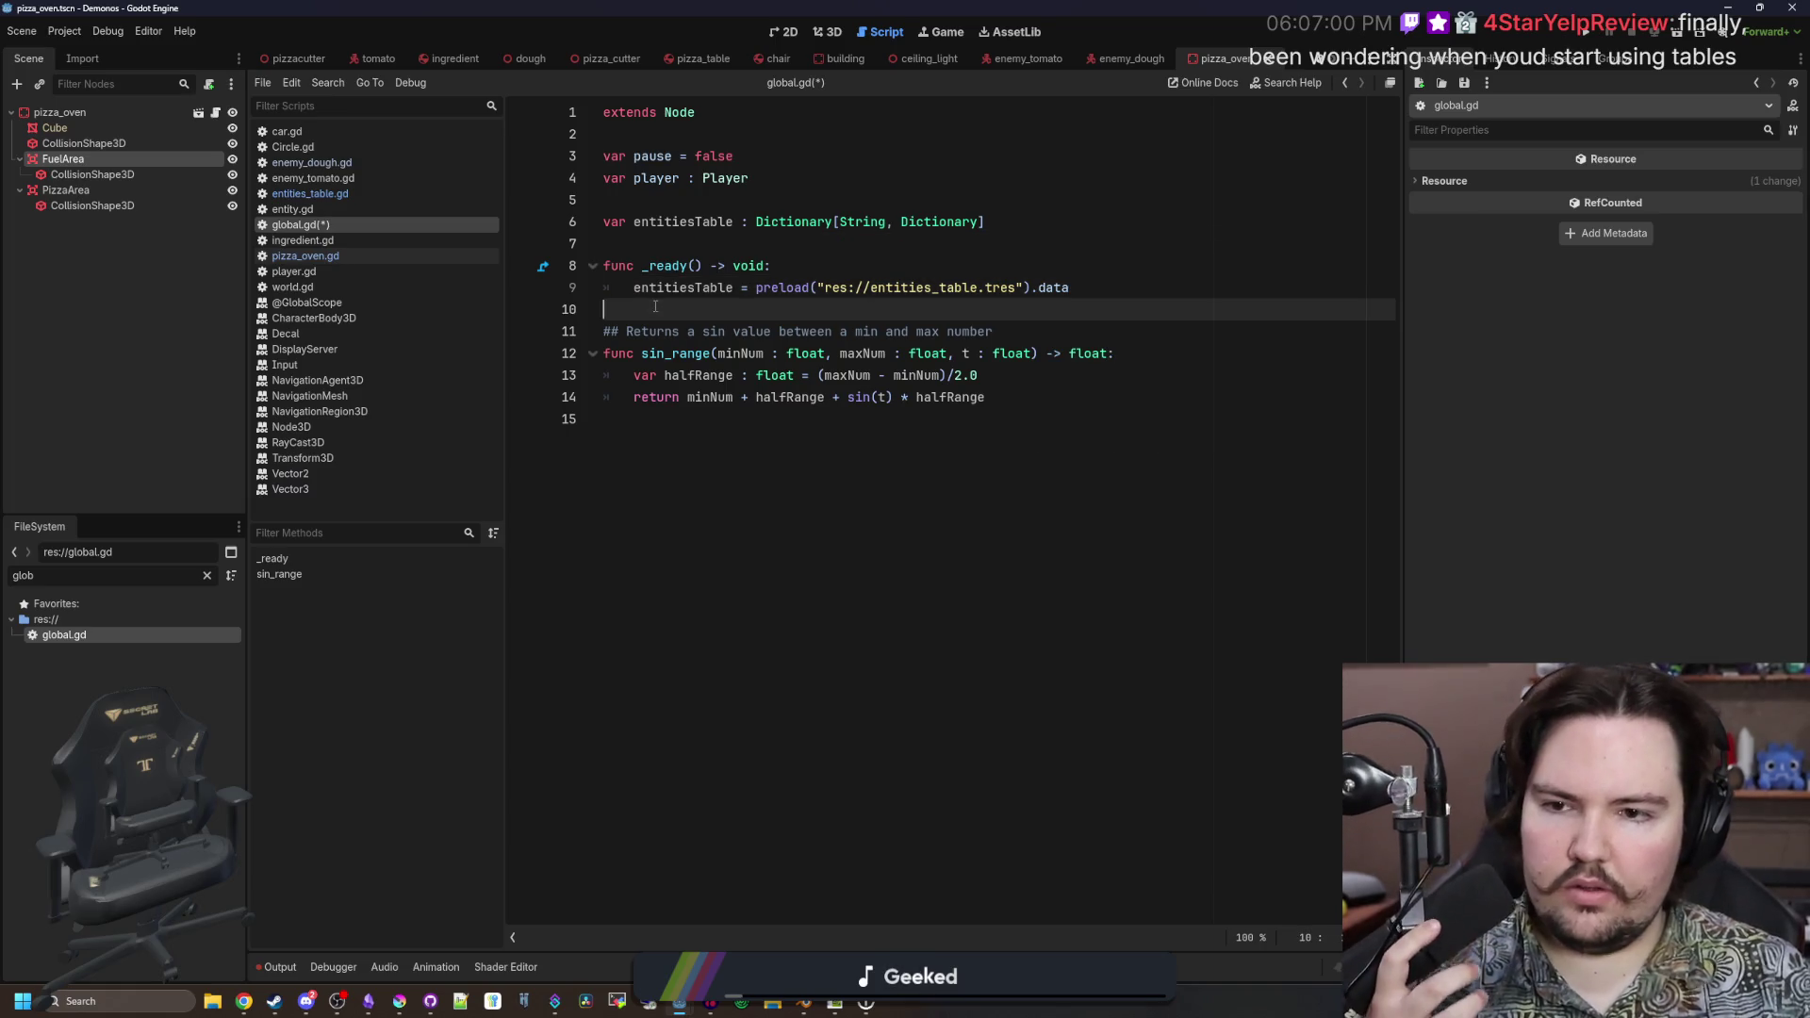
pyautogui.press('Return')
pyautogui.press('Up')
pyautogui.hotkey('ctrl', 's')
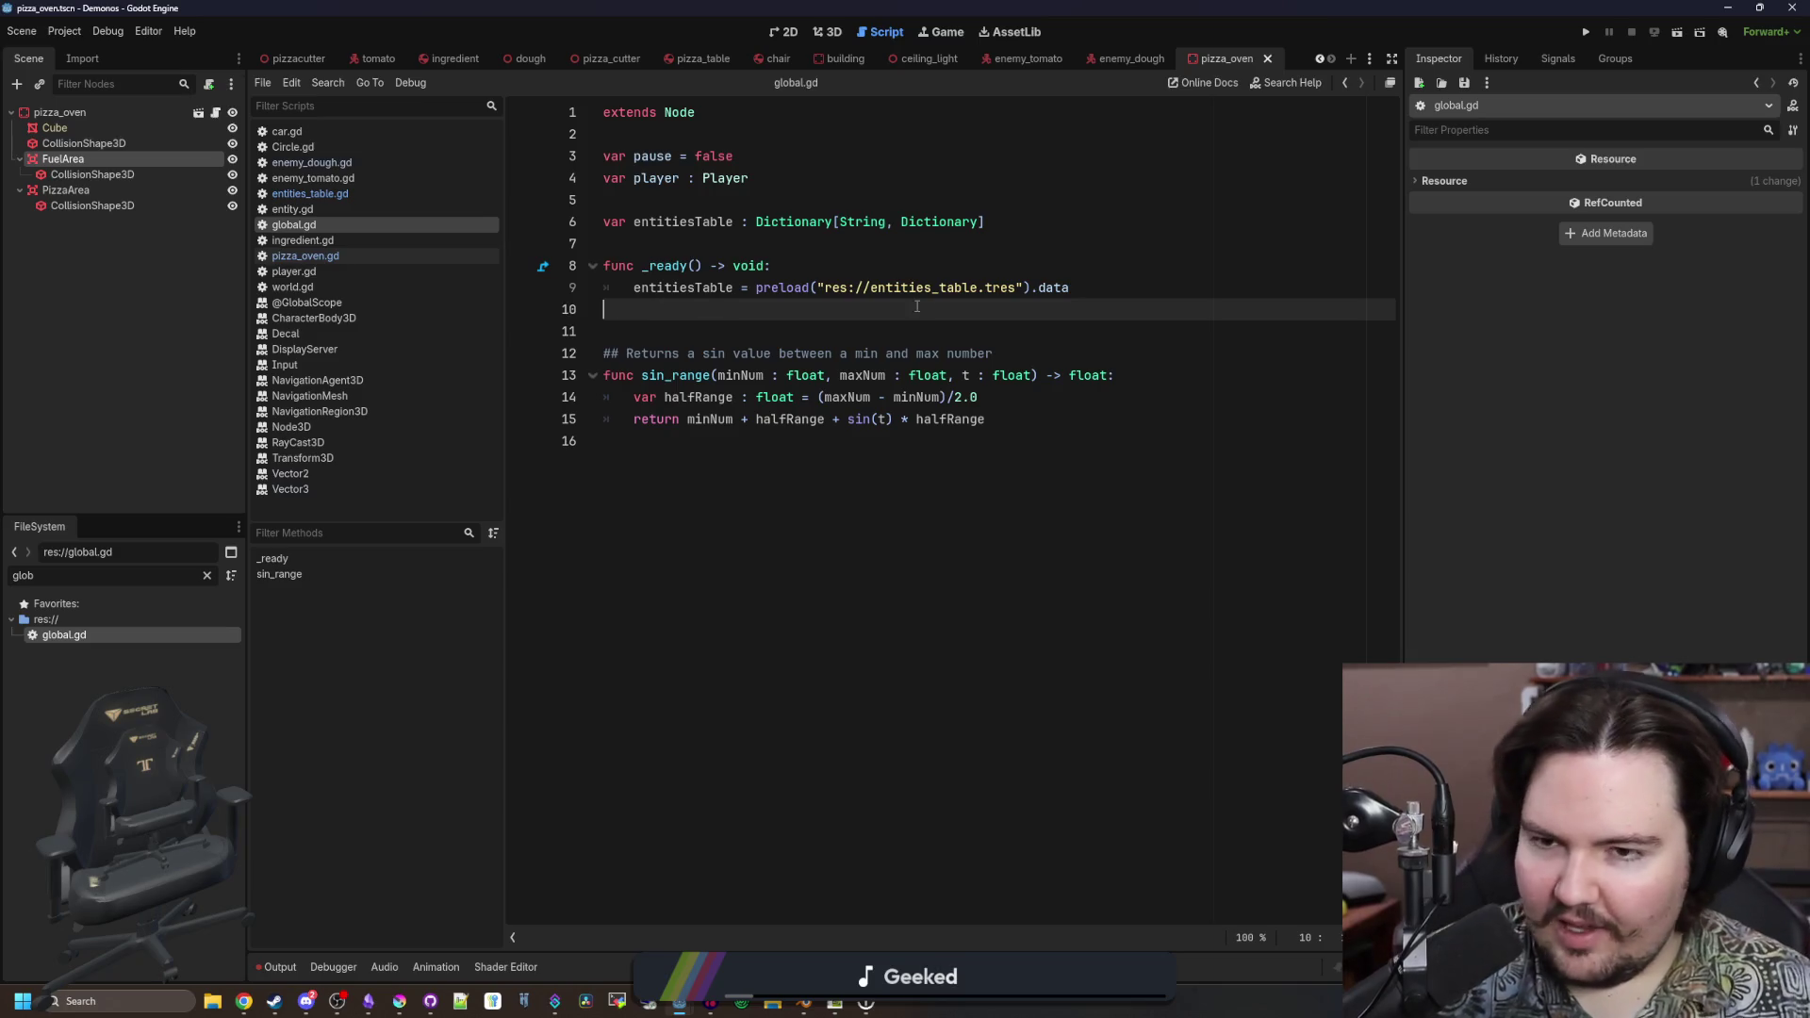
pyautogui.keyDown('ctrl'); pyautogui.click(939, 287); pyautogui.keyUp('ctrl')
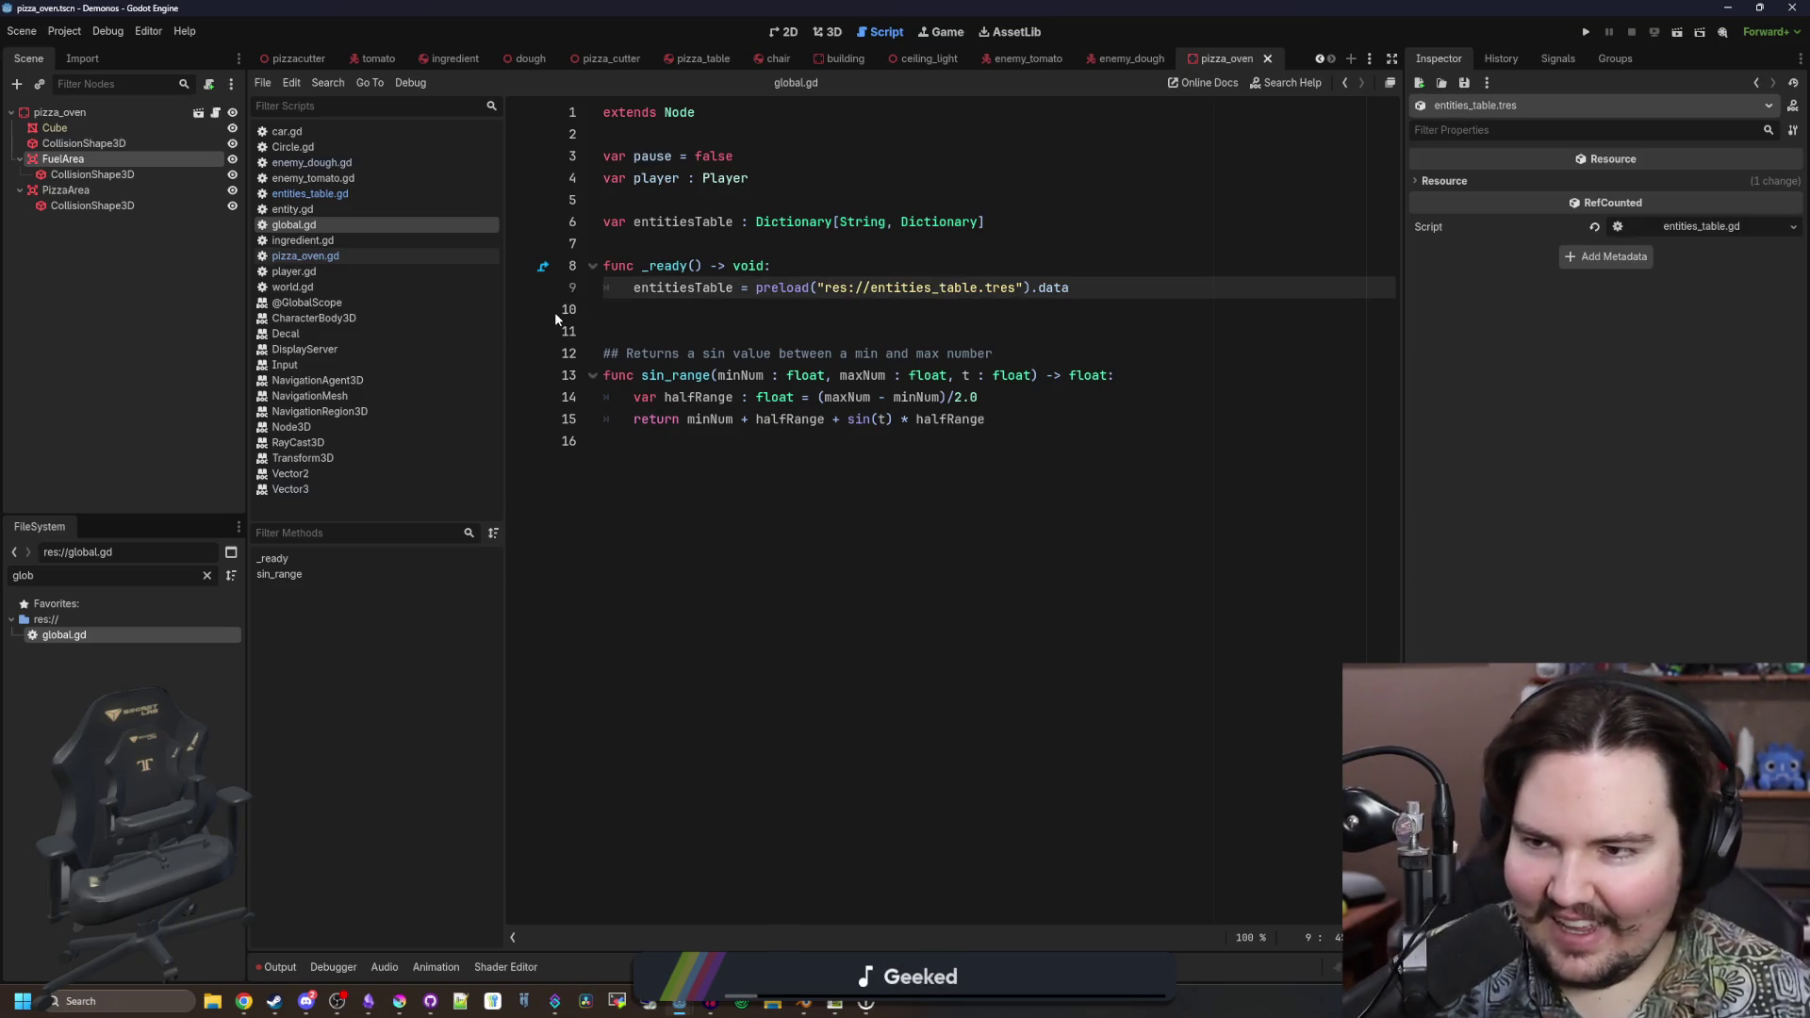
pyautogui.click(392, 194)
# - Declare var data: Dictionary[String, Dictionary] = { } on line 3 of entities_table.gd
pyautogui.hotkey('ctrl', 's')
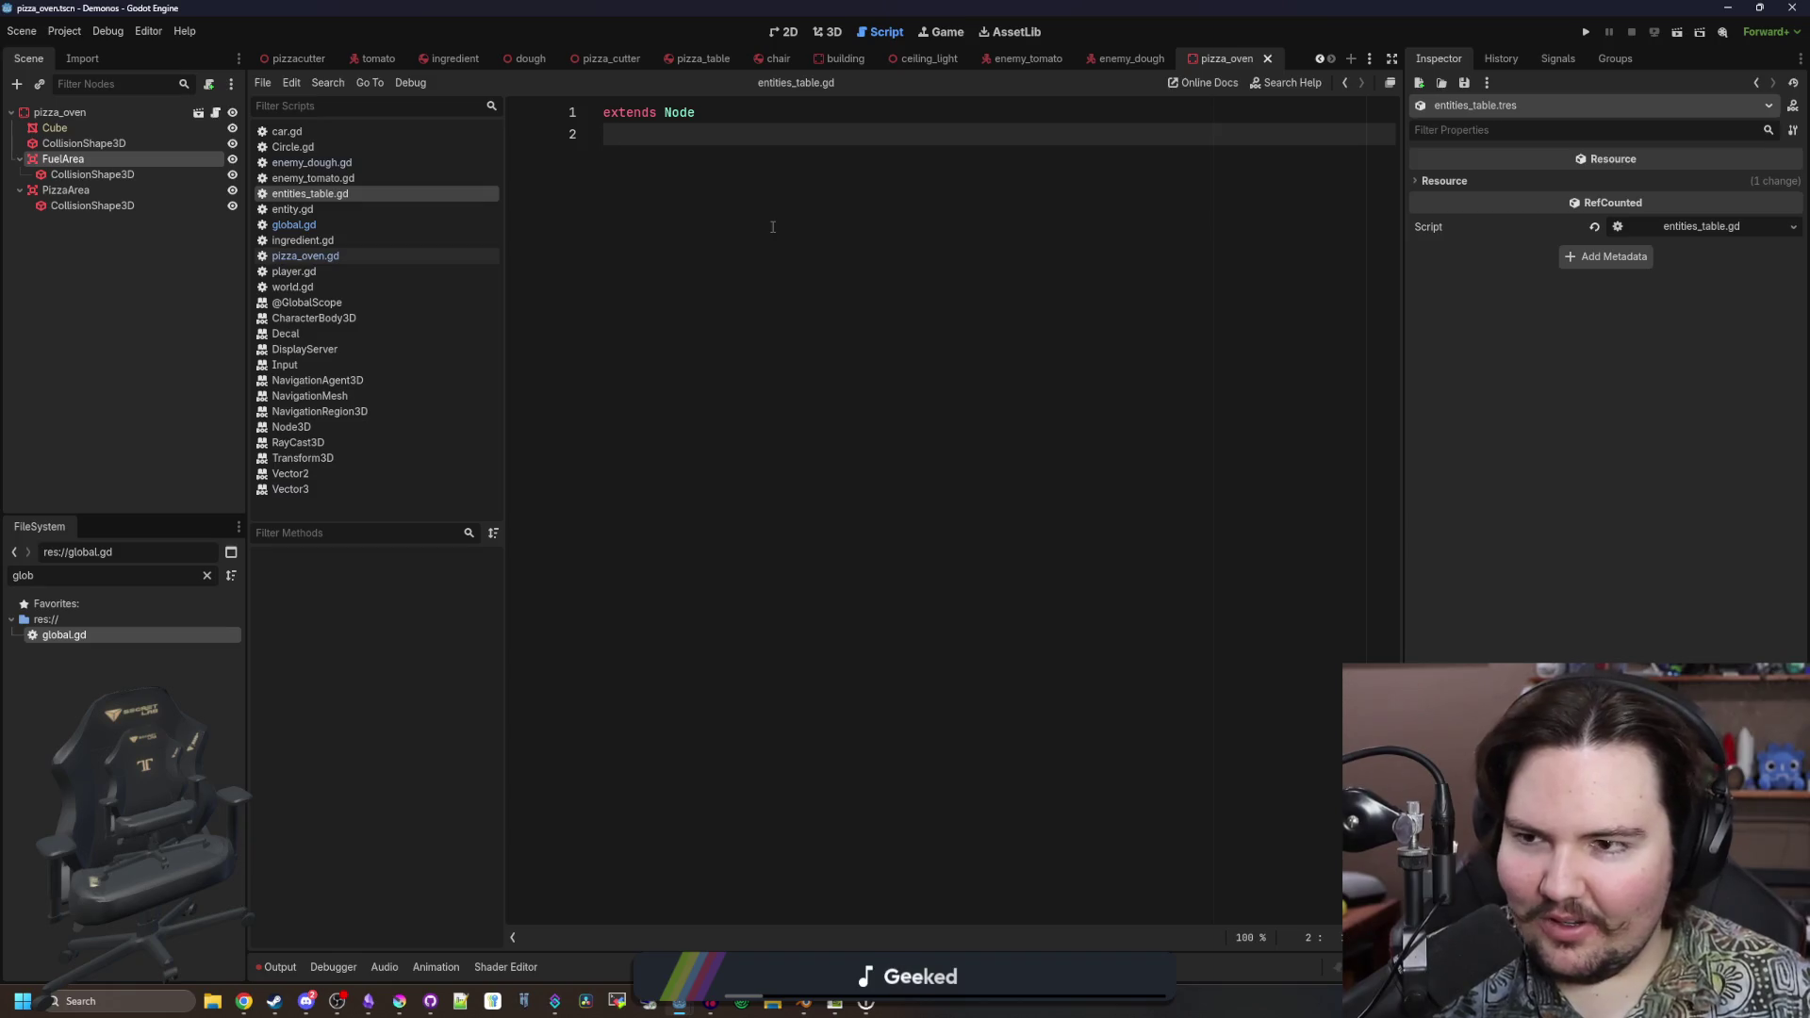
pyautogui.click(772, 226)
pyautogui.write('var ')
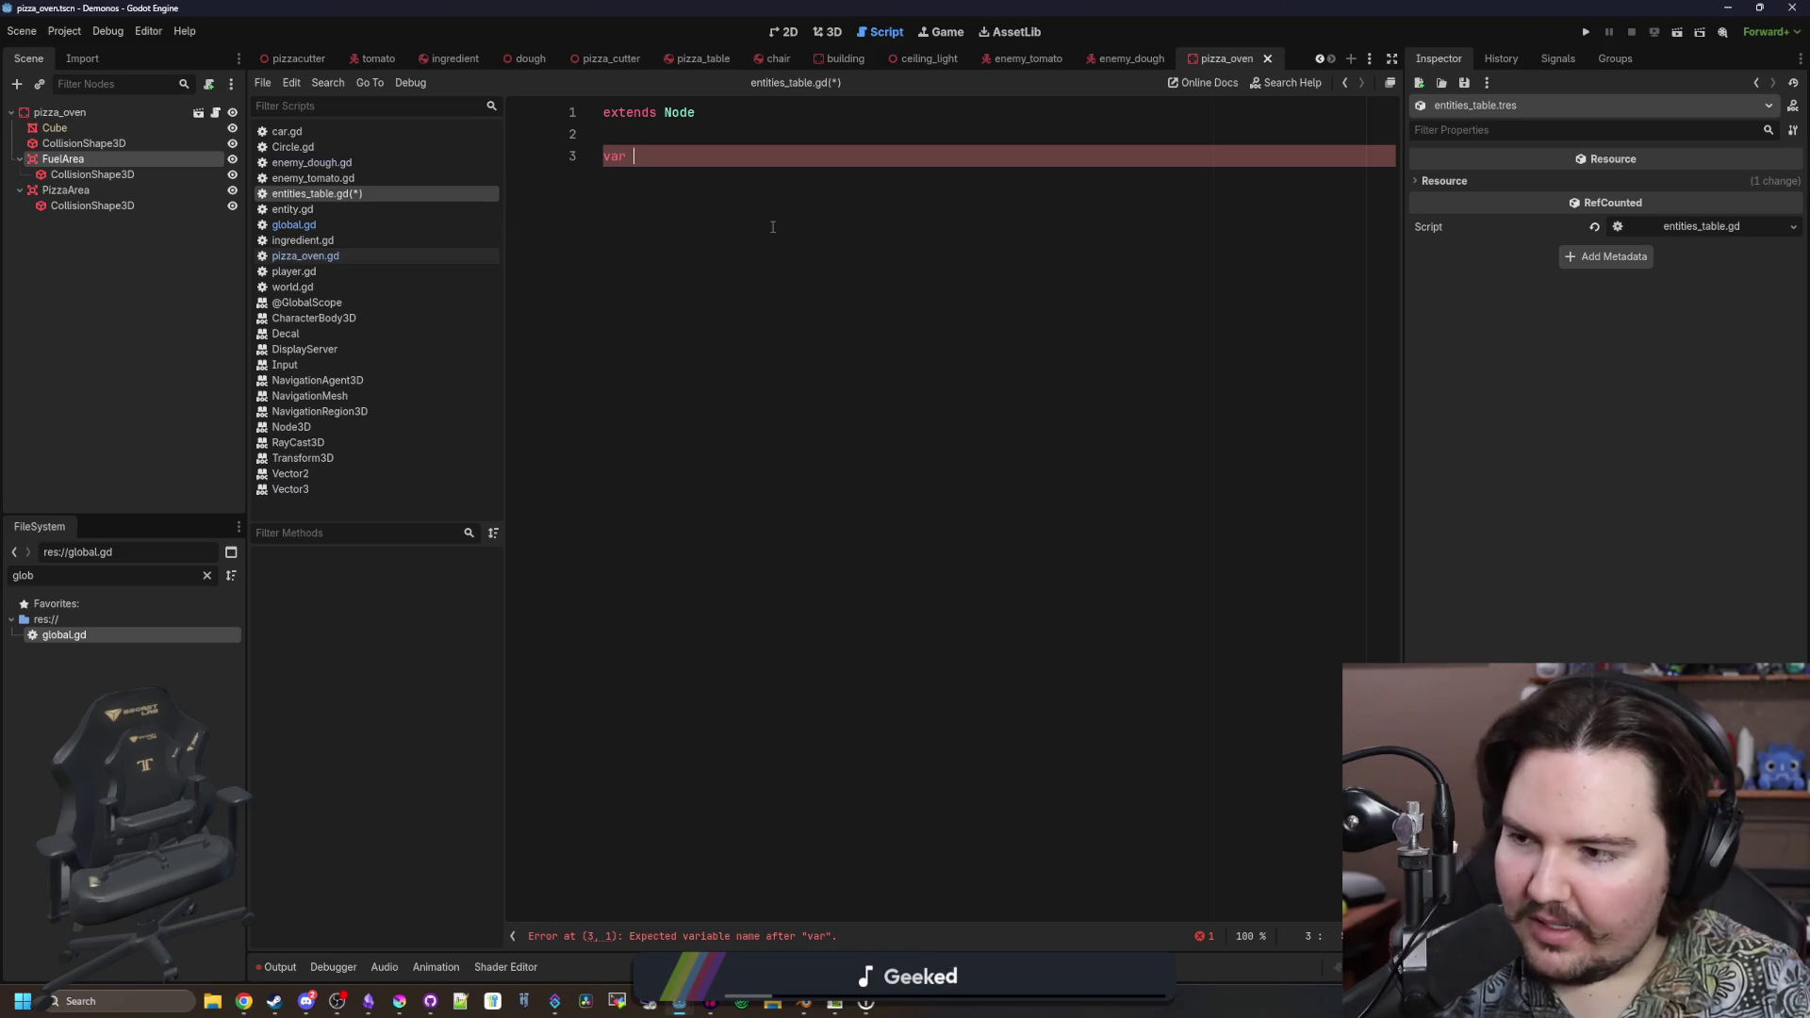
pyautogui.write('data: Dictionary')
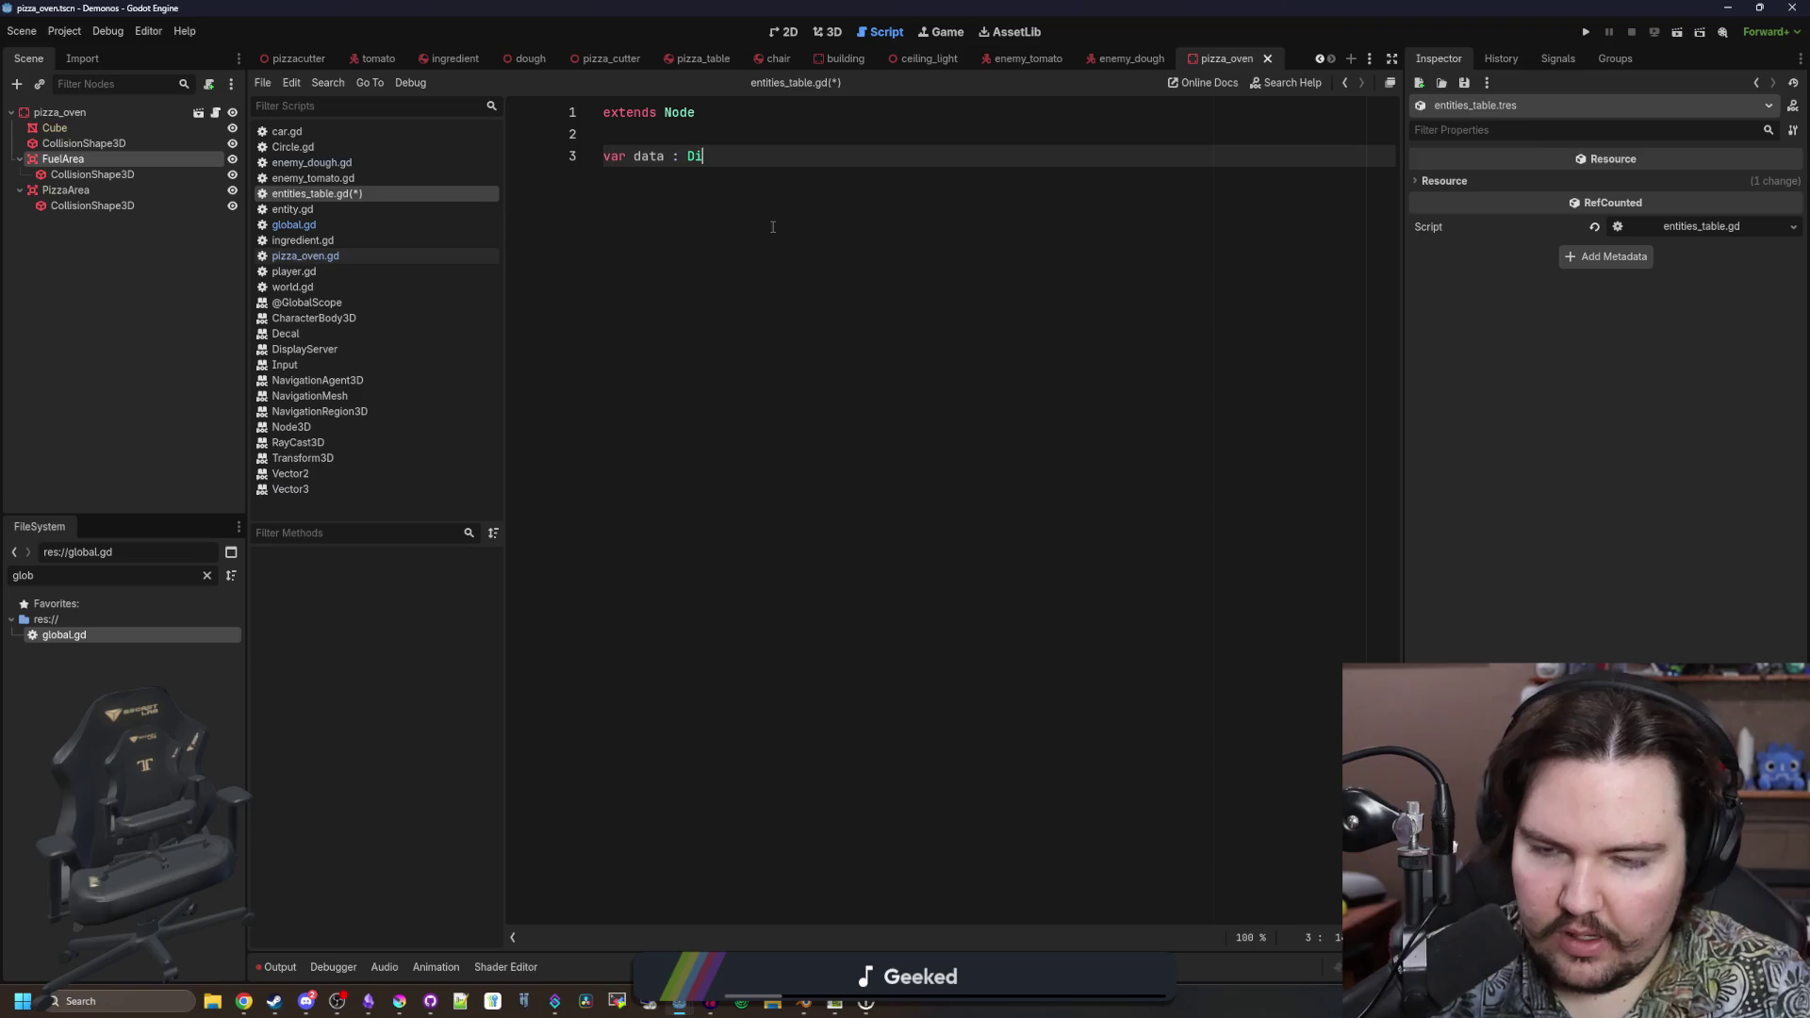
pyautogui.write('[String')
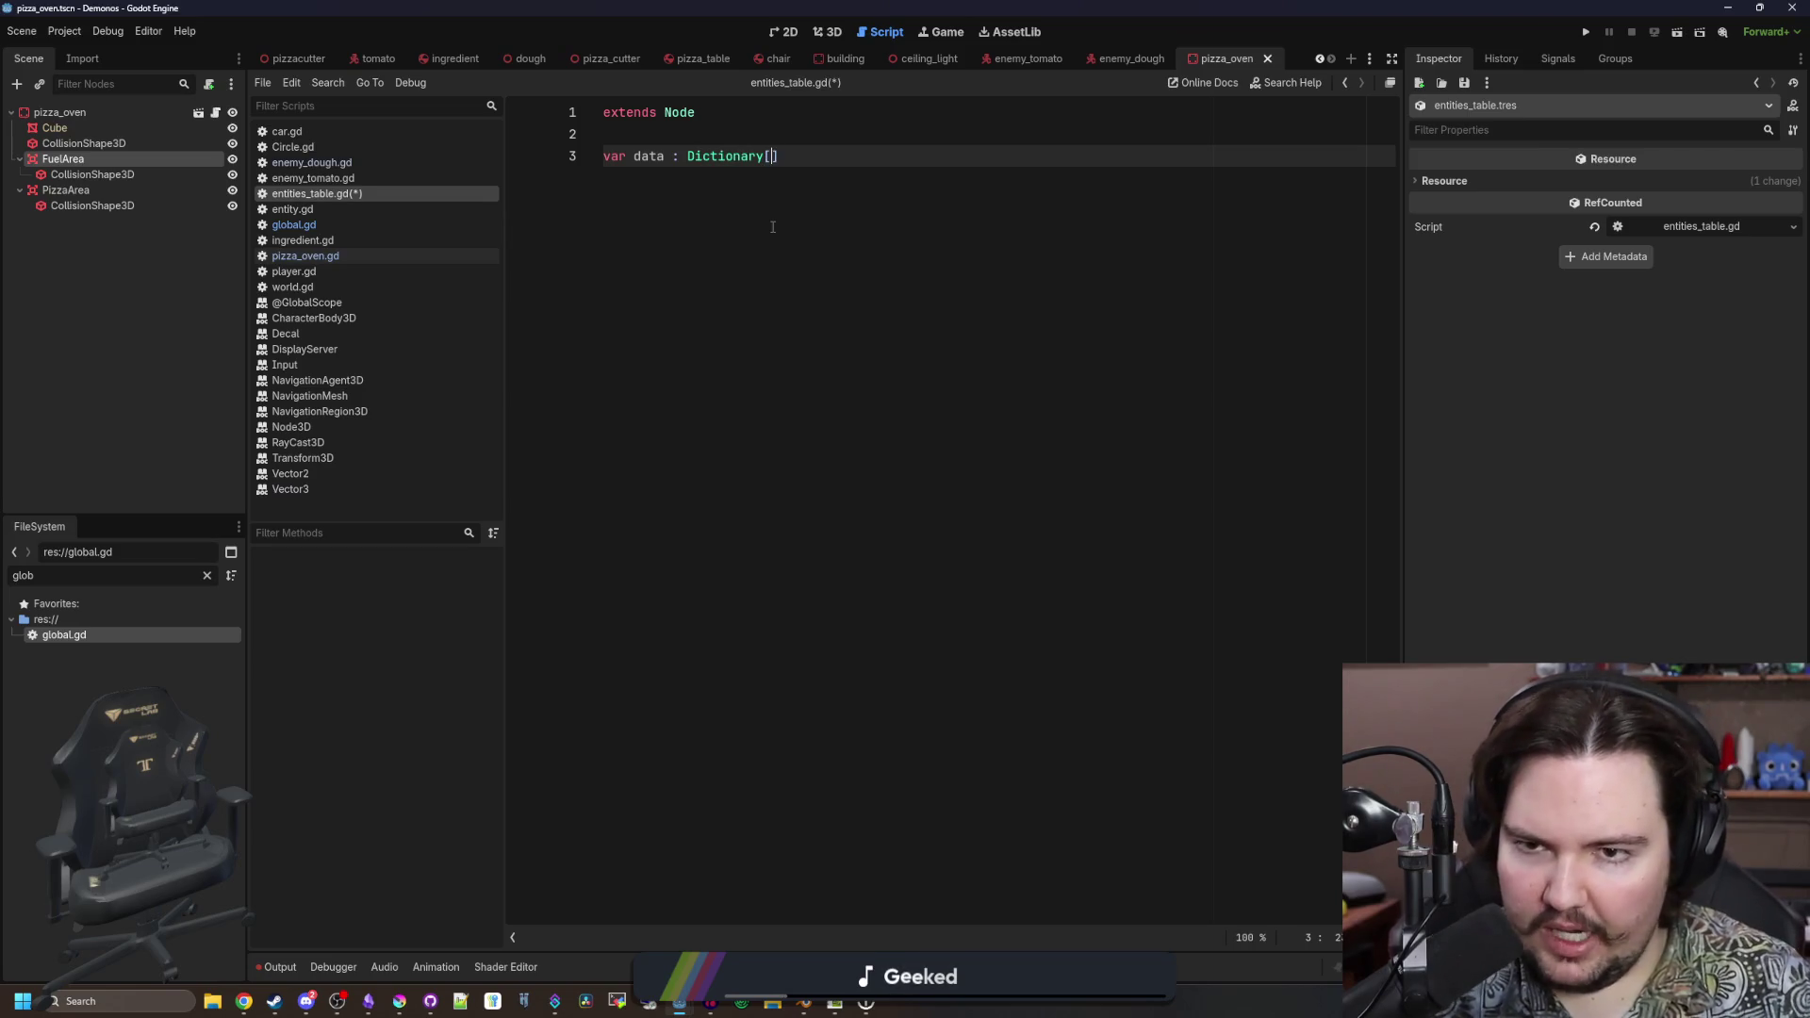
pyautogui.write(', d')
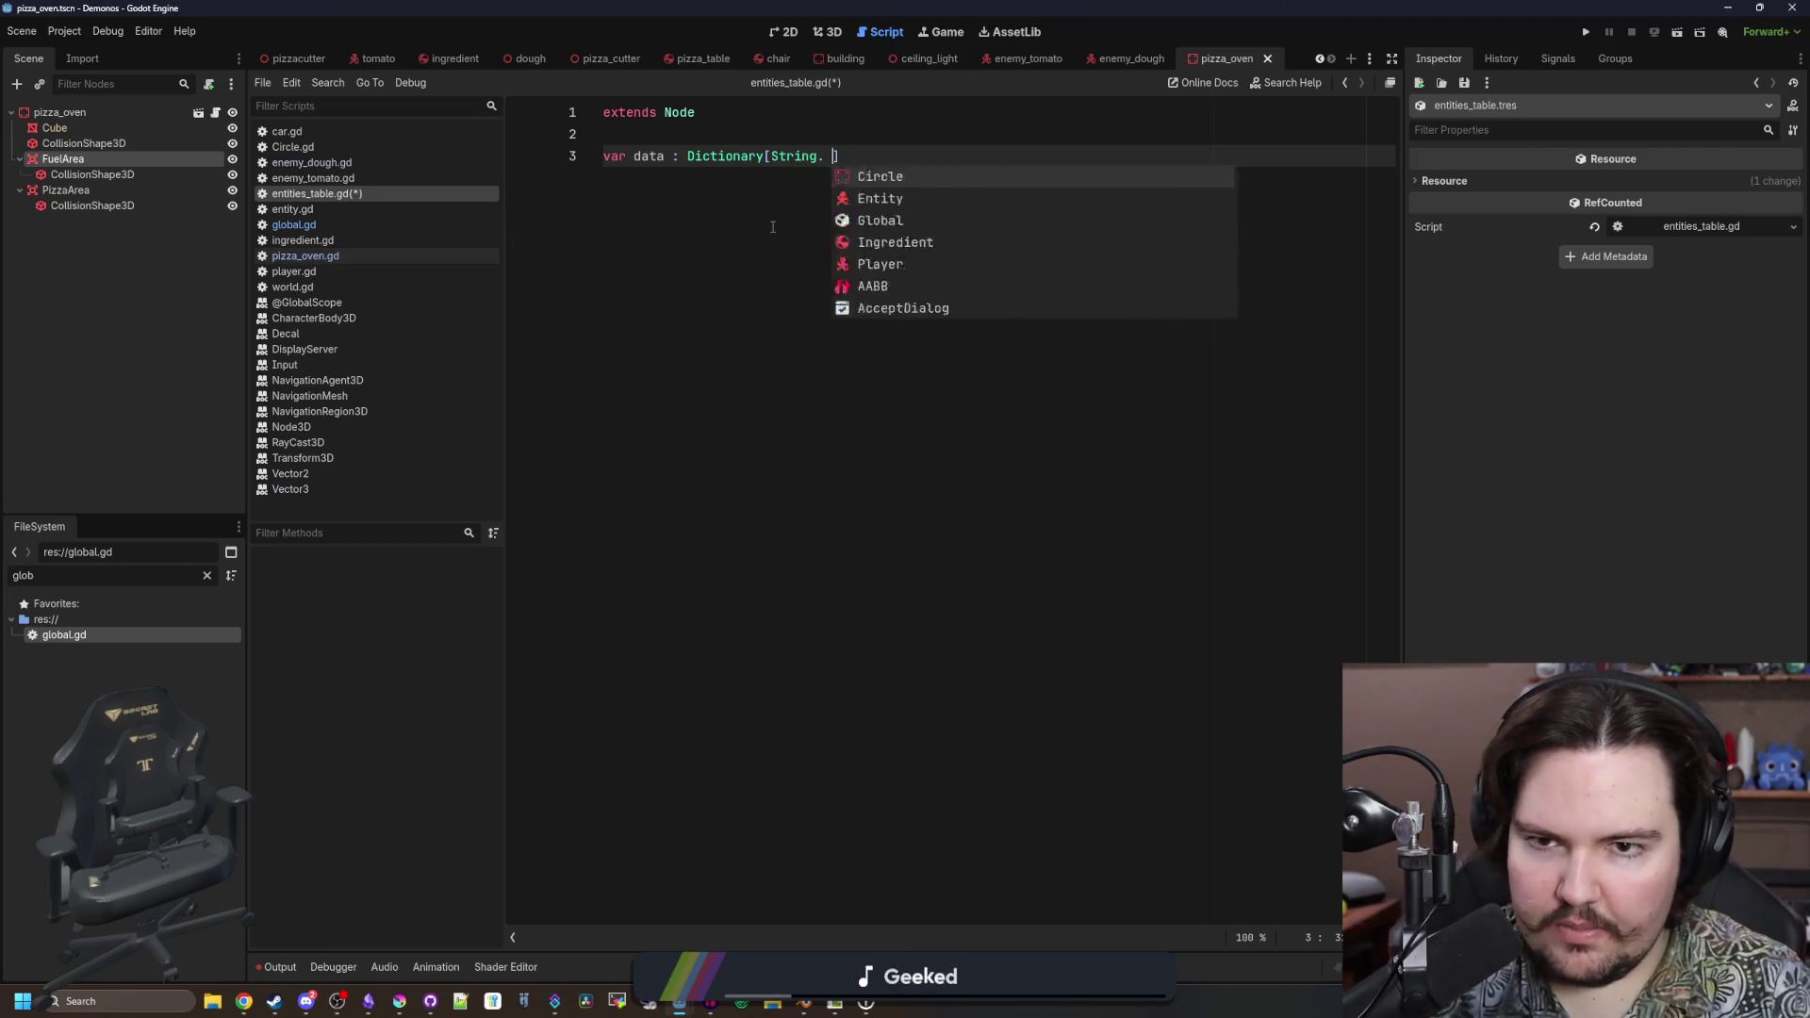
pyautogui.write('ic')
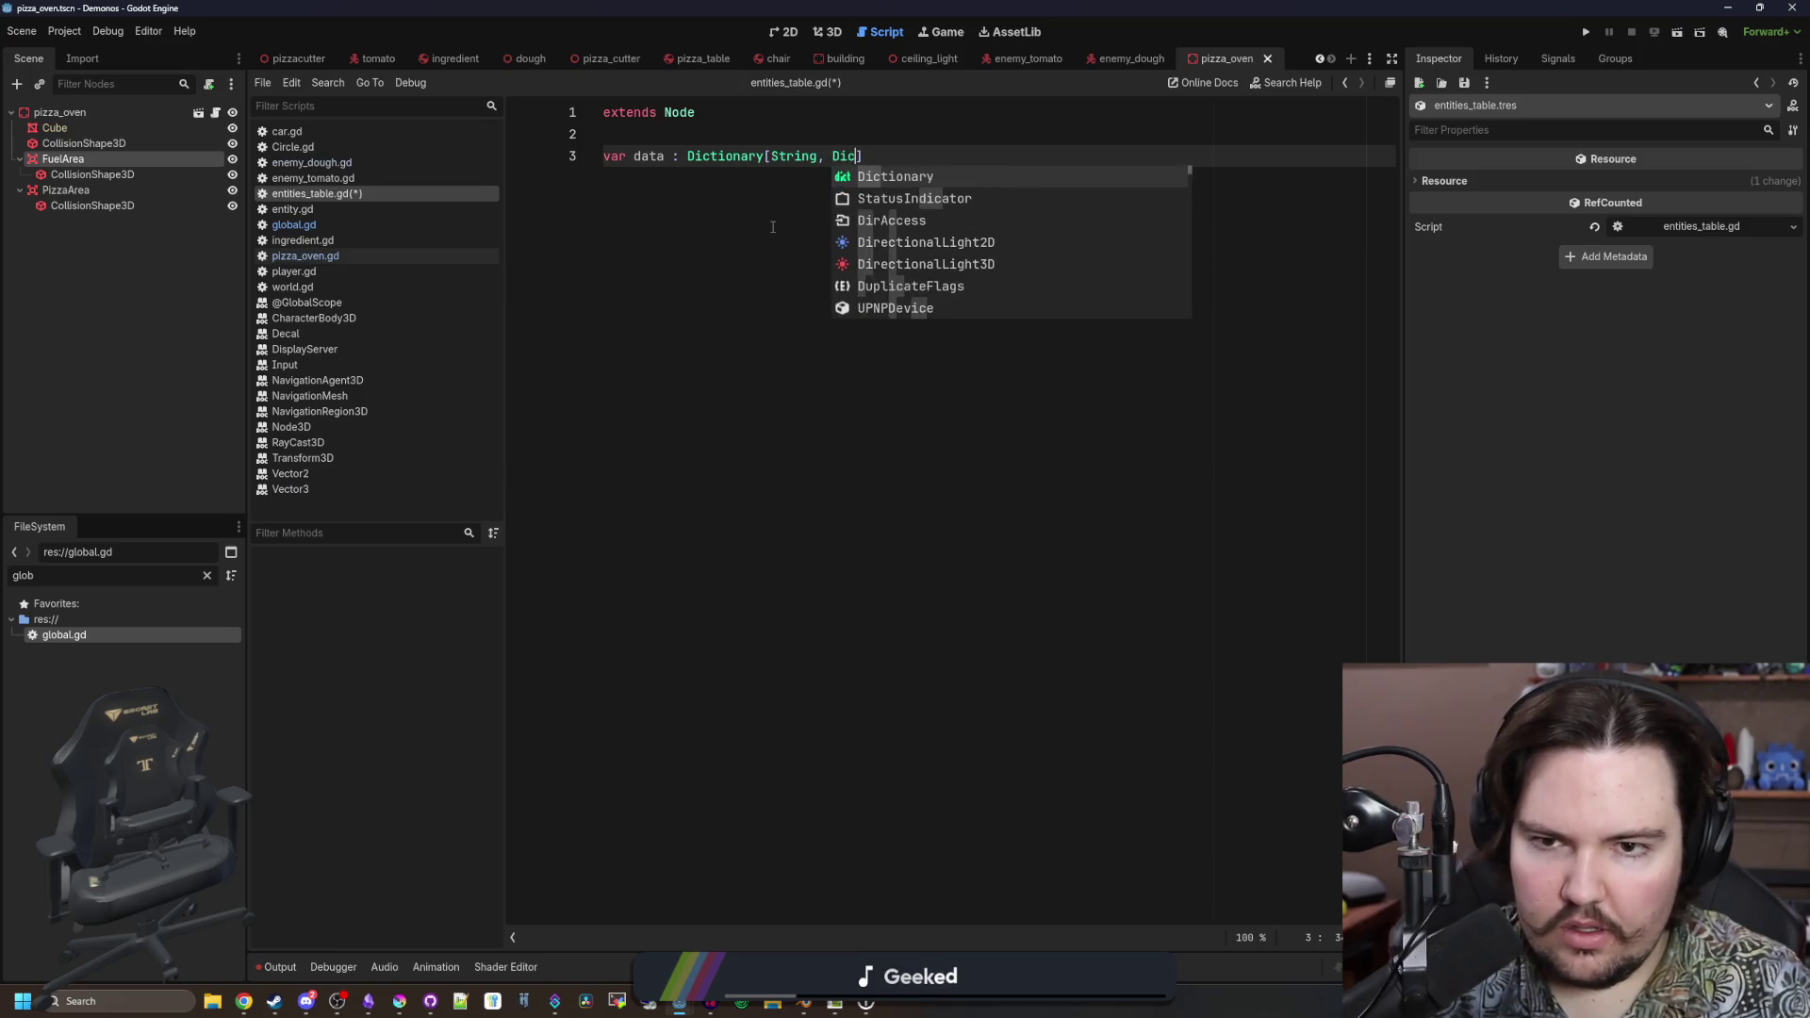
pyautogui.press('Return')
pyautogui.write('{')
pyautogui.press('Return')
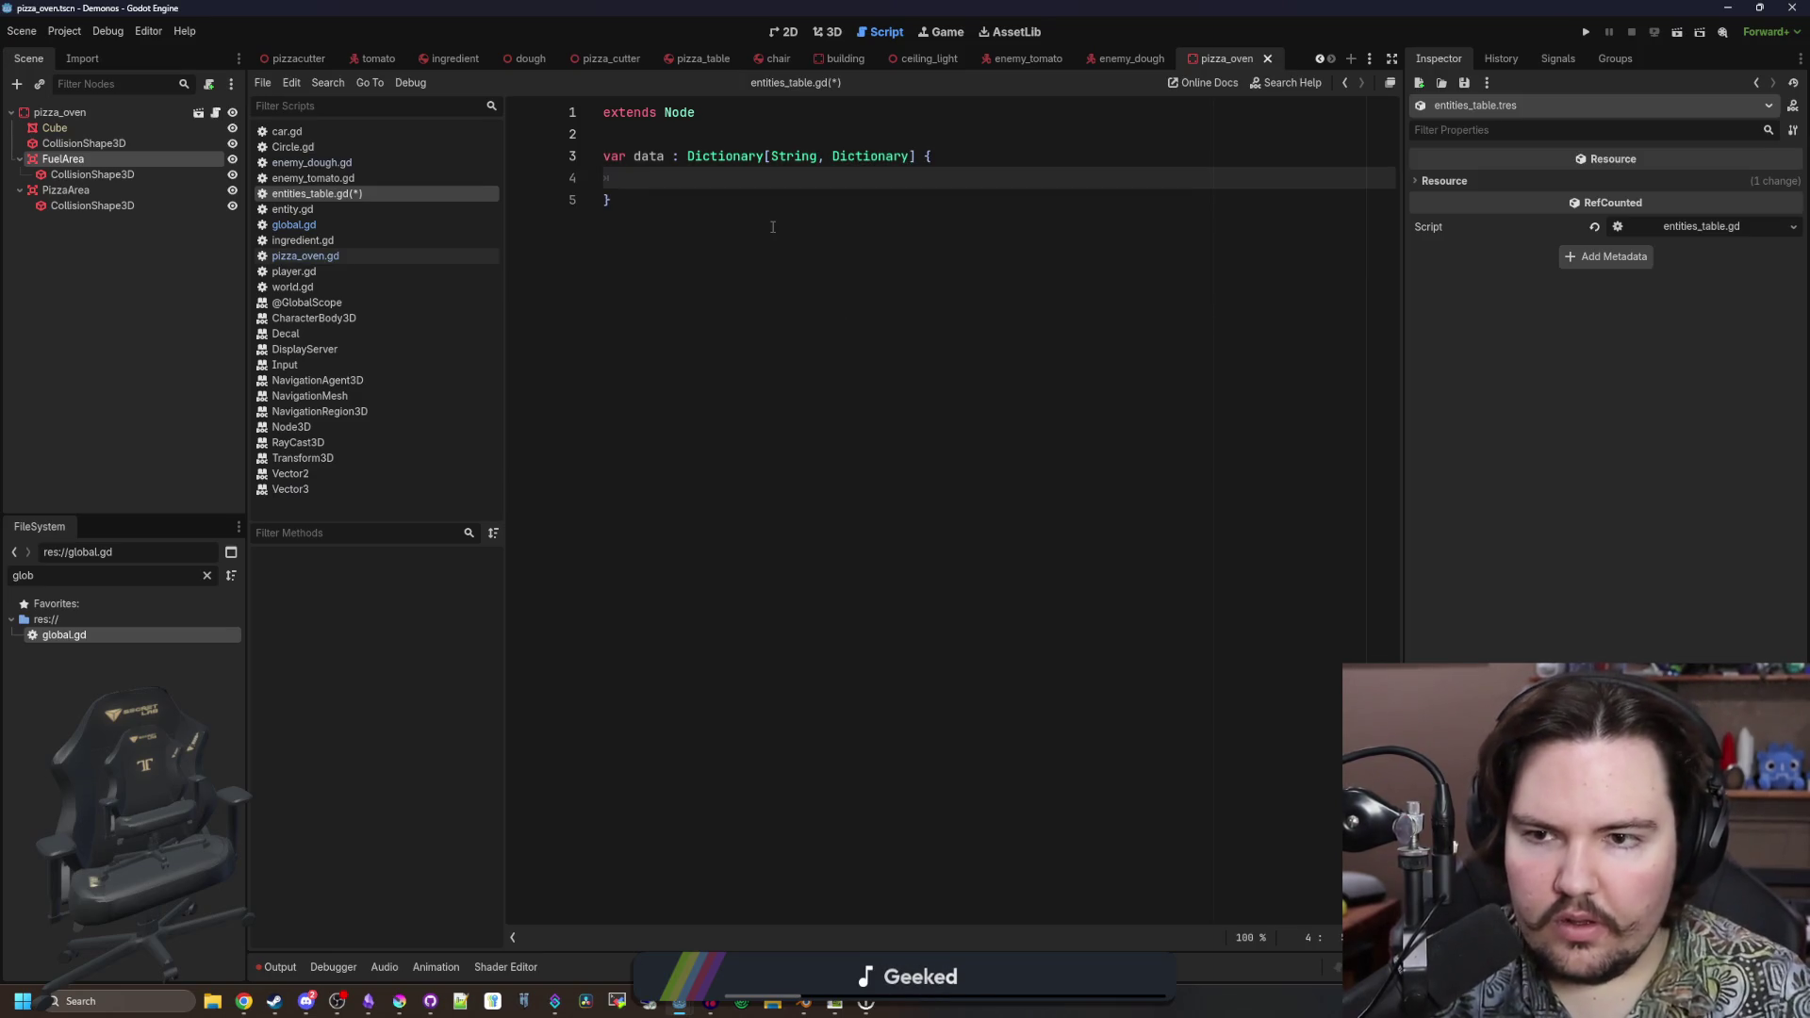
pyautogui.click(939, 156)
pyautogui.write('=')
pyautogui.click(758, 188)
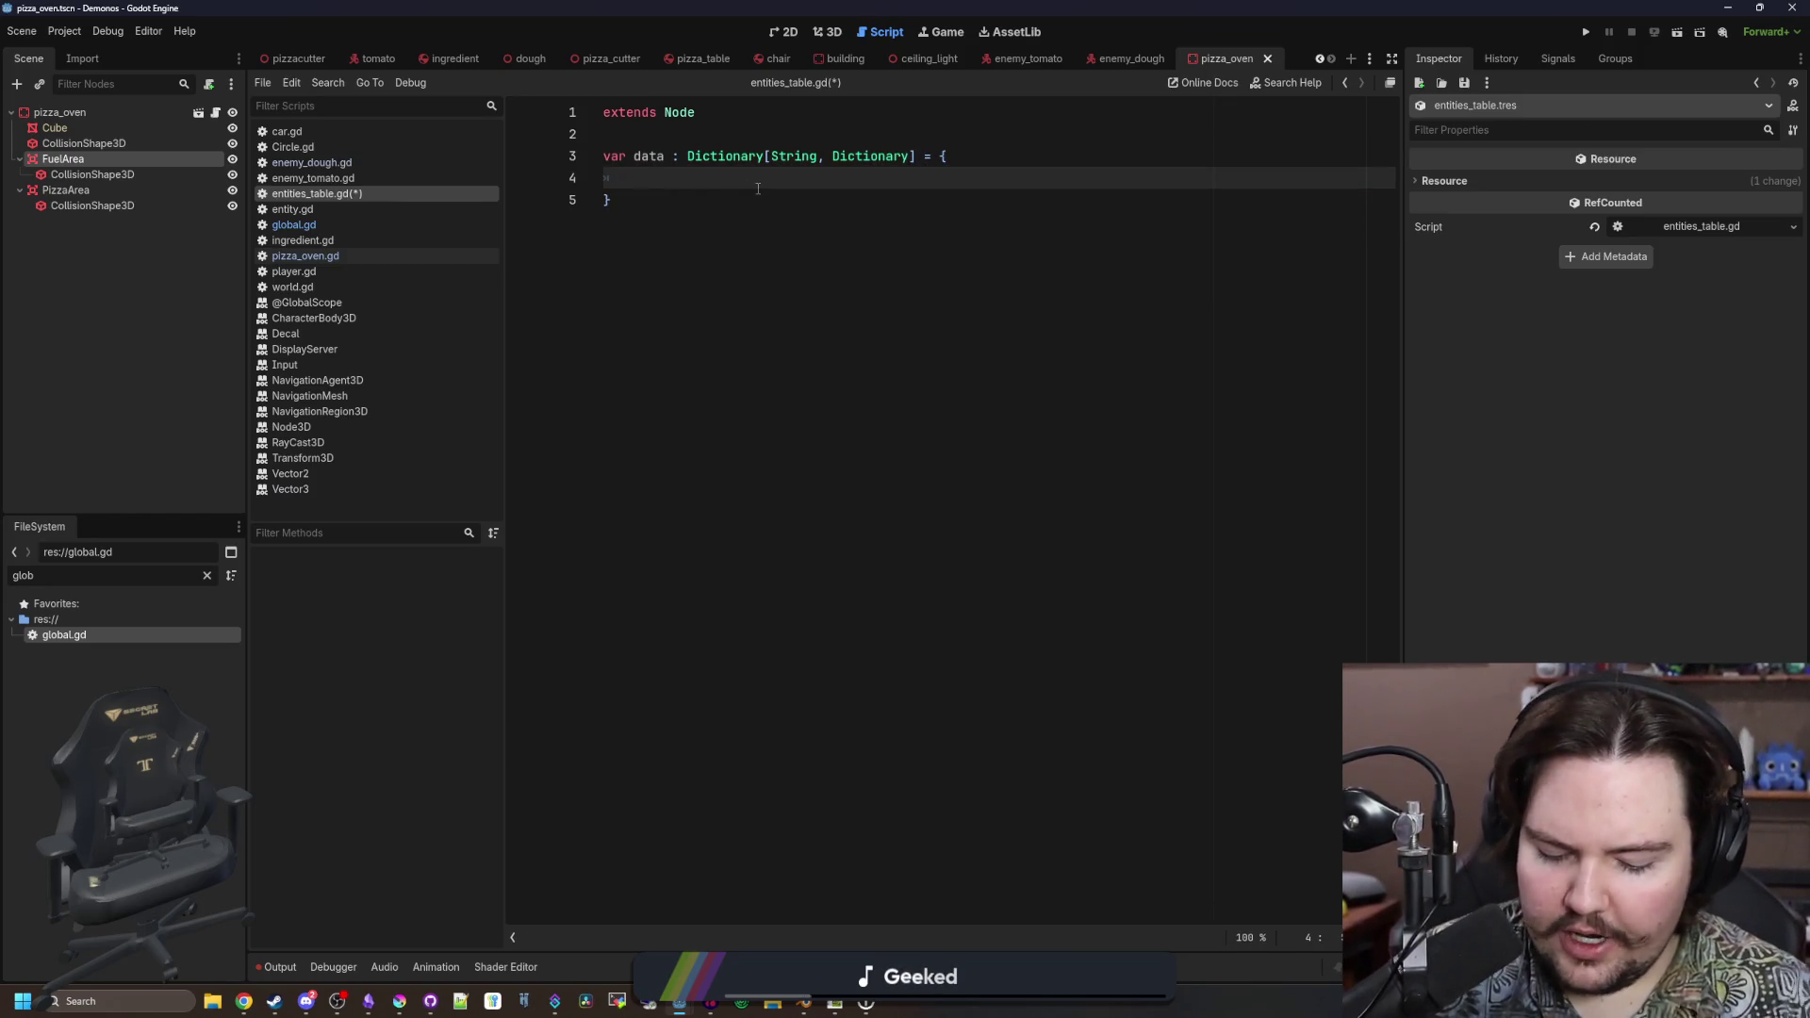
# - Add empty nested entries "entity.tomato", "entity.dough" and "entity.wood" to the data dictionary
pyautogui.write('"')
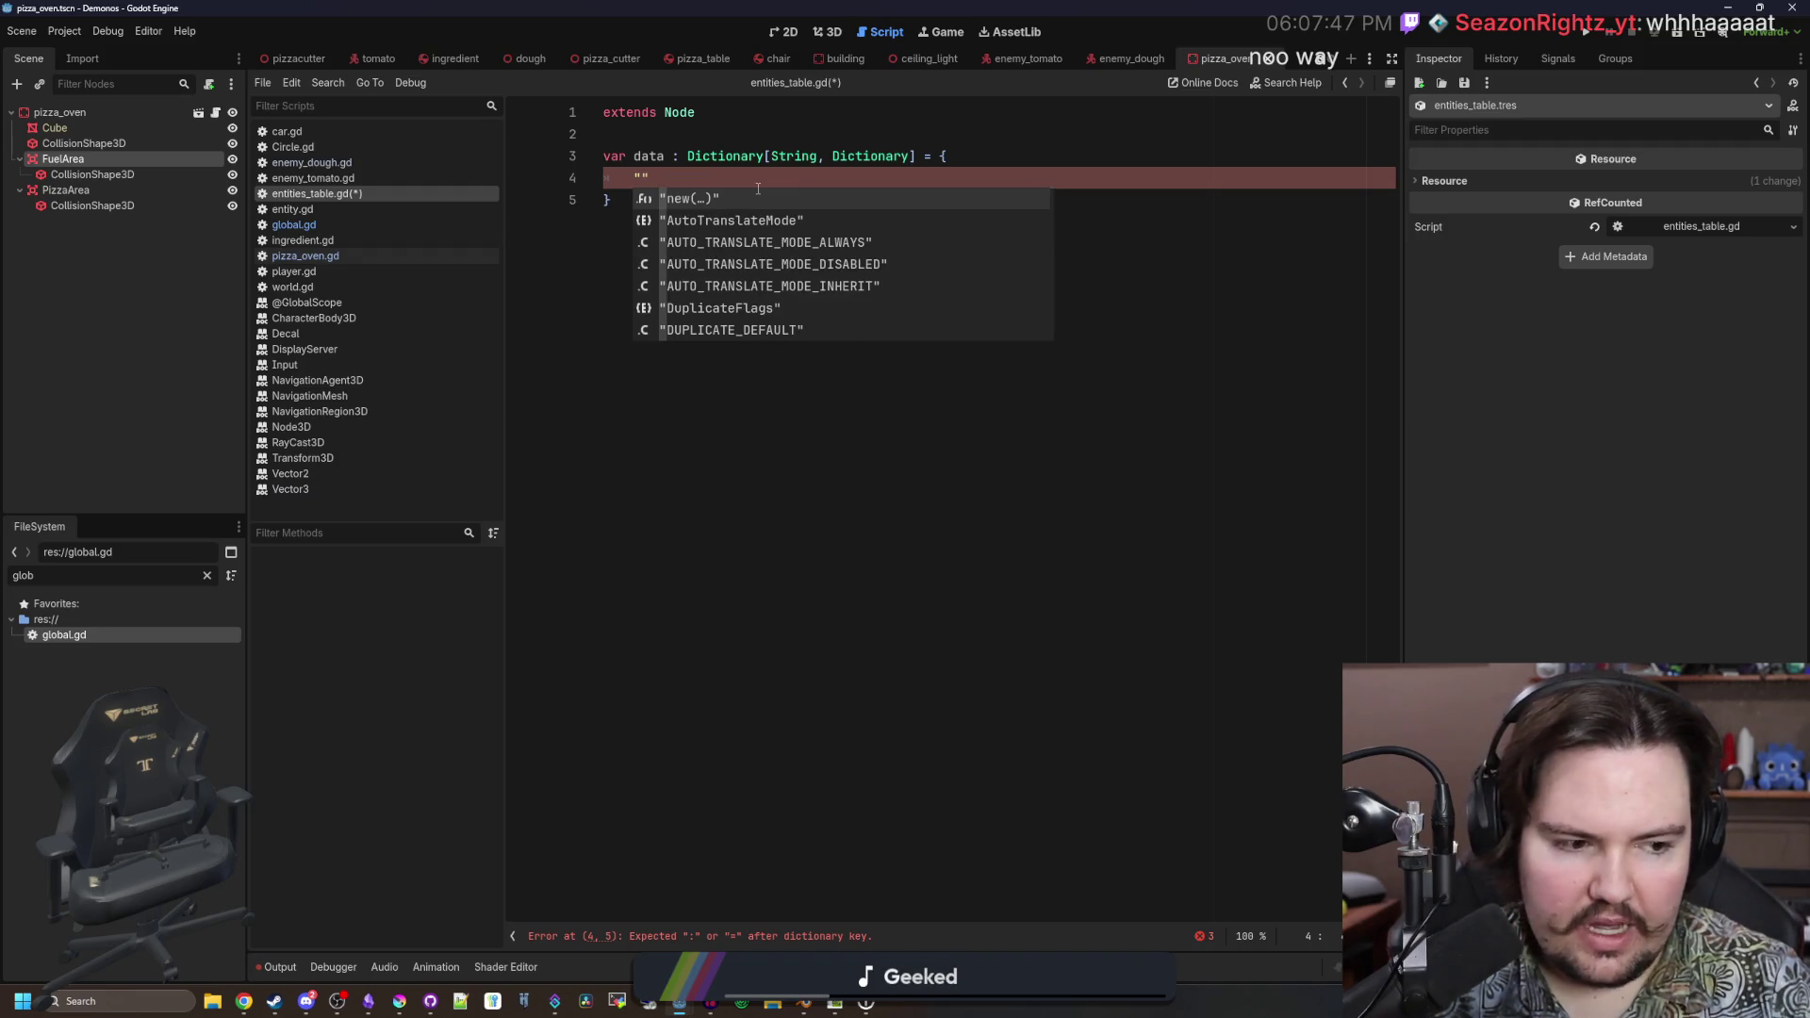
pyautogui.write('entity.')
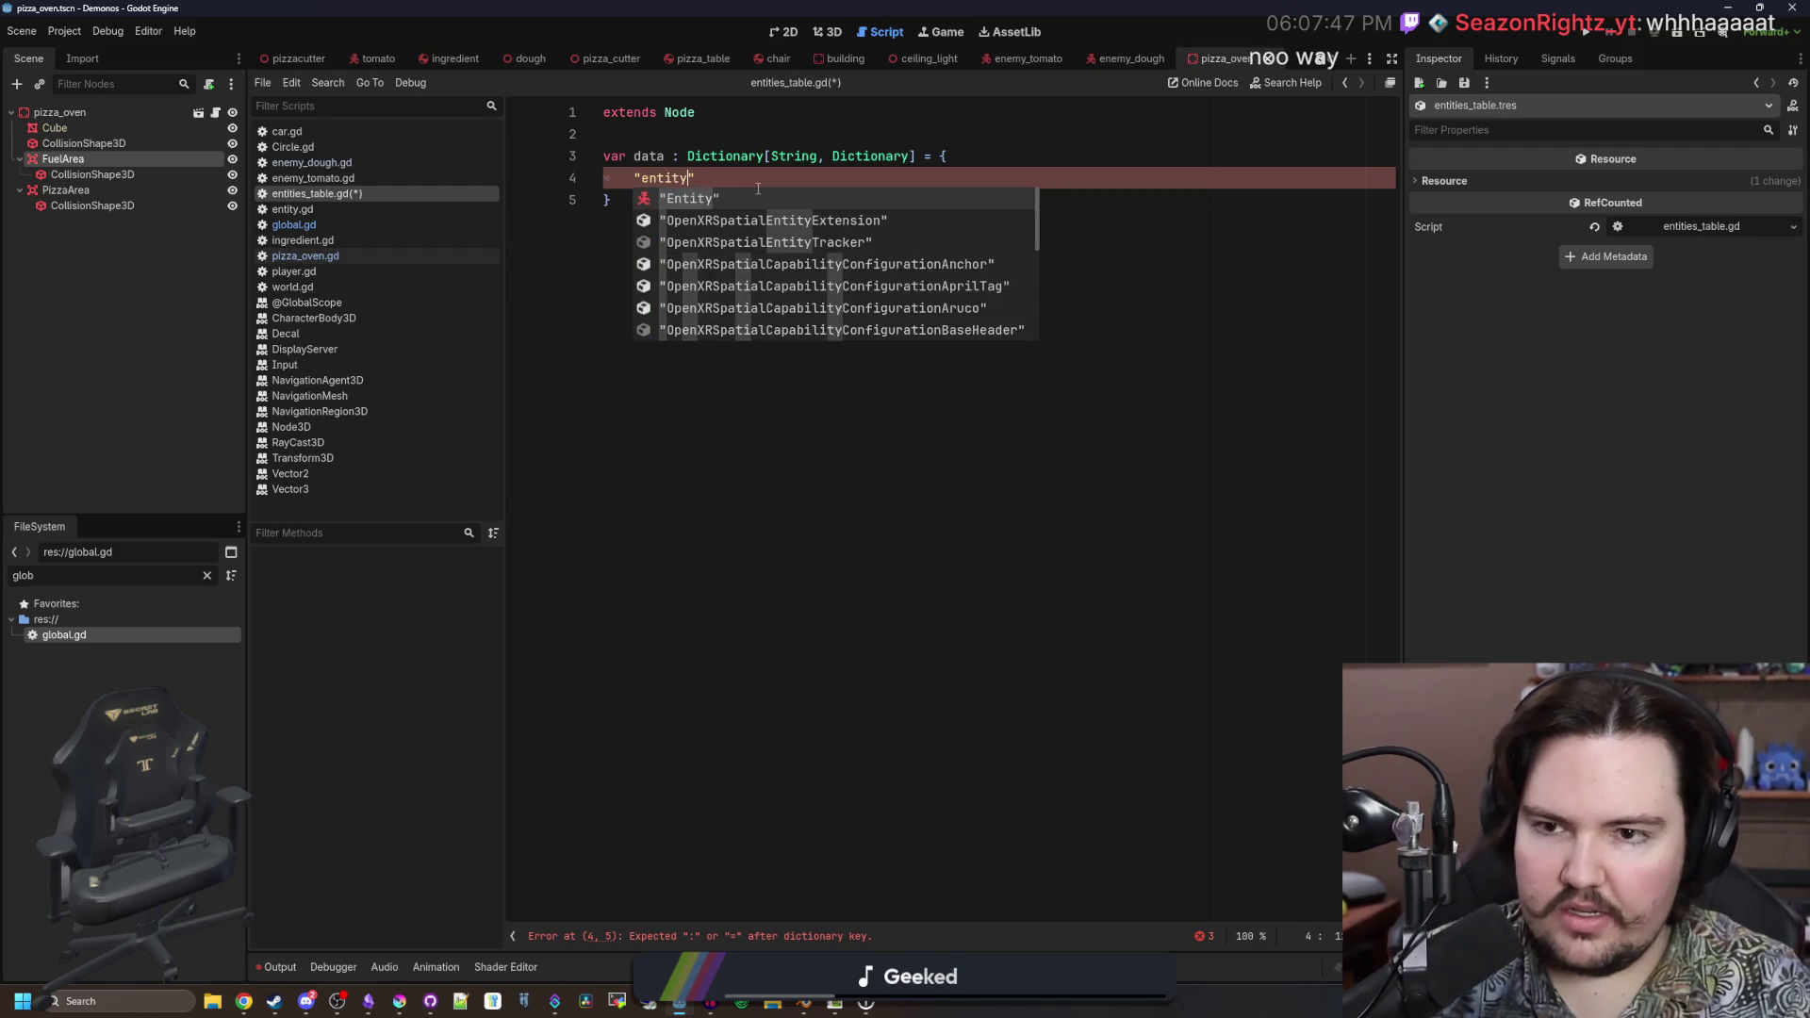
pyautogui.write('tomato"')
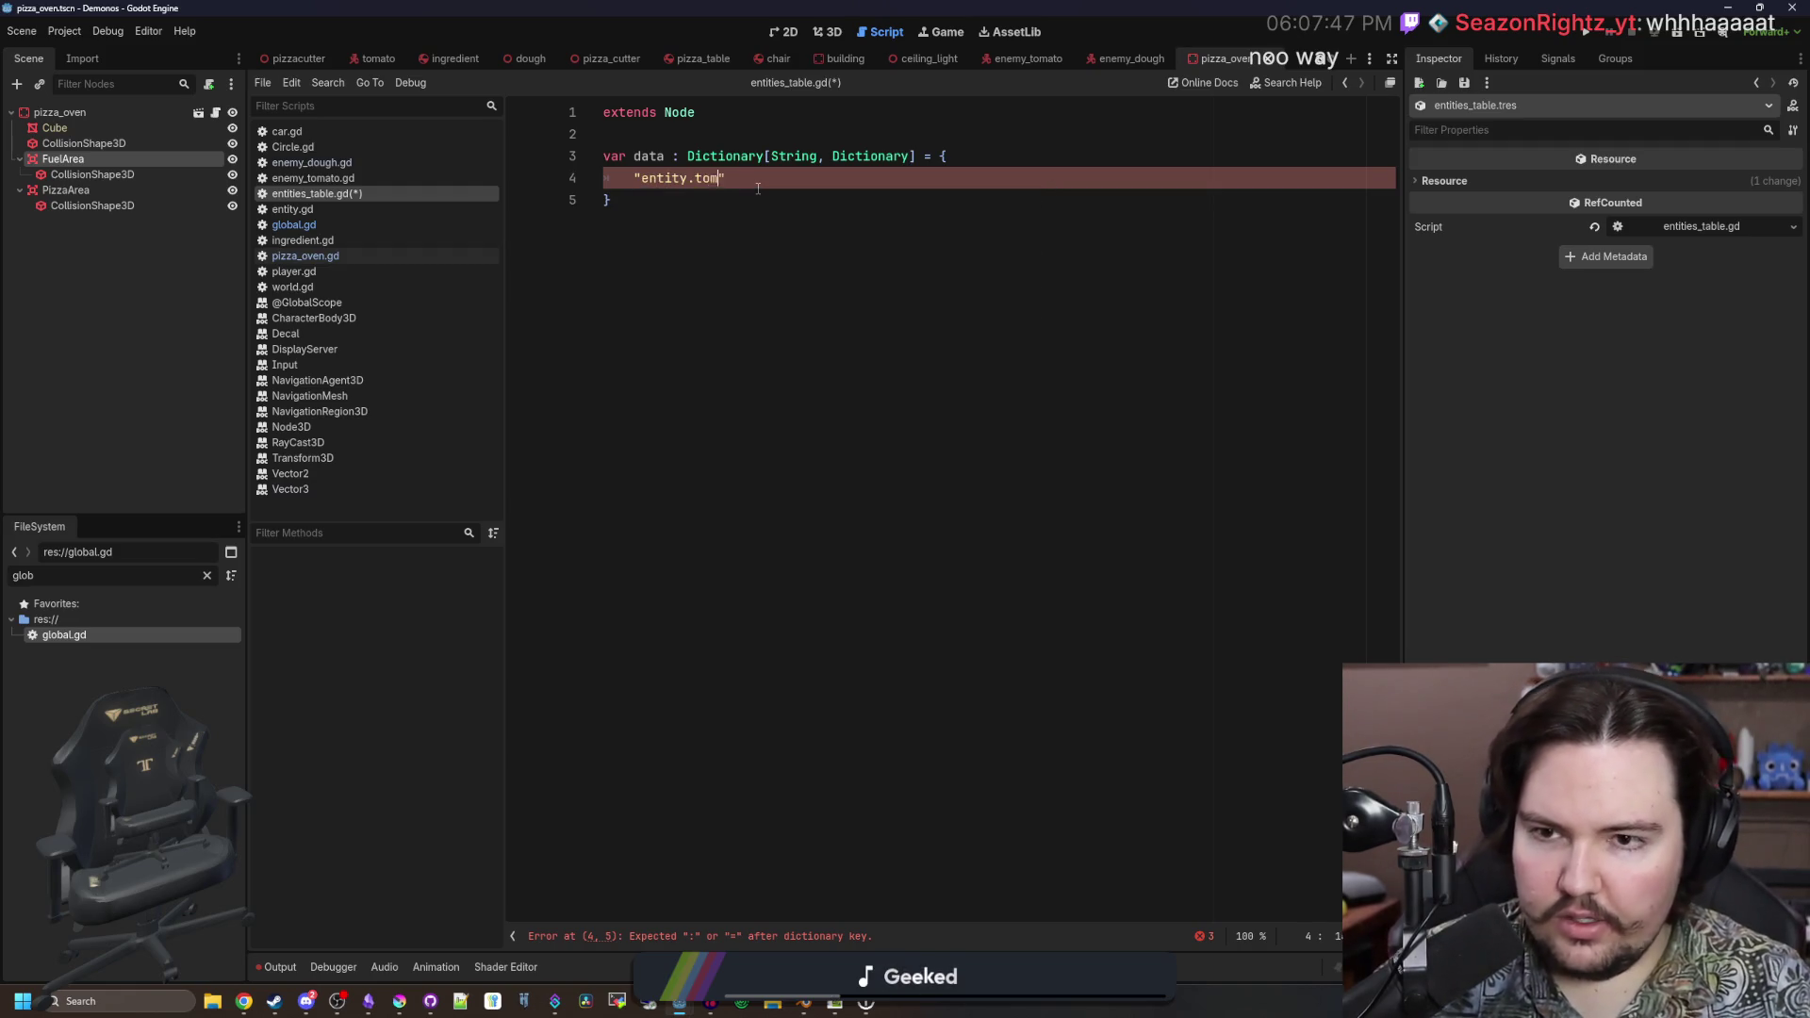
pyautogui.write(': {')
pyautogui.press('Return')
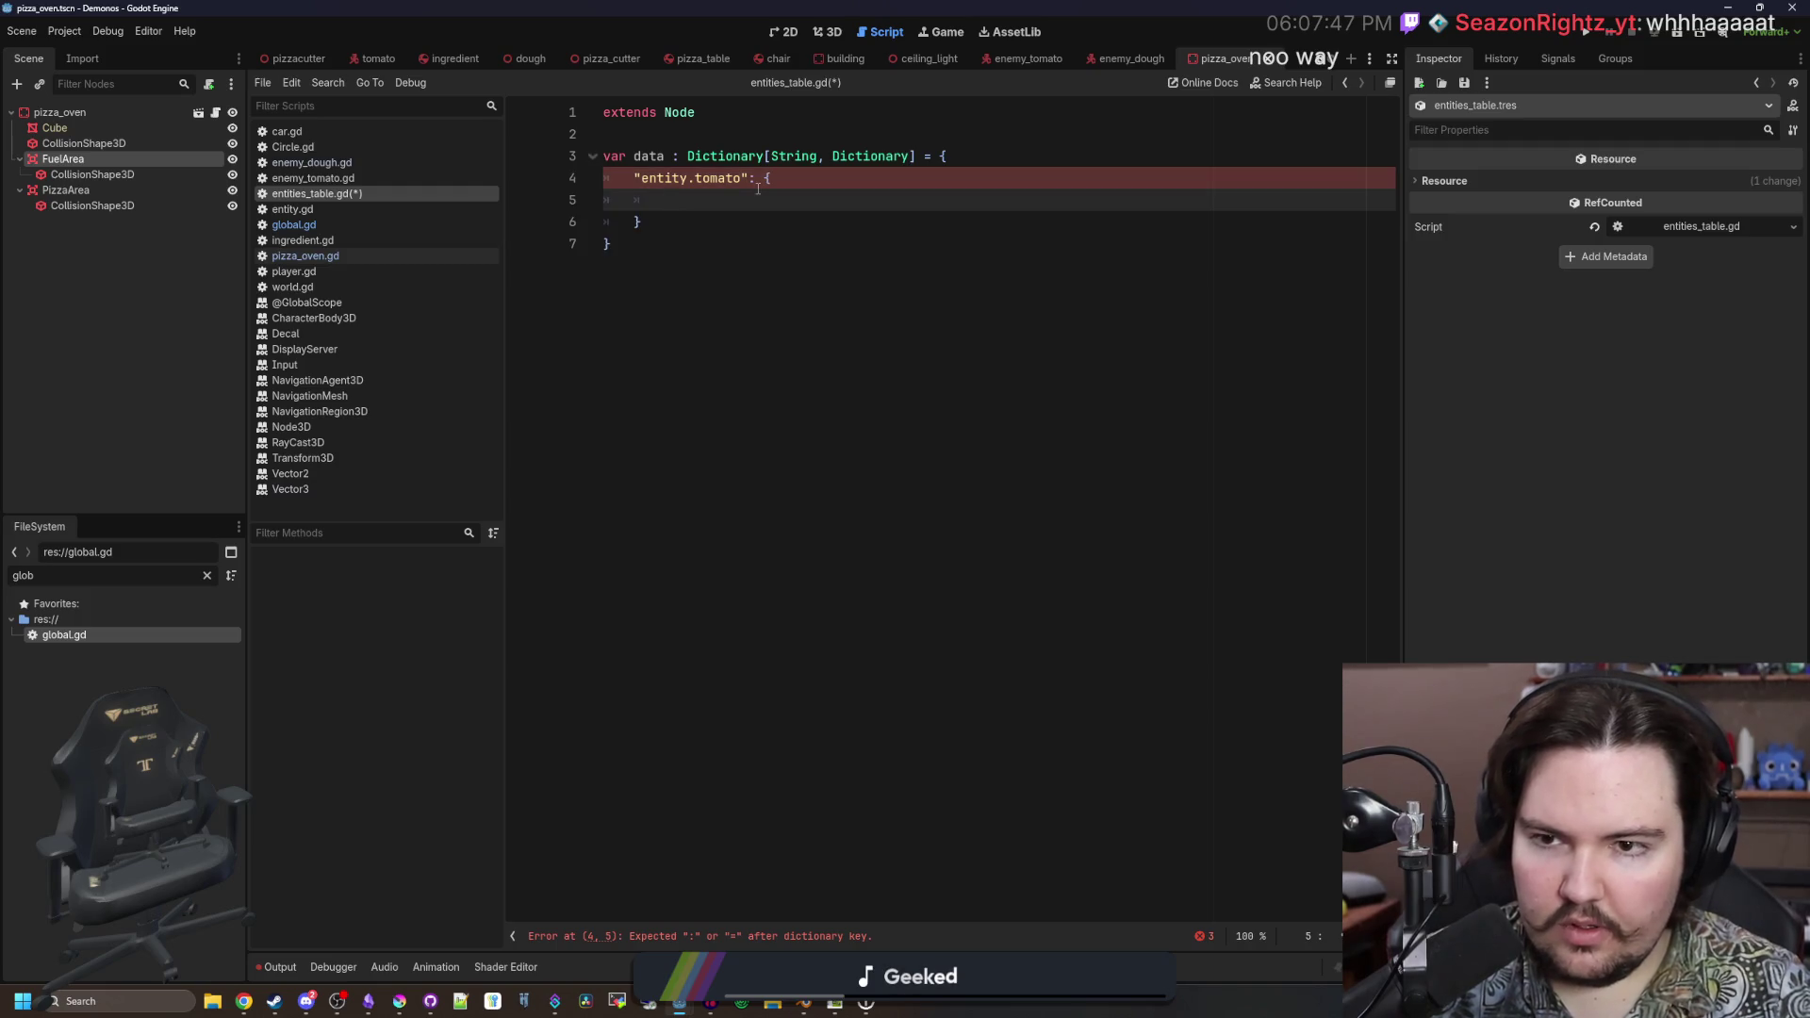
pyautogui.press('Down')
pyautogui.press('Return')
pyautogui.press('BackSpace')
pyautogui.press('BackSpace')
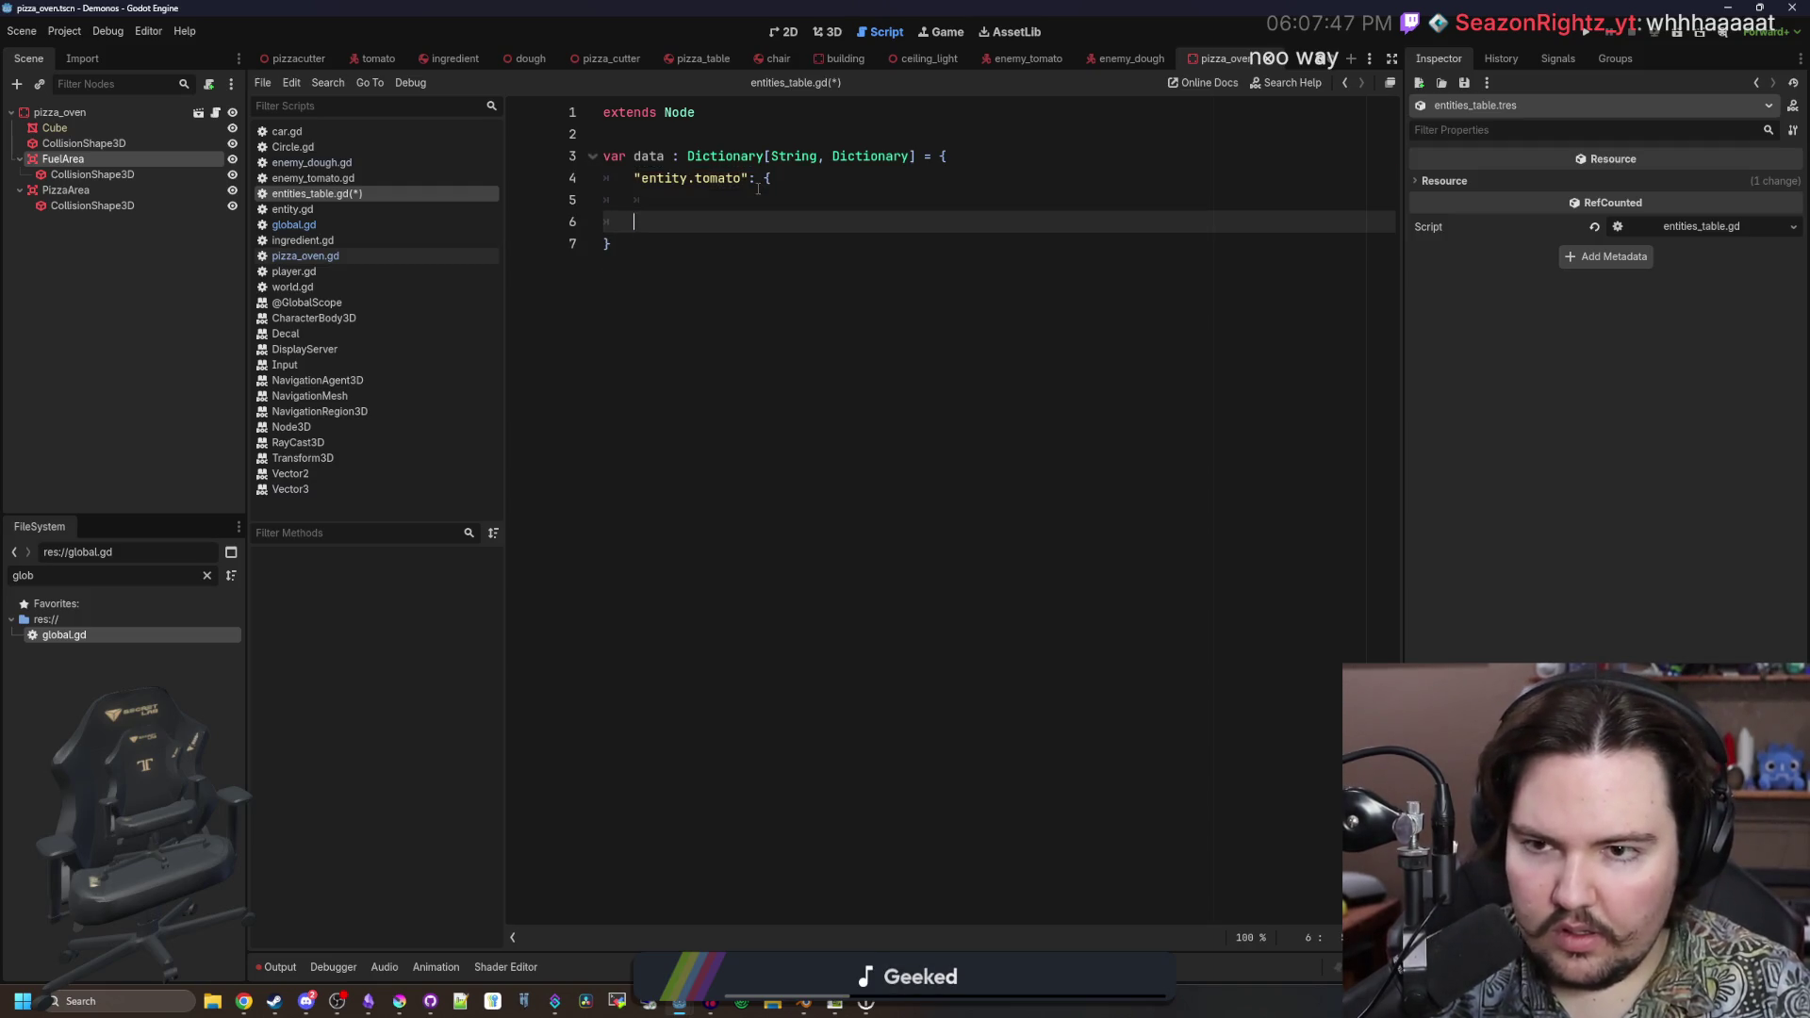
pyautogui.write(',')
pyautogui.press('Return')
pyautogui.write('"entity.')
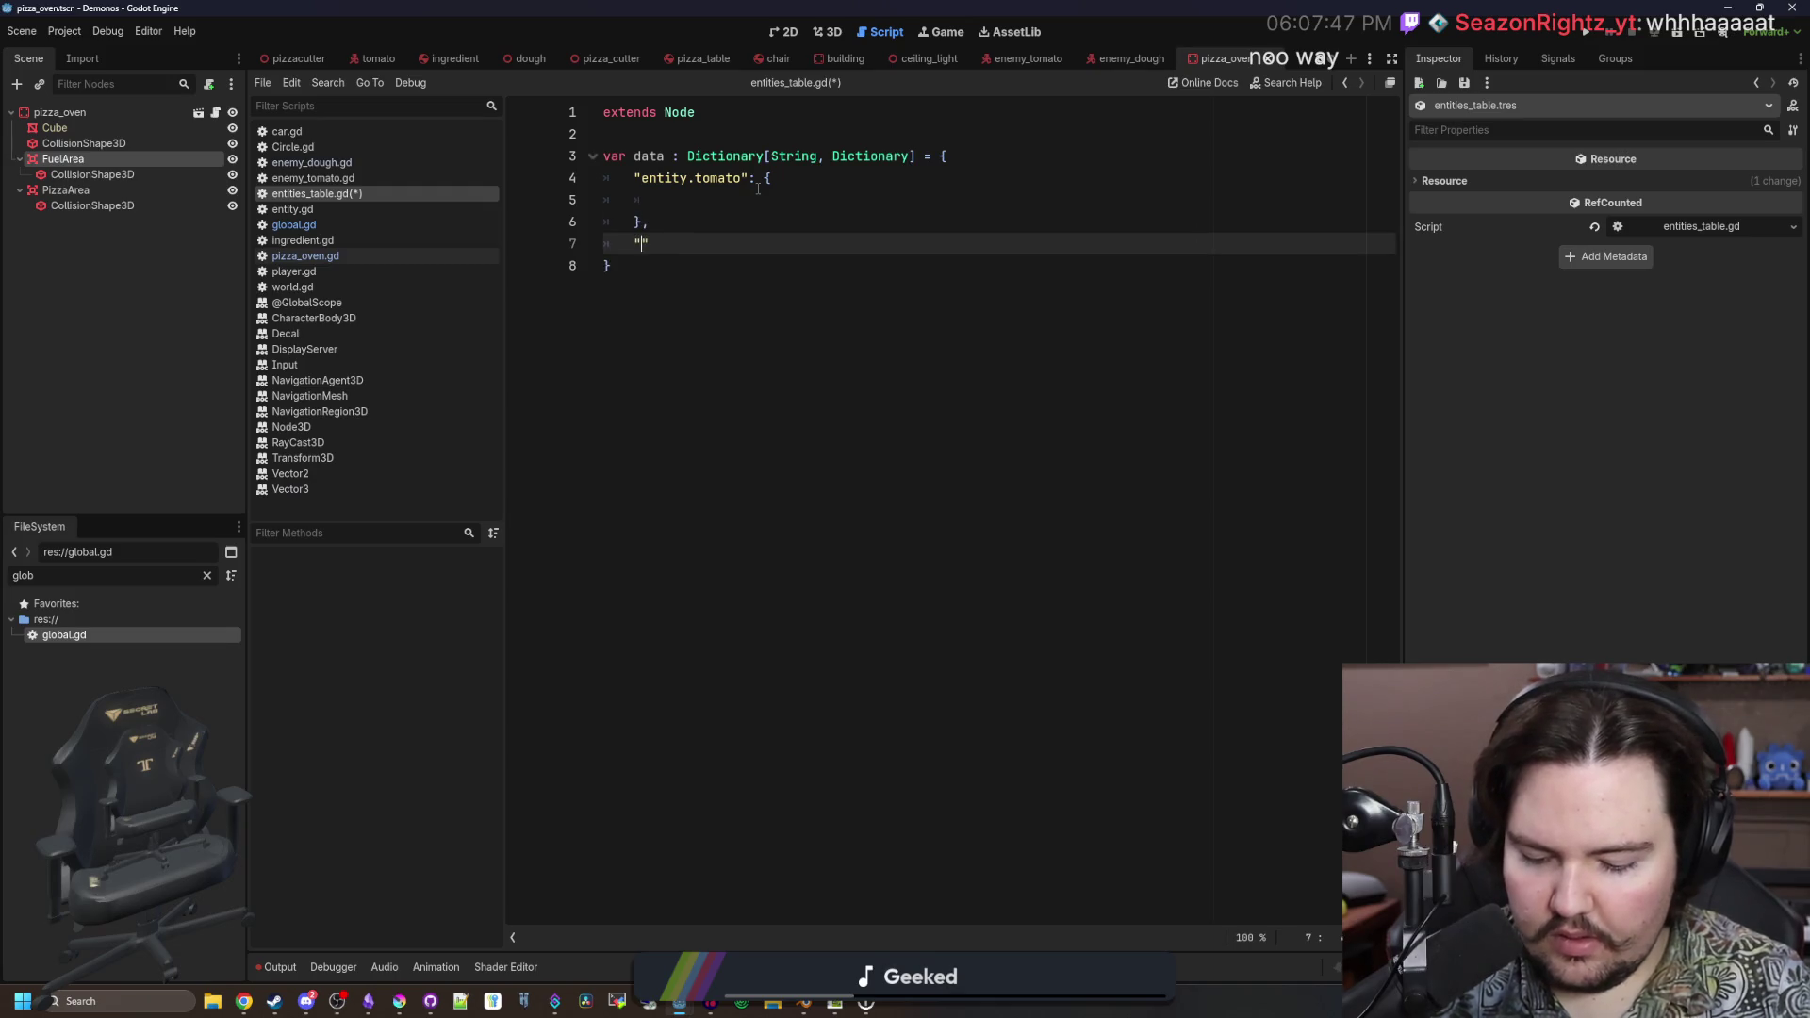
pyautogui.write('dough": {')
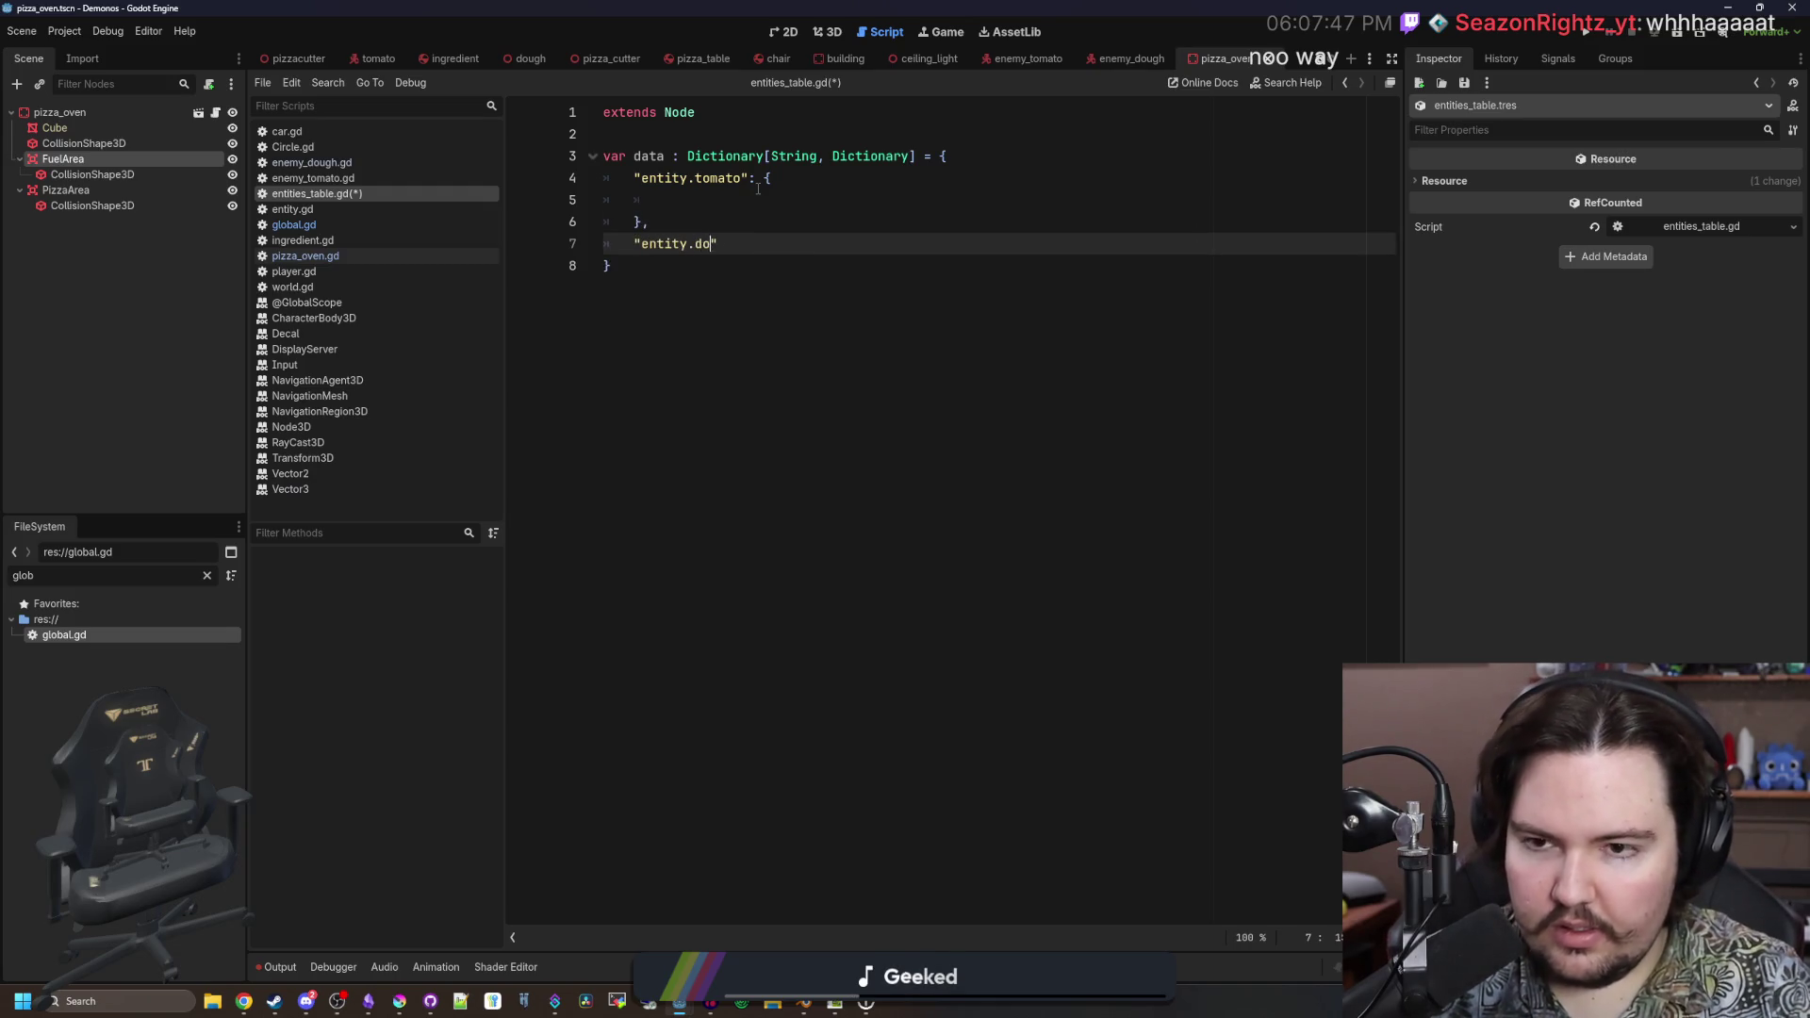
pyautogui.press('Return')
pyautogui.press('Down')
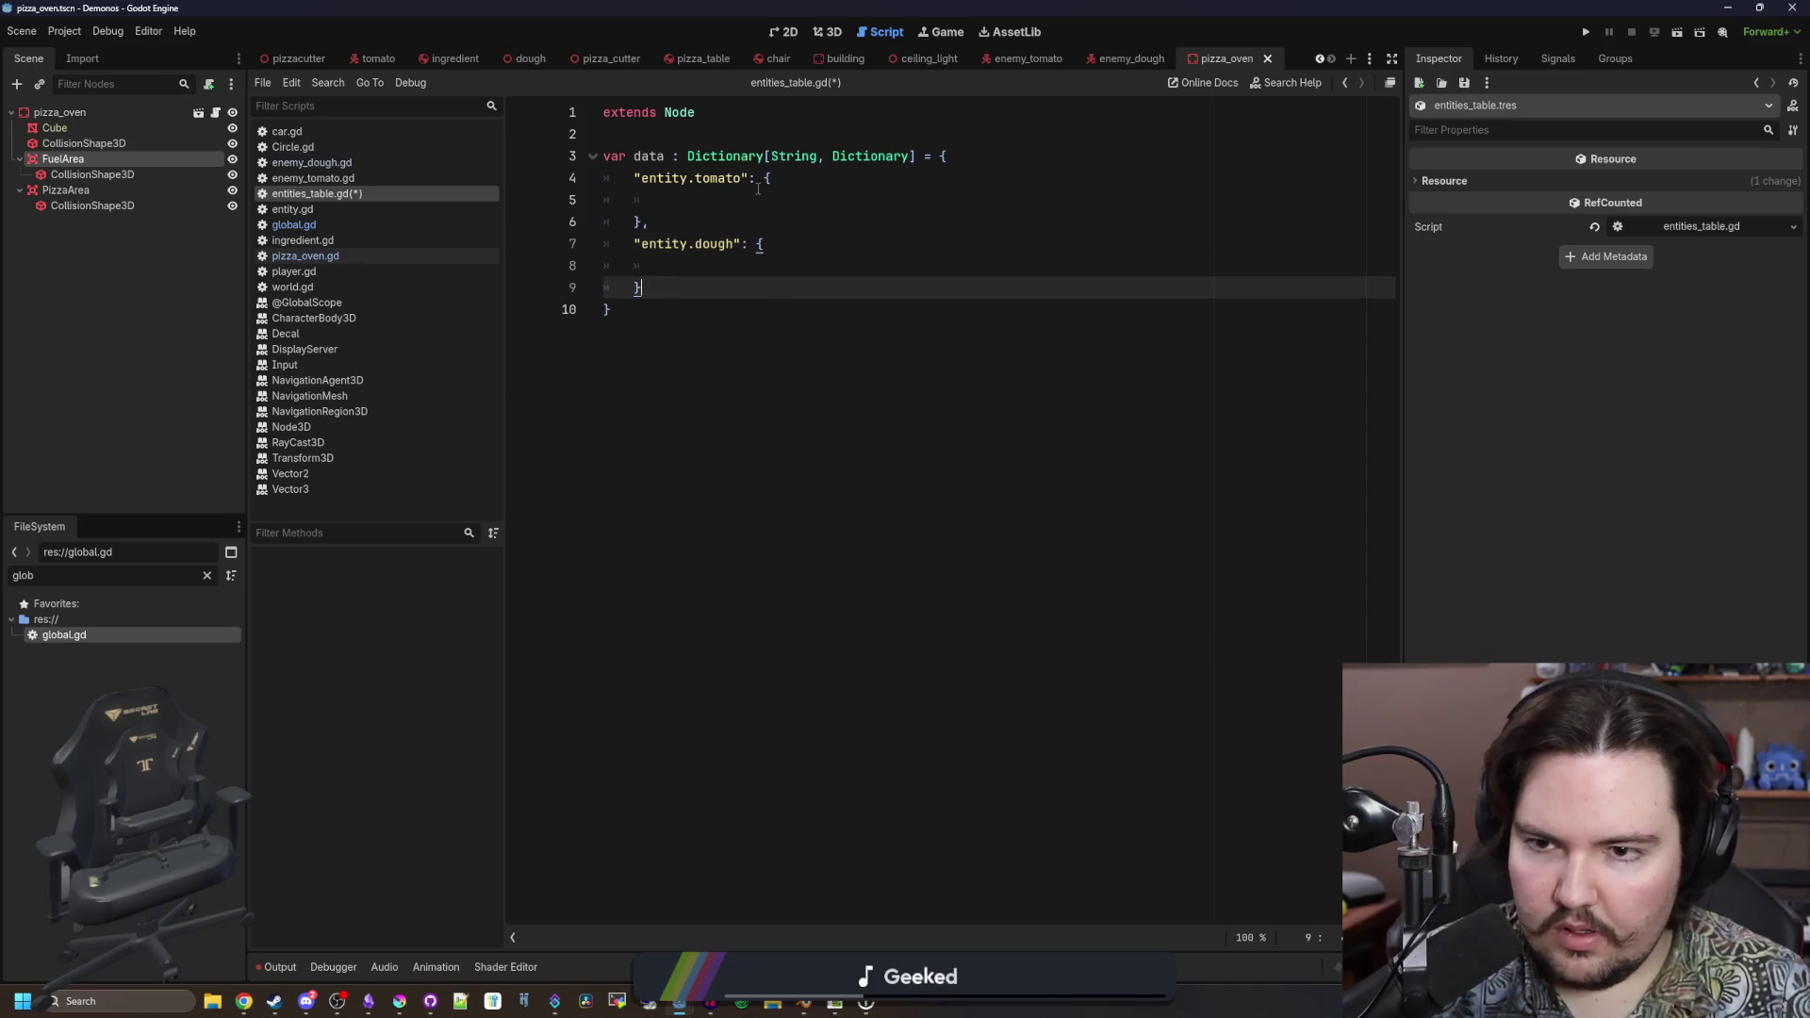
pyautogui.write(',')
pyautogui.press('Return')
pyautogui.write('"entity.')
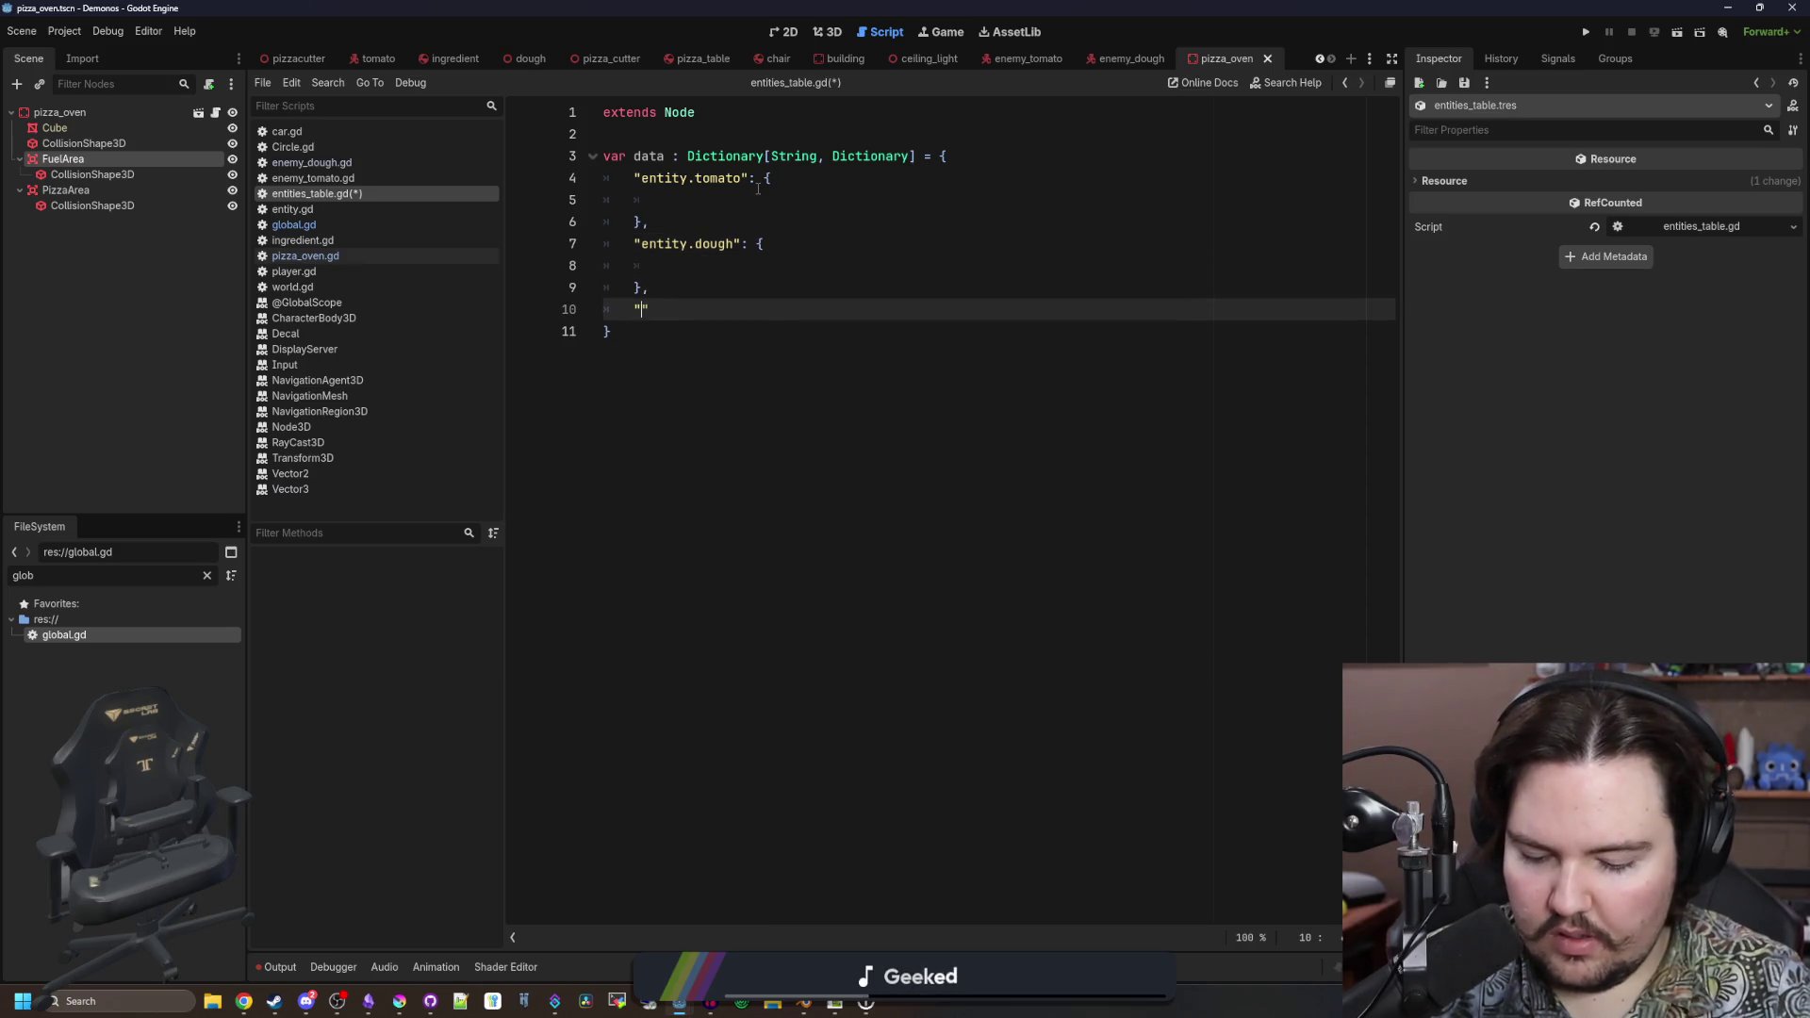
pyautogui.write('wood": ')
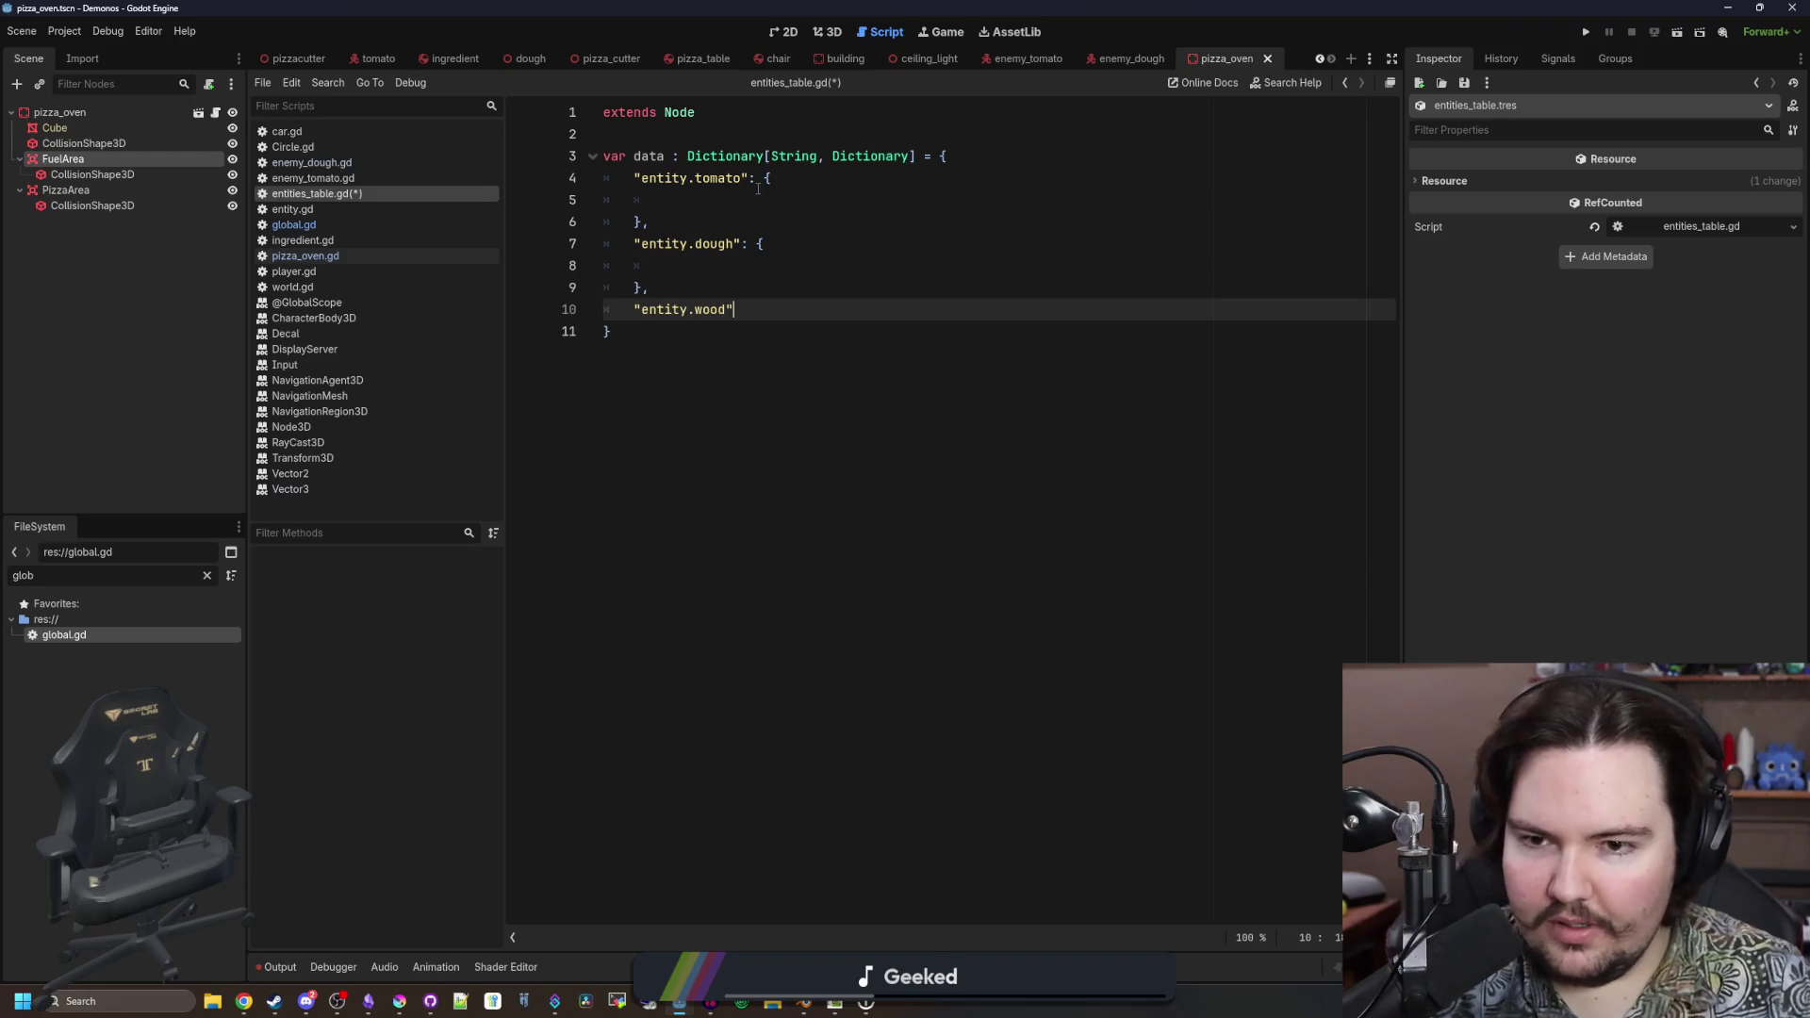
pyautogui.write('{')
pyautogui.press('Return')
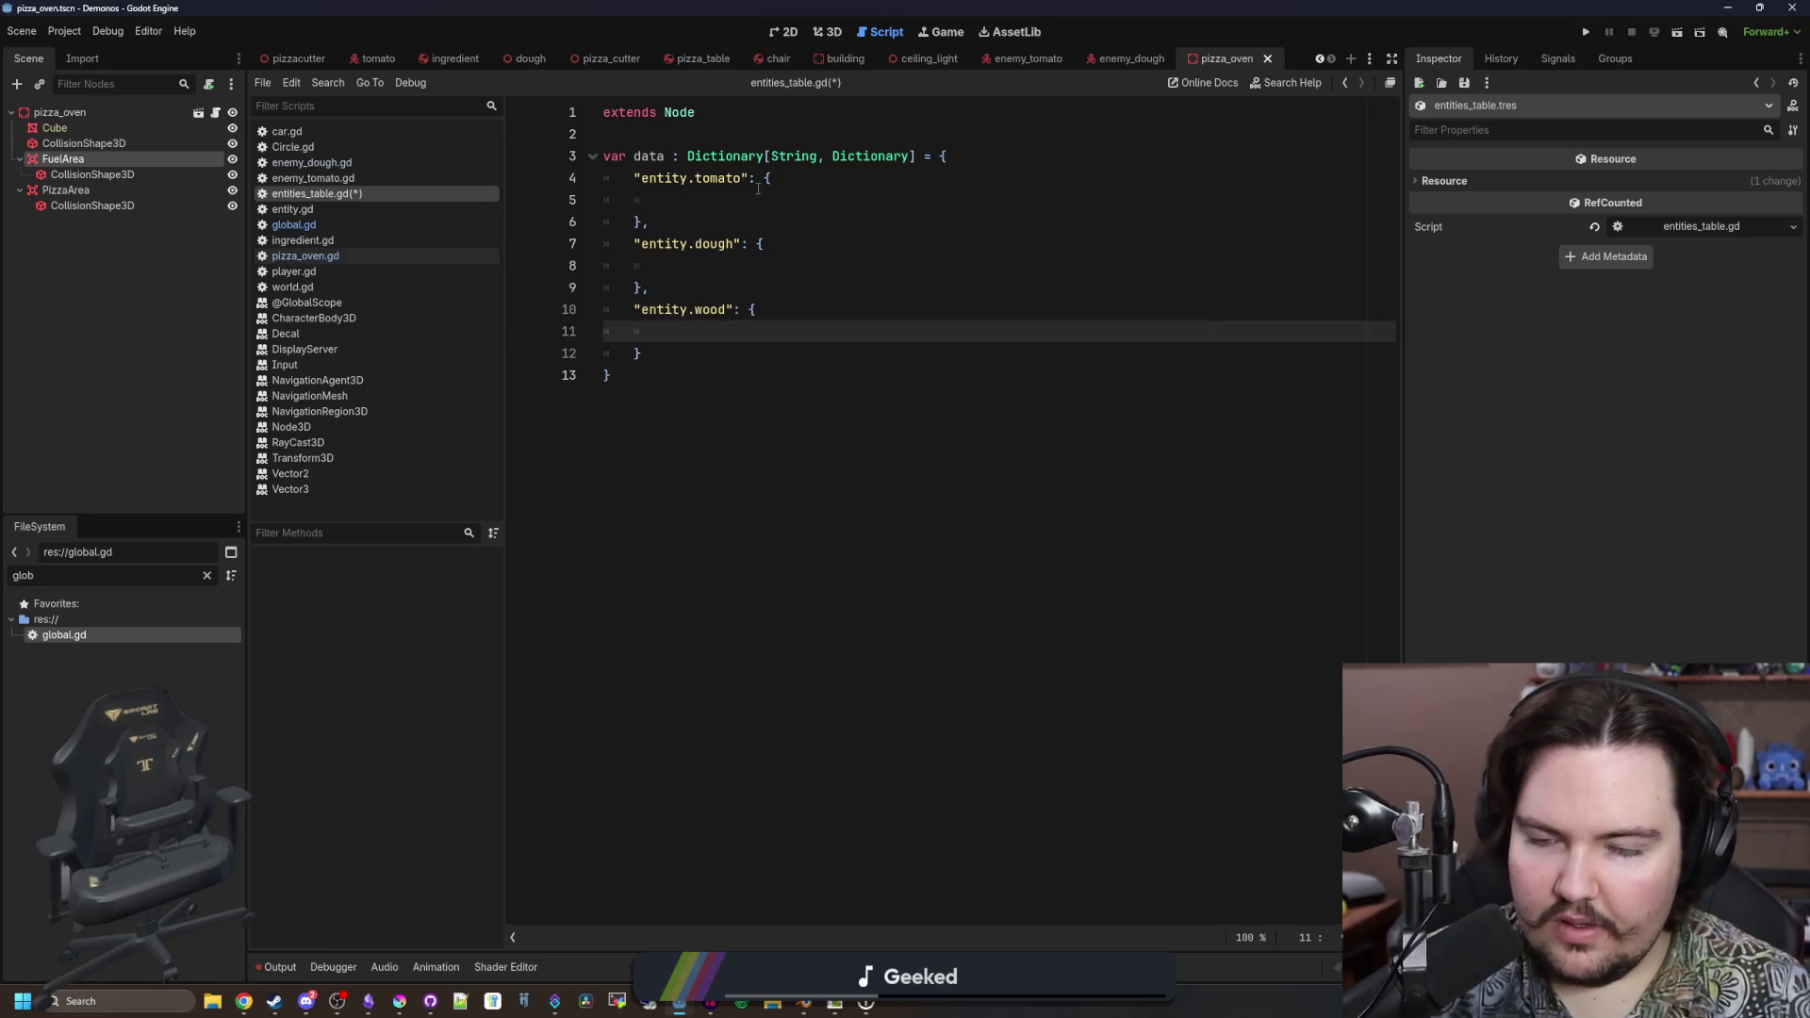
# - Give the tomato entry "Scene": preload("res://enemy_tomato.tscn")
pyautogui.click(758, 191)
pyautogui.click(701, 336)
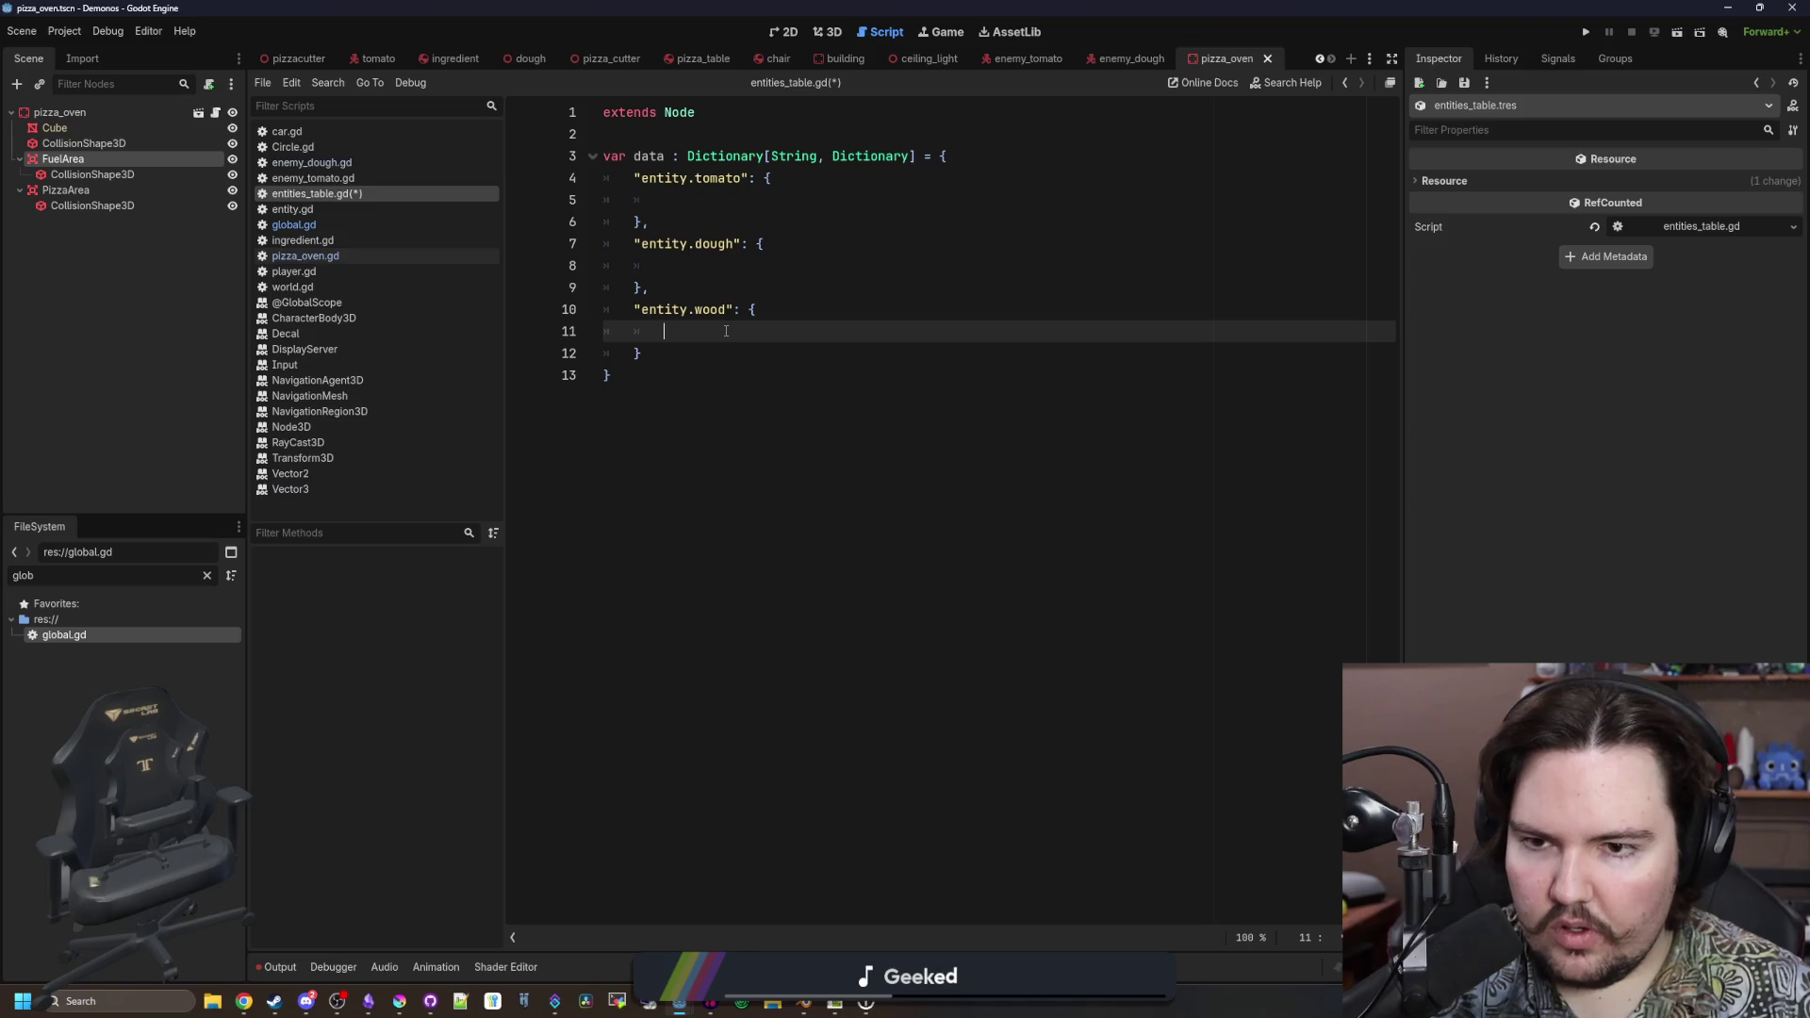
pyautogui.click(699, 197)
pyautogui.write('"Scene')
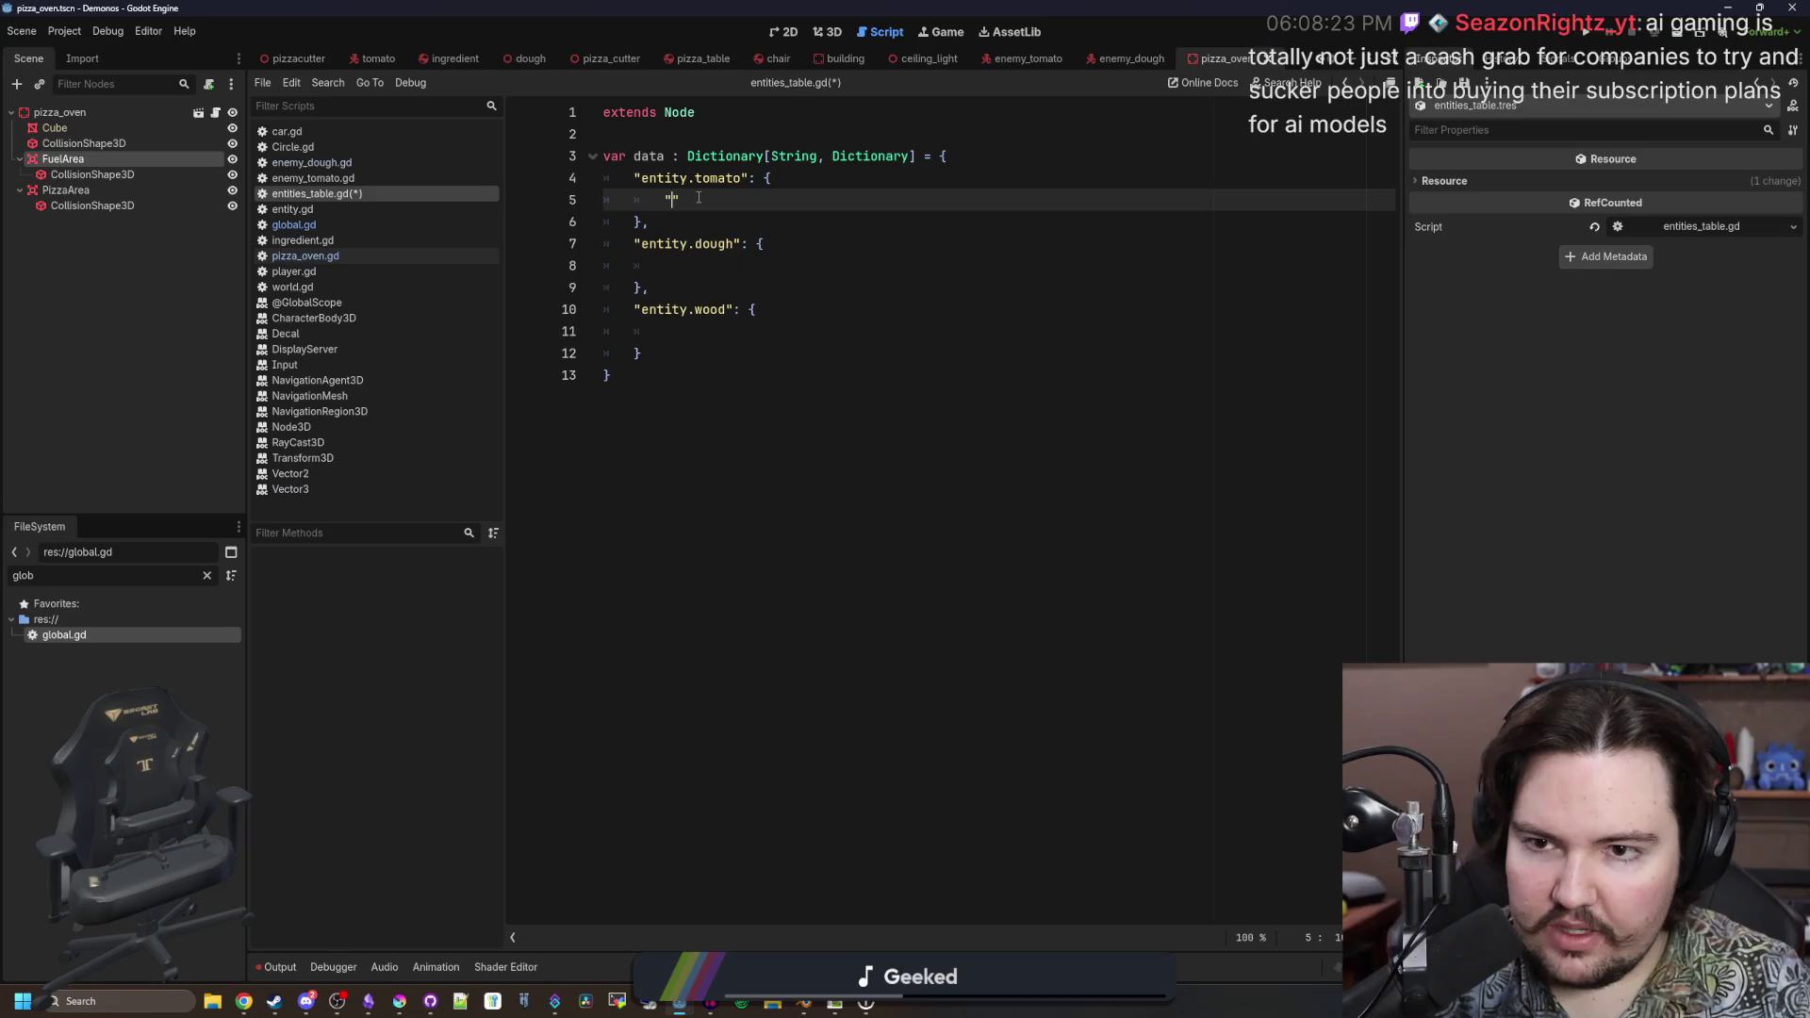
pyautogui.write('": prel')
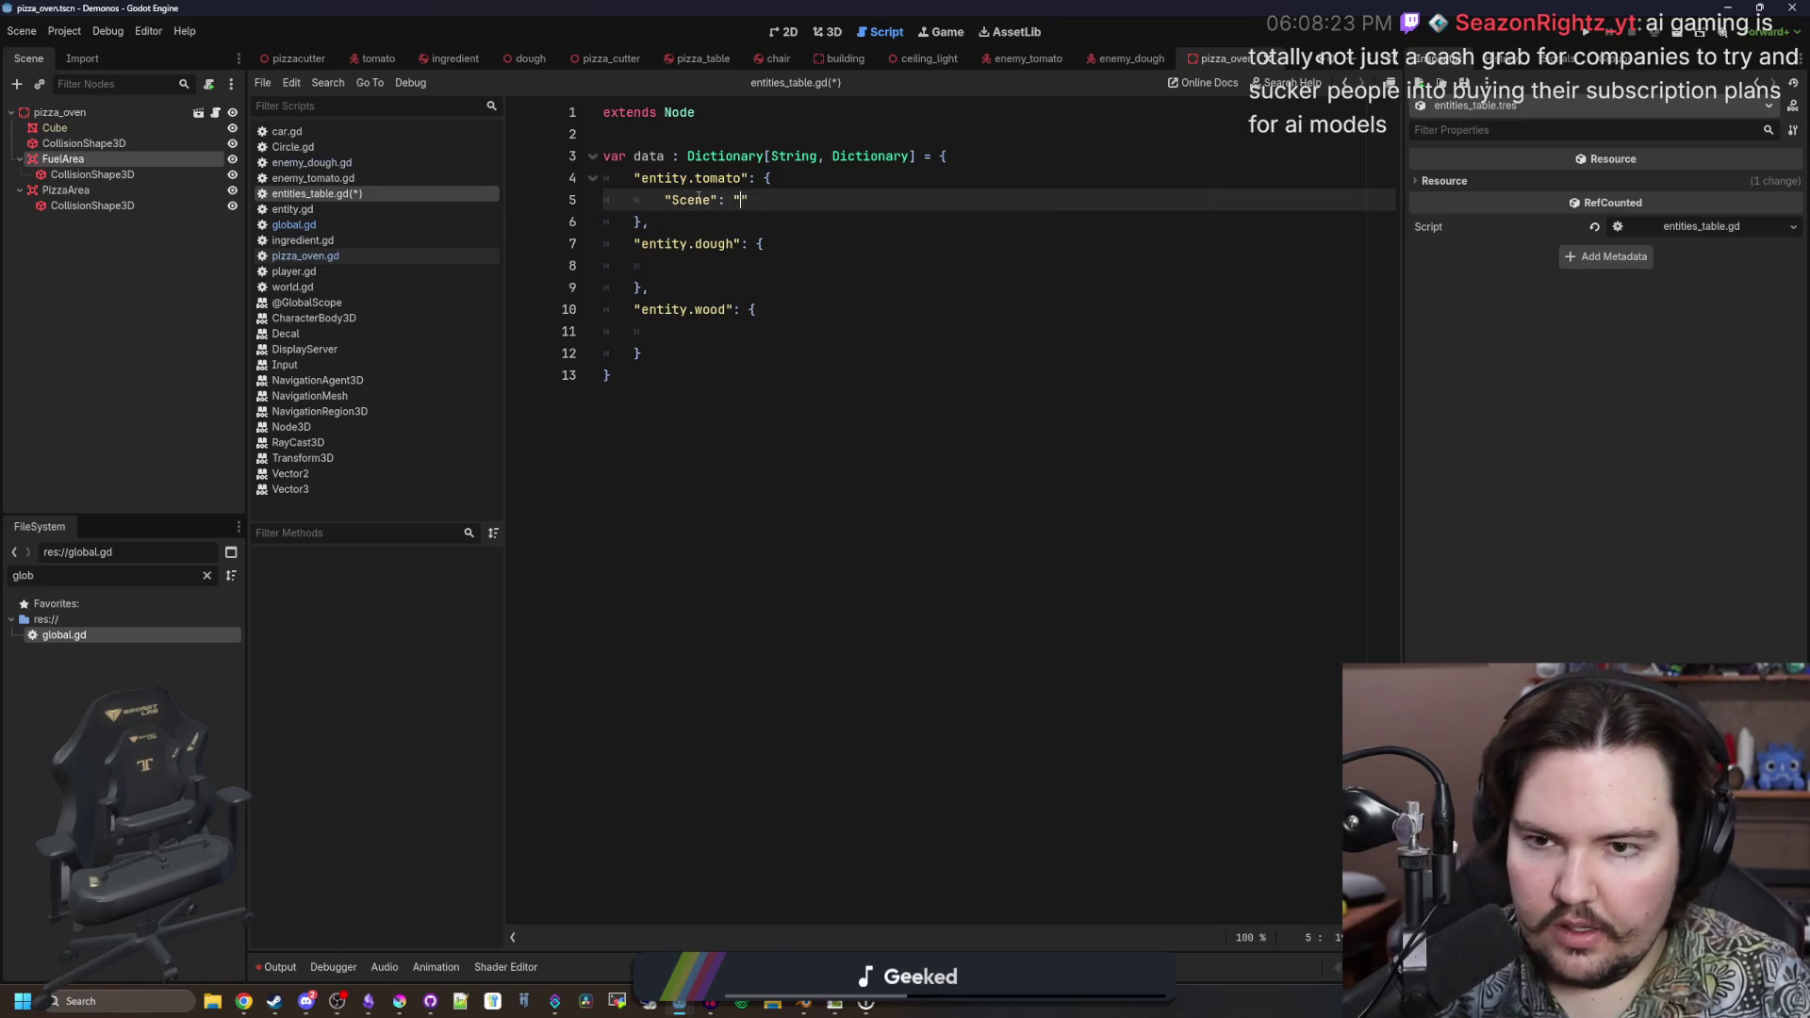
pyautogui.write('oad("tomato')
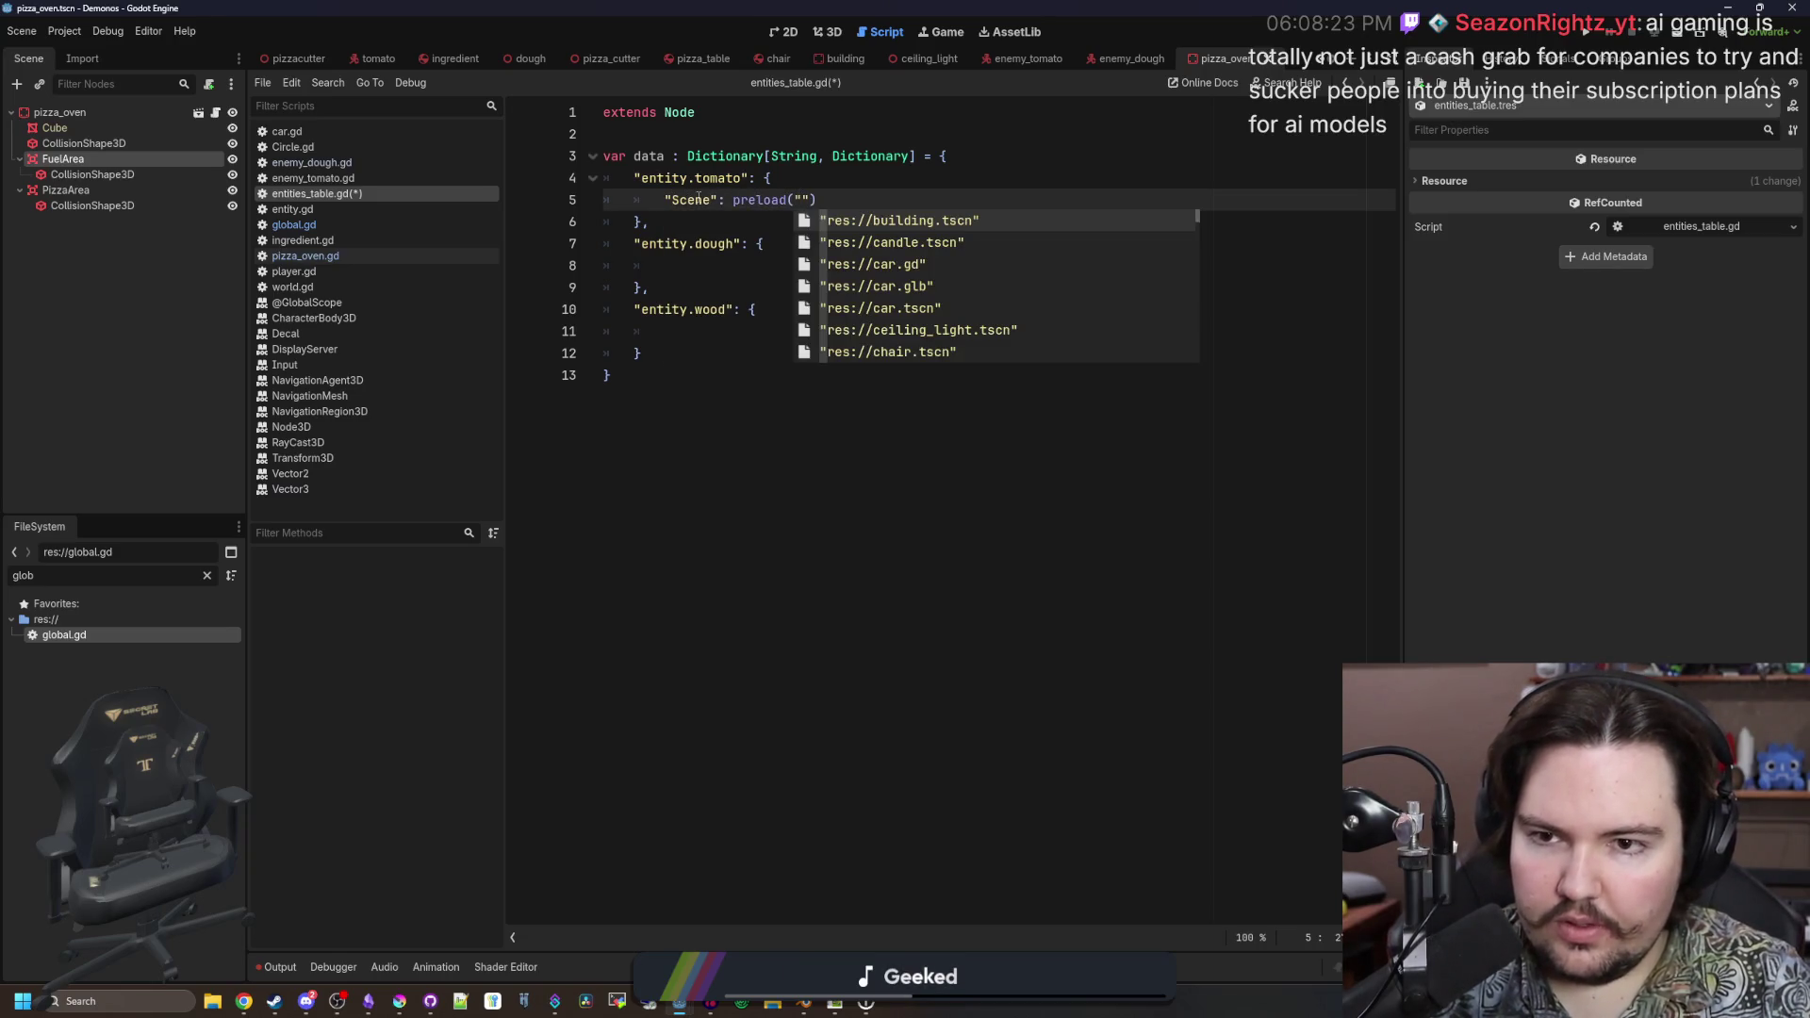
pyautogui.press('Down')
pyautogui.press('Down')
pyautogui.press('Down')
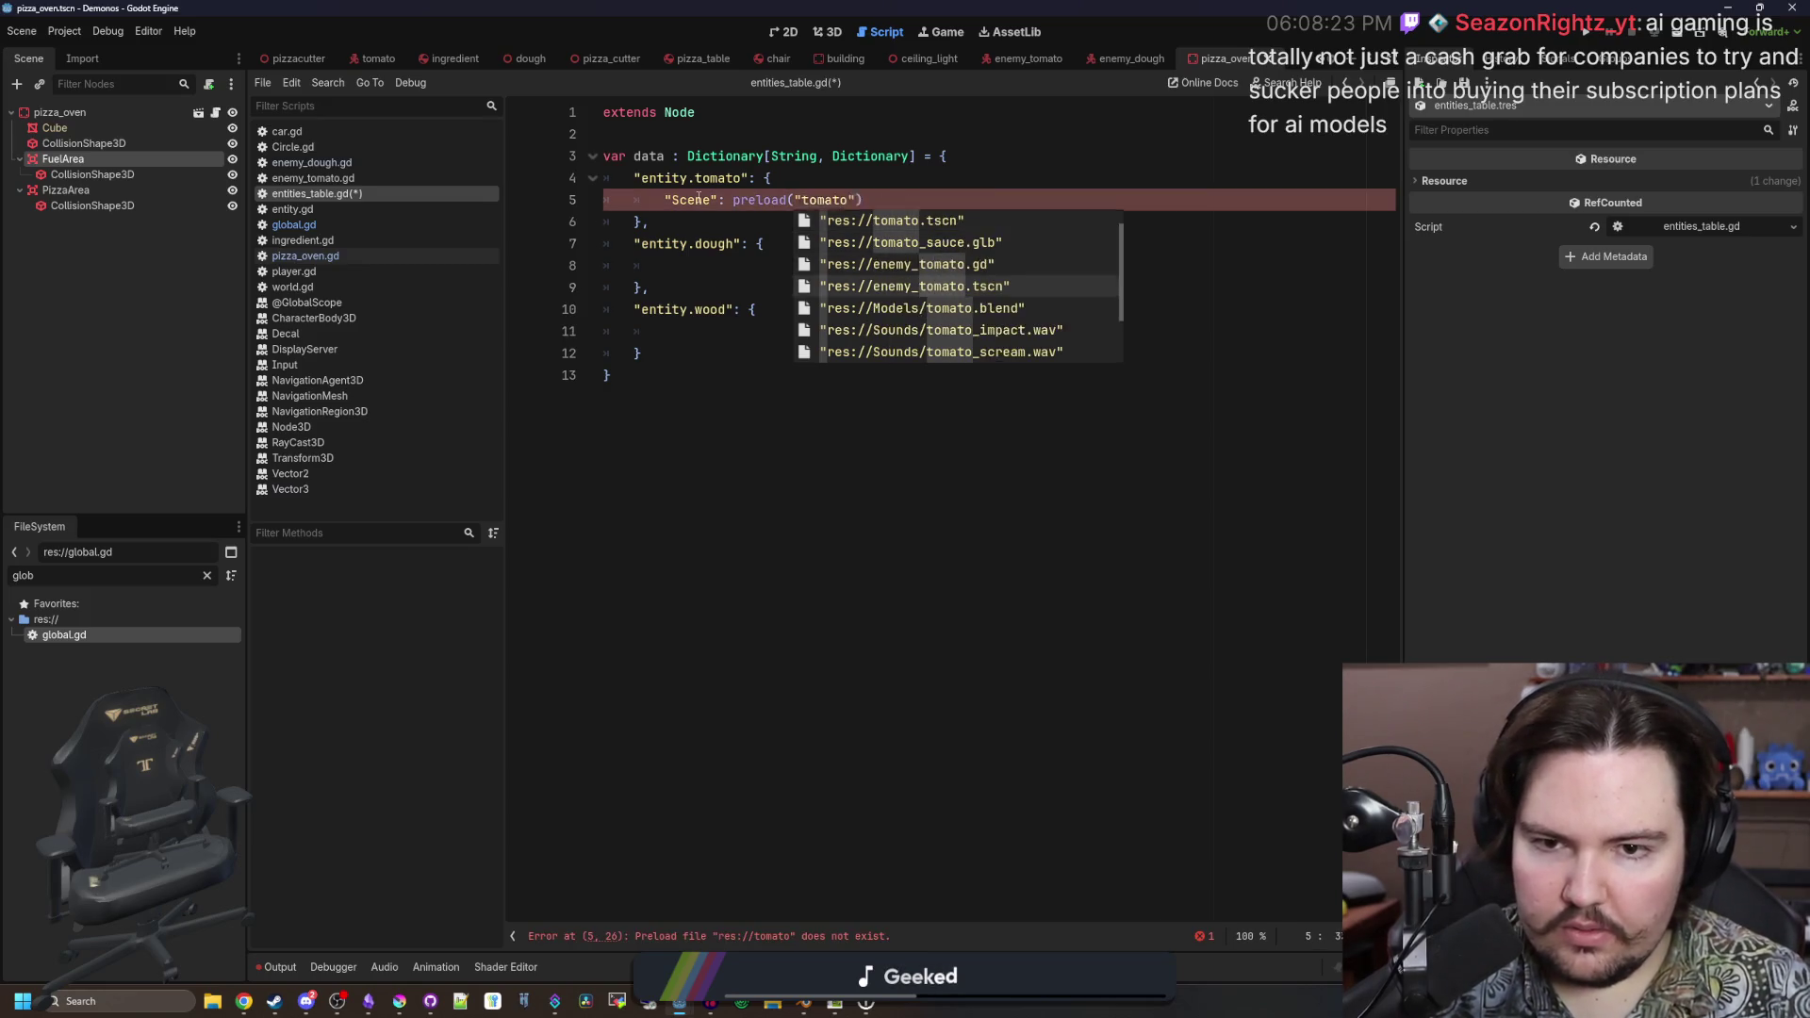
pyautogui.press('Return')
# - Copy the tomato Scene line into the dough and wood entries
pyautogui.hotkey('shift', 'Home')
pyautogui.hotkey('ctrl', 'c')
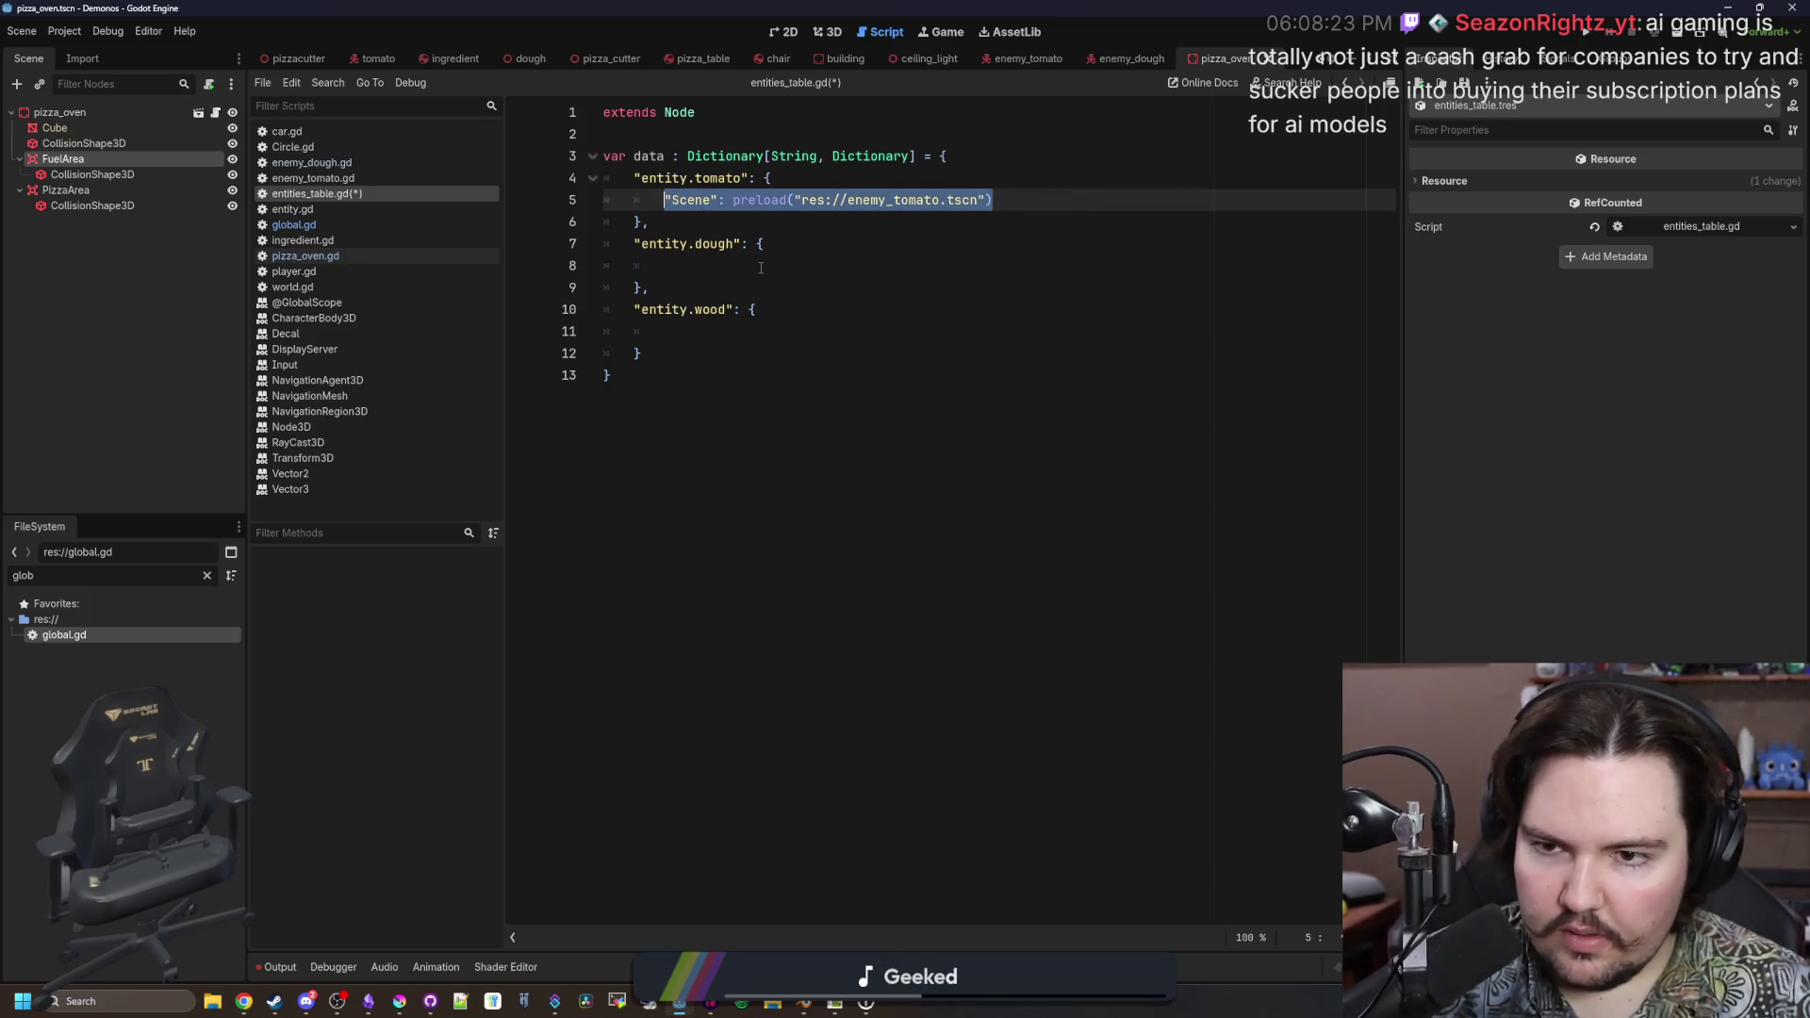
pyautogui.click(858, 266)
pyautogui.hotkey('ctrl', 'v')
pyautogui.click(858, 331)
pyautogui.hotkey('ctrl', 'v')
# - Change the dough entry's scene path to res://enemy_dough.tscn and save the script
pyautogui.doubleClick(877, 266)
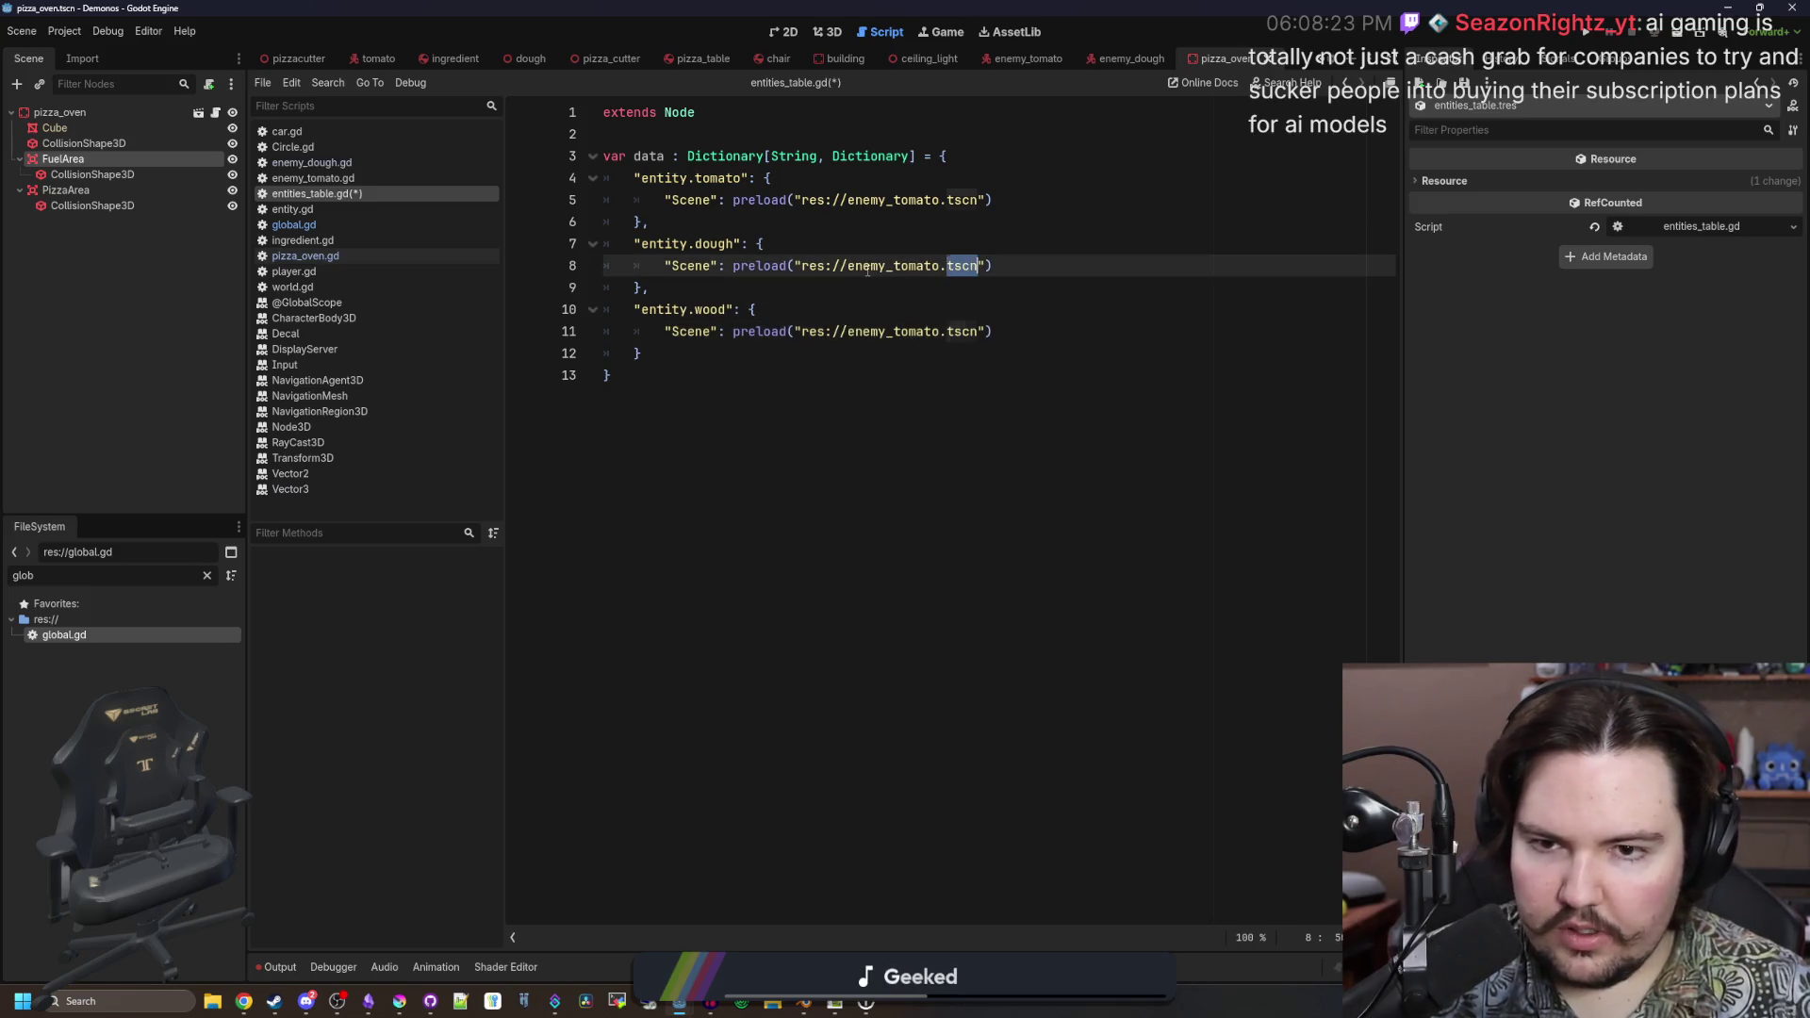
pyautogui.write('ene')
pyautogui.write('my_doug')
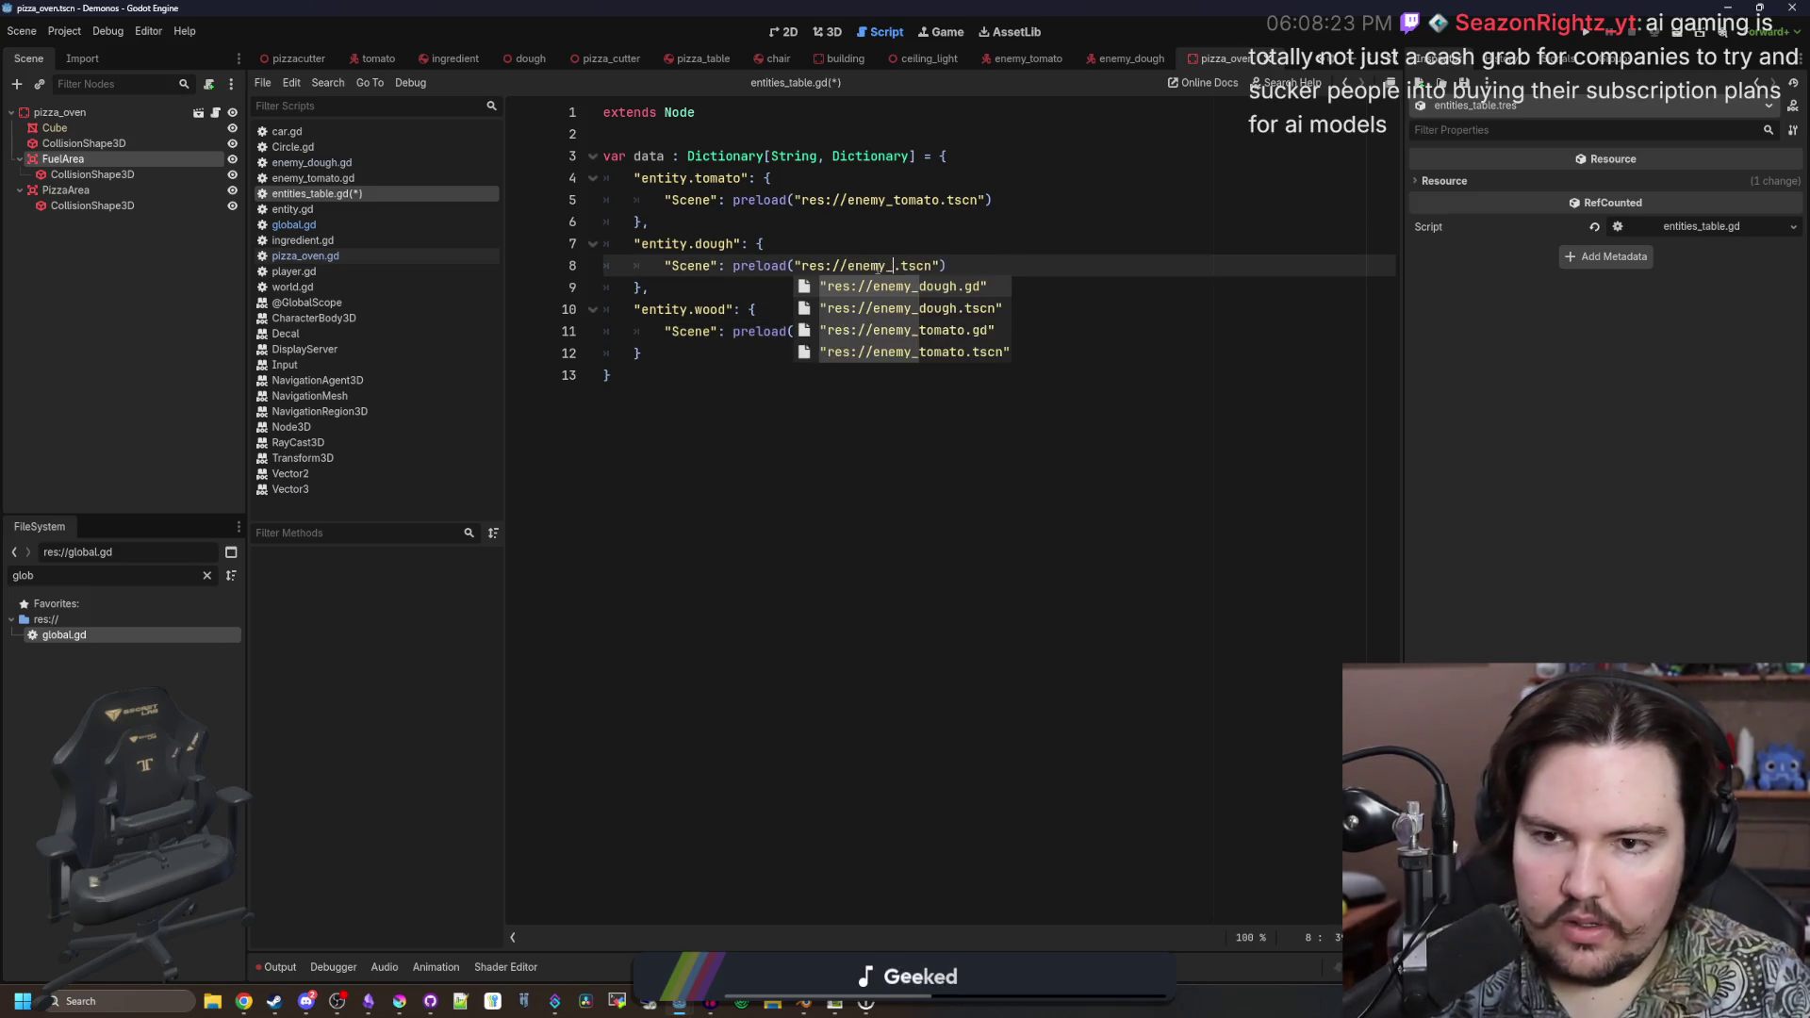
pyautogui.press('Down')
pyautogui.press('Return')
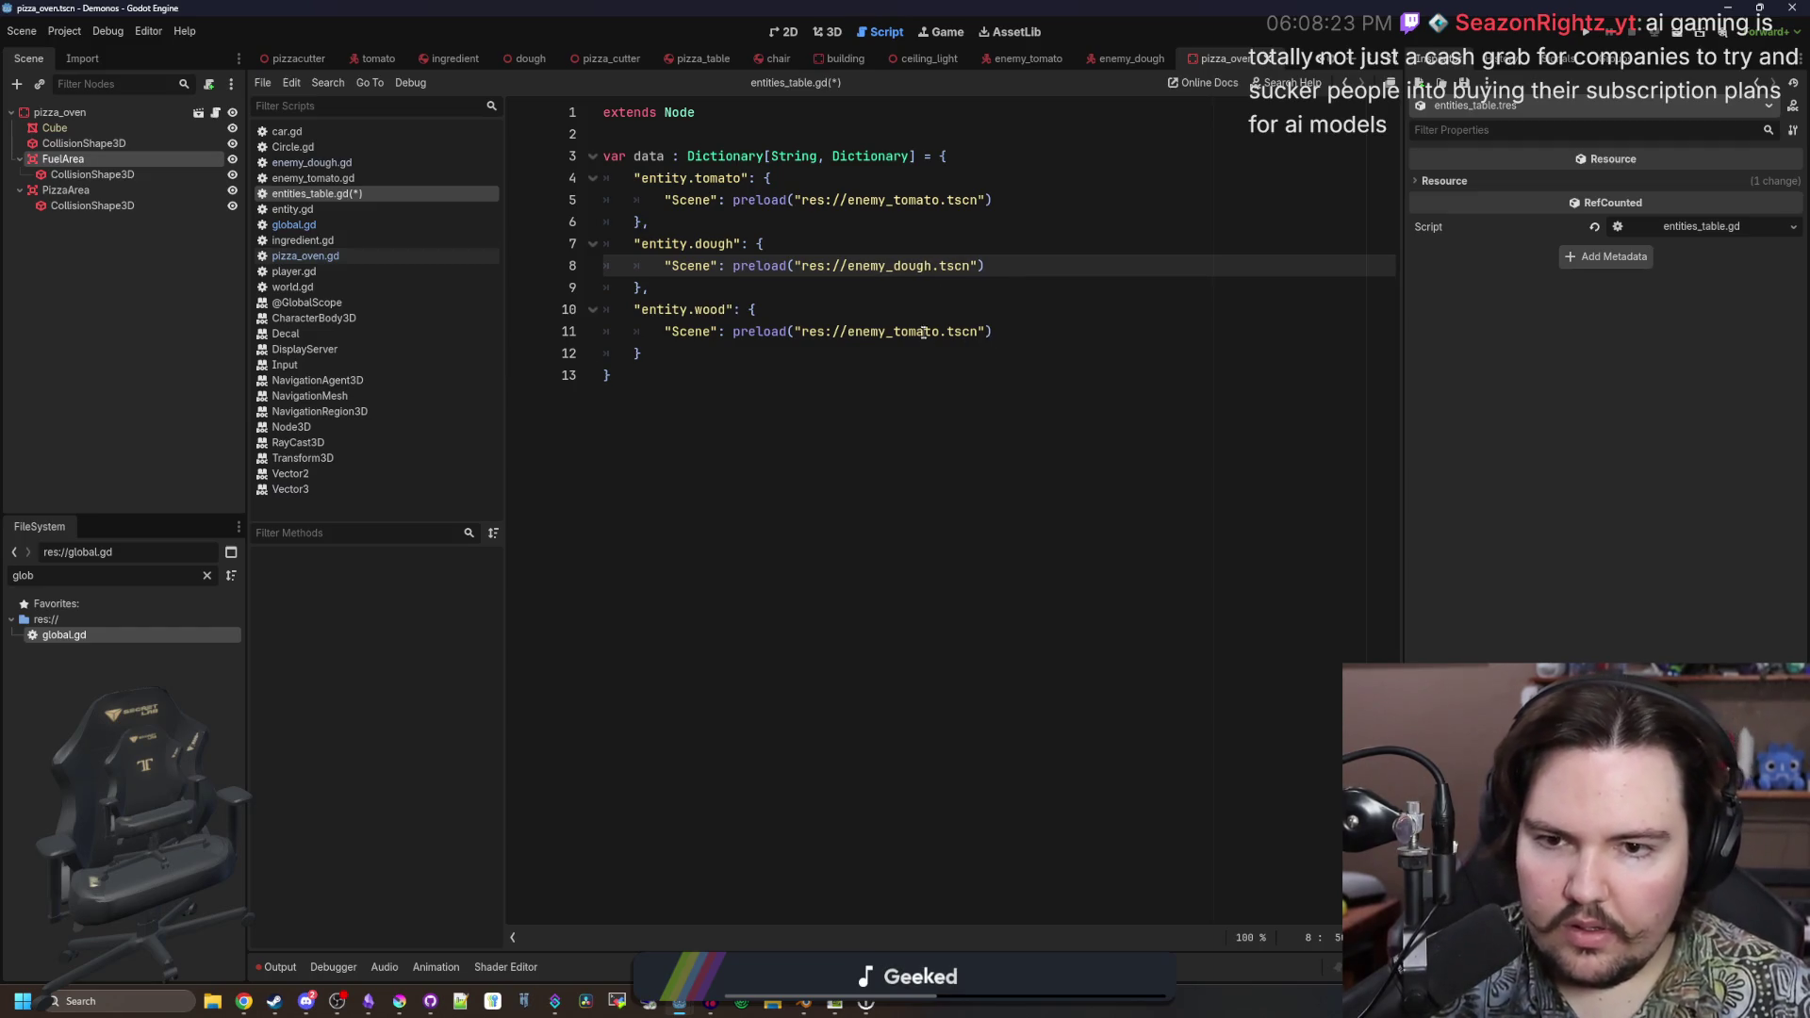
pyautogui.click(765, 353)
pyautogui.hotkey('ctrl', 's')
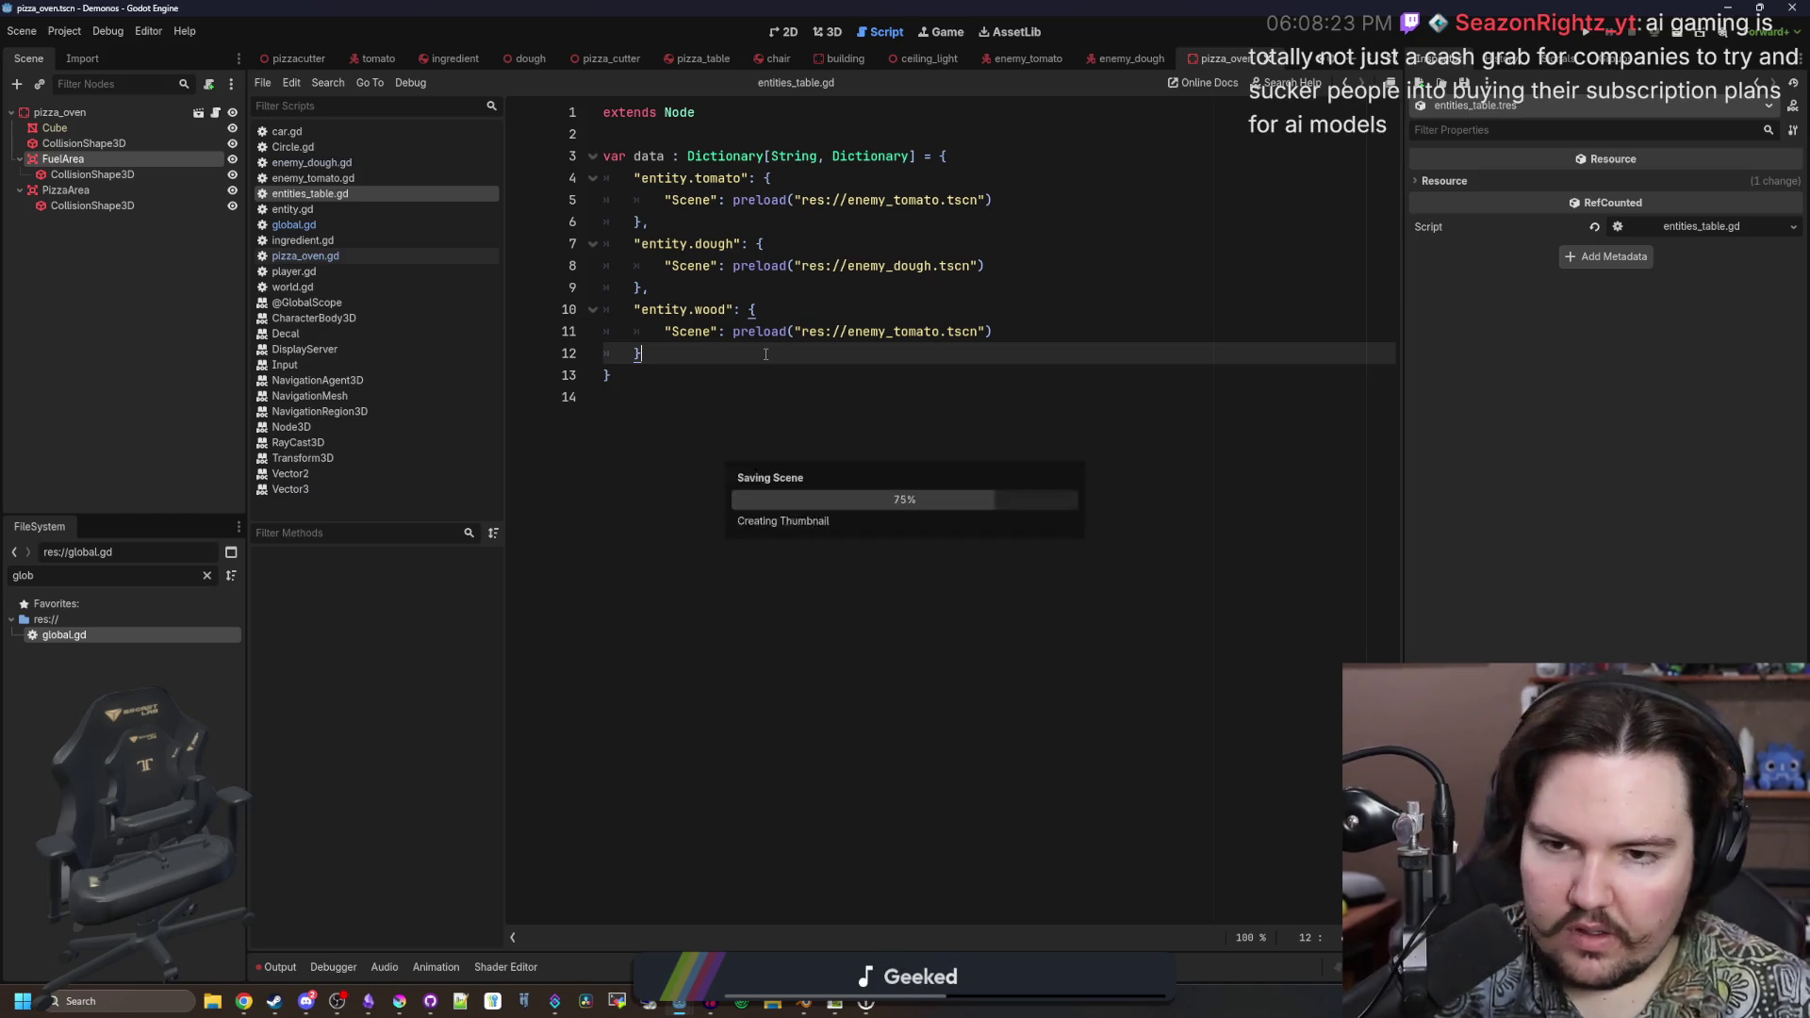
# - Try a "Fuel": true line in the wood entry, then delete it and save
pyautogui.click(730, 281)
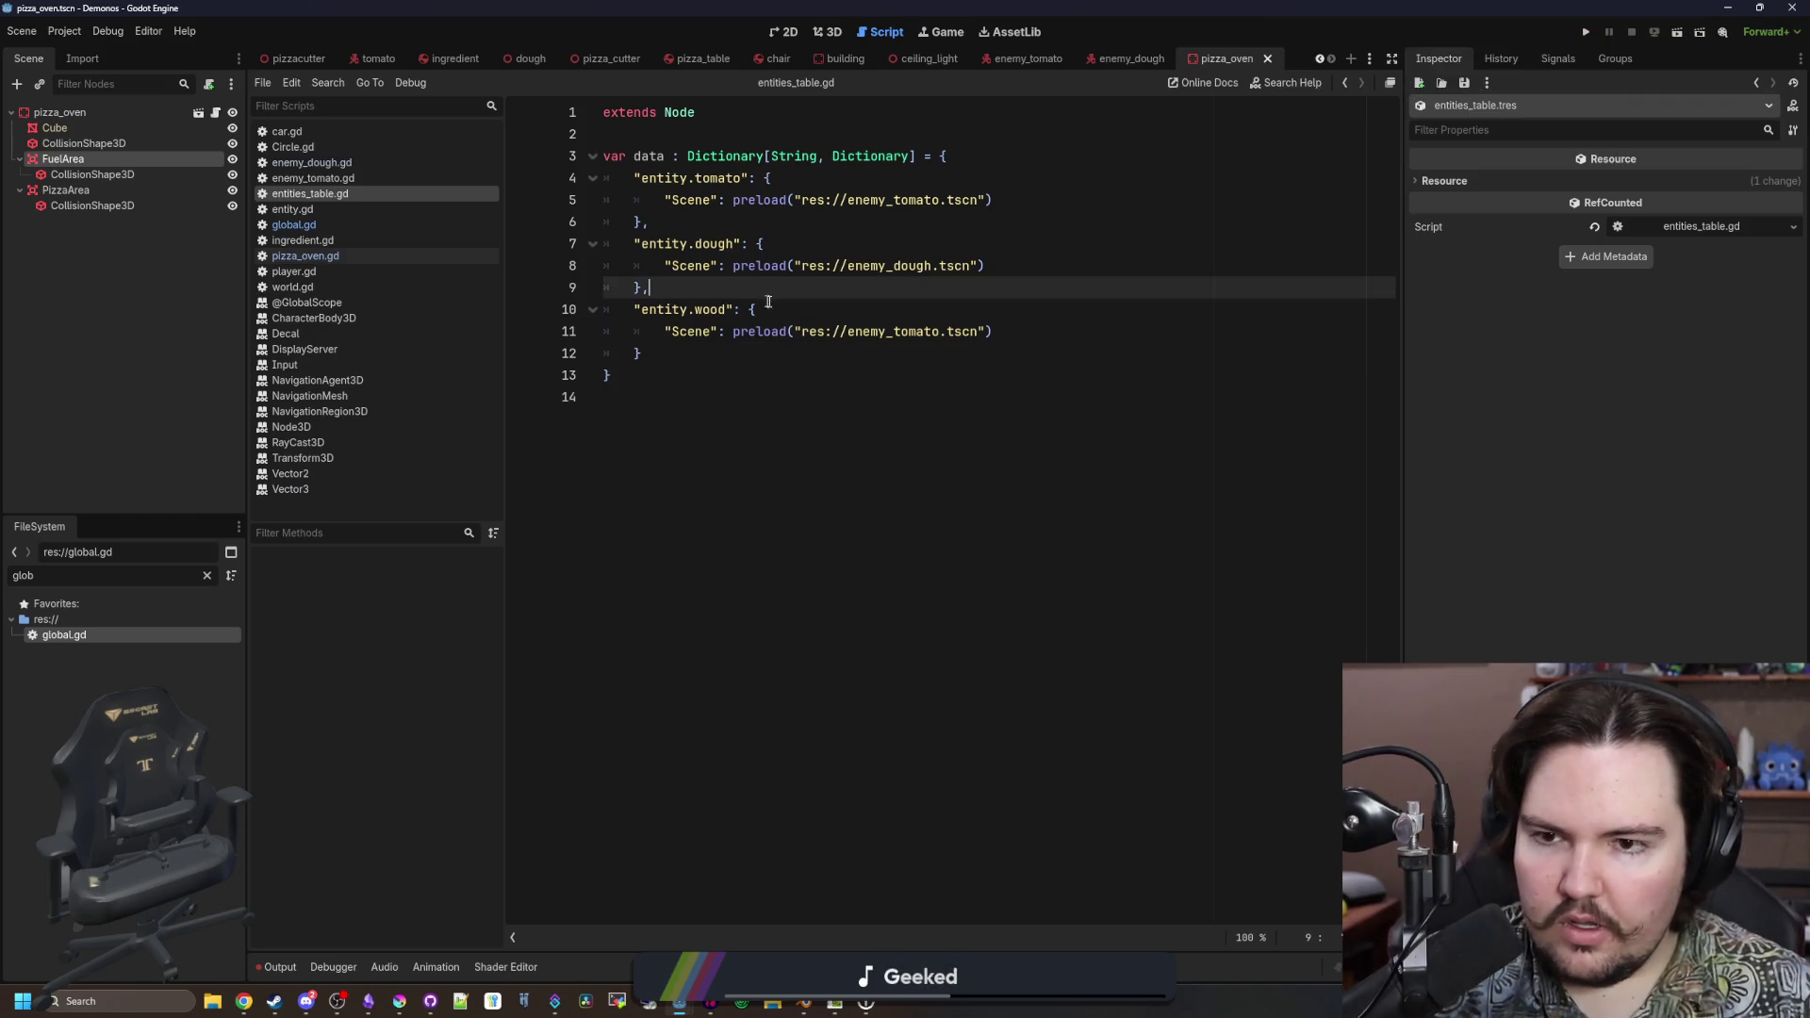
pyautogui.click(836, 307)
pyautogui.press('Return')
pyautogui.write('"Fuel')
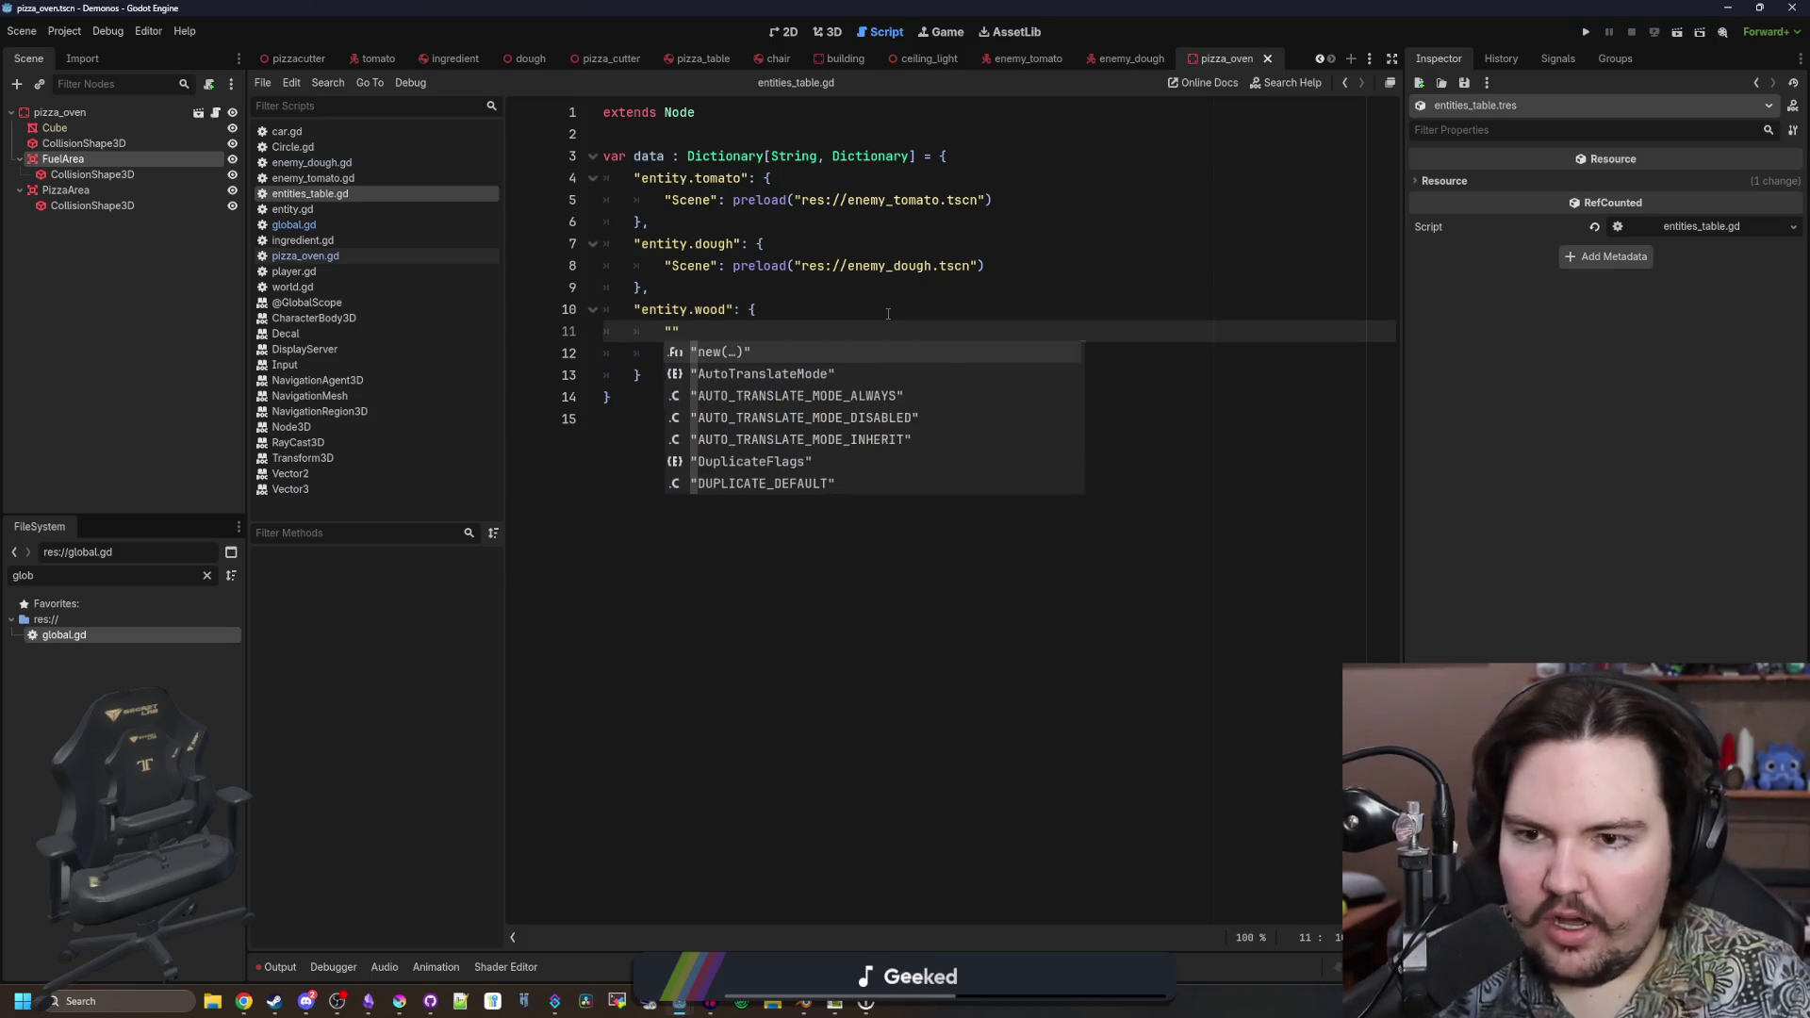
pyautogui.write('": true,')
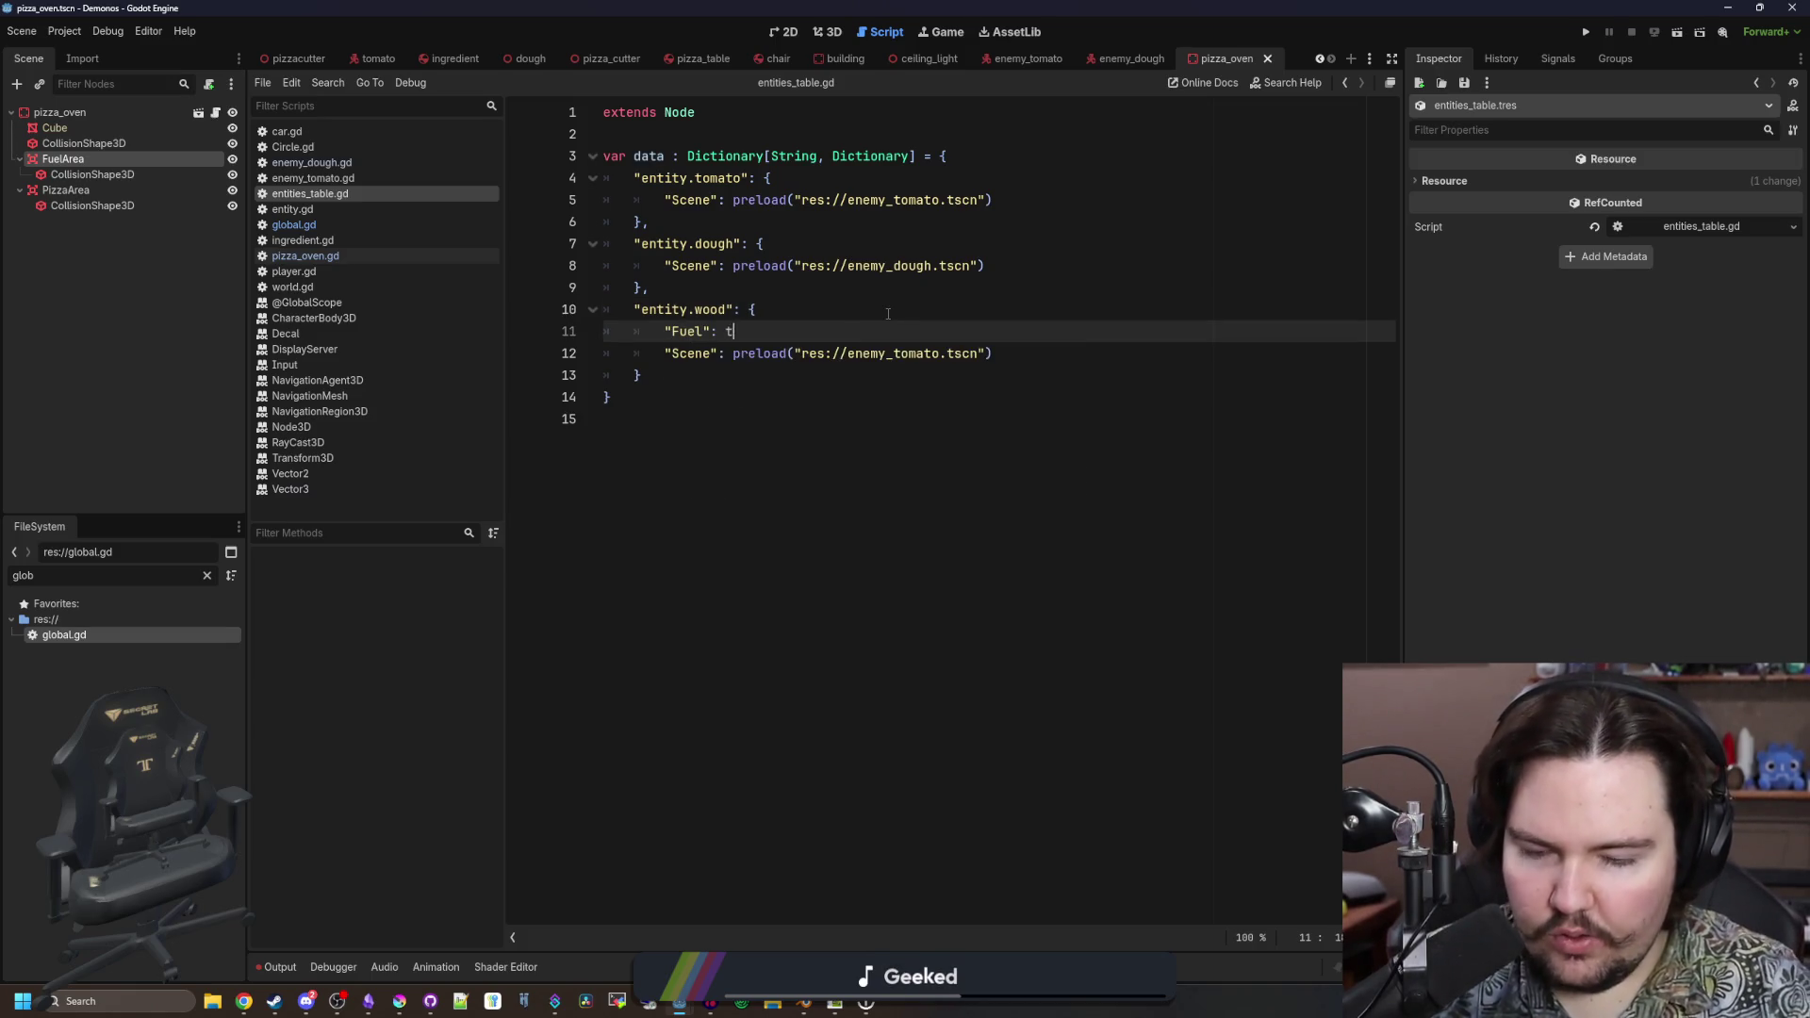
pyautogui.click(888, 314)
pyautogui.click(679, 290)
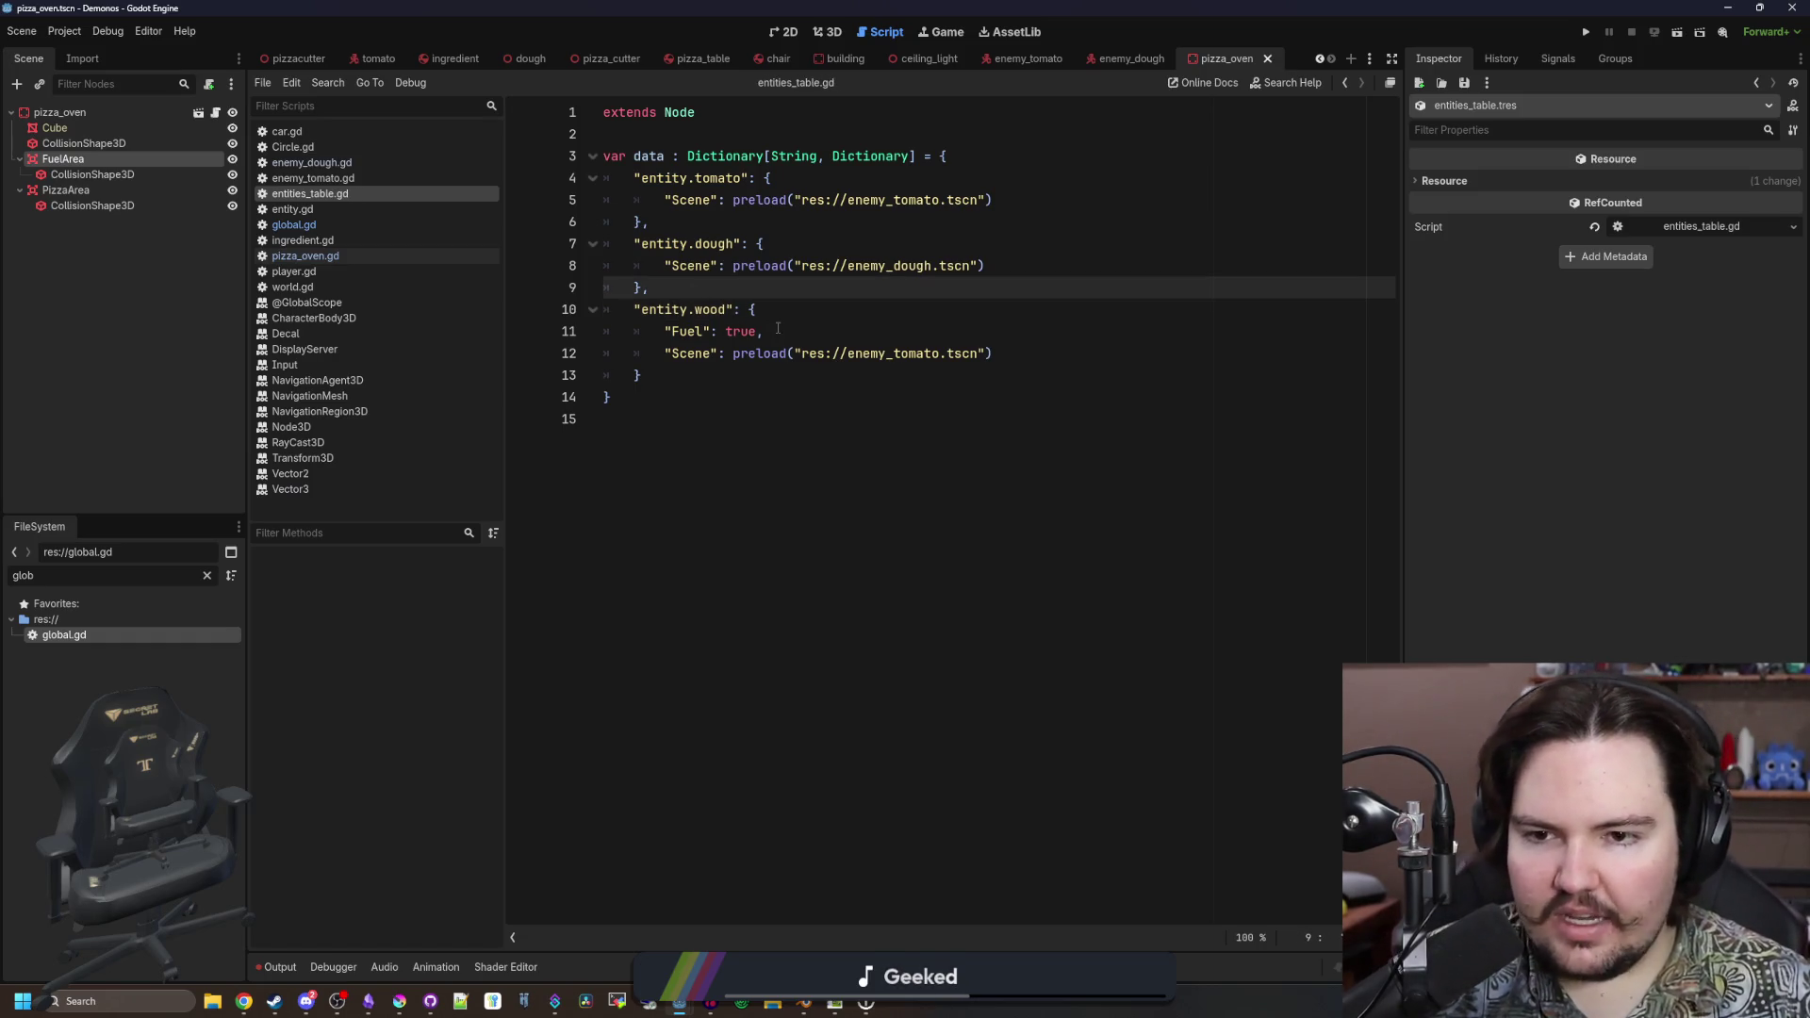
pyautogui.tripleClick(776, 329)
pyautogui.press('BackSpace')
pyautogui.press('BackSpace')
pyautogui.hotkey('ctrl', 's')
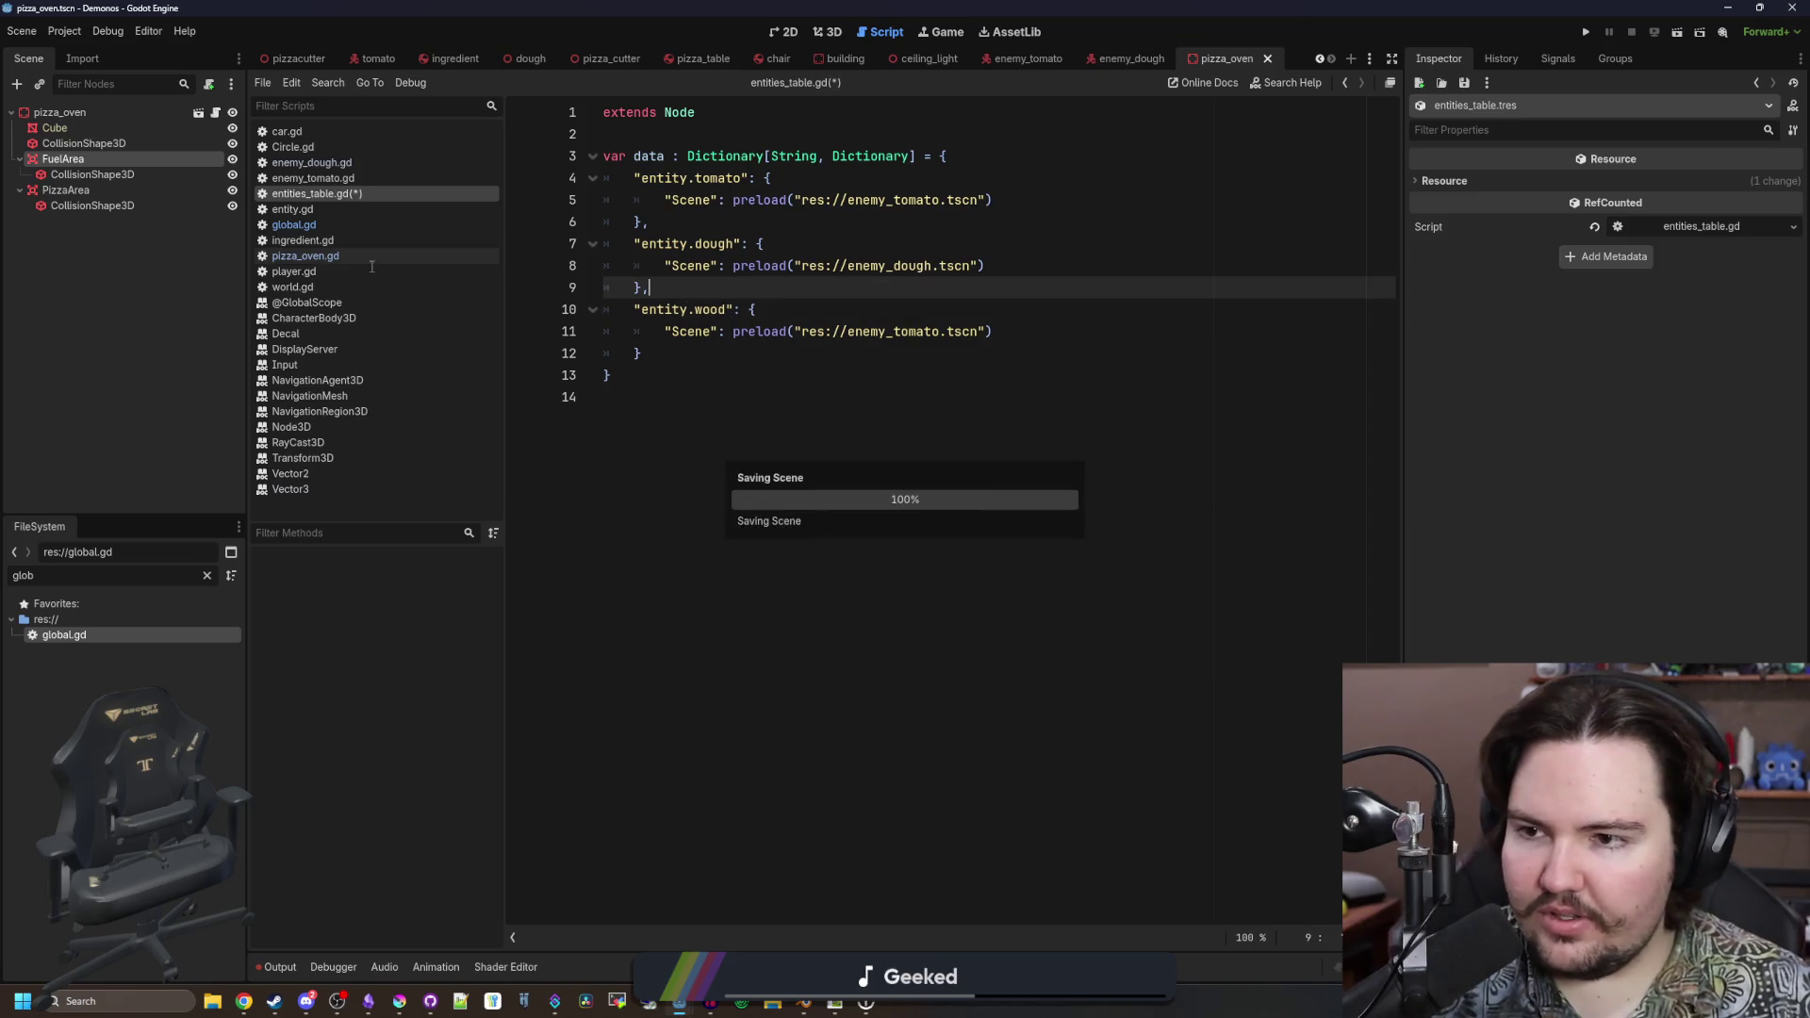
pyautogui.click(324, 210)
# - Add var id : String = "entity." below the class declaration in entity.gd
pyautogui.scroll(10, 1314, 463)
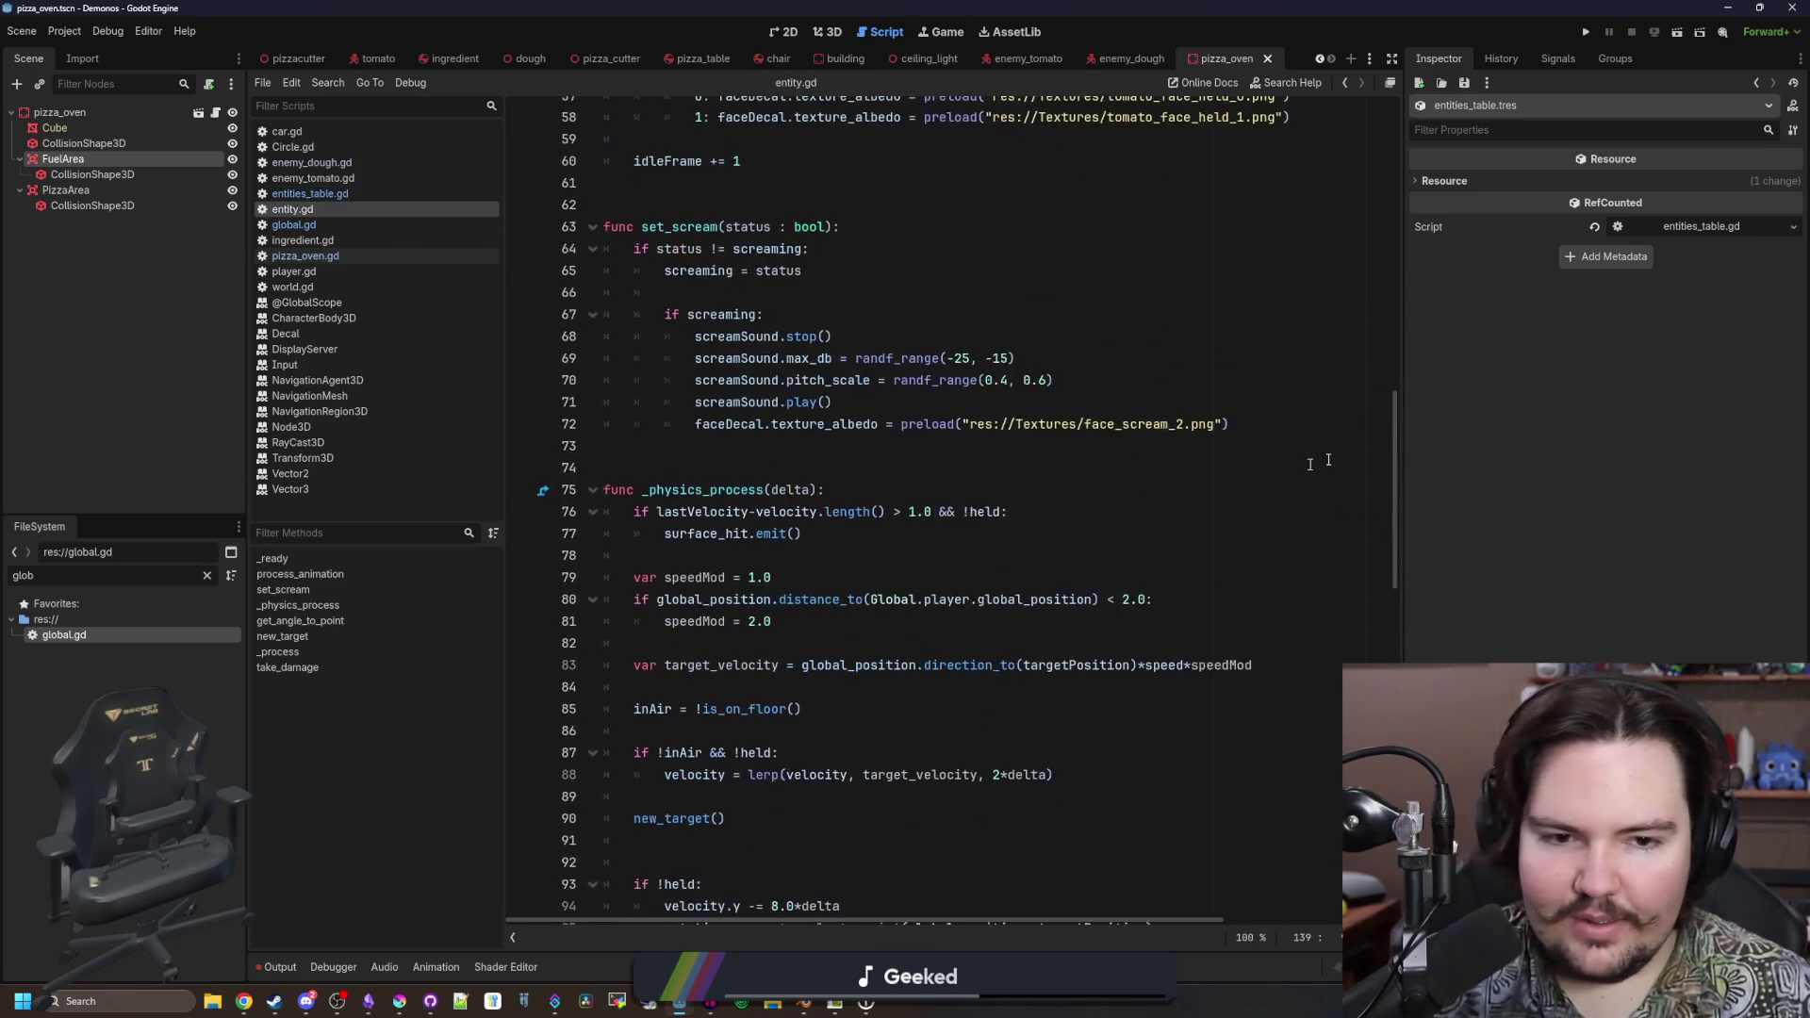
pyautogui.moveTo(1393, 431); pyautogui.dragTo(1399, 88)
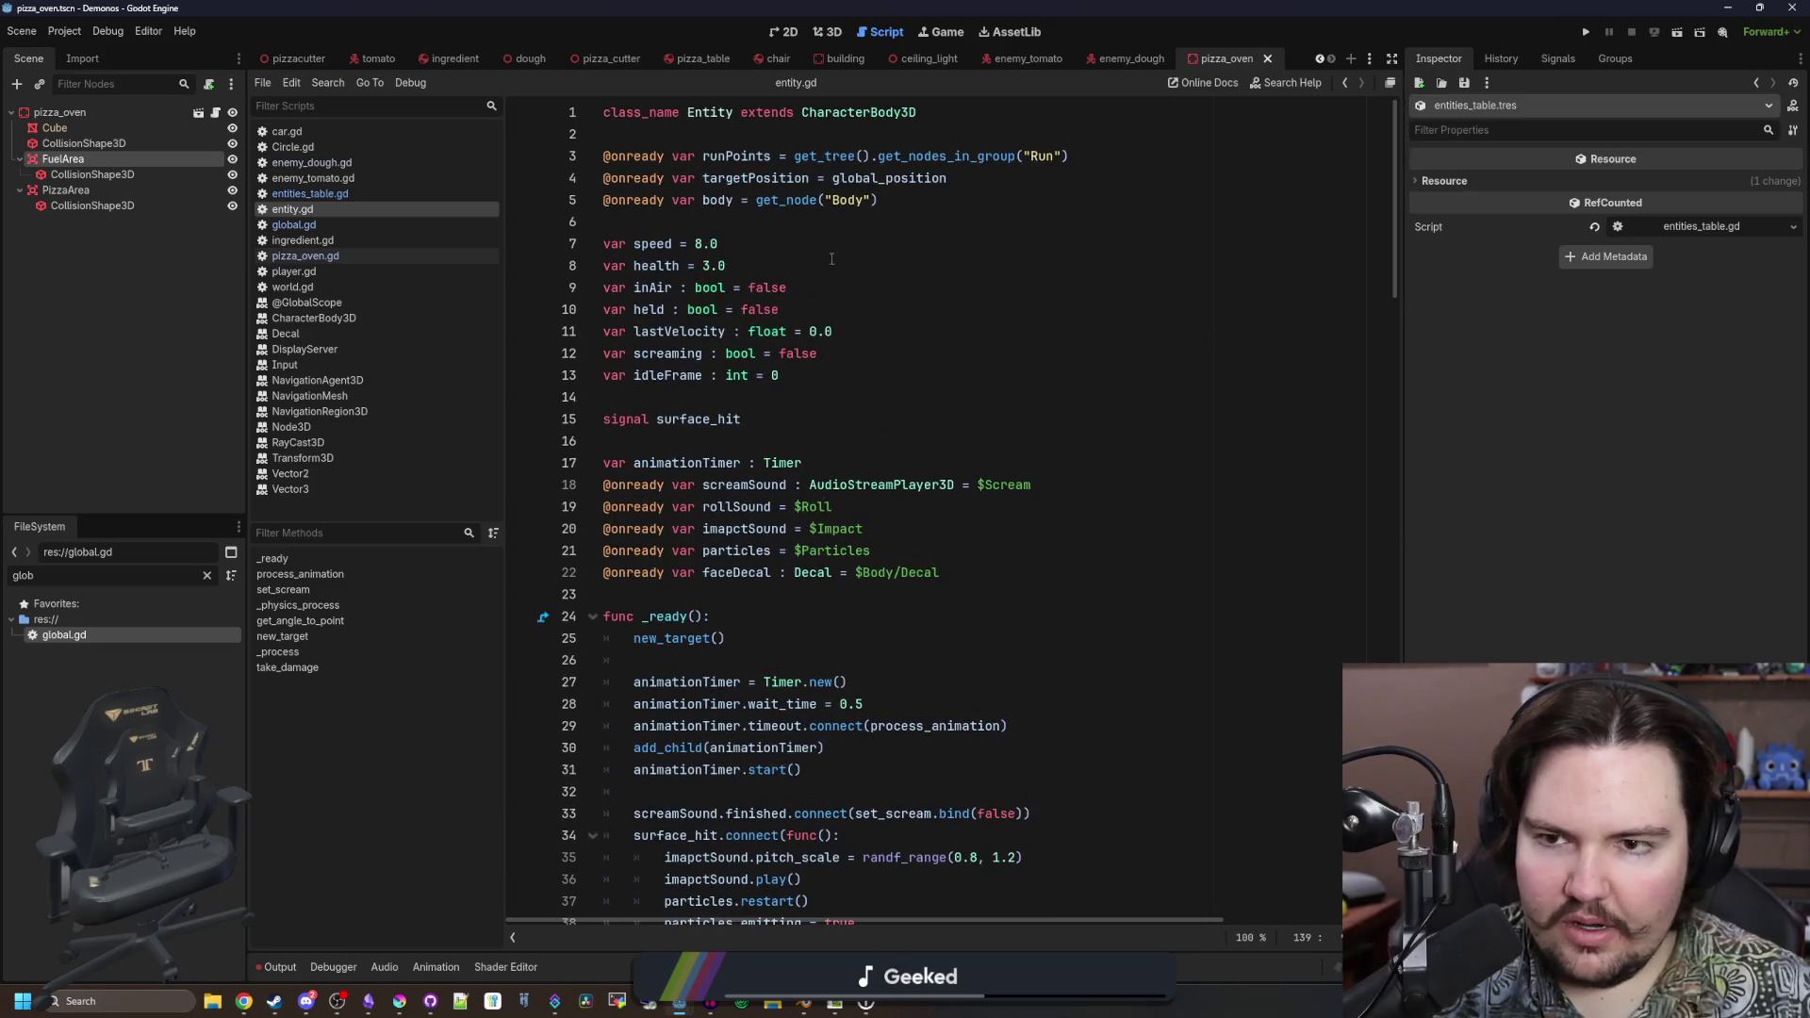
pyautogui.click(735, 226)
pyautogui.press('Up')
pyautogui.press('Up')
pyautogui.press('Up')
pyautogui.press('Return')
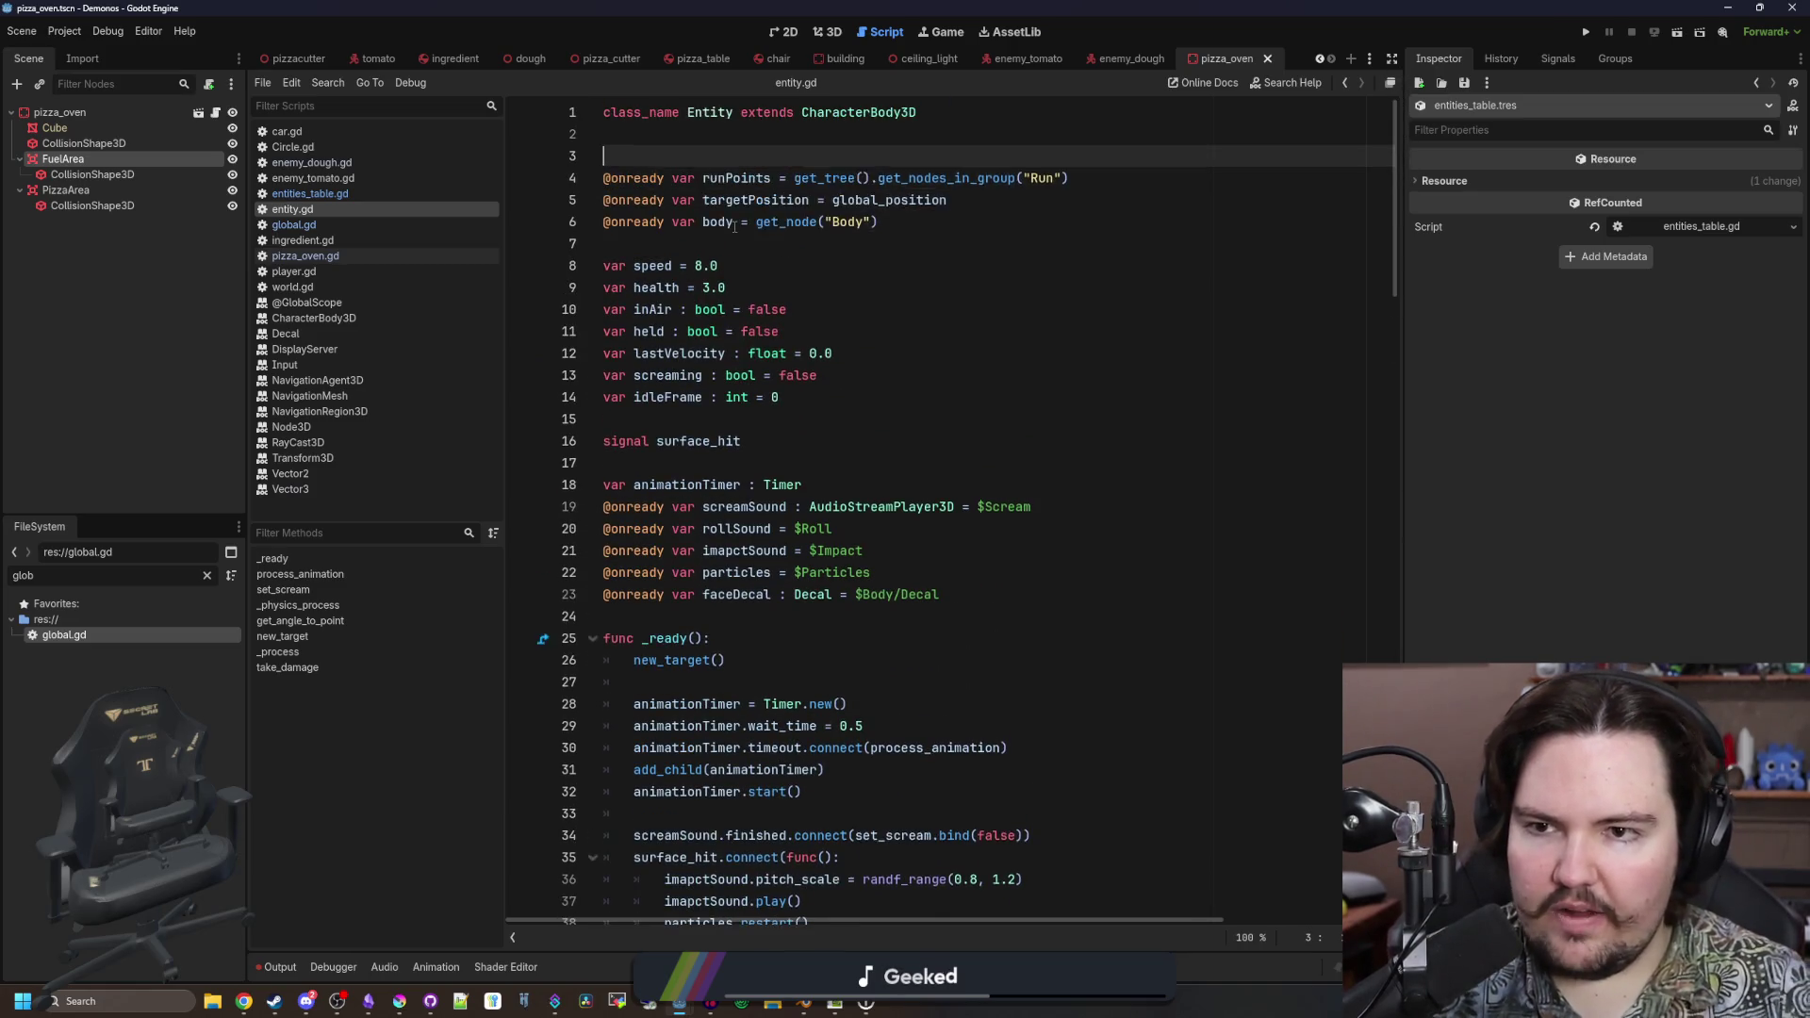
pyautogui.press('Return')
pyautogui.press('Up')
pyautogui.write('var id : String = "')
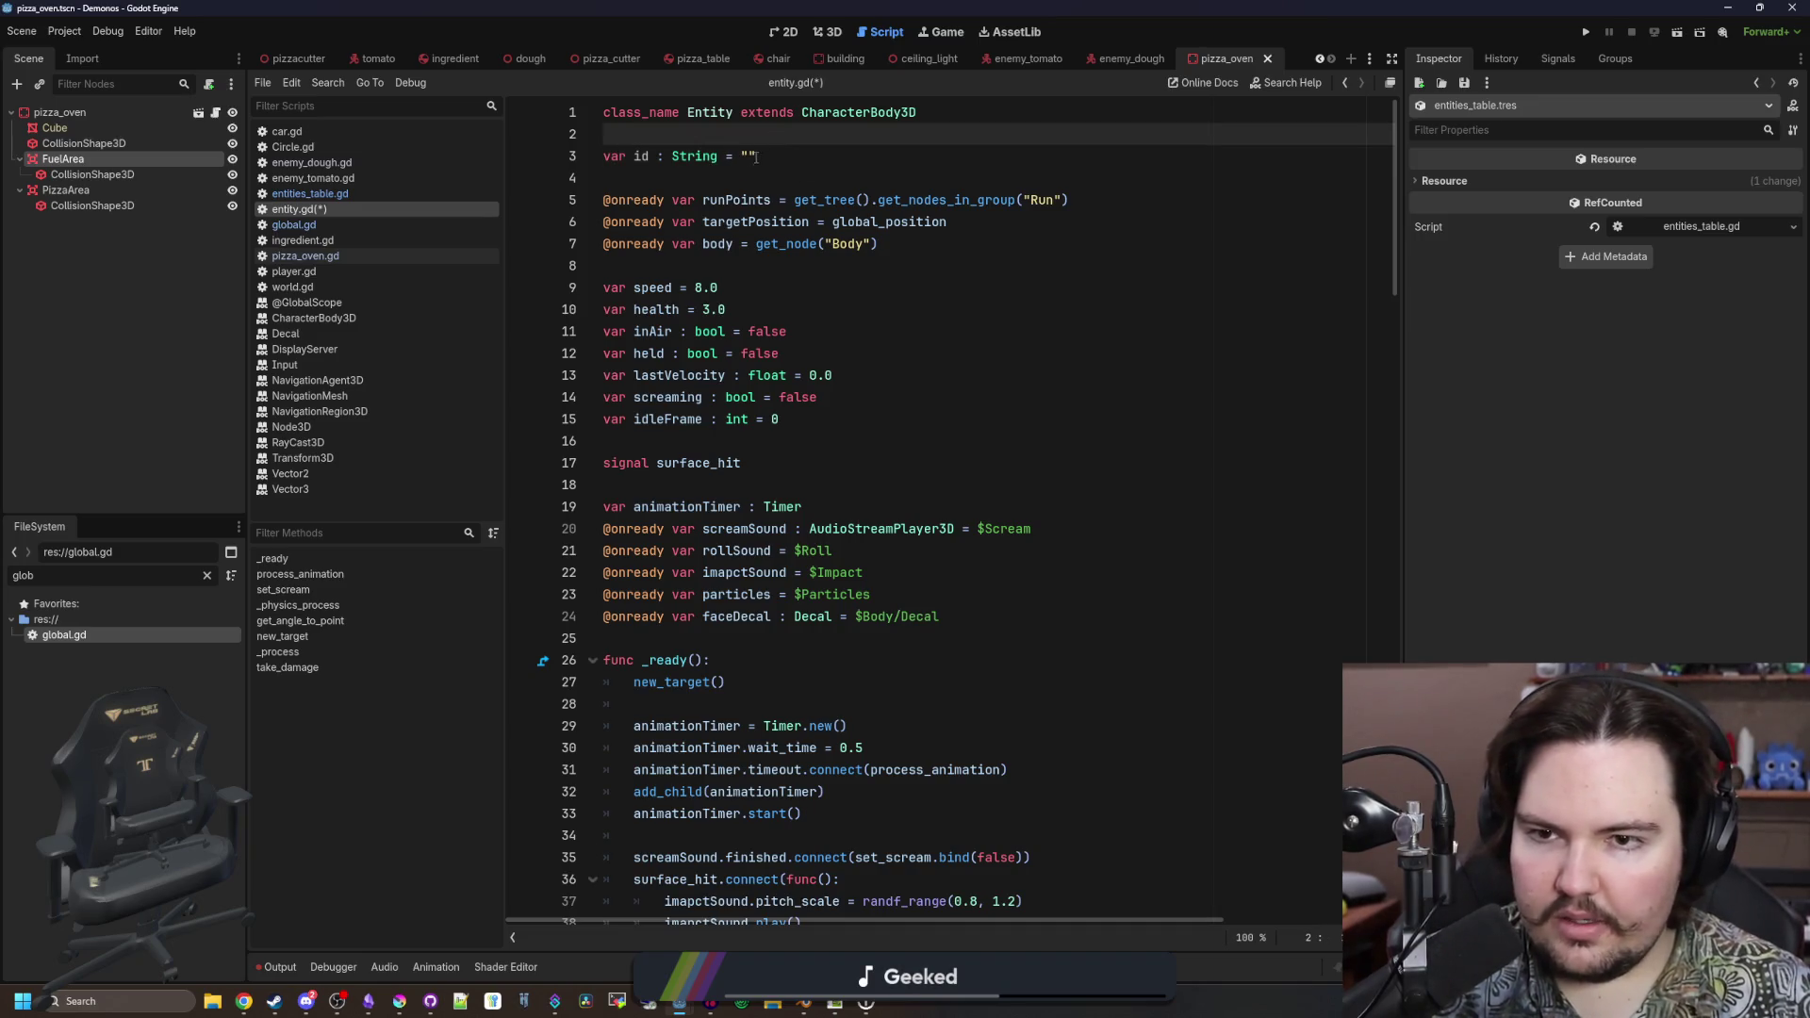
pyautogui.write('entity.')
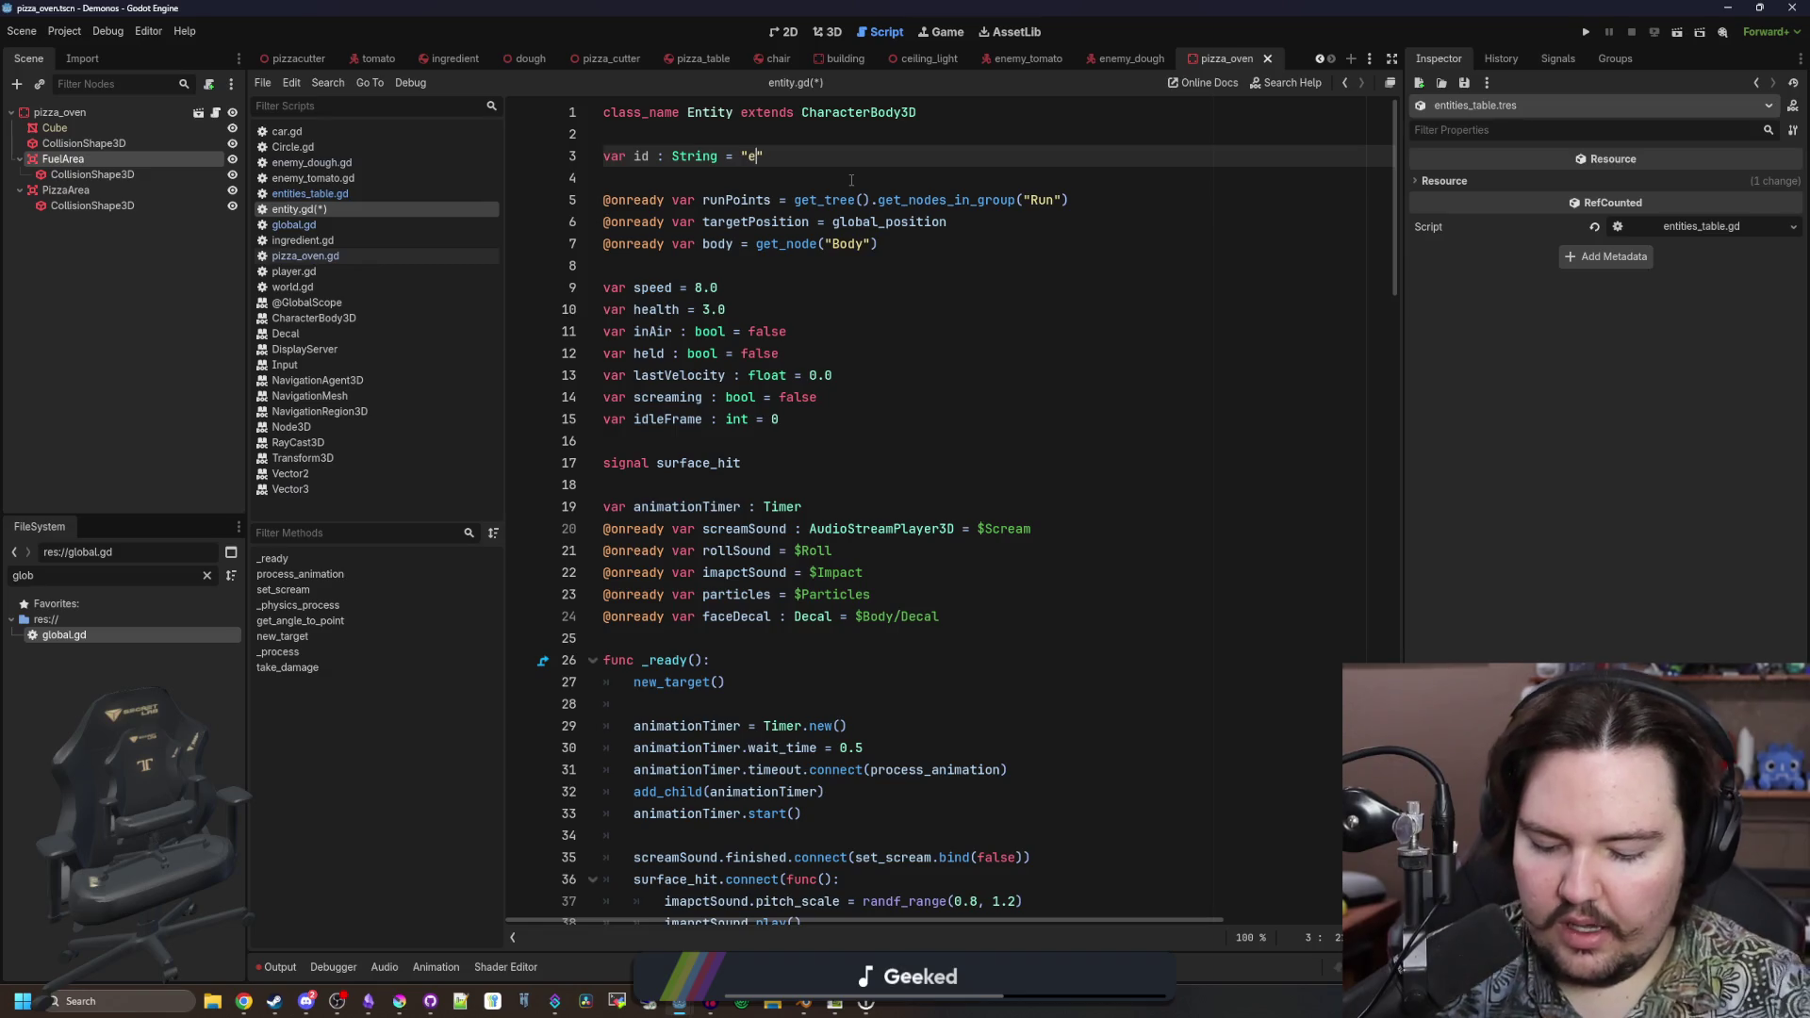
# - Save entity.gd and return to the tomato entry in entities_table.gd
pyautogui.press('Down')
pyautogui.hotkey('ctrl', 's')
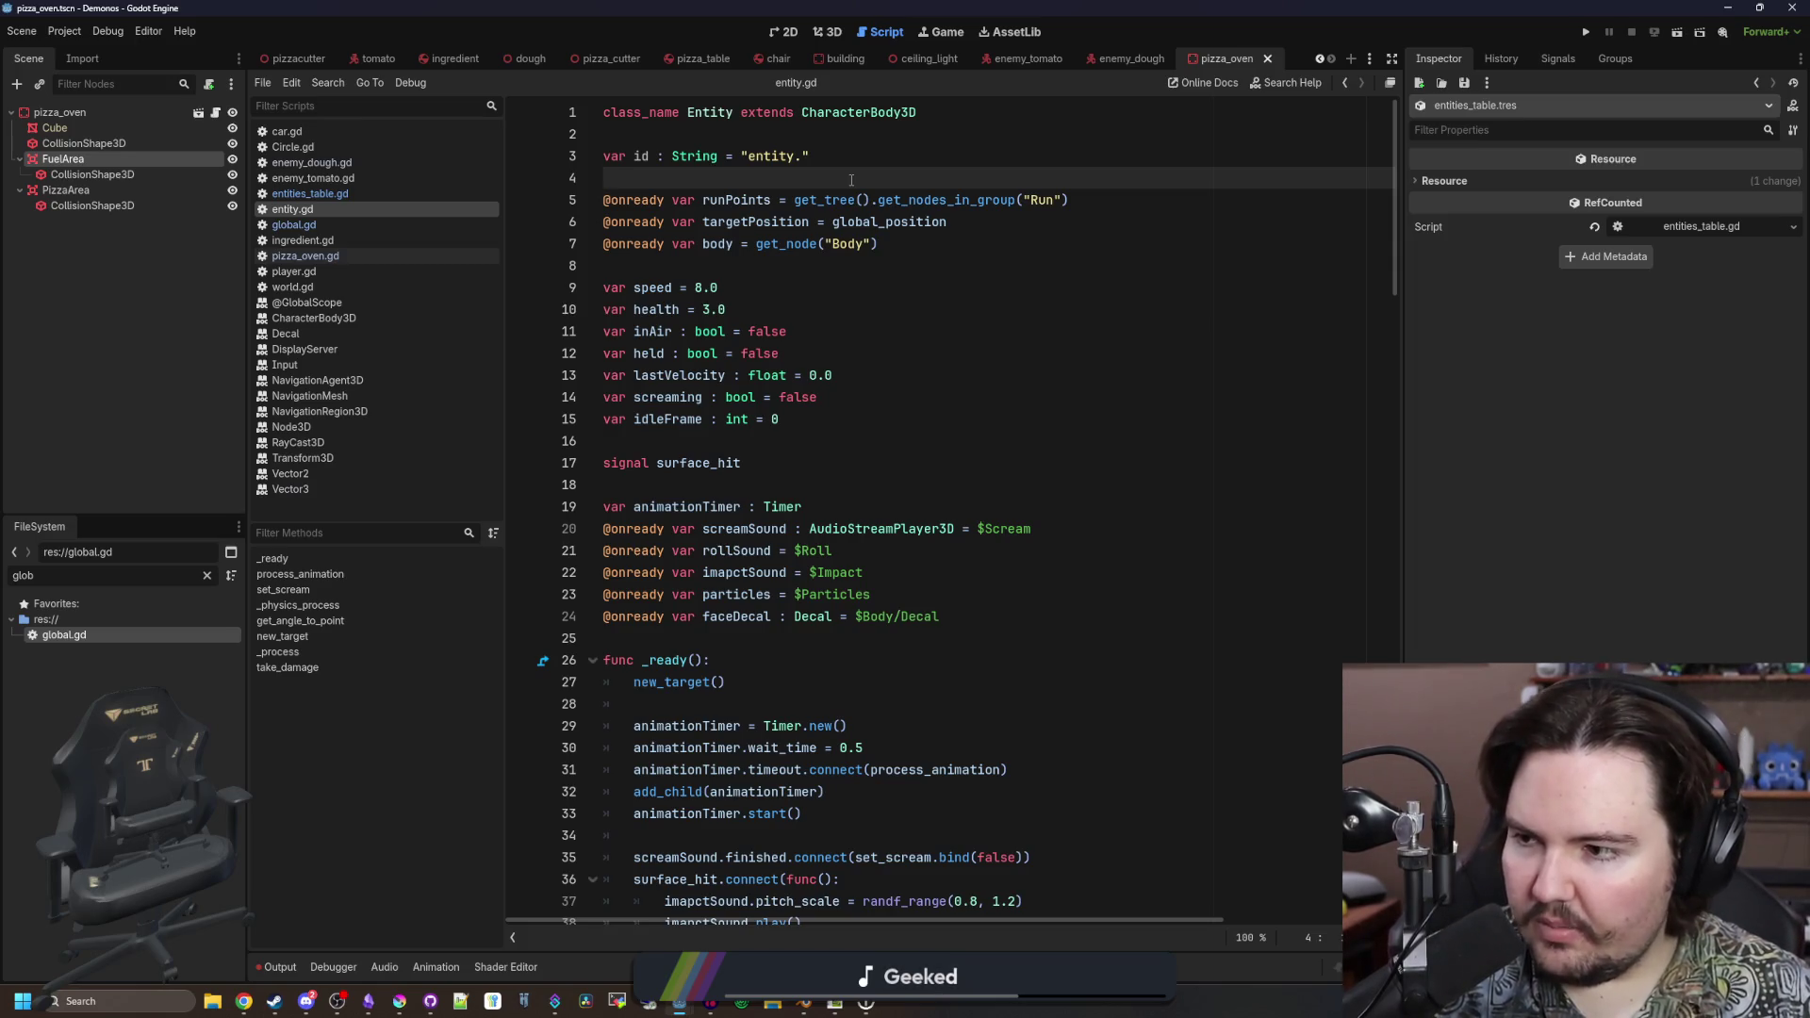
pyautogui.hotkey('ctrl', 's')
pyautogui.hotkey('ctrl', 's')
pyautogui.hotkey('ctrl', 's')
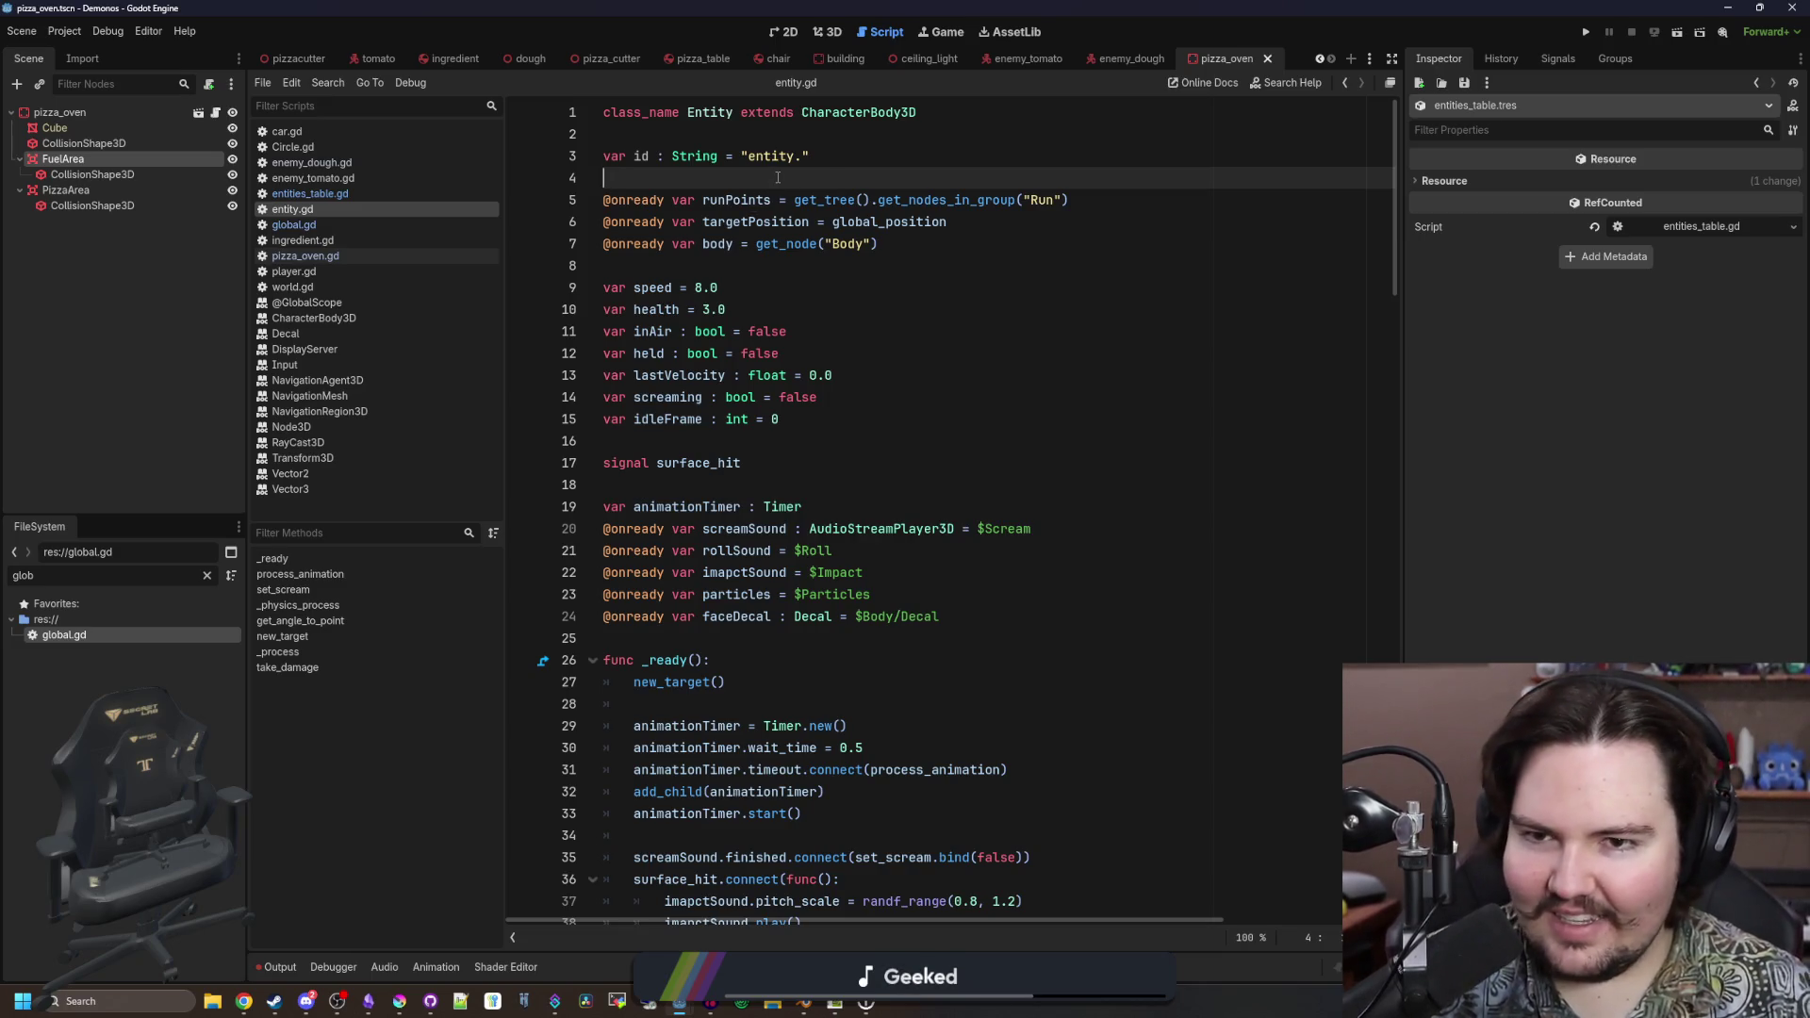
pyautogui.hotkey('ctrl', 's')
pyautogui.hotkey('ctrl', 's')
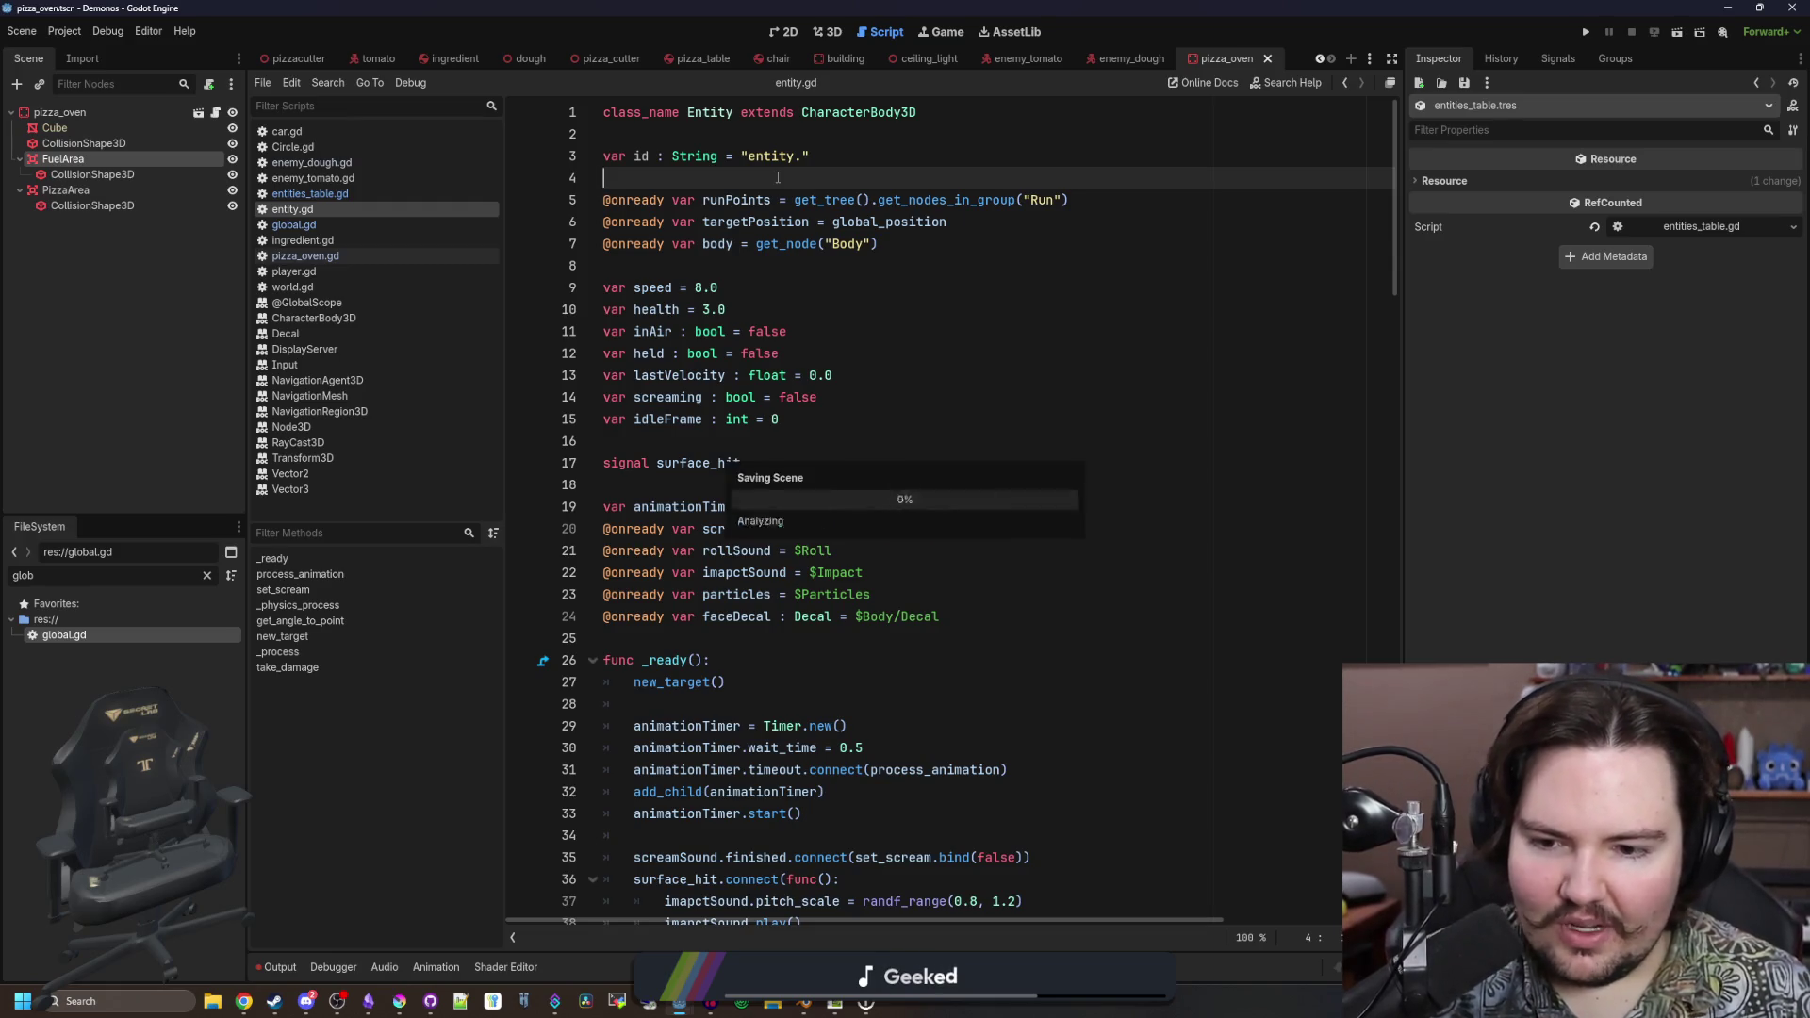
pyautogui.hotkey('ctrl', 's')
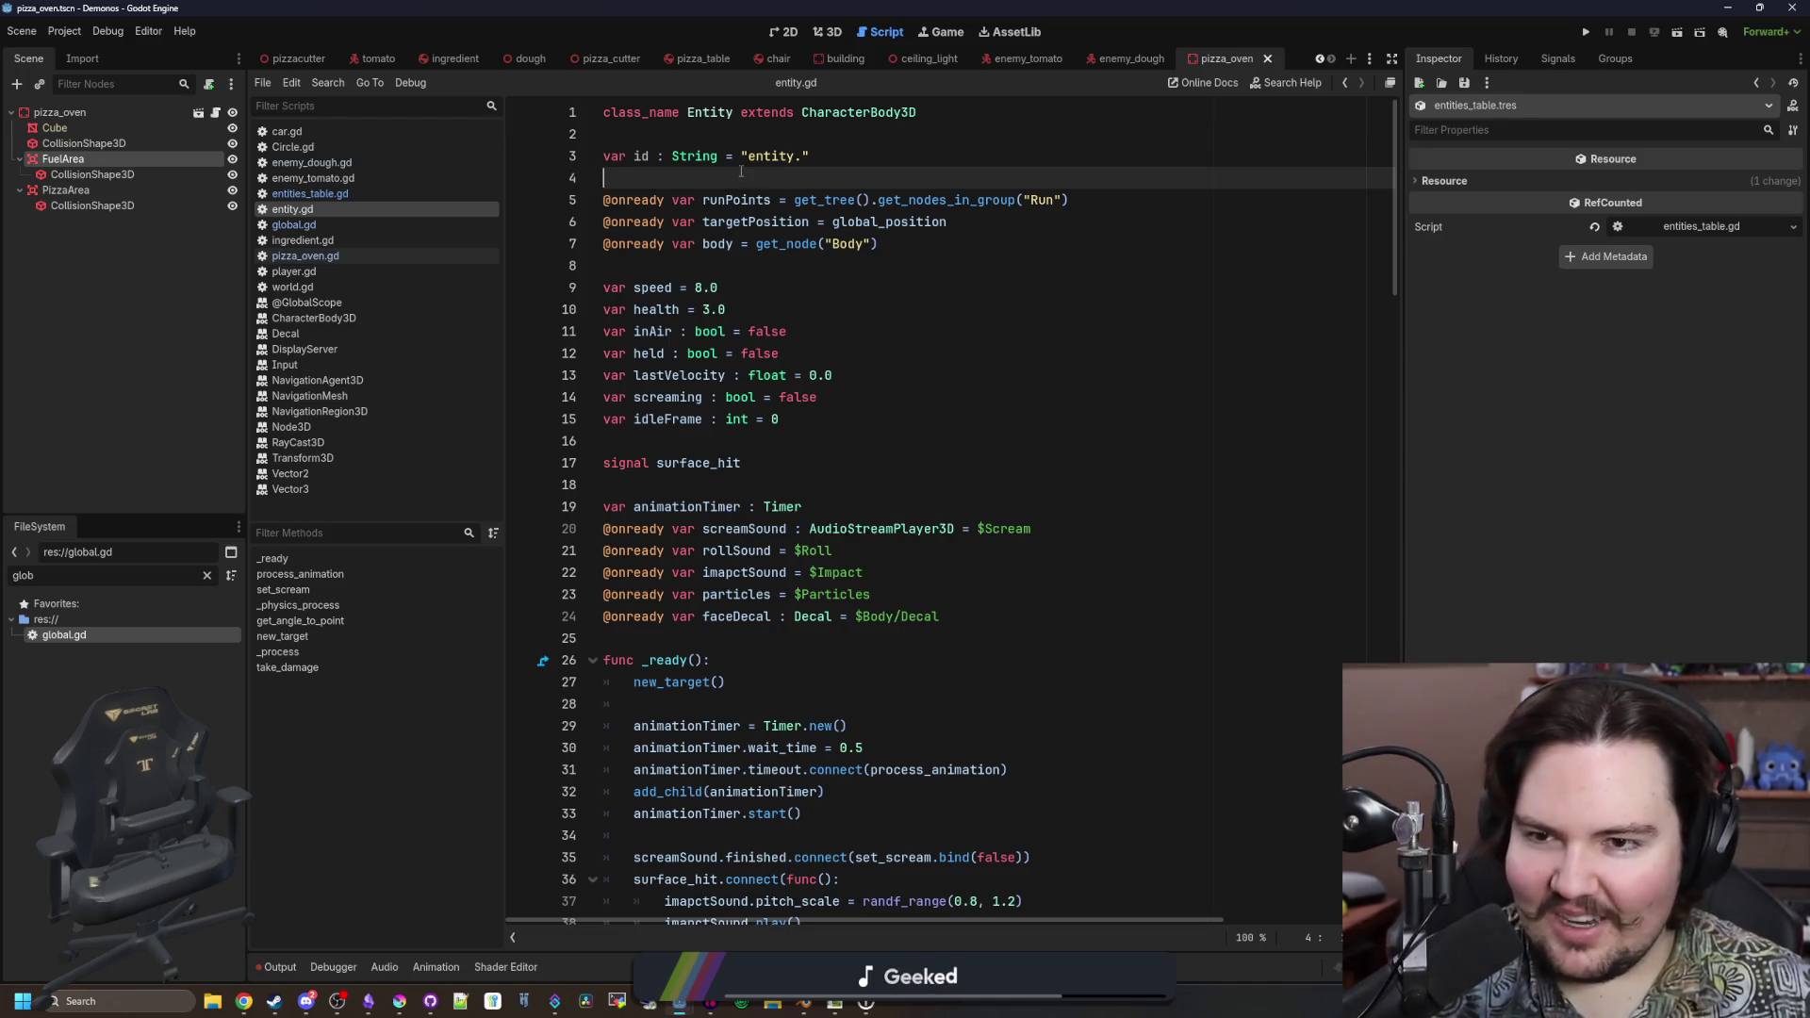
pyautogui.press('Up')
pyautogui.press('Up')
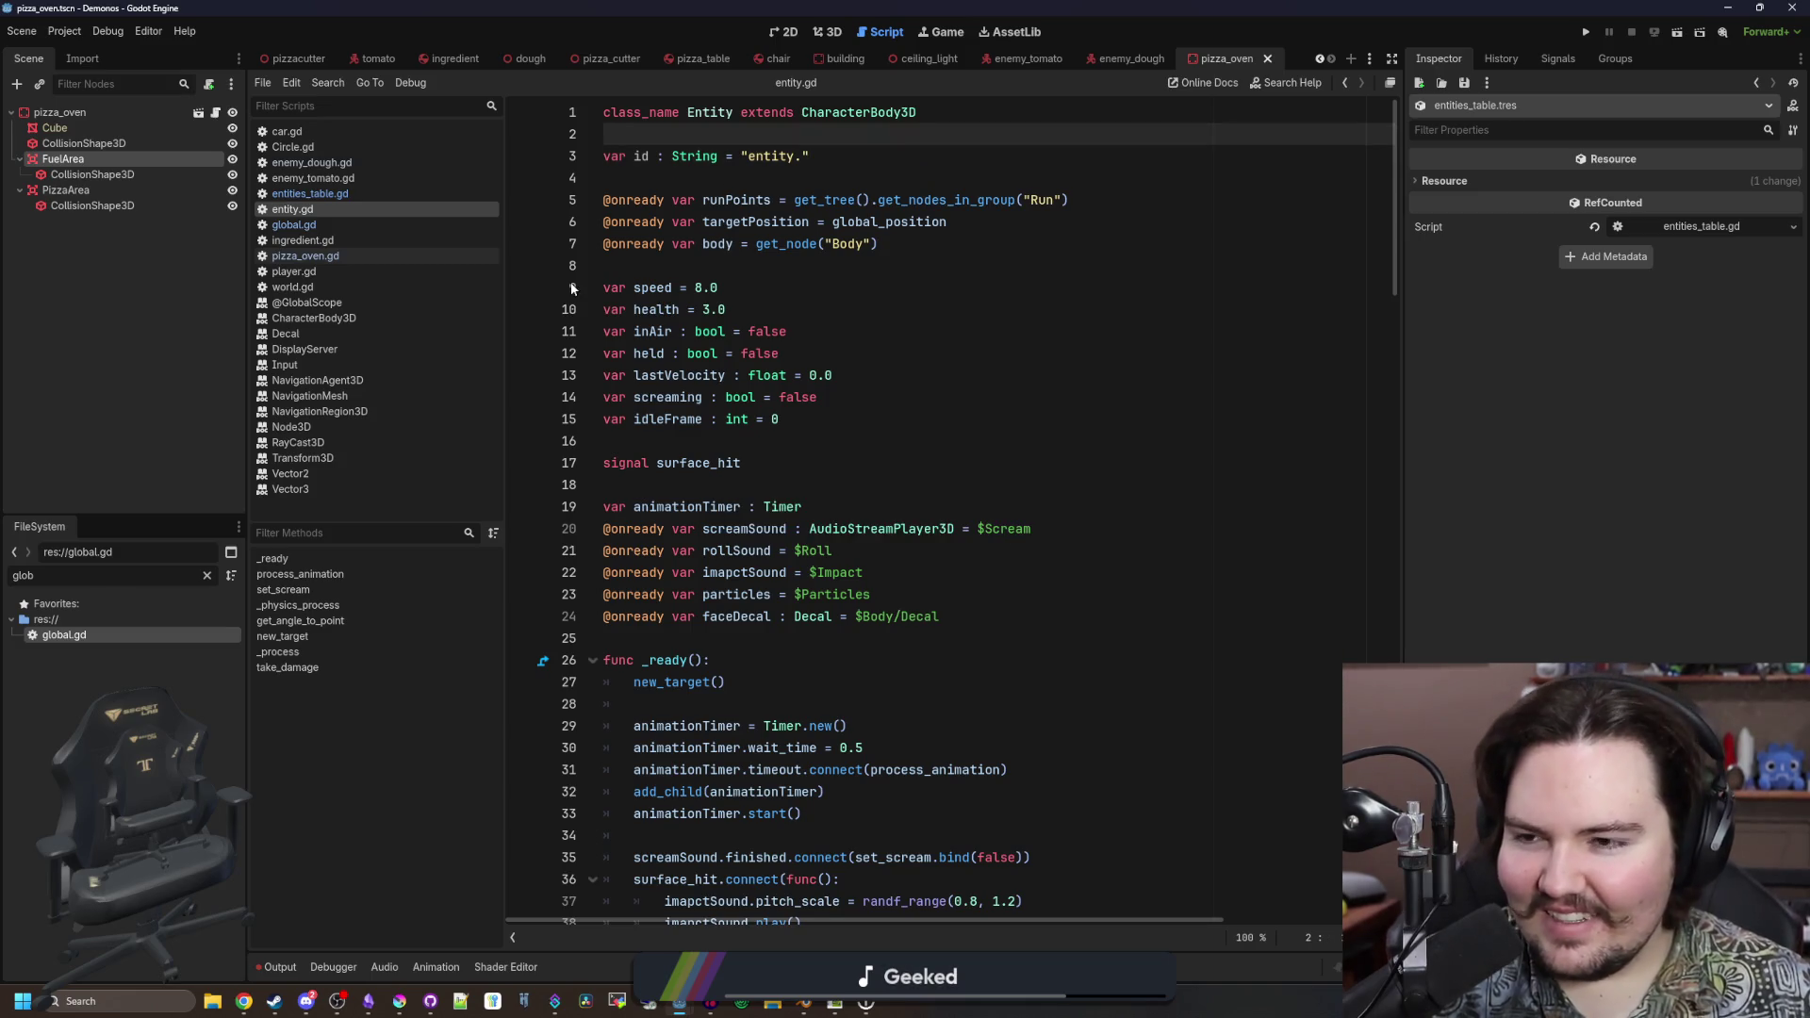
pyautogui.click(310, 193)
pyautogui.click(775, 220)
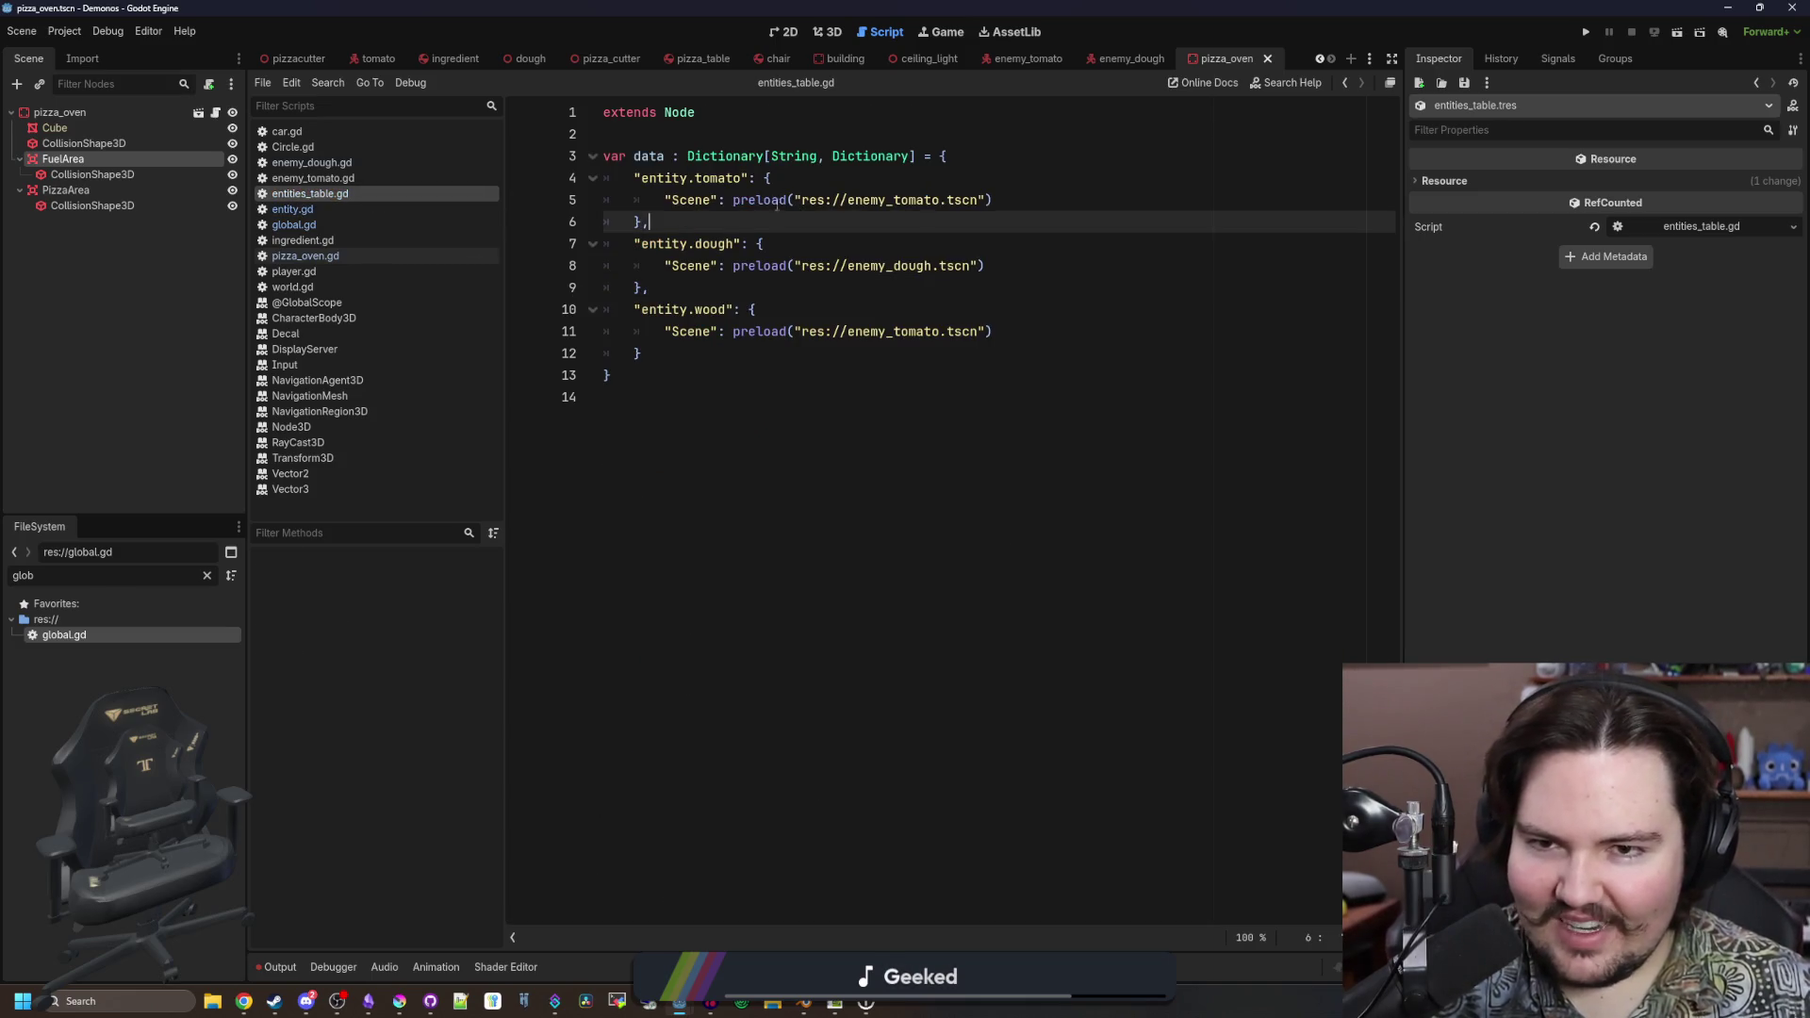
pyautogui.click(783, 156)
pyautogui.click(794, 135)
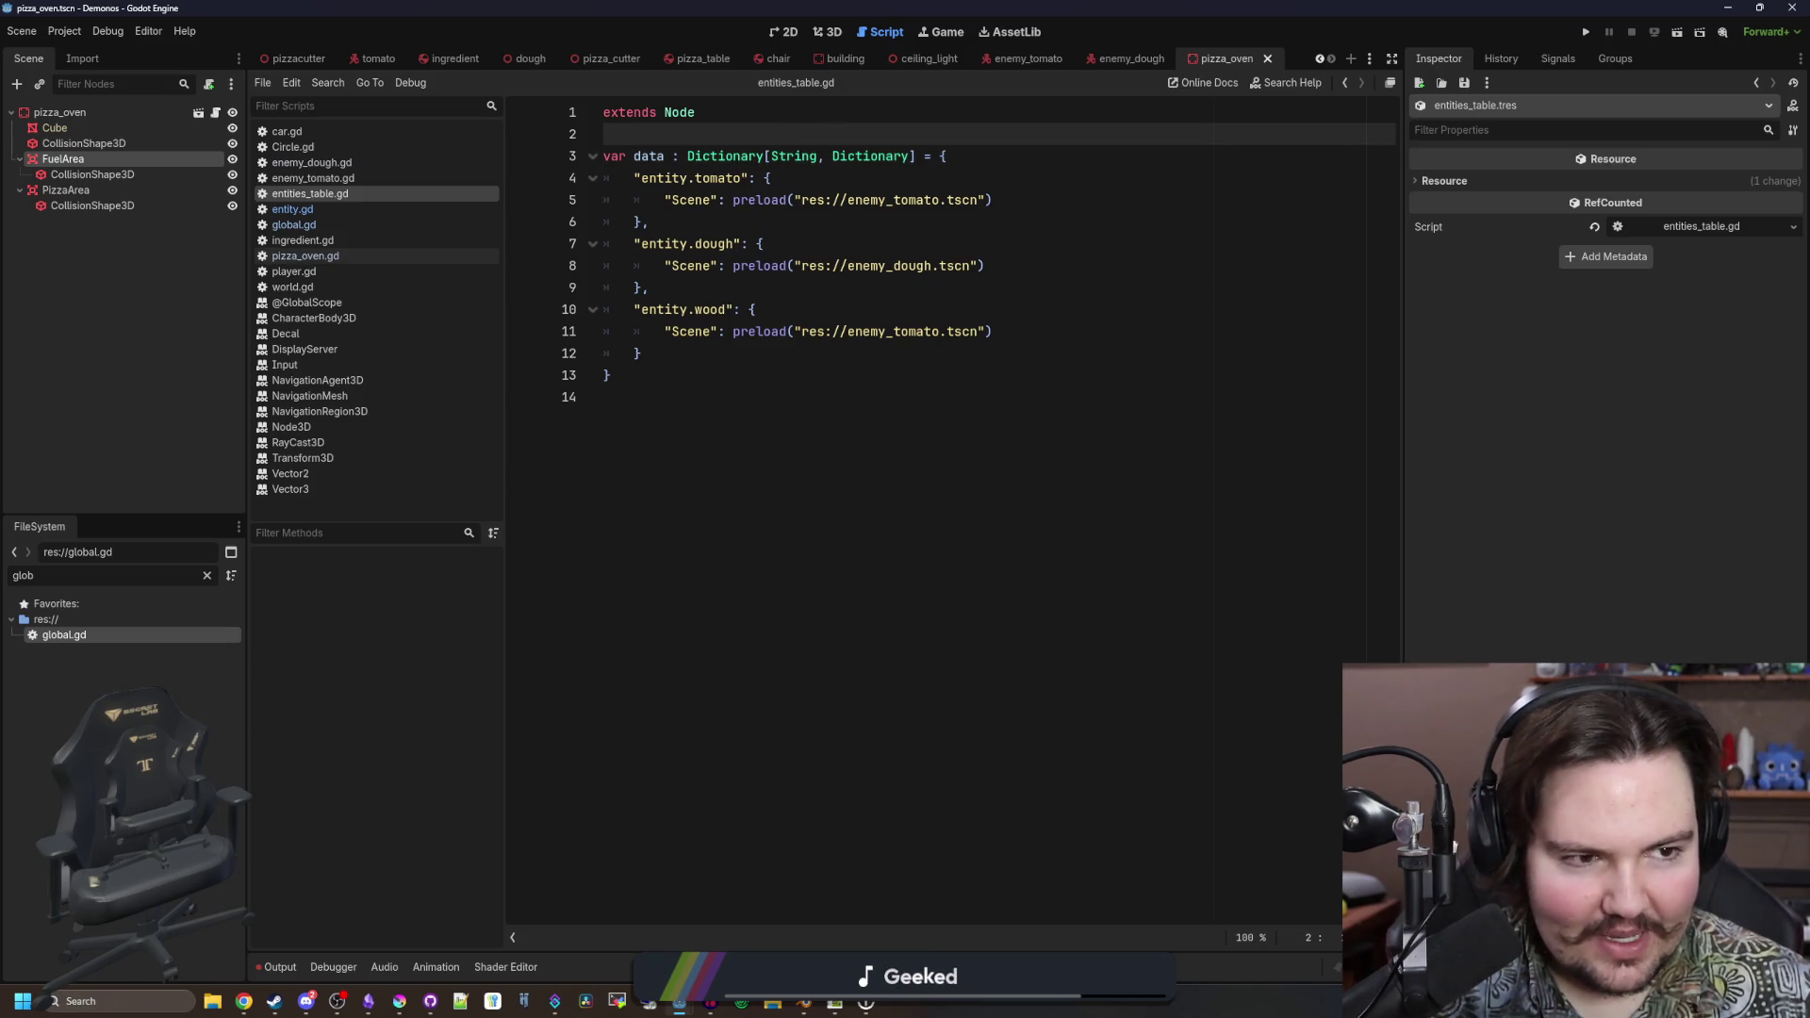
pyautogui.click(642, 288)
pyautogui.click(677, 155)
pyautogui.click(682, 139)
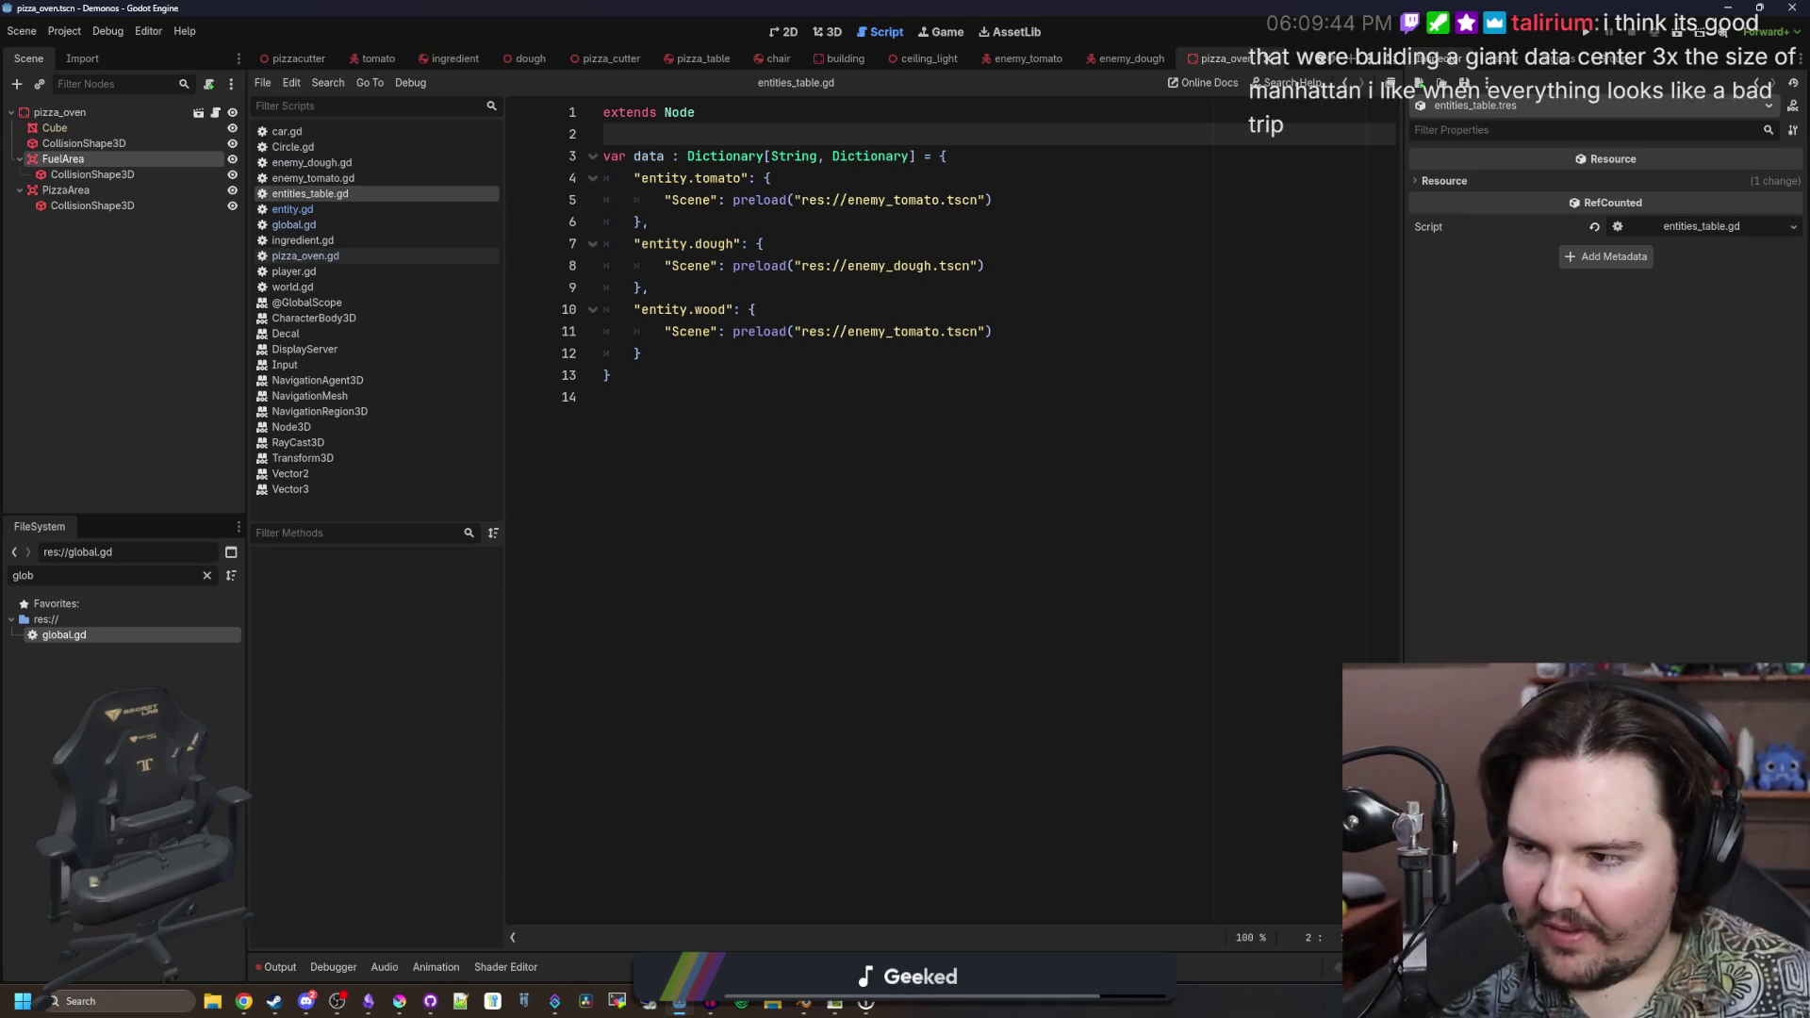
pyautogui.click(744, 376)
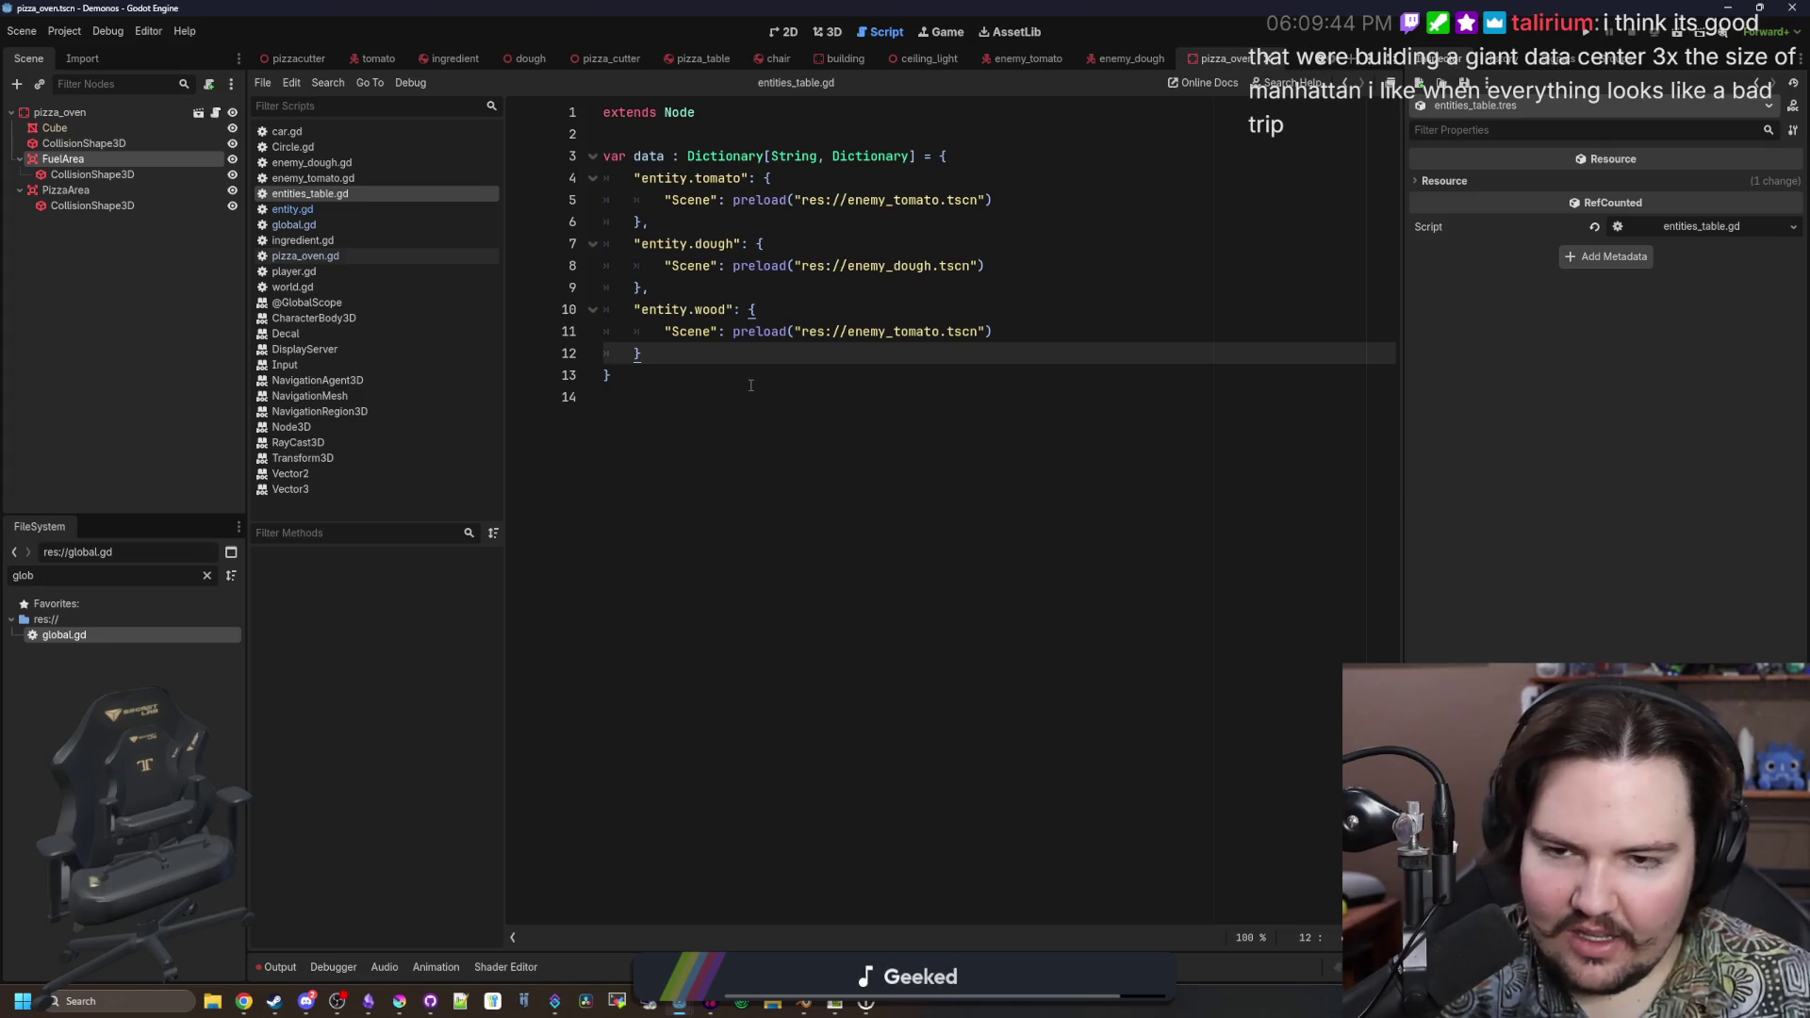
pyautogui.press('Up')
pyautogui.press('Up')
pyautogui.press('Up')
pyautogui.press('Down')
pyautogui.press('Down')
pyautogui.press('Down')
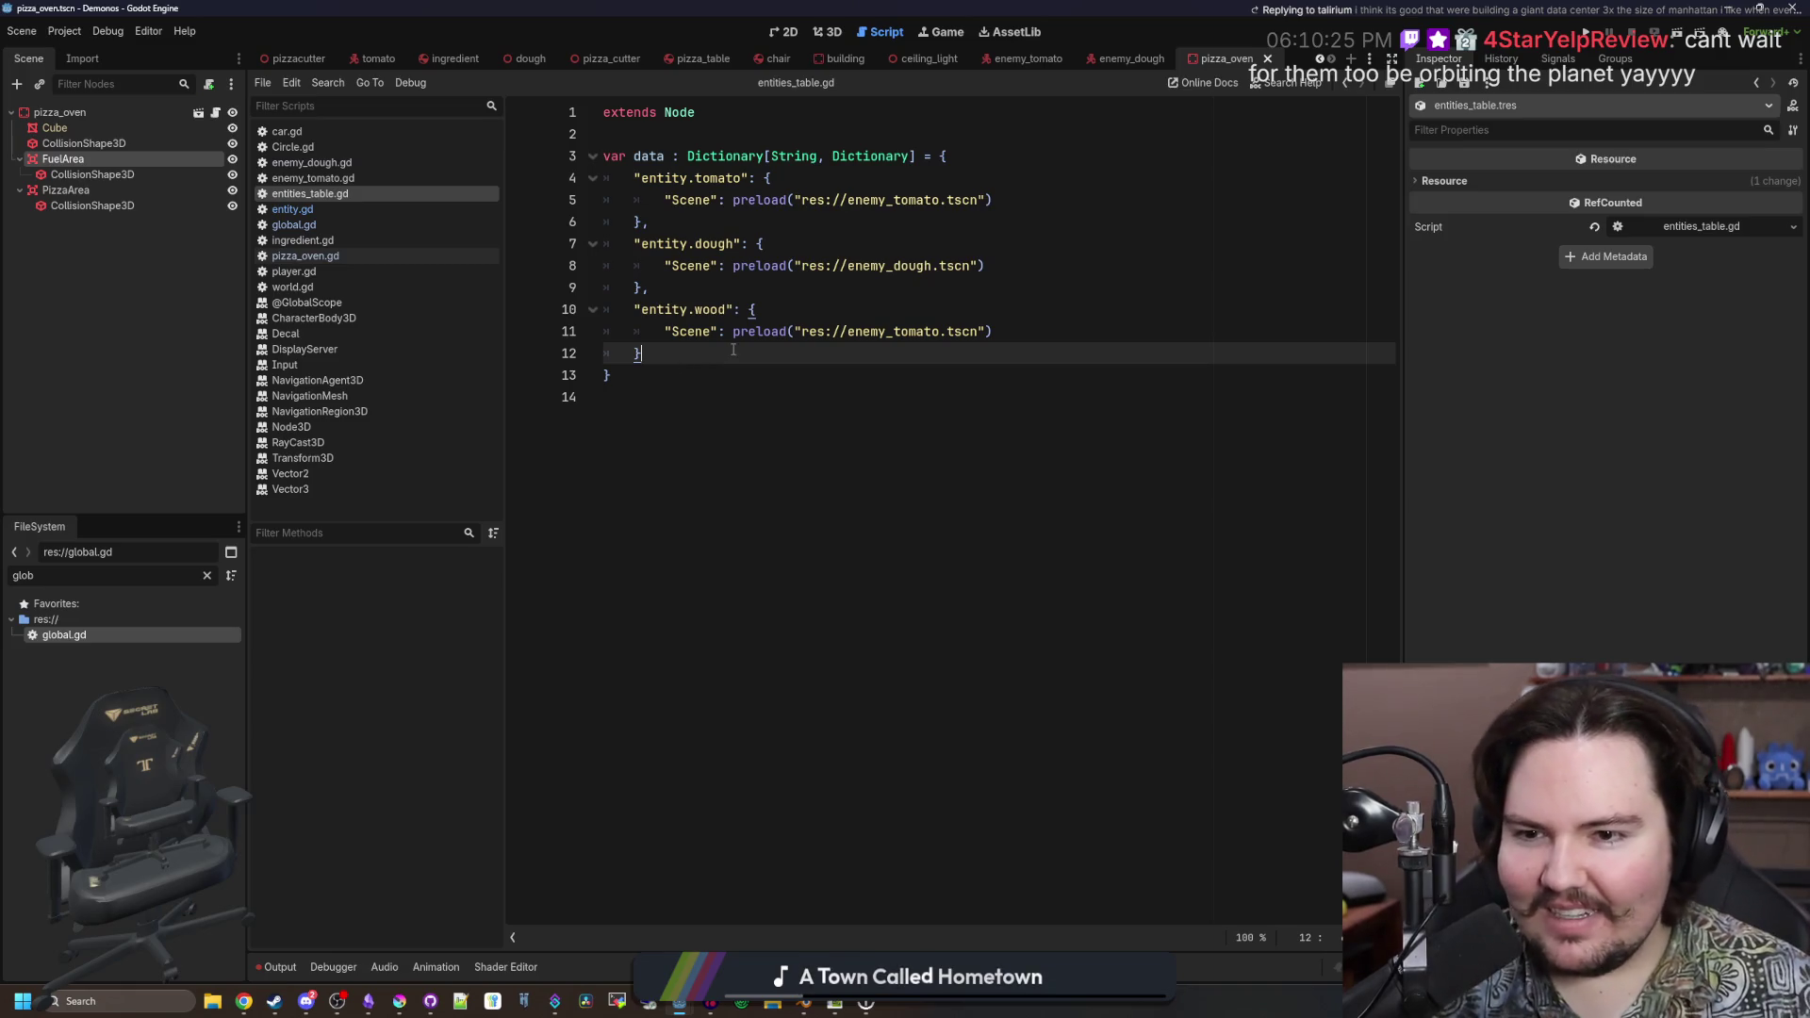
pyautogui.hotkey('ctrl', 's')
# - Check the closing braces of the entities_table data dictionary, delete a stray character, and save
pyautogui.click(754, 312)
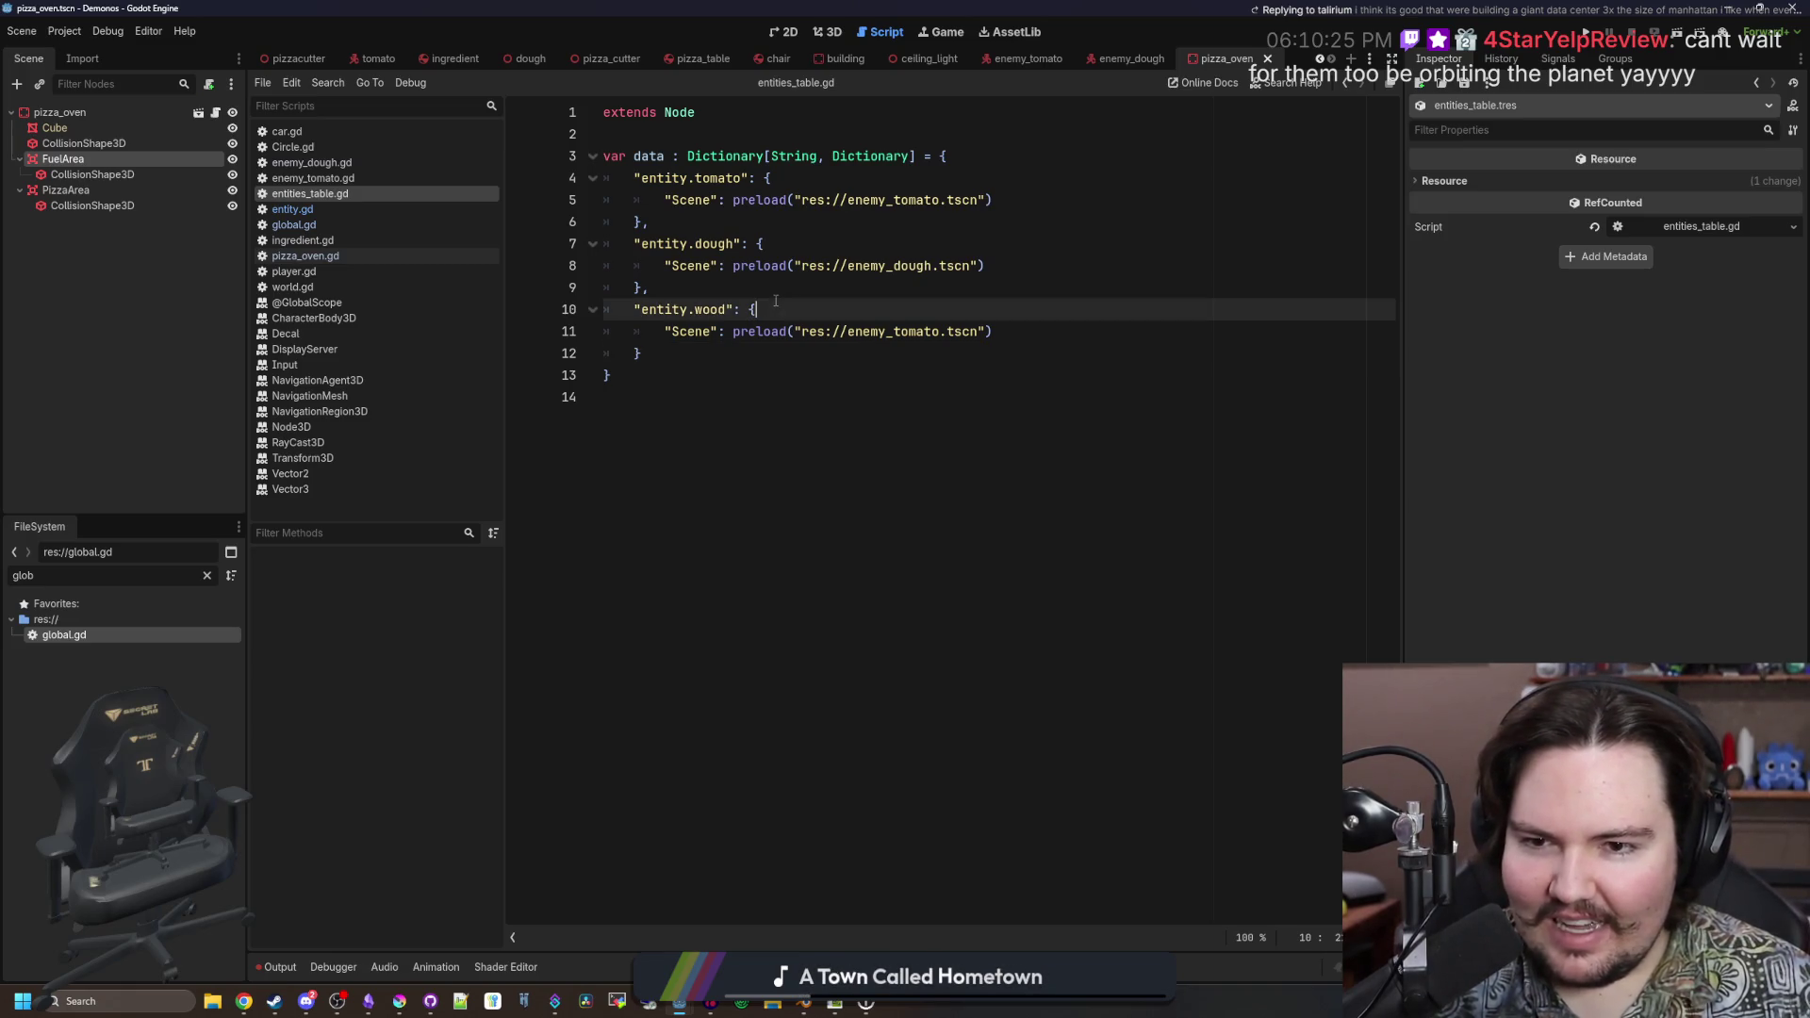
pyautogui.click(756, 292)
pyautogui.hotkey('ctrl', 's')
pyautogui.press('Down')
pyautogui.press('Down')
pyautogui.press('Down')
pyautogui.hotkey('ctrl', 's')
pyautogui.hotkey('ctrl', 's')
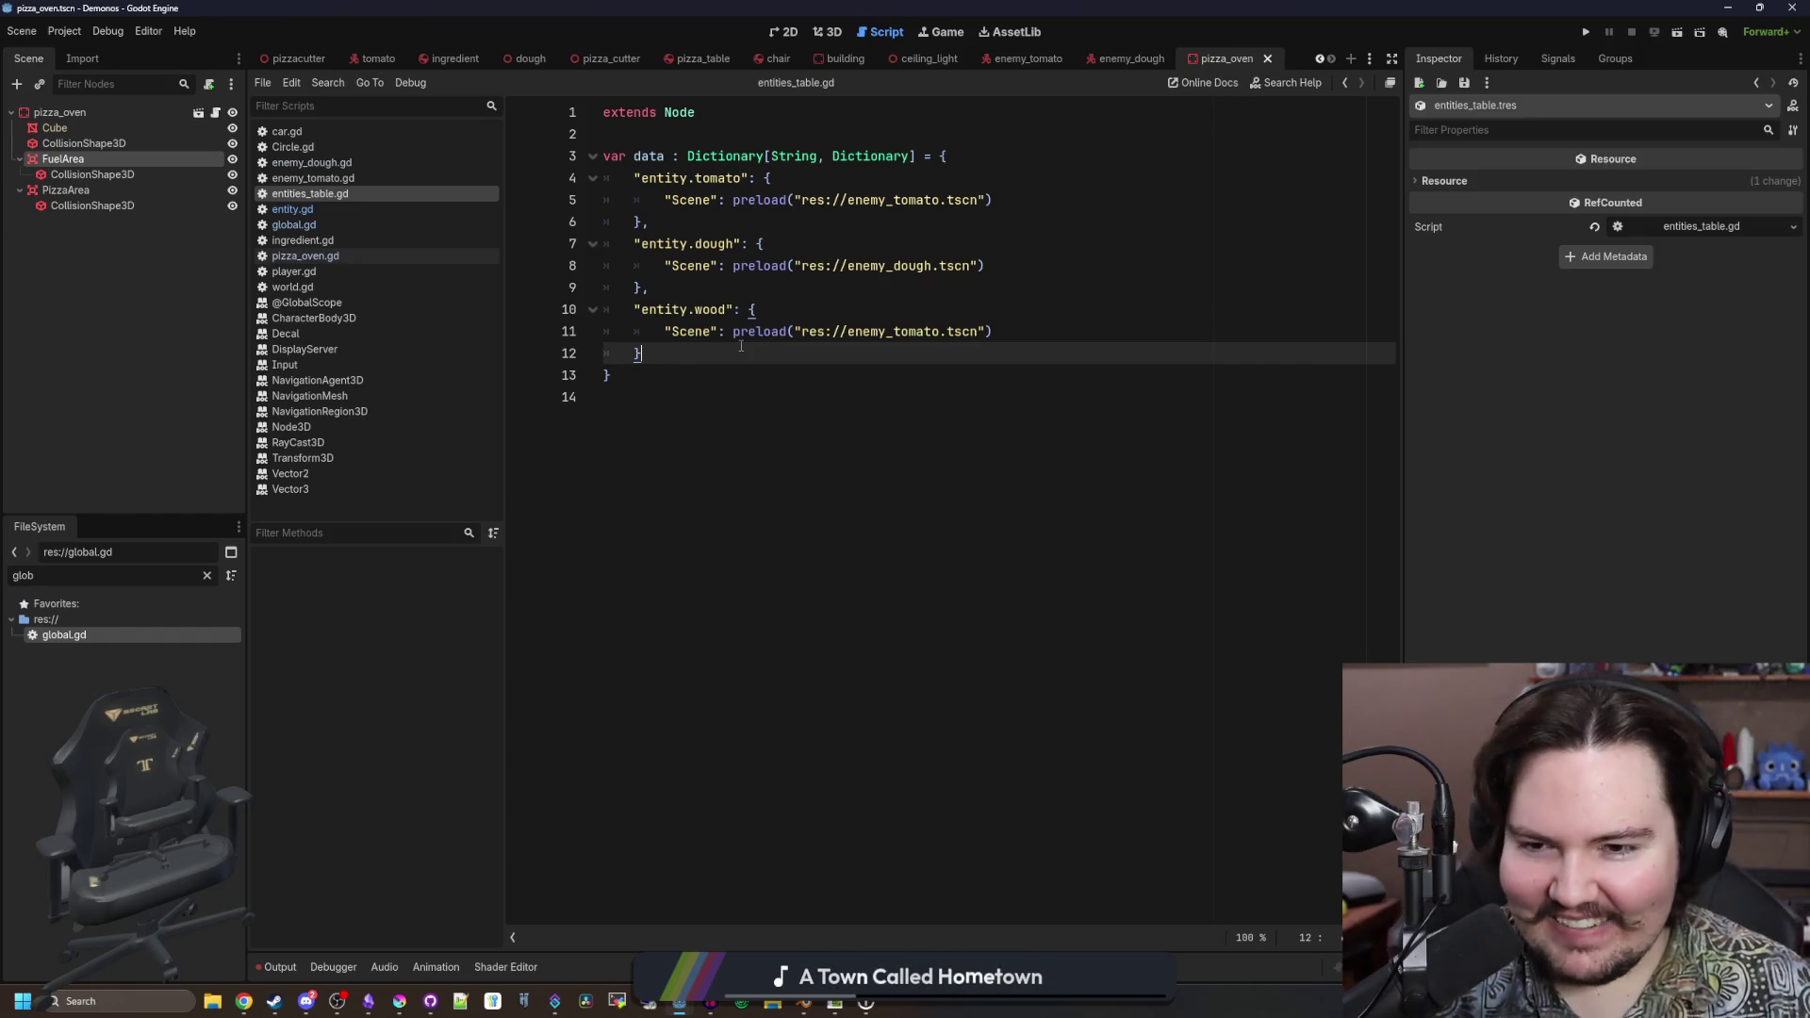
pyautogui.click(679, 369)
pyautogui.hotkey('ctrl', 's')
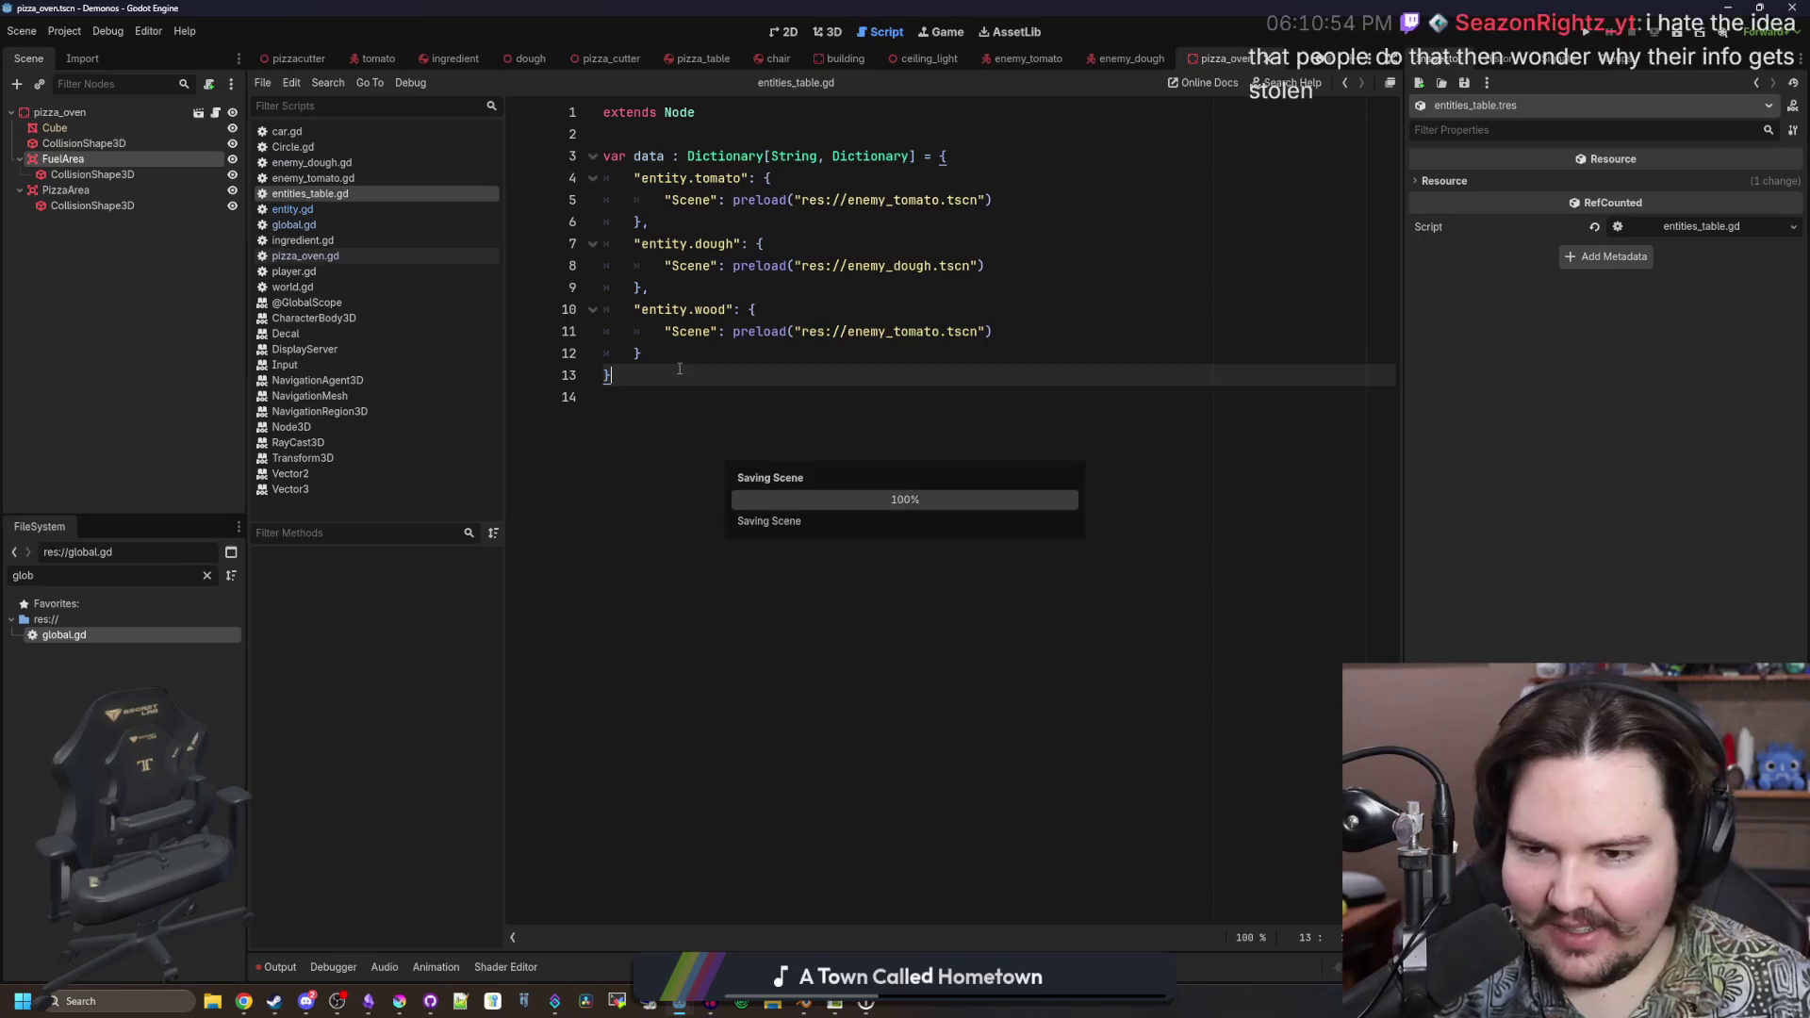
pyautogui.hotkey('ctrl', 's')
pyautogui.hotkey('ctrl', 's')
pyautogui.hotkey('ctrl', 's')
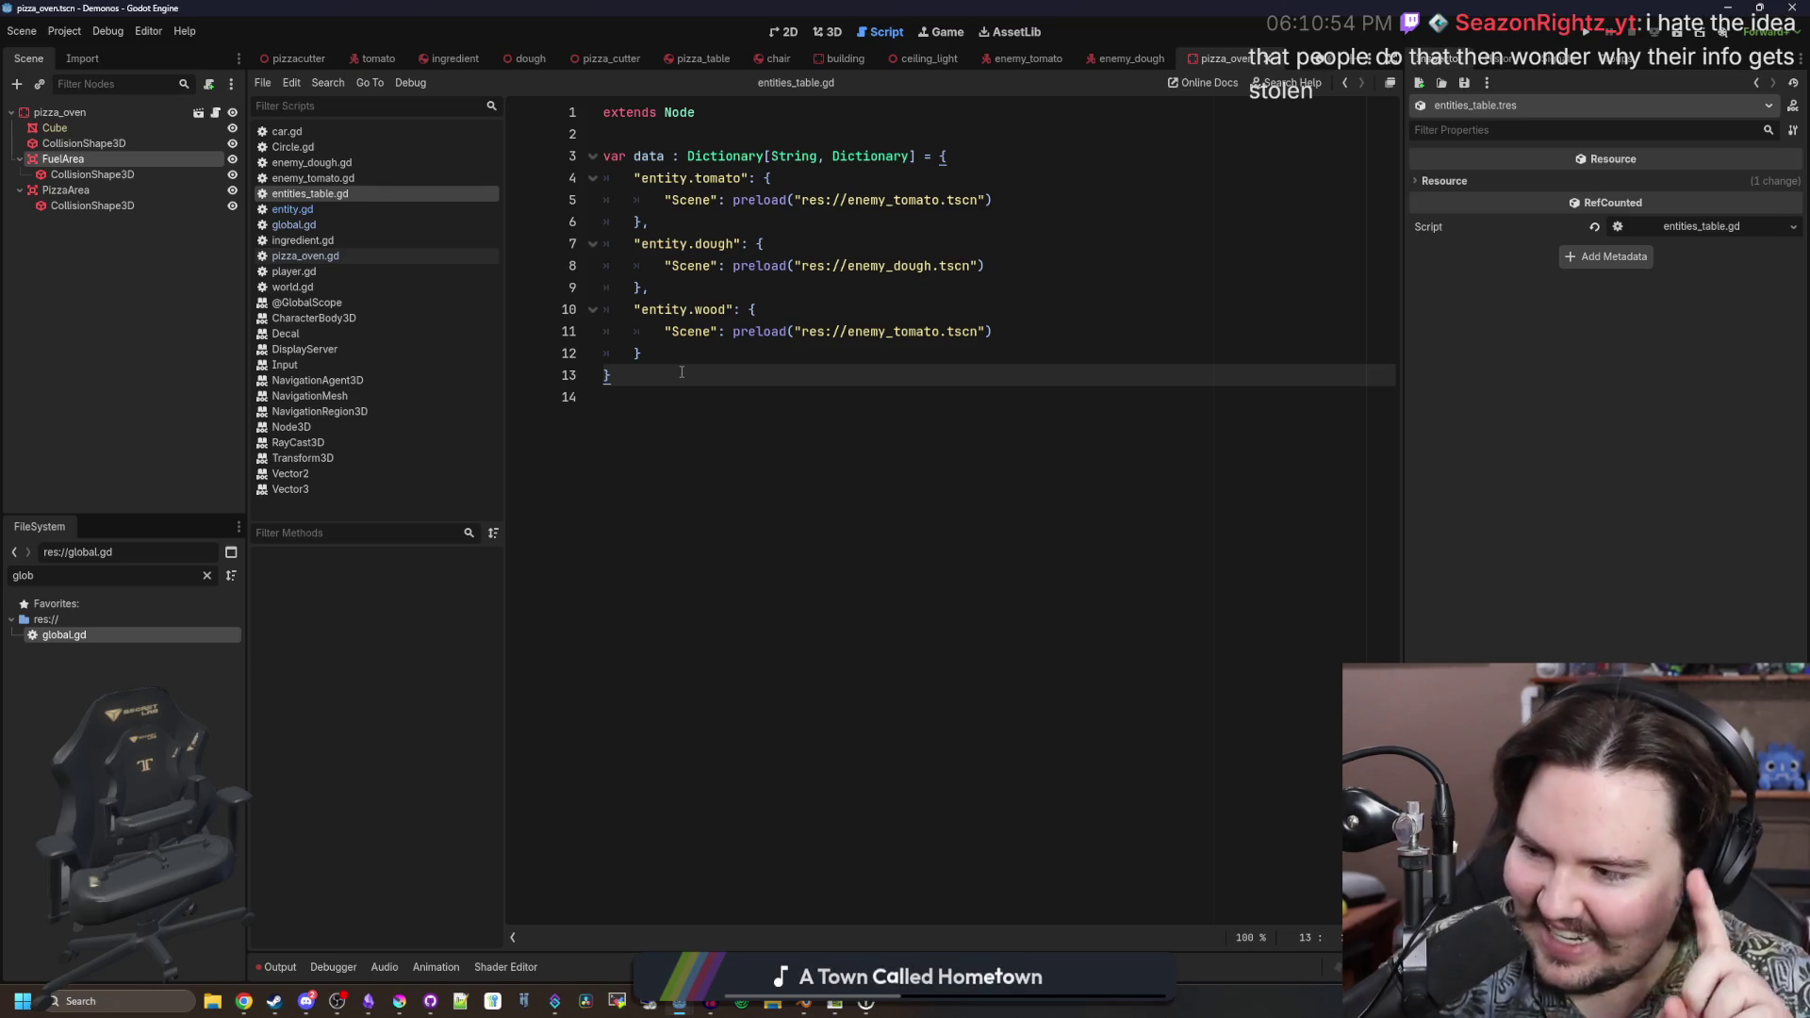
pyautogui.press('BackSpace')
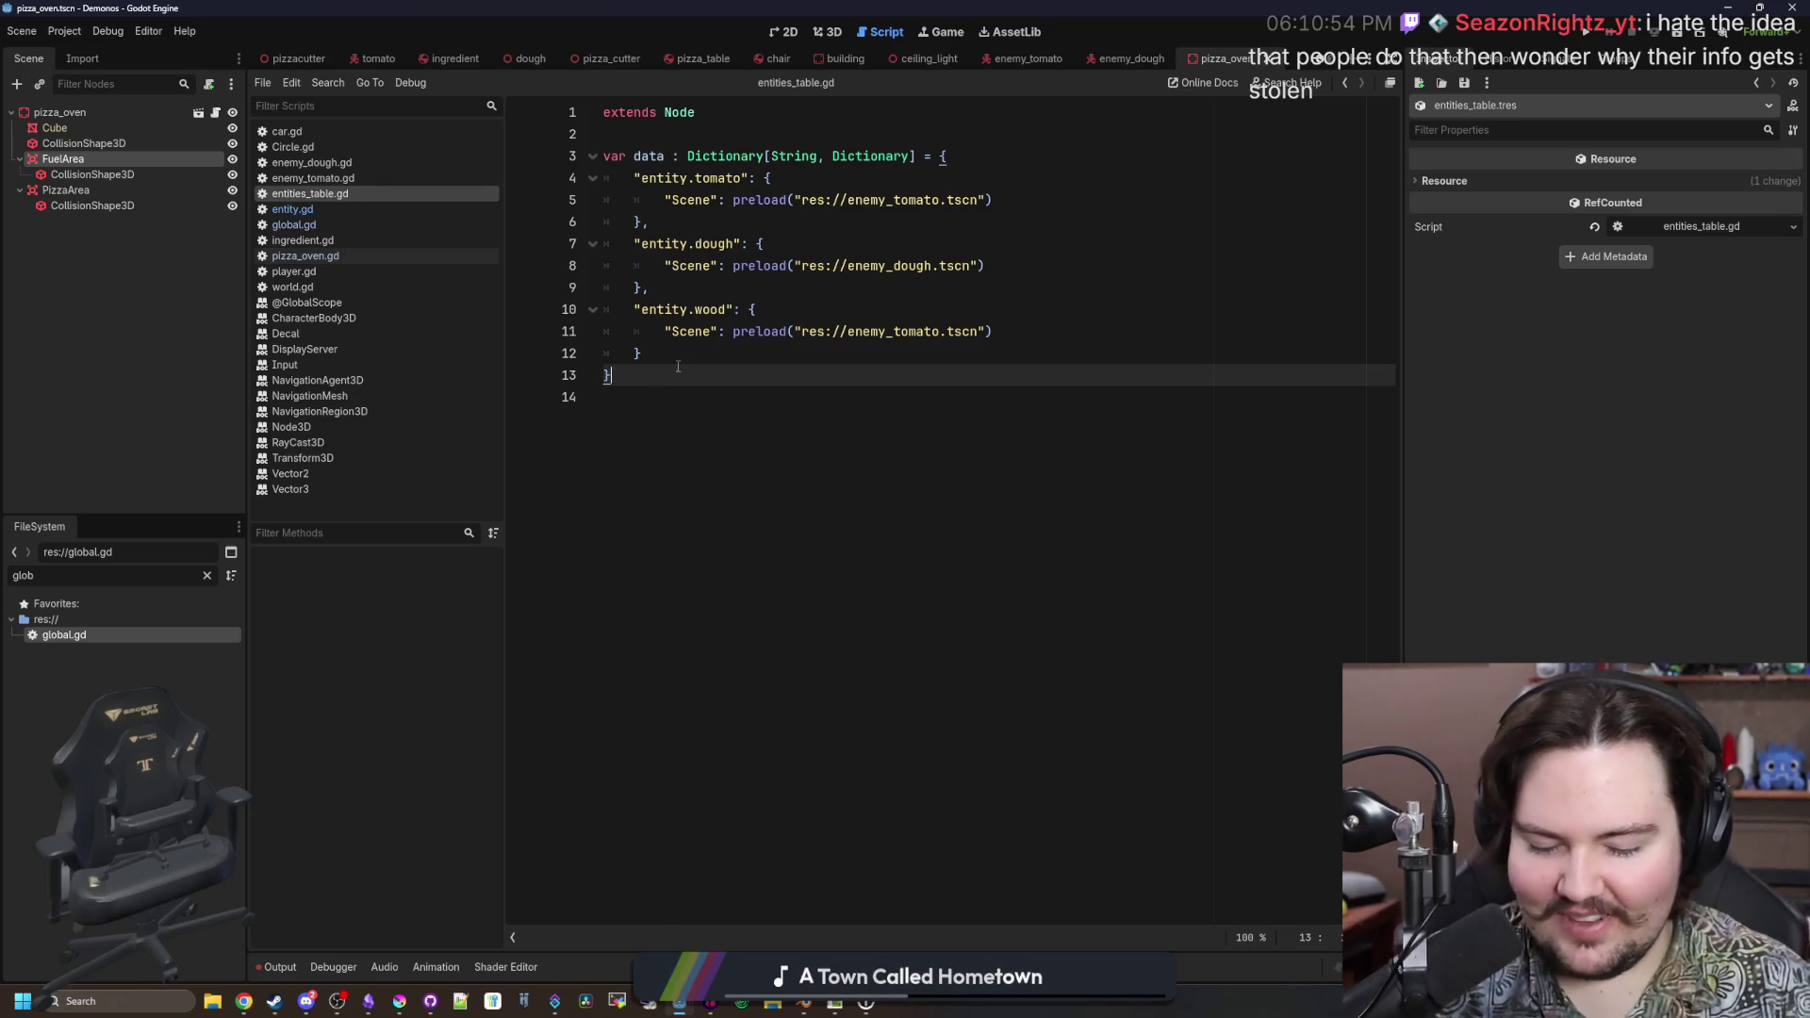
pyautogui.hotkey('ctrl', 's')
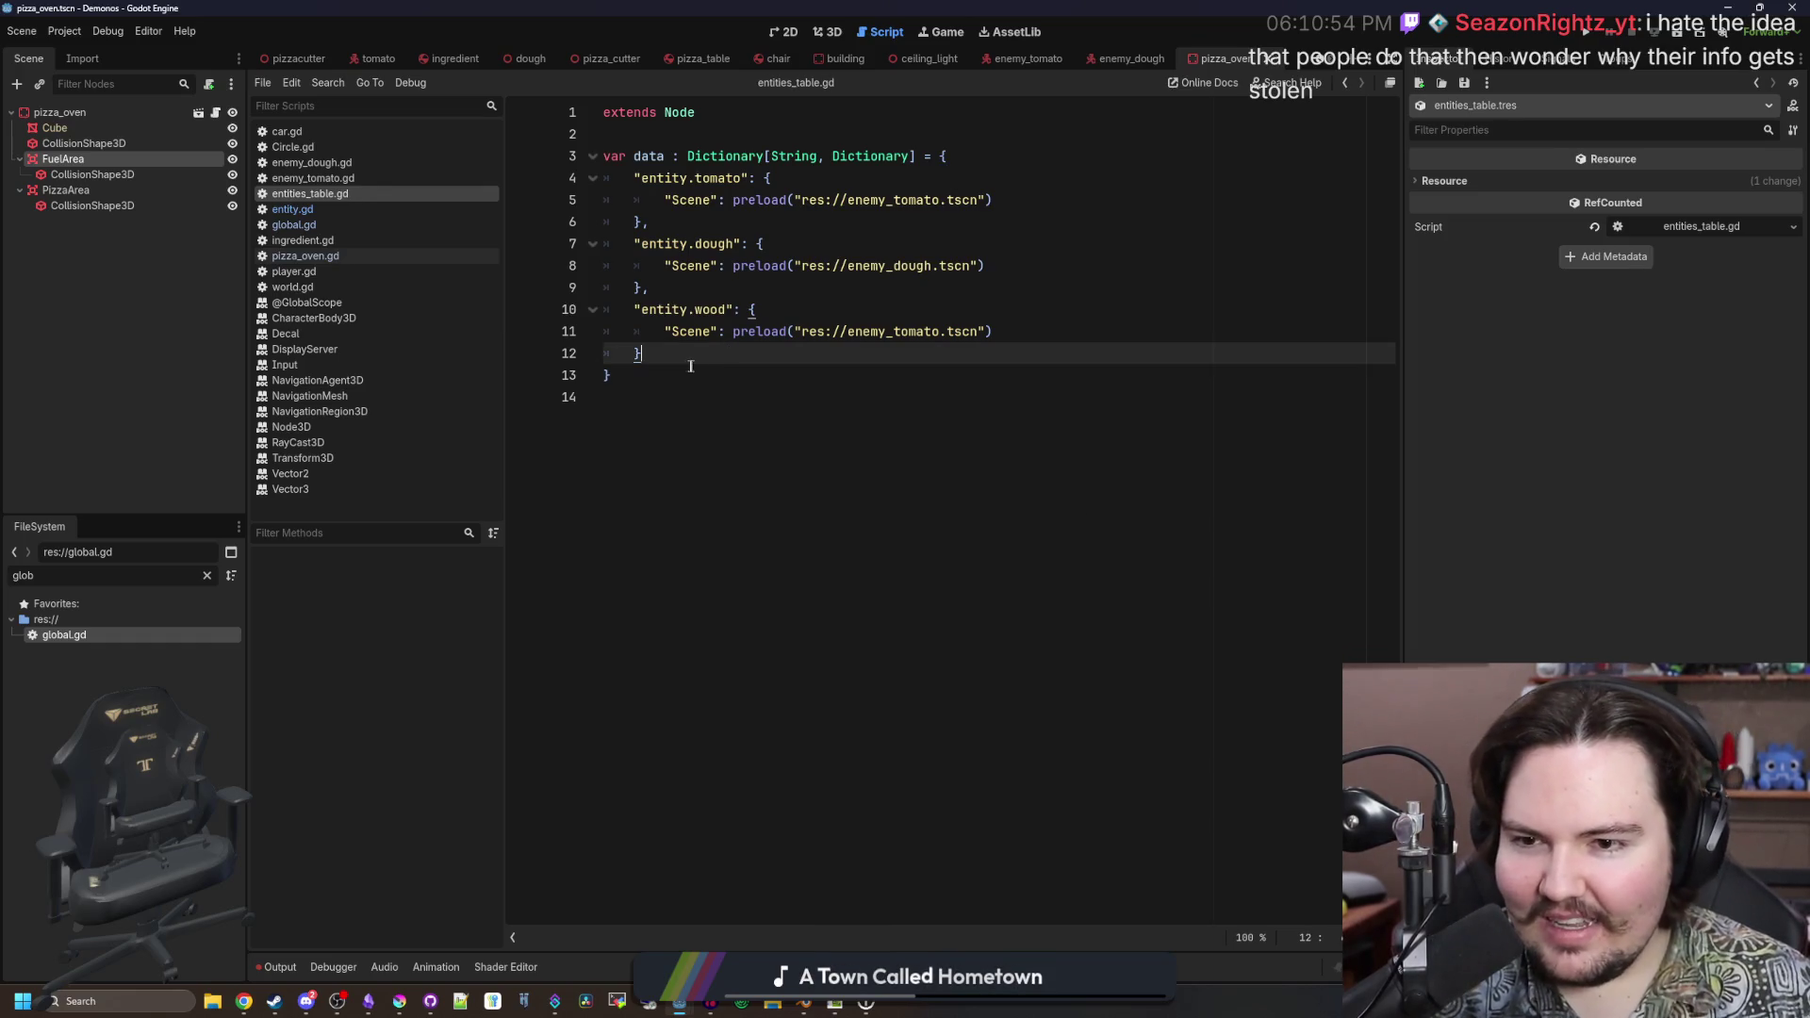
pyautogui.hotkey('ctrl', 's')
pyautogui.hotkey('ctrl', 's')
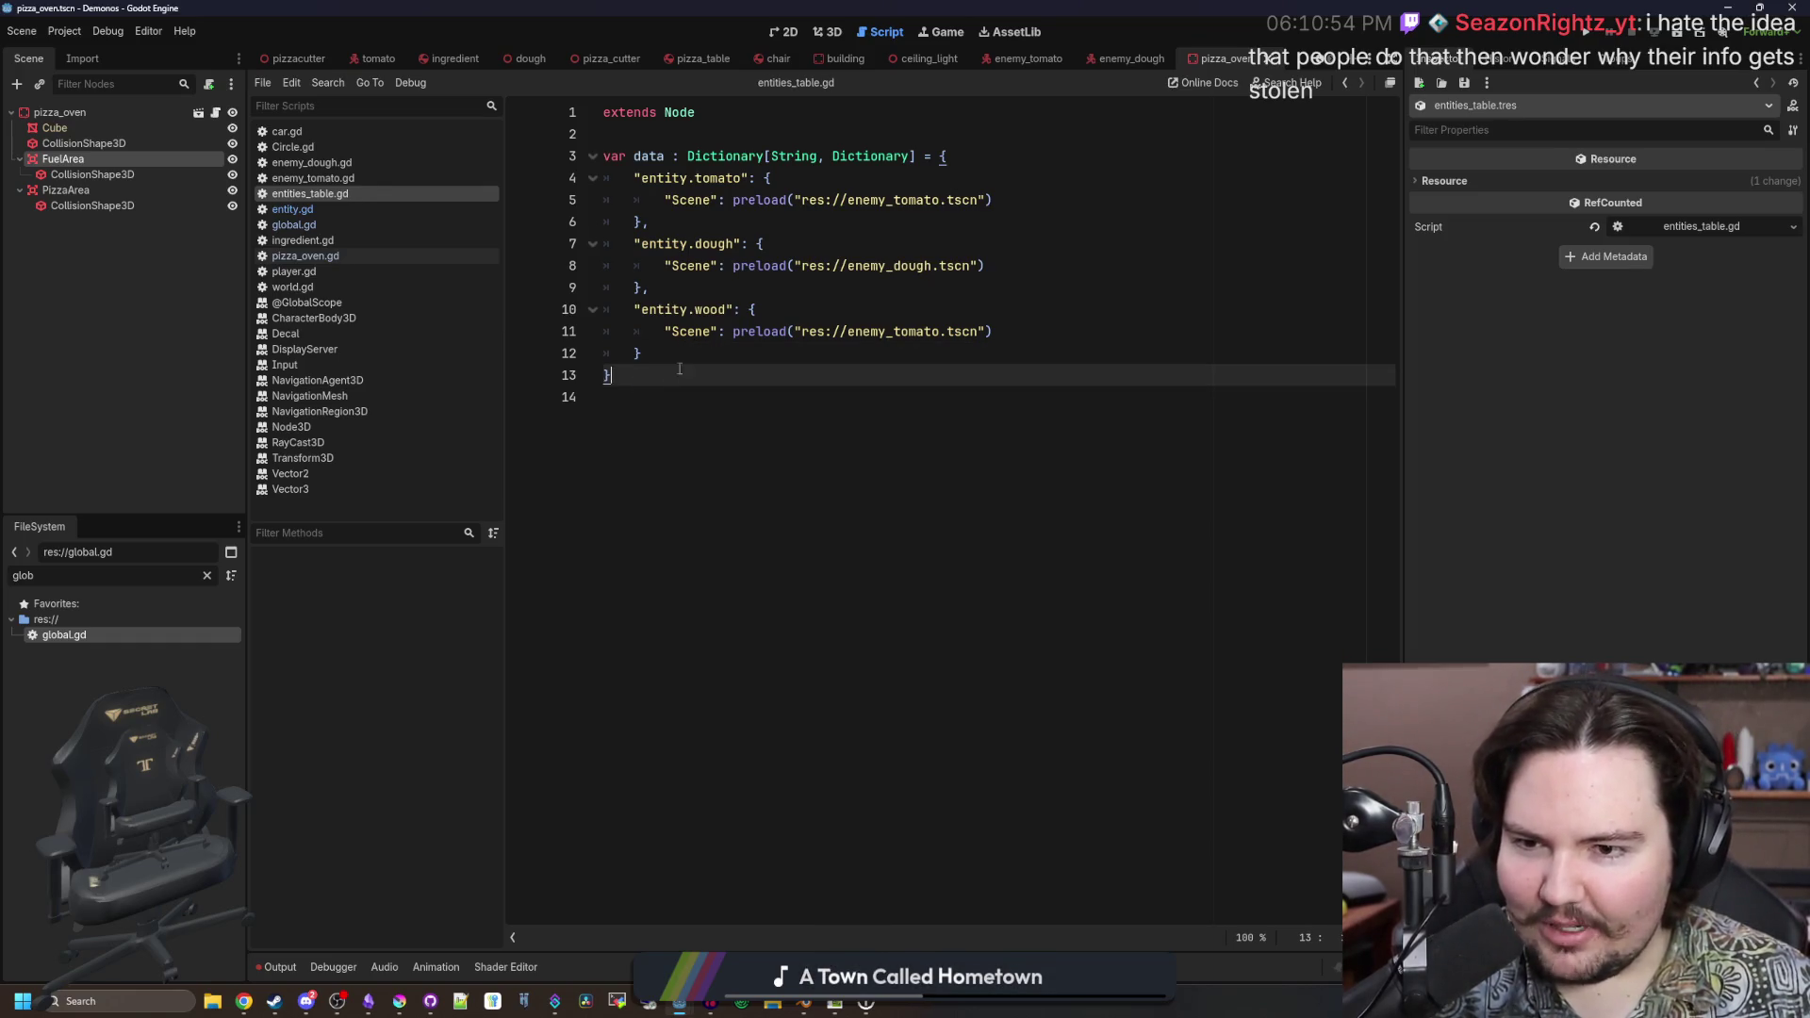
pyautogui.hotkey('ctrl', 's')
pyautogui.click(693, 357)
pyautogui.press('Down')
pyautogui.hotkey('ctrl', 's')
pyautogui.press('Up')
pyautogui.press('Down')
# - Switch to global.gd, whose _ready loads entitiesTable from entities_table.tres
pyautogui.hotkey('ctrl', 's')
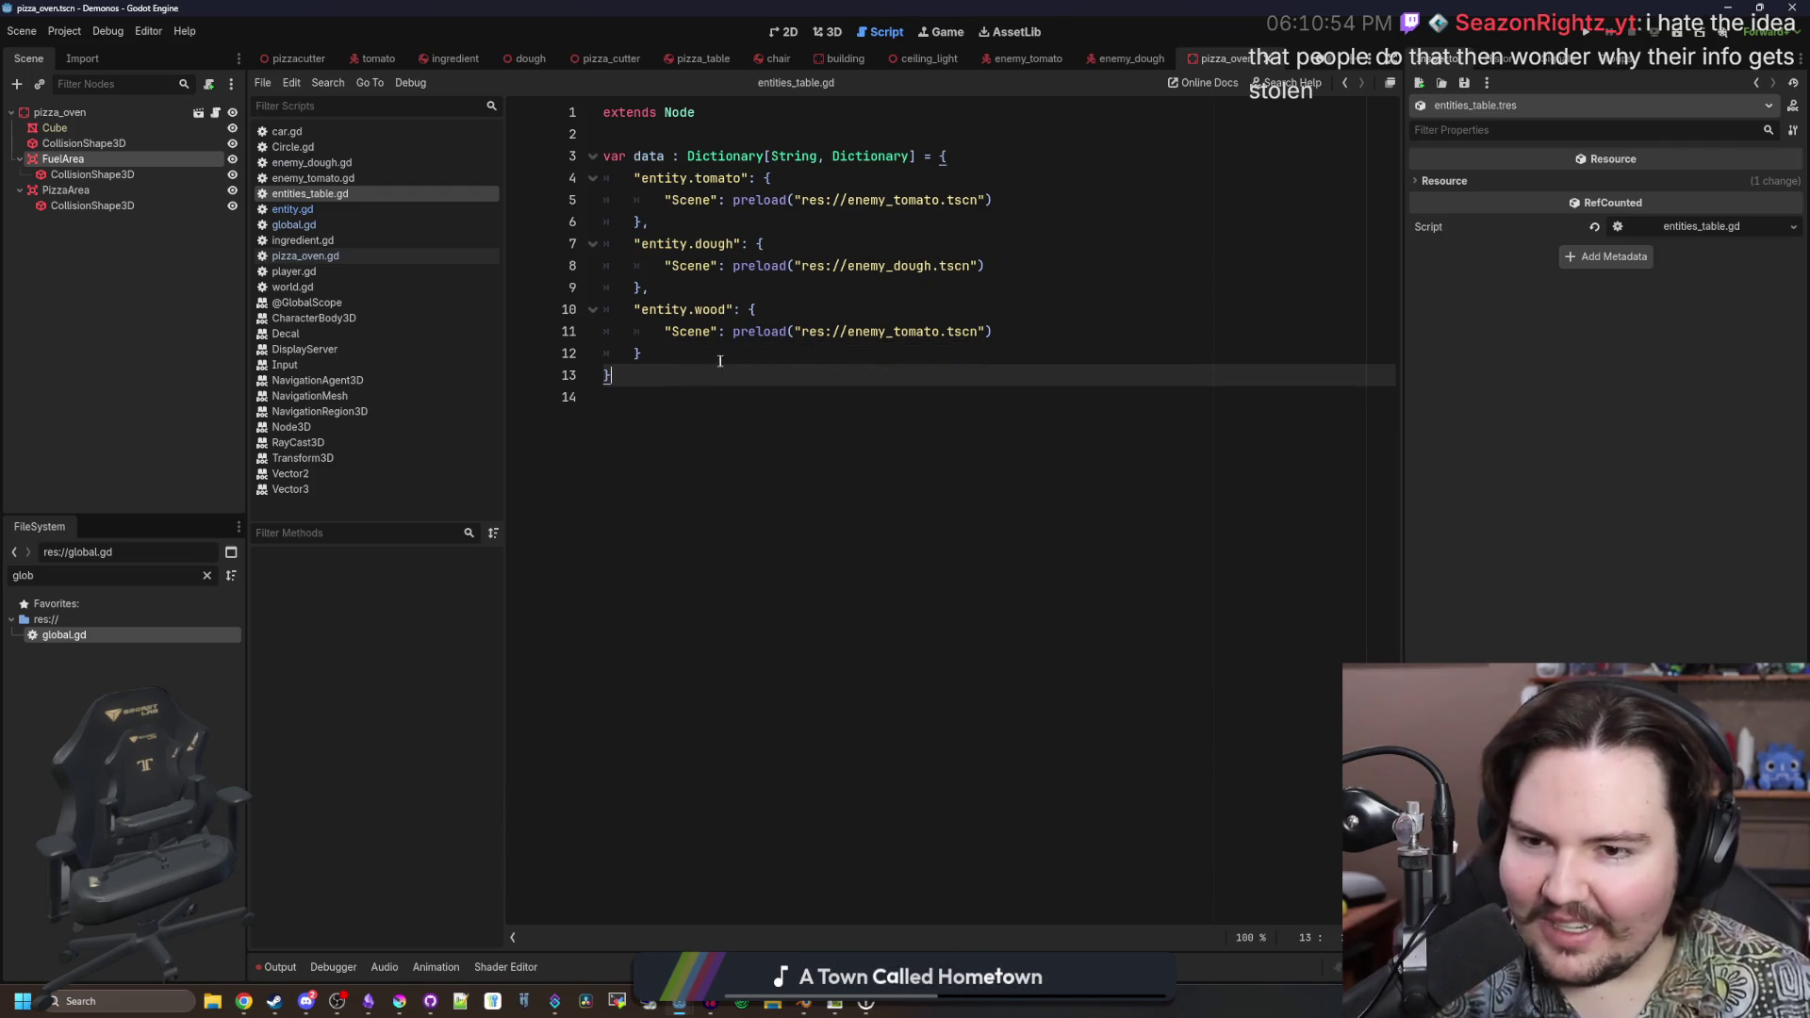
pyautogui.click(719, 361)
pyautogui.click(665, 134)
pyautogui.hotkey('ctrl', 's')
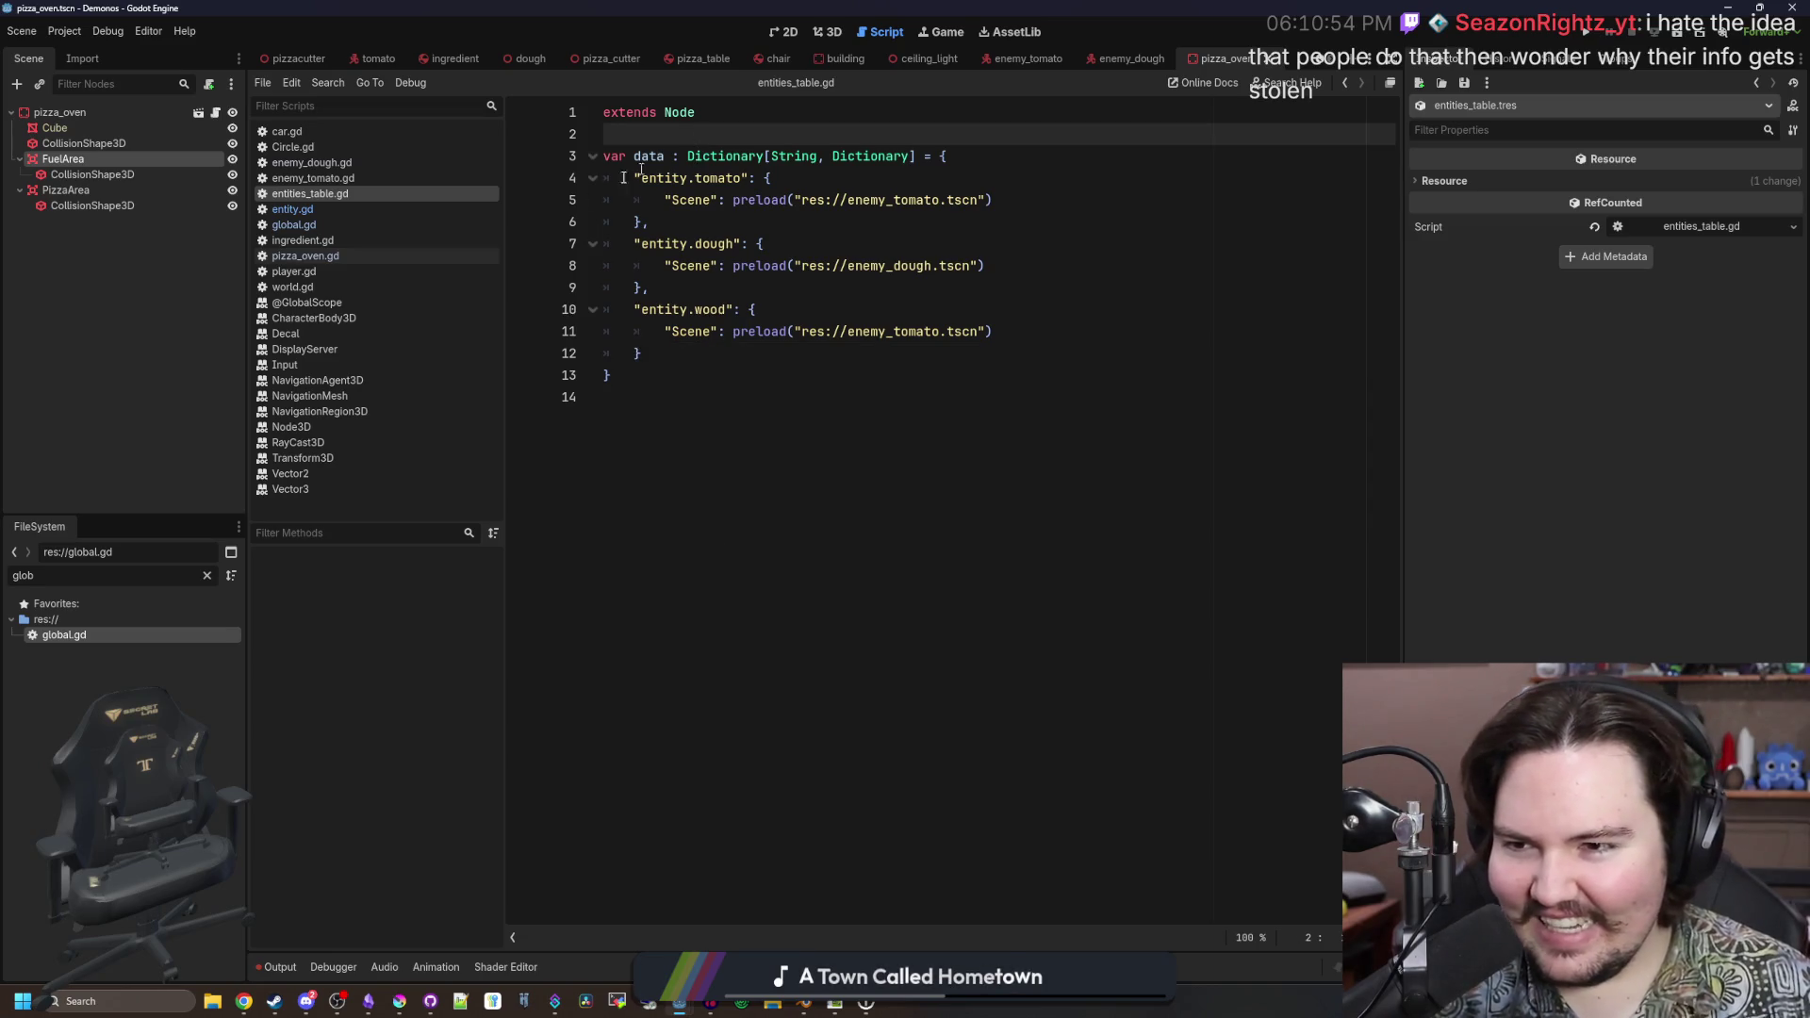
pyautogui.click(364, 222)
pyautogui.click(728, 247)
pyautogui.hotkey('ctrl', 's')
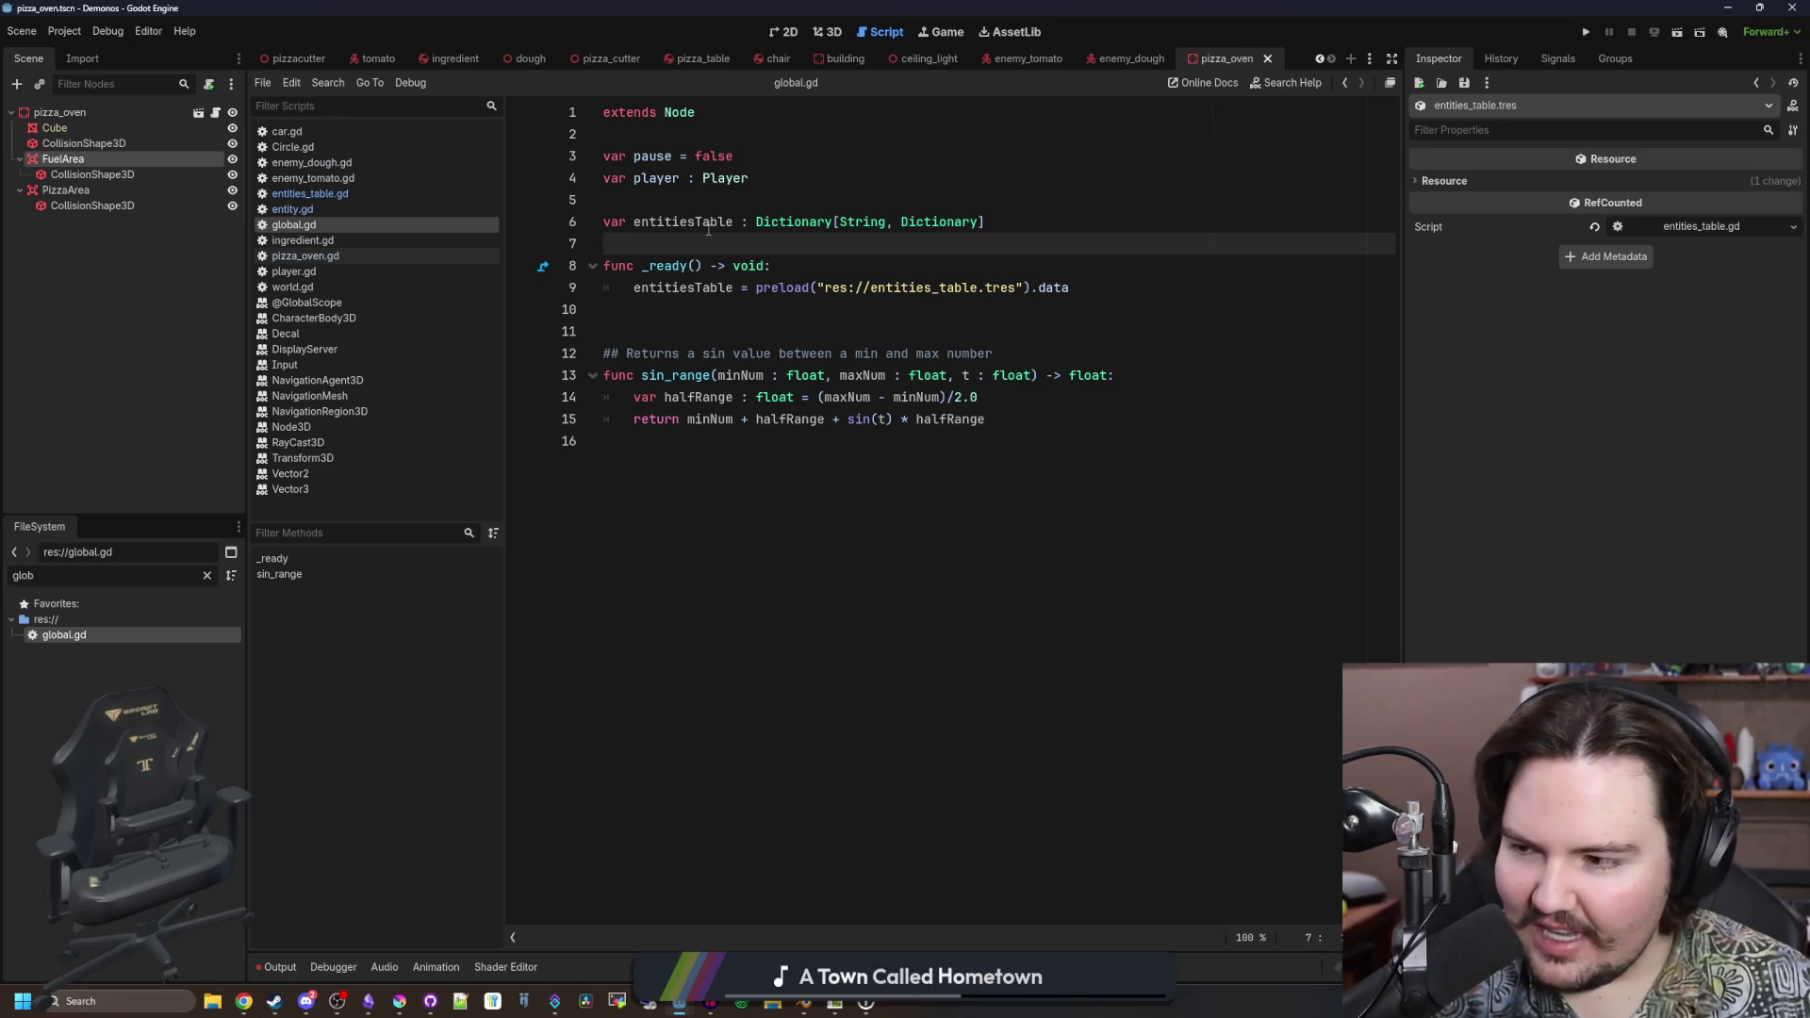
# - Save global.gd and switch to the entity.gd script
pyautogui.click(713, 287)
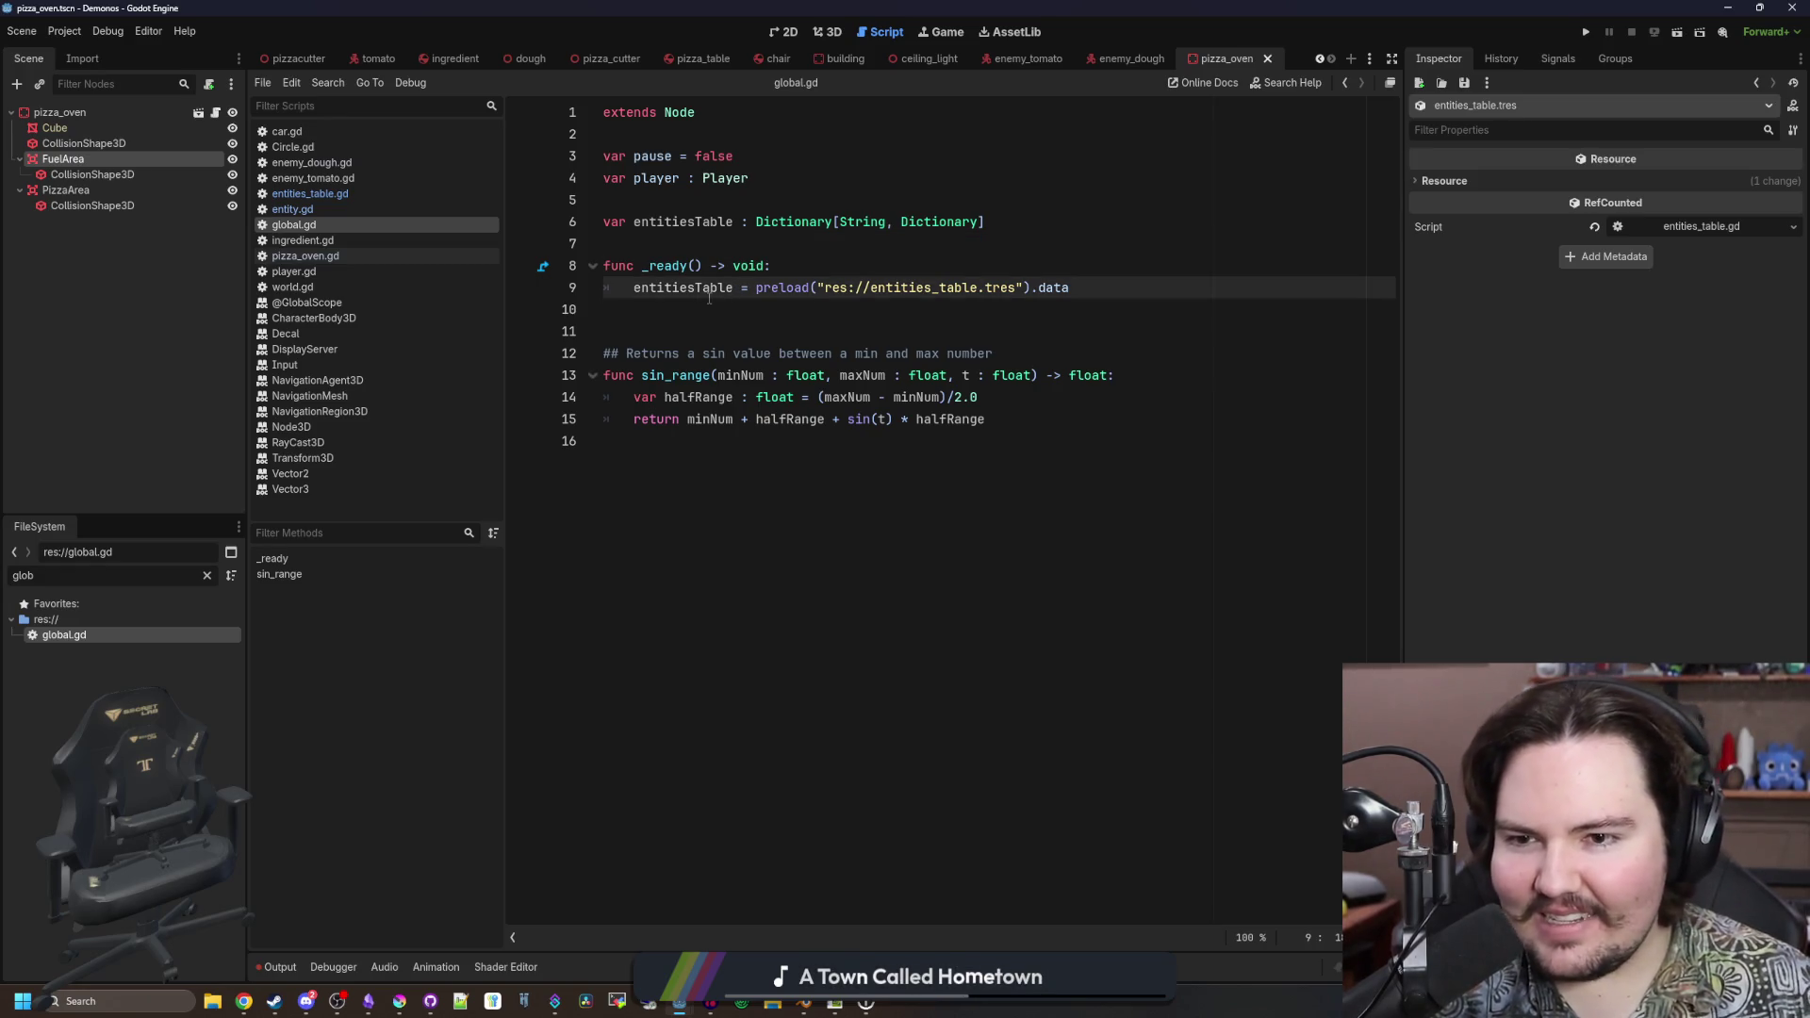
pyautogui.click(608, 243)
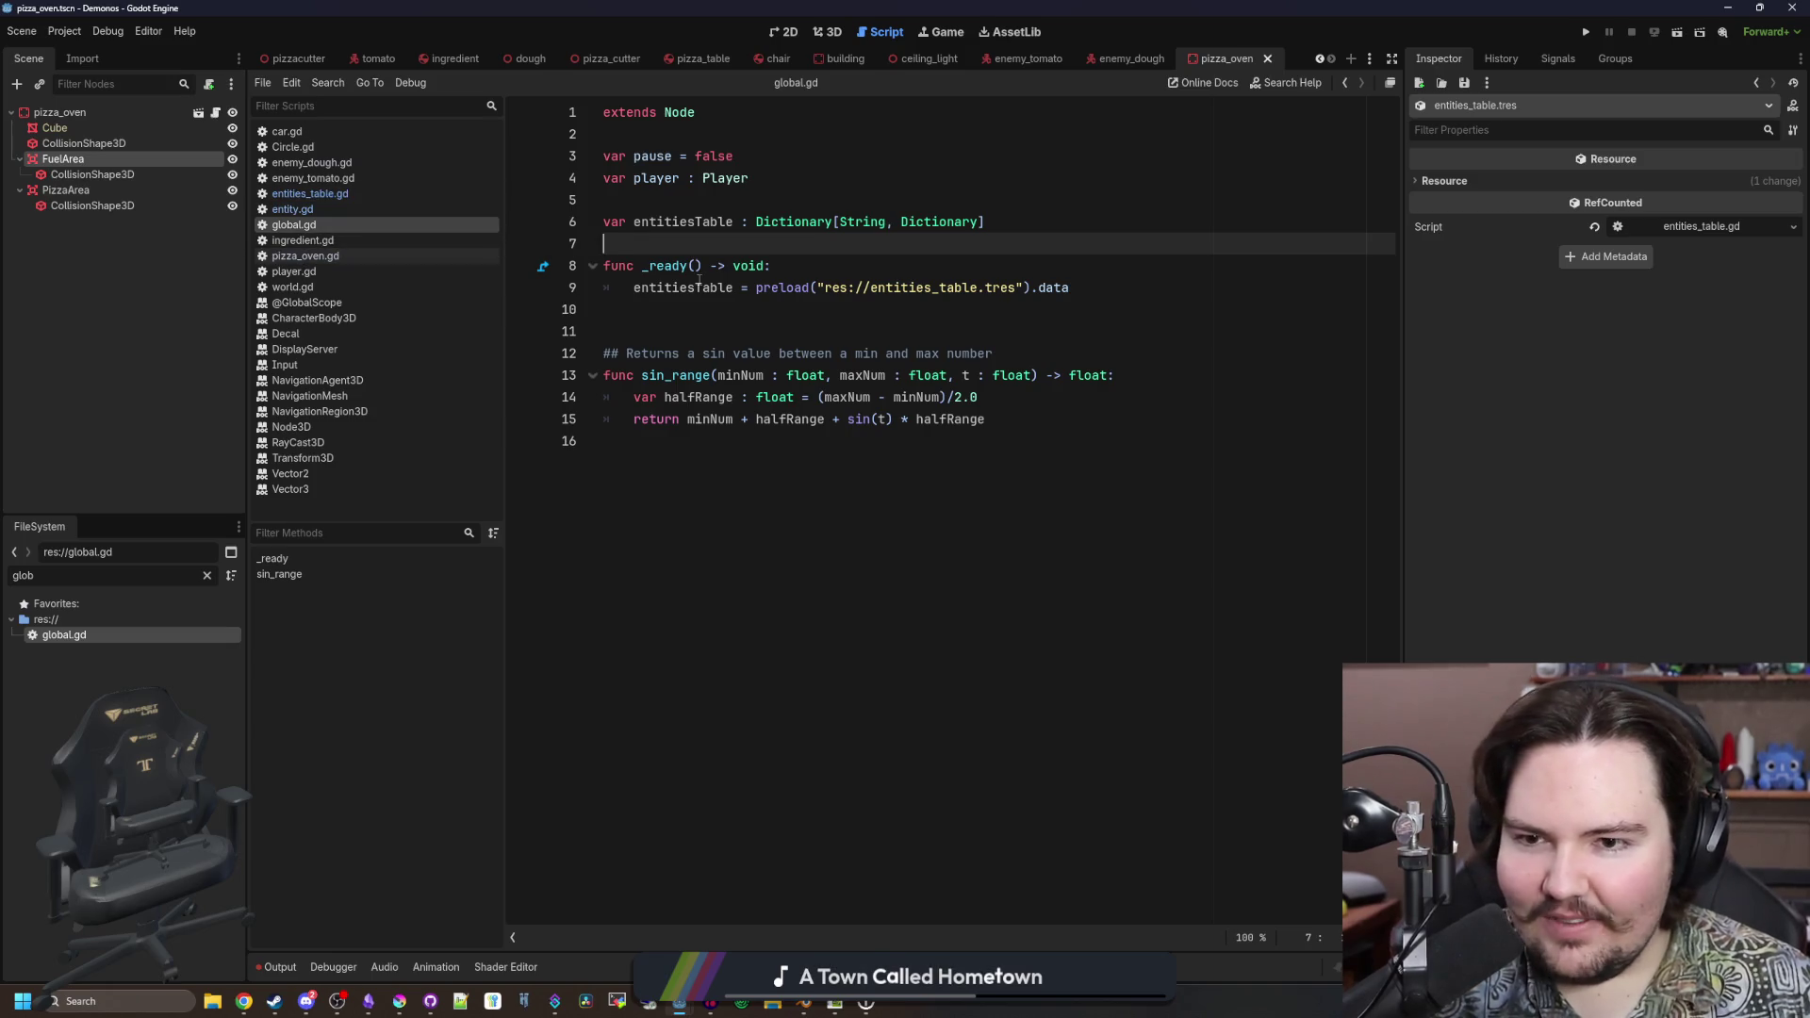
pyautogui.hotkey('ctrl', 's')
pyautogui.click(321, 210)
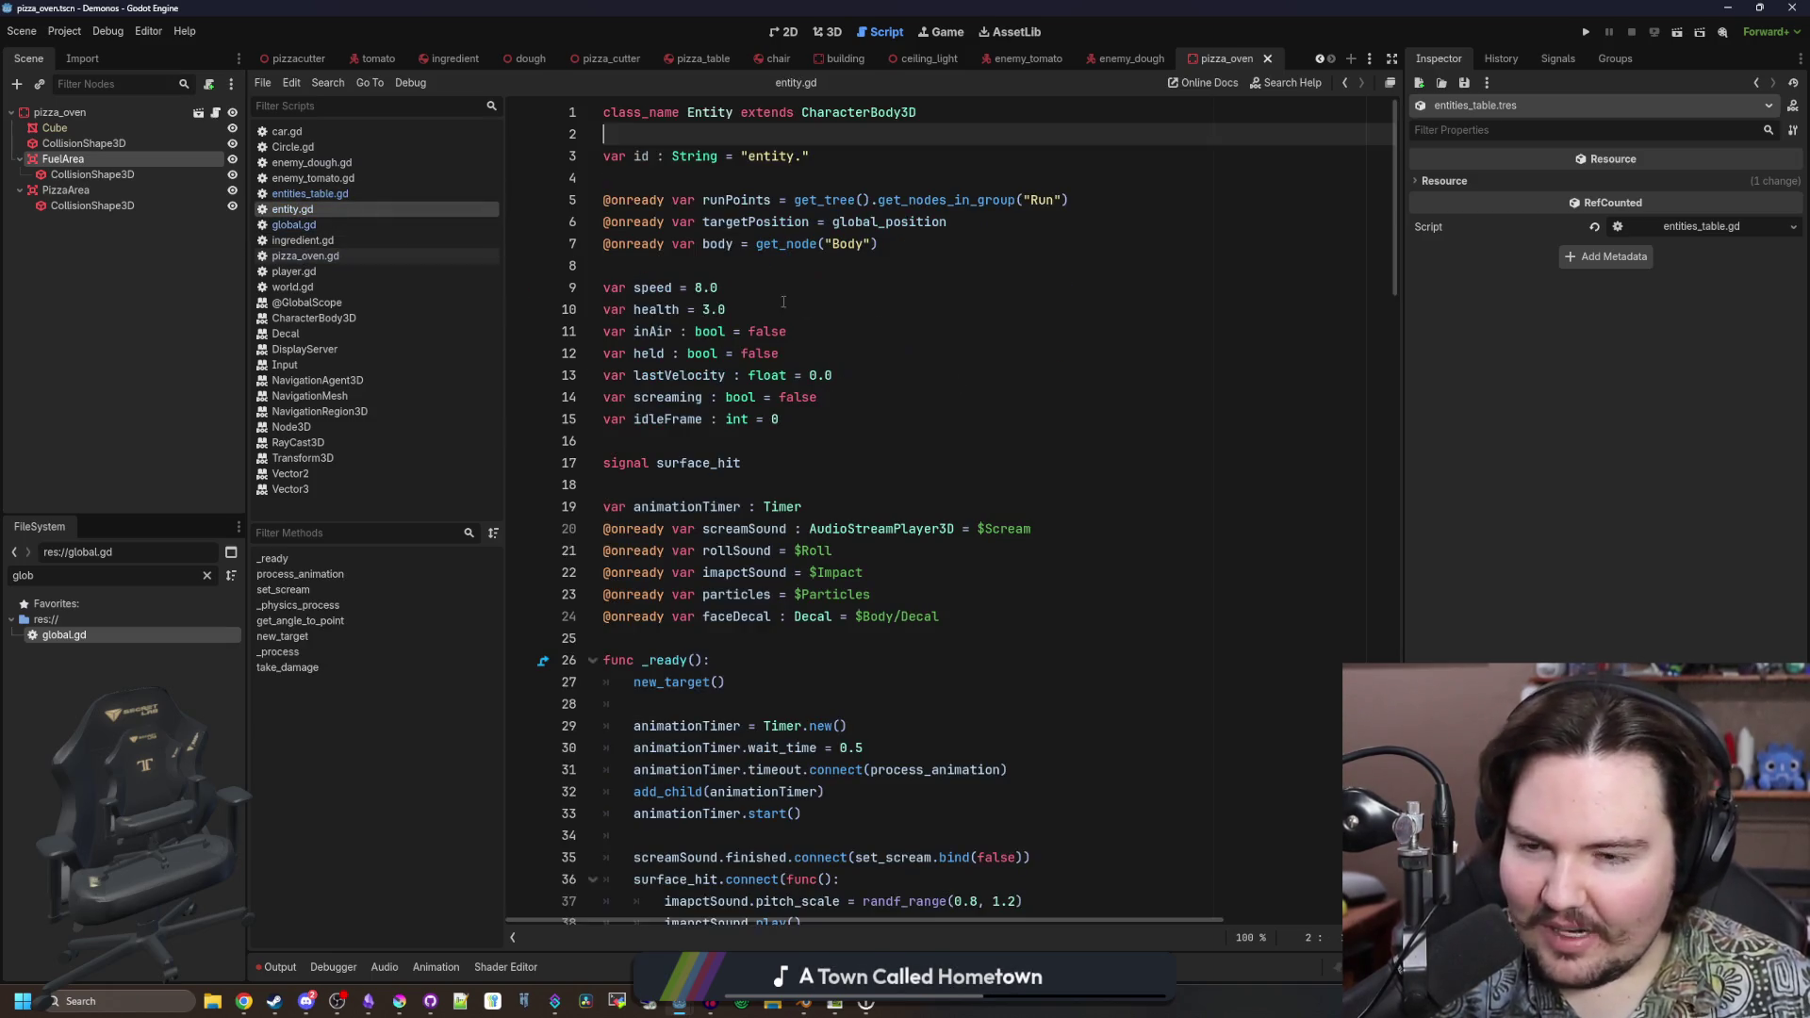
# - Scroll through entity.gd to review the sound, particles and faceDecal onready variables above _ready
pyautogui.click(696, 265)
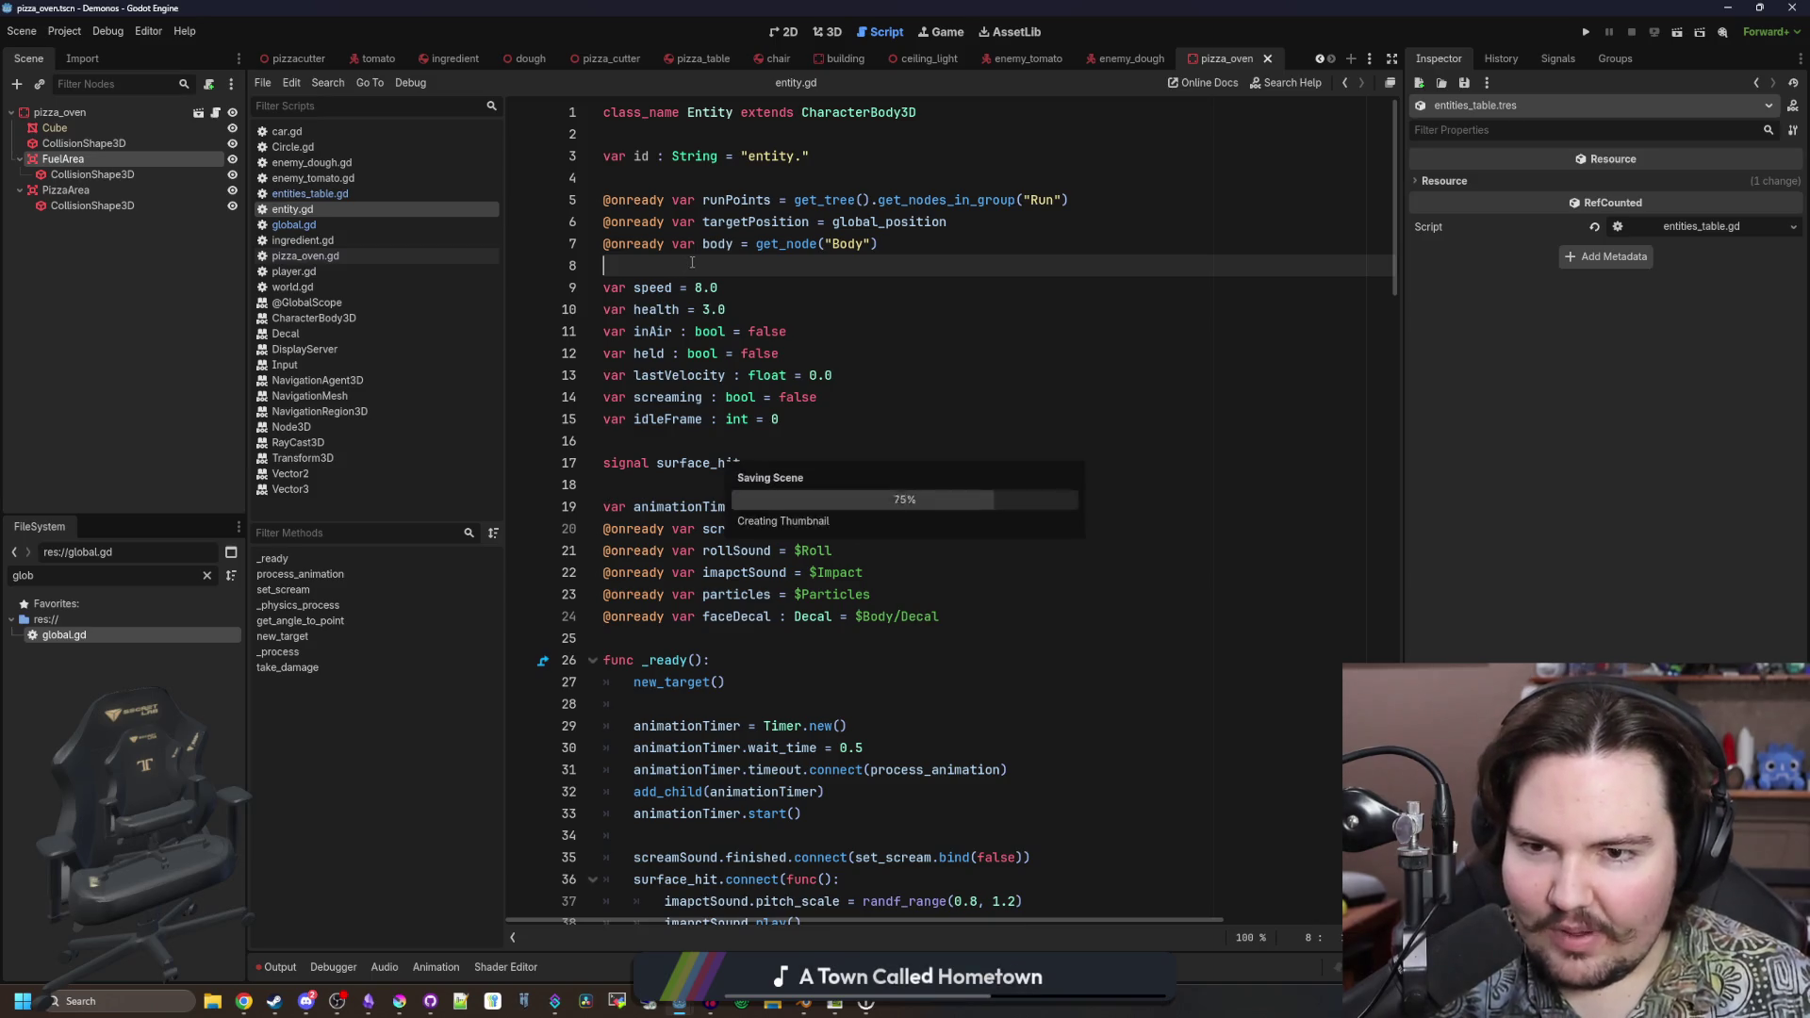
pyautogui.scroll(-9, 732, 435)
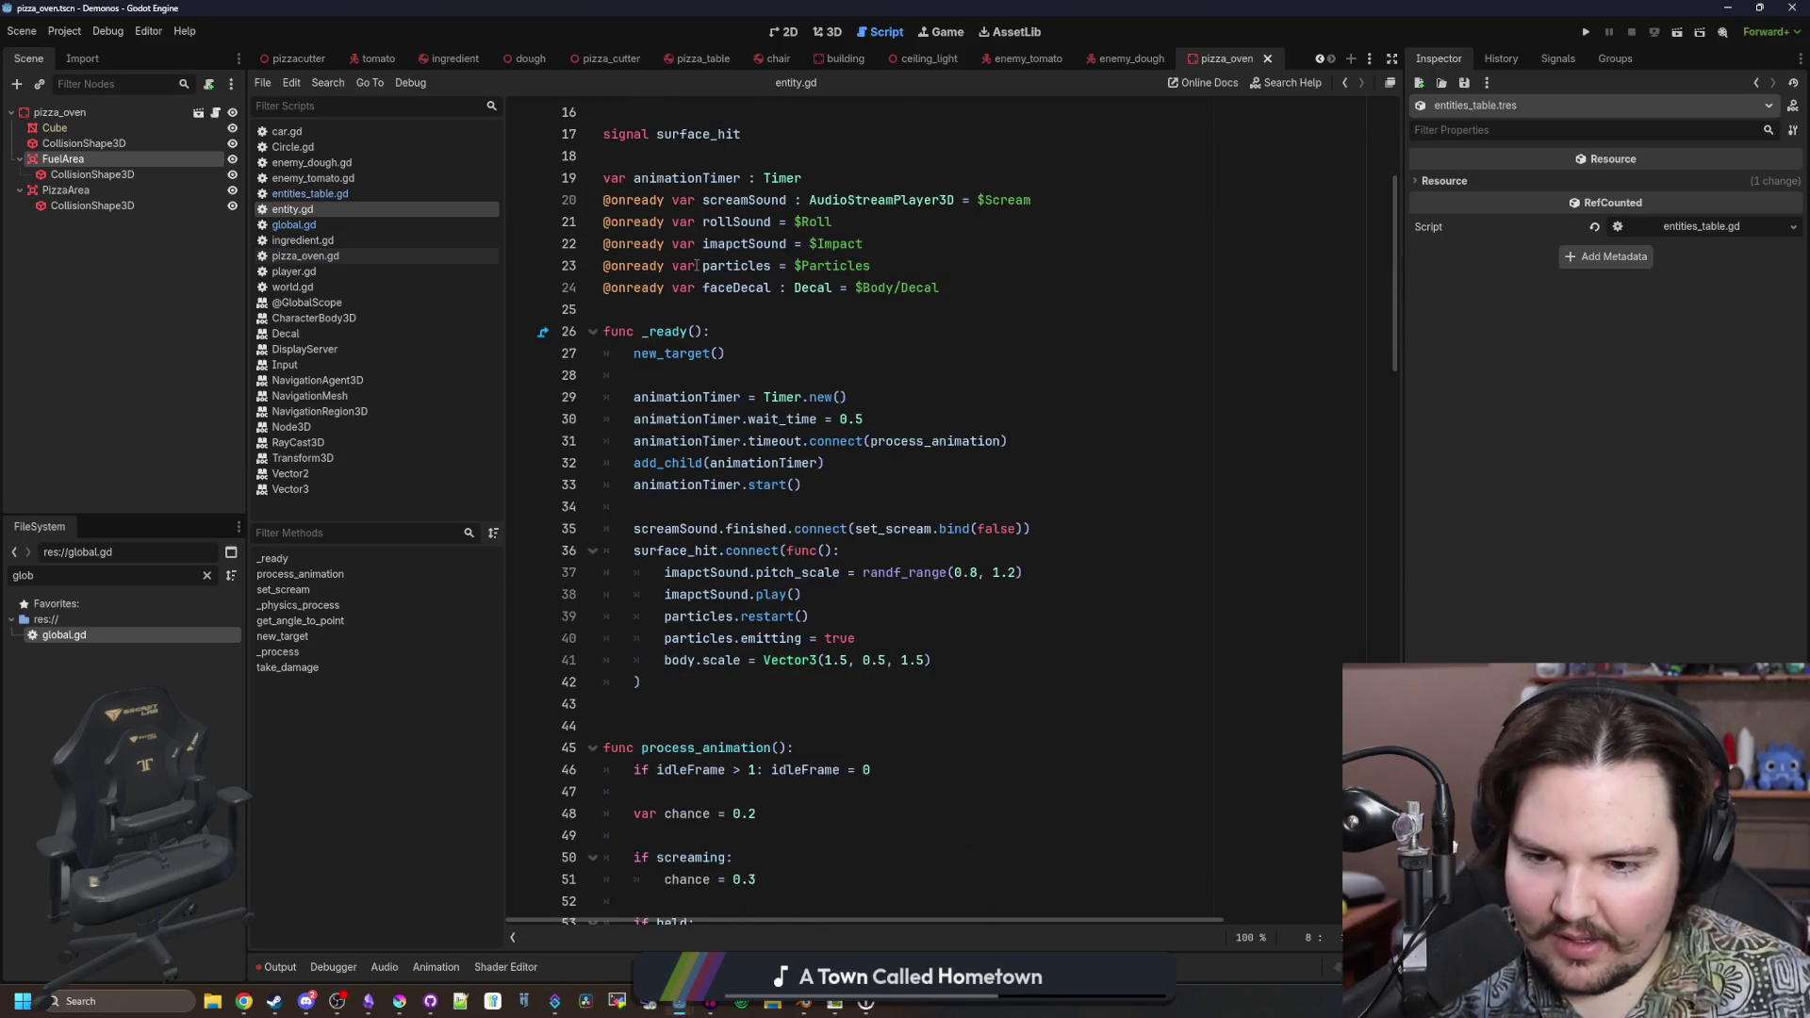
pyautogui.scroll(5, 716, 415)
pyautogui.click(668, 368)
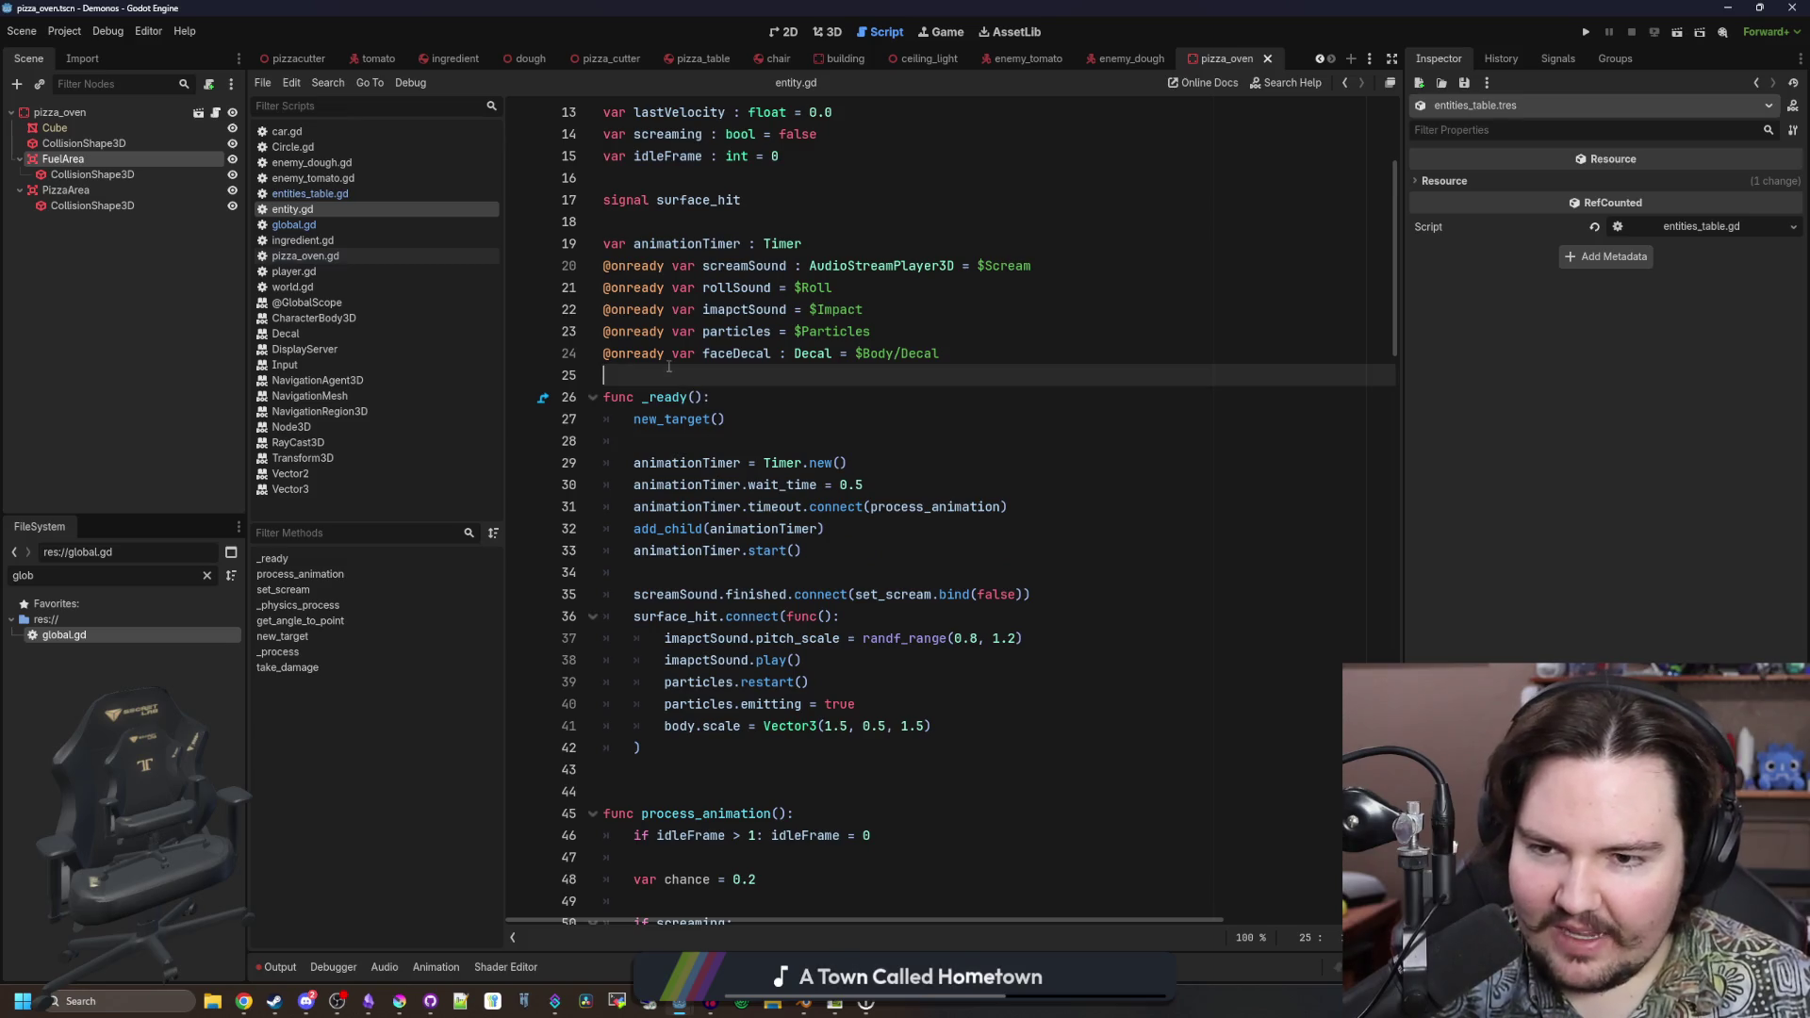
pyautogui.scroll(-15, 906, 400)
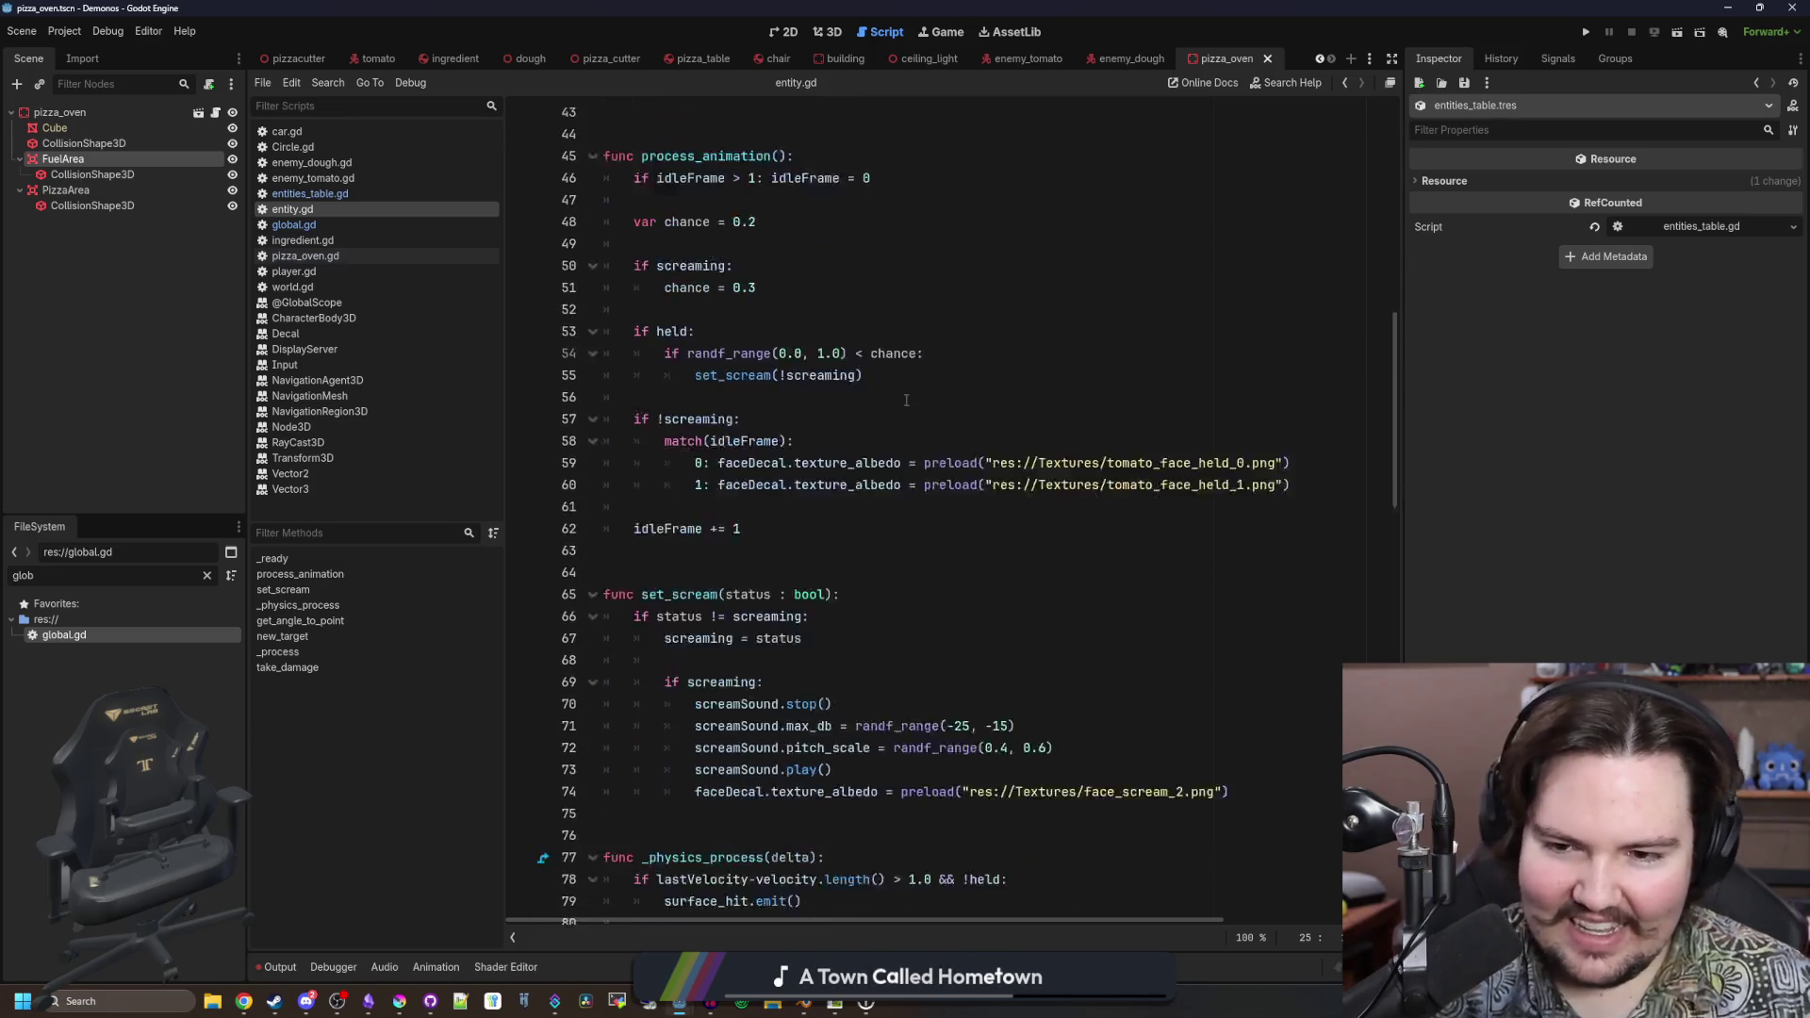
pyautogui.scroll(-20, 906, 400)
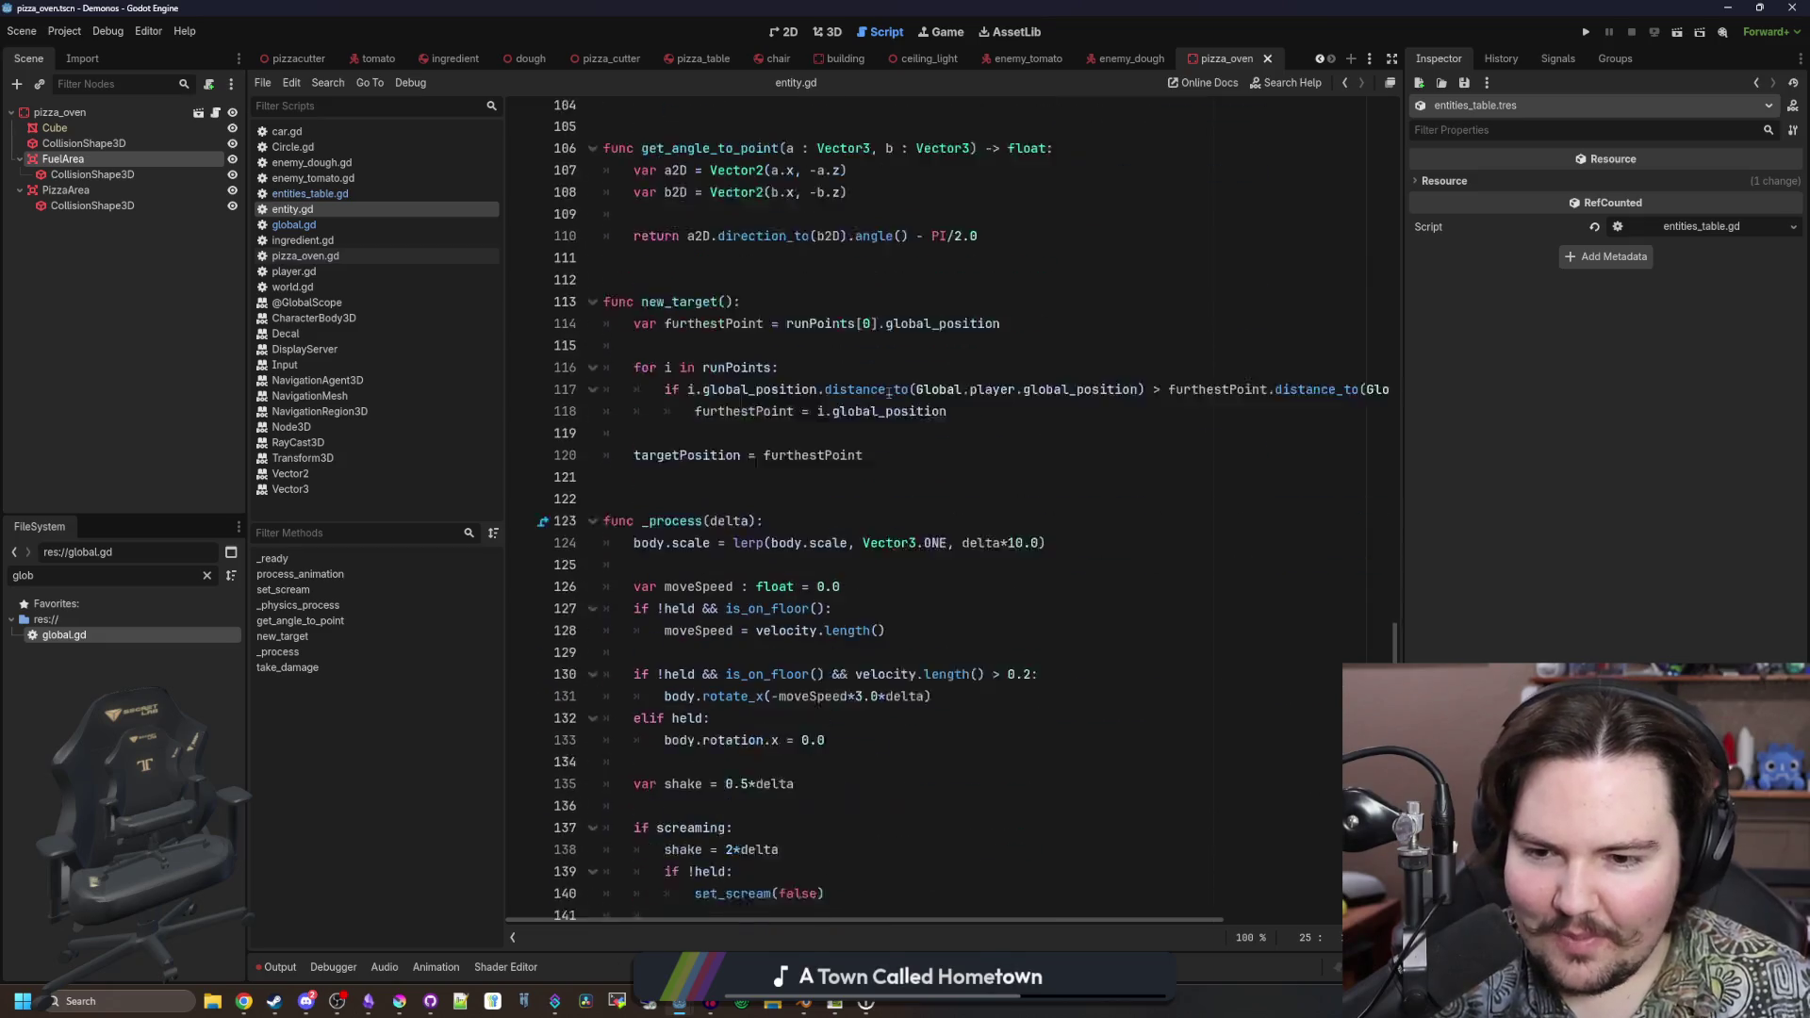
pyautogui.scroll(-2, 889, 394)
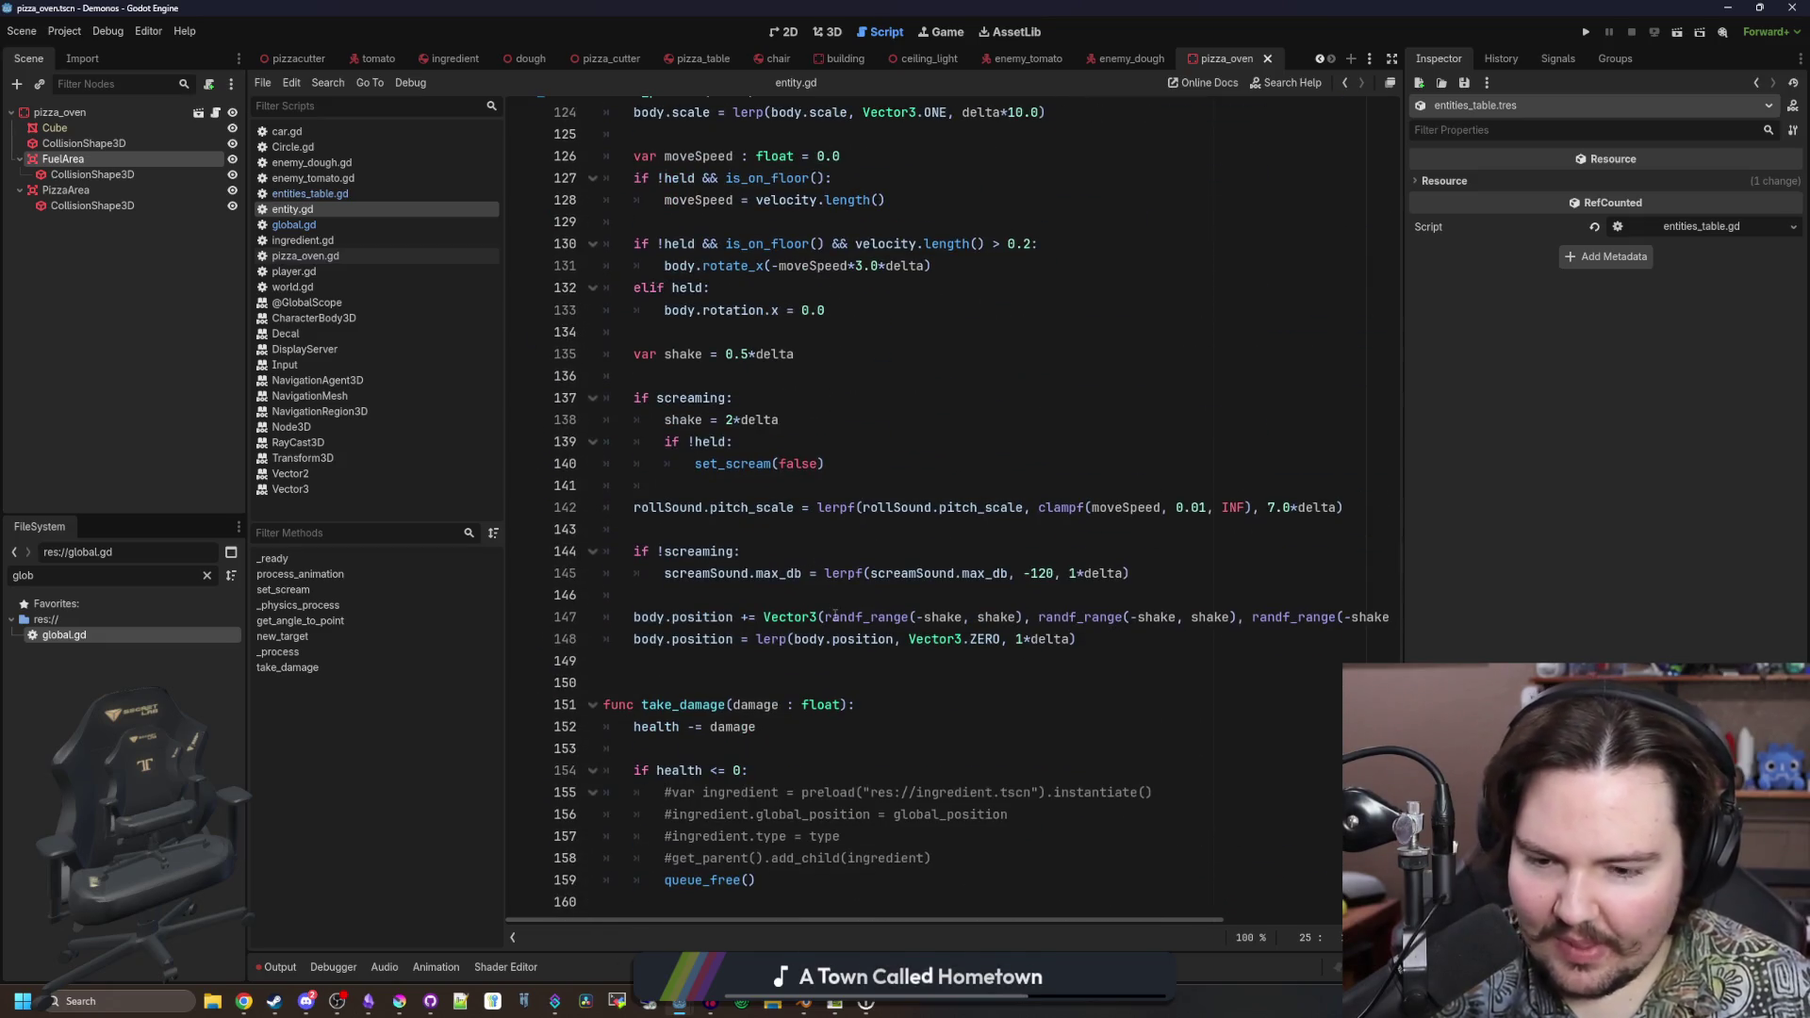
pyautogui.moveTo(834, 614)
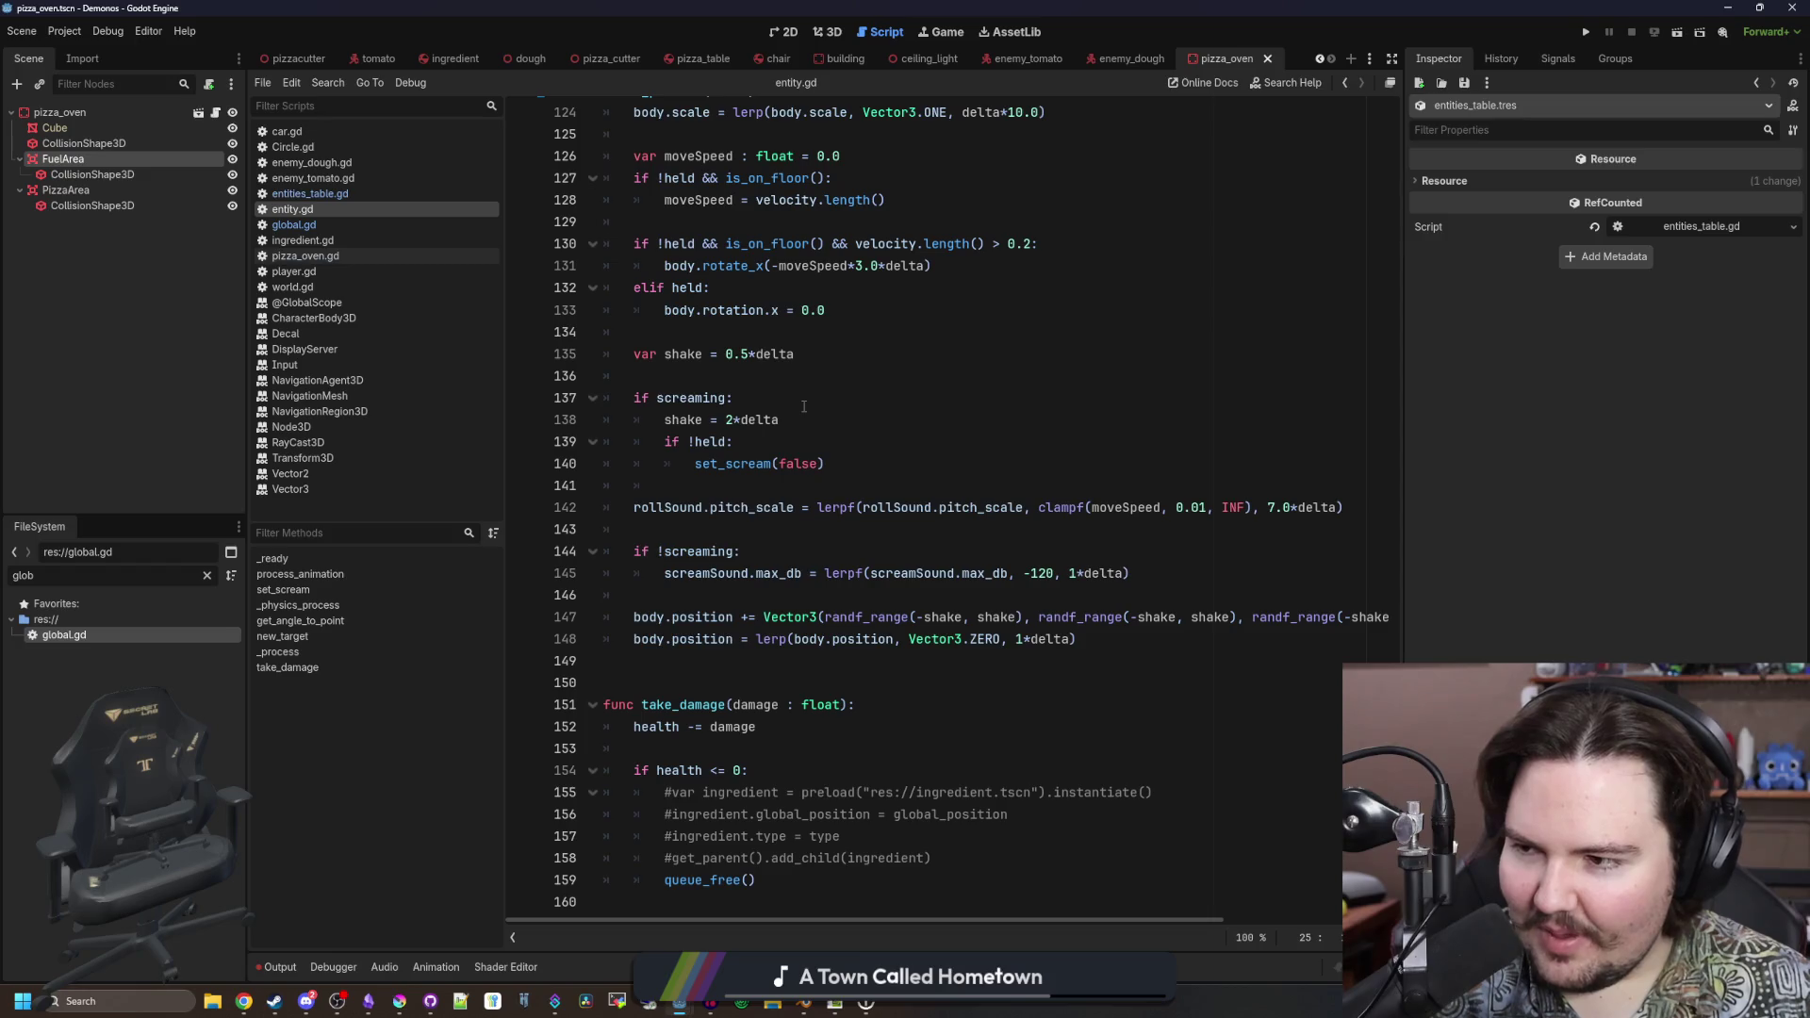
pyautogui.scroll(15, 806, 415)
pyautogui.scroll(13, 811, 434)
pyautogui.scroll(9, 709, 561)
pyautogui.click(679, 564)
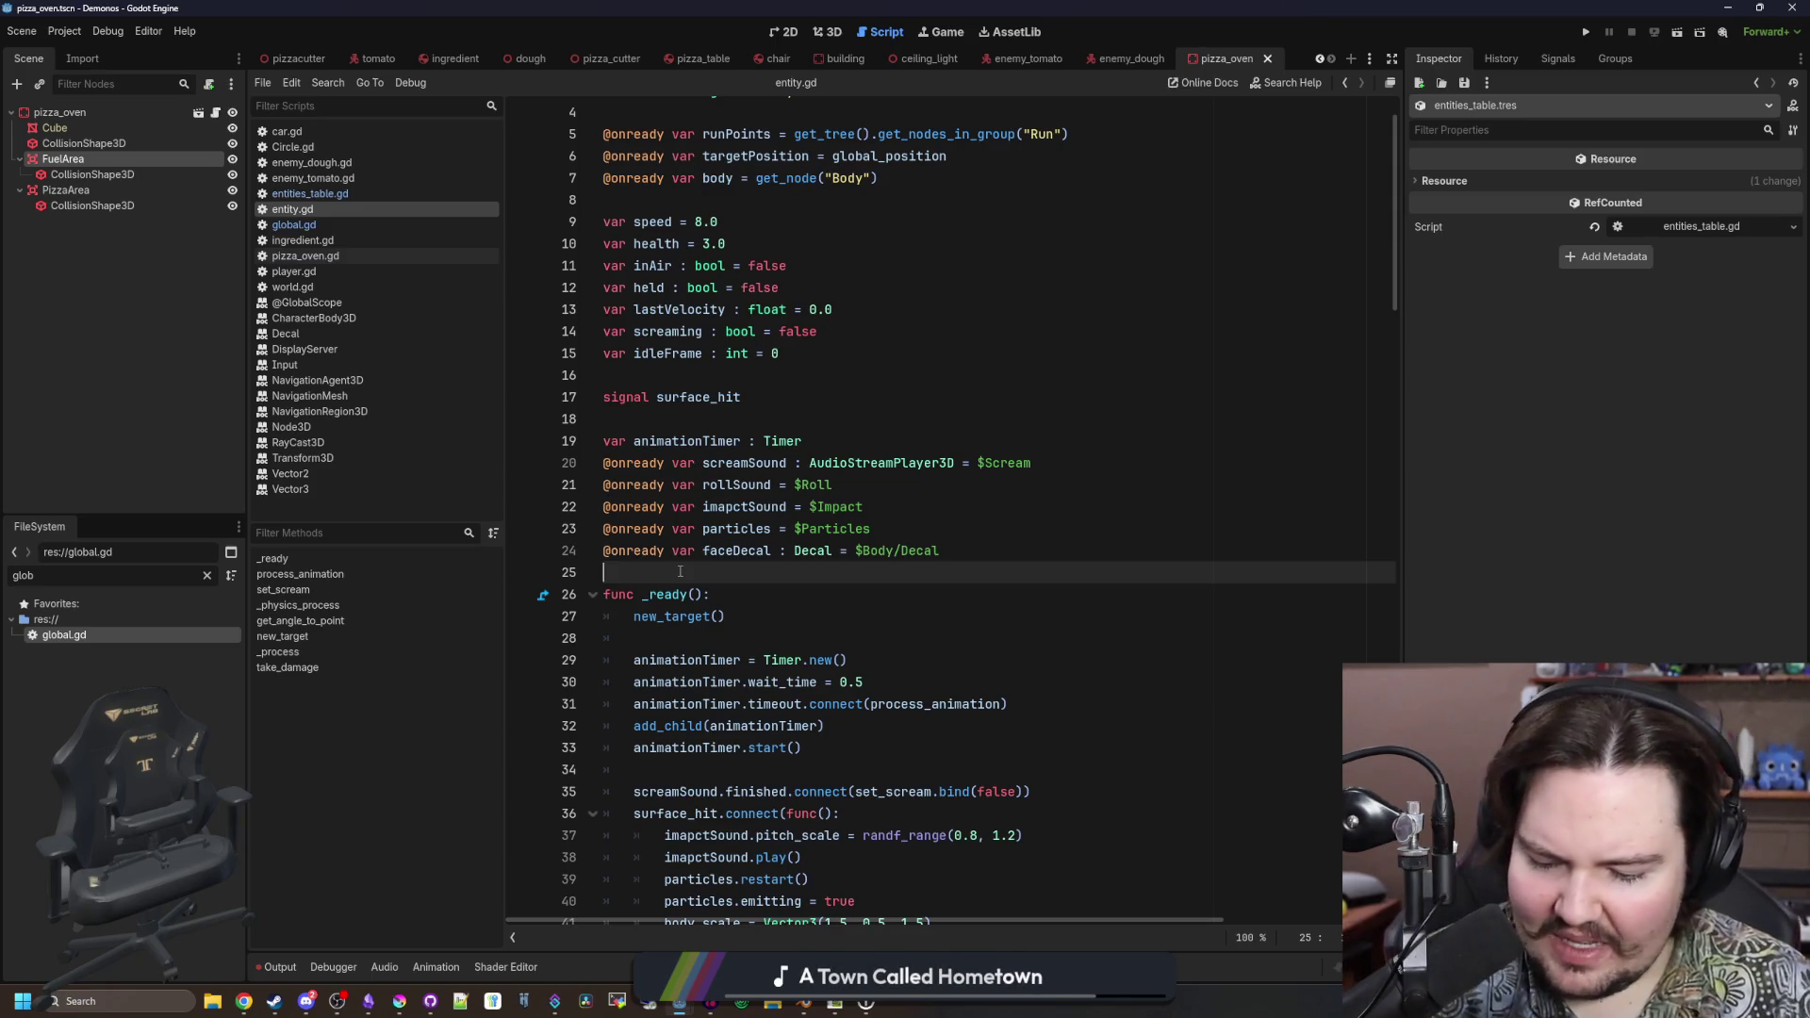
pyautogui.hotkey('ctrl', 's')
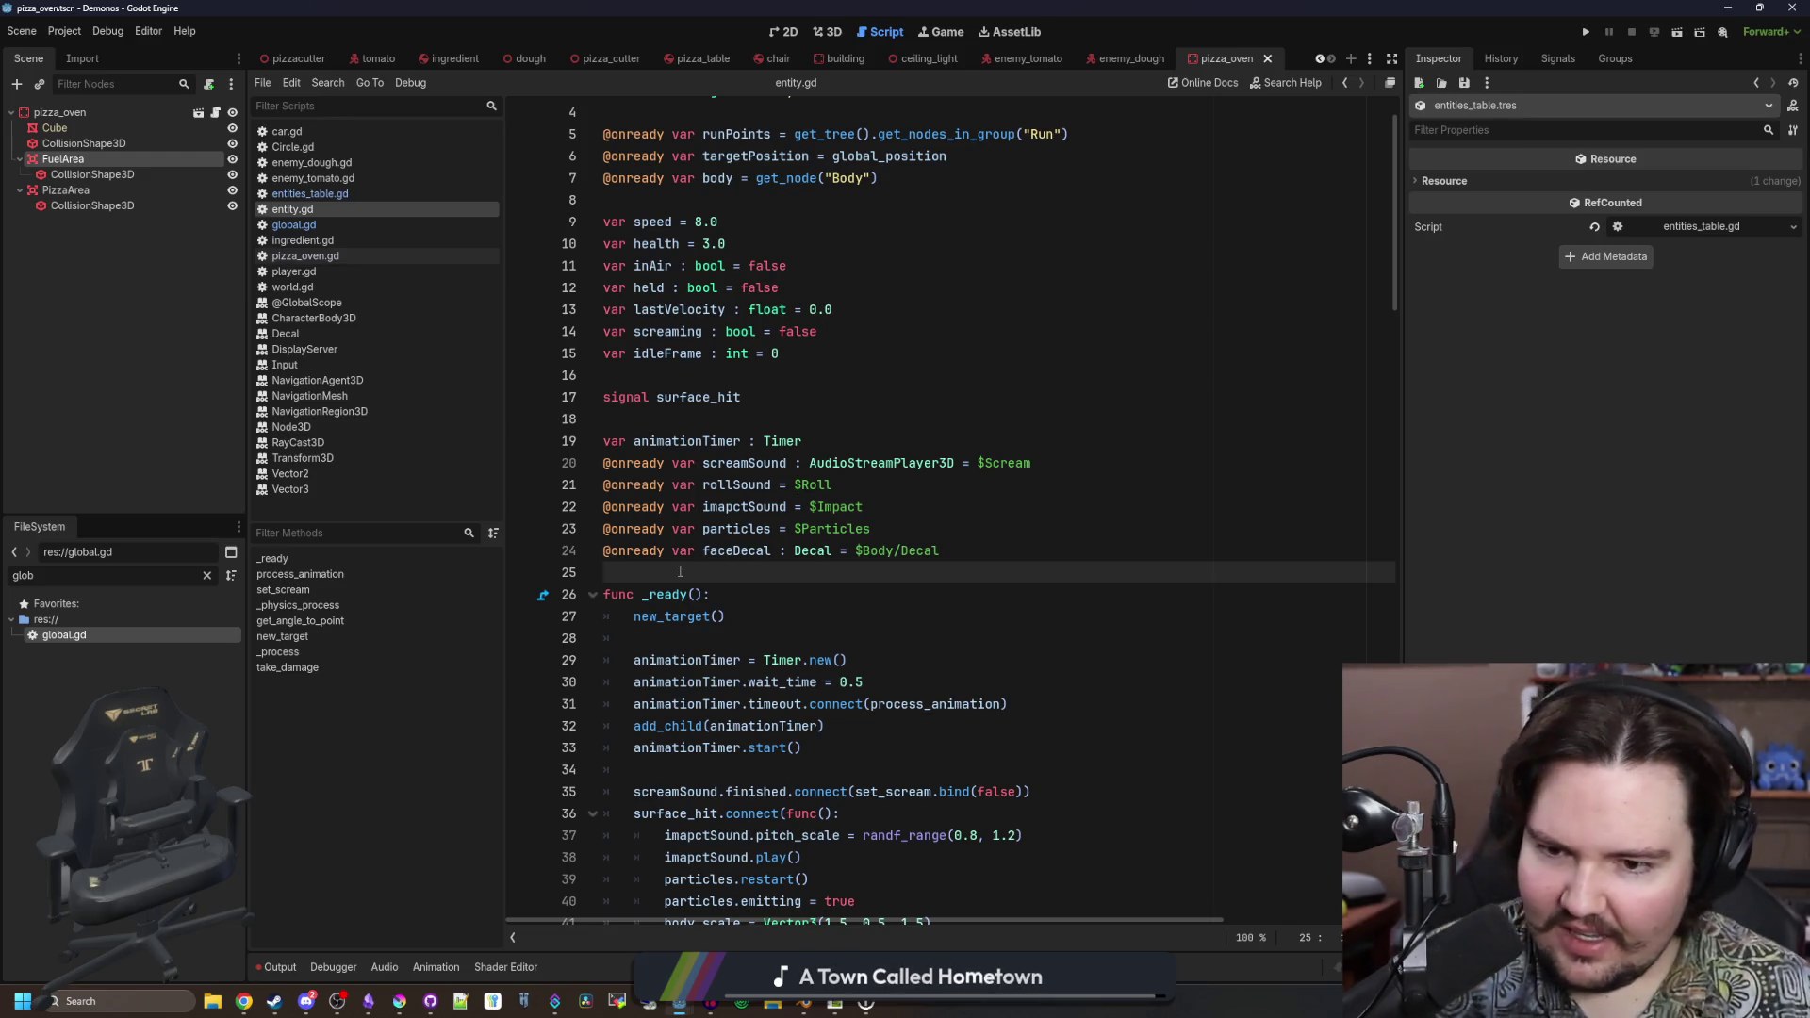
pyautogui.click(641, 416)
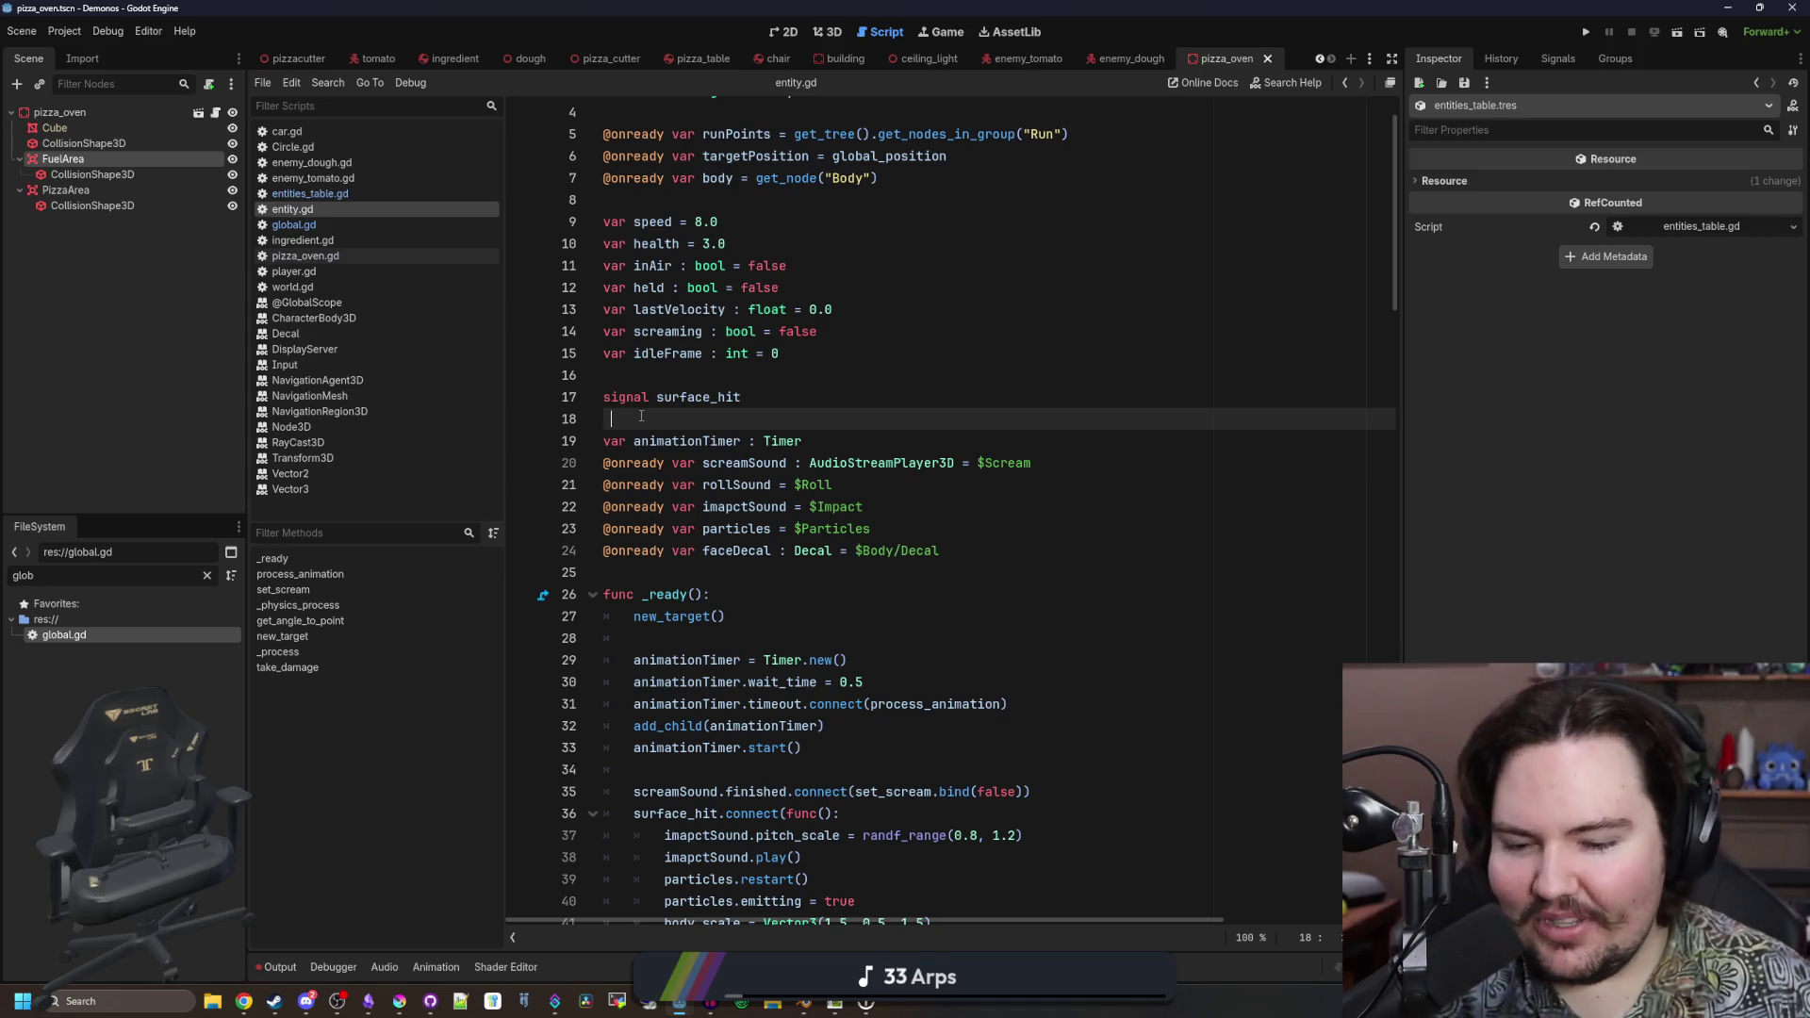
pyautogui.click(676, 378)
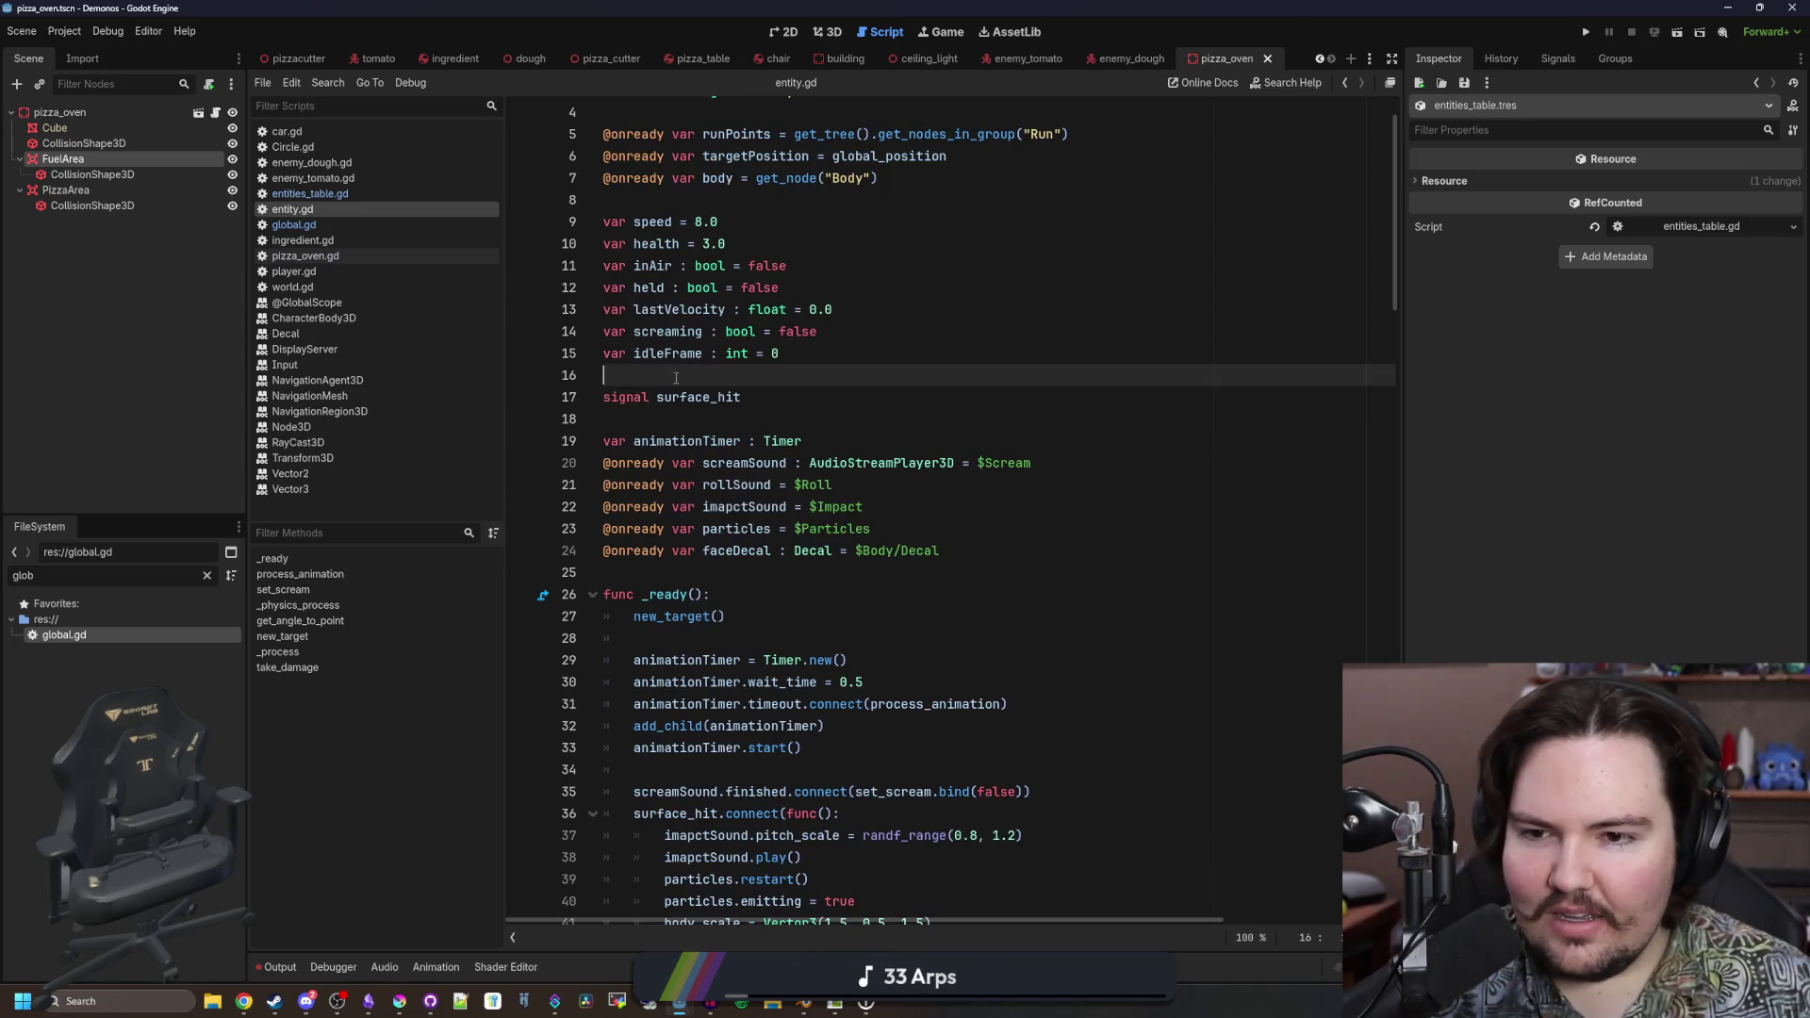
pyautogui.click(654, 429)
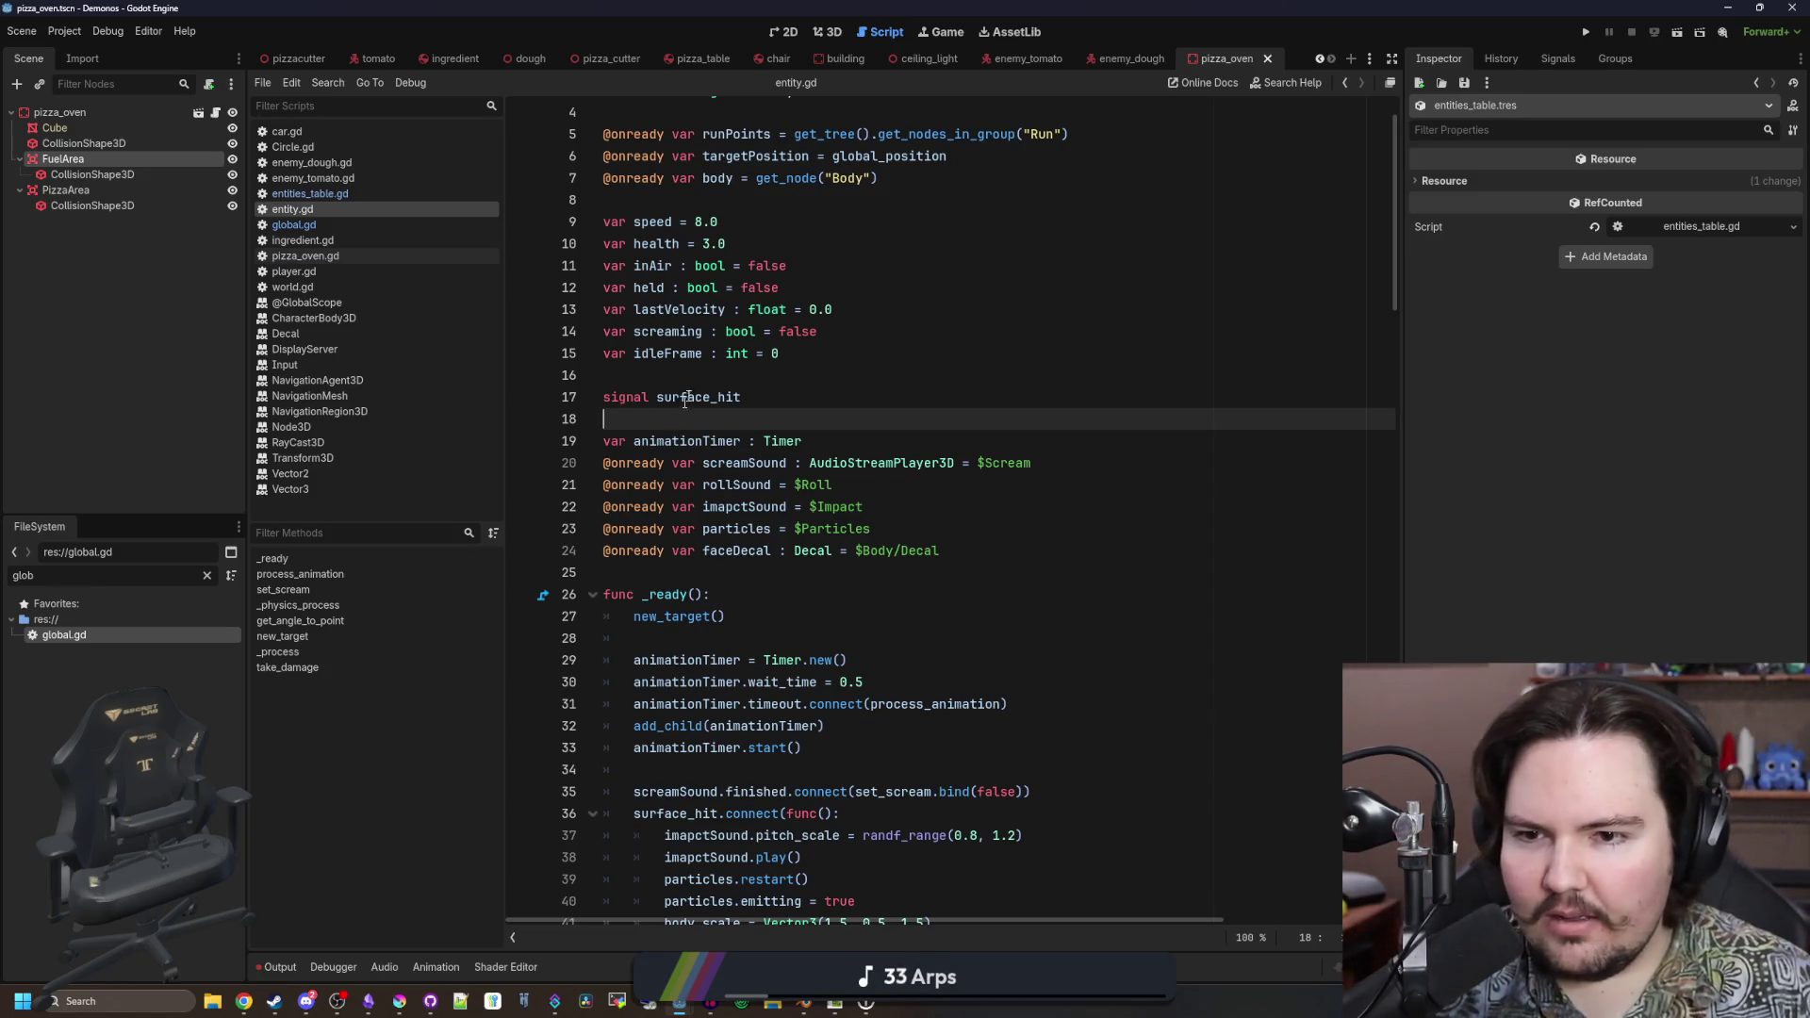
pyautogui.click(713, 371)
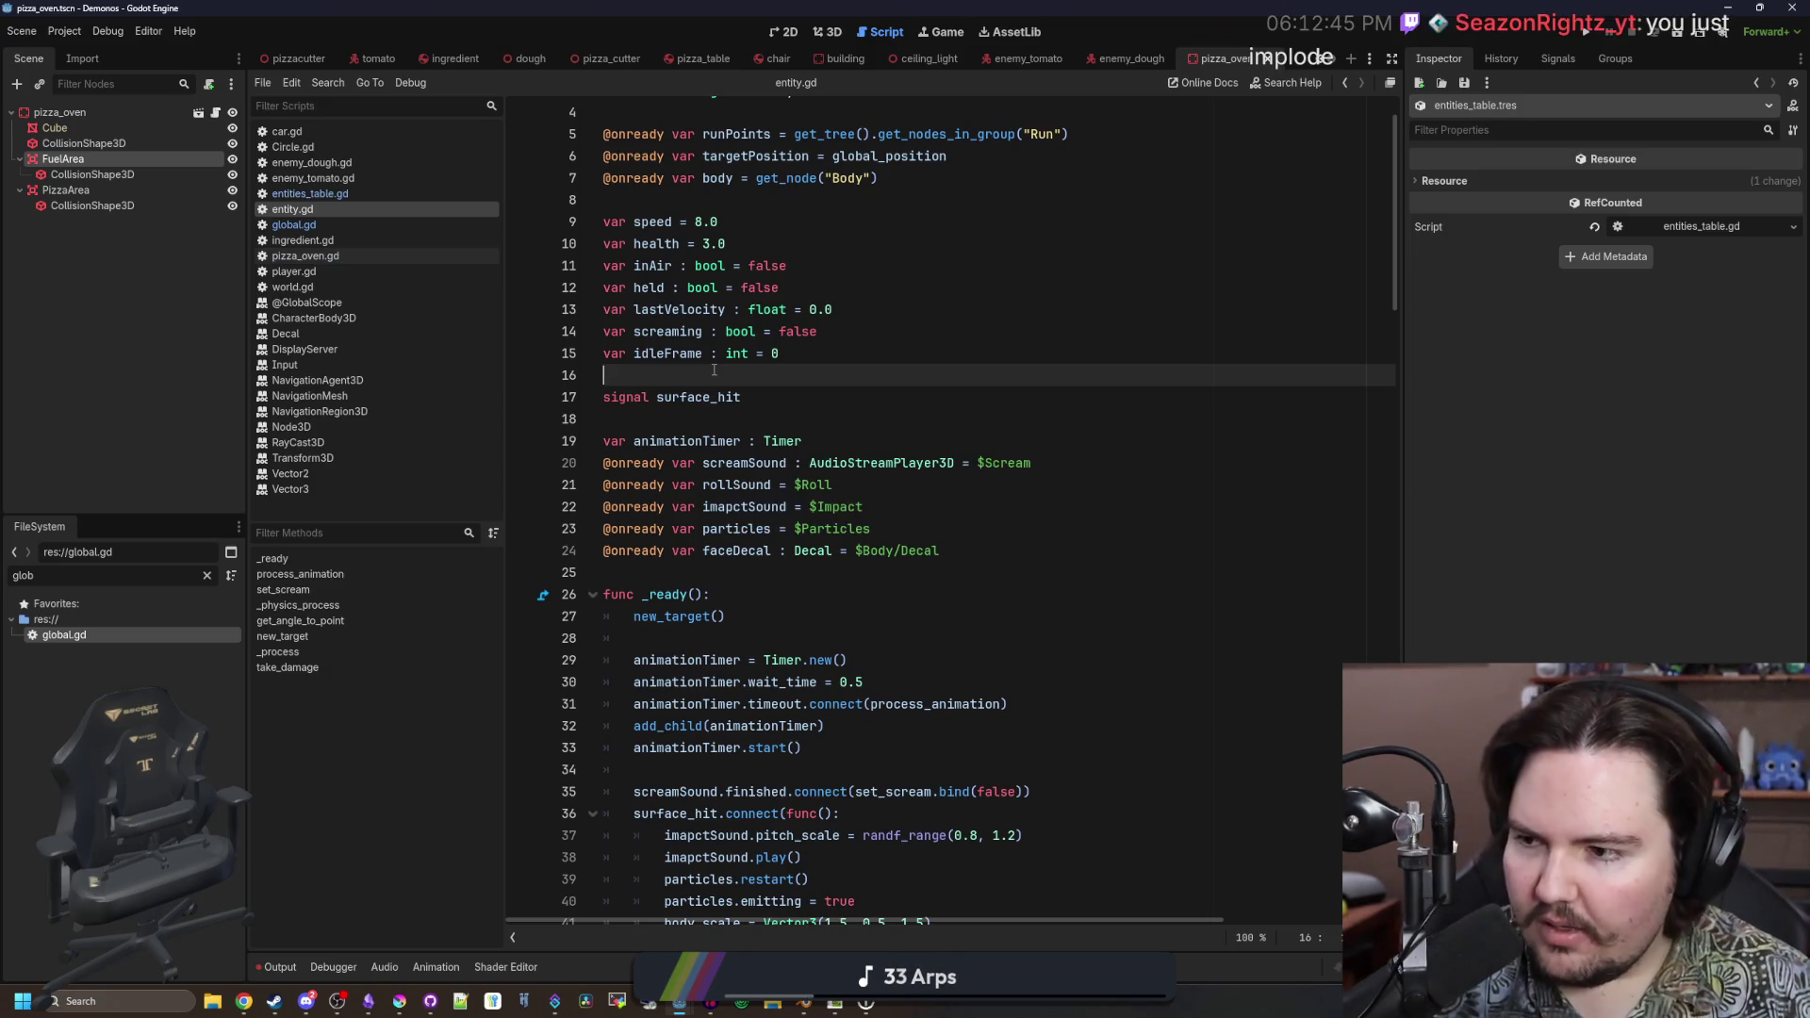
pyautogui.hotkey('ctrl', 's')
pyautogui.click(775, 403)
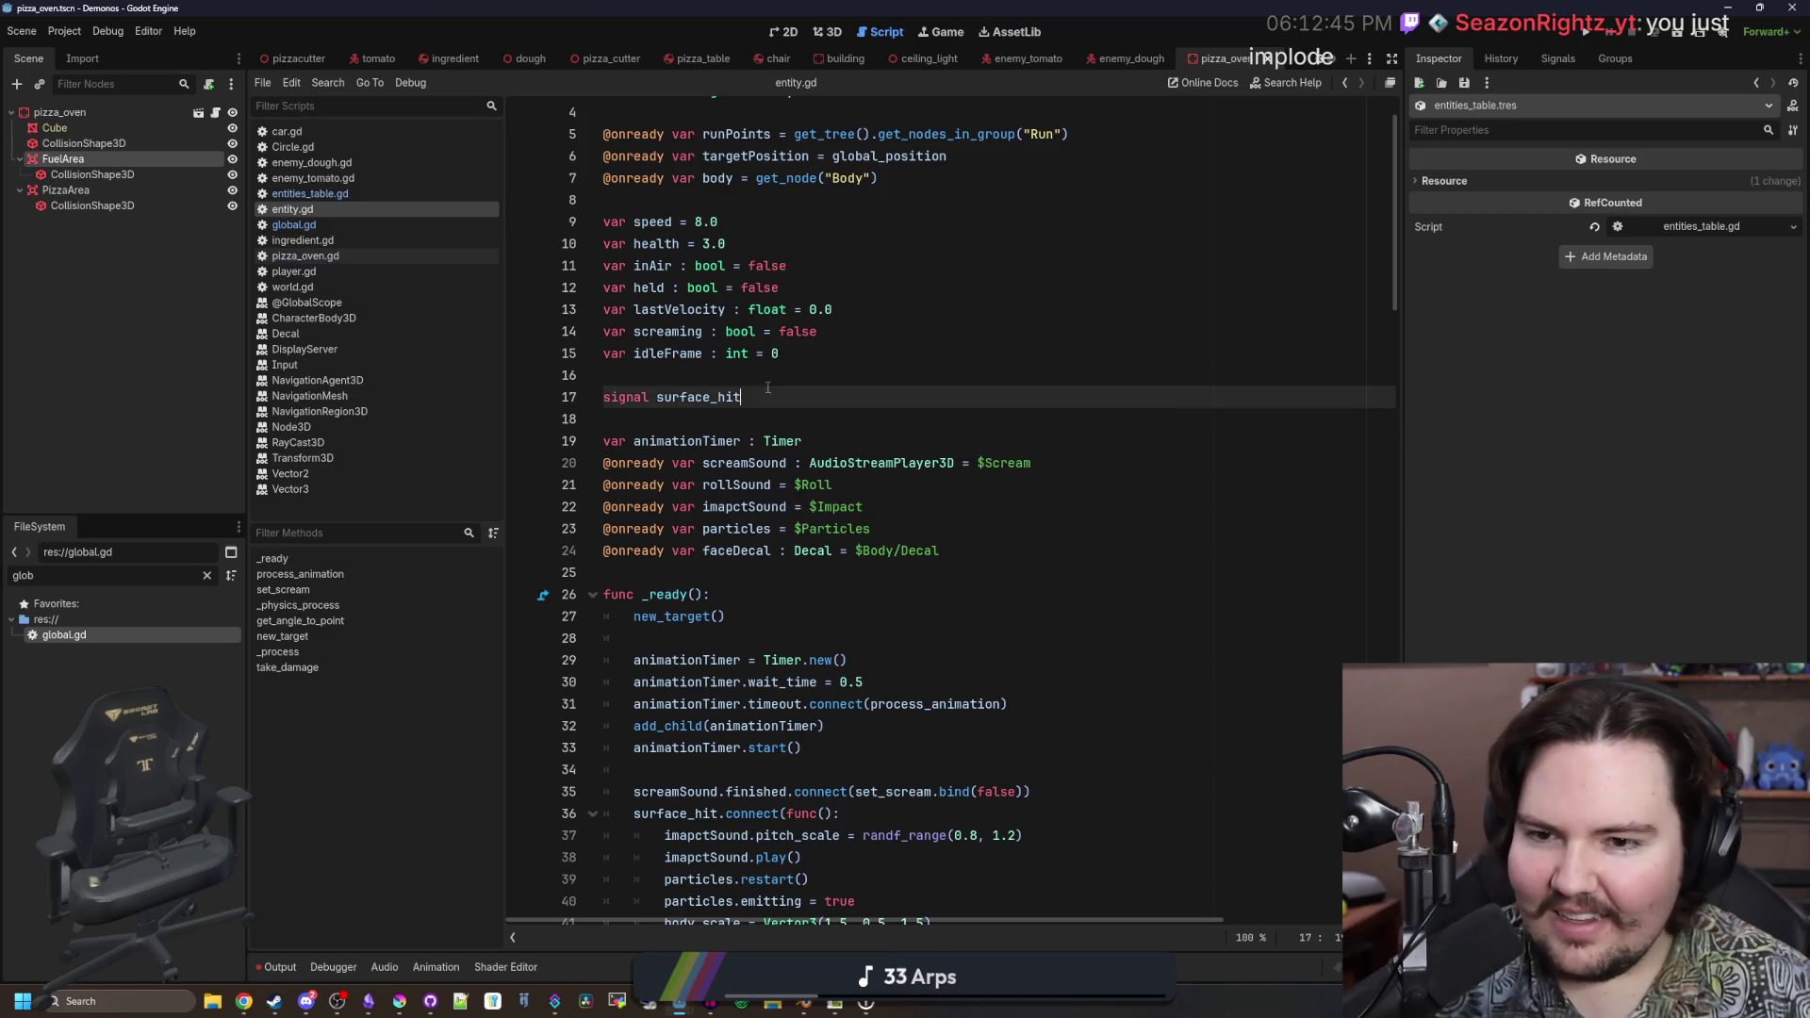
pyautogui.hotkey('ctrl', 's')
pyautogui.hotkey('ctrl', 's')
pyautogui.hotkey('ctrl', 's')
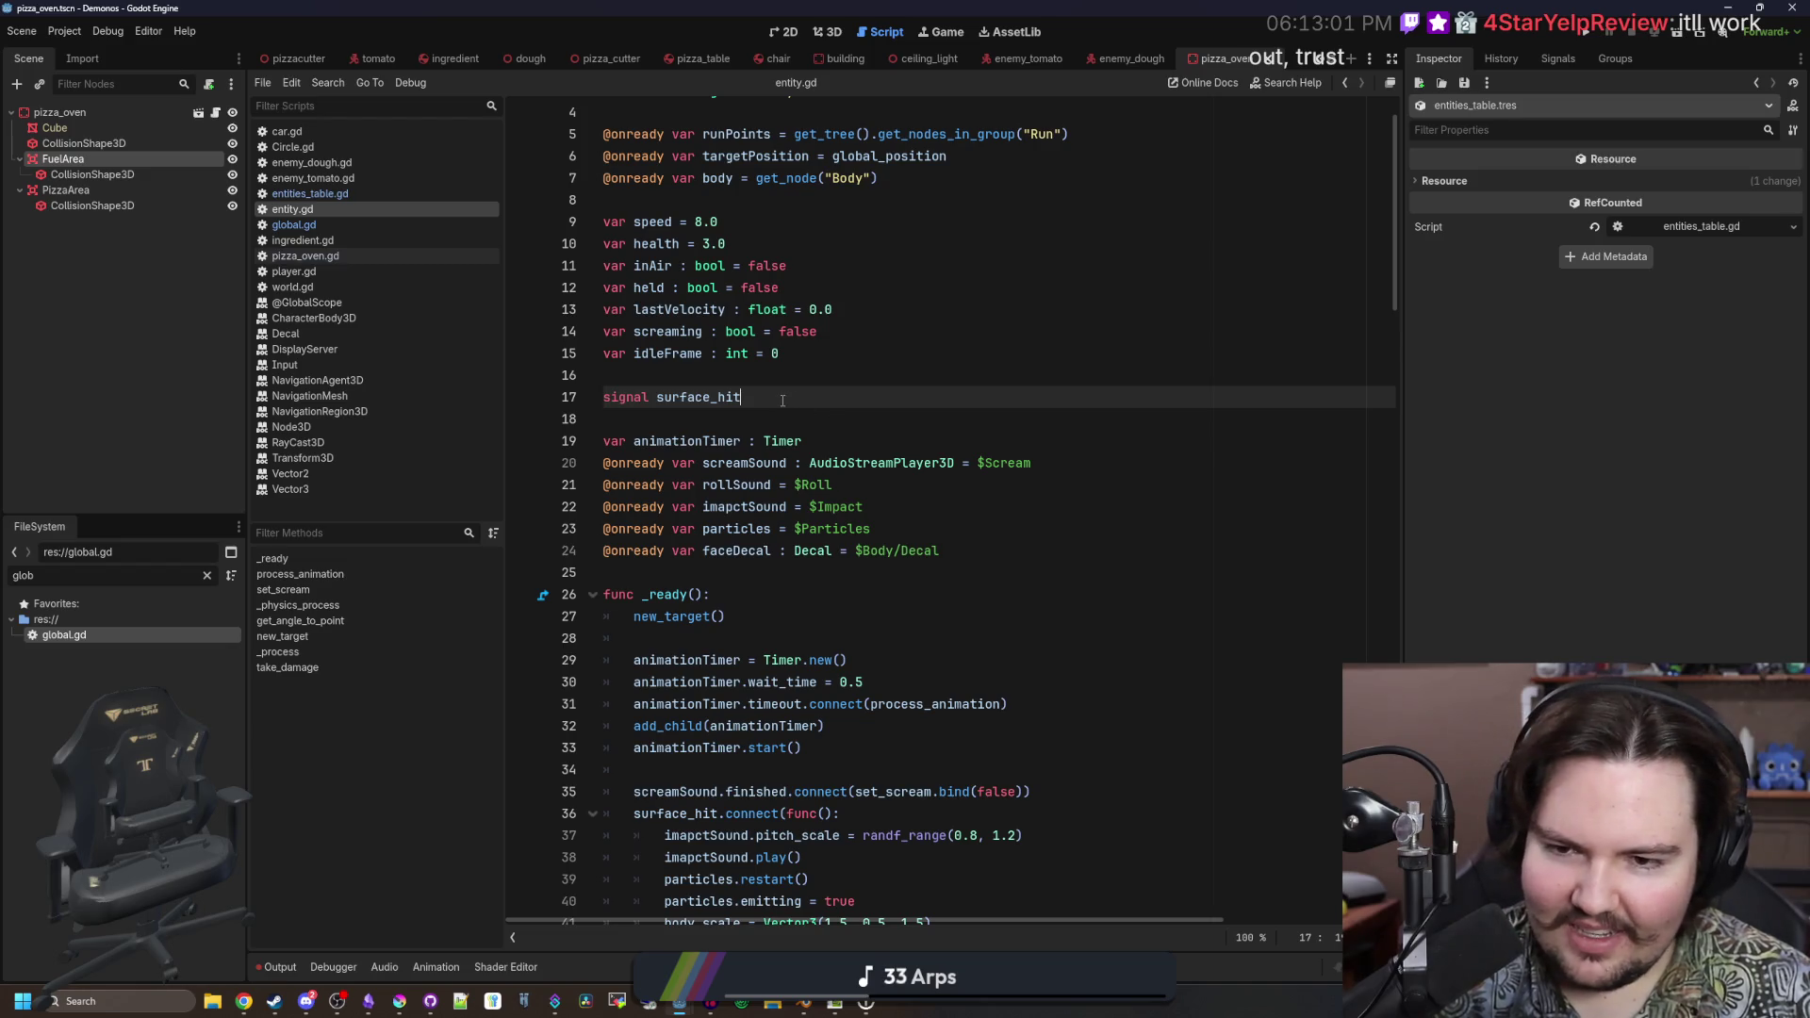
pyautogui.press('Up')
pyautogui.press('Down')
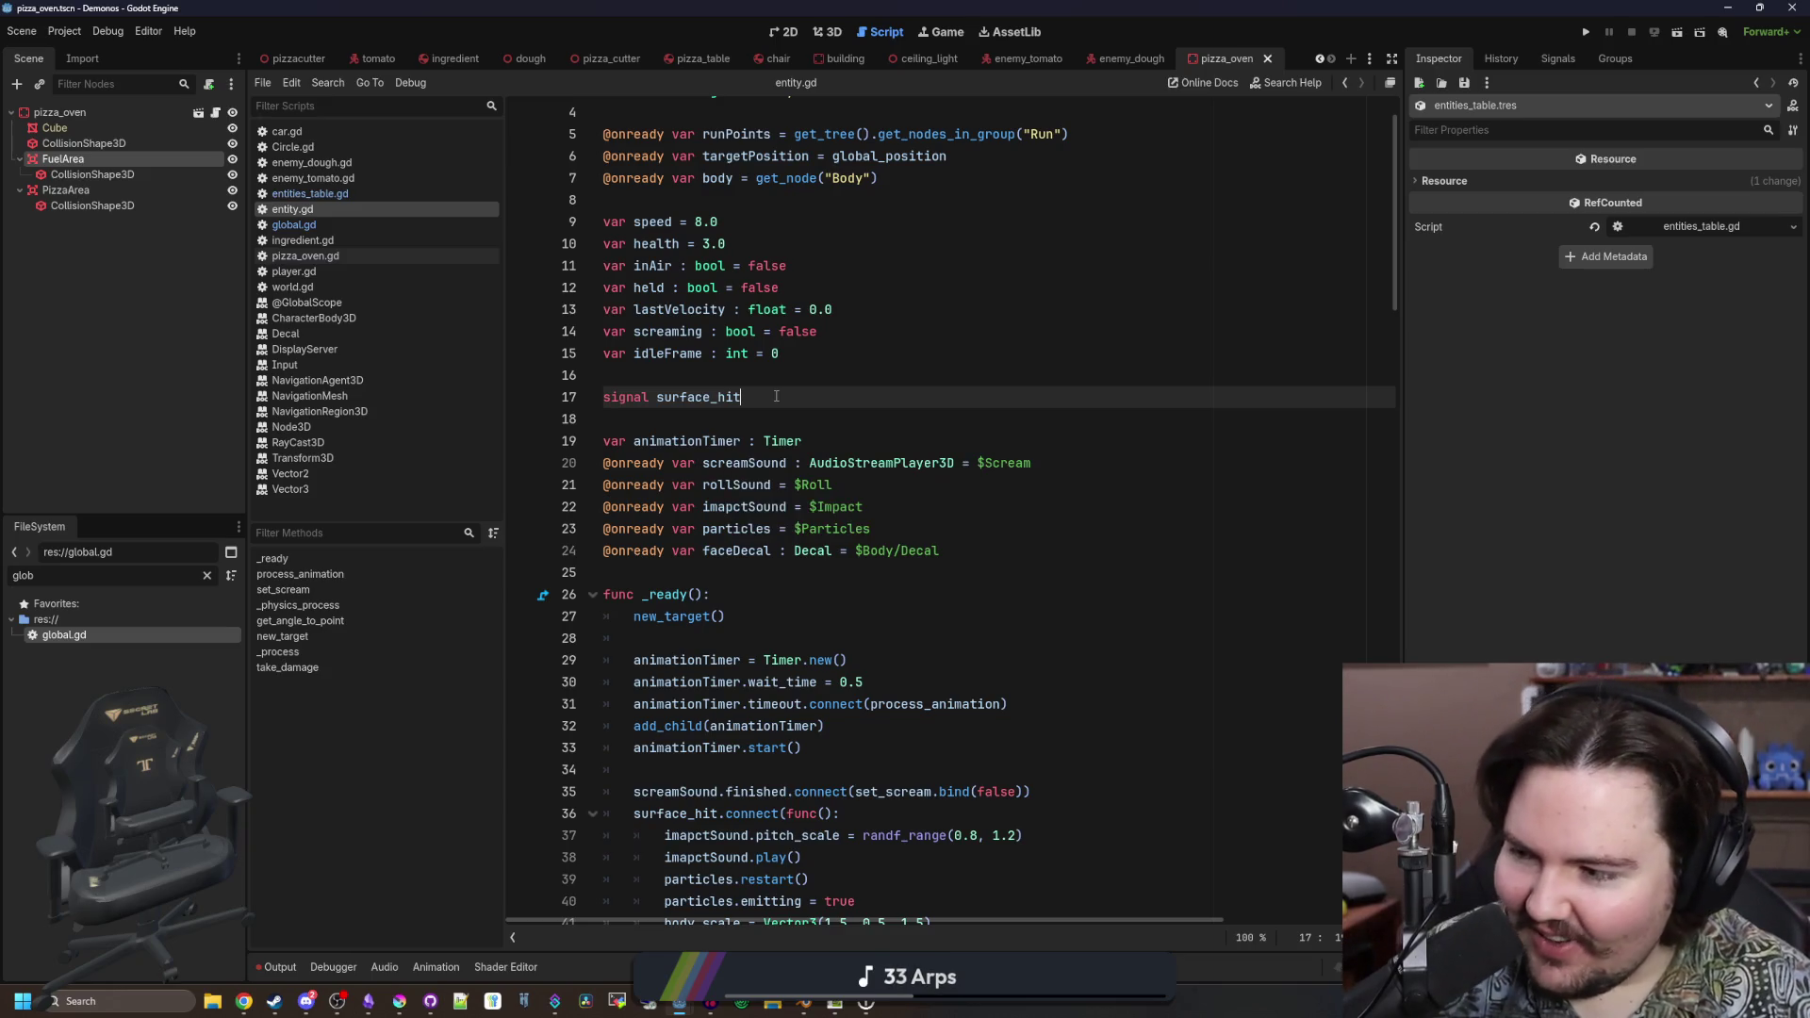
pyautogui.click(651, 374)
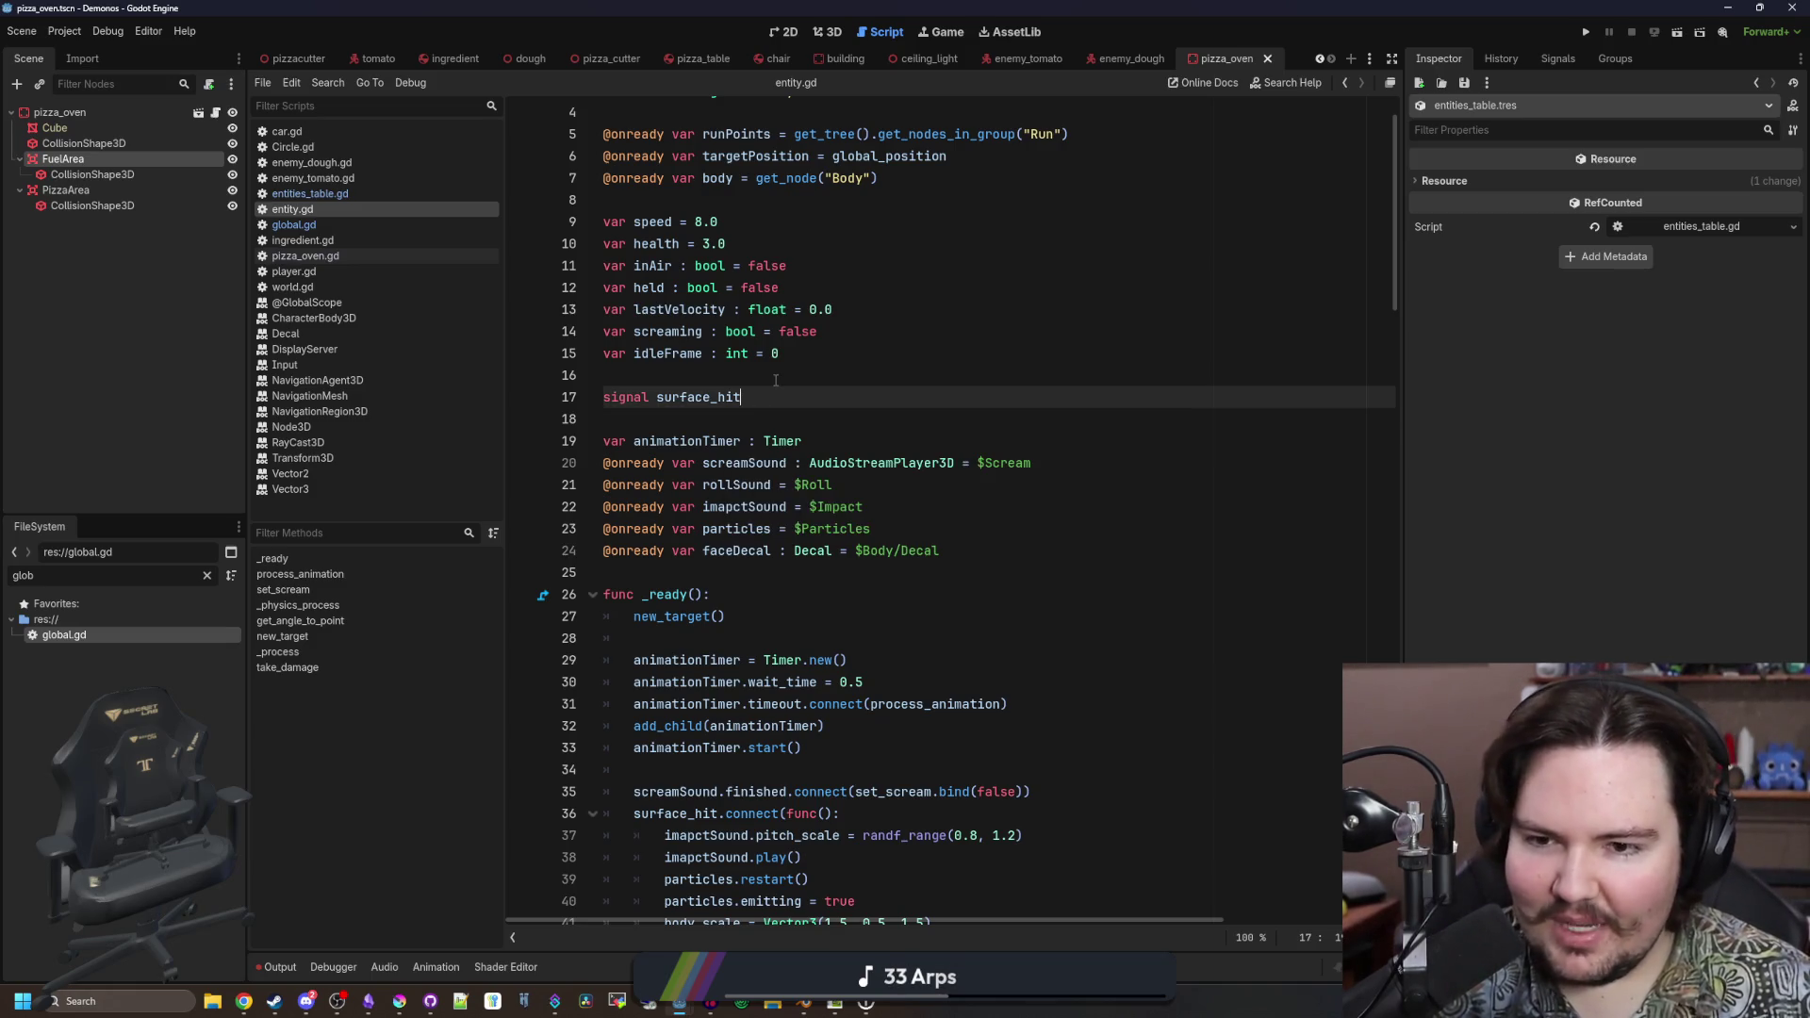
pyautogui.scroll(-10, 782, 359)
# - Filter the FileSystem for 'tomato' and open the tomato scene
pyautogui.scroll(-9, 790, 343)
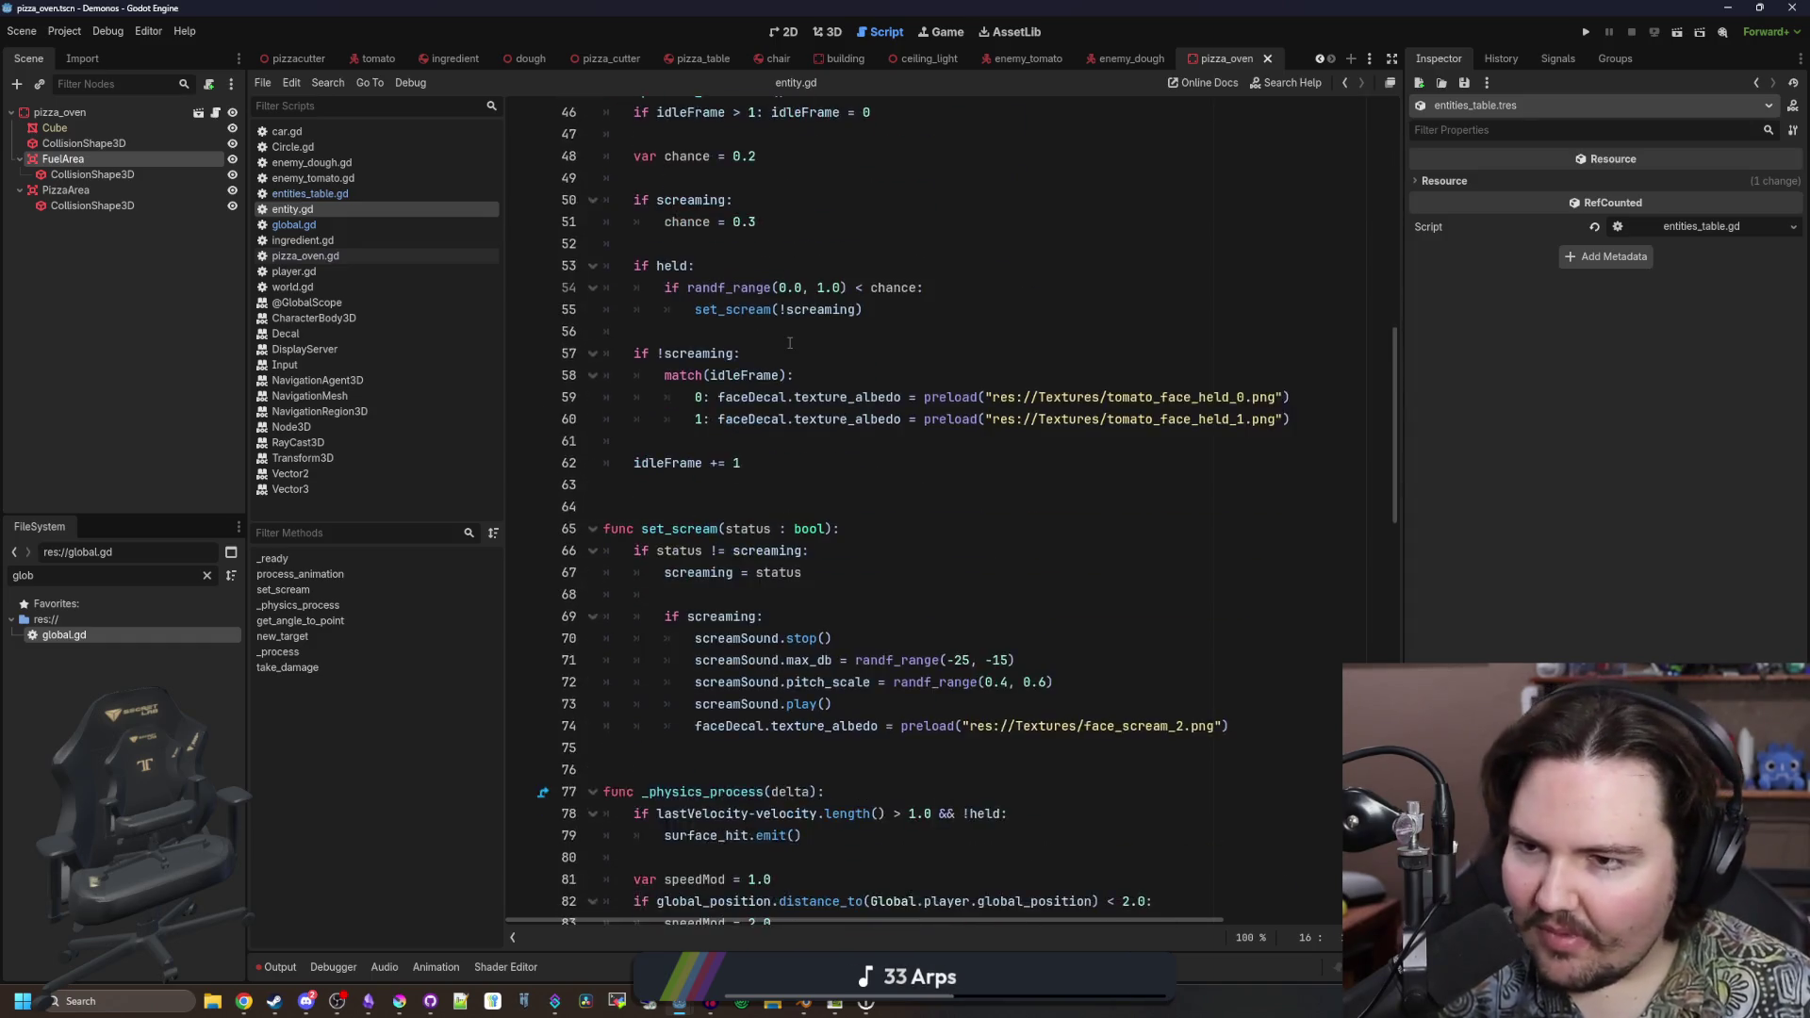
pyautogui.scroll(20, 790, 343)
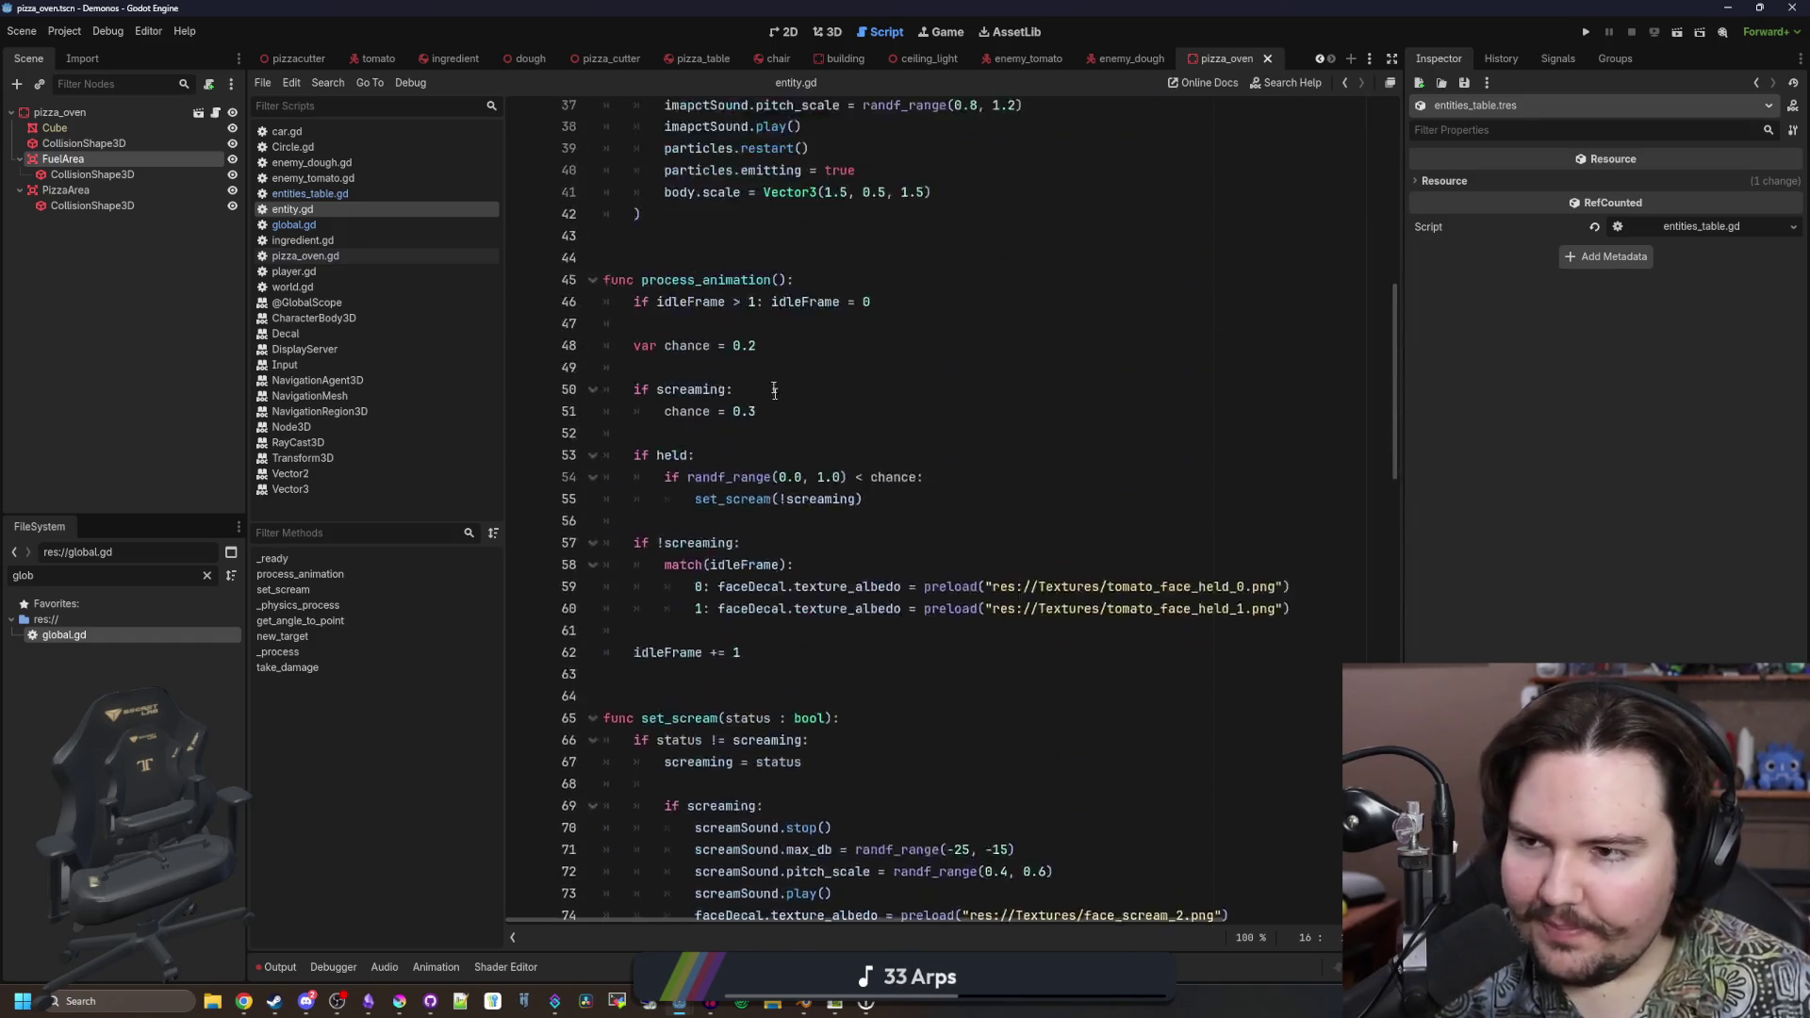
pyautogui.click(207, 575)
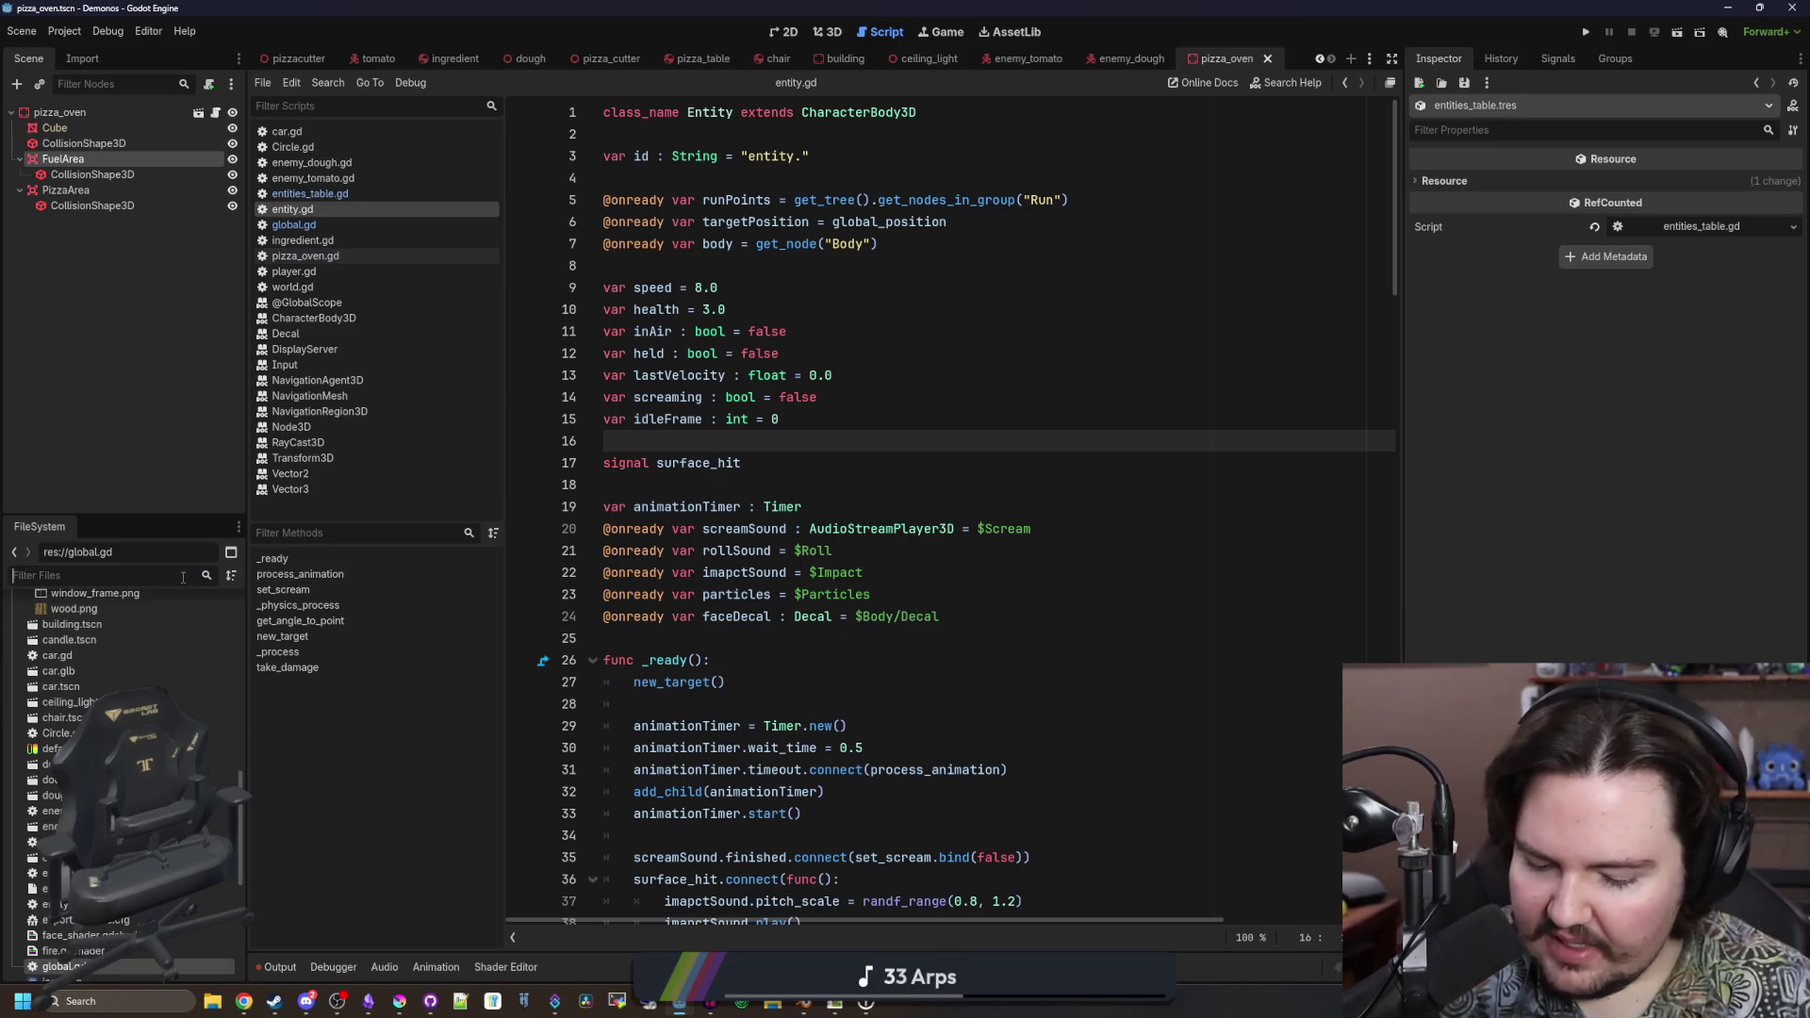
pyautogui.write('tomato')
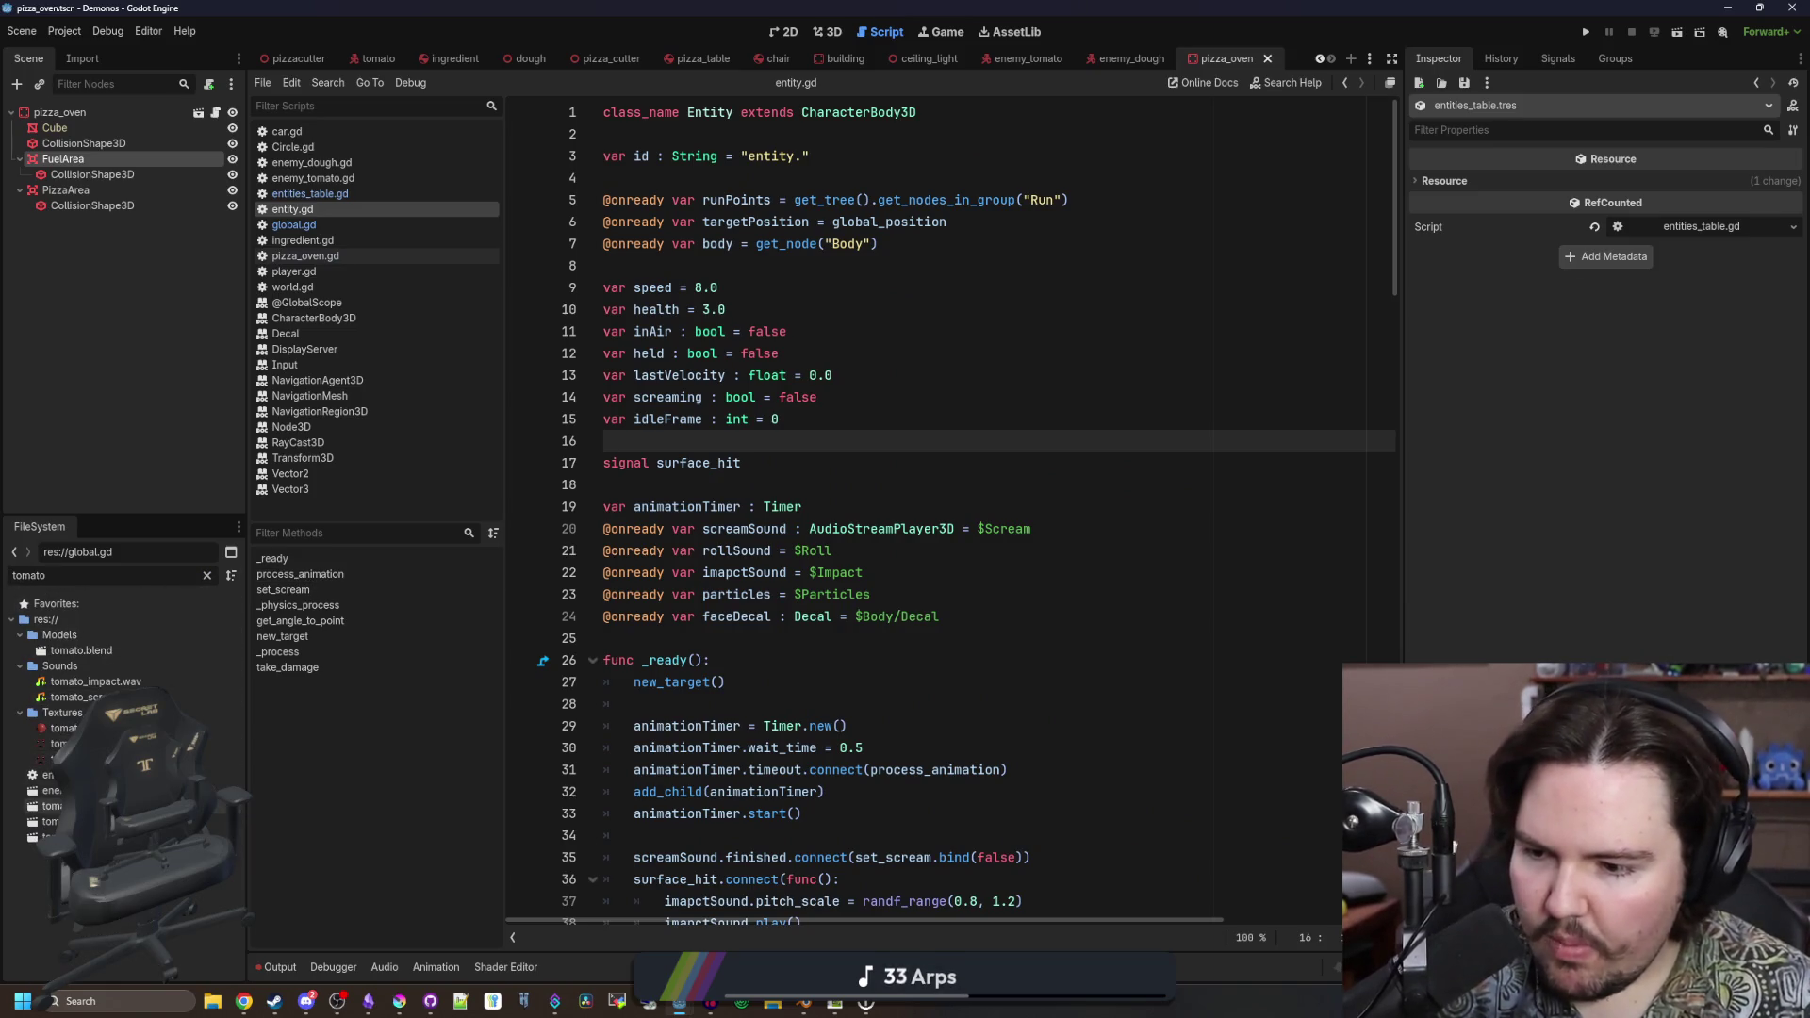
pyautogui.doubleClick(57, 822)
# - Inspect the tomato scene's nodes and the root's attached entity.gd script
pyautogui.click(66, 143)
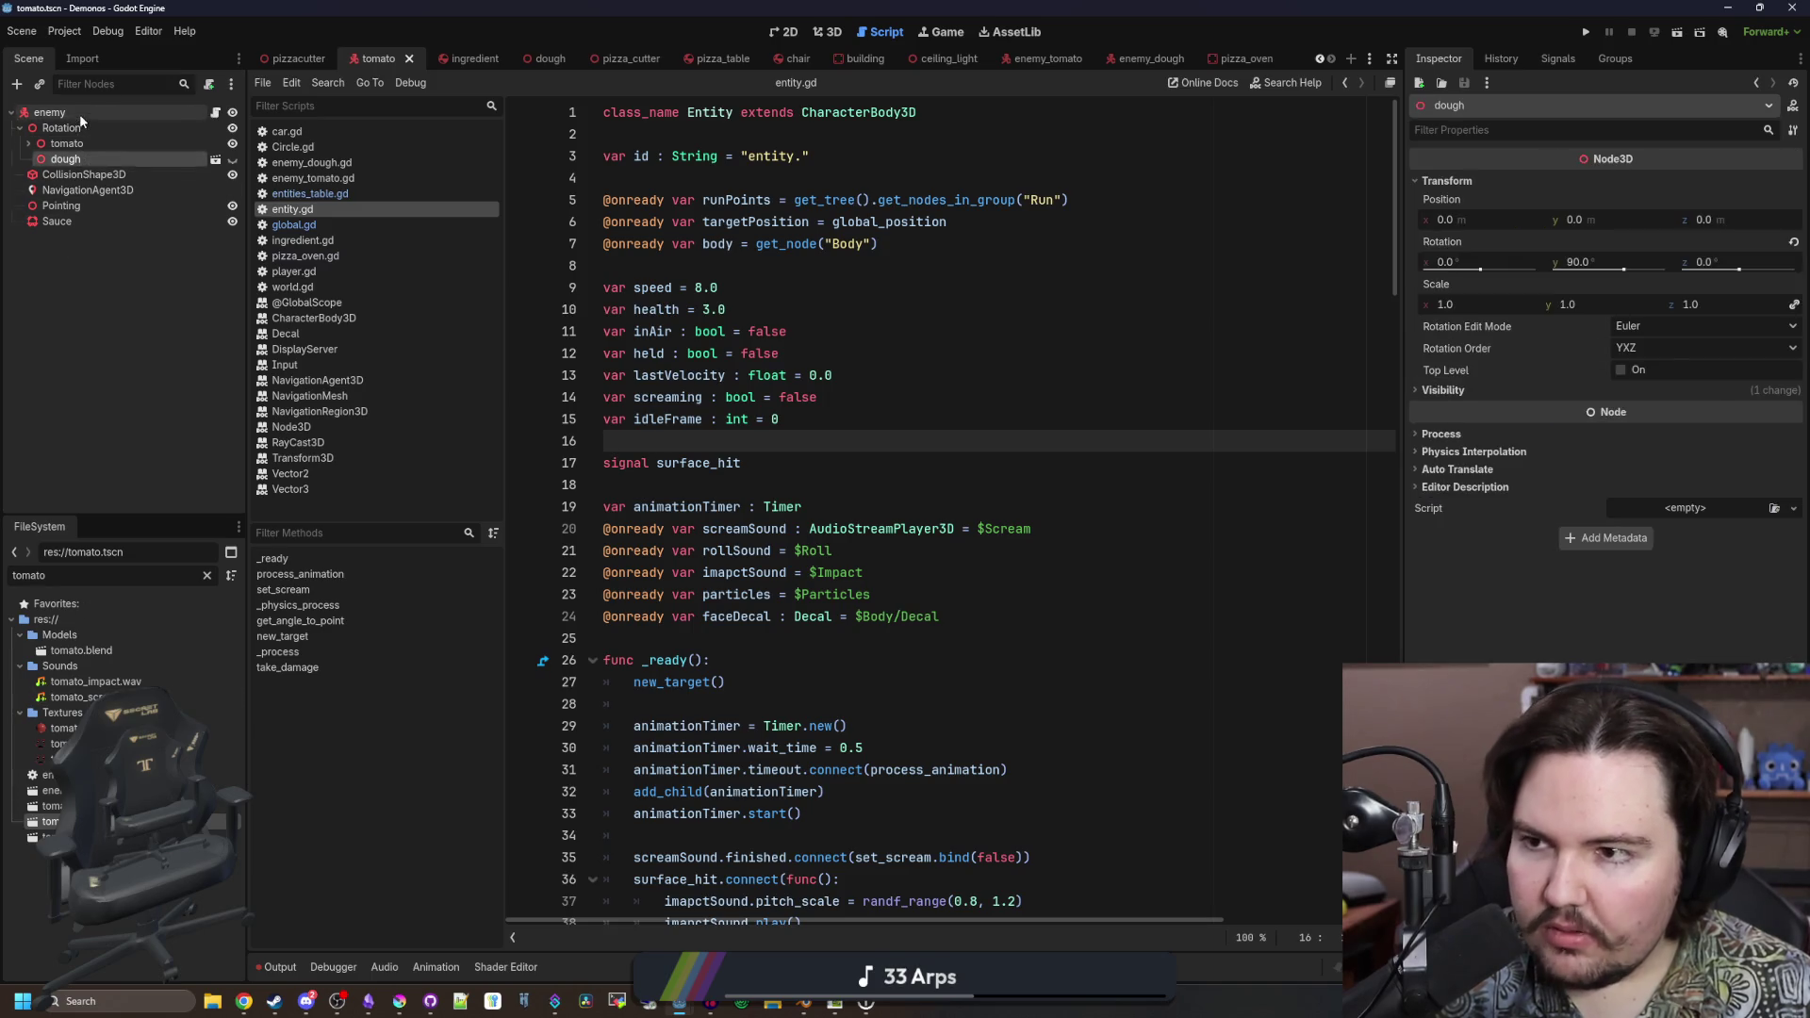
pyautogui.click(49, 112)
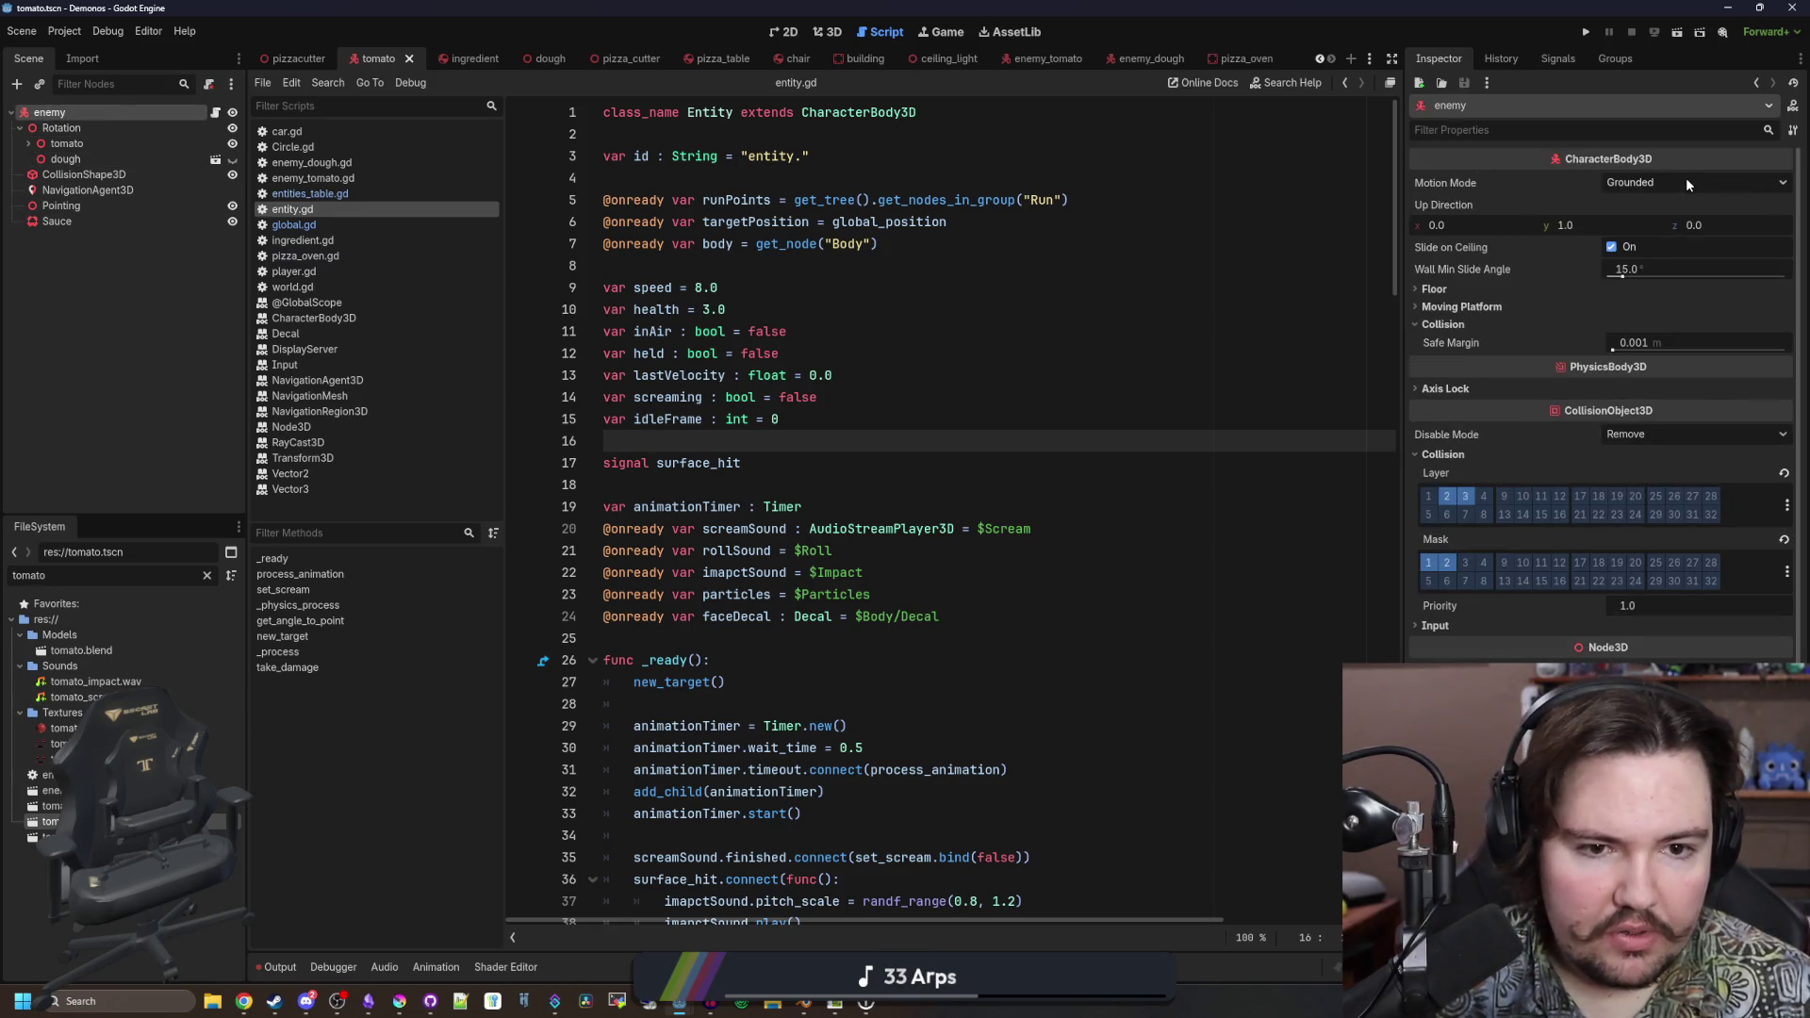
pyautogui.click(111, 128)
pyautogui.click(113, 113)
pyautogui.click(216, 114)
pyautogui.keyDown('ctrl'); pyautogui.click(839, 200); pyautogui.keyUp('ctrl')
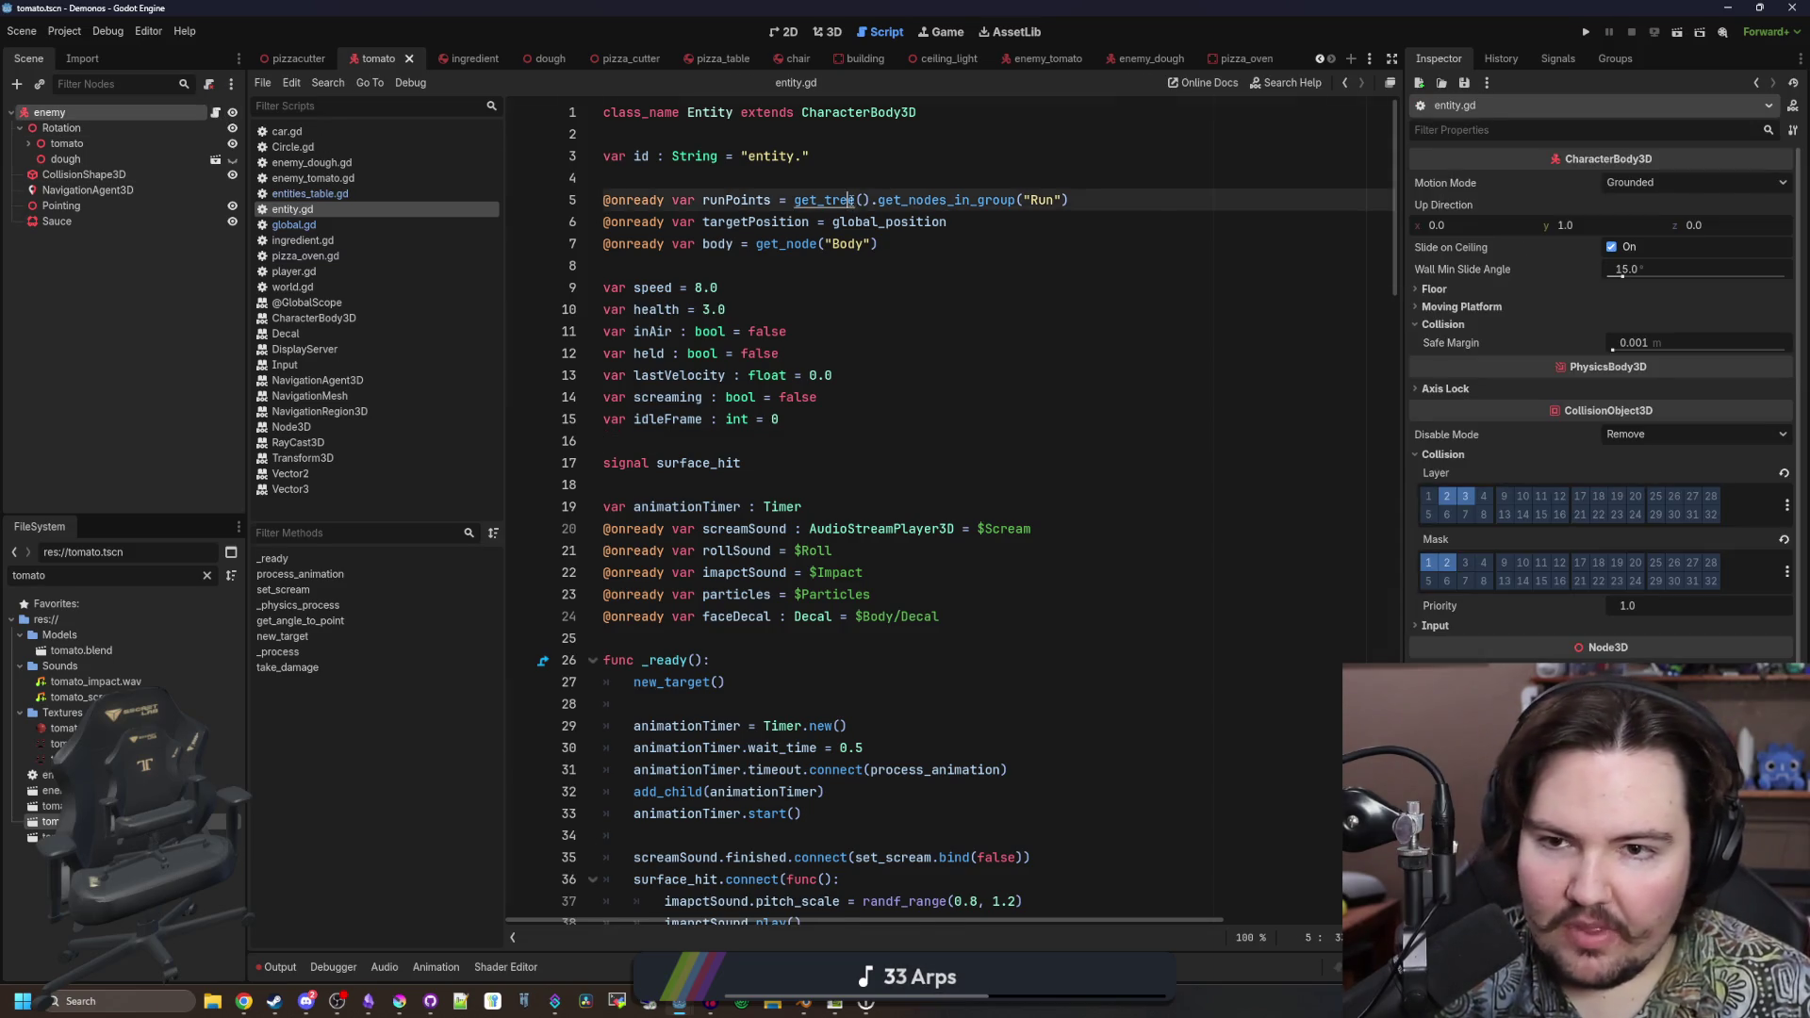
pyautogui.click(163, 126)
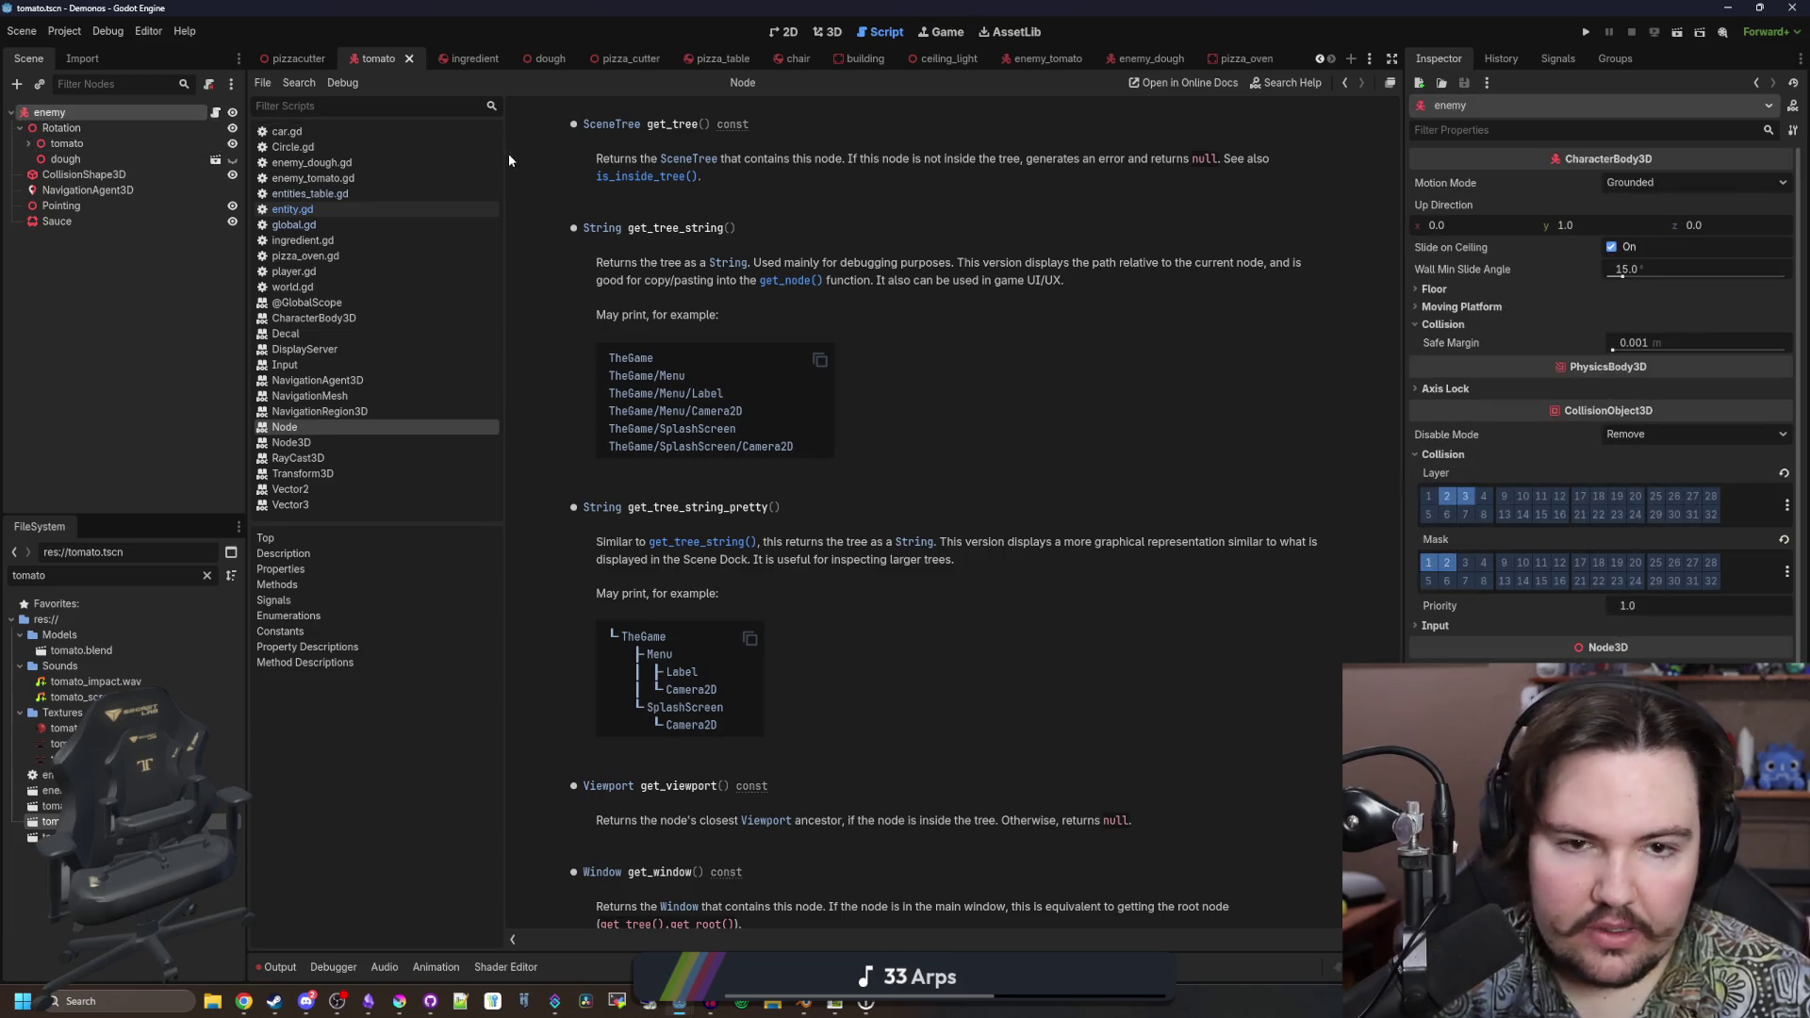
pyautogui.click(215, 112)
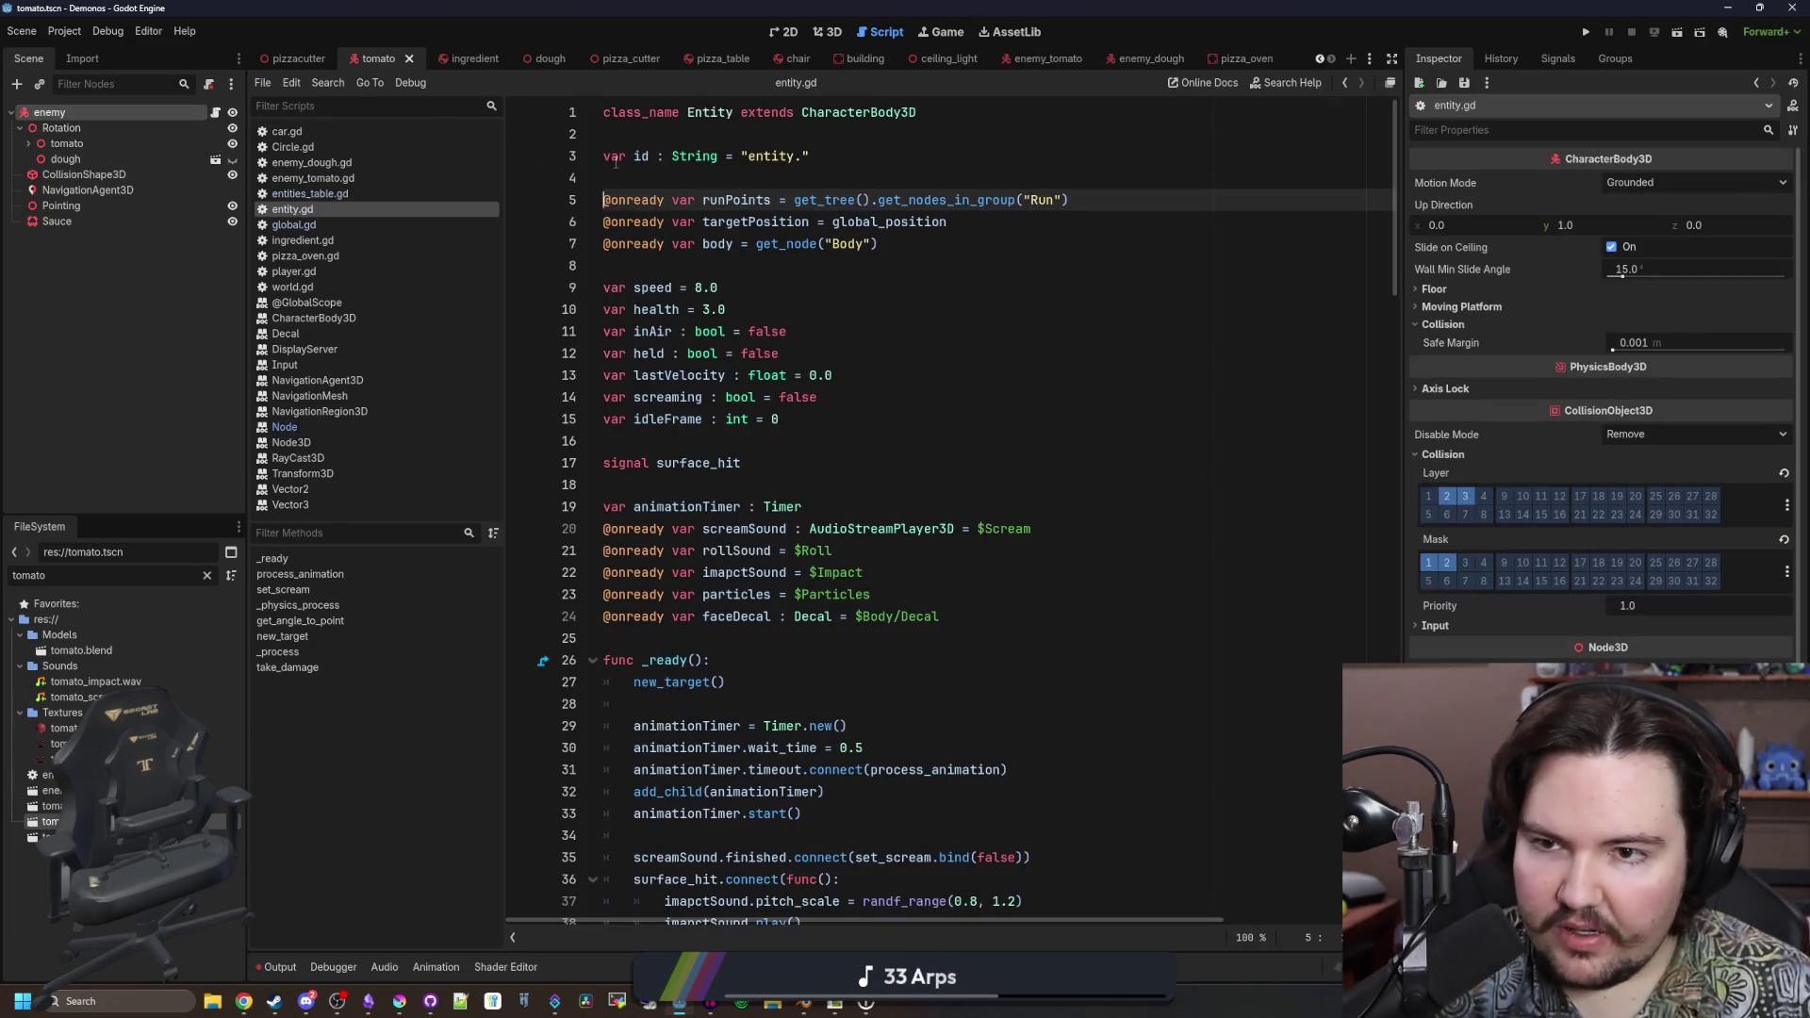
pyautogui.click(615, 158)
pyautogui.write('@export')
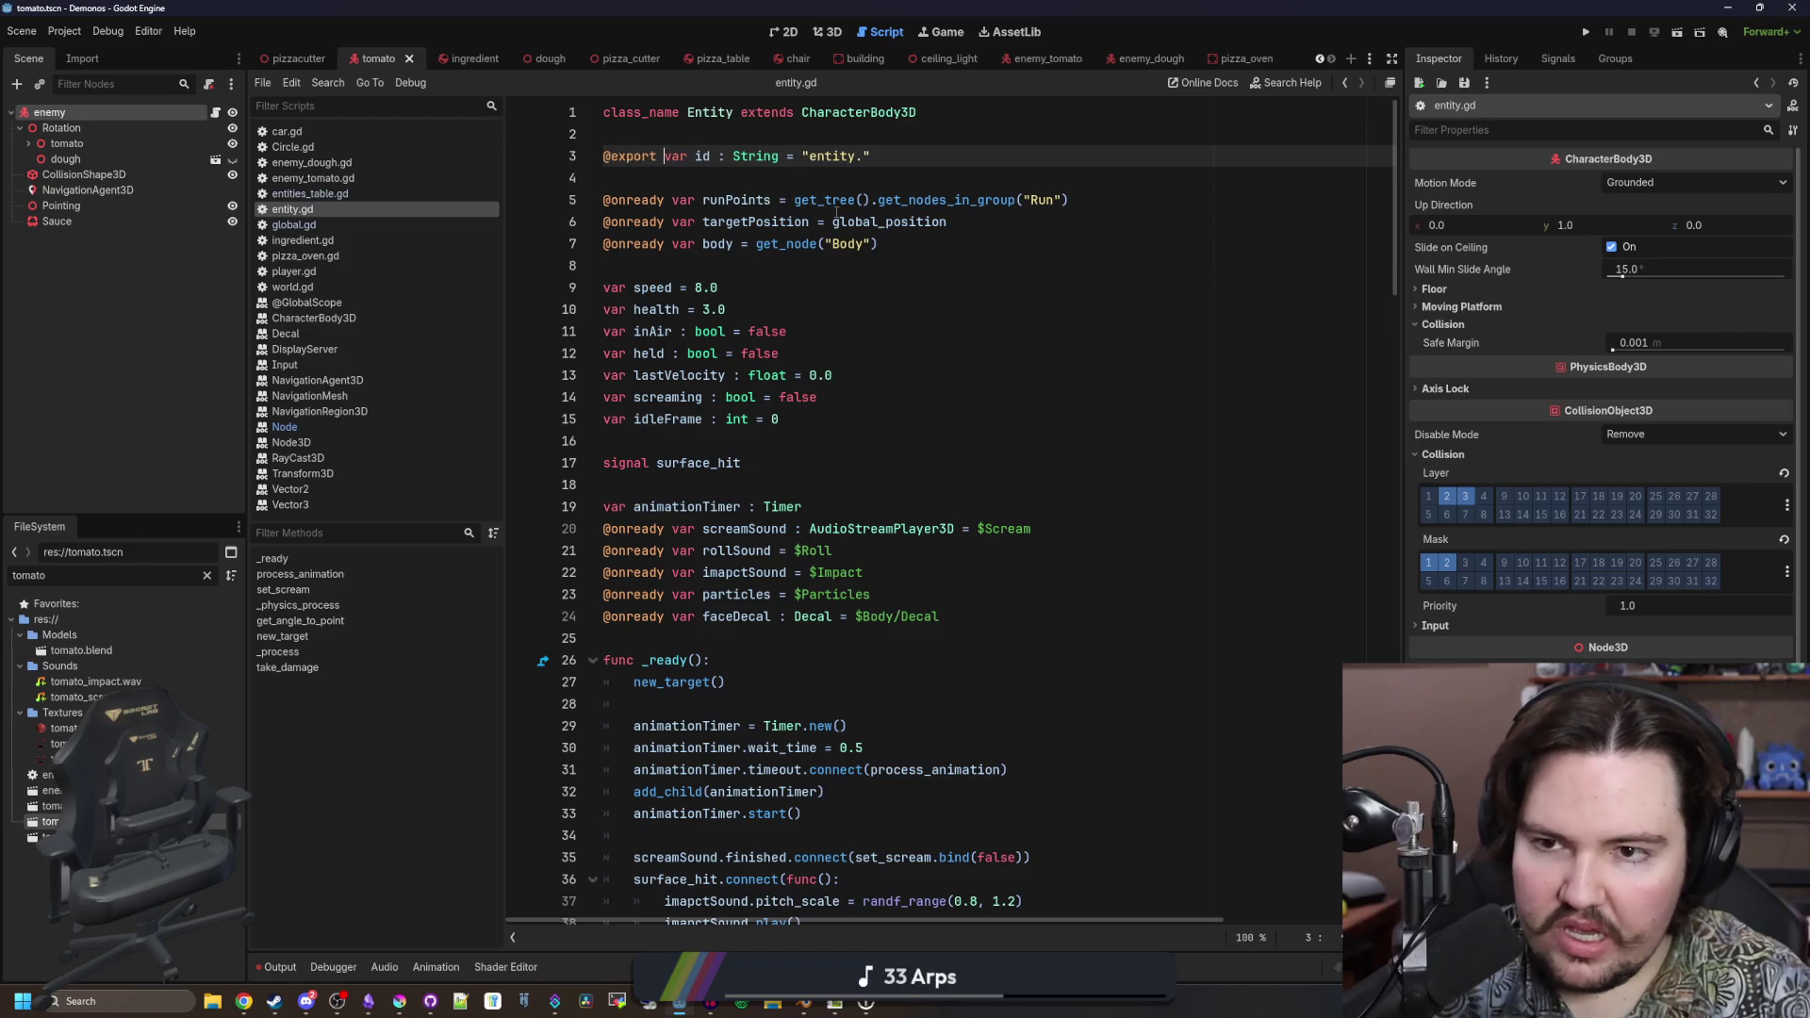
pyautogui.click(925, 199)
# - Rename the tomato scene's root node to Tomato
pyautogui.click(138, 141)
pyautogui.click(117, 111)
pyautogui.doubleClick(23, 114)
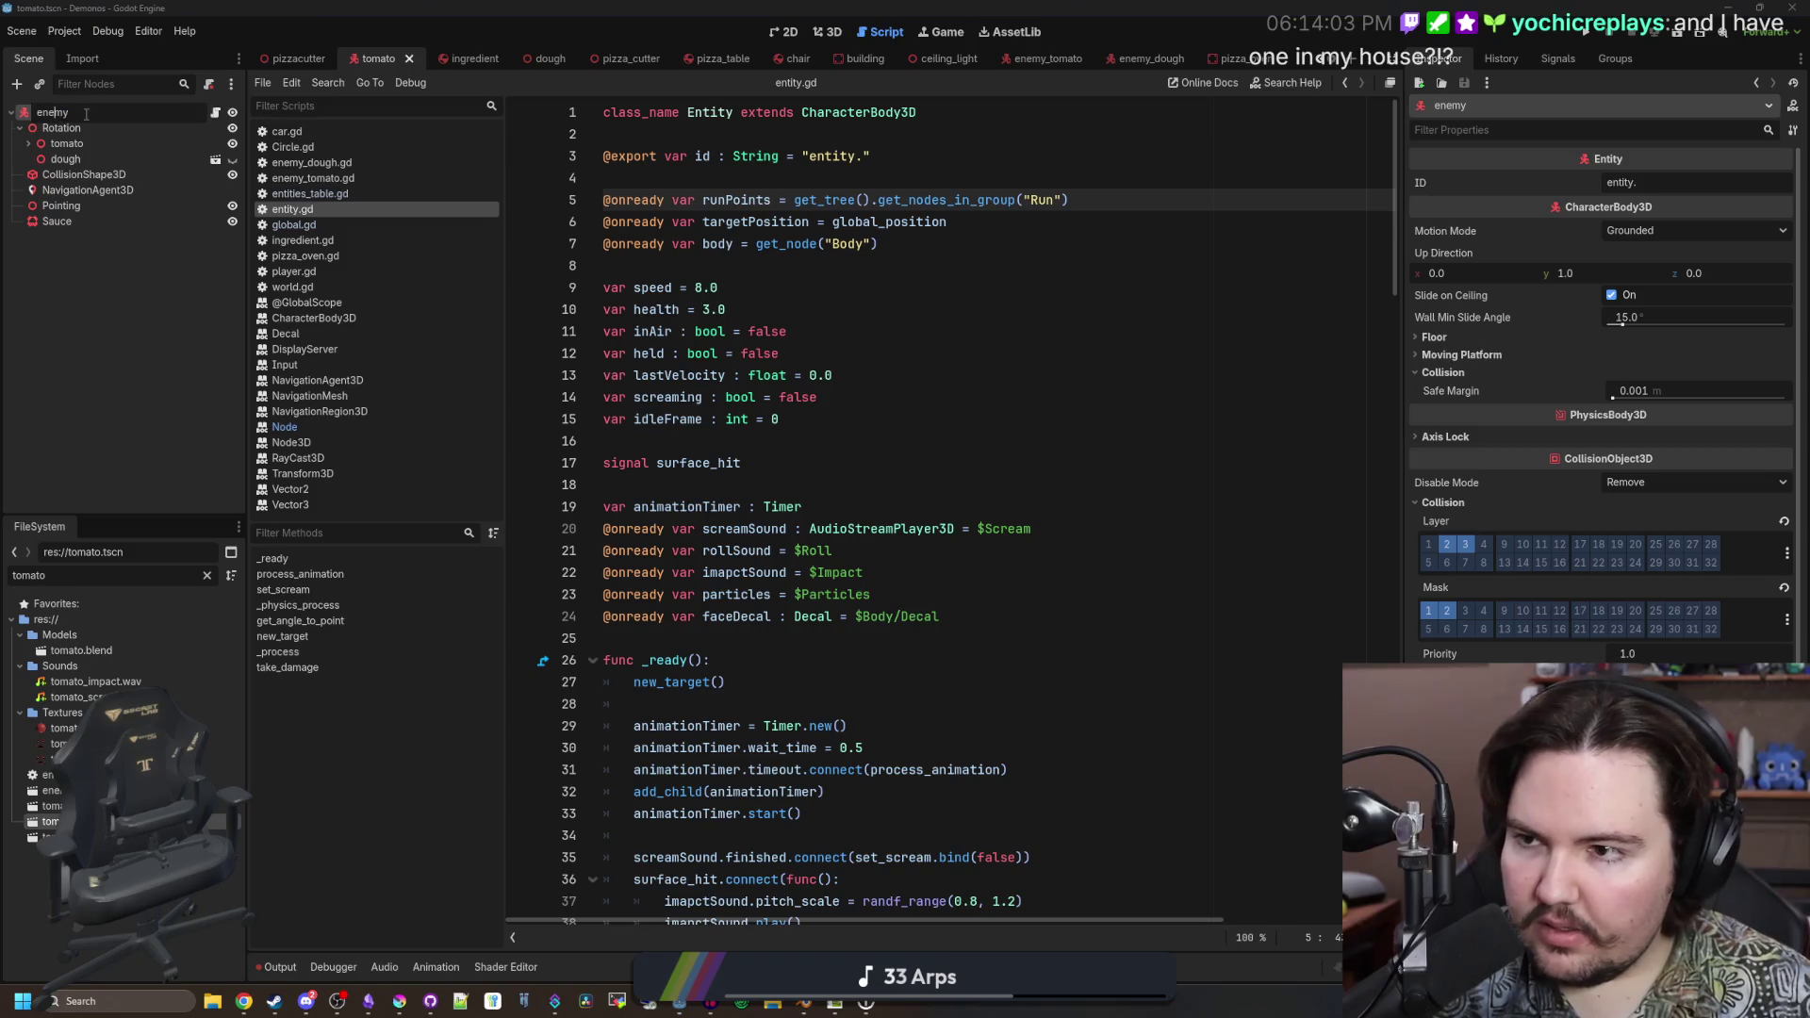
pyautogui.write('Tomato')
pyautogui.press('Return')
# - Set the Tomato root's ID to entity.tomato in the Inspector and save the scene
pyautogui.click(1660, 182)
pyautogui.write('tomato')
pyautogui.press('Return')
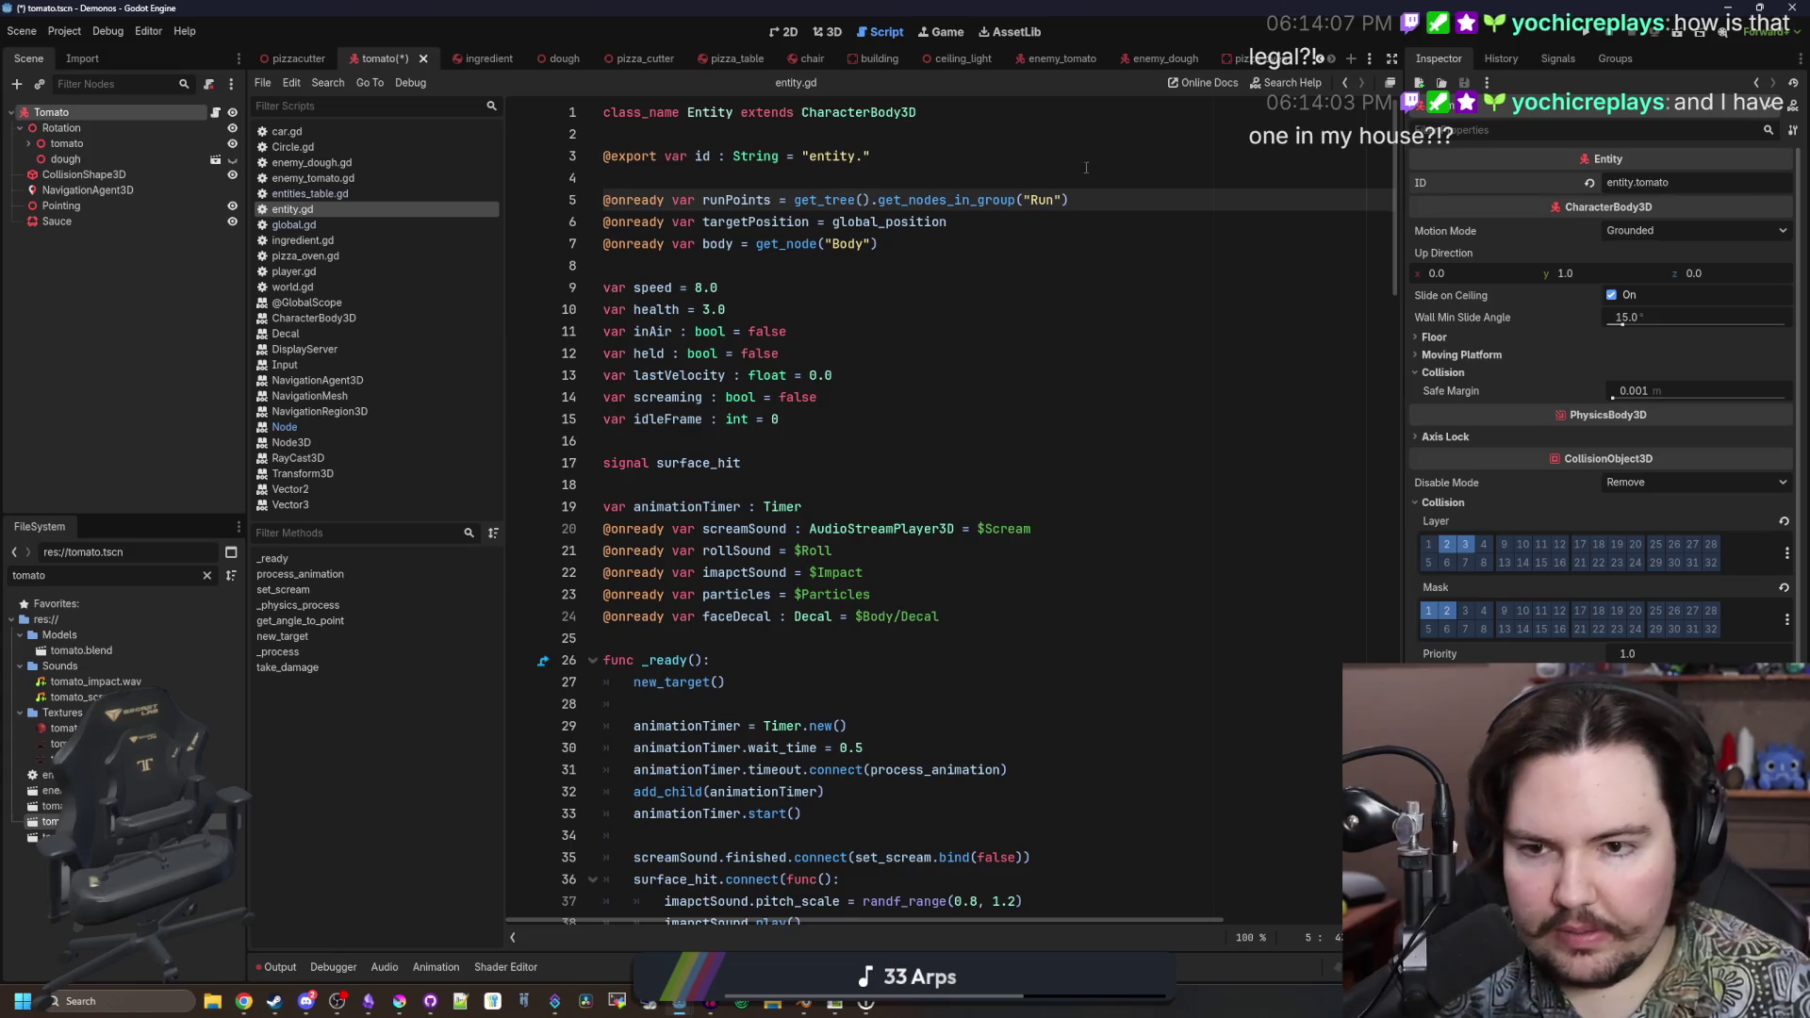
pyautogui.click(1091, 170)
pyautogui.hotkey('ctrl', 's')
pyautogui.click(207, 576)
# - Open enemy_dough.tscn, set its root node's ID to entity.dough, and save the scene
pyautogui.write('do')
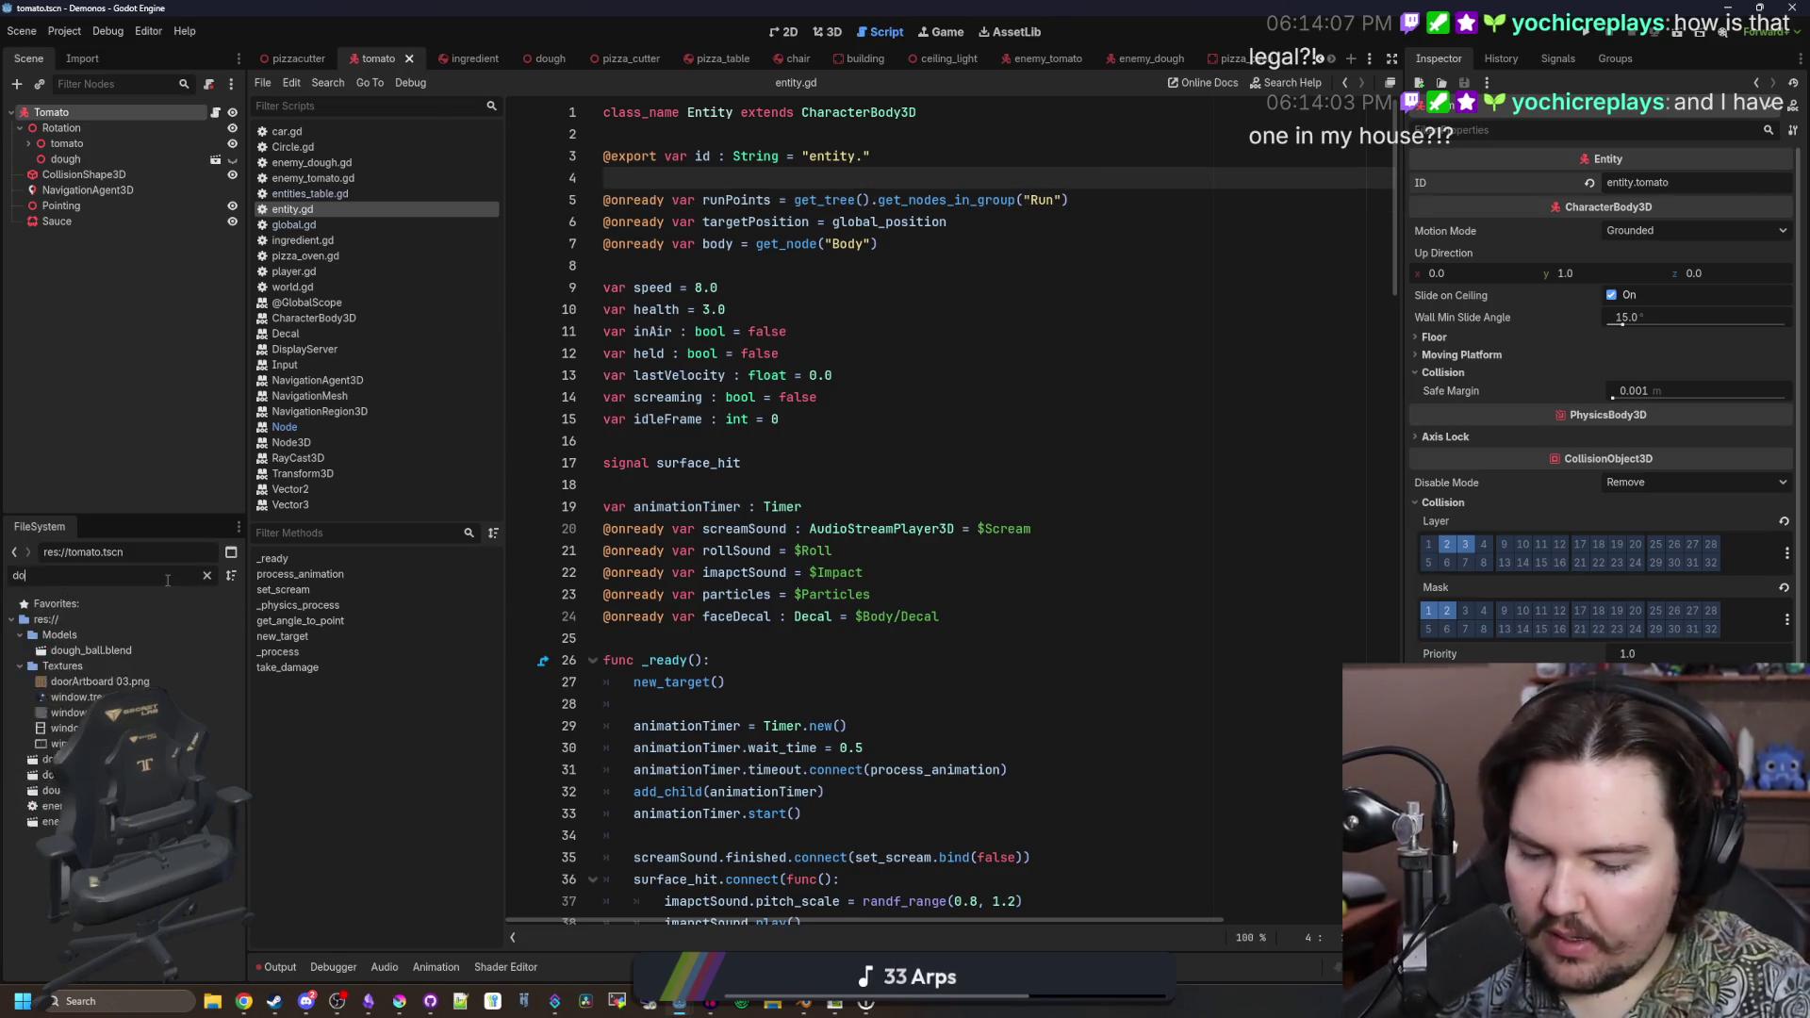
pyautogui.write('ugh')
pyautogui.doubleClick(68, 680)
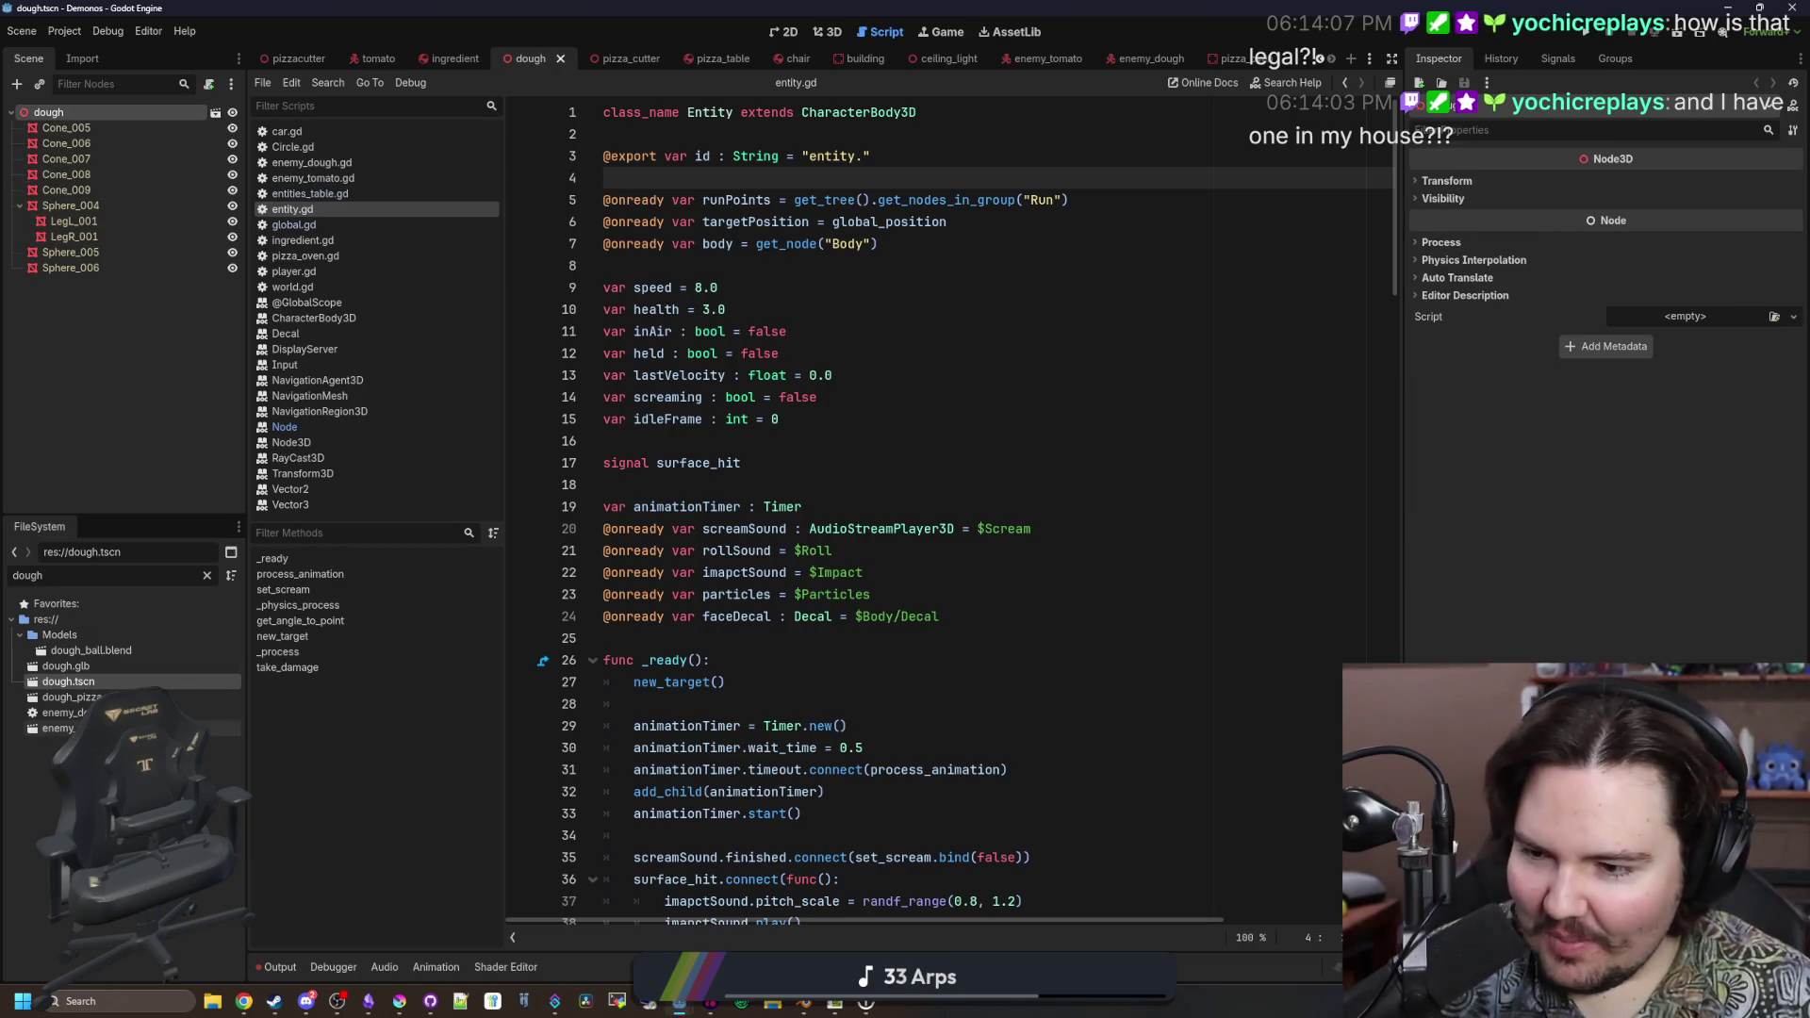
pyautogui.doubleClick(56, 727)
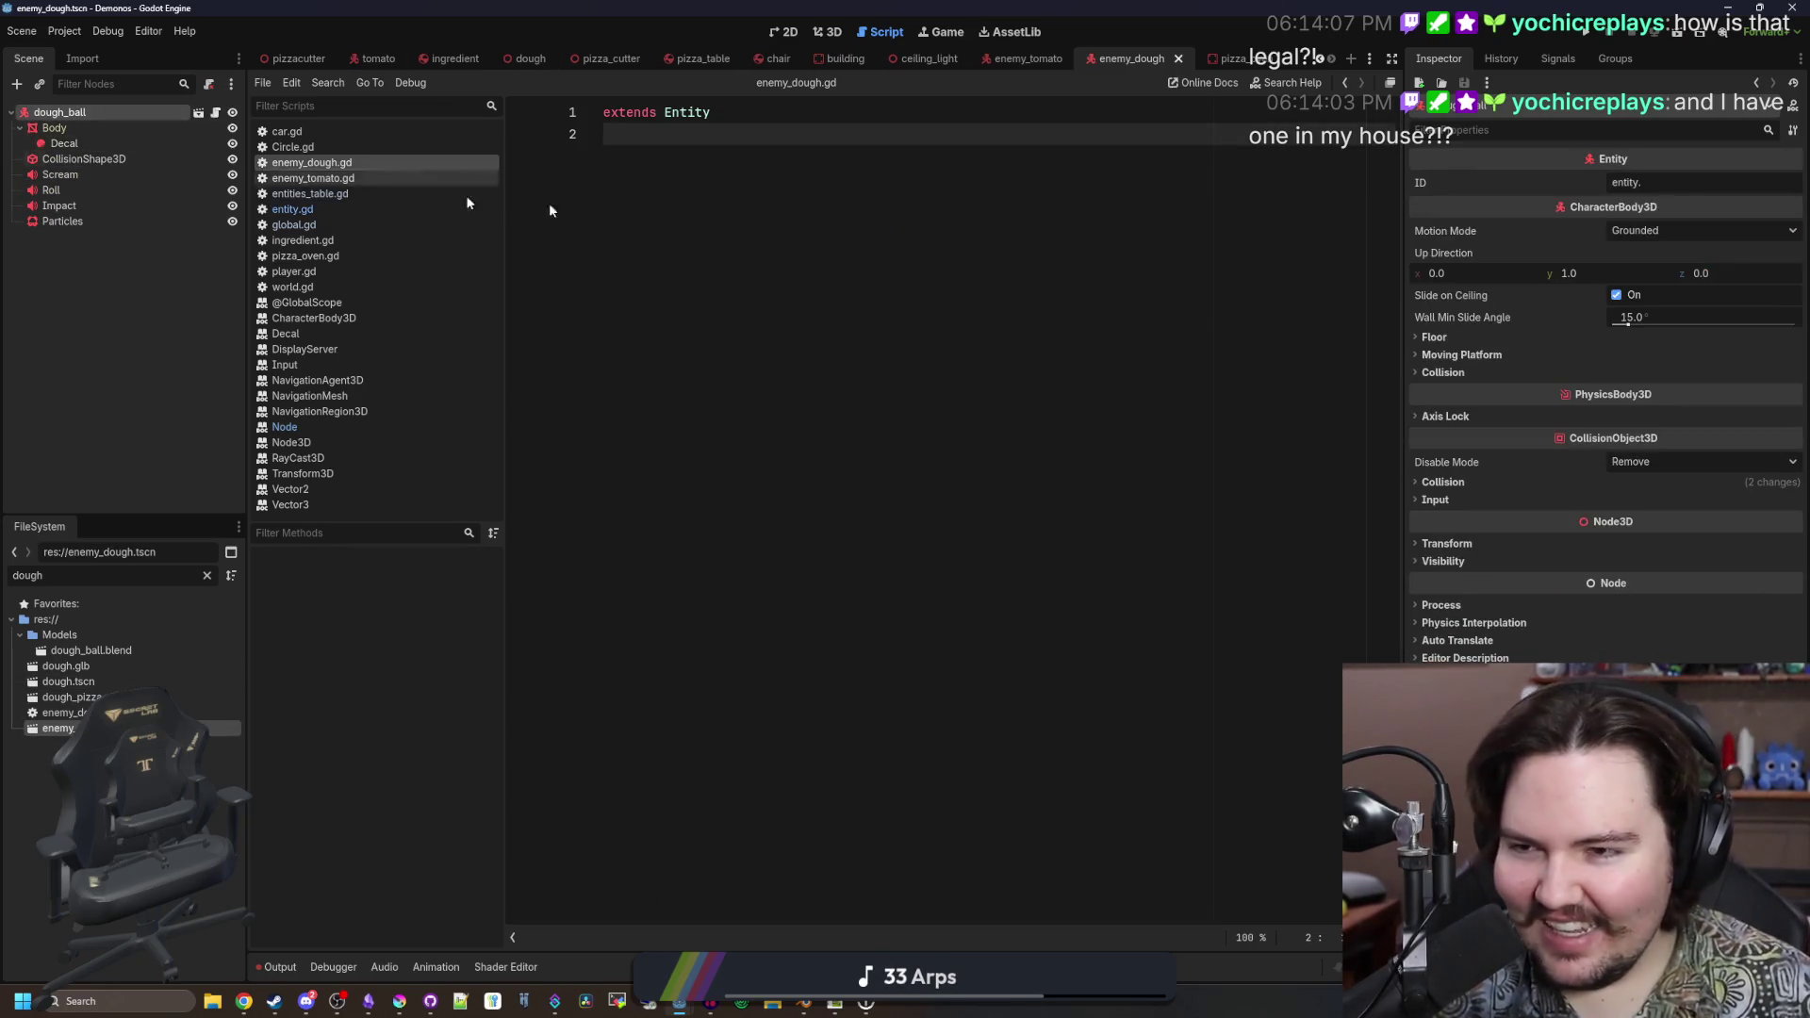
pyautogui.click(1672, 184)
pyautogui.write('dough')
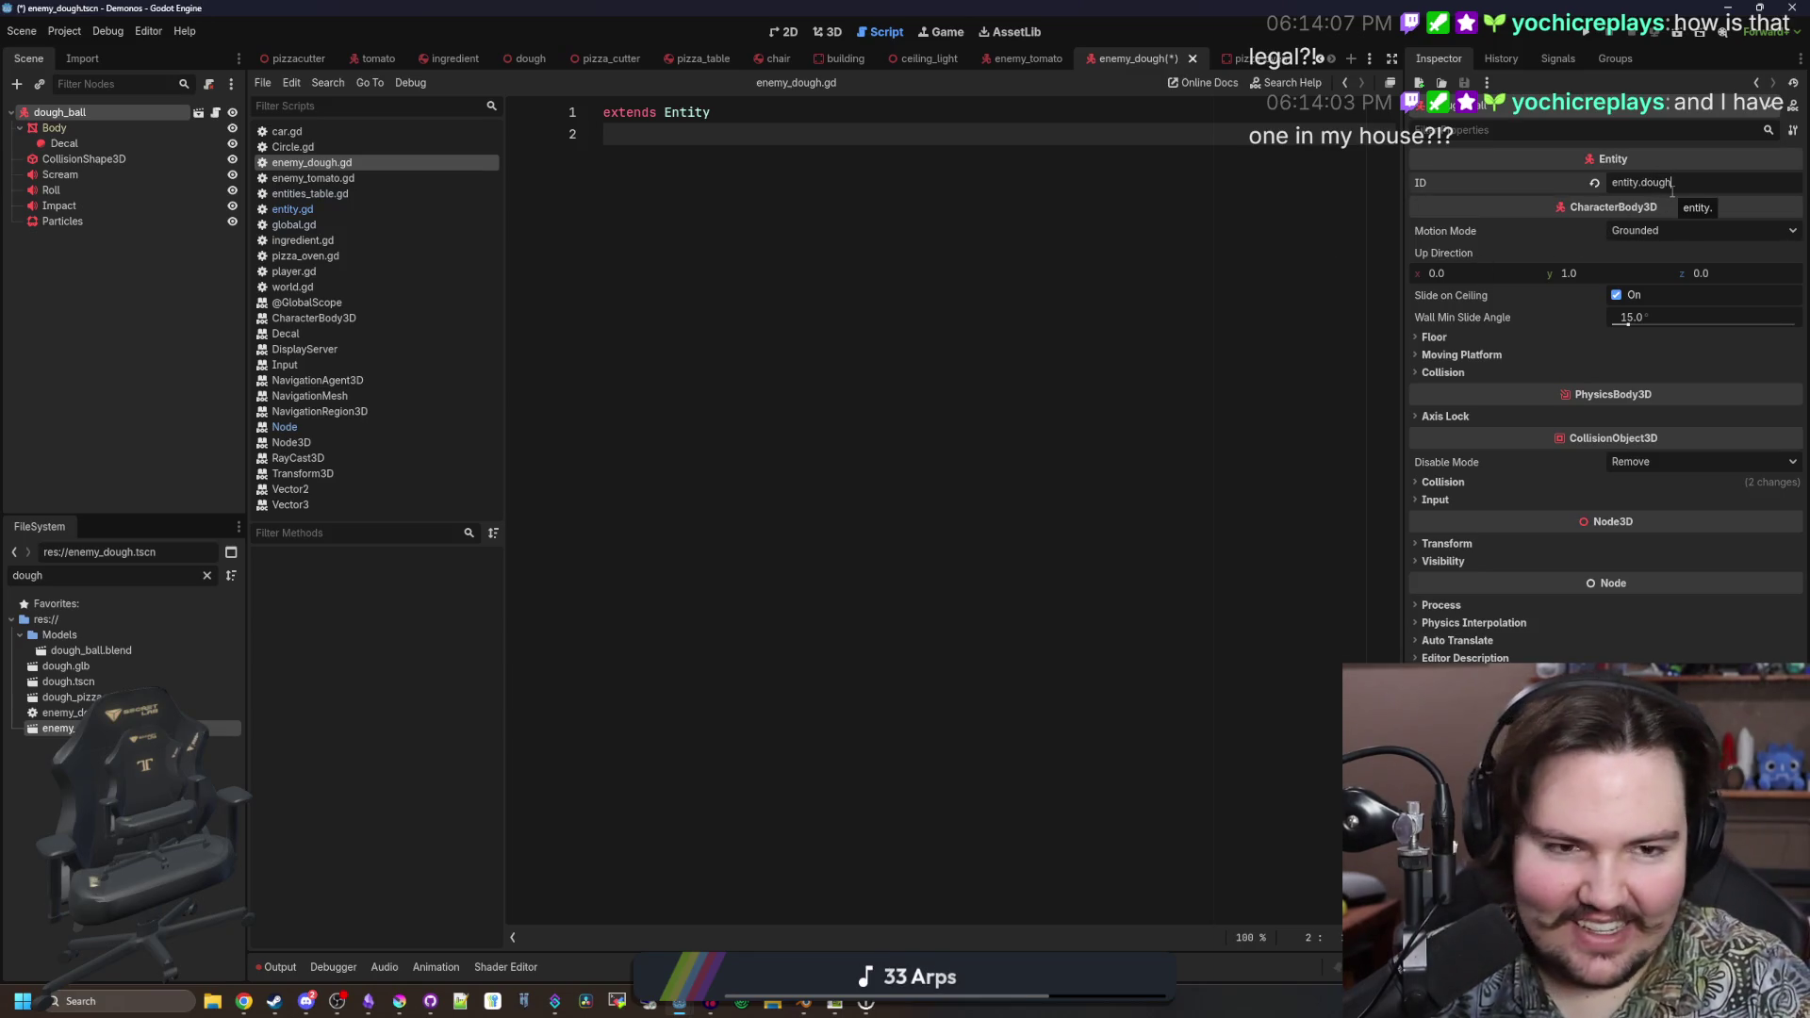
pyautogui.hotkey('ctrl', 's')
# - Review the entity.gd script, save it, then switch to the world.gd script
pyautogui.click(358, 210)
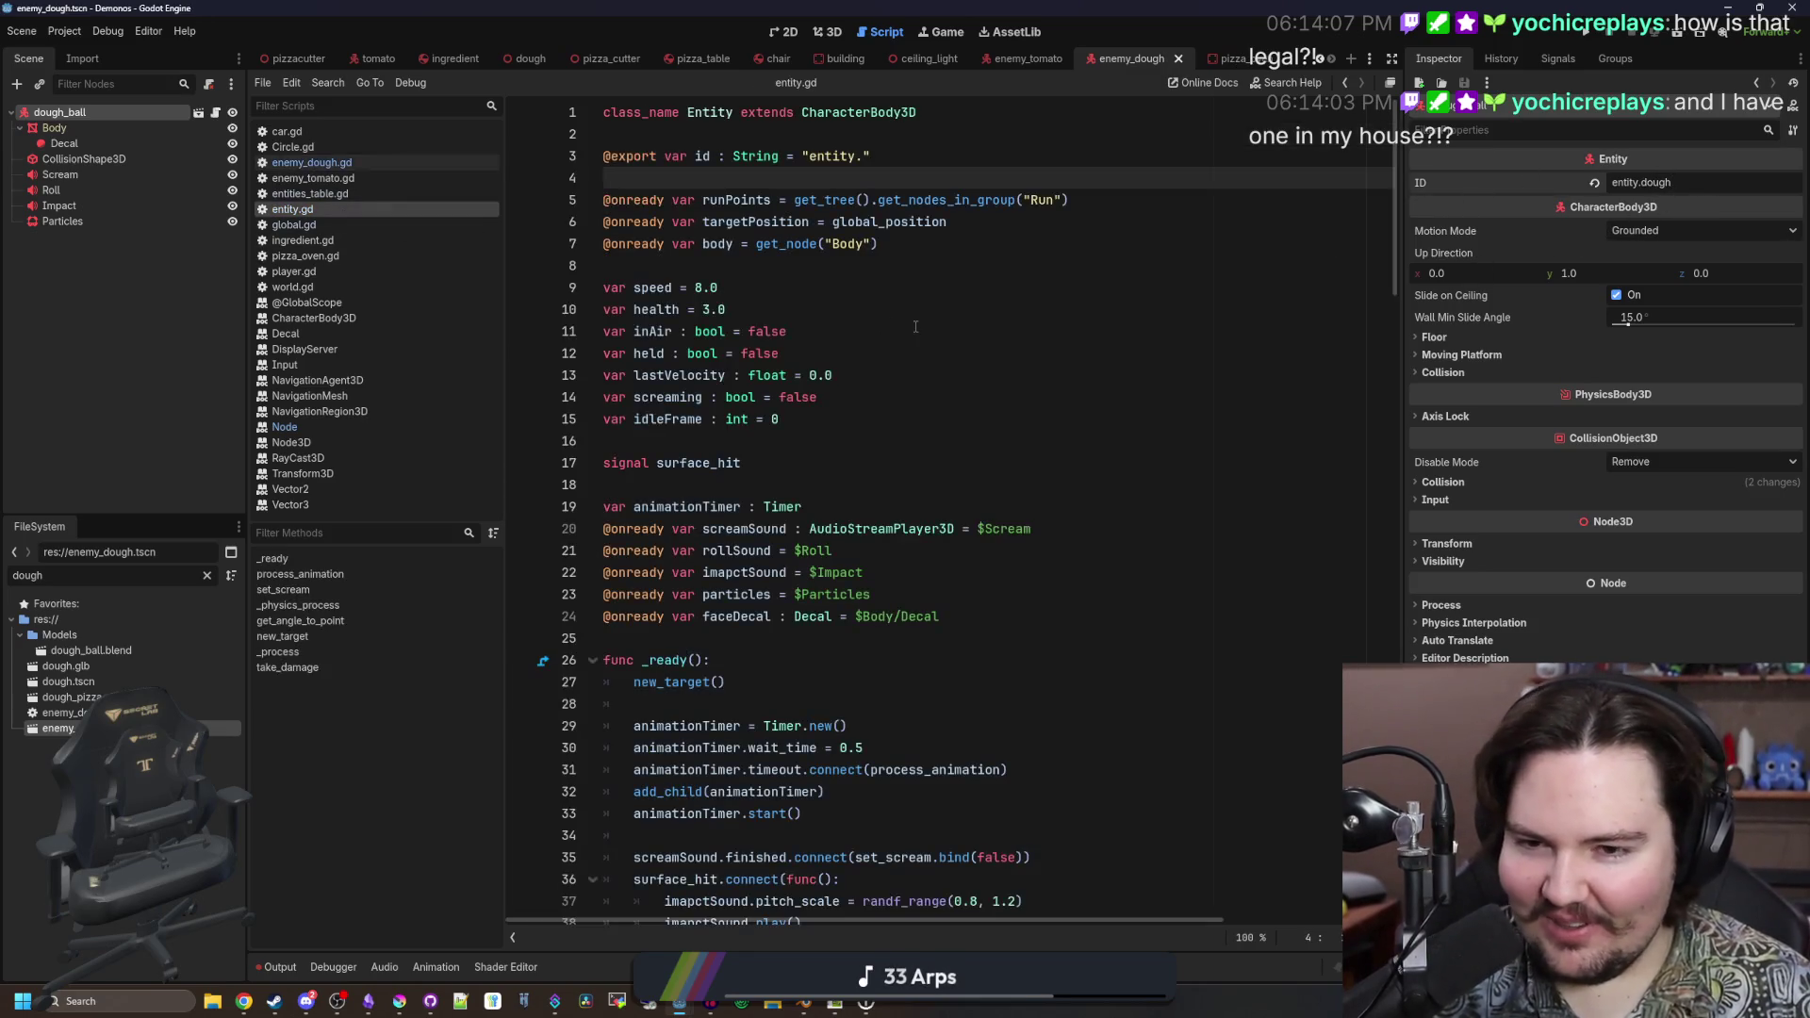
pyautogui.click(695, 273)
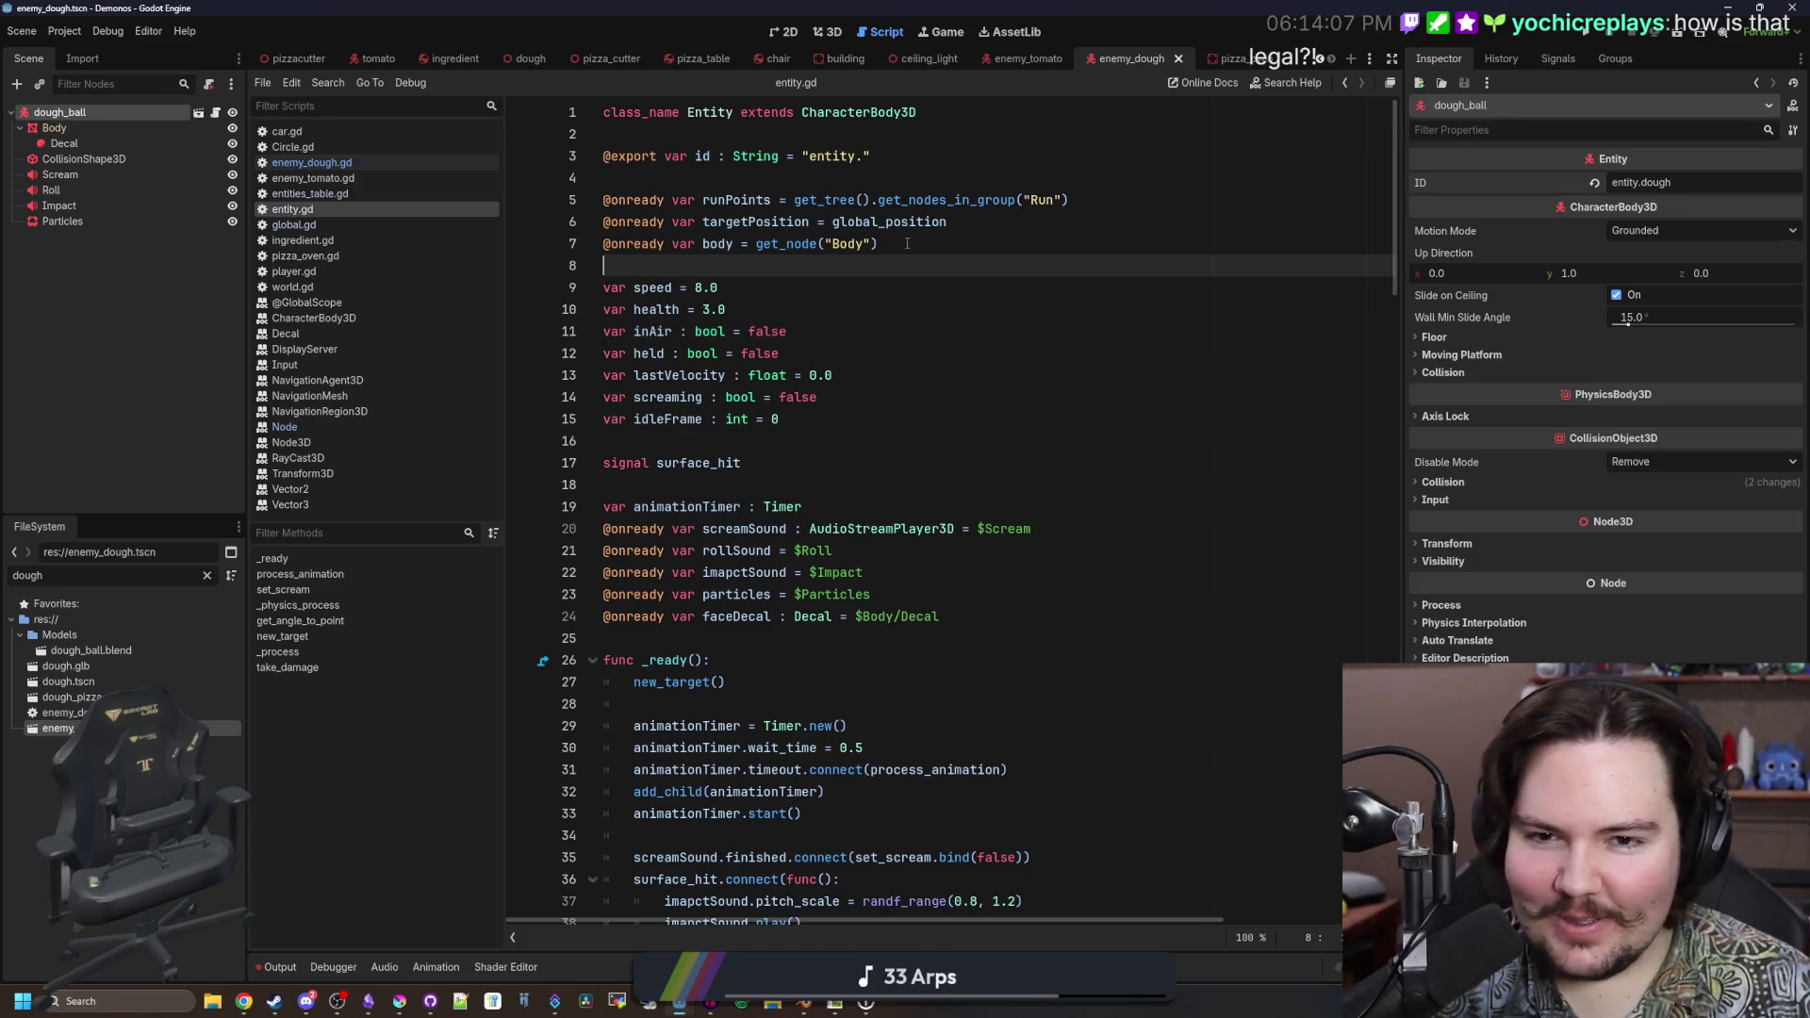
pyautogui.click(988, 443)
pyautogui.click(777, 470)
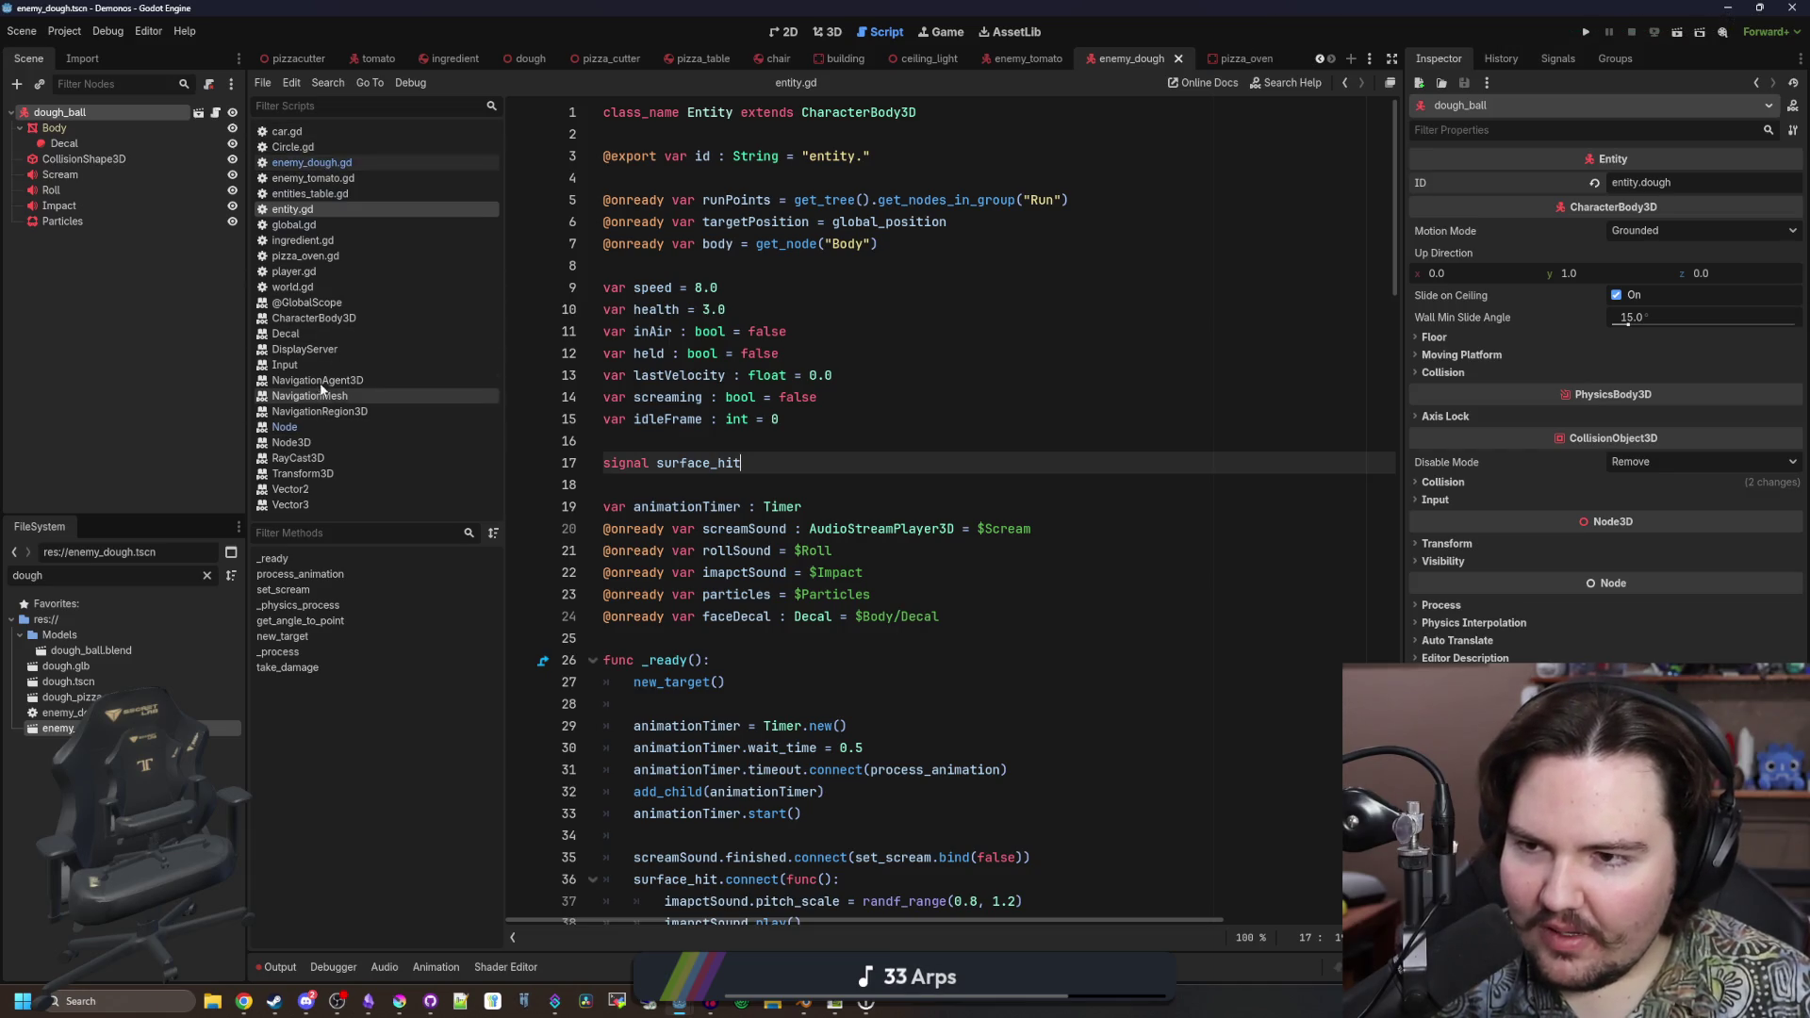
pyautogui.click(902, 354)
pyautogui.hotkey('ctrl', 's')
pyautogui.press('Up')
pyautogui.press('Up')
pyautogui.press('Up')
pyautogui.scroll(-5, 837, 561)
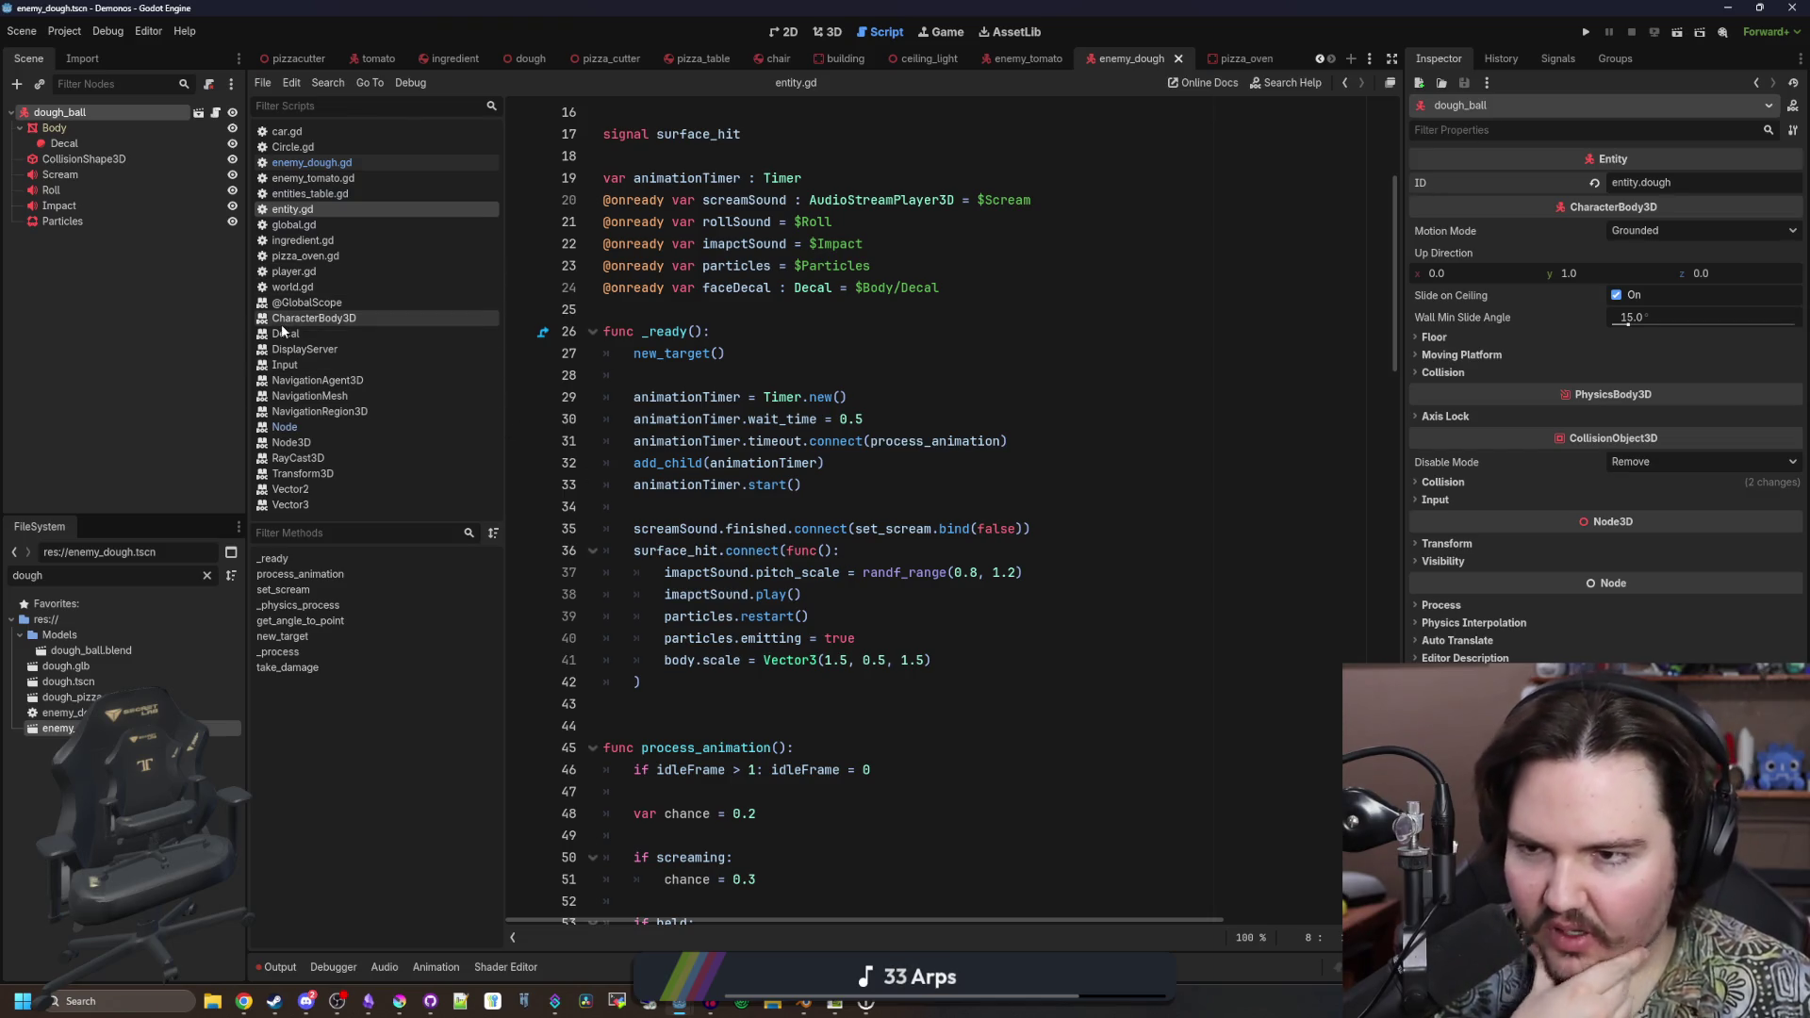
pyautogui.click(348, 287)
pyautogui.click(660, 397)
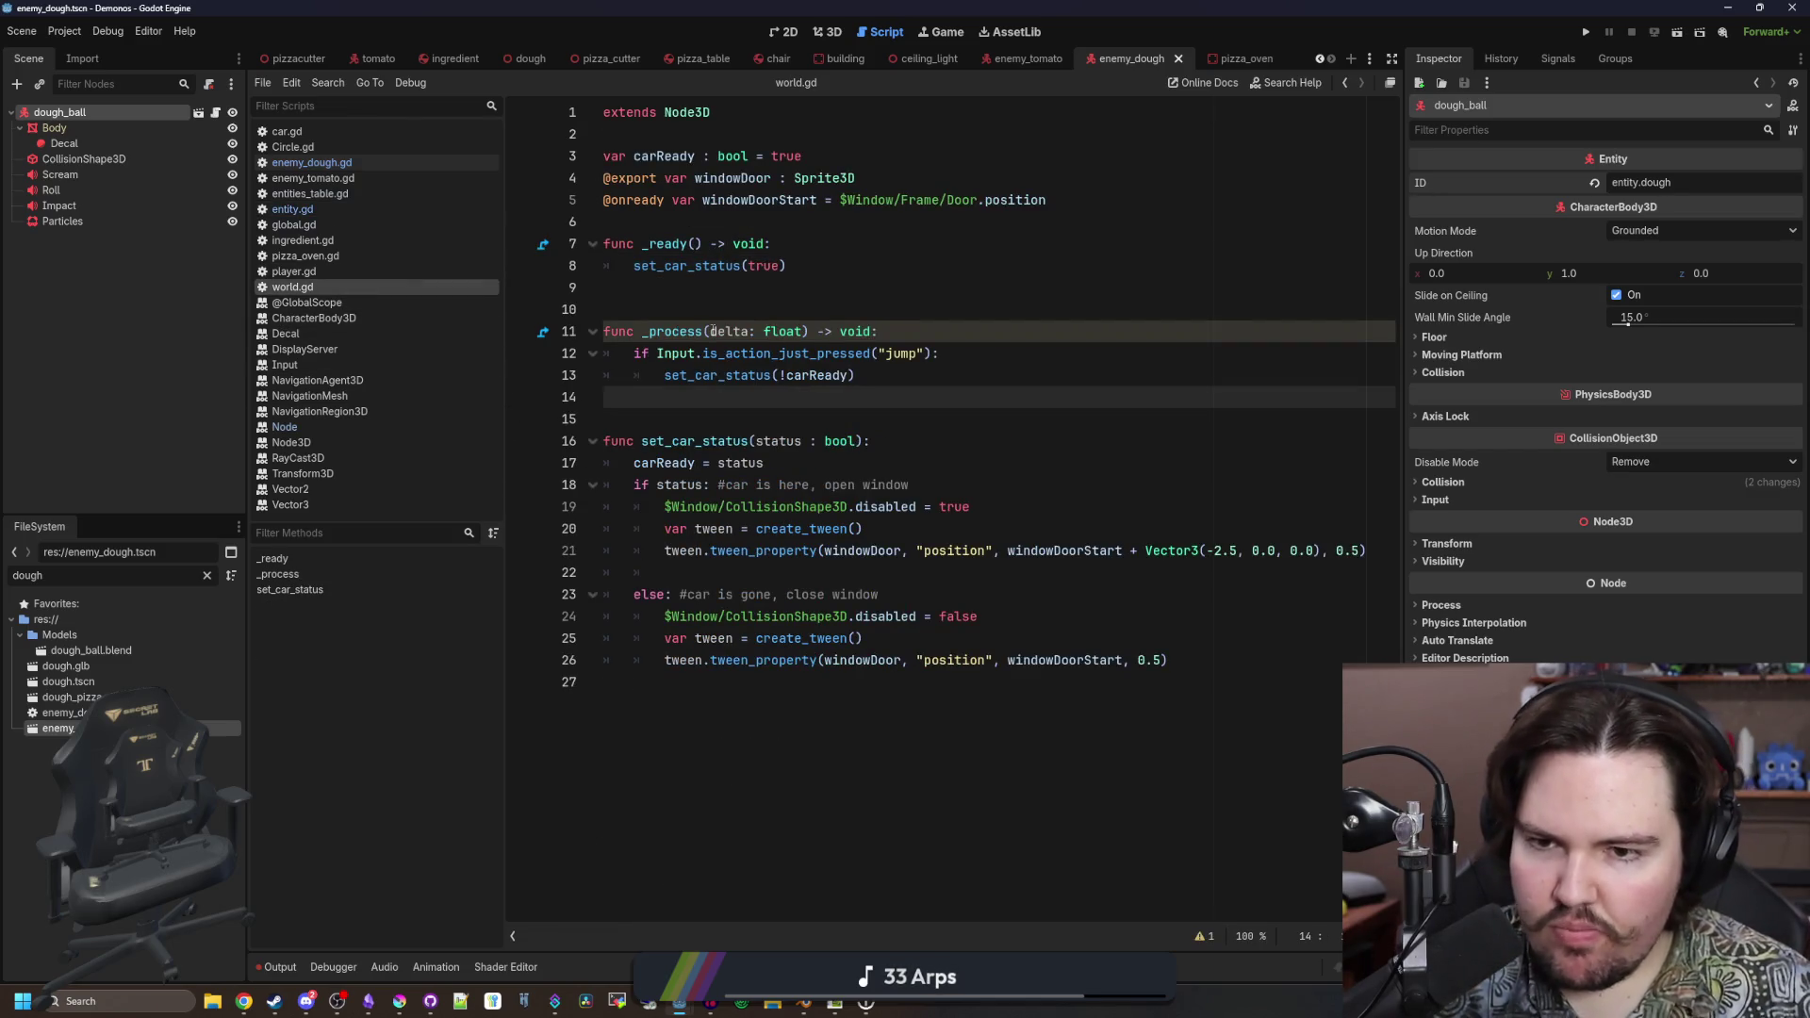
# - Look through world.gd, then bring the Blender window showing pizza_oven.blend to the front
pyautogui.click(769, 331)
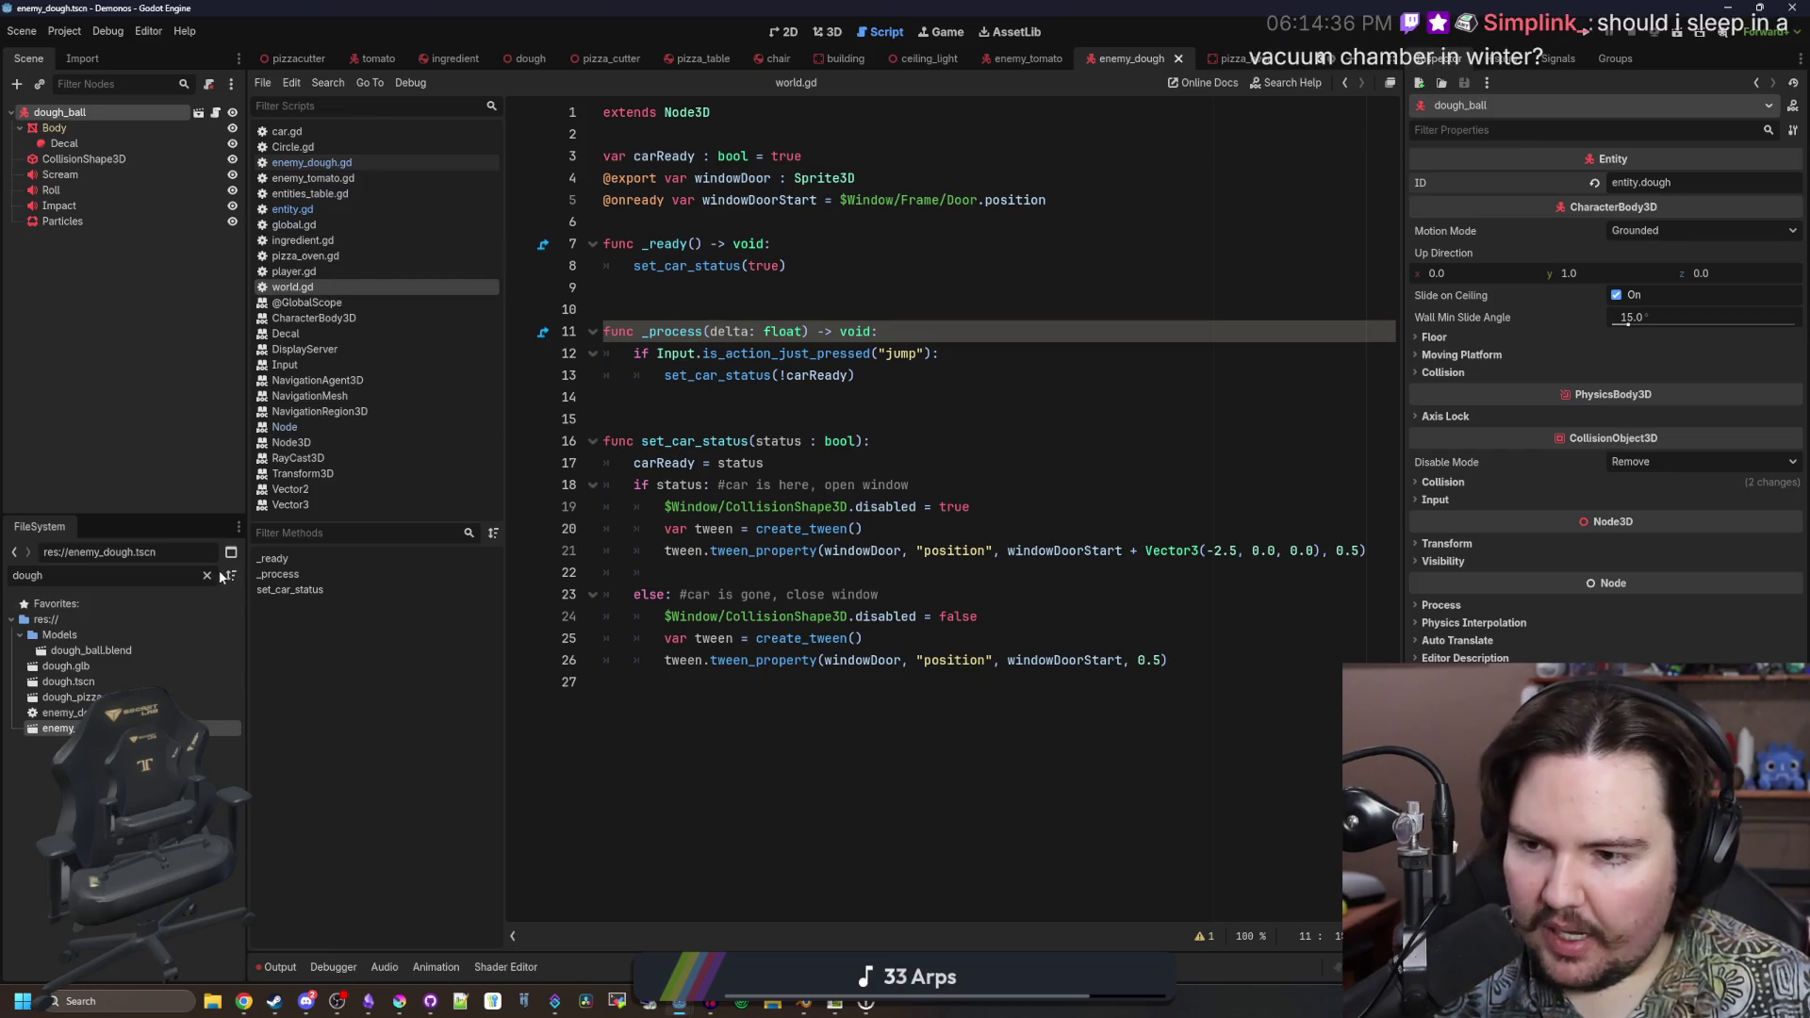
pyautogui.click(820, 397)
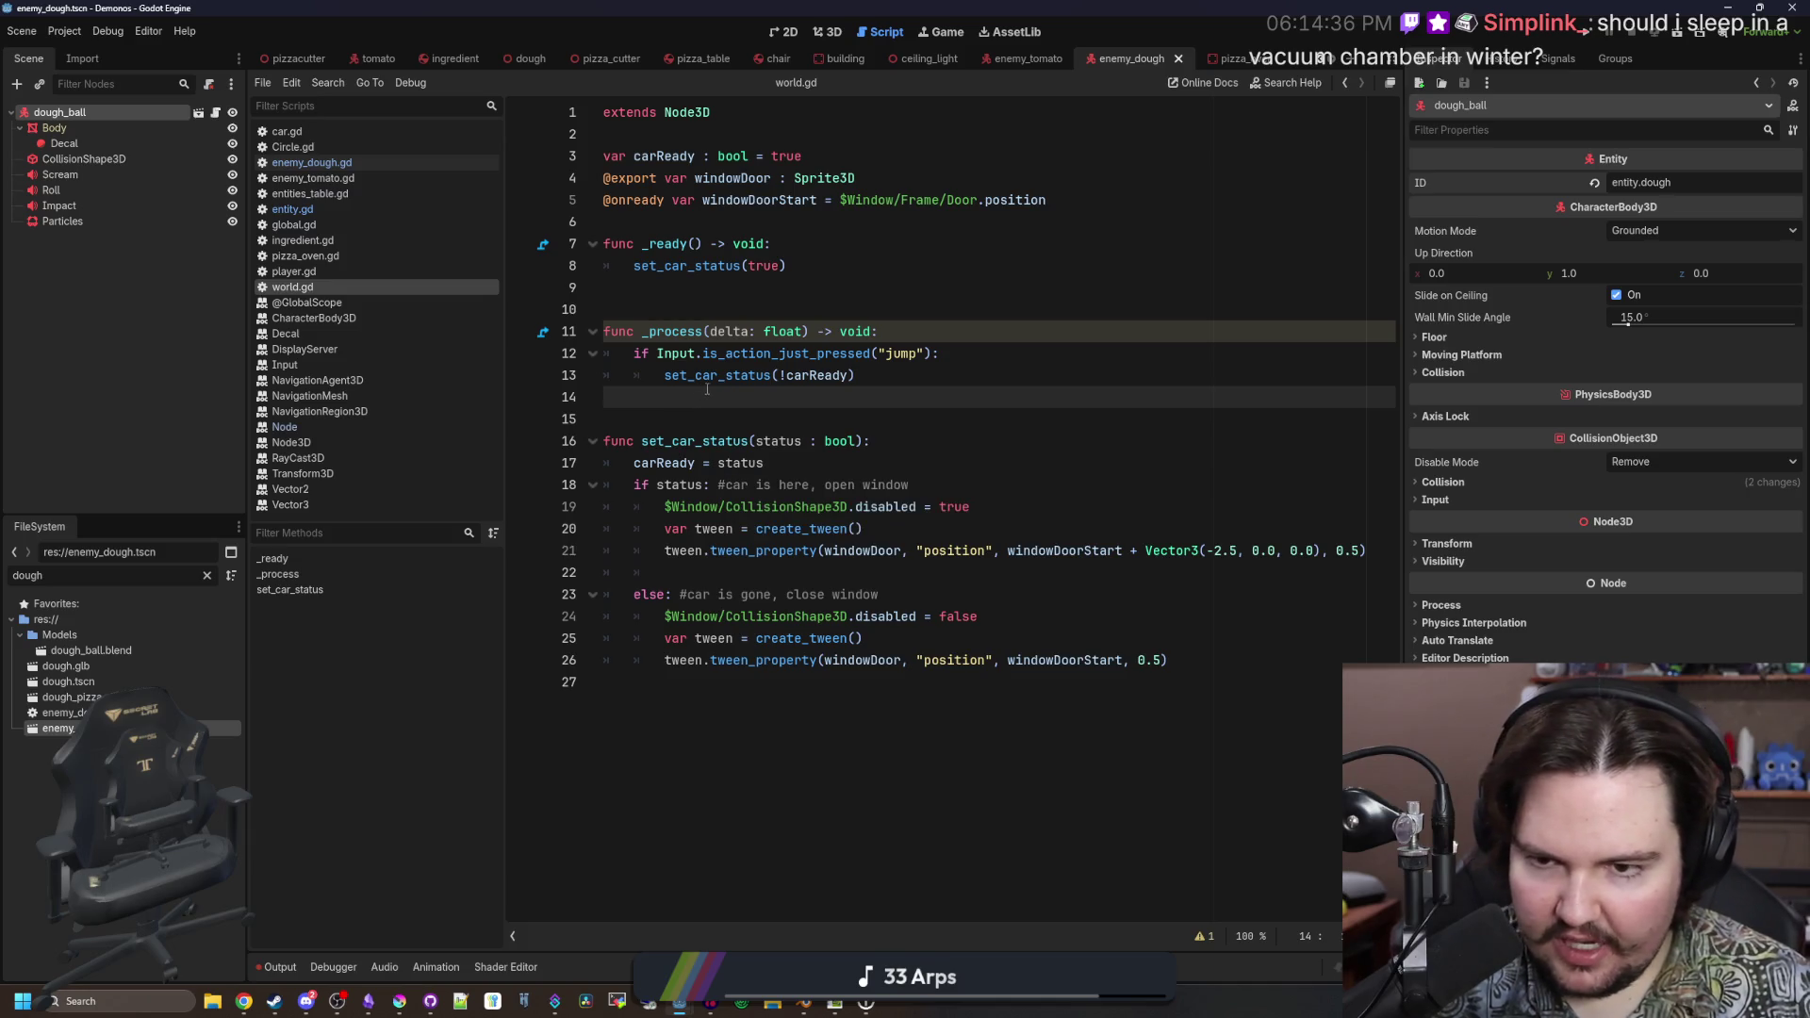
pyautogui.click(707, 288)
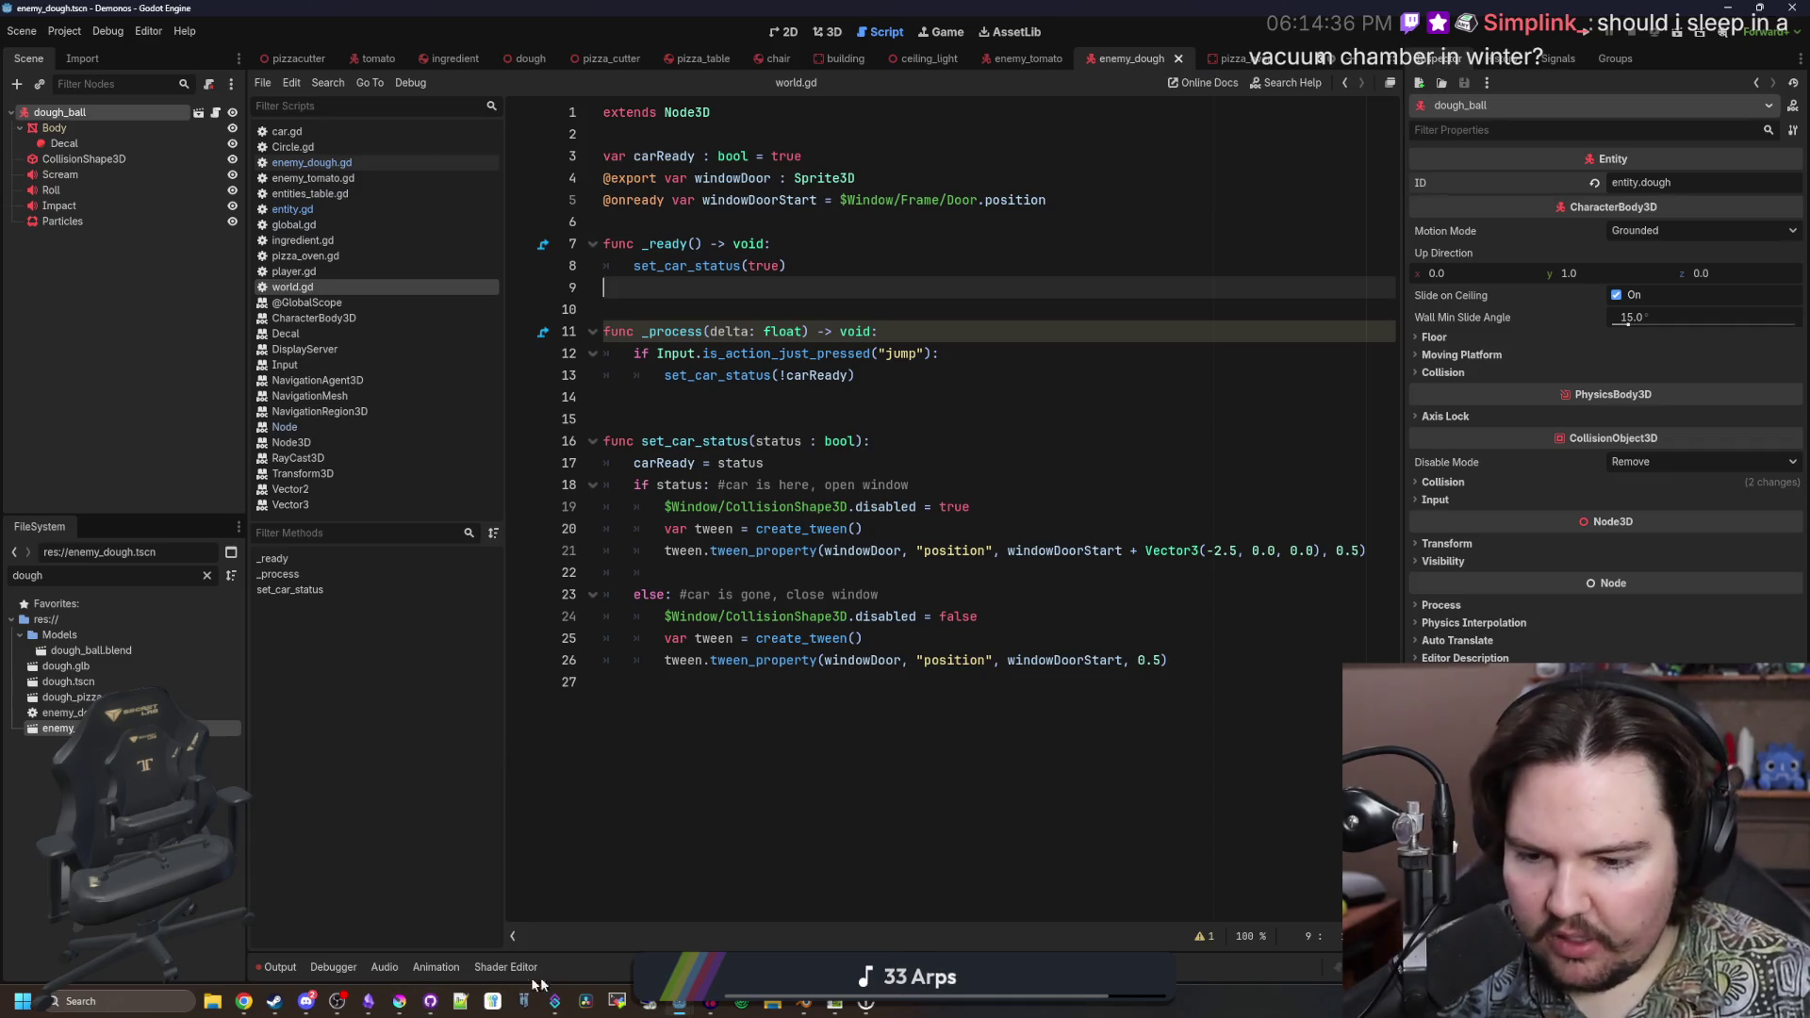
pyautogui.click(582, 1001)
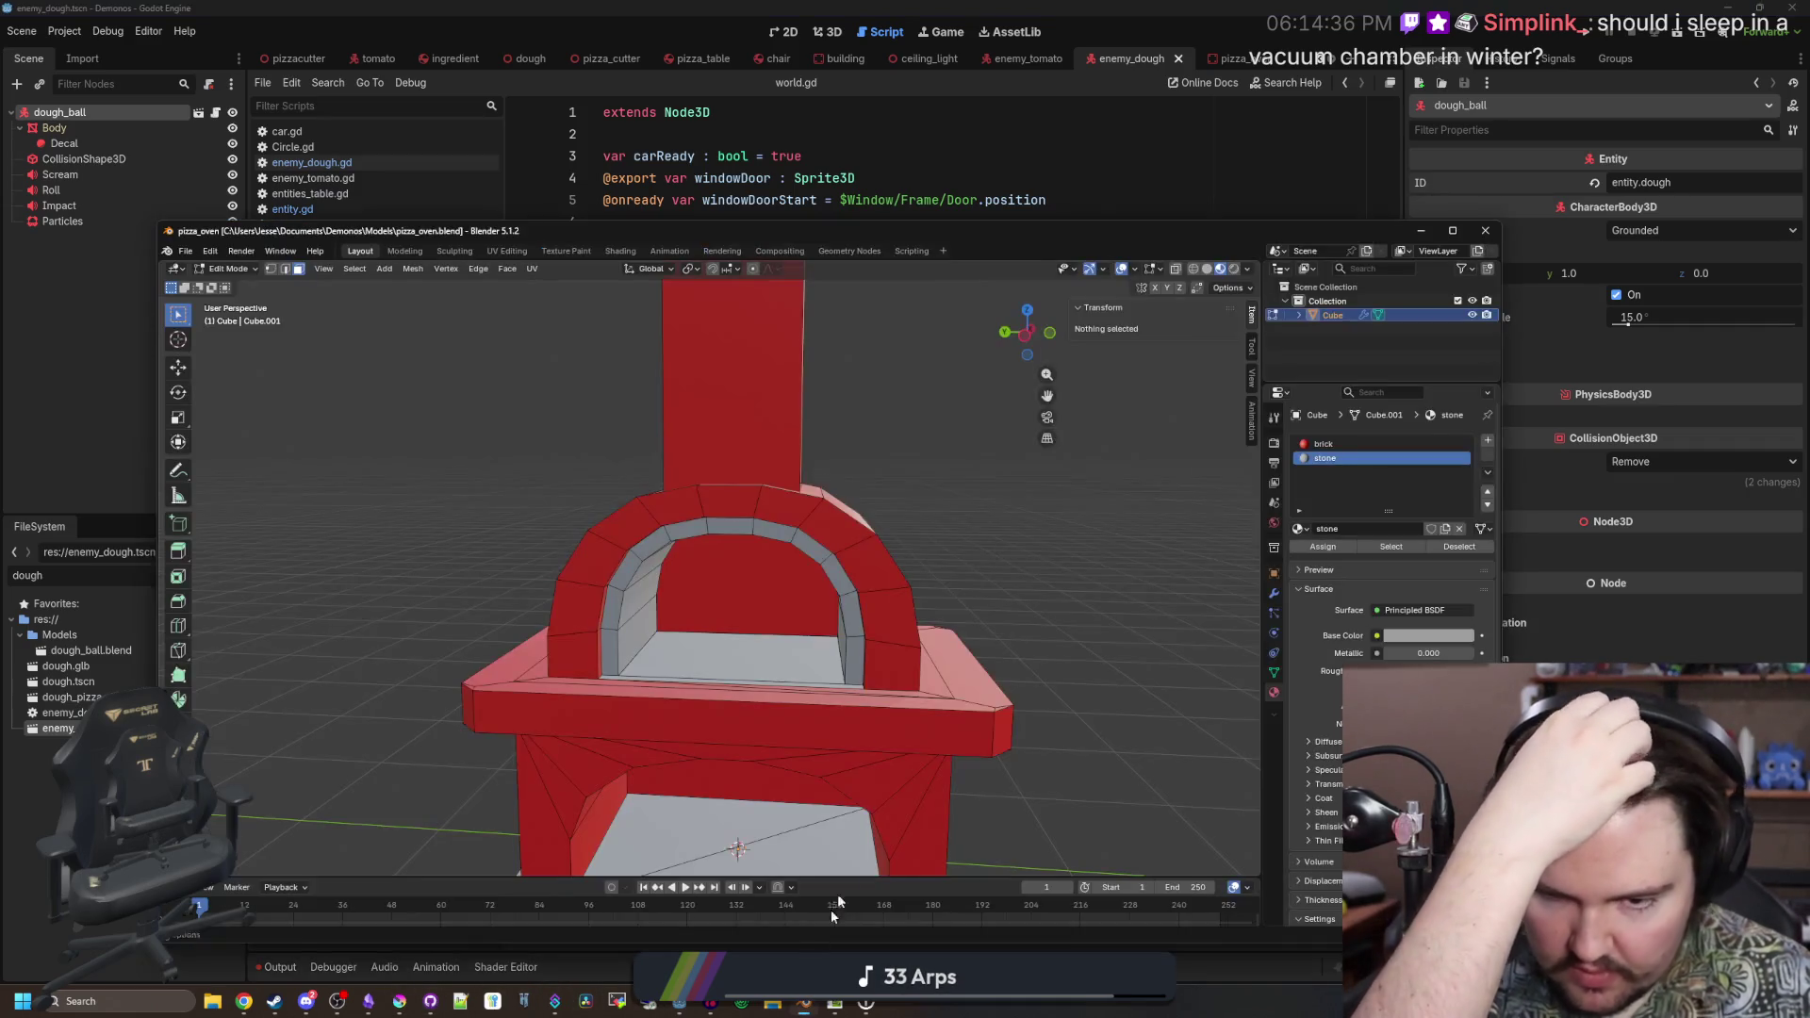